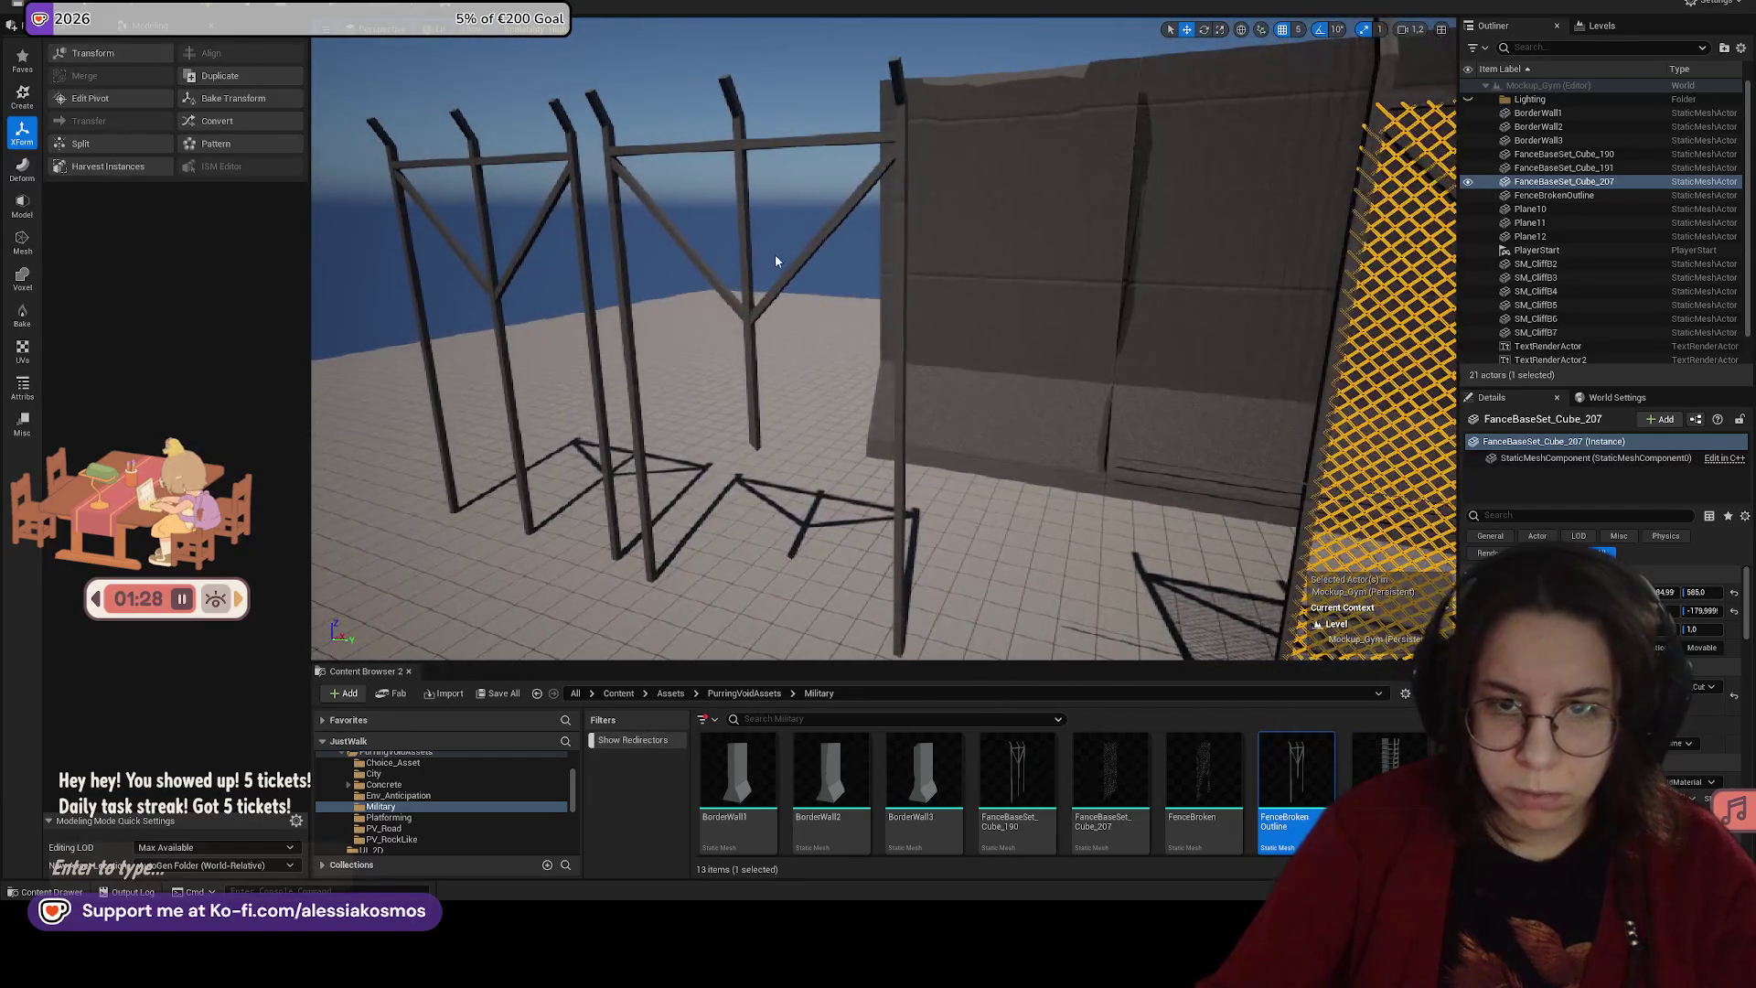
# Step: Place the FenceBroken chain-link mesh between the fence posts at height 555
pyautogui.click(790, 266)
pyautogui.press('f')
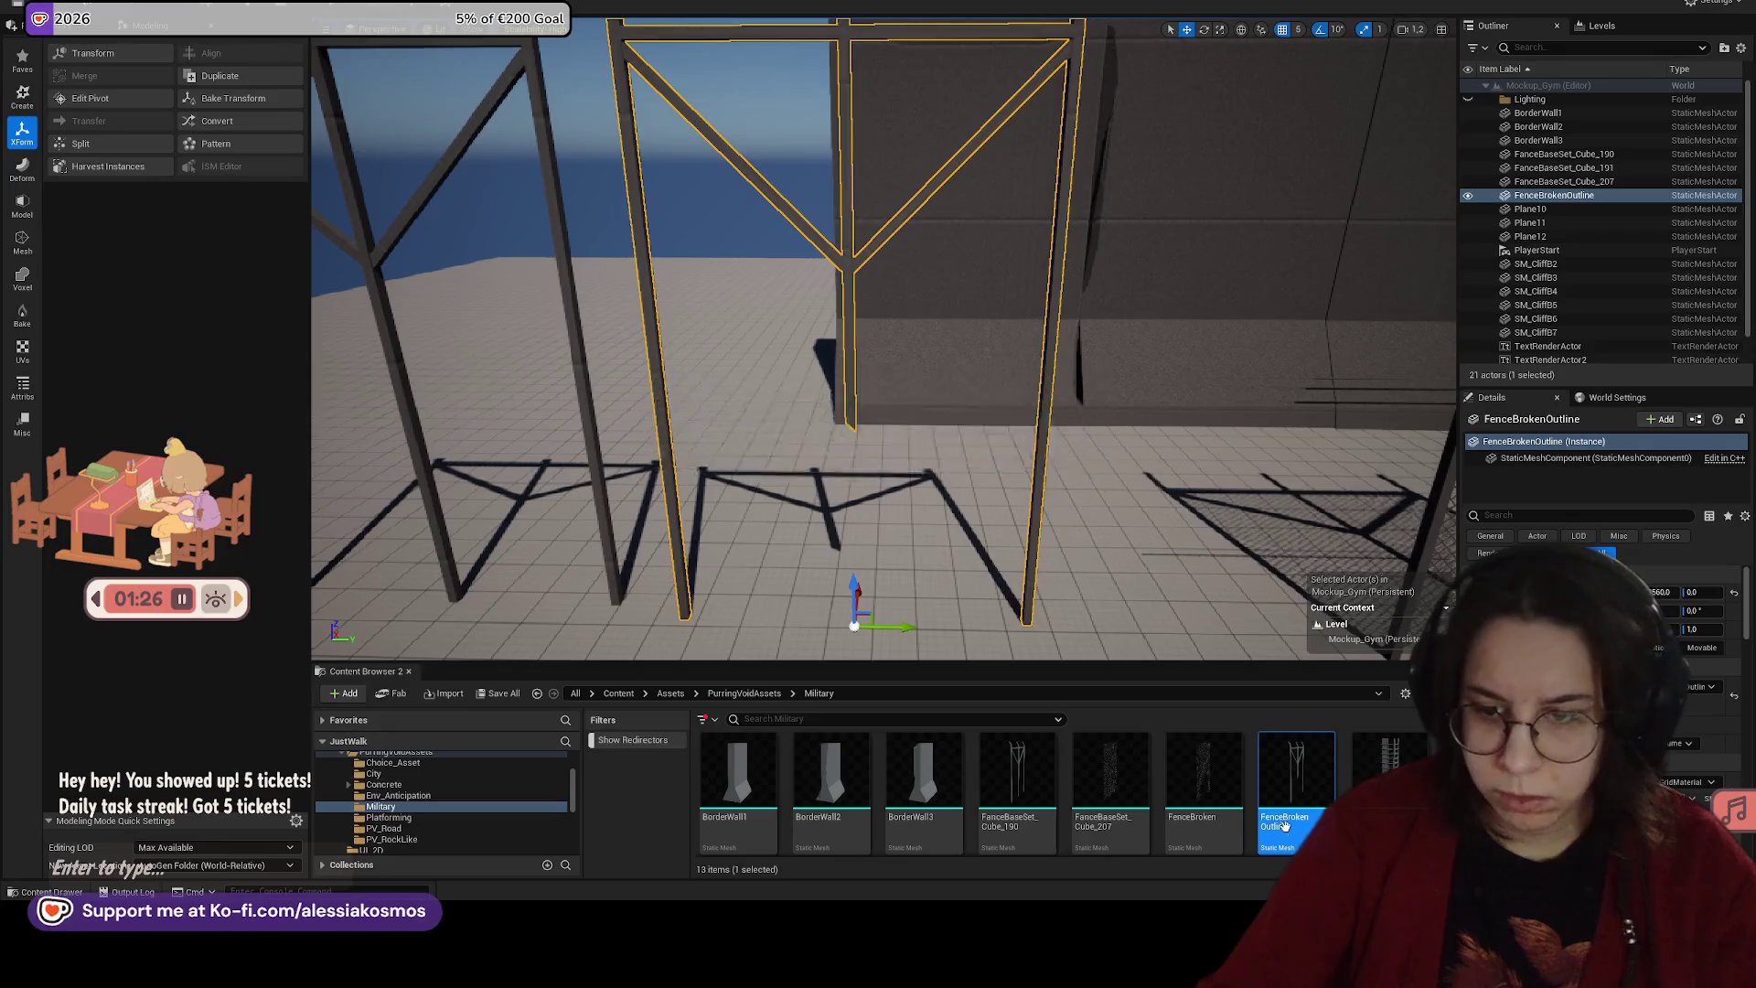
pyautogui.hotkey('ctrl', 'b')
pyautogui.moveTo(898, 621)
pyautogui.mouseDown()
pyautogui.moveTo(849, 623)
pyautogui.moveTo(832, 392)
pyautogui.moveTo(848, 623)
pyautogui.moveTo(796, 290)
pyautogui.moveTo(835, 343)
pyautogui.moveTo(910, 347)
pyautogui.mouseUp()
pyautogui.moveTo(885, 219); pyautogui.dragTo(883, 348)
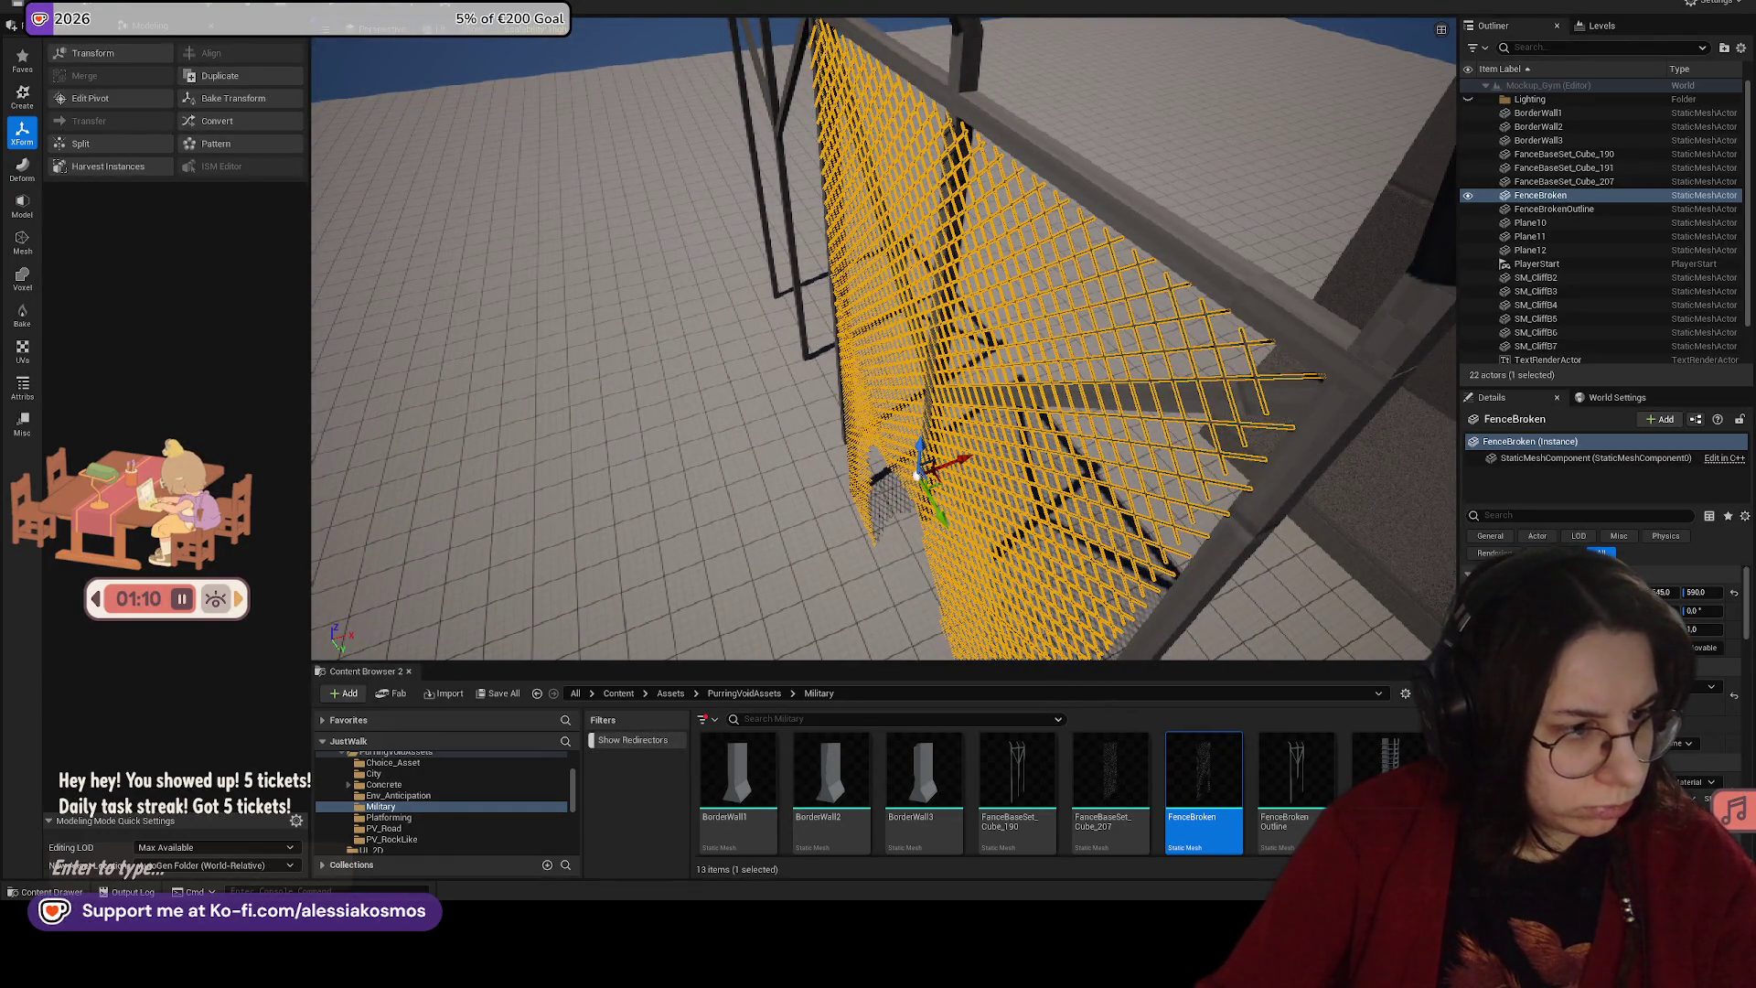
pyautogui.moveTo(916, 475); pyautogui.dragTo(933, 475)
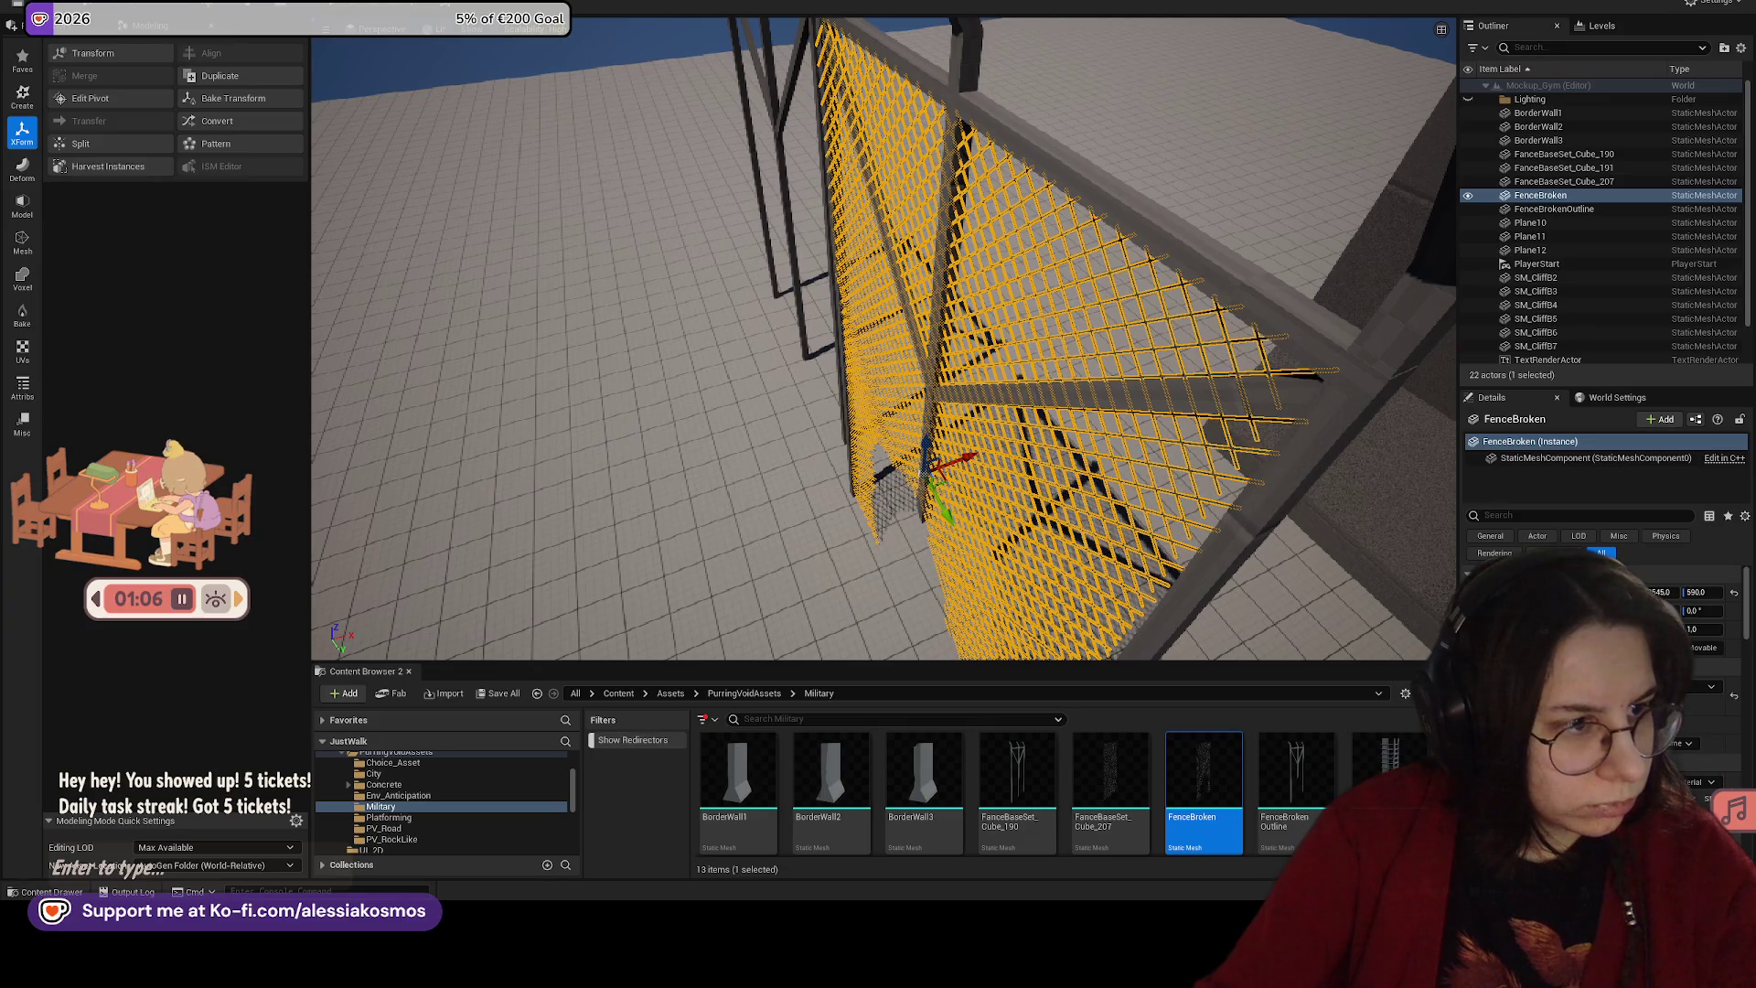
pyautogui.moveTo(933, 474); pyautogui.dragTo(942, 475)
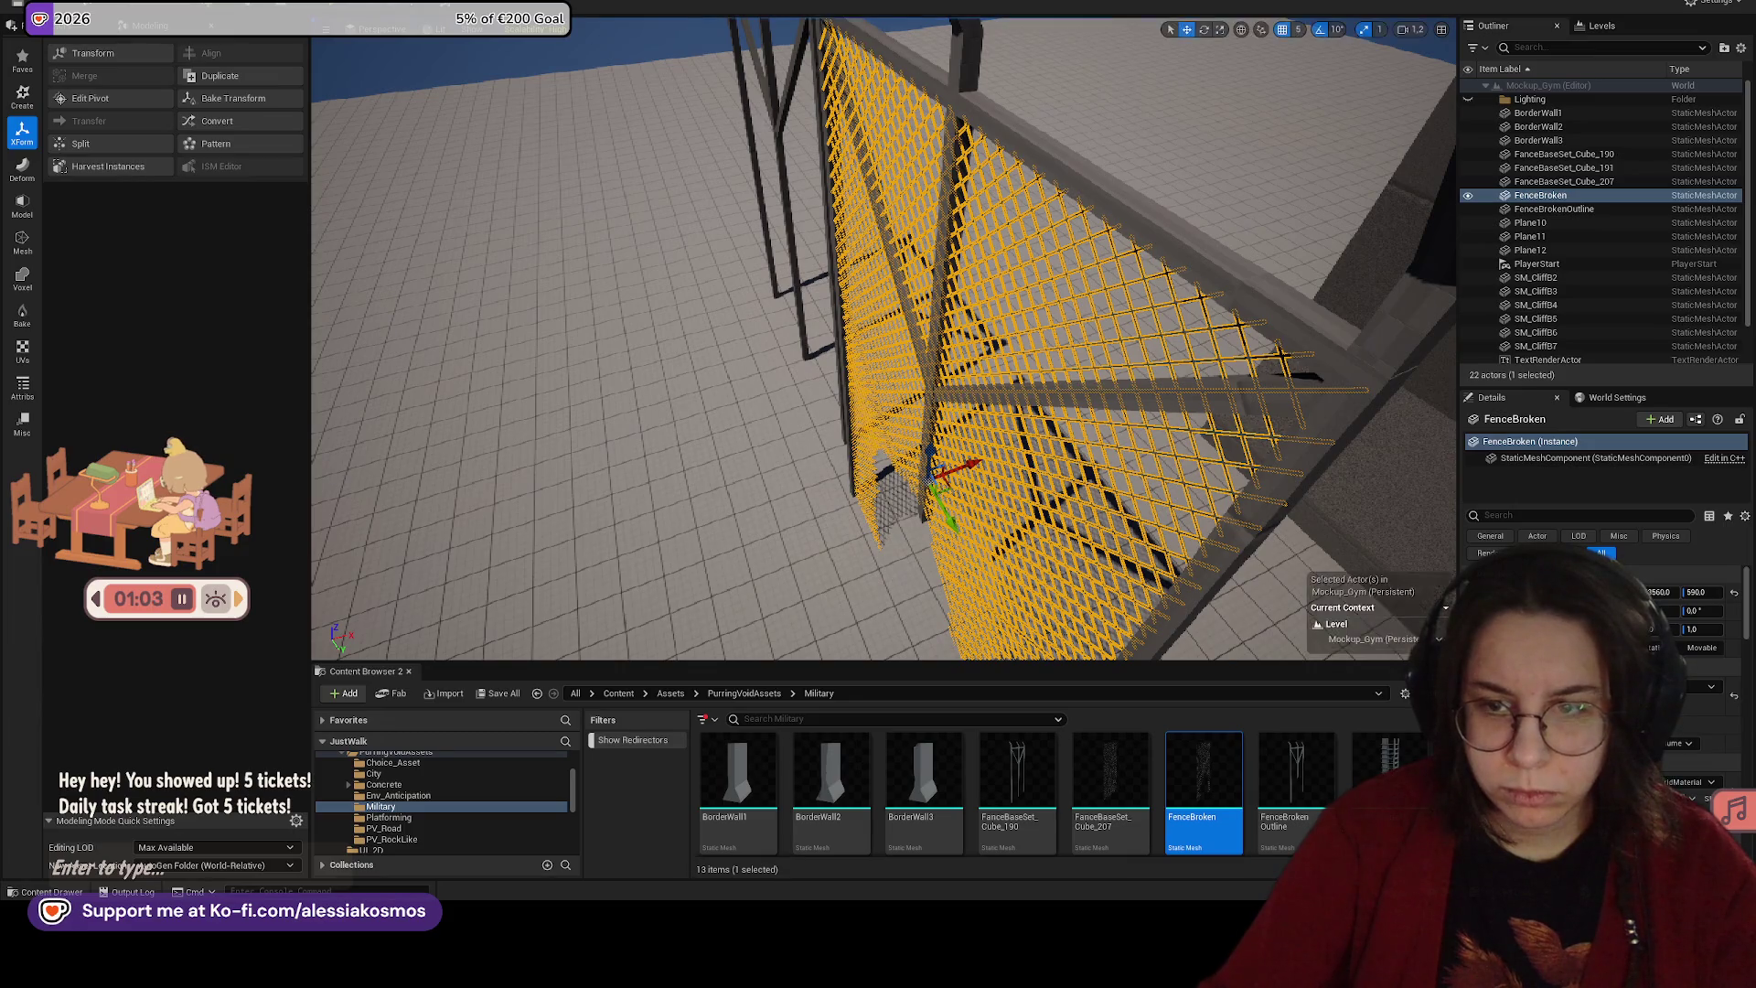
# Step: Select the chain-link mesh and its frame and rotate both 180° around Z
pyautogui.click(1227, 257)
pyautogui.press('q')
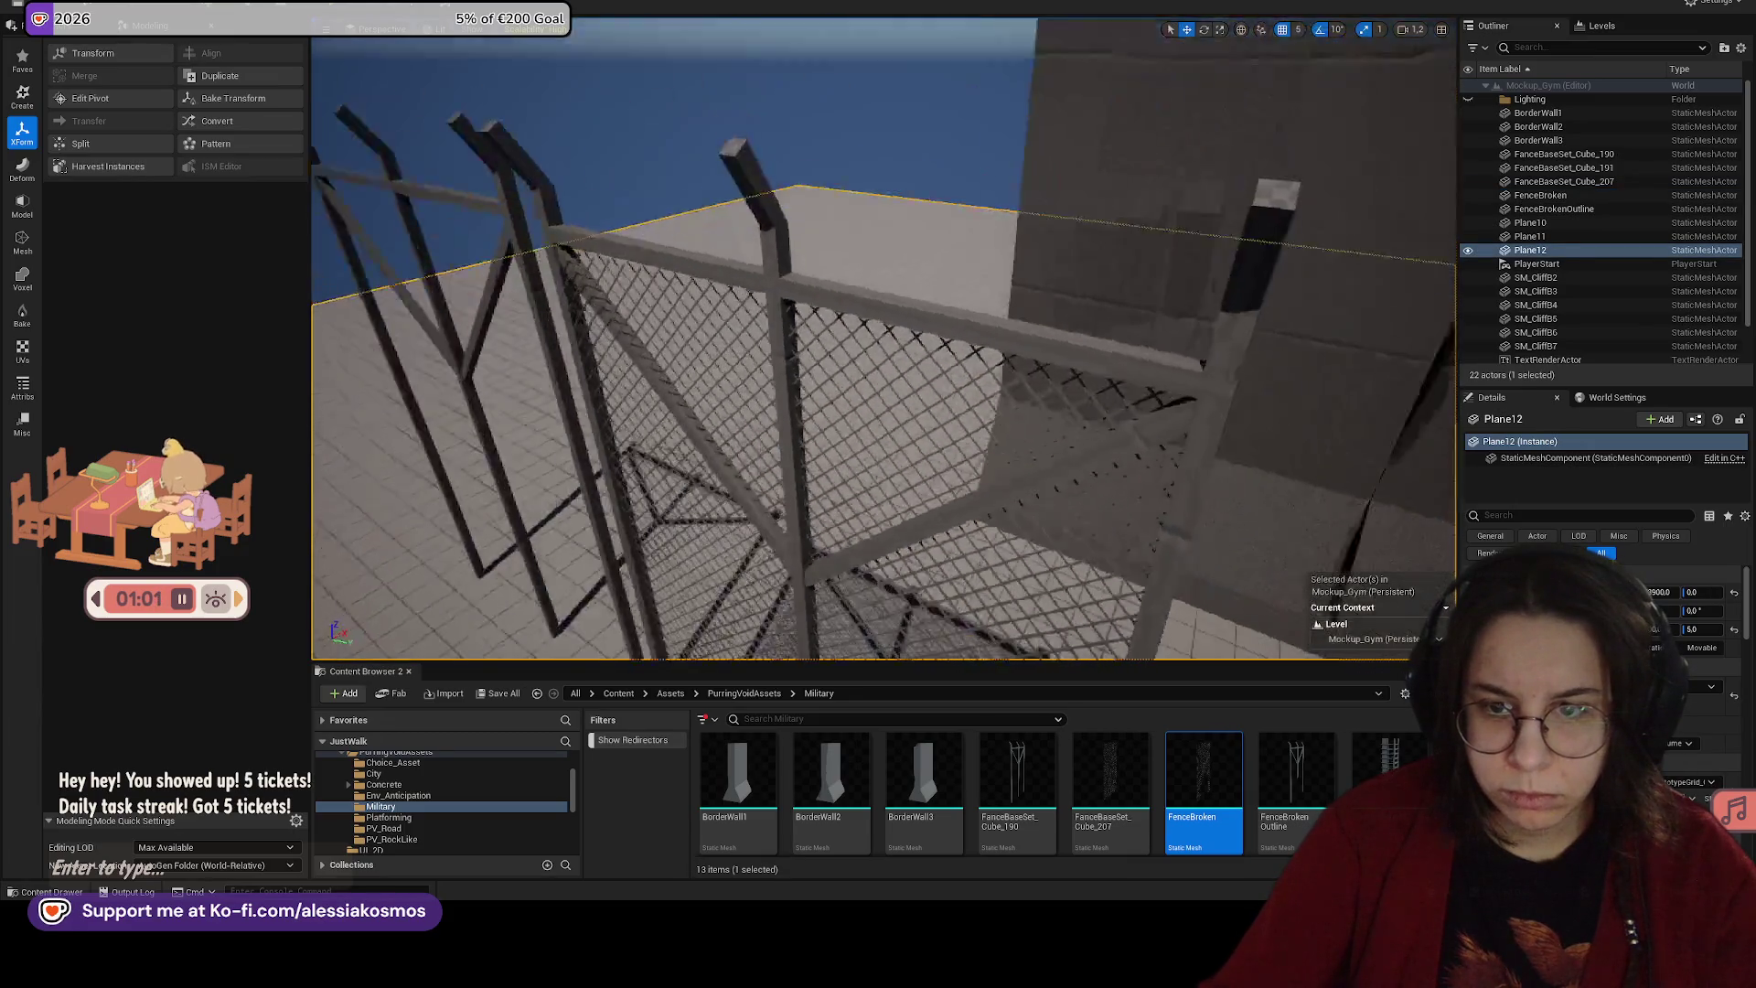
pyautogui.press('w')
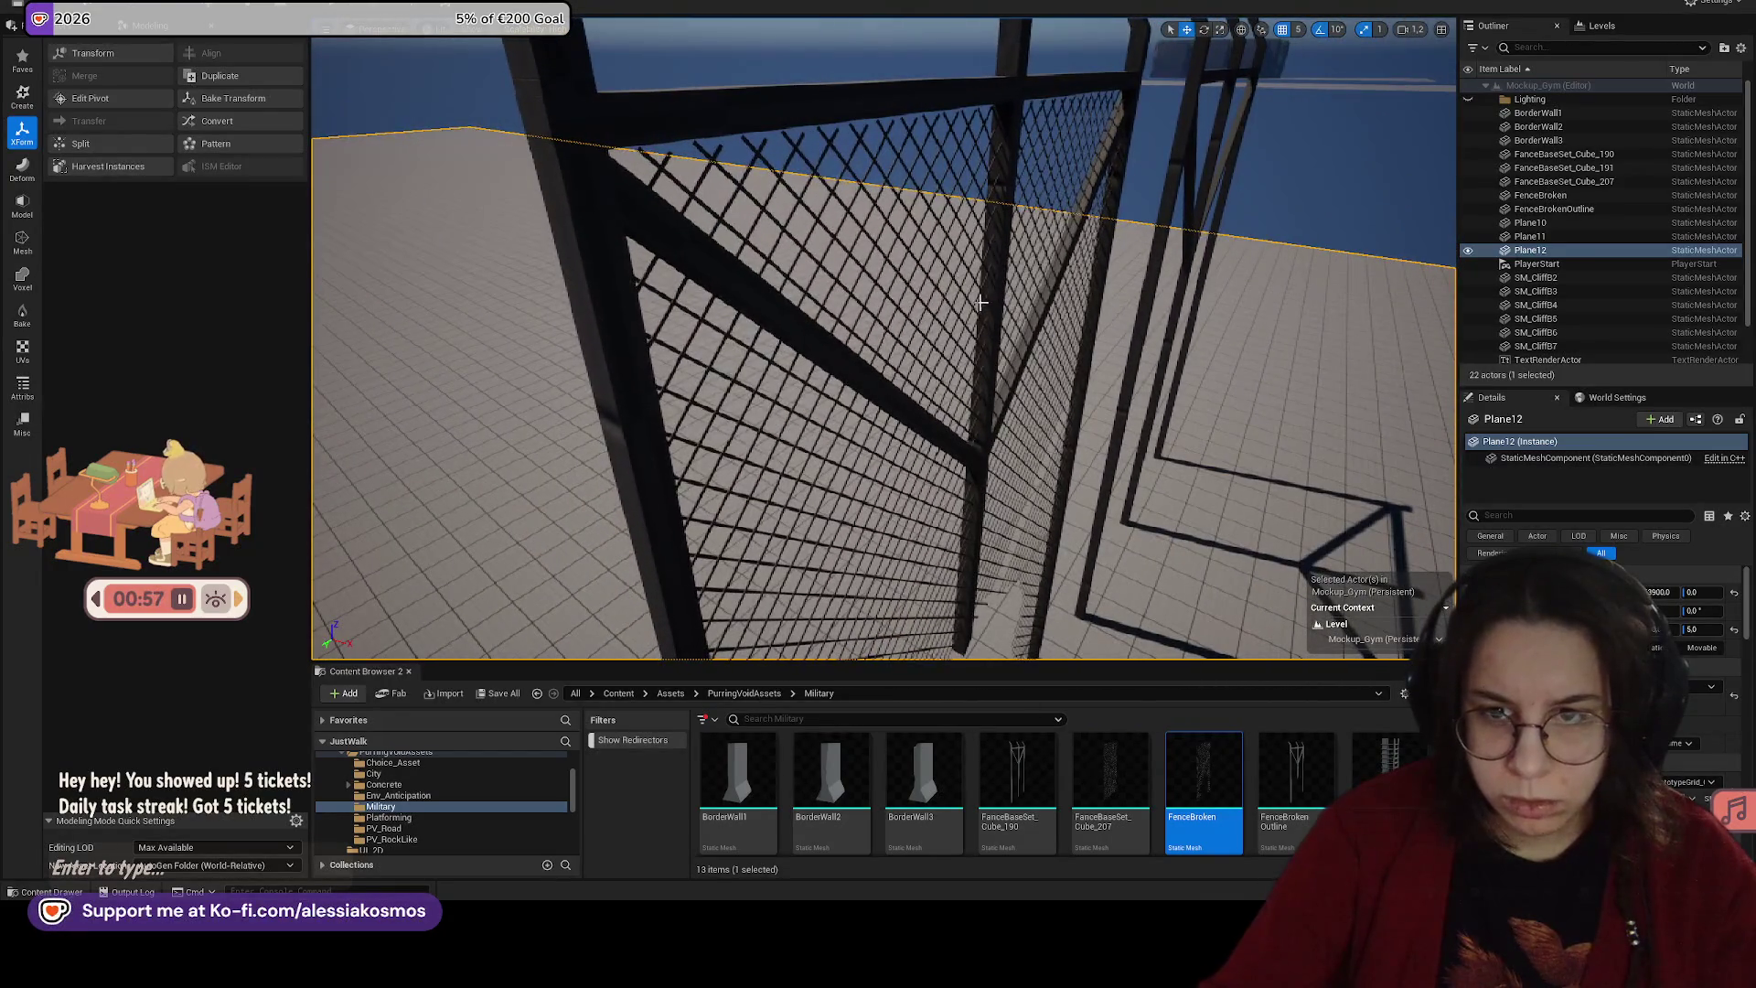
pyautogui.click(981, 303)
pyautogui.click(971, 302)
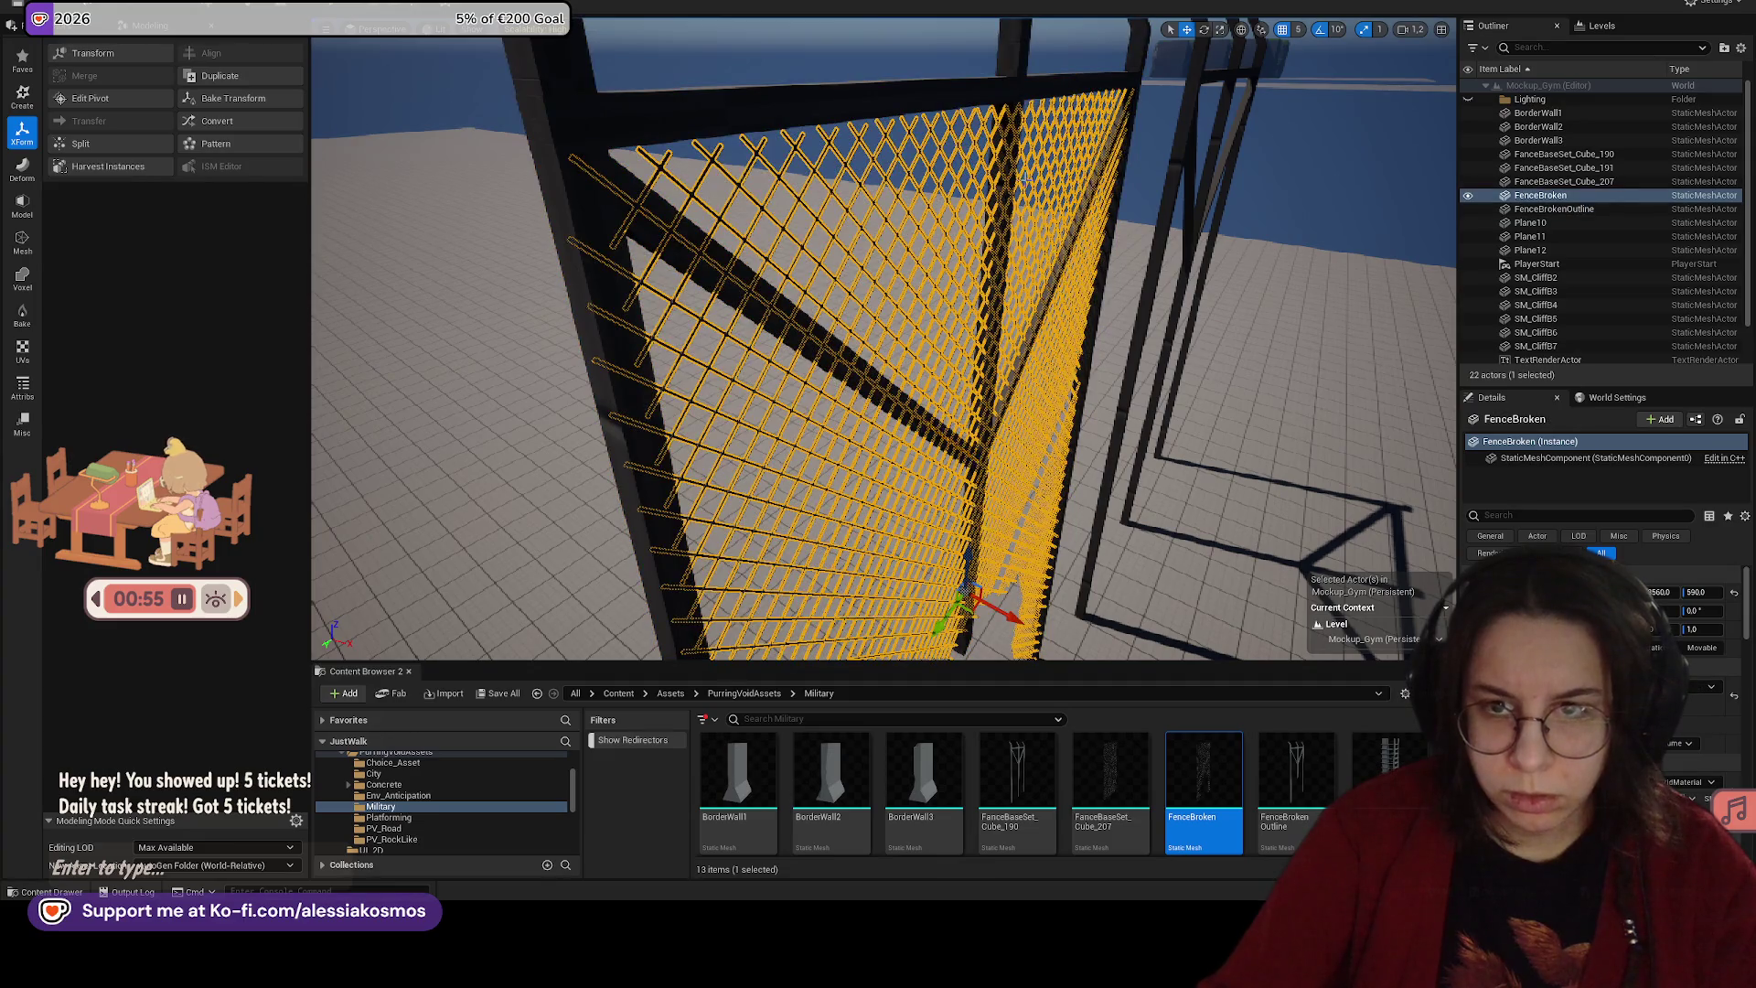
pyautogui.keyDown('ctrl'); pyautogui.click(1014, 96); pyautogui.keyUp('ctrl')
pyautogui.press('e')
pyautogui.moveTo(846, 521); pyautogui.dragTo(911, 563)
# Step: Reselect the broken chain-link mesh with its frame and frame the view on them
pyautogui.click(1038, 385)
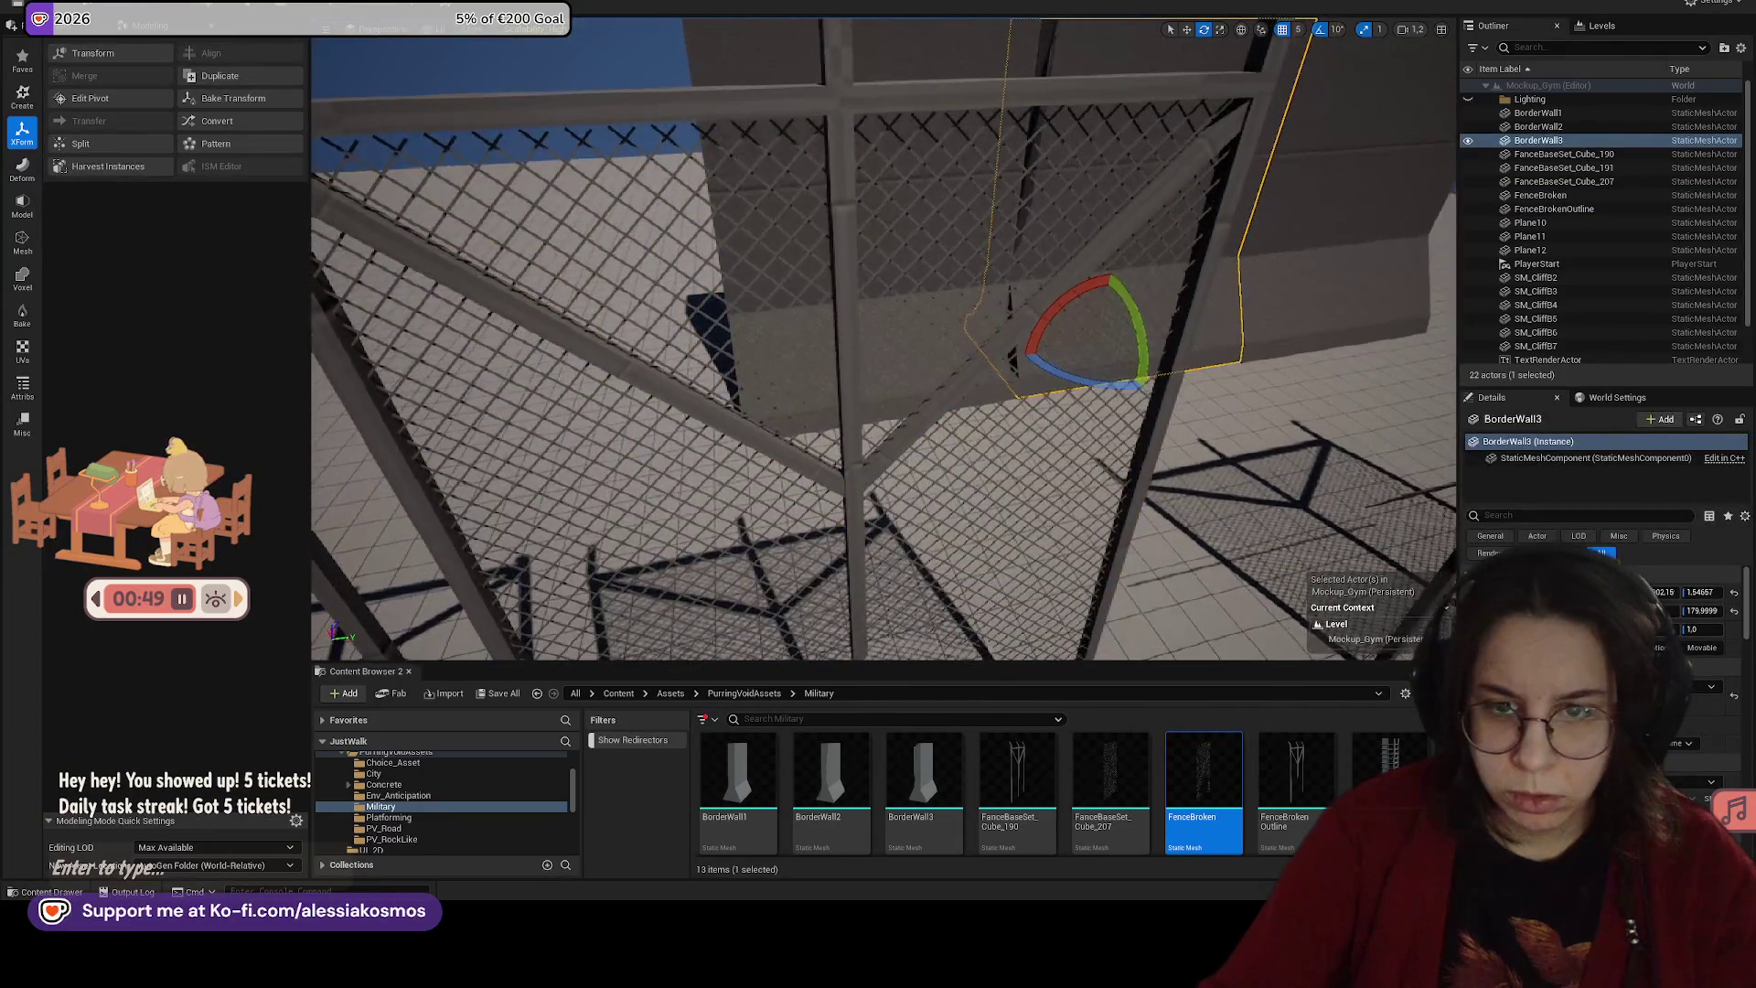
pyautogui.hotkey('ctrl', 'z')
pyautogui.keyDown('ctrl'); pyautogui.click(933, 410); pyautogui.keyUp('ctrl')
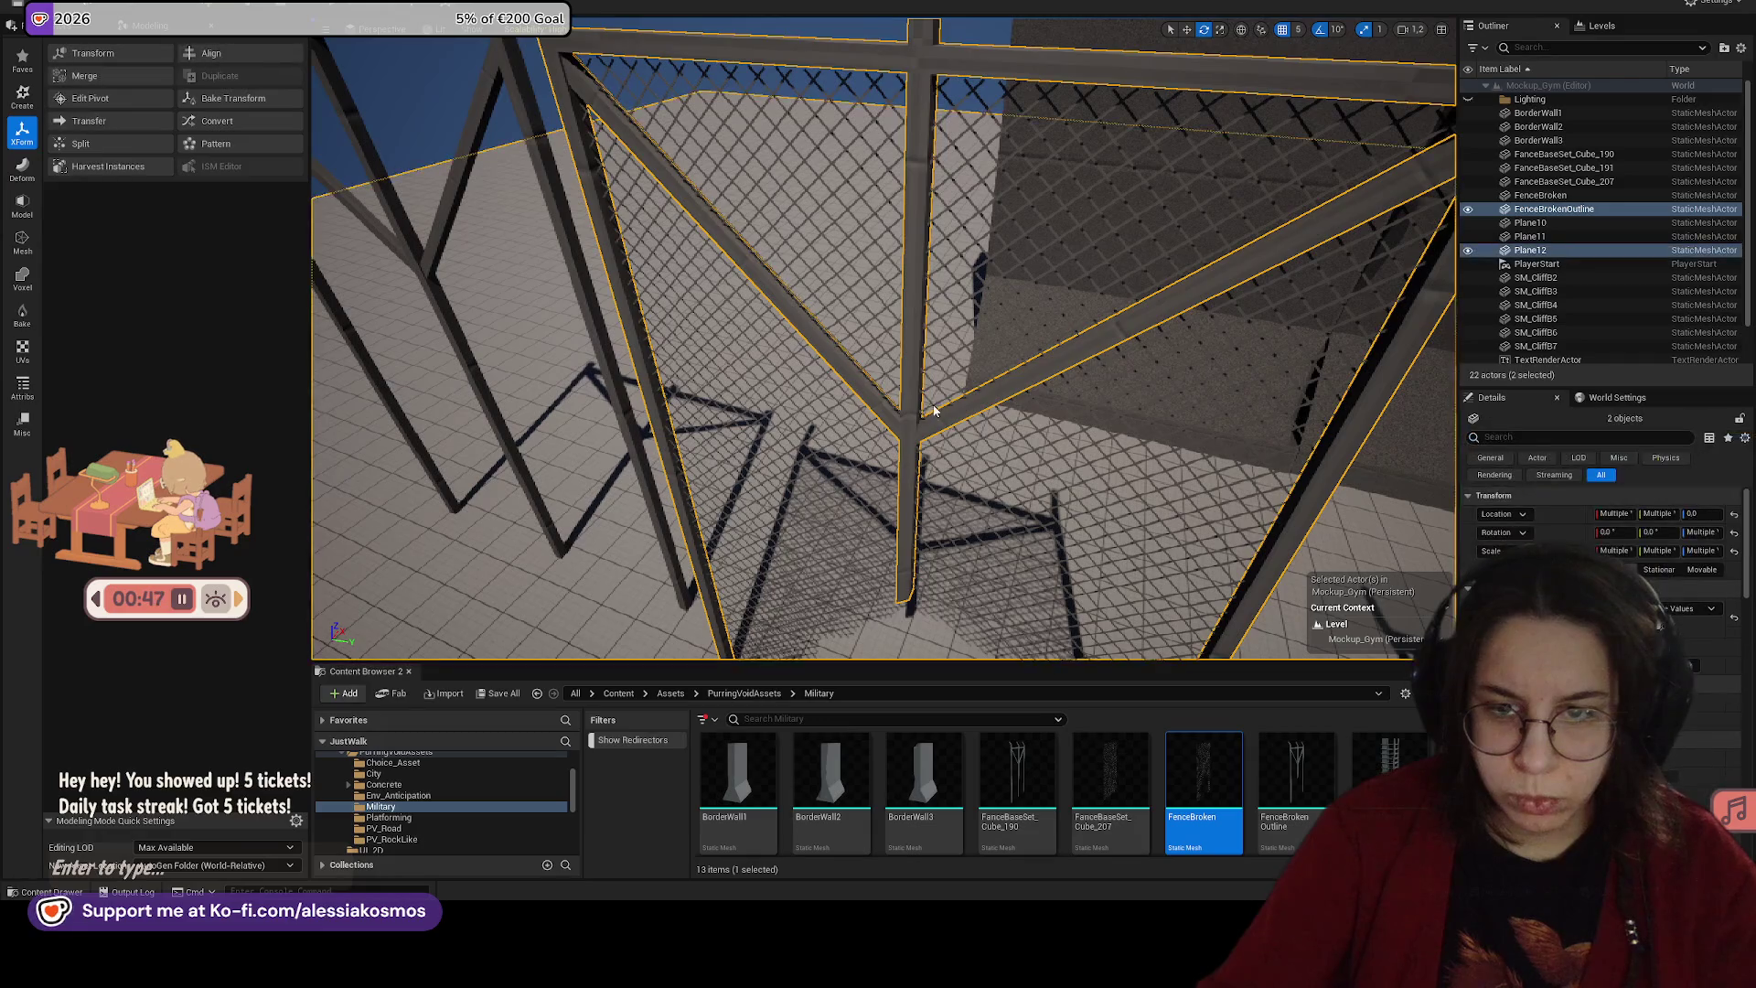
pyautogui.click(931, 404)
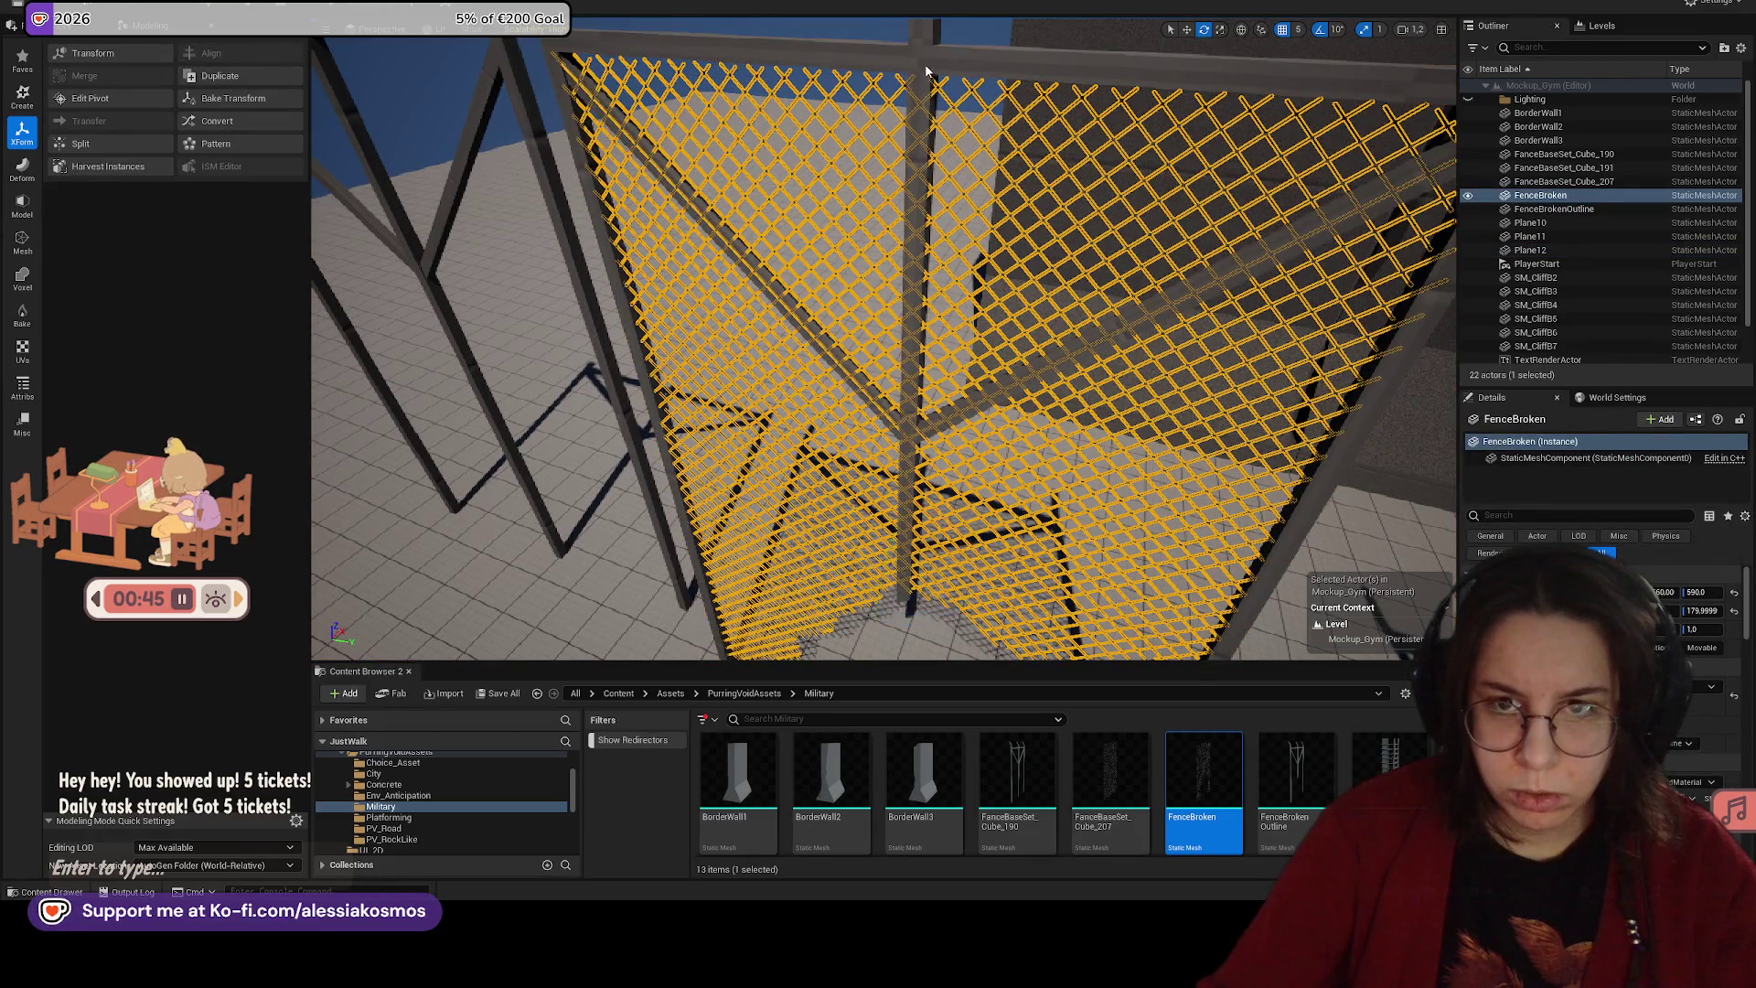
pyautogui.keyDown('ctrl'); pyautogui.click(942, 549); pyautogui.keyUp('ctrl')
pyautogui.press('f')
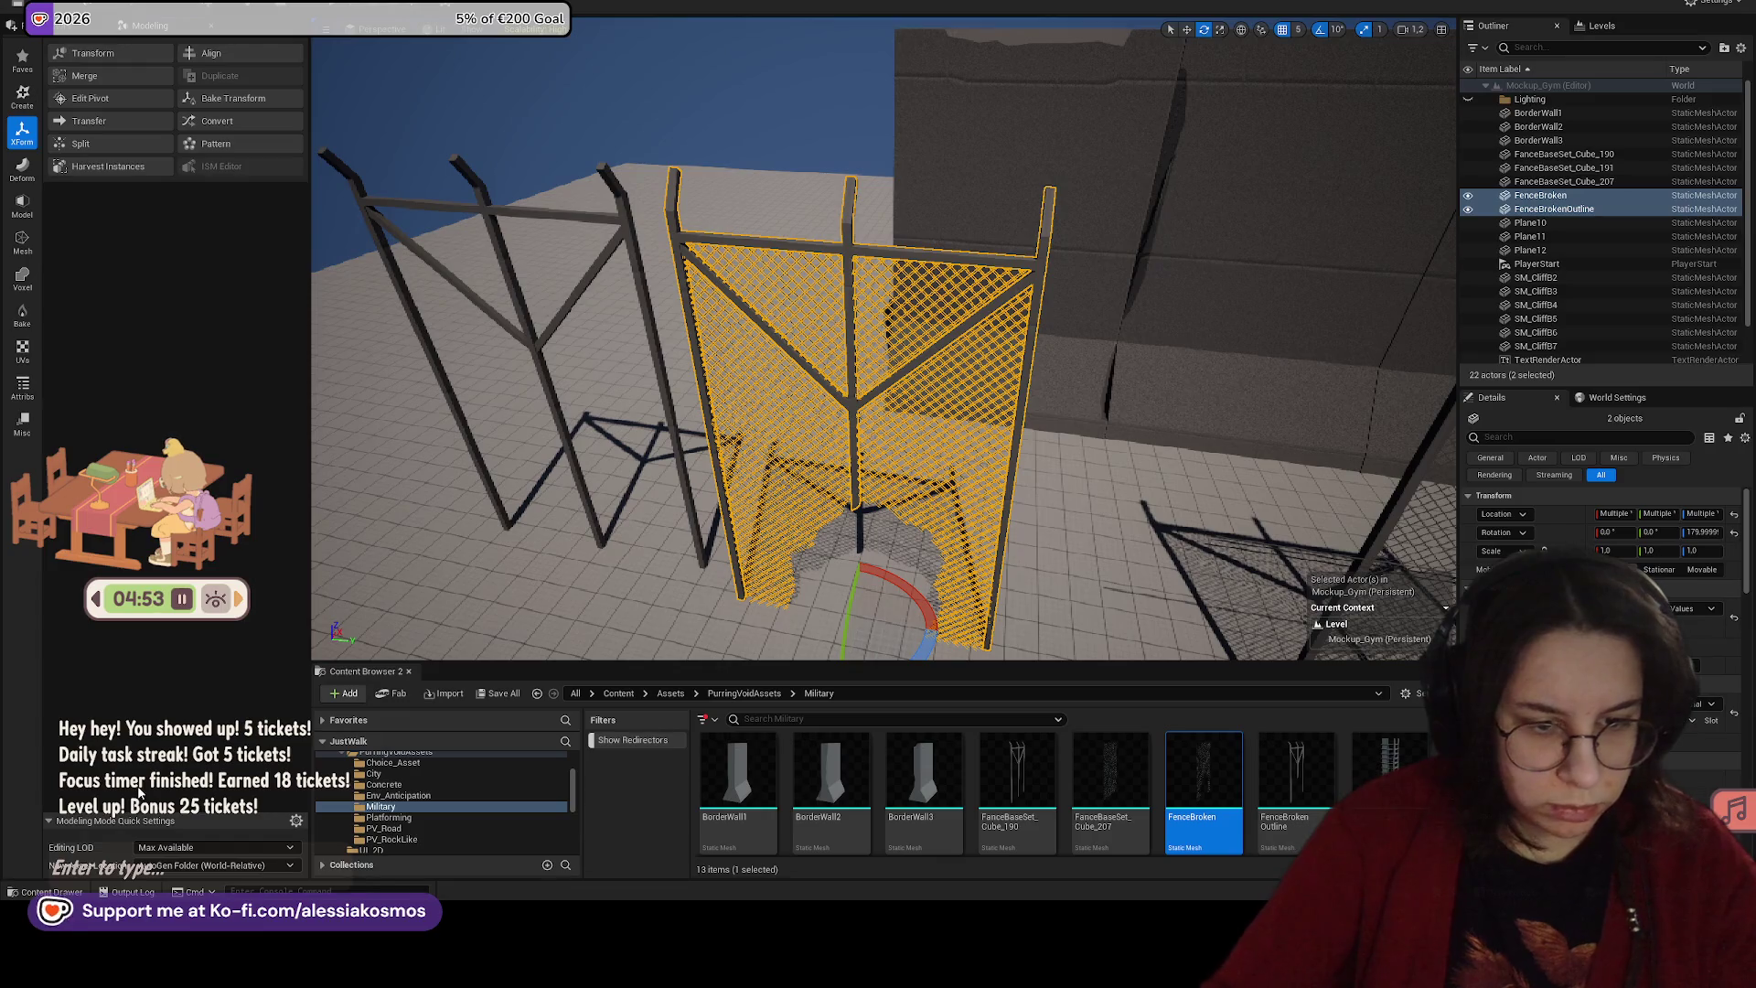
pyautogui.click(109, 506)
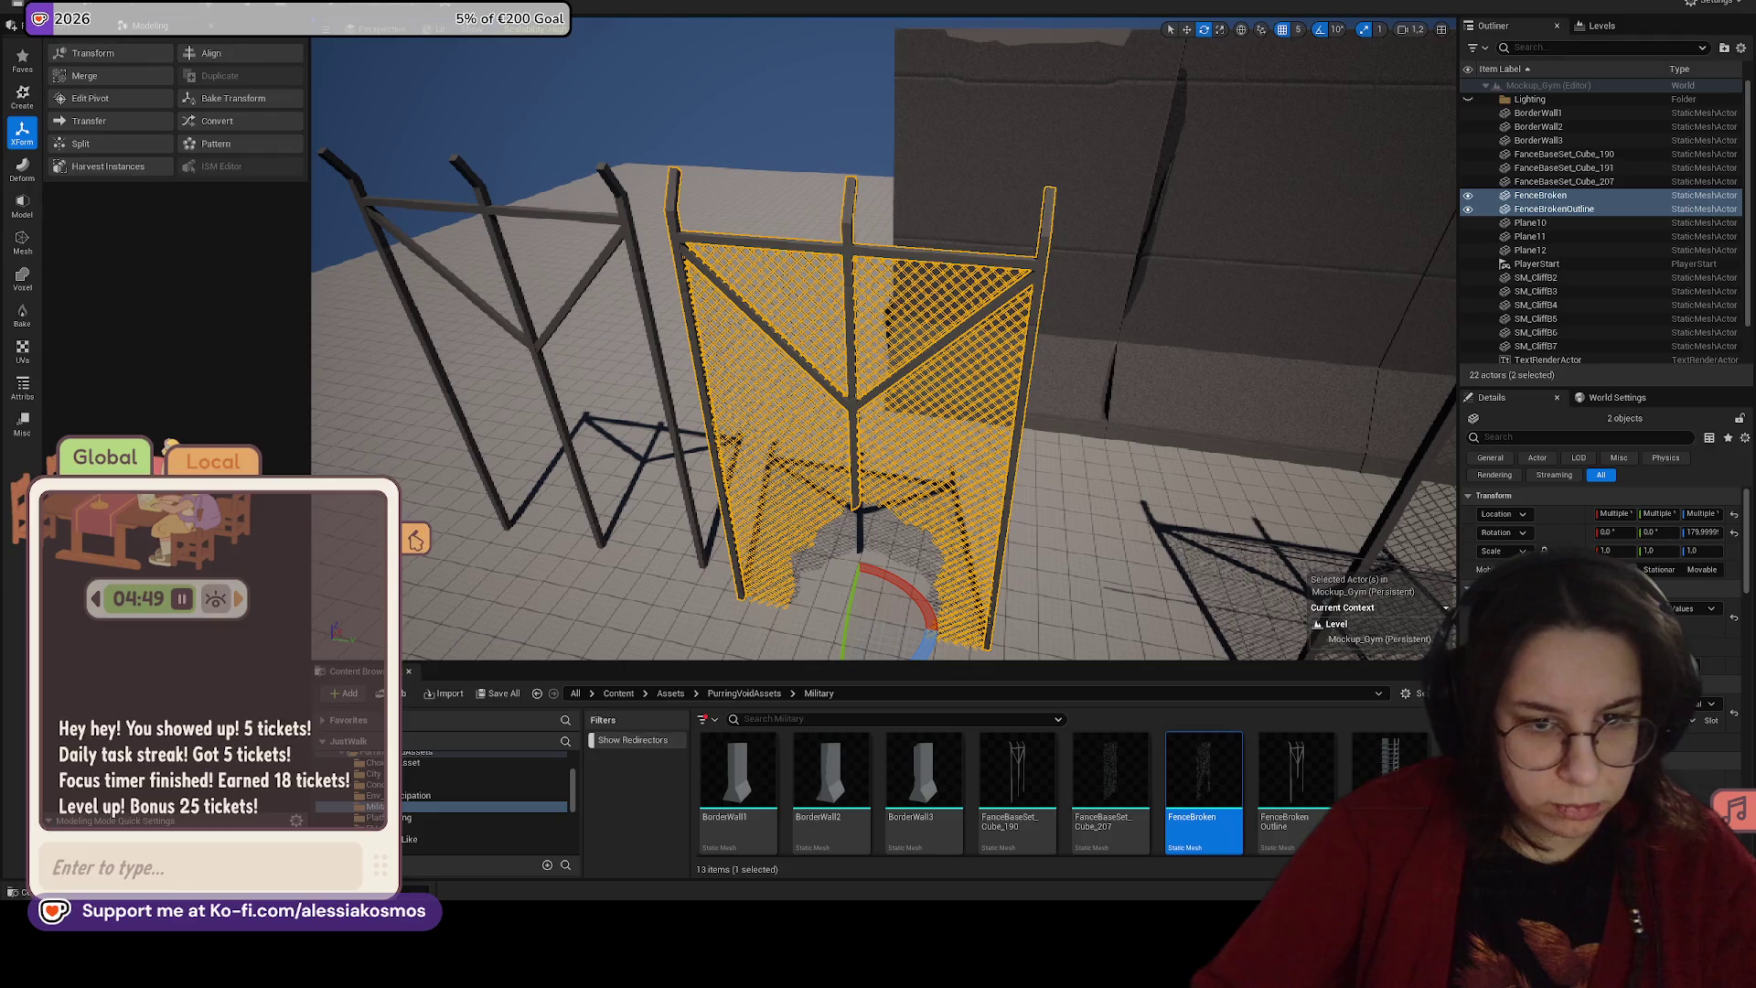
# Step: Group the FenceBroken chain-link mesh with its FenceBrokenOutline frame using Ctrl+G
pyautogui.click(416, 539)
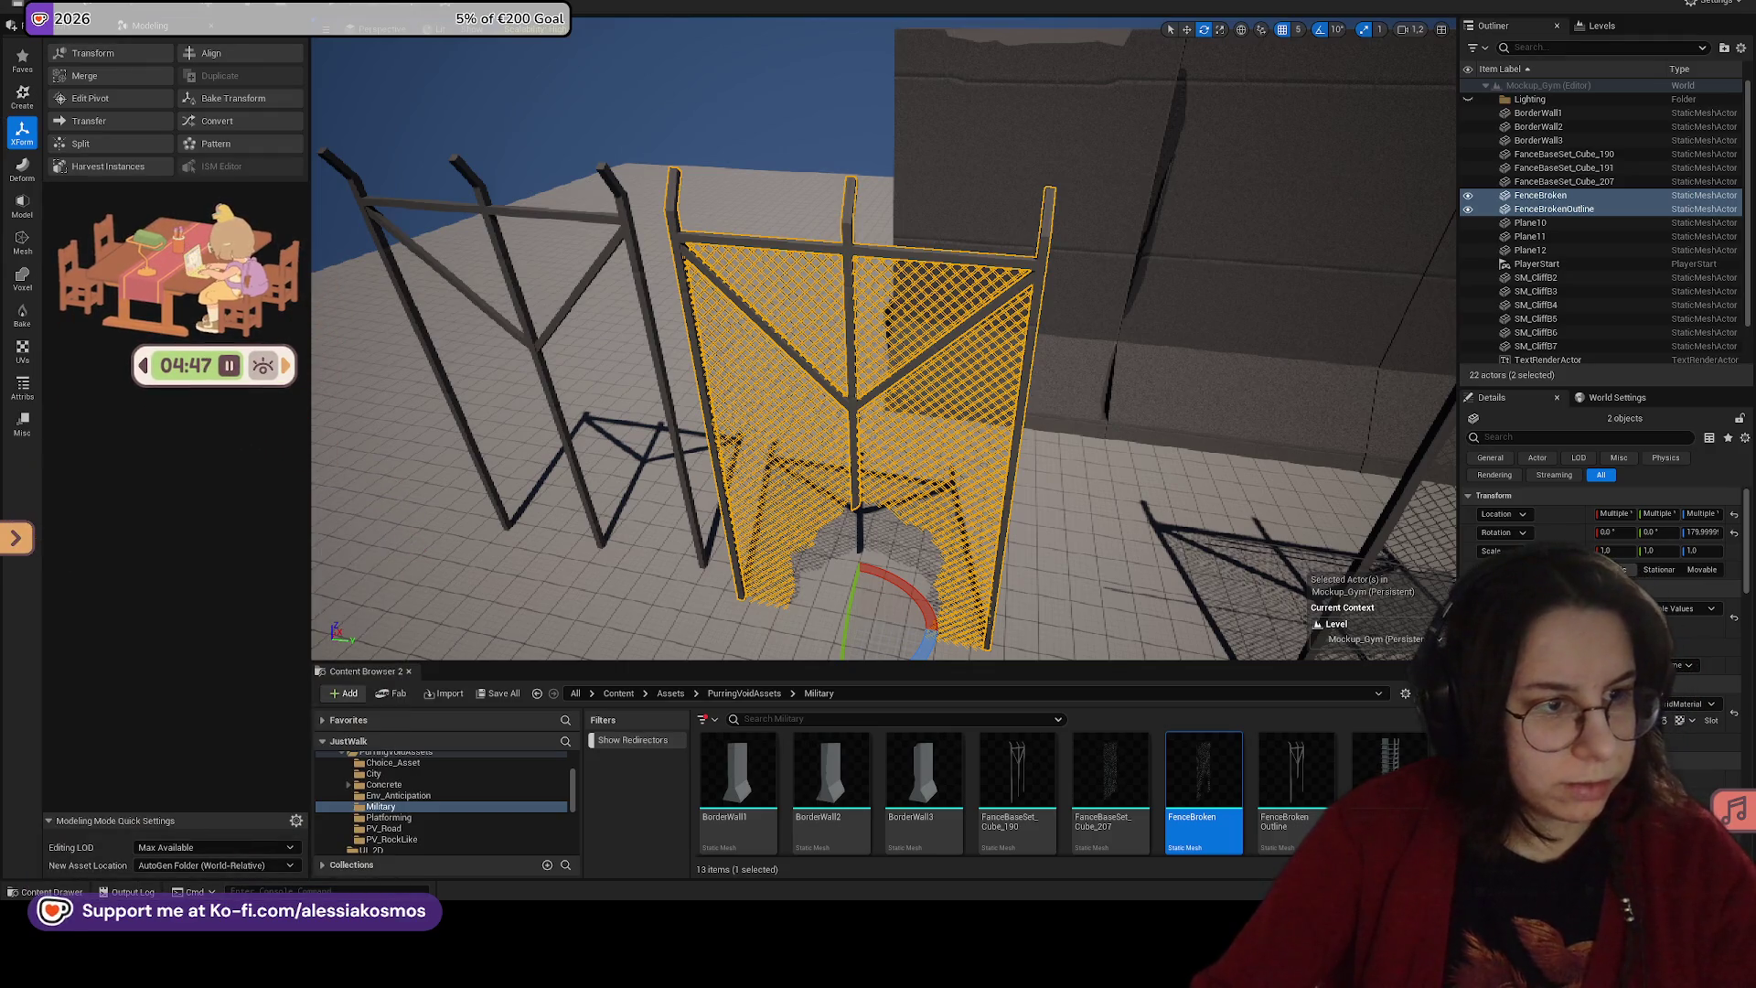
pyautogui.click(1079, 585)
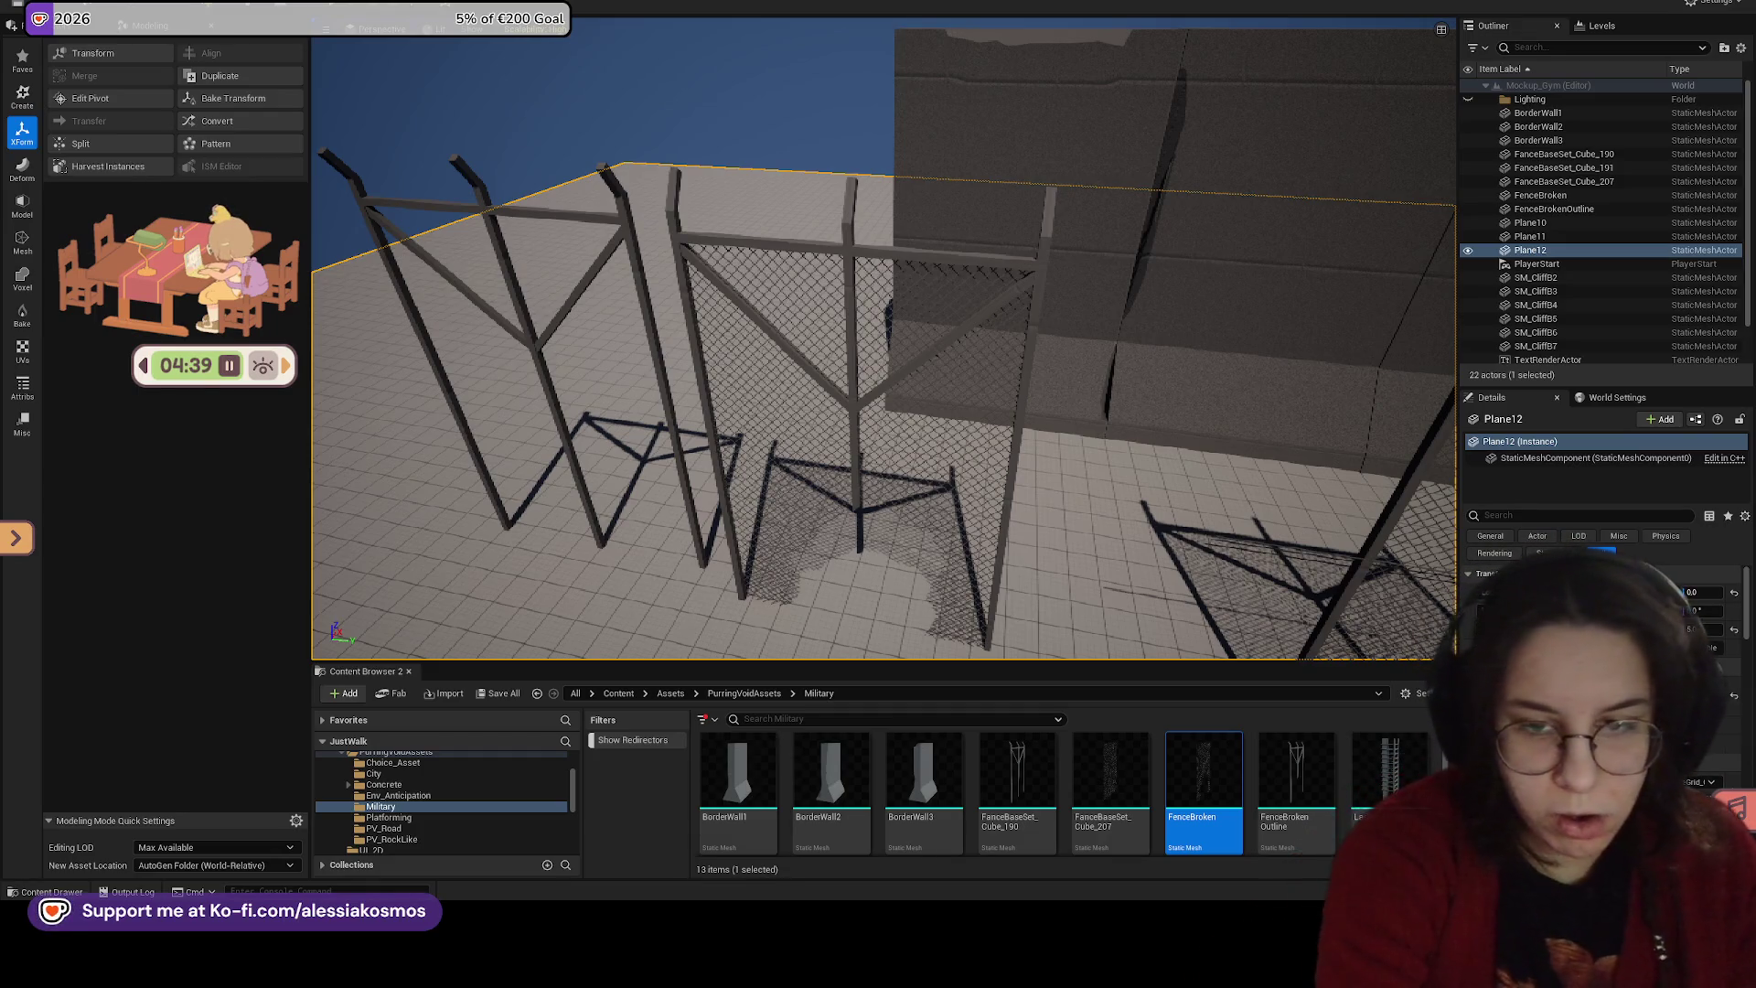
pyautogui.moveTo(463, 364); pyautogui.dragTo(567, 366)
pyautogui.click(704, 430)
pyautogui.moveTo(705, 430)
pyautogui.mouseDown()
pyautogui.moveTo(313, 391)
pyautogui.moveTo(640, 579)
pyautogui.moveTo(604, 548)
pyautogui.moveTo(613, 512)
pyautogui.moveTo(615, 608)
pyautogui.mouseUp()
pyautogui.press('w')
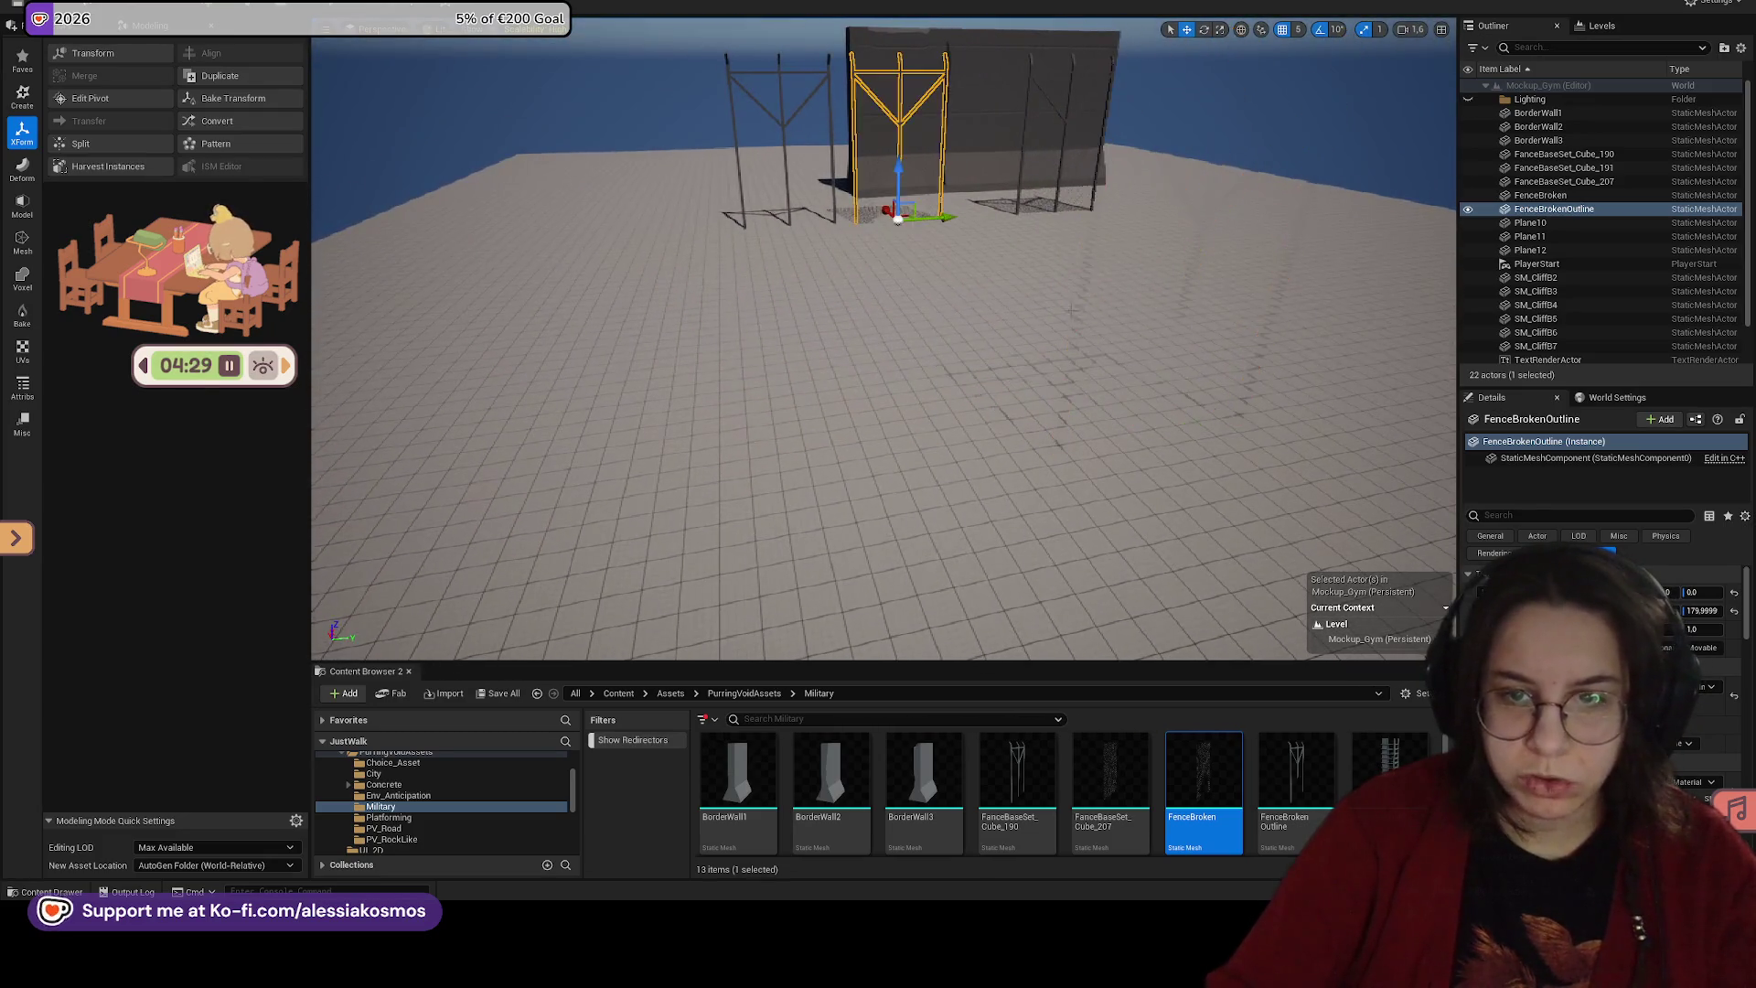
pyautogui.click(890, 196)
pyautogui.moveTo(890, 196)
pyautogui.mouseDown()
pyautogui.moveTo(891, 220)
pyautogui.moveTo(960, 223)
pyautogui.mouseUp()
pyautogui.keyDown('ctrl'); pyautogui.click(960, 223); pyautogui.keyUp('ctrl')
pyautogui.keyDown('ctrl'); pyautogui.click(931, 155); pyautogui.keyUp('ctrl')
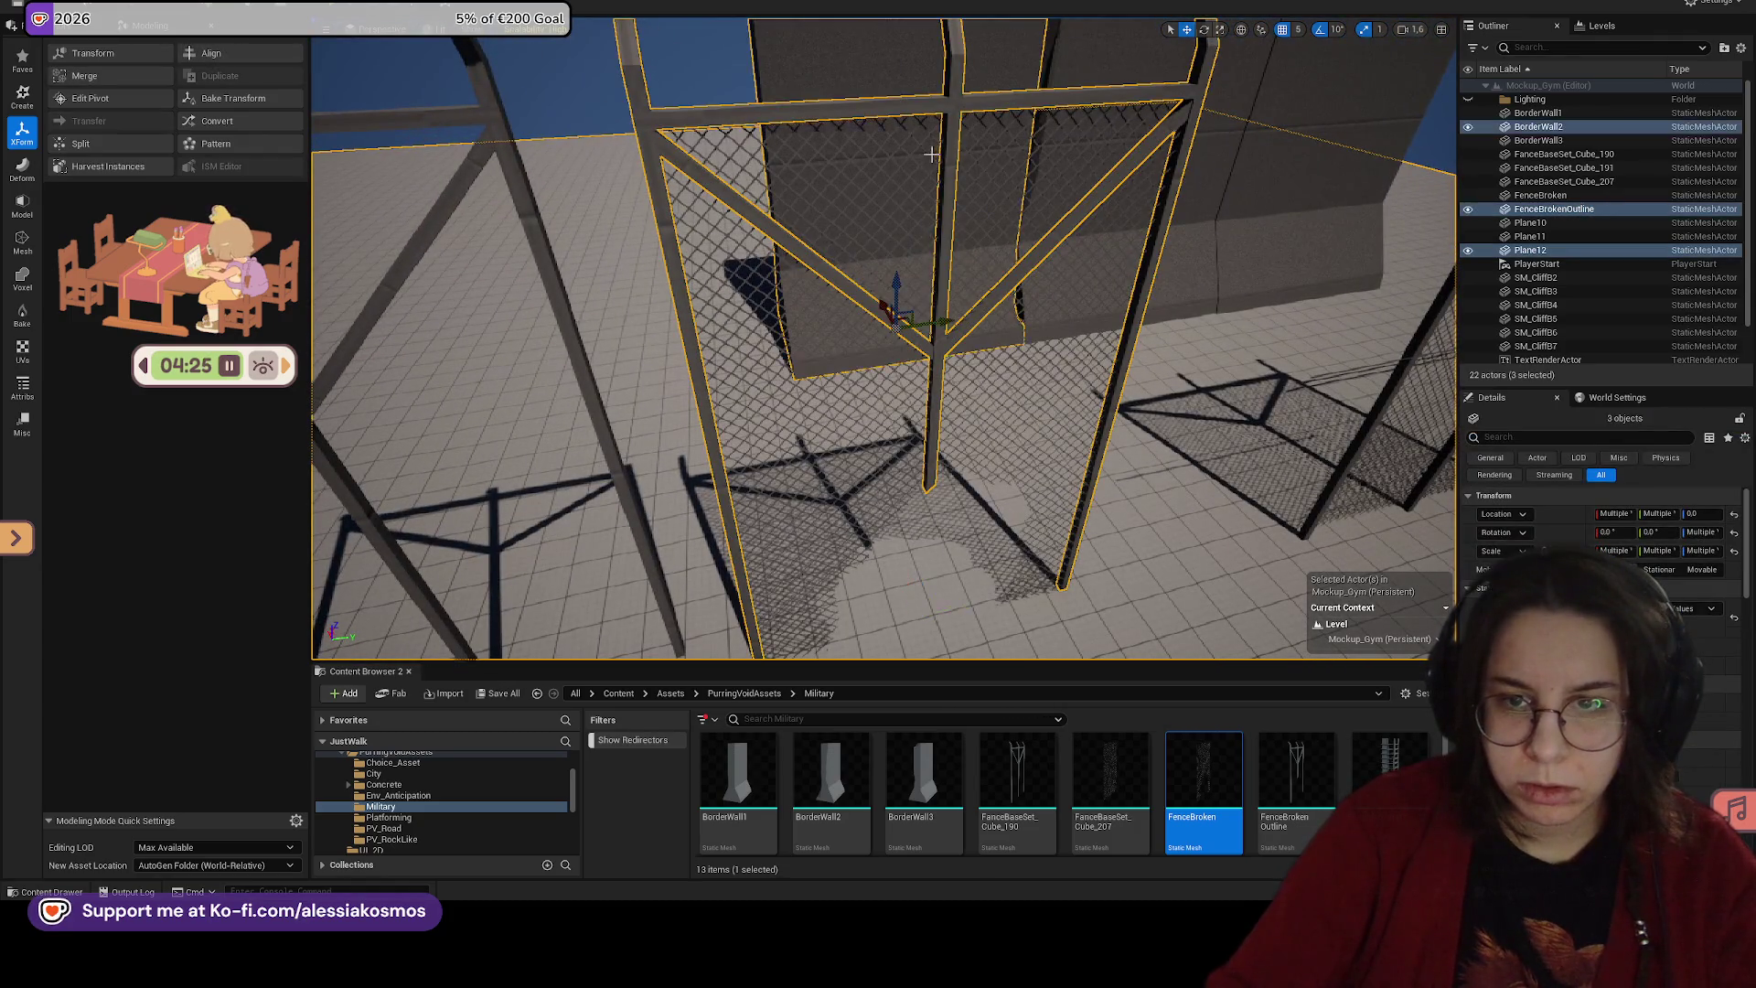
pyautogui.click(924, 113)
pyautogui.keyDown('ctrl'); pyautogui.click(924, 114); pyautogui.keyUp('ctrl')
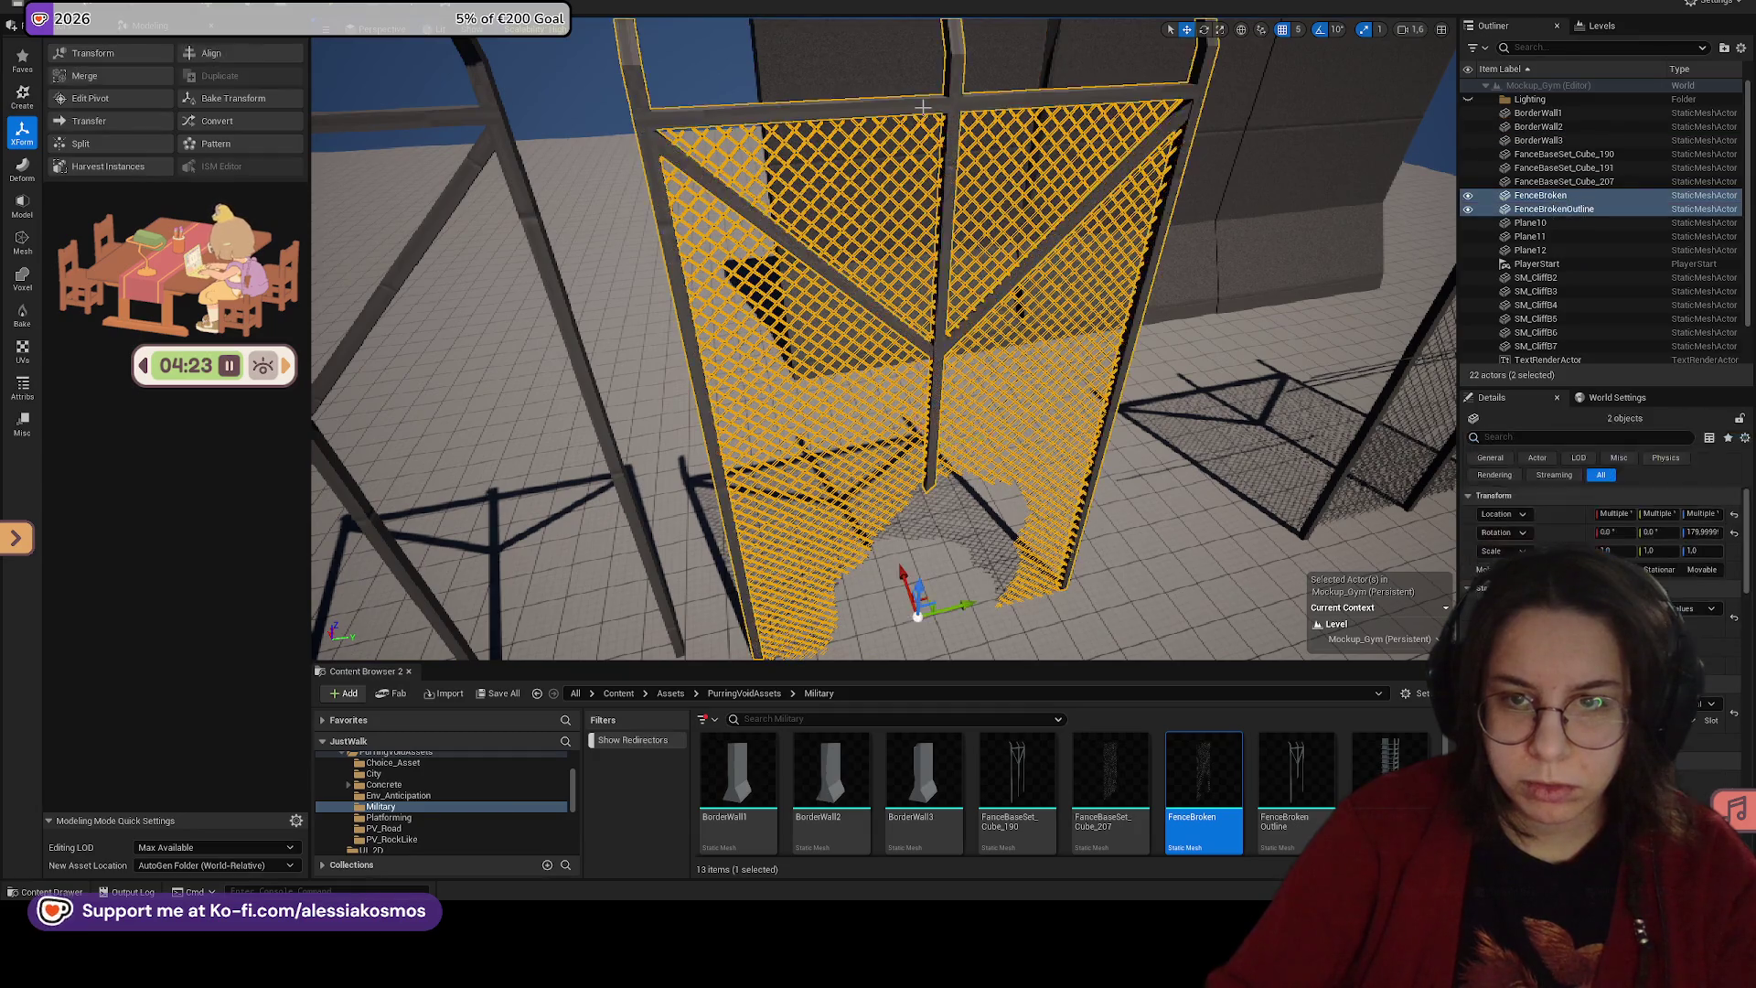
pyautogui.hotkey('ctrl', 'g')
# Step: Alt-drag a copy of the grouped broken fence into the neighbouring frame
pyautogui.scroll(-5, 929, 394)
pyautogui.moveTo(796, 320)
pyautogui.mouseDown()
pyautogui.moveTo(769, 322)
pyautogui.moveTo(933, 72)
pyautogui.mouseUp()
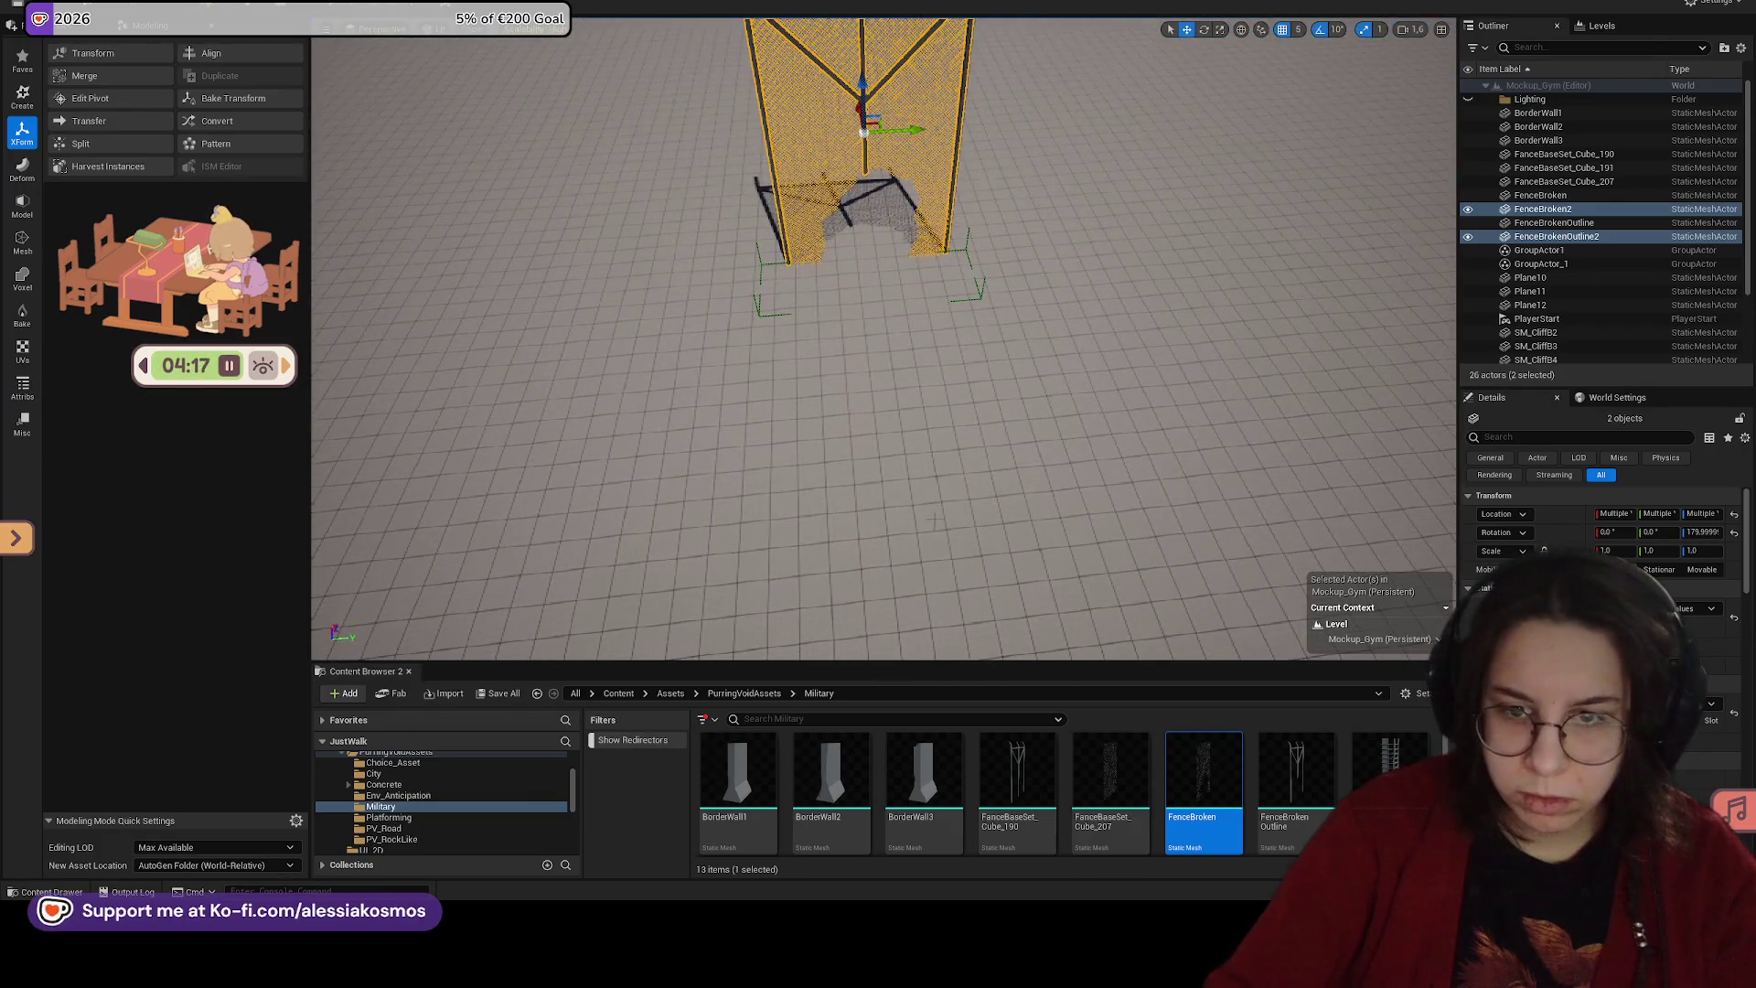
pyautogui.rightClick(933, 72)
# Step: Play from the floor spot and run the character into the fence to test it
pyautogui.click(997, 513)
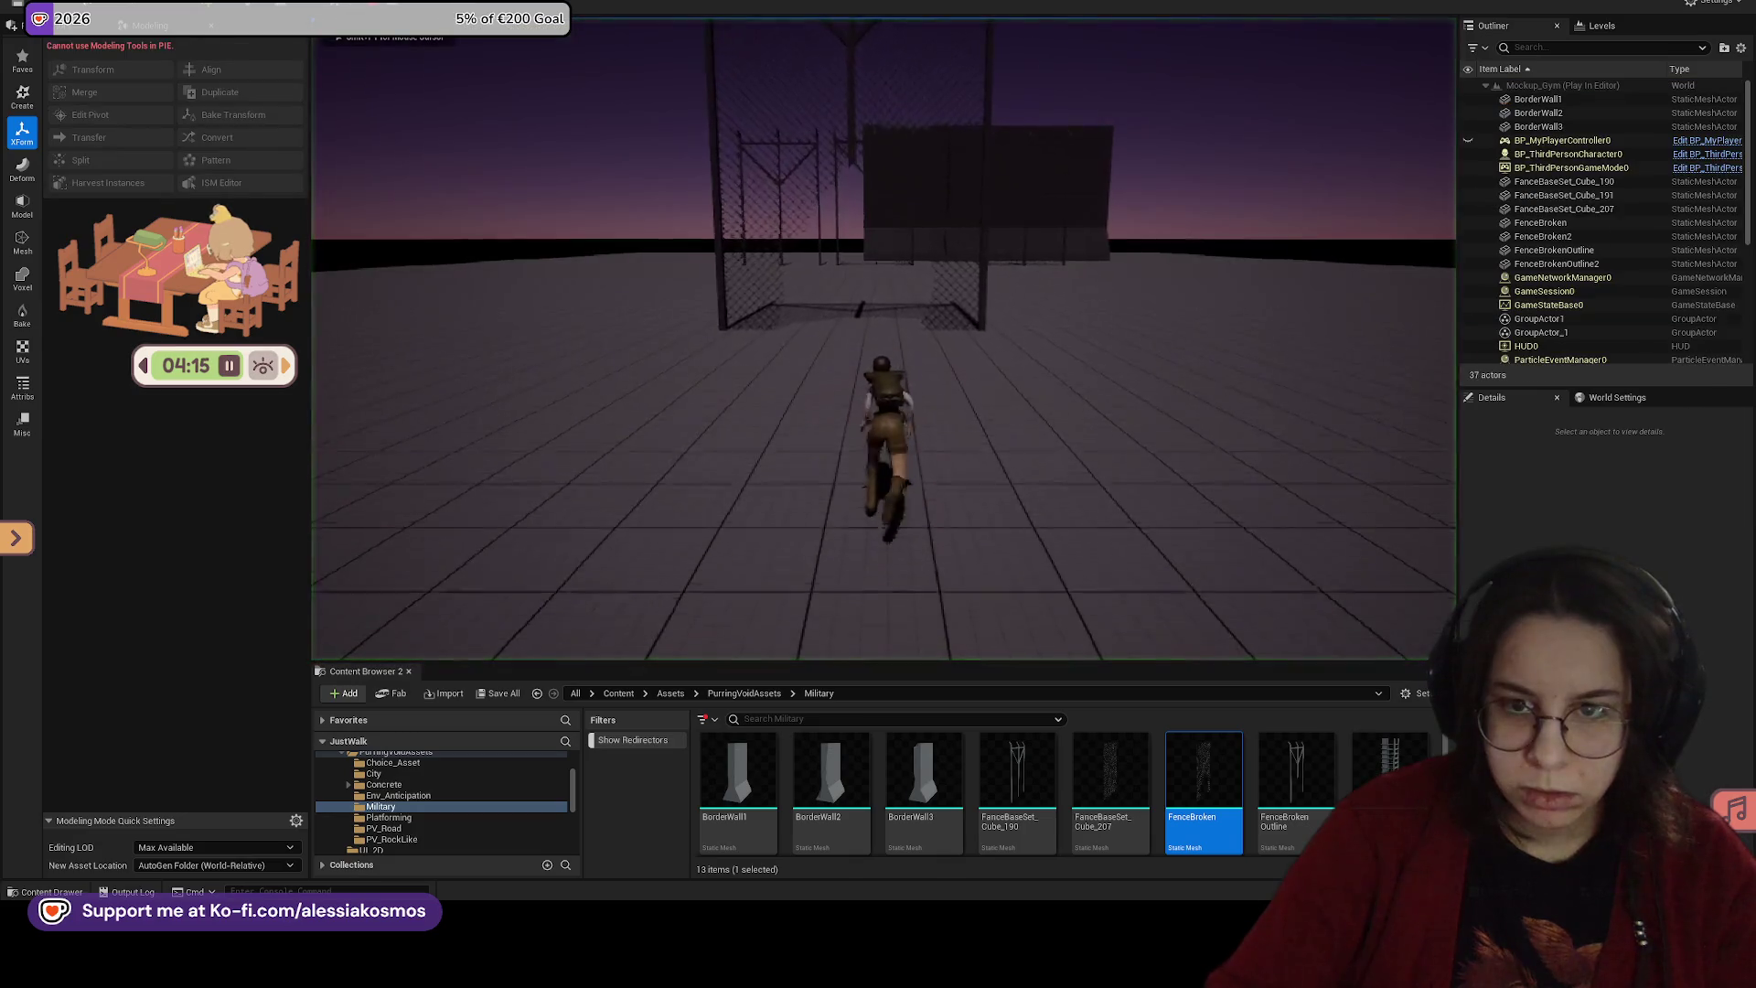
pyautogui.press('w')
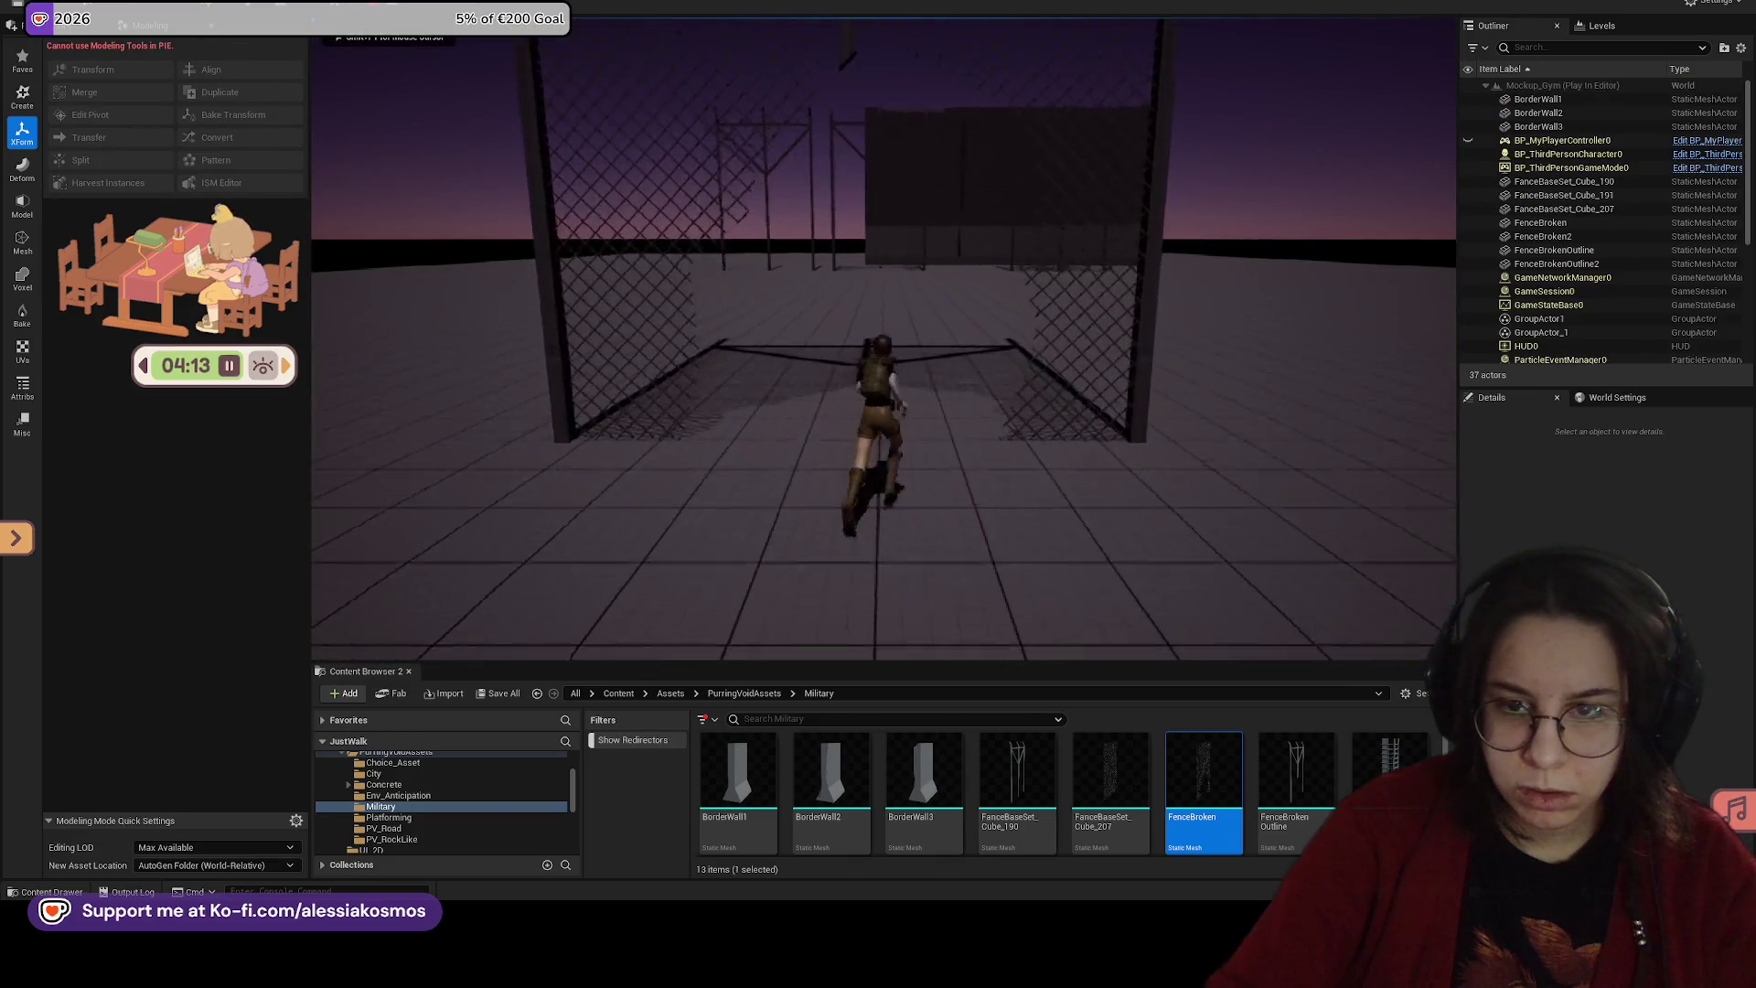
pyautogui.press('Escape')
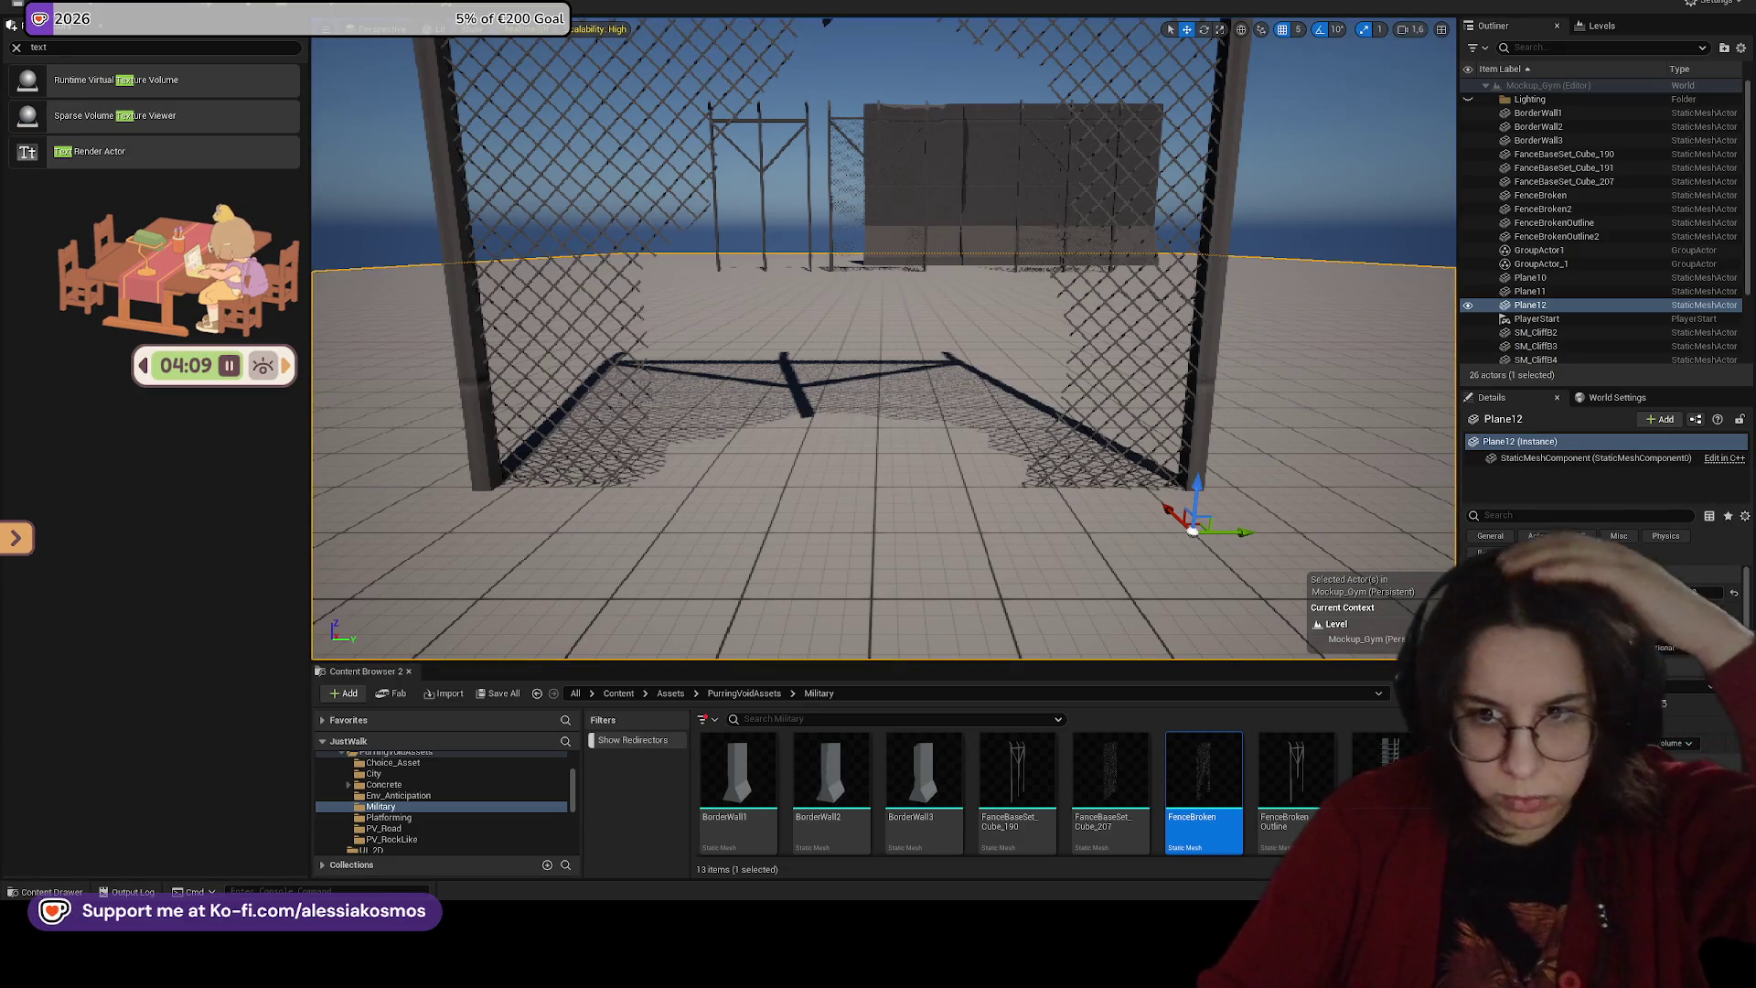
# Step: Ungroup the middle broken fence with Shift+G
pyautogui.click(1080, 218)
pyautogui.scroll(-8, 996, 248)
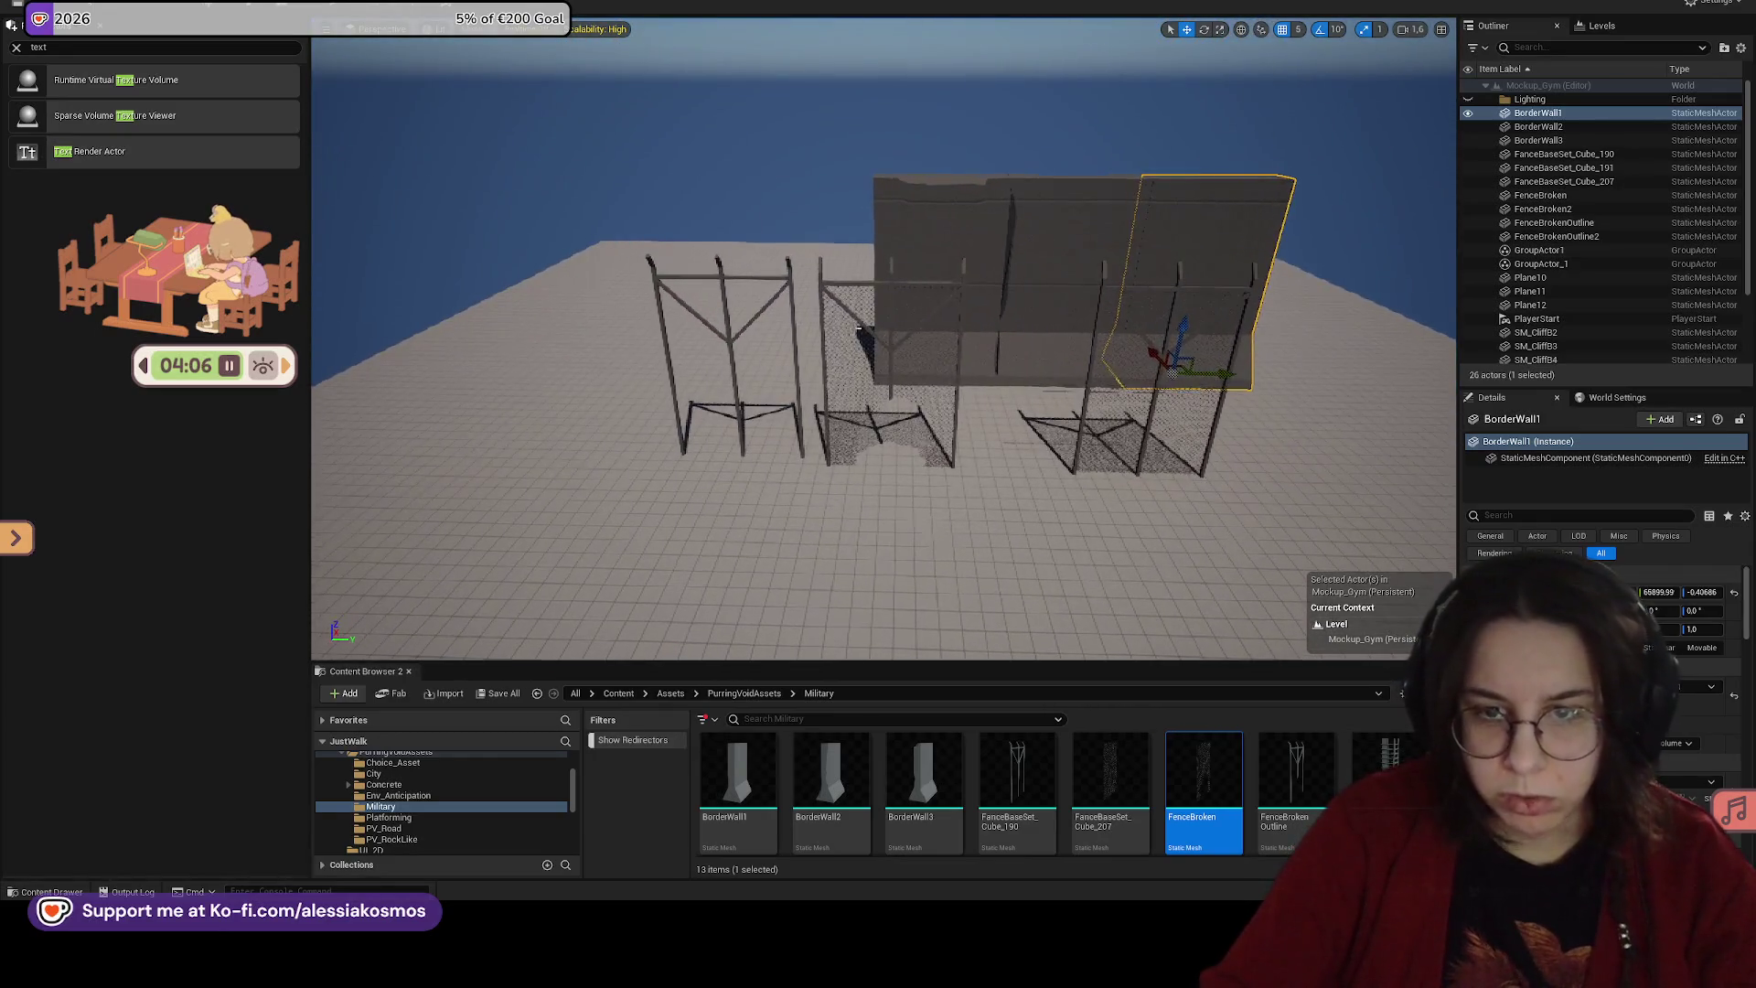
pyautogui.click(861, 352)
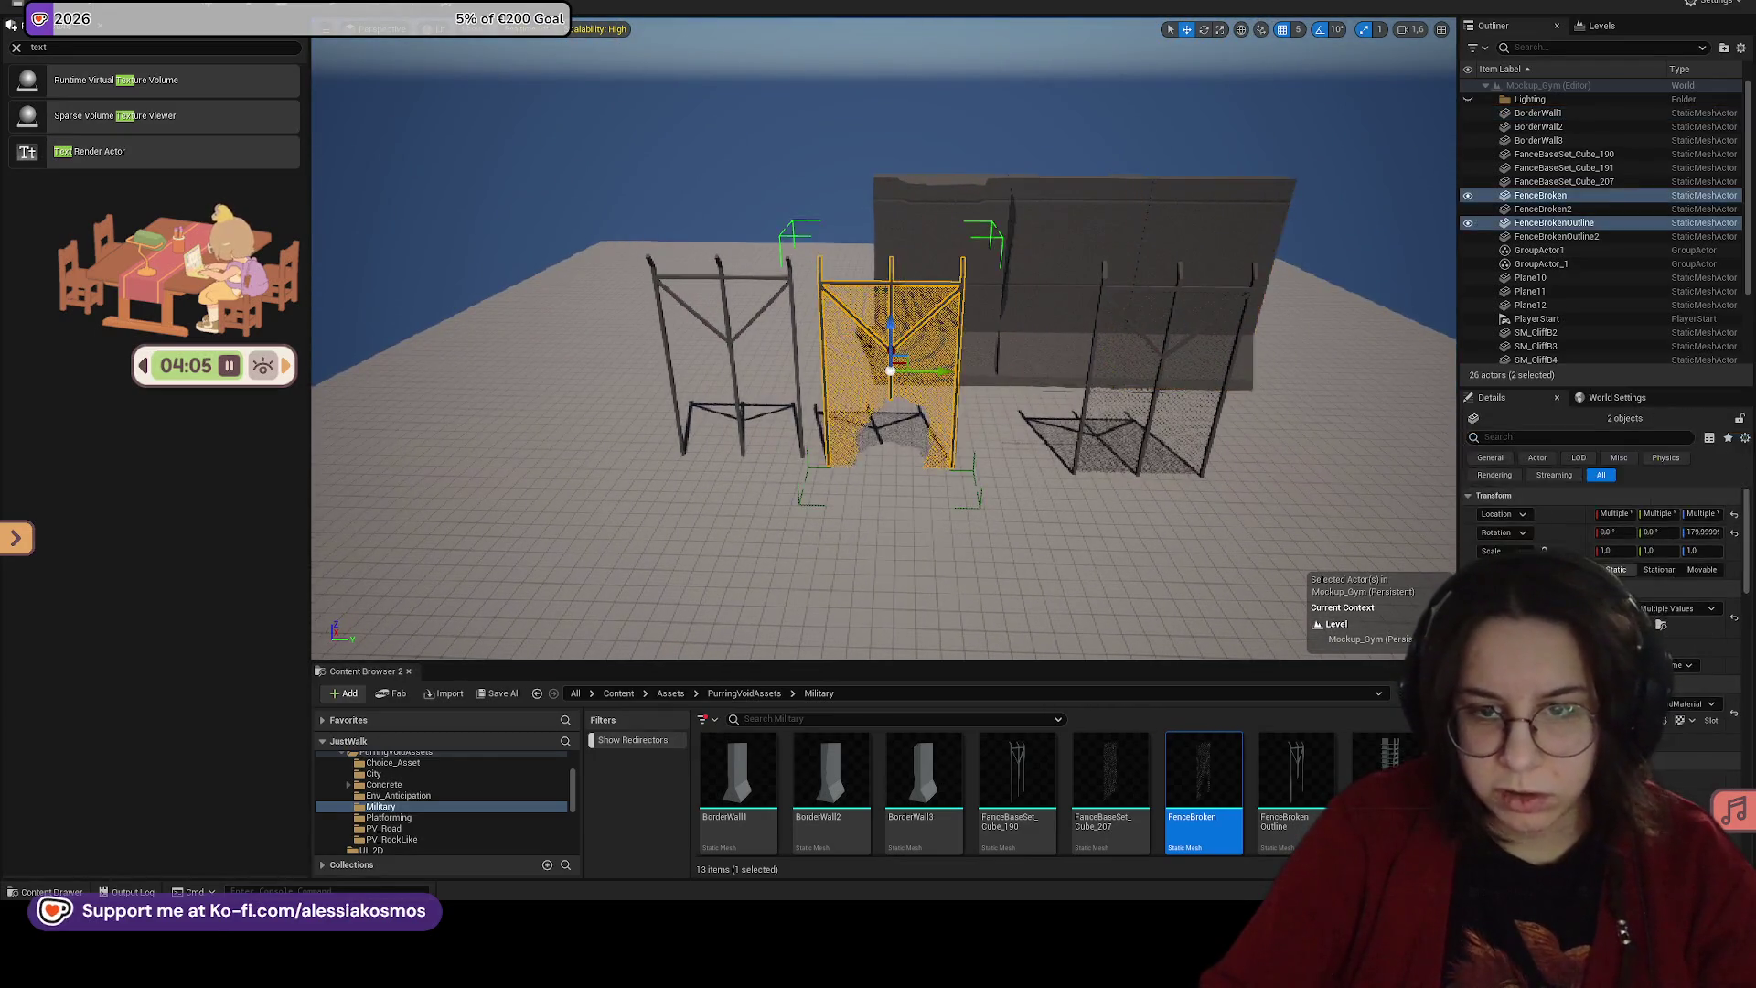
pyautogui.click(862, 352)
pyautogui.scroll(5, 862, 352)
pyautogui.click(862, 353)
pyautogui.hotkey('shift', 'g')
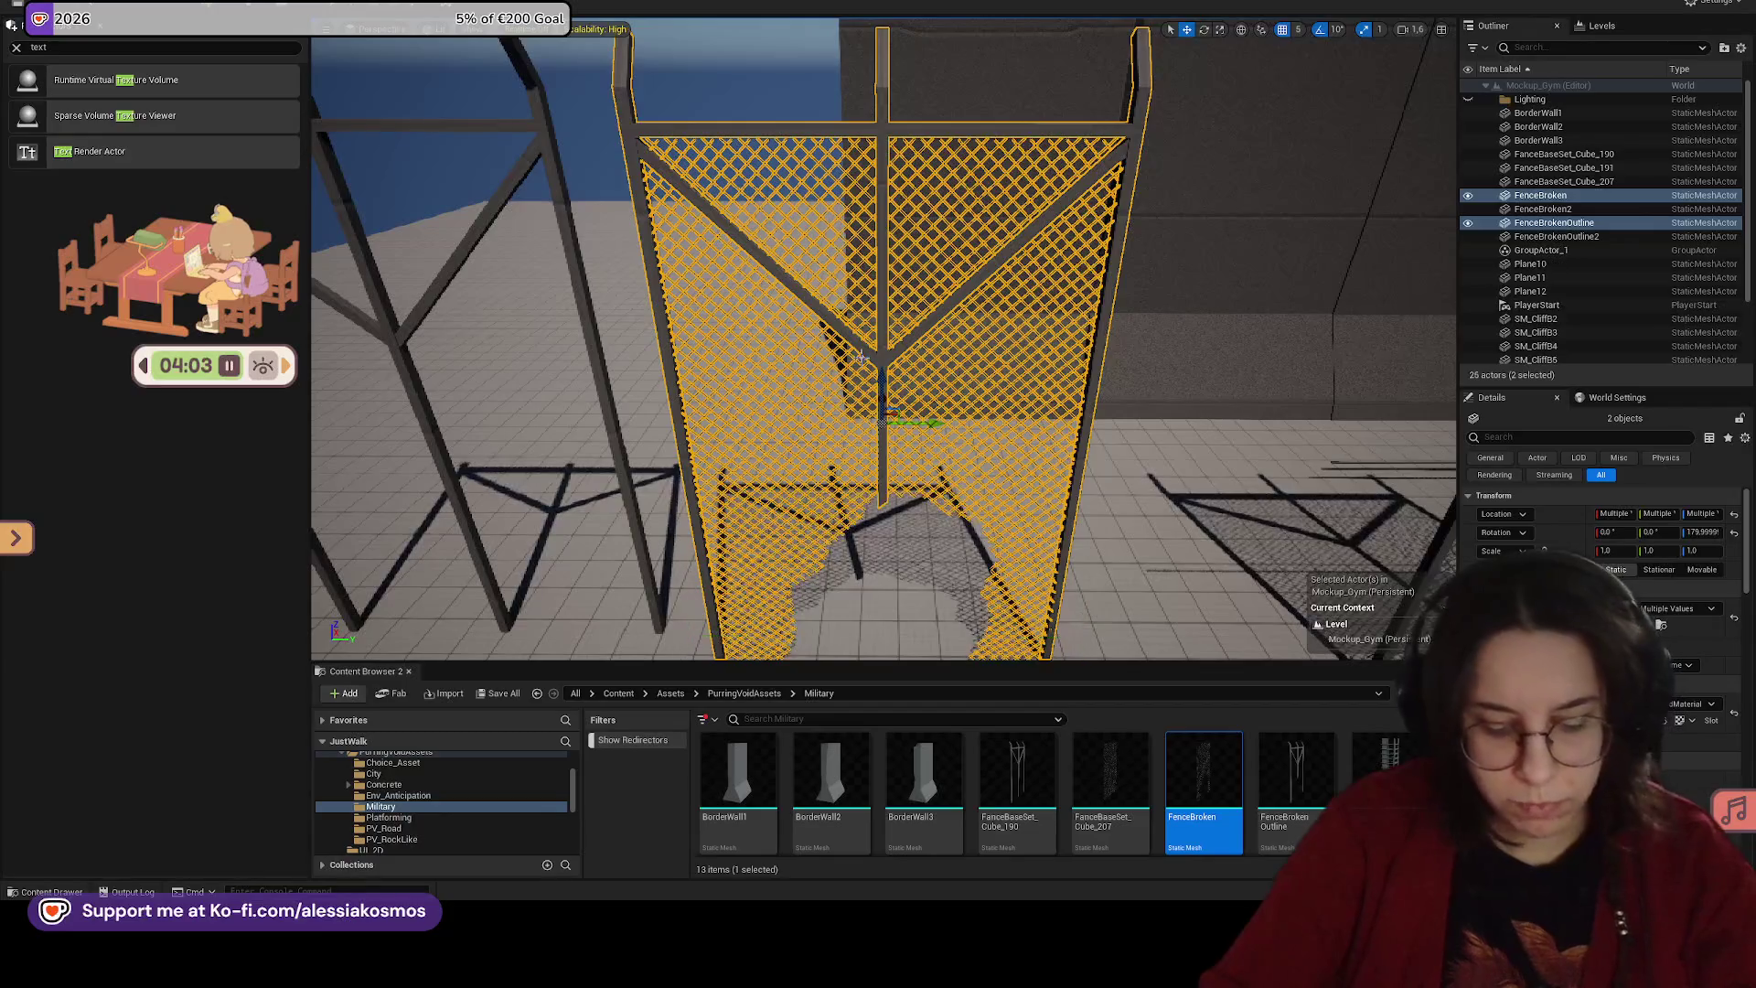
# Step: Select the broken chain-link mesh and open FenceBroken in the Static Mesh Editor
pyautogui.click(846, 350)
pyautogui.click(837, 355)
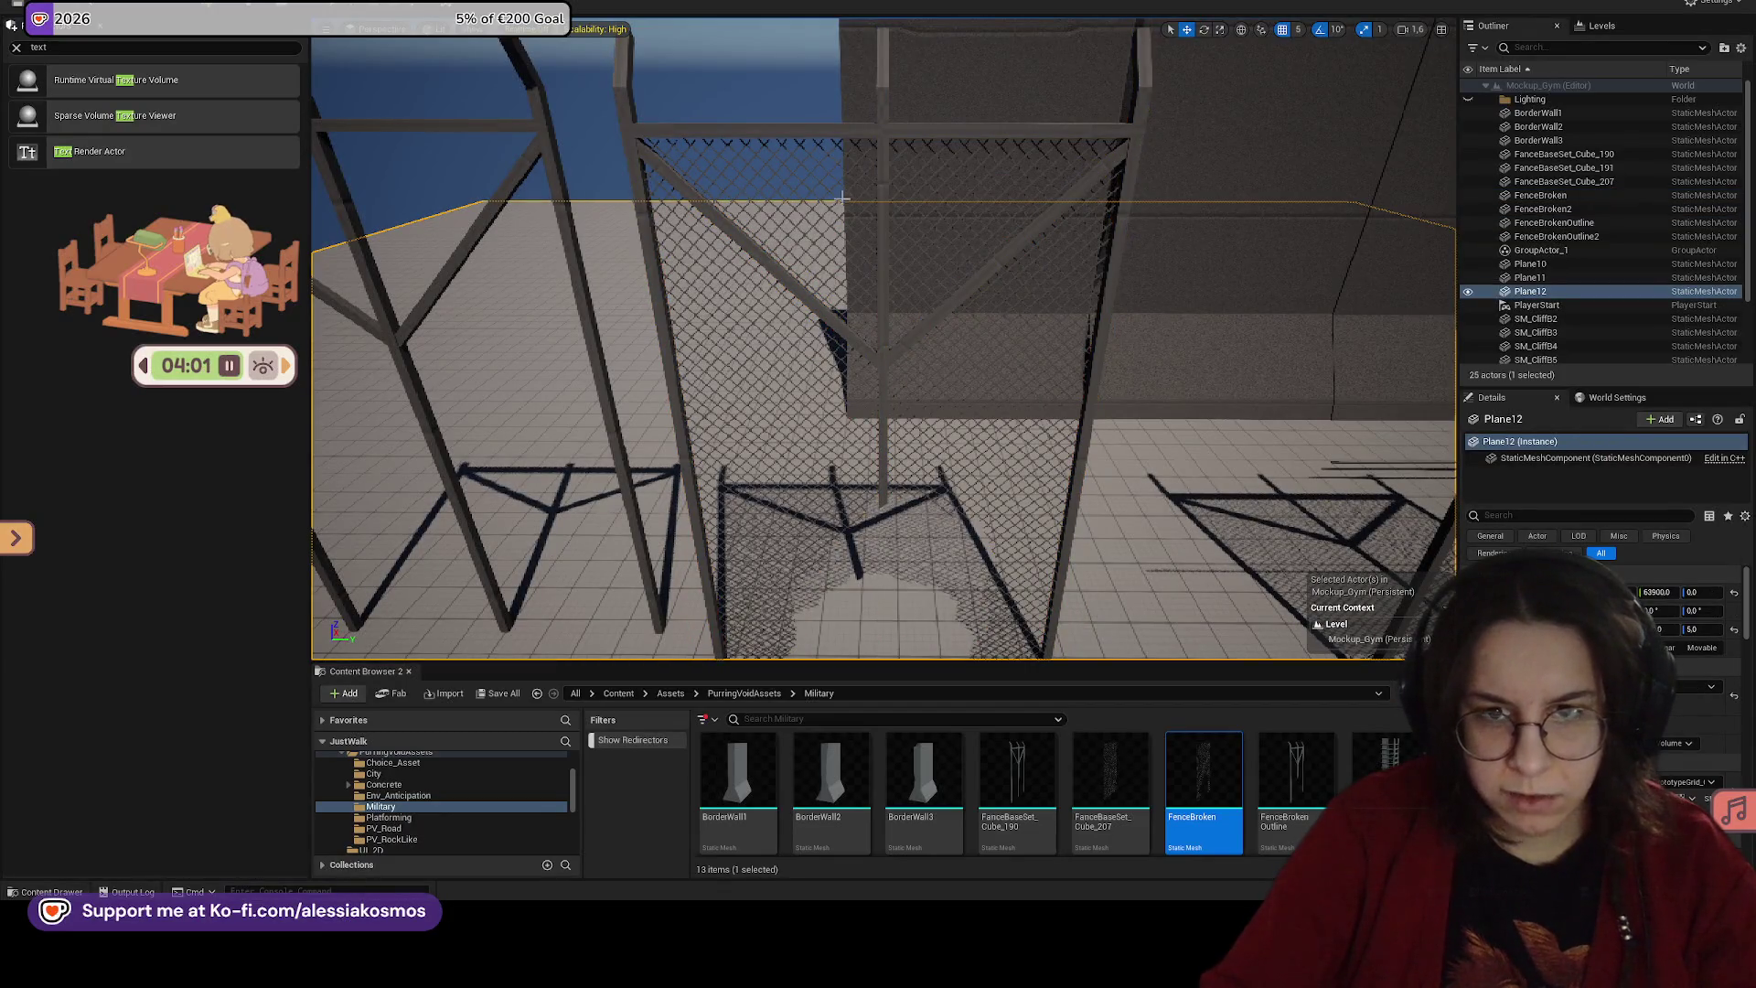
pyautogui.click(849, 156)
pyautogui.moveTo(875, 208); pyautogui.dragTo(879, 224)
pyautogui.doubleClick(1203, 777)
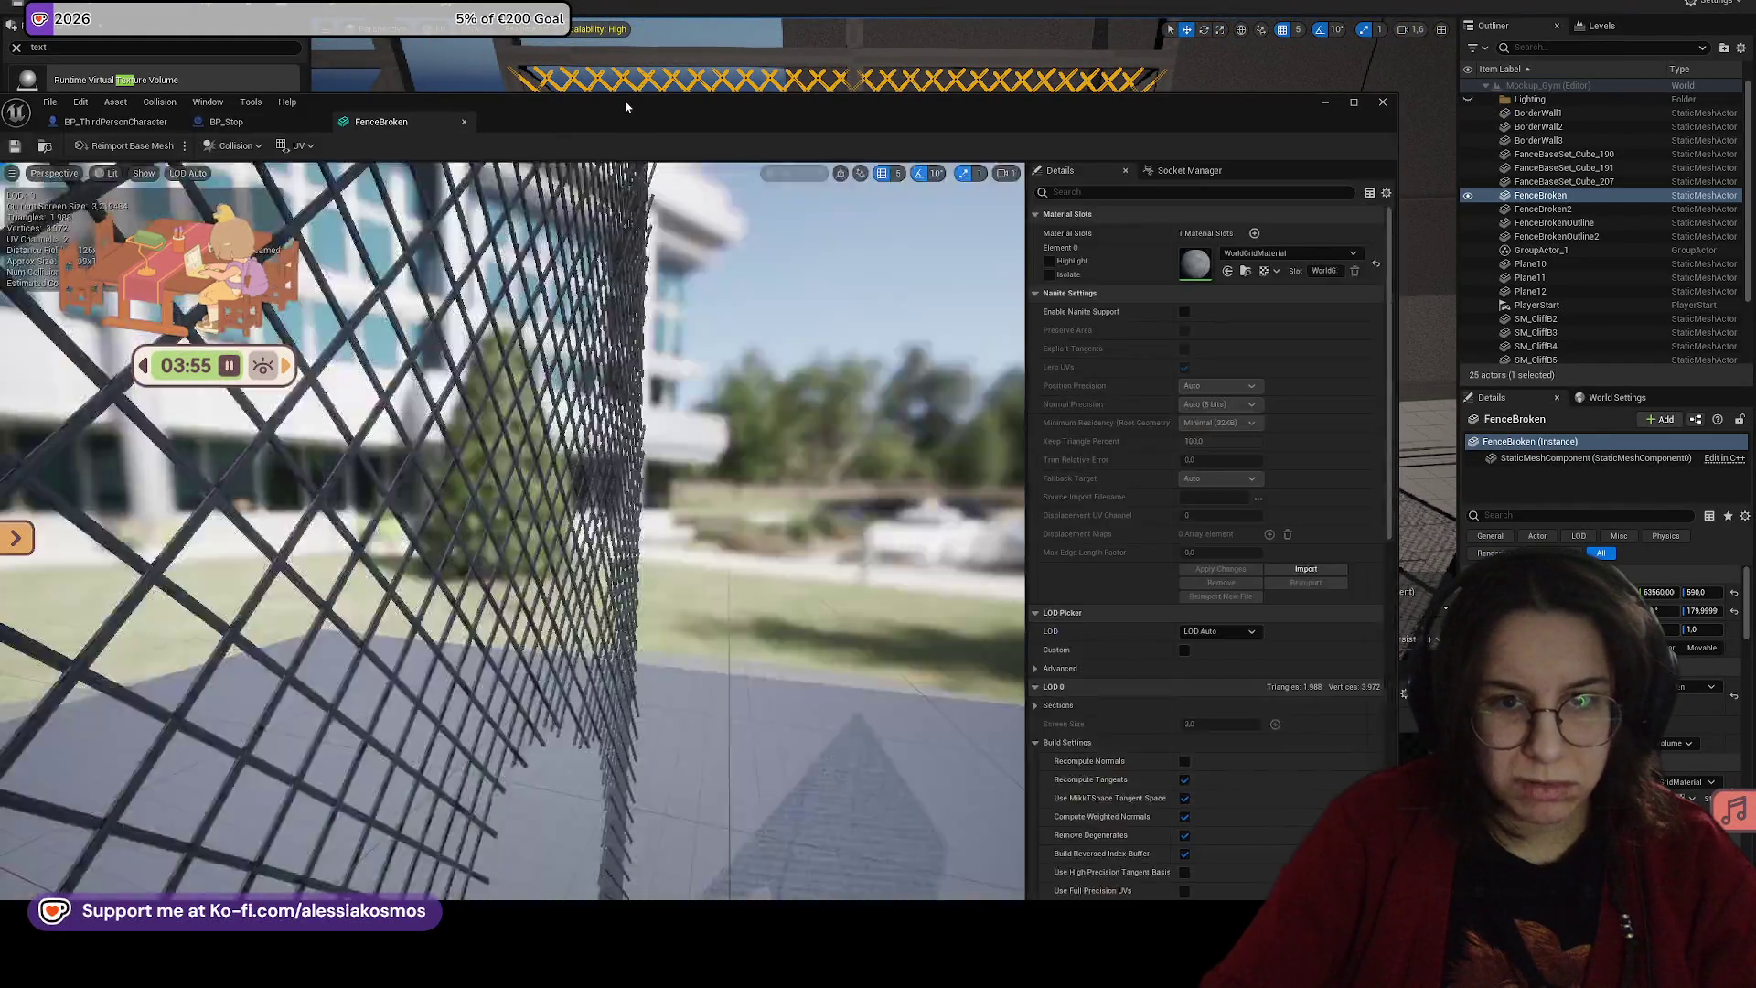
# Step: Add a simplified box collision to FenceBroken and resize its height to cover the panel
pyautogui.moveTo(693, 175); pyautogui.dragTo(693, 174)
pyautogui.scroll(-10, 693, 175)
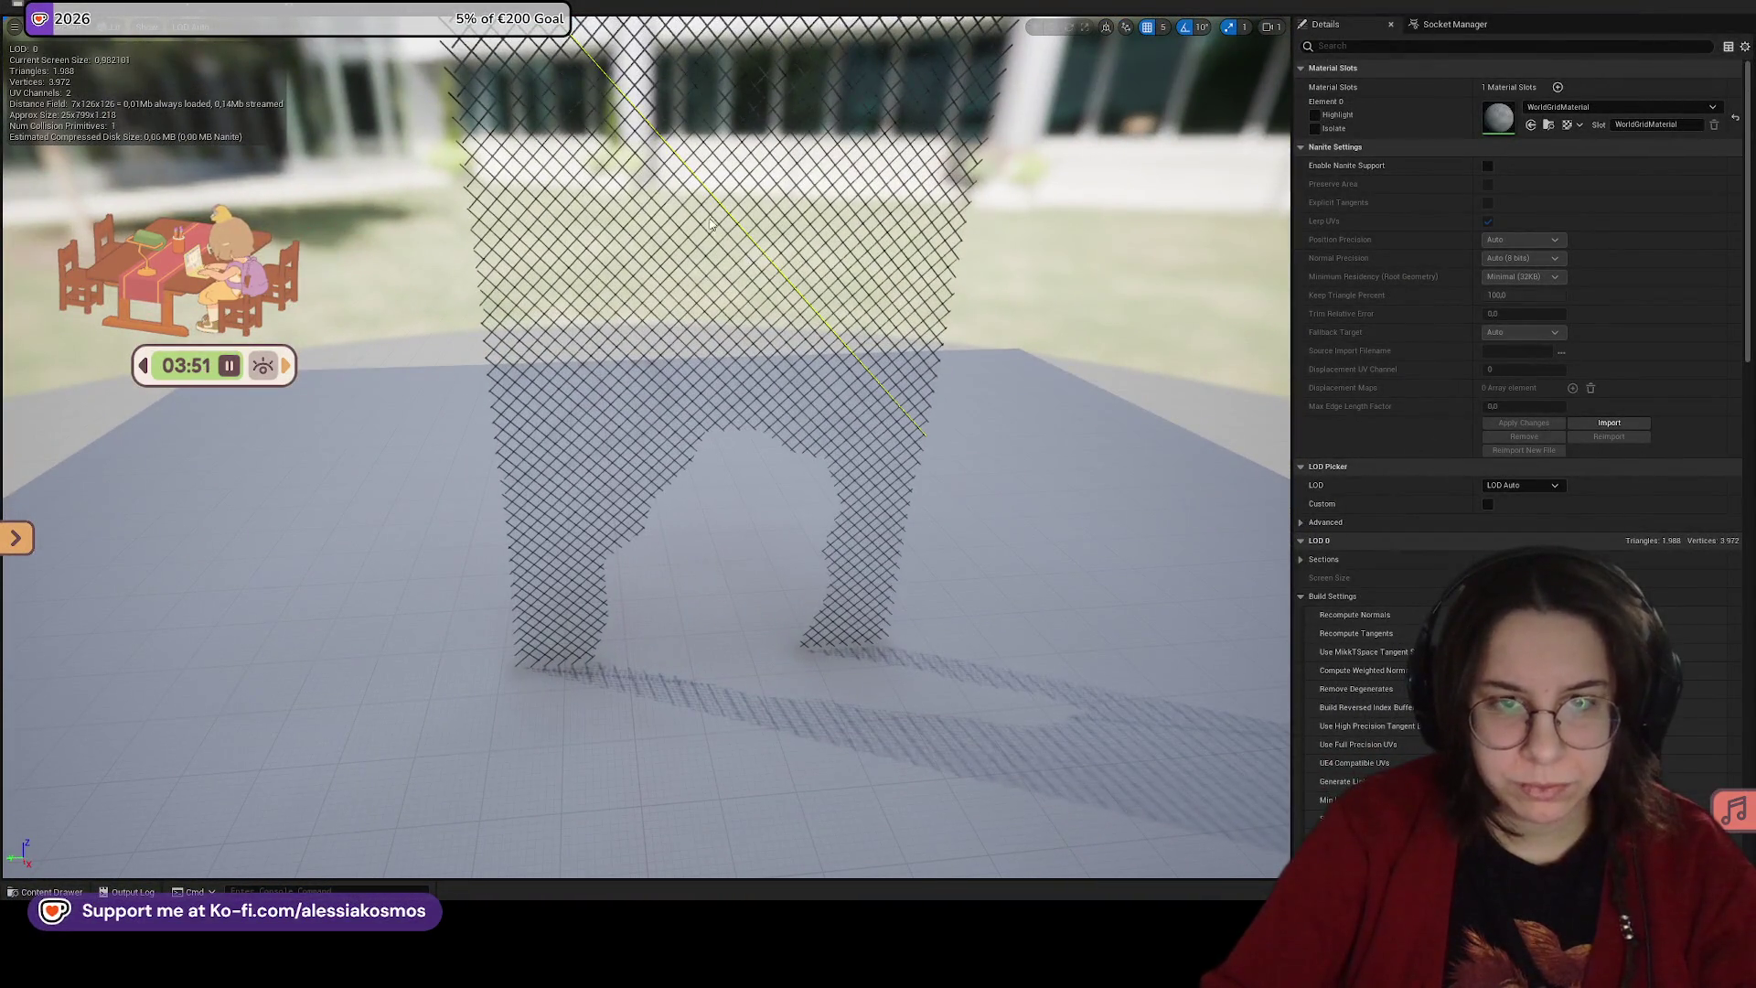
pyautogui.click(210, 27)
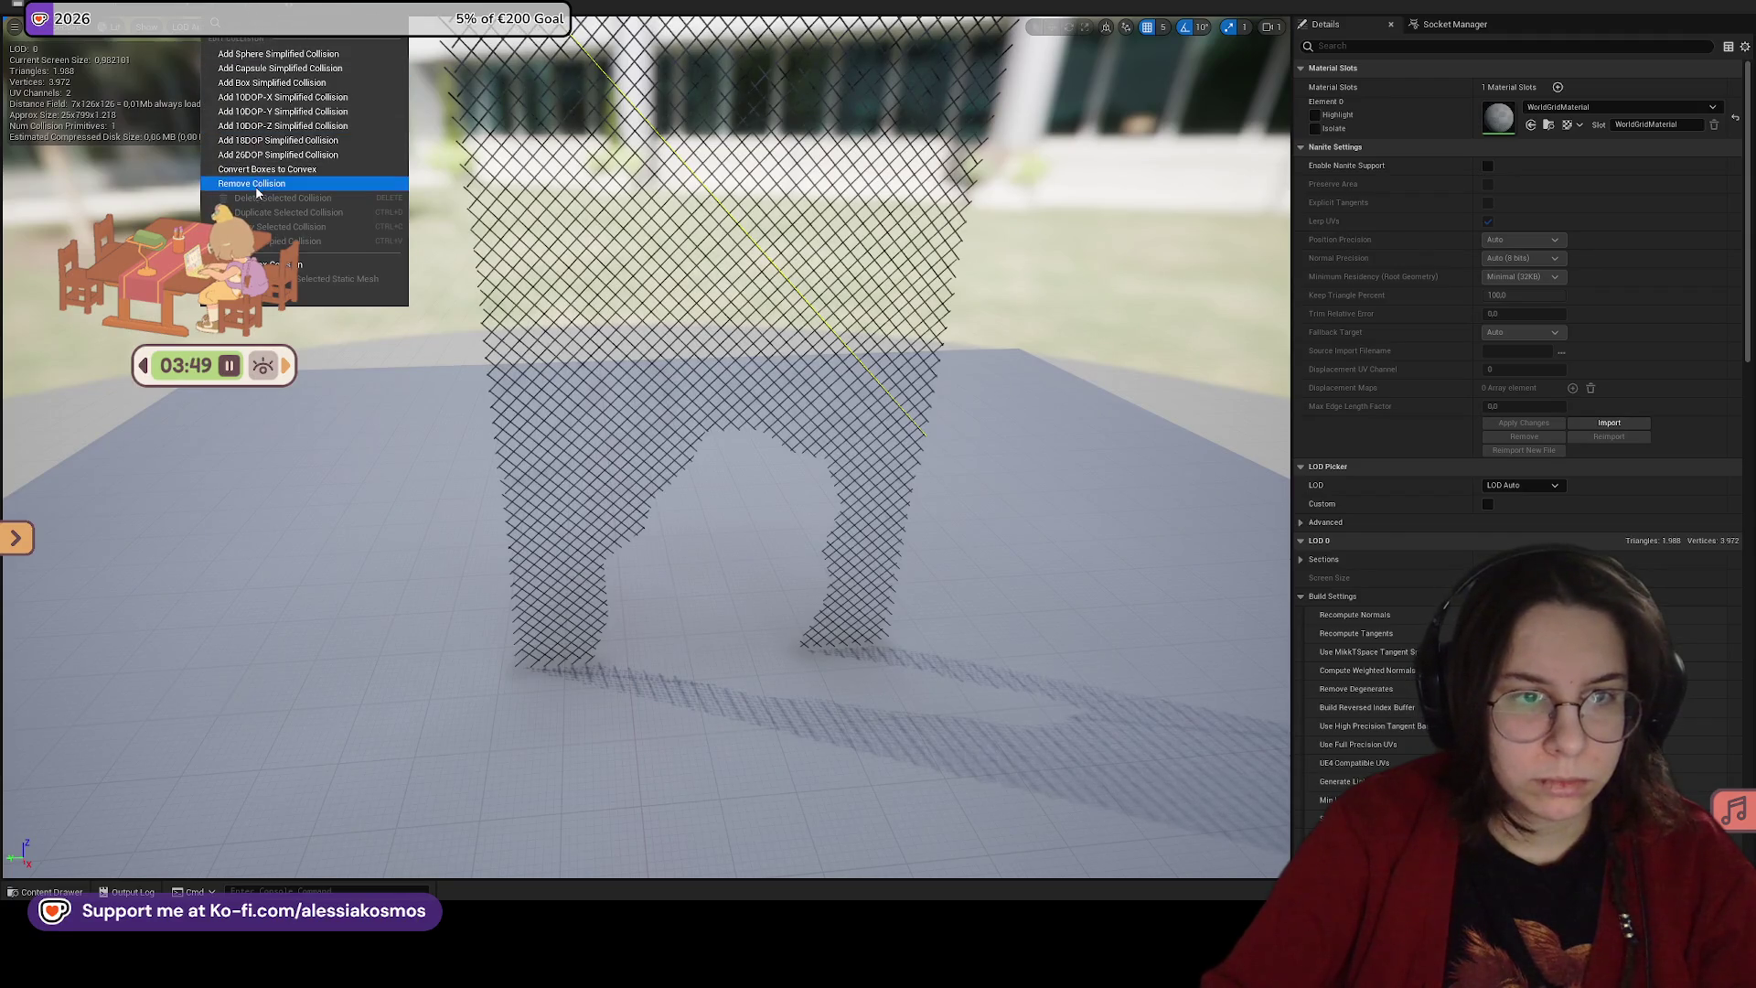
pyautogui.click(302, 169)
pyautogui.click(212, 26)
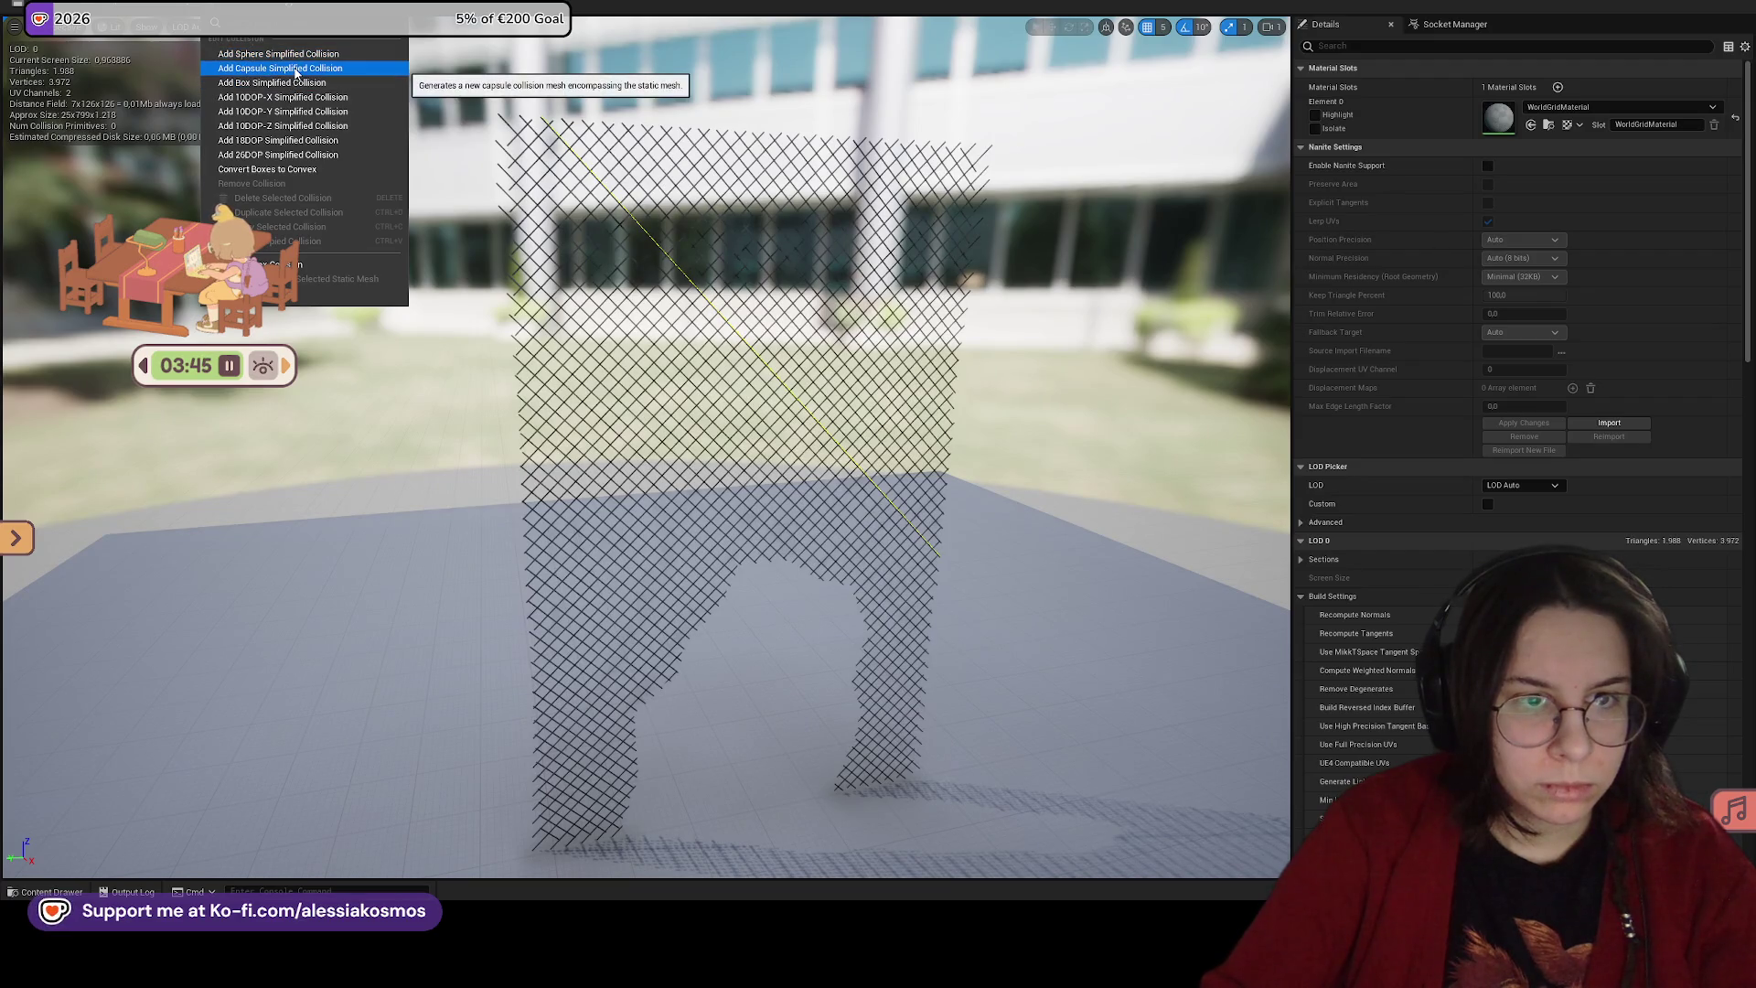
pyautogui.click(289, 85)
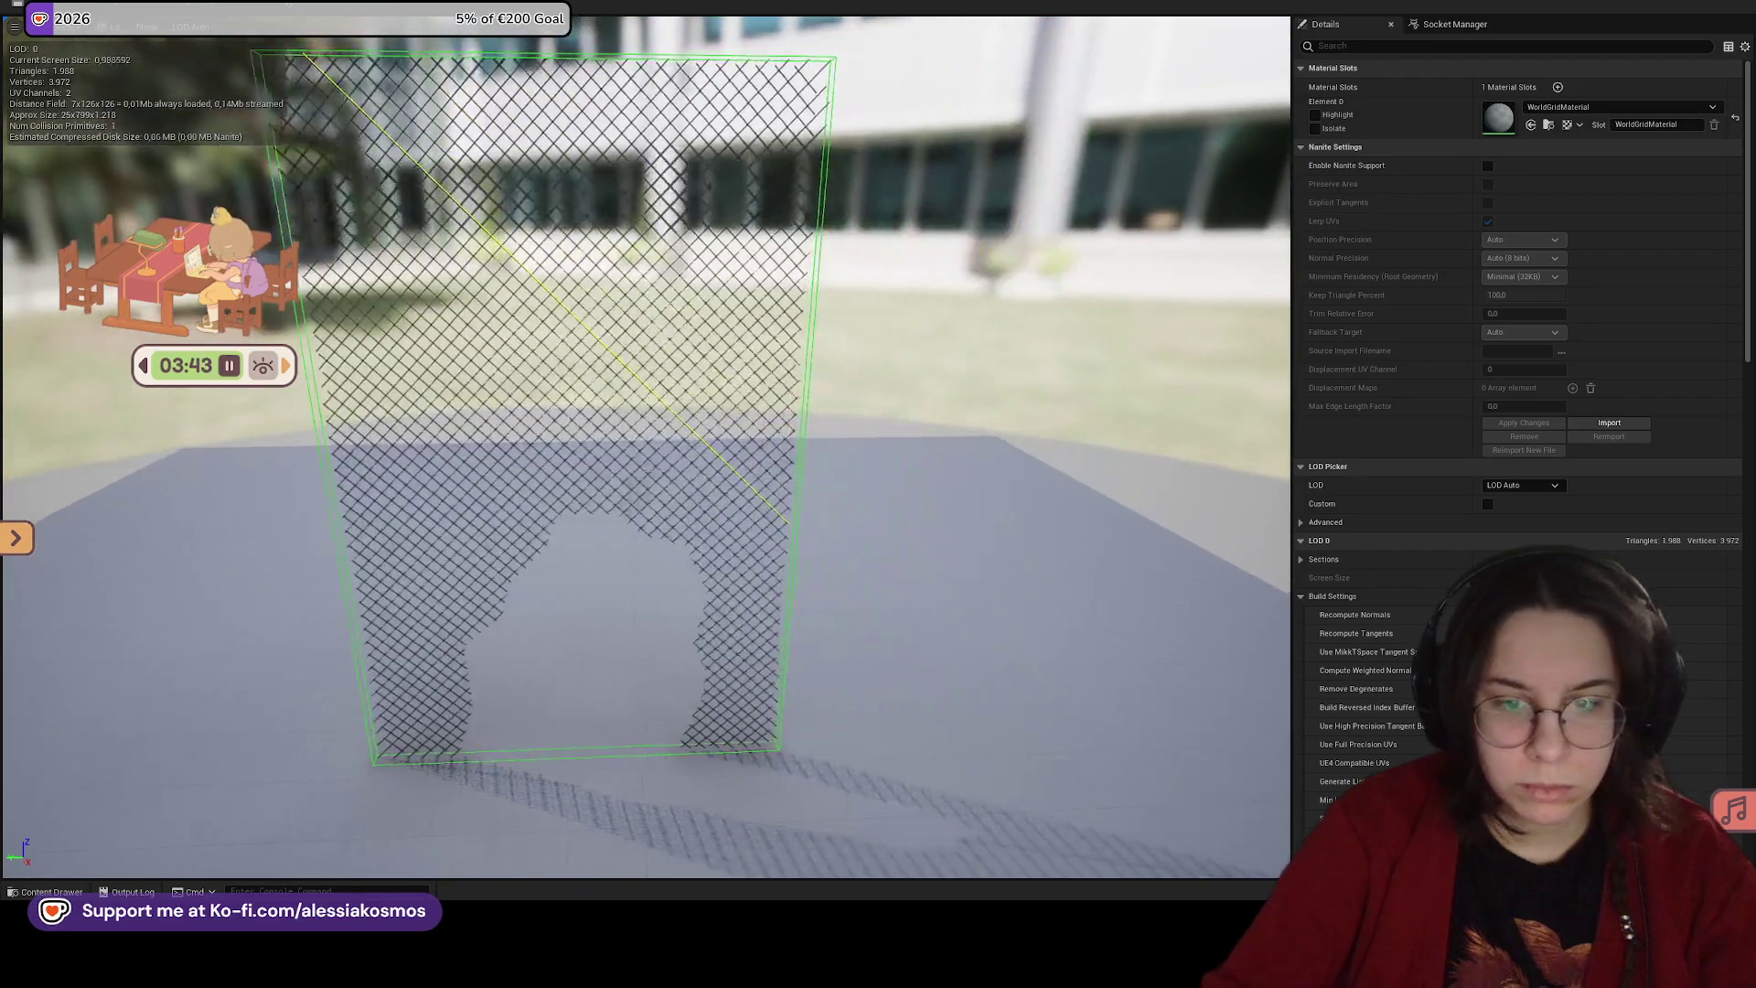
pyautogui.click(891, 462)
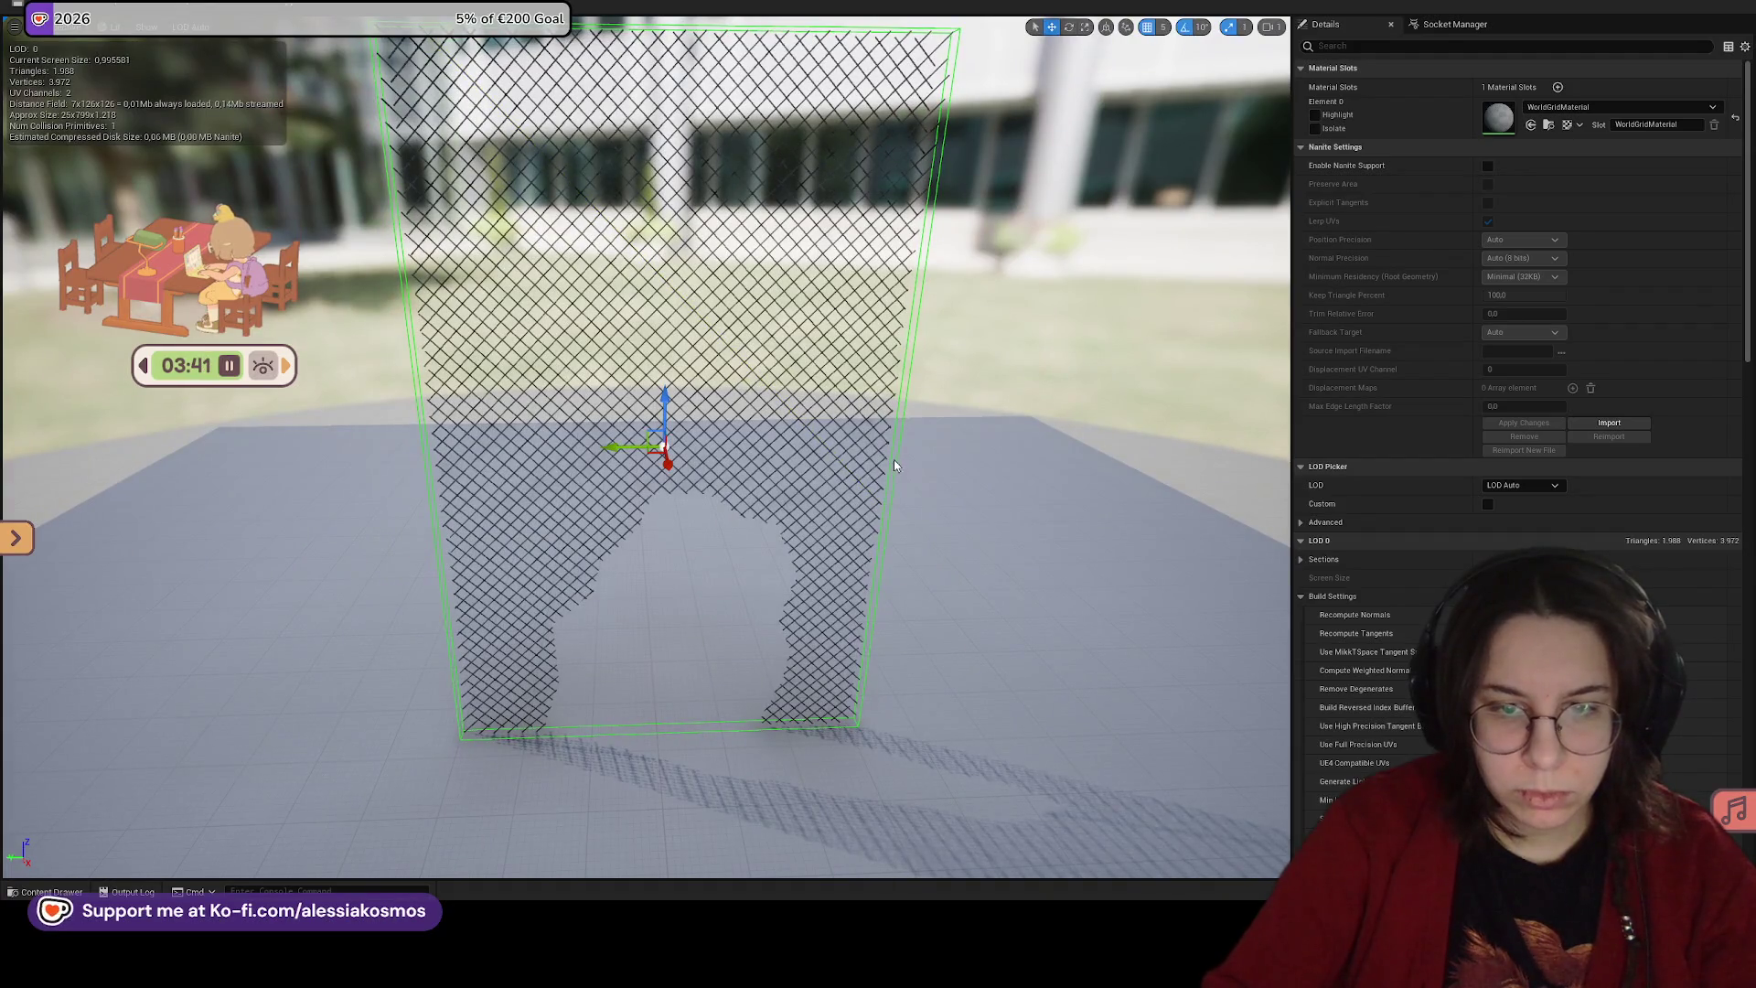
pyautogui.moveTo(664, 403); pyautogui.dragTo(1066, 263)
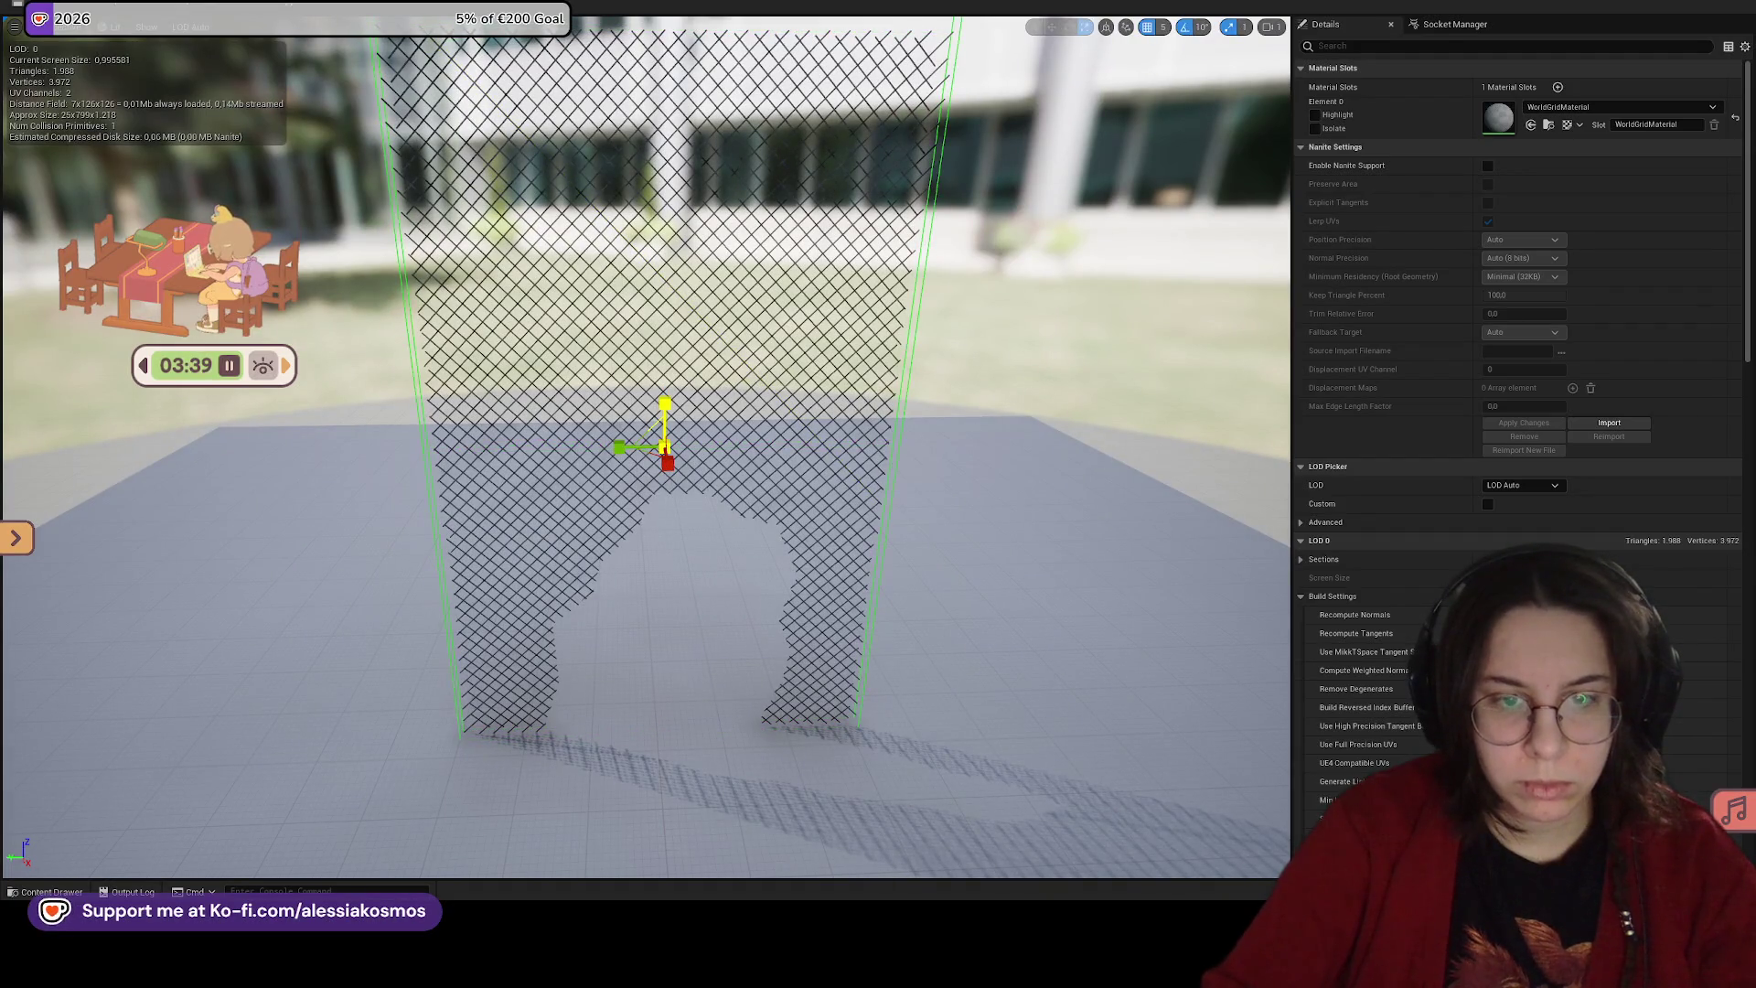
pyautogui.moveTo(915, 275); pyautogui.dragTo(1006, 348)
pyautogui.moveTo(641, 512)
pyautogui.mouseDown()
pyautogui.moveTo(689, 480)
pyautogui.moveTo(689, 513)
pyautogui.moveTo(1006, 228)
pyautogui.moveTo(1193, 97)
pyautogui.mouseUp()
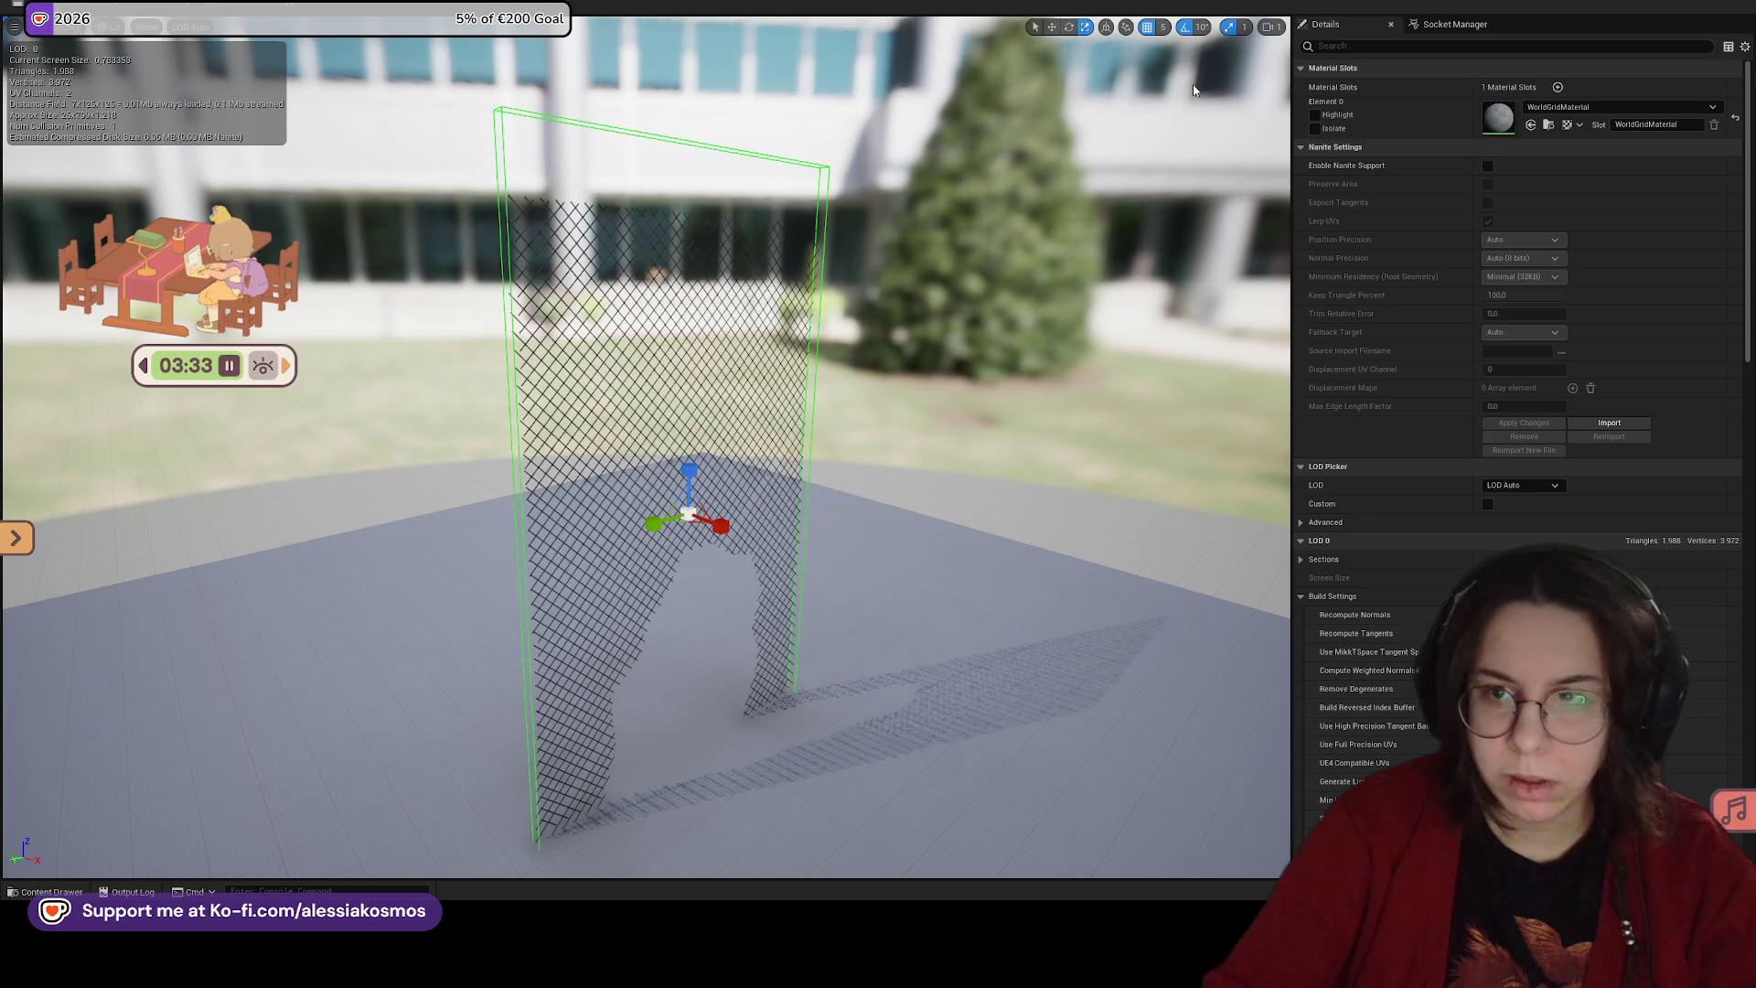
pyautogui.scroll(-2, 1558, 485)
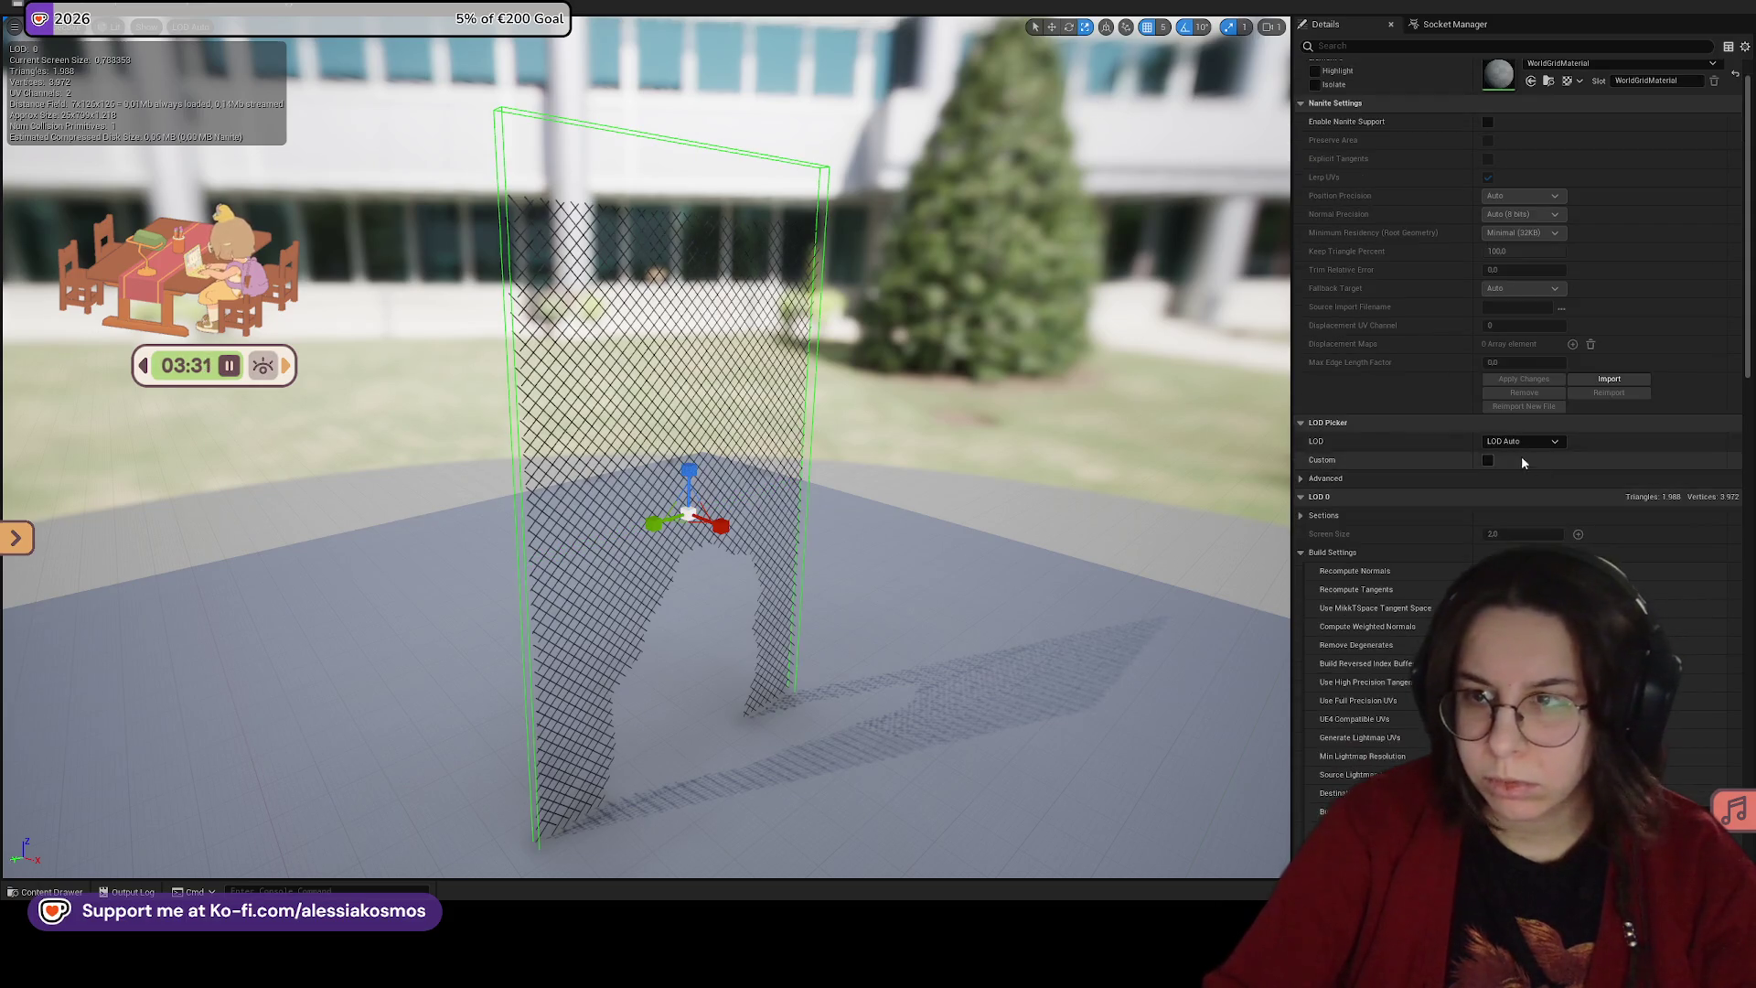
# Step: Set scale snap to 0.5, halve the box height and raise it to the upper panel
pyautogui.click(1245, 27)
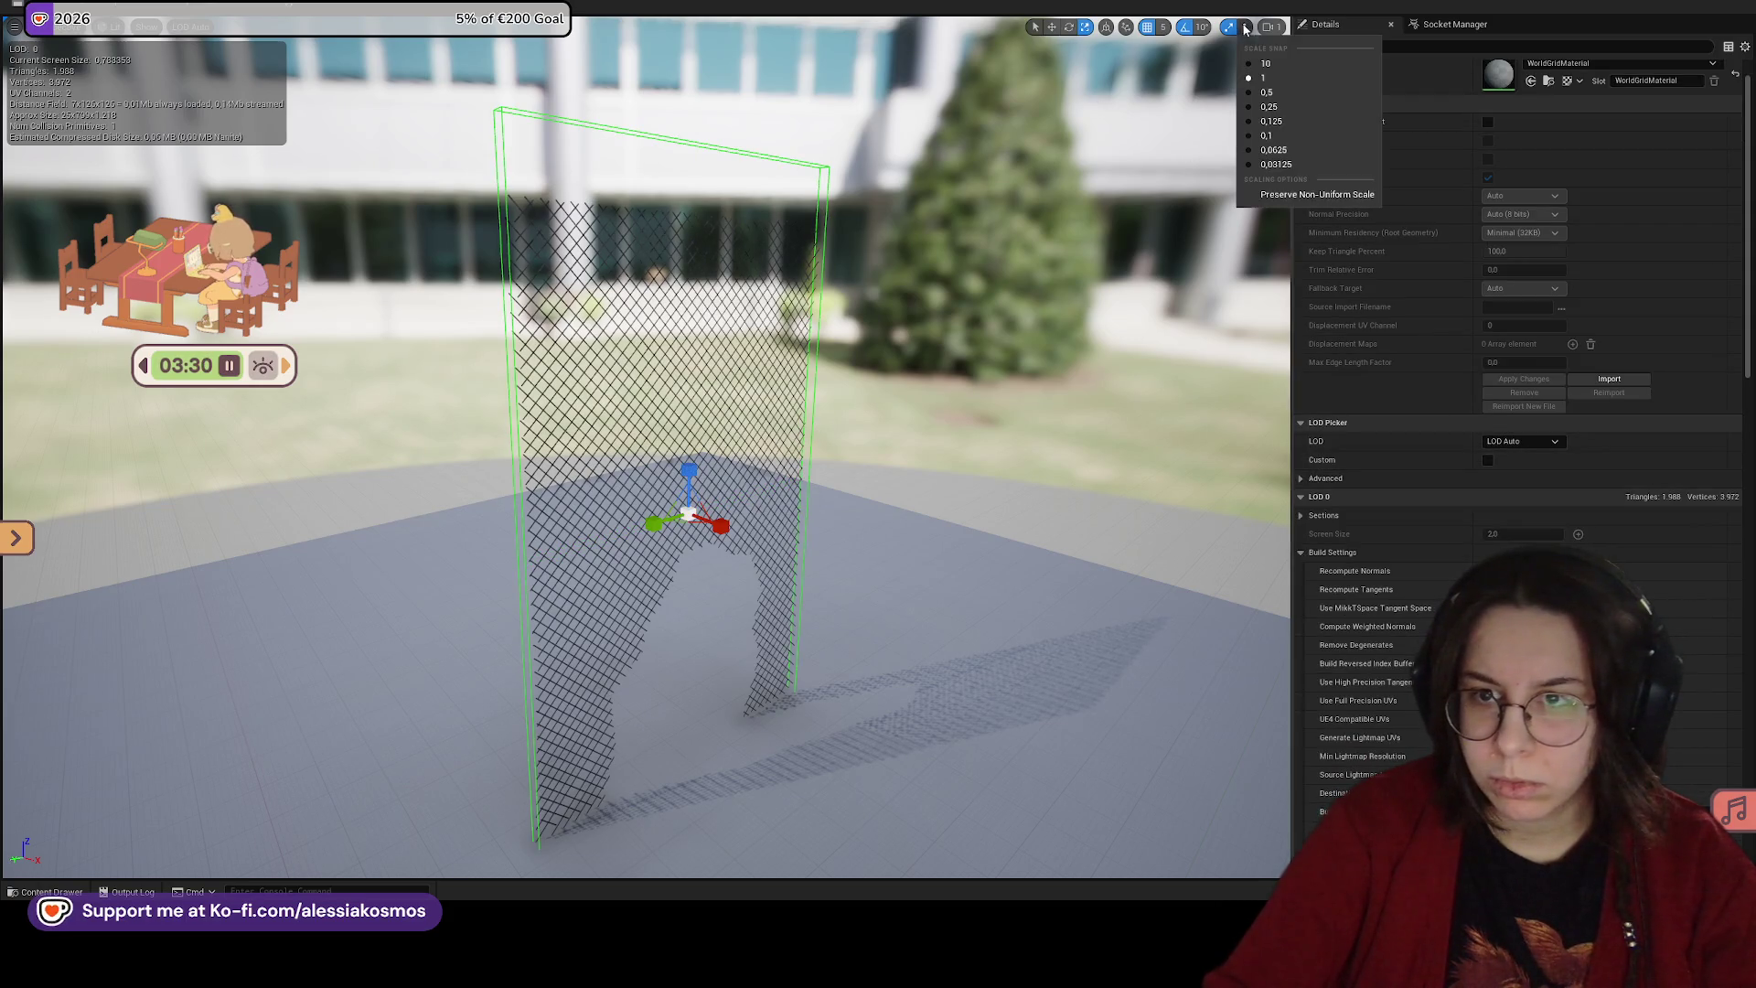
pyautogui.click(1267, 93)
pyautogui.moveTo(687, 462); pyautogui.dragTo(676, 548)
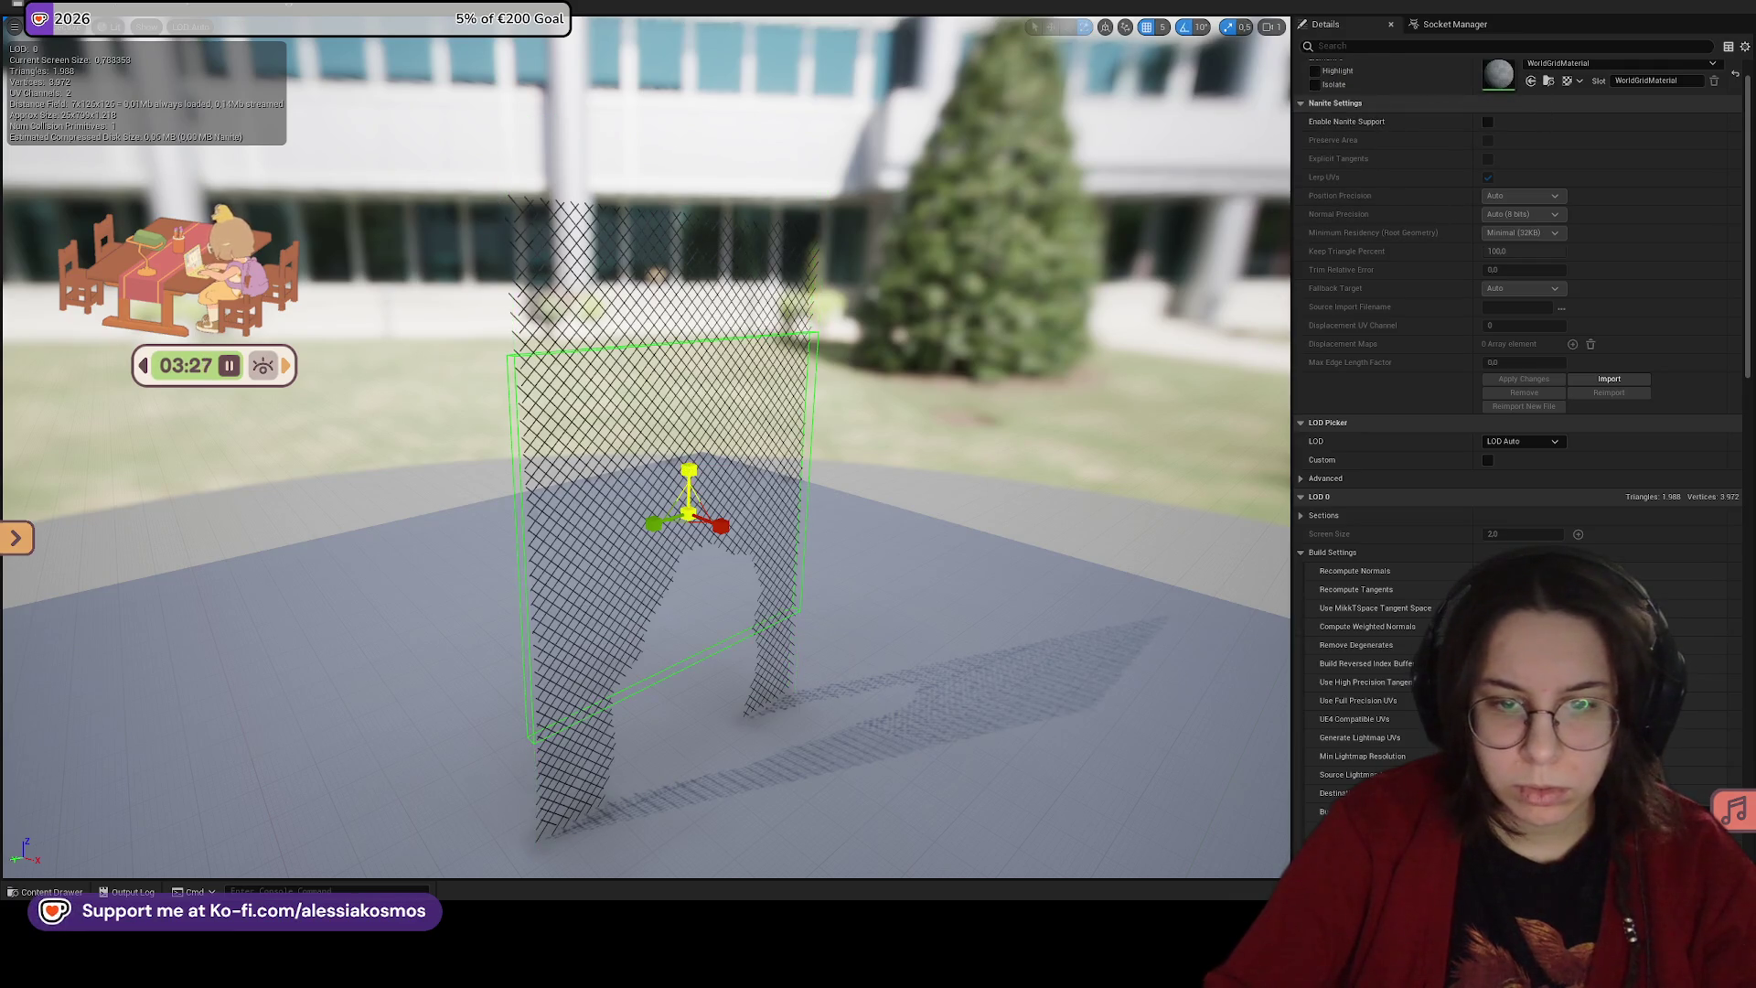
pyautogui.press('w')
pyautogui.moveTo(691, 443)
pyautogui.mouseDown()
pyautogui.moveTo(702, 299)
pyautogui.moveTo(650, 335)
pyautogui.moveTo(585, 323)
pyautogui.mouseUp()
pyautogui.press('r')
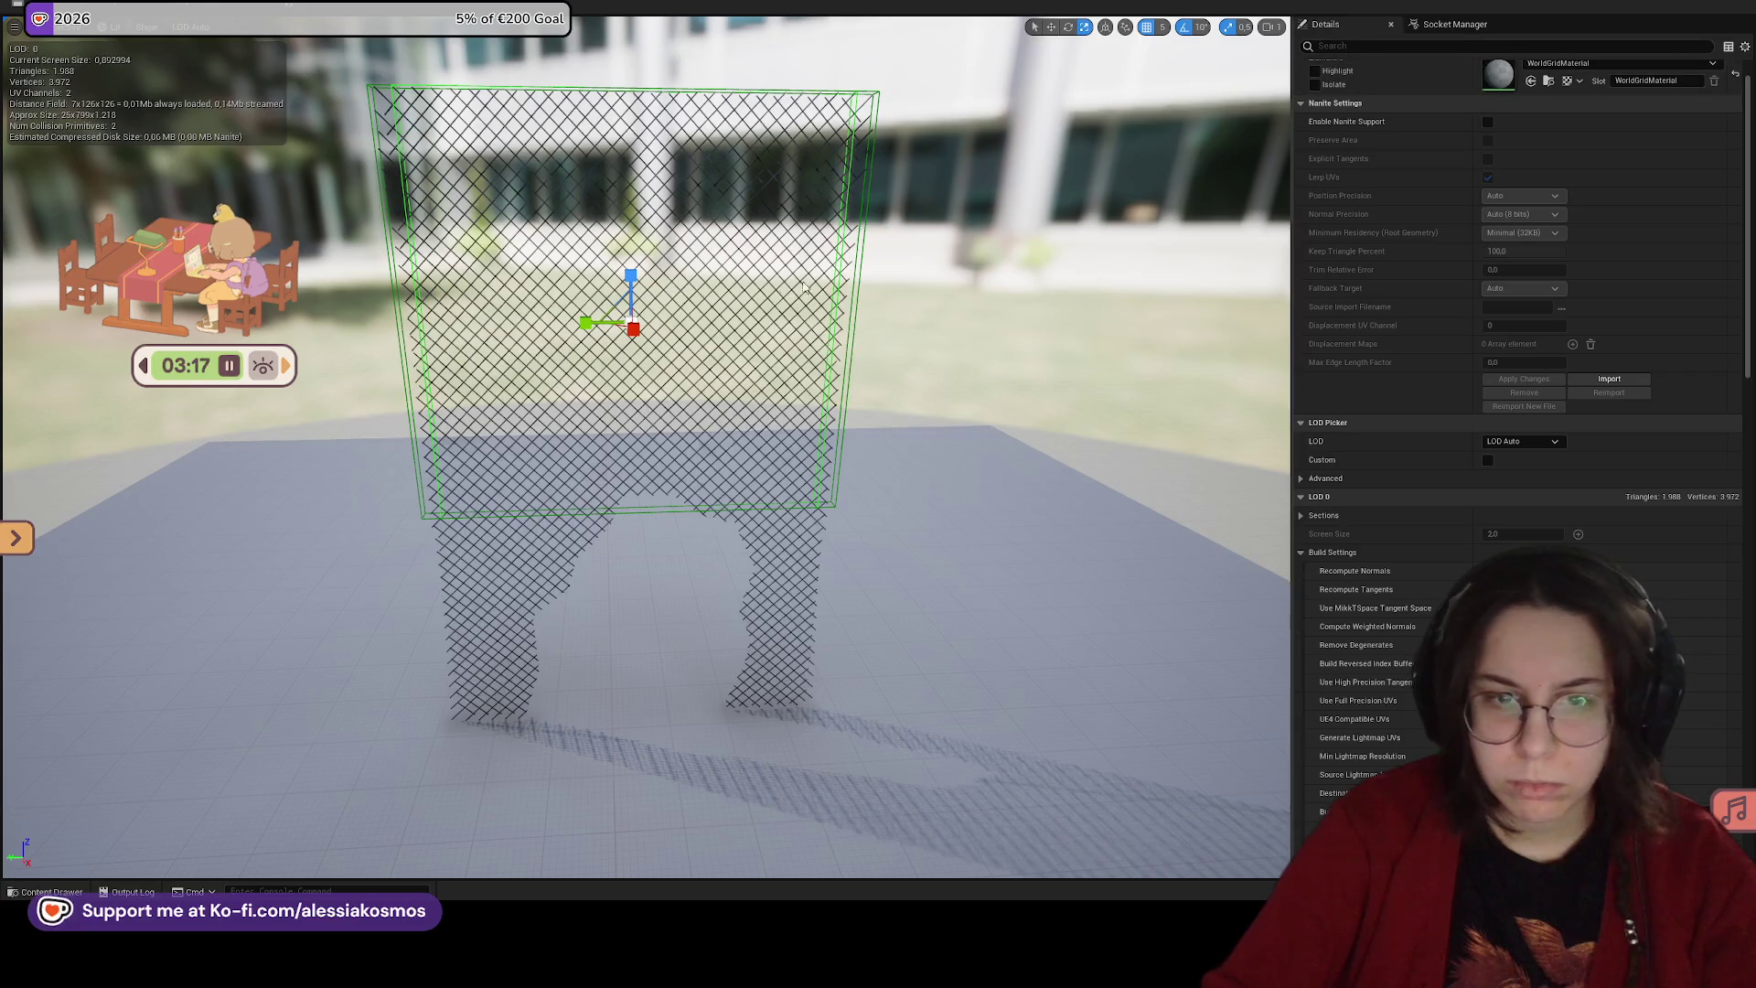
pyautogui.hotkey('ctrl', 'z')
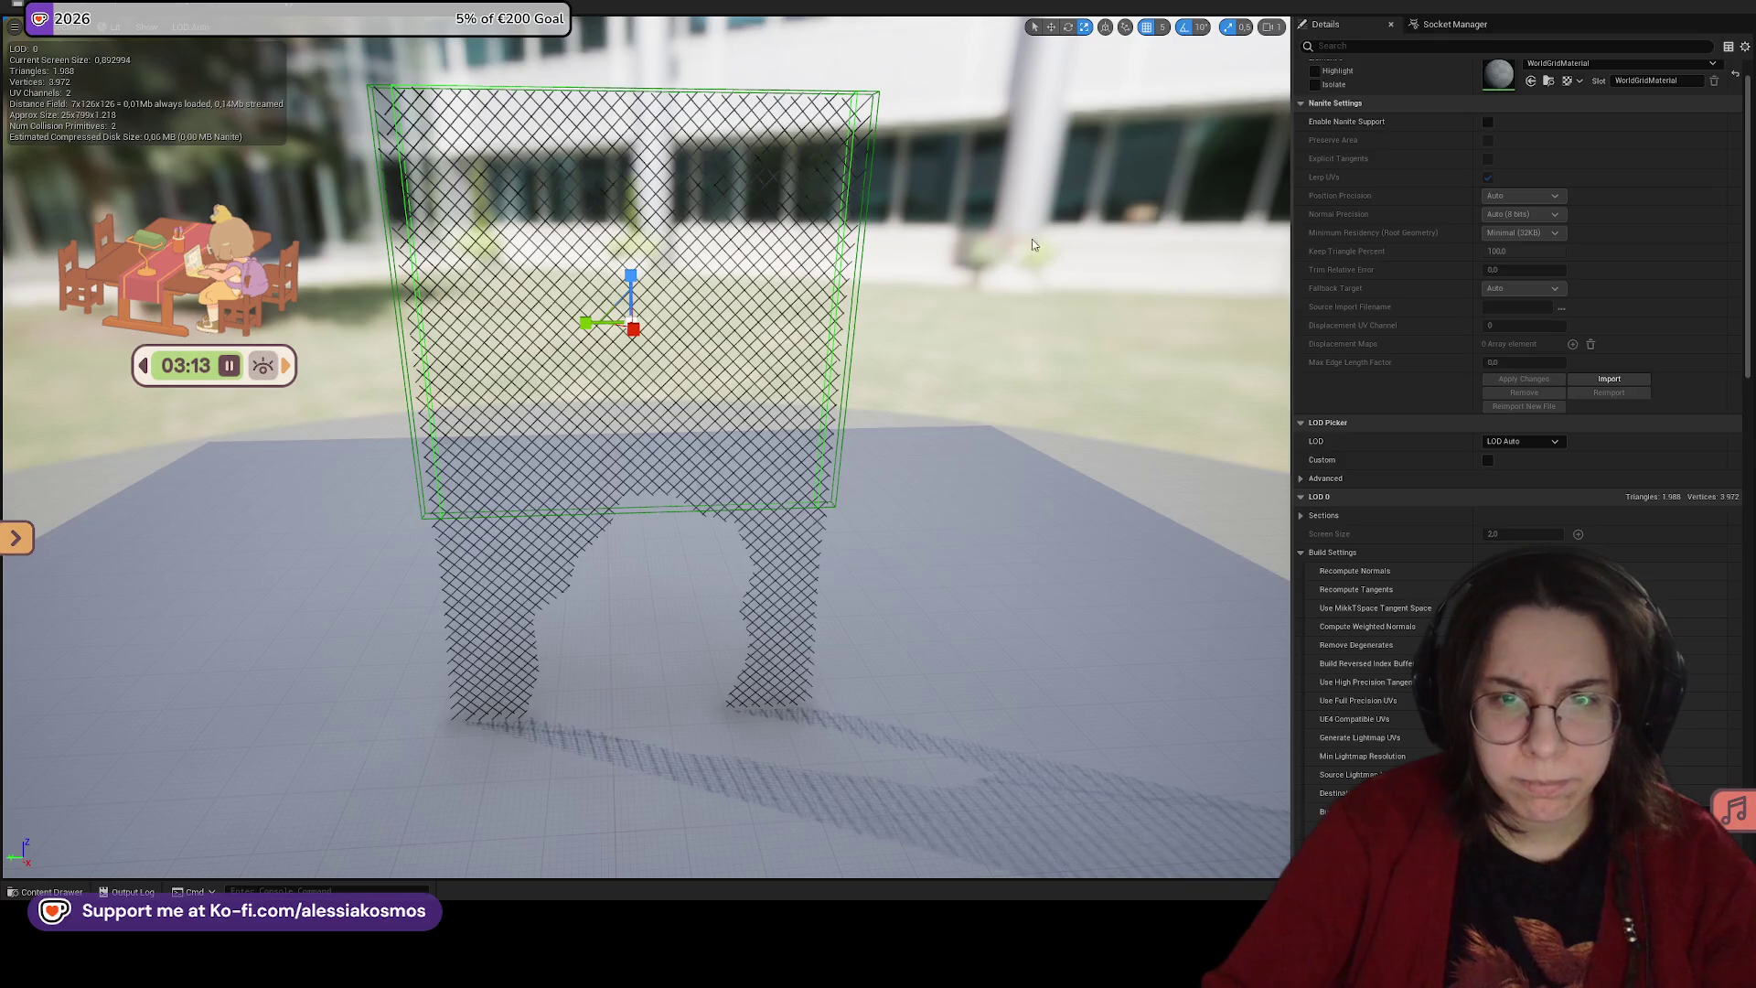
# Step: Move a collision box over the fence's right leg
pyautogui.moveTo(945, 283)
pyautogui.mouseDown()
pyautogui.moveTo(729, 295)
pyautogui.moveTo(682, 363)
pyautogui.moveTo(672, 549)
pyautogui.mouseUp()
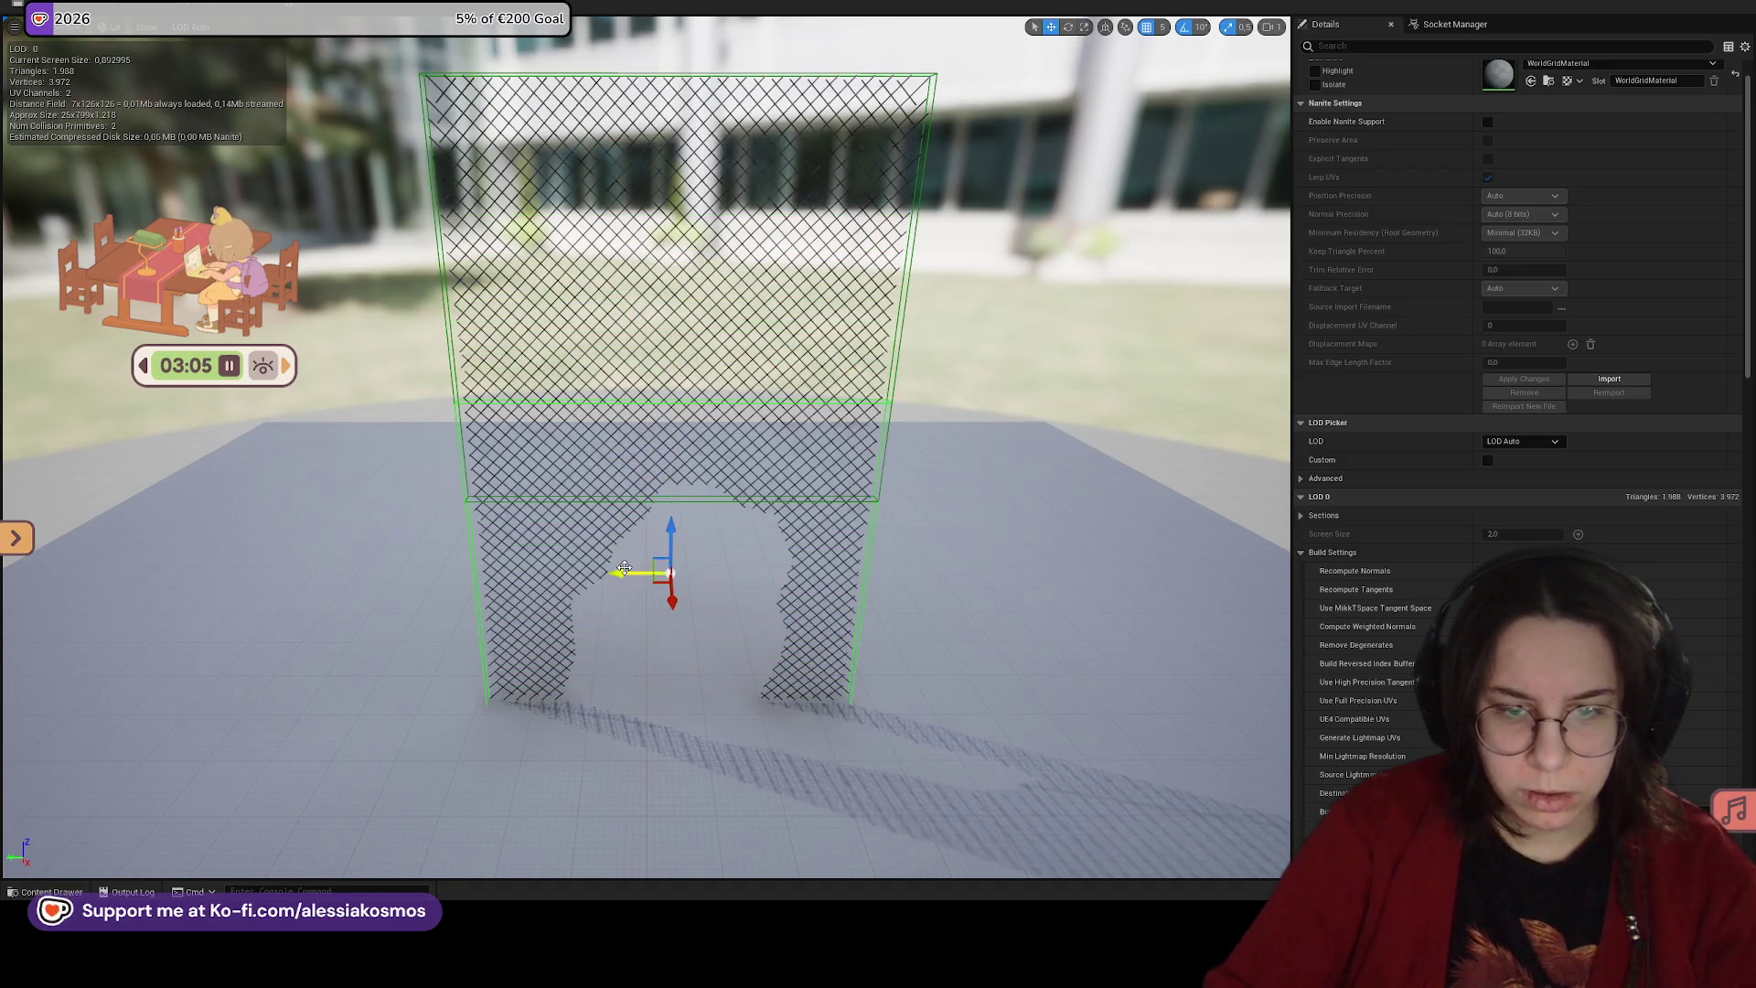
pyautogui.moveTo(620, 571); pyautogui.dragTo(775, 513)
pyautogui.press('r')
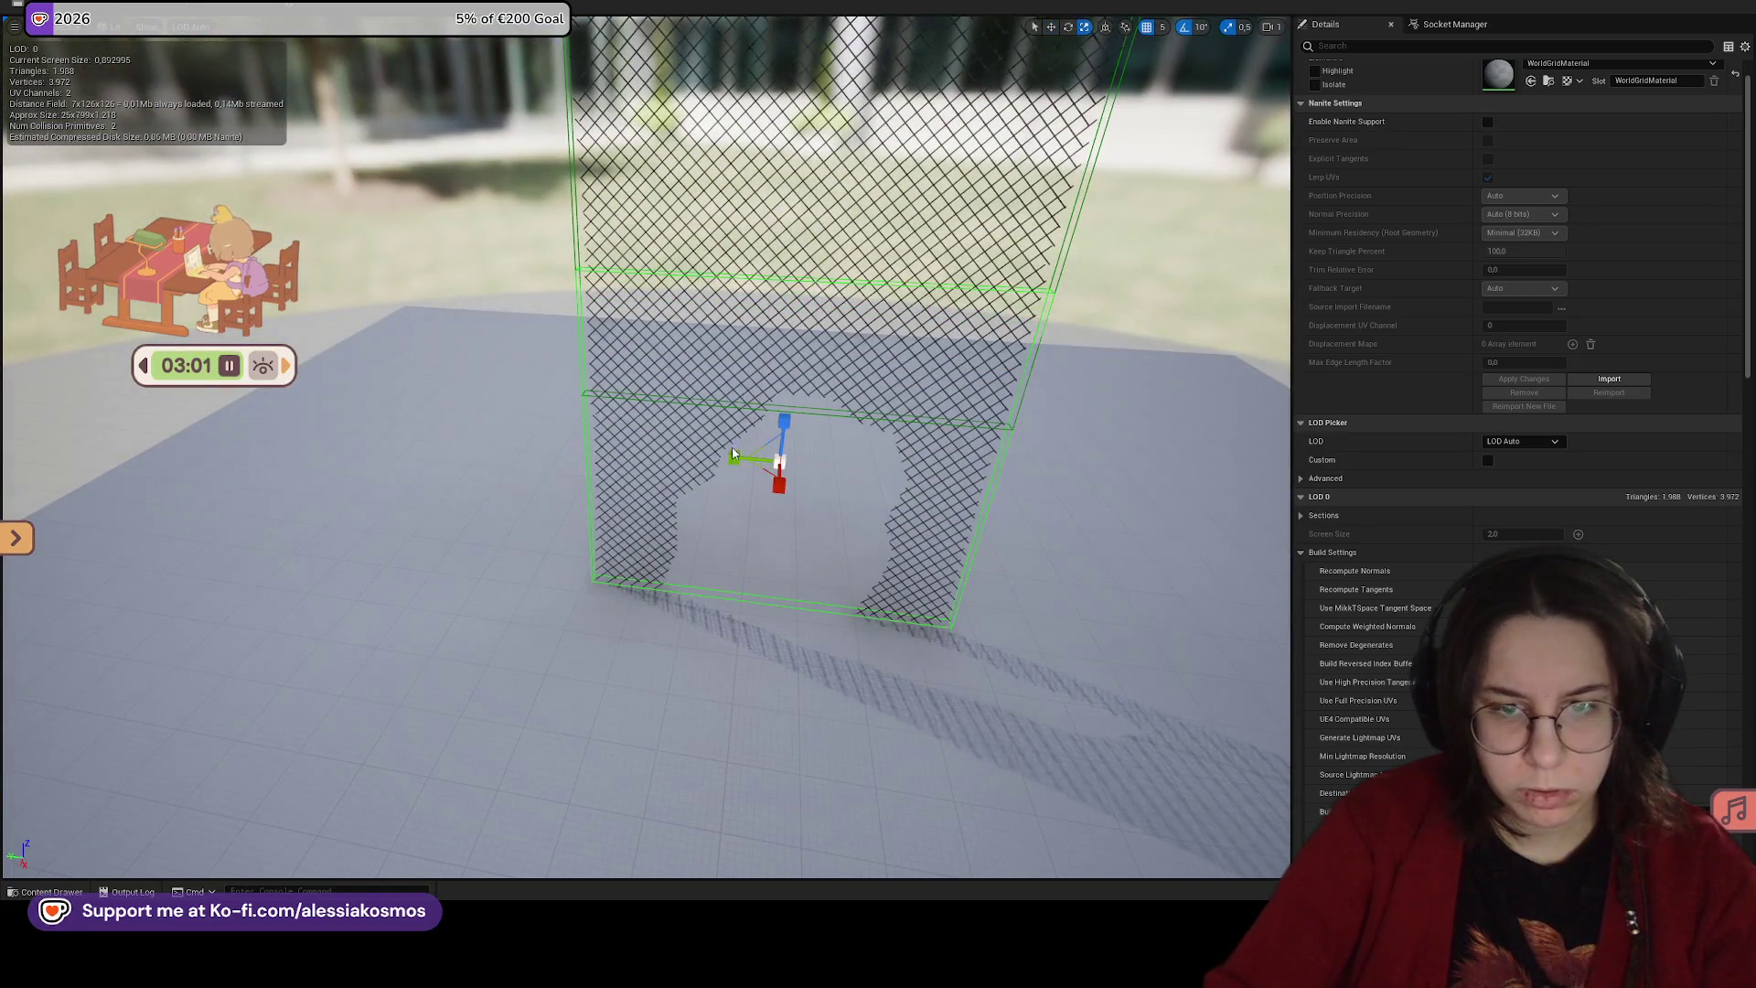
pyautogui.press('w')
pyautogui.moveTo(728, 469)
pyautogui.mouseDown()
pyautogui.moveTo(843, 470)
pyautogui.moveTo(1233, 50)
pyautogui.mouseUp()
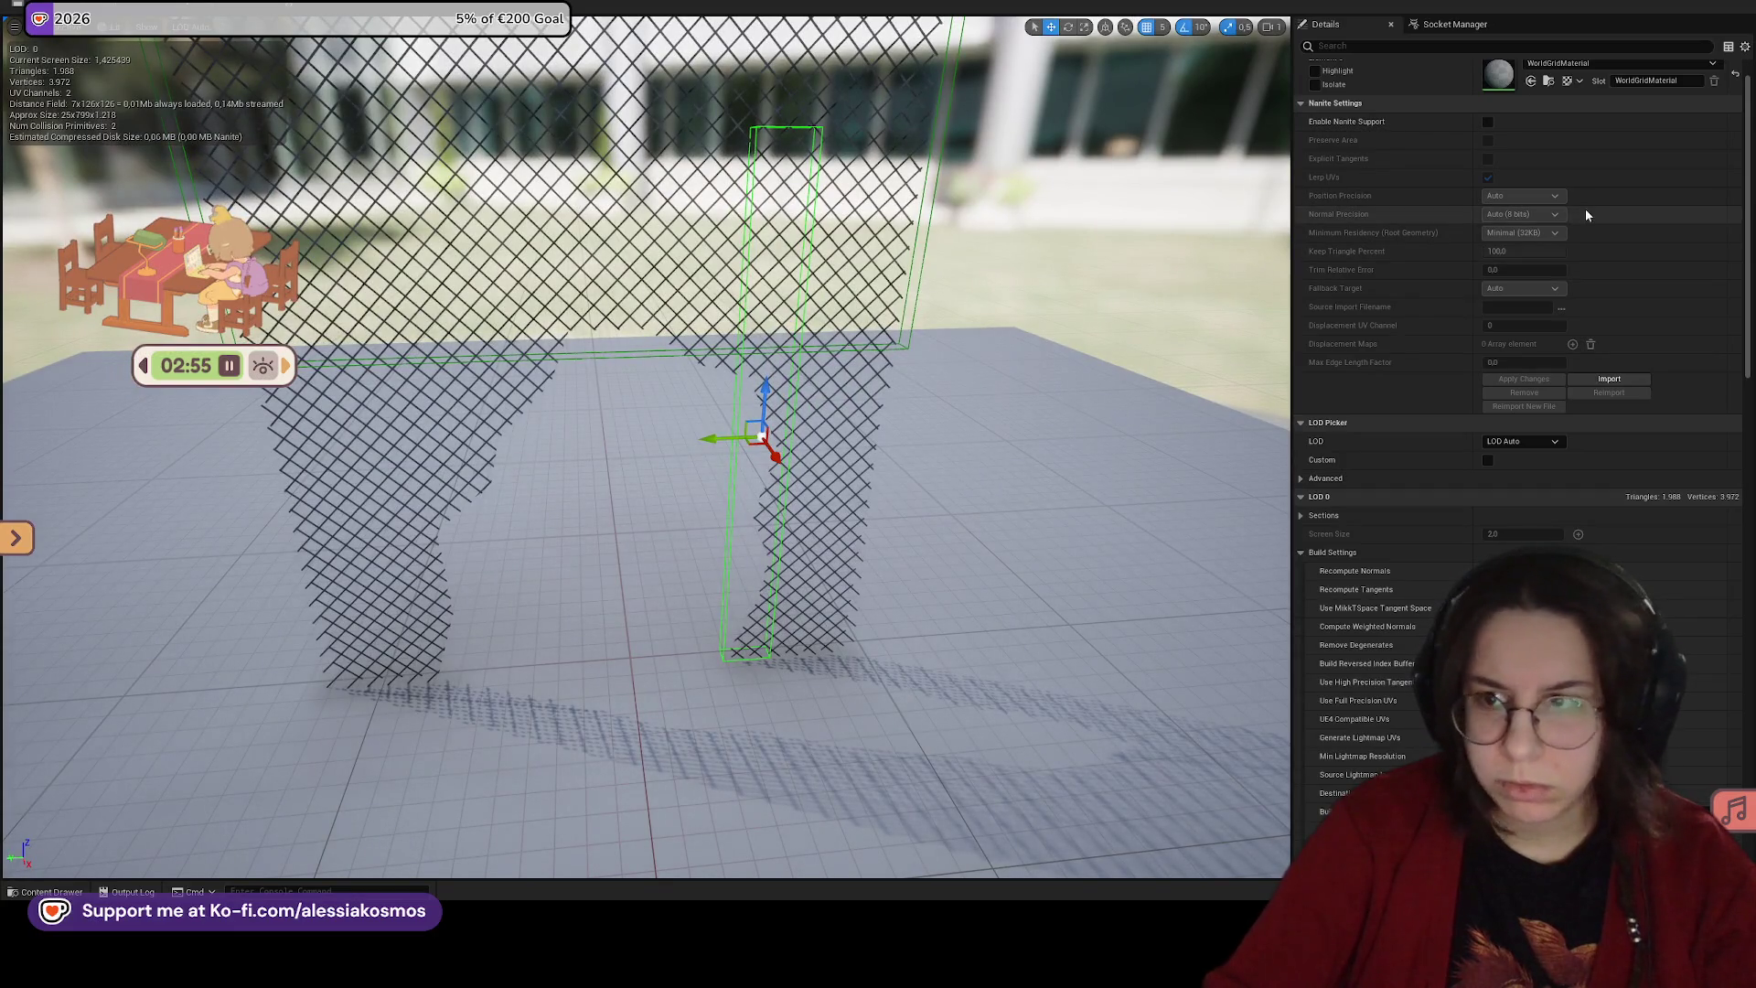
pyautogui.scroll(-1, 1549, 298)
pyautogui.scroll(2, 1534, 481)
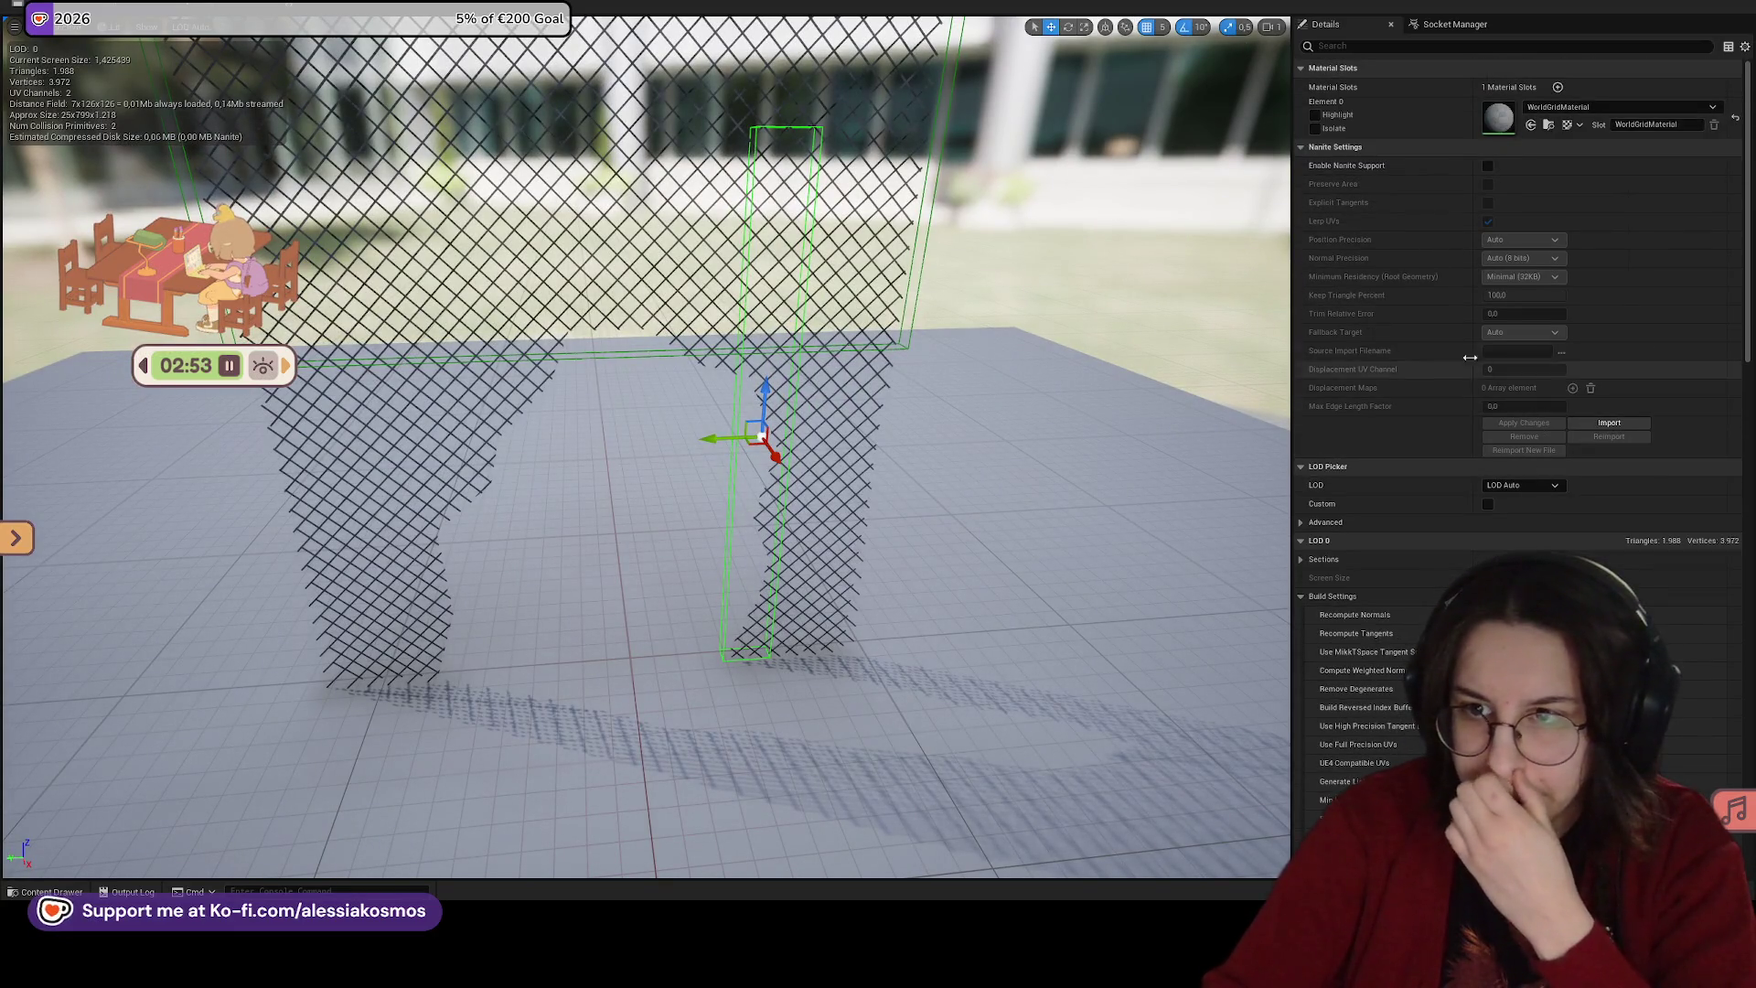
# Step: Turn off scale snapping and size and center the box around the right leg
pyautogui.click(1230, 29)
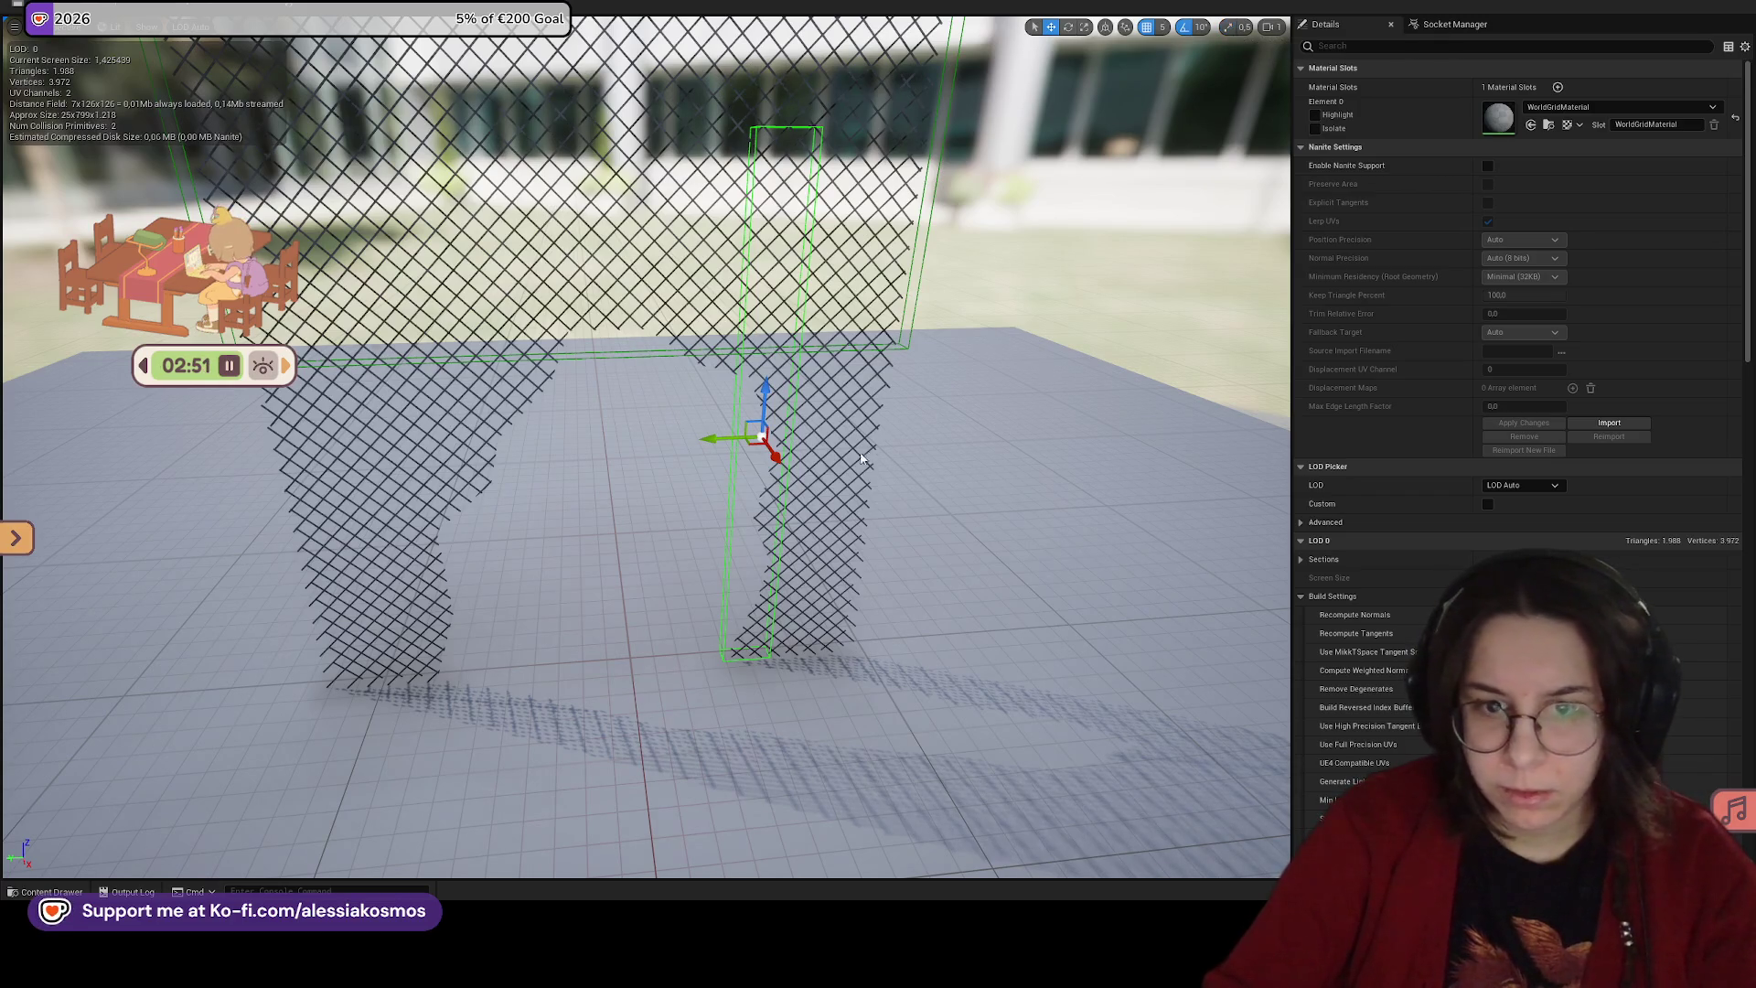
pyautogui.press('r')
pyautogui.moveTo(727, 441)
pyautogui.mouseDown()
pyautogui.moveTo(644, 439)
pyautogui.moveTo(723, 439)
pyautogui.mouseUp()
pyautogui.moveTo(905, 416); pyautogui.dragTo(739, 524)
pyautogui.press('w')
pyautogui.moveTo(572, 340); pyautogui.dragTo(662, 342)
pyautogui.moveTo(712, 286); pyautogui.dragTo(711, 179)
pyautogui.moveTo(699, 295)
pyautogui.mouseDown()
pyautogui.moveTo(680, 430)
pyautogui.moveTo(700, 422)
pyautogui.mouseUp()
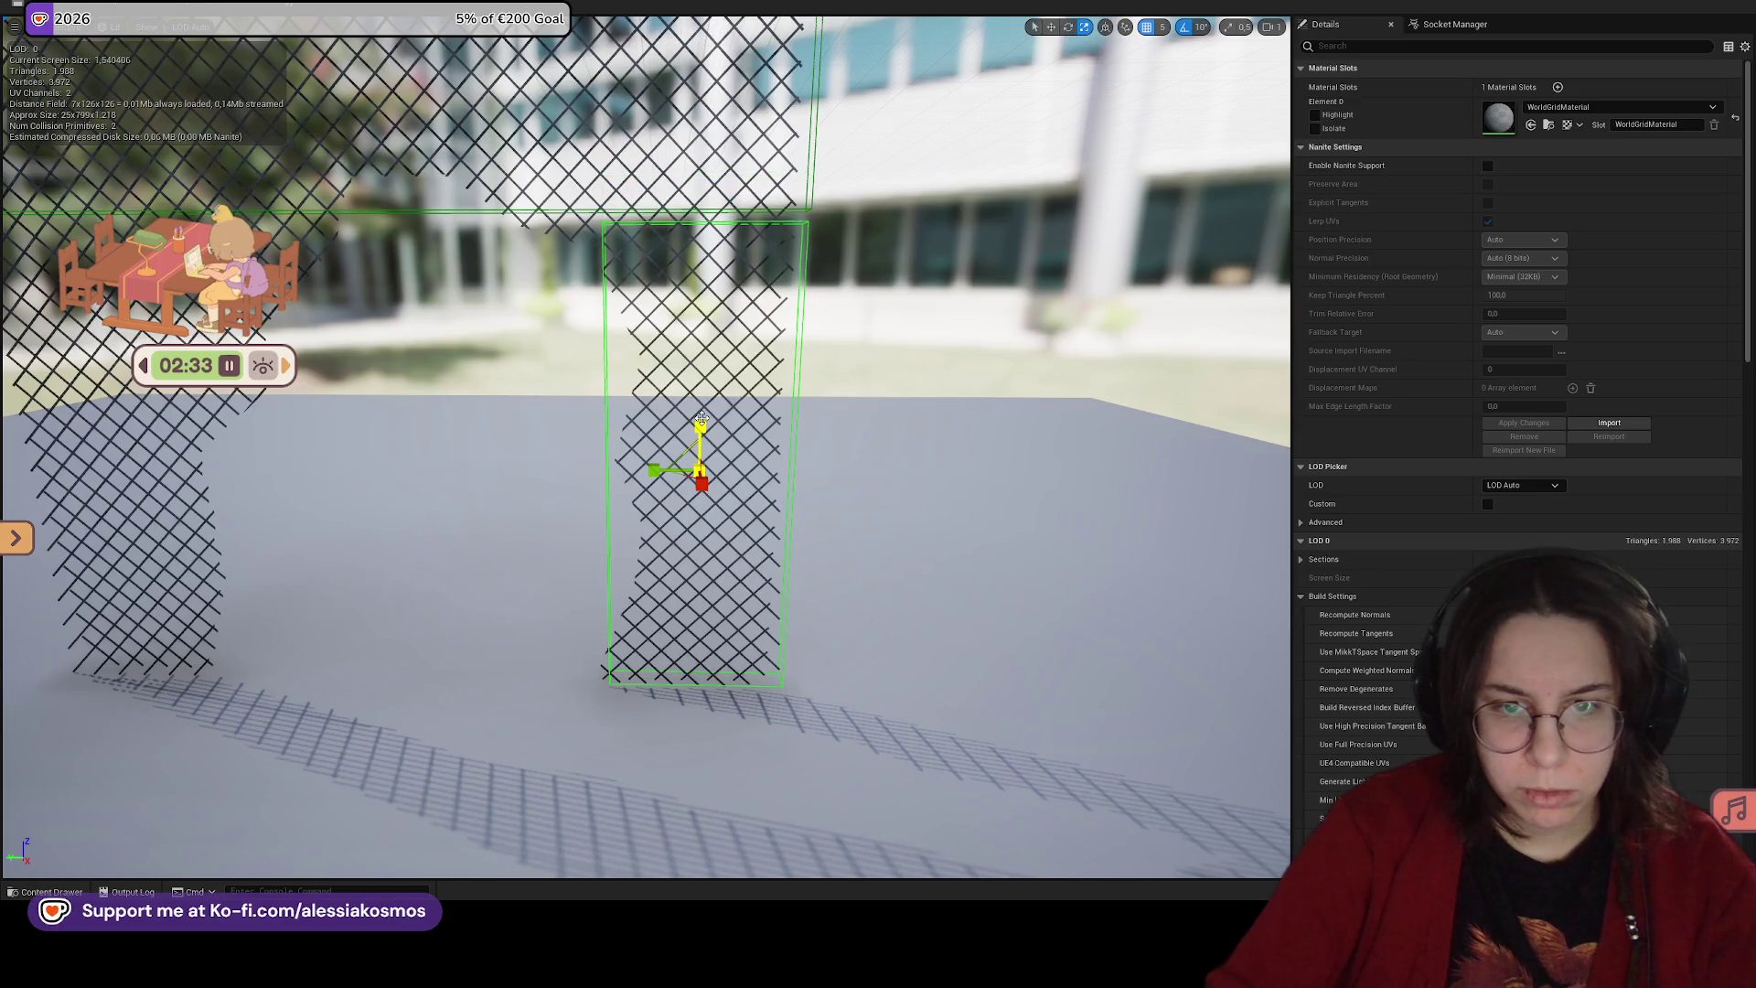
pyautogui.moveTo(700, 422)
pyautogui.mouseDown()
pyautogui.moveTo(920, 366)
pyautogui.moveTo(915, 421)
pyautogui.moveTo(582, 423)
pyautogui.mouseUp()
# Step: Delete the stray box and Alt-drag a copy of the right-leg box onto the left leg
pyautogui.click(920, 365)
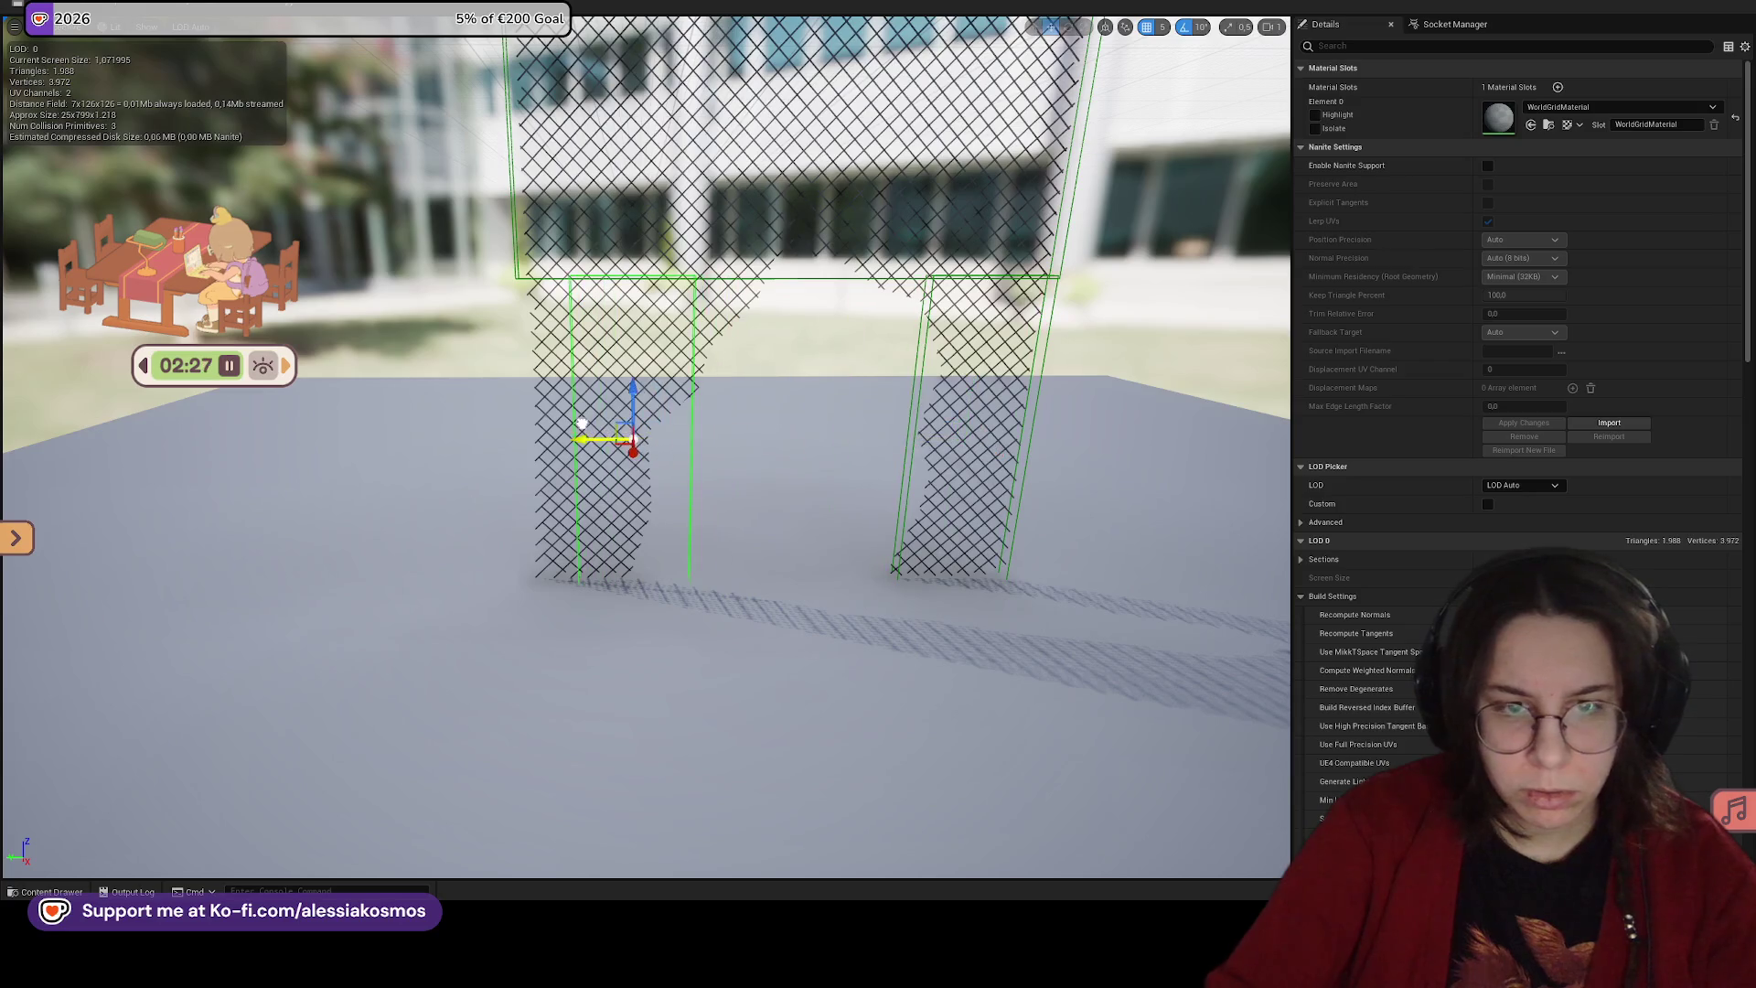
pyautogui.press('r')
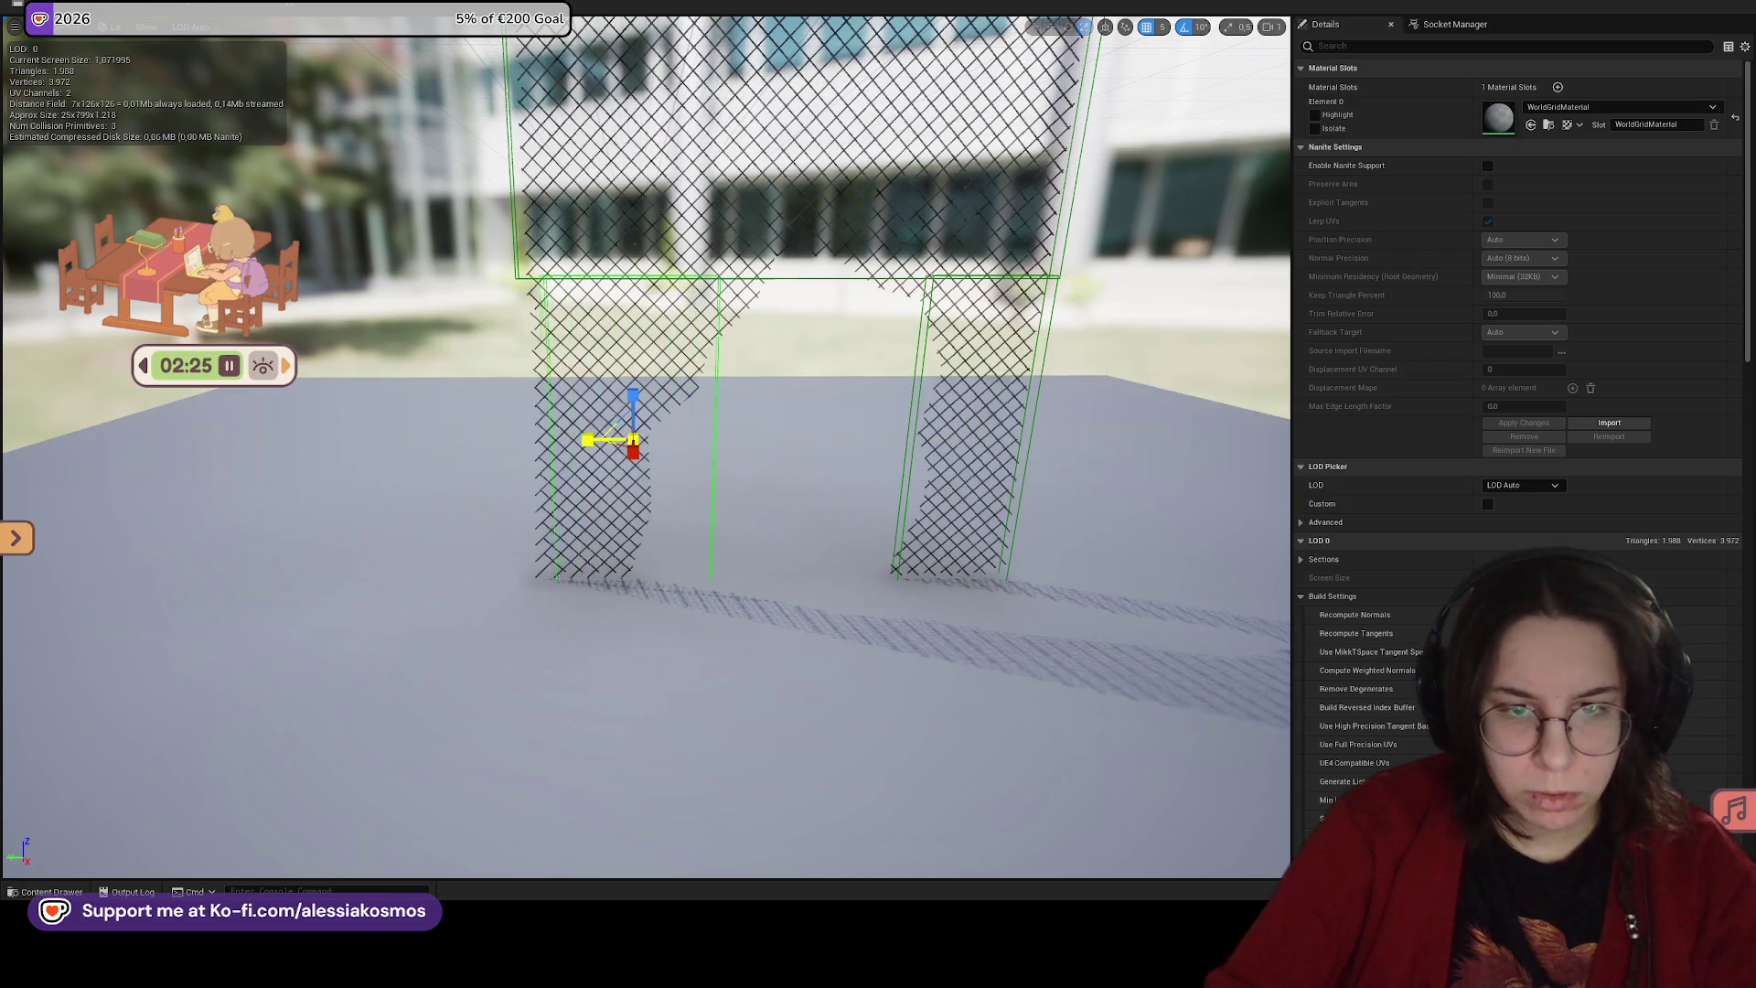
pyautogui.moveTo(588, 440); pyautogui.dragTo(582, 440)
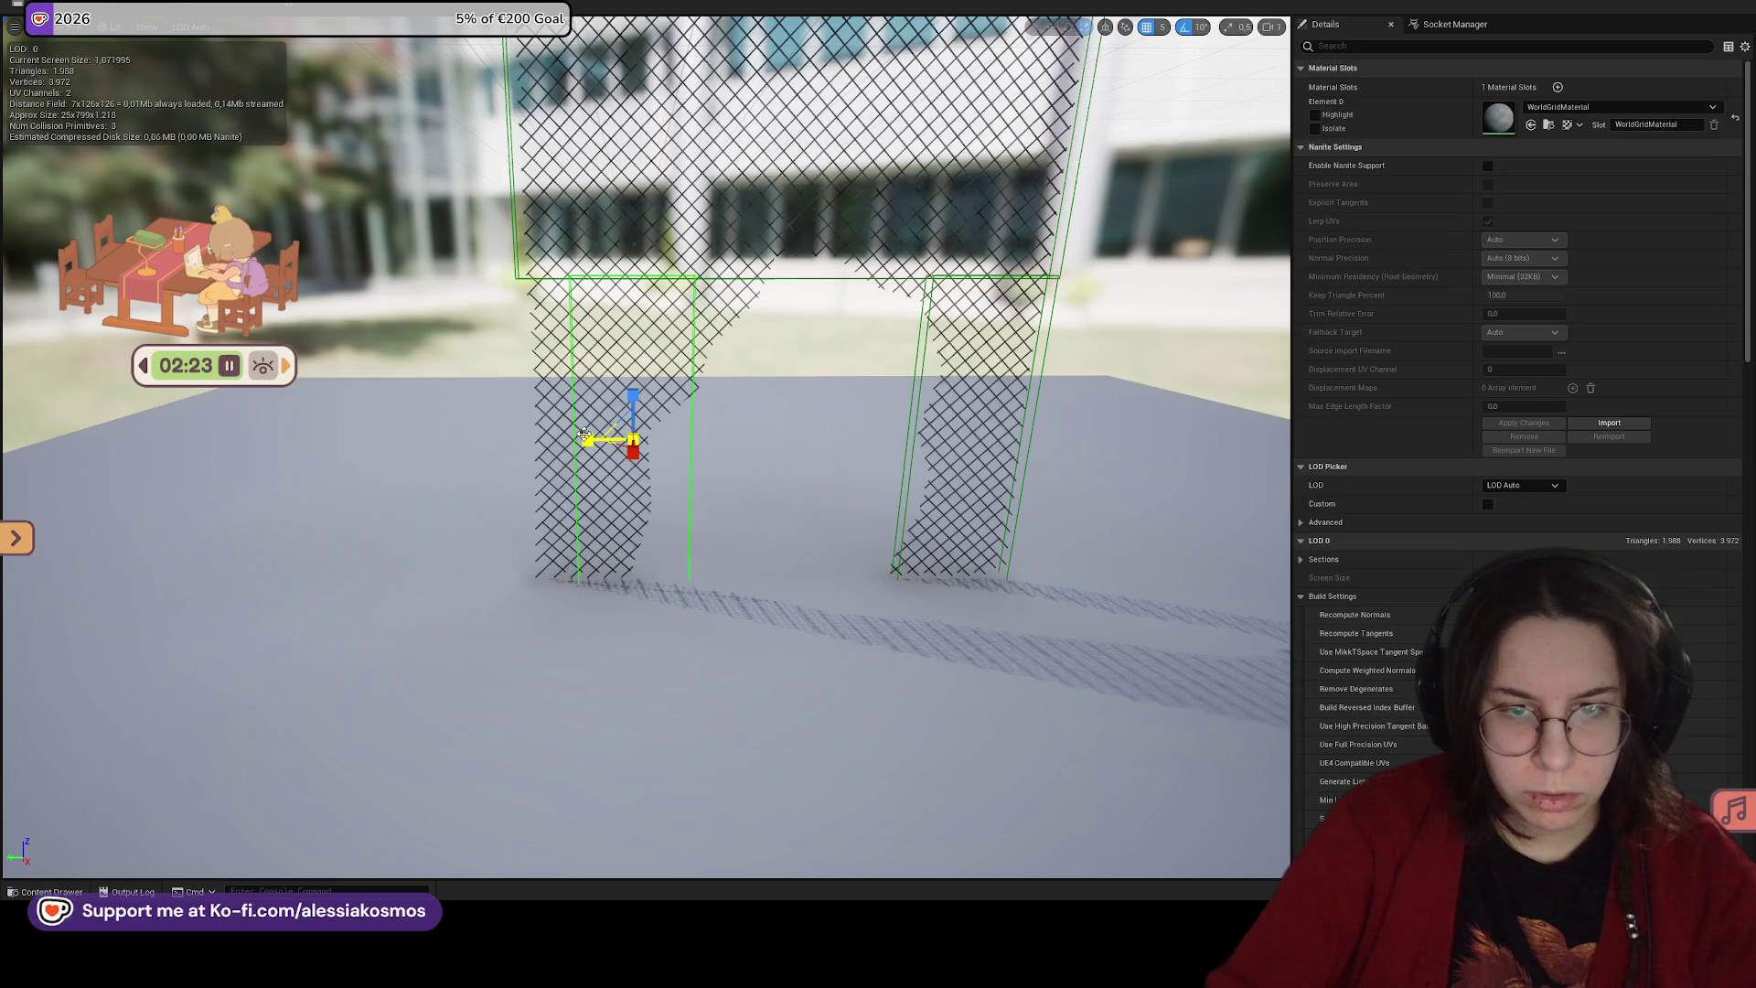
pyautogui.press('Delete')
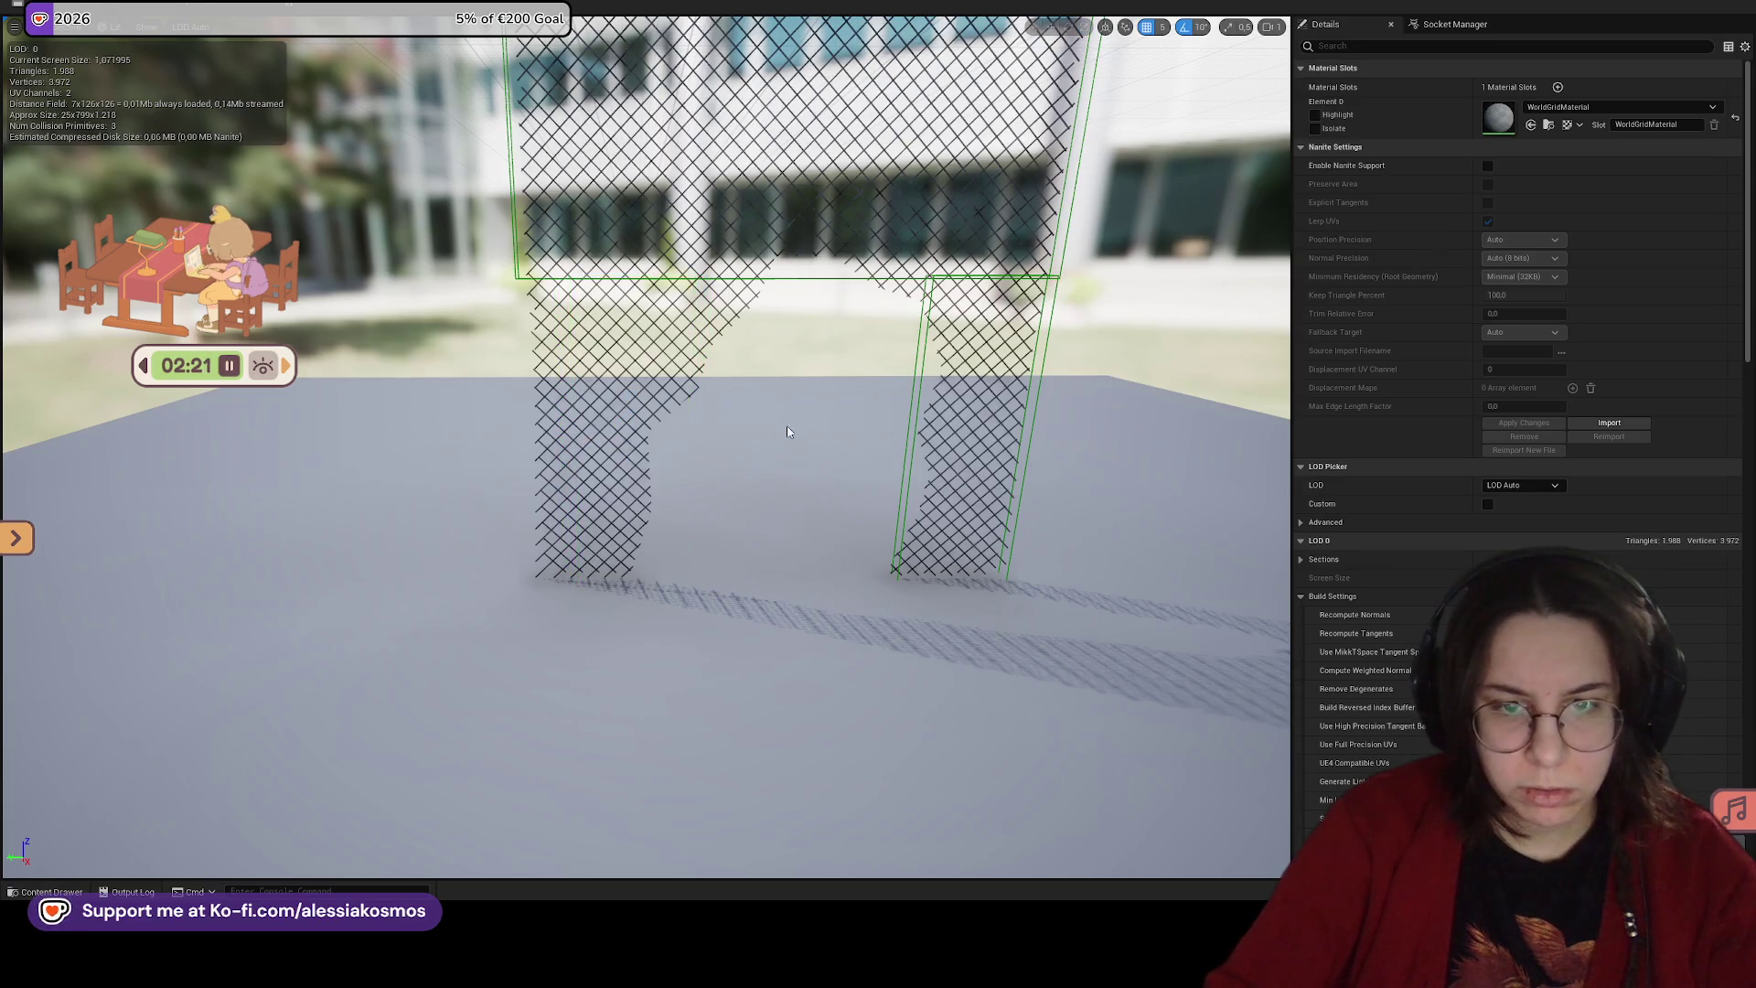
pyautogui.click(922, 407)
pyautogui.press('w')
pyautogui.press('f')
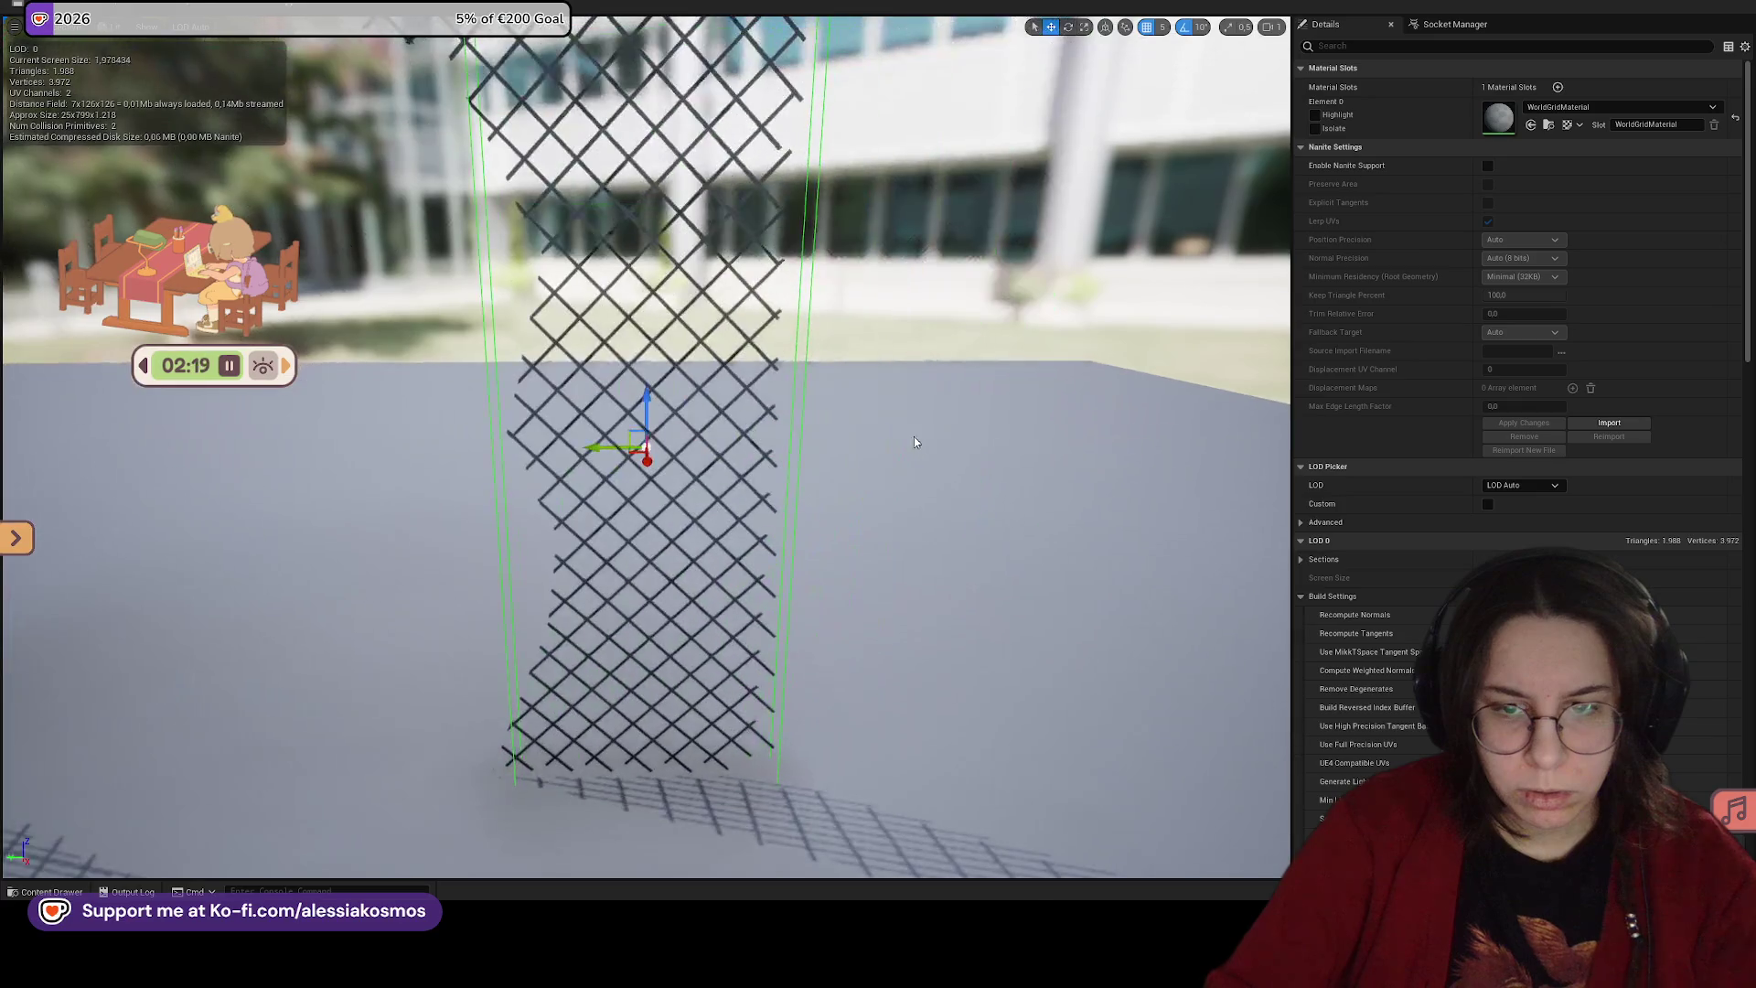
pyautogui.moveTo(593, 442)
pyautogui.mouseDown()
pyautogui.moveTo(414, 432)
pyautogui.moveTo(922, 393)
pyautogui.mouseUp()
pyautogui.moveTo(823, 434)
pyautogui.mouseDown()
pyautogui.moveTo(411, 398)
pyautogui.moveTo(377, 352)
pyautogui.moveTo(430, 395)
pyautogui.mouseUp()
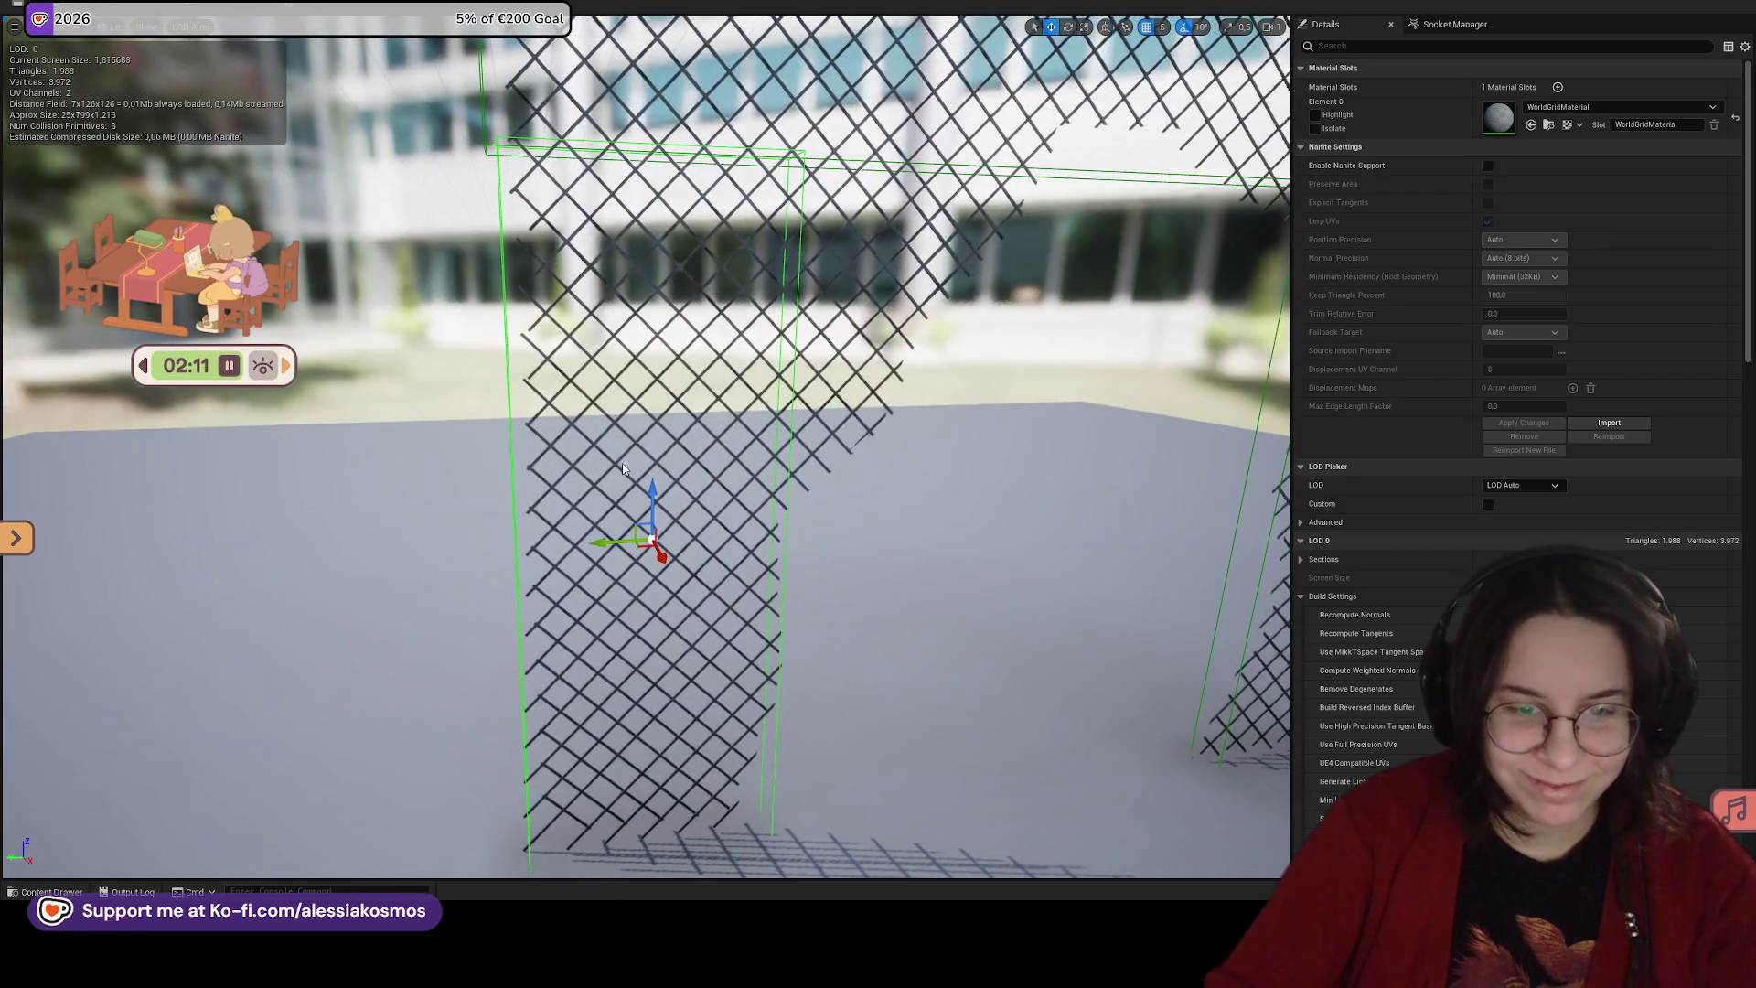
# Step: Check the left-leg collision box, undoing a trial widening along Y
pyautogui.moveTo(739, 374)
pyautogui.mouseDown()
pyautogui.moveTo(725, 347)
pyautogui.moveTo(731, 366)
pyautogui.moveTo(915, 213)
pyautogui.moveTo(916, 189)
pyautogui.moveTo(652, 485)
pyautogui.mouseUp()
pyautogui.press('r')
pyautogui.press('w')
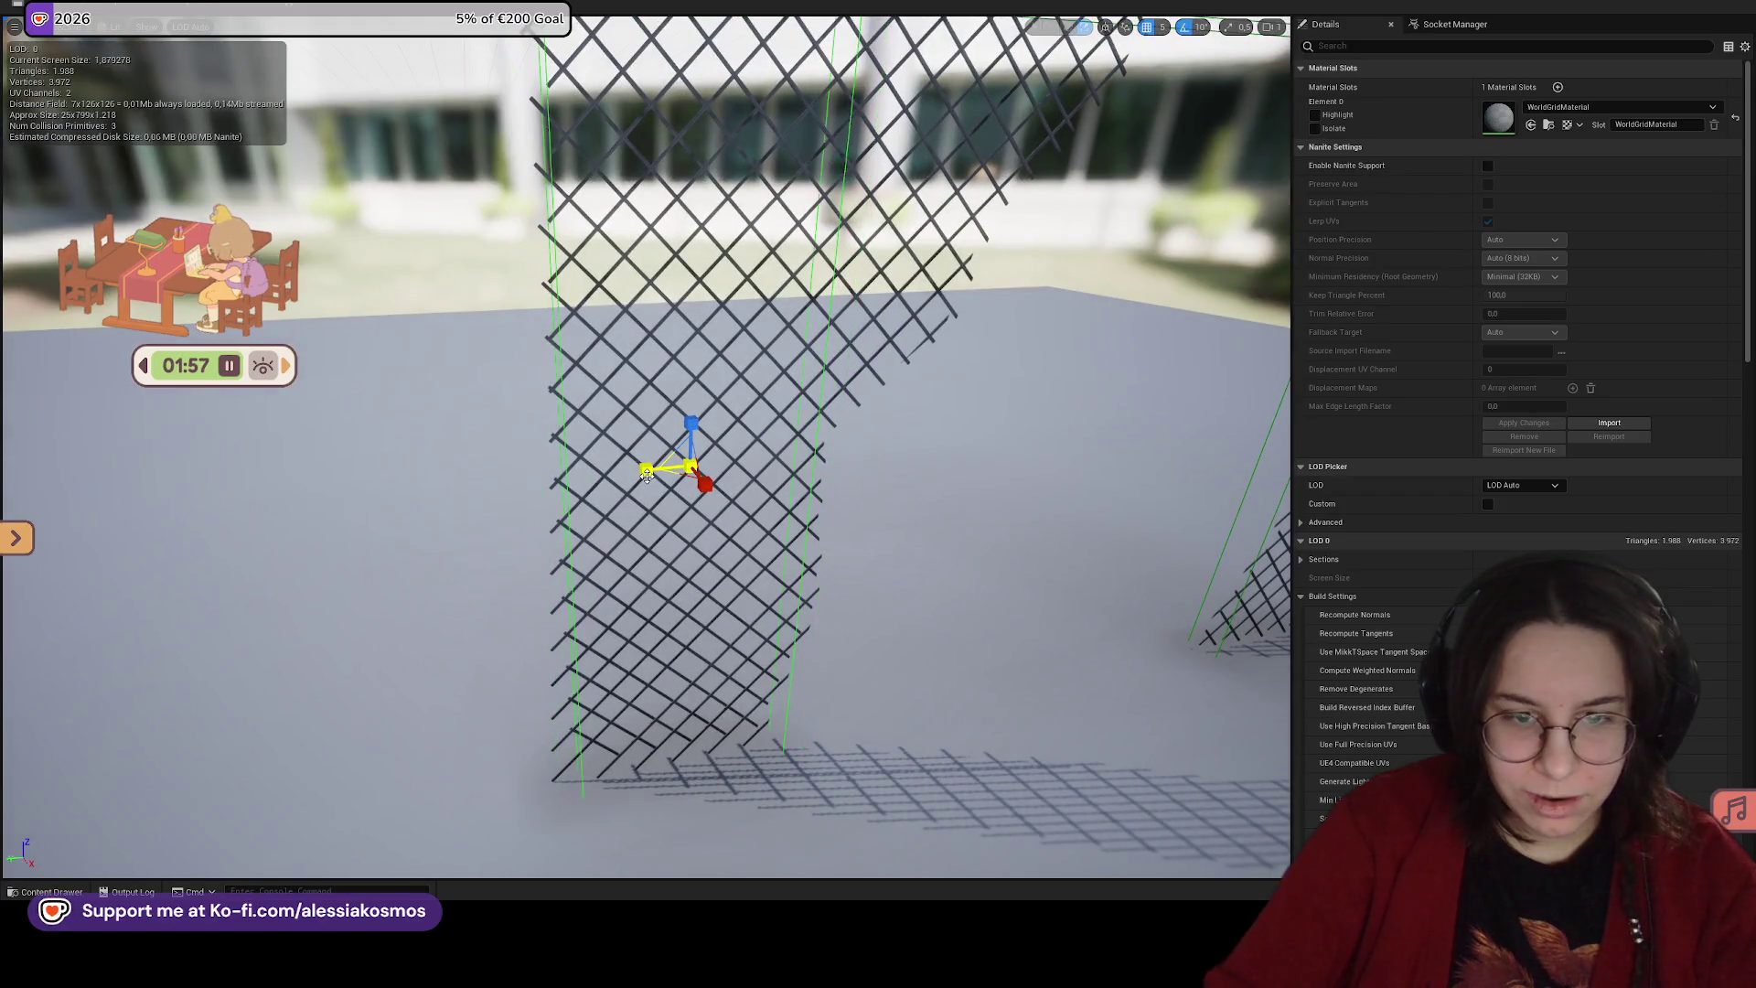
pyautogui.click(649, 478)
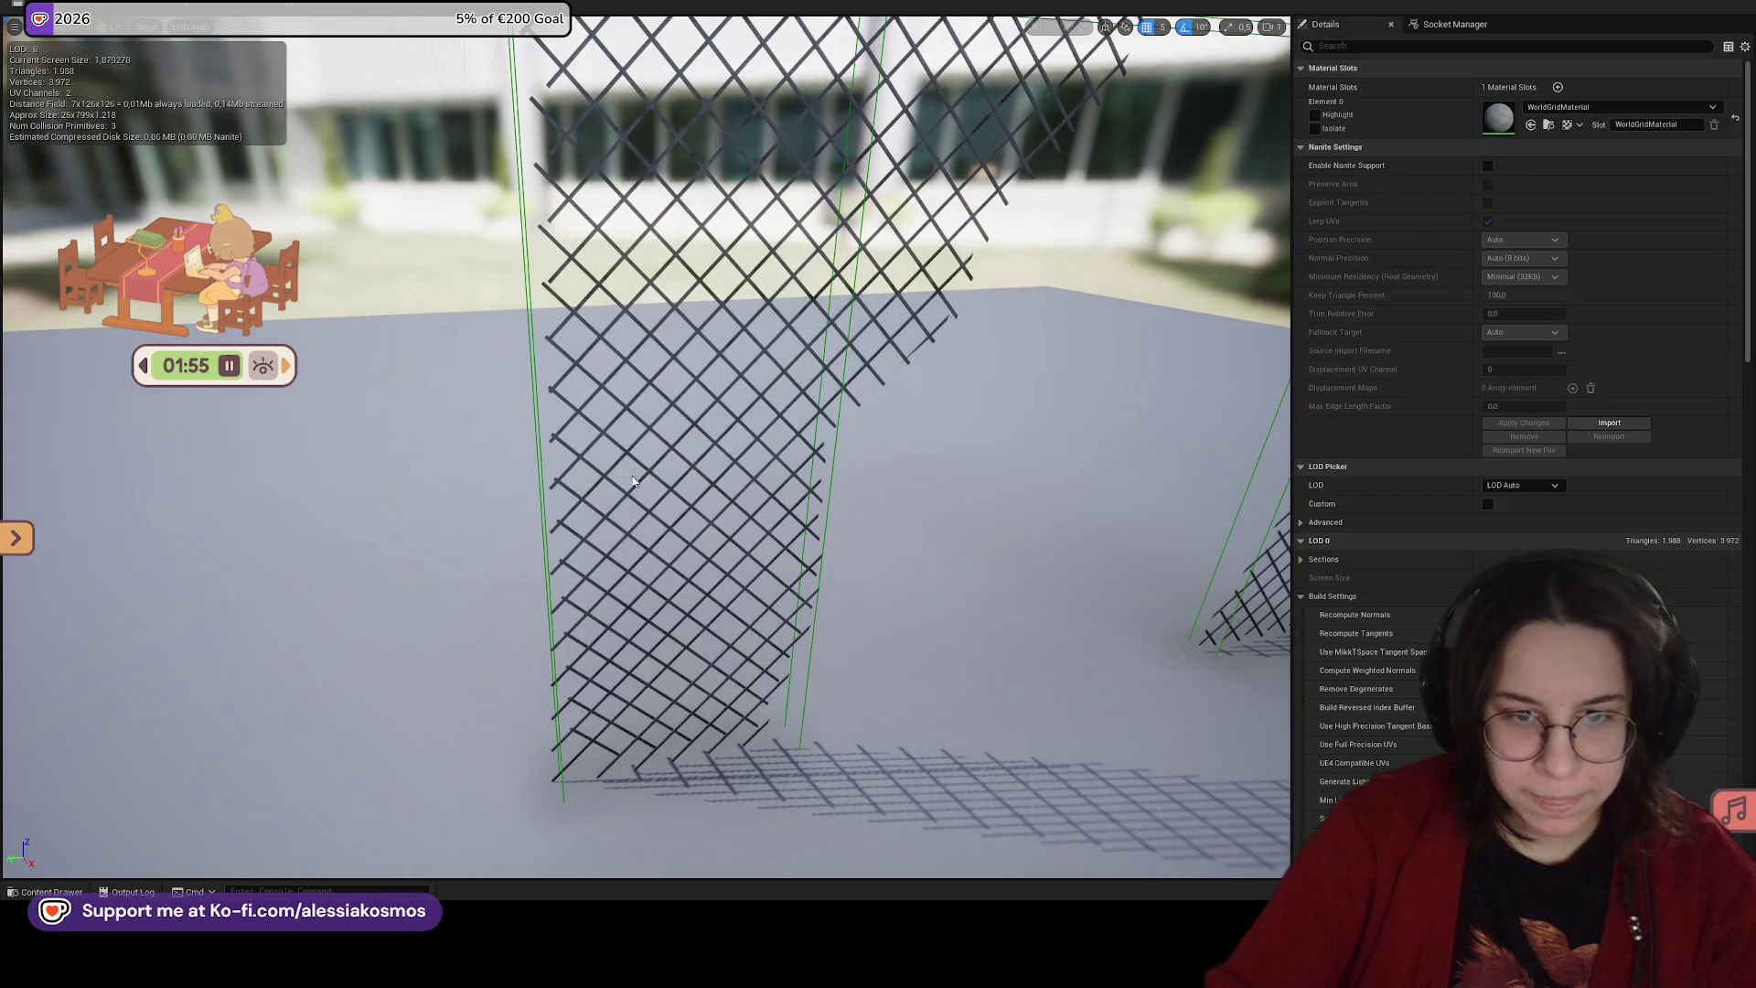
pyautogui.click(573, 469)
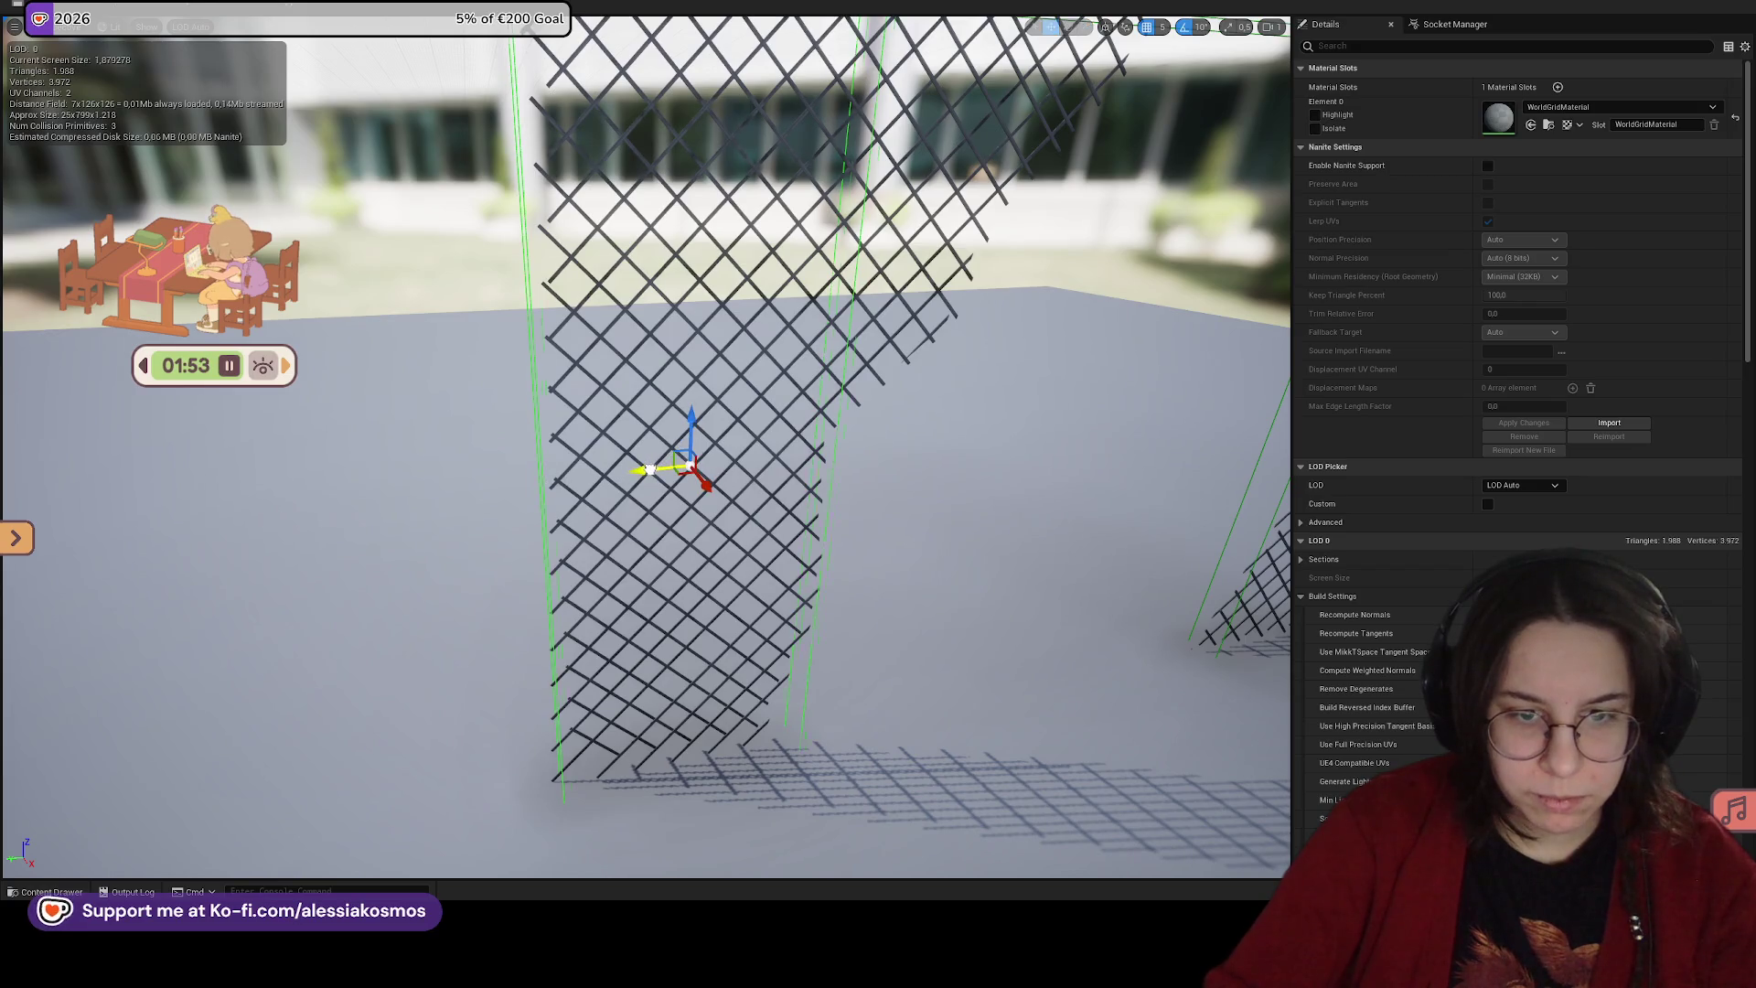
pyautogui.moveTo(650, 470)
pyautogui.mouseDown()
pyautogui.moveTo(683, 460)
pyautogui.moveTo(741, 483)
pyautogui.mouseUp()
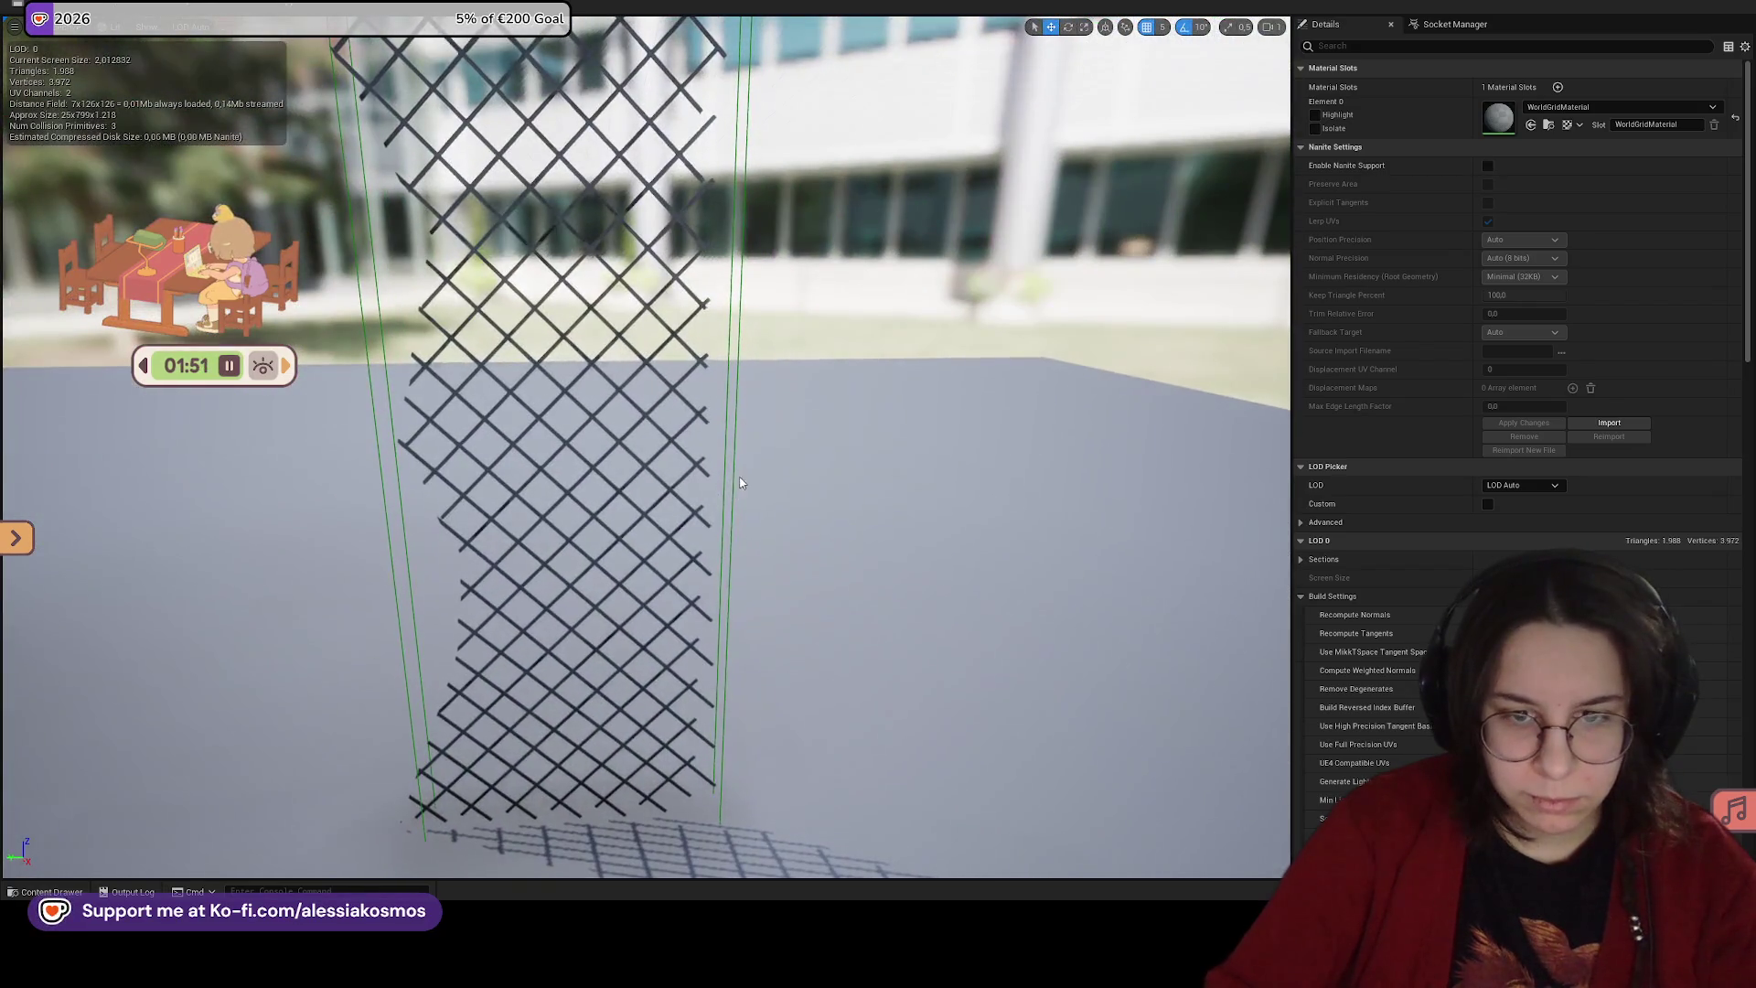
pyautogui.click(577, 485)
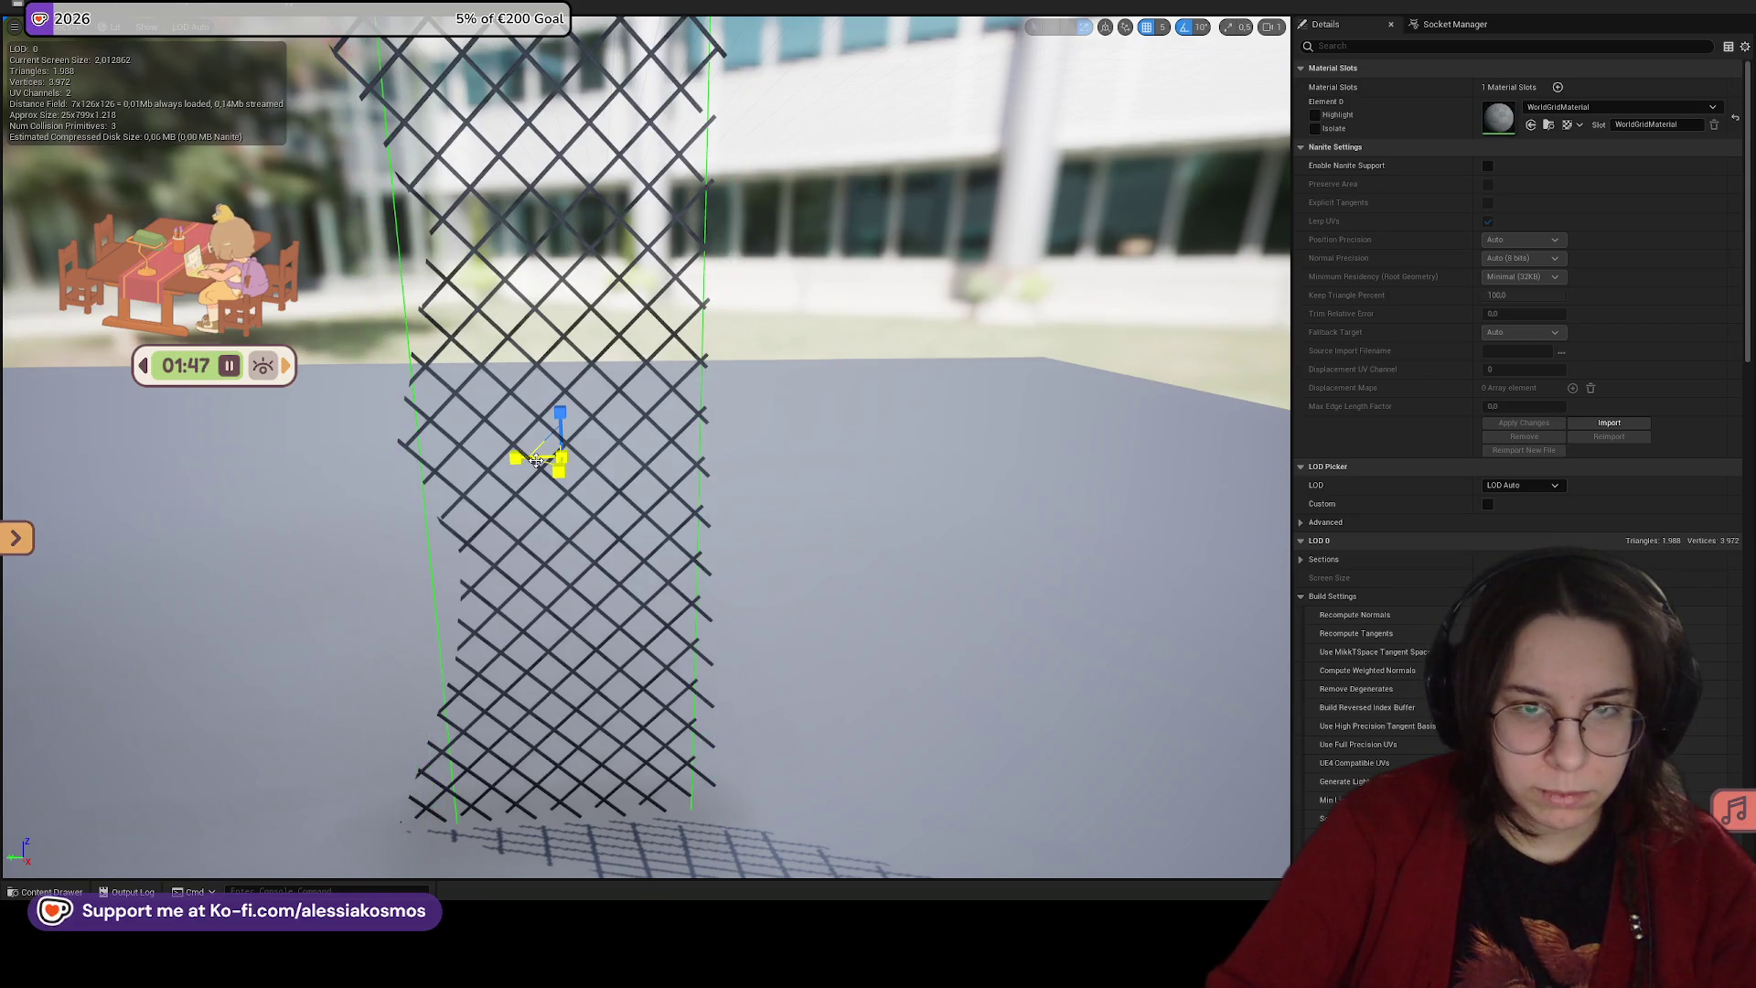
pyautogui.click(536, 464)
pyautogui.click(727, 448)
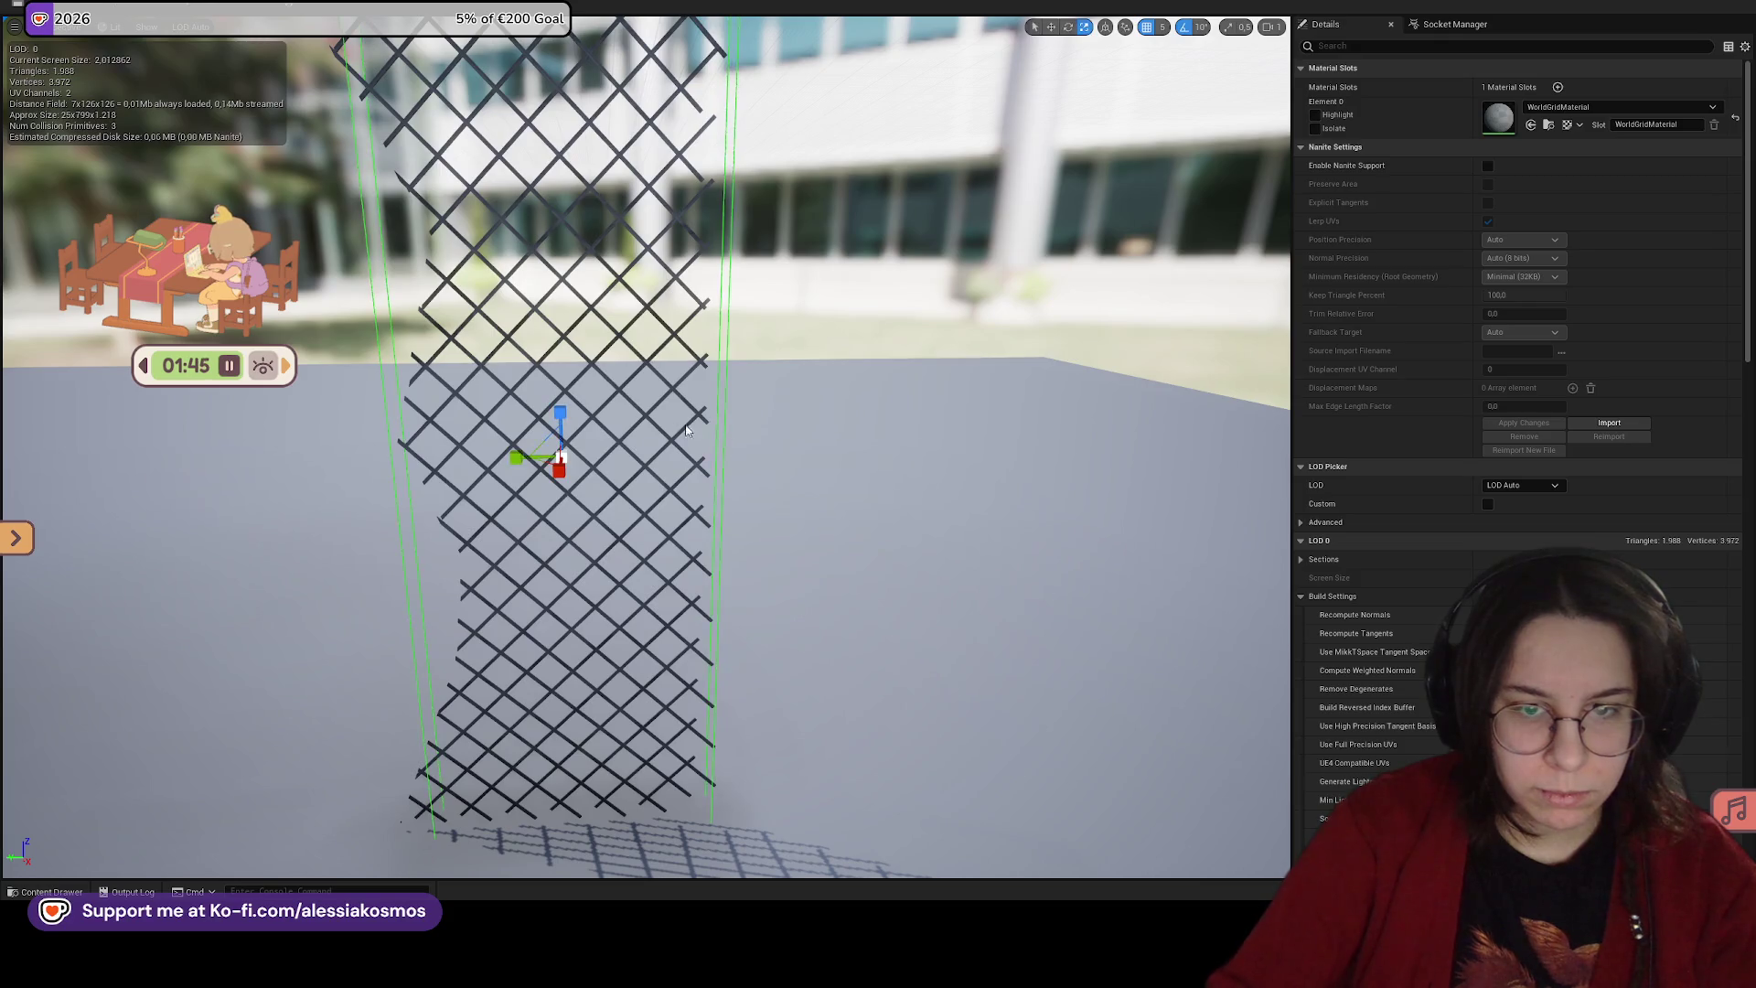
pyautogui.moveTo(508, 458); pyautogui.dragTo(471, 460)
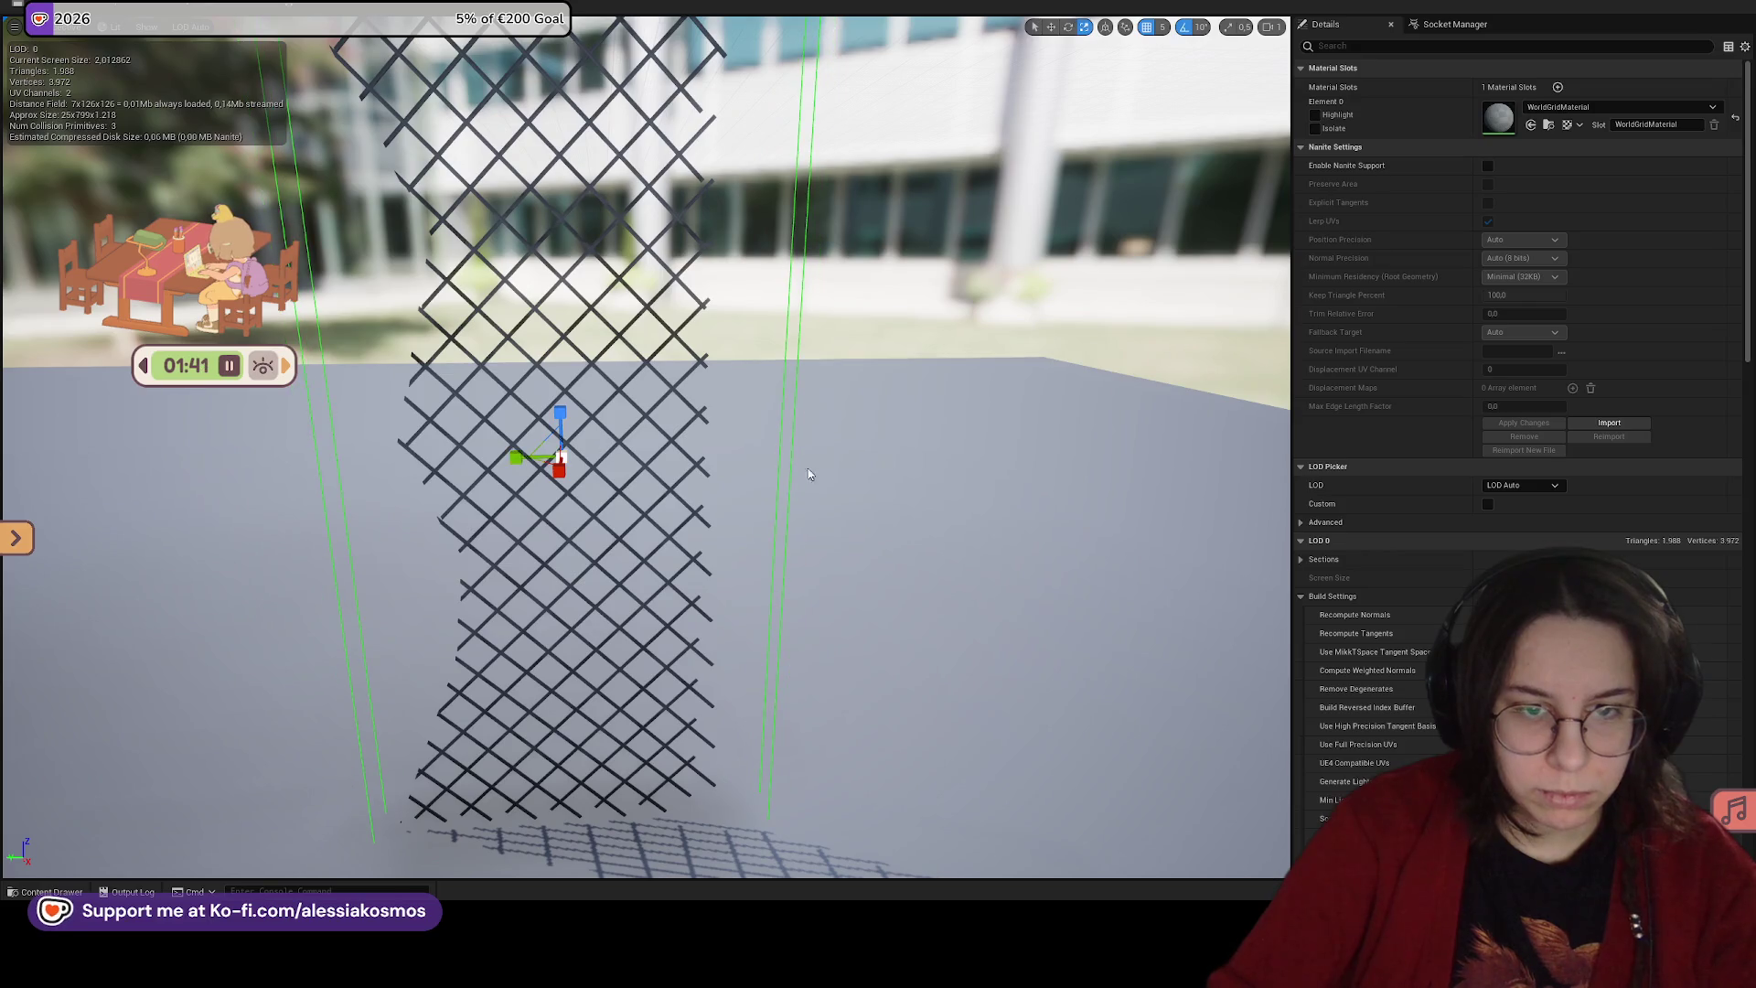
pyautogui.hotkey('ctrl', 'z')
pyautogui.click(673, 472)
pyautogui.moveTo(673, 472); pyautogui.dragTo(673, 472)
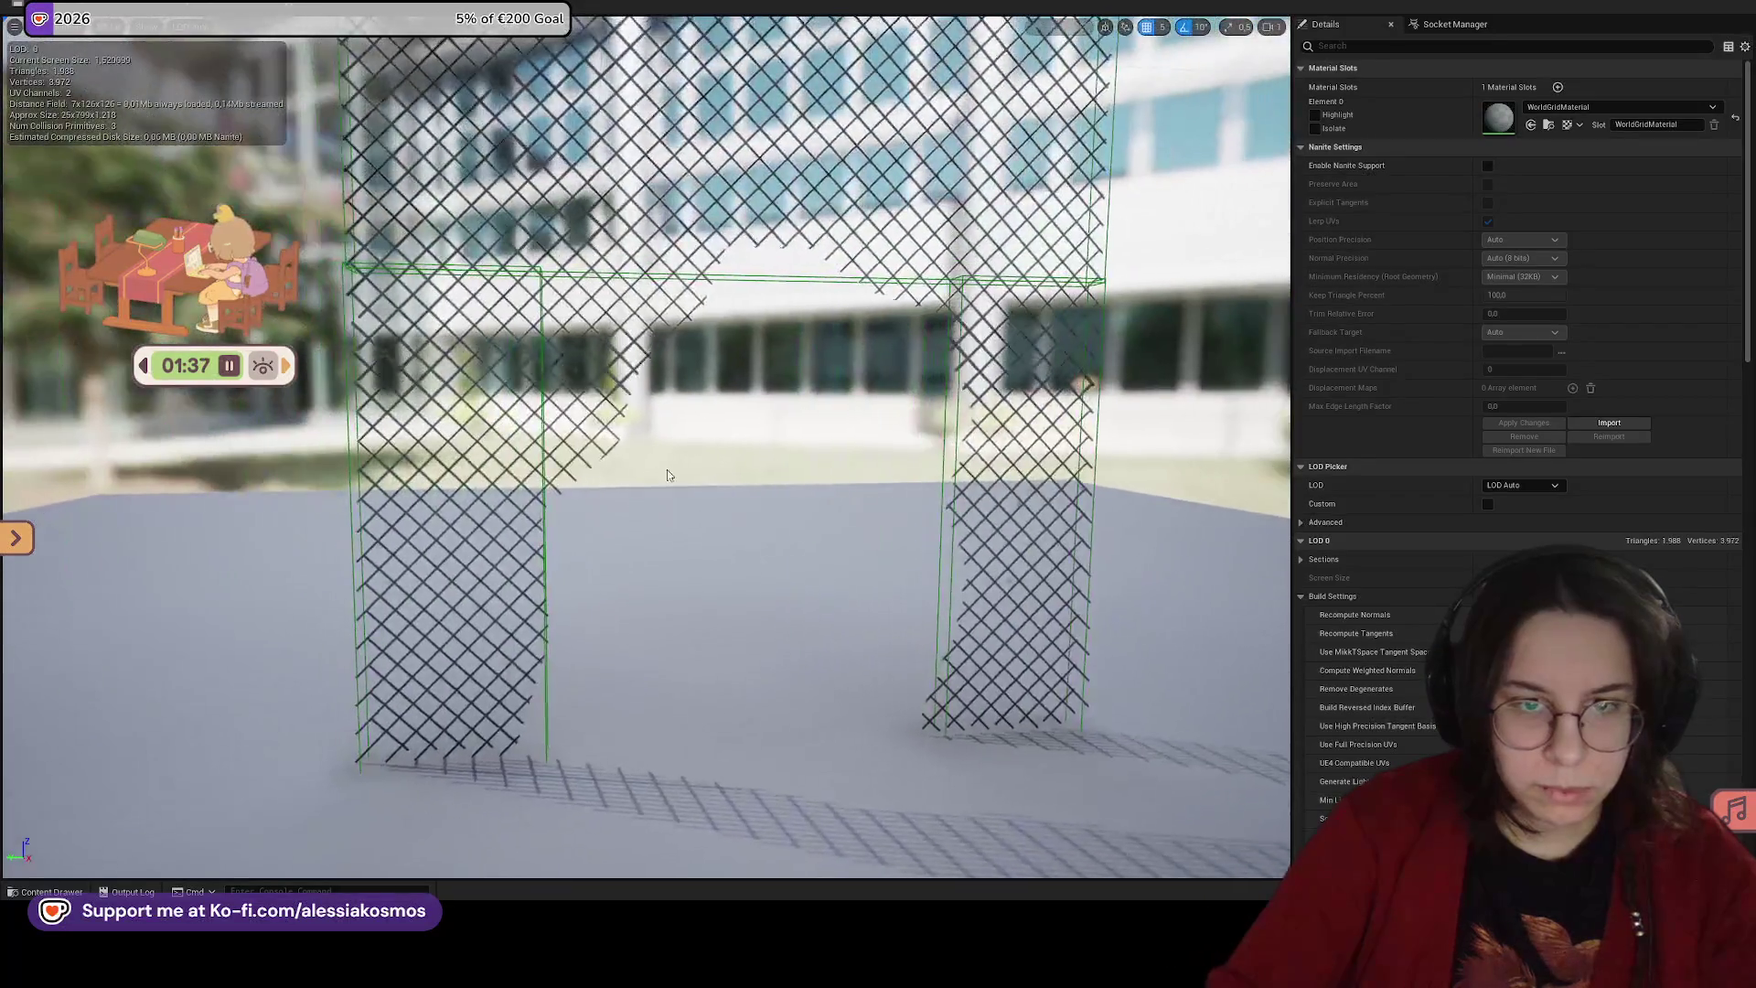
# Step: Tilt the left collision box about 40° and shrink it along the torn edge
pyautogui.click(544, 355)
pyautogui.press('e')
pyautogui.moveTo(453, 453)
pyautogui.mouseDown()
pyautogui.moveTo(521, 458)
pyautogui.moveTo(483, 491)
pyautogui.moveTo(610, 320)
pyautogui.moveTo(539, 307)
pyautogui.mouseUp()
pyautogui.press('r')
pyautogui.press('w')
pyautogui.press('e')
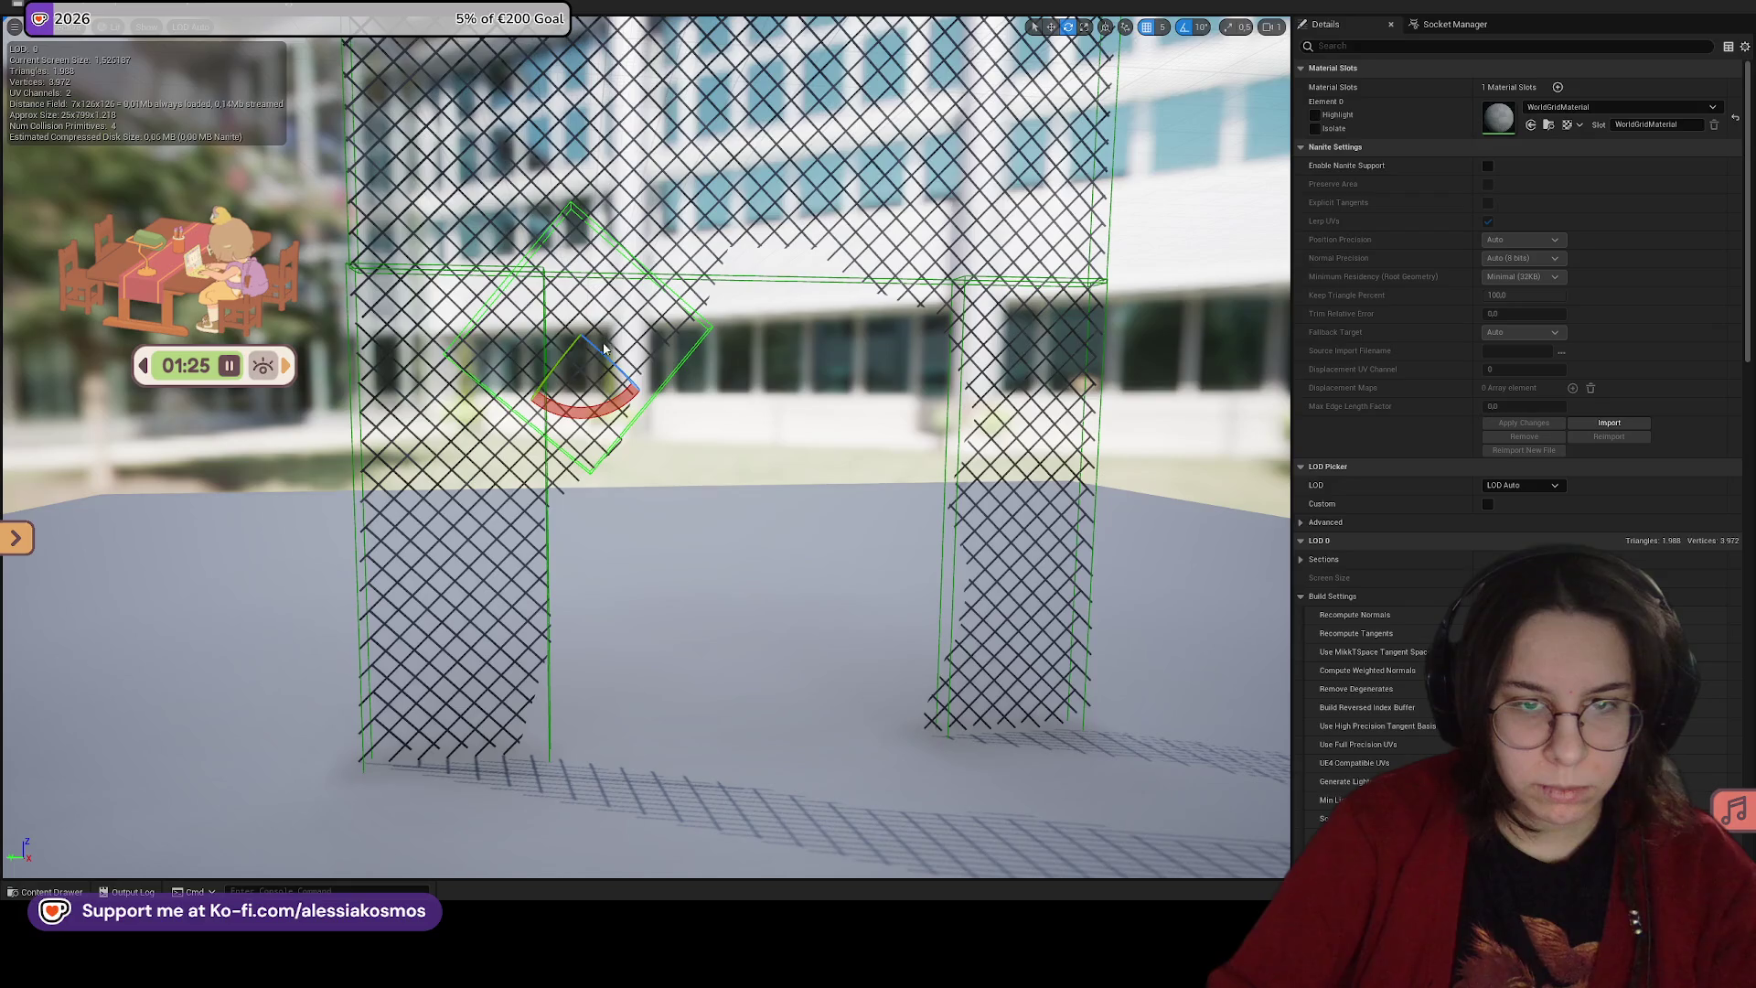
pyautogui.moveTo(593, 407)
pyautogui.mouseDown()
pyautogui.moveTo(651, 366)
pyautogui.moveTo(629, 277)
pyautogui.mouseUp()
pyautogui.press('w')
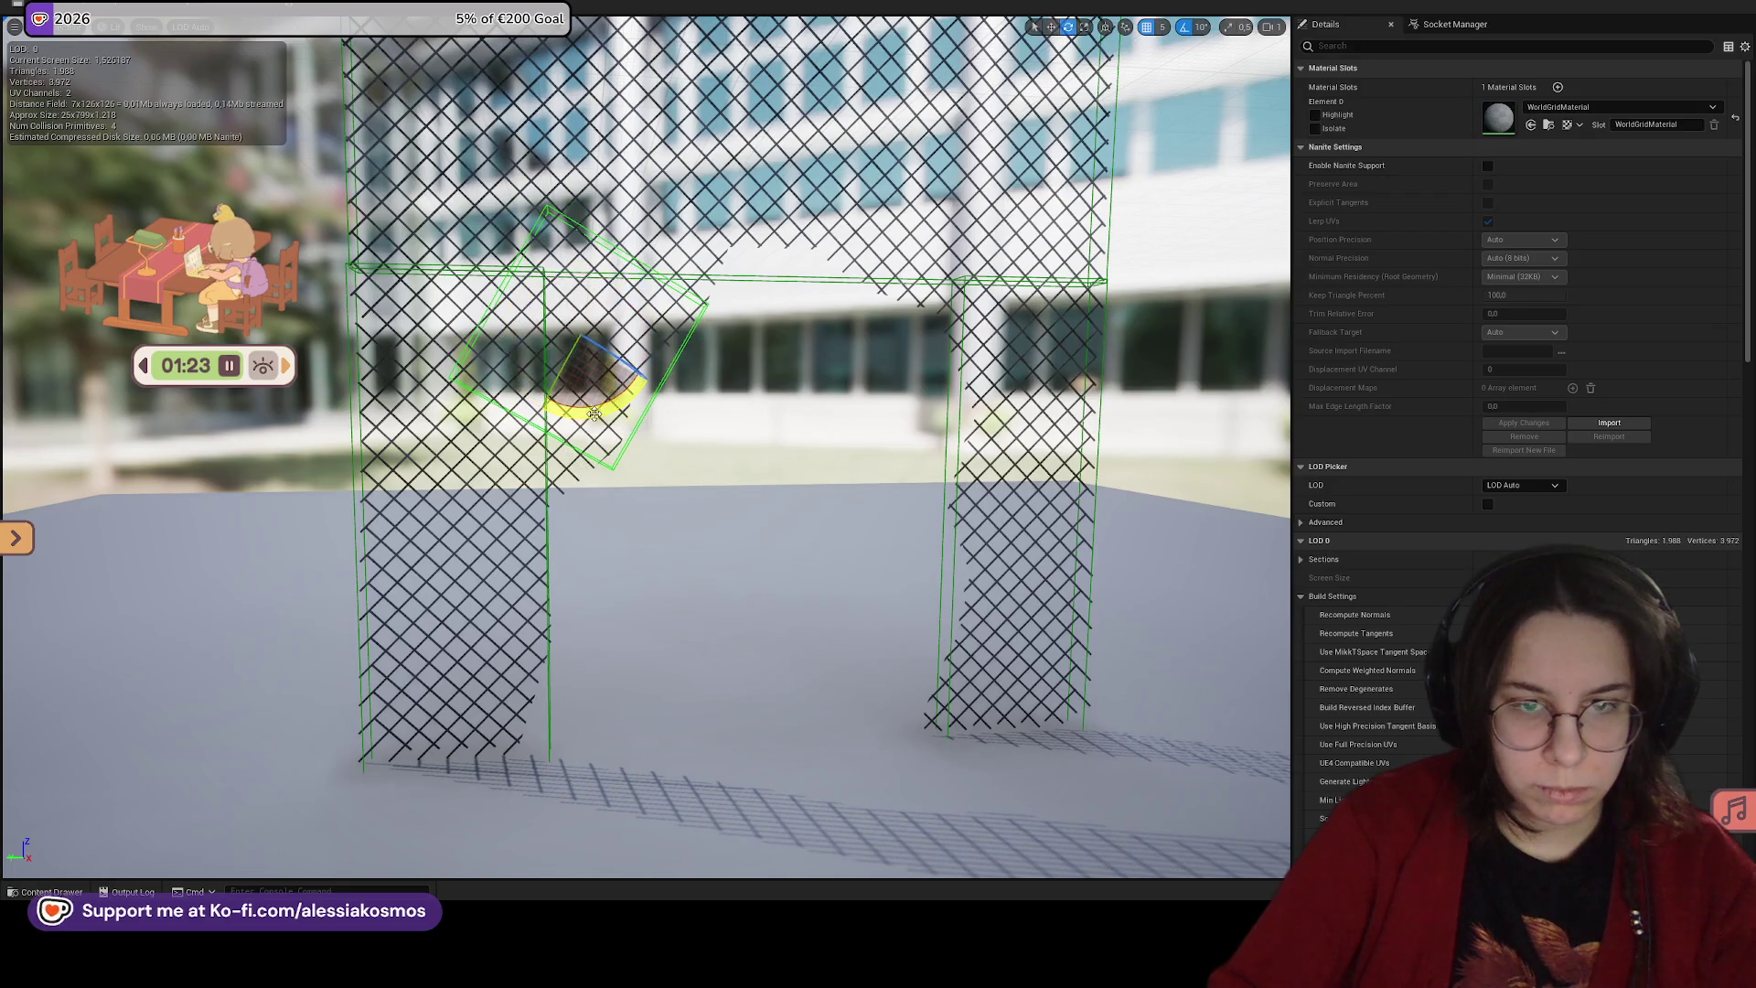
pyautogui.moveTo(539, 317); pyautogui.dragTo(584, 322)
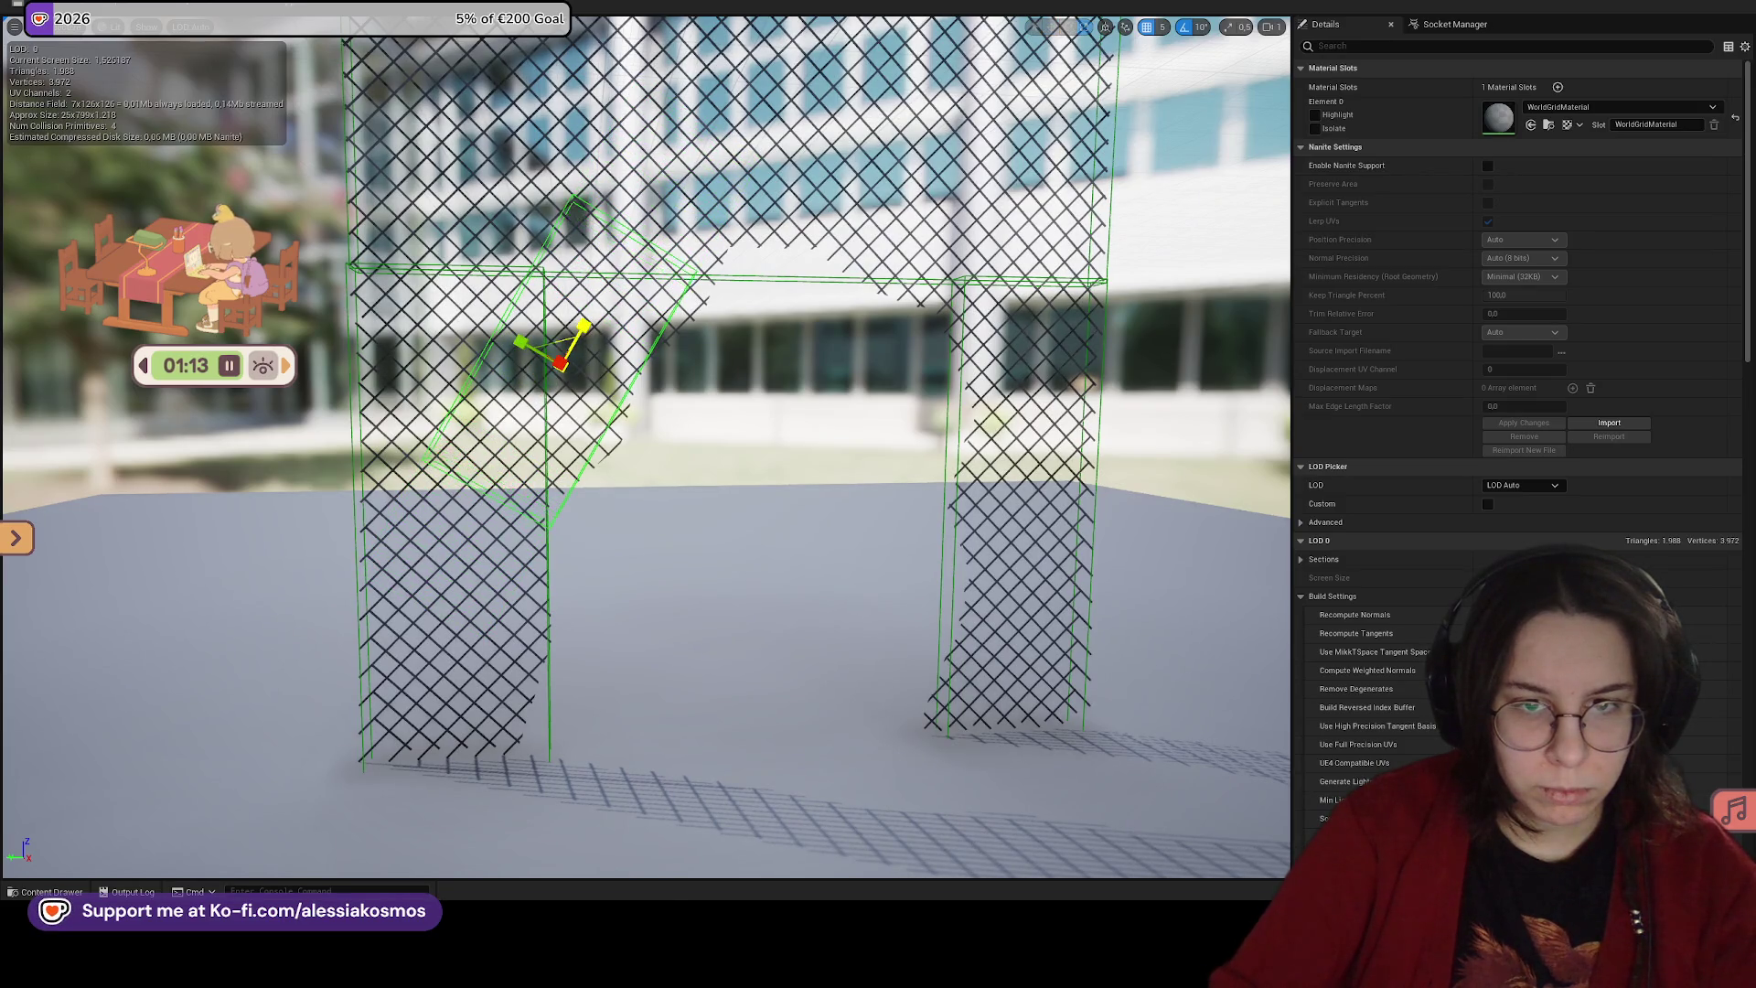
# Step: Steepen the diagonal box and slide it along the torn hole's slanted edge
pyautogui.press('e')
pyautogui.moveTo(603, 413); pyautogui.dragTo(601, 400)
pyautogui.press('w')
pyautogui.moveTo(521, 334)
pyautogui.mouseDown()
pyautogui.moveTo(594, 329)
pyautogui.moveTo(615, 306)
pyautogui.moveTo(622, 321)
pyautogui.moveTo(550, 315)
pyautogui.mouseUp()
pyautogui.moveTo(366, 320)
pyautogui.mouseDown()
pyautogui.moveTo(457, 329)
pyautogui.moveTo(402, 348)
pyautogui.moveTo(430, 439)
pyautogui.moveTo(476, 366)
pyautogui.moveTo(567, 327)
pyautogui.mouseUp()
pyautogui.press('e')
pyautogui.press('w')
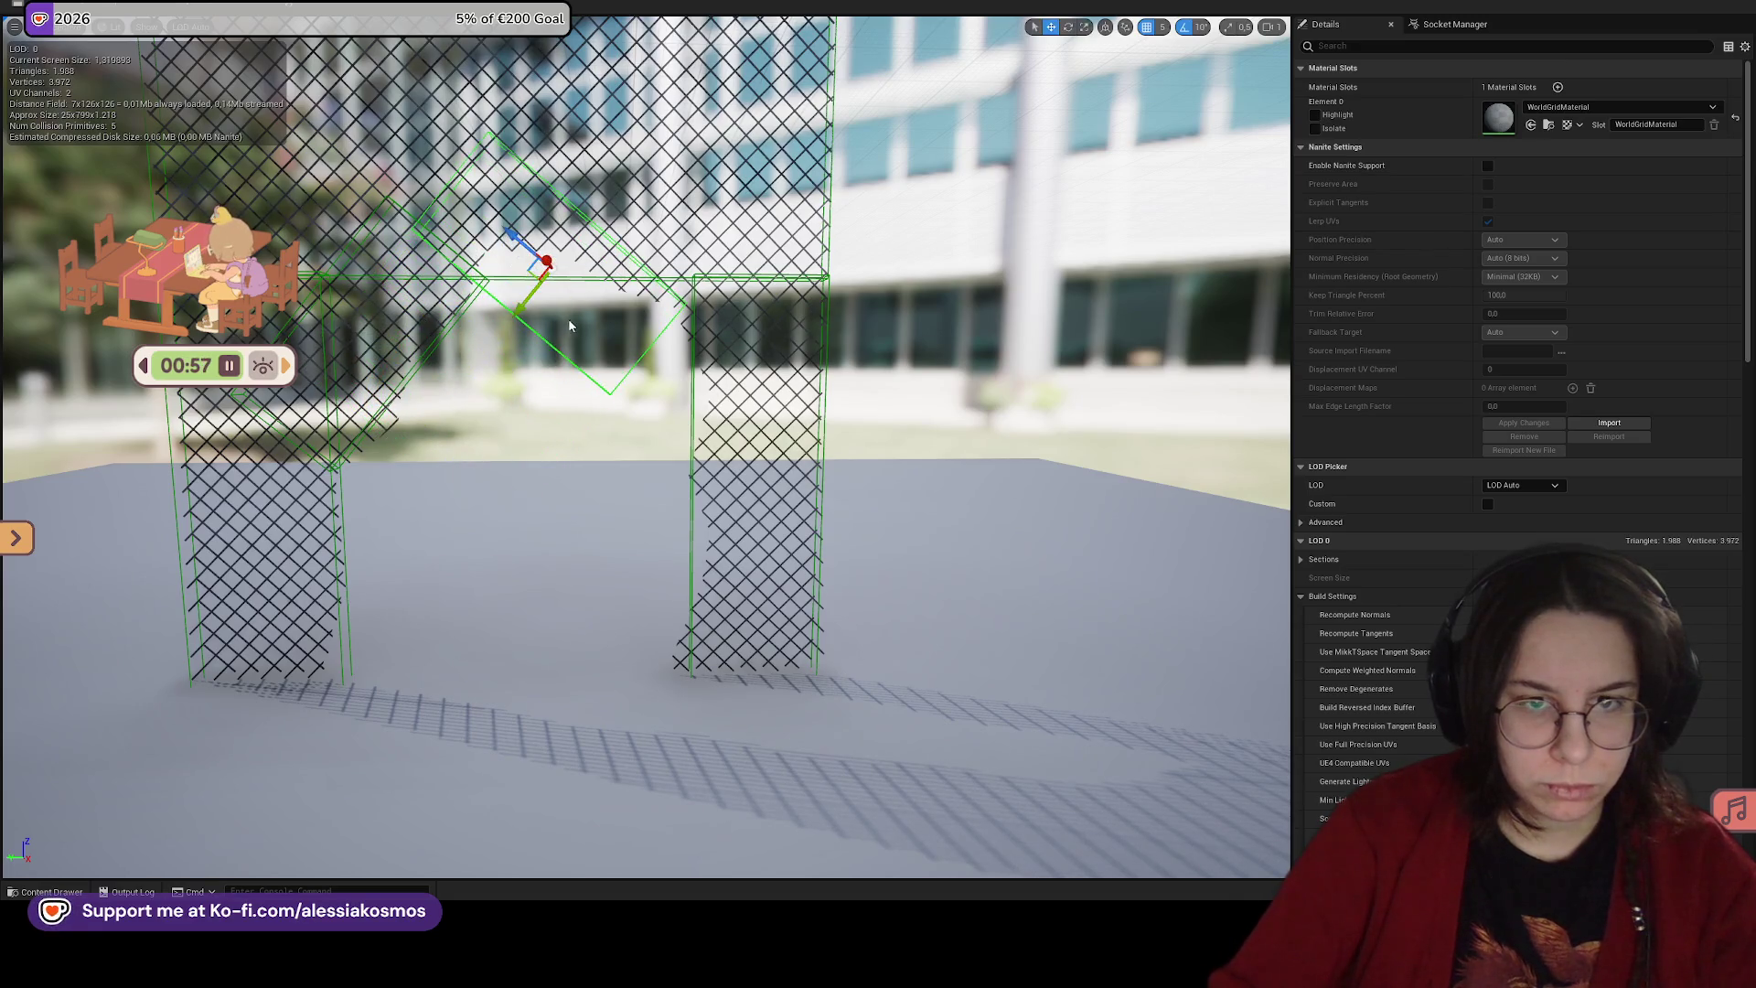
pyautogui.moveTo(503, 228); pyautogui.dragTo(555, 277)
pyautogui.scroll(2, 555, 277)
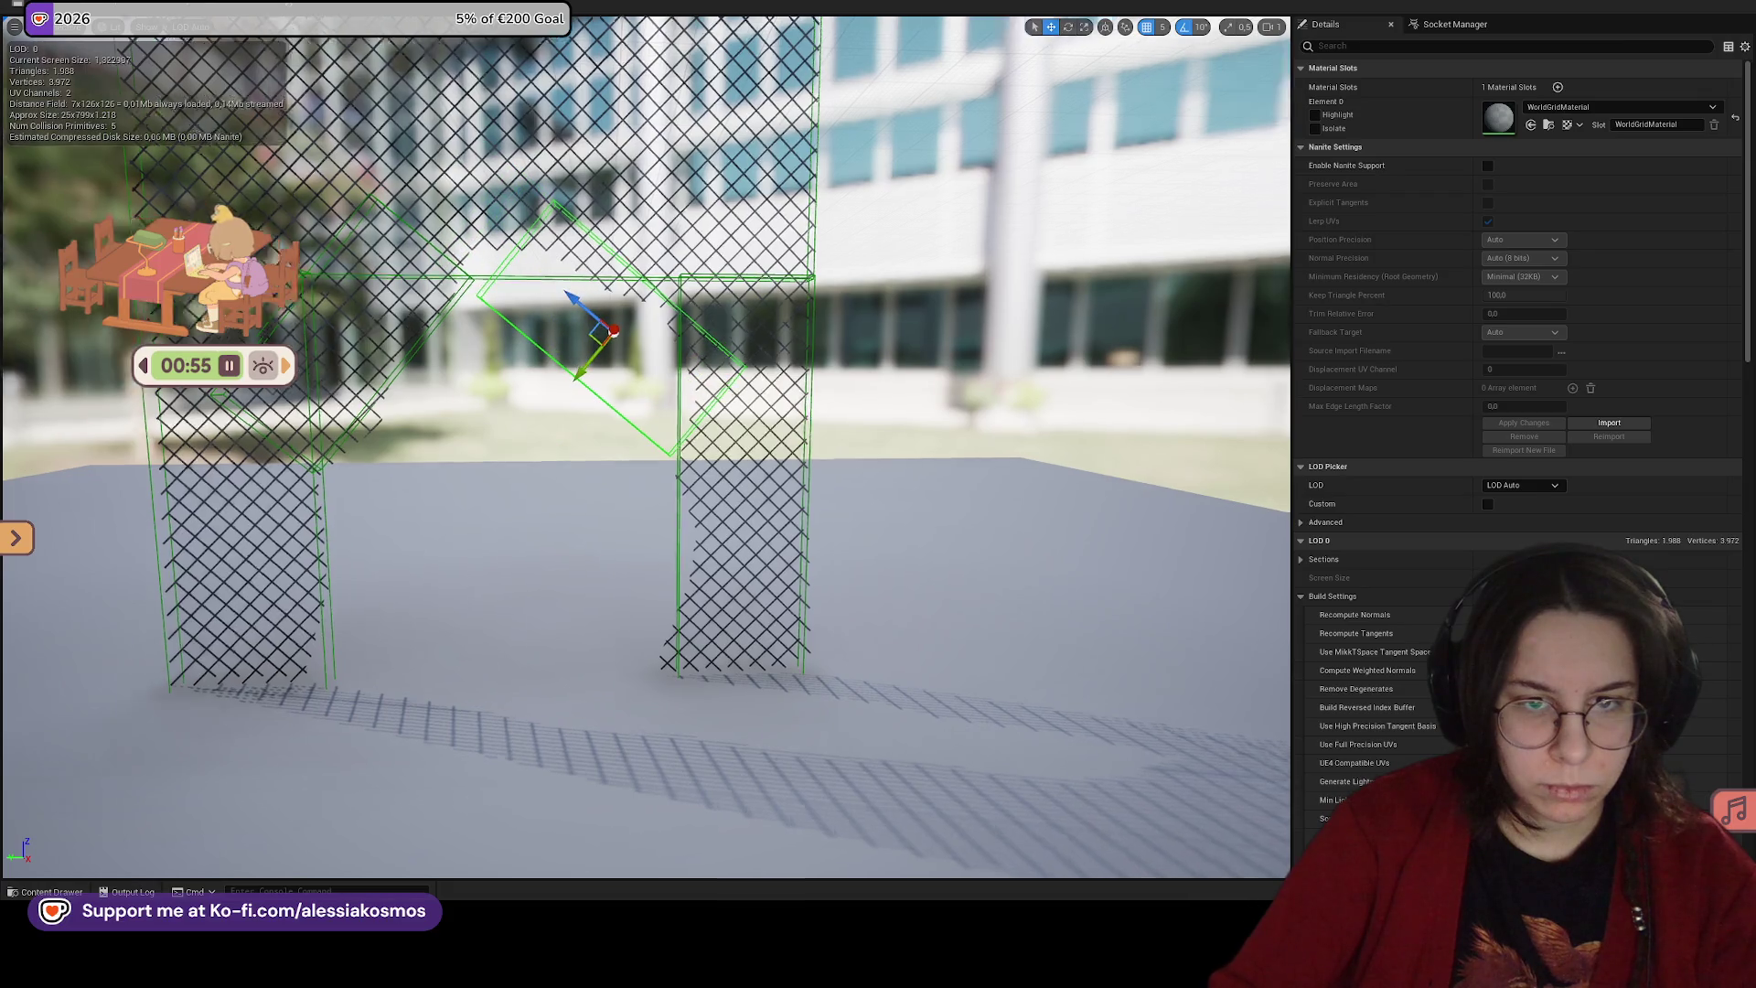
pyautogui.moveTo(629, 373)
pyautogui.mouseDown()
pyautogui.moveTo(697, 295)
pyautogui.moveTo(628, 252)
pyautogui.moveTo(667, 176)
pyautogui.moveTo(713, 361)
pyautogui.mouseUp()
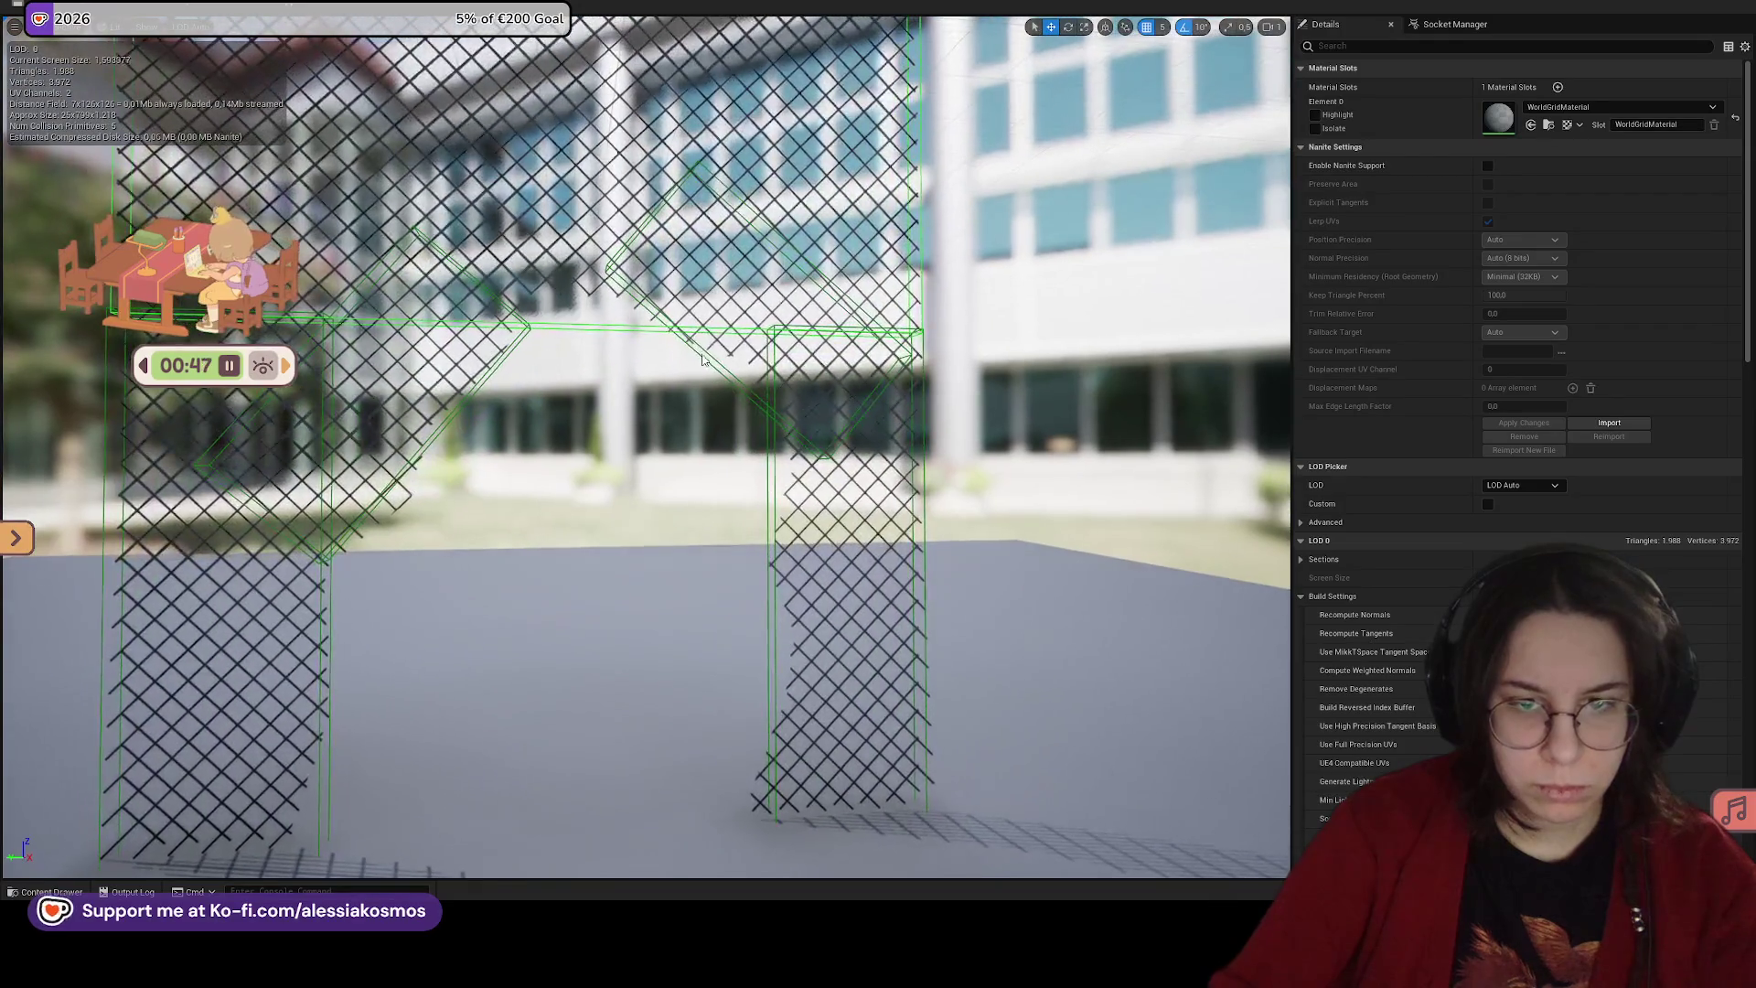
# Step: Scale the upper collision box down to fit the top brace
pyautogui.moveTo(728, 282); pyautogui.dragTo(728, 286)
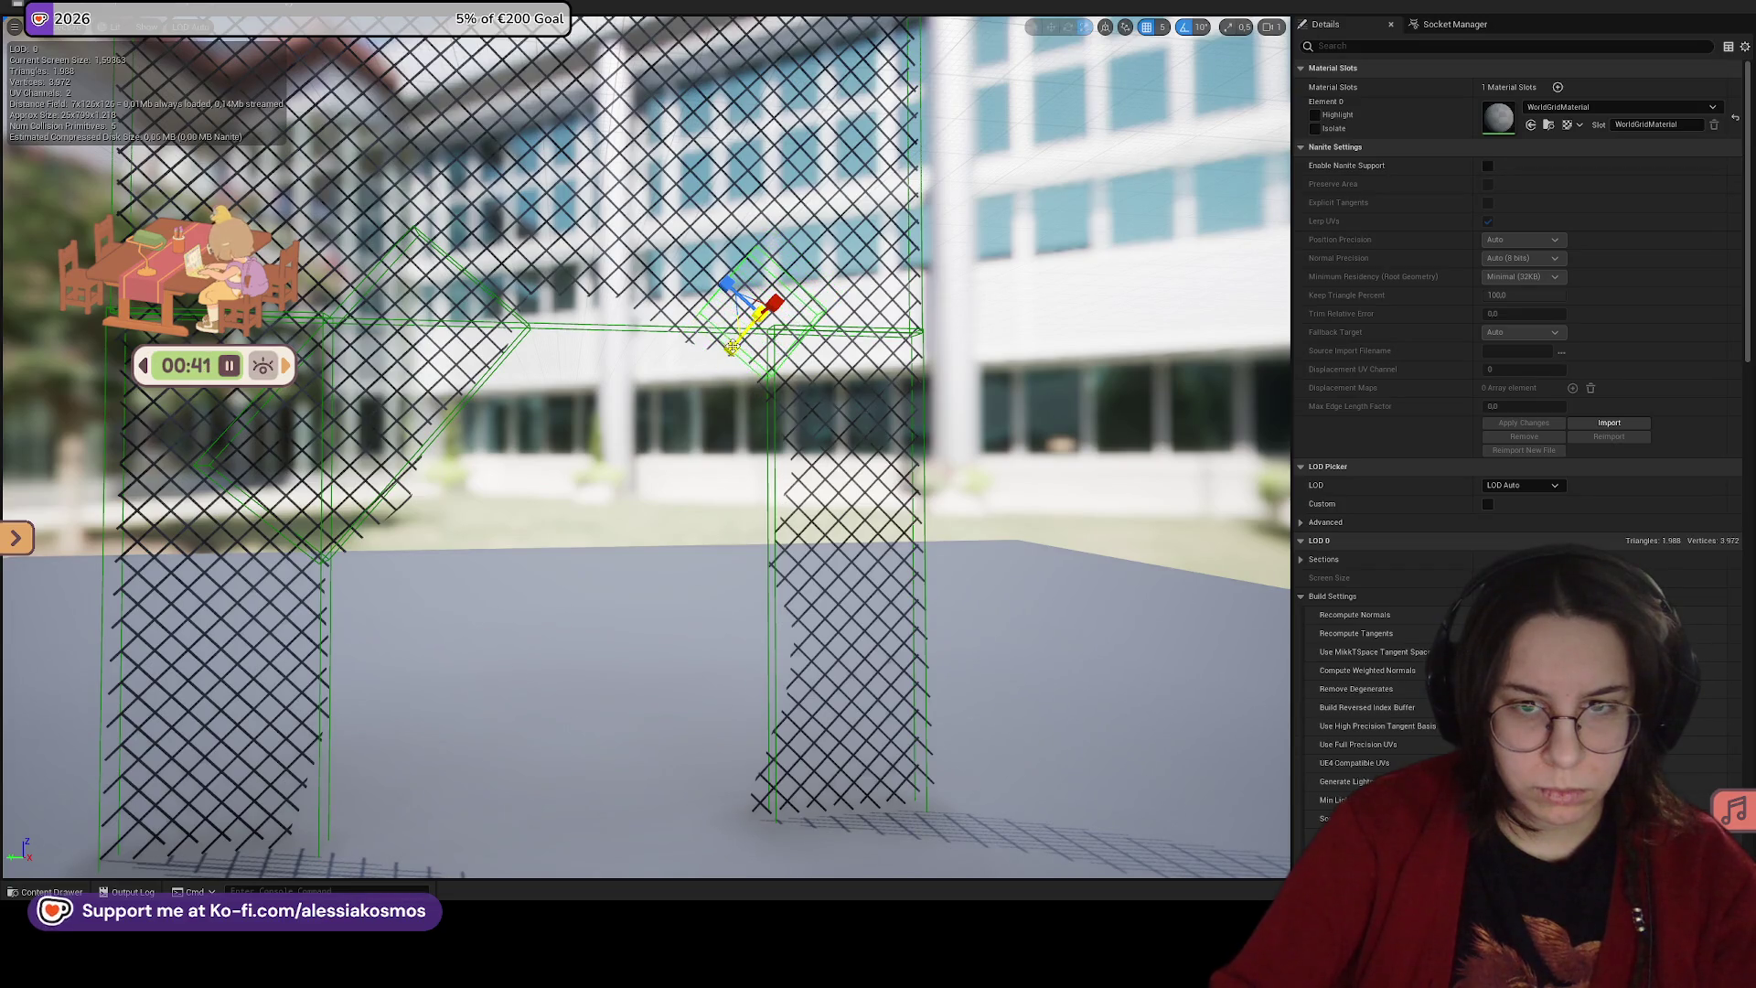
pyautogui.moveTo(728, 286)
pyautogui.mouseDown()
pyautogui.moveTo(792, 367)
pyautogui.moveTo(775, 403)
pyautogui.moveTo(717, 430)
pyautogui.moveTo(720, 402)
pyautogui.mouseUp()
pyautogui.press('w')
pyautogui.press('r')
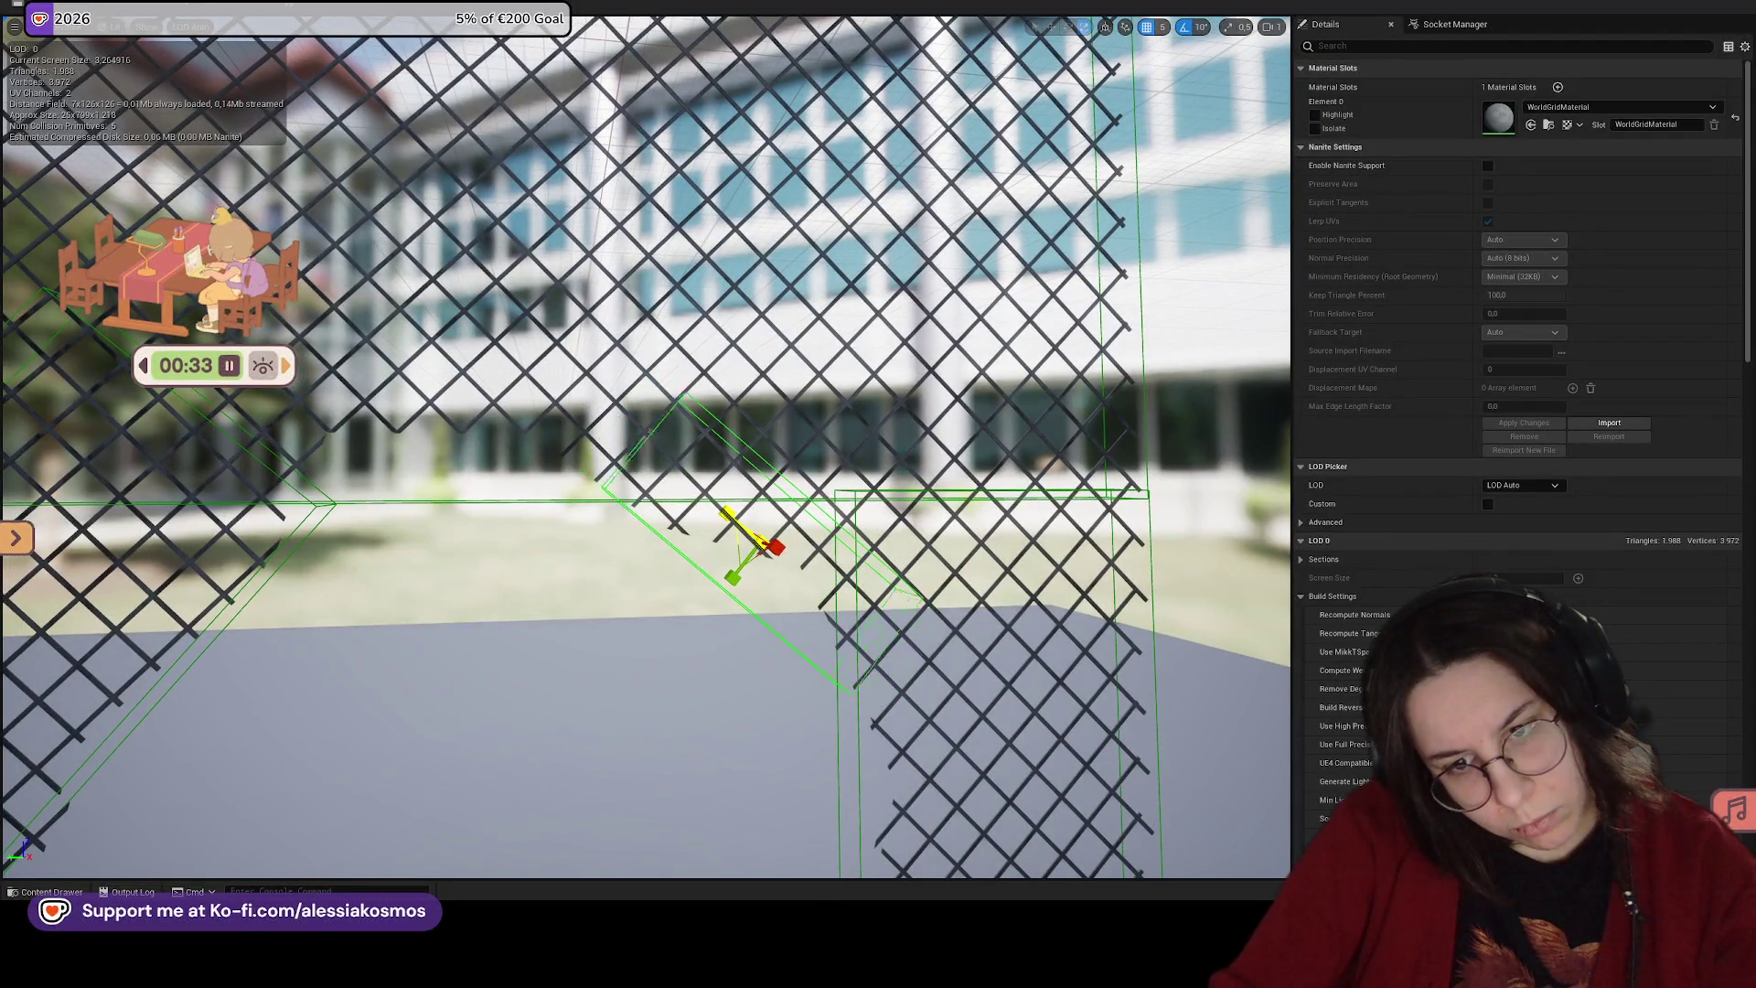
pyautogui.moveTo(691, 384); pyautogui.dragTo(691, 375)
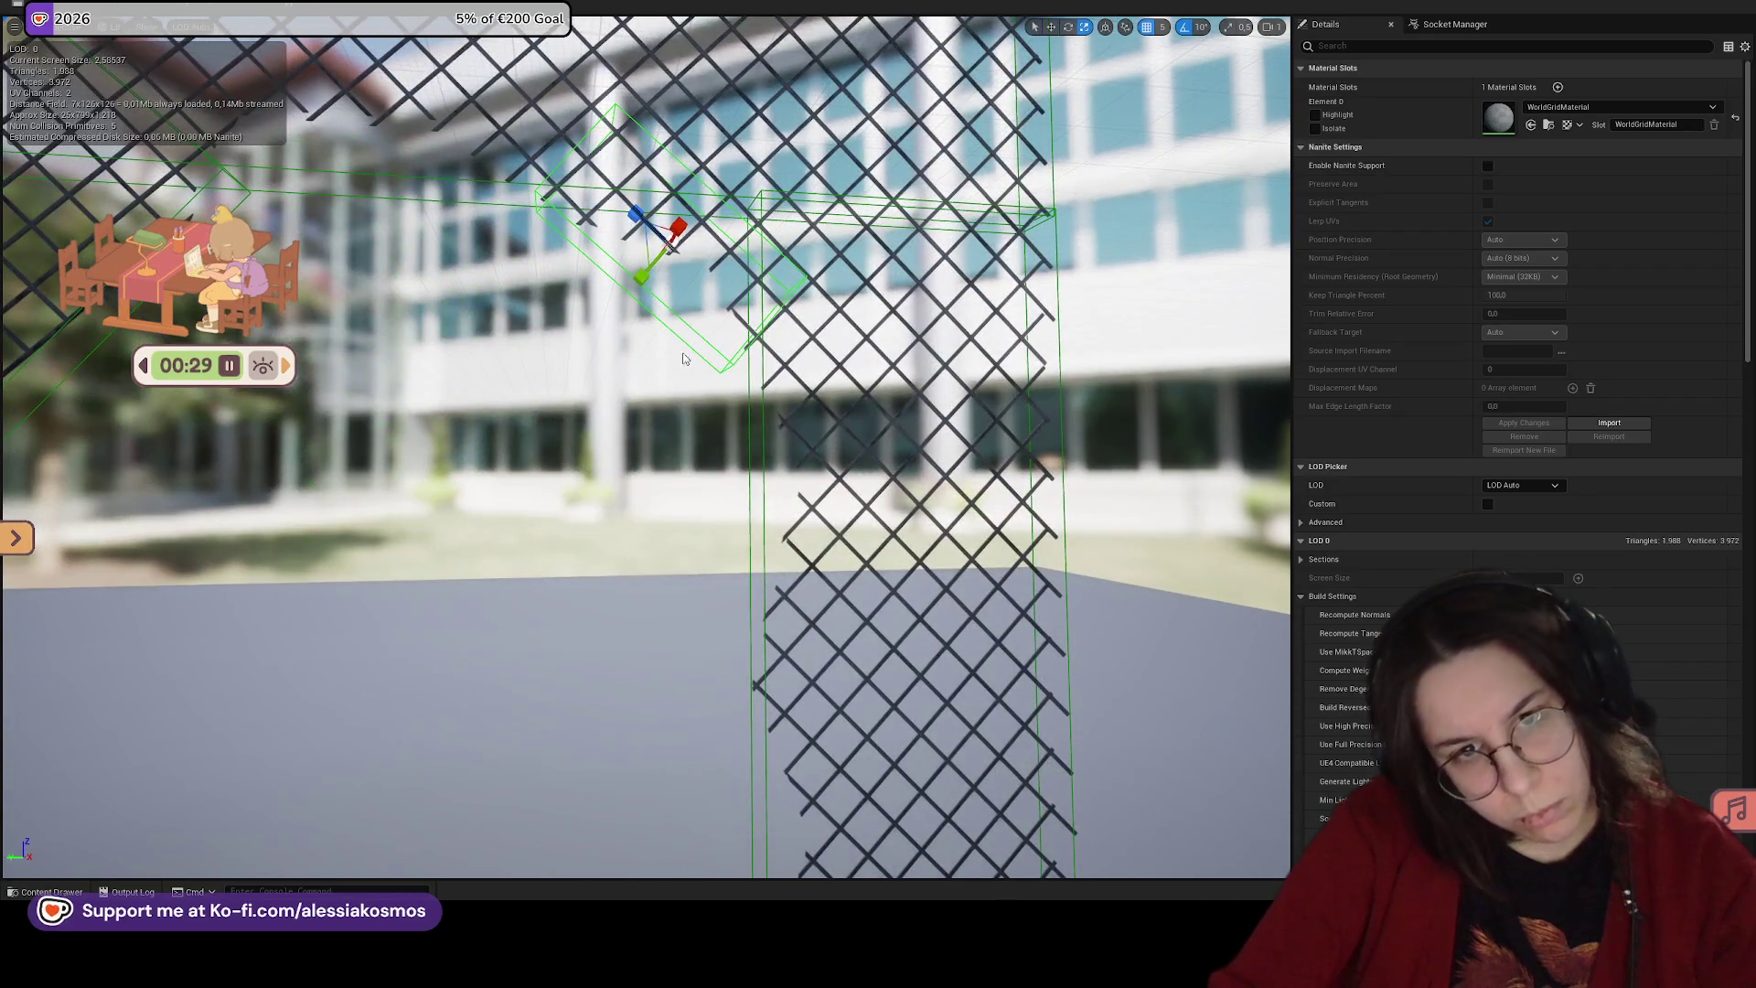
pyautogui.press('w')
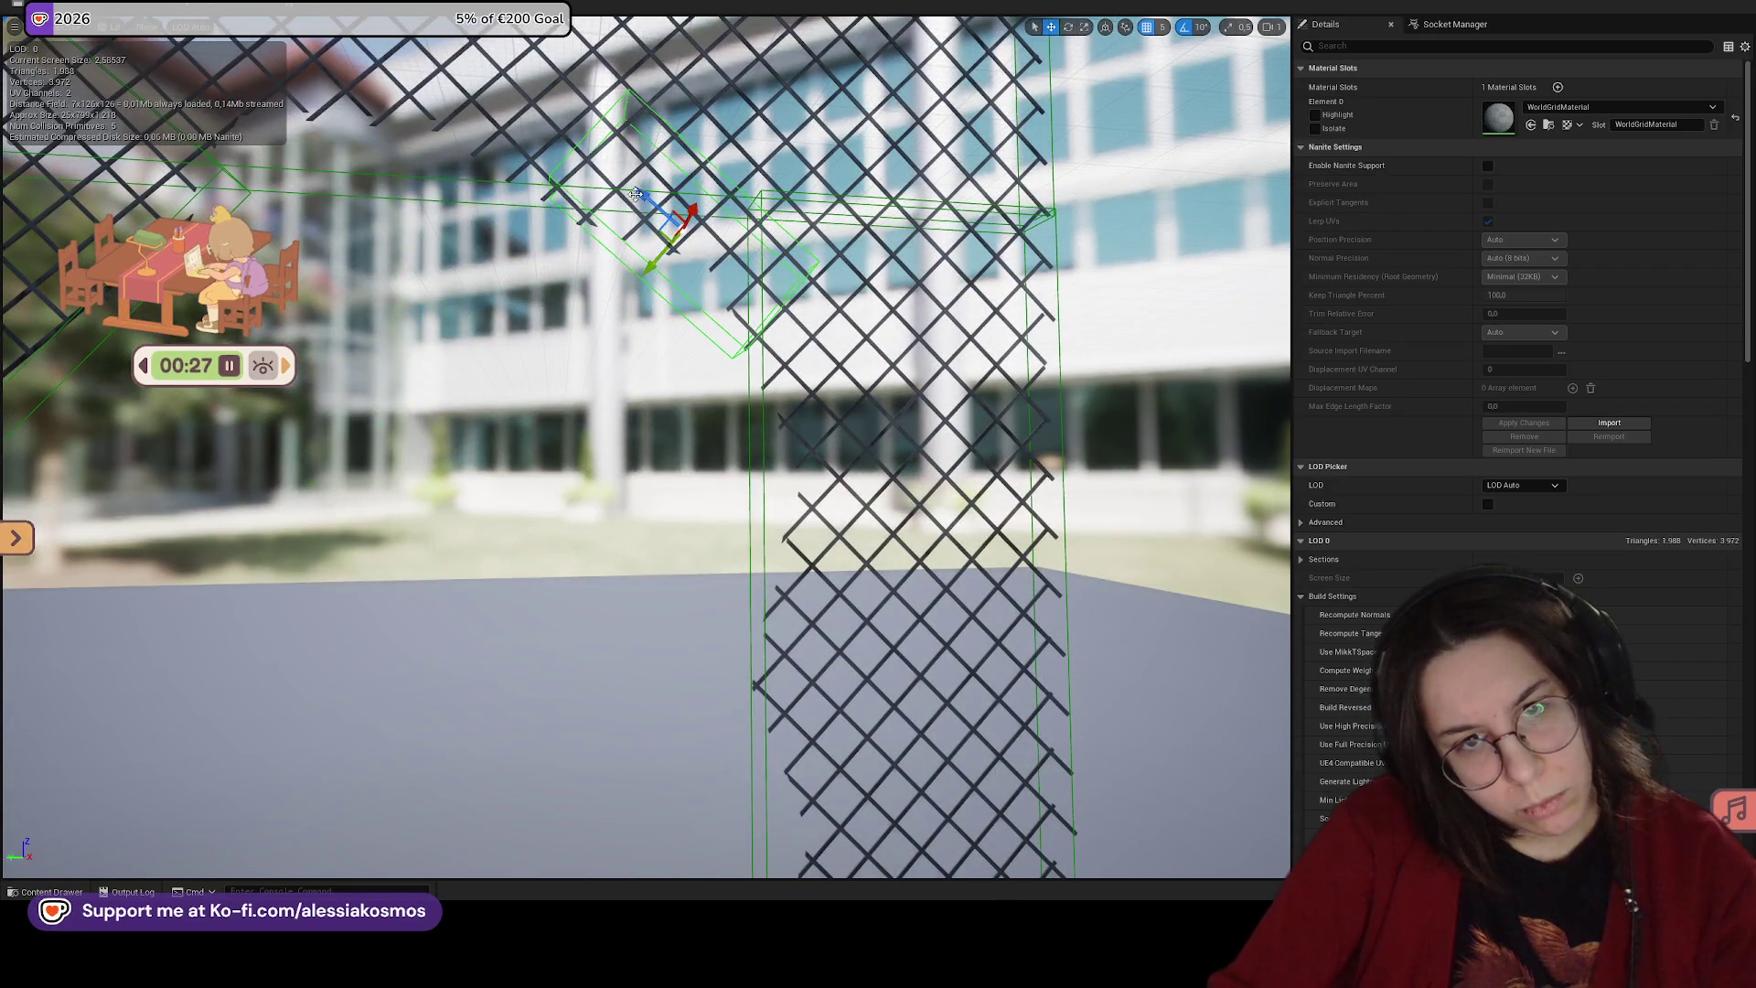
pyautogui.moveTo(658, 207)
pyautogui.mouseDown()
pyautogui.moveTo(549, 286)
pyautogui.moveTo(817, 321)
pyautogui.mouseUp()
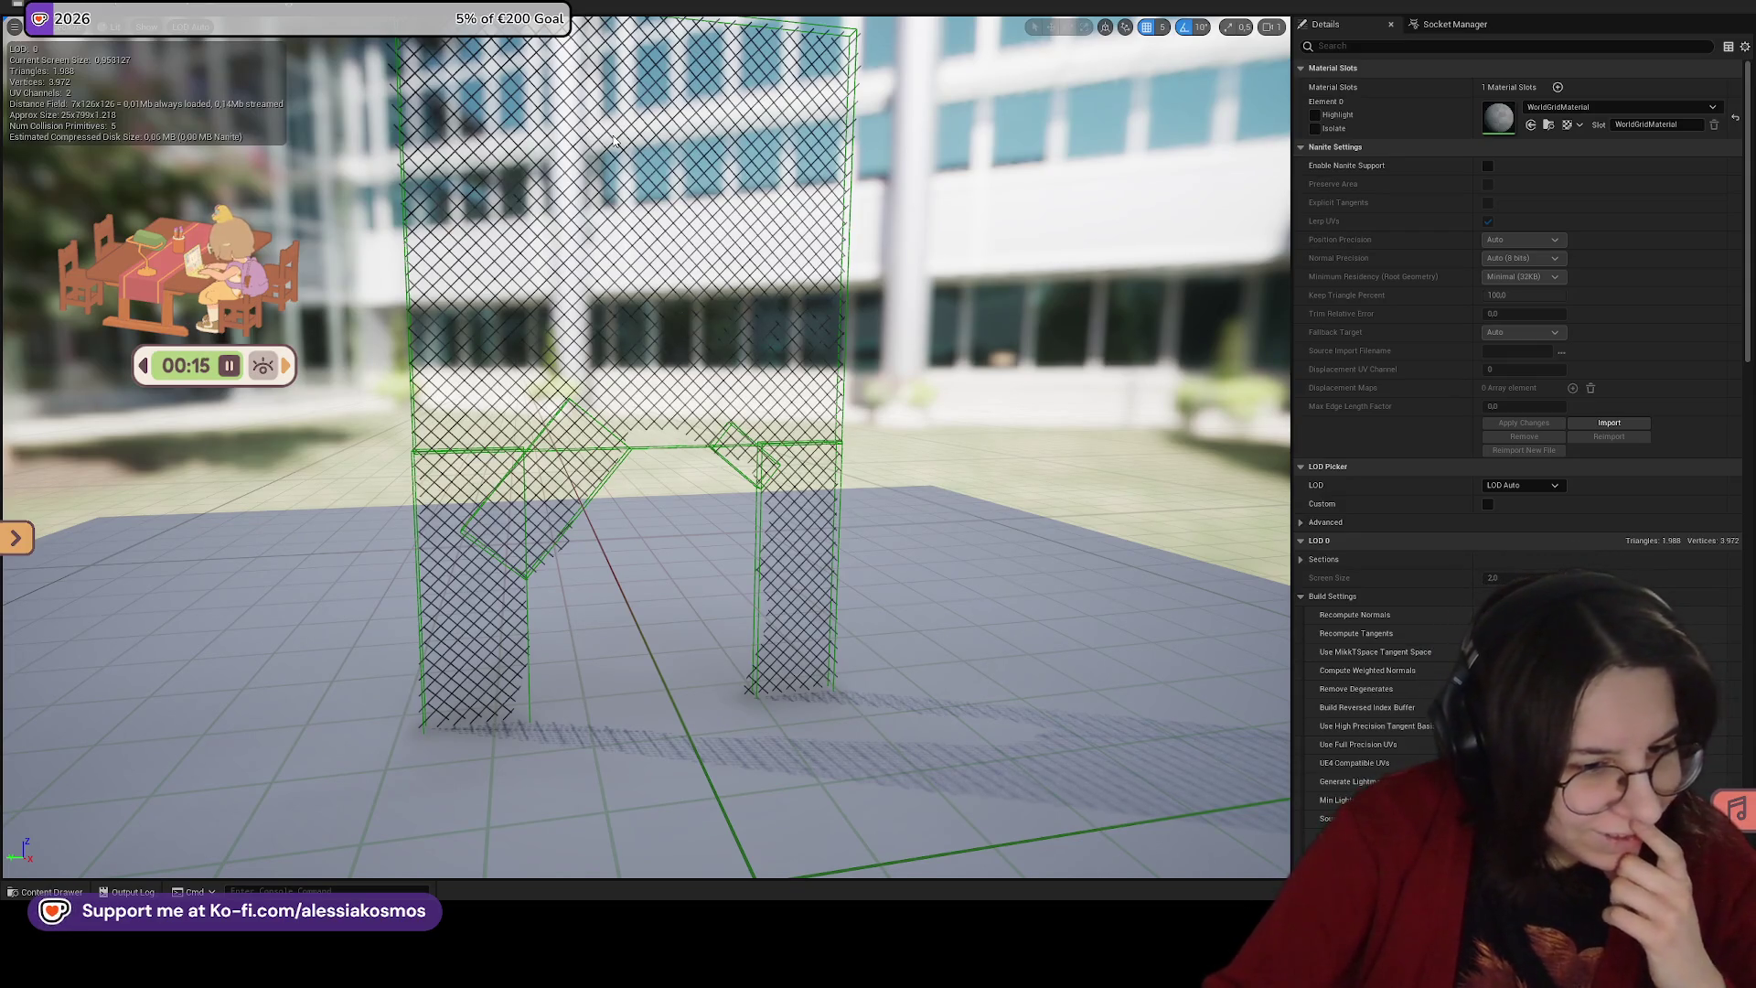
# Step: Switch to the scale tool and raise a selected fence collision box slightly
pyautogui.moveTo(615, 140)
pyautogui.mouseDown()
pyautogui.moveTo(549, 151)
pyautogui.moveTo(719, 386)
pyautogui.moveTo(762, 354)
pyautogui.mouseUp()
pyautogui.press('r')
pyautogui.click(727, 348)
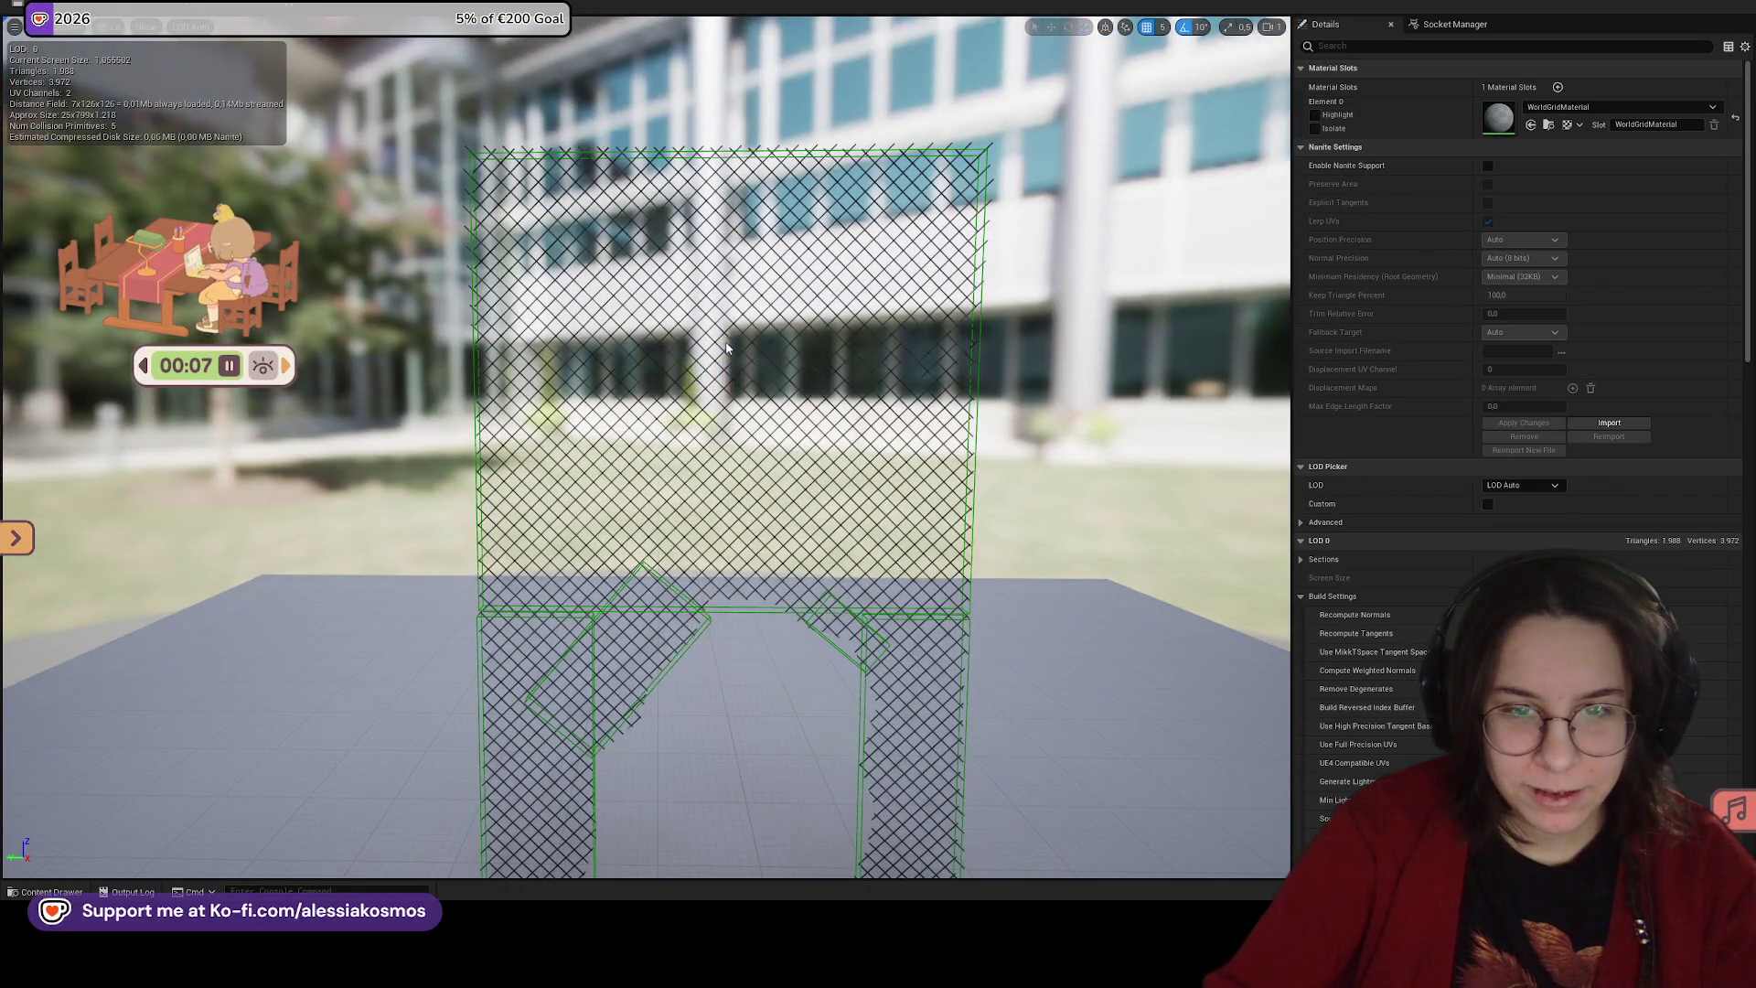
pyautogui.click(729, 425)
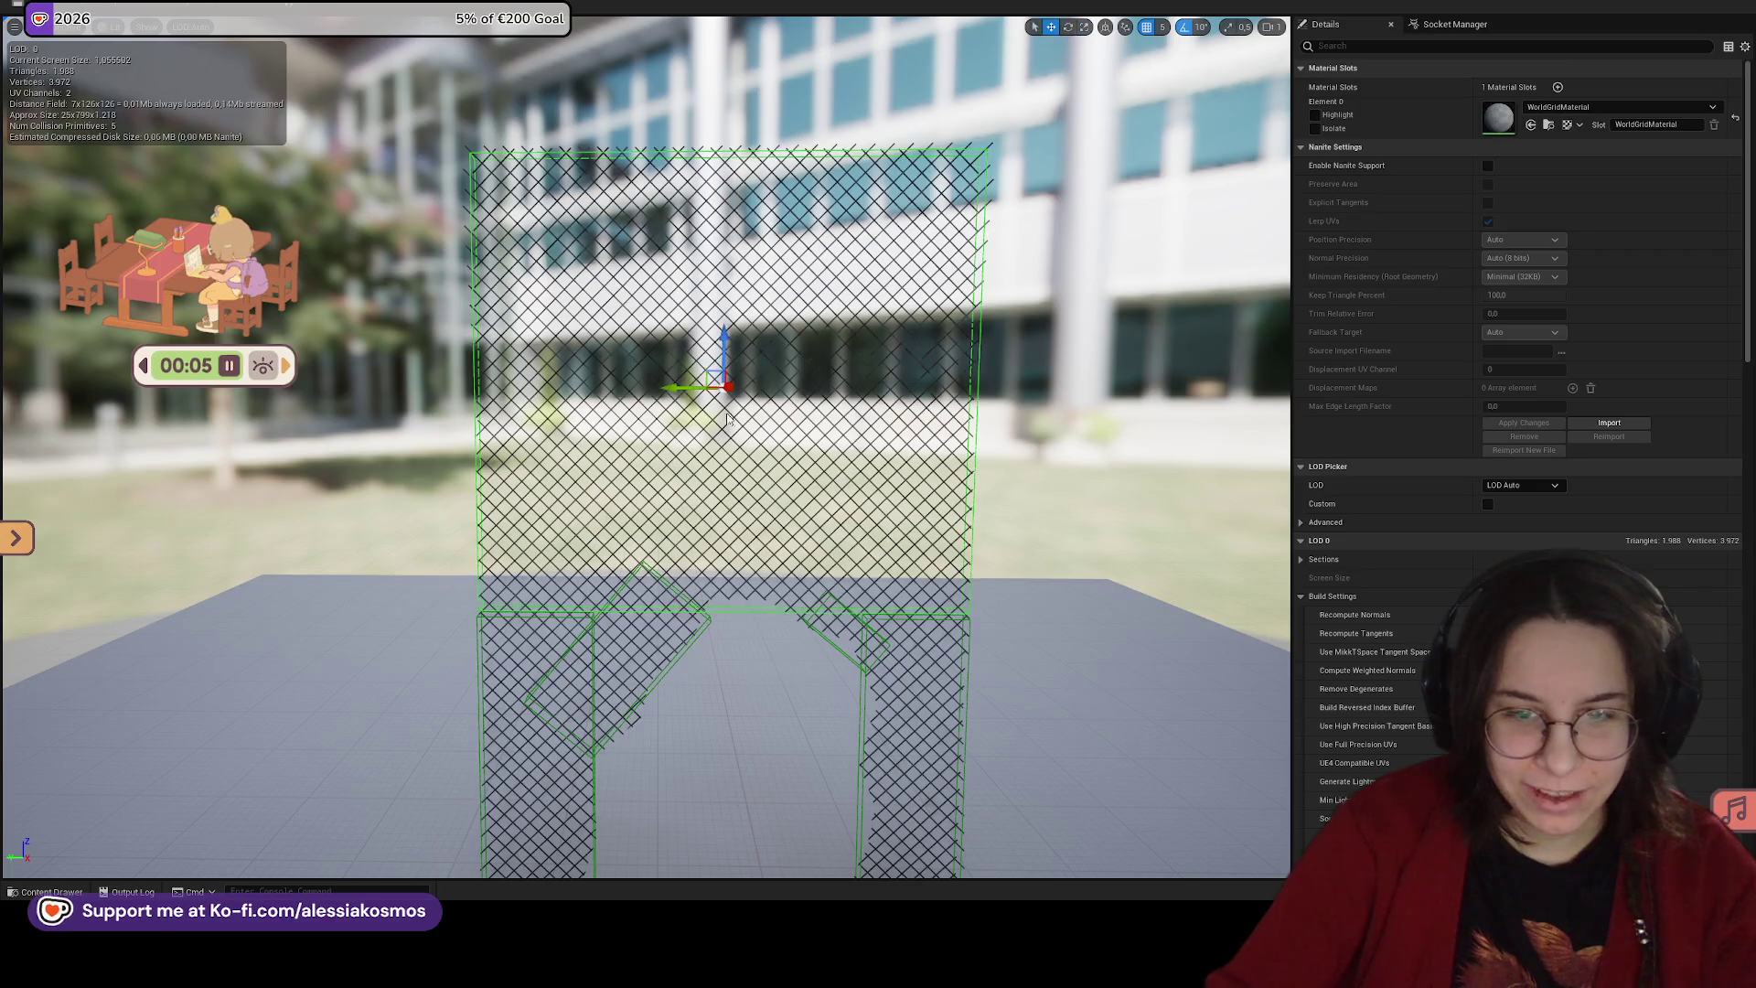
pyautogui.moveTo(724, 344)
pyautogui.mouseDown()
pyautogui.moveTo(700, 393)
pyautogui.moveTo(668, 710)
pyautogui.moveTo(647, 646)
pyautogui.moveTo(670, 386)
pyautogui.moveTo(562, 637)
pyautogui.mouseUp()
# Step: Stretch the left leg's collision box taller so it covers the whole leg
pyautogui.scroll(-4, 776, 465)
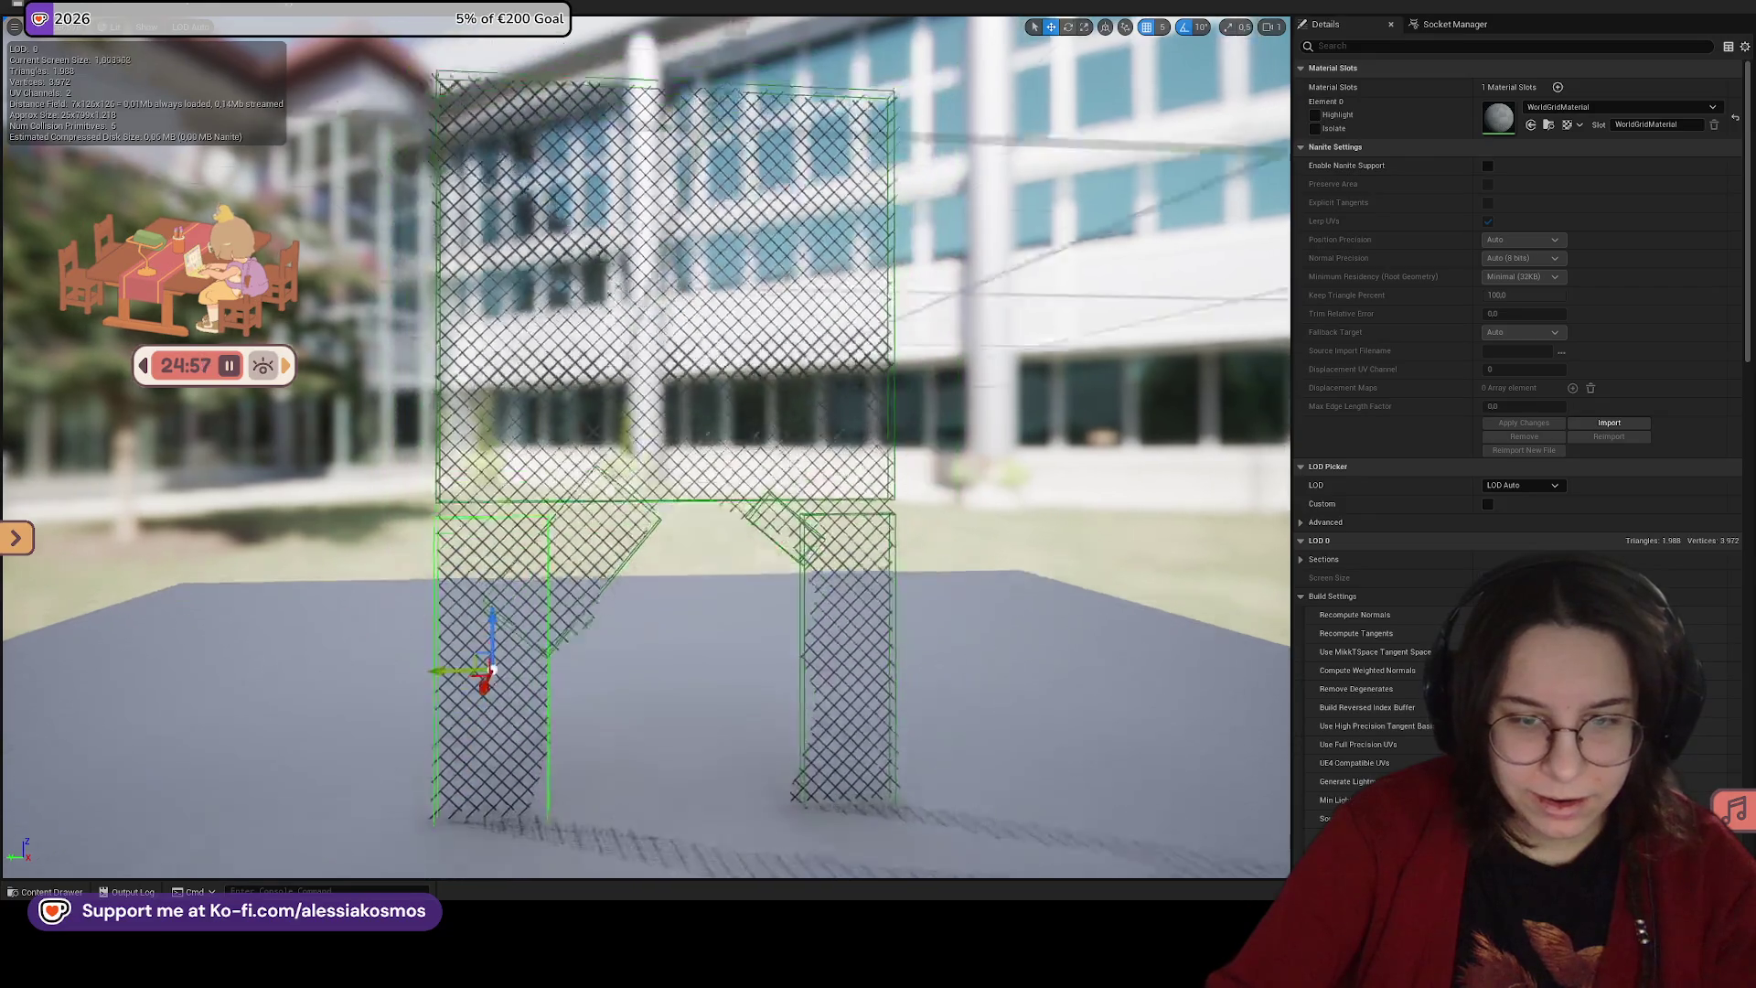
pyautogui.click(802, 453)
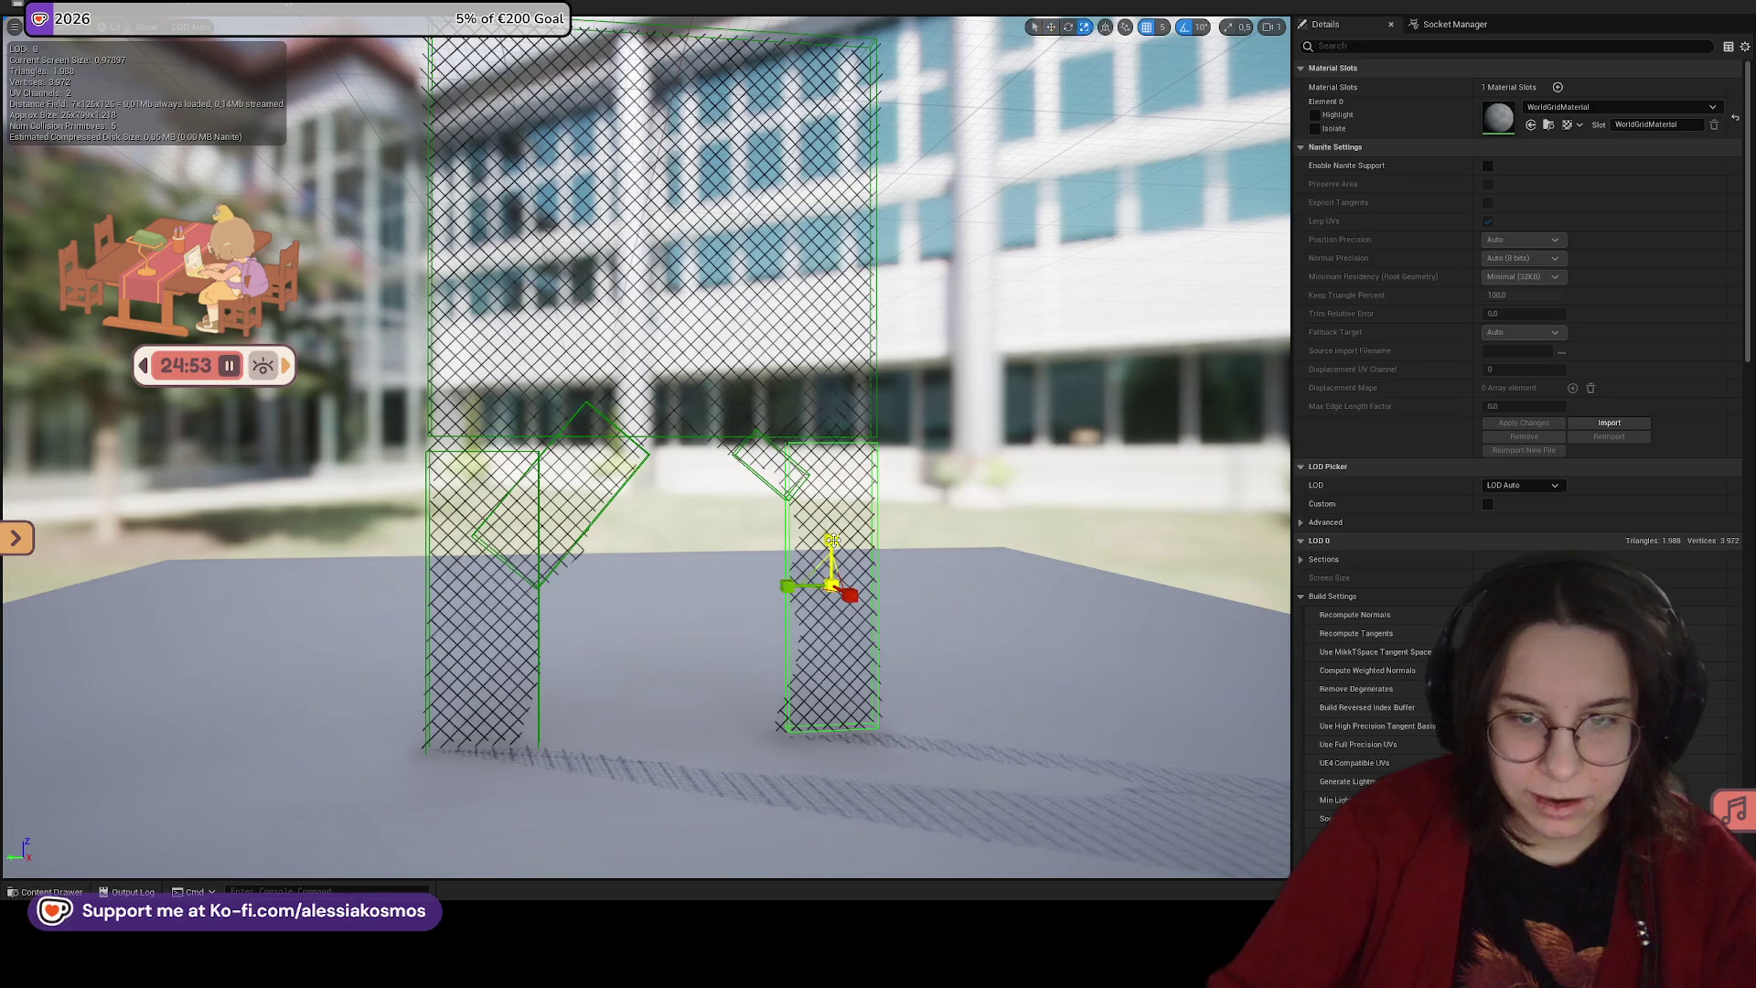
pyautogui.click(687, 553)
pyautogui.click(524, 456)
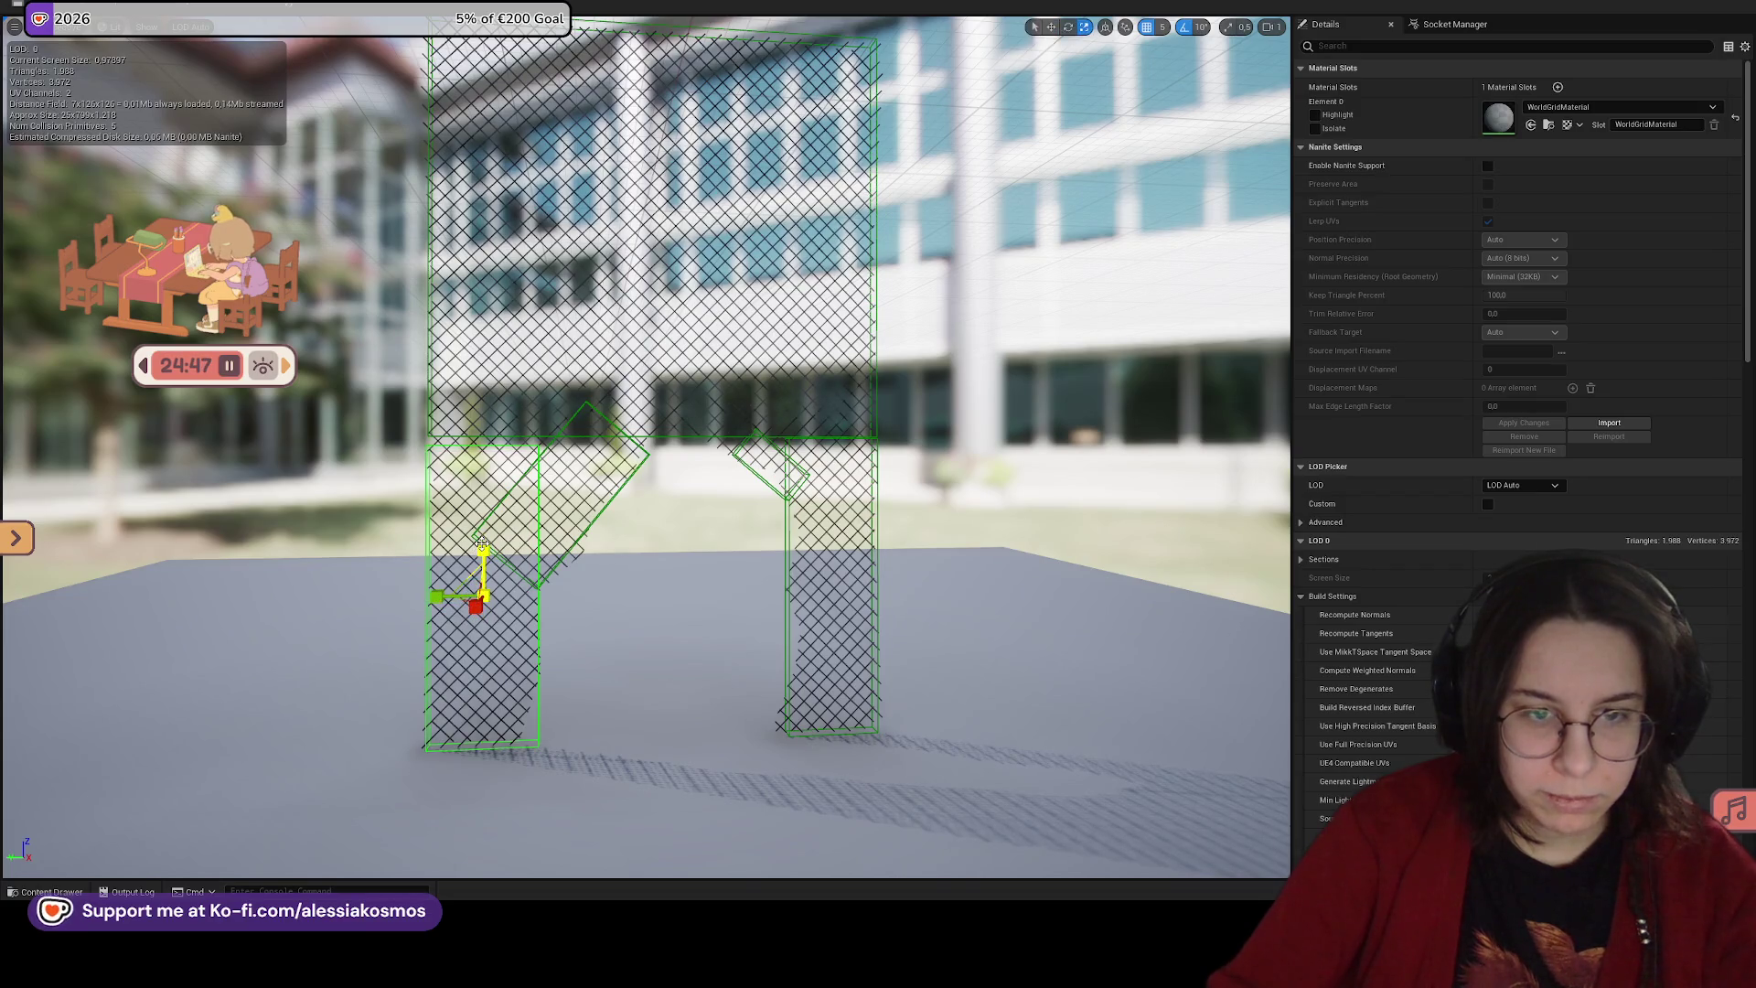
pyautogui.moveTo(483, 547); pyautogui.dragTo(453, 522)
pyautogui.moveTo(686, 548); pyautogui.dragTo(631, 547)
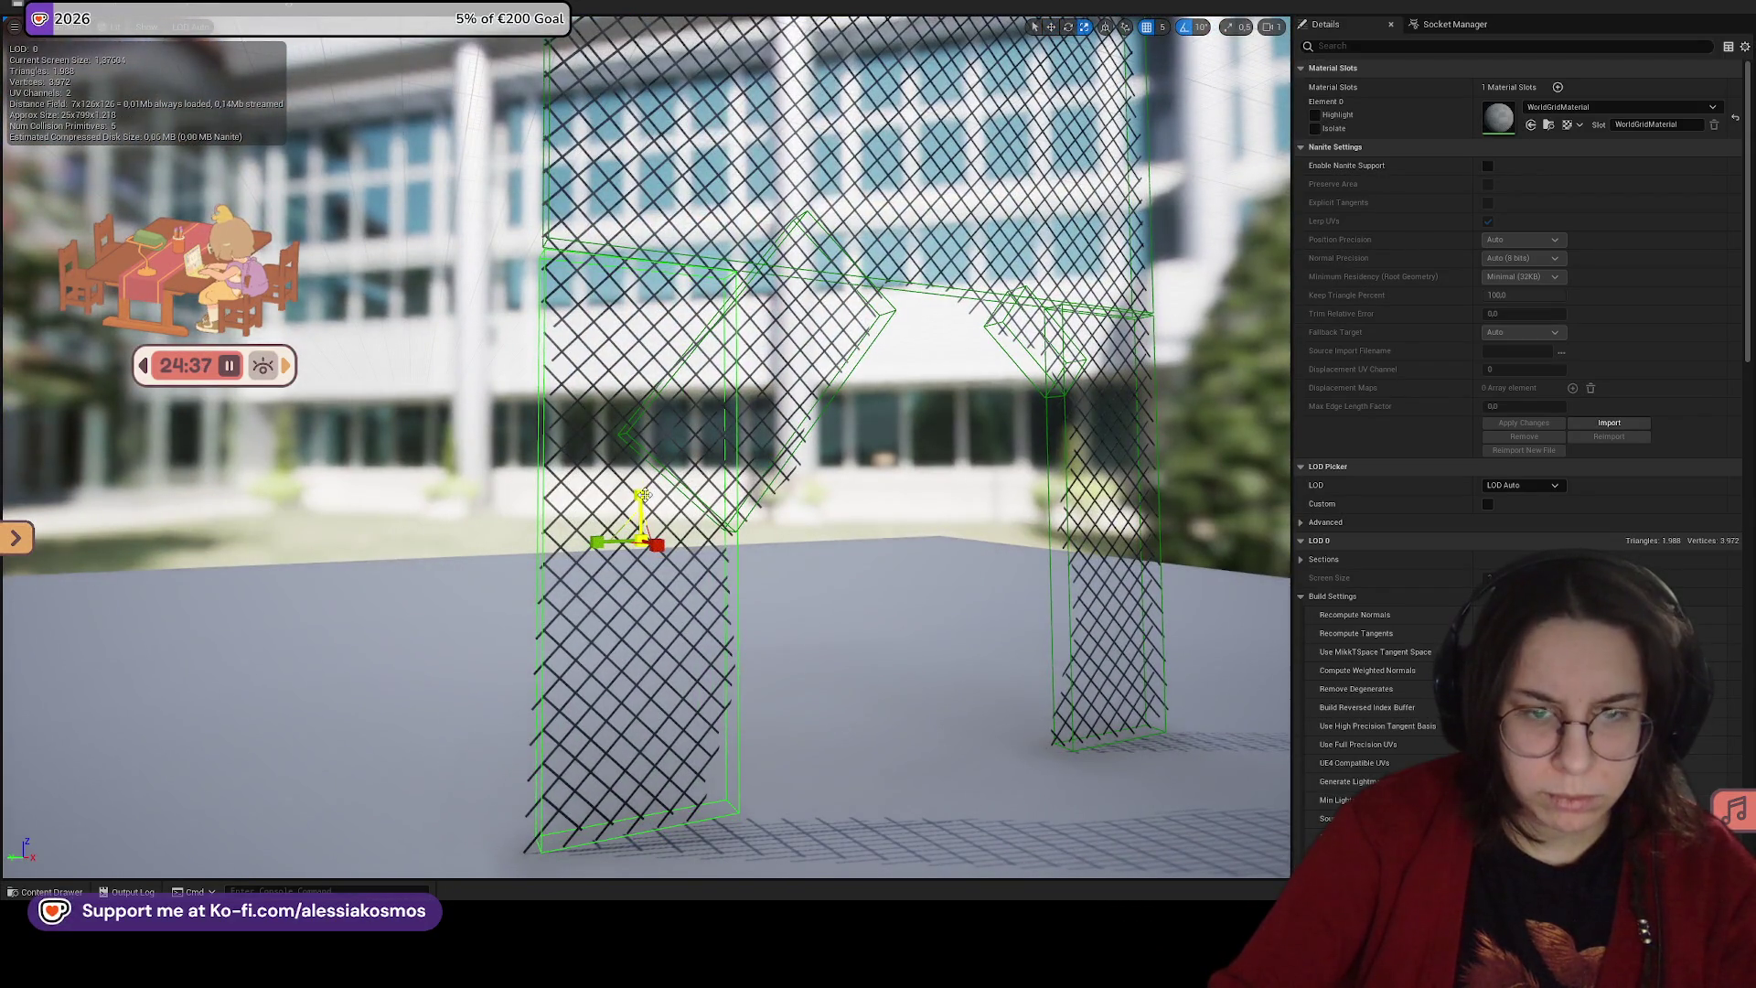
pyautogui.moveTo(653, 519); pyautogui.dragTo(563, 419)
pyautogui.click(492, 304)
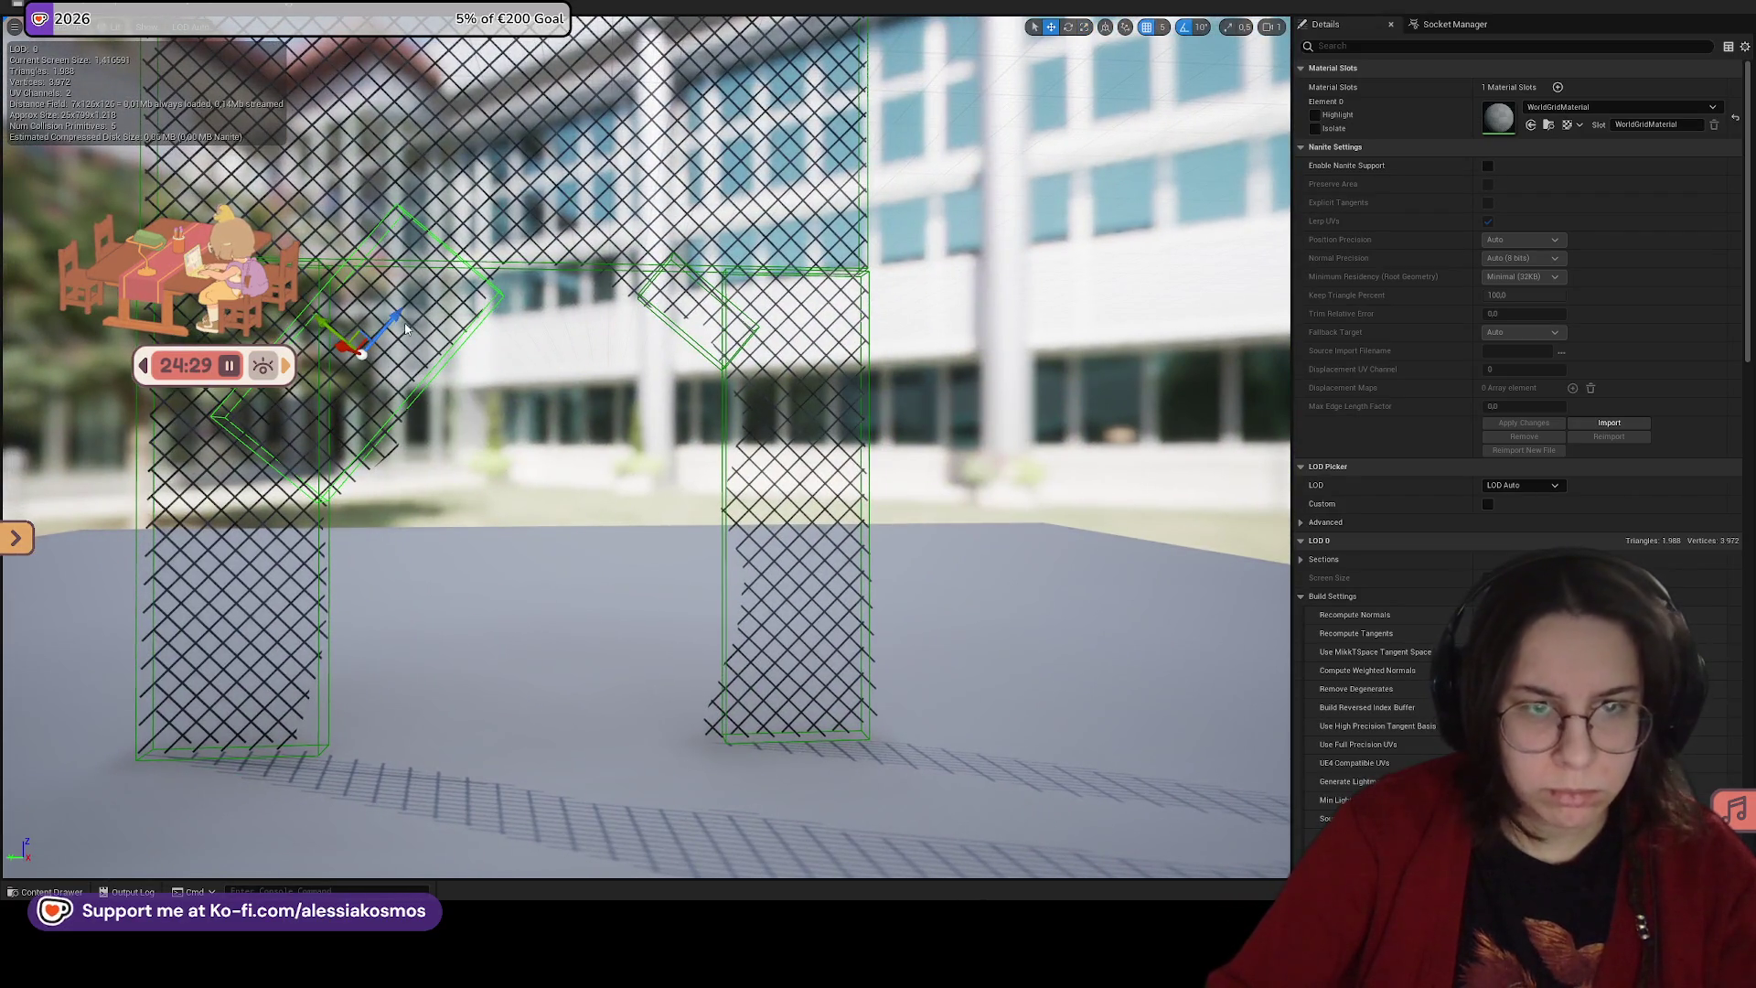
# Step: Move the diagonal brace's collision box up and right and enlarge it slightly
pyautogui.moveTo(396, 314); pyautogui.dragTo(432, 279)
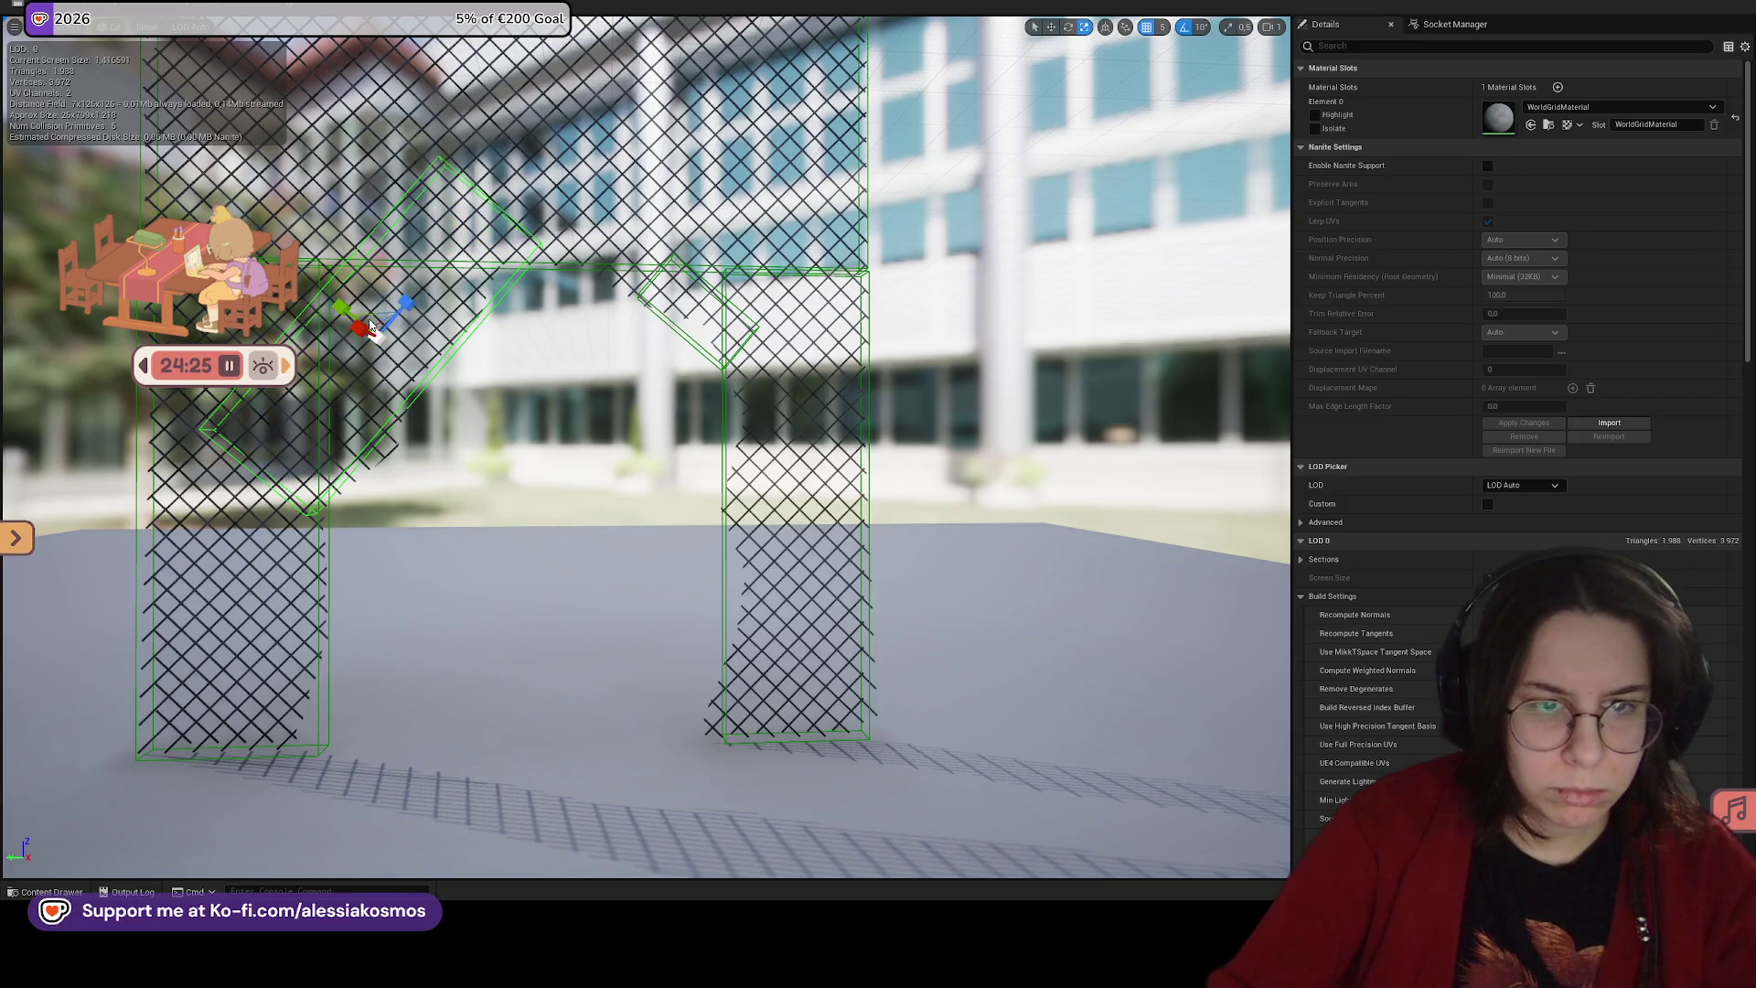
pyautogui.scroll(5, 369, 326)
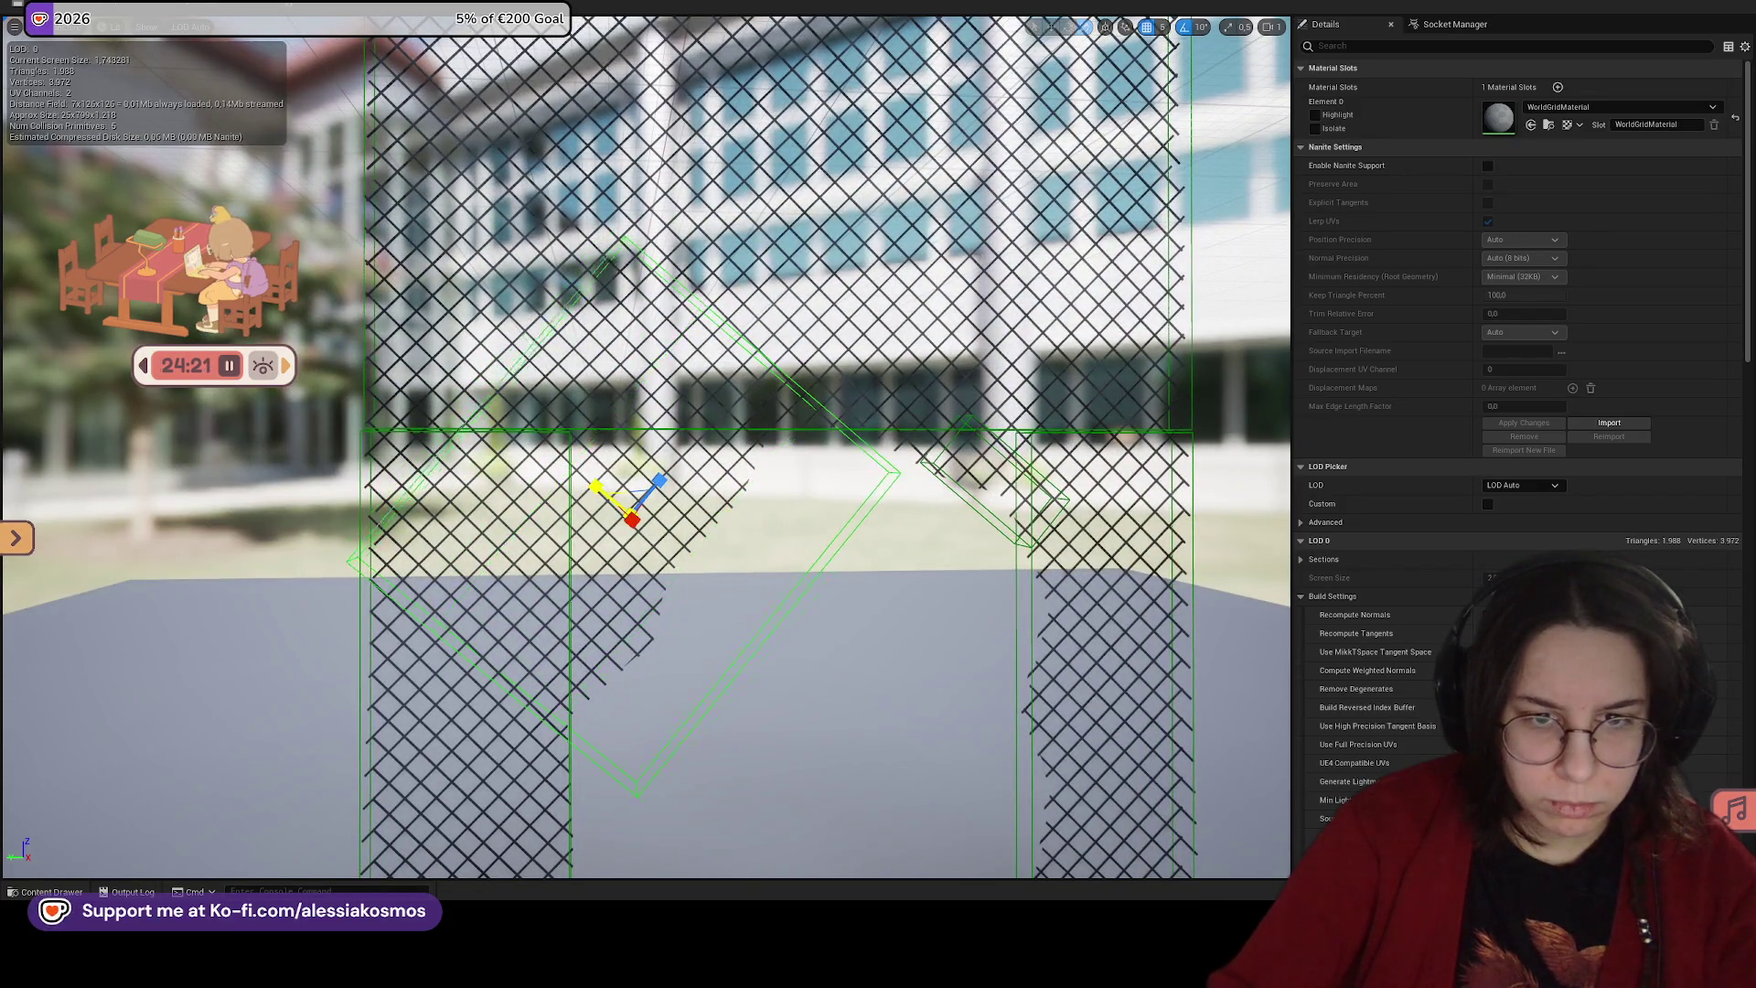
pyautogui.moveTo(602, 488); pyautogui.dragTo(598, 488)
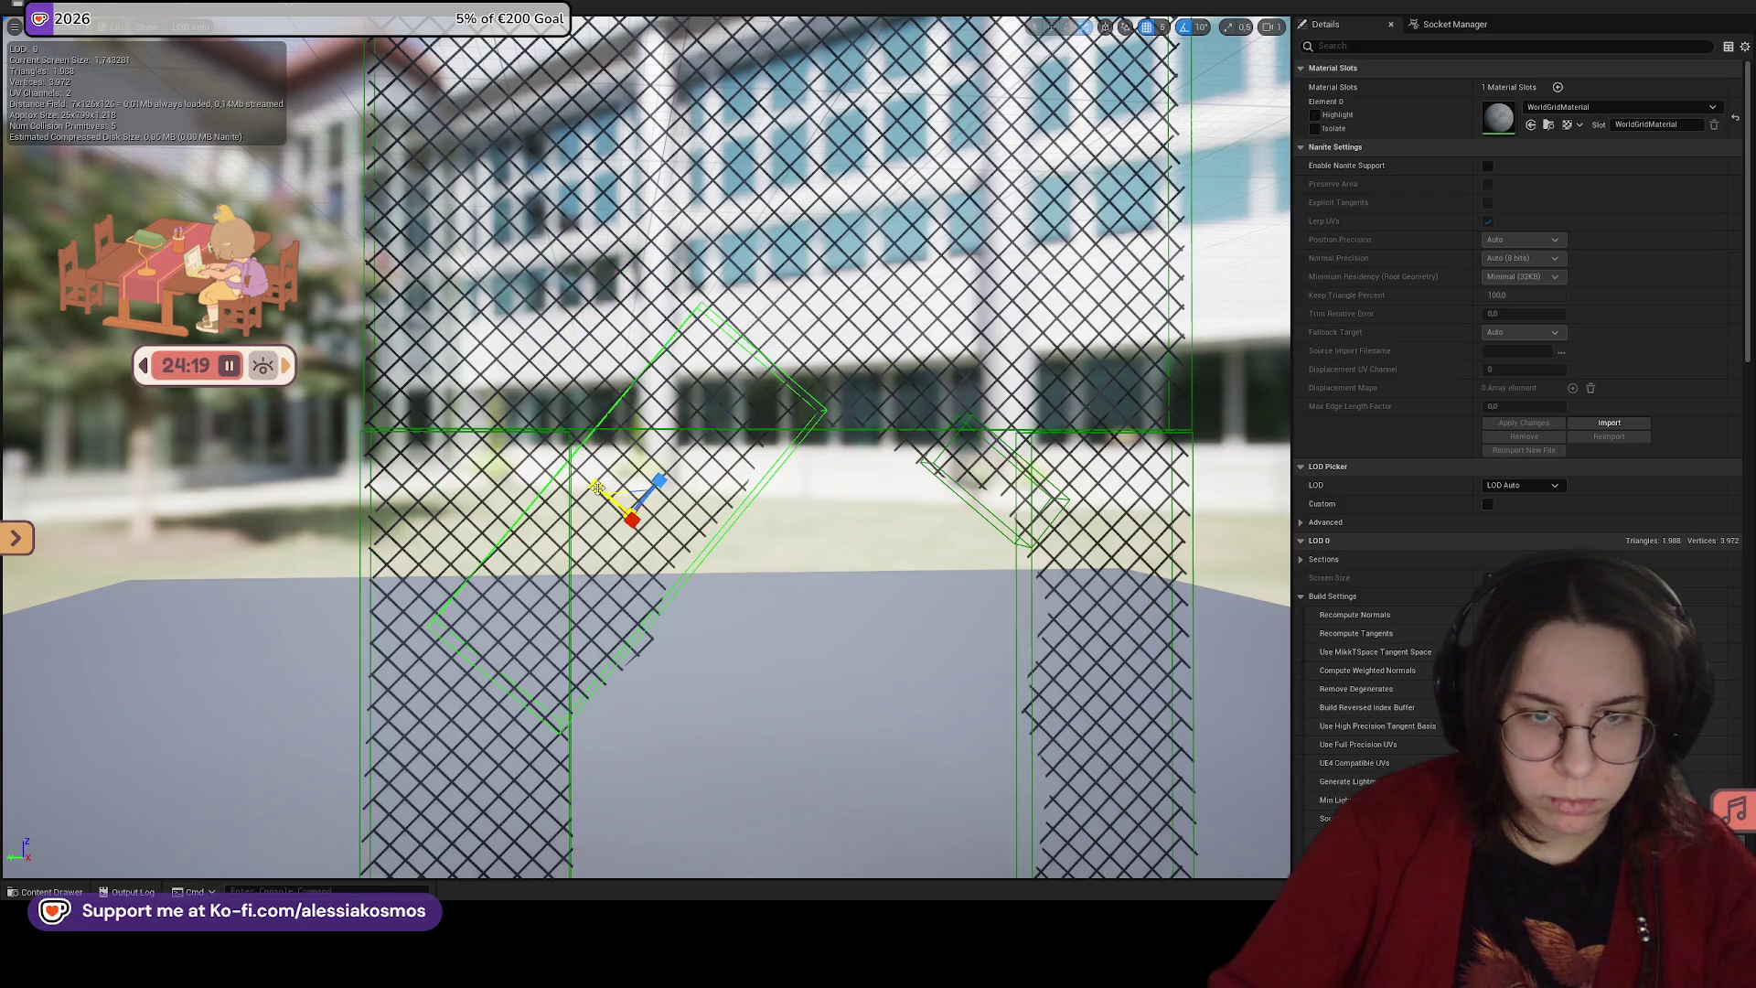
pyautogui.click(599, 494)
pyautogui.click(574, 451)
pyautogui.click(577, 457)
pyautogui.moveTo(593, 482); pyautogui.dragTo(585, 478)
pyautogui.hotkey('ctrl', 'z')
pyautogui.click(666, 543)
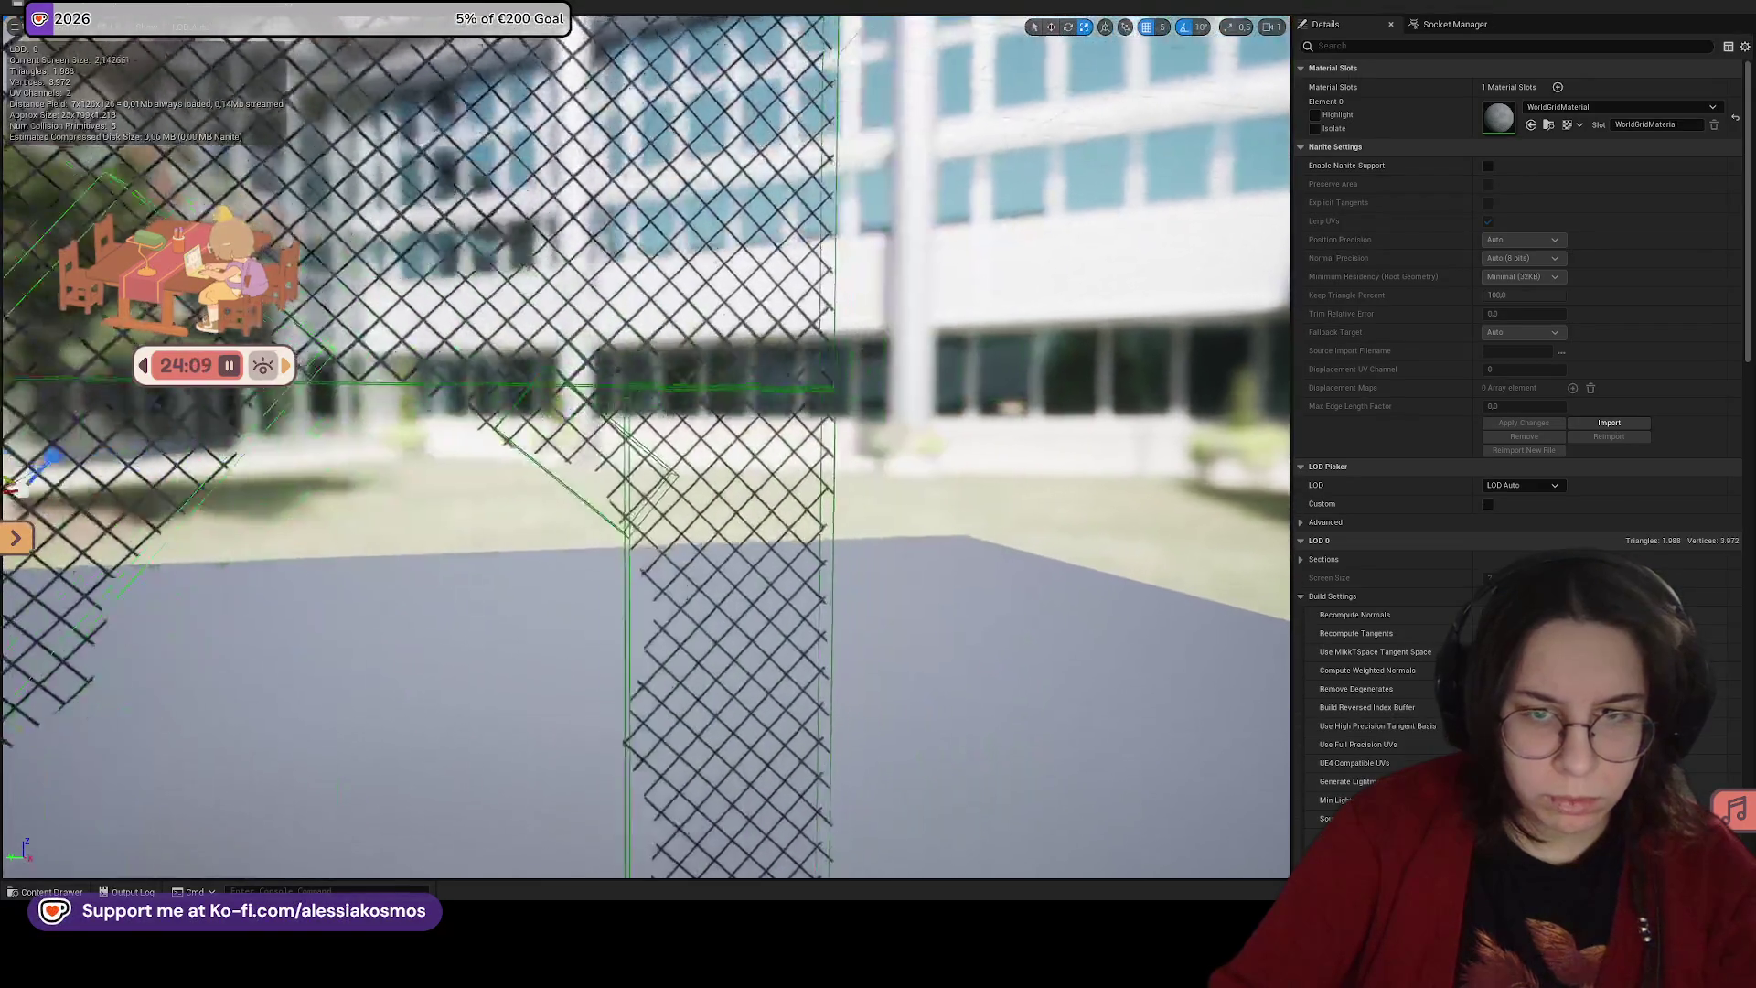
# Step: Shift the diagonal box up and left, then undo back to an earlier shape
pyautogui.scroll(3, 543, 504)
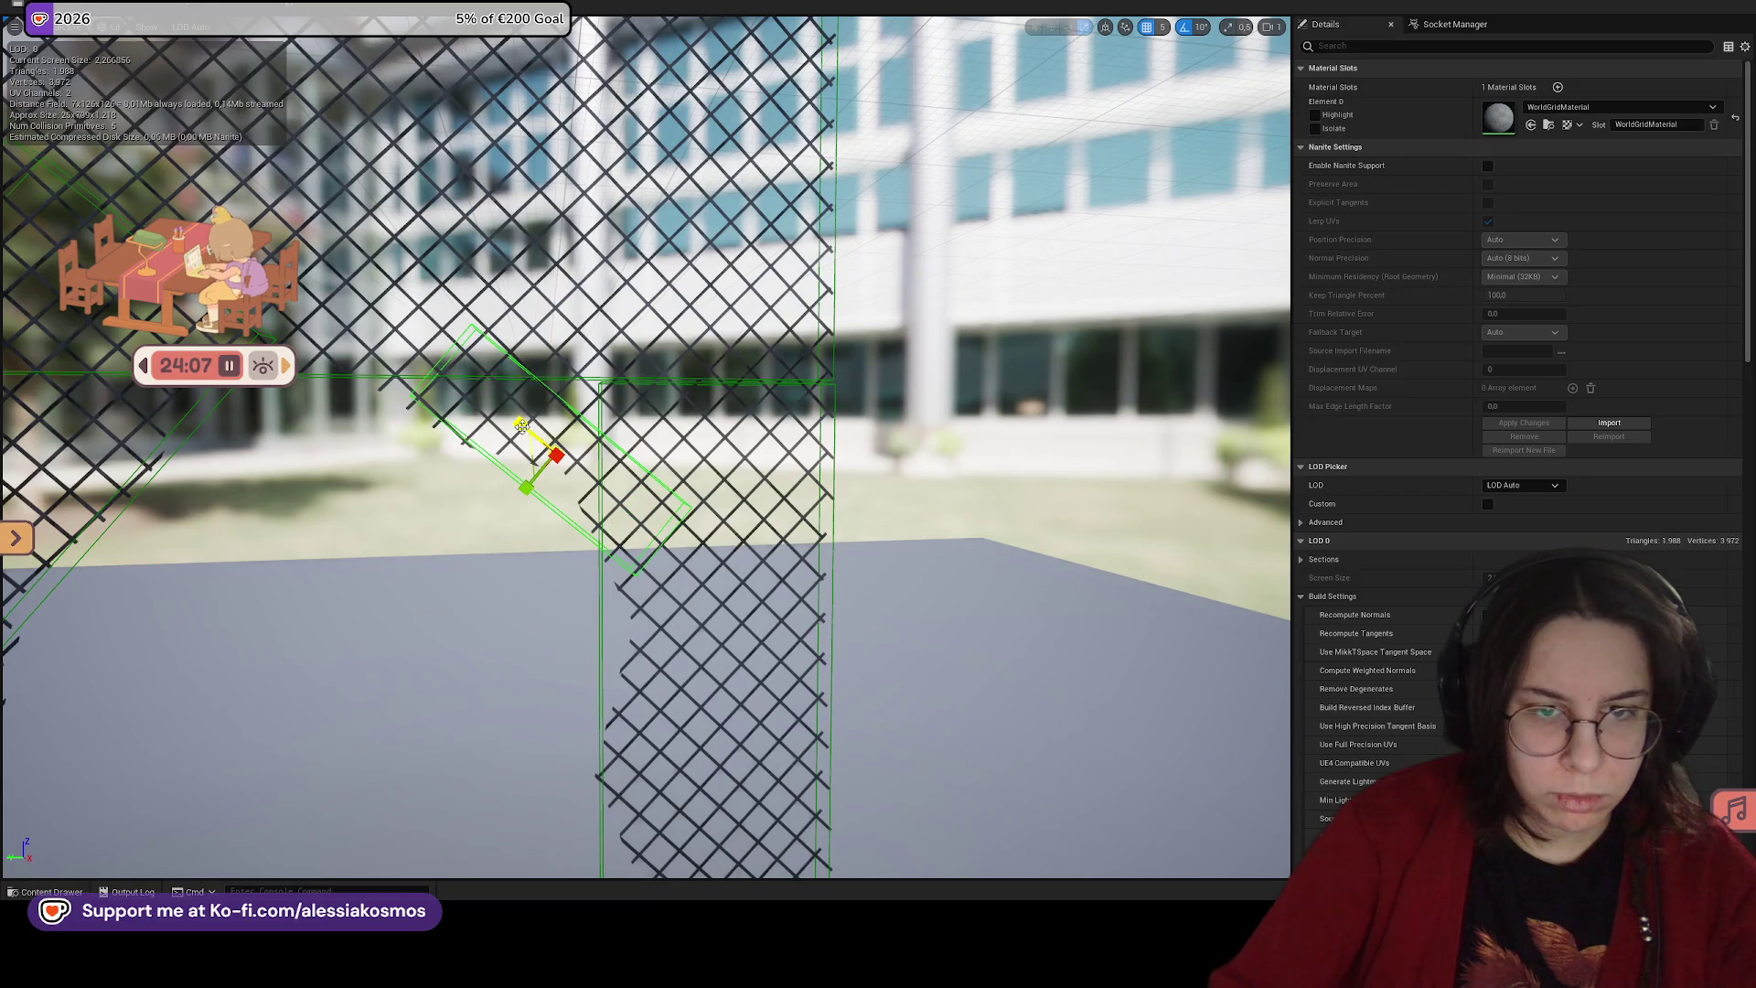
pyautogui.moveTo(526, 429); pyautogui.dragTo(499, 405)
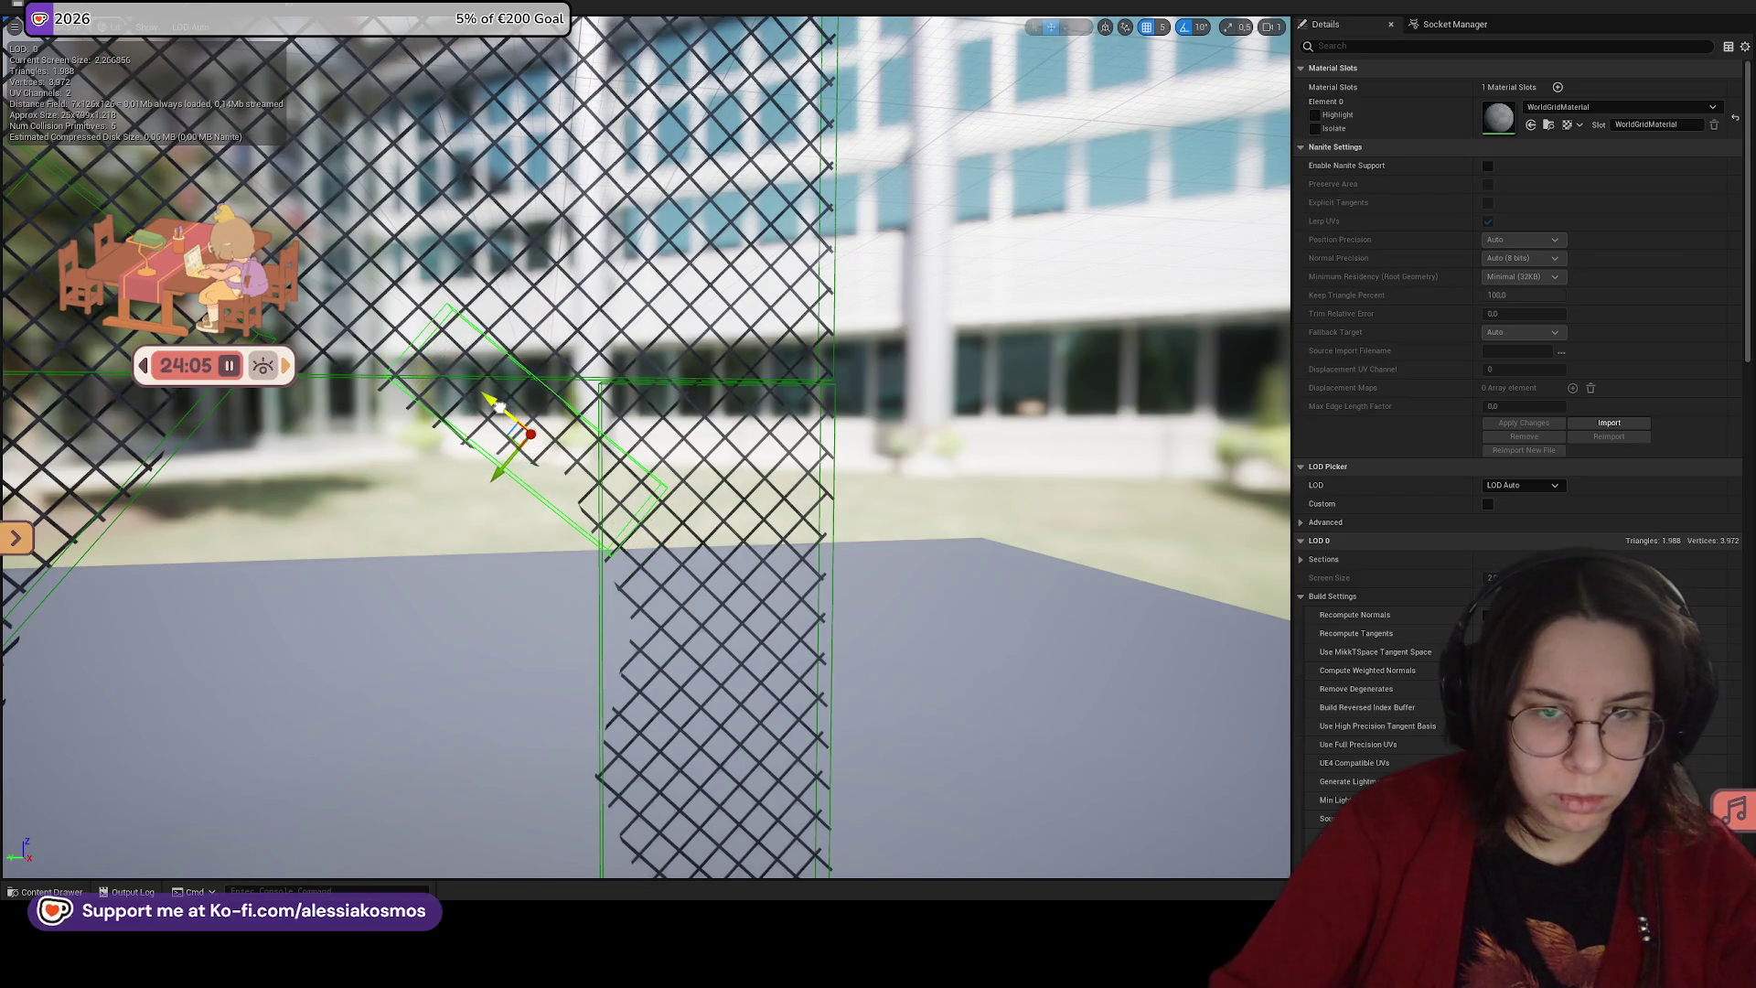
pyautogui.moveTo(495, 468); pyautogui.dragTo(498, 460)
pyautogui.click(499, 460)
pyautogui.click(495, 462)
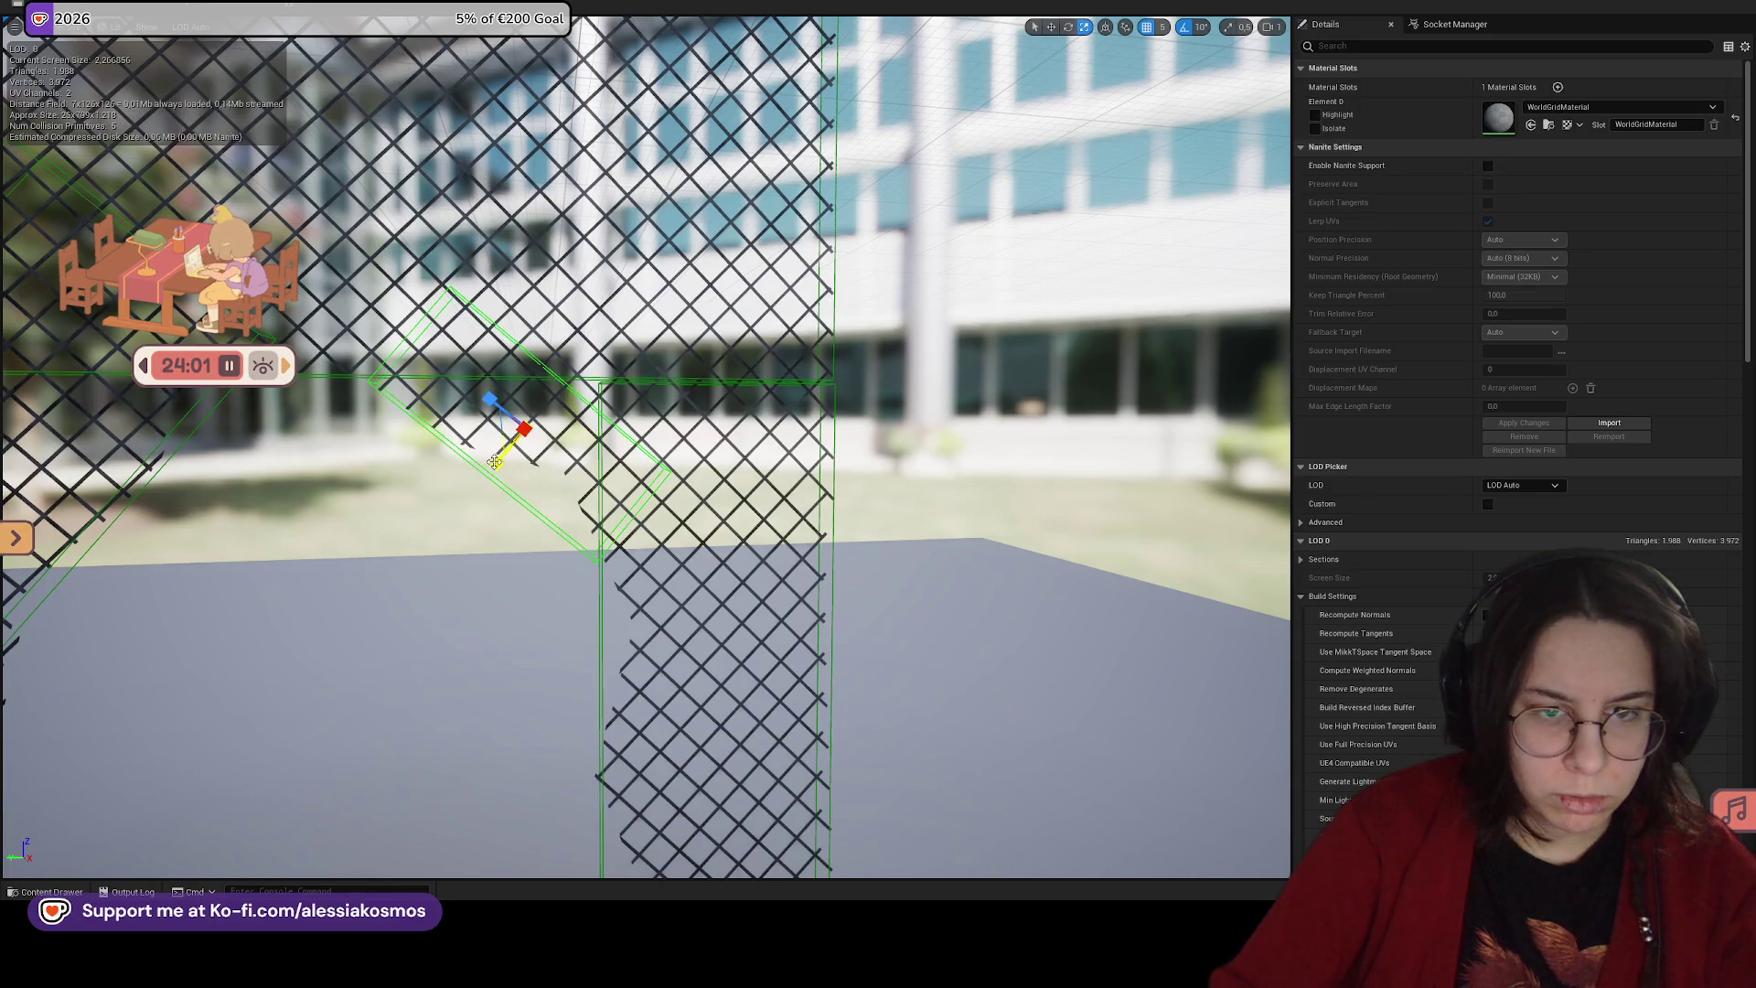
pyautogui.hotkey('ctrl', 'z')
pyautogui.hotkey('ctrl', 'z')
pyautogui.hotkey('ctrl', 'z')
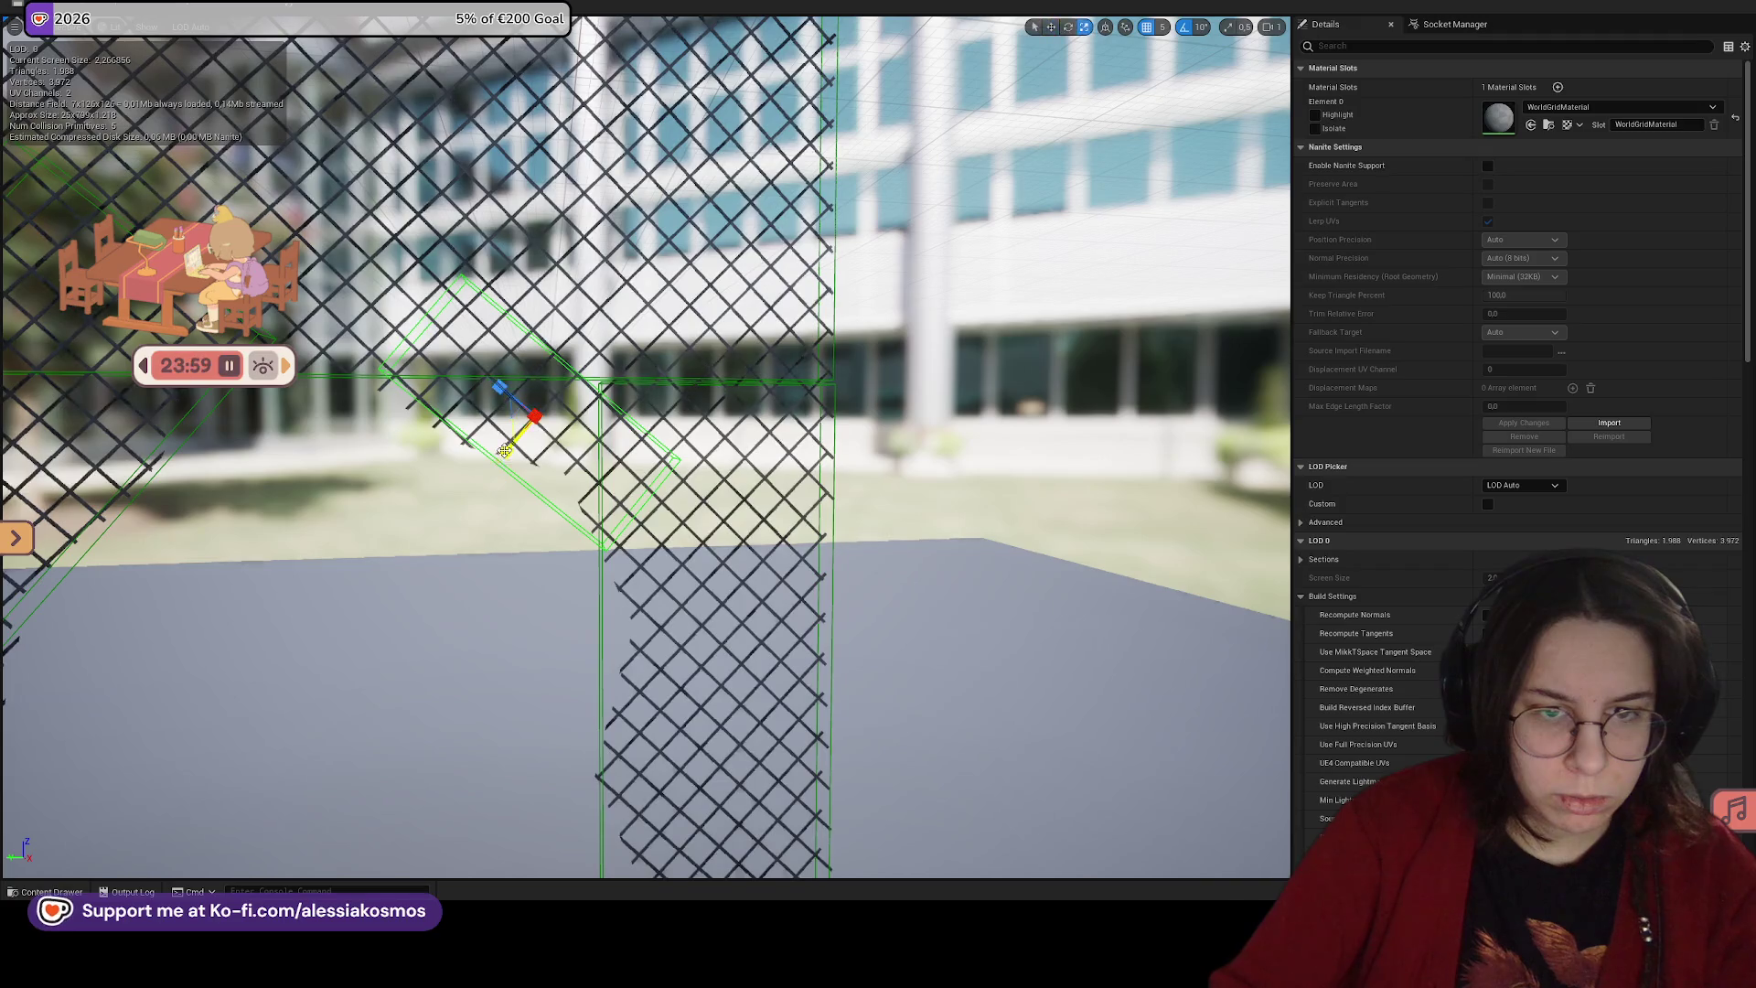
pyautogui.hotkey('ctrl', 'z')
pyautogui.hotkey('ctrl', 'z')
pyautogui.hotkey('ctrl', 'z')
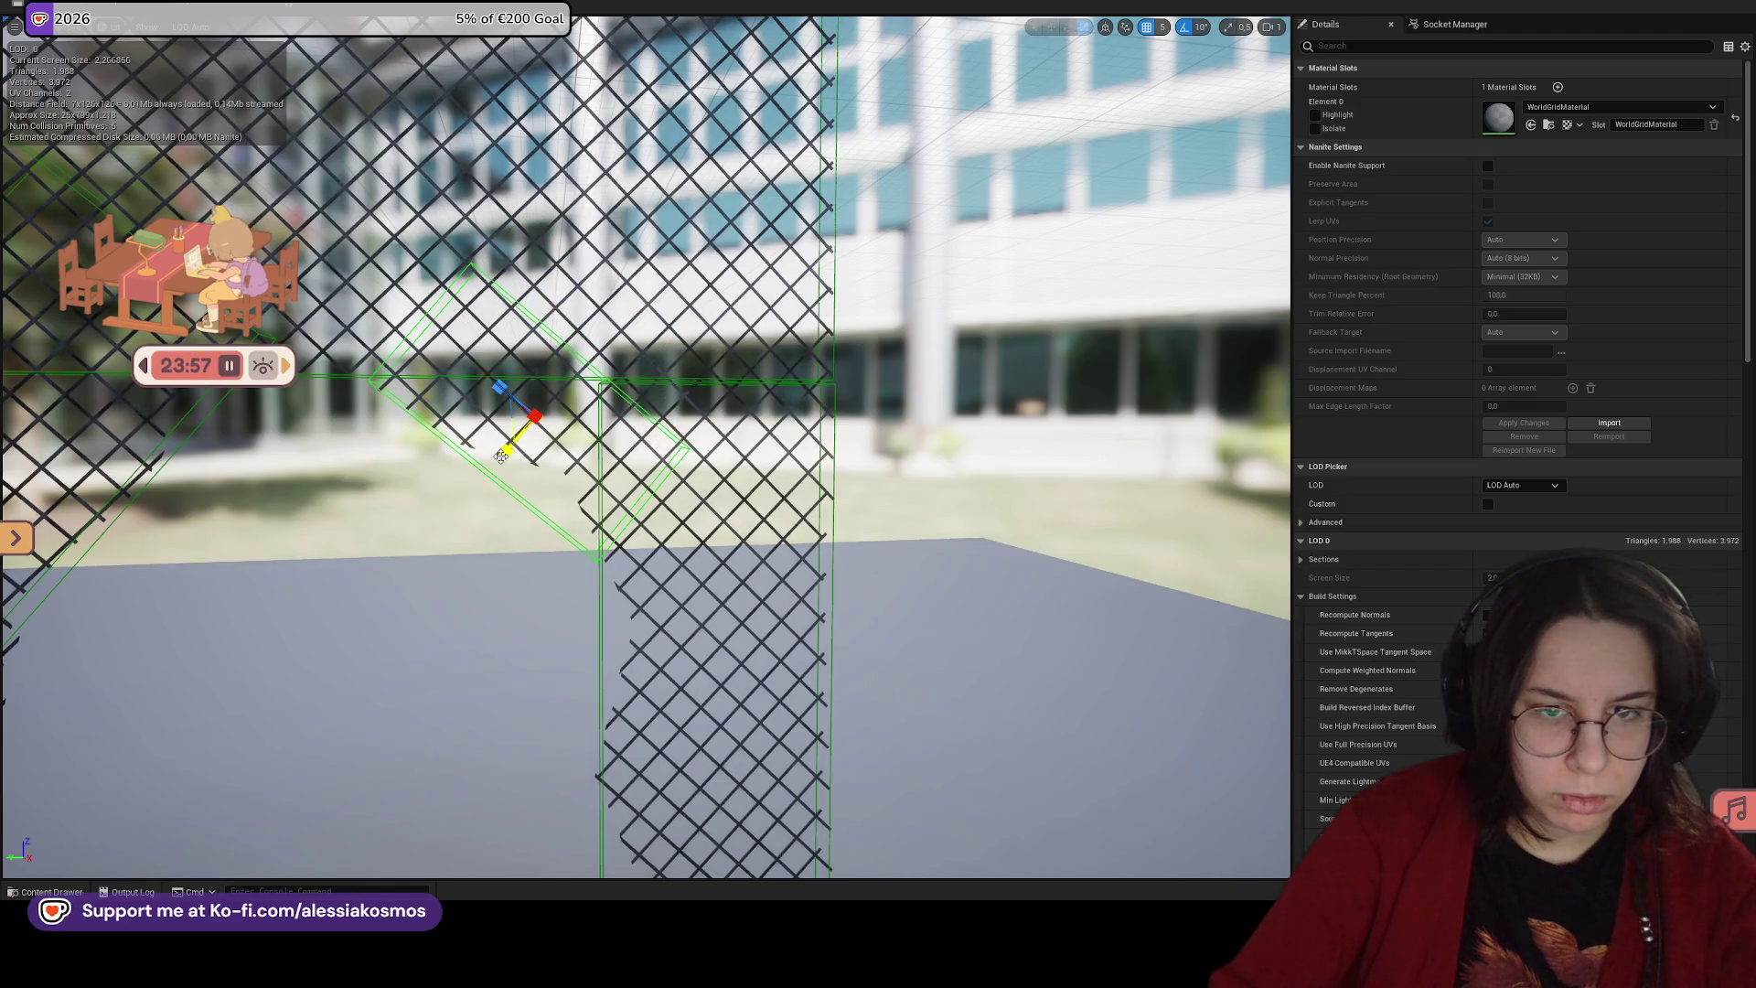
# Step: Rotate the diagonal collision box by -1.5 degrees to line it up with the brace
pyautogui.click(499, 474)
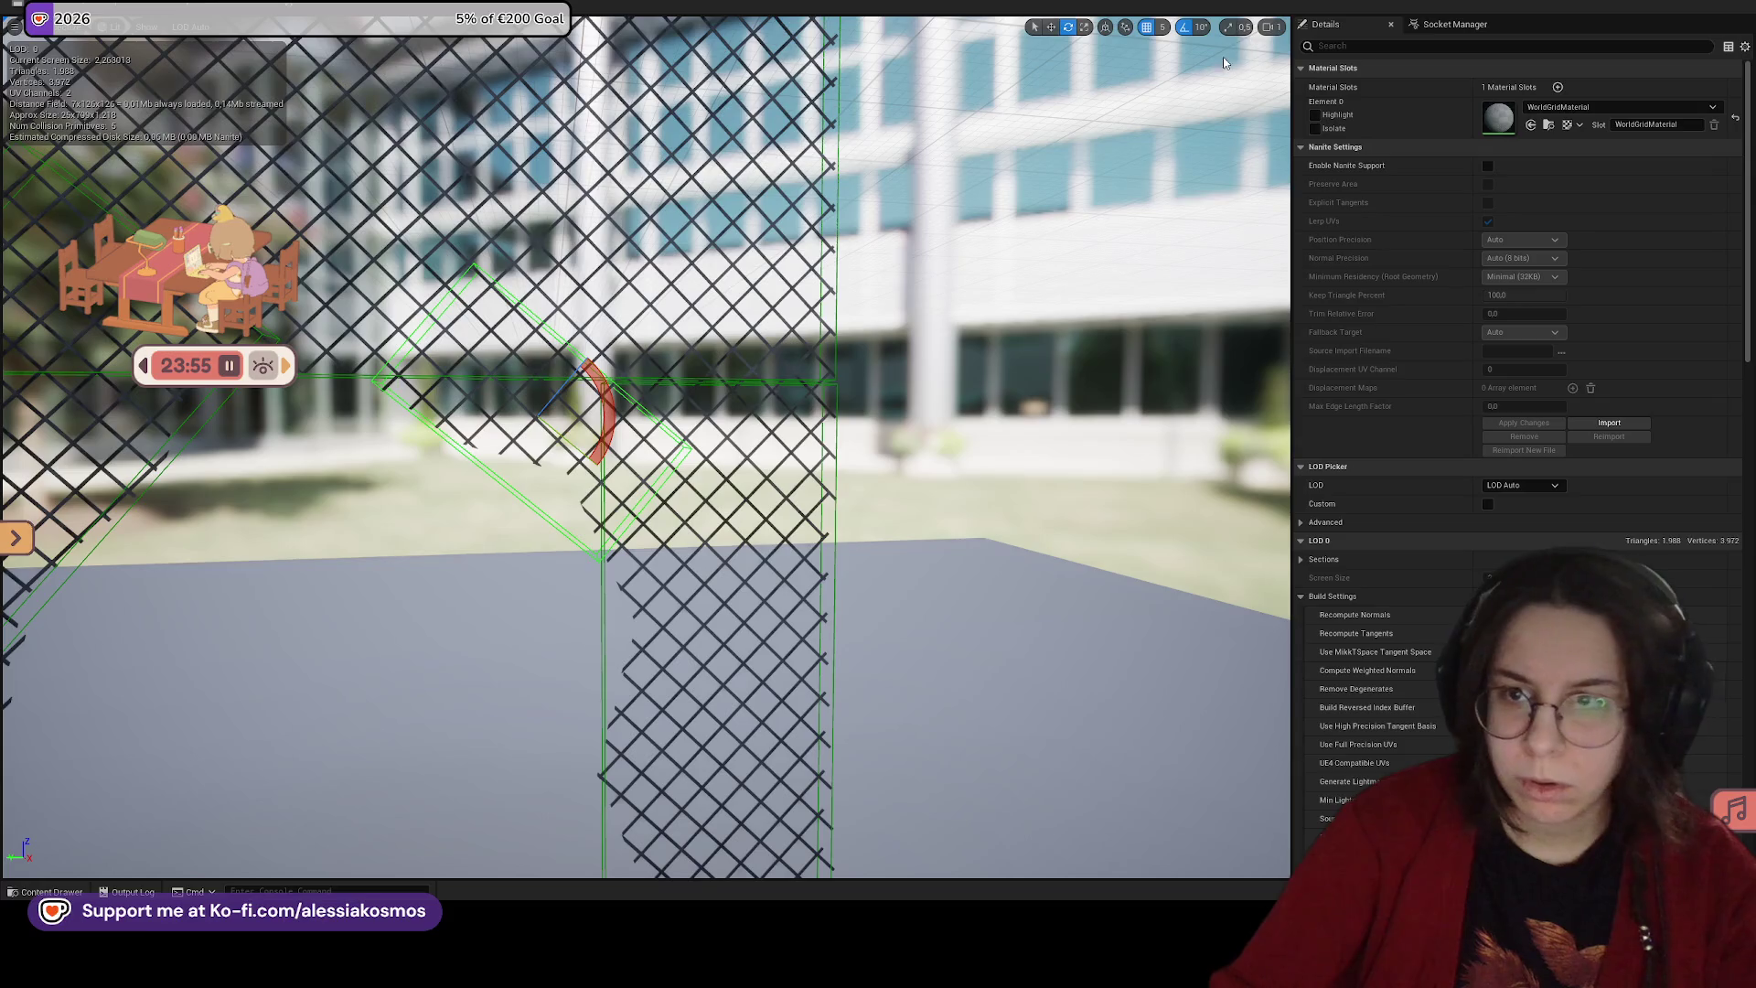
pyautogui.moveTo(592, 403); pyautogui.dragTo(478, 362)
pyautogui.moveTo(606, 433); pyautogui.dragTo(605, 433)
pyautogui.press('w')
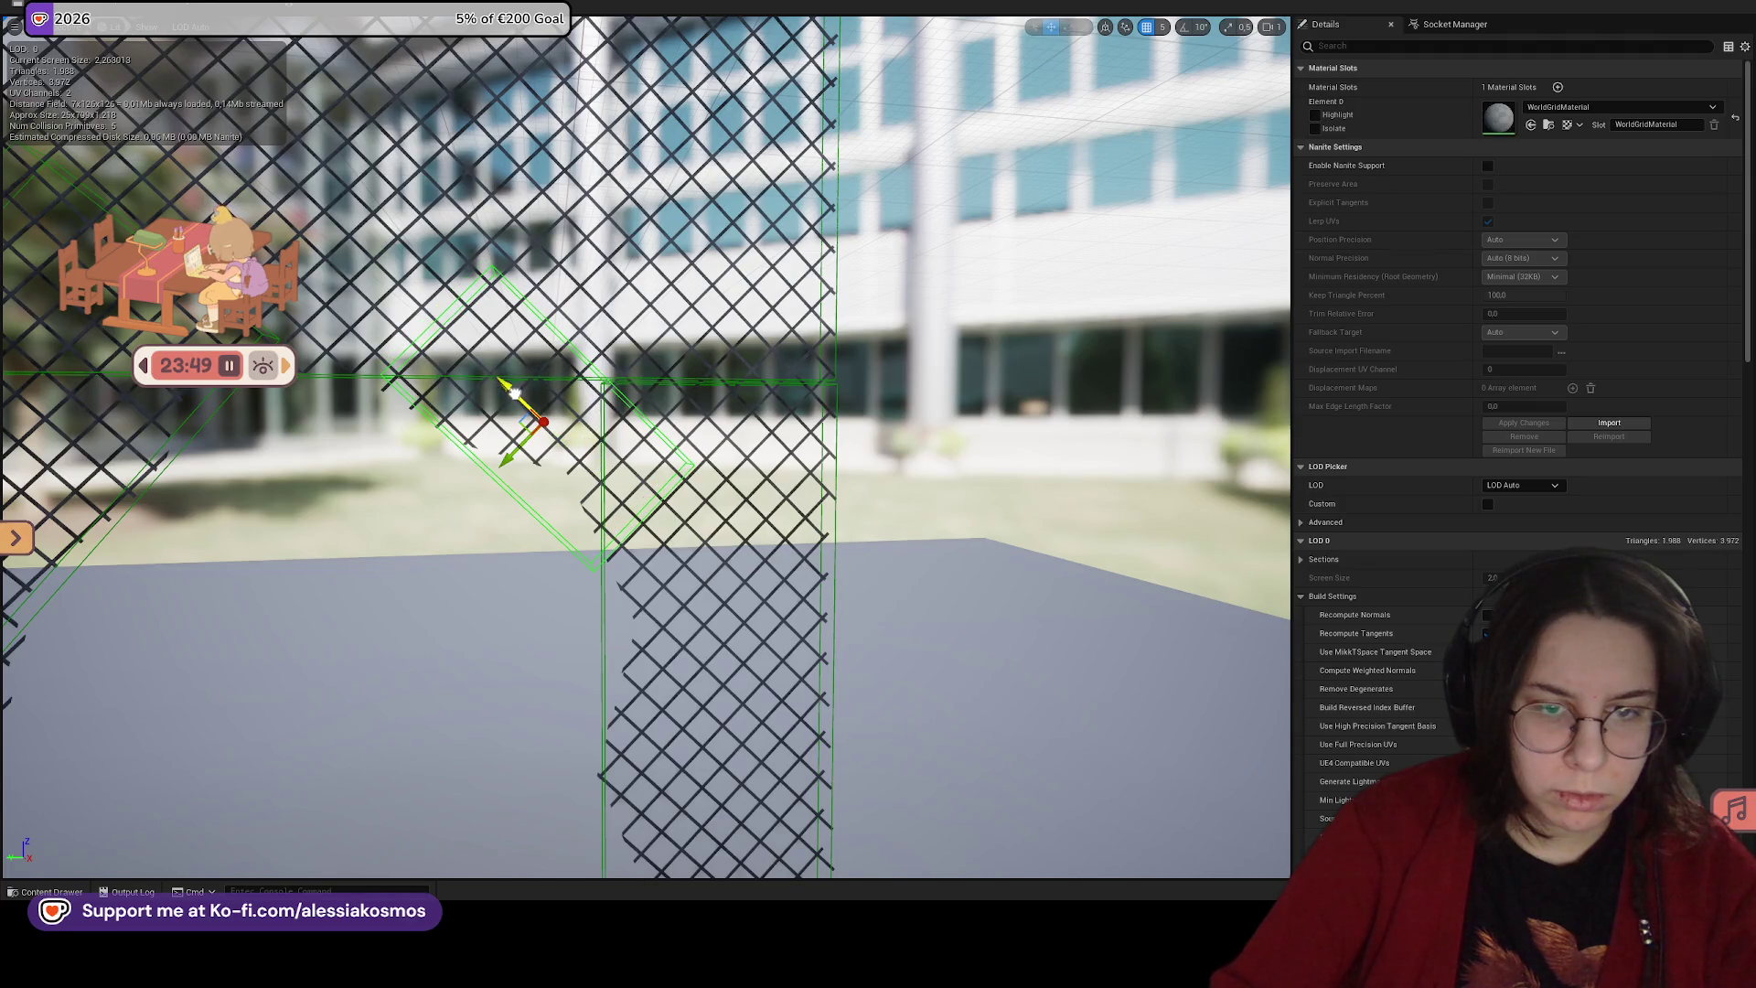
pyautogui.moveTo(515, 395); pyautogui.dragTo(430, 403)
pyautogui.moveTo(878, 430)
pyautogui.mouseDown()
pyautogui.moveTo(895, 458)
pyautogui.moveTo(841, 443)
pyautogui.mouseUp()
pyautogui.click(458, 8)
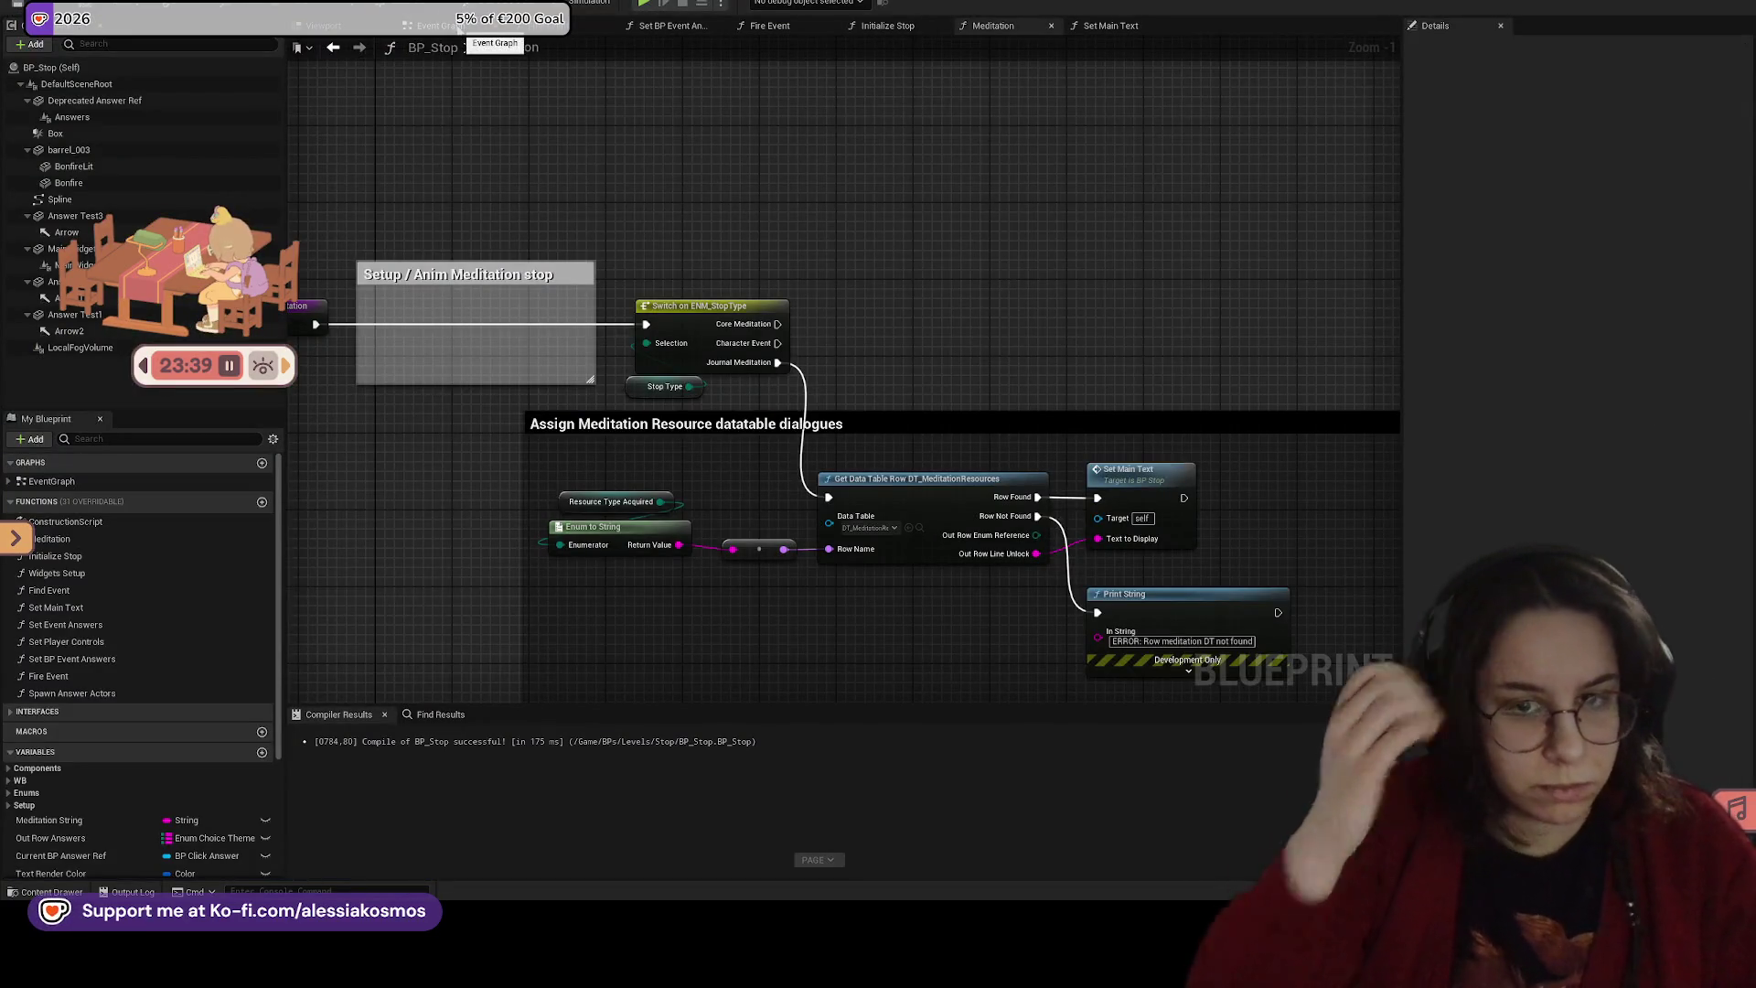
# Step: Leave the BP_Stop graph for the Mockup_Gym level and move the view toward the fence
pyautogui.scroll(-3, 814, 178)
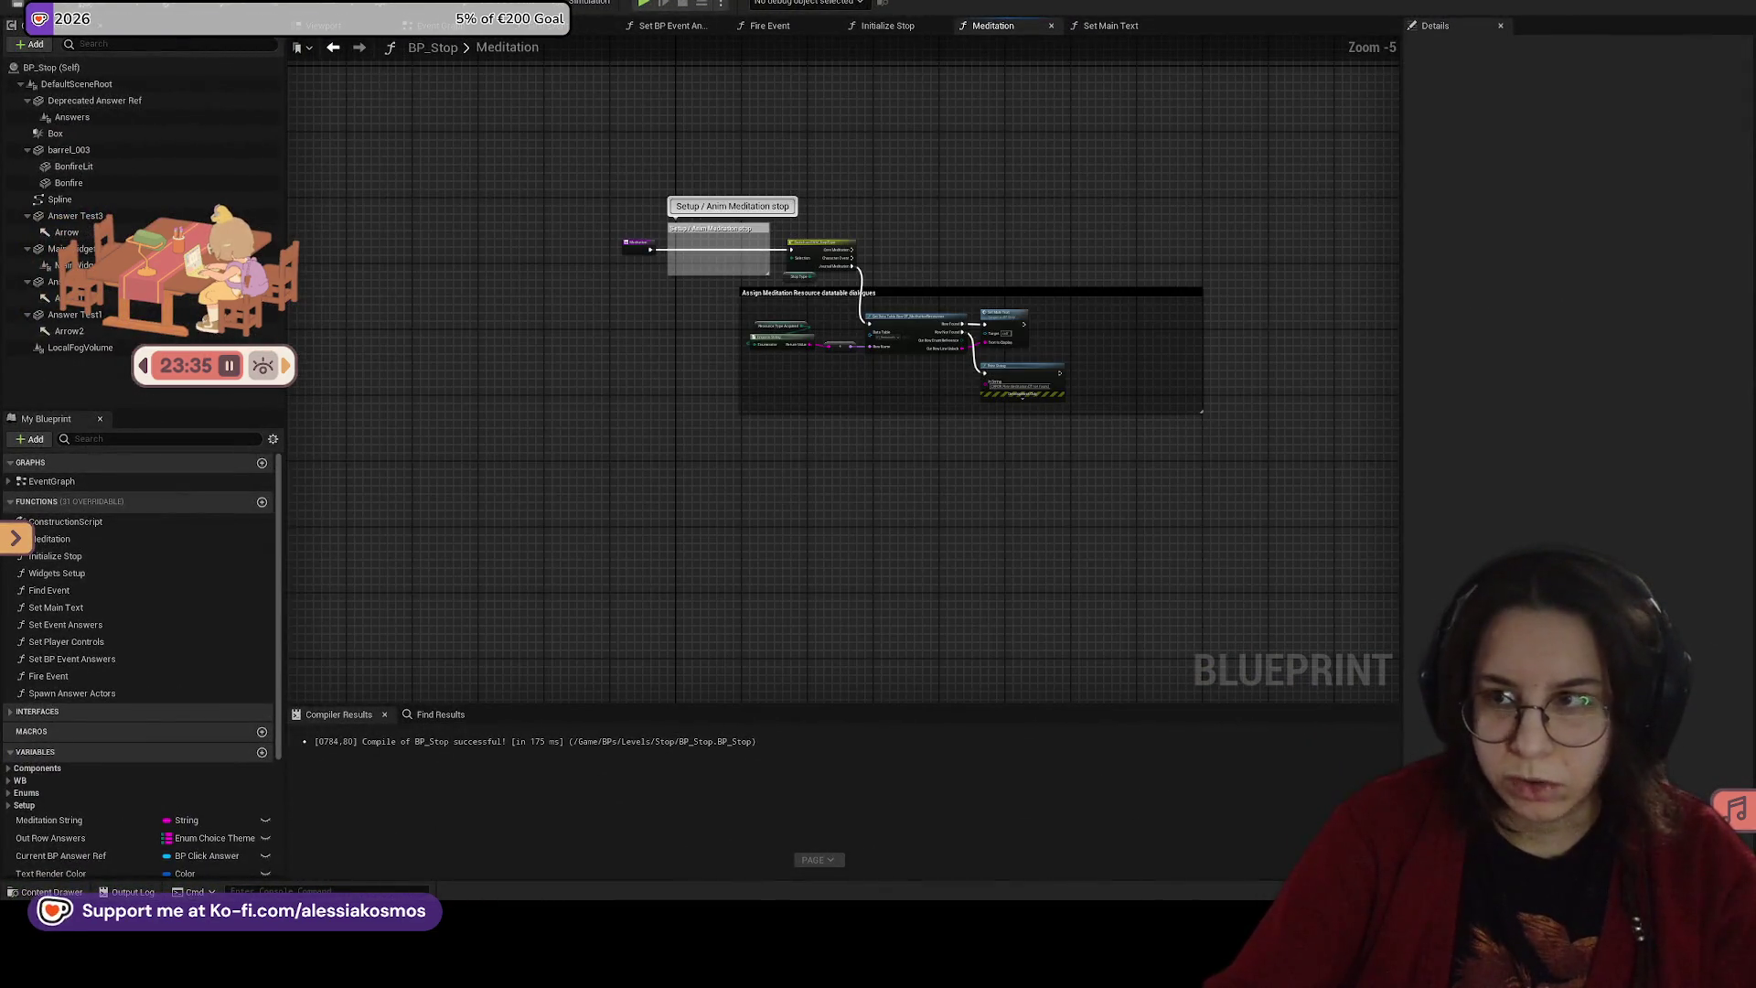
pyautogui.click(92, 8)
pyautogui.scroll(-5, 884, 338)
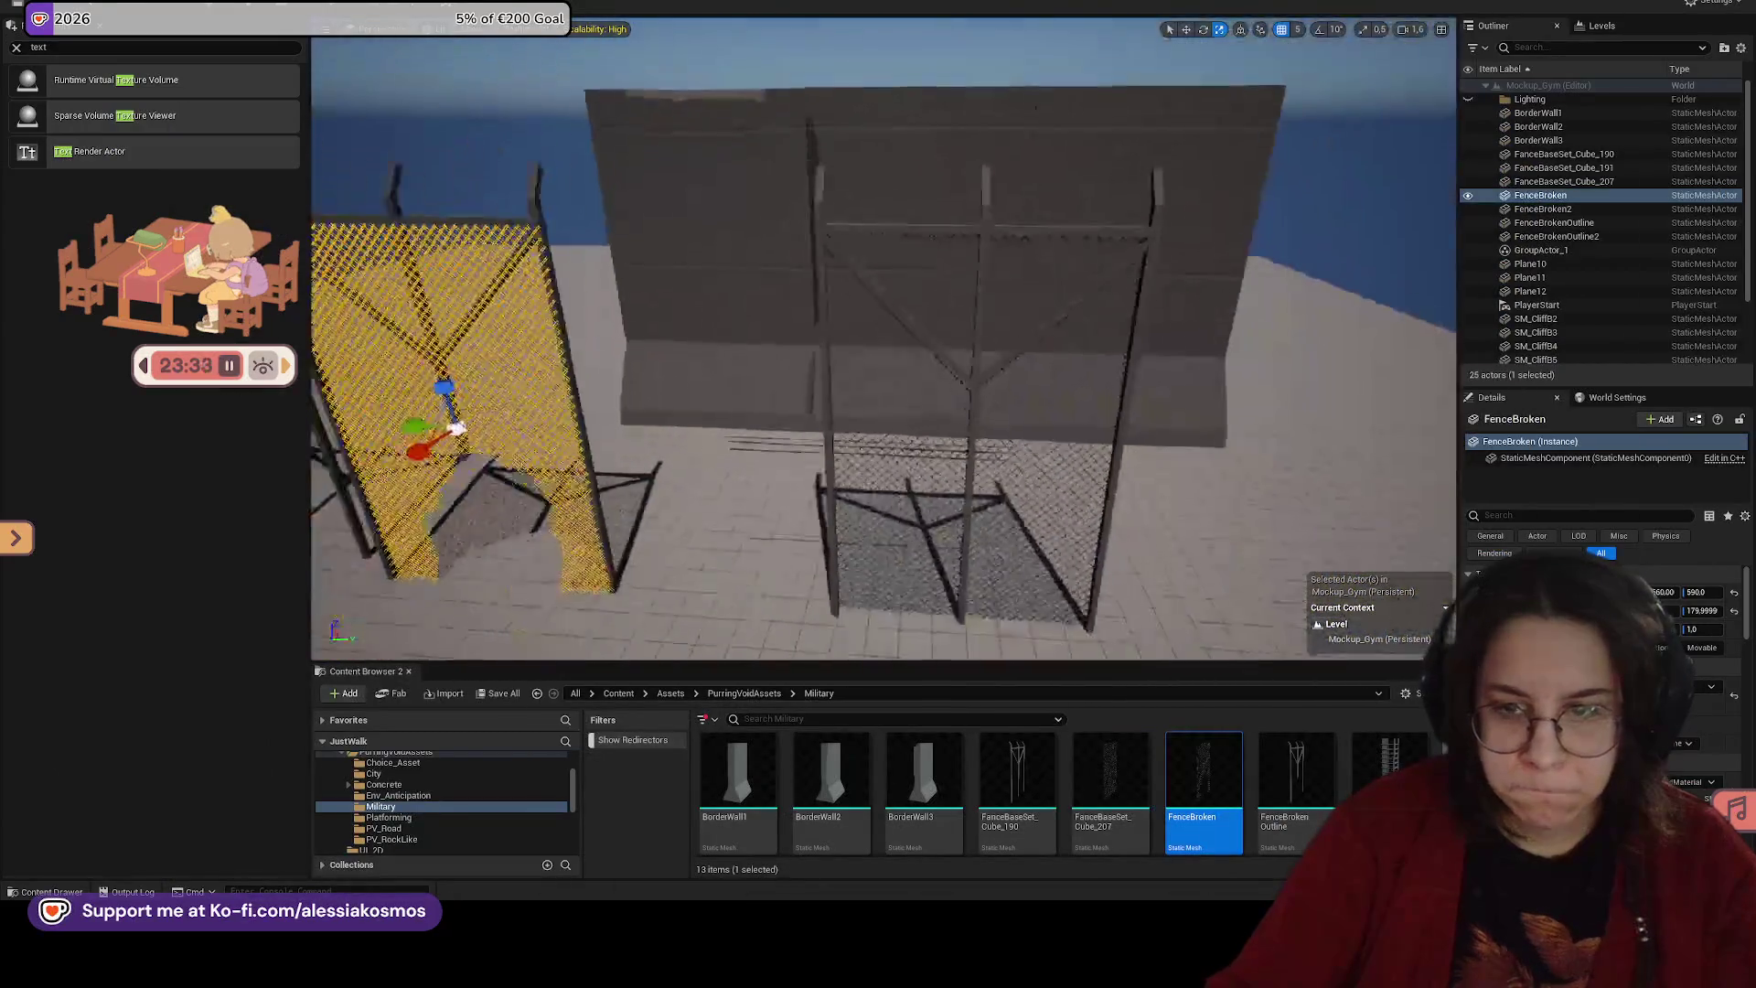
pyautogui.click(1098, 548)
pyautogui.scroll(3, 883, 339)
pyautogui.moveTo(884, 338)
pyautogui.mouseDown()
pyautogui.moveTo(786, 265)
pyautogui.moveTo(860, 284)
pyautogui.moveTo(805, 293)
pyautogui.moveTo(730, 400)
pyautogui.moveTo(824, 366)
pyautogui.moveTo(415, 36)
pyautogui.mouseUp()
pyautogui.press('e')
# Step: Inspect the fences in Player Collision view mode, then switch back to Lit
pyautogui.click(439, 29)
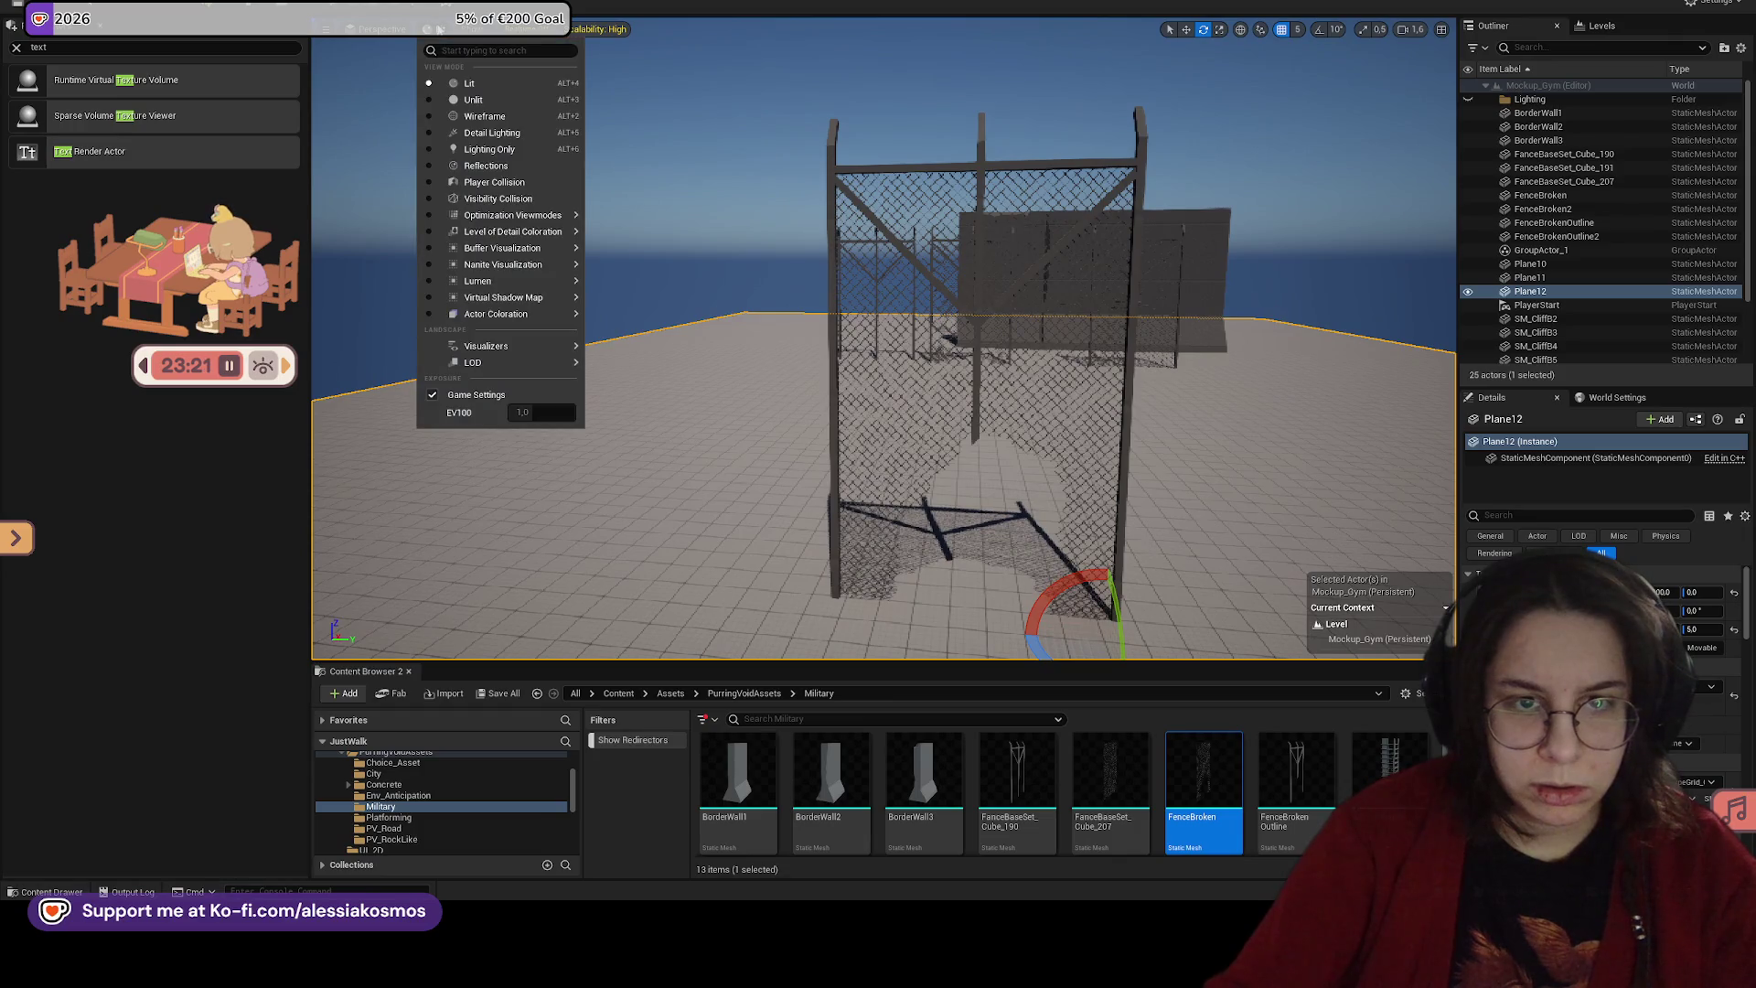
pyautogui.click(486, 198)
pyautogui.moveTo(882, 366); pyautogui.dragTo(695, 339)
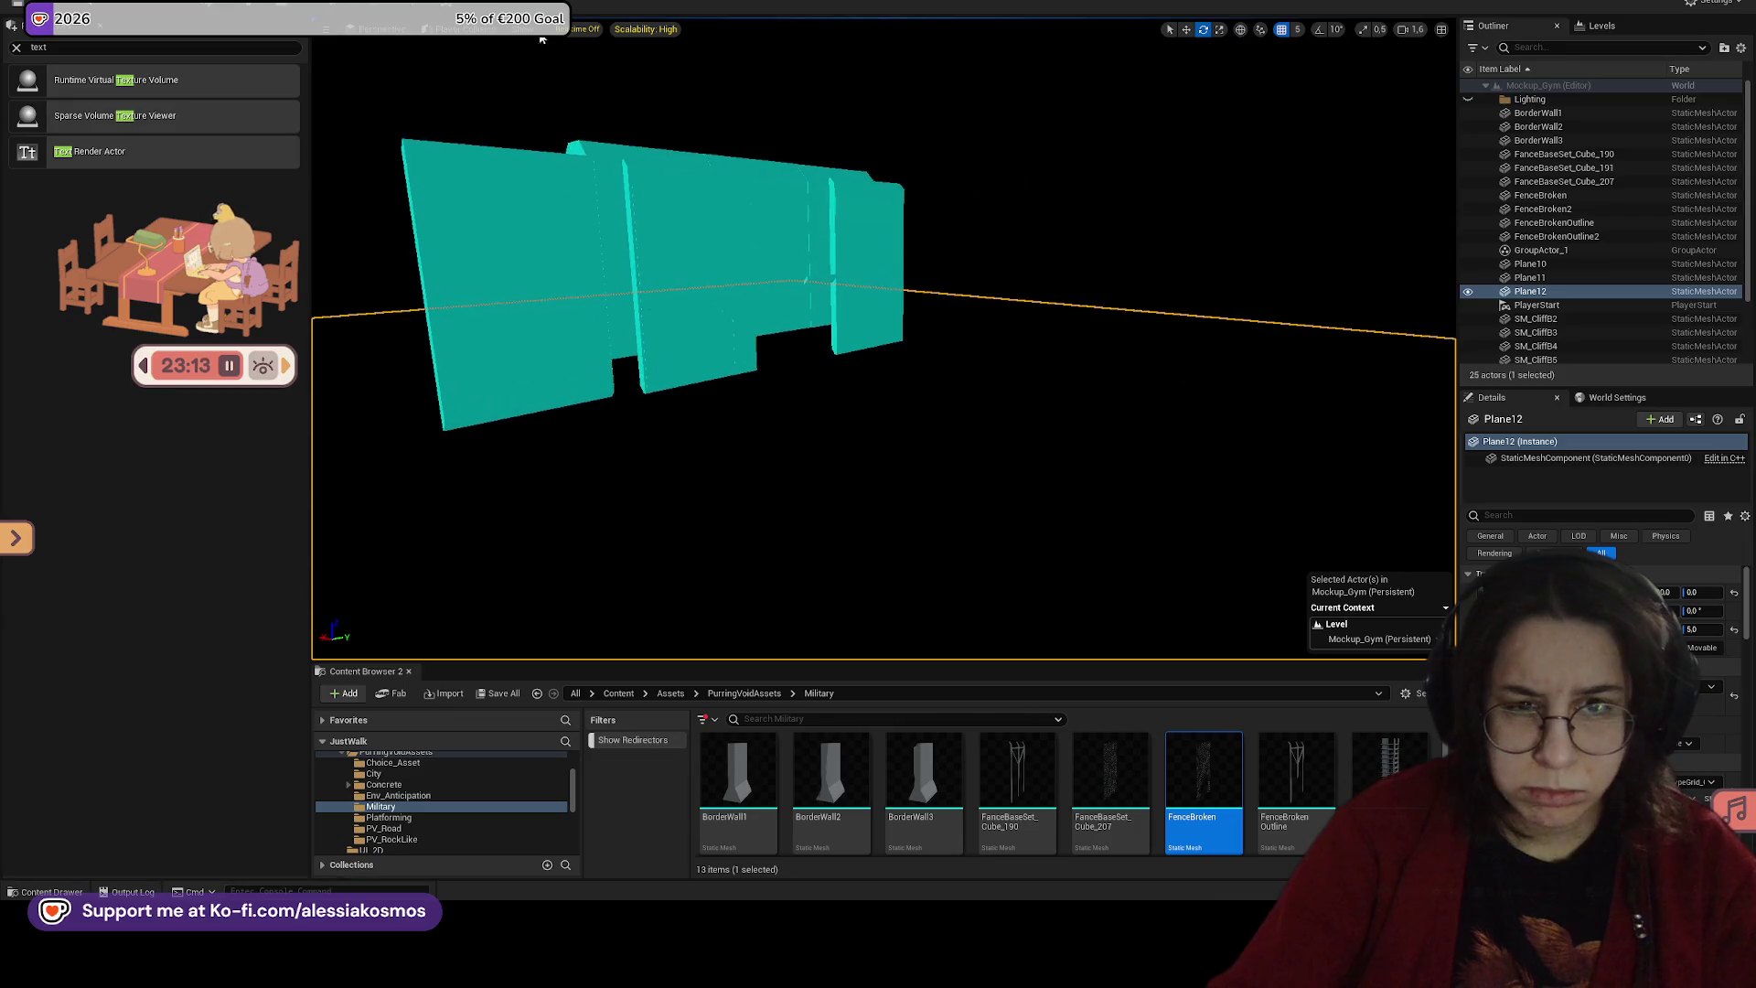
pyautogui.click(468, 29)
pyautogui.click(470, 84)
pyautogui.moveTo(824, 412); pyautogui.dragTo(810, 338)
# Step: Approach the fence and play-test the level with Alt+P, then stop with Esc
pyautogui.click(472, 30)
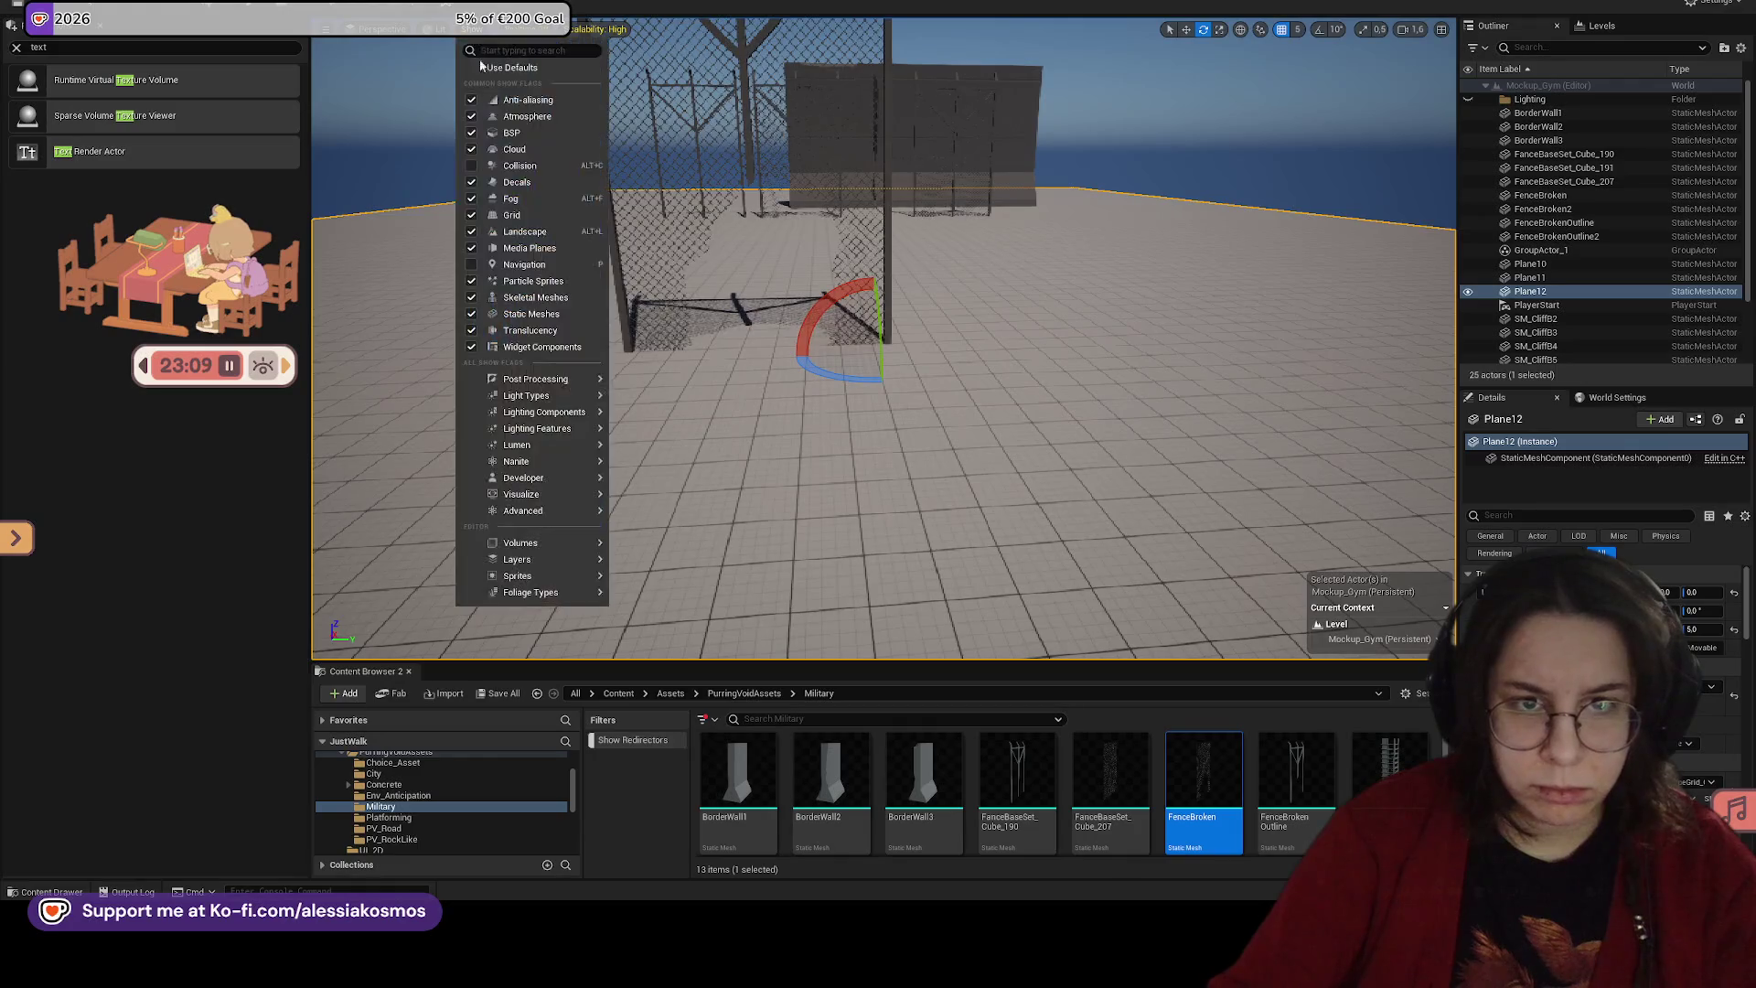
pyautogui.moveTo(823, 411)
pyautogui.mouseDown()
pyautogui.moveTo(823, 366)
pyautogui.moveTo(851, 357)
pyautogui.moveTo(832, 361)
pyautogui.moveTo(859, 375)
pyautogui.moveTo(846, 380)
pyautogui.moveTo(683, 261)
pyautogui.moveTo(732, 270)
pyautogui.mouseUp()
pyautogui.moveTo(754, 451); pyautogui.dragTo(769, 503)
pyautogui.rightClick(768, 507)
pyautogui.press('Escape')
pyautogui.hotkey('alt', 'p')
pyautogui.press('w')
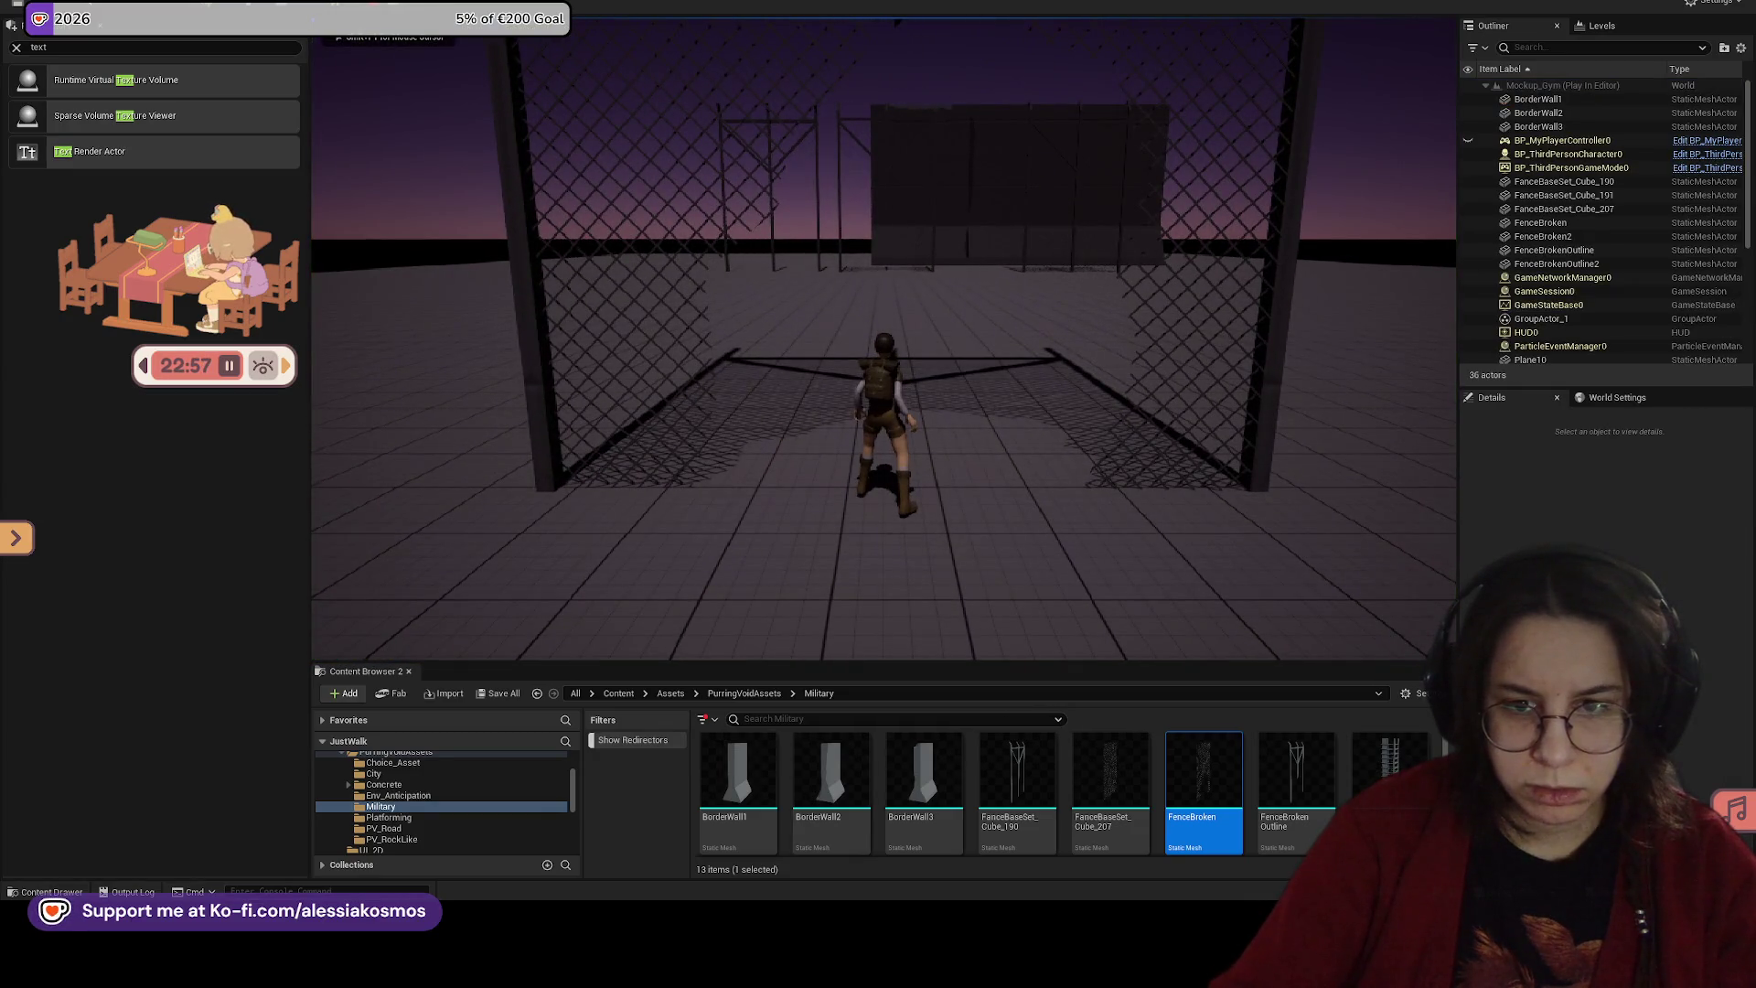
pyautogui.press('Escape')
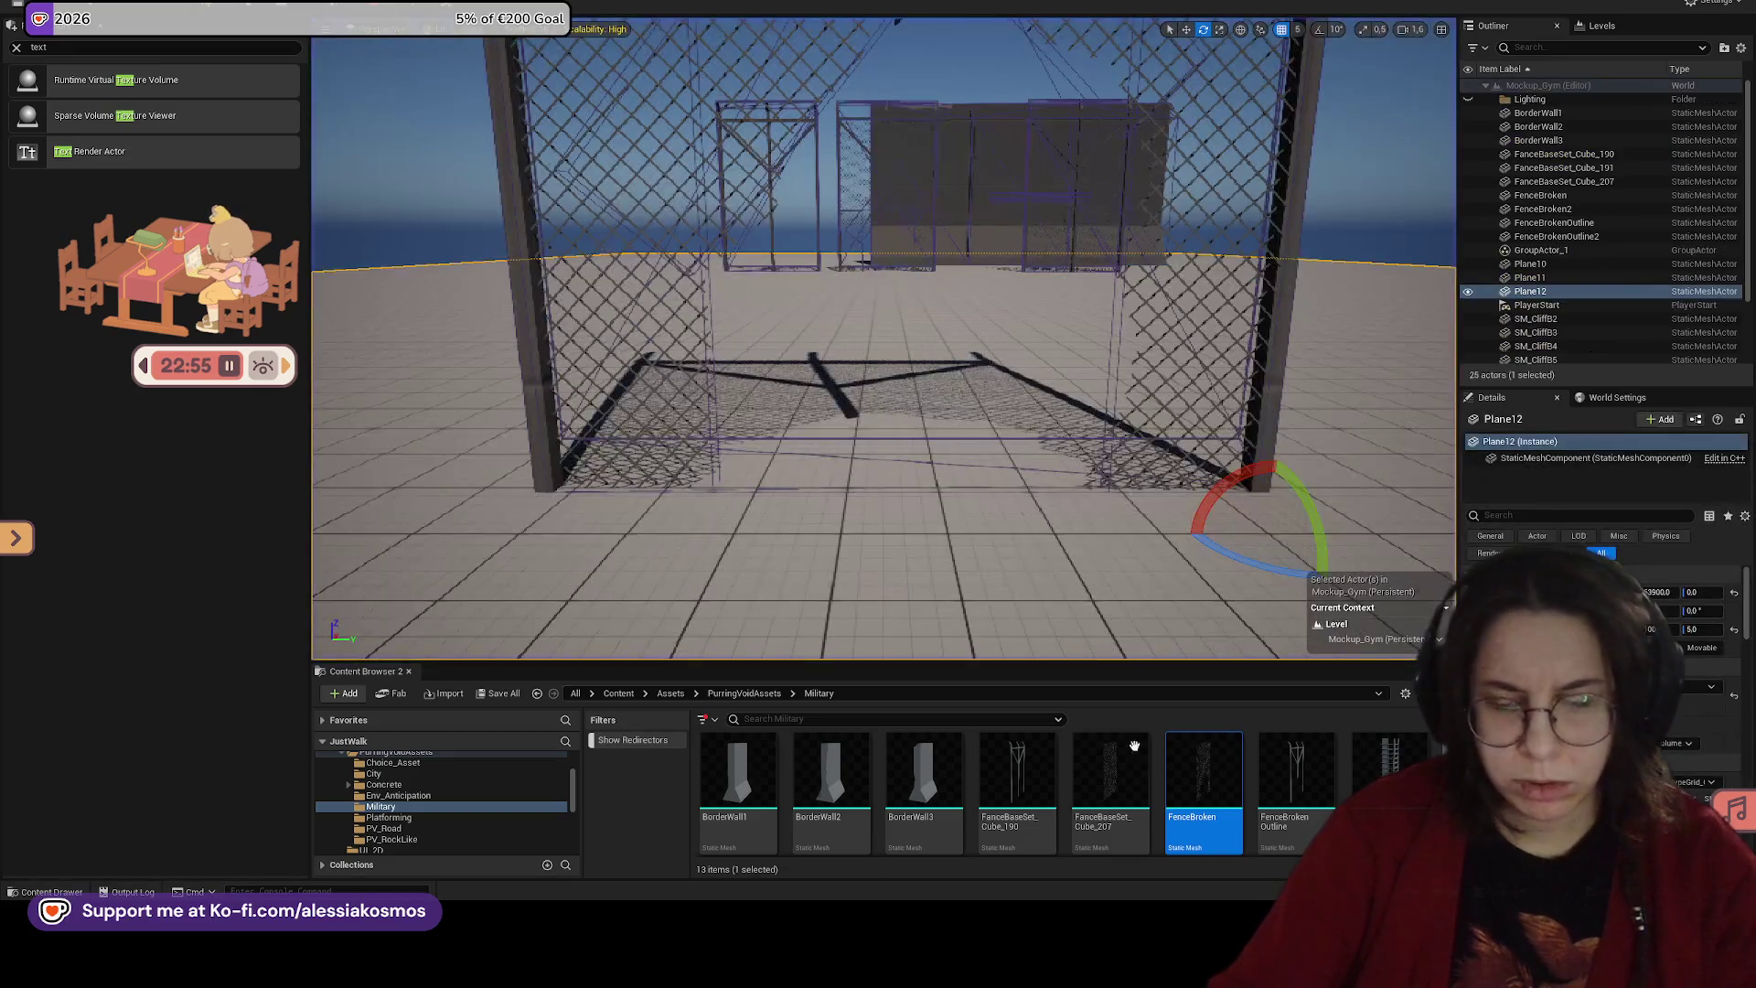
# Step: Select both broken fence pieces and open the FenceBroken mesh in the mesh editor
pyautogui.click(1210, 210)
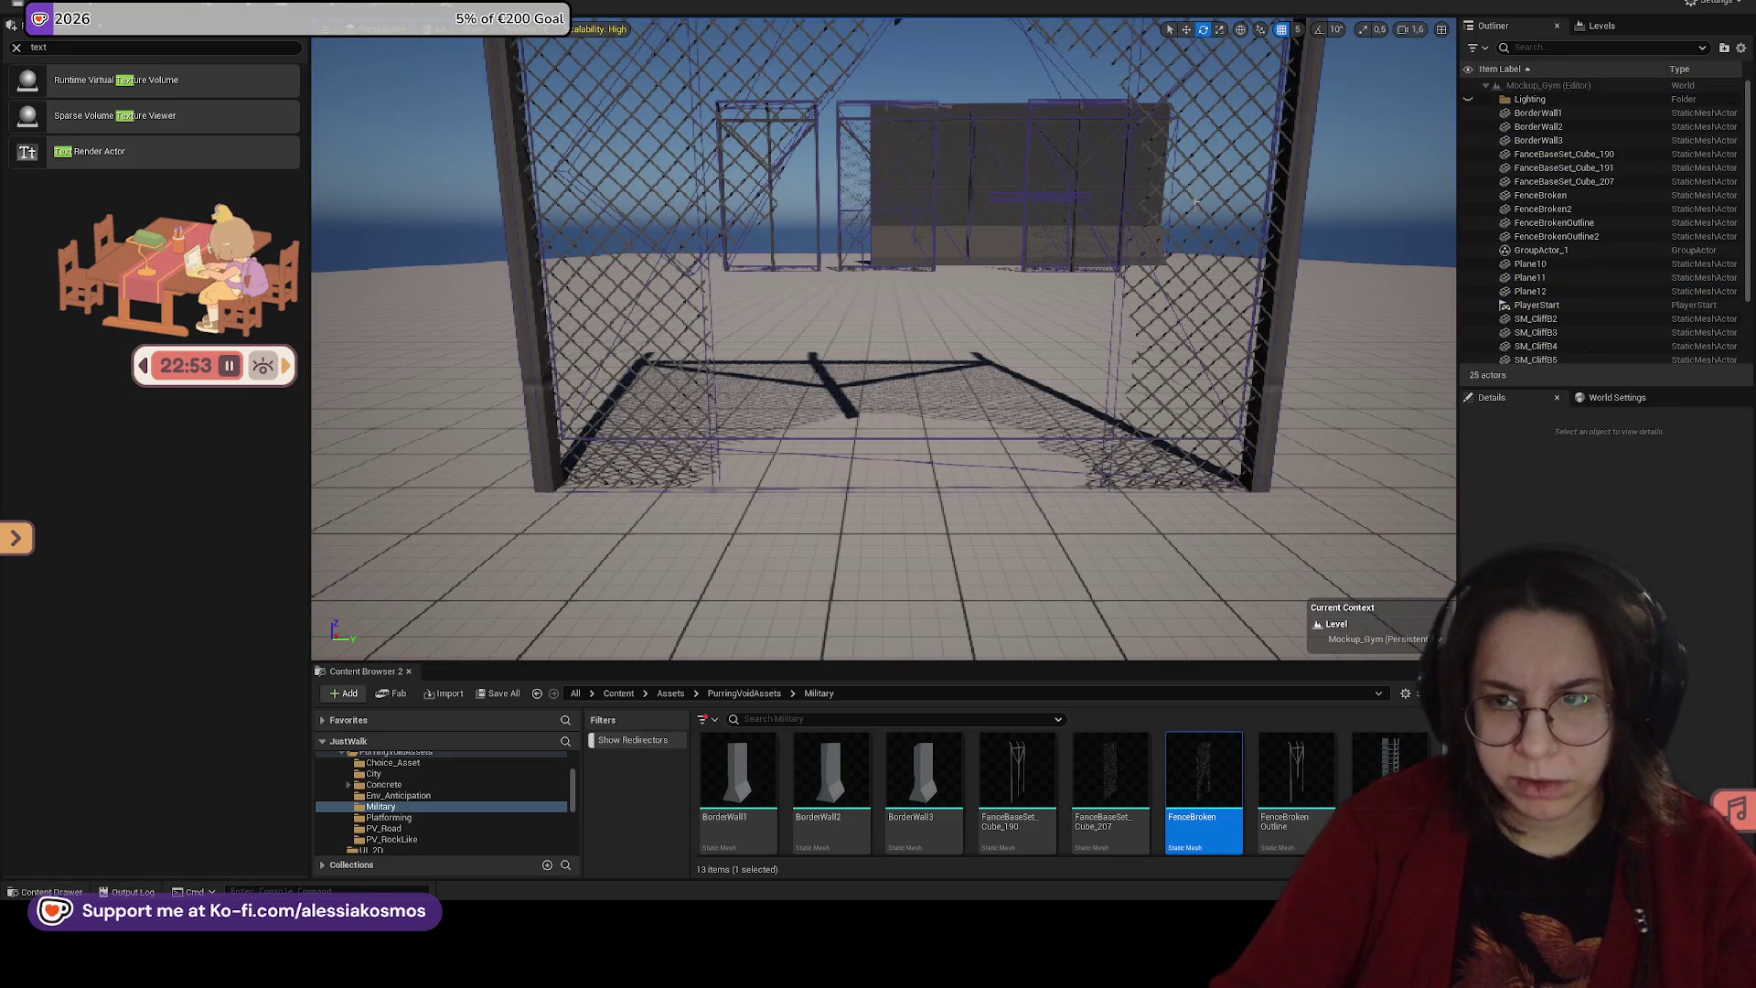
pyautogui.click(1196, 203)
pyautogui.rightClick(1195, 203)
pyautogui.click(1225, 241)
pyautogui.doubleClick(1198, 764)
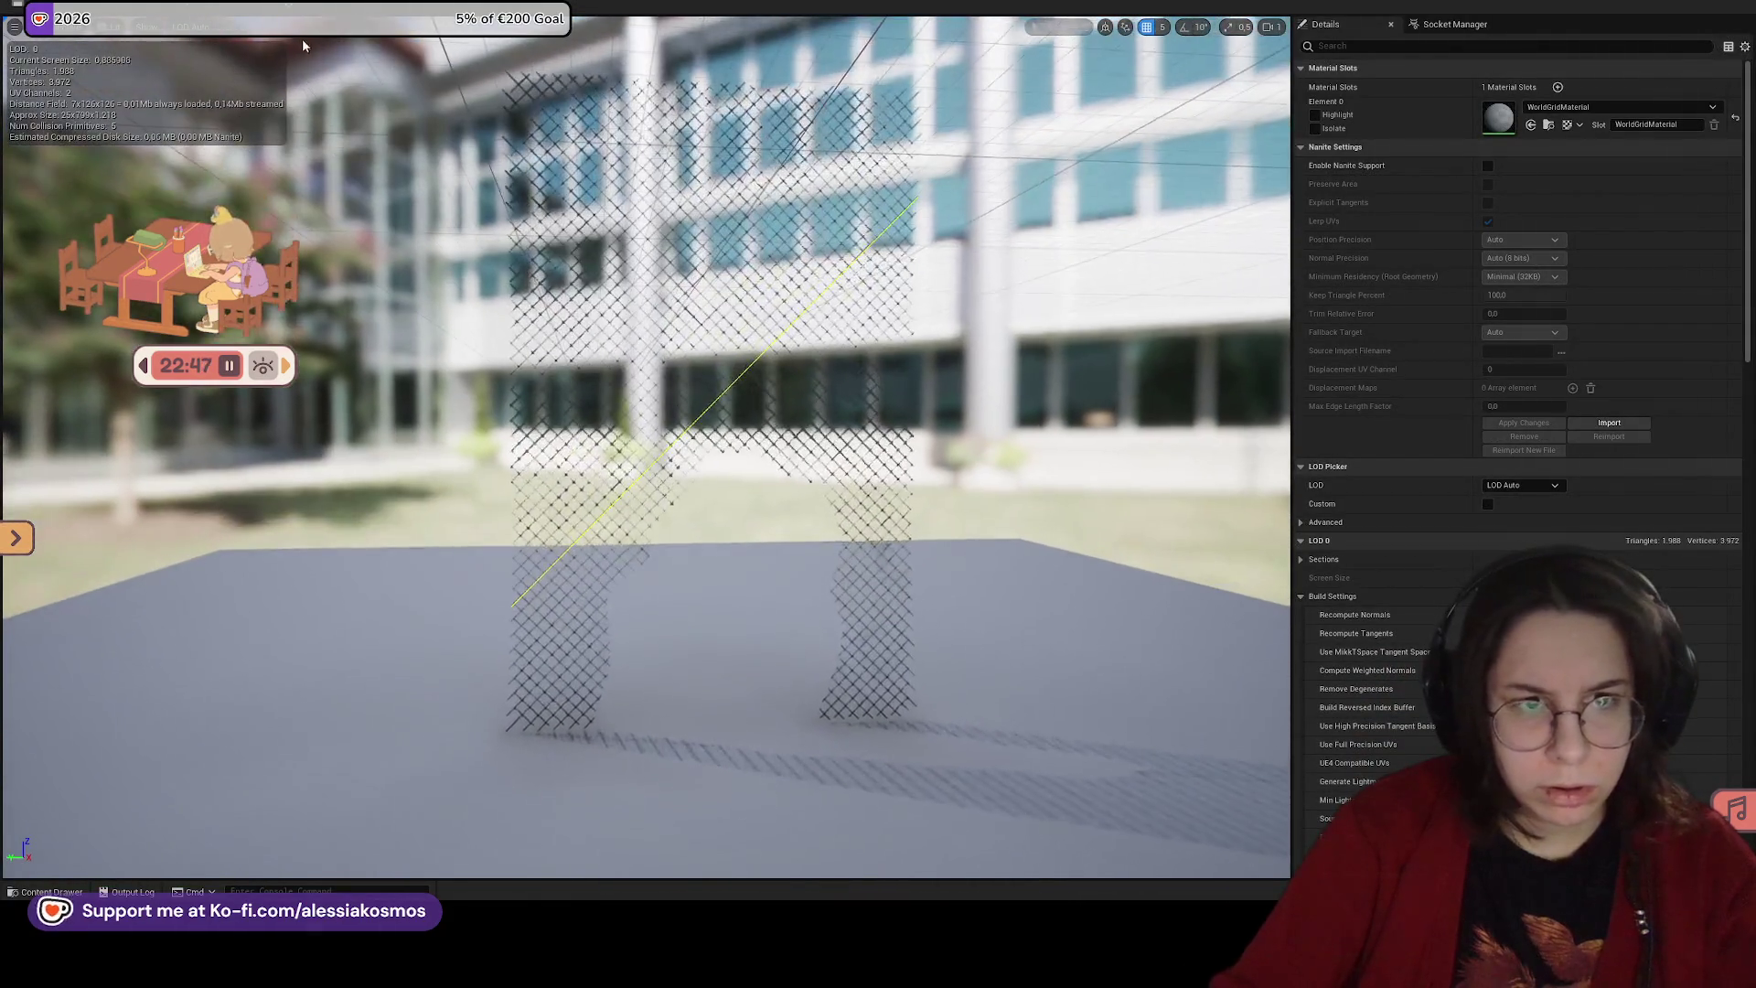
# Step: Check the Collision menu and filter the mesh details for 'comple', then clear the filter
pyautogui.click(273, 20)
pyautogui.click(242, 32)
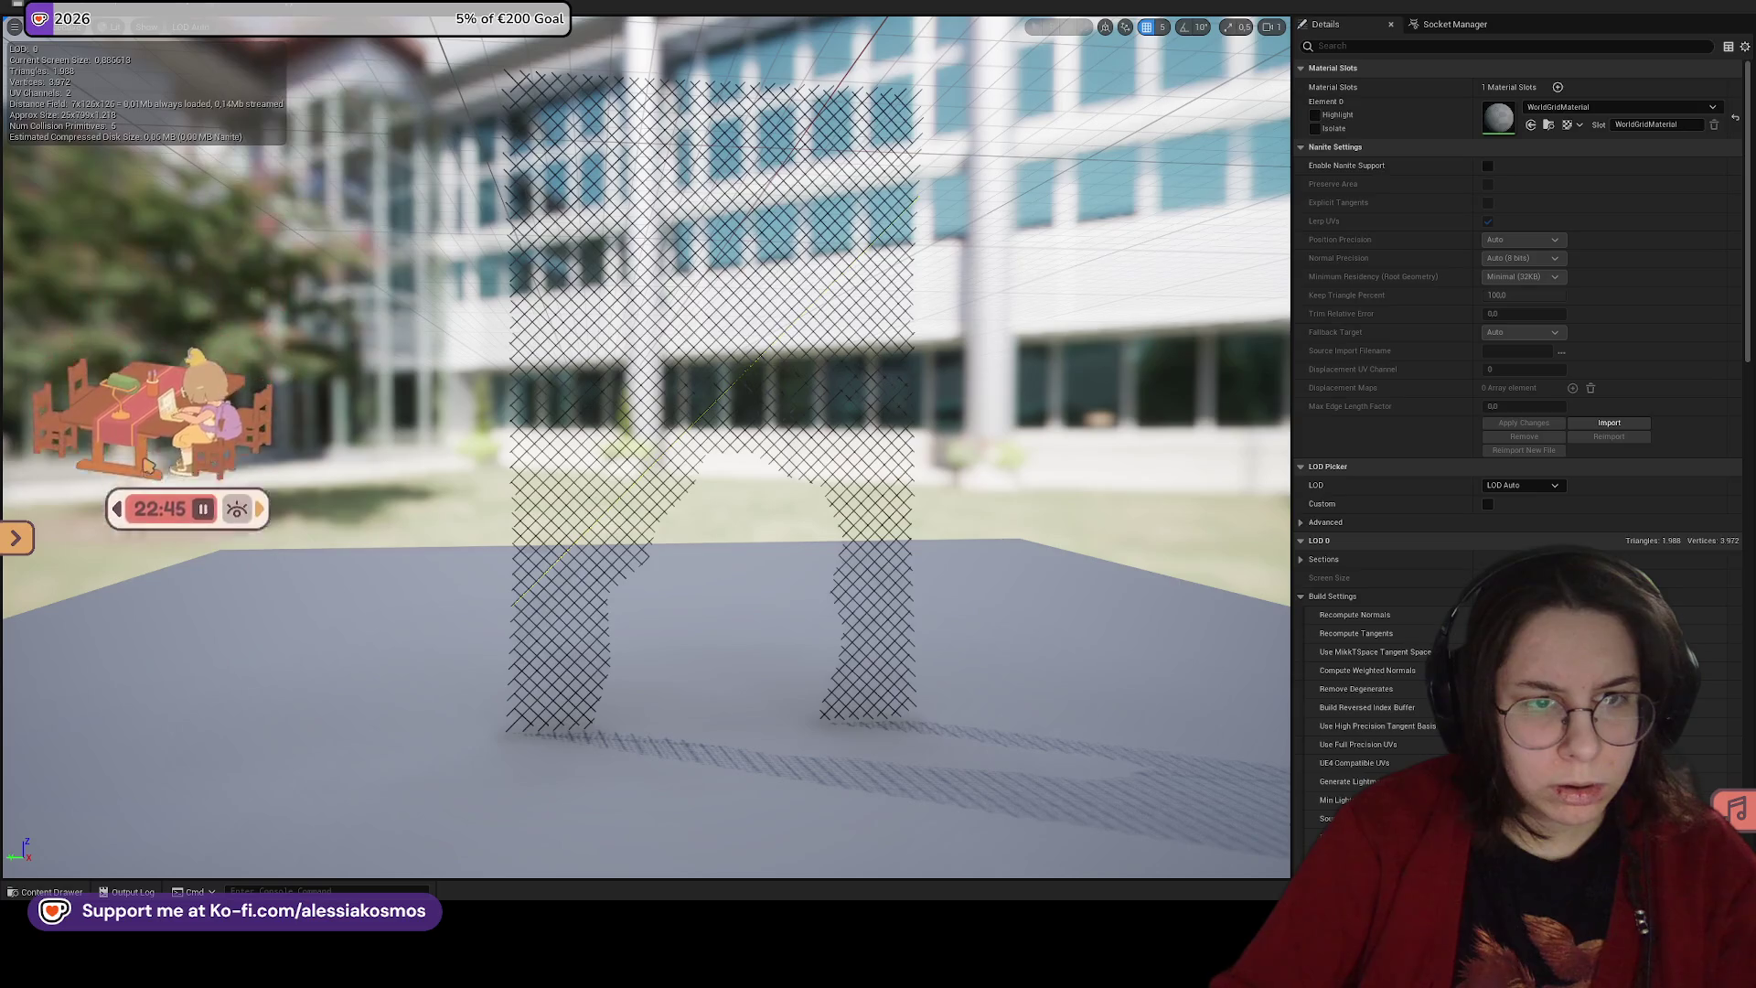
pyautogui.click(247, 7)
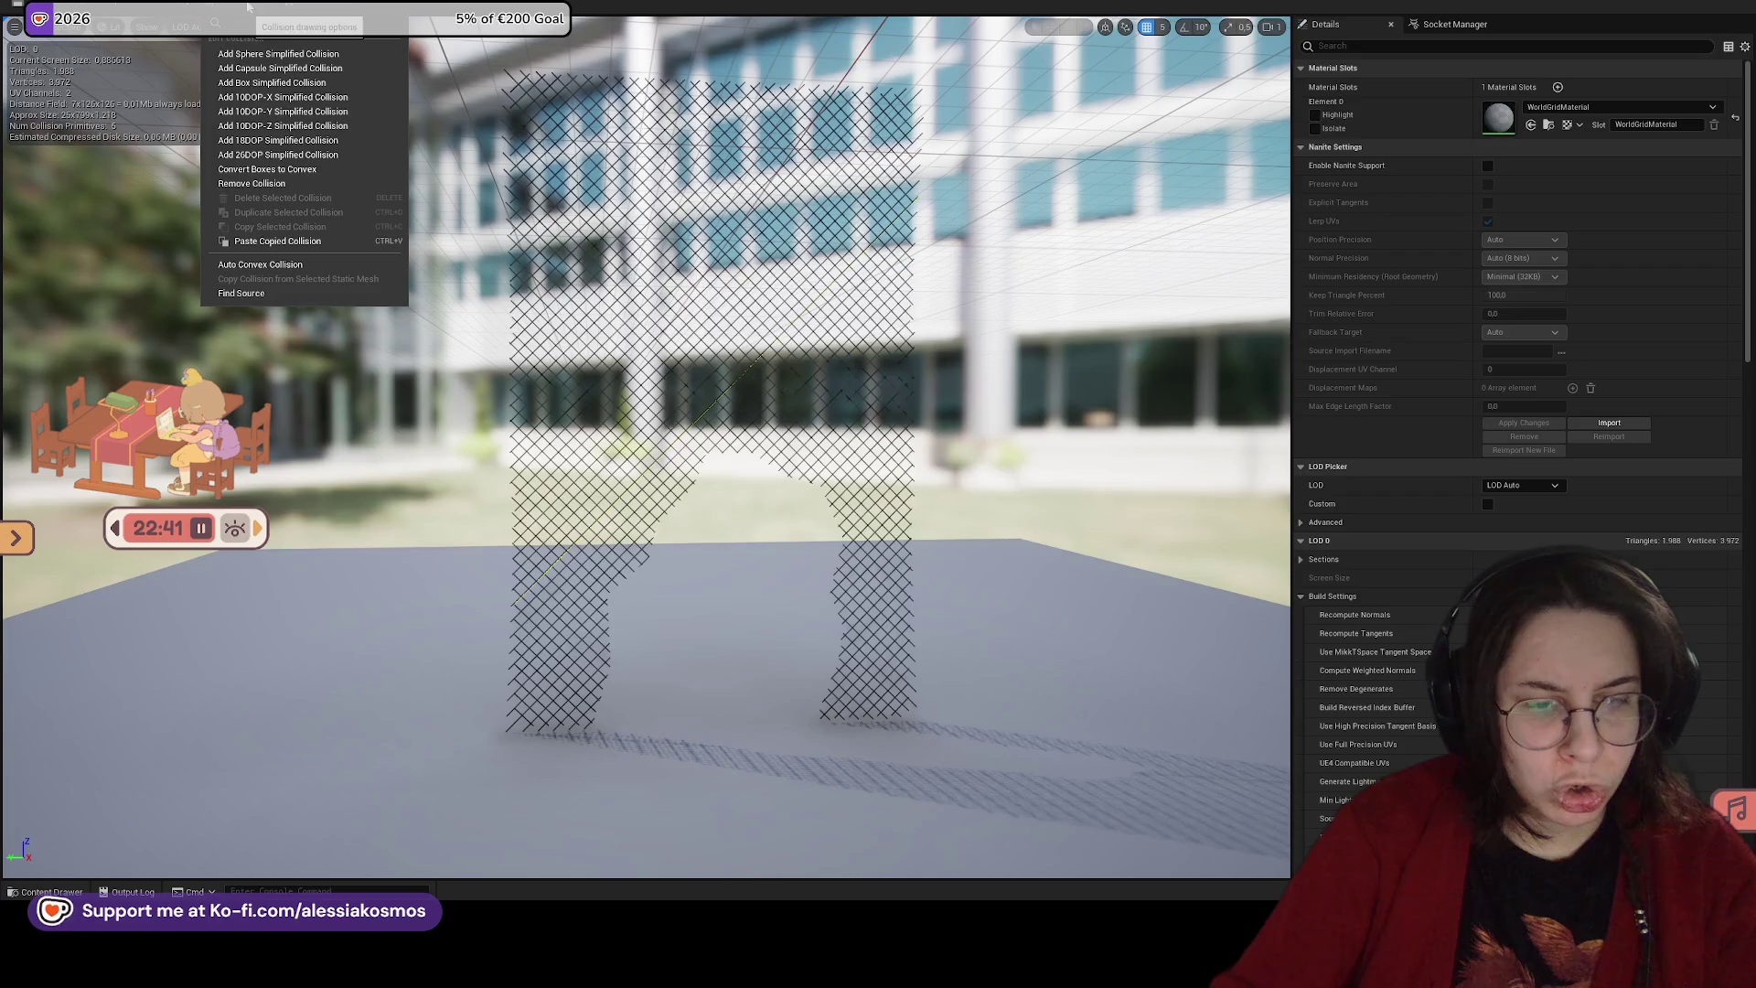
pyautogui.click(1370, 452)
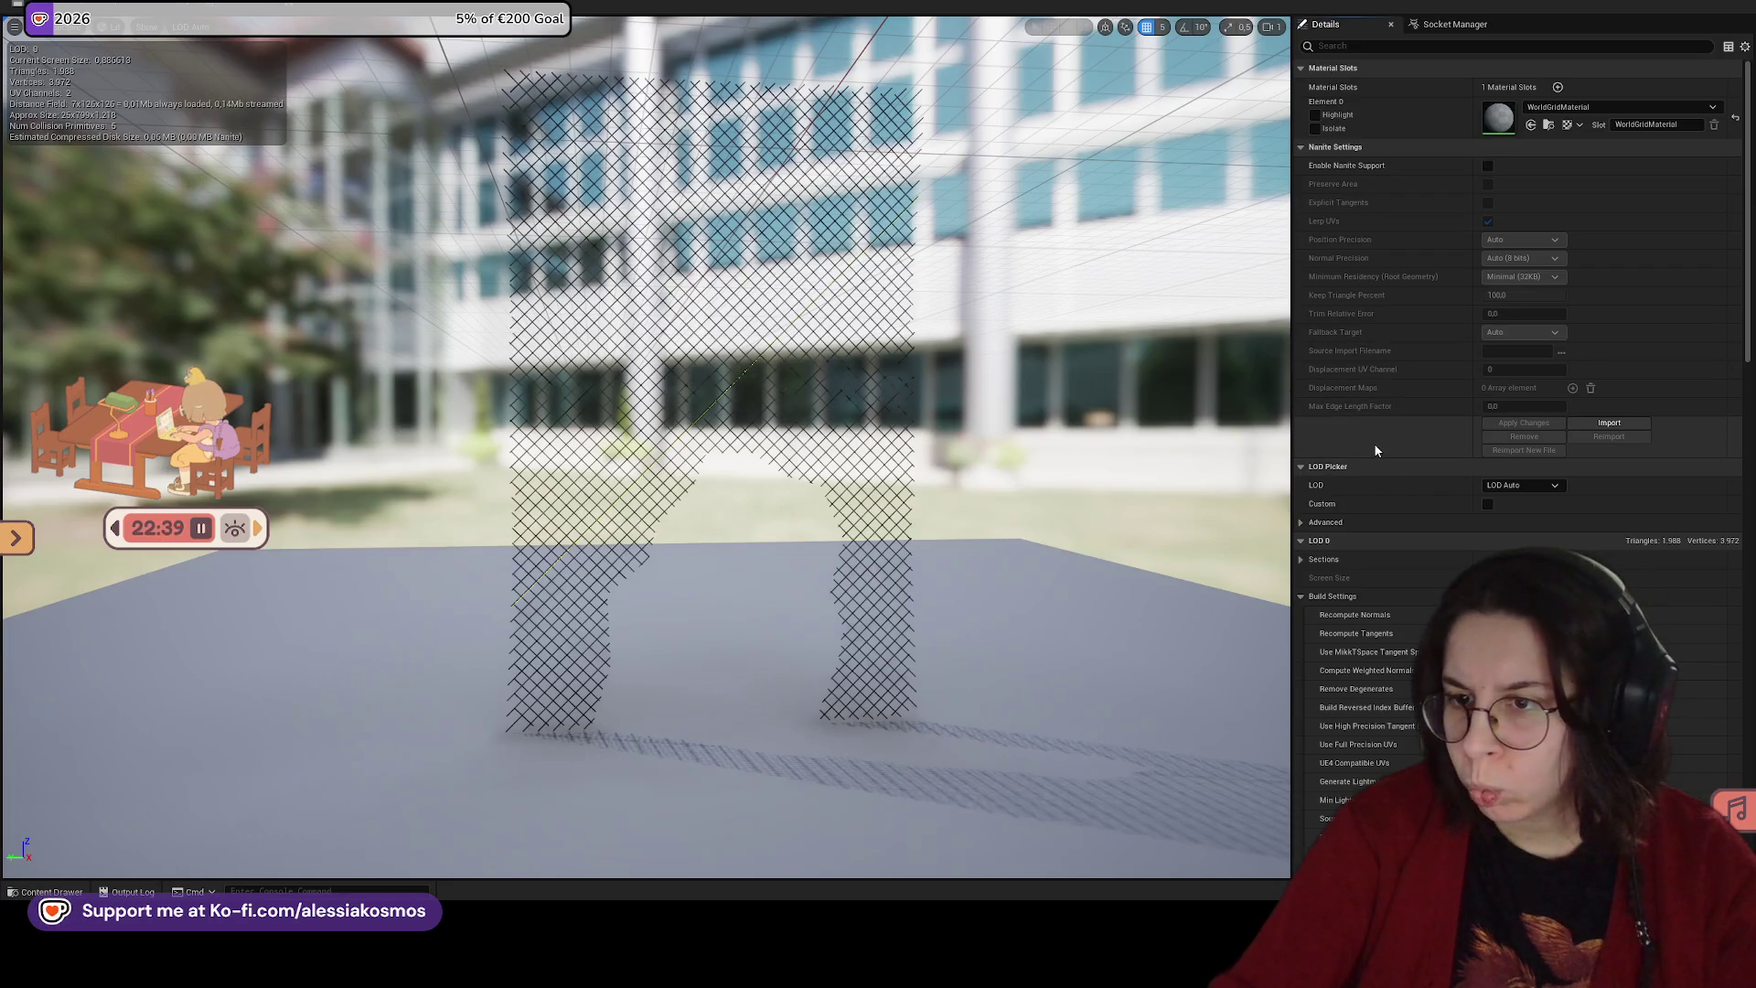
pyautogui.scroll(-8, 1375, 441)
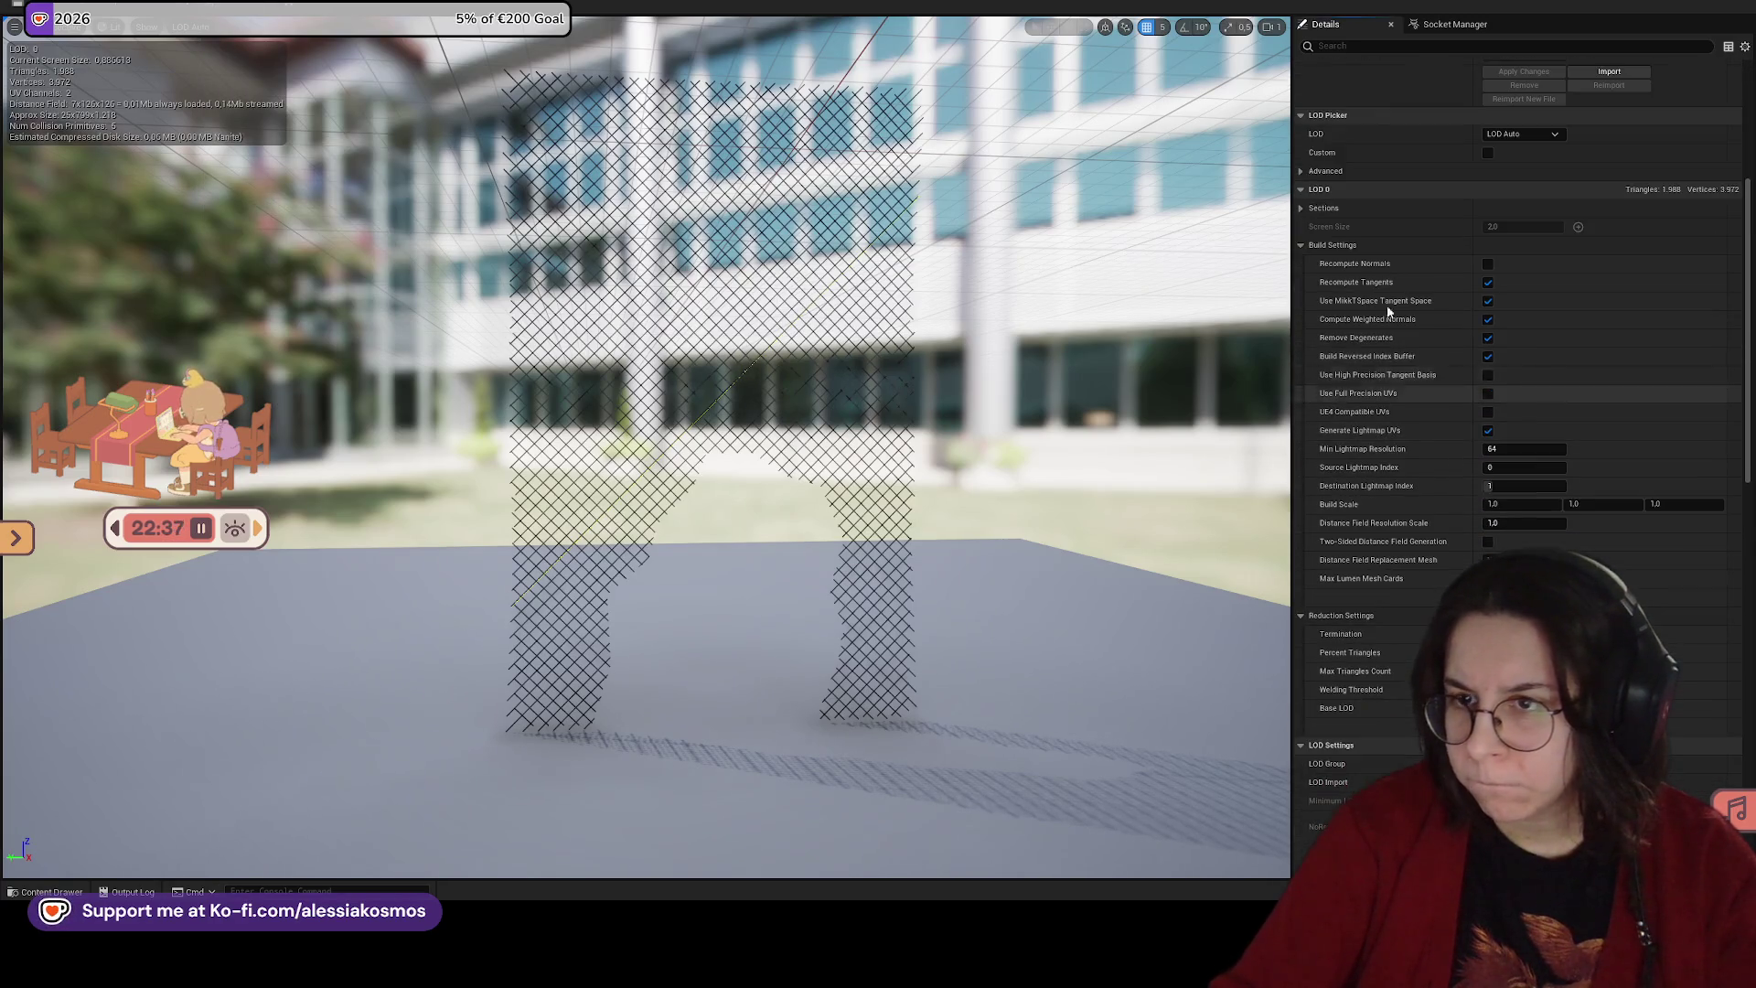
pyautogui.click(1351, 46)
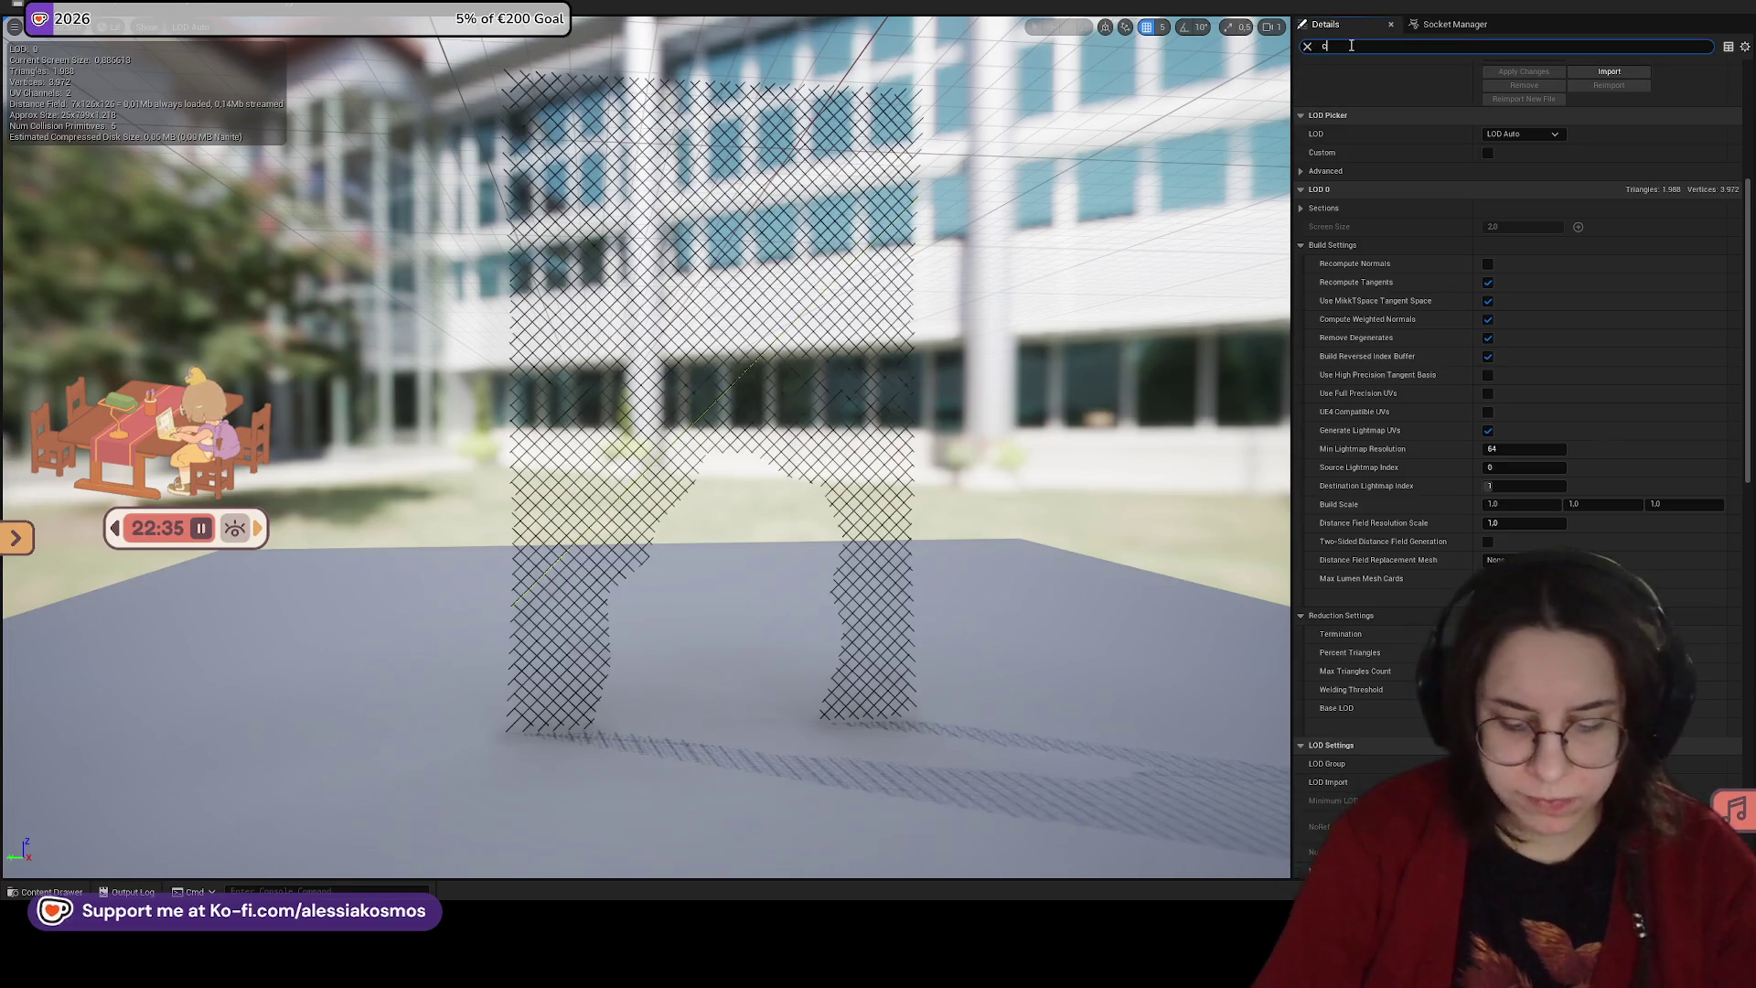
pyautogui.write('comple')
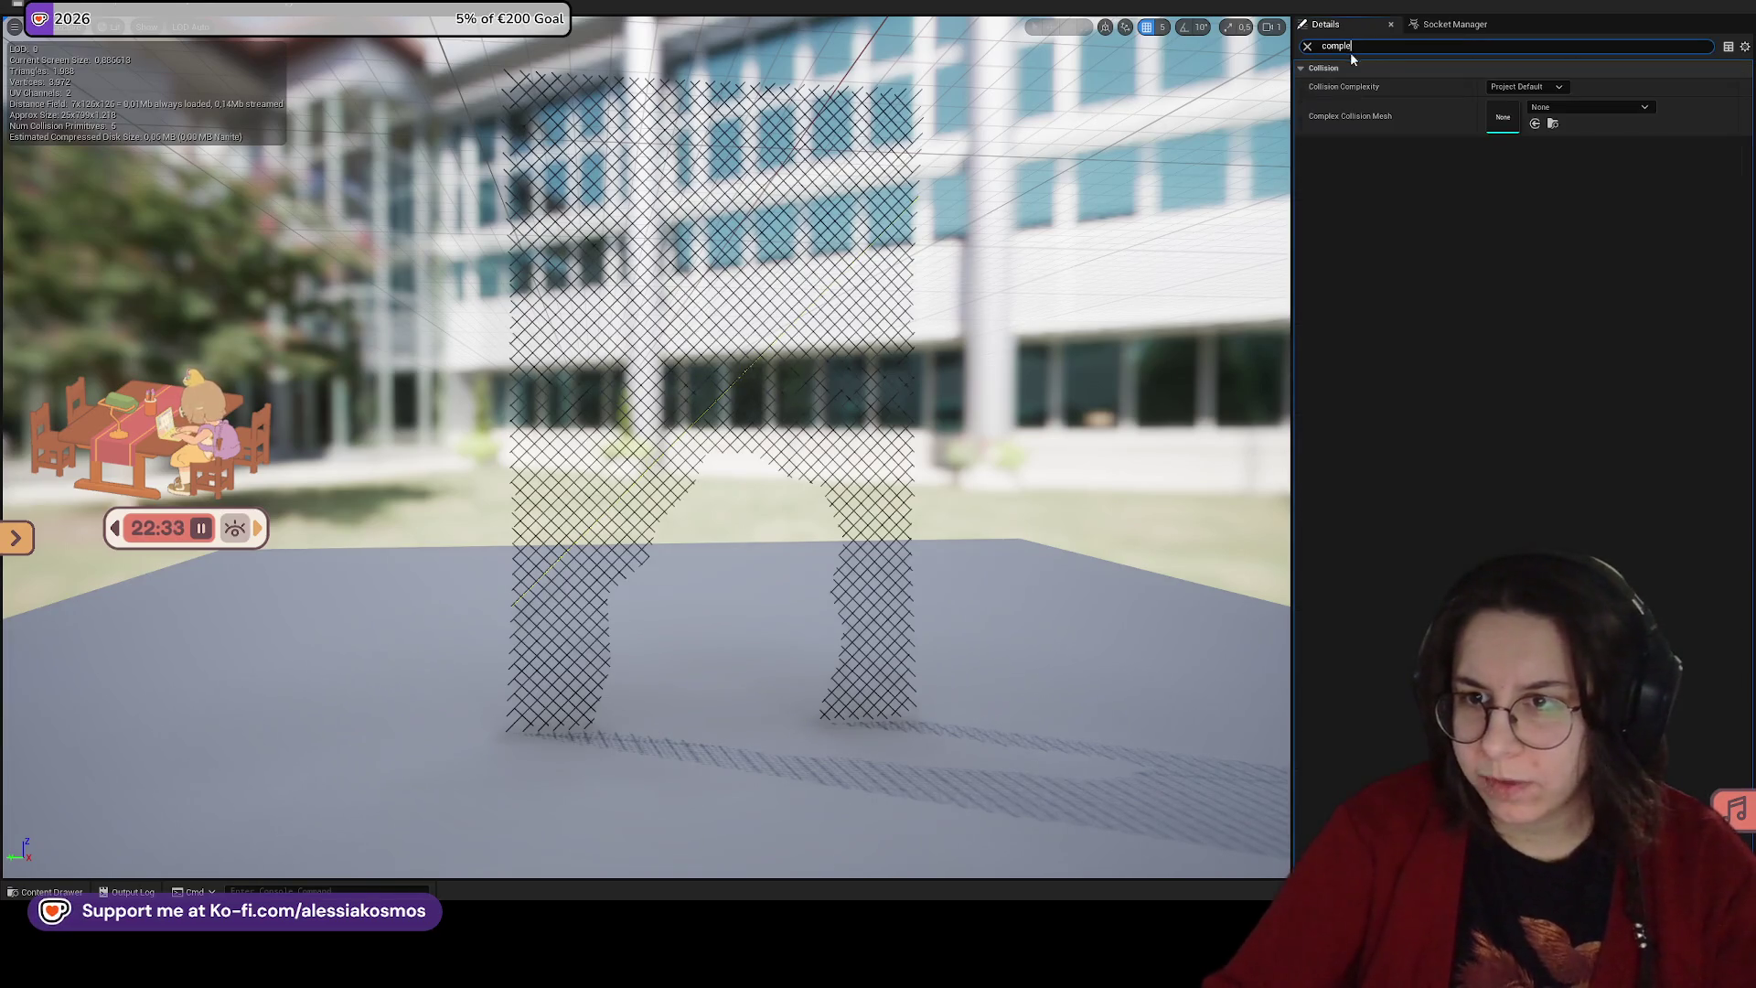
pyautogui.click(1308, 46)
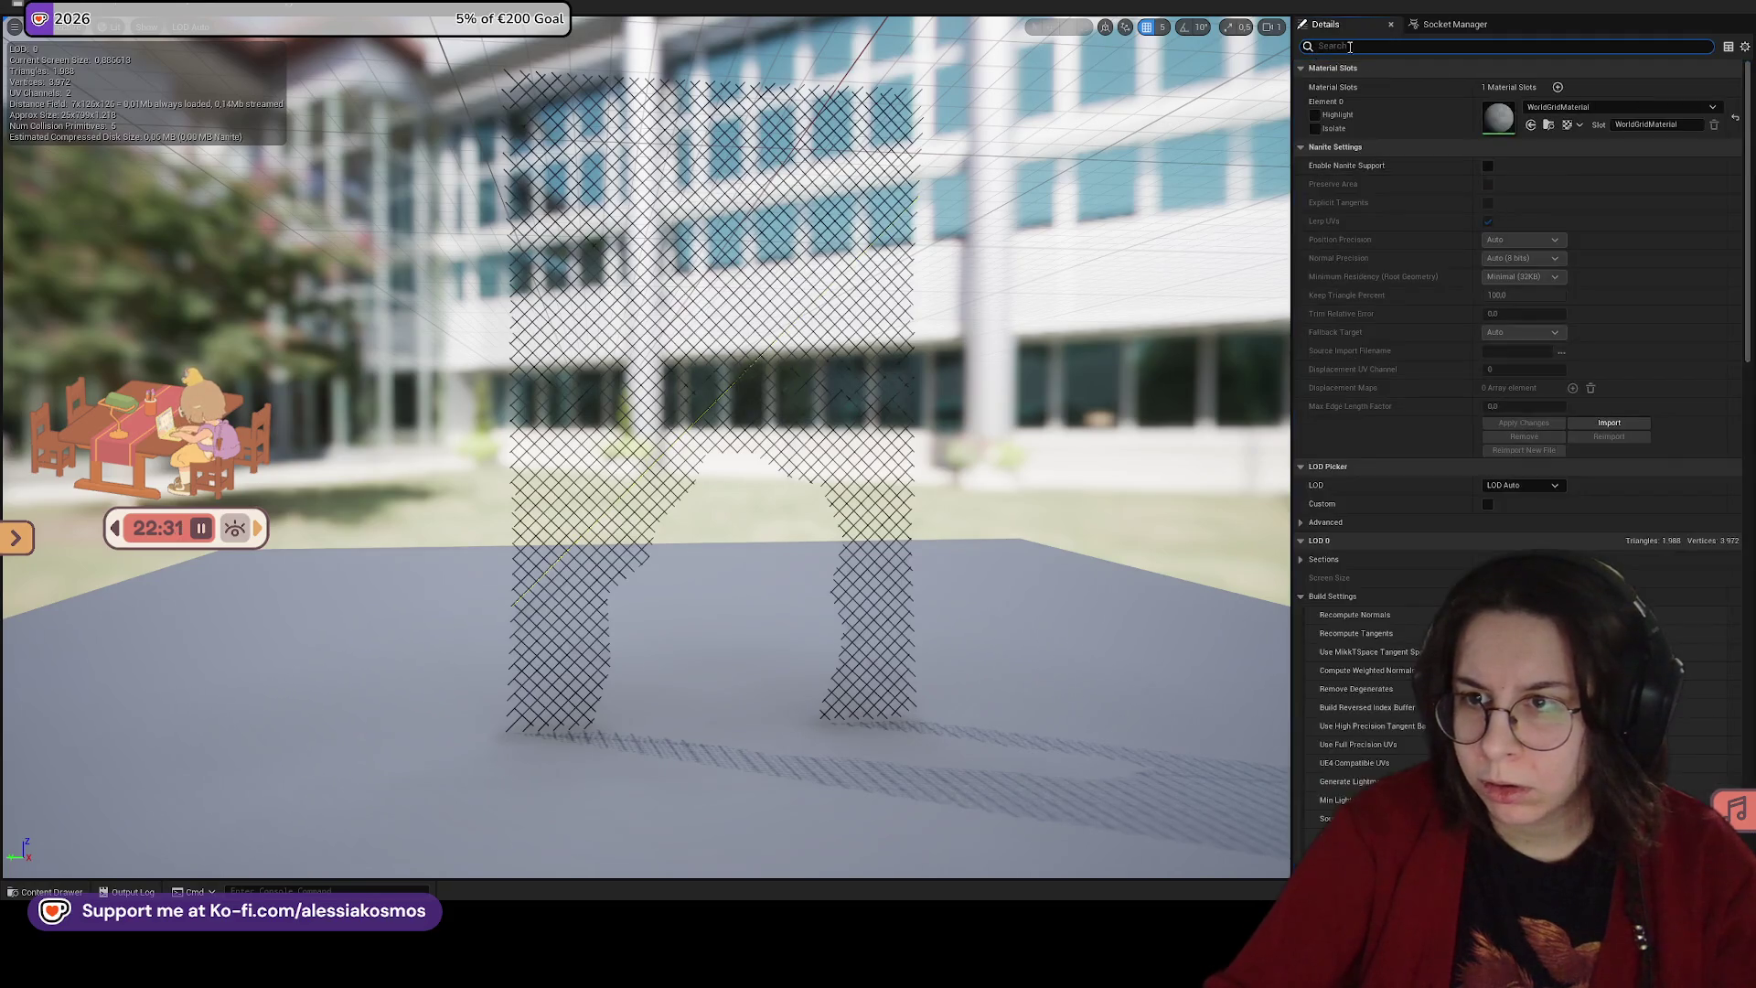
pyautogui.scroll(5, 663, 123)
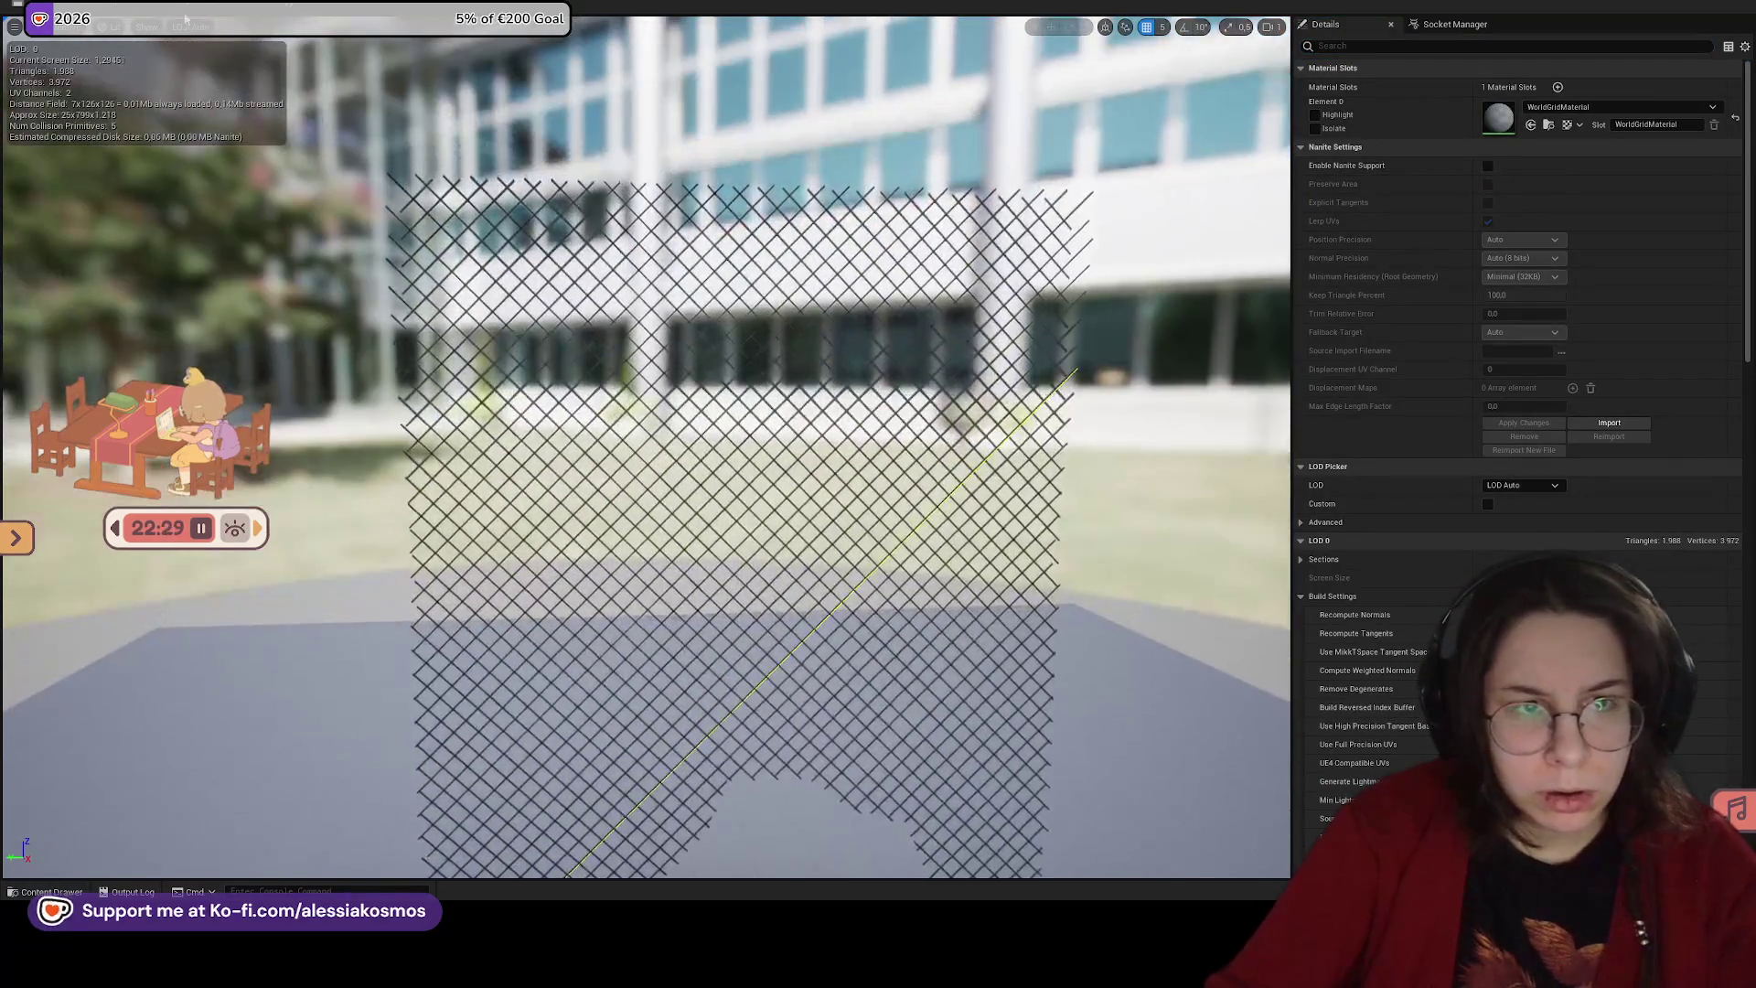
# Step: Enable Complex Collision and Simple Collision in the preview Show menu
pyautogui.click(146, 28)
pyautogui.click(179, 255)
pyautogui.scroll(-5, 606, 302)
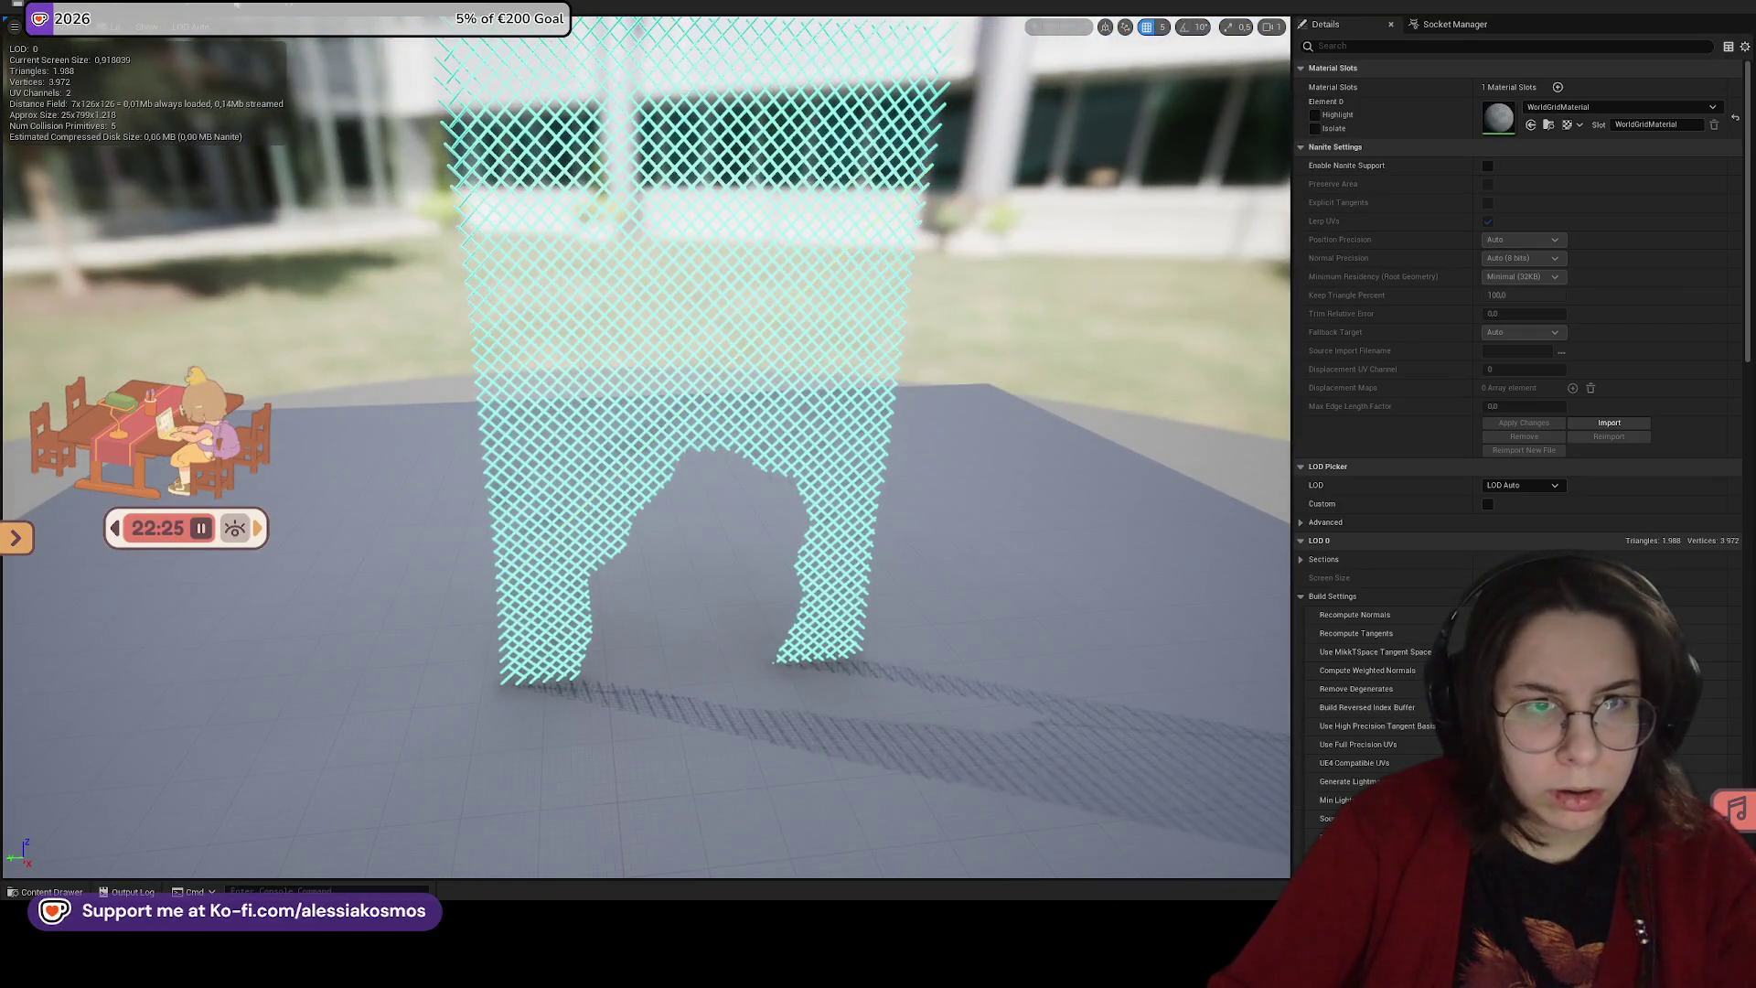
pyautogui.click(215, 24)
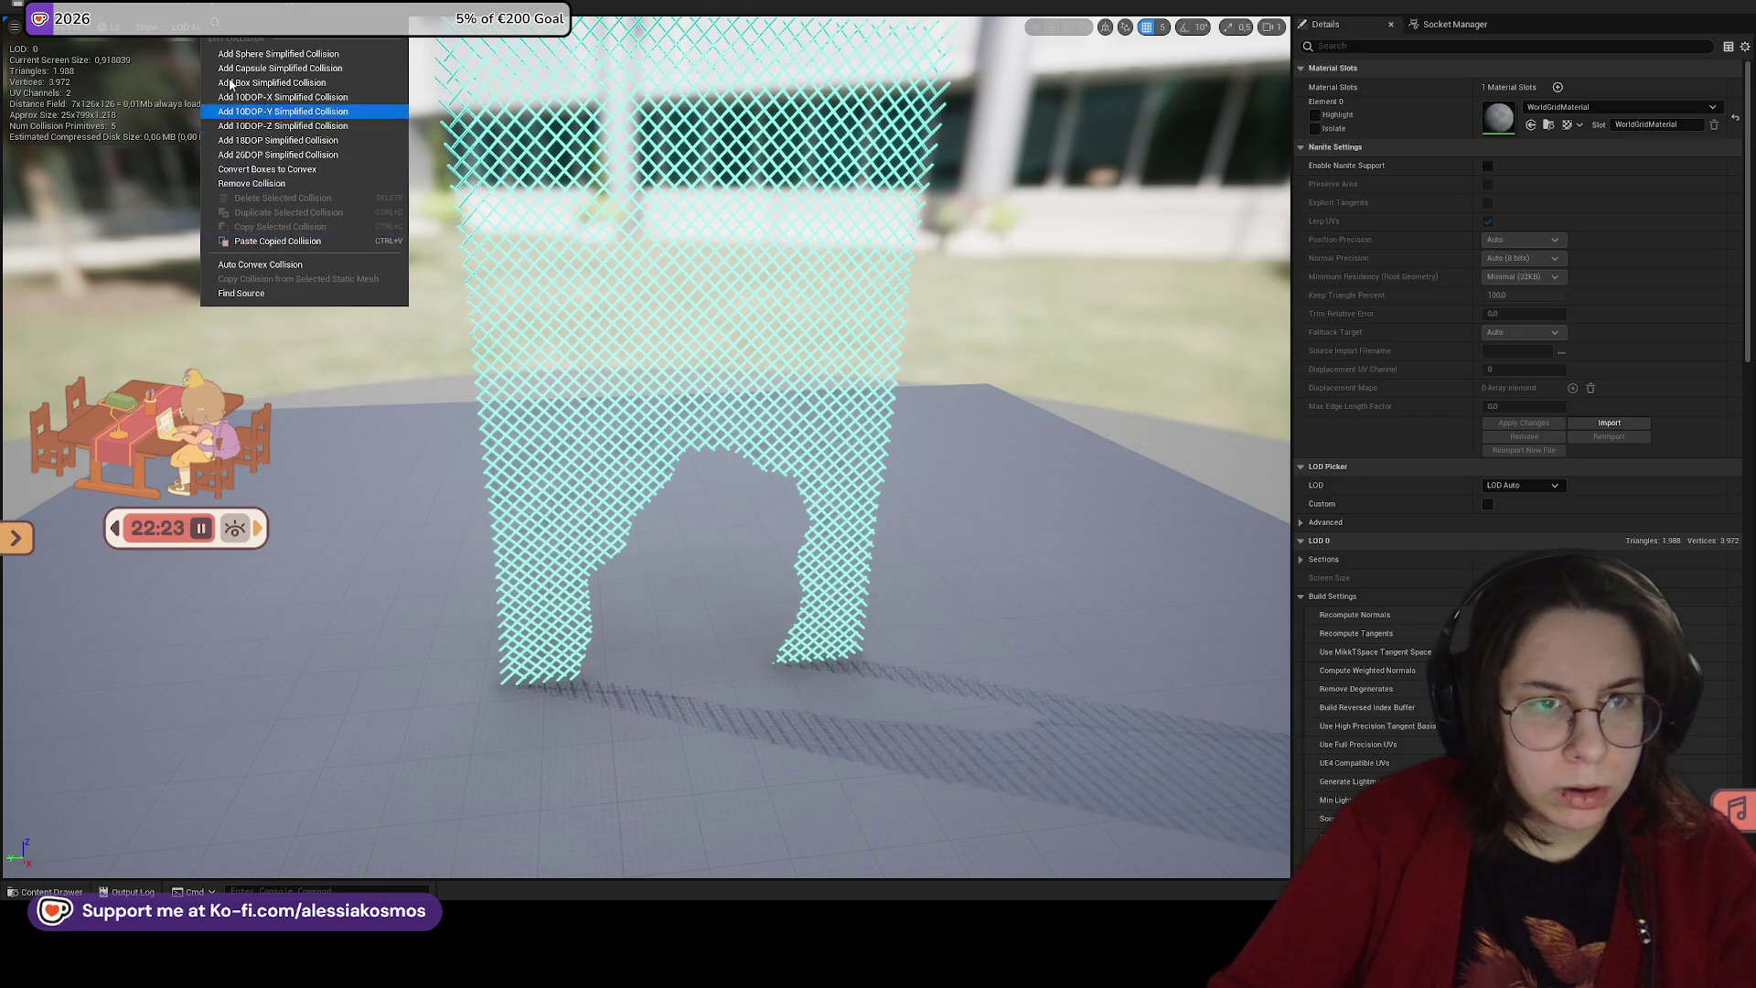
pyautogui.click(149, 28)
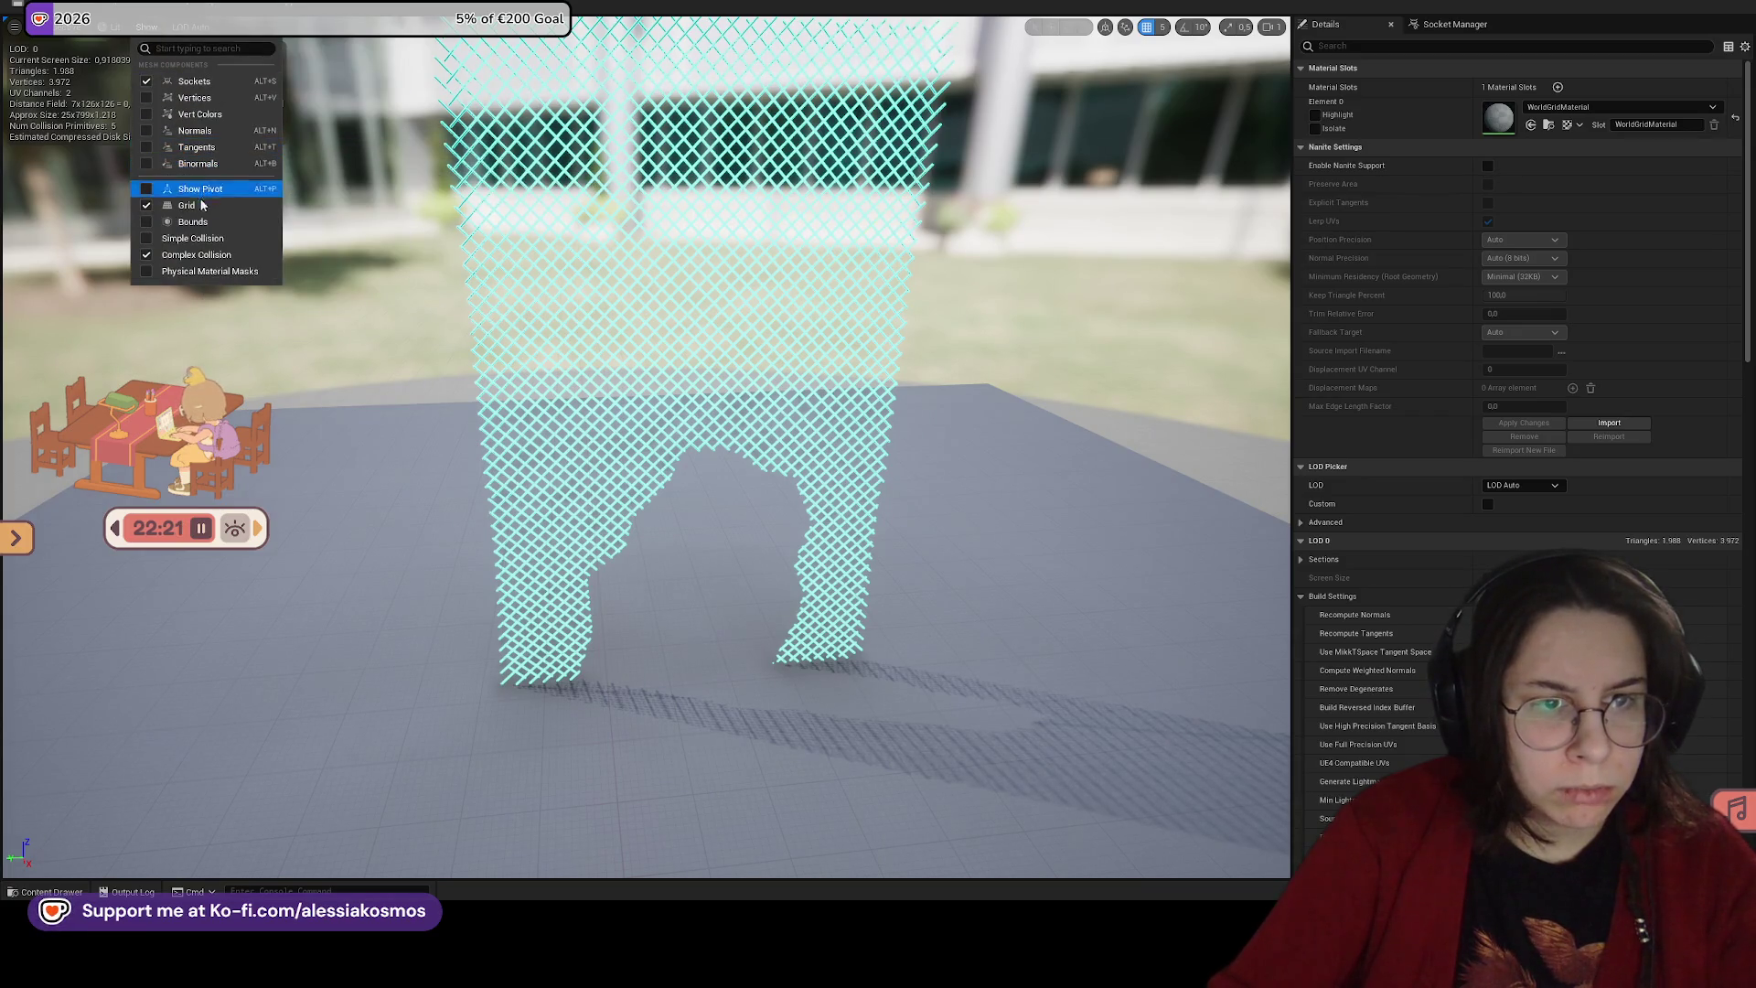
pyautogui.click(192, 238)
pyautogui.scroll(3, 640, 366)
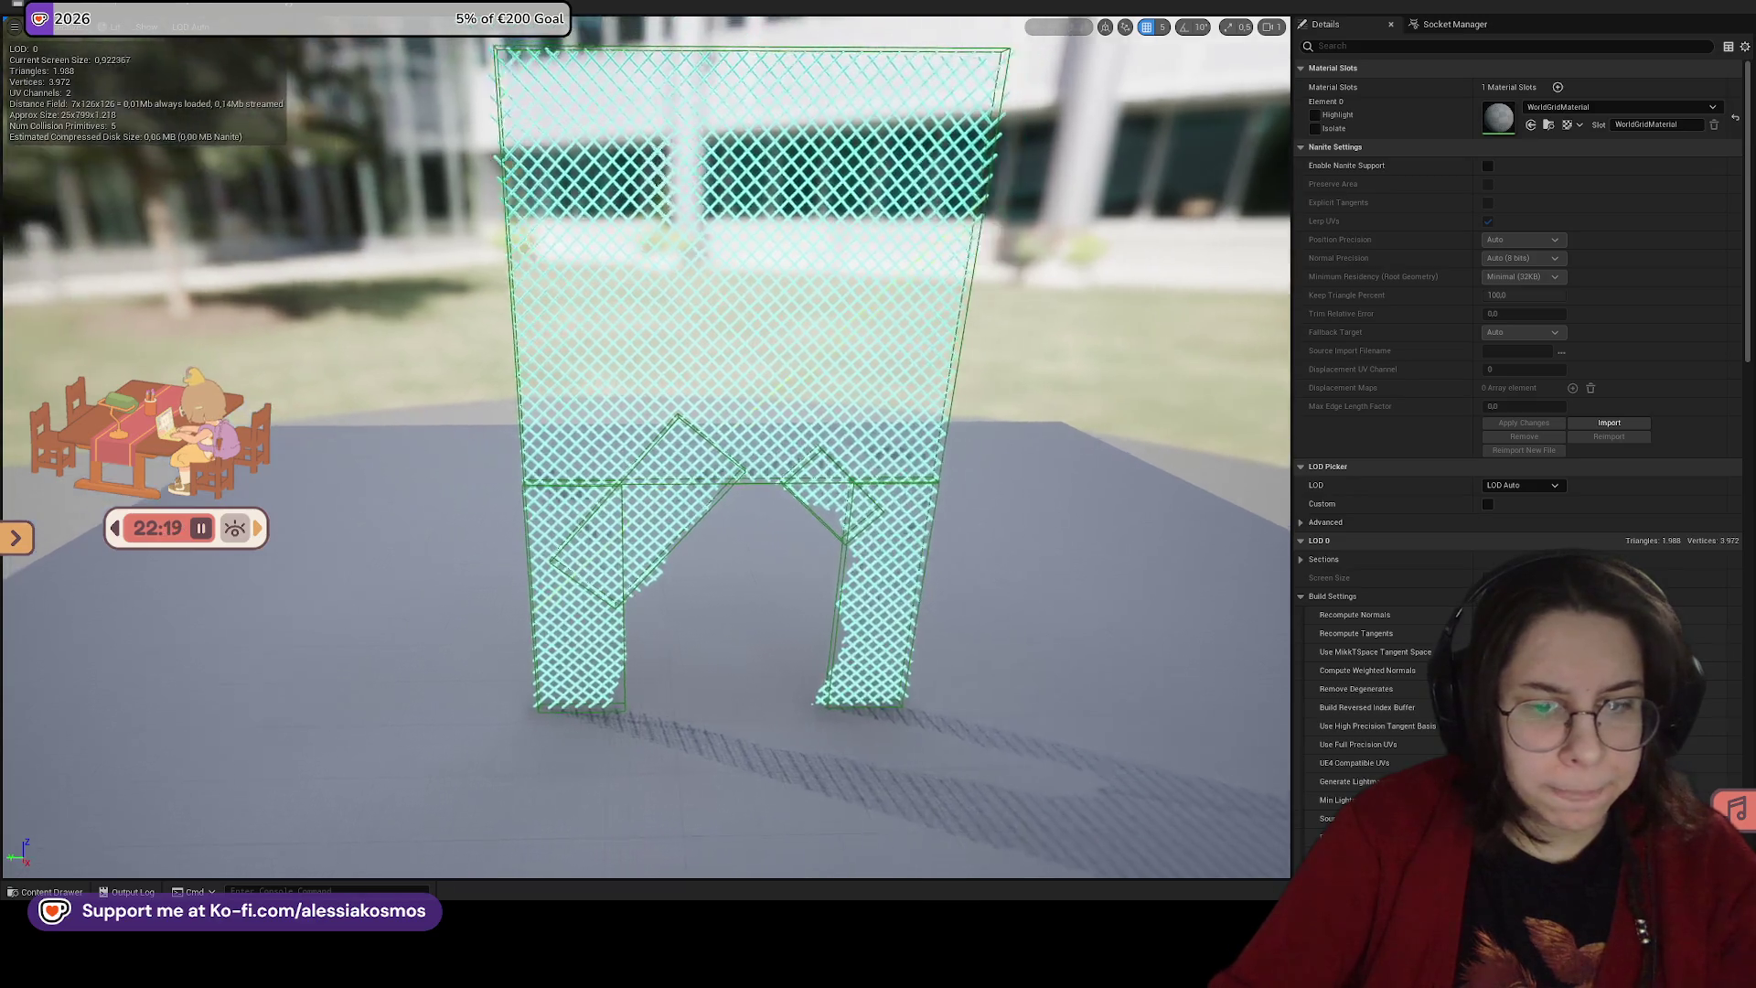
pyautogui.moveTo(645, 439)
pyautogui.mouseDown()
pyautogui.moveTo(645, 403)
pyautogui.moveTo(676, 394)
pyautogui.moveTo(631, 384)
pyautogui.moveTo(695, 357)
pyautogui.moveTo(622, 365)
pyautogui.moveTo(548, 183)
pyautogui.moveTo(626, 200)
pyautogui.mouseUp()
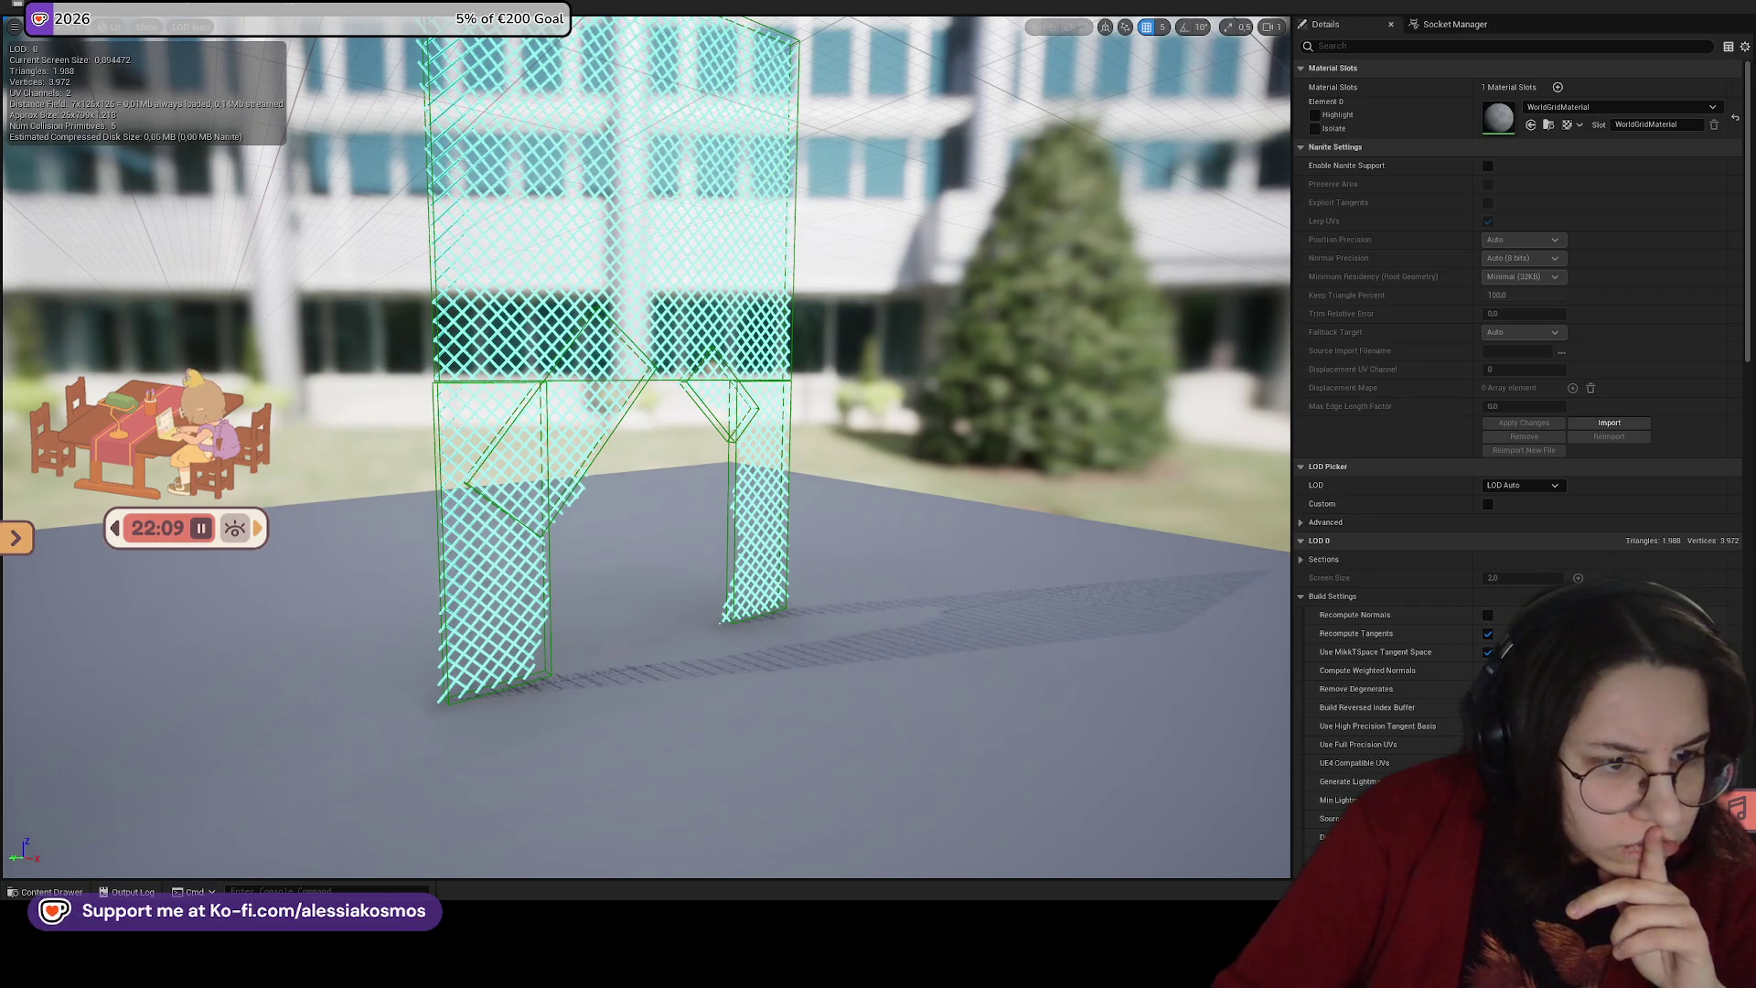
pyautogui.moveTo(626, 200)
pyautogui.mouseDown()
pyautogui.moveTo(612, 138)
pyautogui.moveTo(640, 73)
pyautogui.mouseUp()
pyautogui.moveTo(640, 439)
pyautogui.mouseDown()
pyautogui.moveTo(549, 416)
pyautogui.moveTo(622, 421)
pyautogui.moveTo(771, 550)
pyautogui.mouseUp()
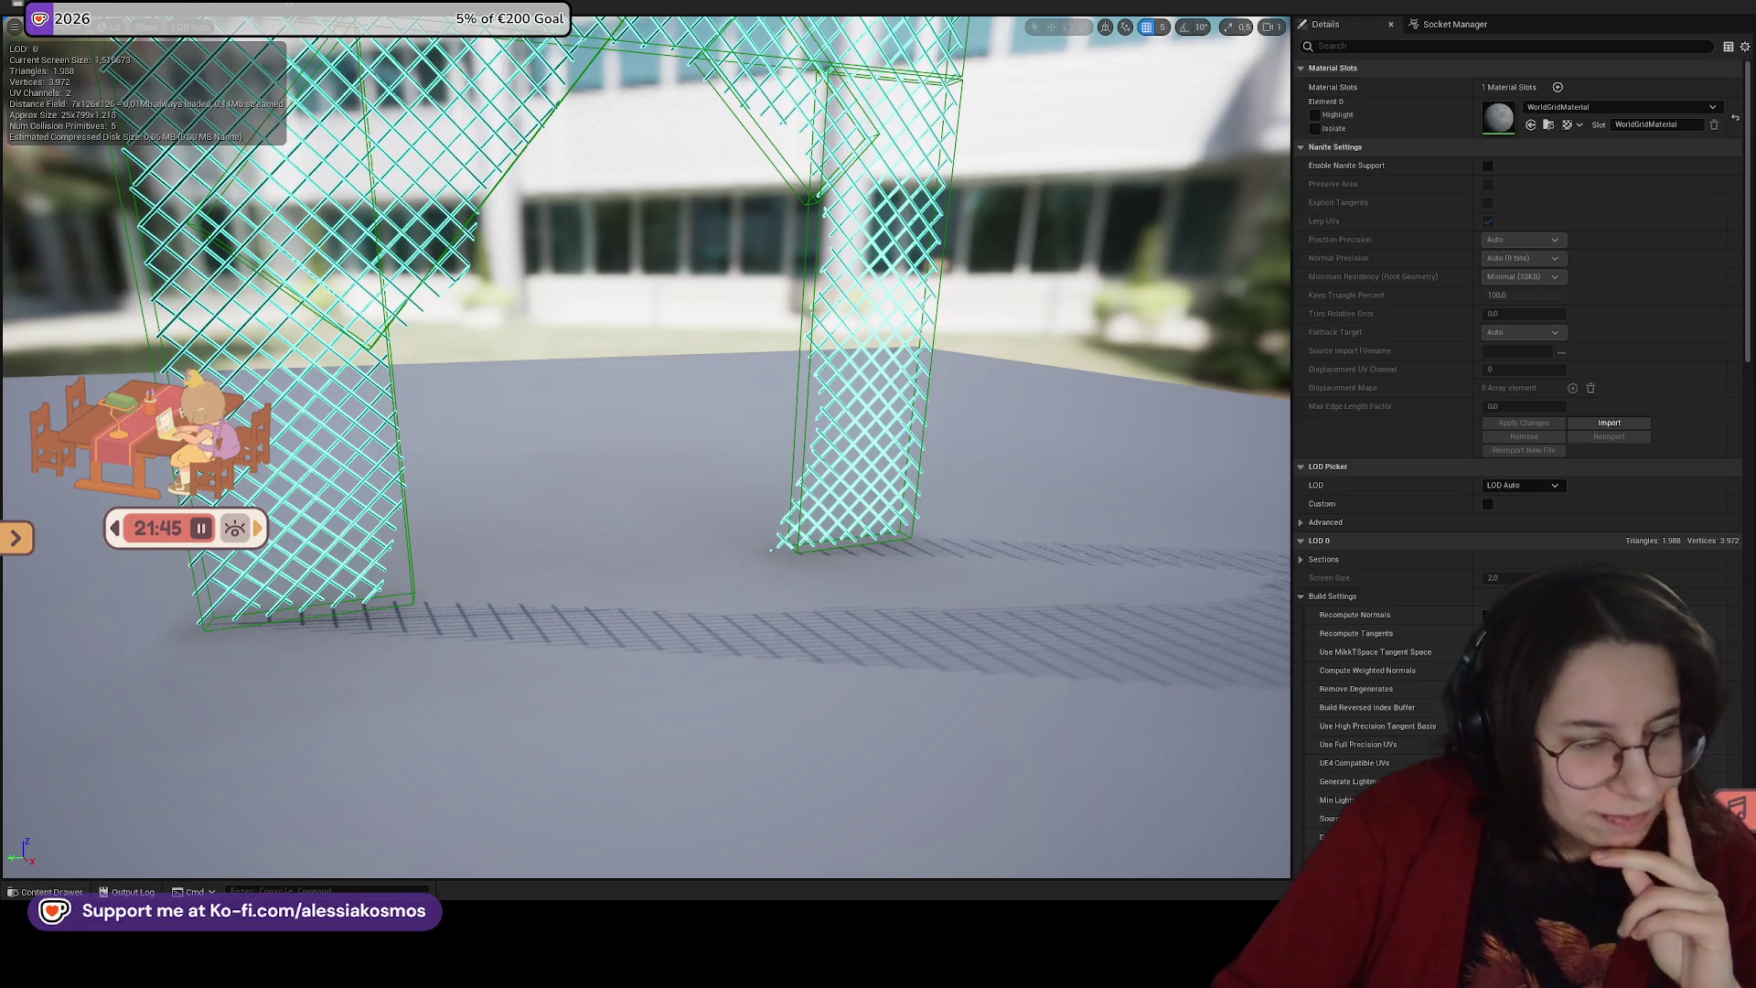
pyautogui.moveTo(793, 297); pyautogui.dragTo(798, 308)
pyautogui.moveTo(897, 366); pyautogui.dragTo(909, 377)
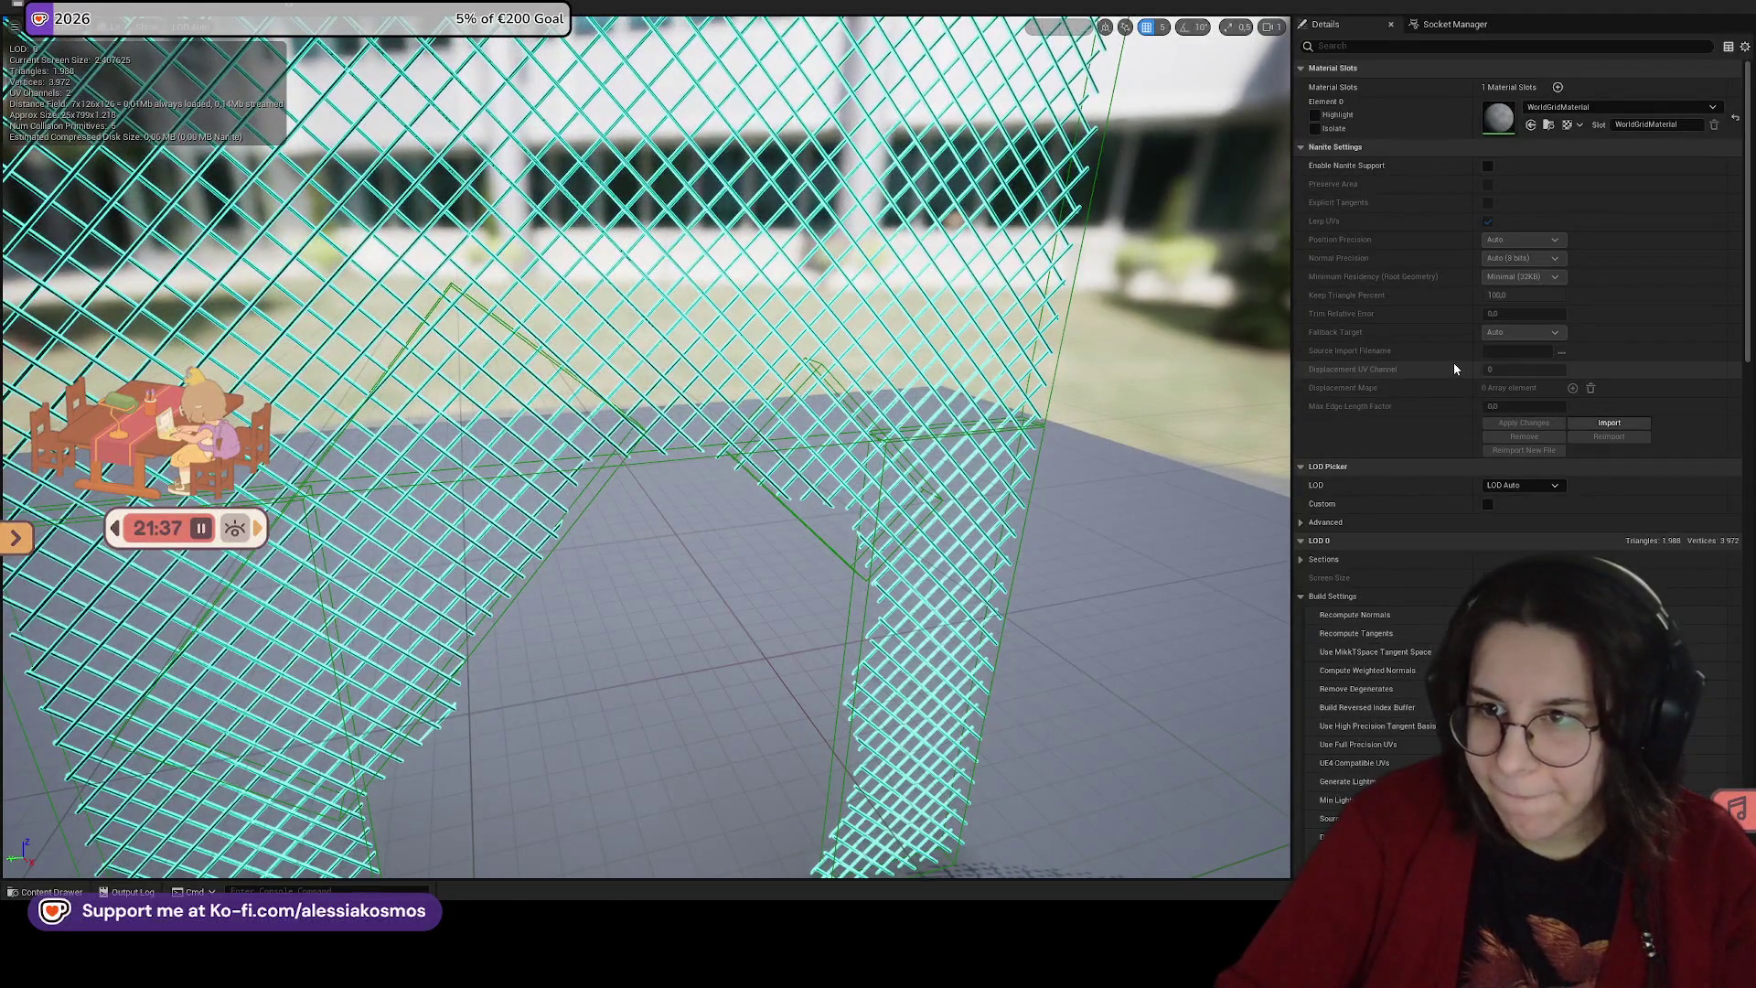
pyautogui.scroll(-5, 1452, 362)
pyautogui.scroll(-1, 1399, 532)
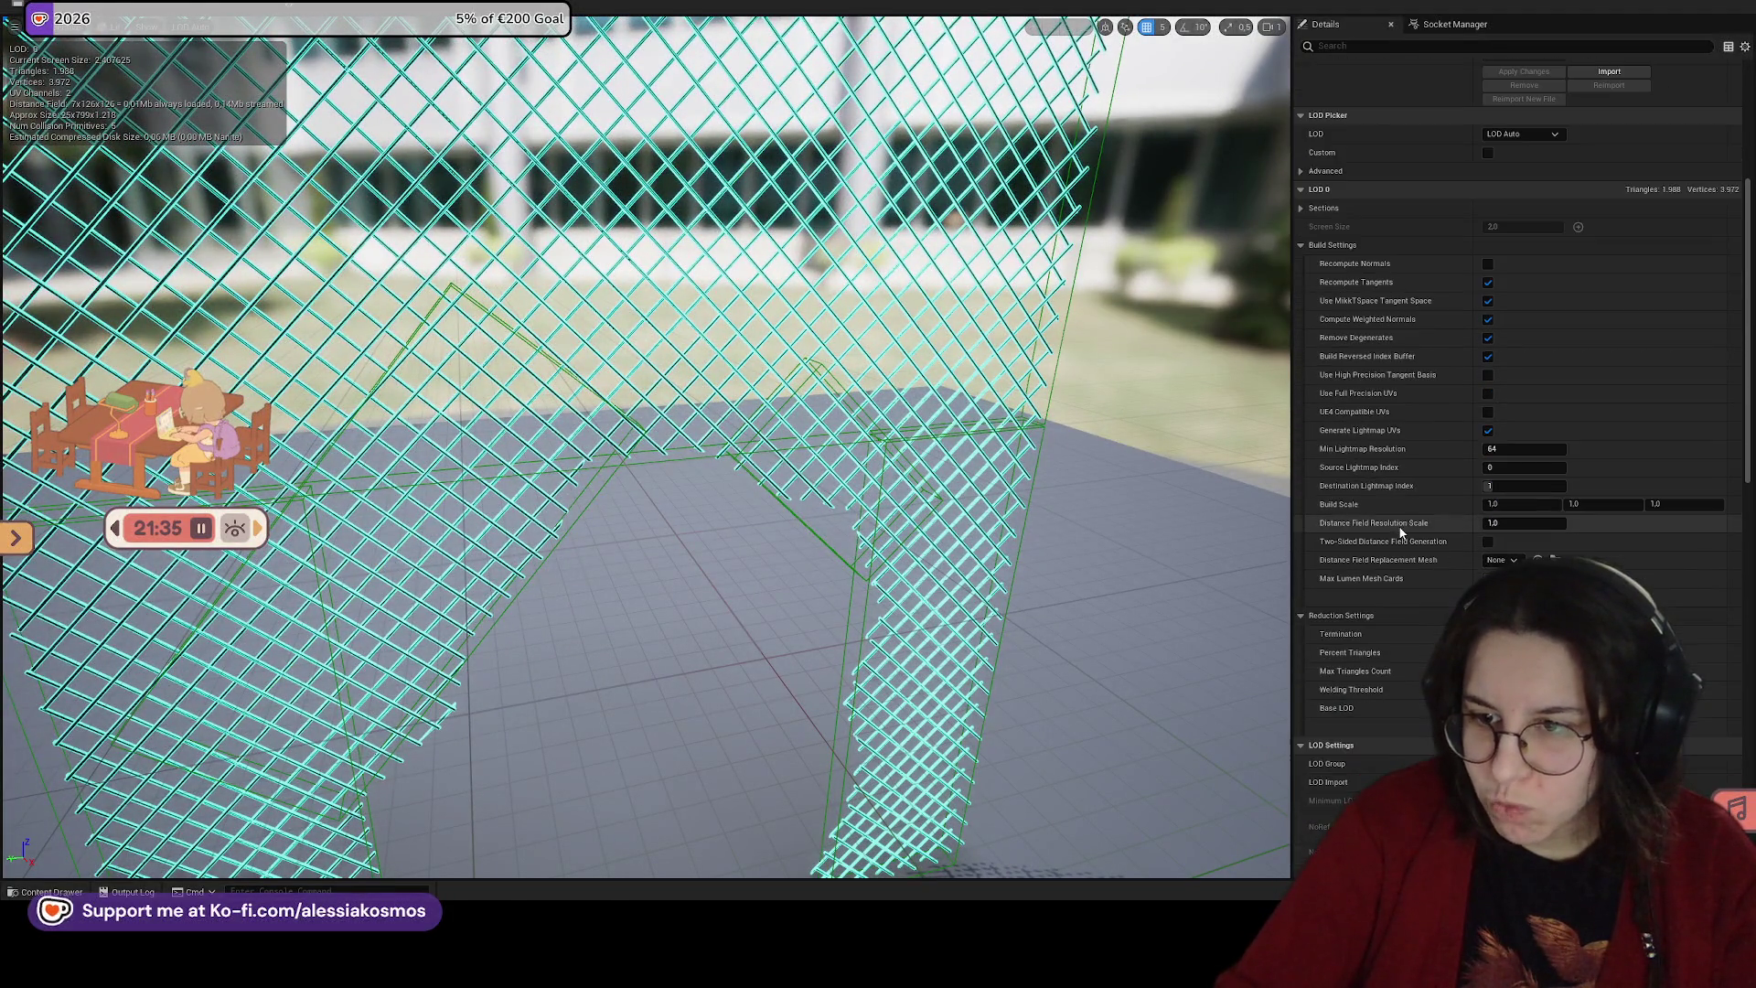
pyautogui.scroll(-3, 1400, 533)
# Step: Filter the Details for 'coll' and collapse Primitives to reveal the collision settings
pyautogui.click(1357, 44)
pyautogui.write('coll')
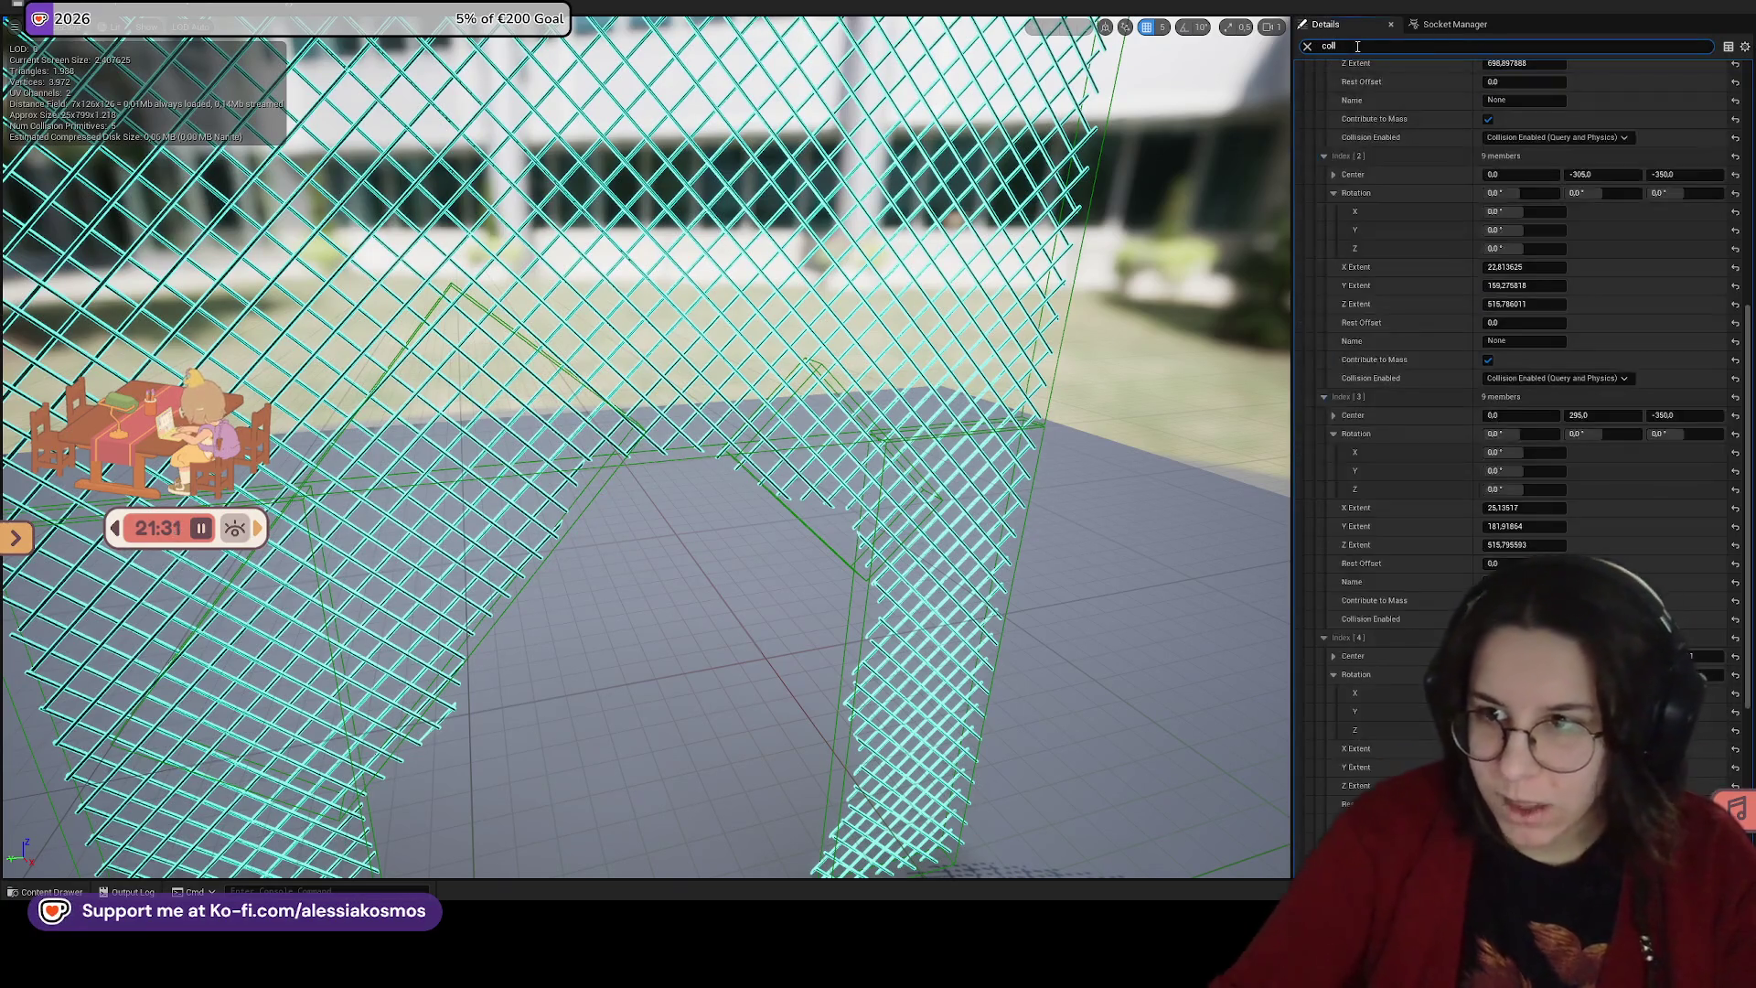
pyautogui.moveTo(1746, 302); pyautogui.dragTo(1737, 96)
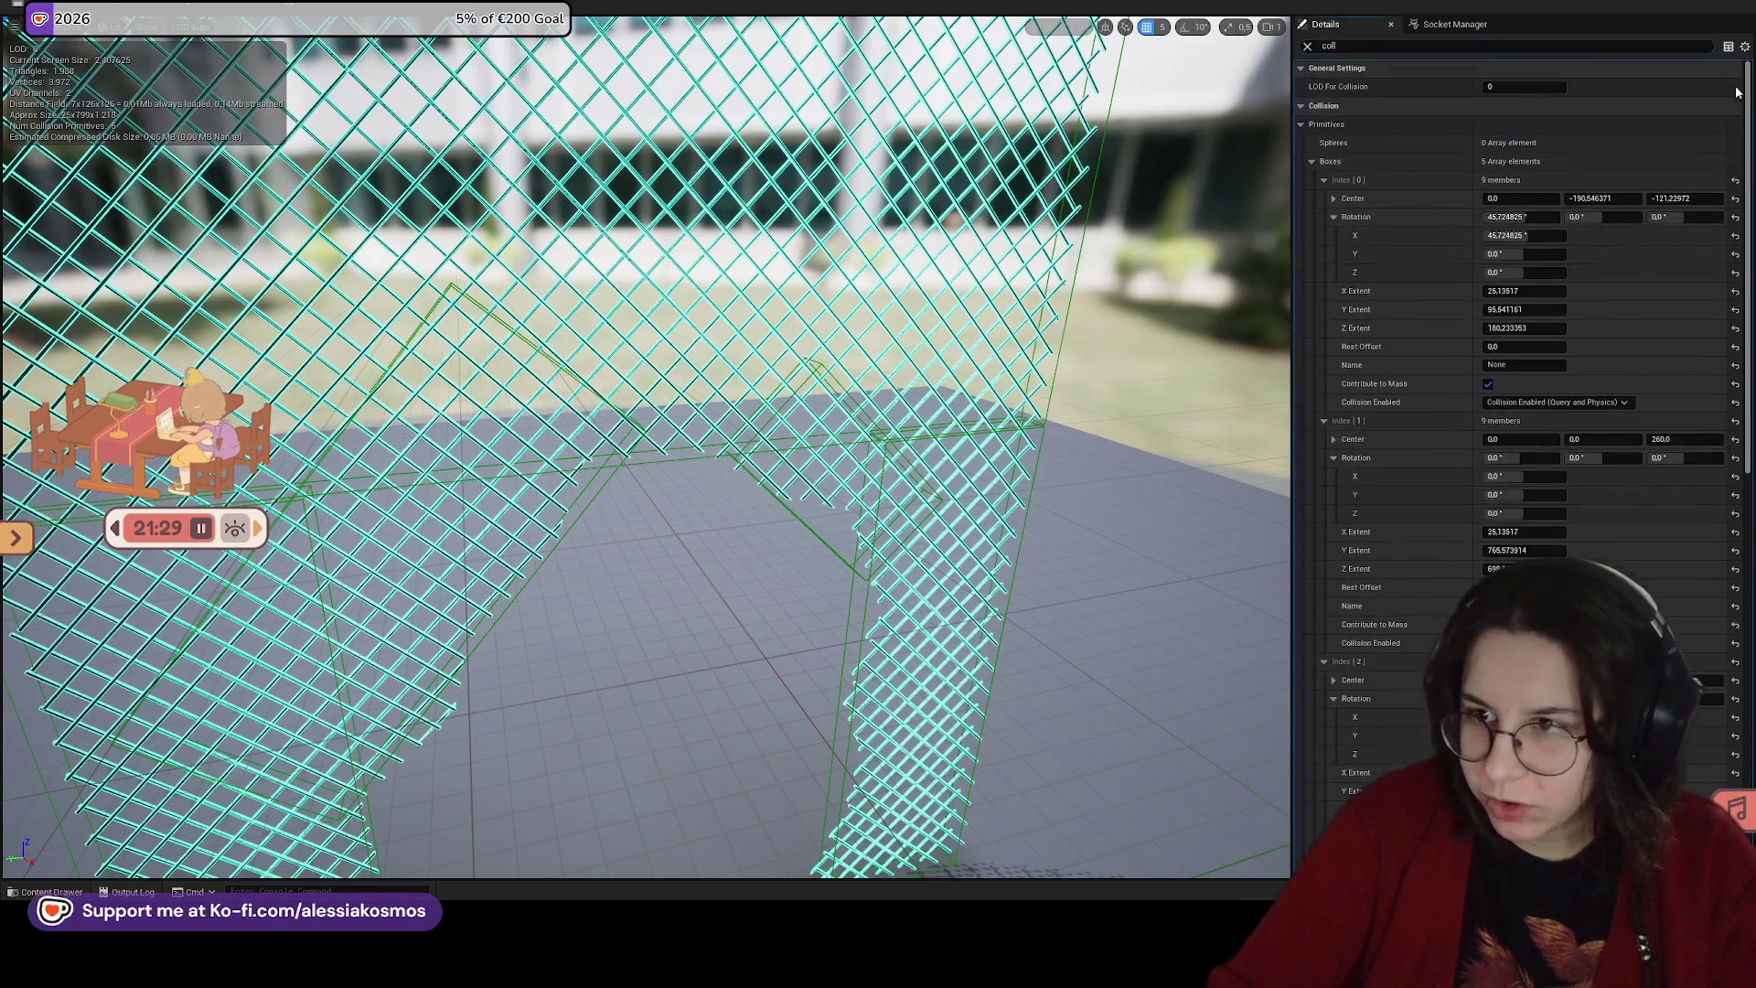
pyautogui.click(1301, 124)
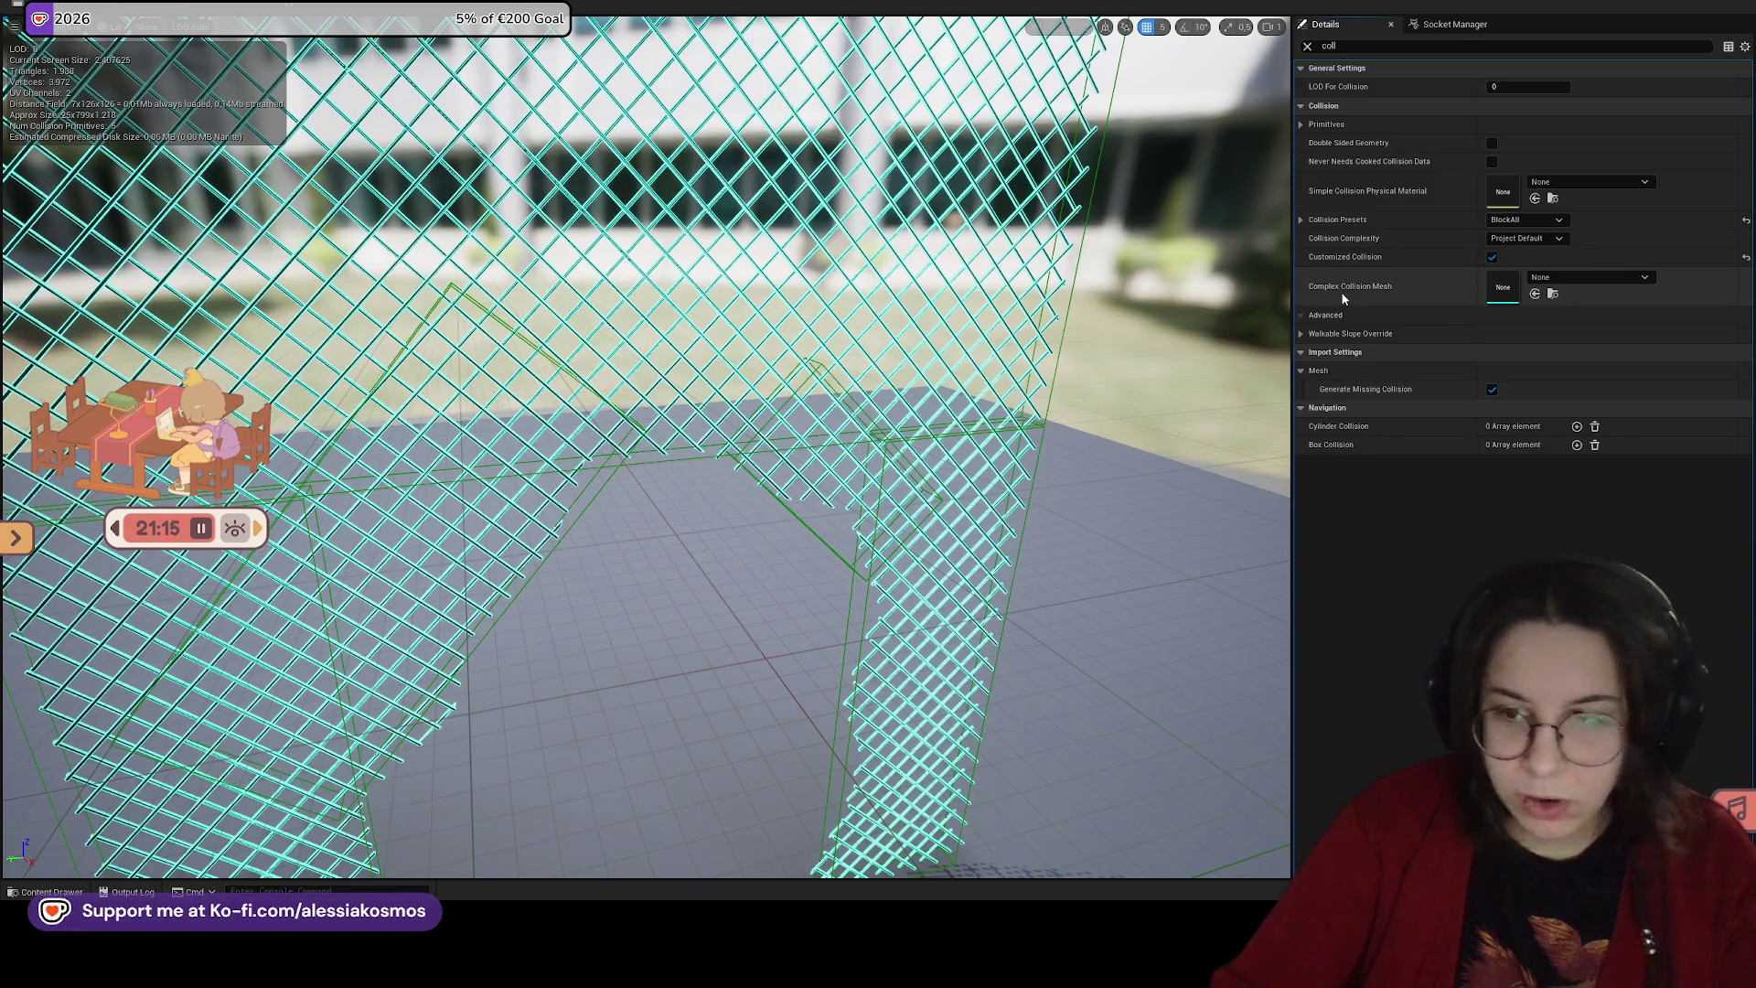
pyautogui.click(1337, 314)
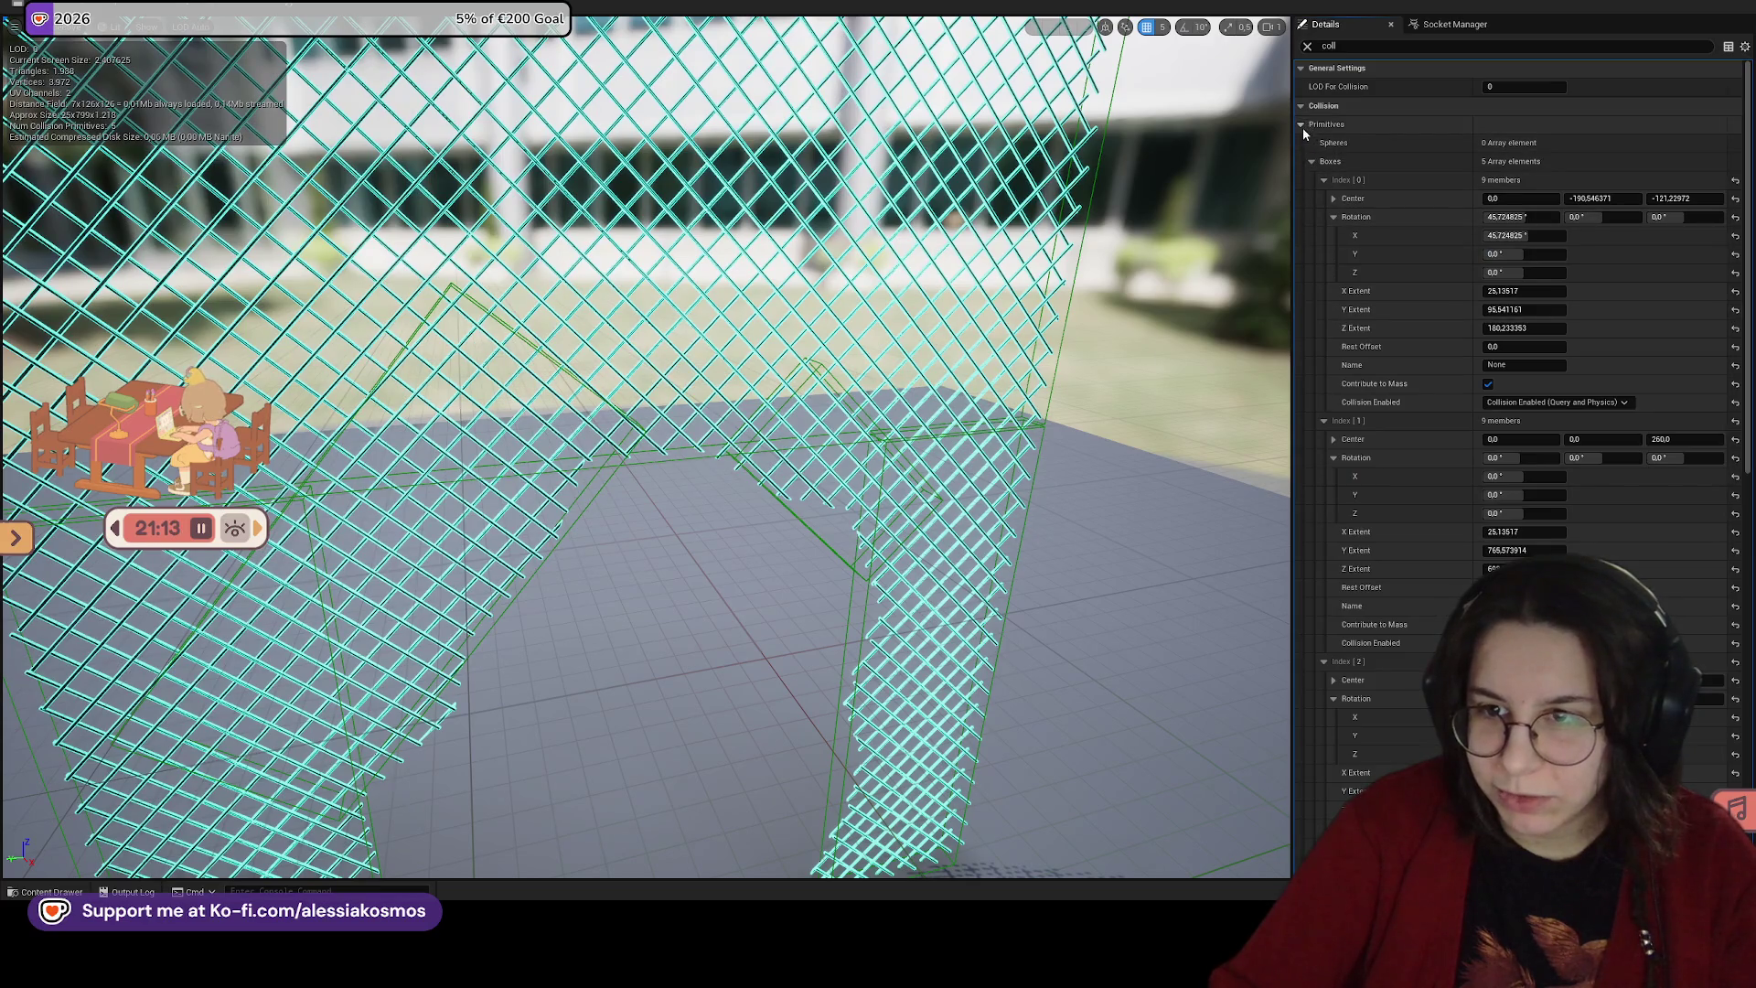
pyautogui.click(1302, 126)
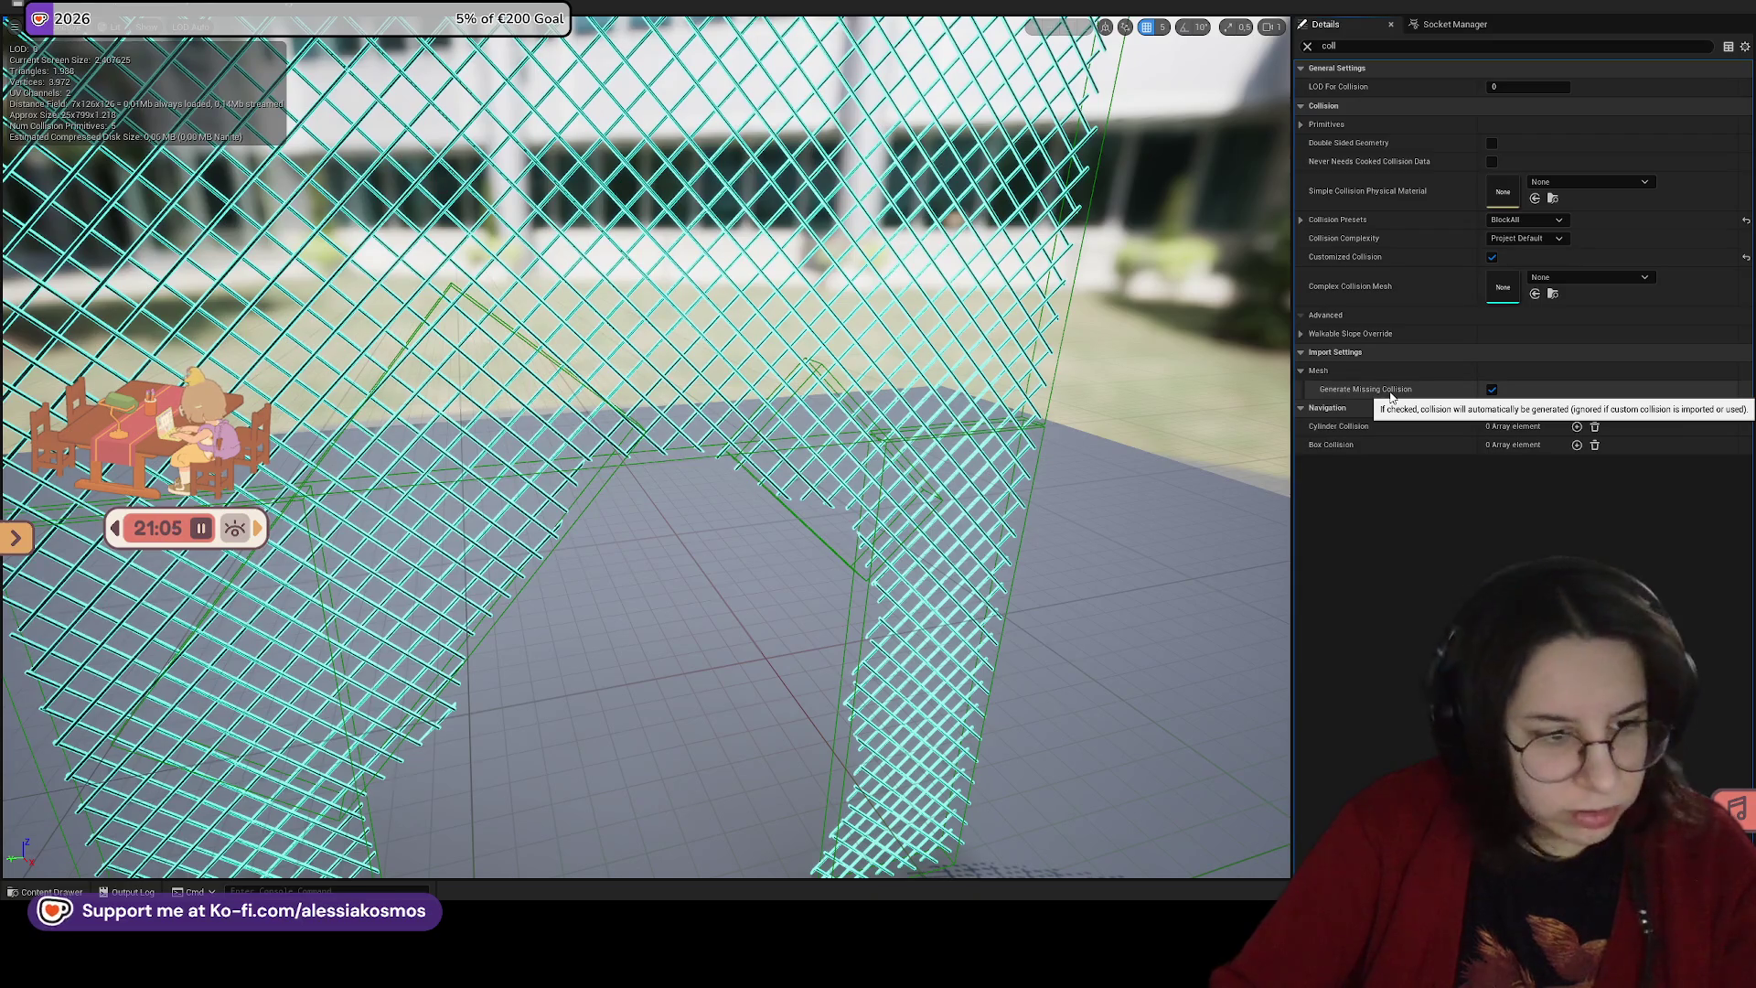
# Step: Orbit the mesh and select one of its green collision boxes
pyautogui.moveTo(823, 457)
pyautogui.mouseDown()
pyautogui.moveTo(732, 375)
pyautogui.moveTo(786, 439)
pyautogui.moveTo(695, 428)
pyautogui.moveTo(723, 425)
pyautogui.moveTo(692, 392)
pyautogui.moveTo(672, 407)
pyautogui.moveTo(618, 336)
pyautogui.mouseUp()
pyautogui.click(785, 439)
pyautogui.moveTo(745, 320); pyautogui.dragTo(744, 328)
pyautogui.moveTo(910, 349); pyautogui.dragTo(896, 338)
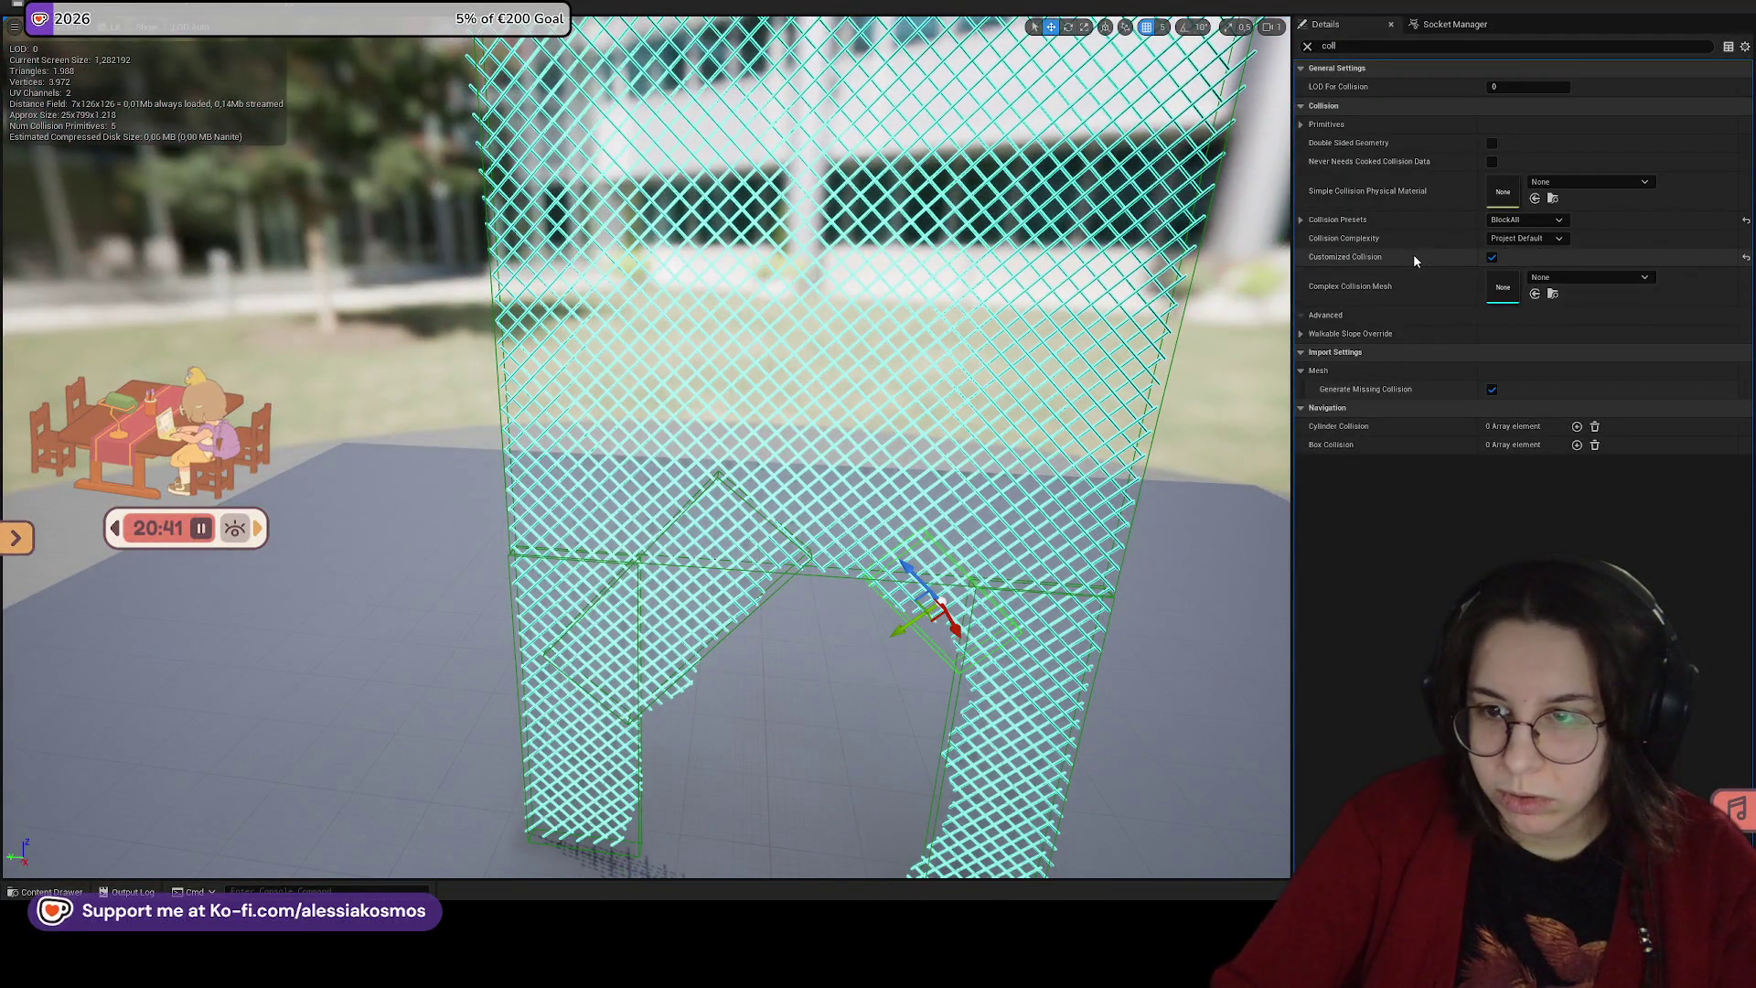
# Step: Set Collision Complexity to Use Simple Collision As Complex after filtering details for 'comple'
pyautogui.click(1551, 241)
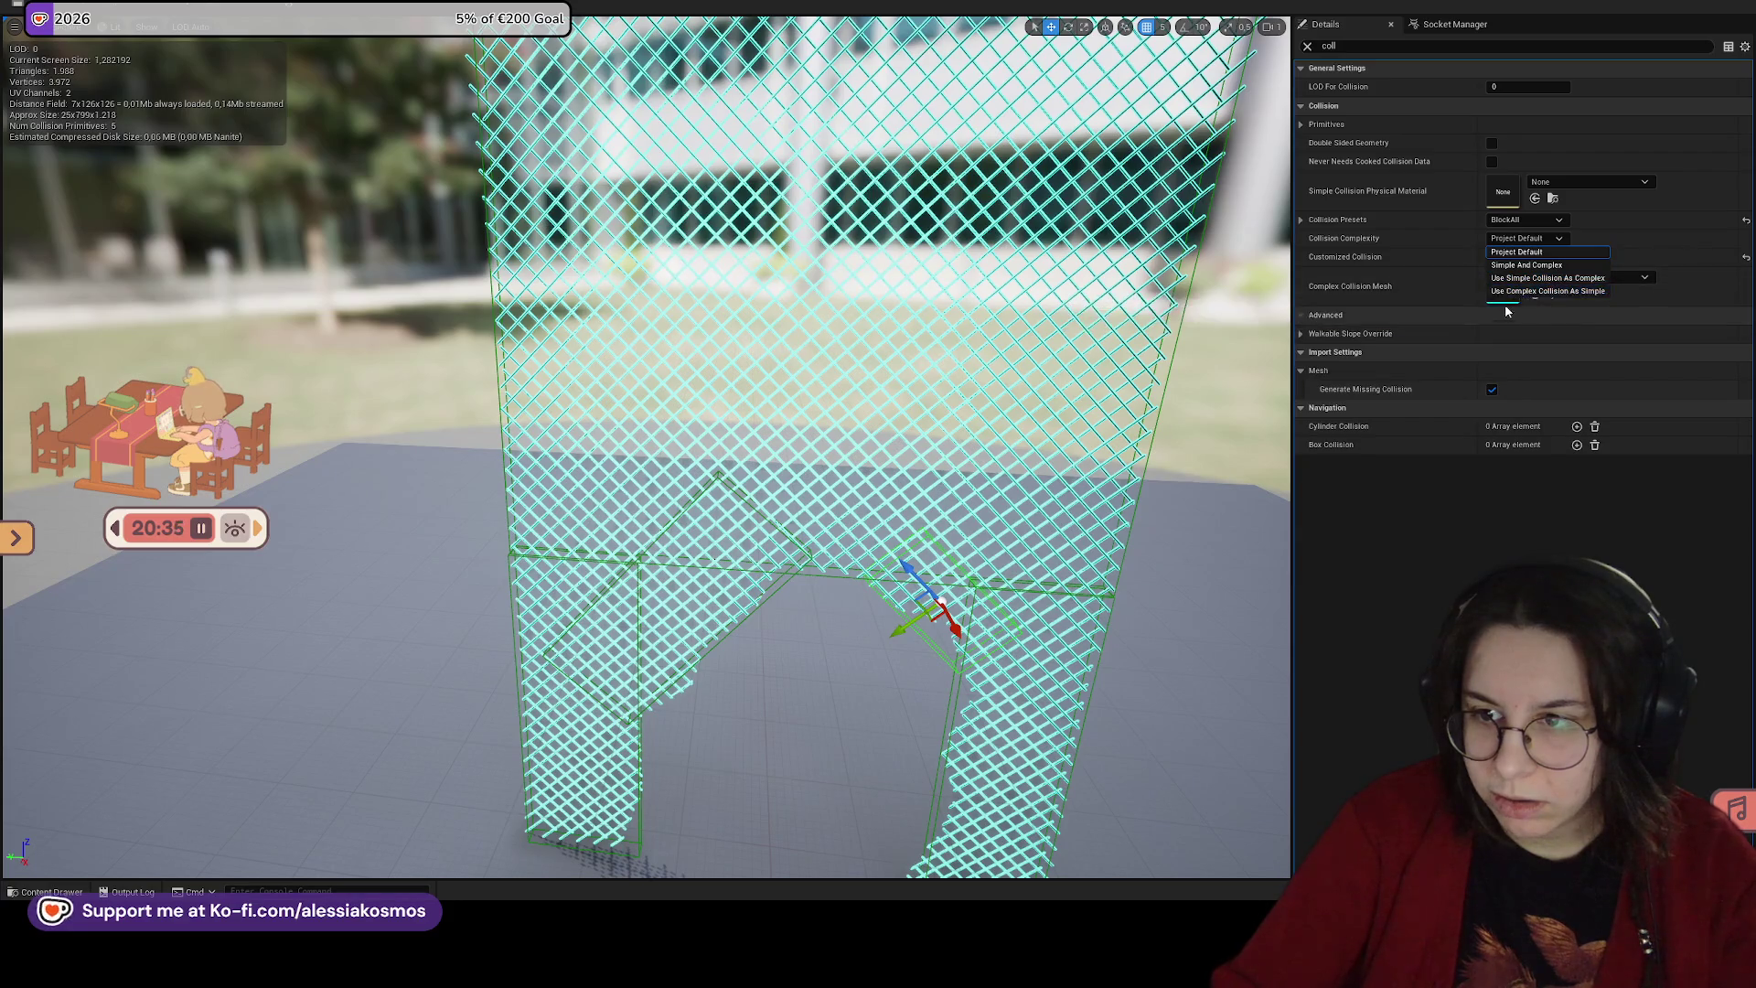
pyautogui.click(1505, 251)
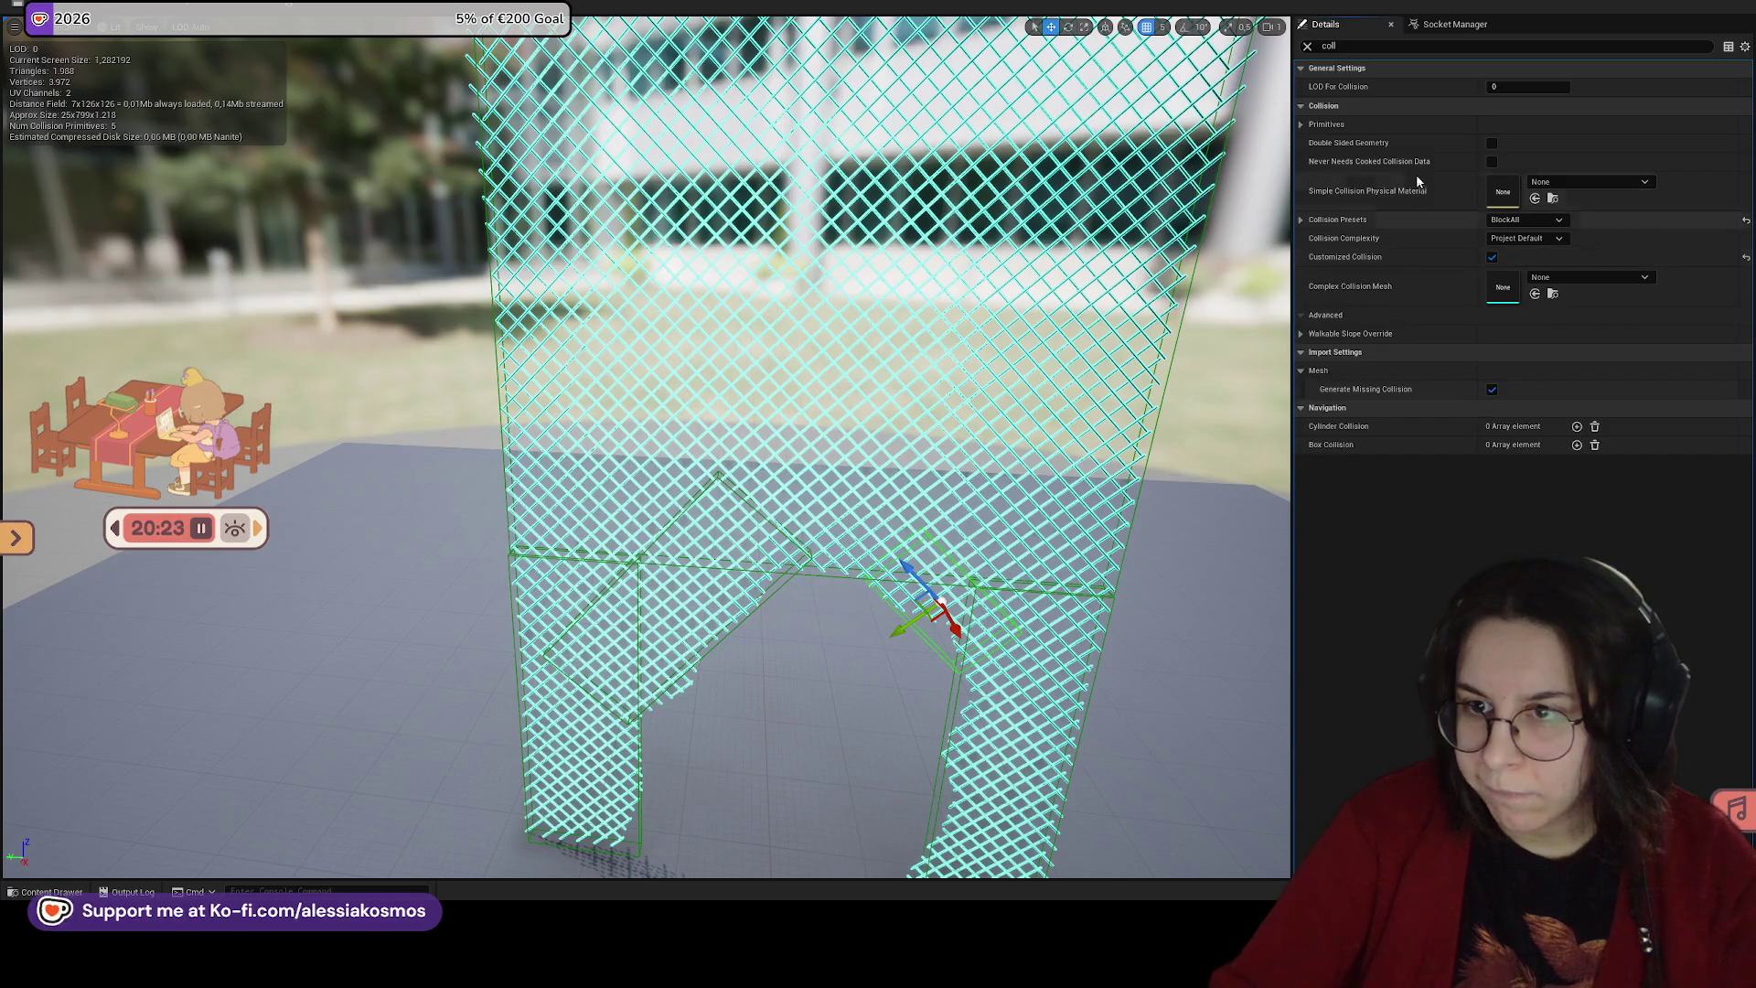
pyautogui.write('comple')
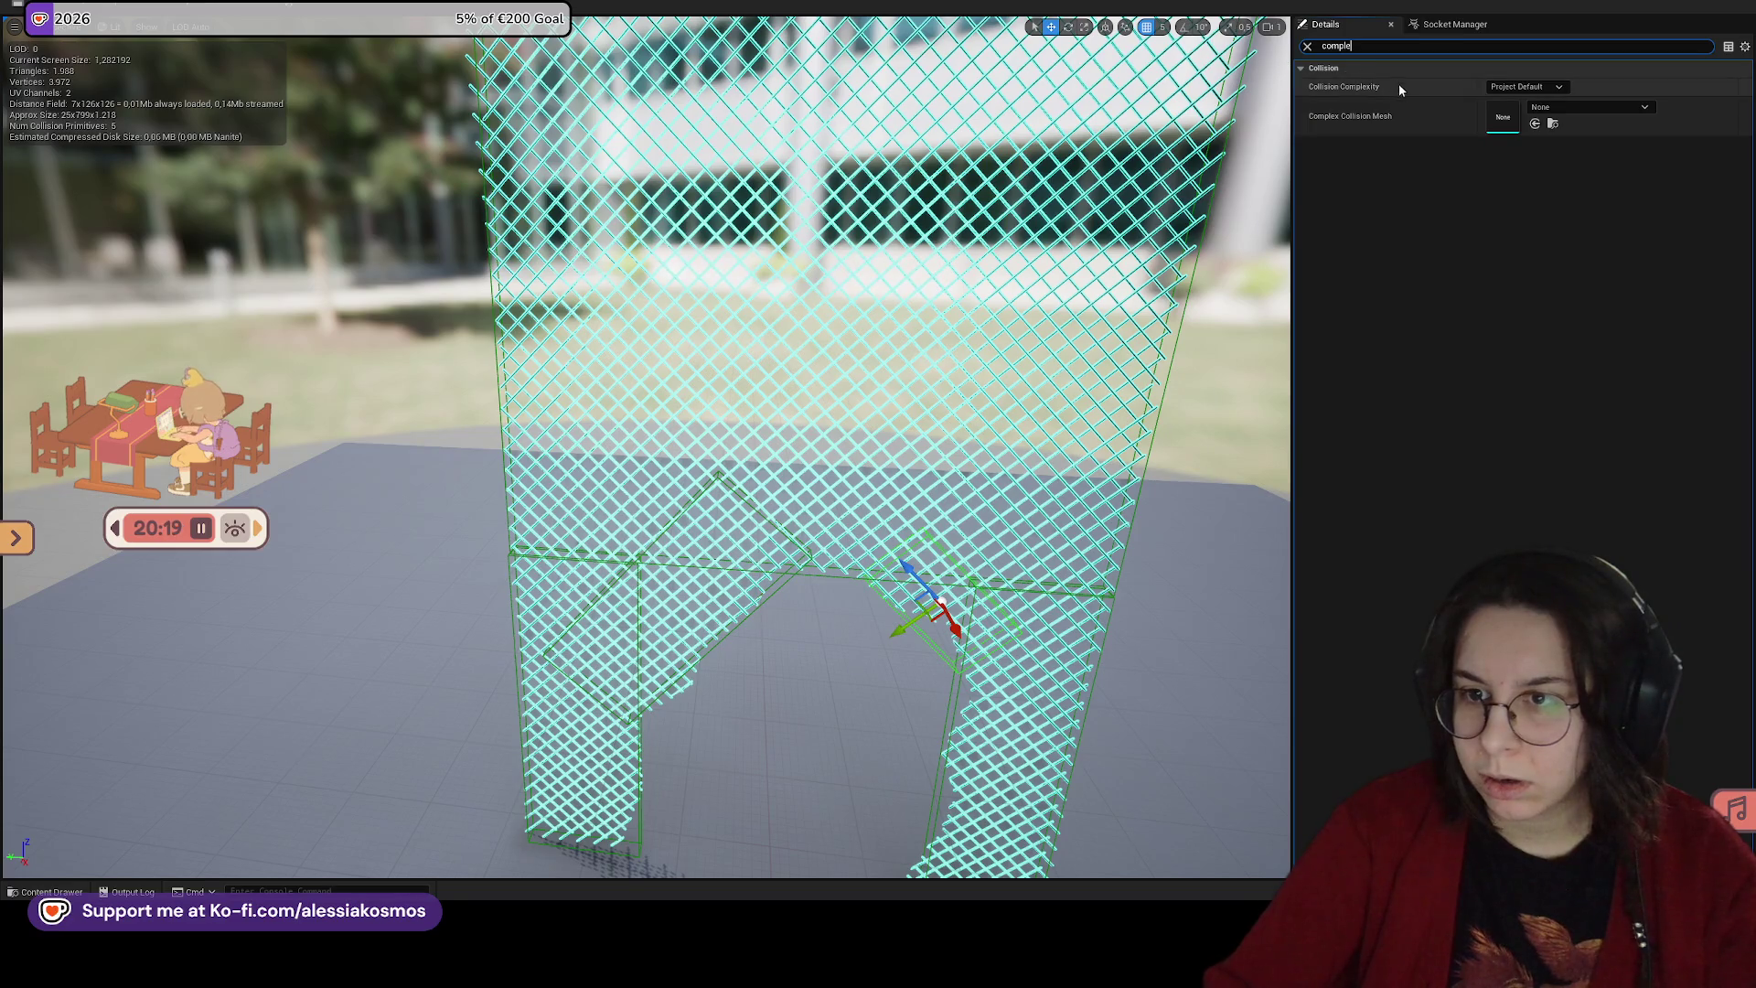
pyautogui.click(1525, 87)
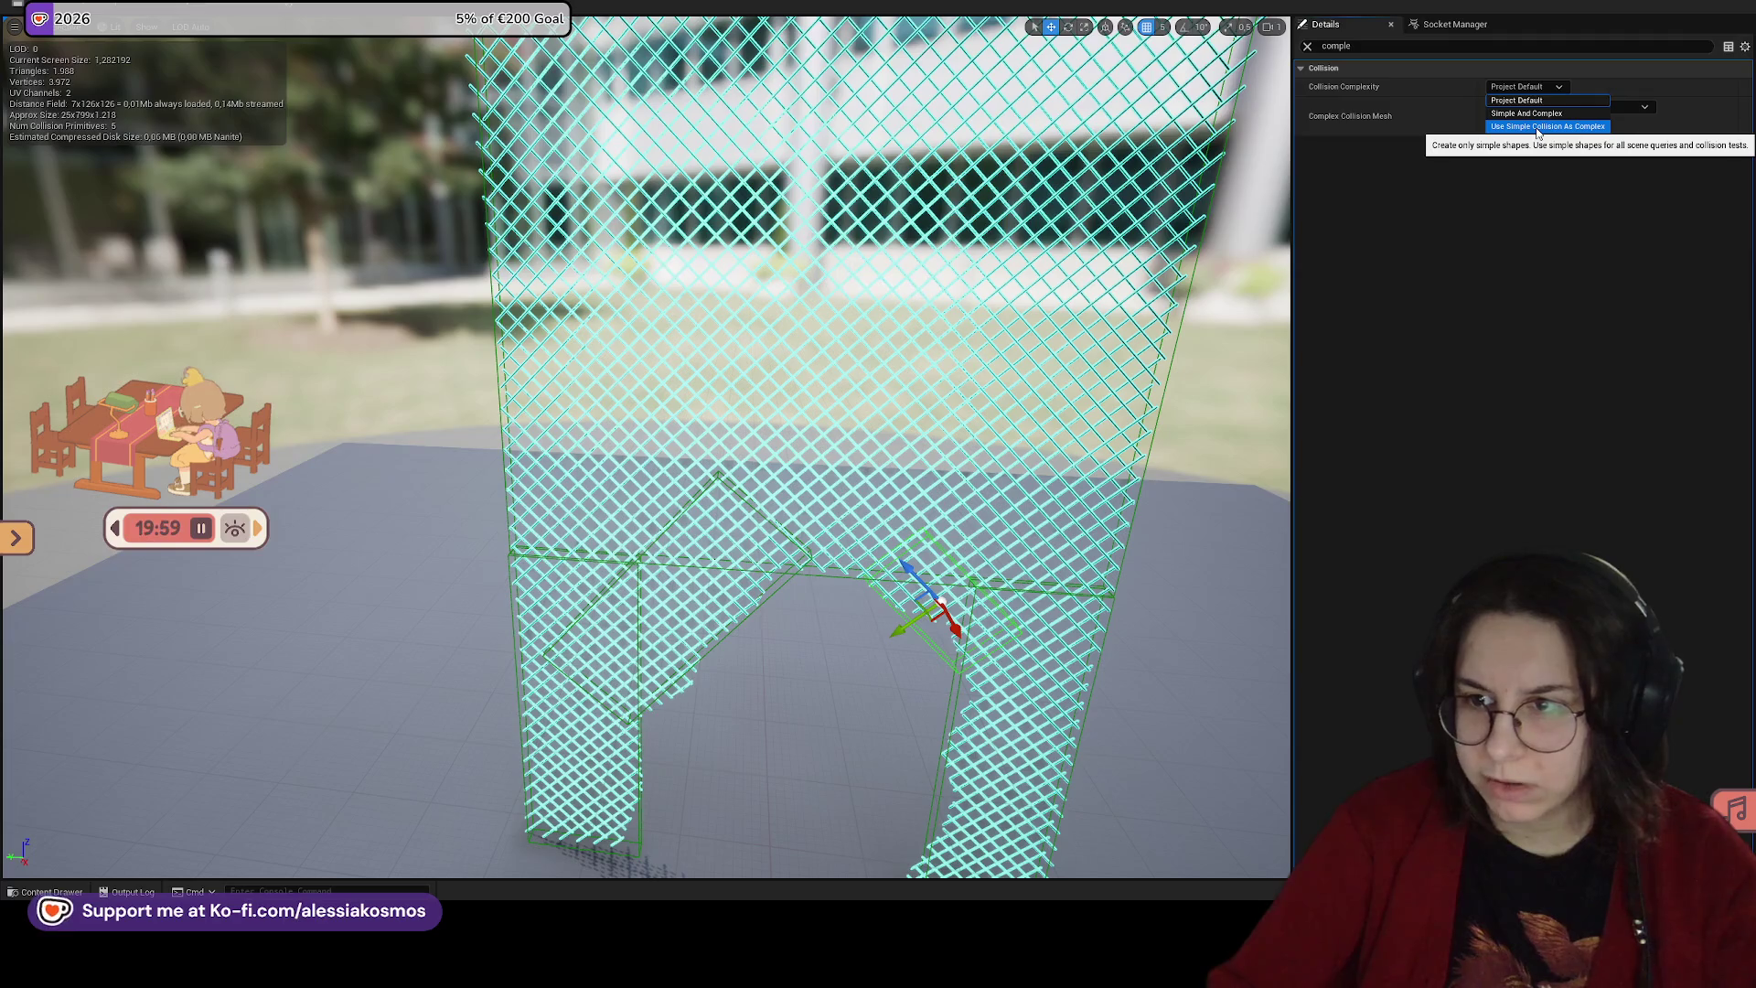
pyautogui.click(1537, 128)
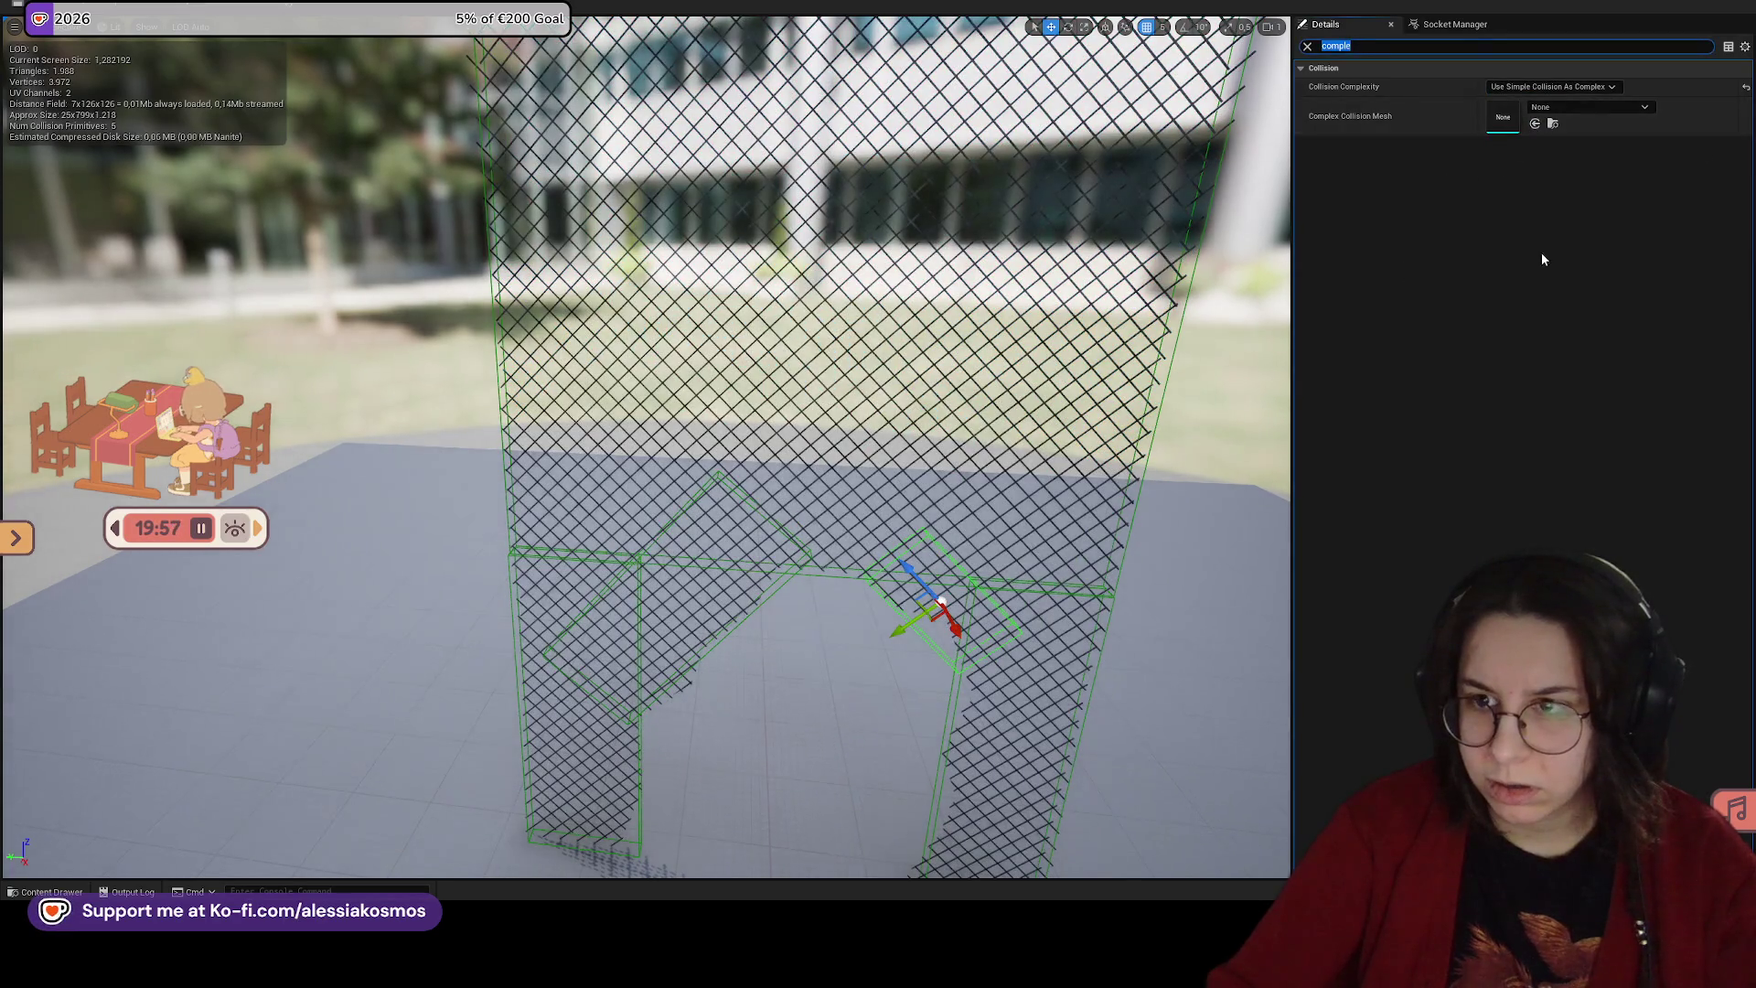
# Step: Toggle the Collision and Show menus and pull back to view the whole fence
pyautogui.click(260, 14)
pyautogui.click(260, 14)
pyautogui.click(260, 14)
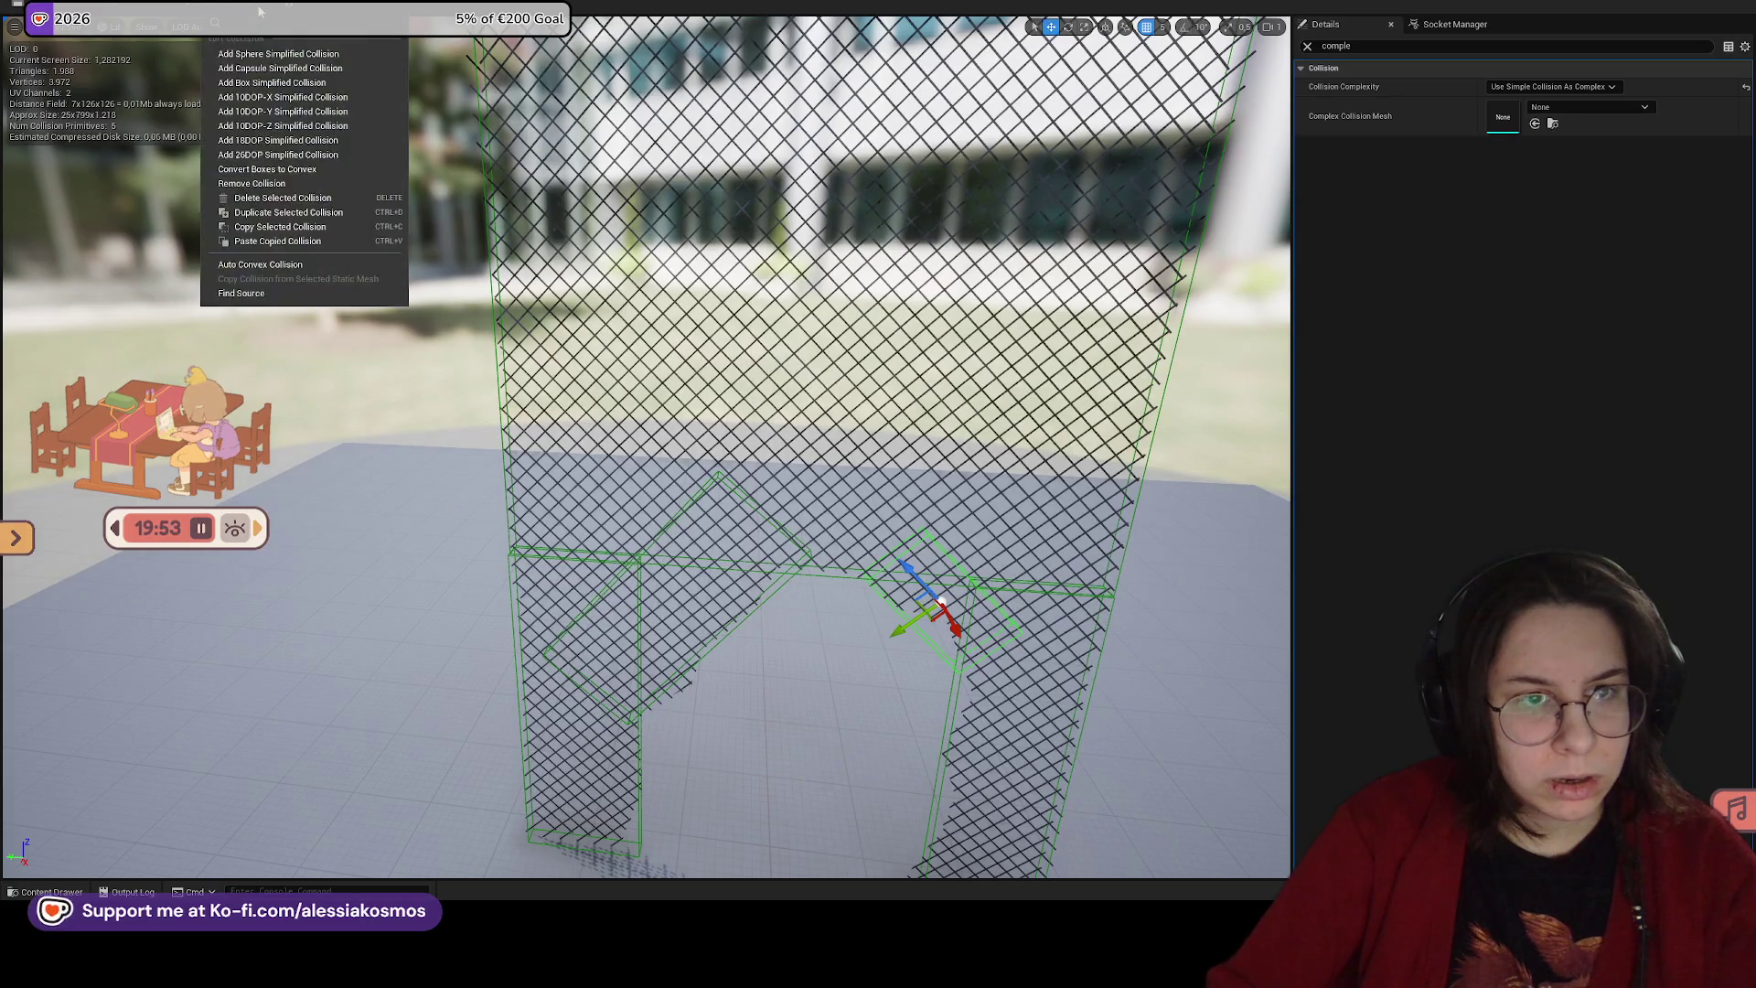
pyautogui.click(260, 11)
pyautogui.click(145, 28)
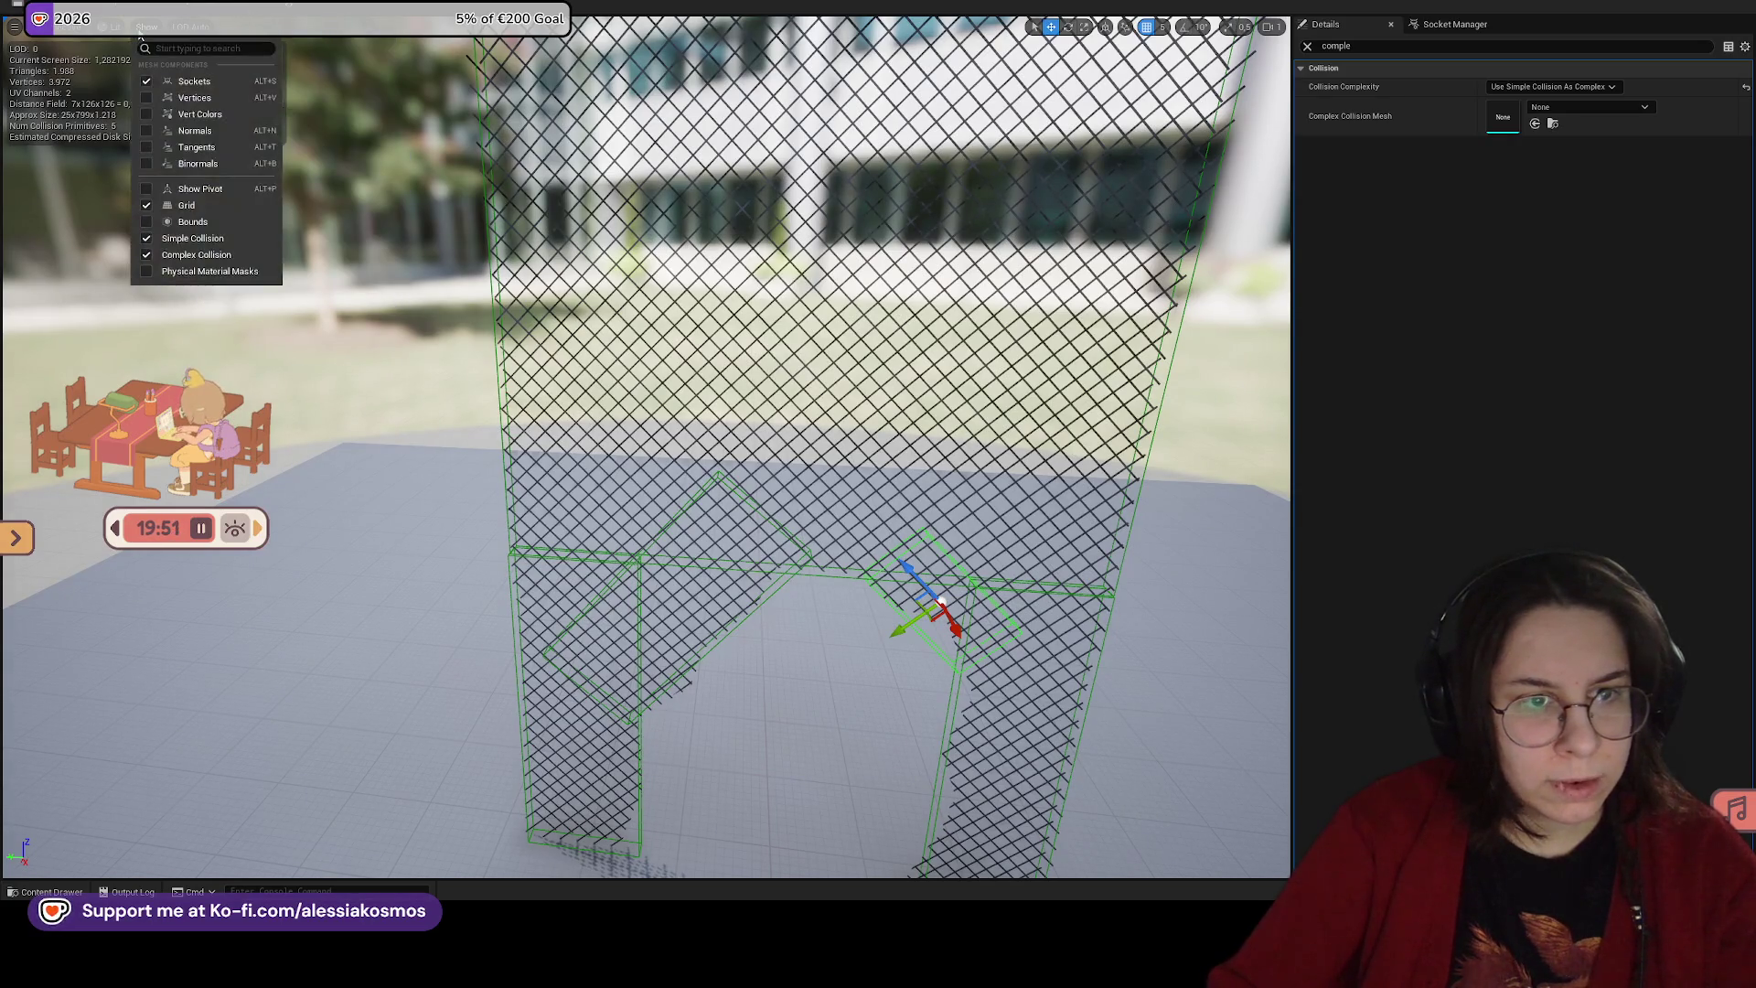
pyautogui.click(884, 355)
pyautogui.moveTo(883, 355); pyautogui.dragTo(884, 355)
pyautogui.scroll(1, 884, 356)
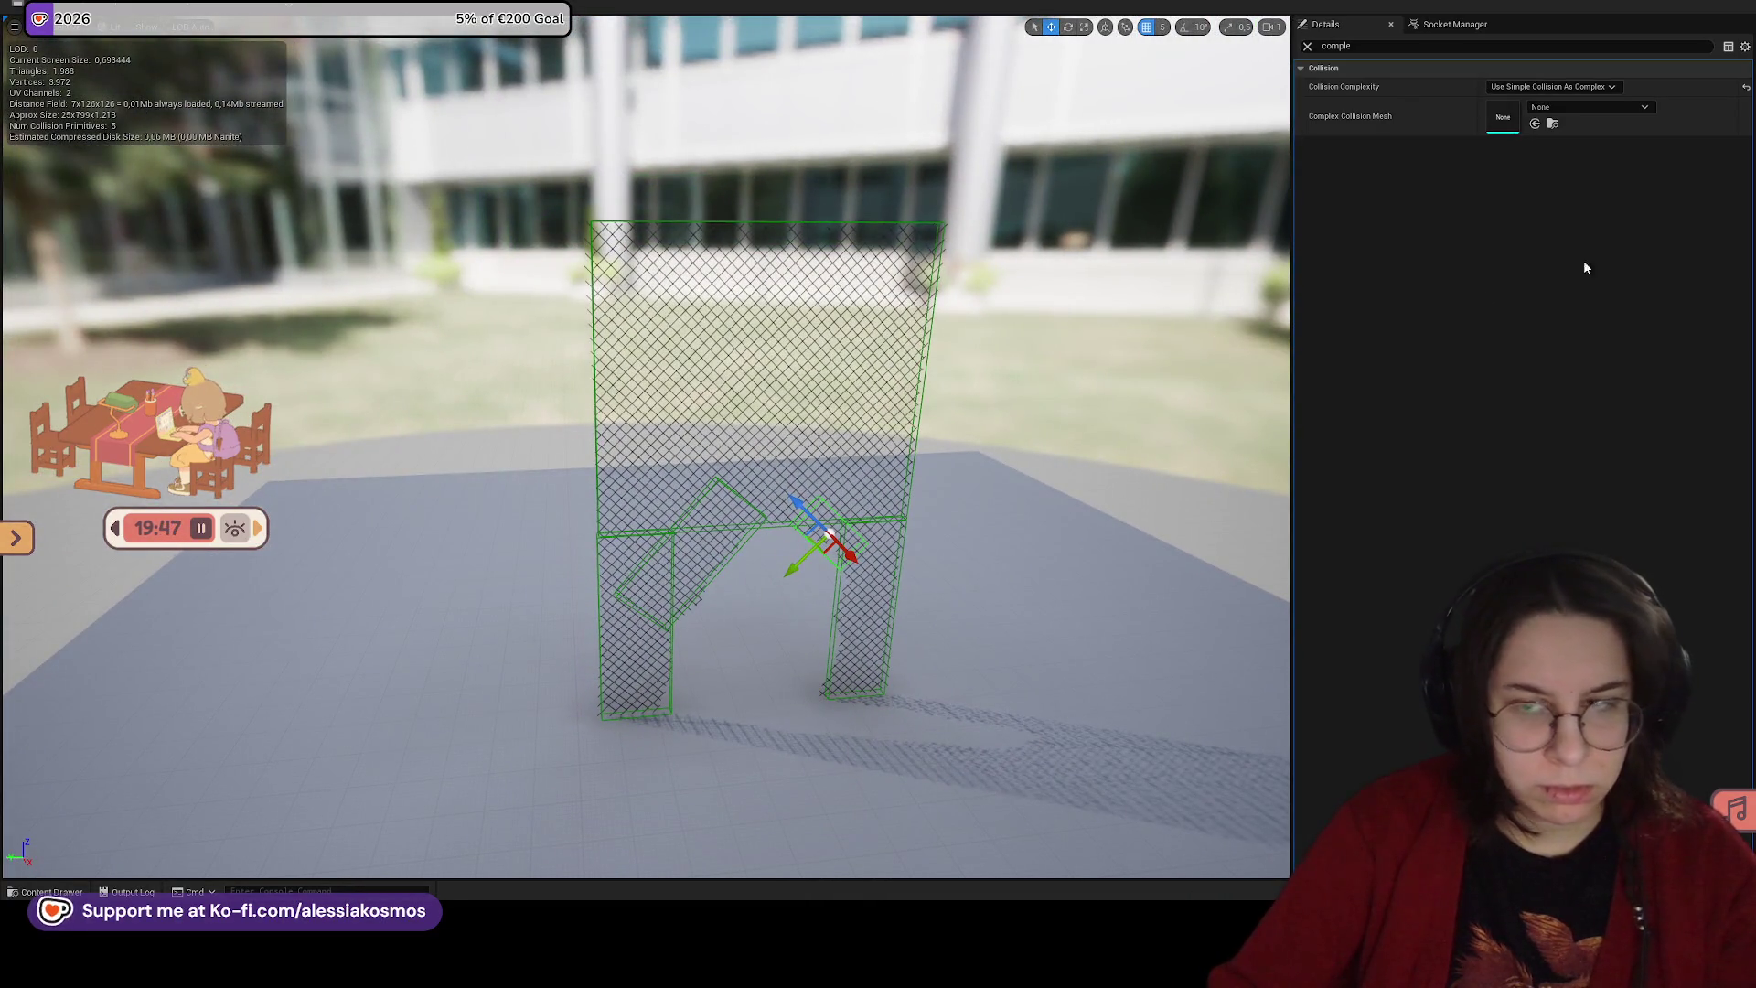
# Step: Briefly revert to Project Default, reapply Use Simple Collision As Complex, and restore the editor window
pyautogui.click(1560, 102)
pyautogui.moveTo(1130, 291); pyautogui.dragTo(1131, 287)
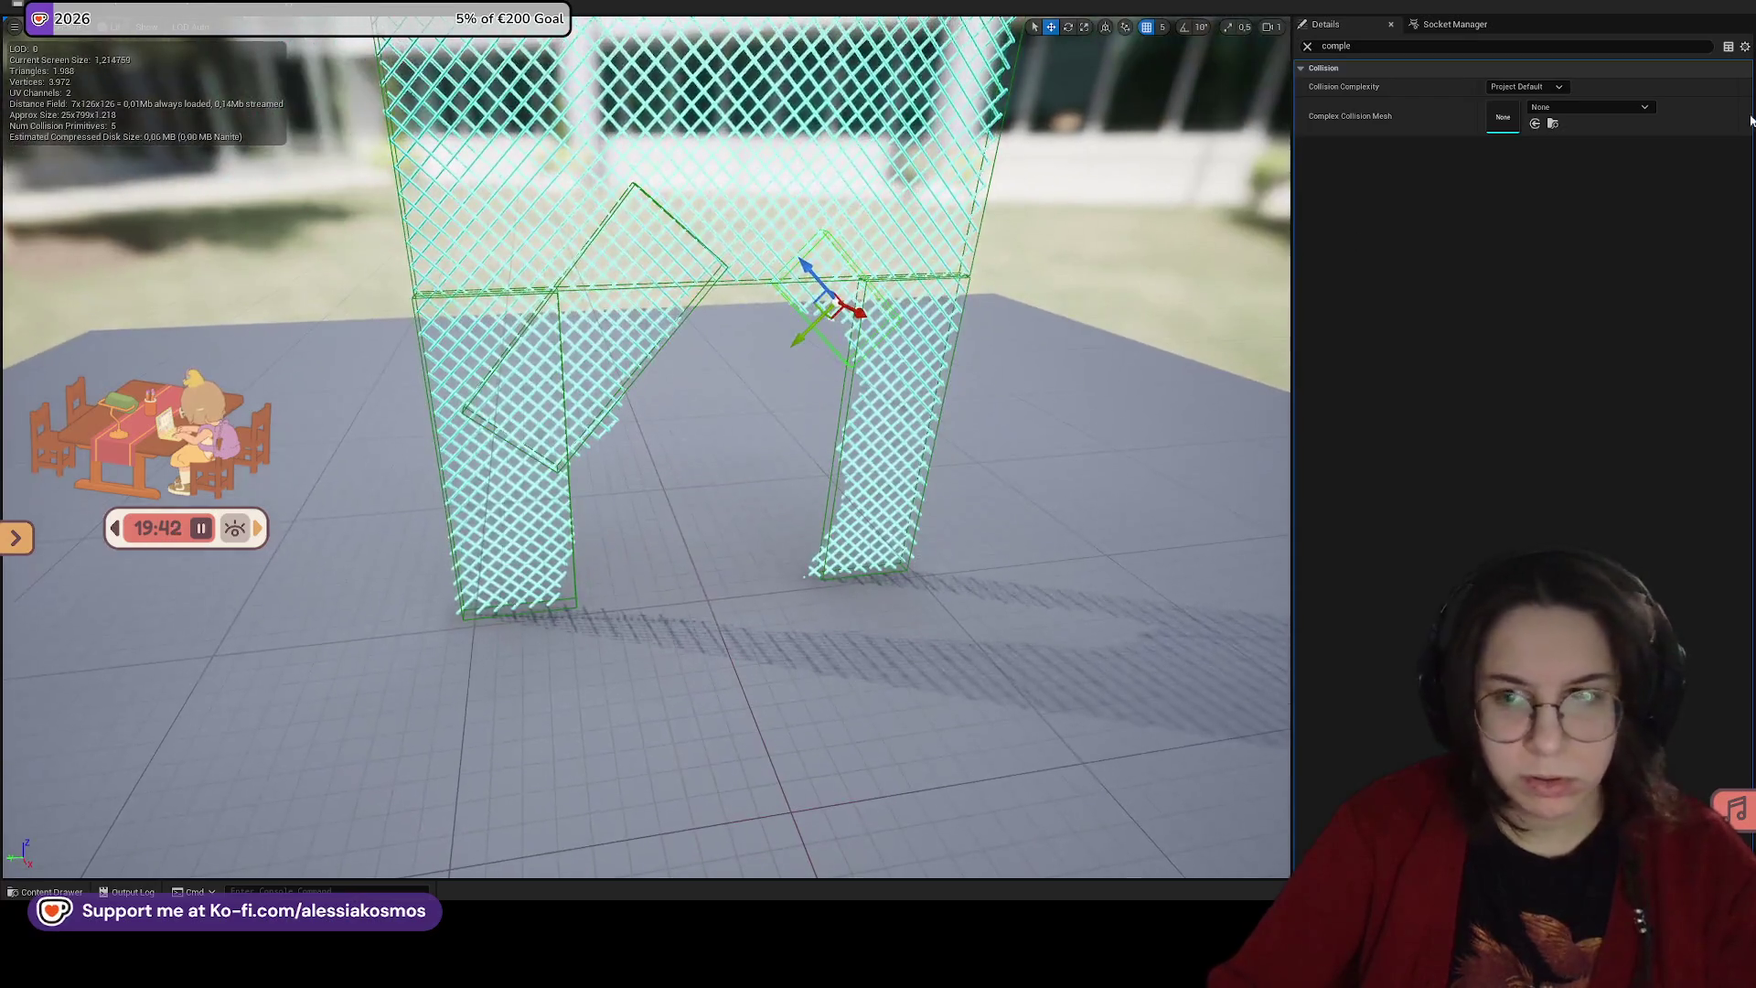
pyautogui.click(1526, 86)
pyautogui.click(1543, 128)
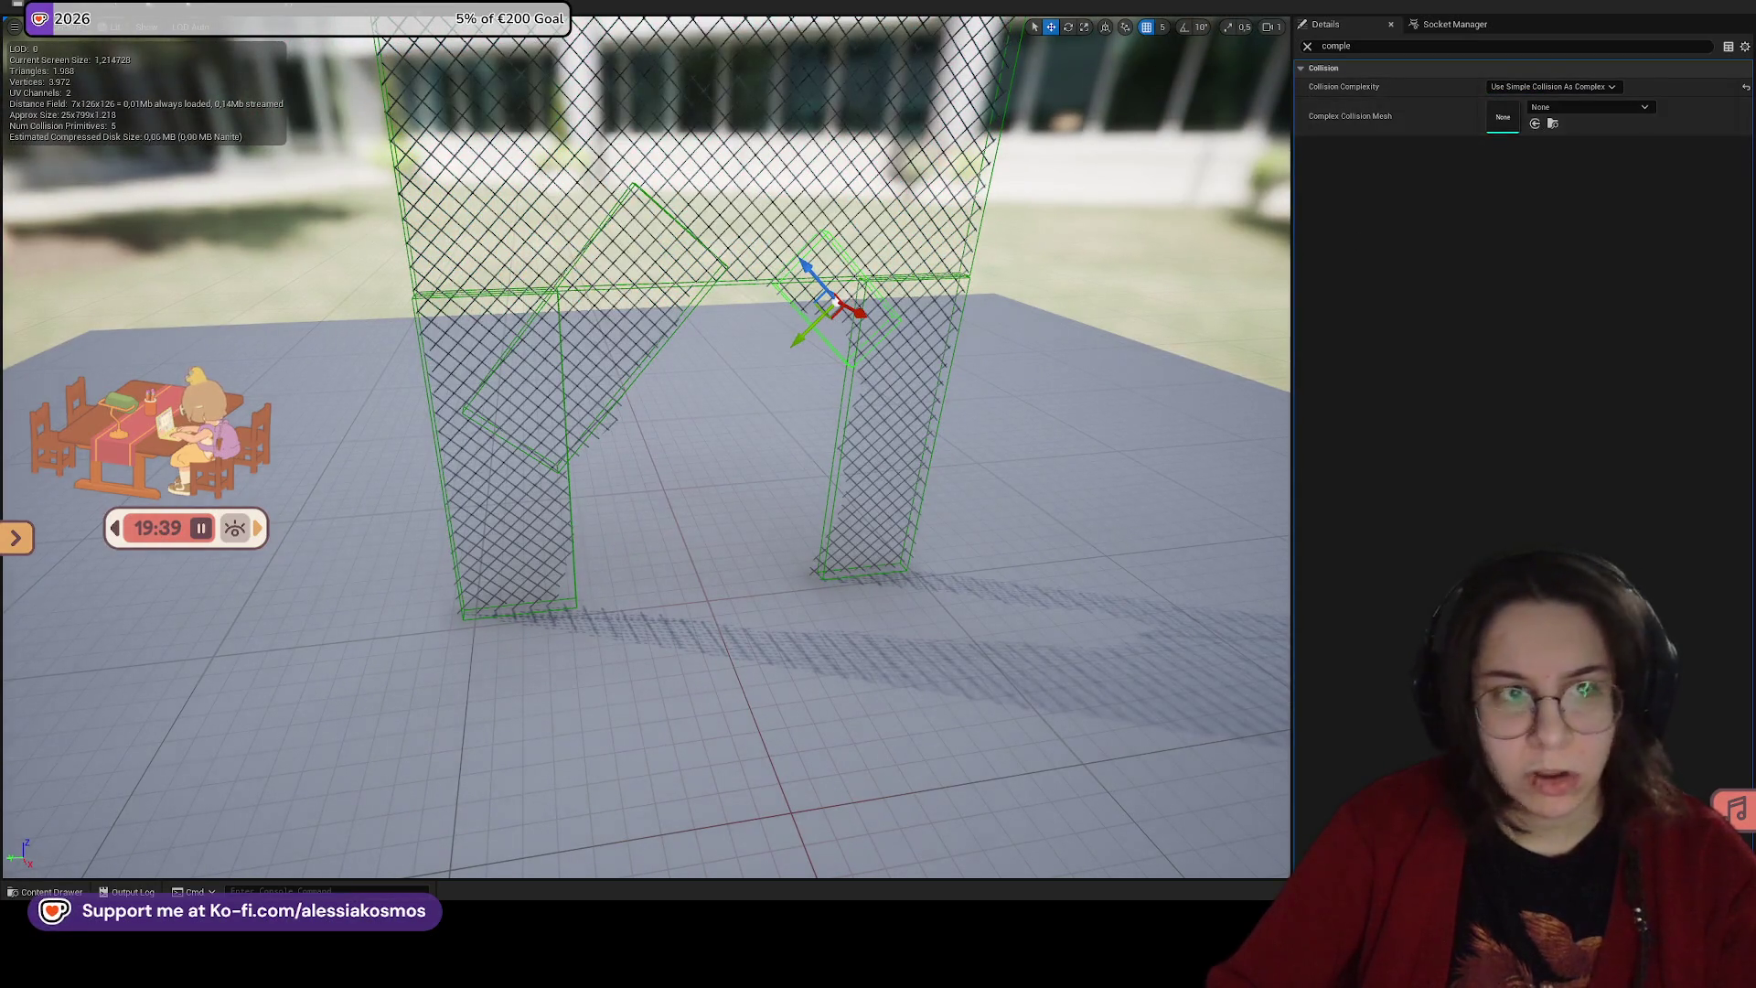
pyautogui.moveTo(751, 7); pyautogui.dragTo(752, 558)
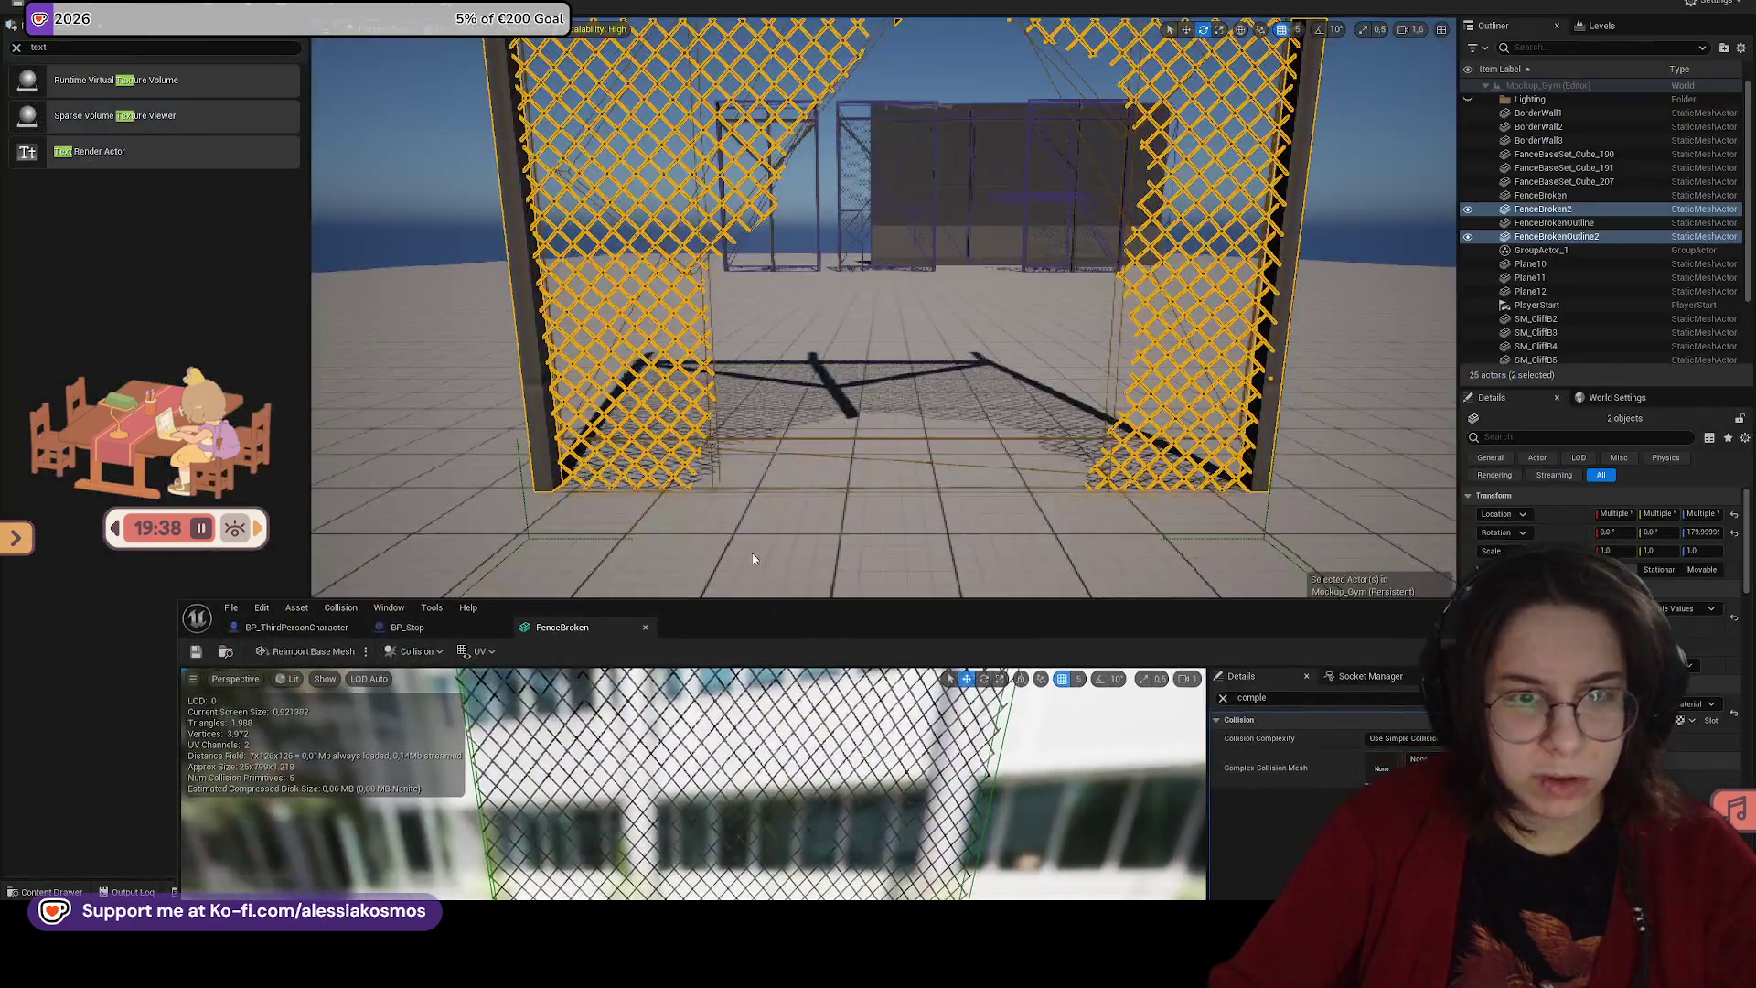
# Step: Play from a spot beside the broken fences, then stop and maximize the FenceBroken editor
pyautogui.click(348, 11)
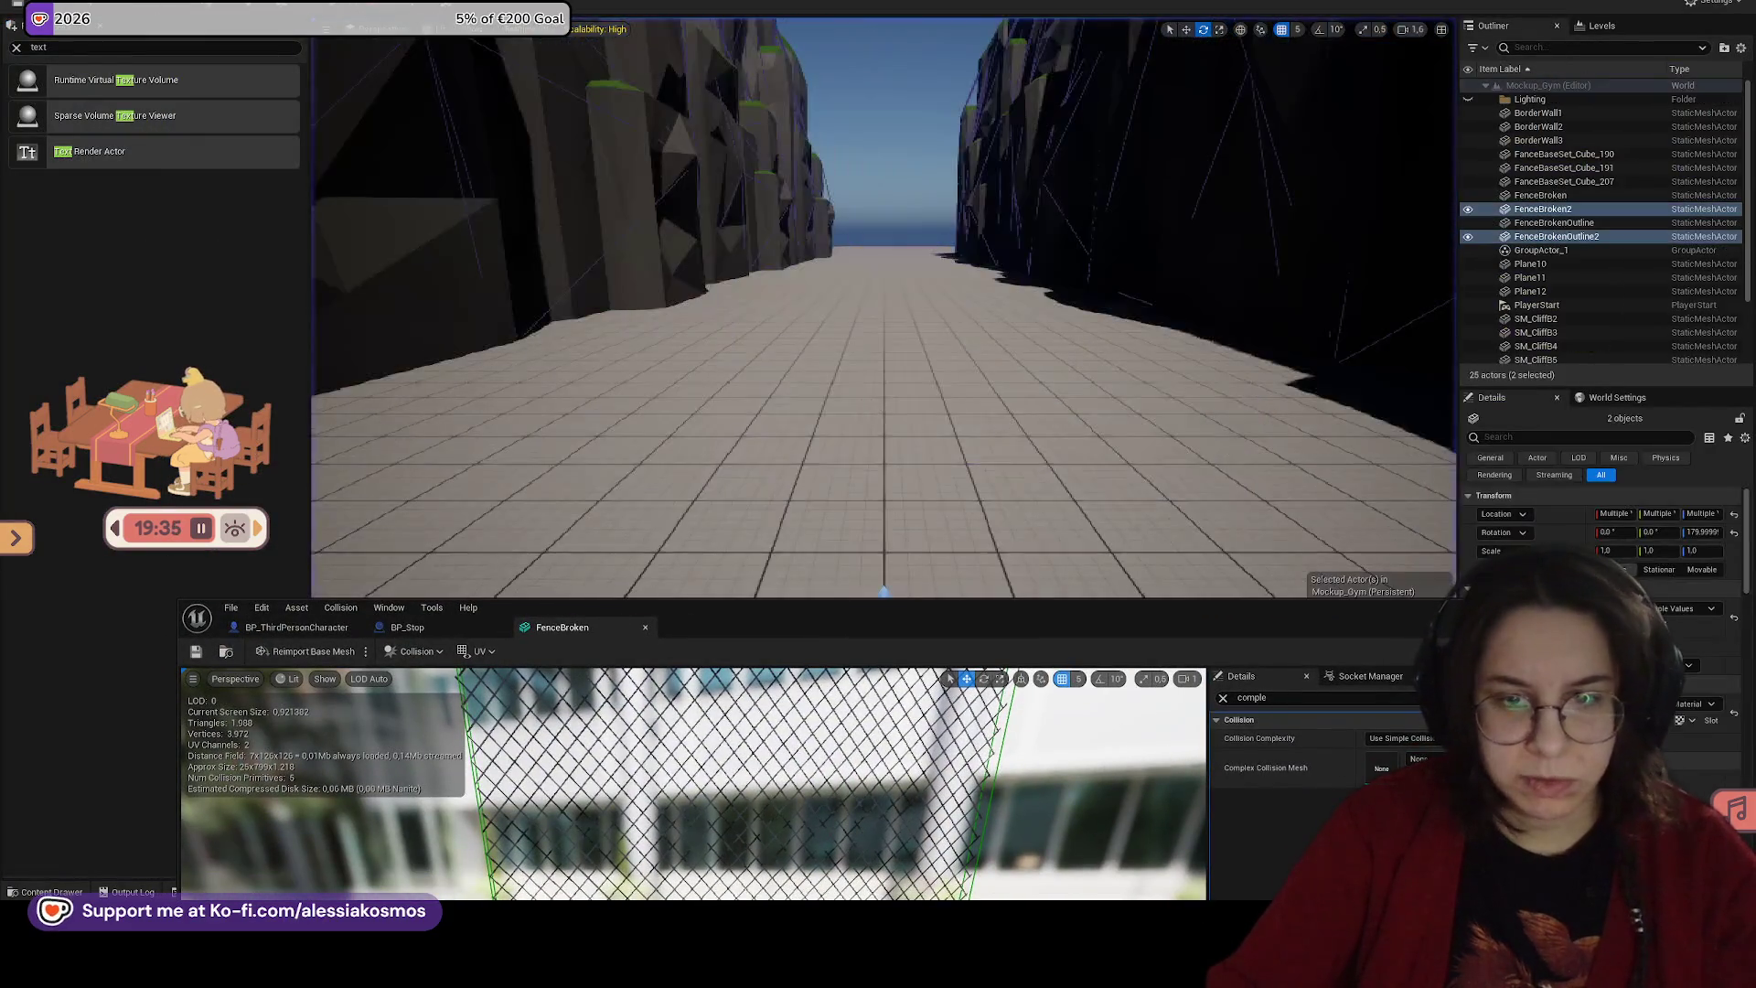
pyautogui.press('f')
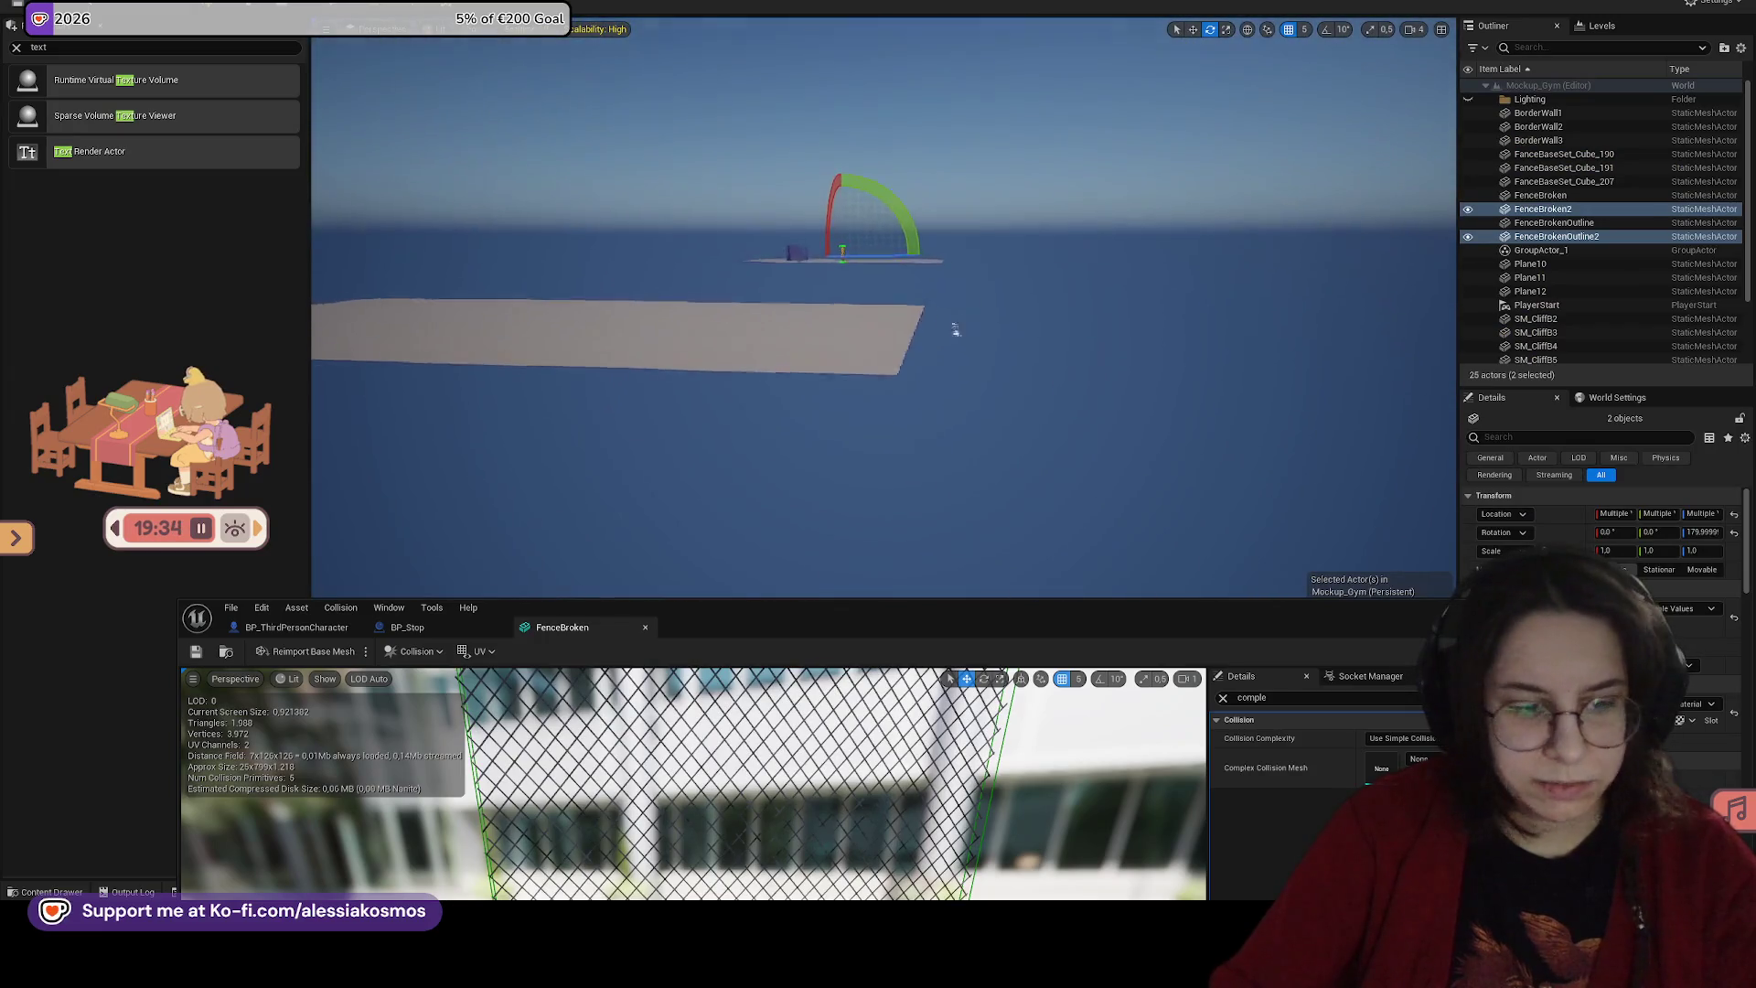
pyautogui.press('f')
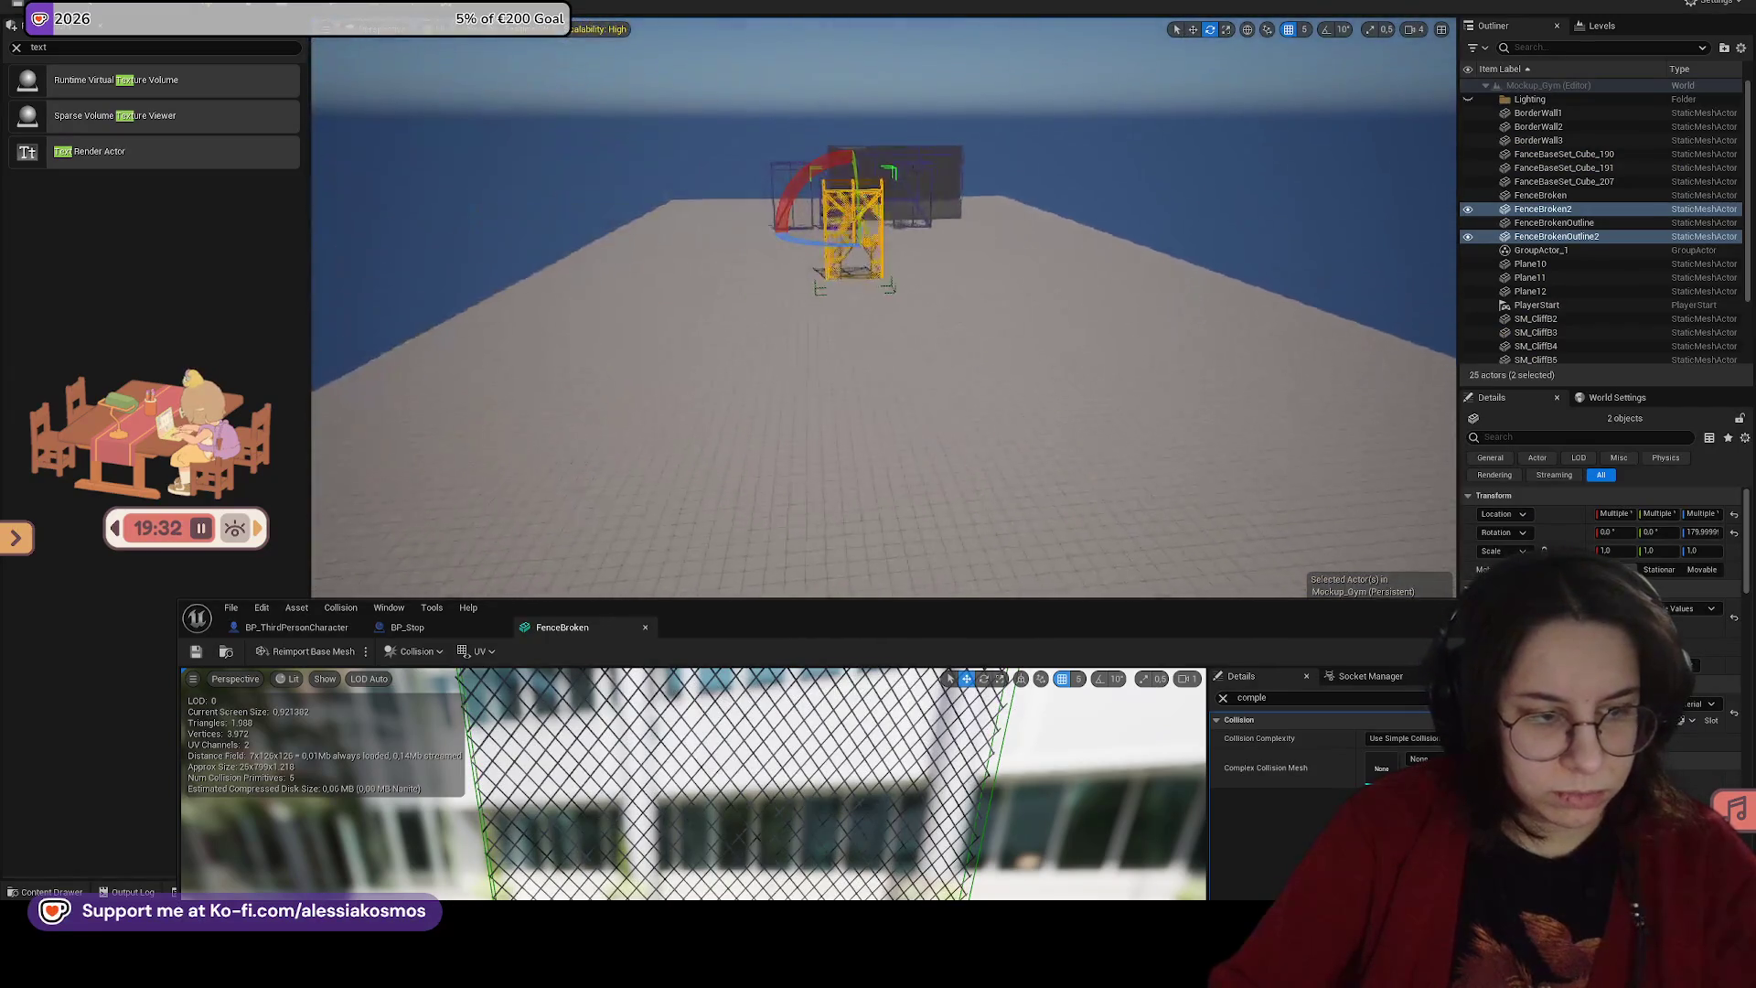
pyautogui.scroll(5, 883, 308)
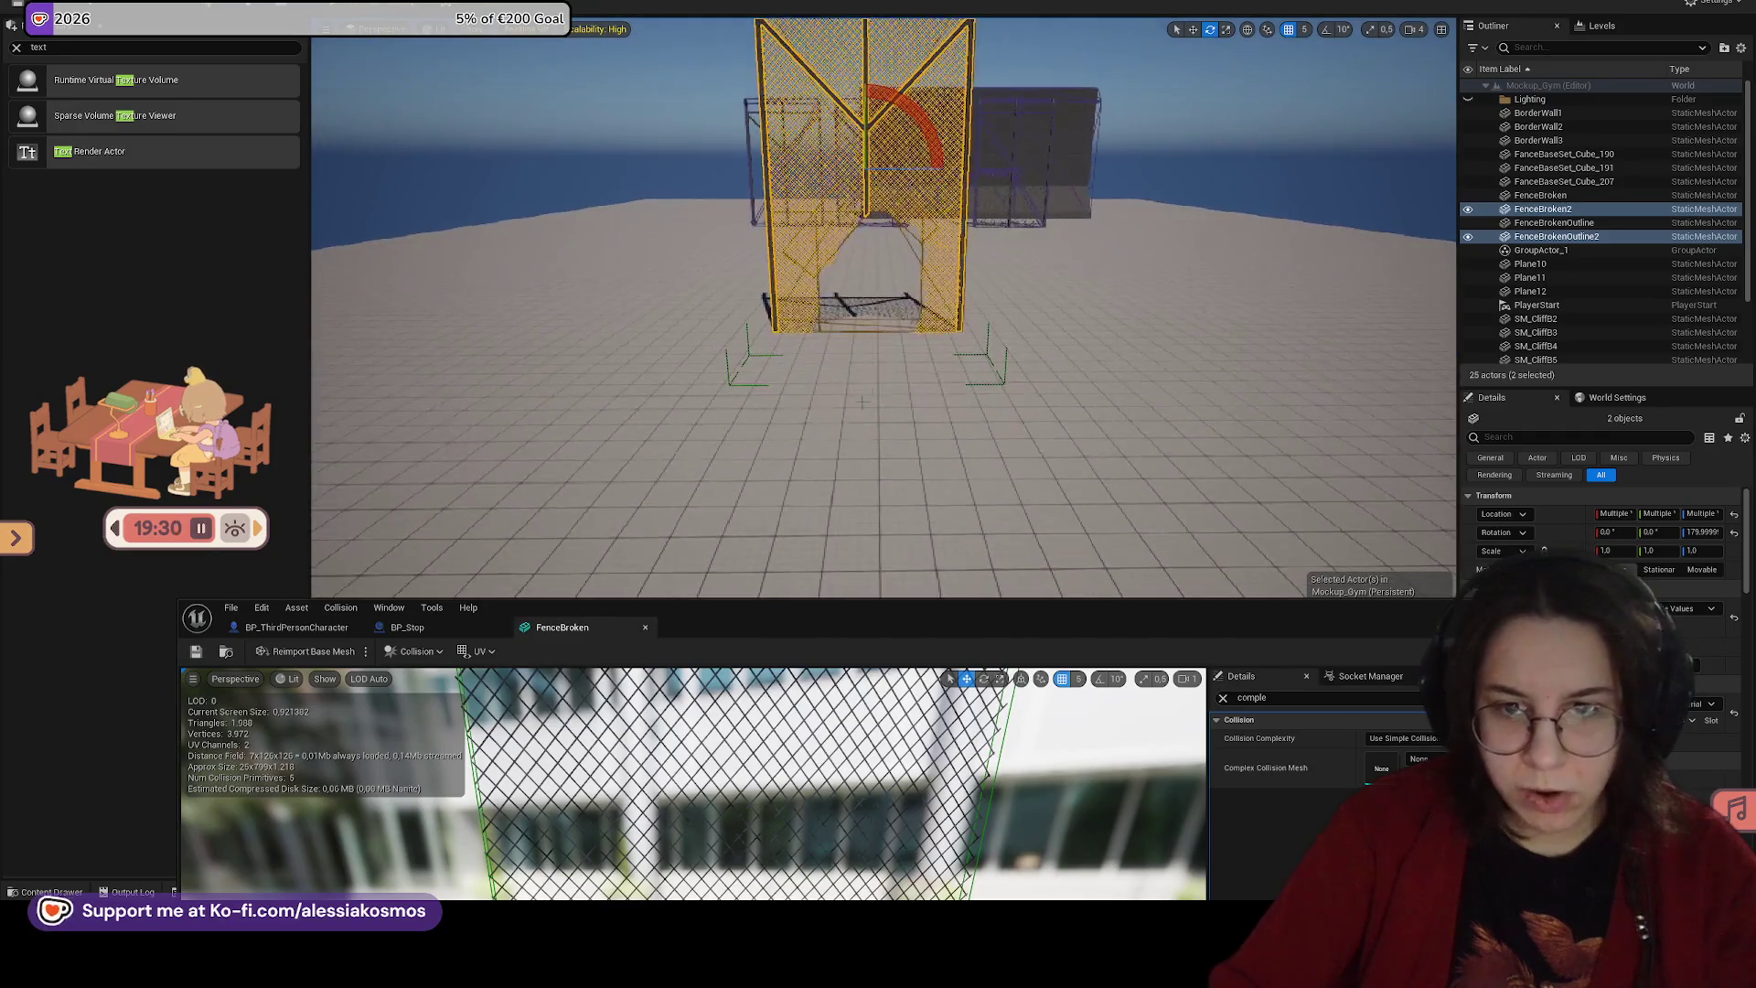
pyautogui.rightClick(854, 414)
pyautogui.click(905, 857)
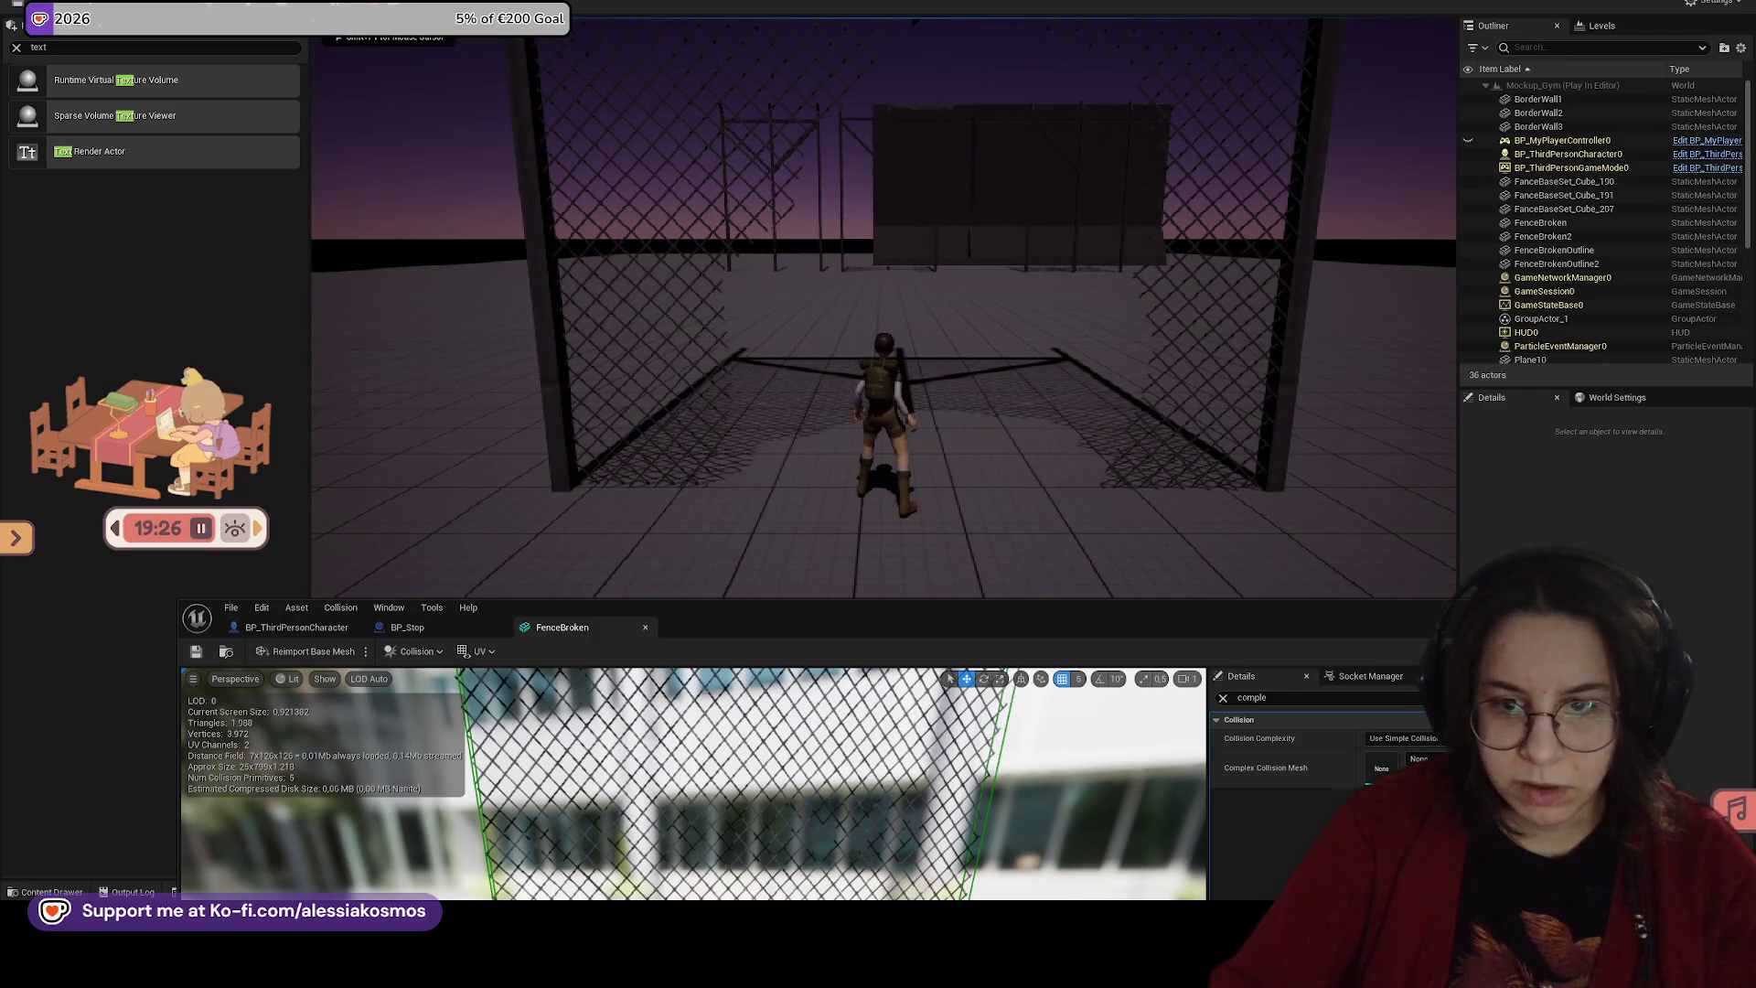
pyautogui.press('Escape')
pyautogui.doubleClick(914, 627)
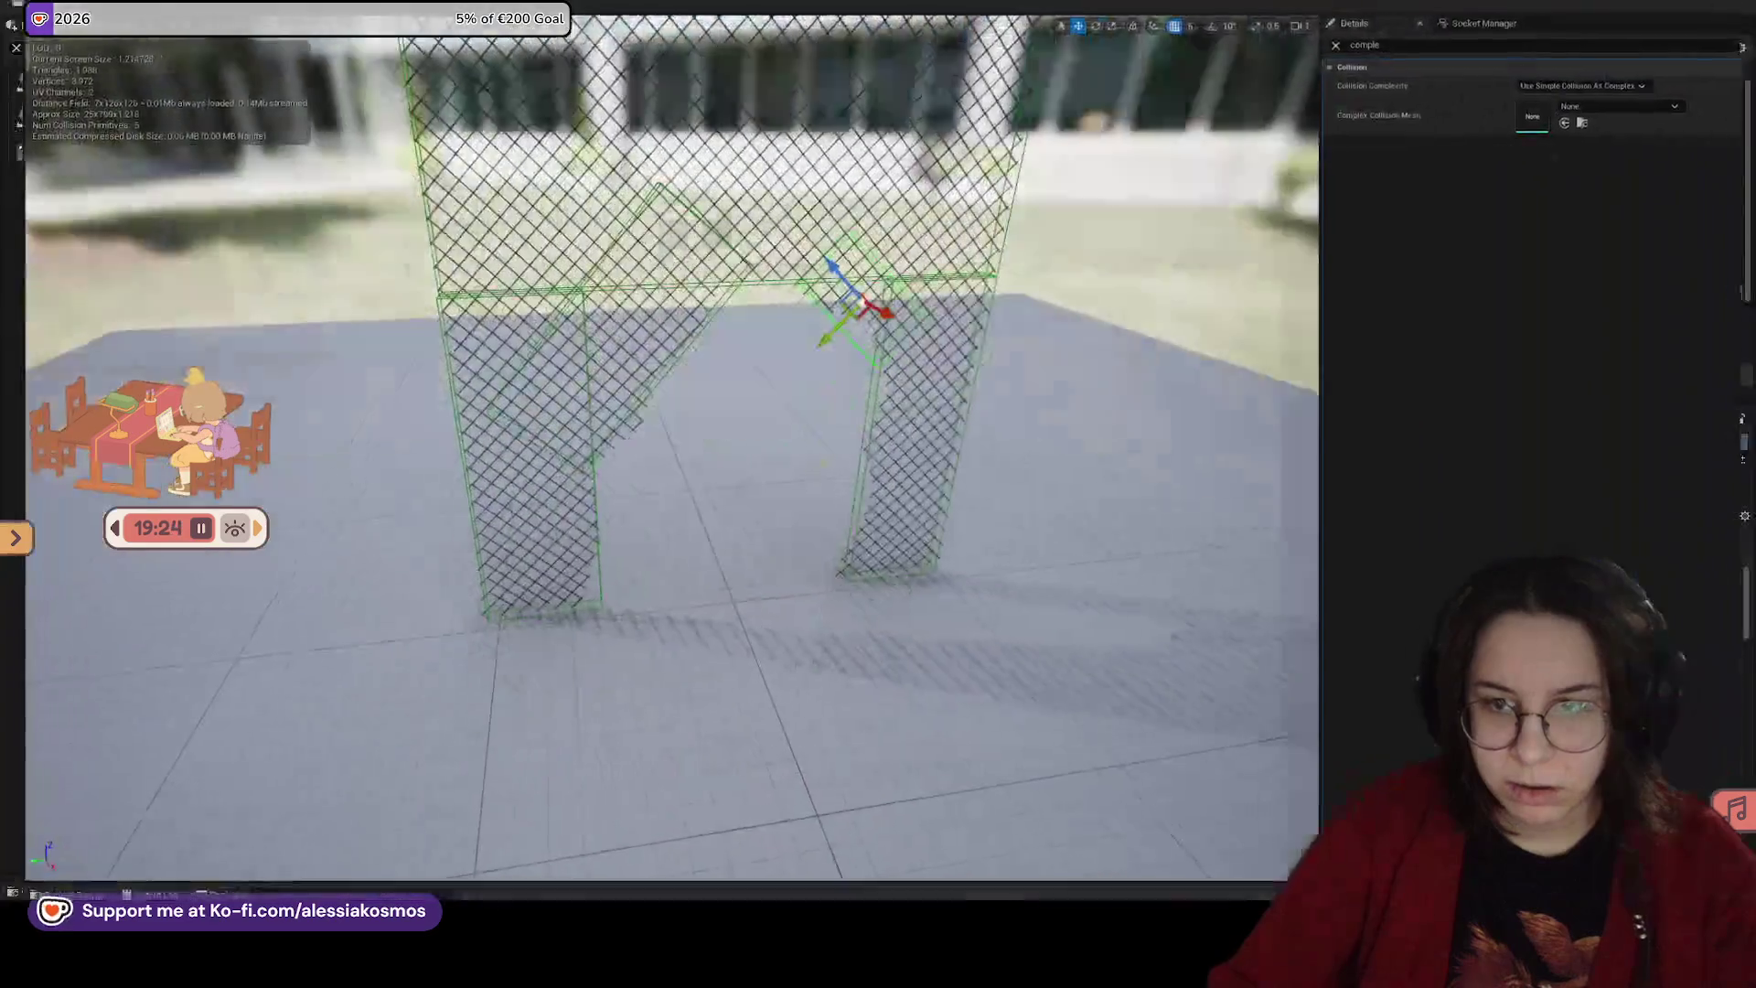
# Step: Set FenceBroken's collision complexity back to Project Default and orbit to view the fence
pyautogui.click(1515, 87)
pyautogui.click(1516, 100)
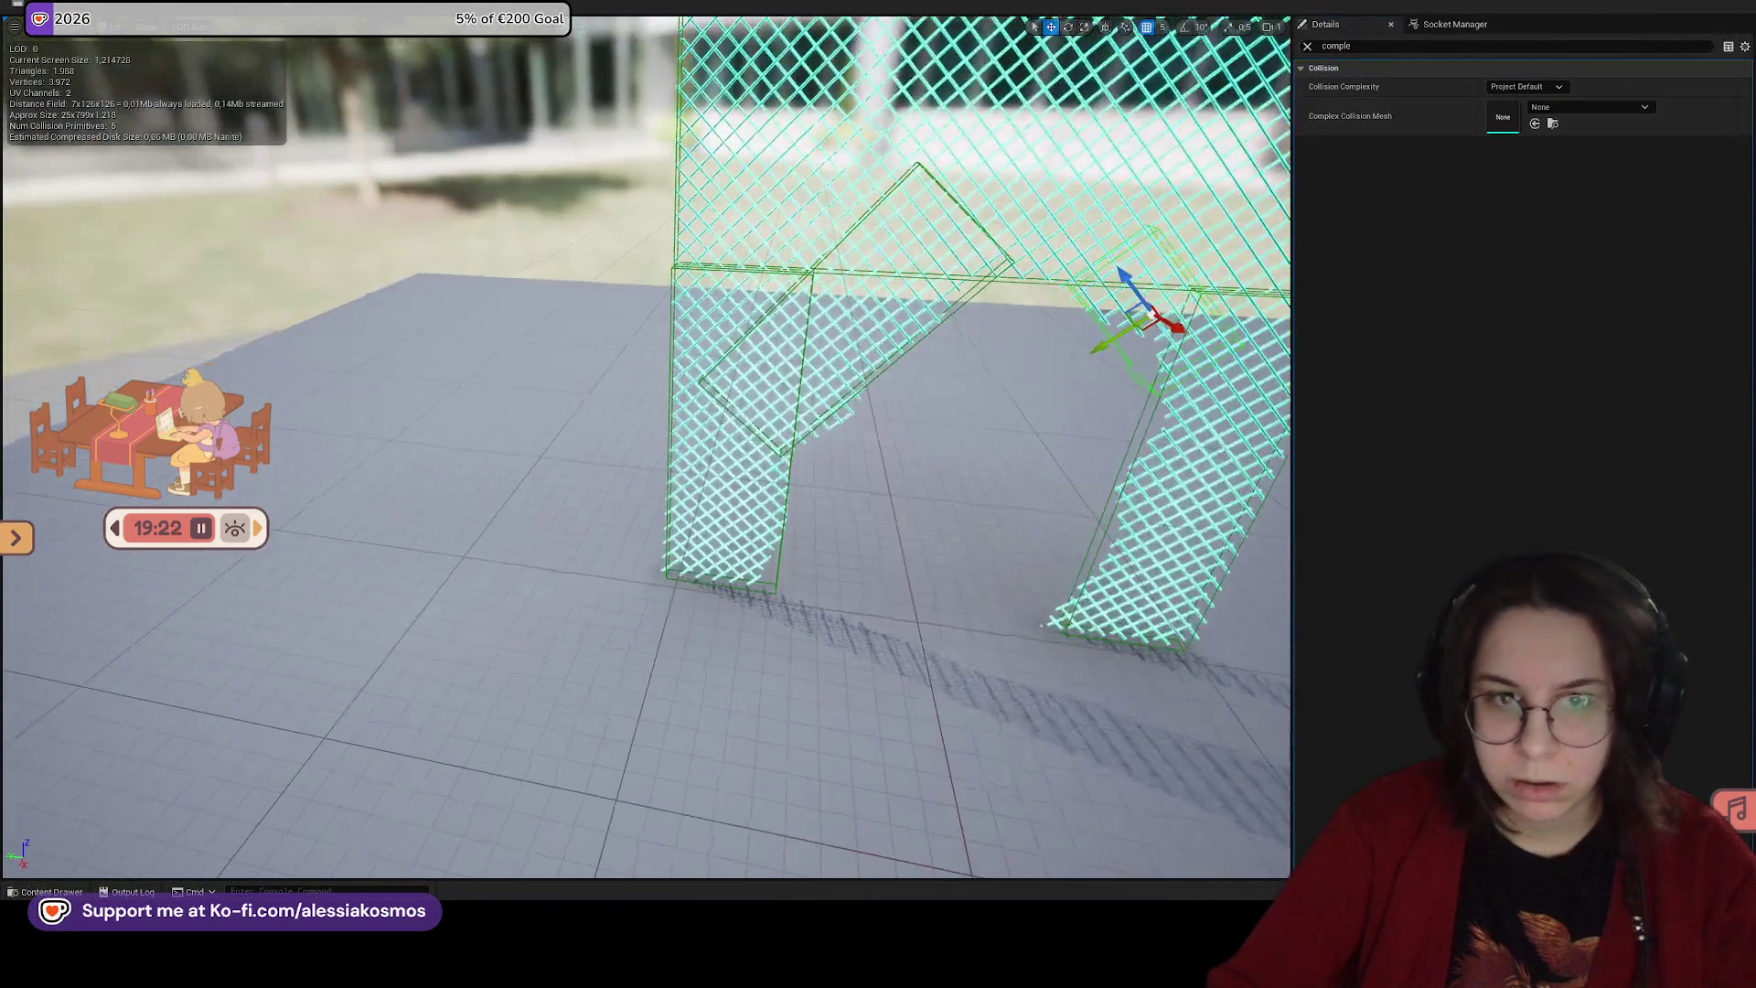
pyautogui.moveTo(245, 87); pyautogui.dragTo(128, 95)
pyautogui.moveTo(871, 381); pyautogui.dragTo(864, 311)
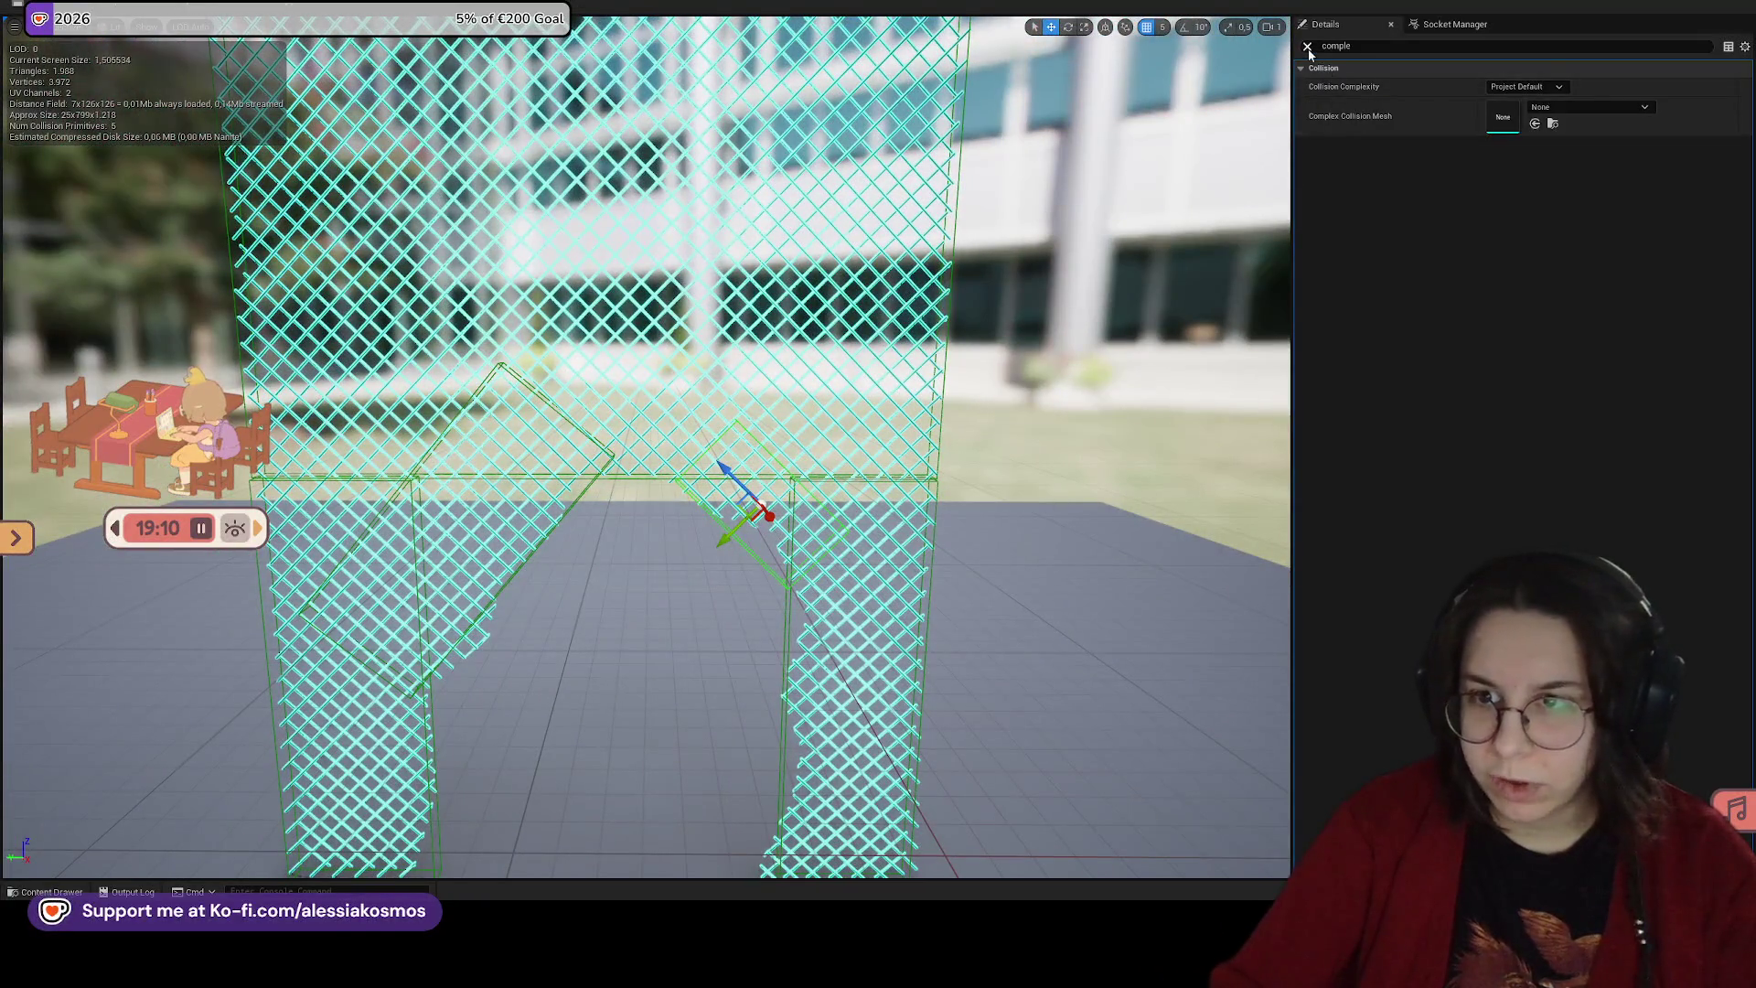
# Step: Filter details for 'coll', uncheck Generate Missing Collision, and restore the level view
pyautogui.click(1307, 46)
pyautogui.write('co')
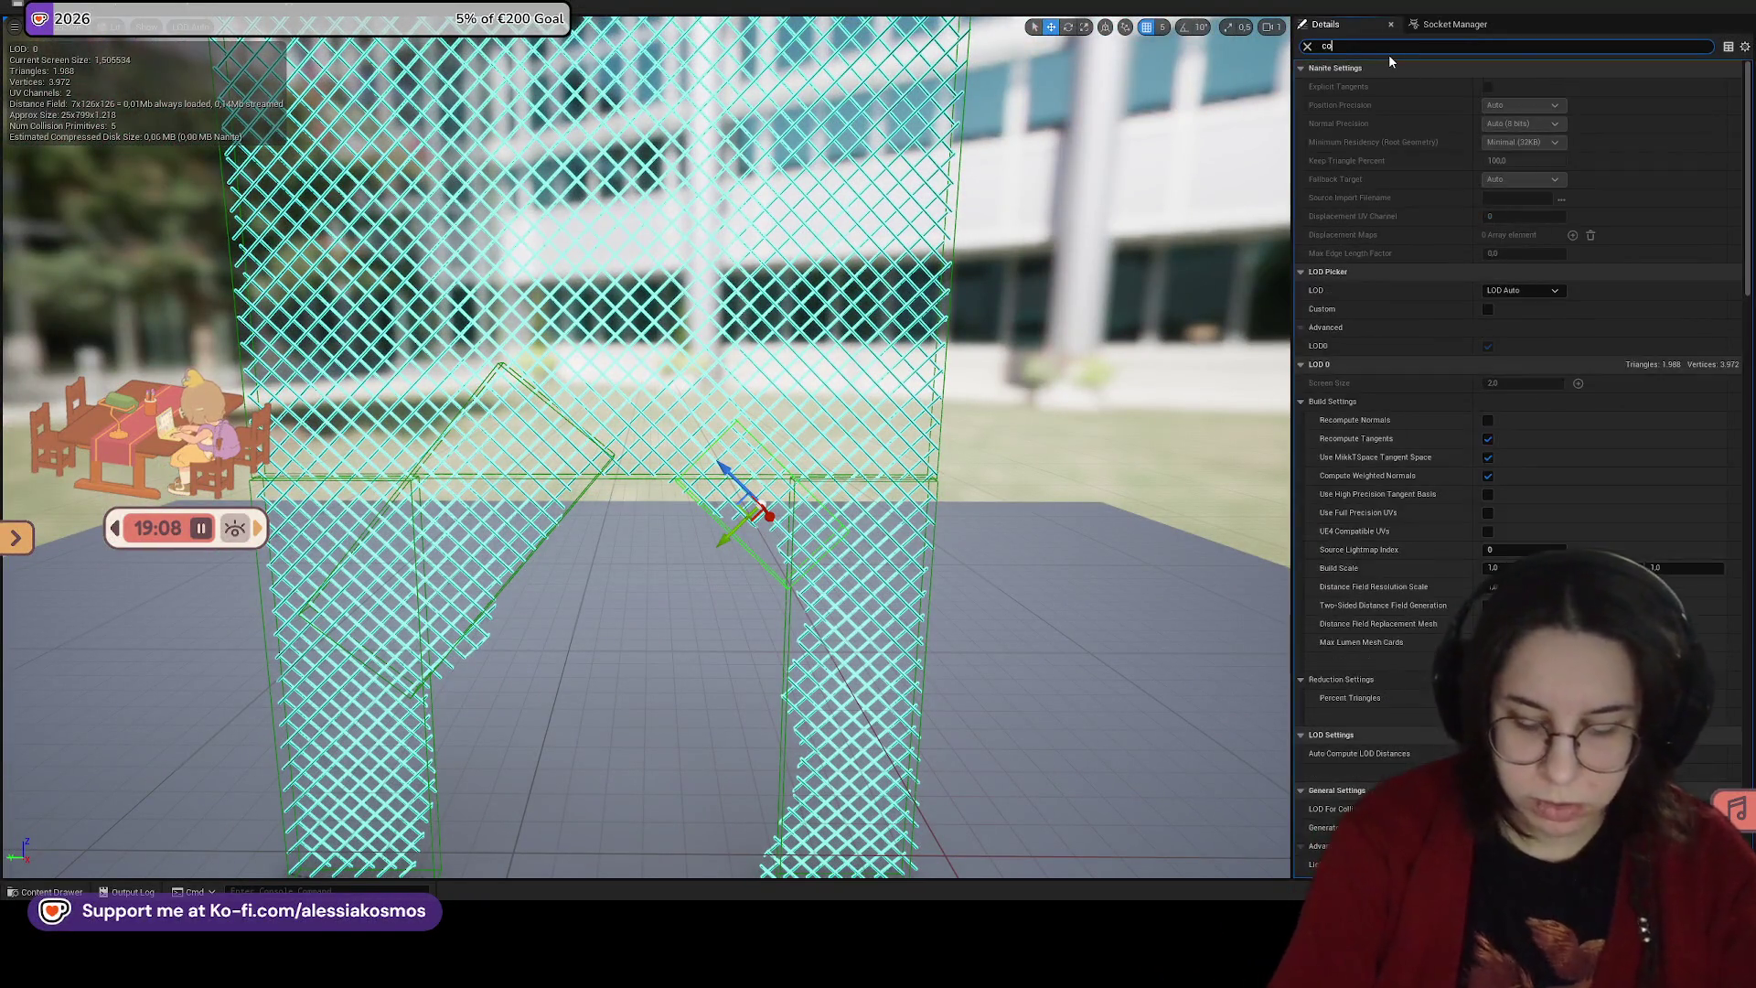
pyautogui.write('ll')
pyautogui.click(1303, 125)
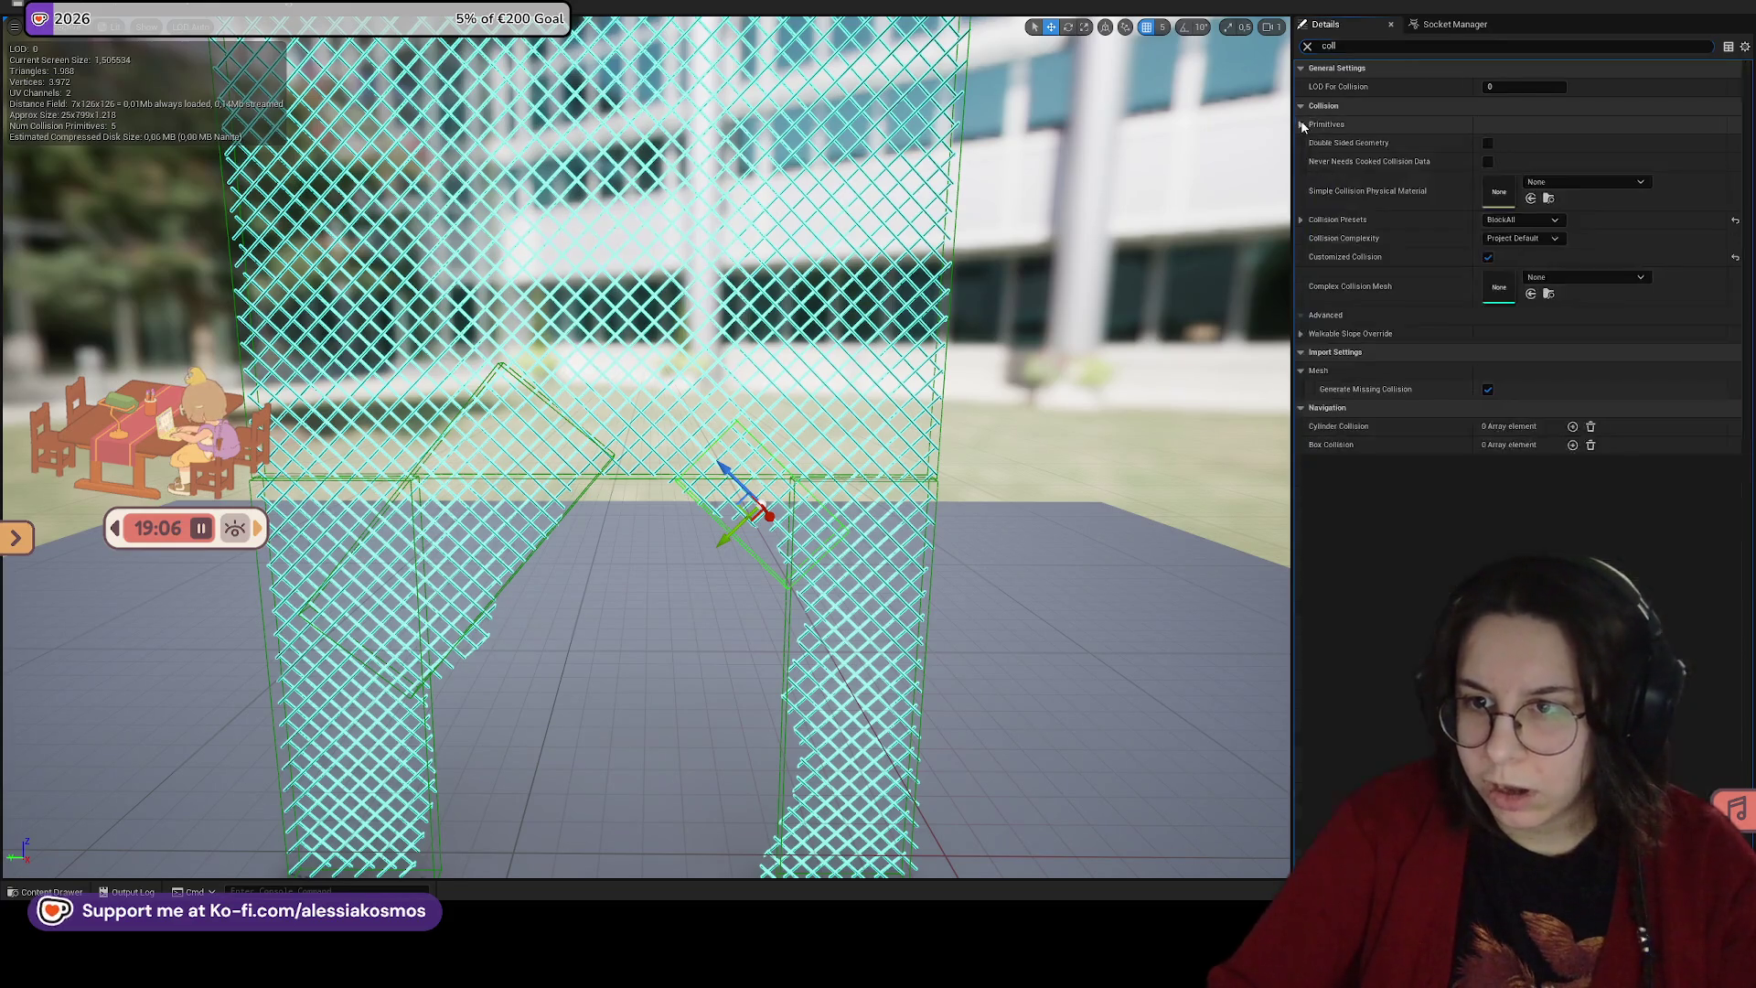
pyautogui.click(1491, 389)
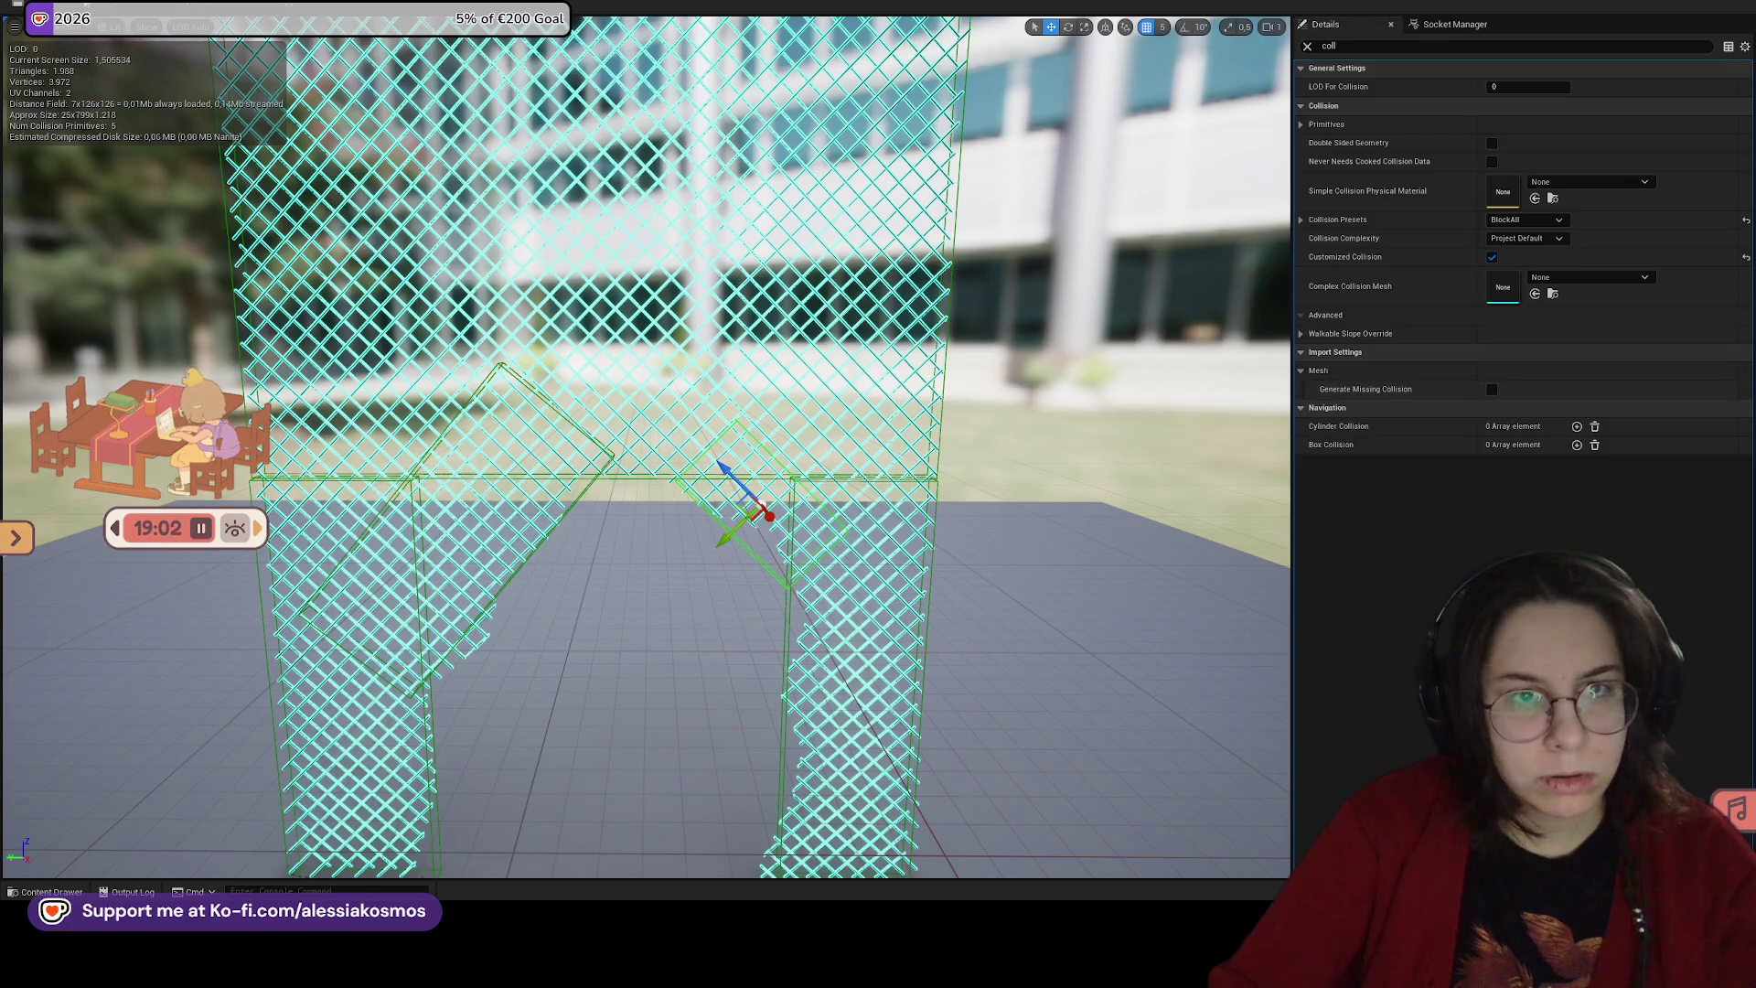
pyautogui.doubleClick(334, 22)
pyautogui.click(440, 37)
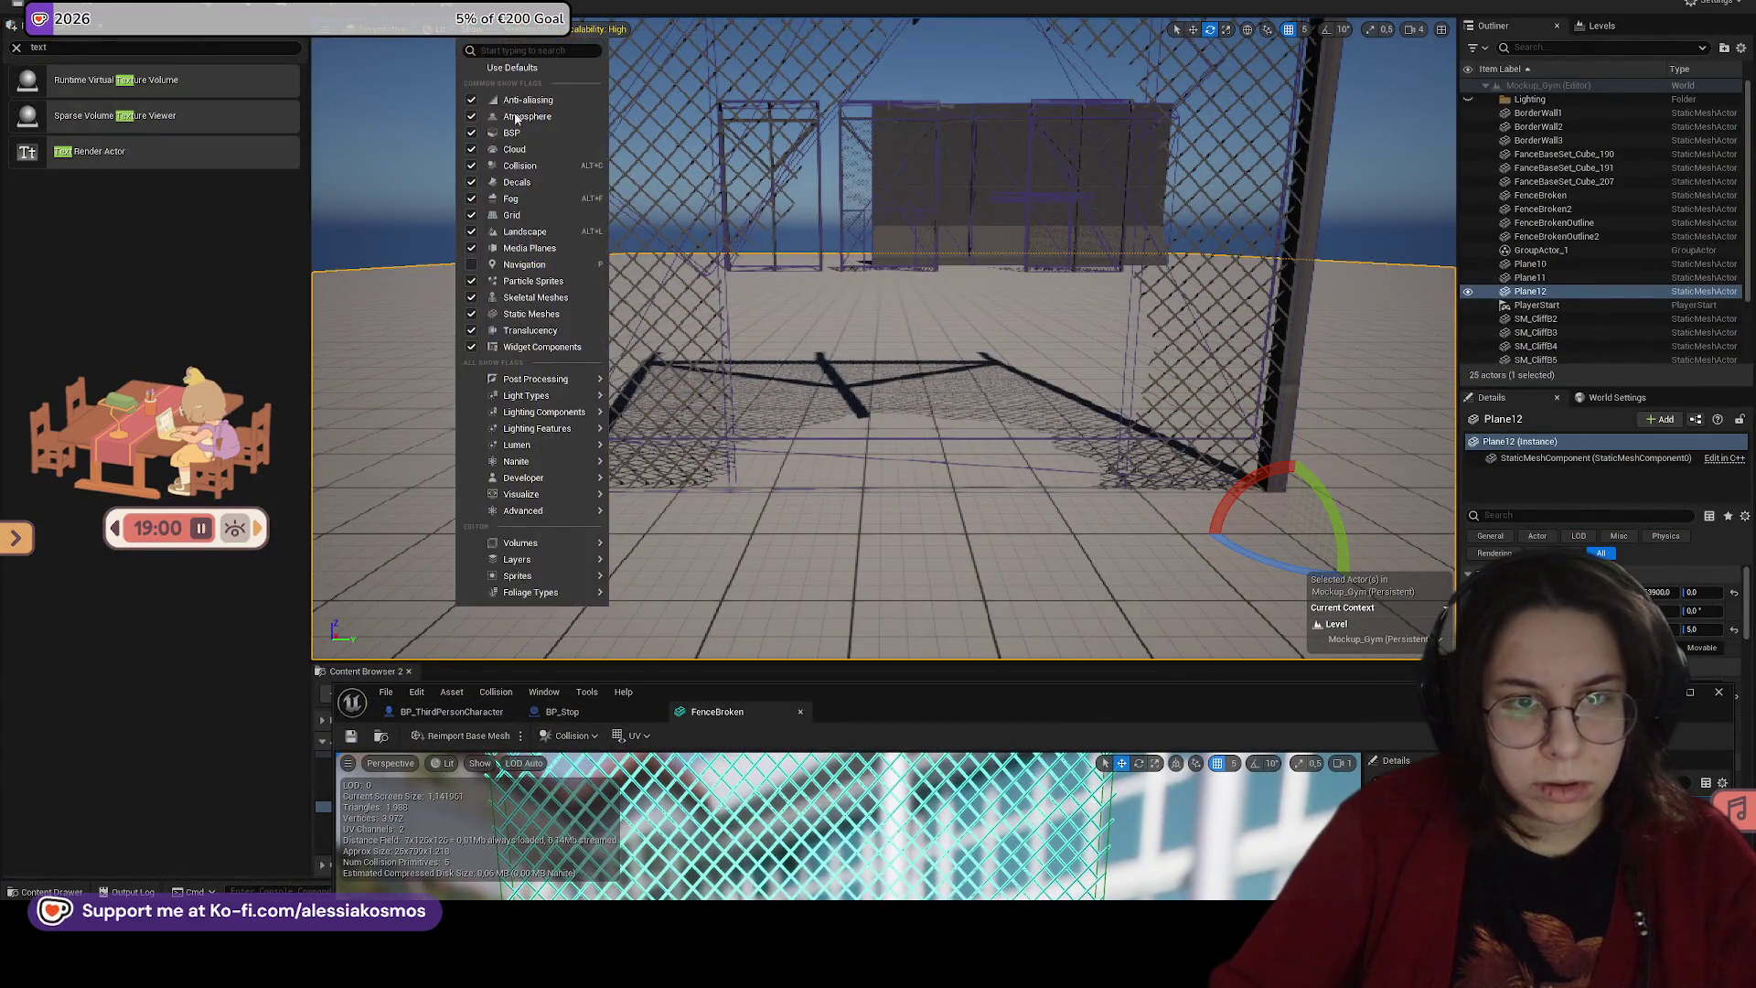
# Step: Select FenceBroken2 and fly the camera around the broken fences with WASD
pyautogui.press('s')
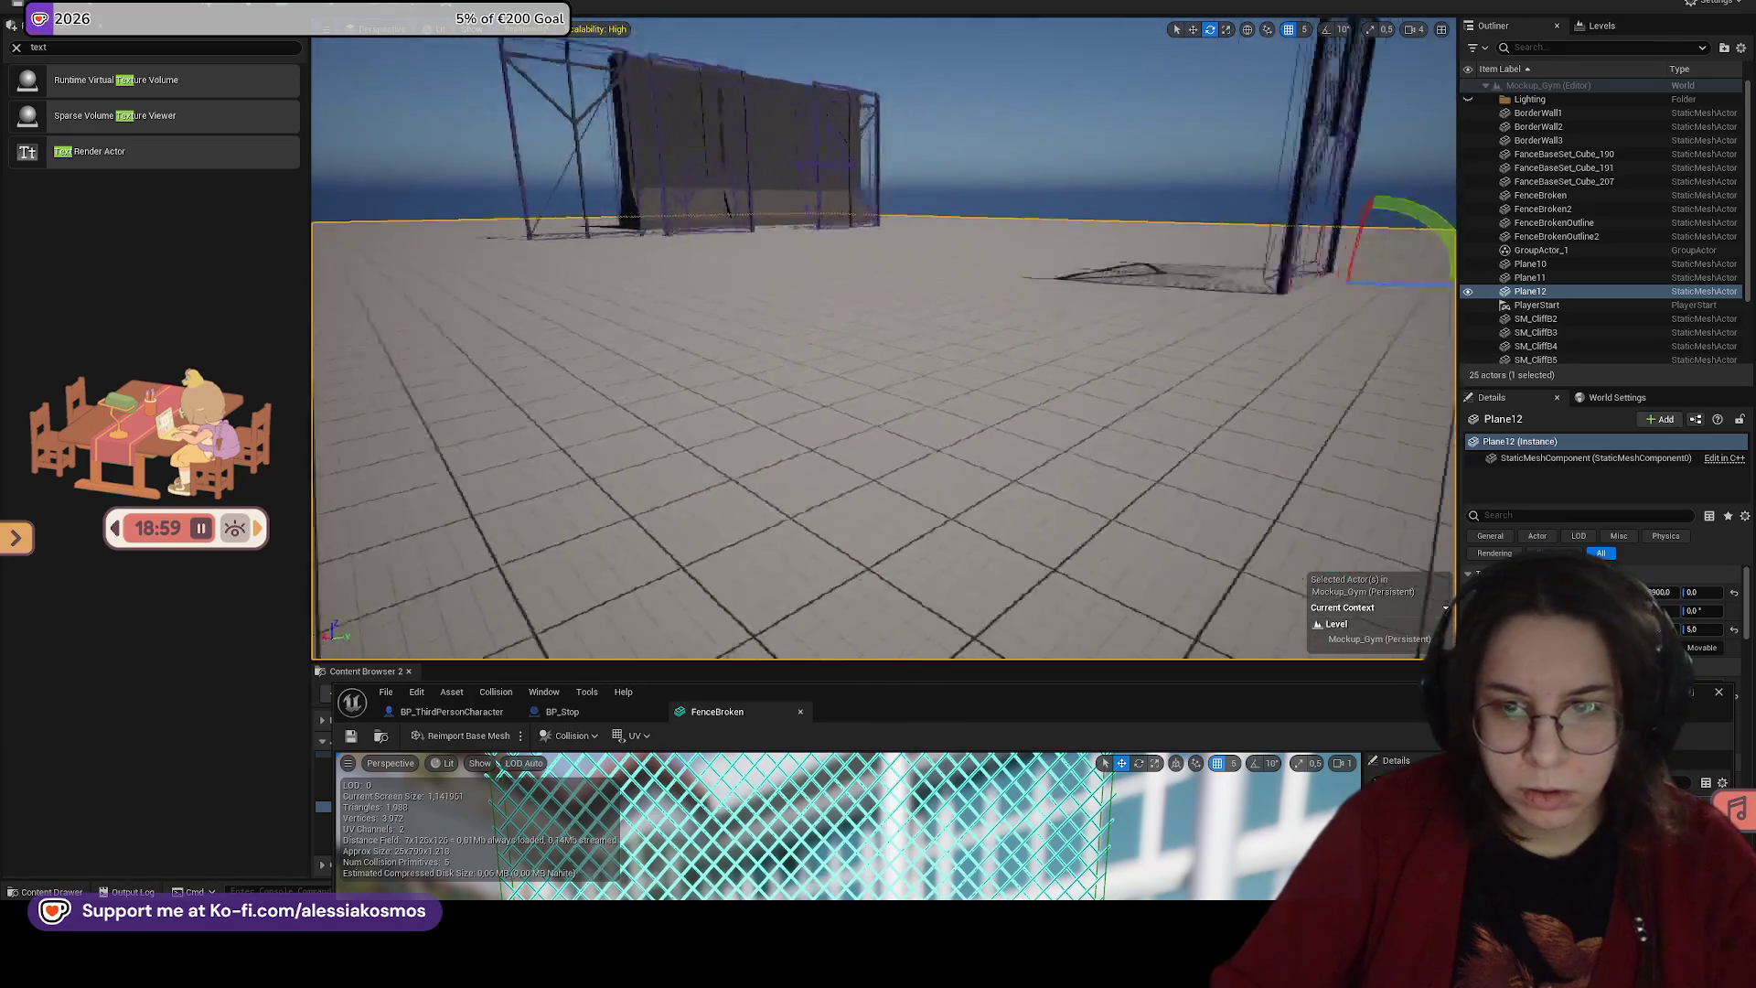
pyautogui.press('w')
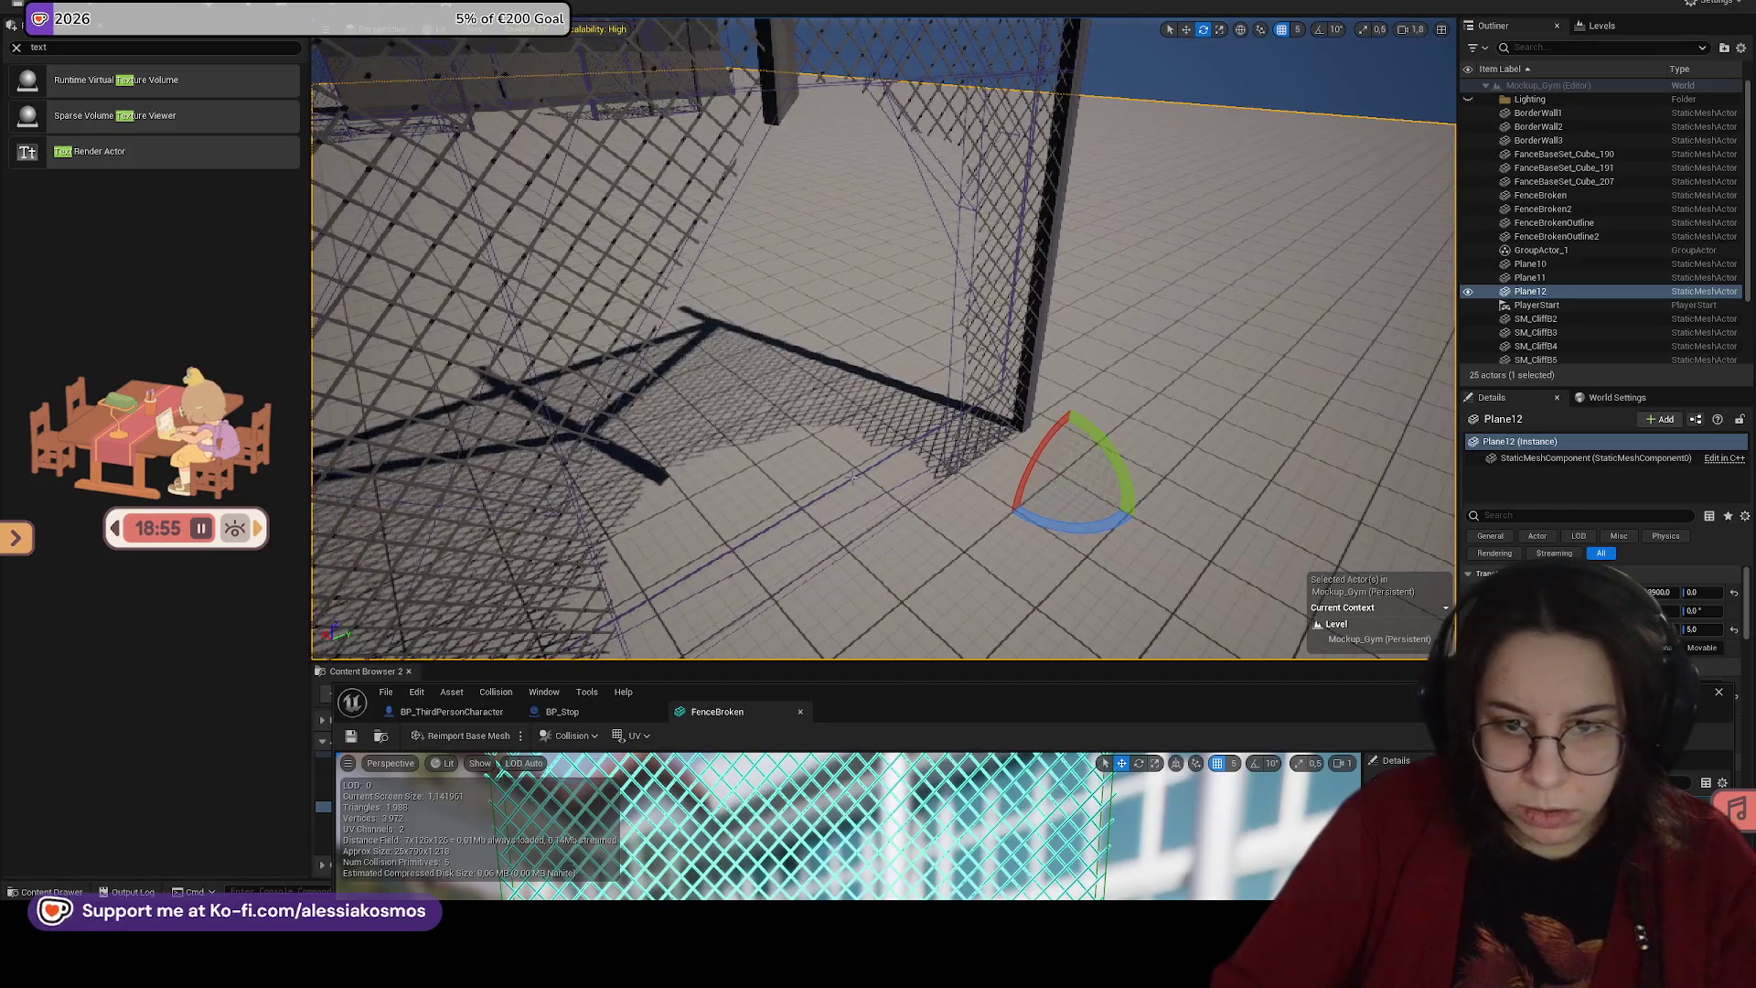
pyautogui.click(451, 314)
pyautogui.press('a')
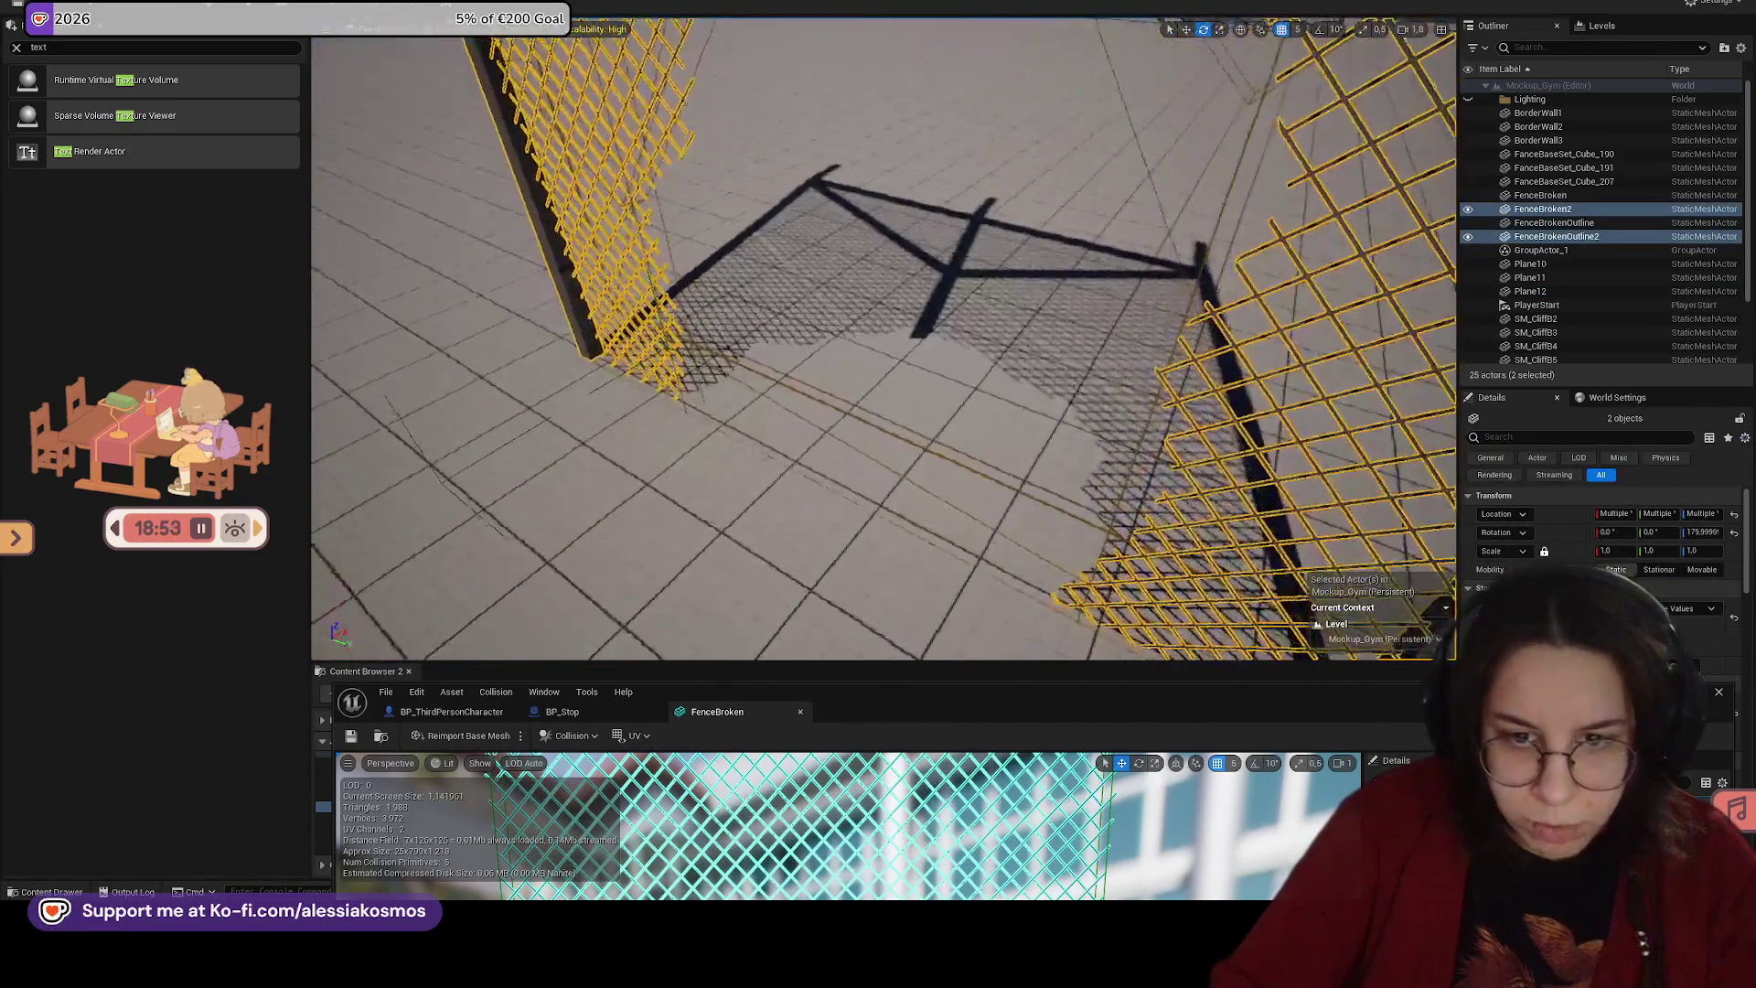
pyautogui.press('a')
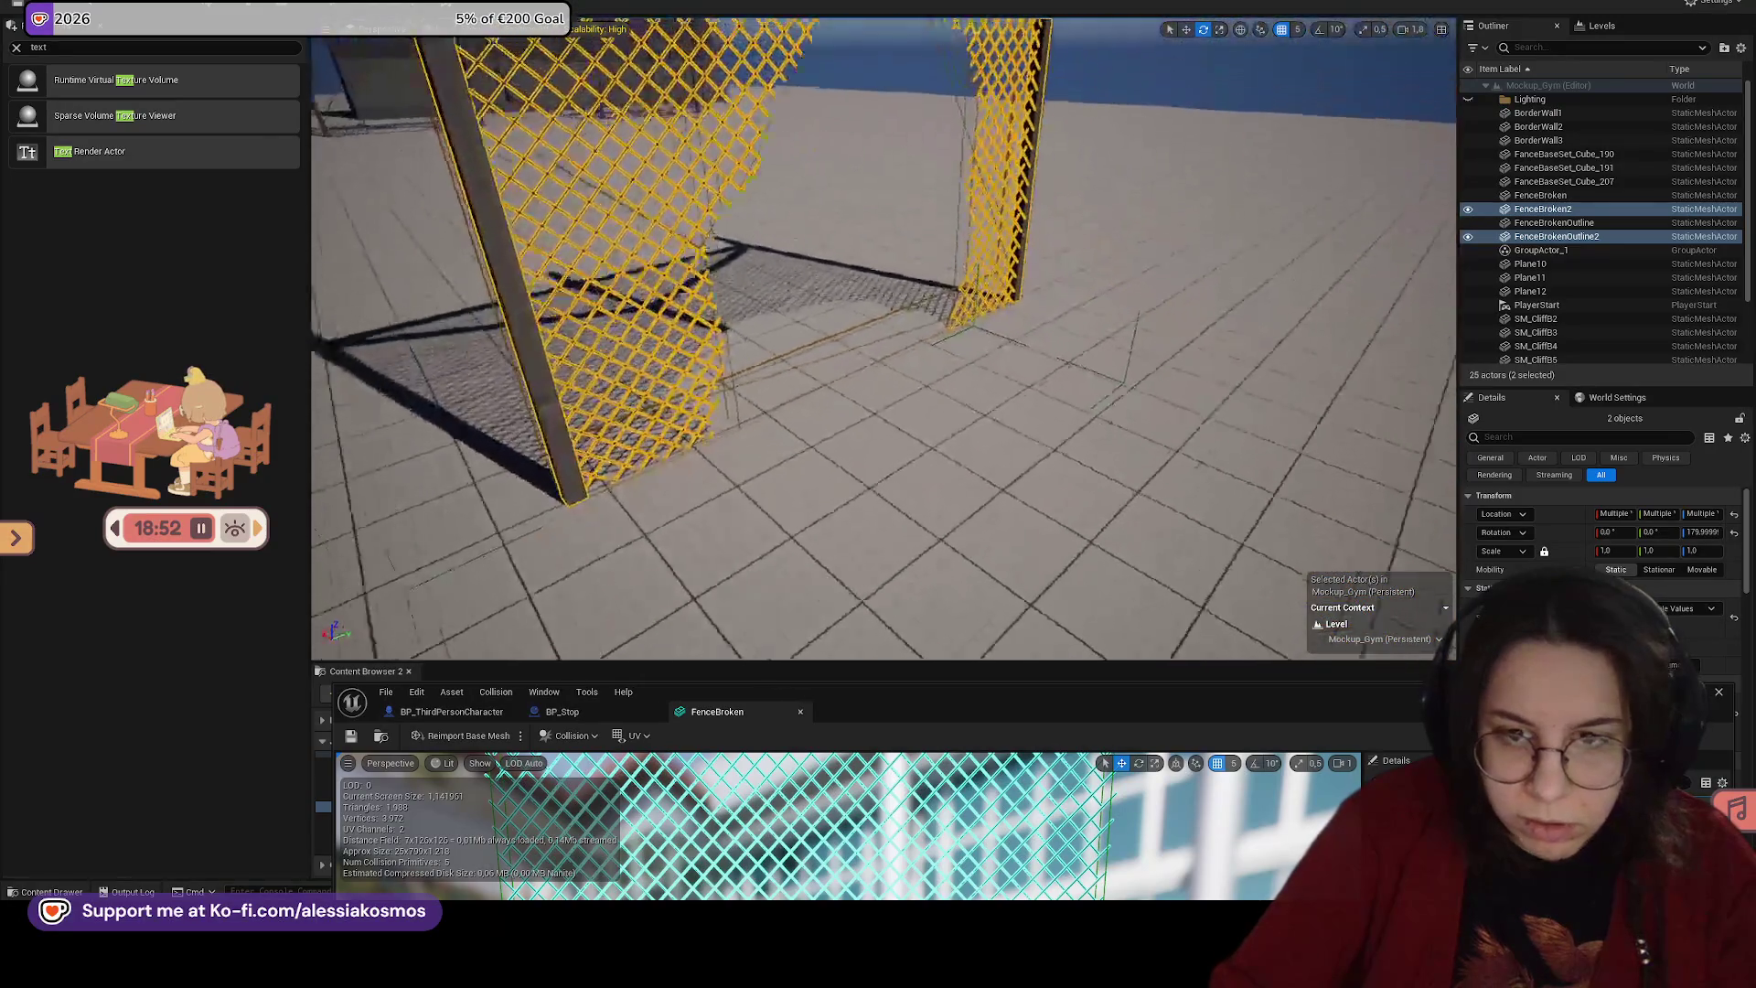
pyautogui.press('d')
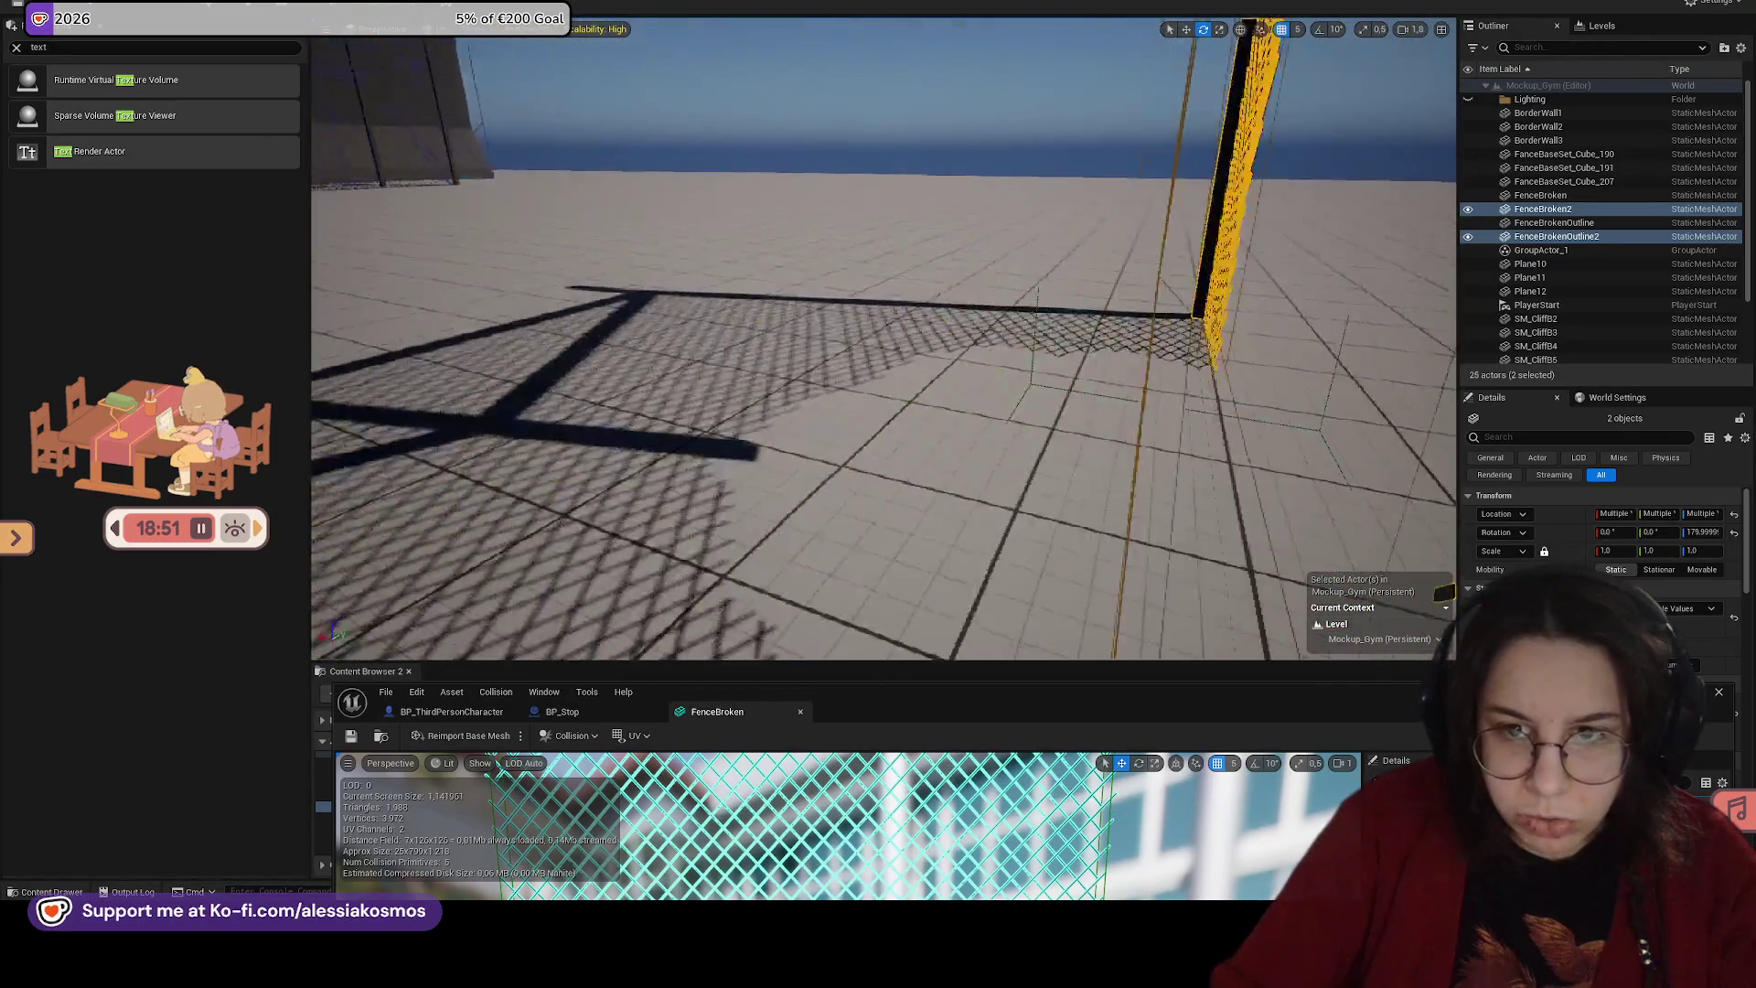
pyautogui.press('s')
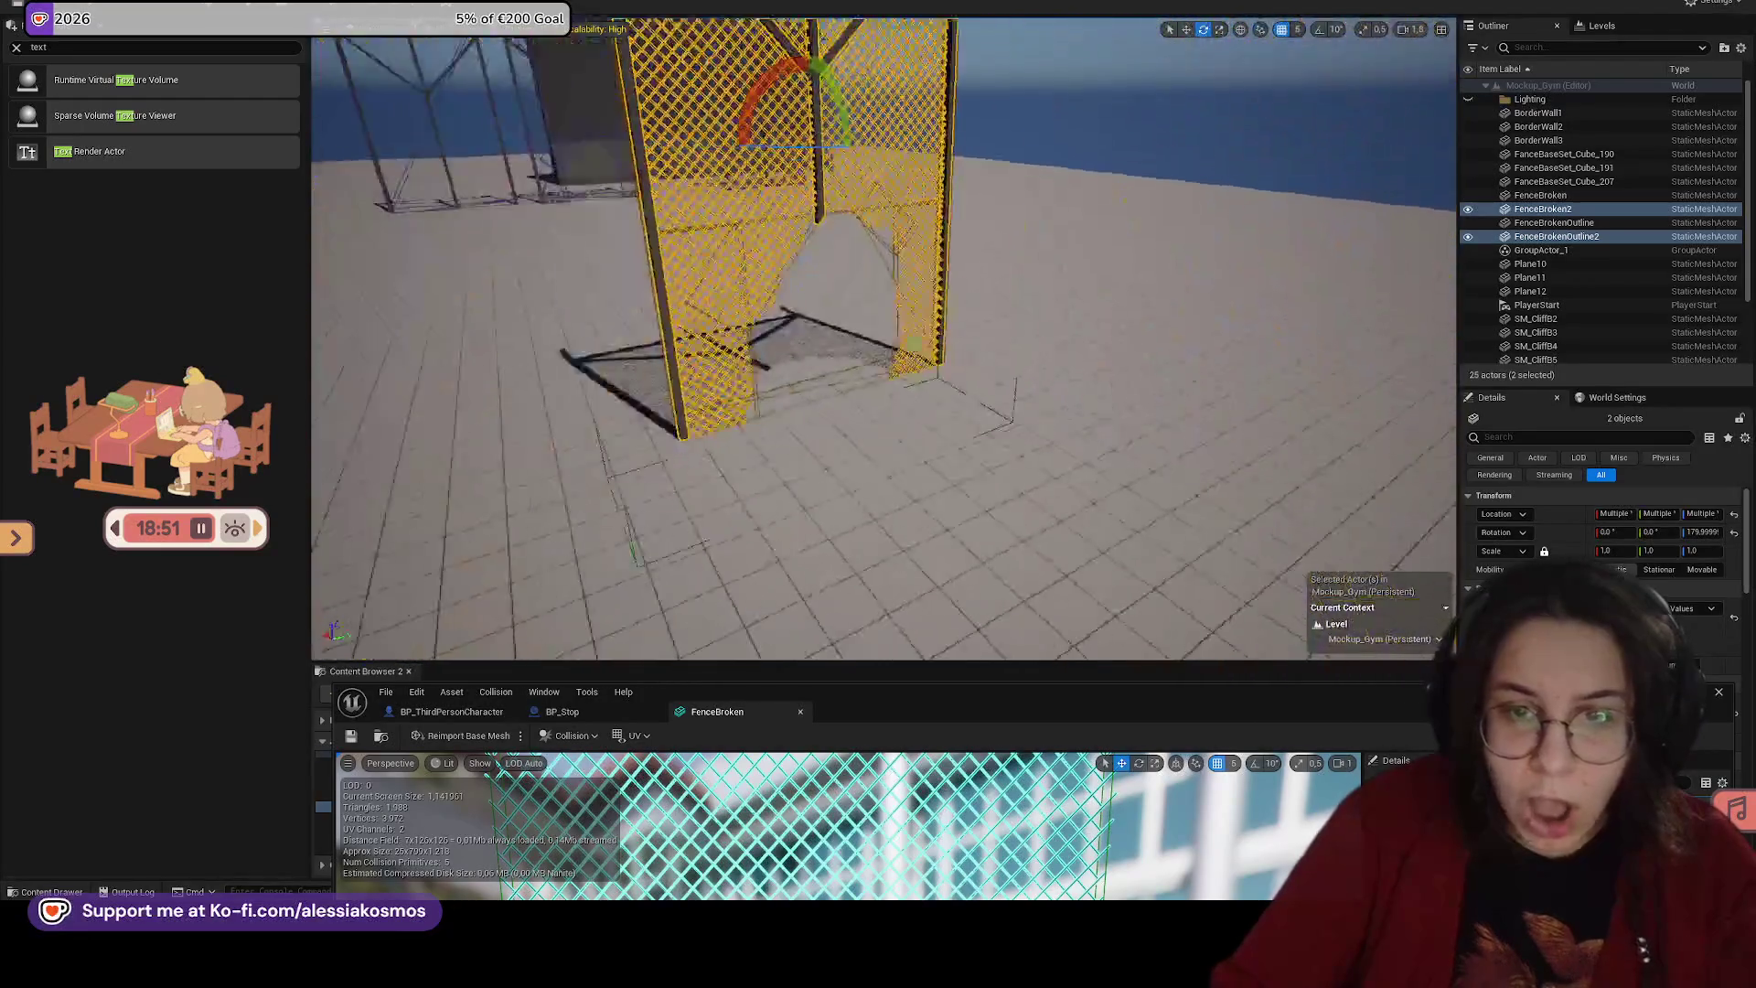
pyautogui.press('s')
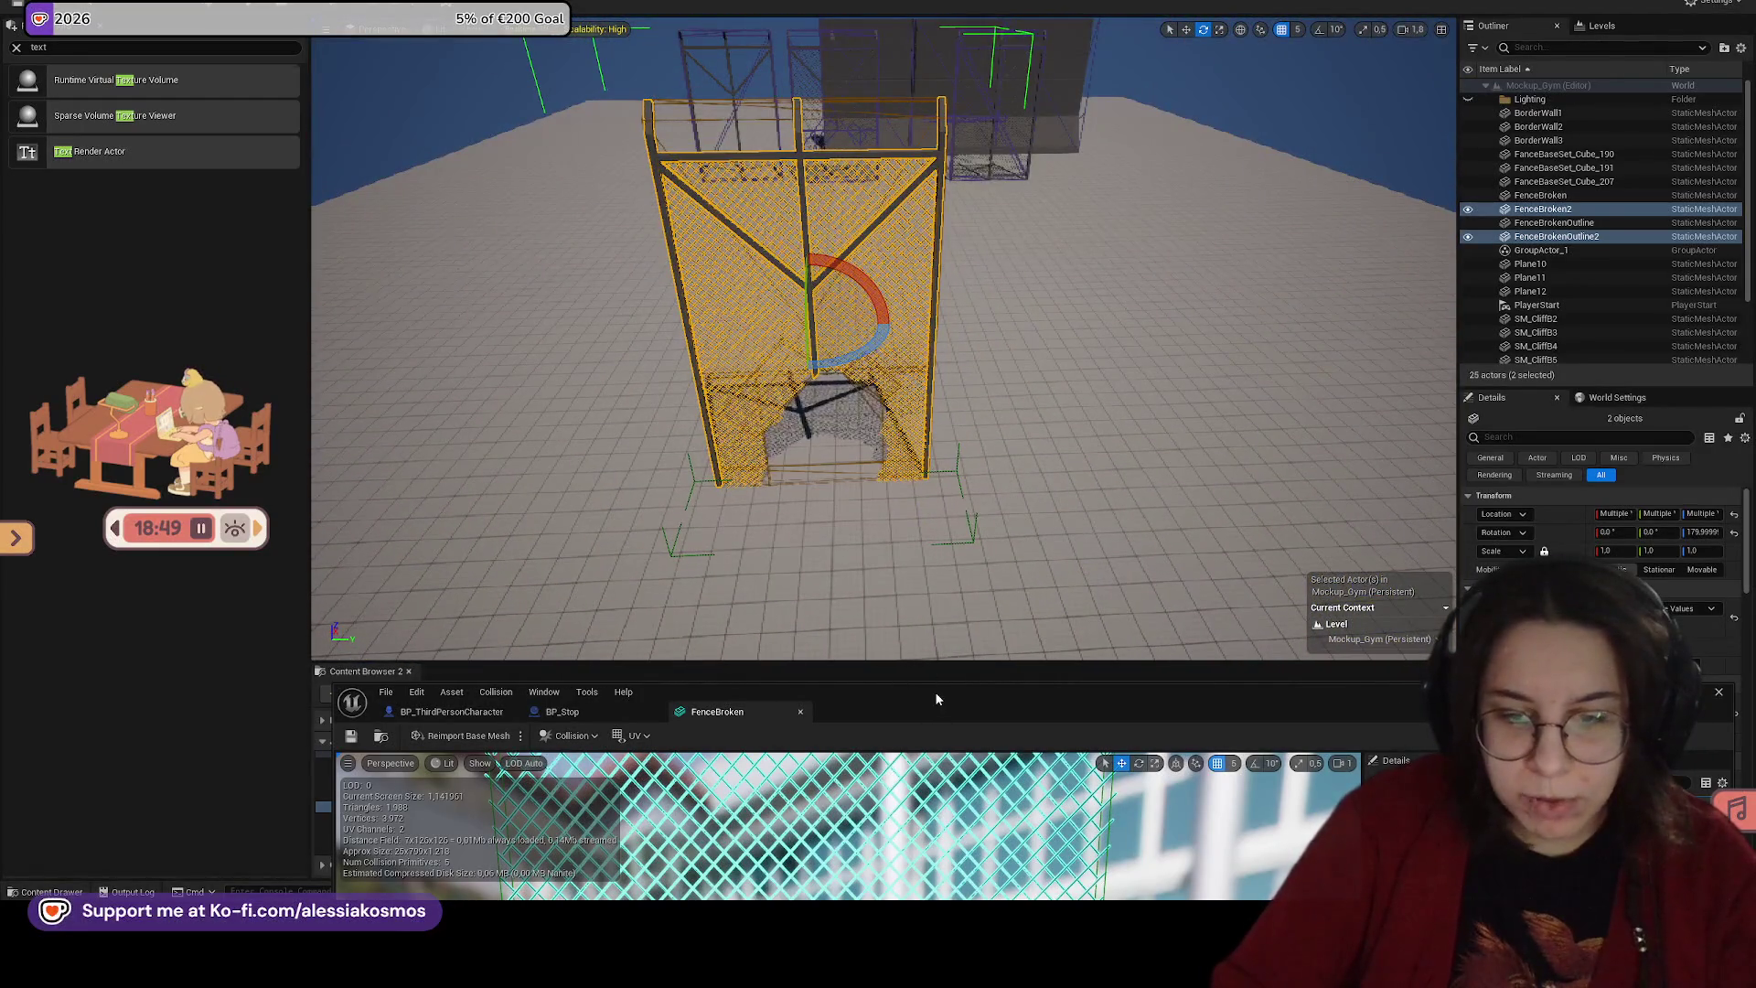
# Step: Maximize the FenceBroken editor and re-enable Generate Missing Collision
pyautogui.doubleClick(937, 693)
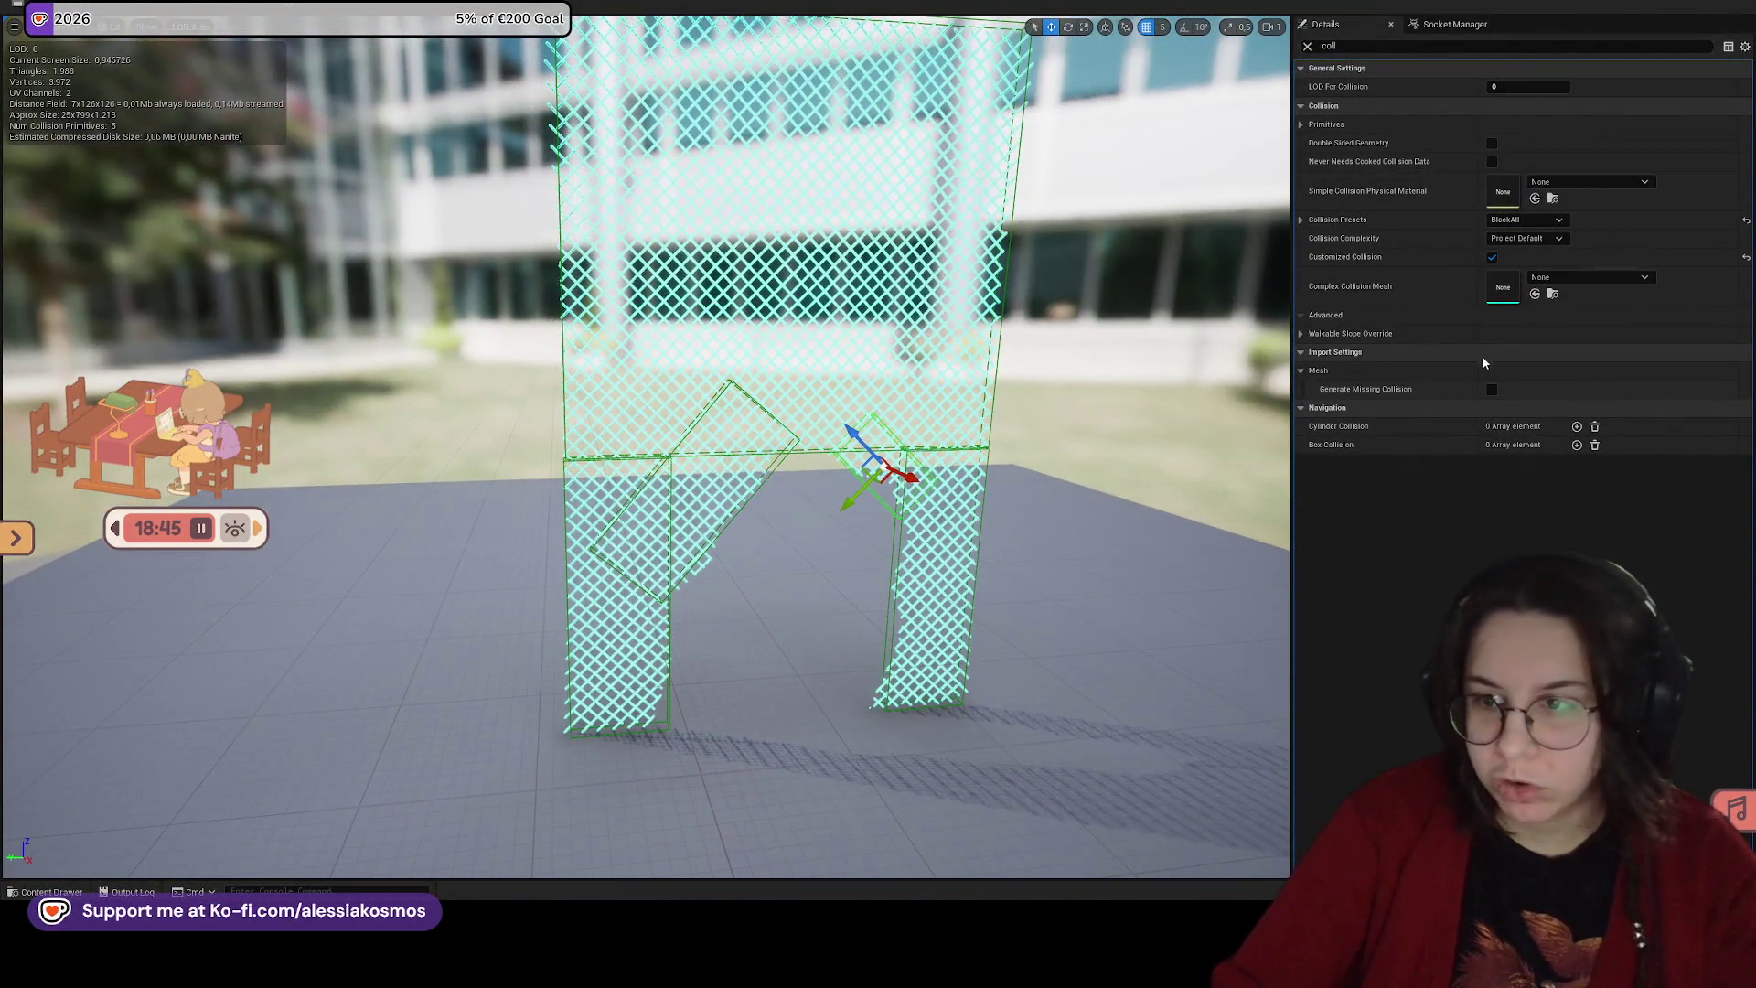
pyautogui.click(1491, 389)
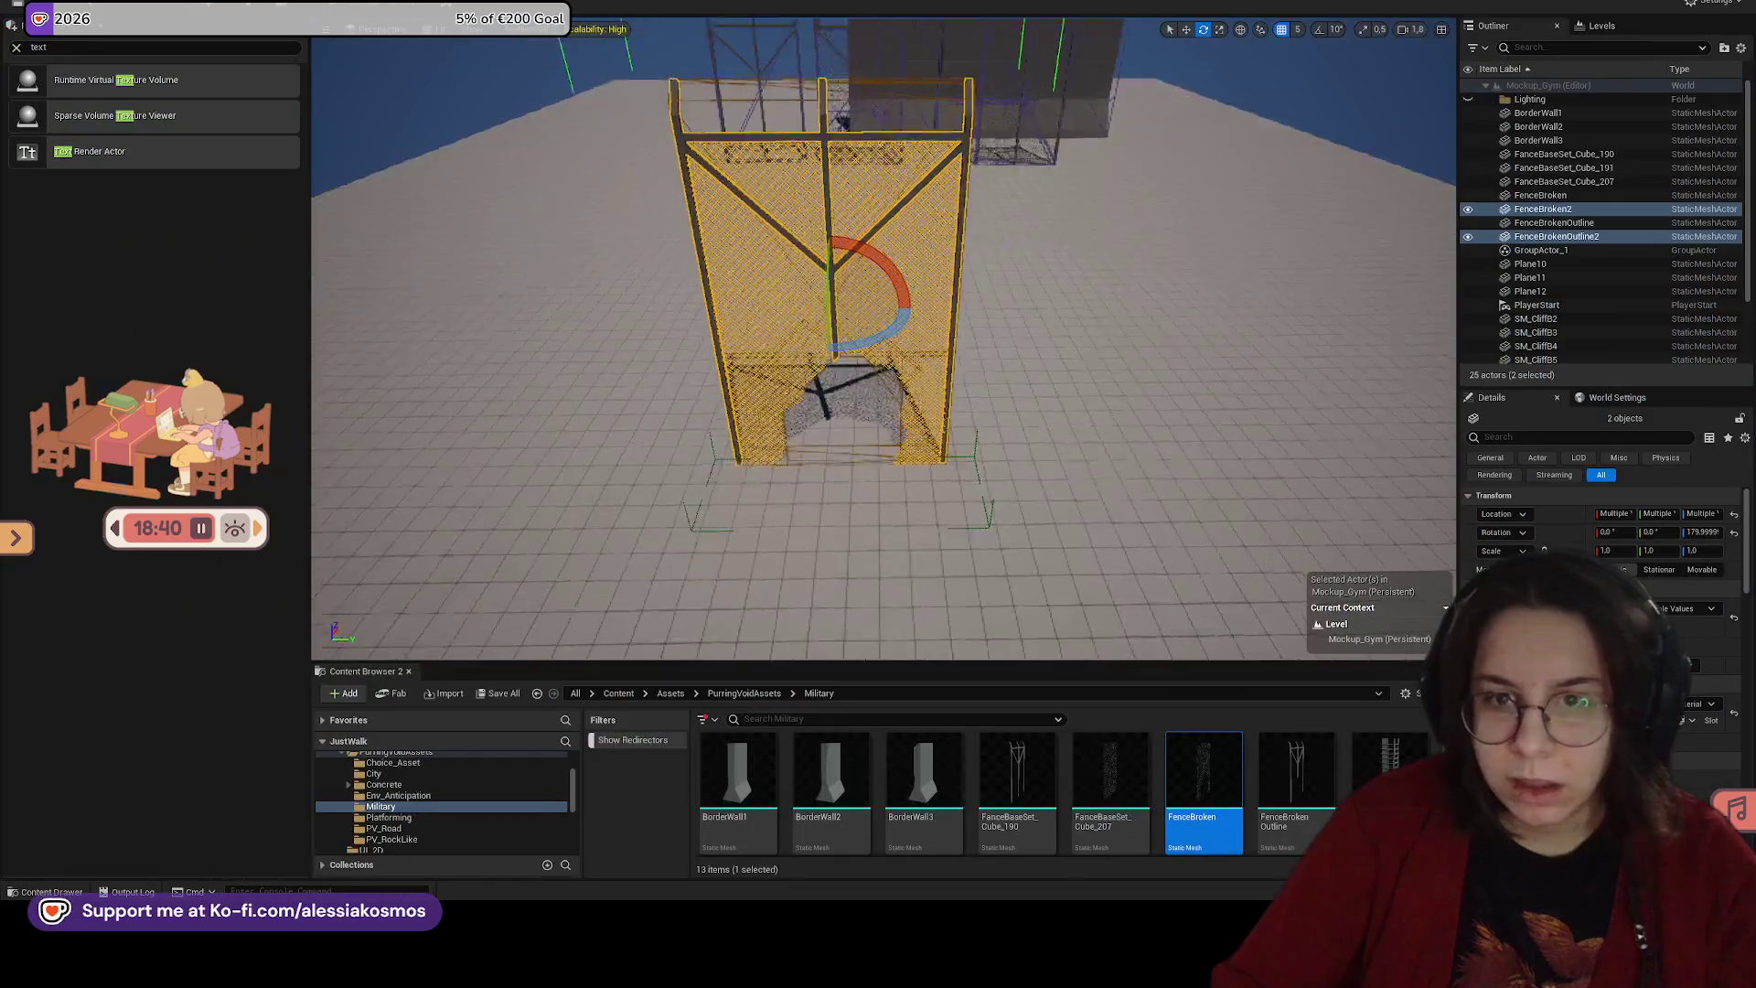
pyautogui.moveTo(923, 148); pyautogui.dragTo(839, 149)
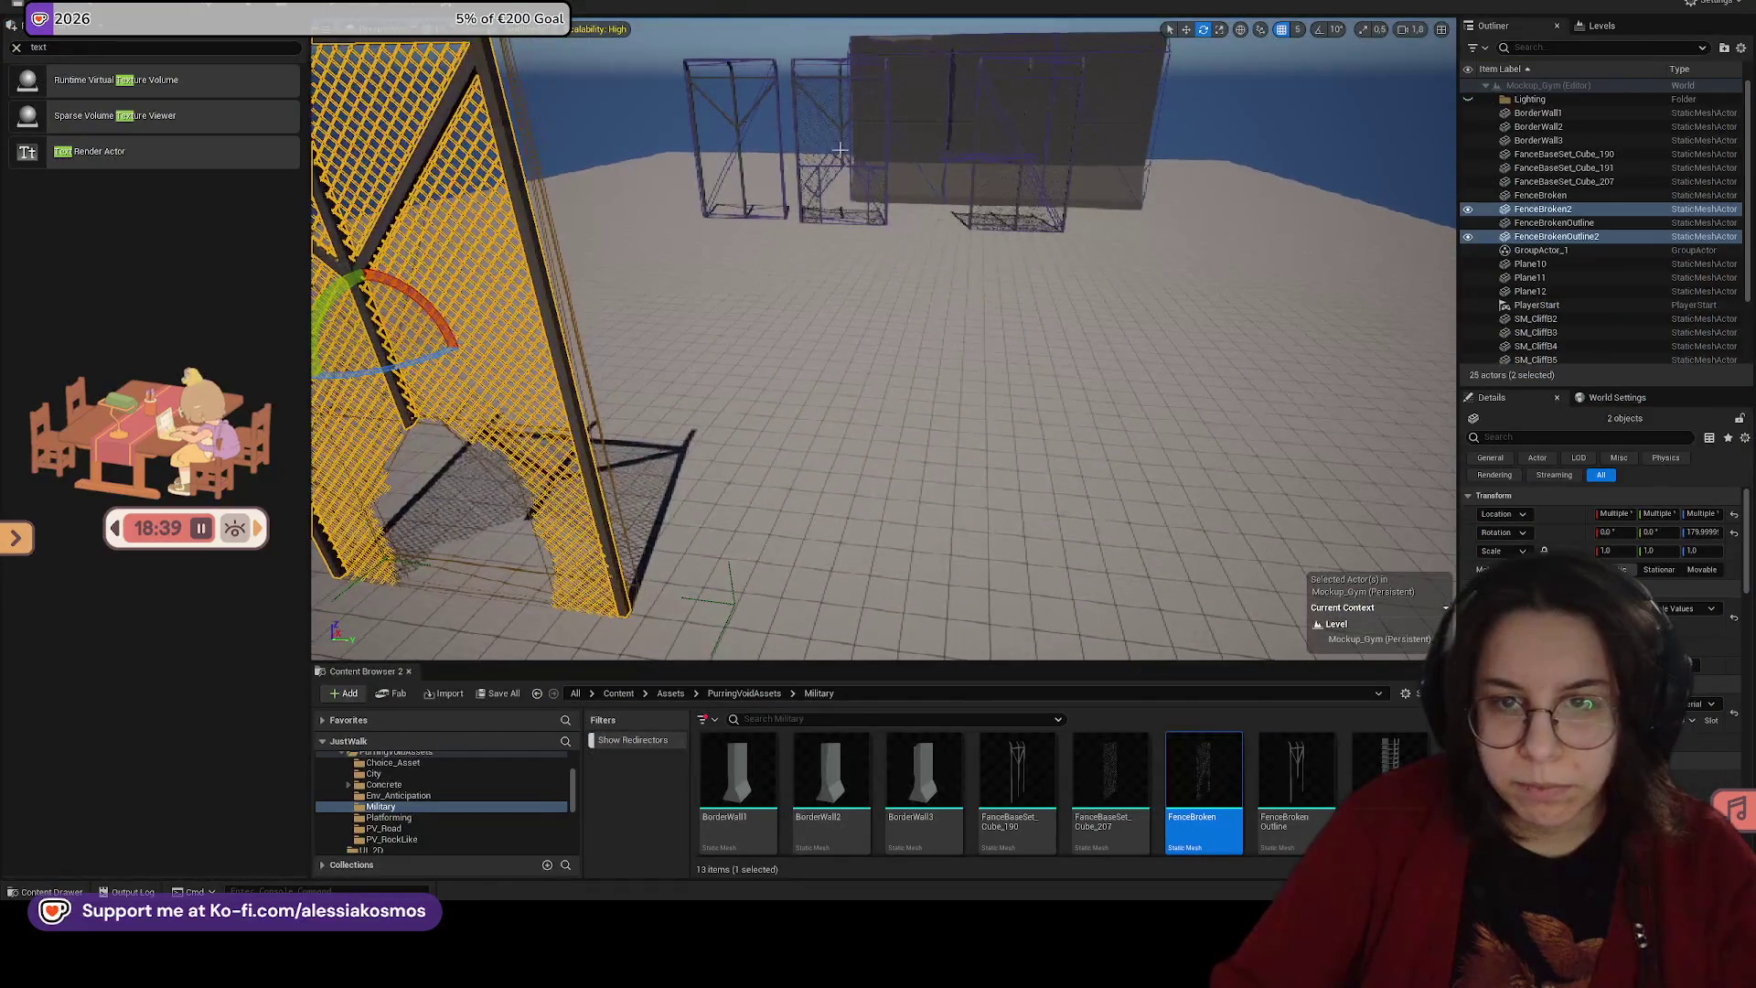
# Step: Locate the fence frame's mesh via Browse to Asset and open FanceBaseSet_Cube_190 in the static mesh editor
pyautogui.click(731, 68)
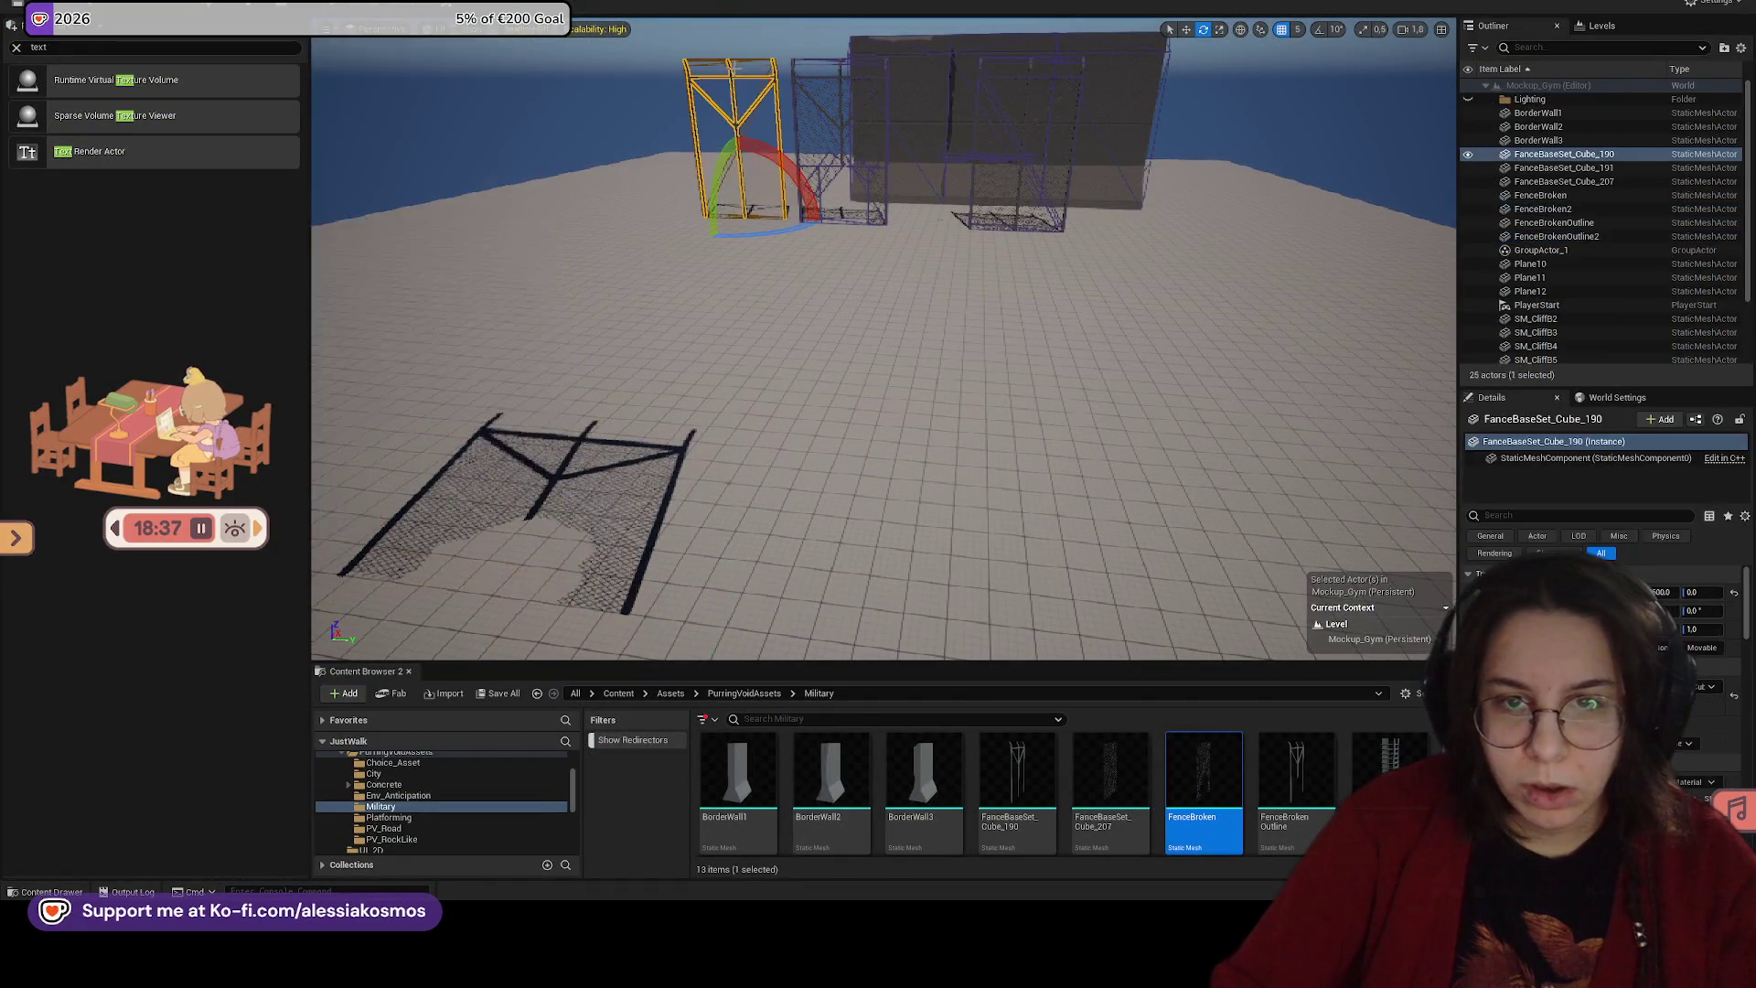
pyautogui.press('w')
pyautogui.rightClick(737, 125)
pyautogui.click(768, 168)
pyautogui.doubleClick(1030, 771)
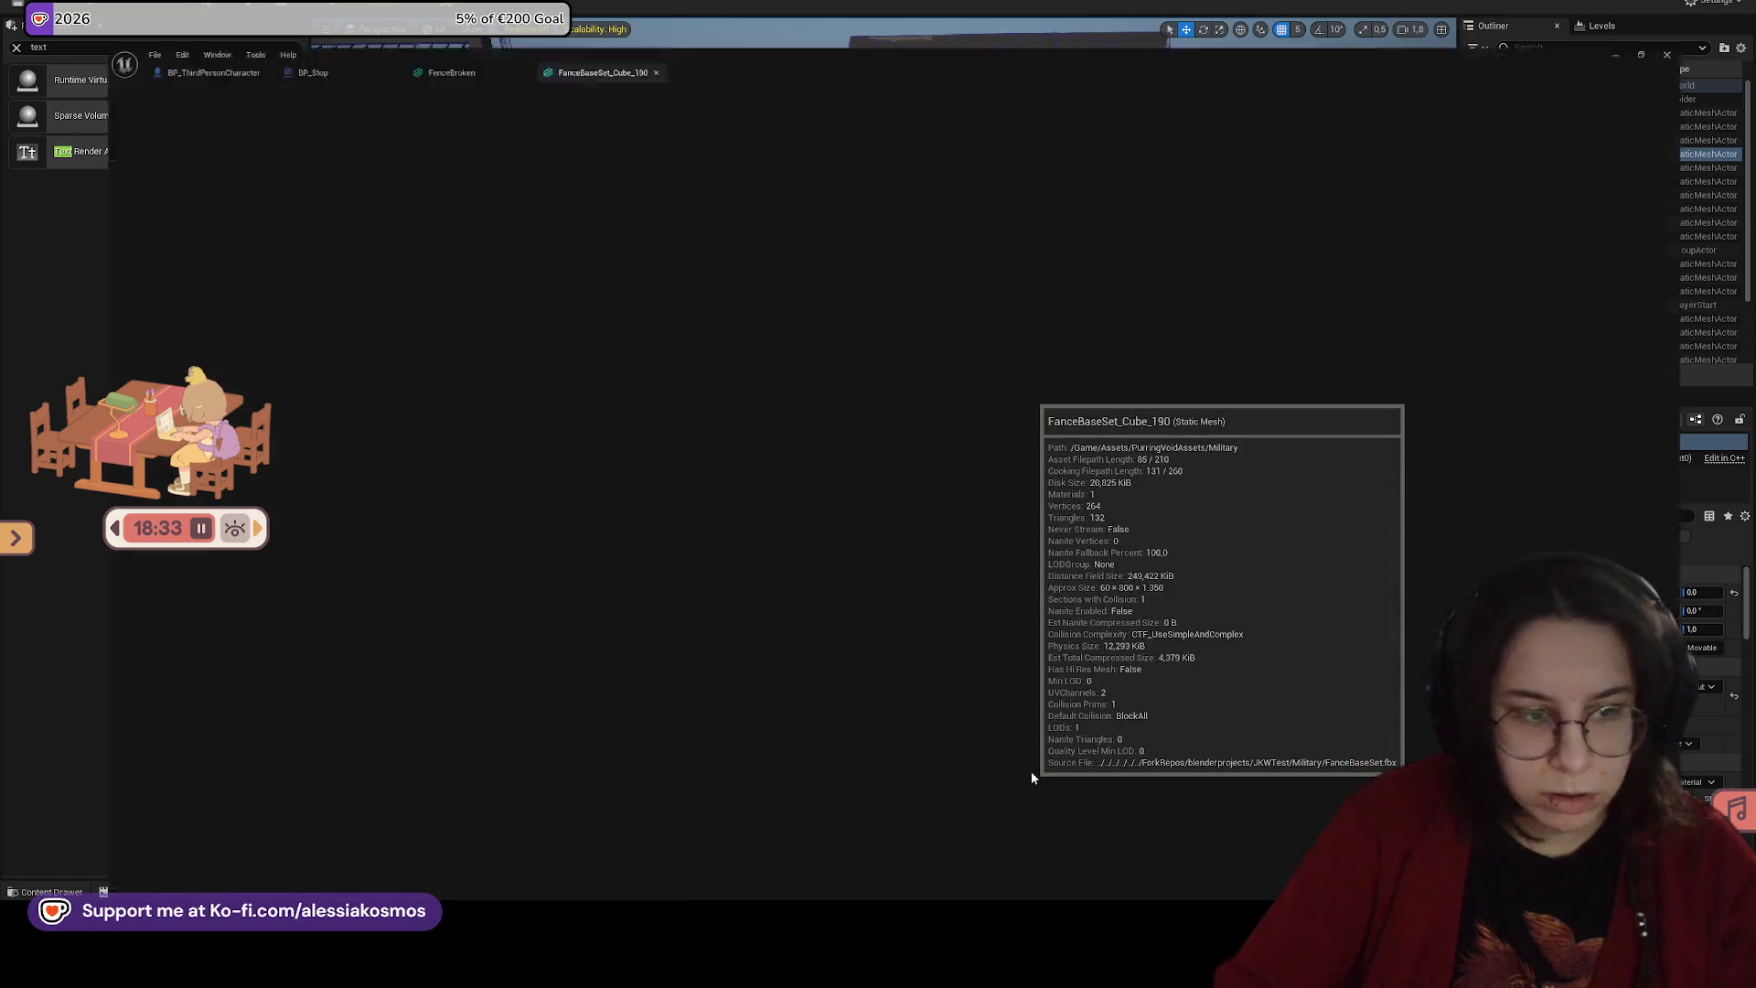
pyautogui.scroll(-3, 646, 449)
pyautogui.scroll(-4, 646, 448)
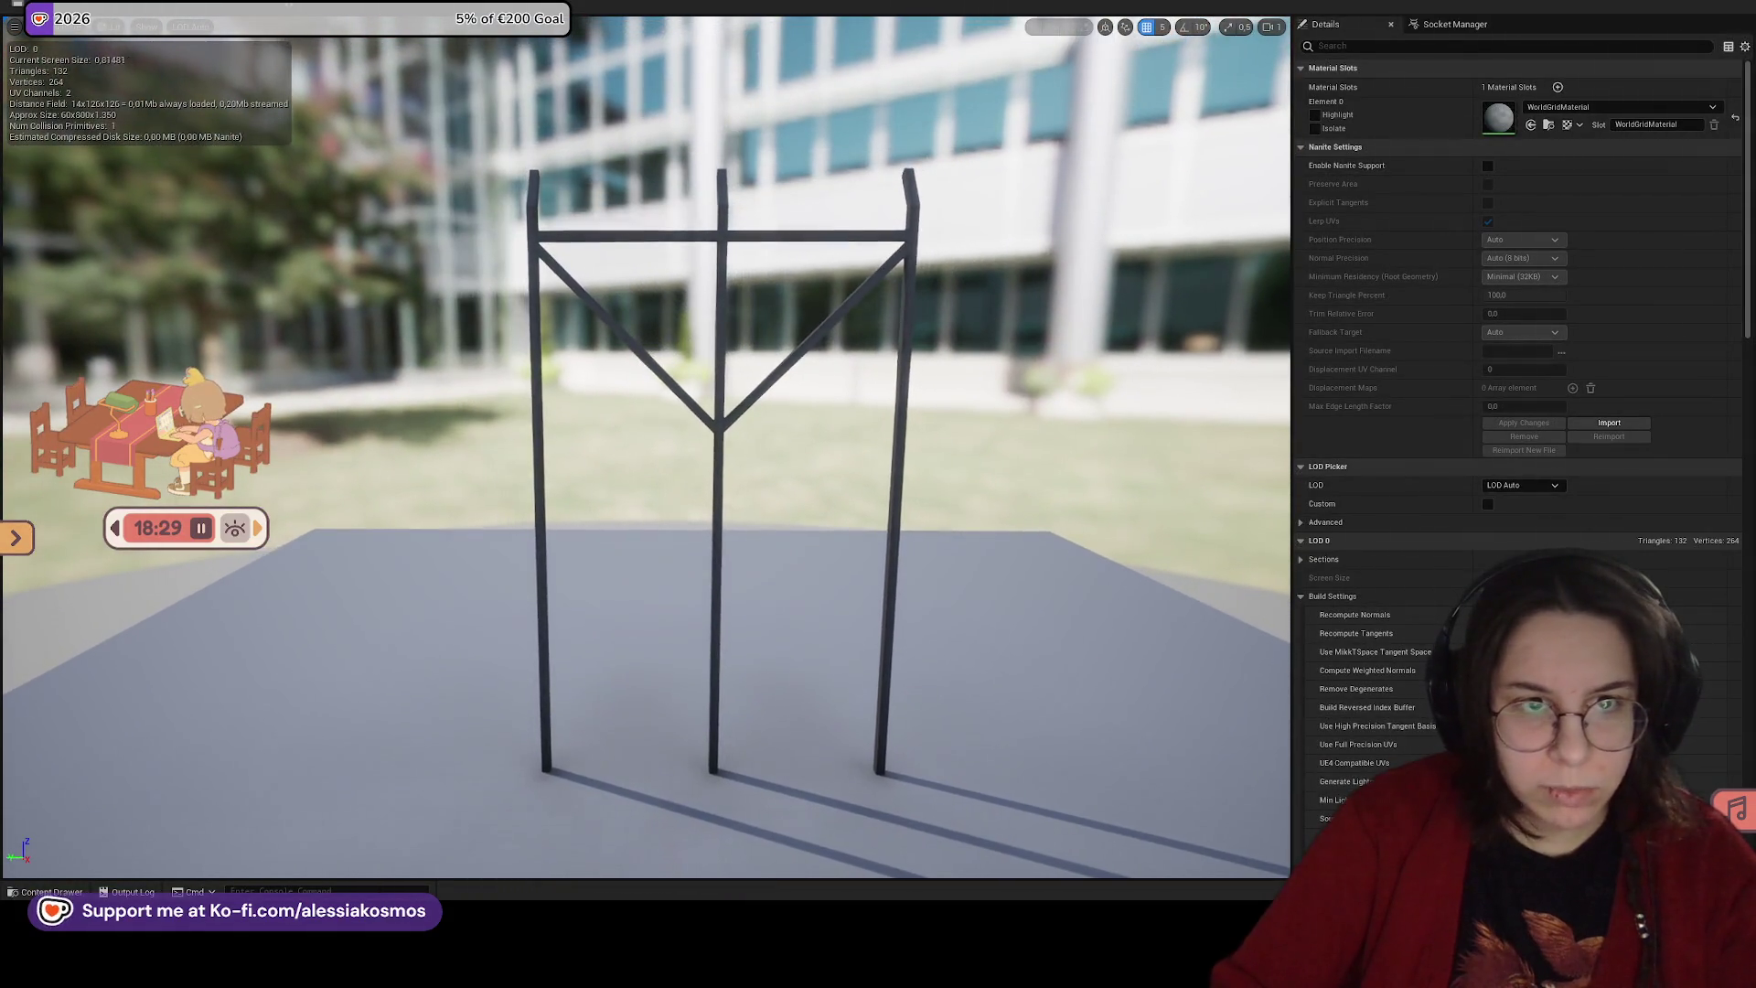
pyautogui.click(164, 27)
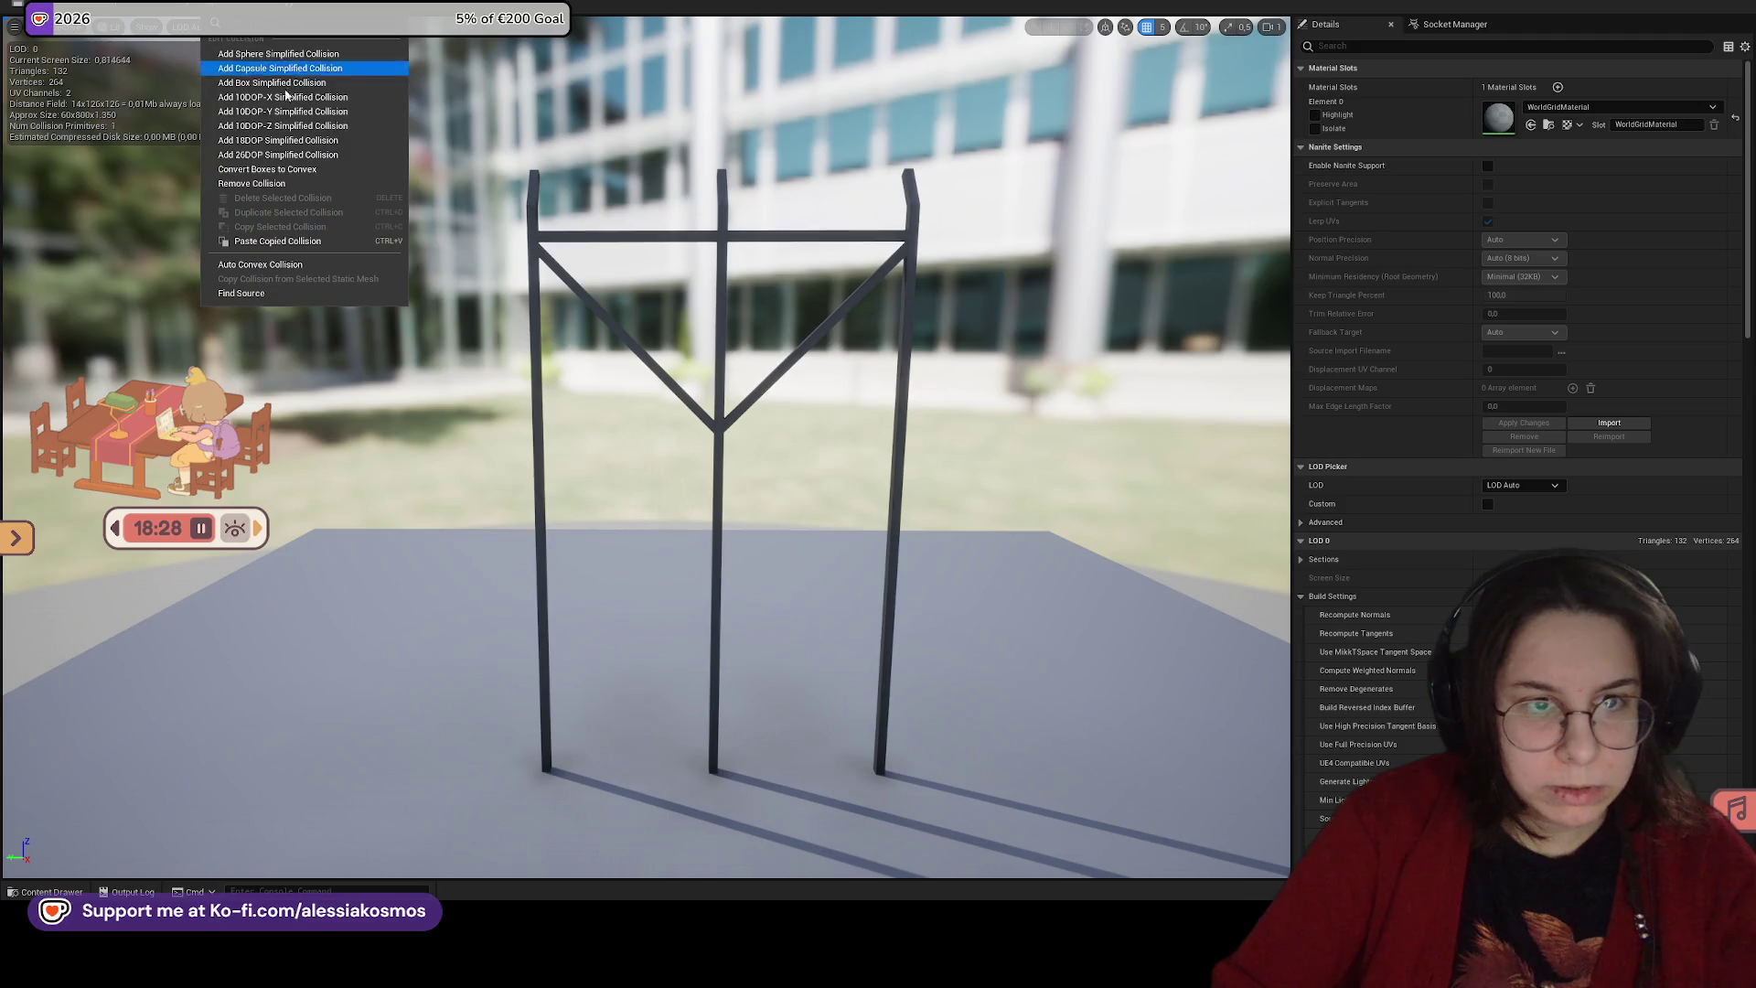
# Step: Toggle Simple Collision display on and off to check the frame's existing collision, then reopen the Collision menu
pyautogui.click(183, 21)
pyautogui.click(144, 29)
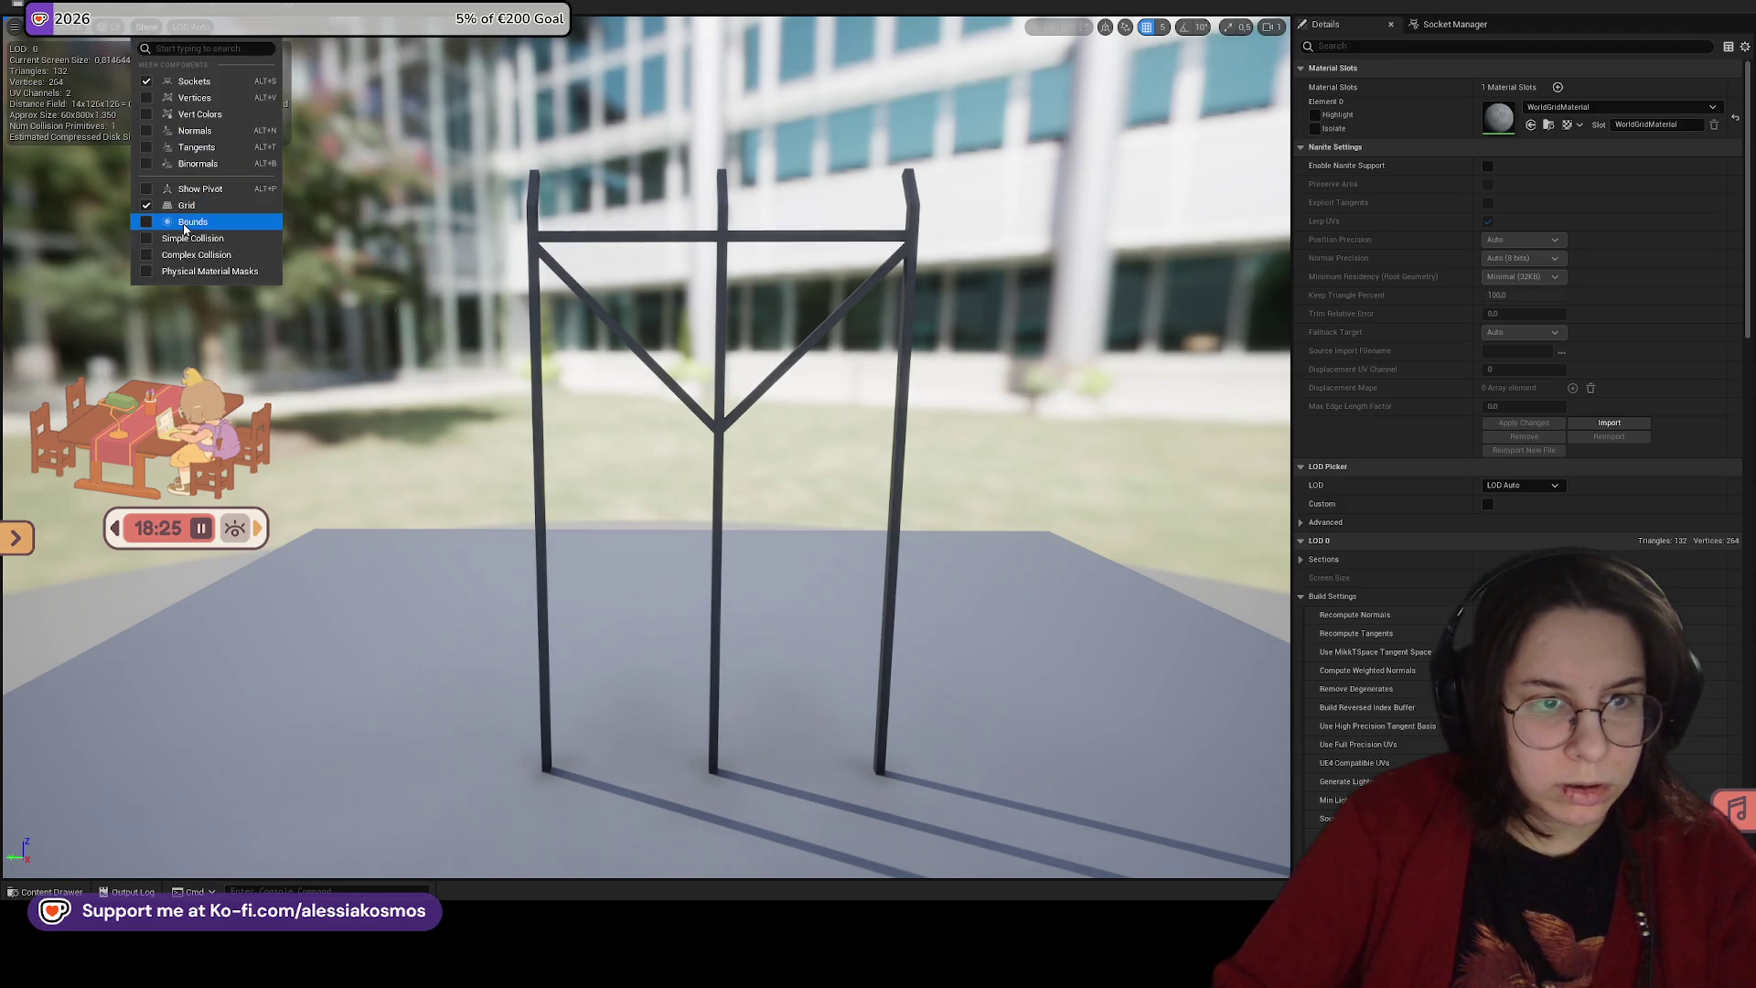
pyautogui.click(182, 241)
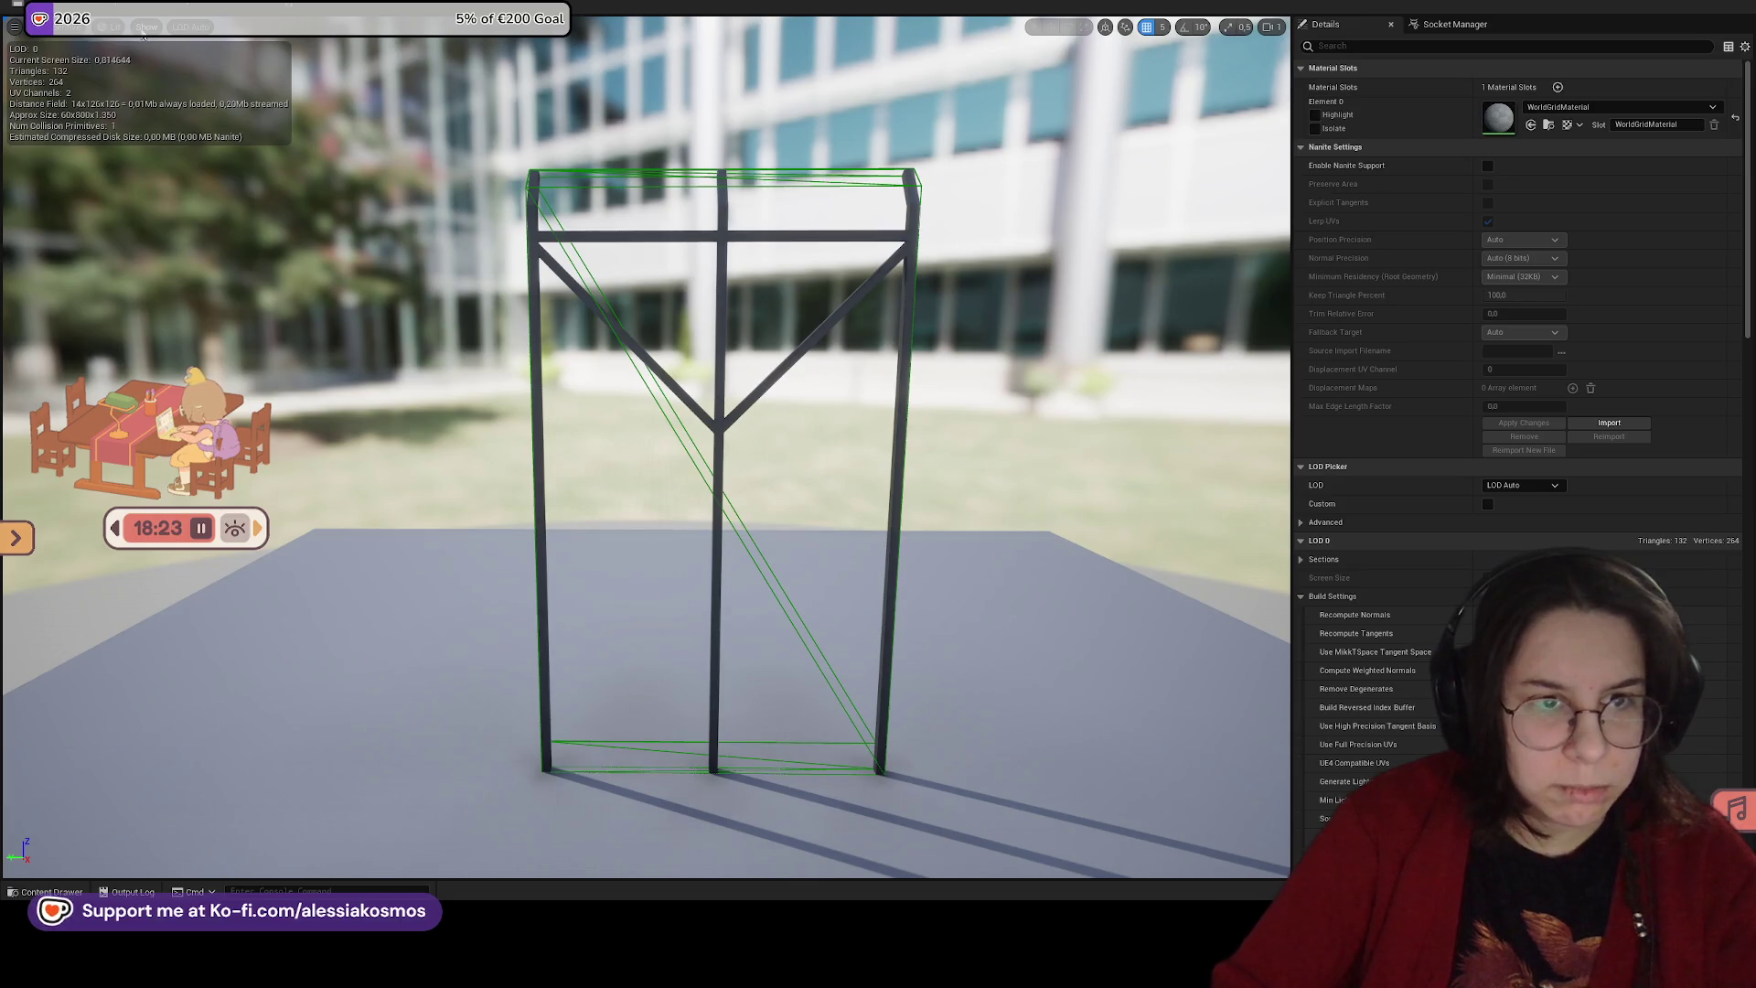
pyautogui.click(143, 34)
pyautogui.click(196, 256)
pyautogui.scroll(3, 759, 409)
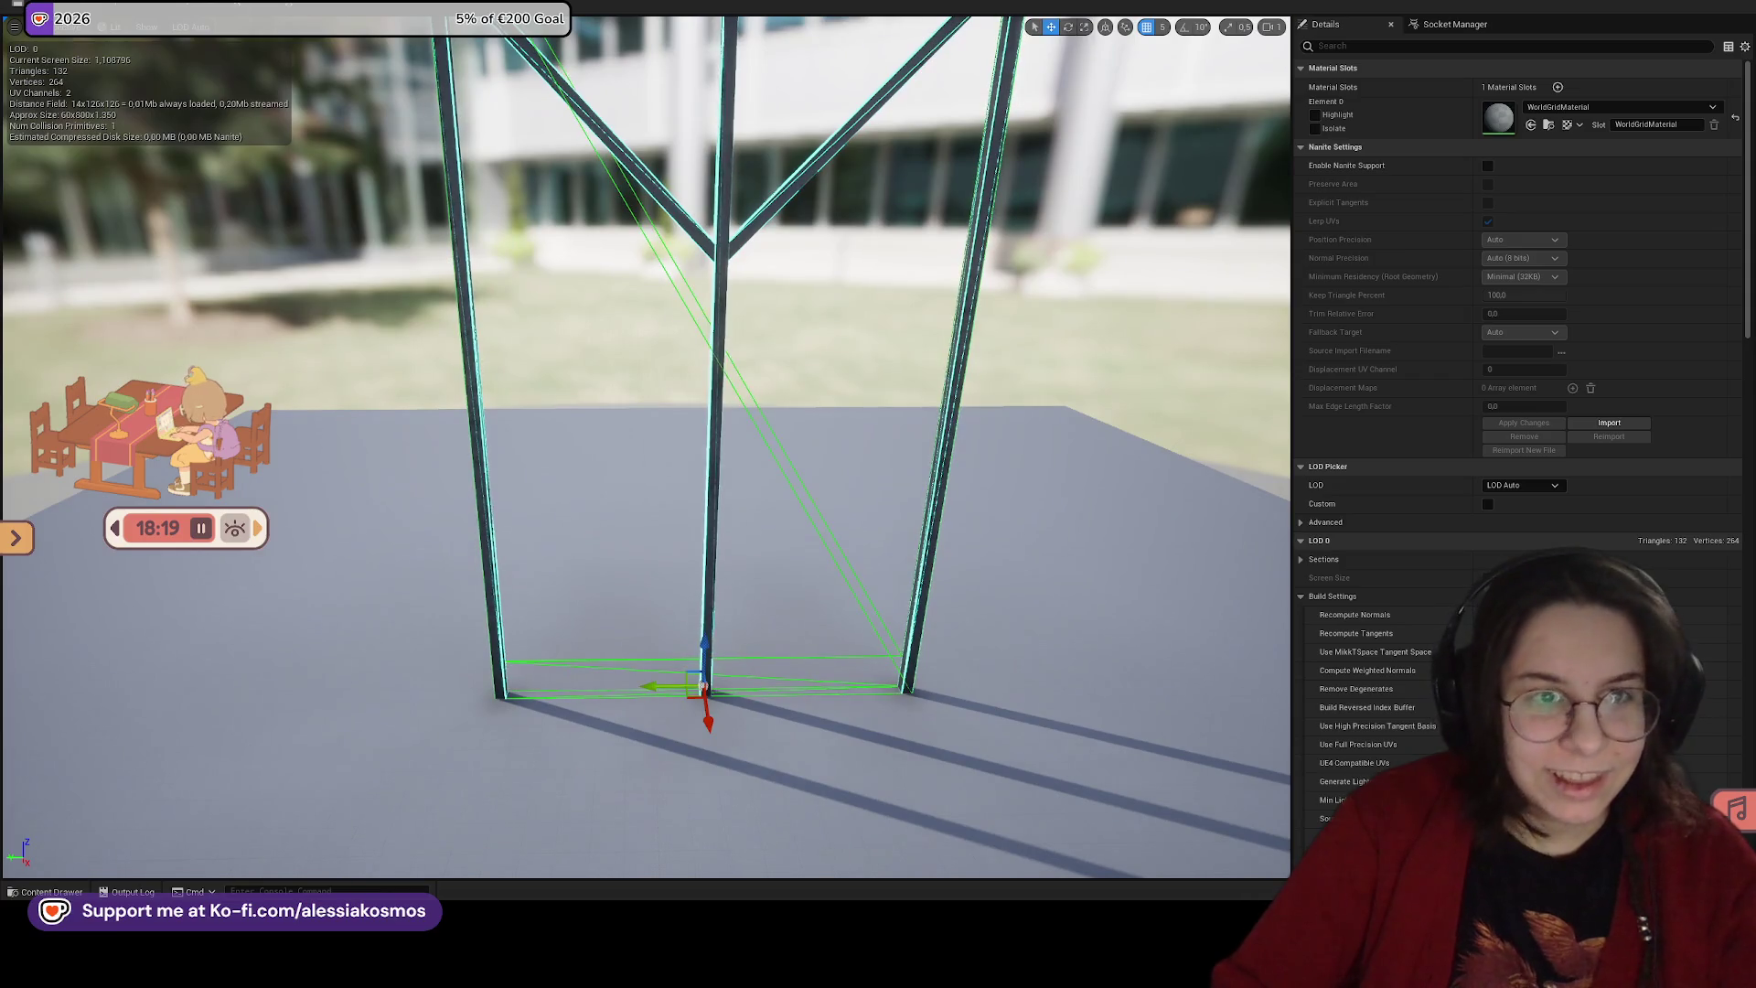
pyautogui.click(146, 26)
pyautogui.click(275, 192)
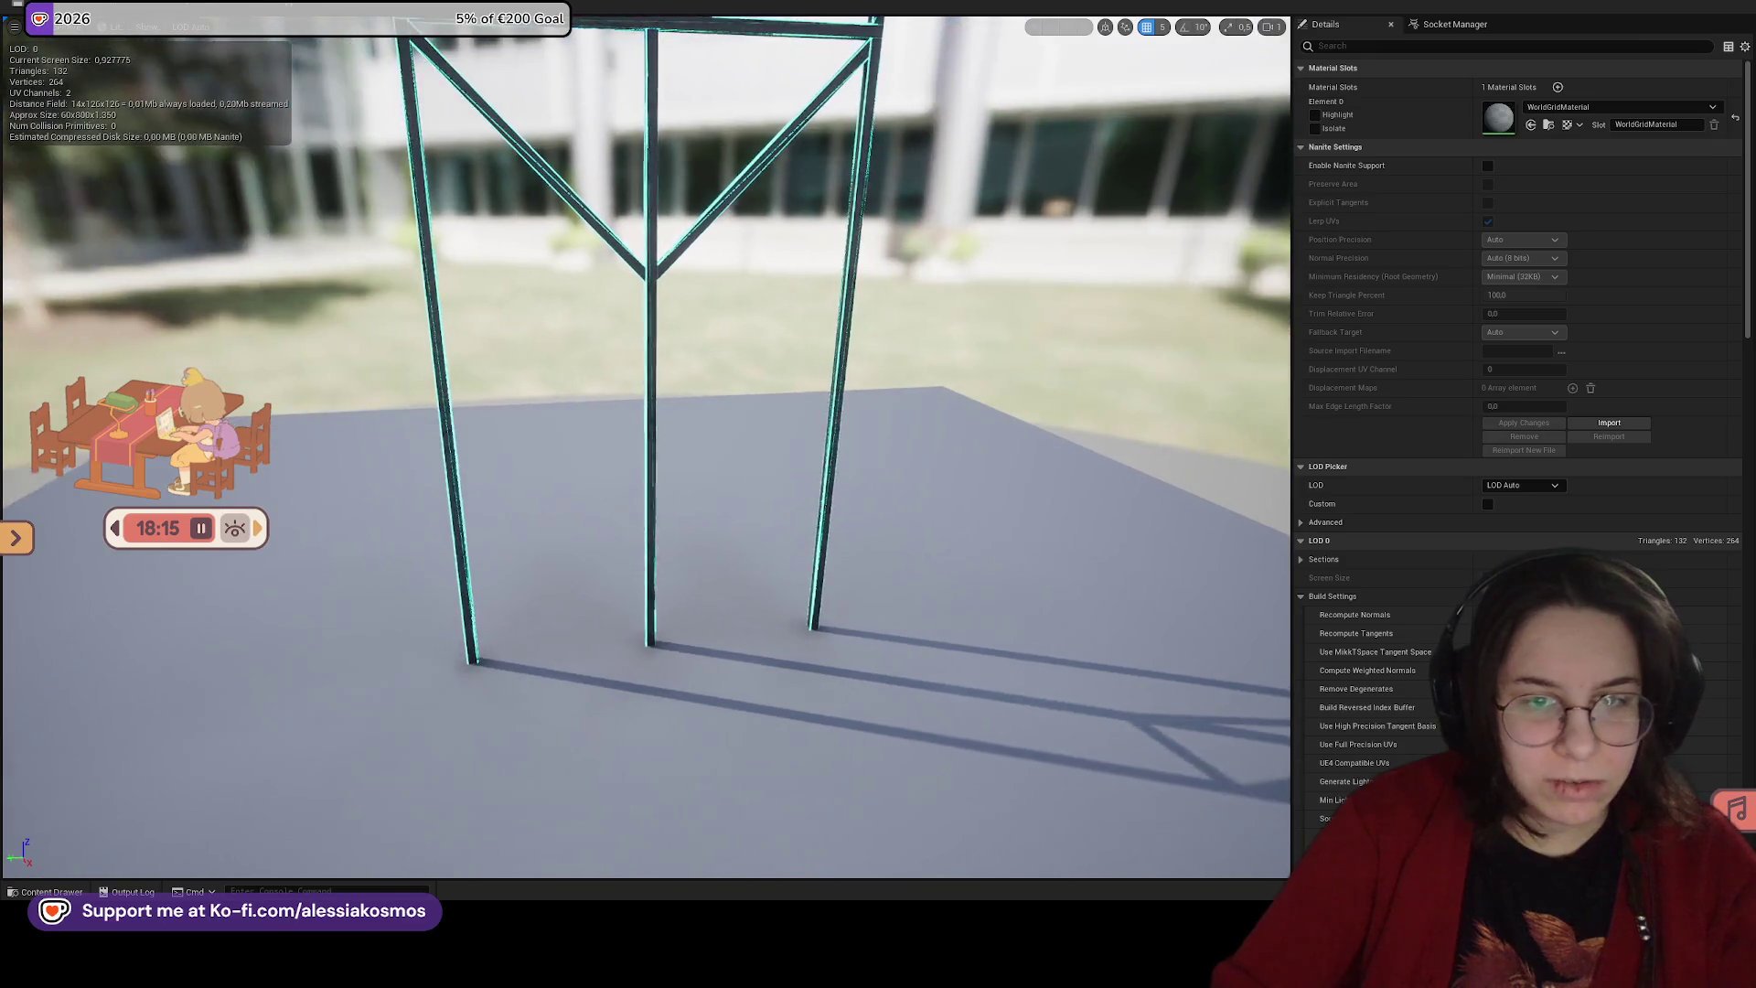
pyautogui.click(284, 37)
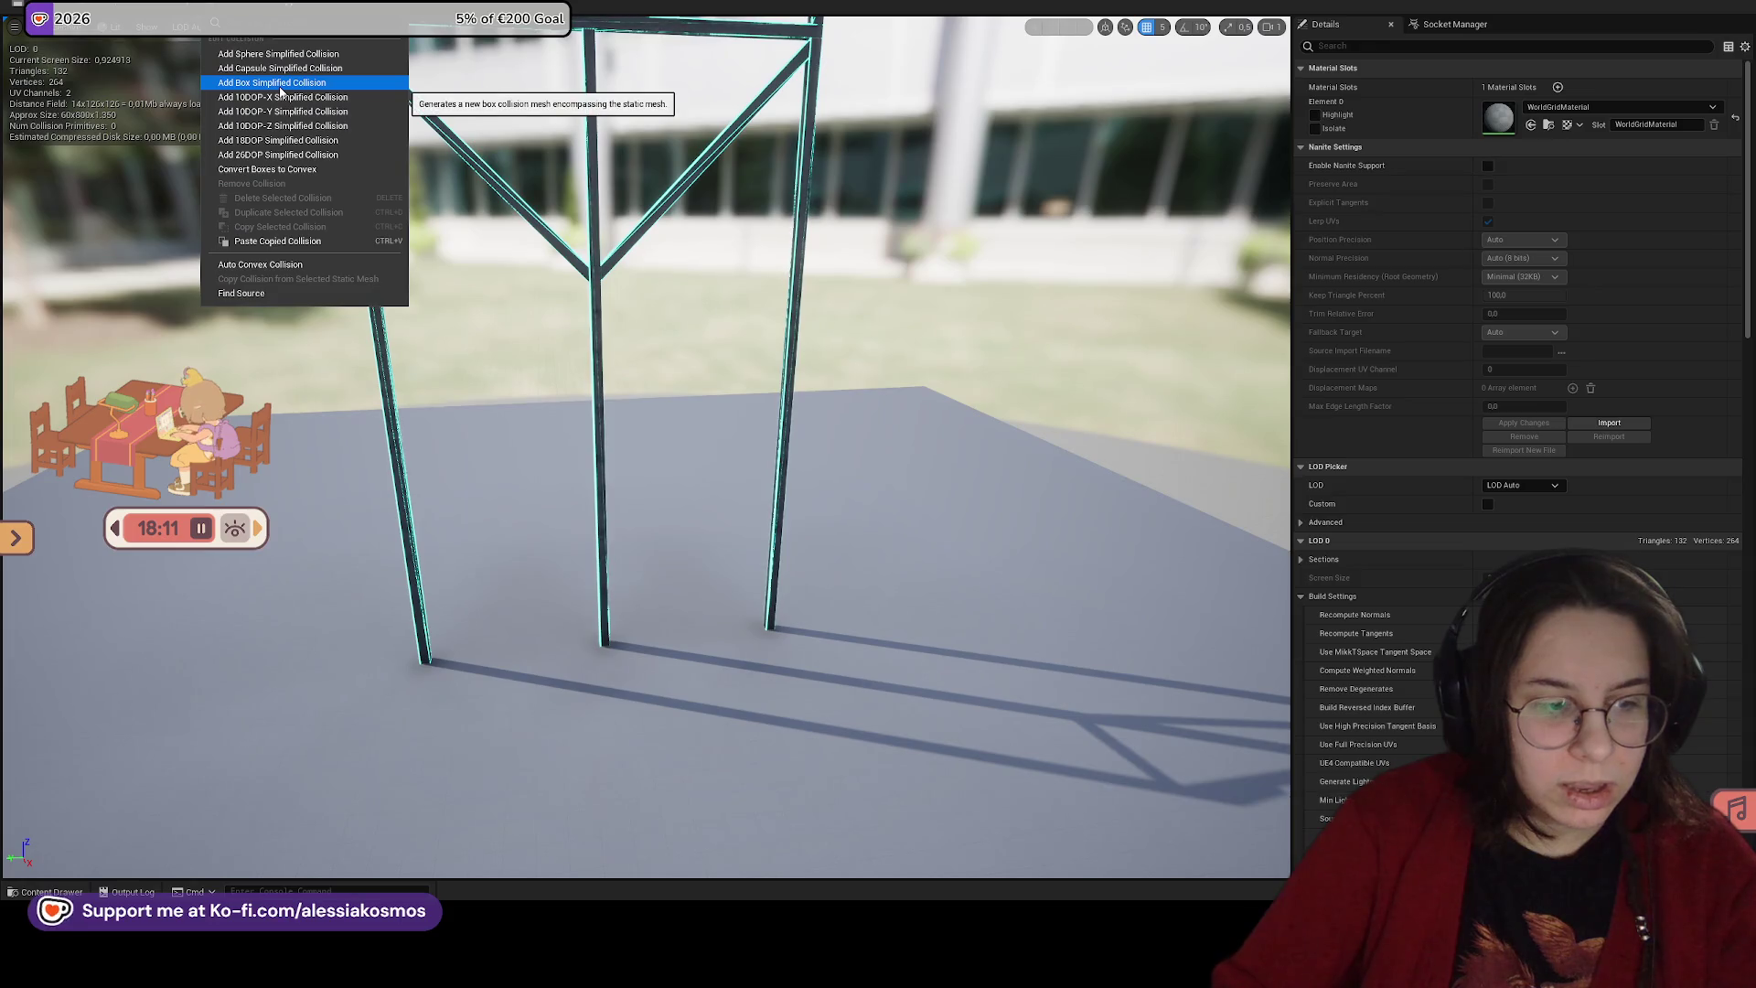
# Step: Add a box simplified collision, shrink it toward the middle post, and set scale snapping to 0.25
pyautogui.click(280, 84)
pyautogui.press('r')
pyautogui.moveTo(527, 363); pyautogui.dragTo(494, 364)
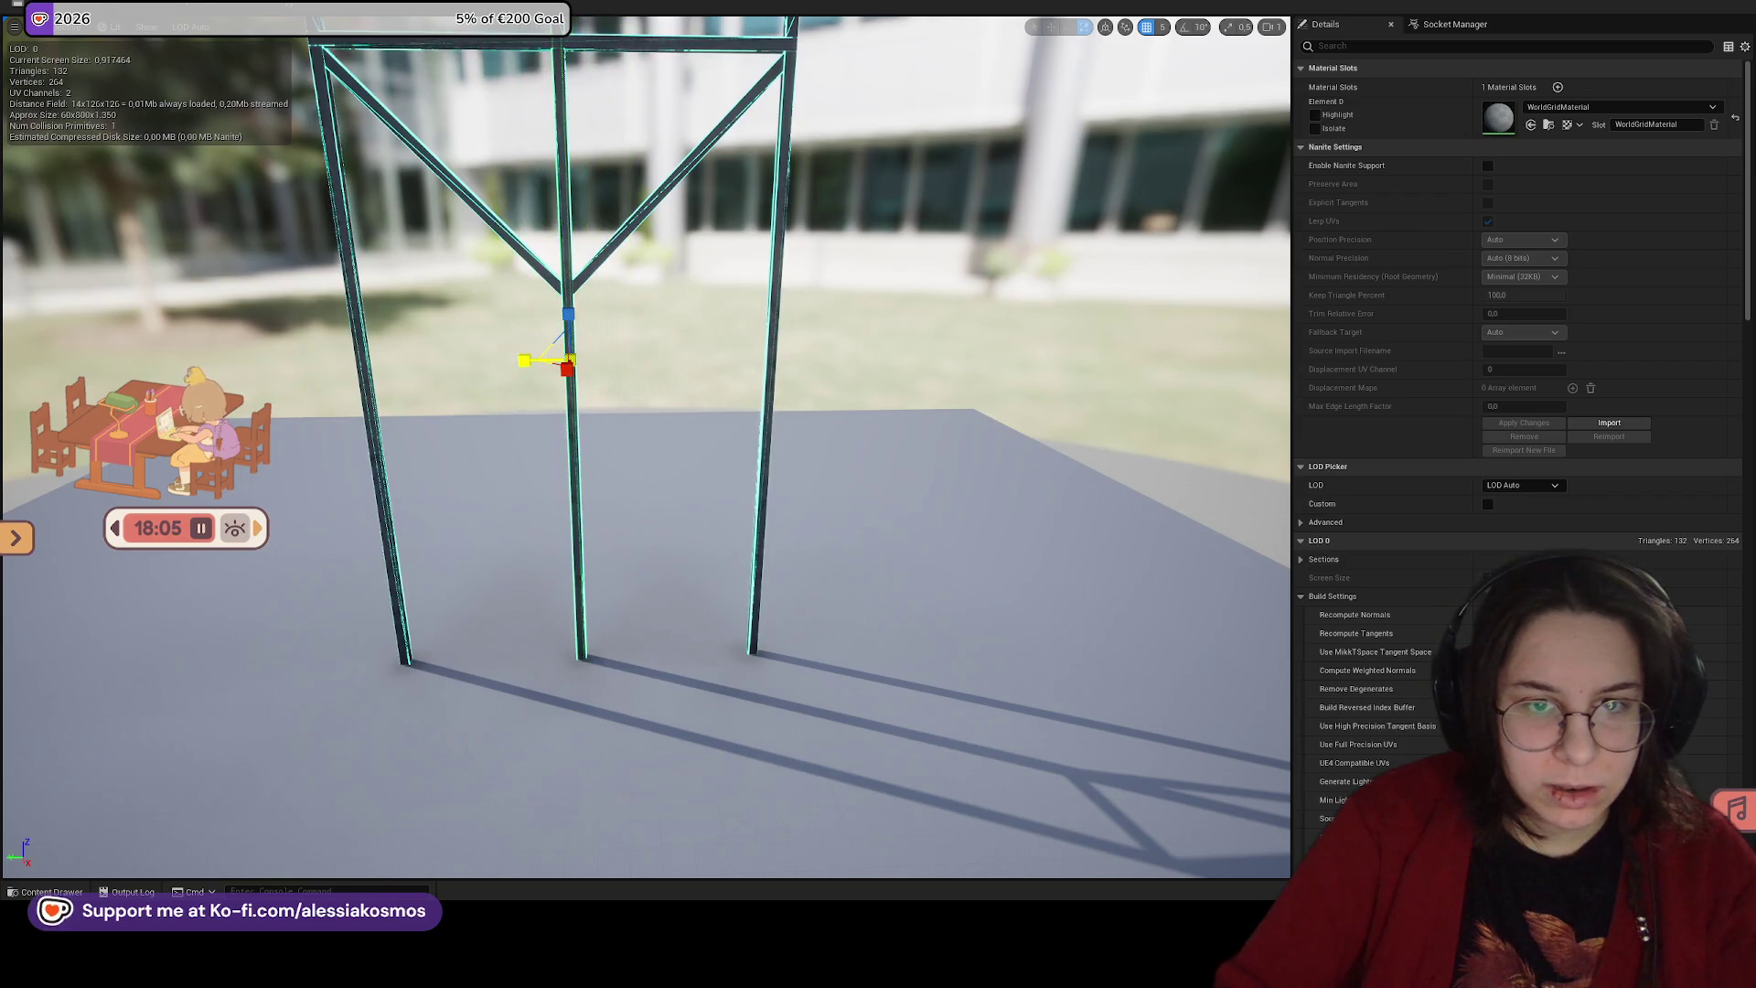
pyautogui.click(1249, 29)
pyautogui.click(1269, 87)
pyautogui.click(1249, 29)
pyautogui.click(1271, 121)
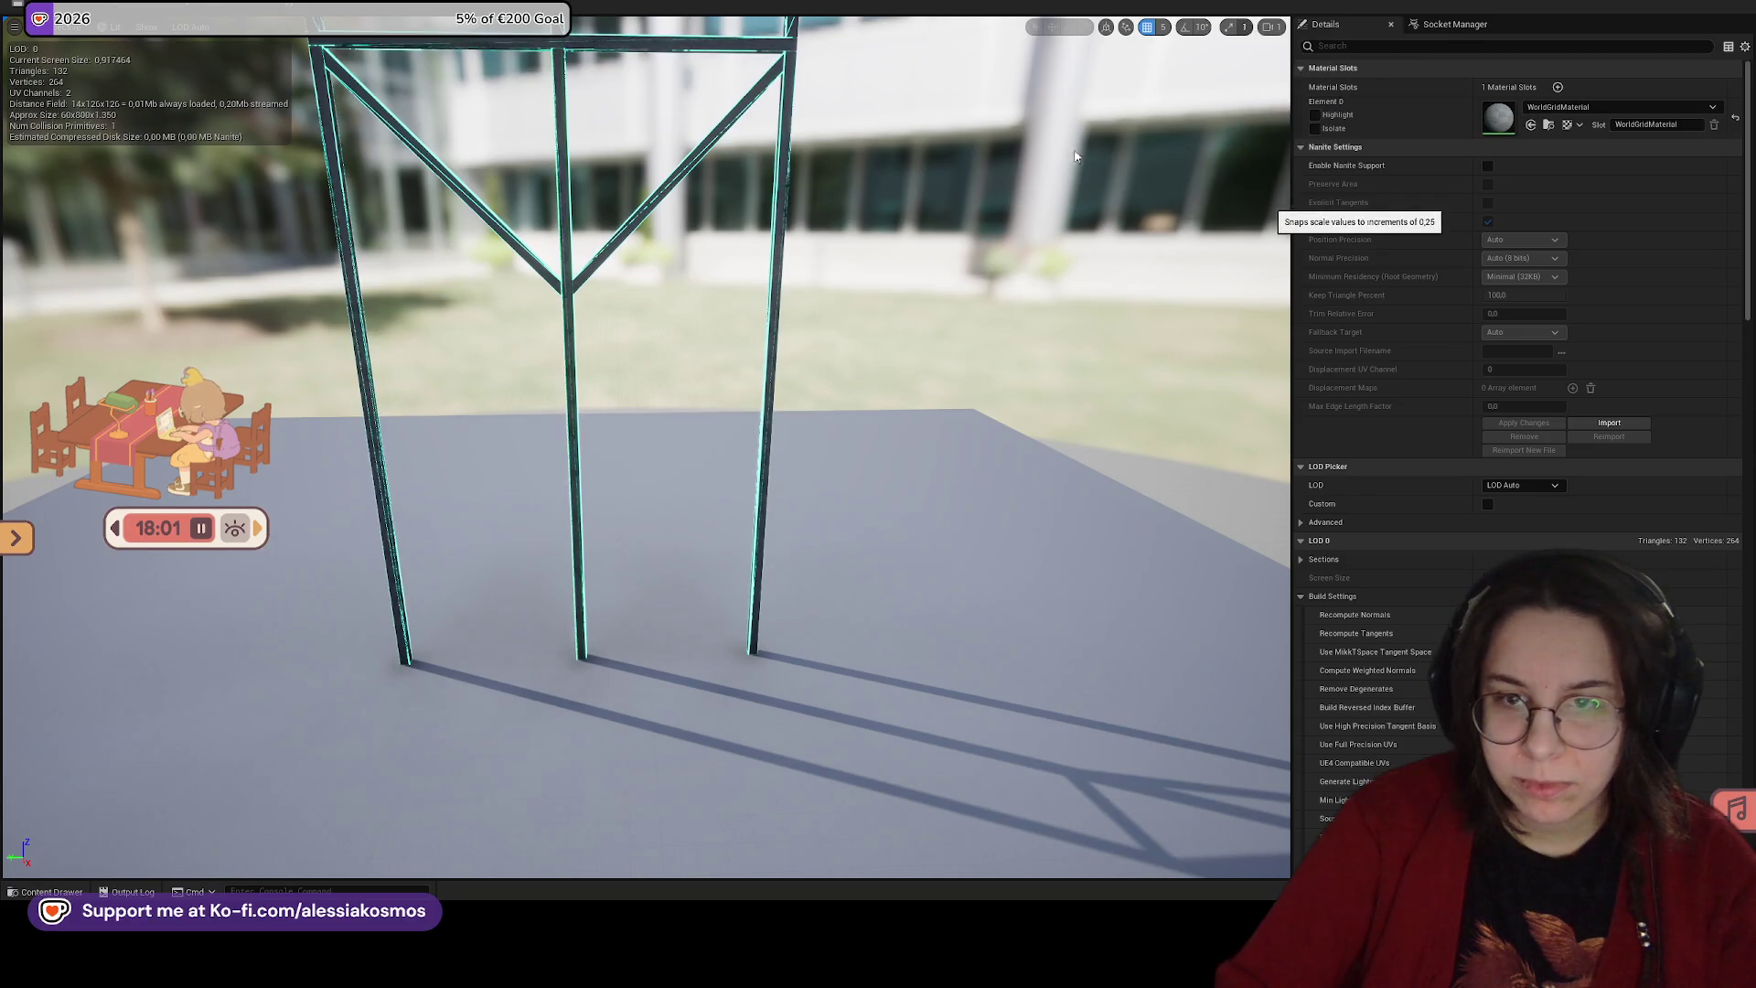
# Step: Delete that collision box and cancel an attempted box-to-convex conversion
pyautogui.scroll(5, 640, 412)
pyautogui.scroll(2, 783, 210)
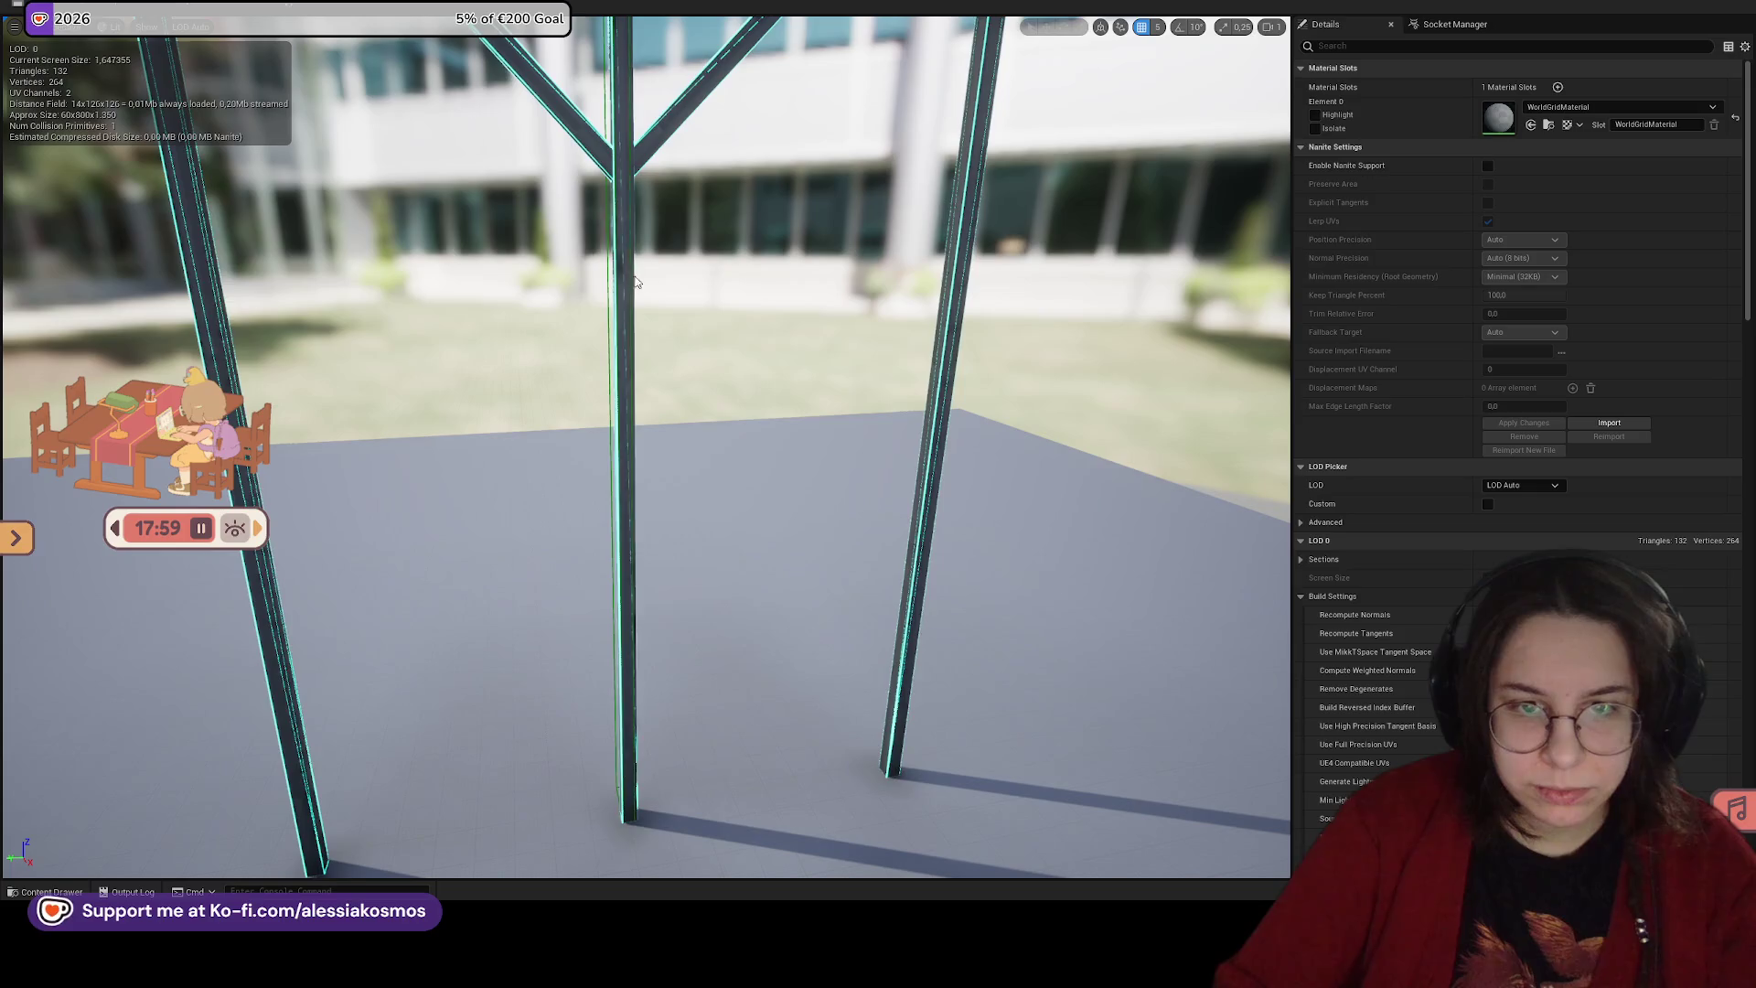
pyautogui.click(607, 288)
pyautogui.press('Delete')
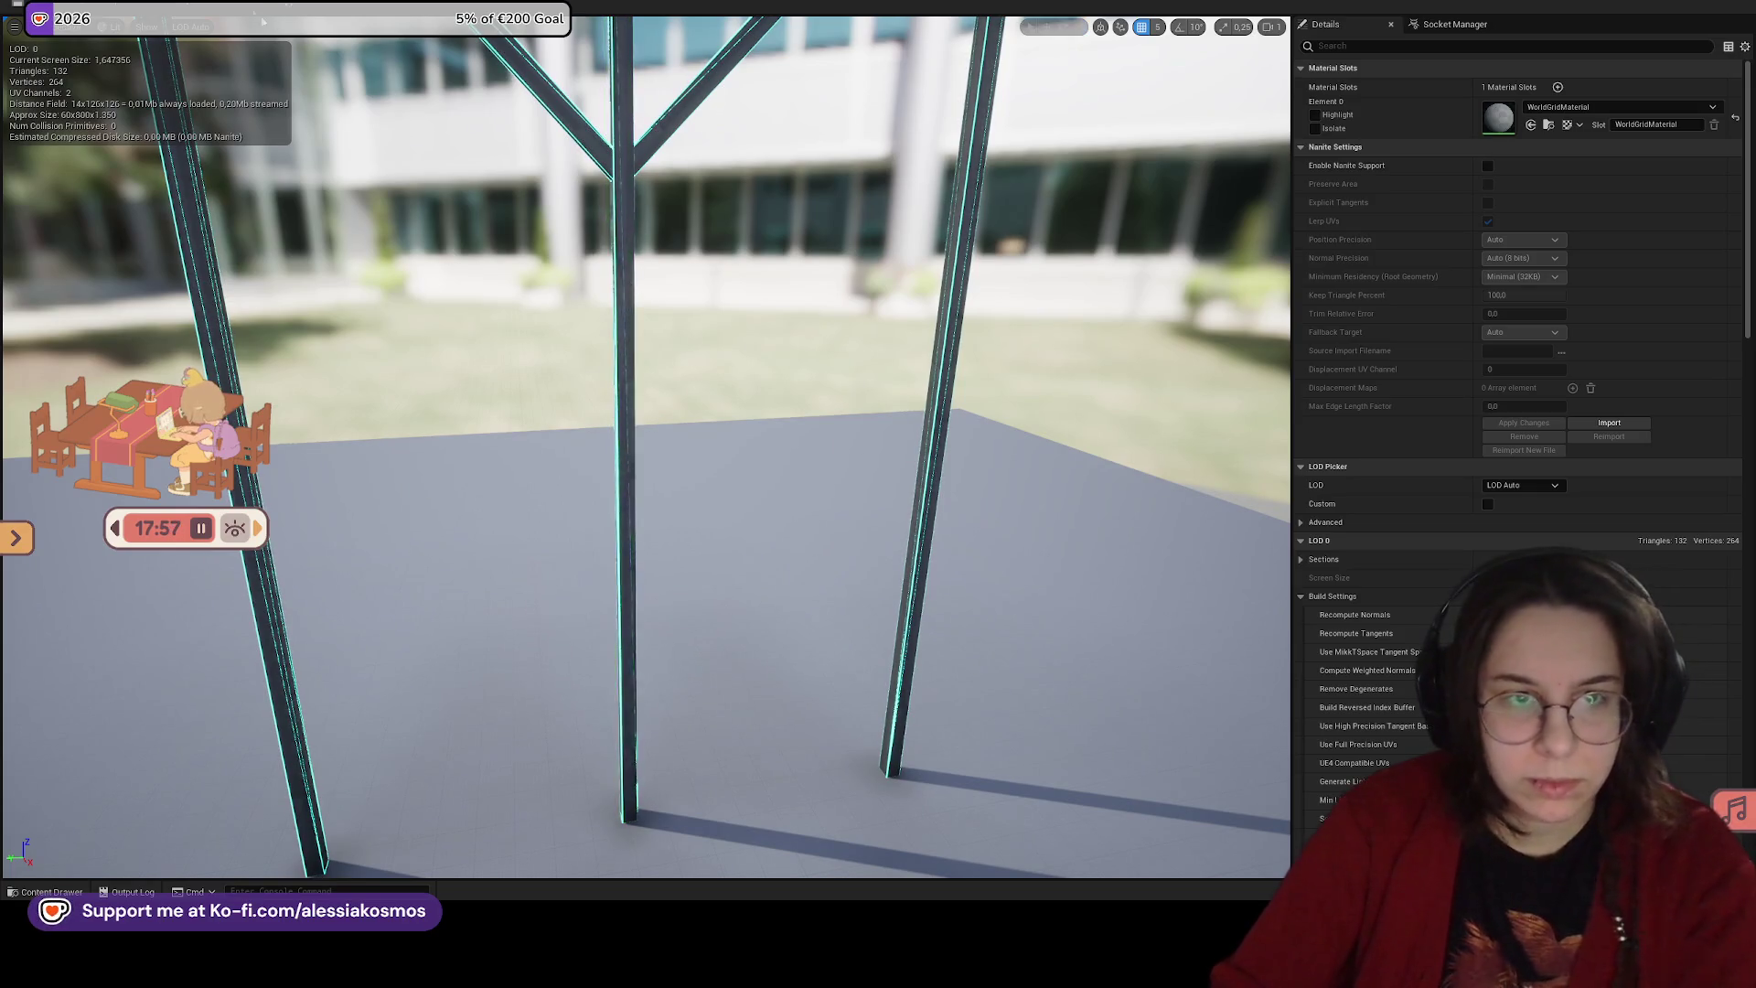
pyautogui.click(219, 8)
pyautogui.click(275, 174)
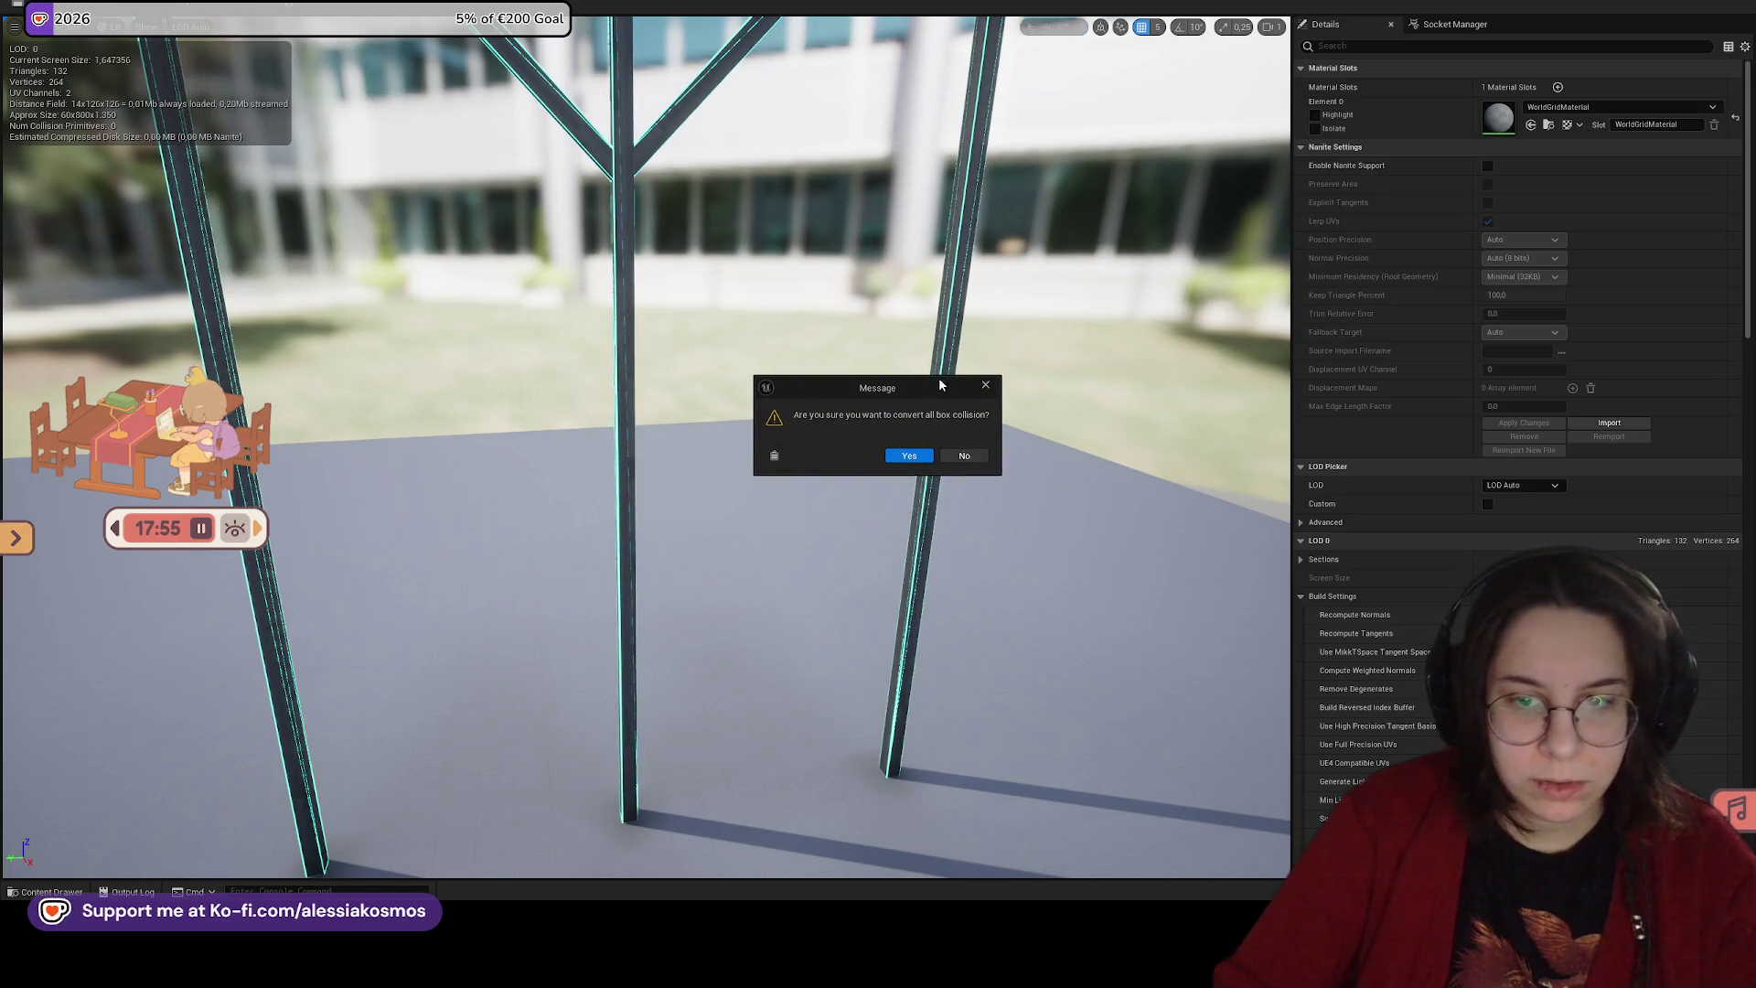
pyautogui.press('Return')
# Step: Add a new box collision, squeeze it around the middle post, set grid snap to 5, and slide it along the post
pyautogui.click(220, 7)
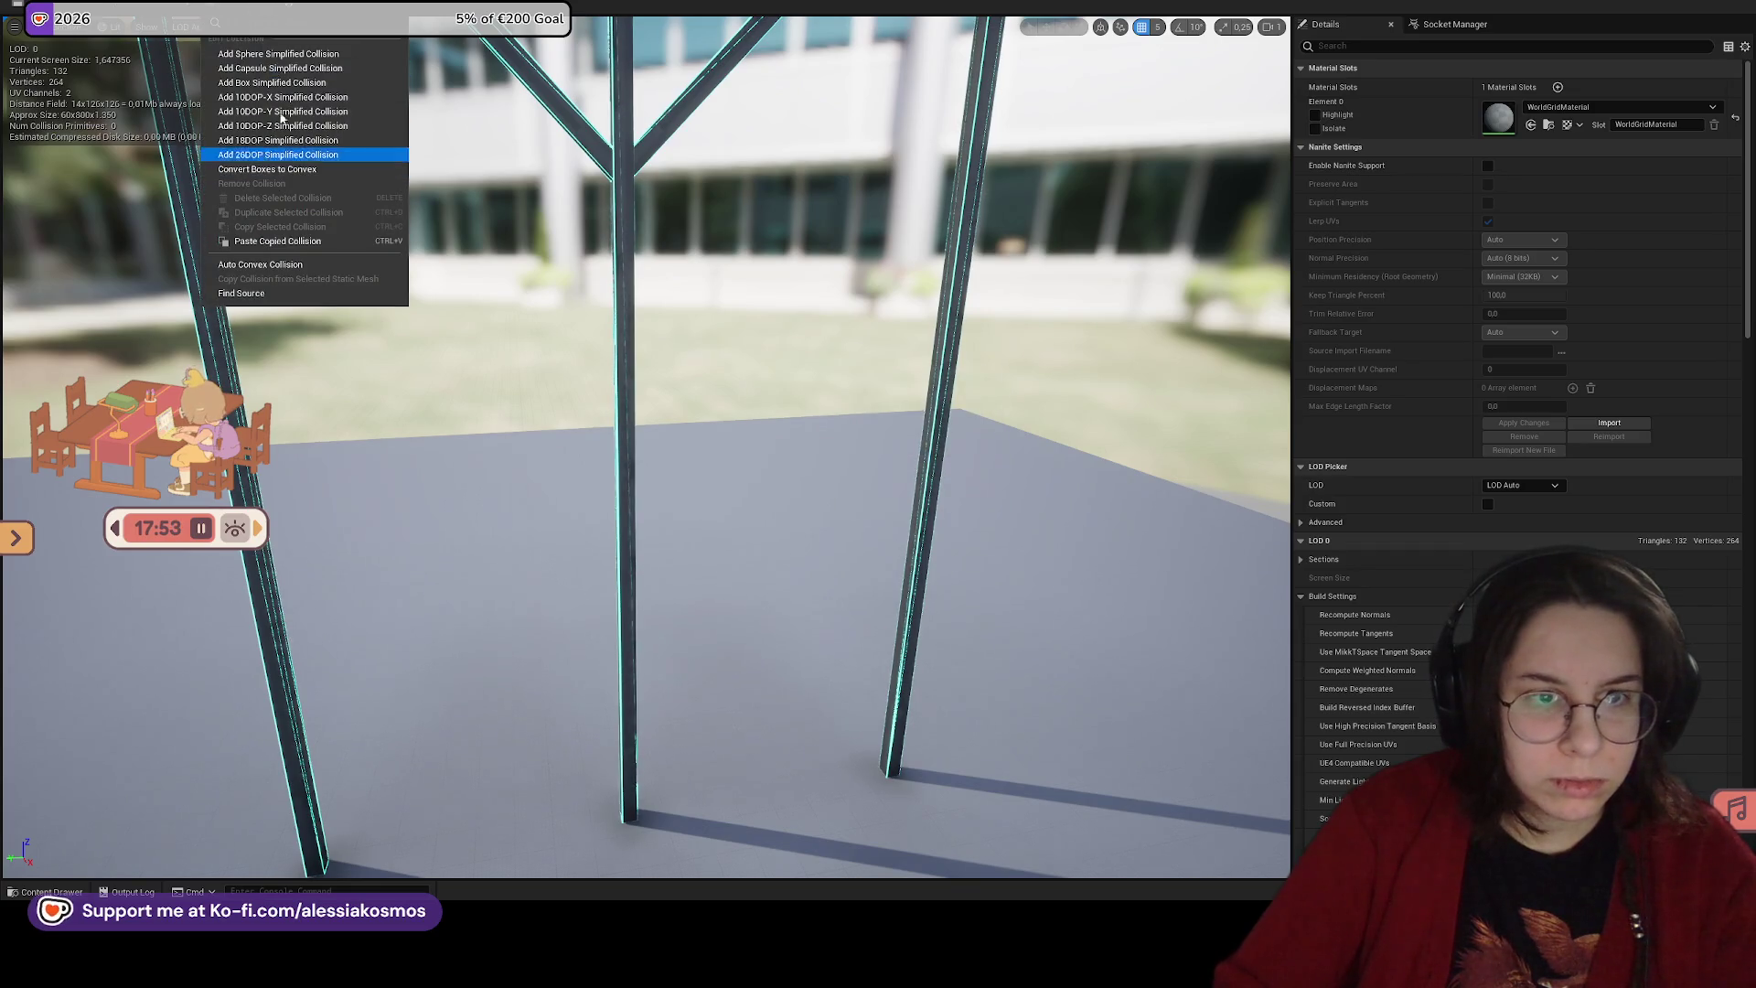
pyautogui.click(279, 83)
pyautogui.scroll(3, 732, 302)
pyautogui.moveTo(690, 302); pyautogui.dragTo(737, 302)
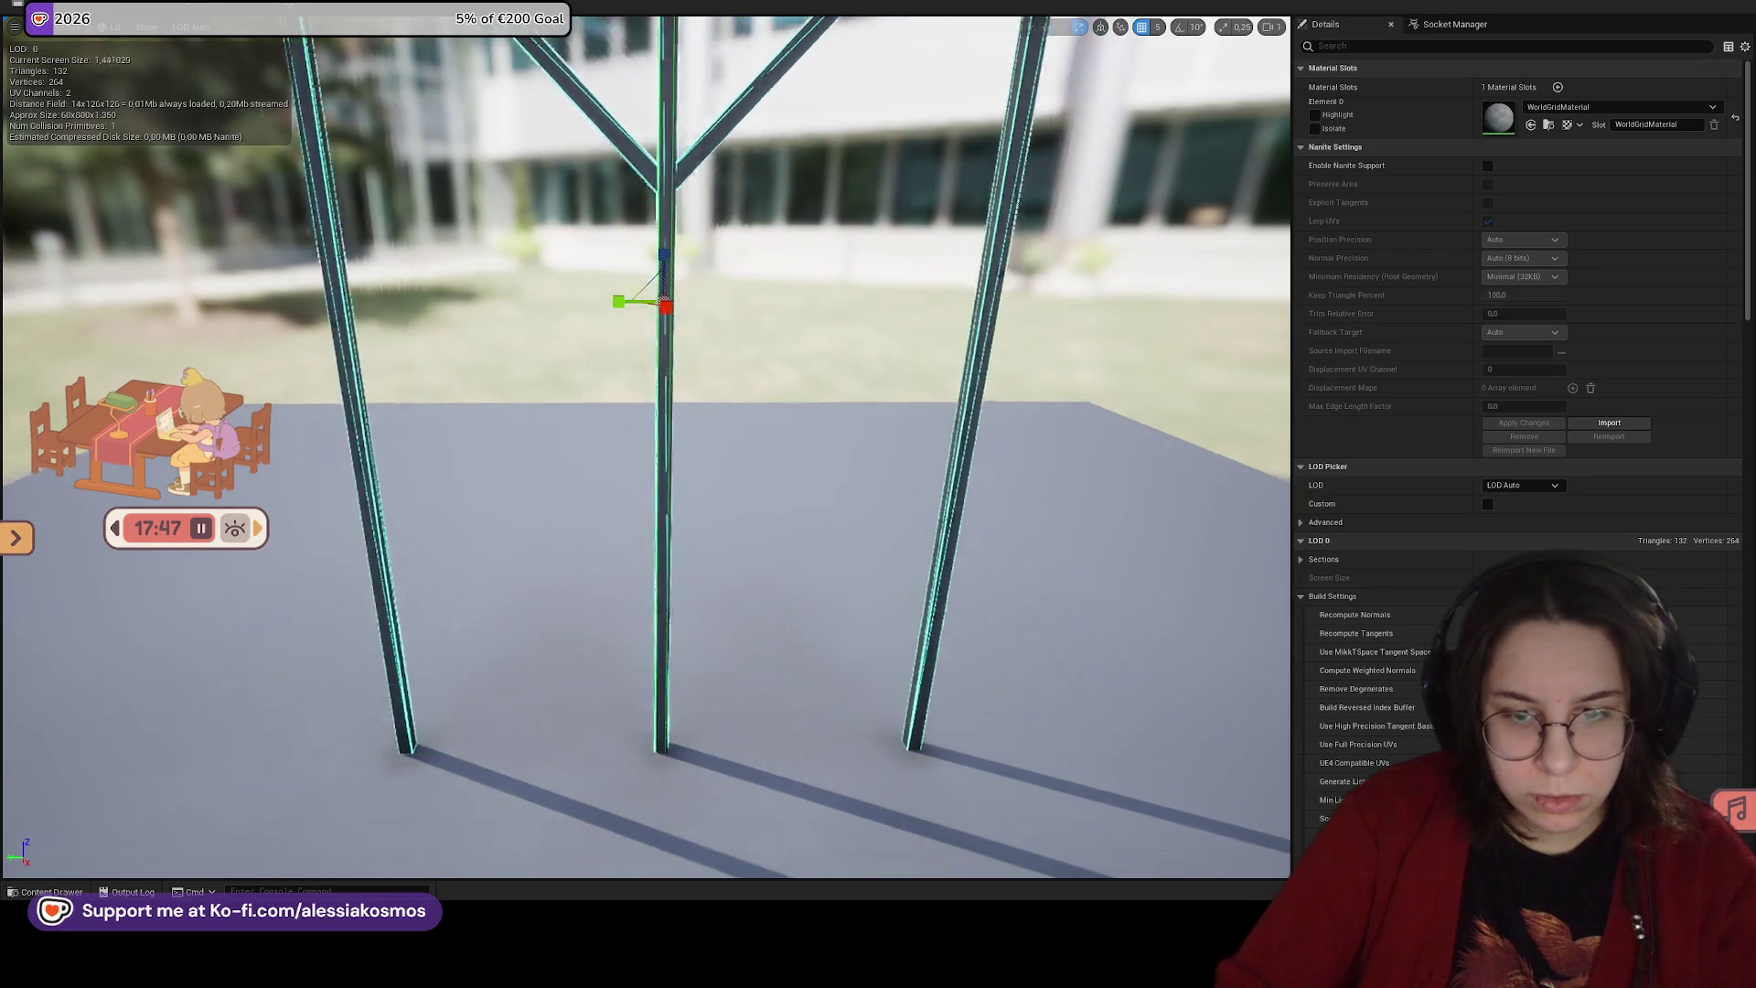
pyautogui.scroll(5, 620, 169)
pyautogui.press('w')
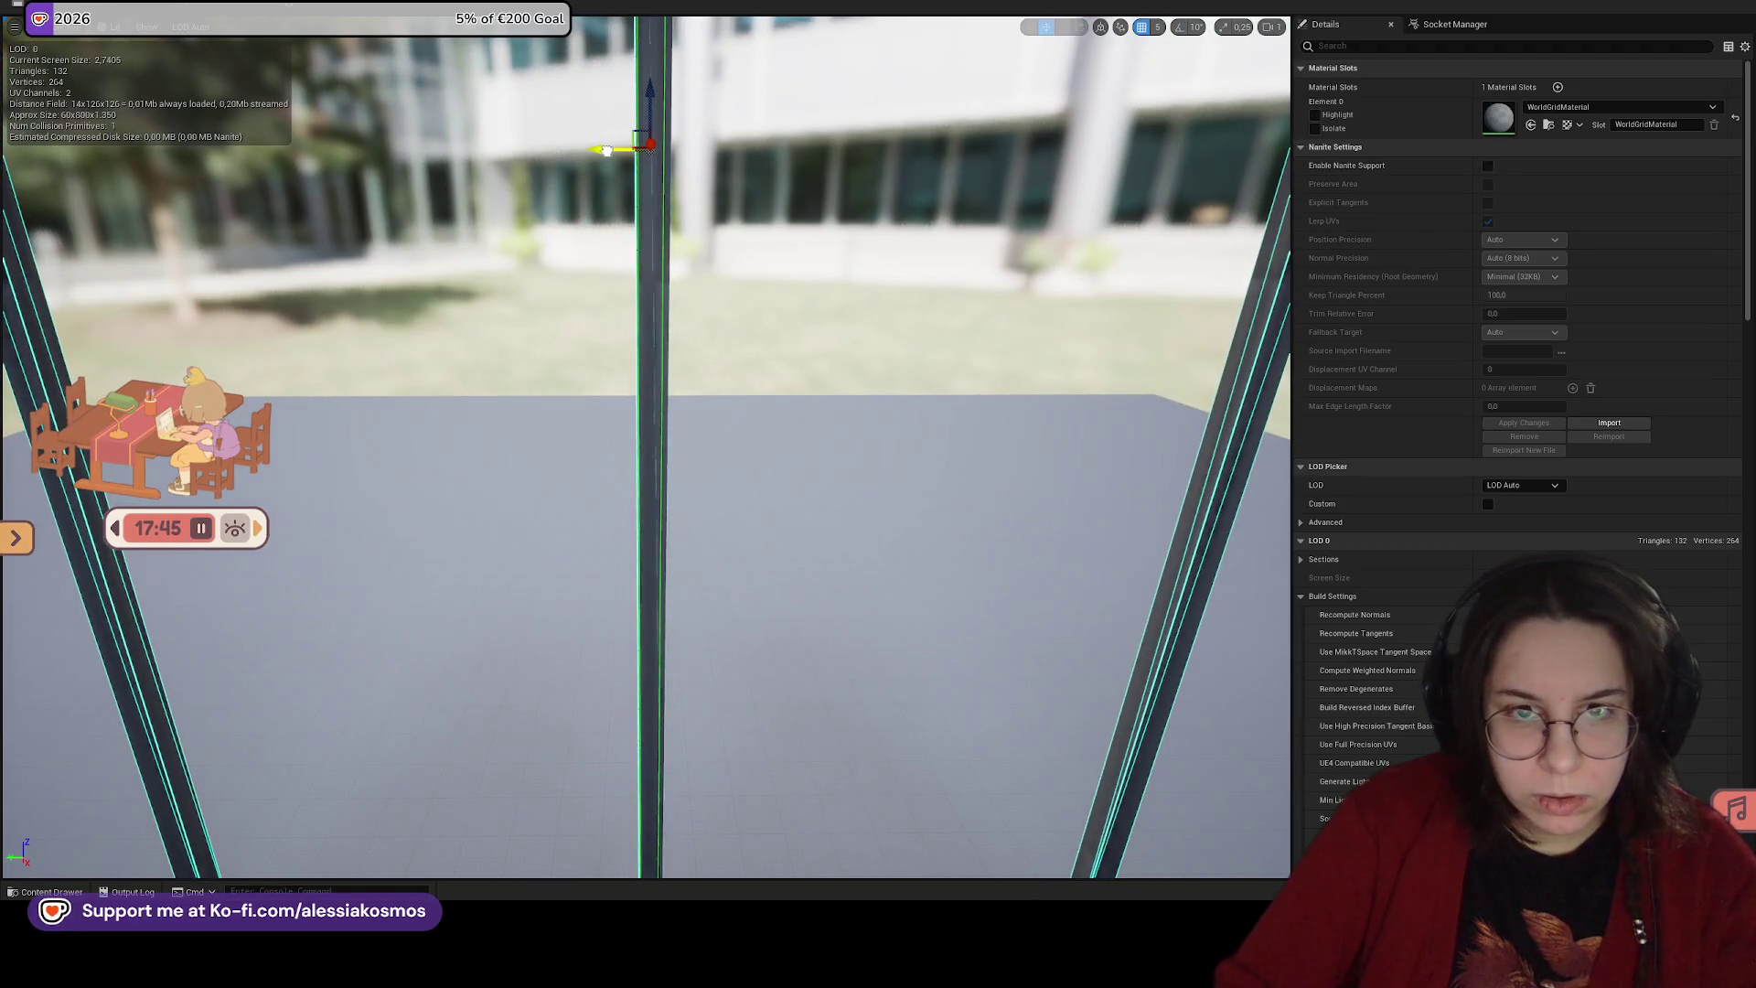
pyautogui.click(1157, 26)
pyautogui.click(1178, 71)
pyautogui.moveTo(588, 149)
pyautogui.mouseDown()
pyautogui.moveTo(622, 182)
pyautogui.moveTo(595, 208)
pyautogui.moveTo(554, 494)
pyautogui.moveTo(599, 599)
pyautogui.mouseUp()
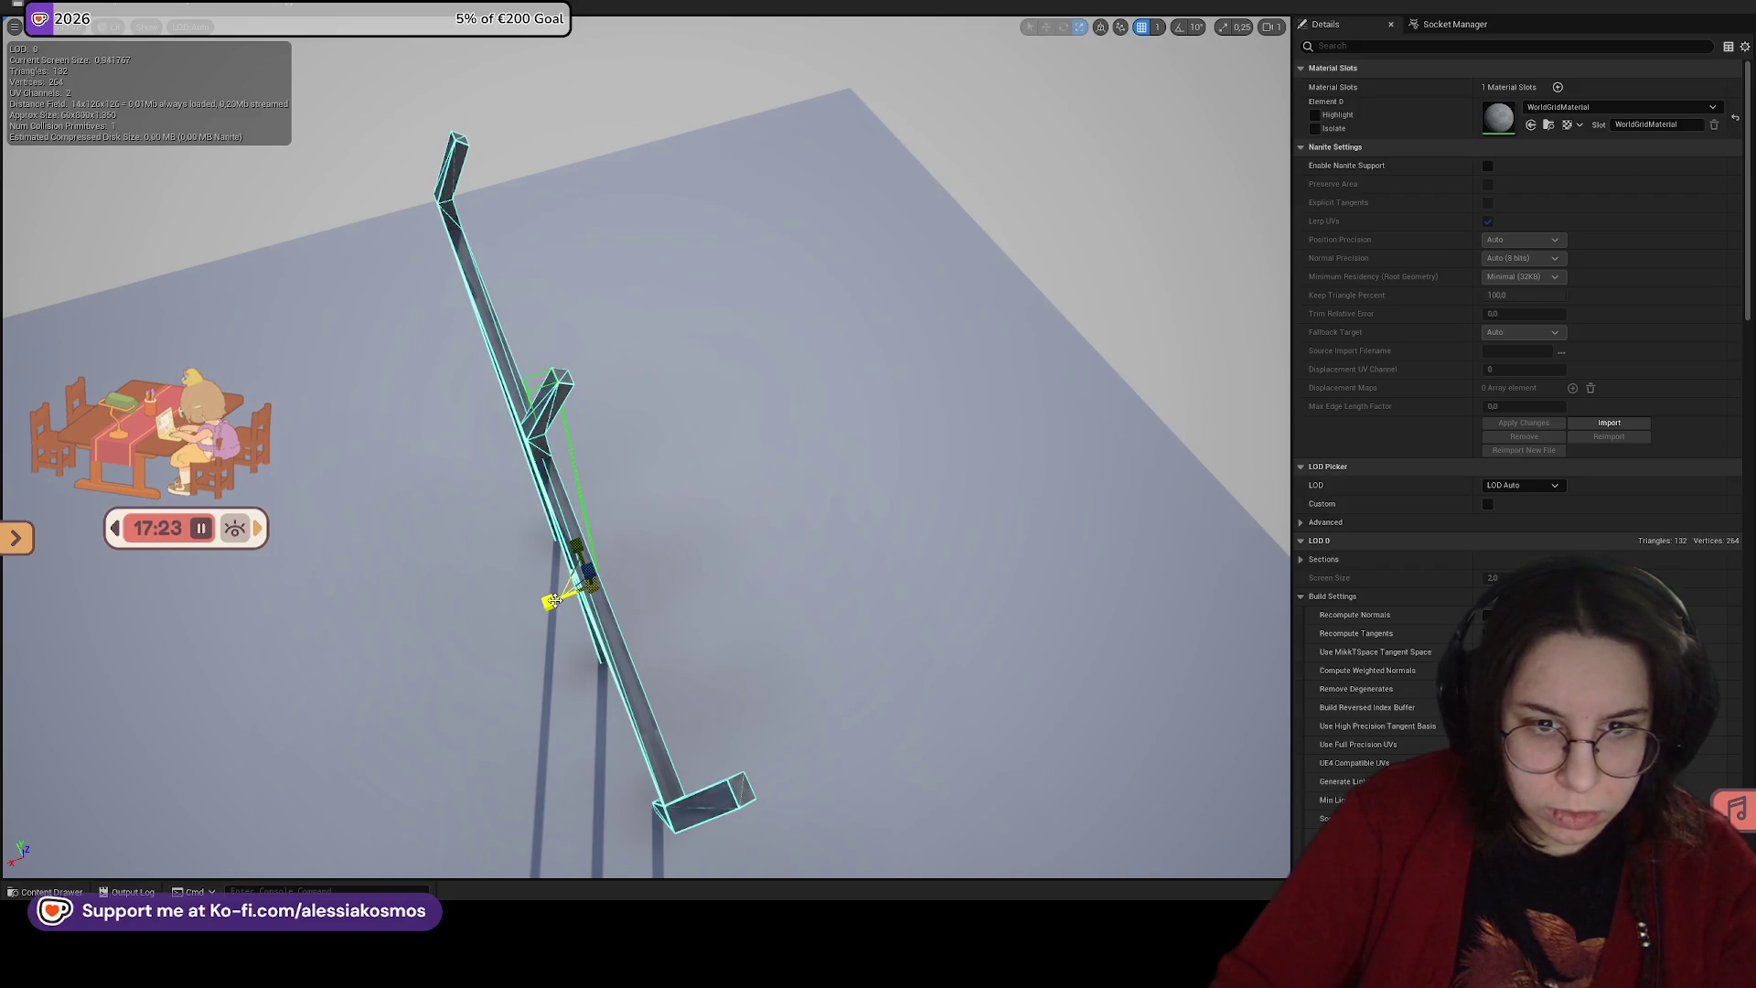
# Step: Move the collision box along the frame onto the right post and hide the complex collision outlines
pyautogui.click(565, 567)
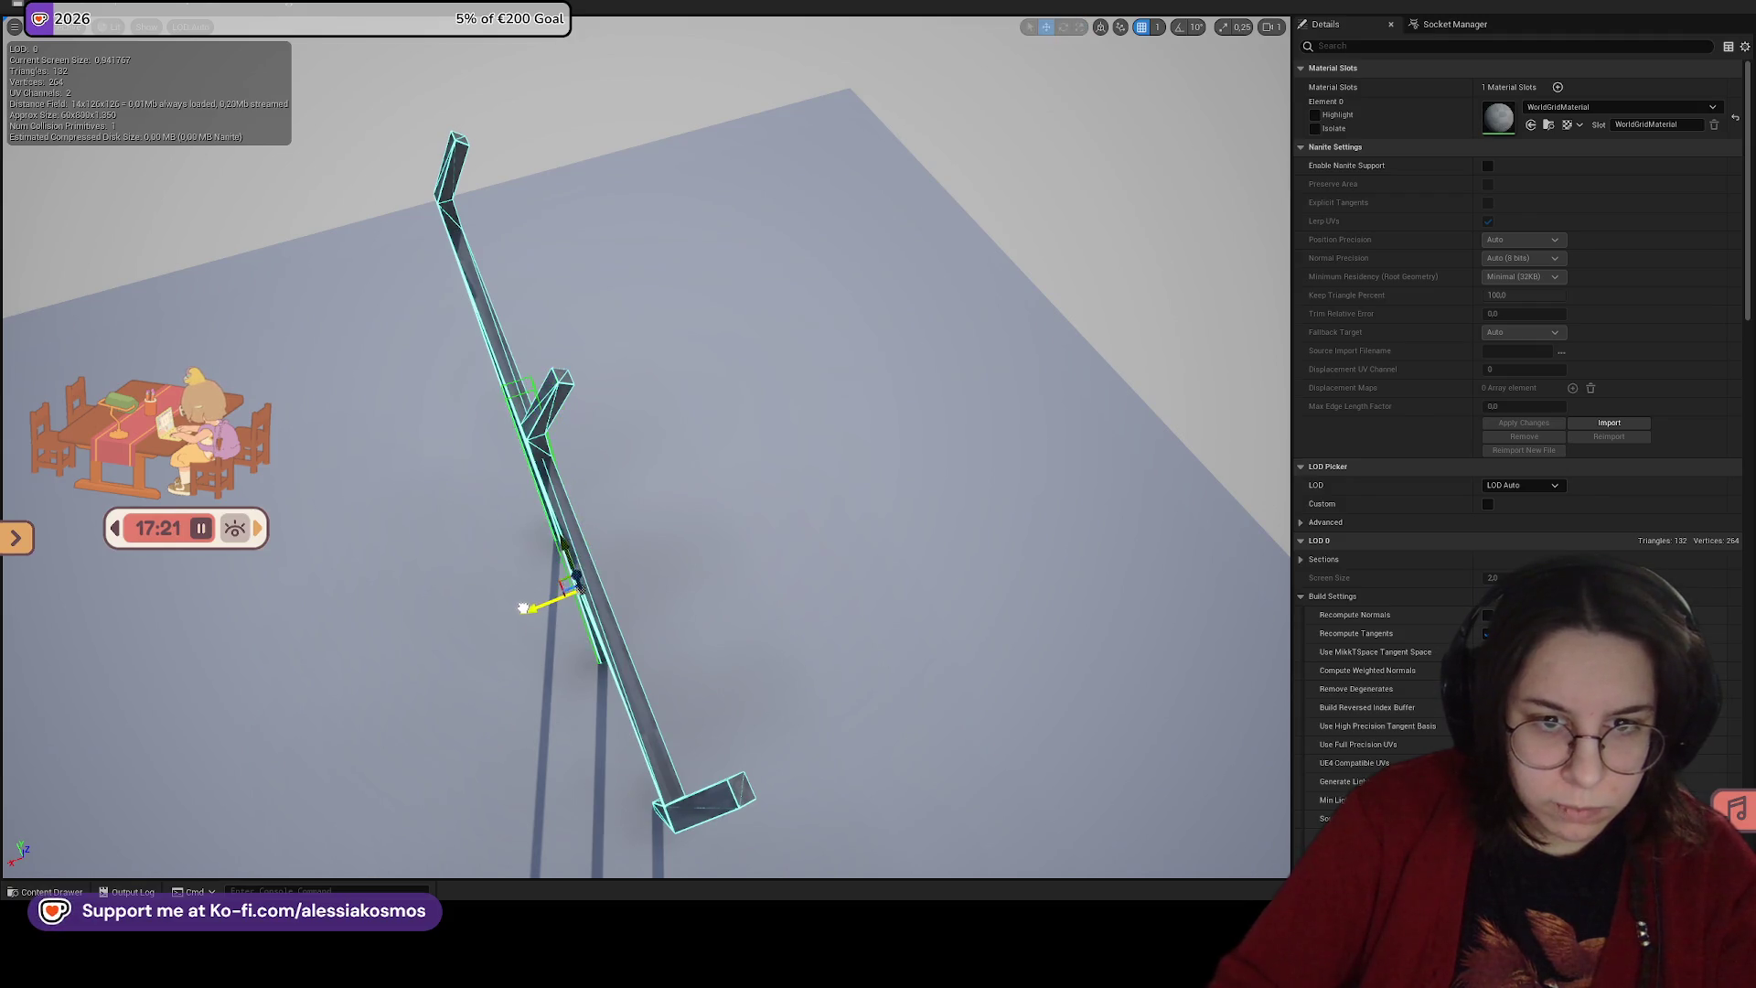
pyautogui.moveTo(524, 608)
pyautogui.mouseDown()
pyautogui.moveTo(576, 581)
pyautogui.moveTo(565, 558)
pyautogui.mouseUp()
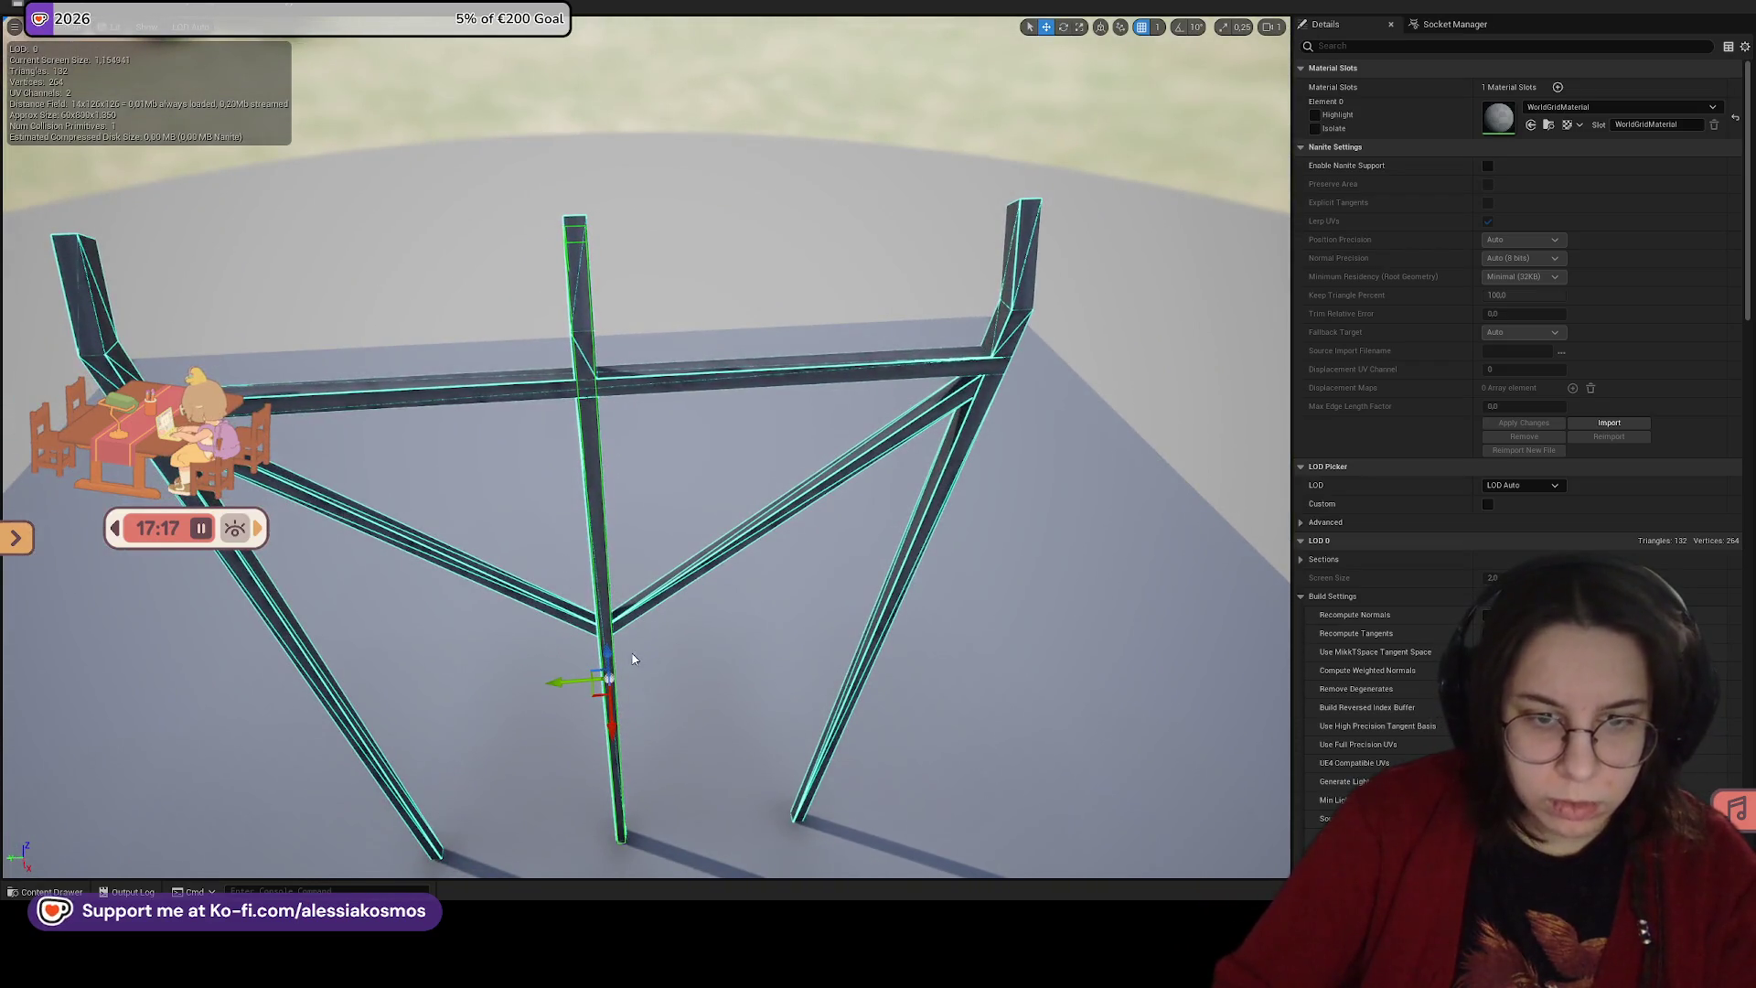
pyautogui.moveTo(571, 680)
pyautogui.mouseDown()
pyautogui.moveTo(439, 693)
pyautogui.moveTo(758, 667)
pyautogui.moveTo(287, 611)
pyautogui.mouseUp()
pyautogui.moveTo(683, 617); pyautogui.dragTo(700, 617)
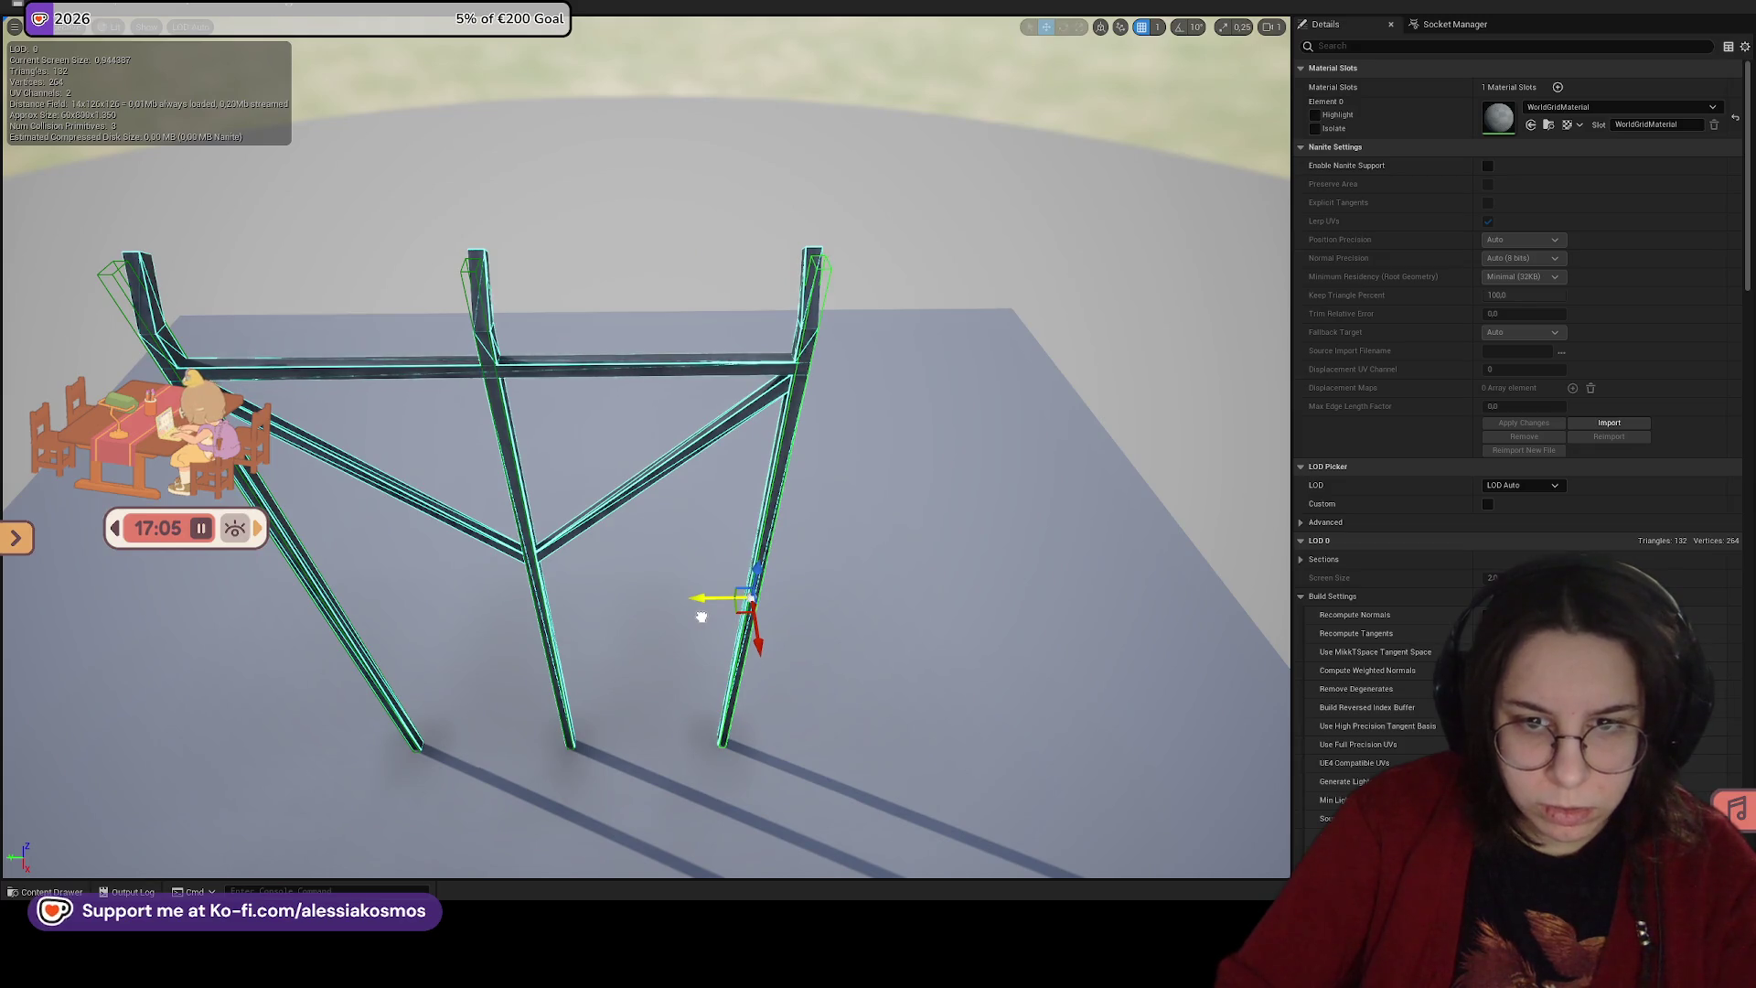
pyautogui.moveTo(701, 616); pyautogui.dragTo(702, 430)
pyautogui.click(146, 26)
pyautogui.click(191, 261)
pyautogui.moveTo(191, 260)
pyautogui.mouseDown()
pyautogui.moveTo(199, 285)
pyautogui.moveTo(199, 234)
pyautogui.mouseUp()
# Step: Delete the right, left and middle post collision boxes, leaving zero collision primitives
pyautogui.press('r')
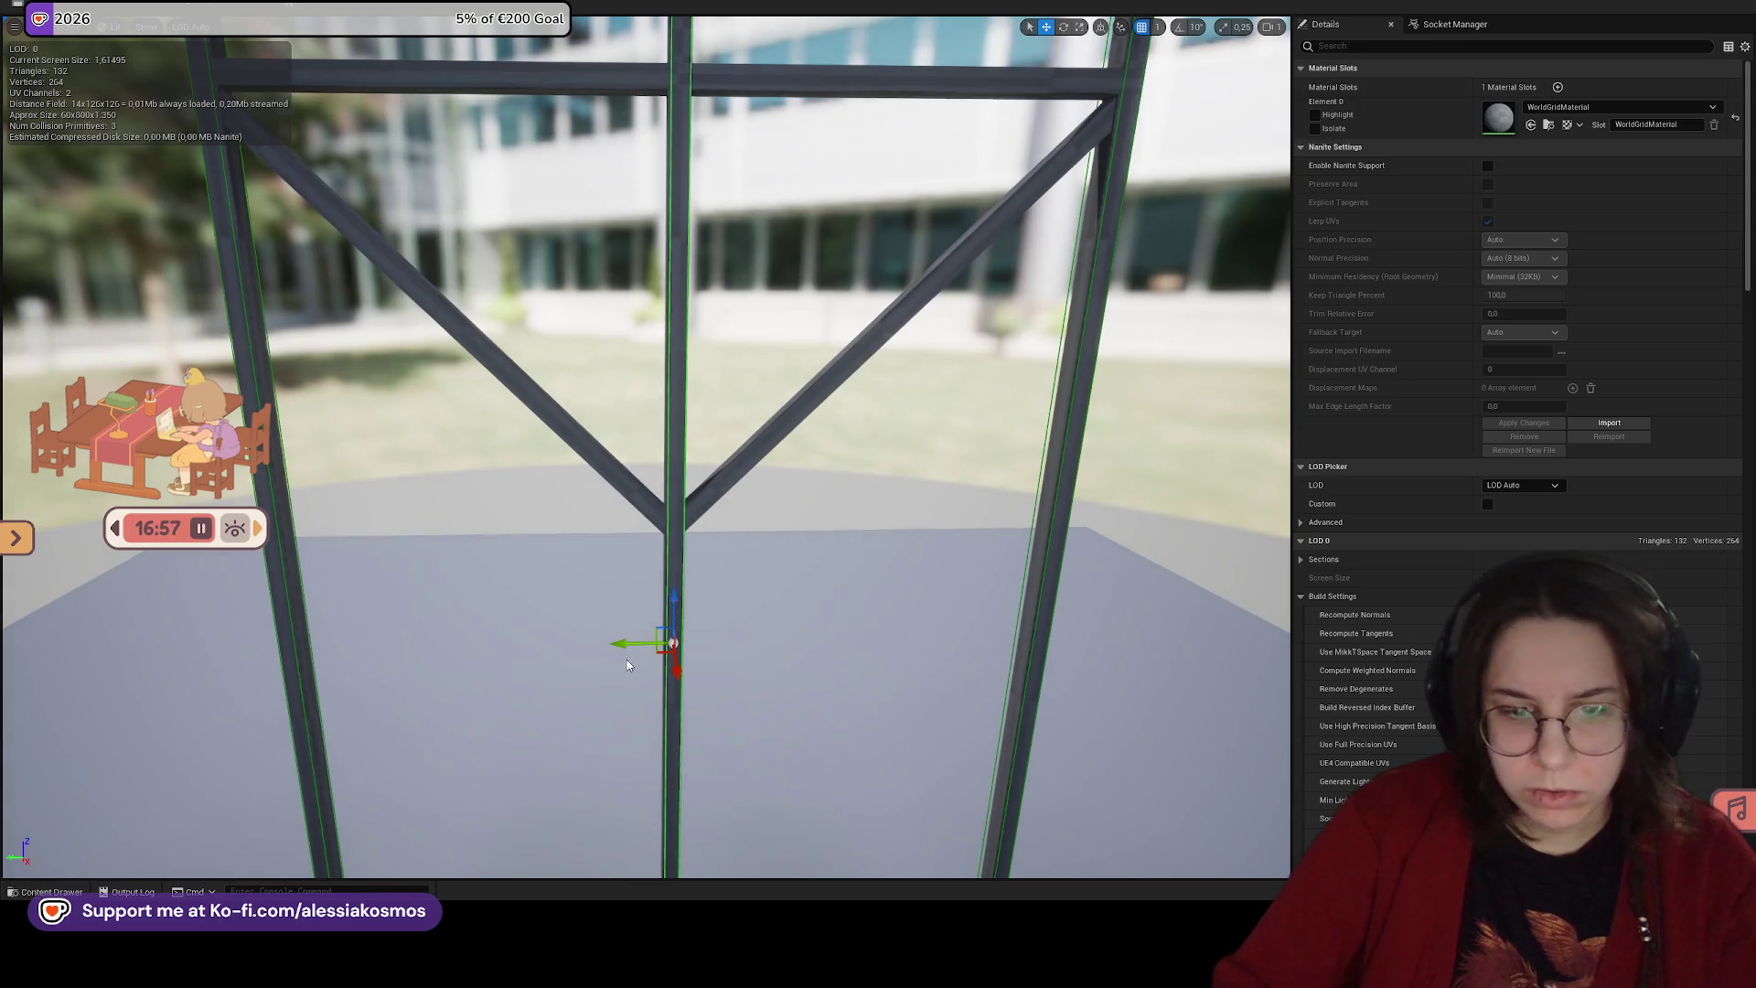
pyautogui.click(1050, 498)
pyautogui.click(1026, 497)
pyautogui.press('Delete')
pyautogui.click(278, 524)
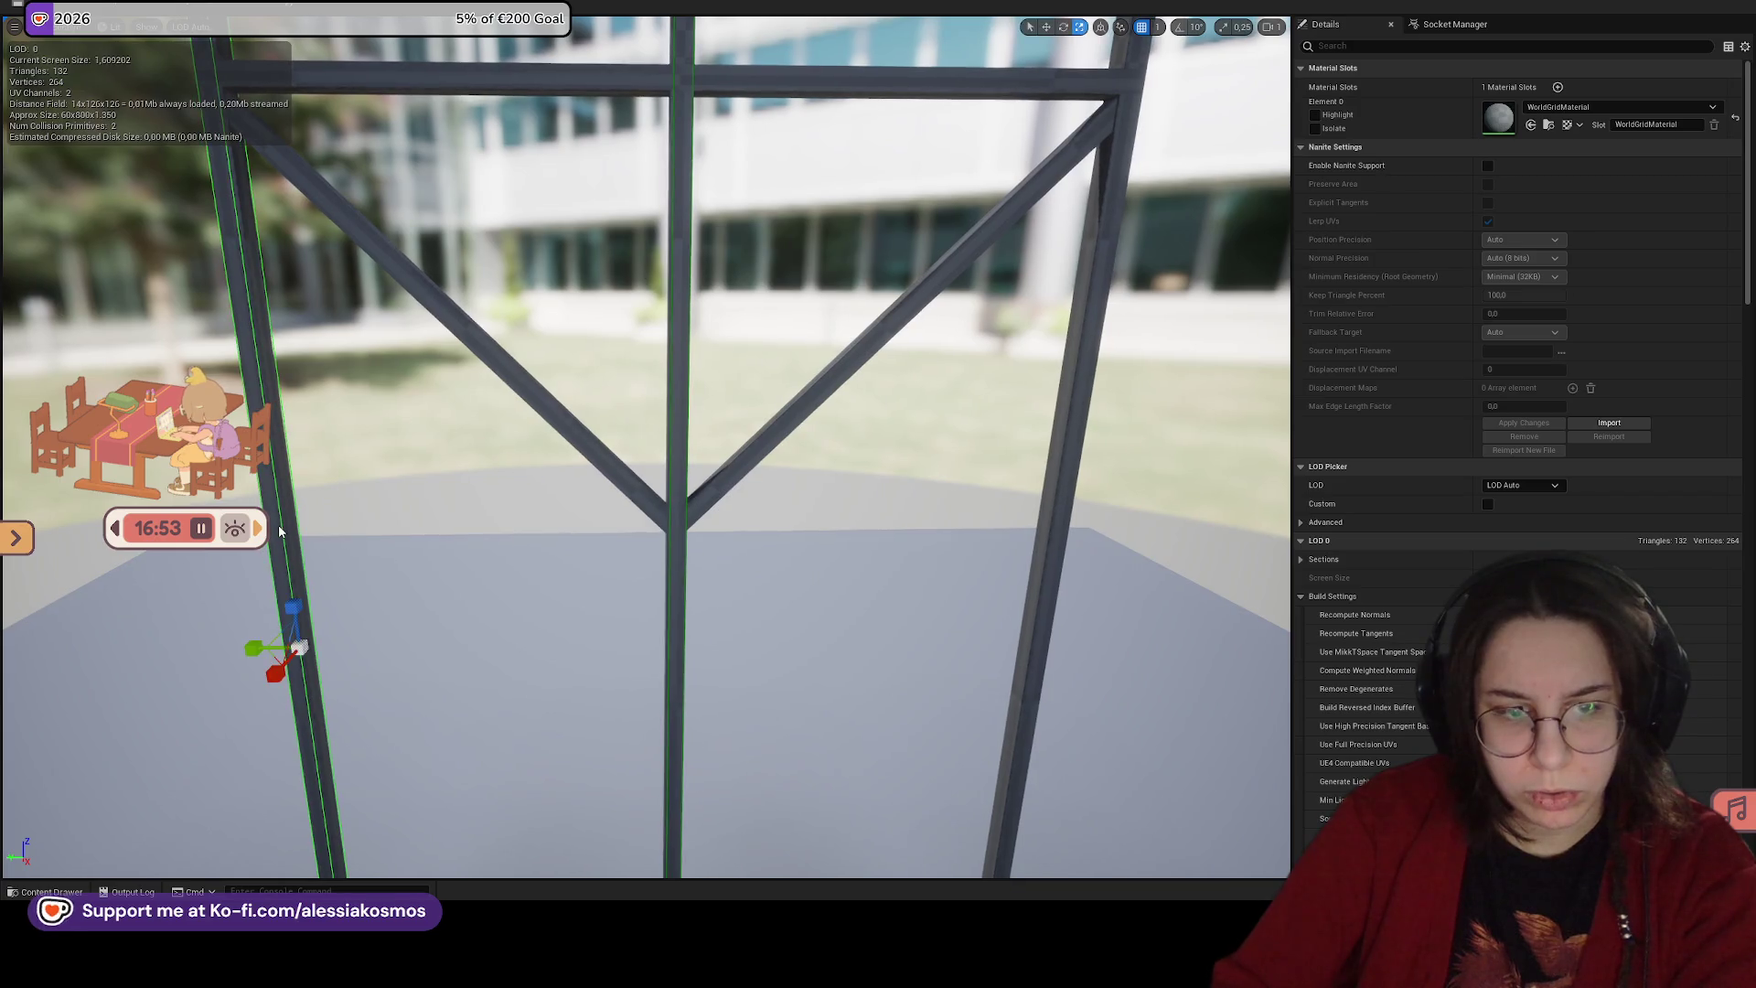
pyautogui.press('Delete')
pyautogui.click(677, 640)
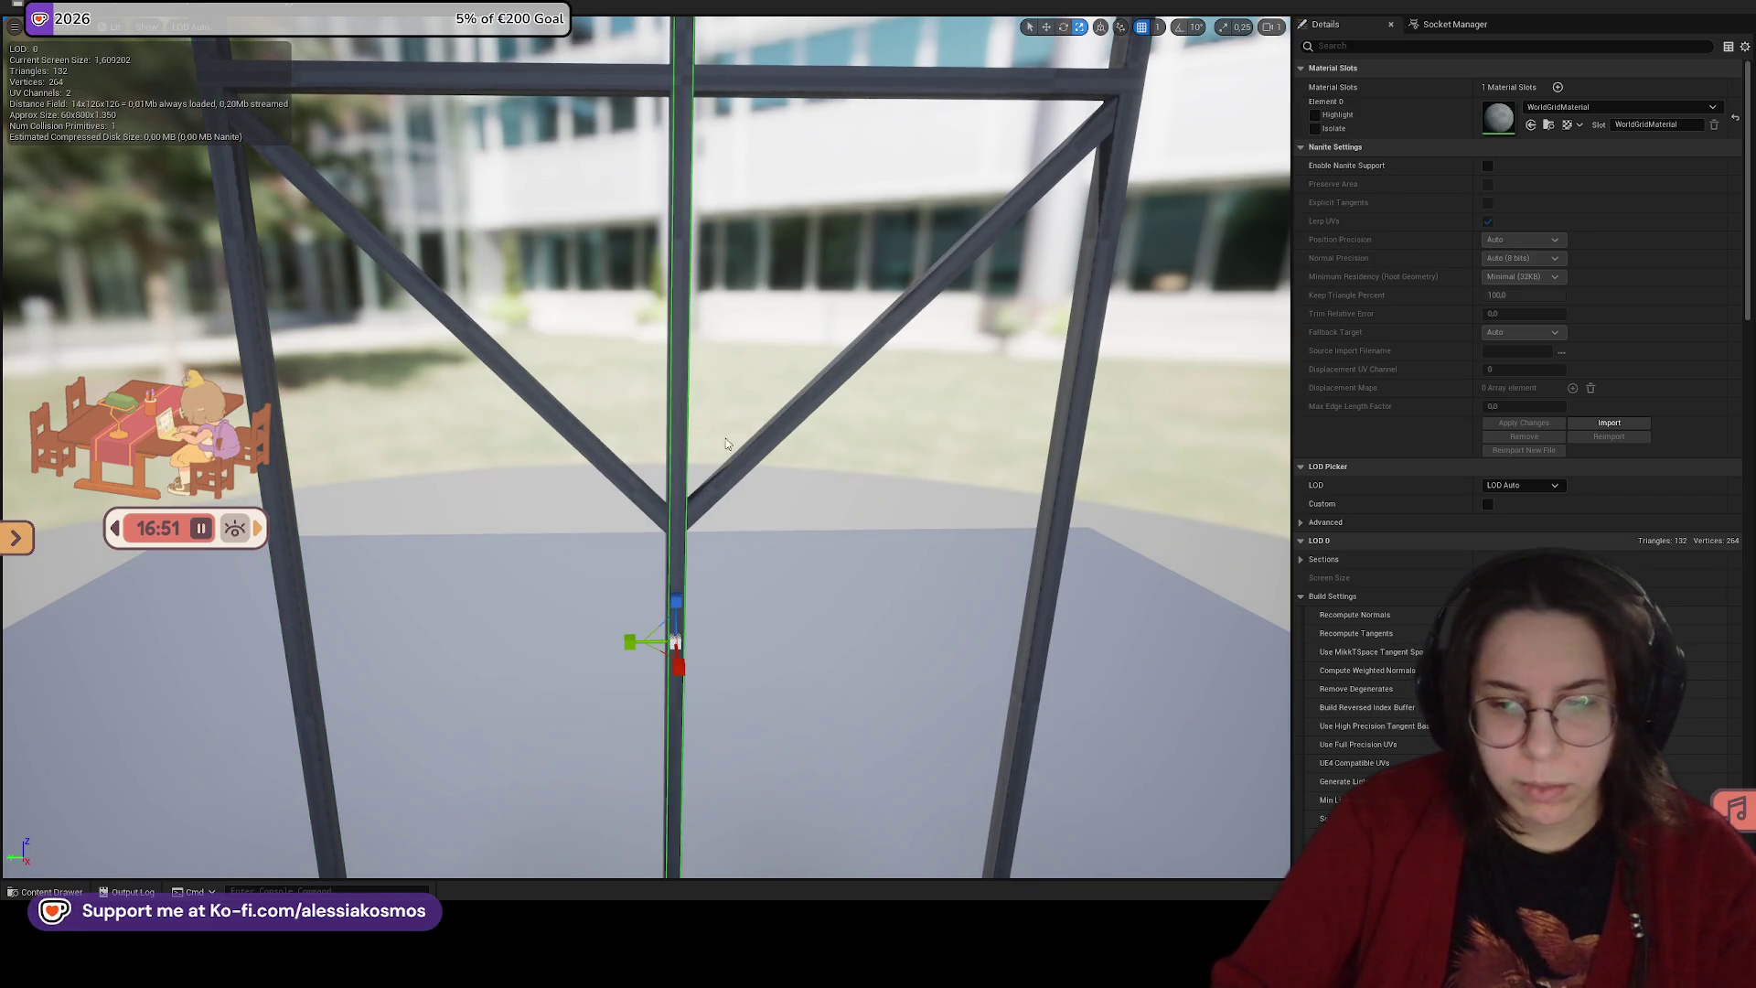
pyautogui.press('Delete')
pyautogui.scroll(-5, 1635, 382)
pyautogui.scroll(-12, 1672, 382)
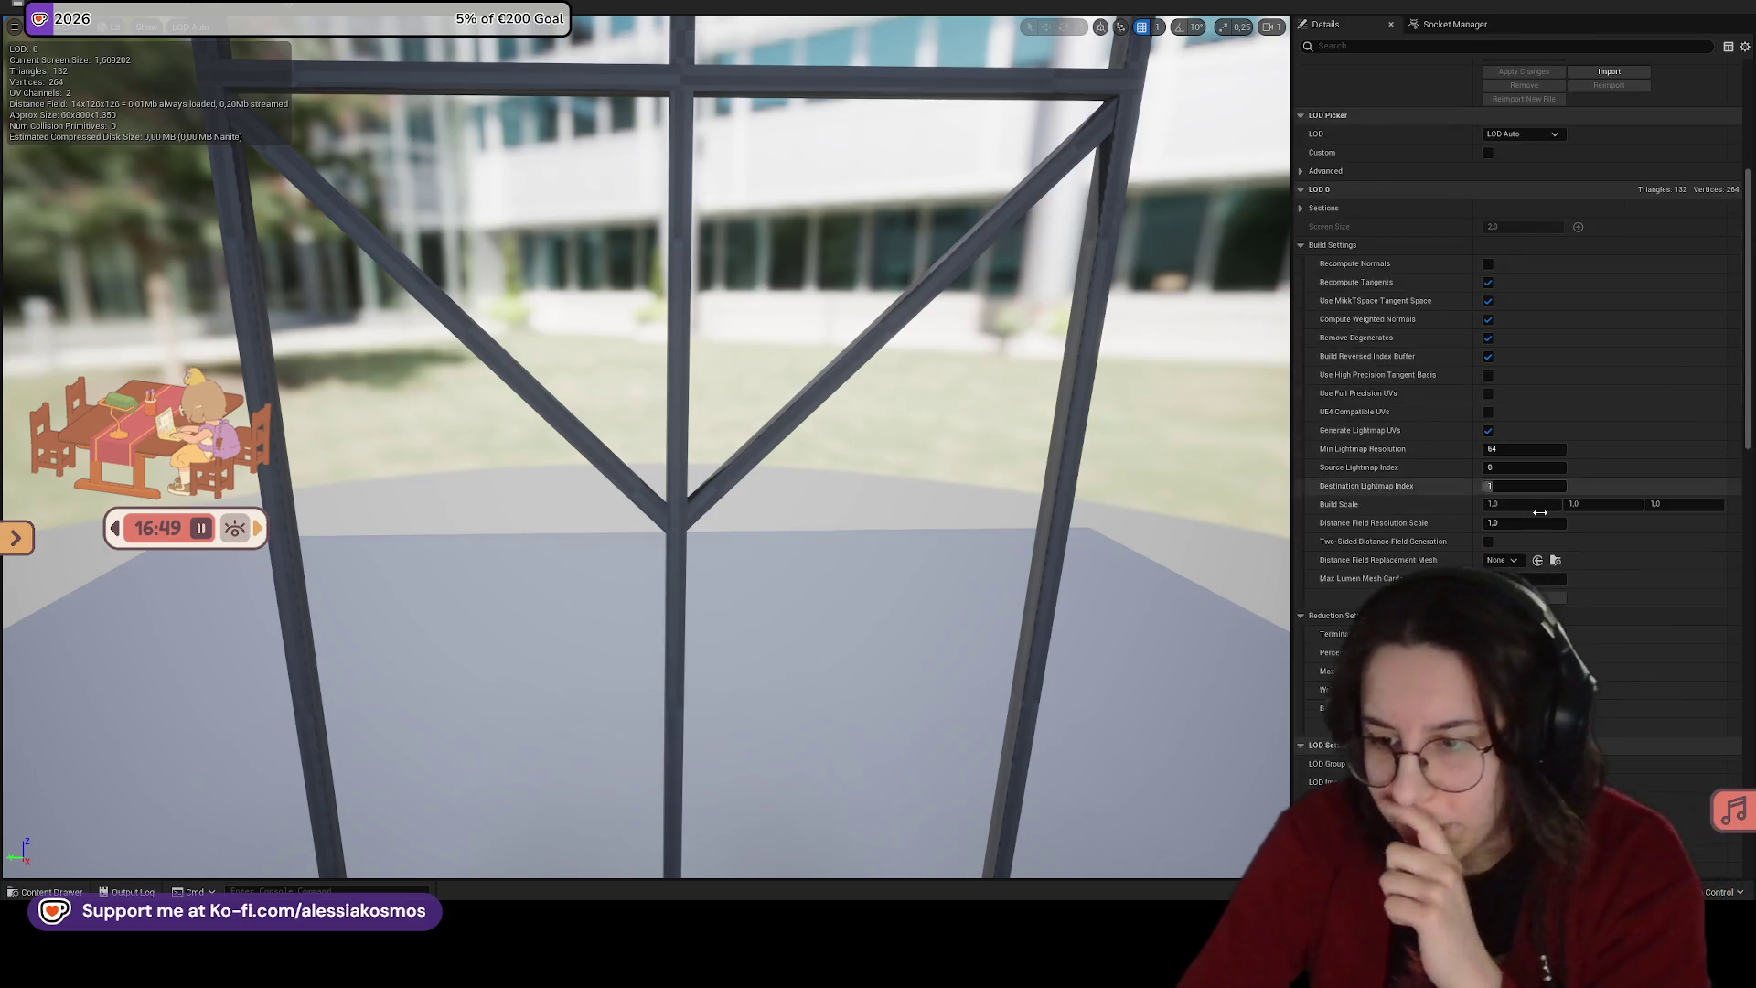
# Step: With no collision primitives left, glance at the viewport Show menu and open the Collision menu
pyautogui.moveTo(1745, 498); pyautogui.dragTo(1744, 741)
pyautogui.scroll(20, 1601, 384)
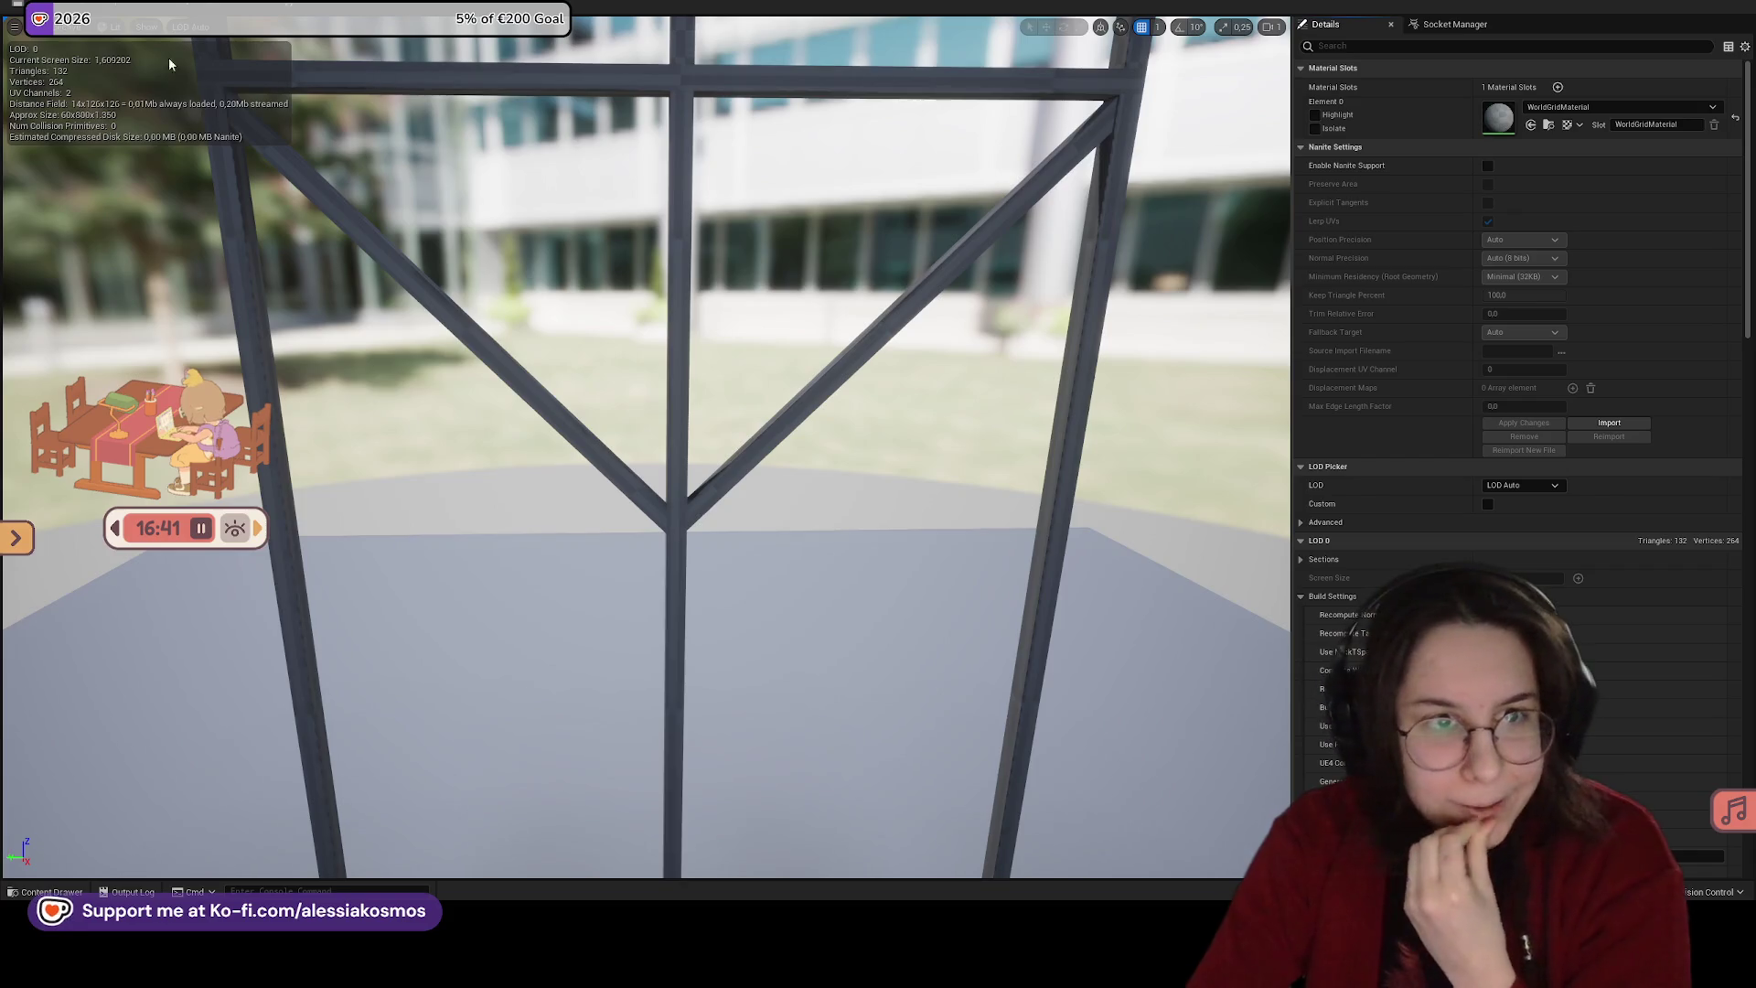
pyautogui.click(145, 27)
pyautogui.click(215, 26)
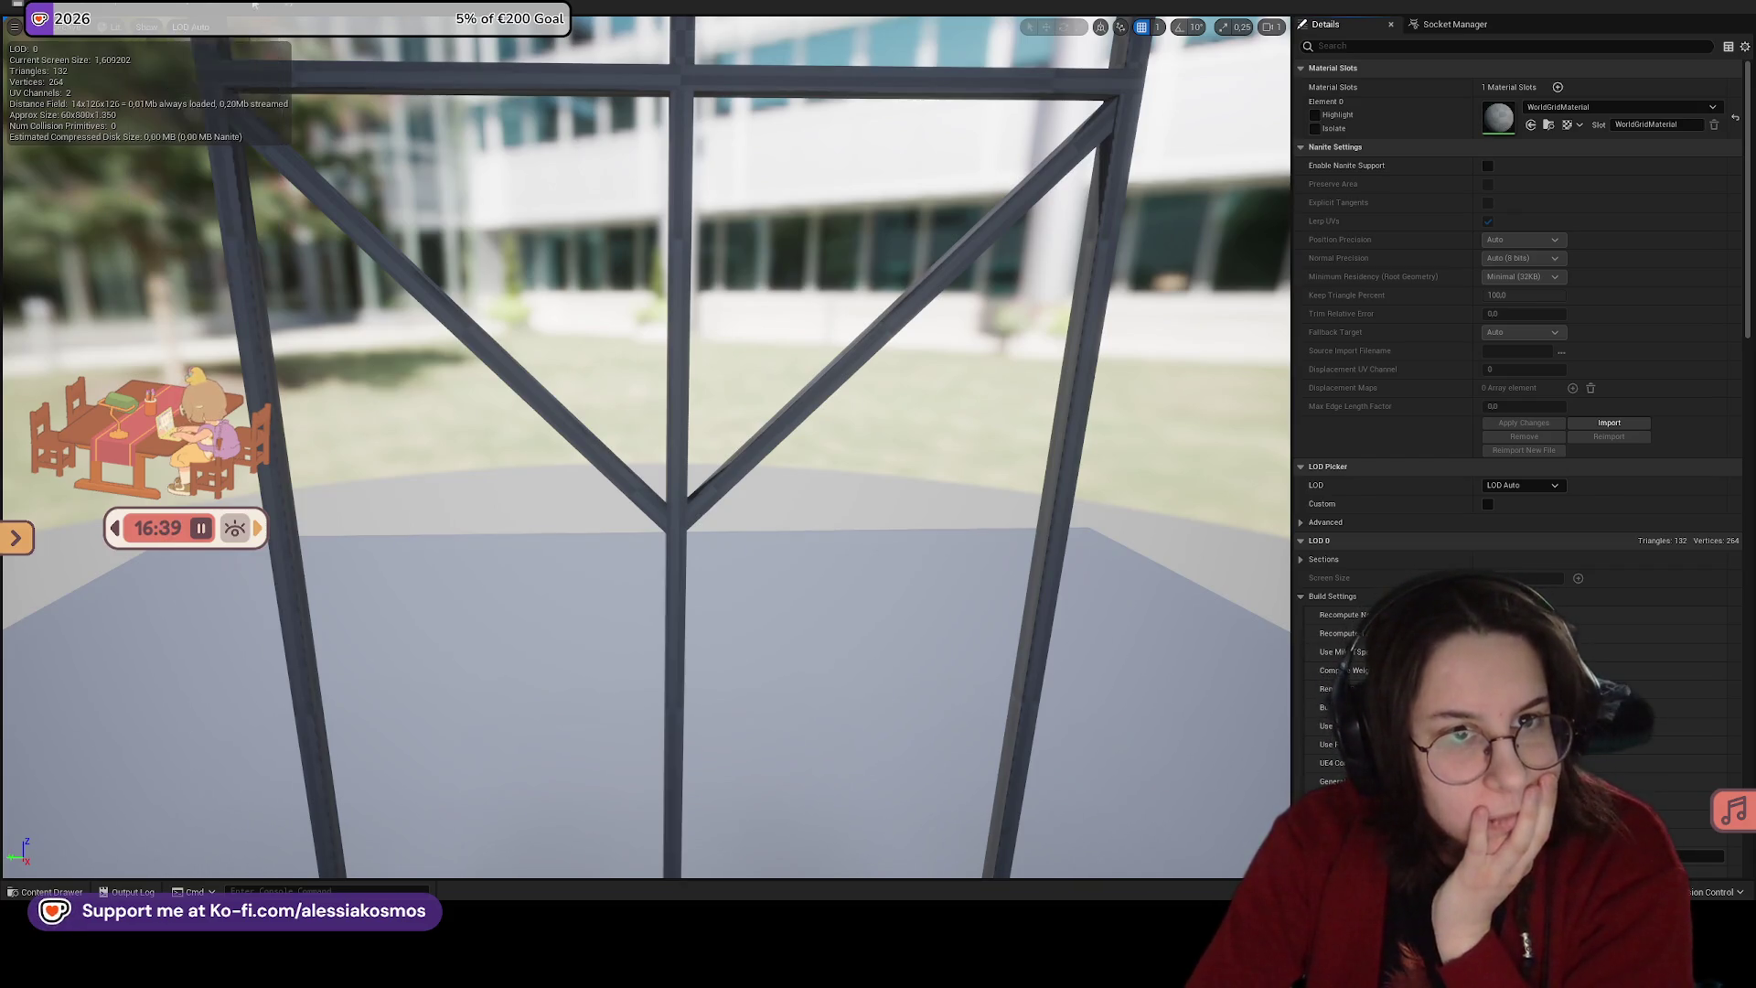
pyautogui.click(215, 26)
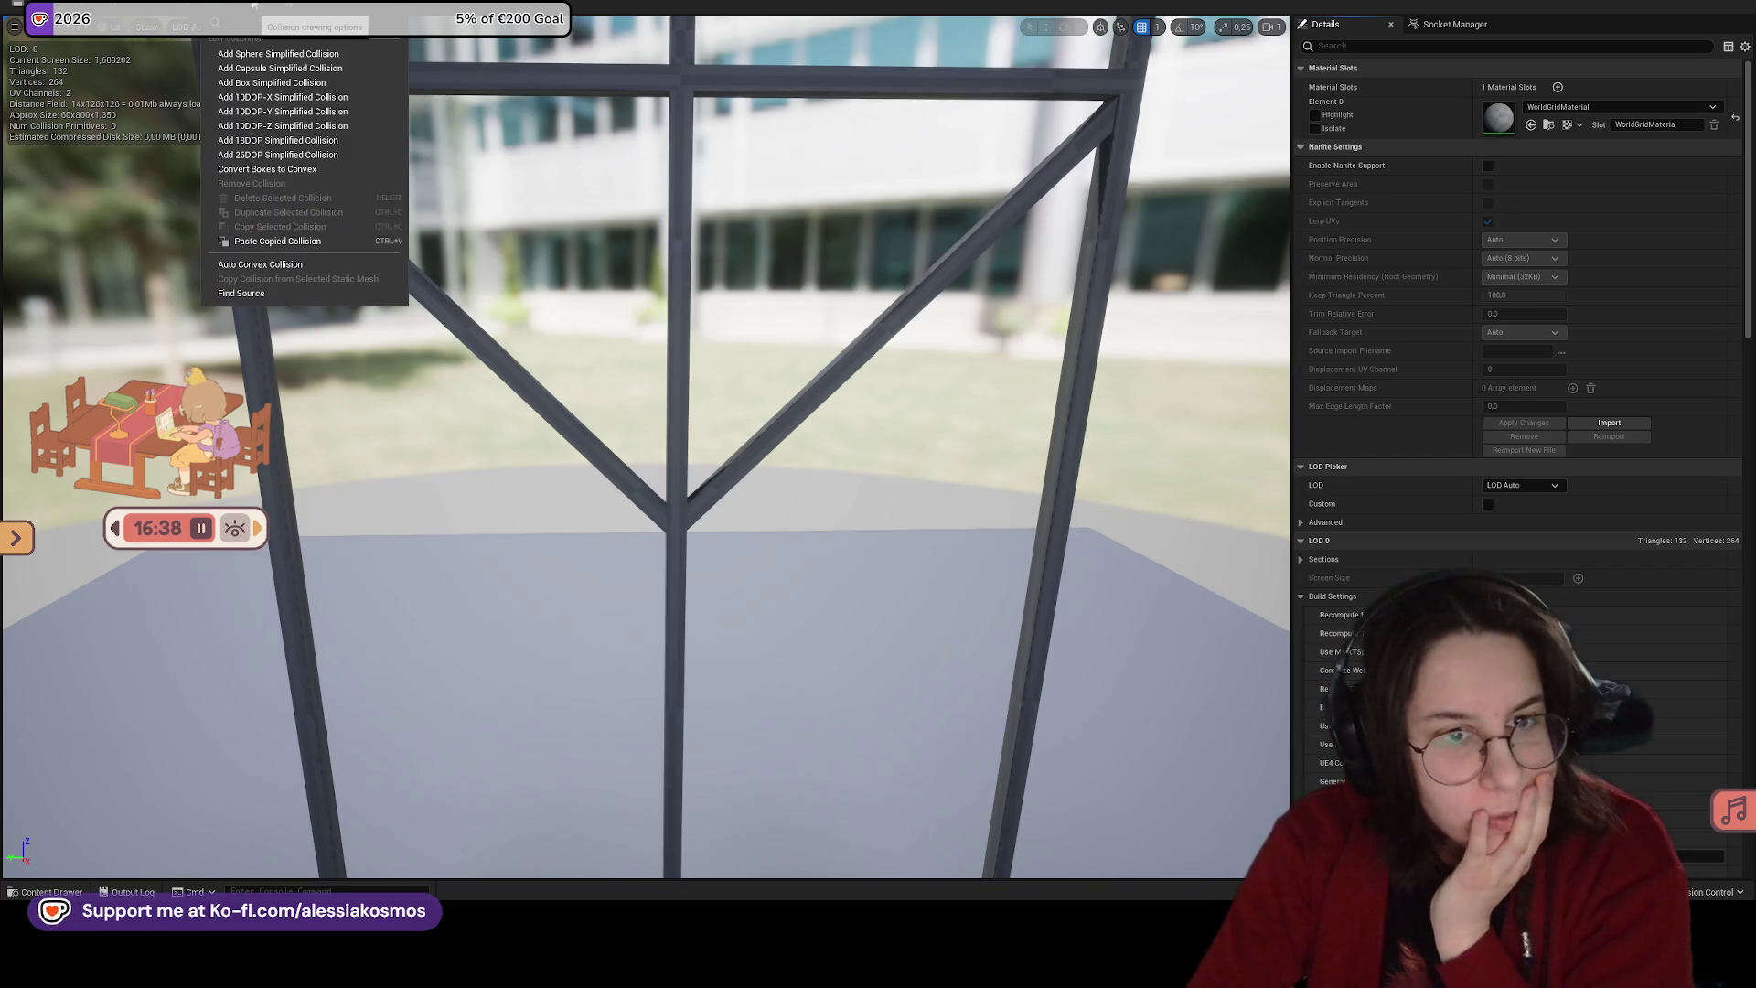
pyautogui.click(260, 264)
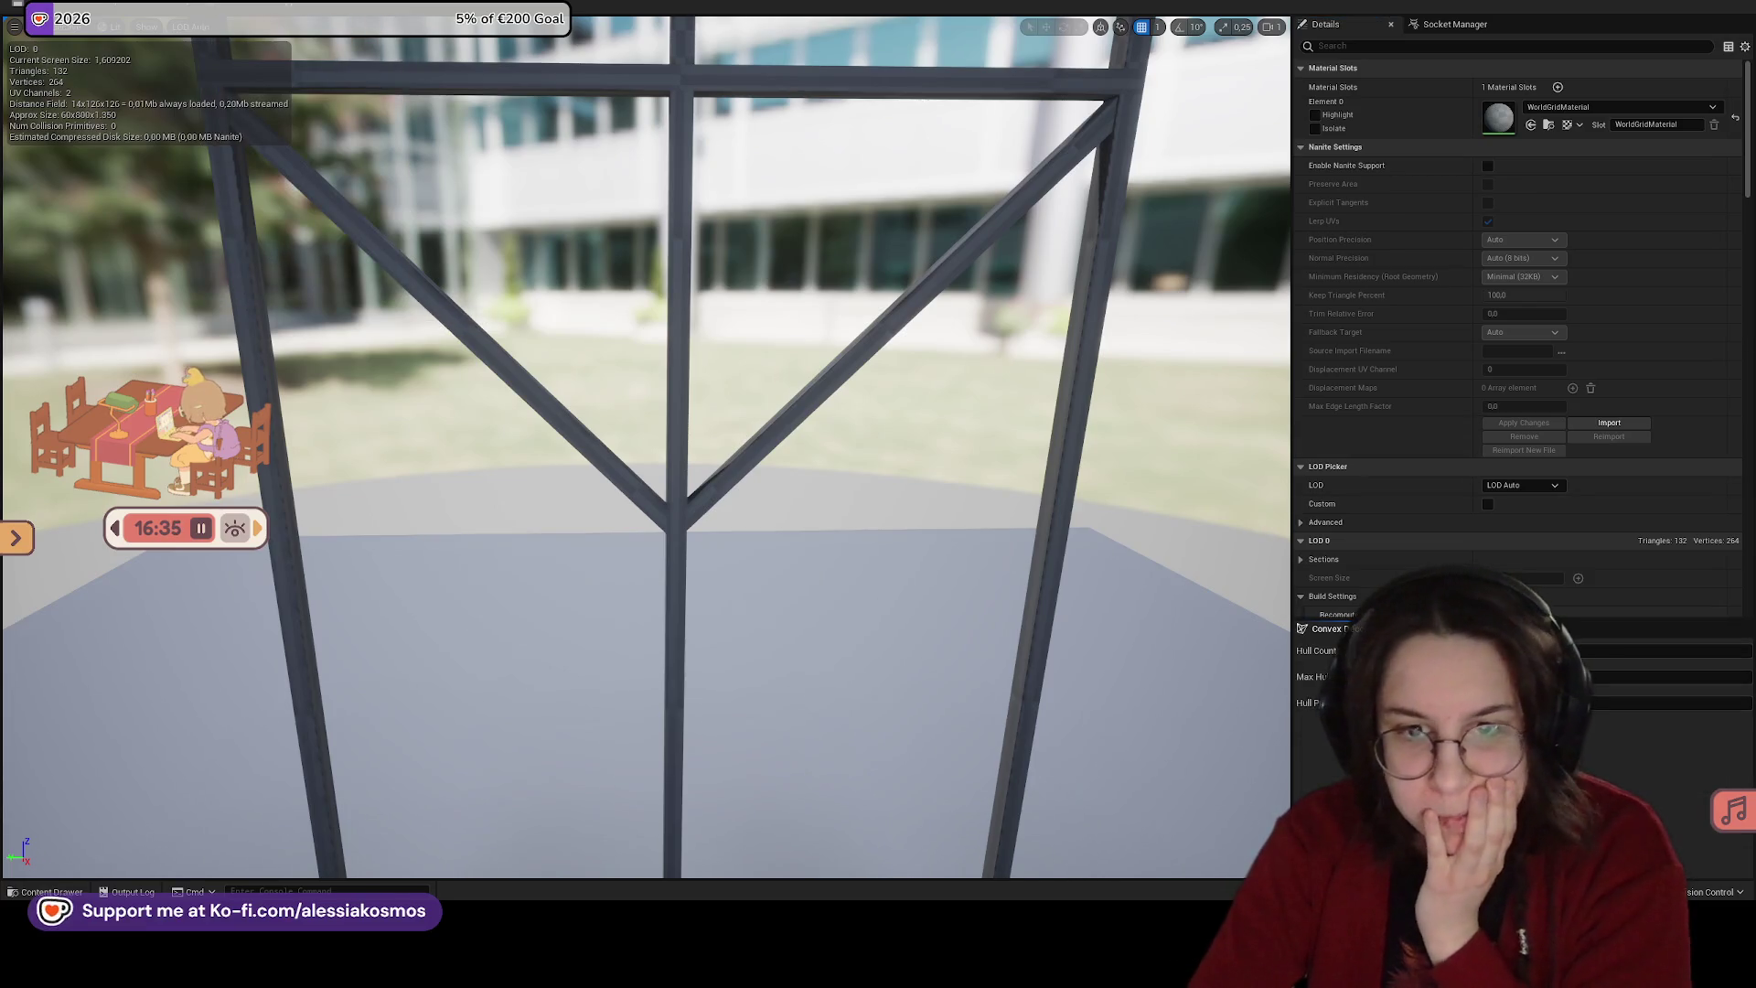
pyautogui.click(1523, 729)
pyautogui.moveTo(777, 595)
pyautogui.mouseDown()
pyautogui.moveTo(893, 561)
pyautogui.moveTo(786, 485)
pyautogui.moveTo(852, 509)
pyautogui.mouseUp()
pyautogui.press('Delete')
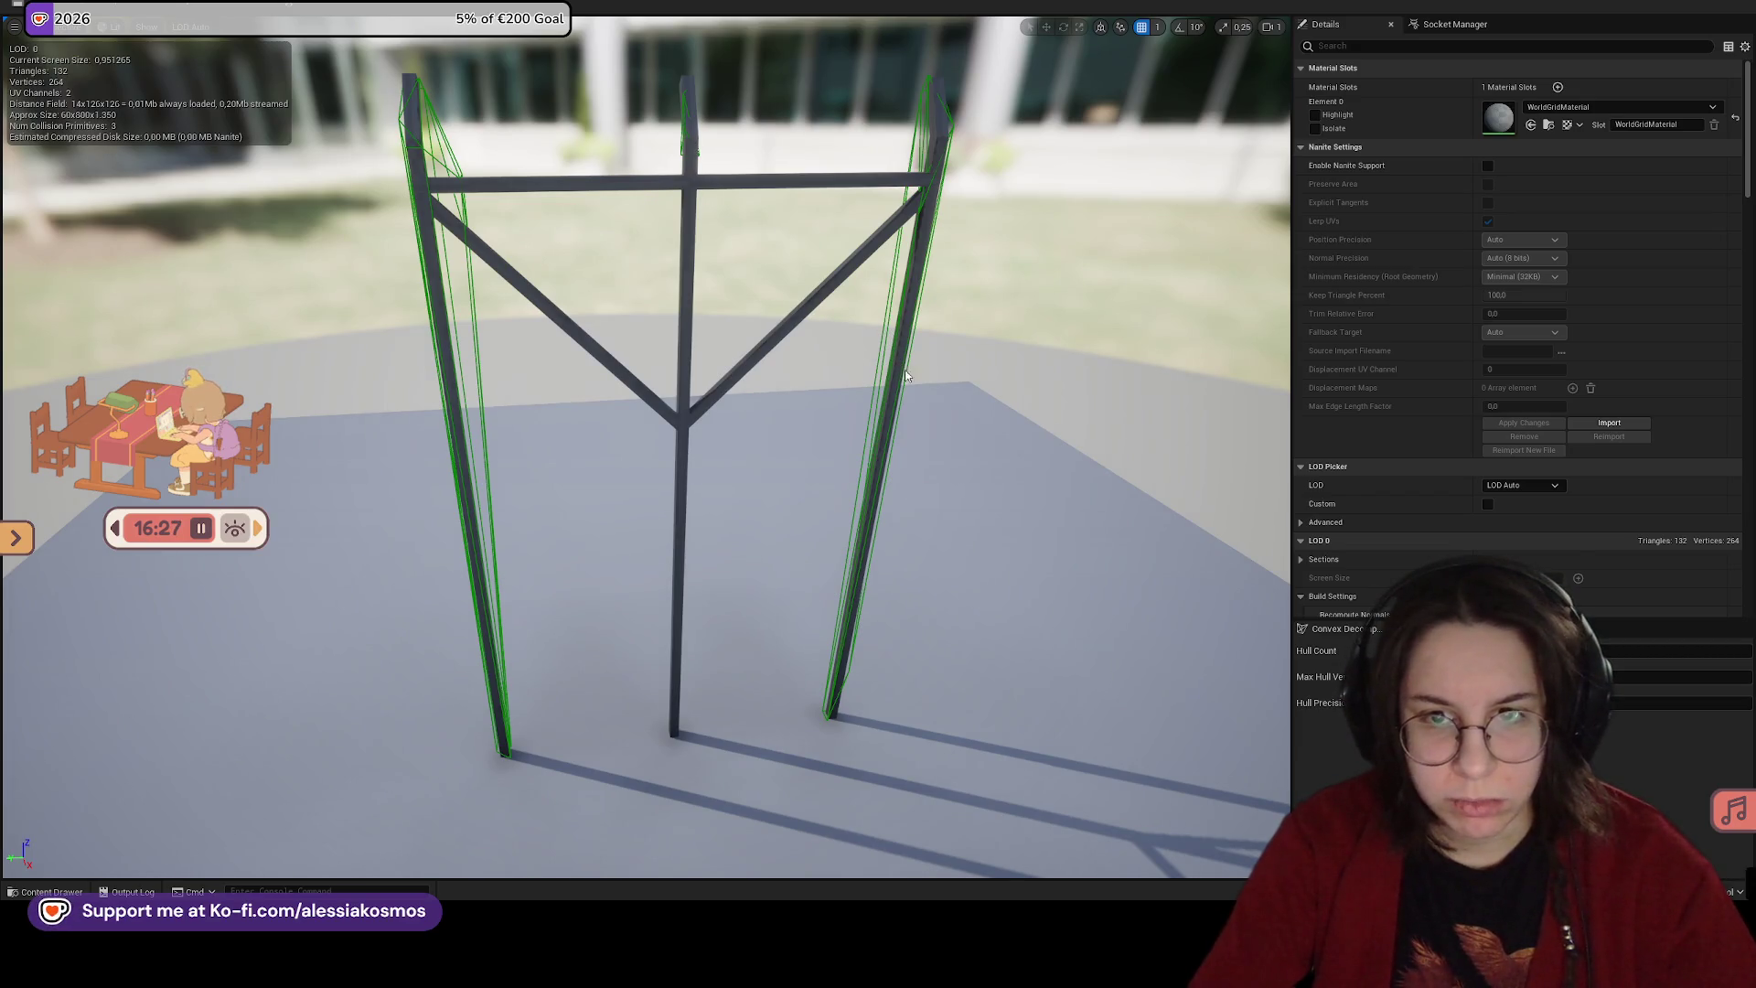
pyautogui.hotkey('ctrl', 'z')
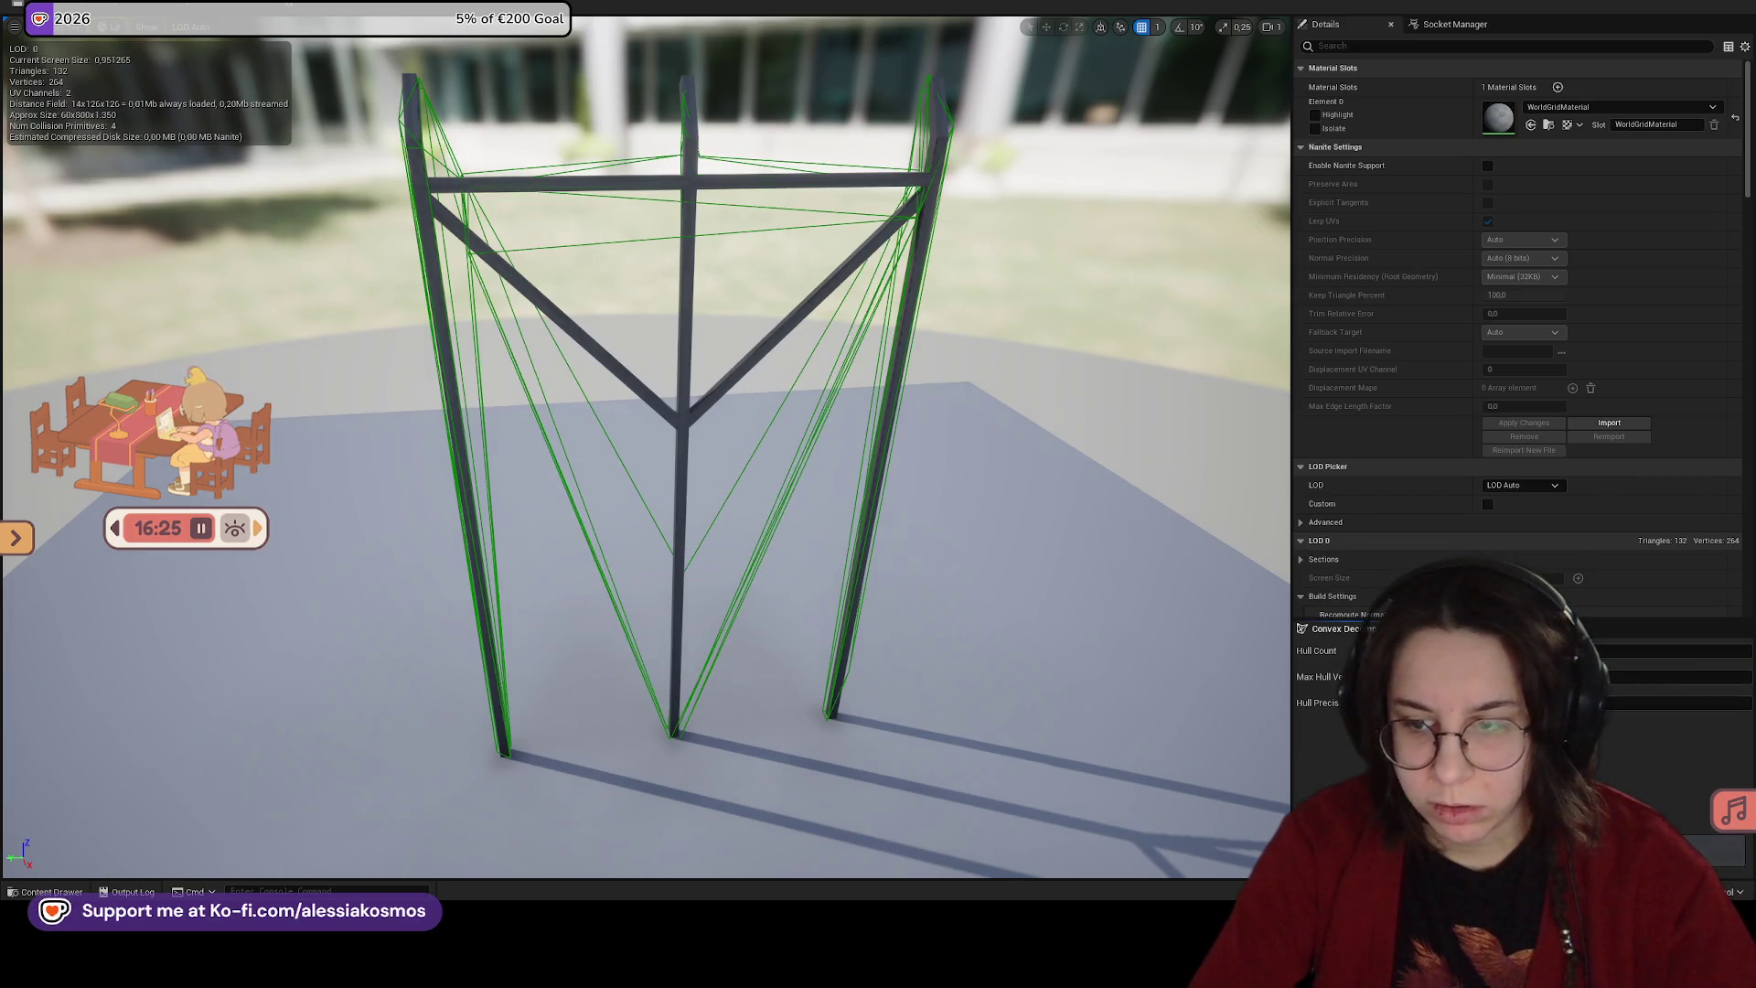
pyautogui.hotkey('ctrl', 'z')
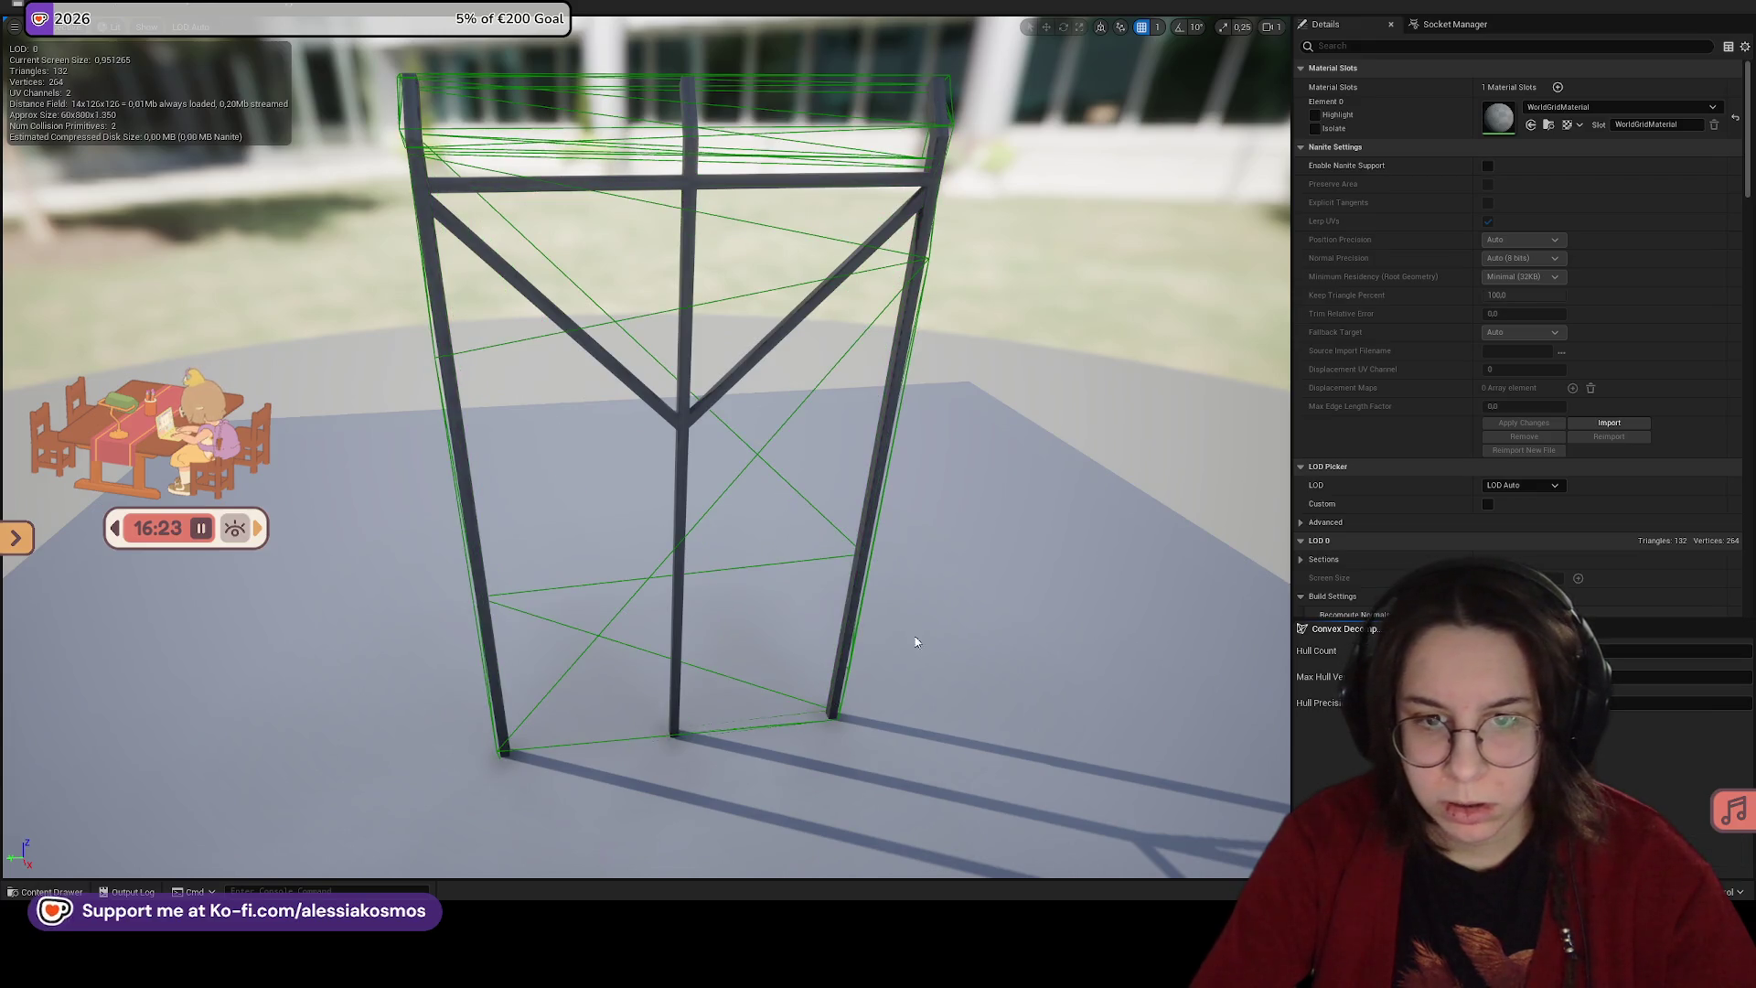
pyautogui.click(708, 512)
pyautogui.moveTo(708, 512)
pyautogui.mouseDown()
pyautogui.moveTo(576, 508)
pyautogui.moveTo(728, 499)
pyautogui.mouseUp()
pyautogui.press('Delete')
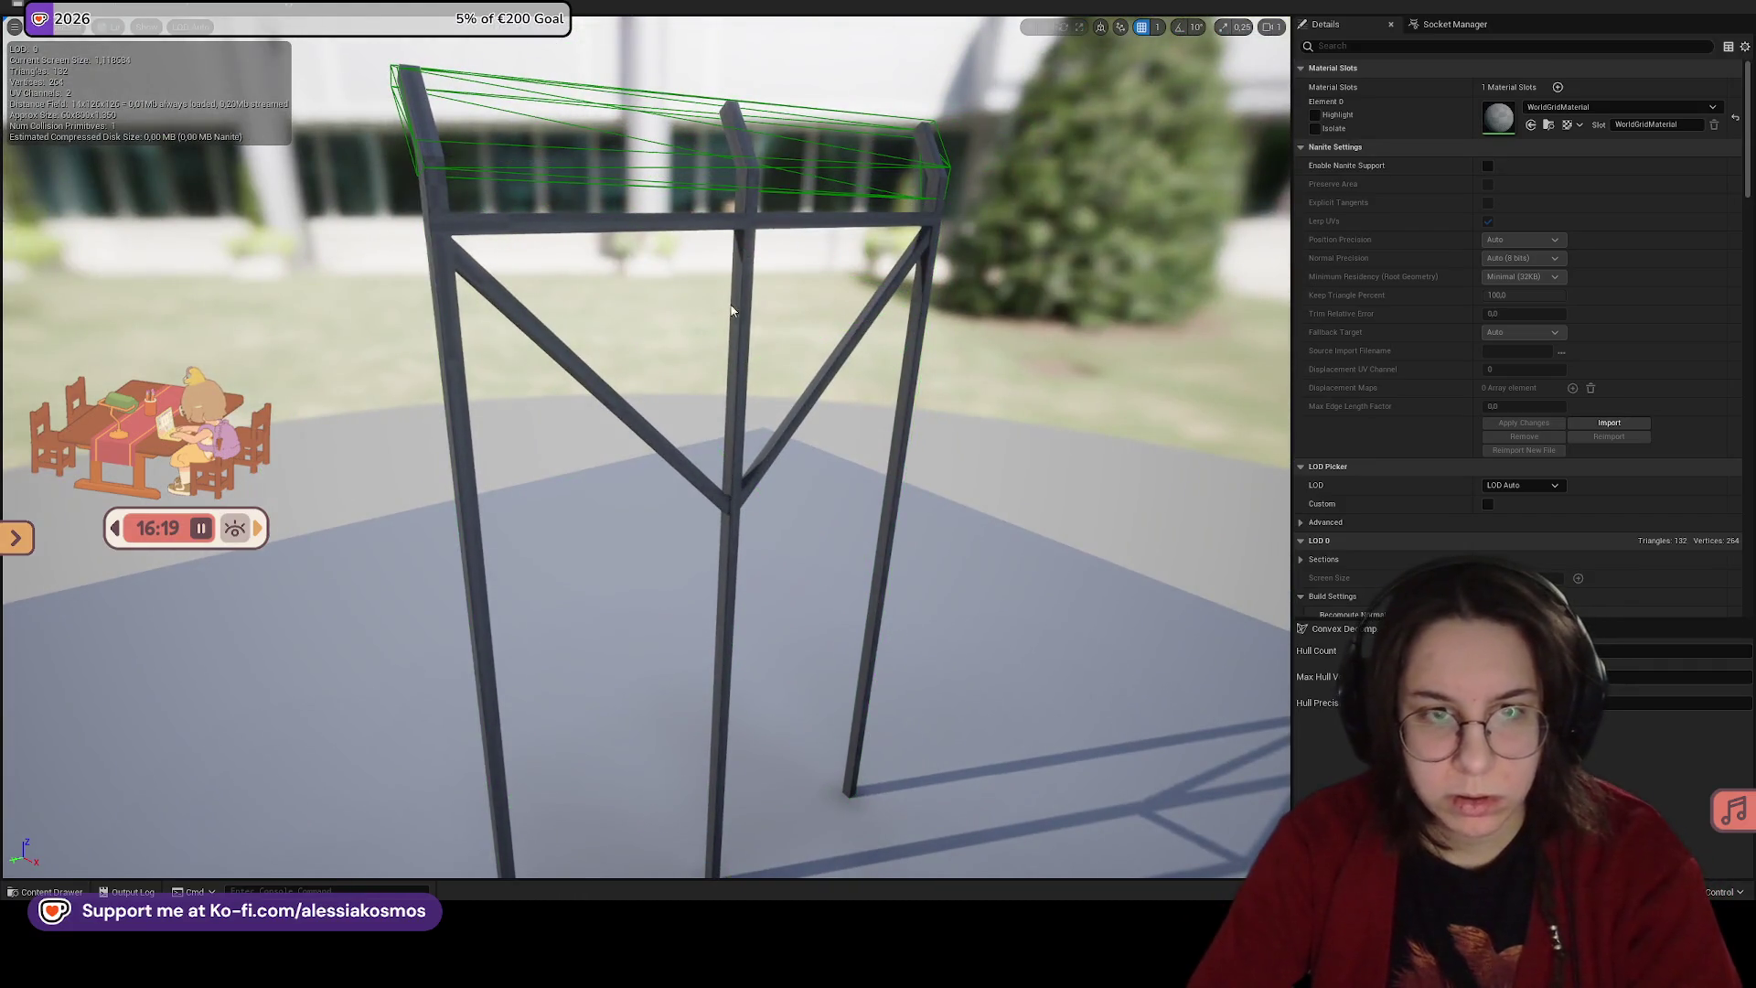
pyautogui.click(735, 177)
pyautogui.press('Delete')
pyautogui.moveTo(921, 262)
pyautogui.mouseDown()
pyautogui.moveTo(690, 413)
pyautogui.moveTo(640, 409)
pyautogui.mouseUp()
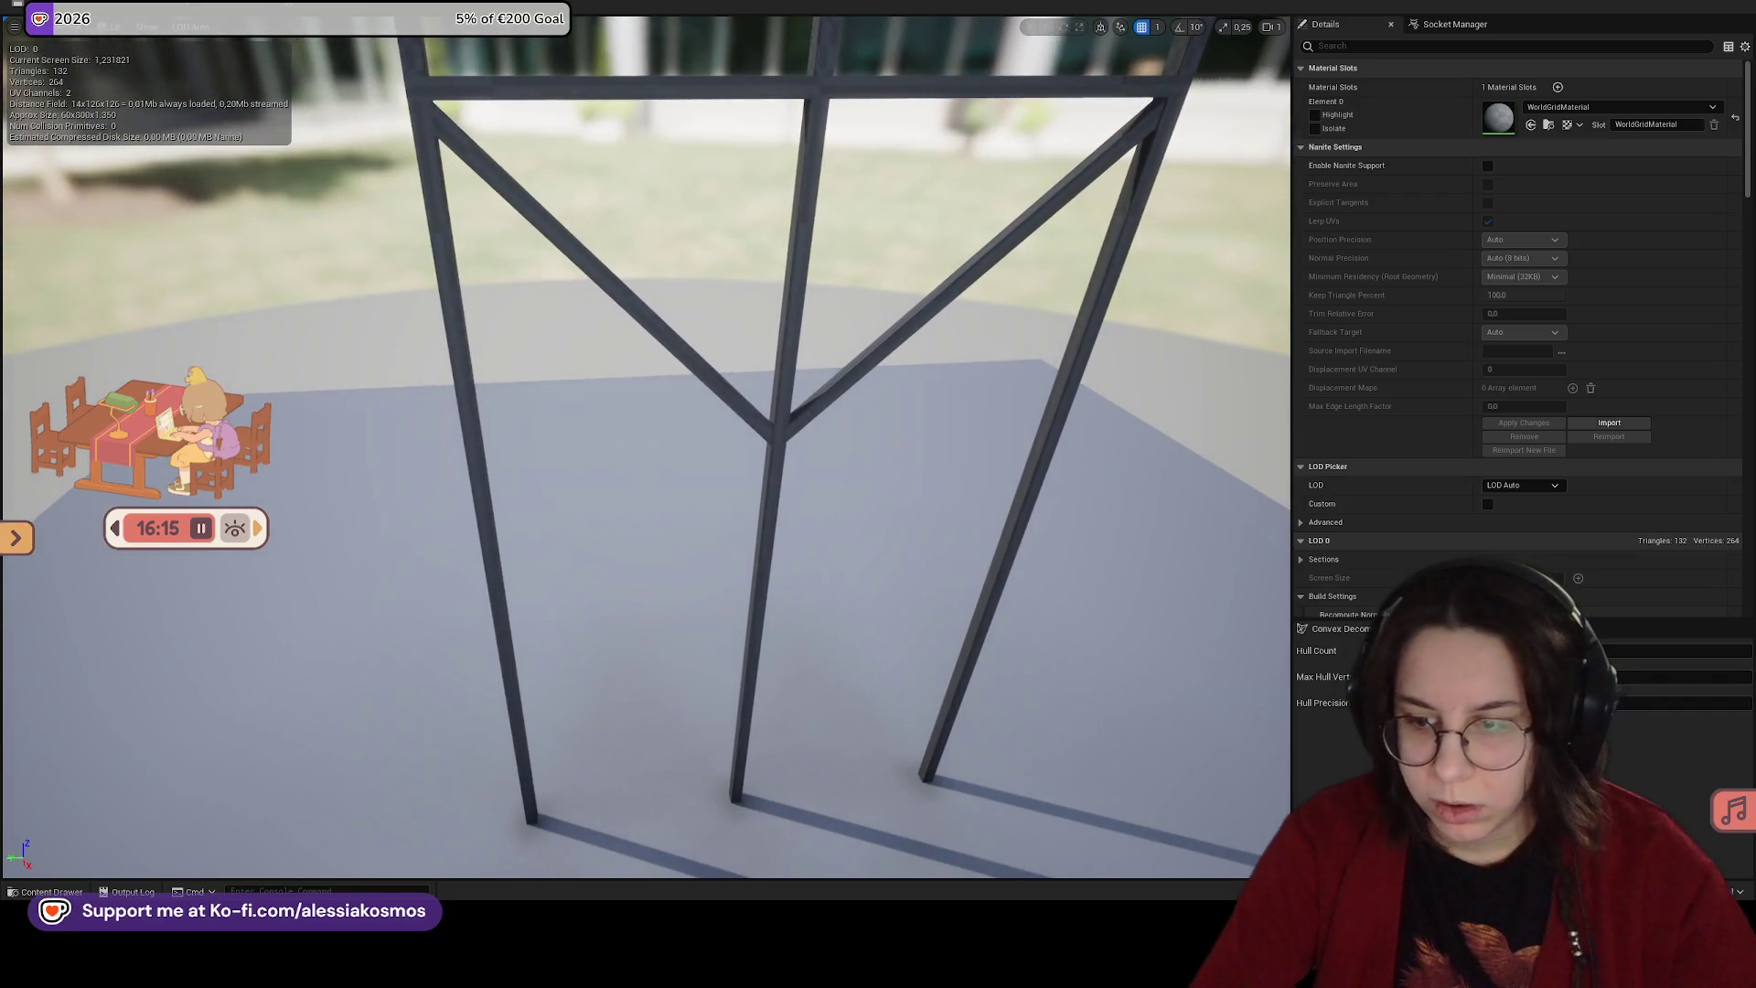
pyautogui.moveTo(523, 196); pyautogui.dragTo(523, 196)
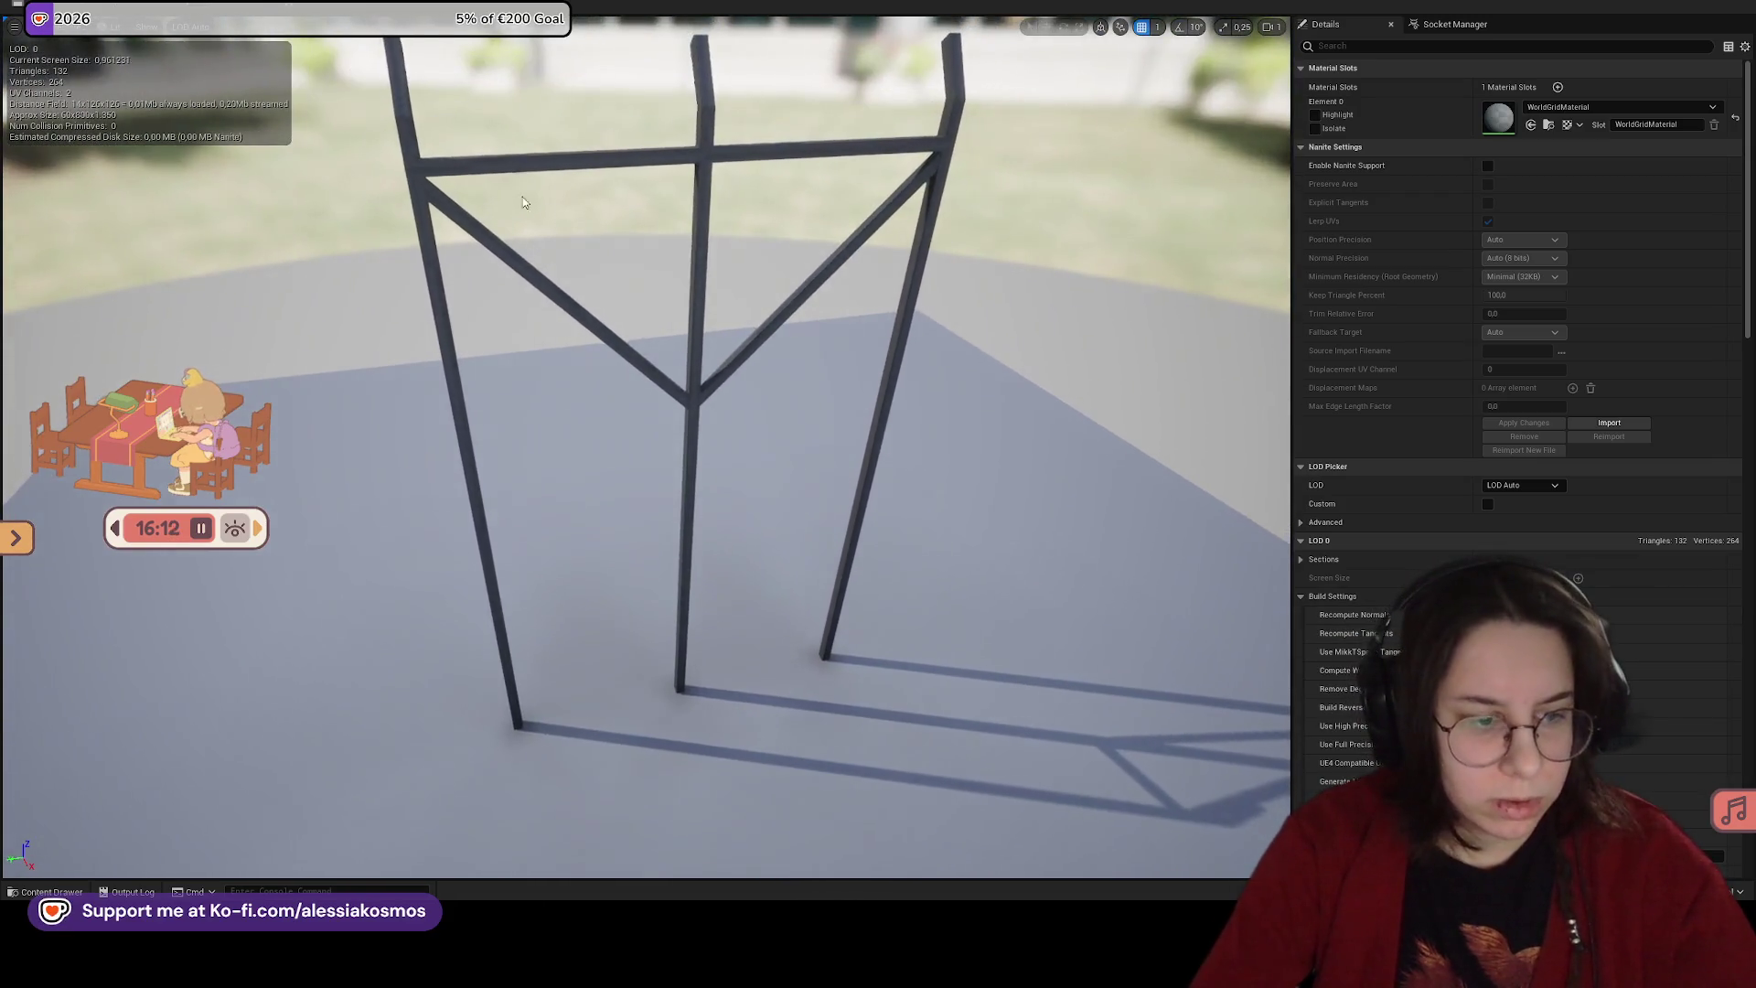
# Step: Run Auto Convex Collision on the frame and regenerate it as a single hull
pyautogui.click(224, 25)
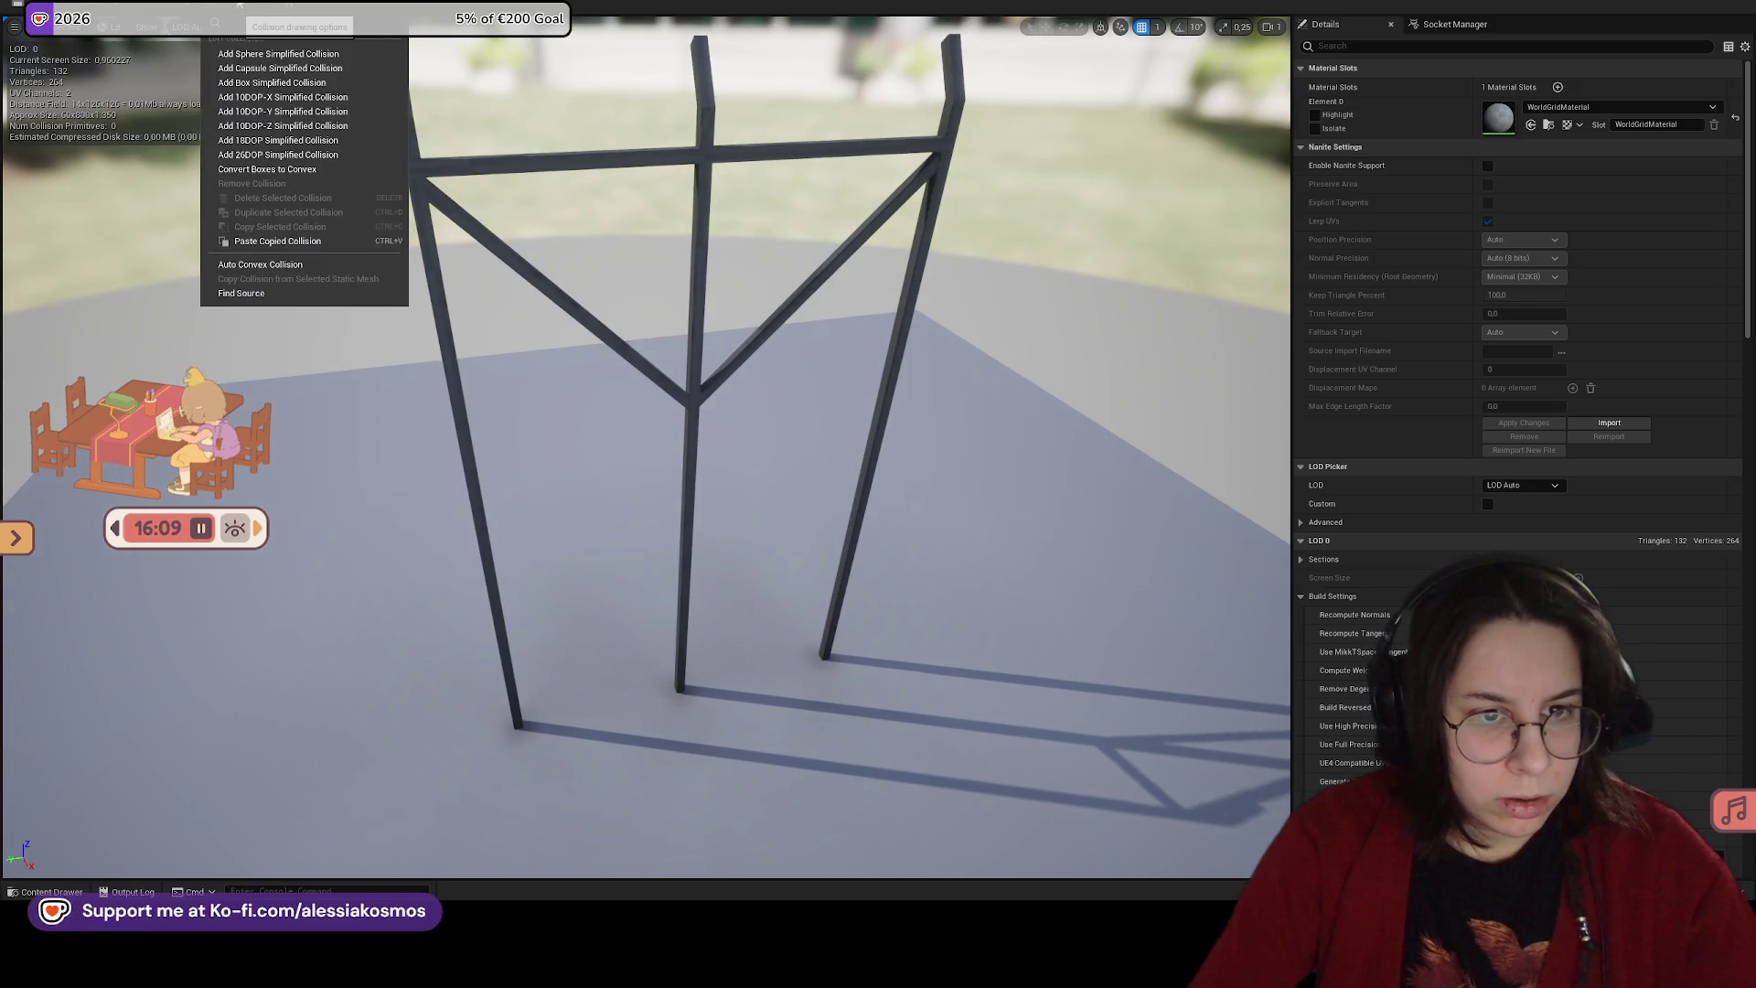
pyautogui.click(686, 358)
pyautogui.moveTo(686, 359); pyautogui.dragTo(677, 358)
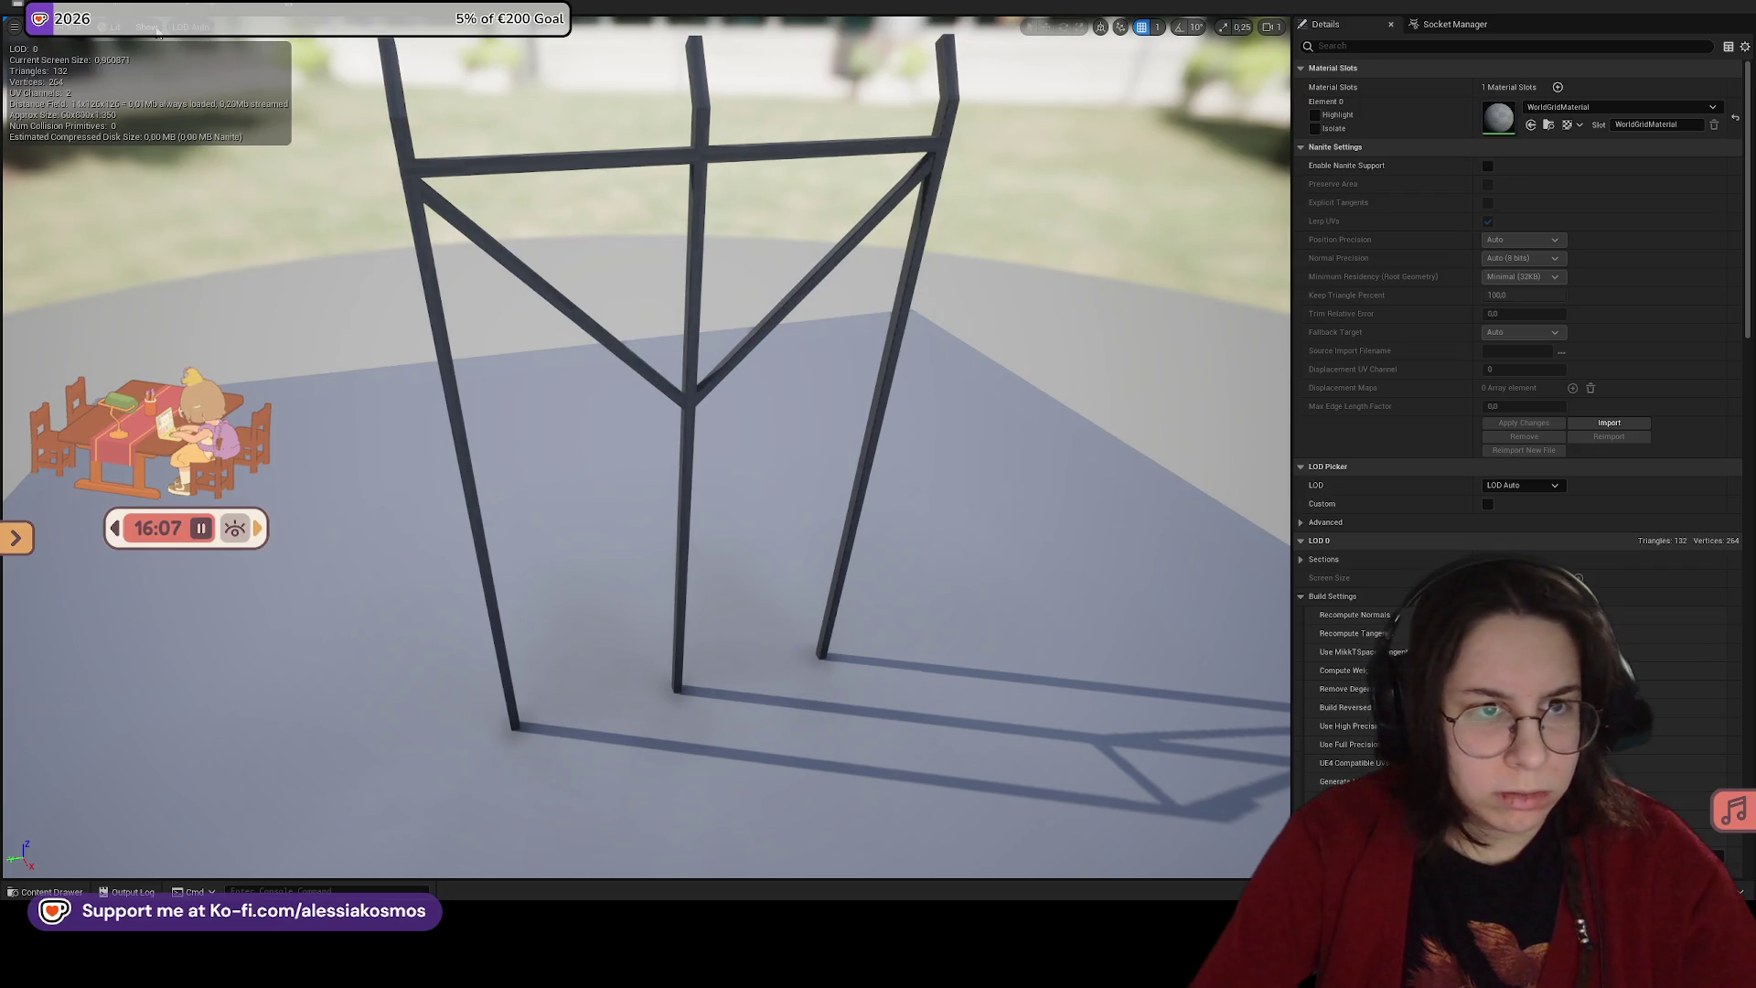
pyautogui.click(146, 26)
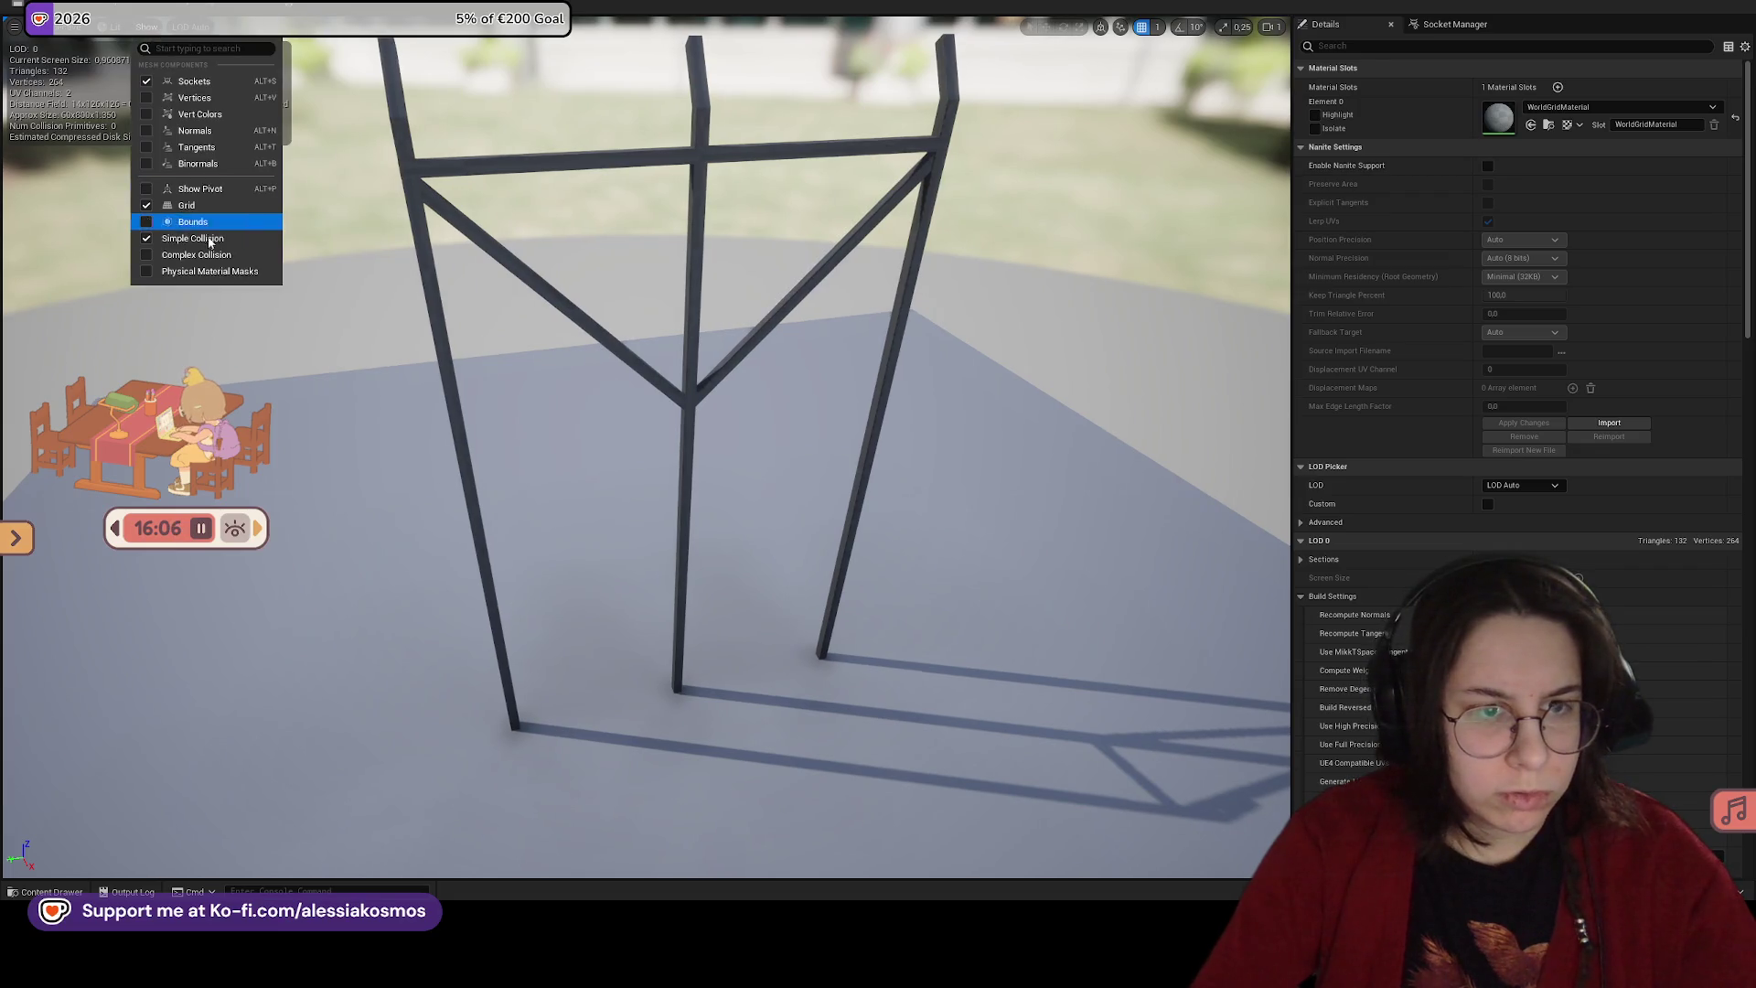
pyautogui.click(224, 24)
pyautogui.click(230, 271)
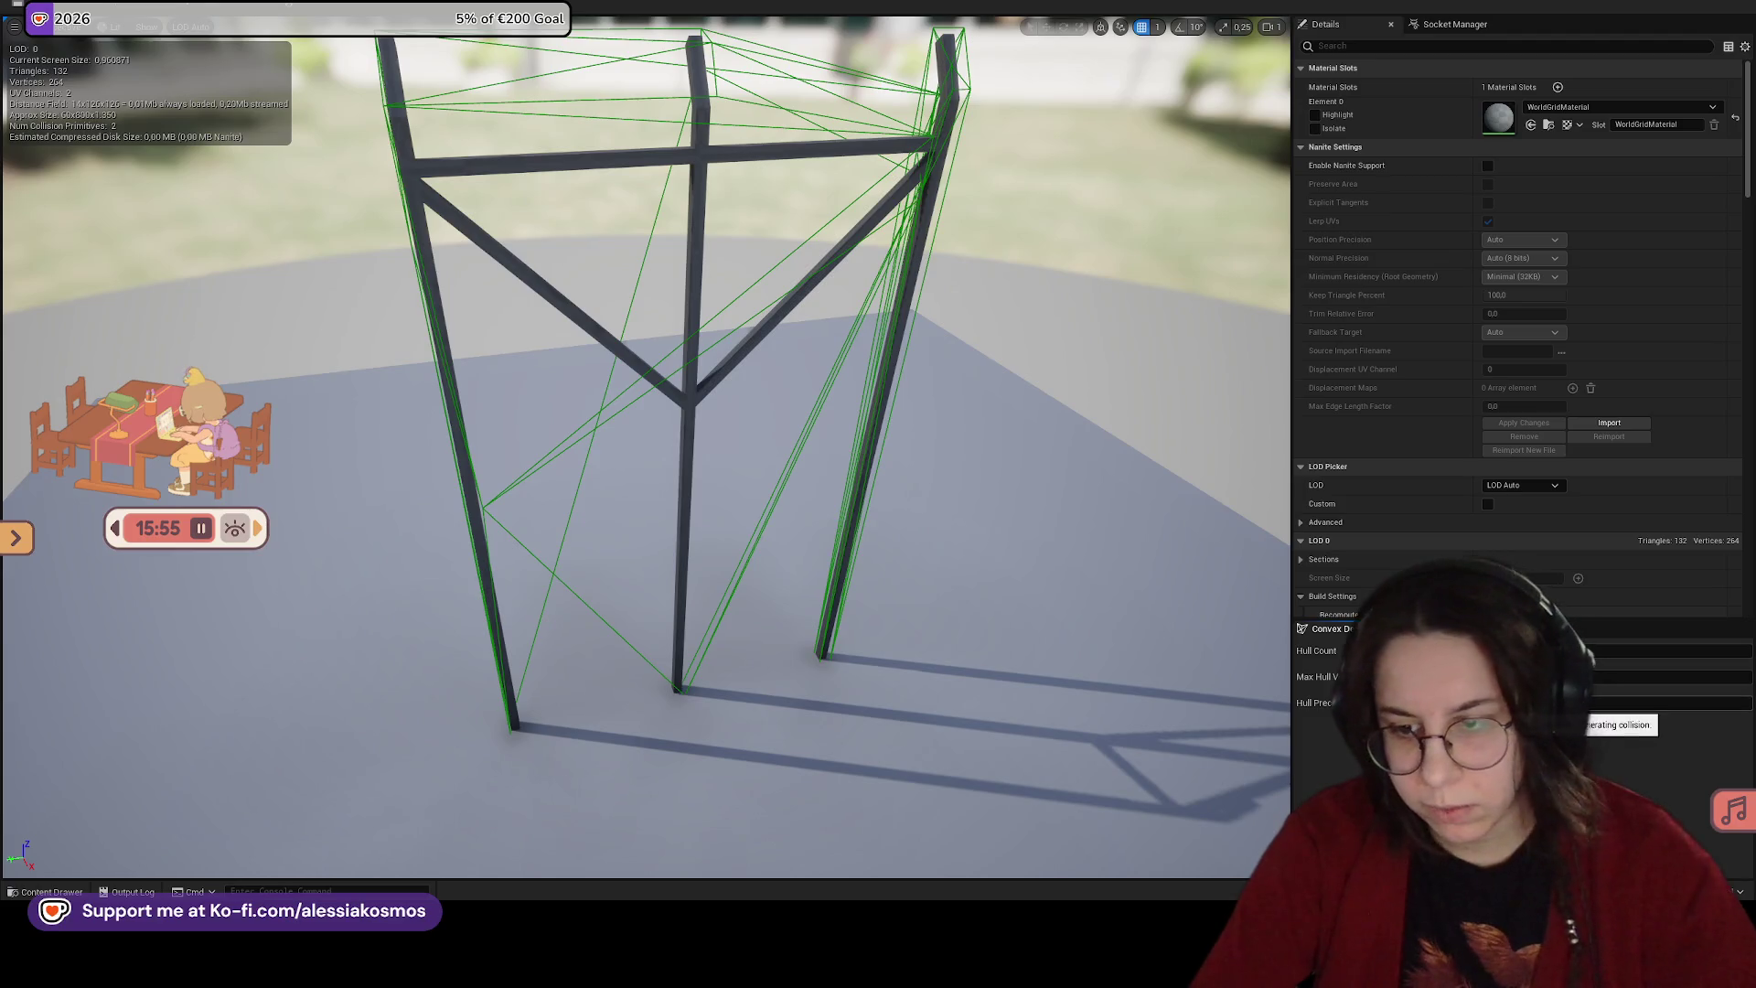
pyautogui.click(1724, 850)
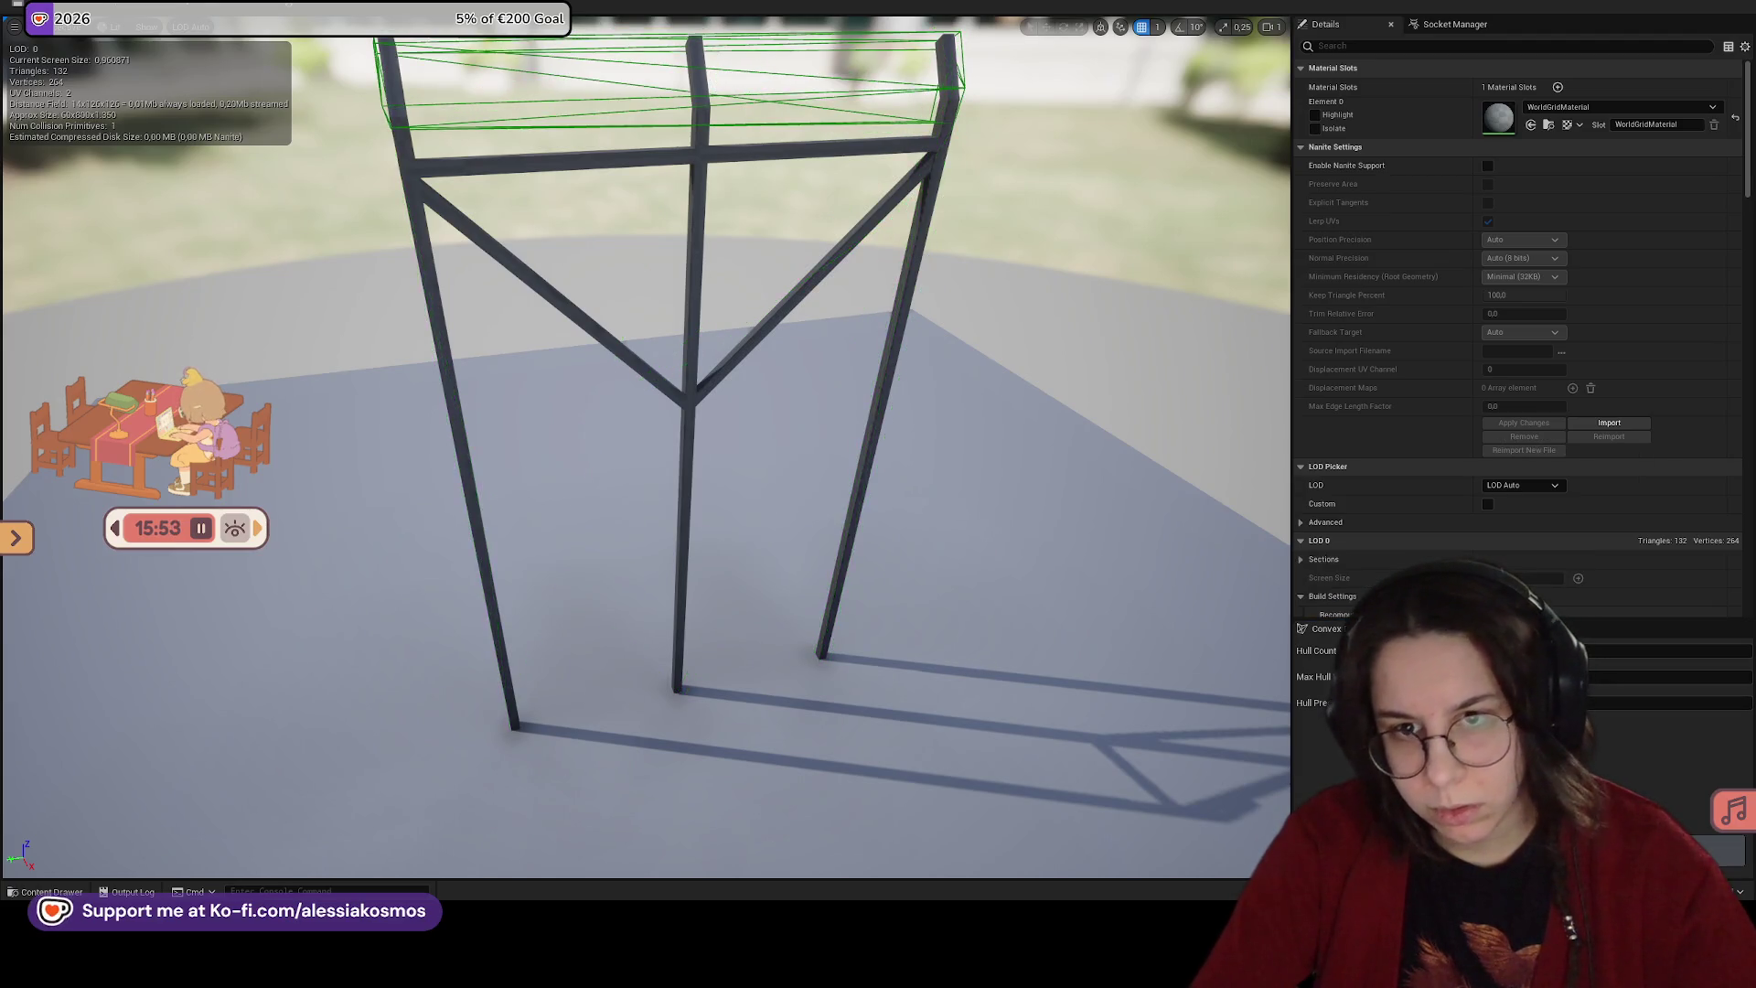
pyautogui.moveTo(915, 548); pyautogui.dragTo(1093, 539)
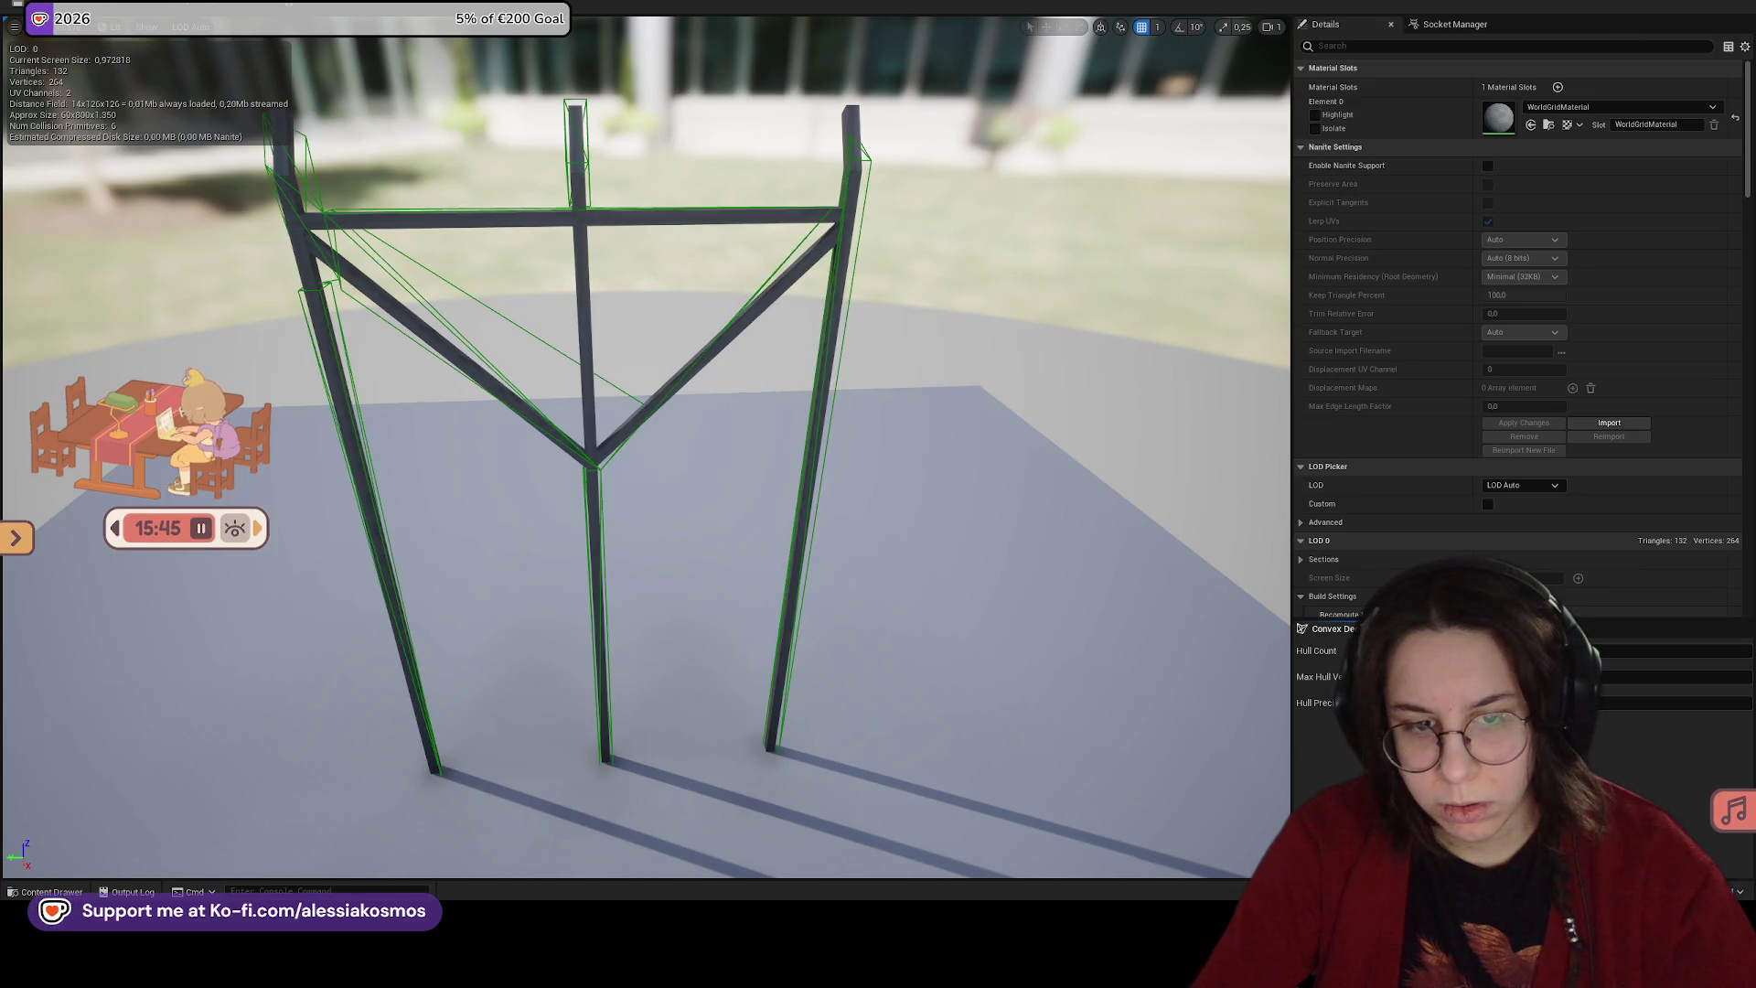
# Step: Delete the diagonal hull and the hulls on top of the left and middle posts
pyautogui.click(551, 342)
pyautogui.moveTo(552, 342)
pyautogui.mouseDown()
pyautogui.moveTo(384, 349)
pyautogui.moveTo(688, 368)
pyautogui.mouseUp()
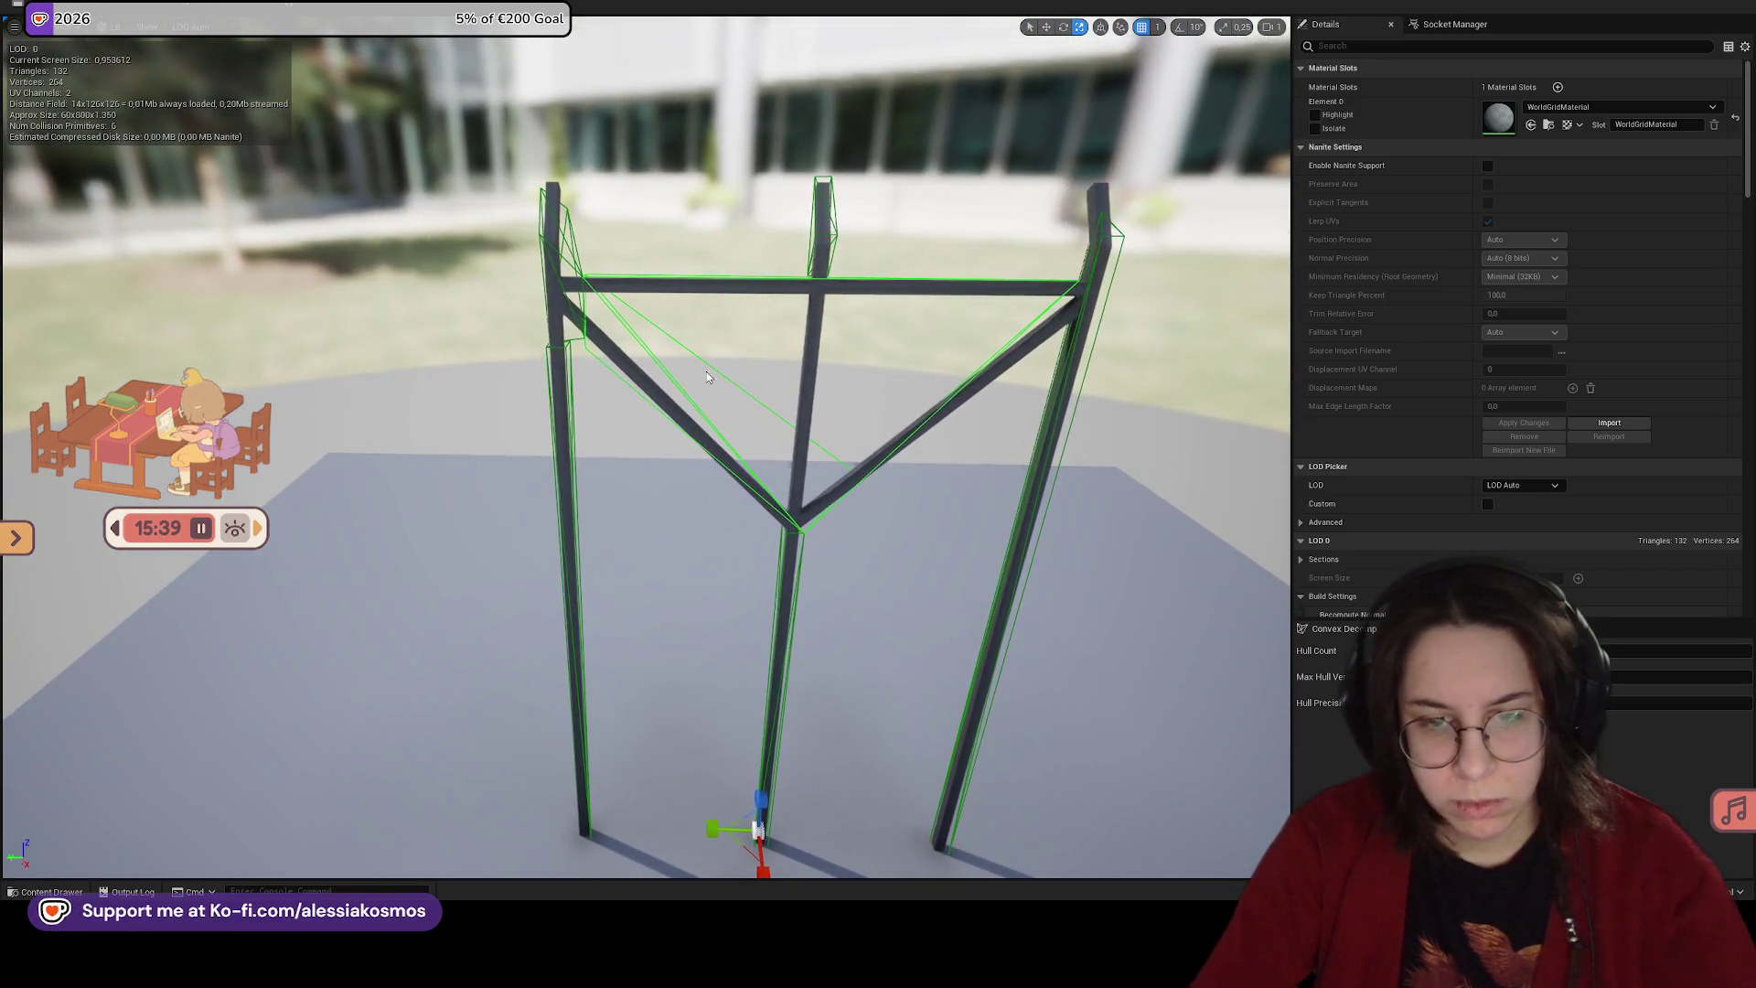
pyautogui.press('Delete')
pyautogui.click(570, 236)
pyautogui.press('Delete')
pyautogui.click(831, 236)
pyautogui.press('Delete')
# Step: Frame the three-post mesh and delete the right, middle and left post hulls
pyautogui.moveTo(688, 367); pyautogui.dragTo(597, 388)
pyautogui.press('f')
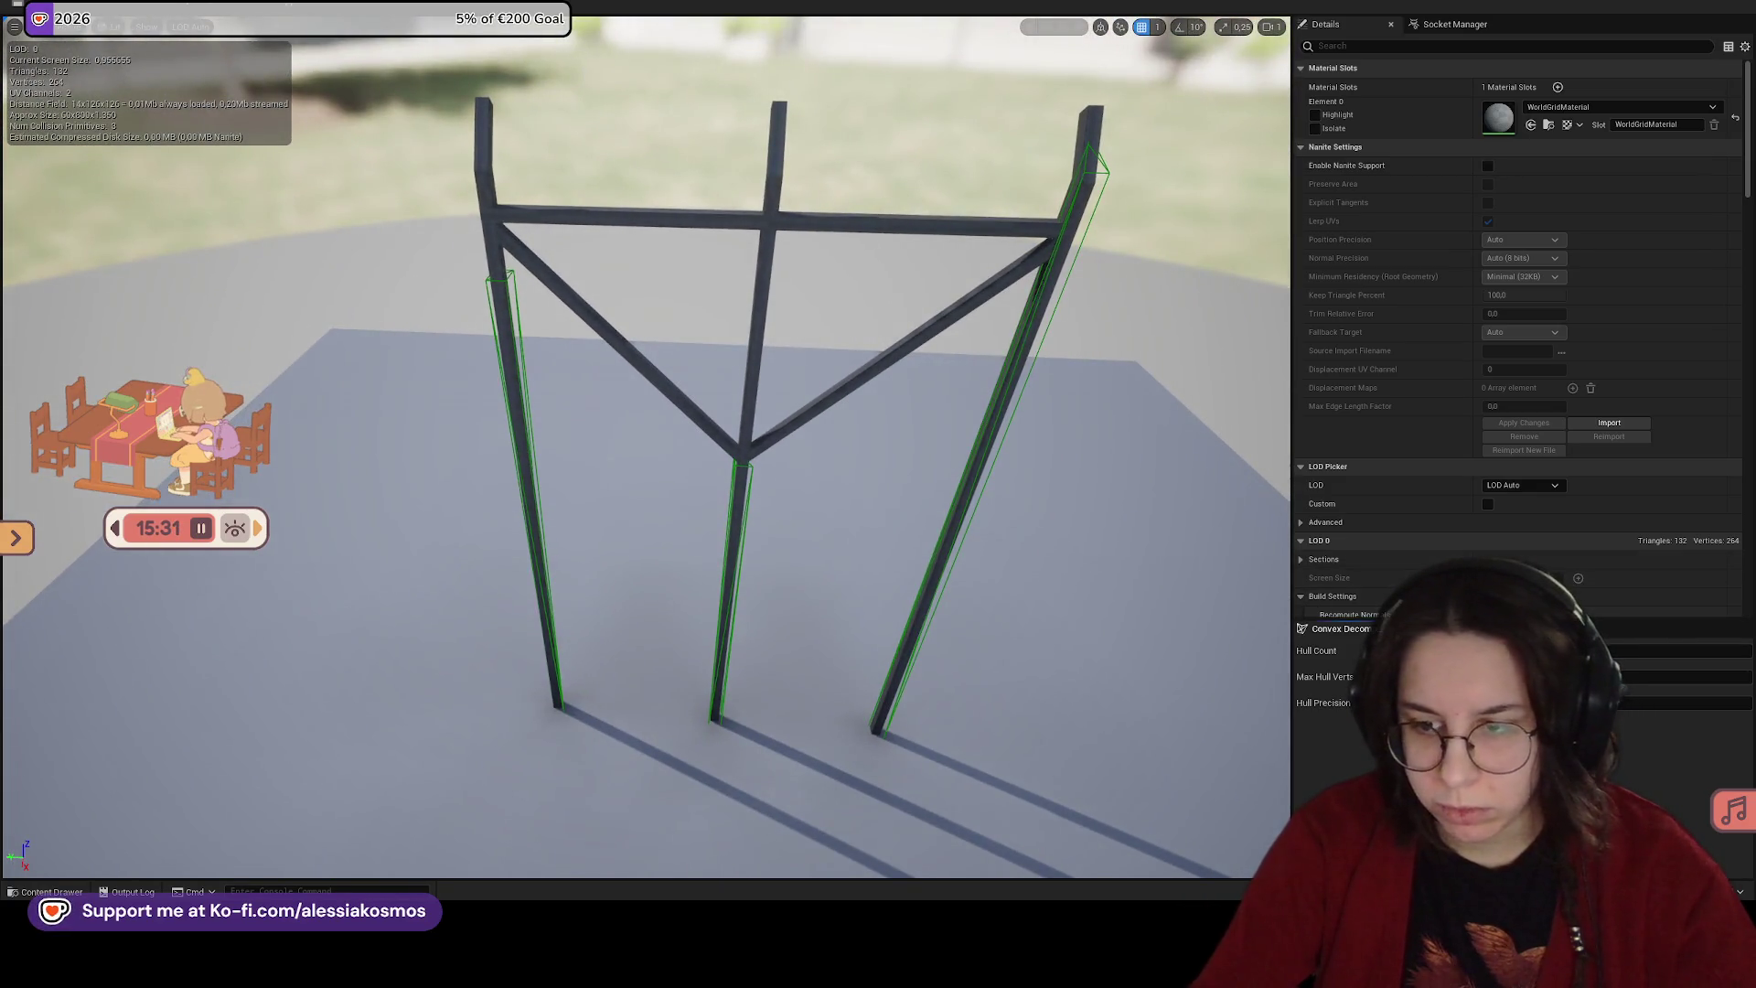
pyautogui.click(978, 437)
pyautogui.press('Delete')
pyautogui.click(748, 478)
pyautogui.press('Delete')
pyautogui.click(502, 393)
pyautogui.press('Delete')
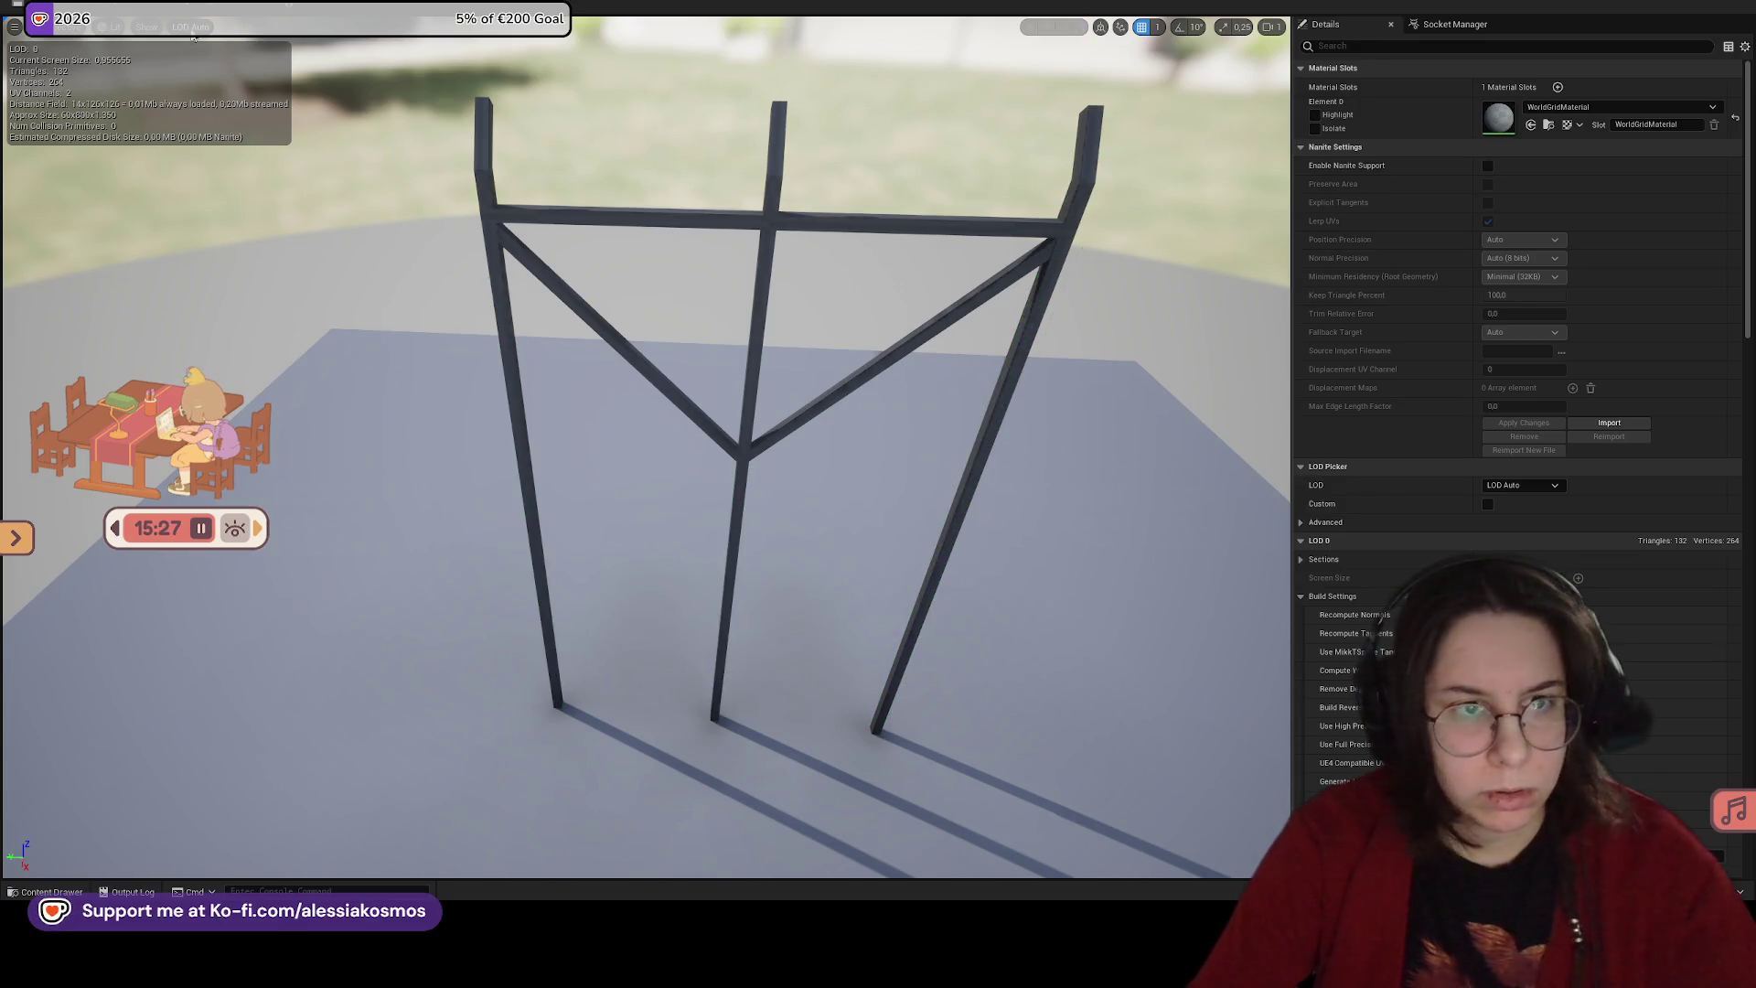
pyautogui.click(179, 28)
# Step: Undo to restore the four collision boxes, then shrink the upper box and lower it onto the crossbar
pyautogui.hotkey('ctrl', 'z')
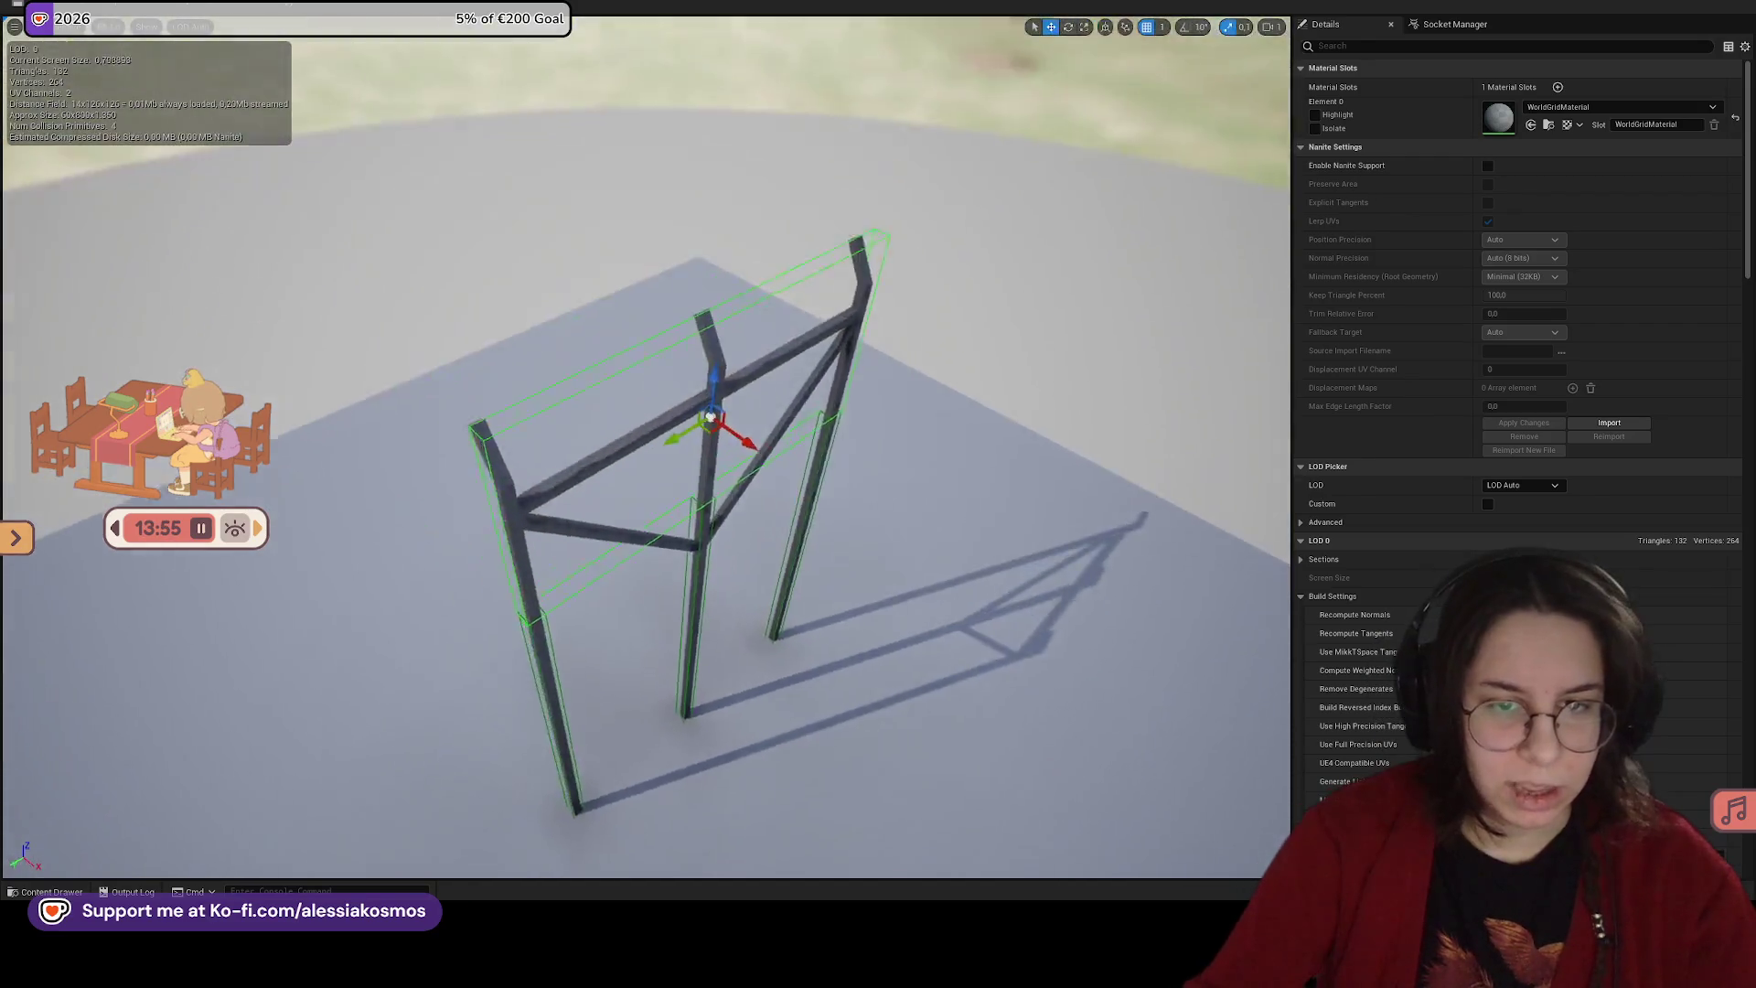
pyautogui.moveTo(646, 439); pyautogui.dragTo(457, 407)
pyautogui.scroll(-5, 749, 211)
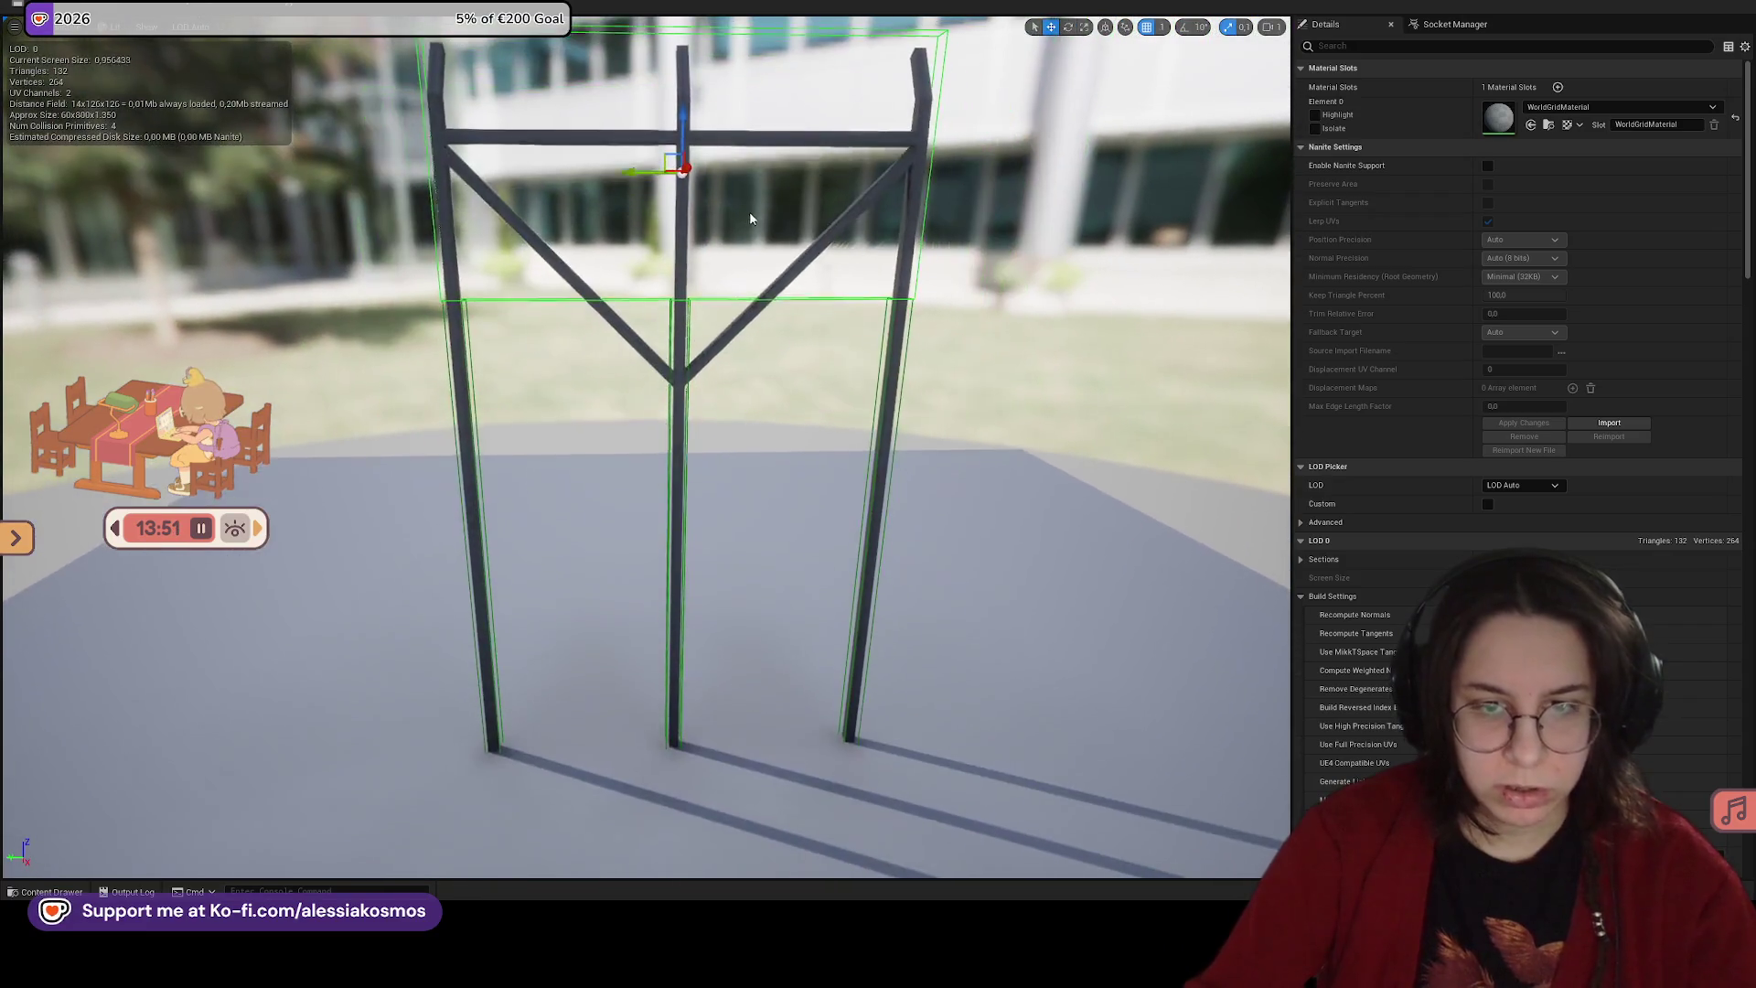
pyautogui.click(672, 334)
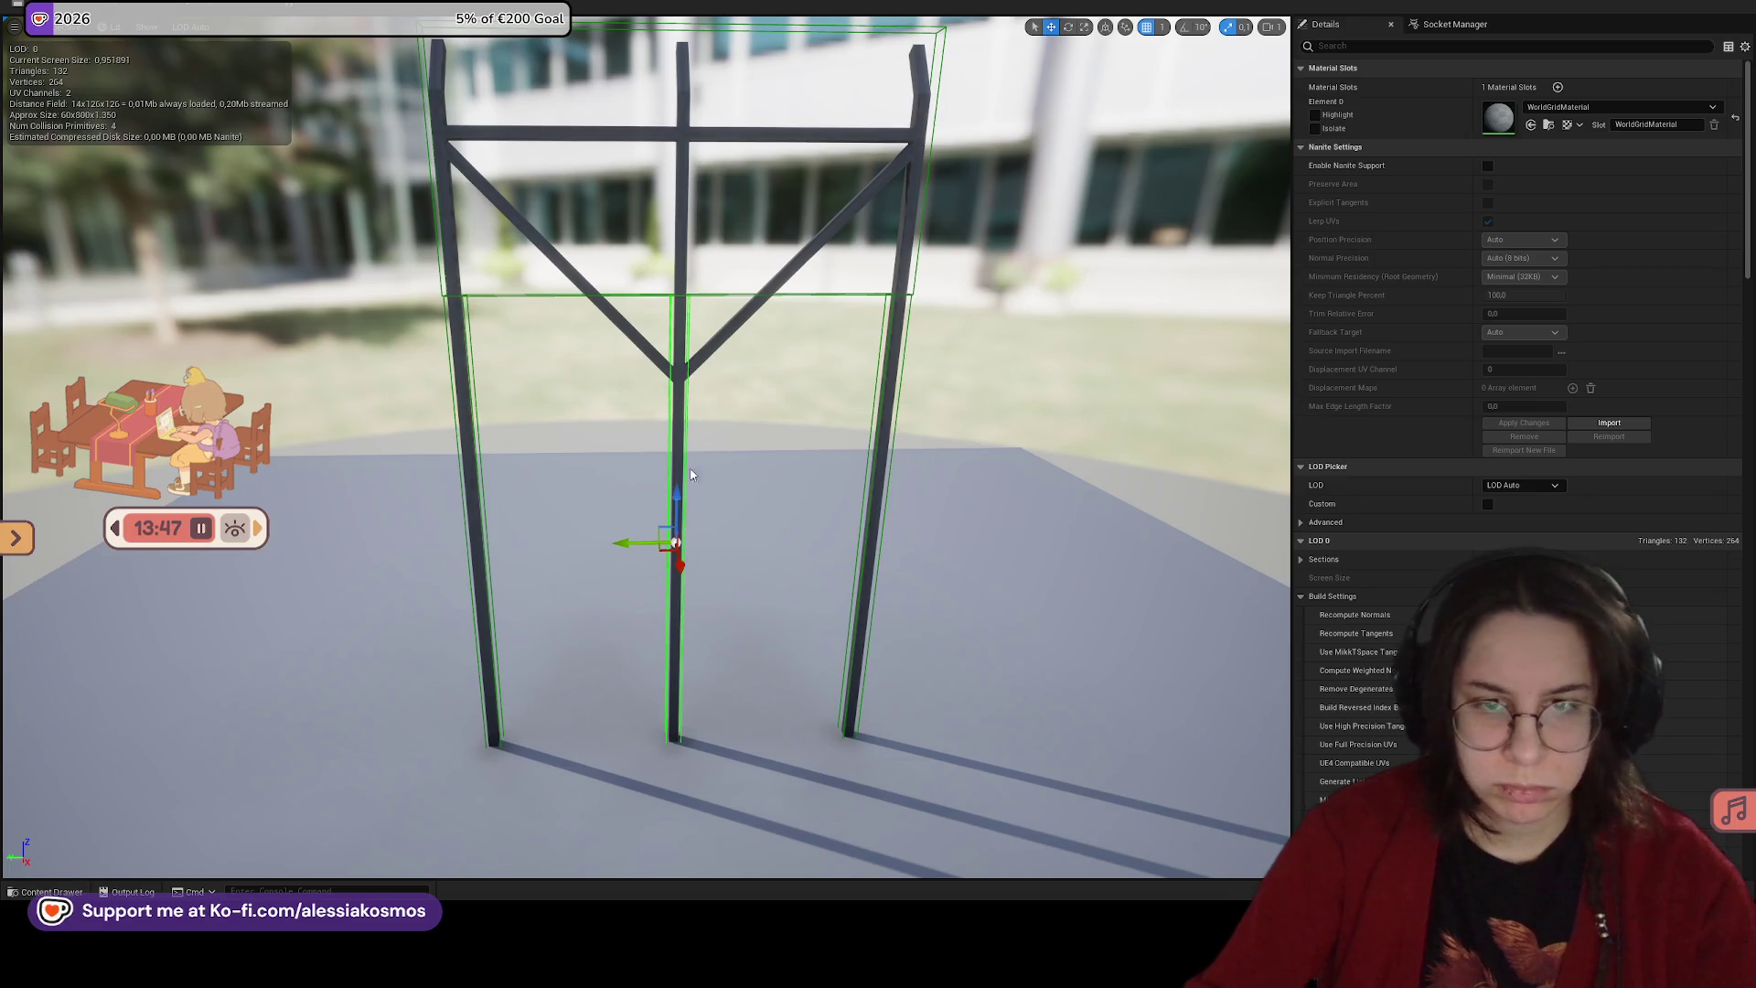
pyautogui.click(716, 294)
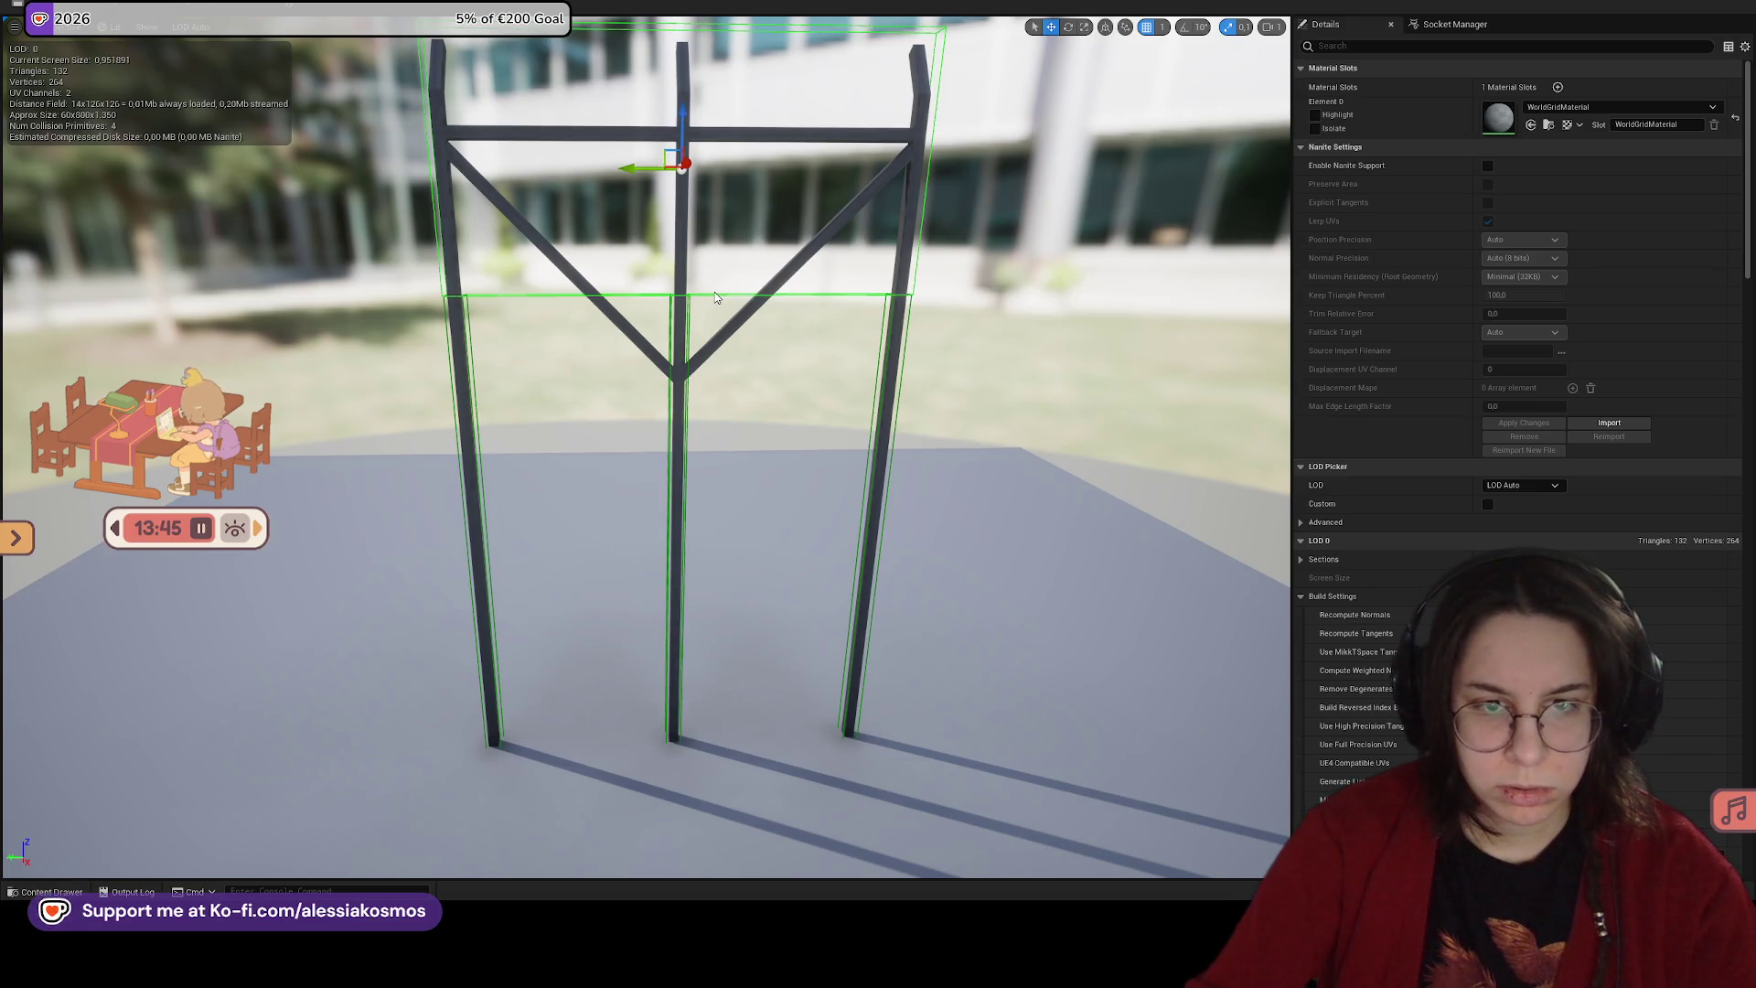
pyautogui.press('r')
pyautogui.moveTo(682, 115)
pyautogui.mouseDown()
pyautogui.moveTo(683, 137)
pyautogui.moveTo(684, 27)
pyautogui.mouseUp()
pyautogui.press('w')
pyautogui.press('r')
pyautogui.scroll(-2, 685, 73)
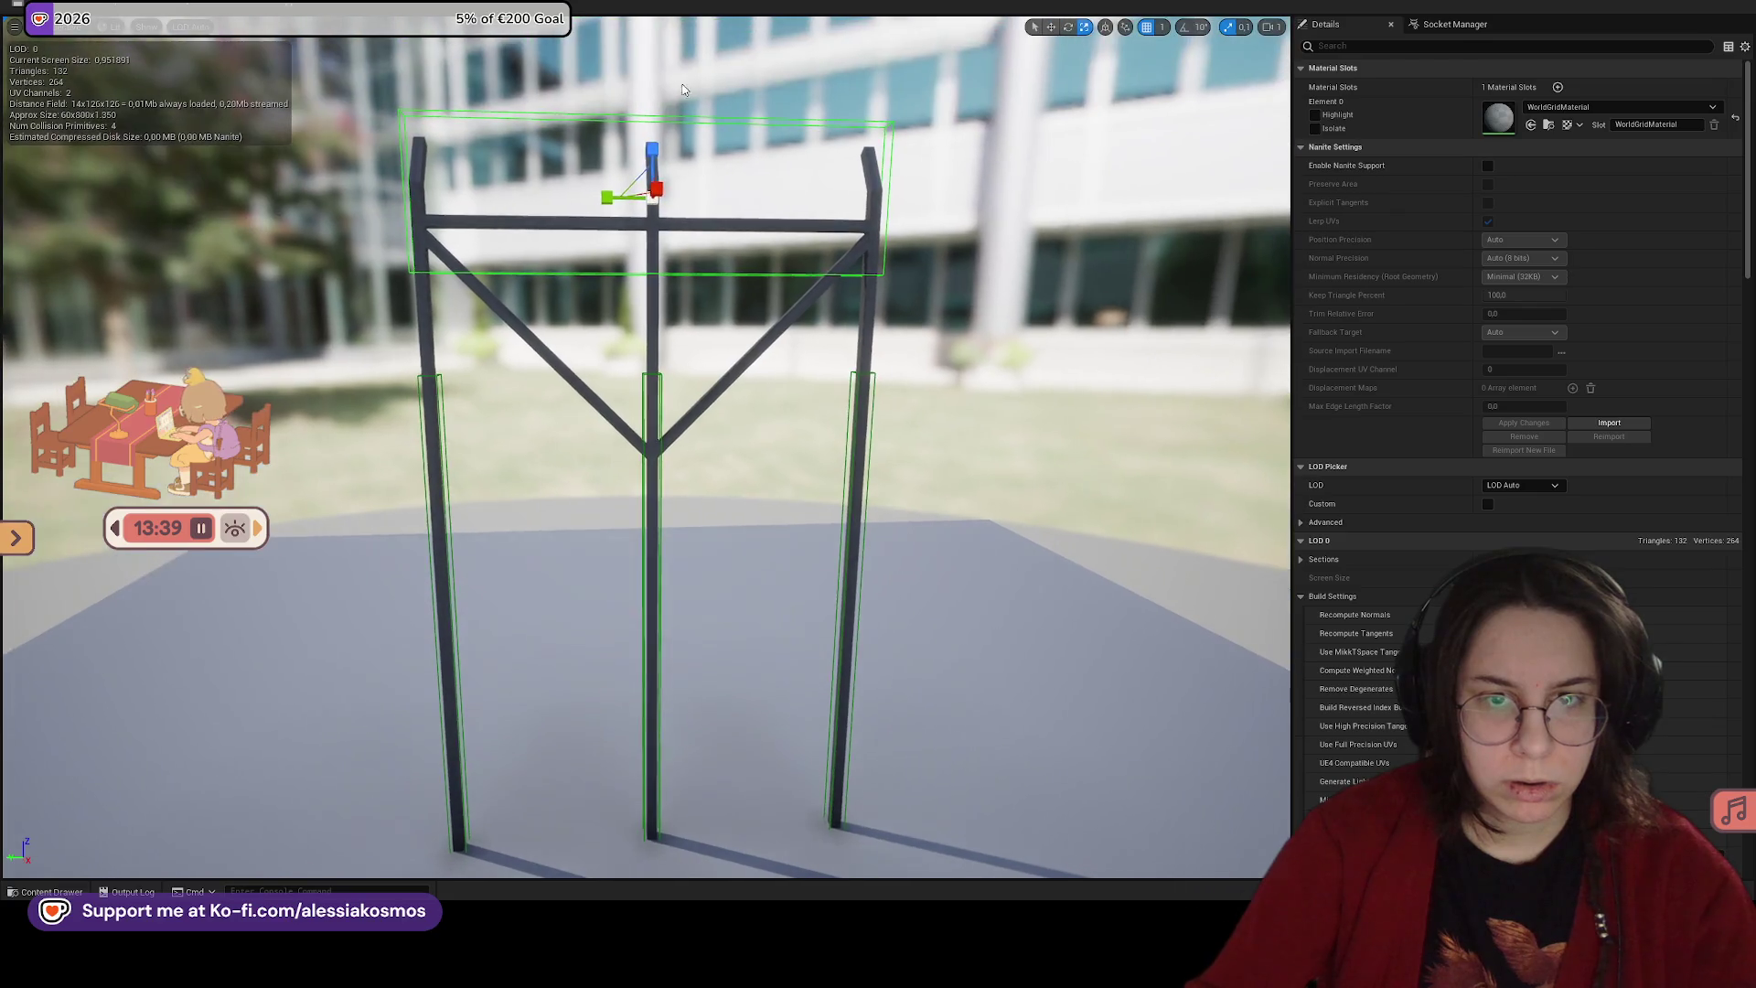
pyautogui.moveTo(651, 137); pyautogui.dragTo(647, 157)
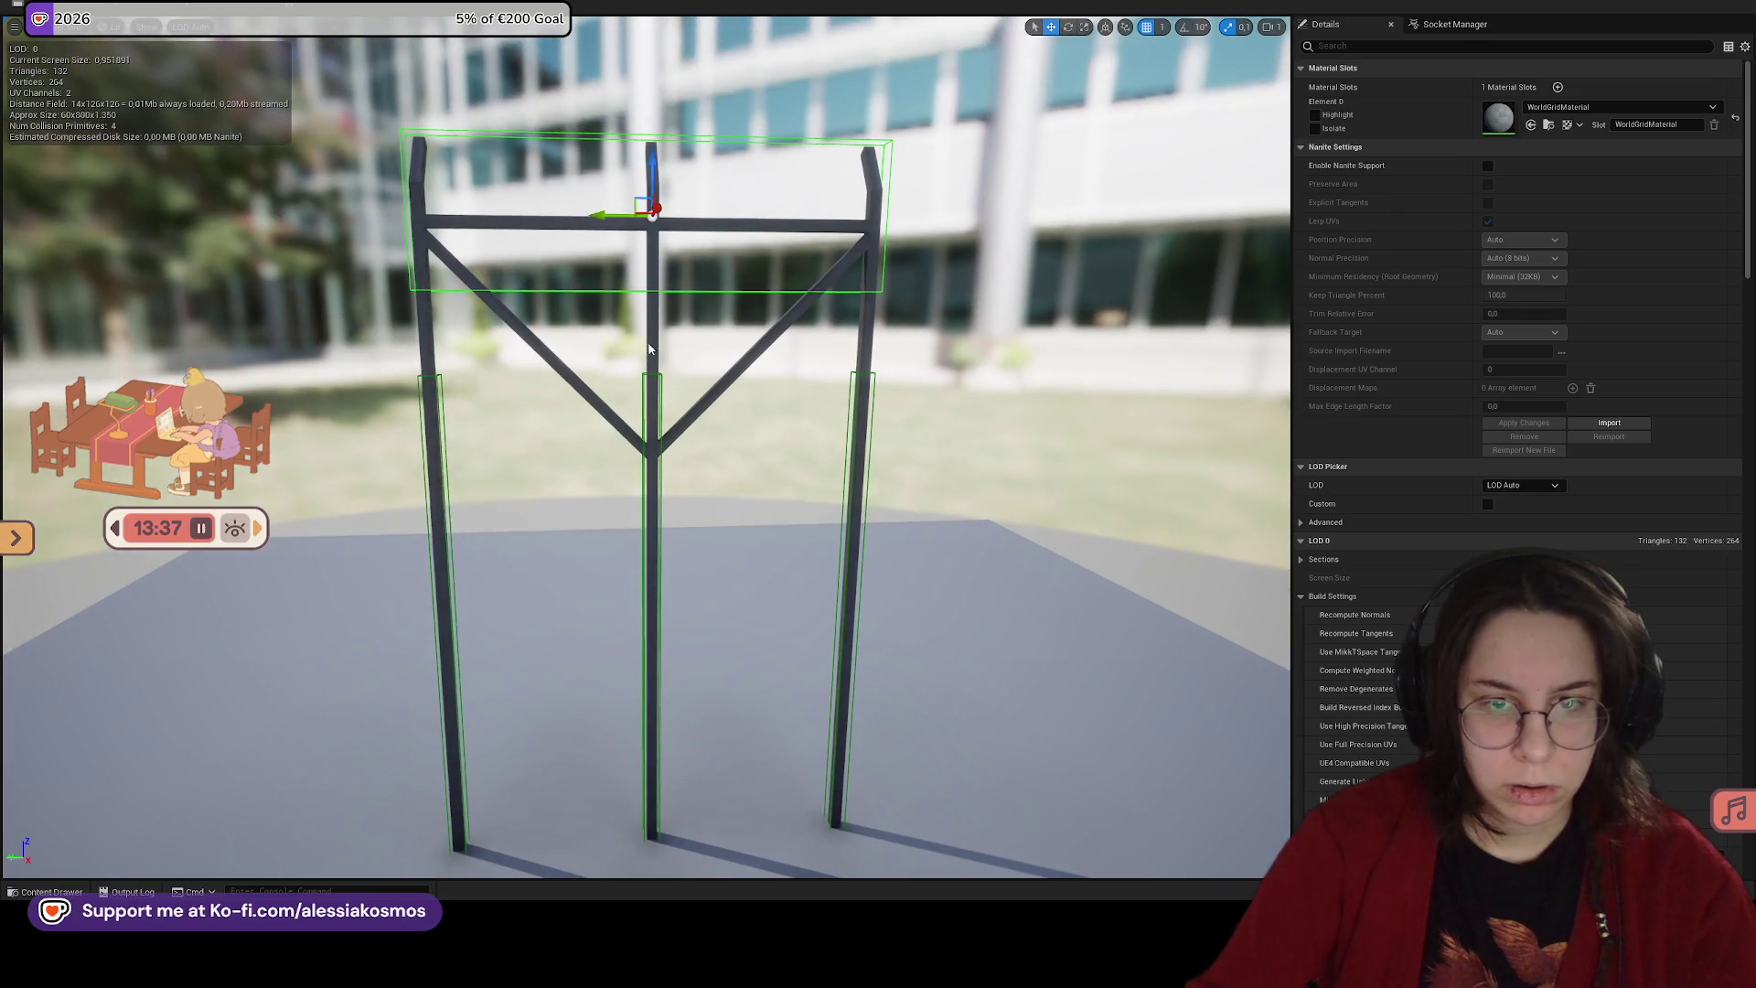
# Step: Delete the right-post collision box, then duplicate the left-post box and move the copy beside the middle post
pyautogui.click(652, 407)
pyautogui.click(851, 394)
pyautogui.click(447, 419)
pyautogui.press('r')
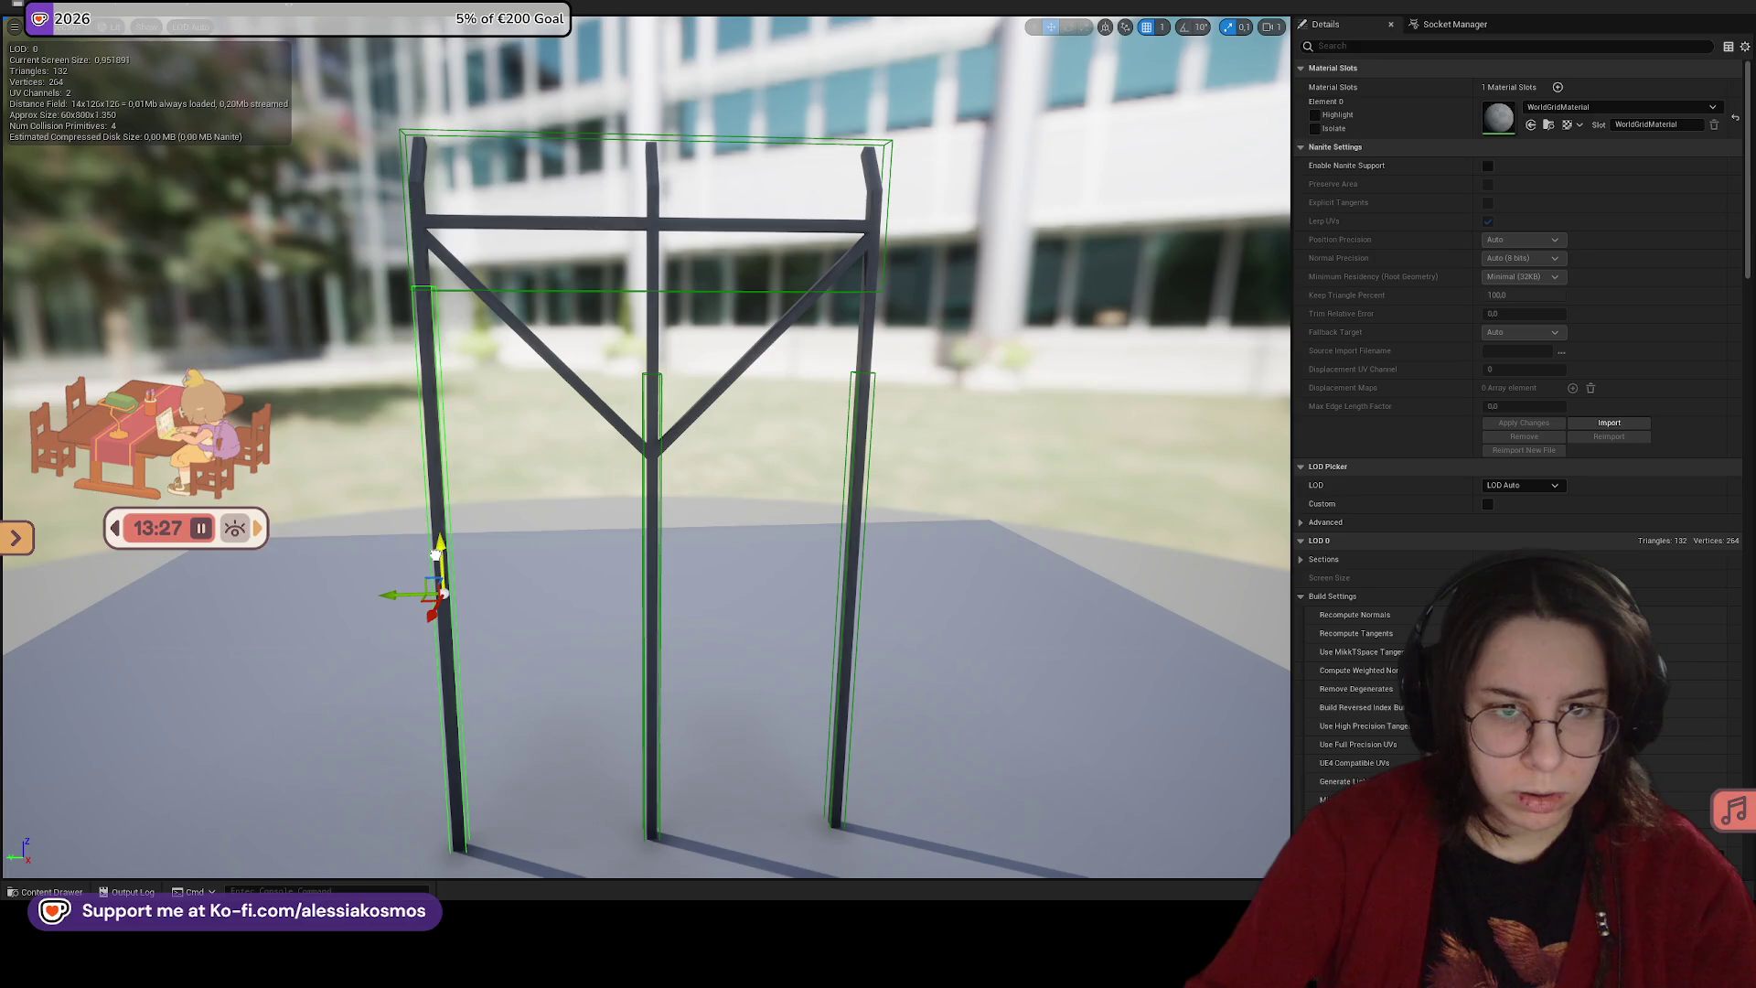
pyautogui.click(650, 500)
pyautogui.click(901, 588)
pyautogui.click(850, 585)
pyautogui.press('Delete')
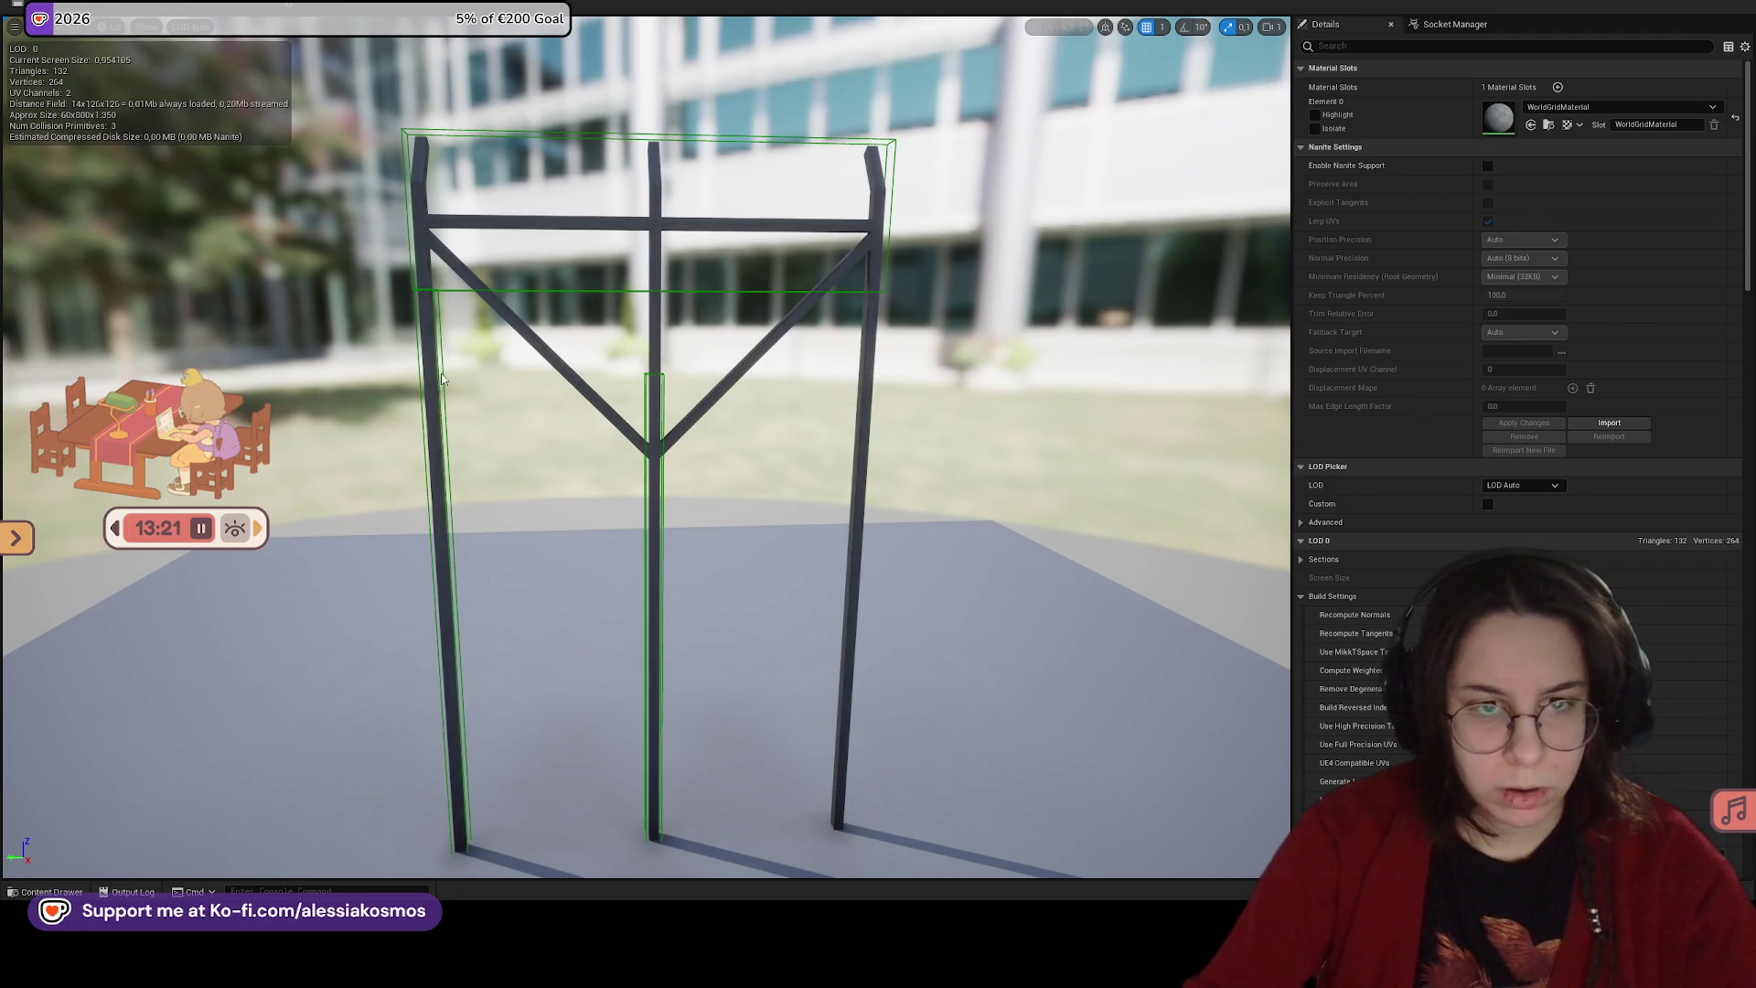
pyautogui.click(439, 549)
pyautogui.hotkey('ctrl', 'd')
pyautogui.moveTo(380, 624)
pyautogui.mouseDown()
pyautogui.moveTo(695, 615)
pyautogui.moveTo(851, 585)
pyautogui.moveTo(814, 531)
pyautogui.moveTo(741, 586)
pyautogui.moveTo(782, 571)
pyautogui.mouseUp()
# Step: Resize the middle post's collision box vertically so it reaches up to the top bar
pyautogui.click(627, 498)
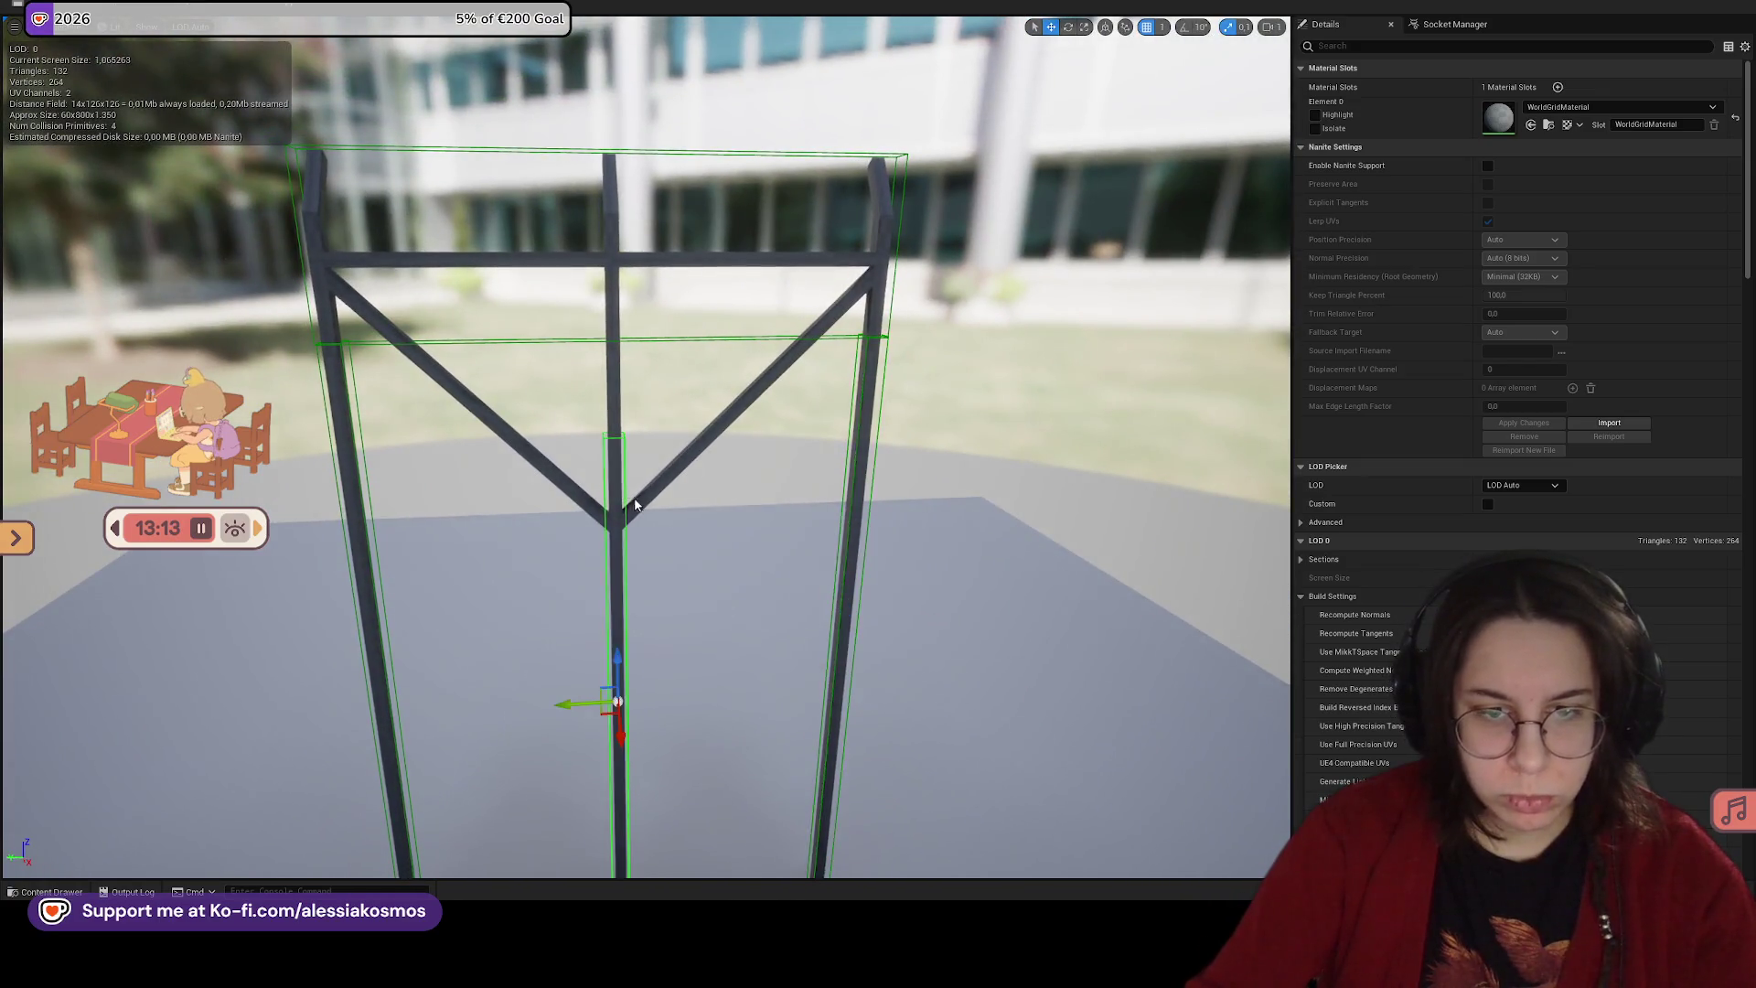
pyautogui.scroll(-3, 624, 501)
pyautogui.scroll(4, 620, 506)
pyautogui.moveTo(618, 508); pyautogui.dragTo(620, 540)
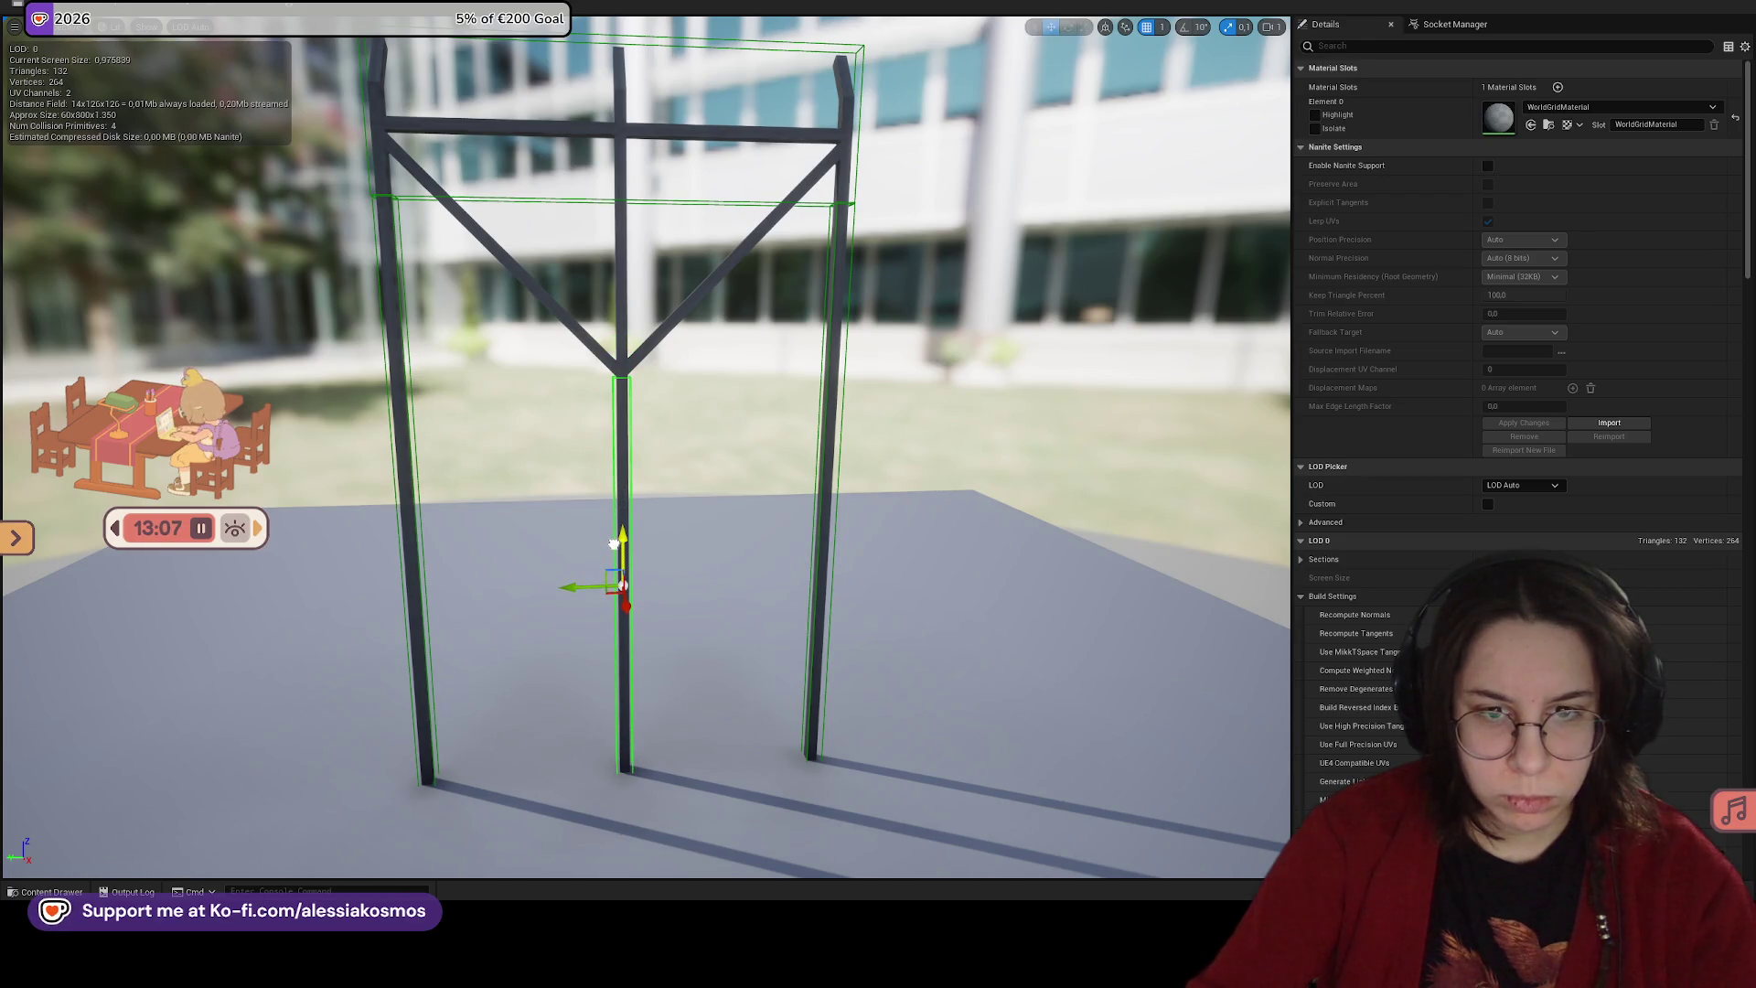
pyautogui.moveTo(623, 534); pyautogui.dragTo(621, 330)
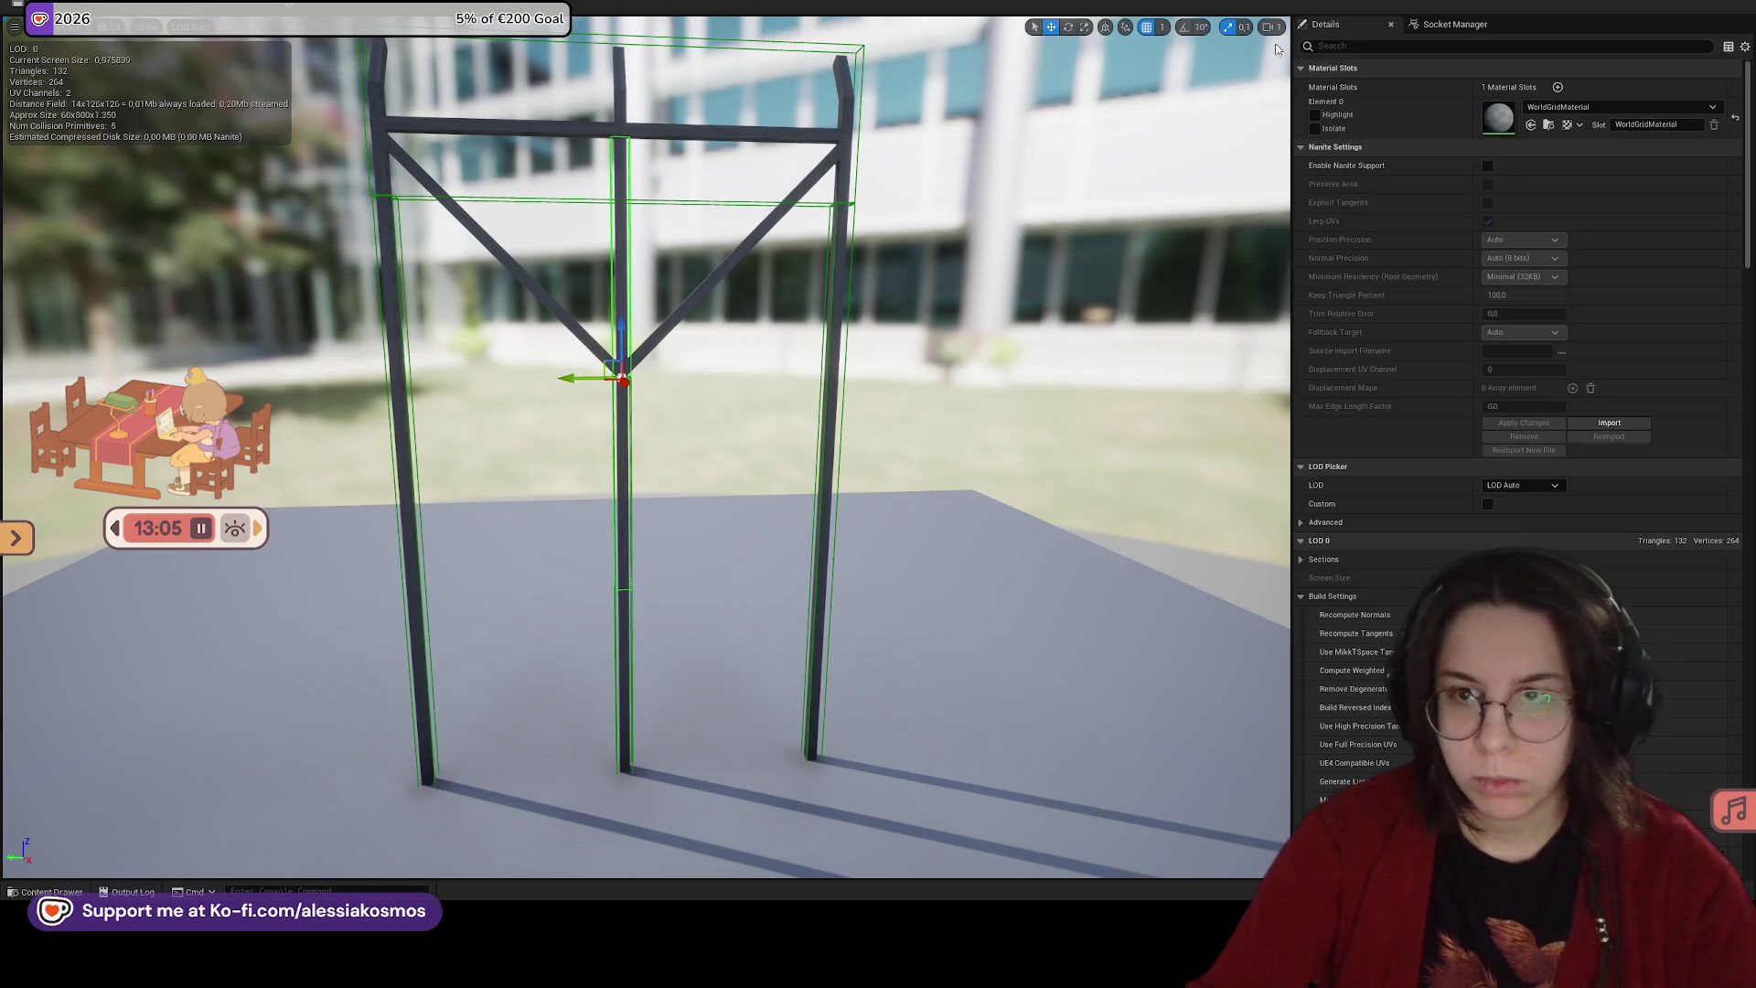
# Step: Set rotation snap to 45°, rotate the box onto the diagonal brace, and slide it up to the brace's end
pyautogui.click(1188, 34)
pyautogui.click(1207, 109)
pyautogui.press('e')
pyautogui.moveTo(565, 342); pyautogui.dragTo(666, 420)
pyautogui.press('w')
pyautogui.moveTo(670, 326)
pyautogui.mouseDown()
pyautogui.moveTo(748, 253)
pyautogui.moveTo(640, 311)
pyautogui.mouseUp()
pyautogui.moveTo(640, 537)
pyautogui.mouseDown()
pyautogui.moveTo(627, 534)
pyautogui.moveTo(692, 522)
pyautogui.mouseUp()
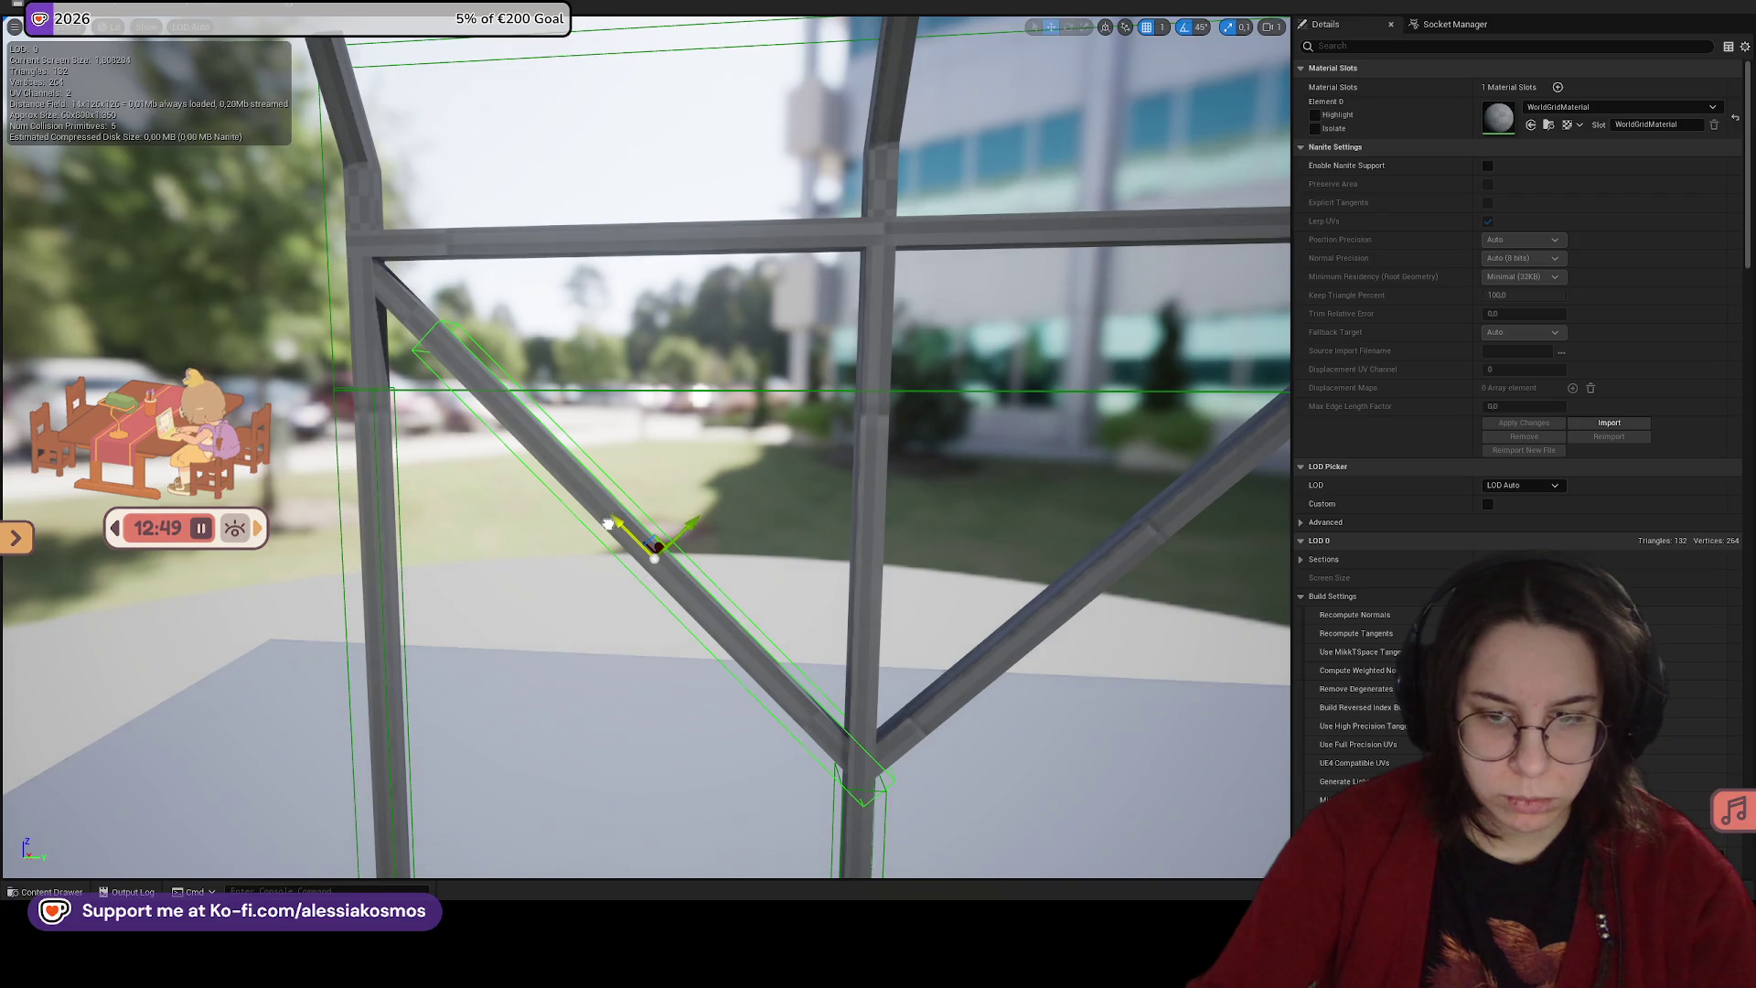
# Step: Rotate a collision box 90° and move it along the right diagonal brace
pyautogui.scroll(-5, 613, 519)
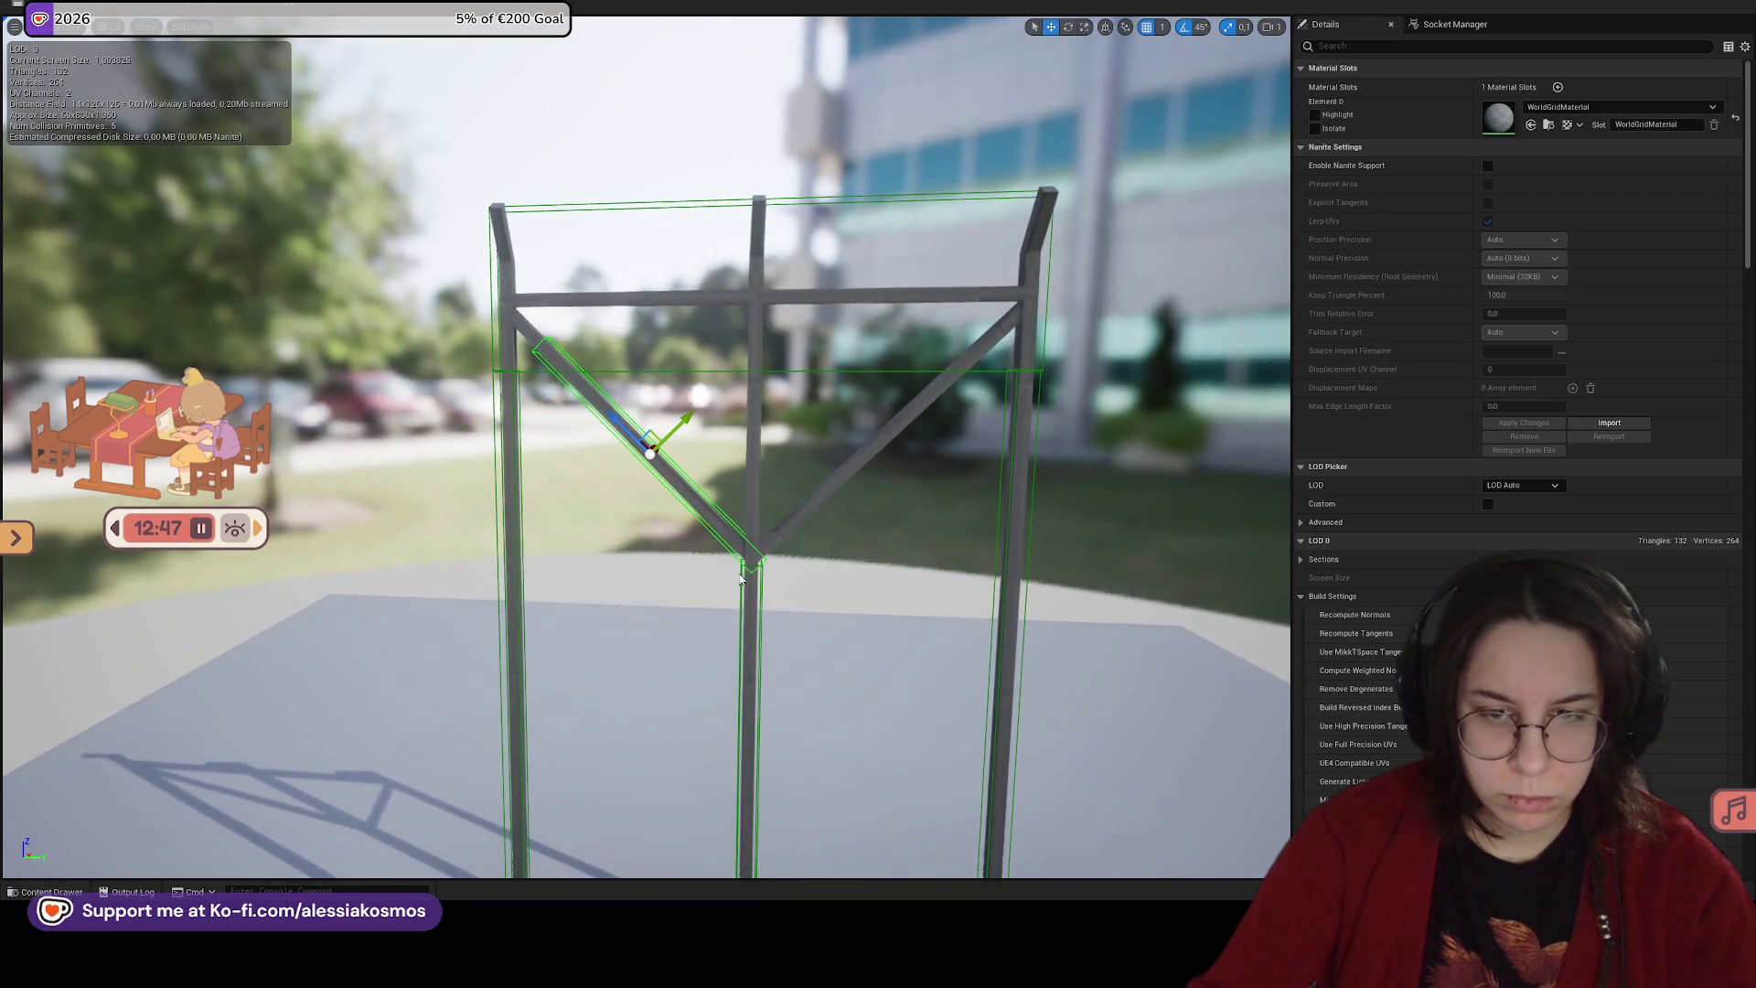
pyautogui.scroll(3, 671, 567)
pyautogui.press('e')
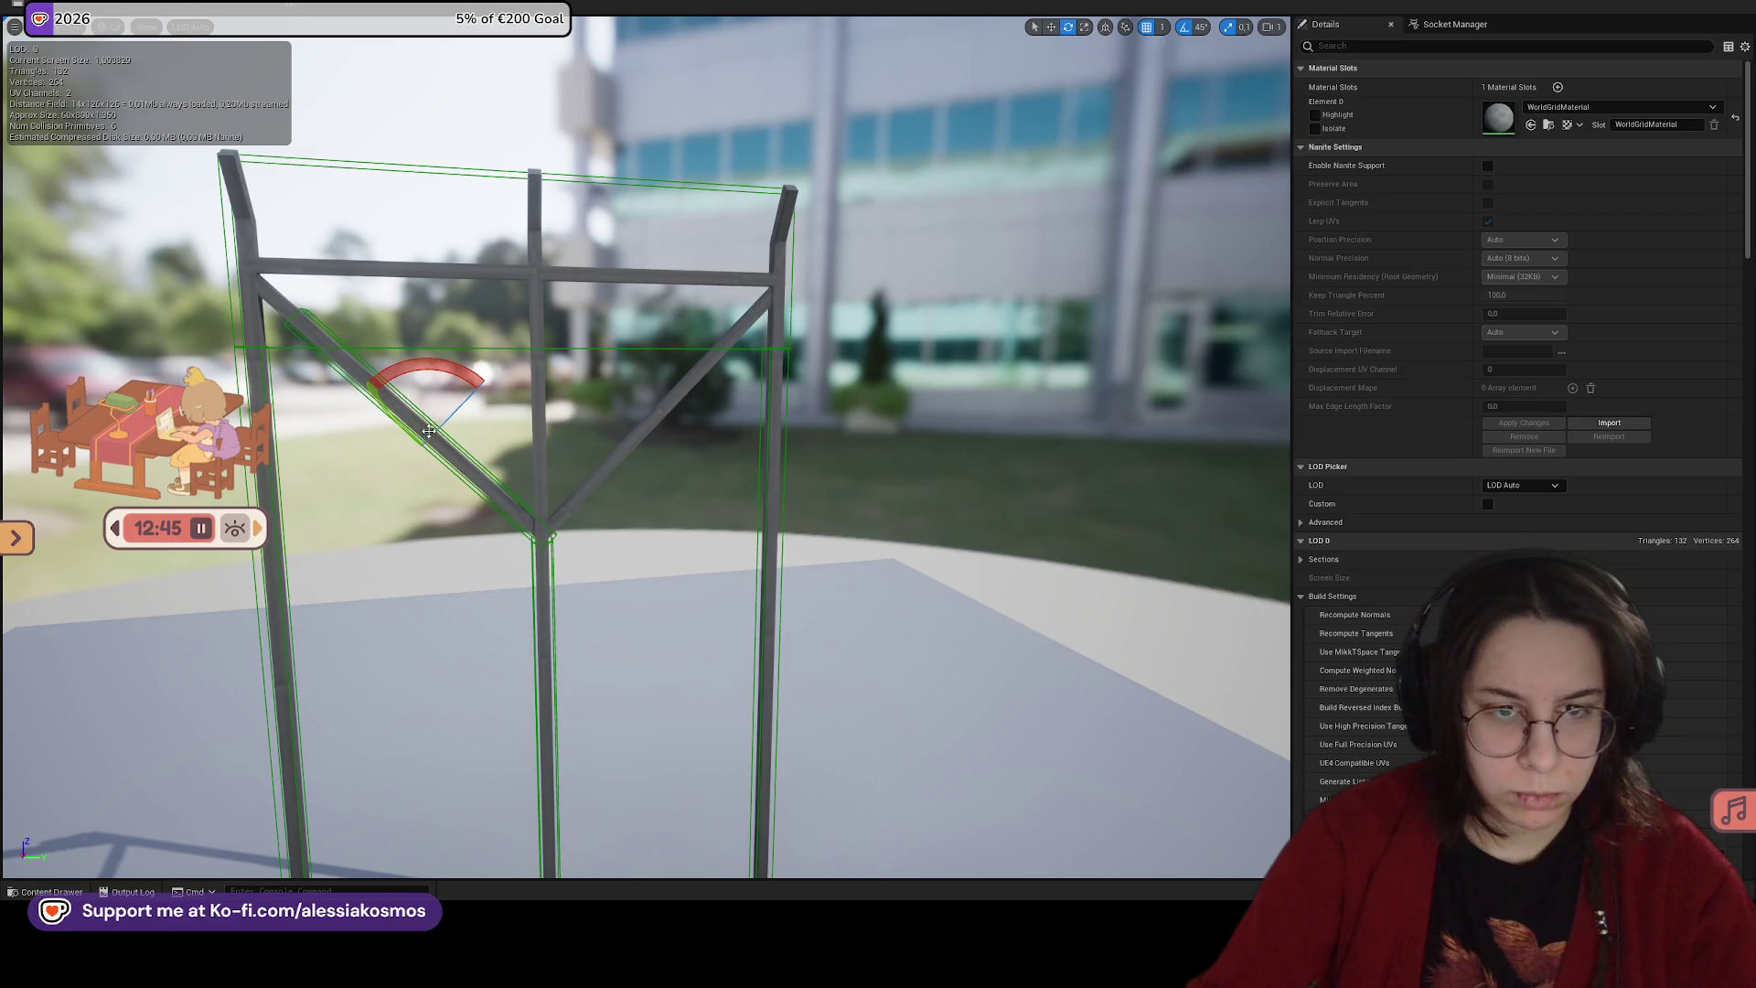
pyautogui.moveTo(481, 376); pyautogui.dragTo(411, 424)
pyautogui.press('w')
pyautogui.scroll(-3, 443, 451)
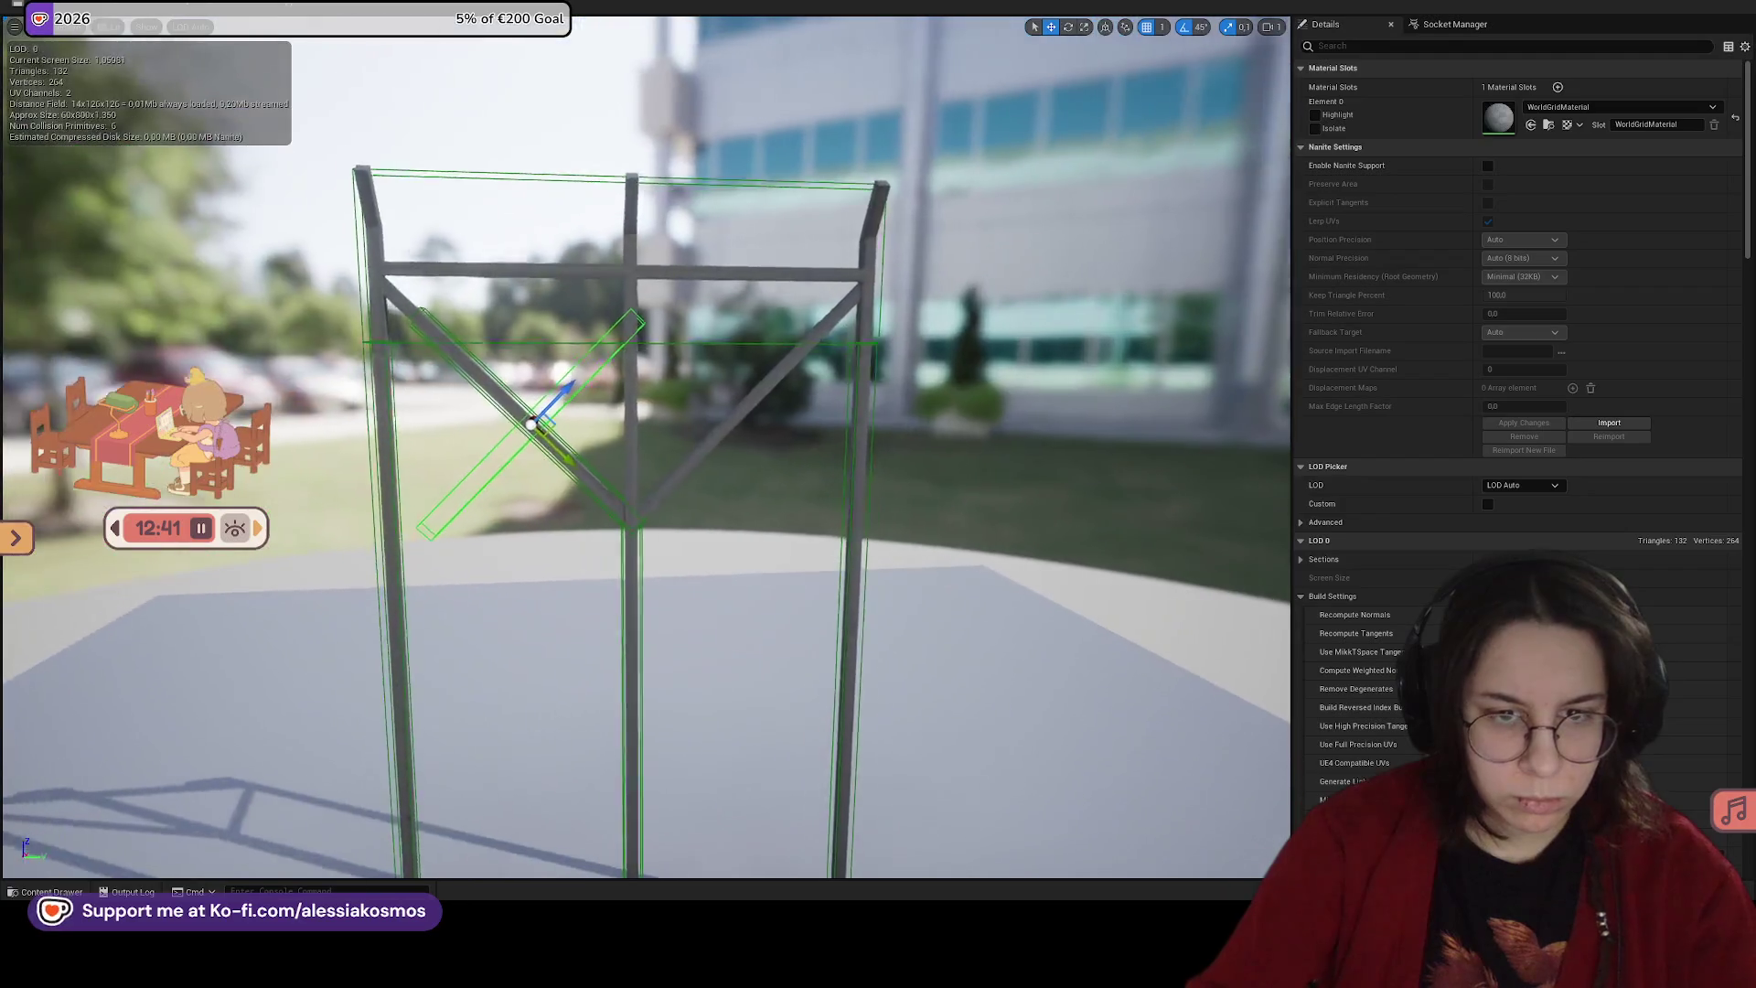
pyautogui.scroll(5, 532, 444)
pyautogui.moveTo(533, 445)
pyautogui.mouseDown()
pyautogui.moveTo(681, 532)
pyautogui.moveTo(801, 357)
pyautogui.mouseUp()
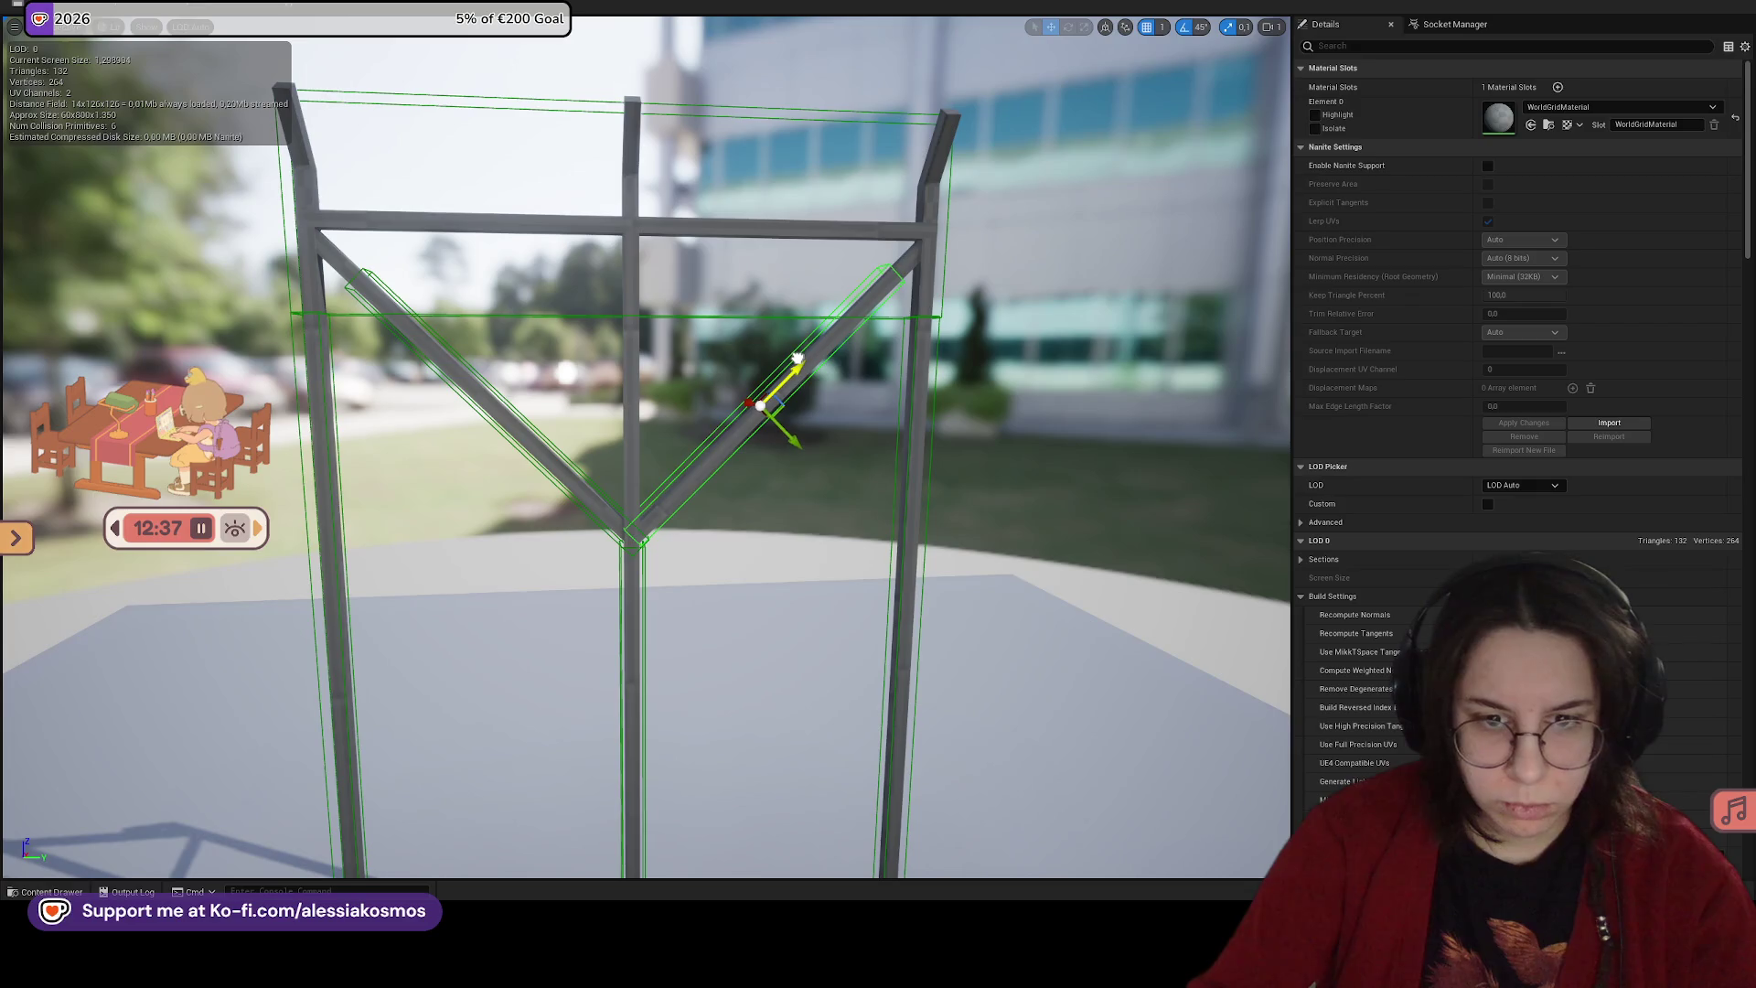
pyautogui.scroll(5, 799, 357)
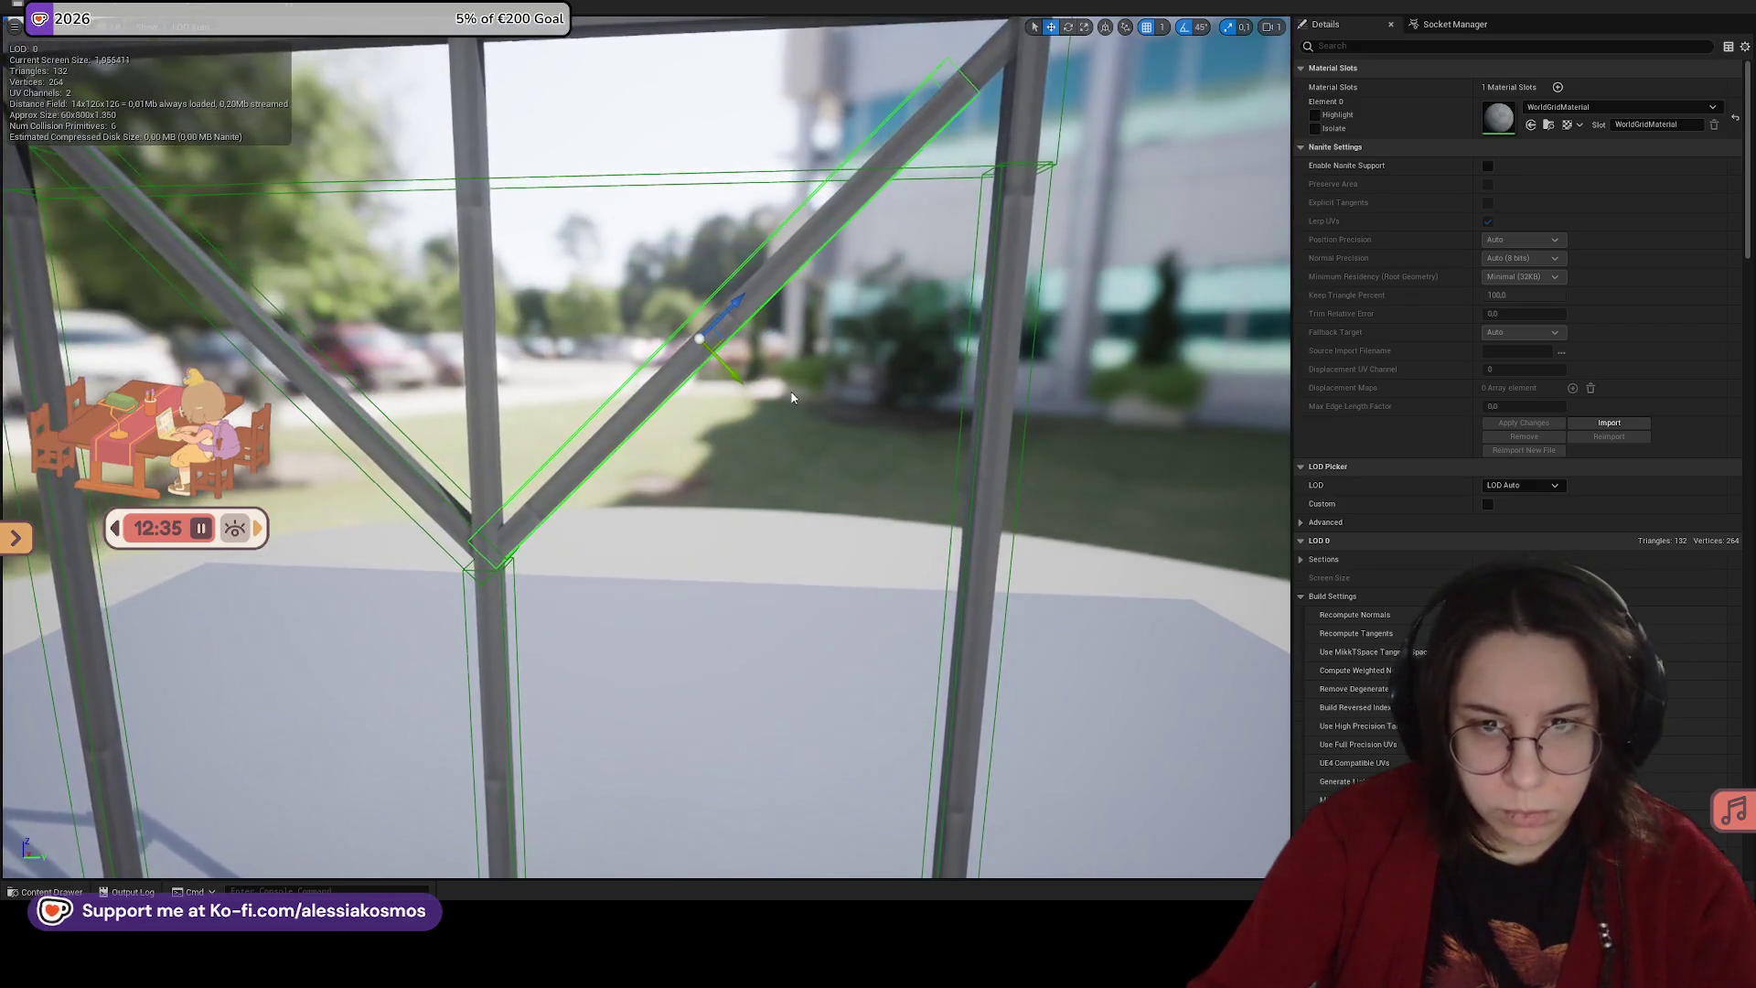
pyautogui.moveTo(594, 458)
pyautogui.mouseDown()
pyautogui.moveTo(786, 492)
pyautogui.moveTo(633, 650)
pyautogui.moveTo(675, 609)
pyautogui.mouseUp()
# Step: Place a copy of the post collision box on the centre post
pyautogui.click(648, 641)
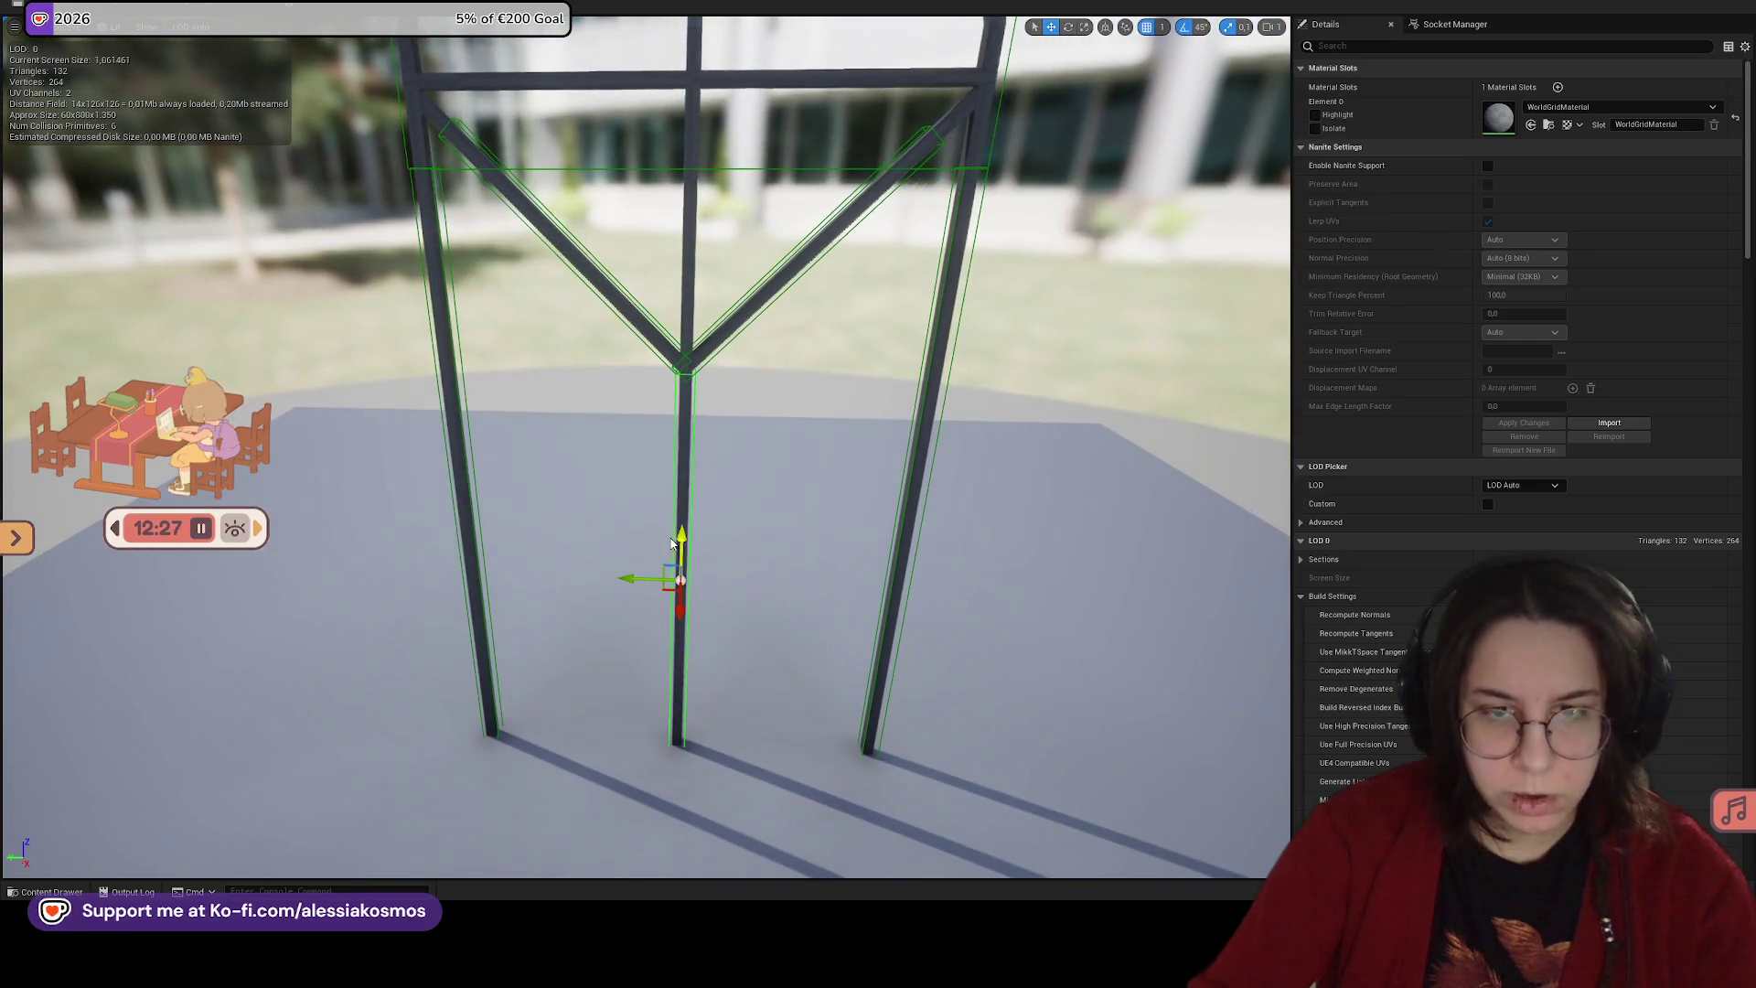
pyautogui.click(458, 355)
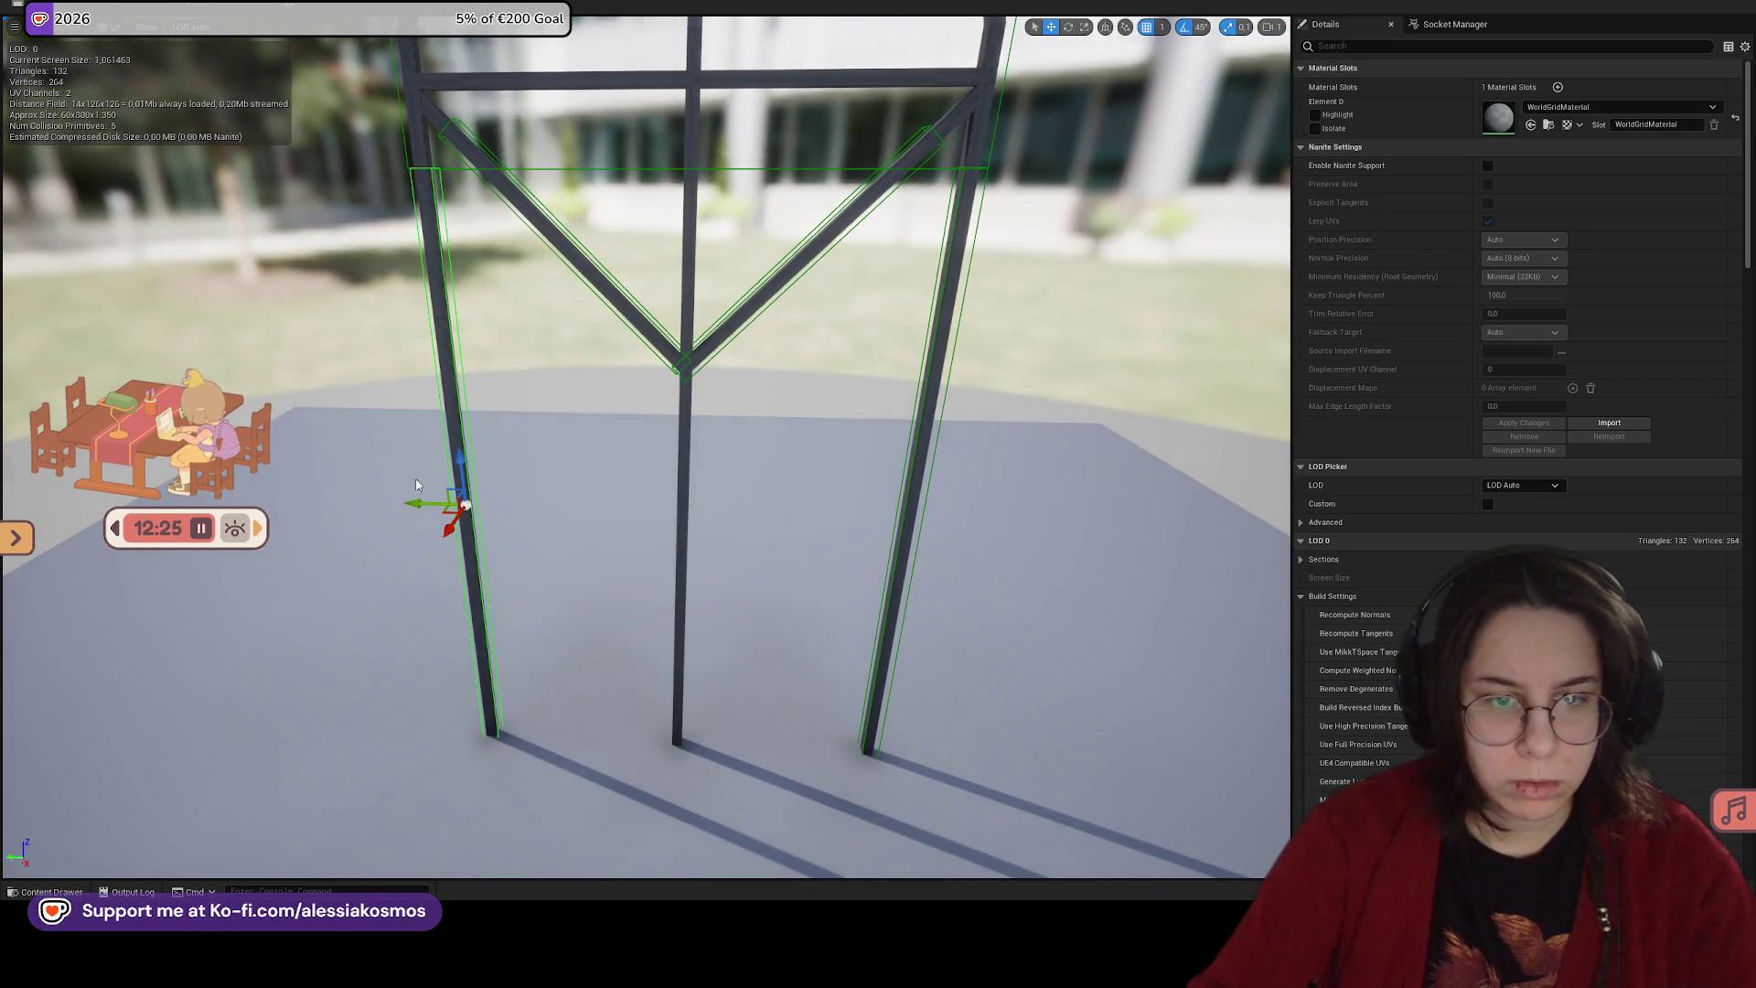
pyautogui.moveTo(410, 503)
pyautogui.mouseDown()
pyautogui.moveTo(606, 508)
pyautogui.moveTo(641, 549)
pyautogui.moveTo(650, 677)
pyautogui.mouseUp()
pyautogui.moveTo(603, 426)
pyautogui.mouseDown()
pyautogui.moveTo(603, 357)
pyautogui.moveTo(603, 425)
pyautogui.mouseUp()
pyautogui.click(578, 426)
pyautogui.moveTo(626, 627)
pyautogui.mouseDown()
pyautogui.moveTo(625, 604)
pyautogui.moveTo(626, 628)
pyautogui.moveTo(695, 626)
pyautogui.moveTo(707, 395)
pyautogui.mouseUp()
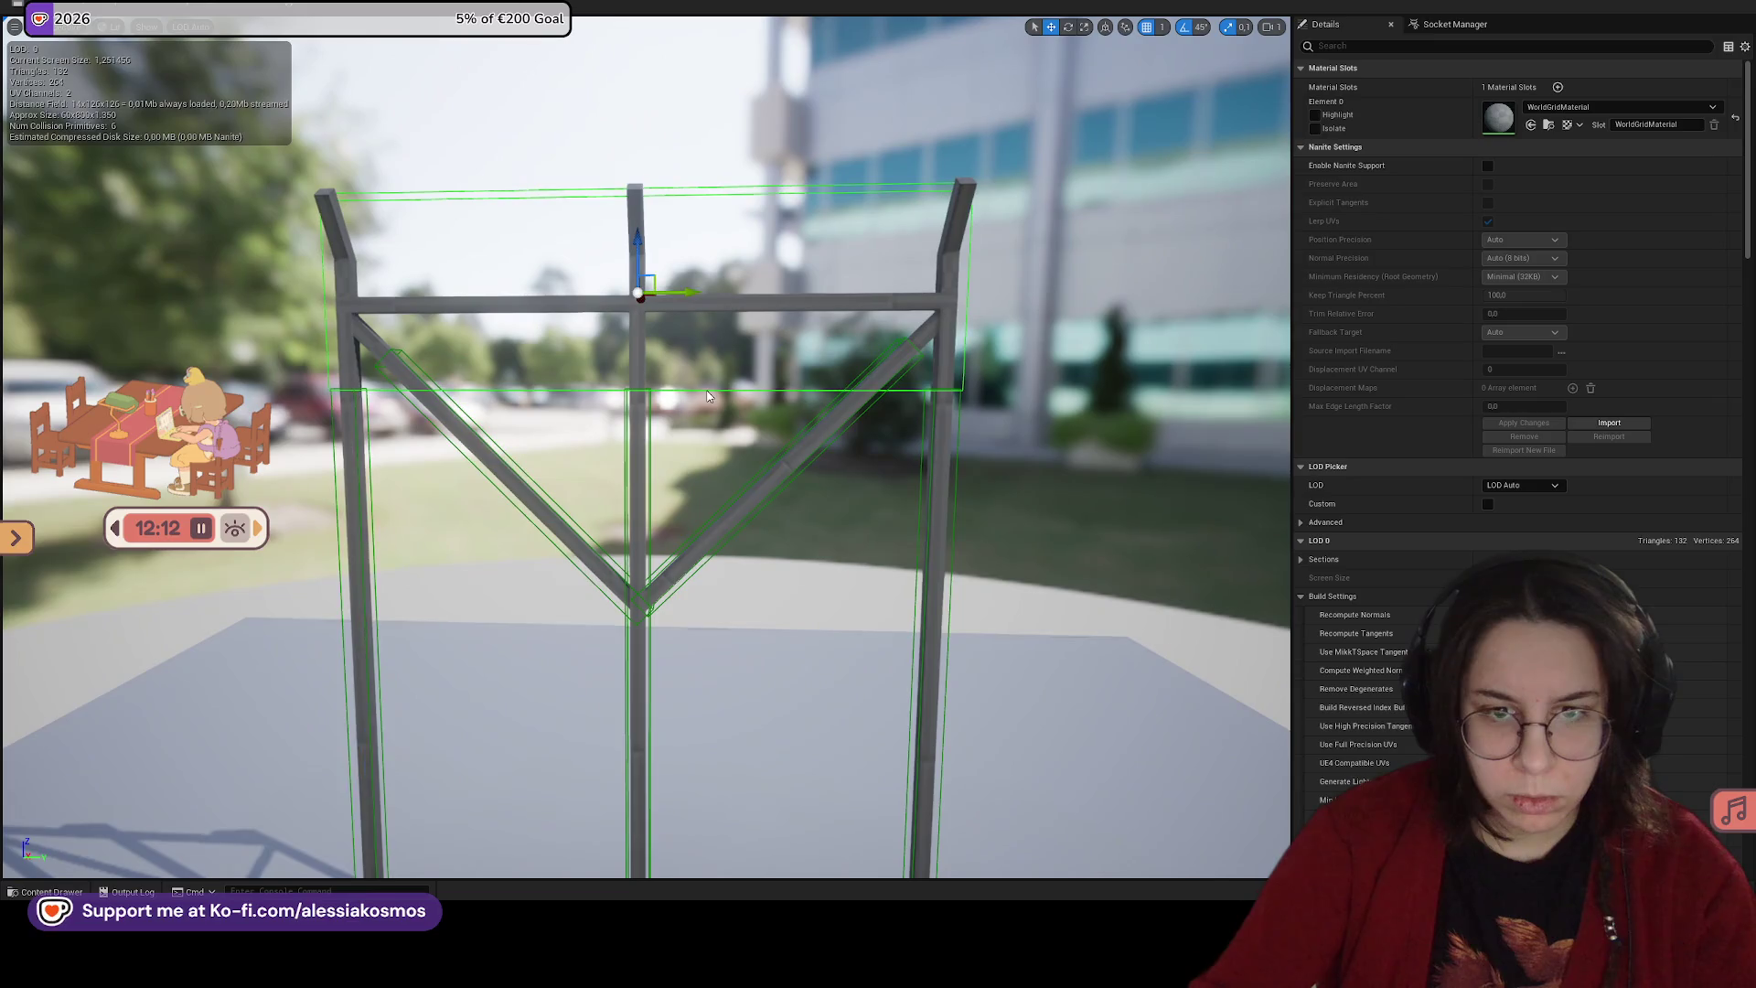
# Step: Set a scale snap and resize the crossbar collision box to span the frame
pyautogui.click(1239, 28)
pyautogui.moveTo(640, 294); pyautogui.dragTo(689, 298)
pyautogui.moveTo(656, 189); pyautogui.dragTo(692, 235)
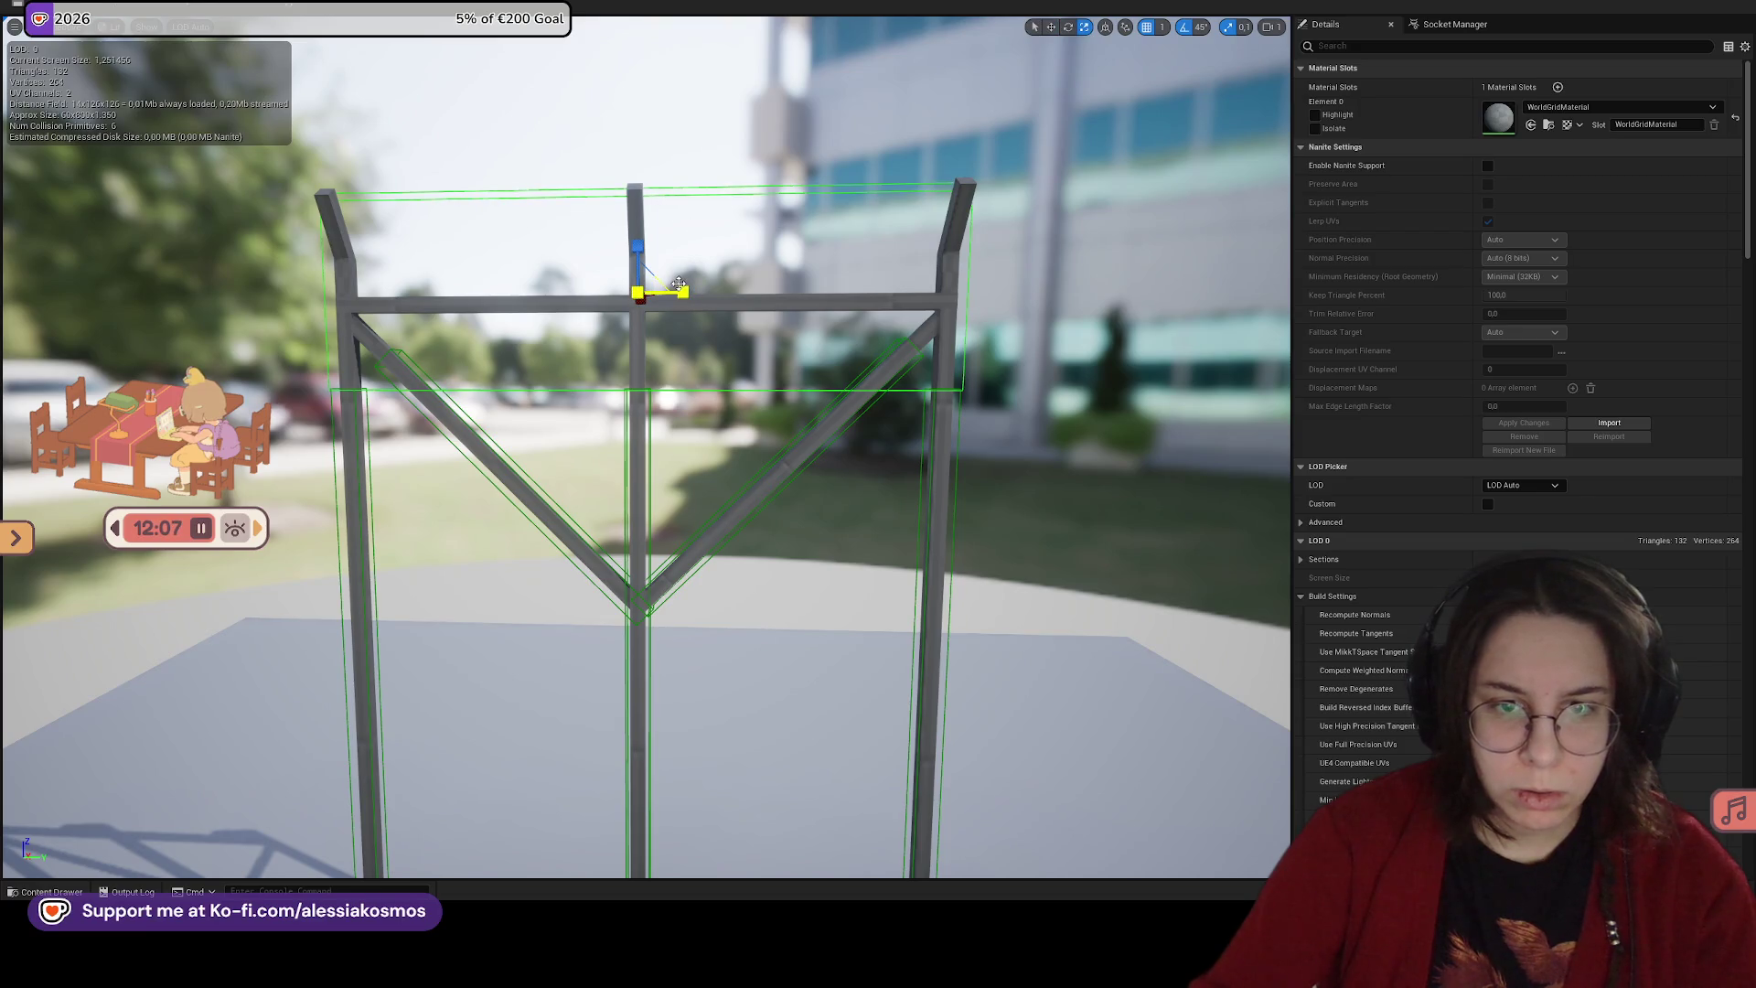
pyautogui.moveTo(660, 291); pyautogui.dragTo(924, 186)
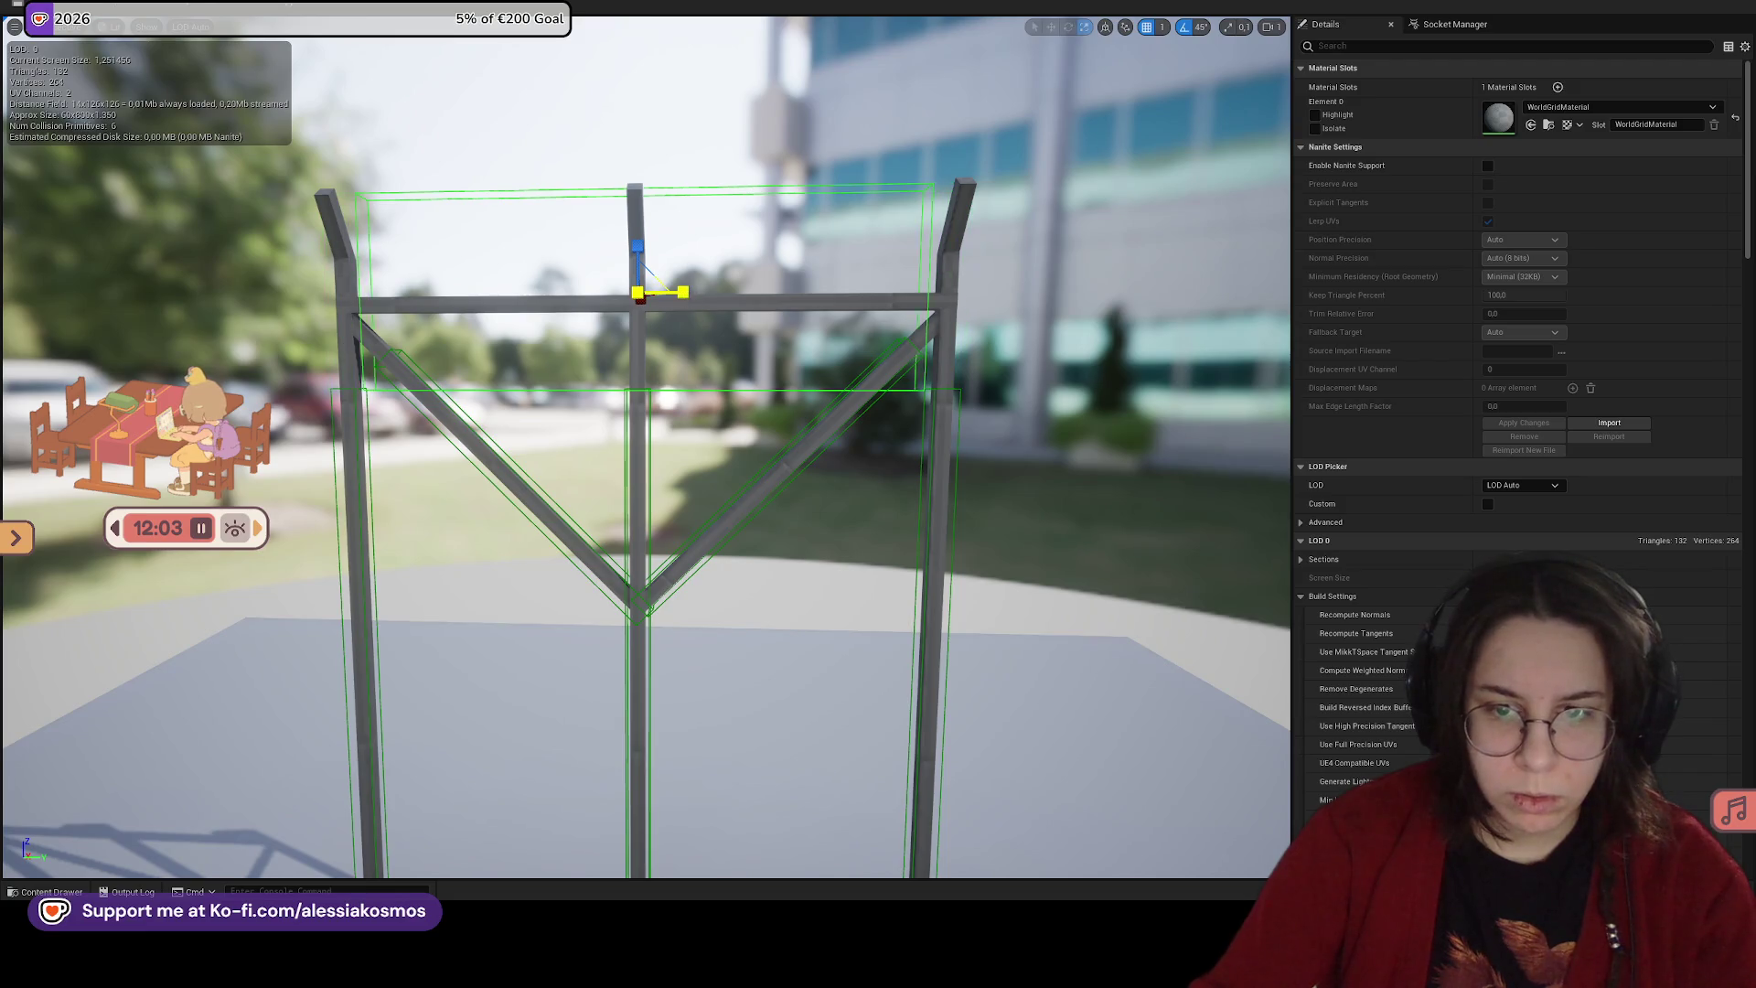
pyautogui.moveTo(661, 292)
pyautogui.mouseDown()
pyautogui.moveTo(608, 329)
pyautogui.moveTo(549, 425)
pyautogui.moveTo(698, 388)
pyautogui.mouseUp()
pyautogui.press('f')
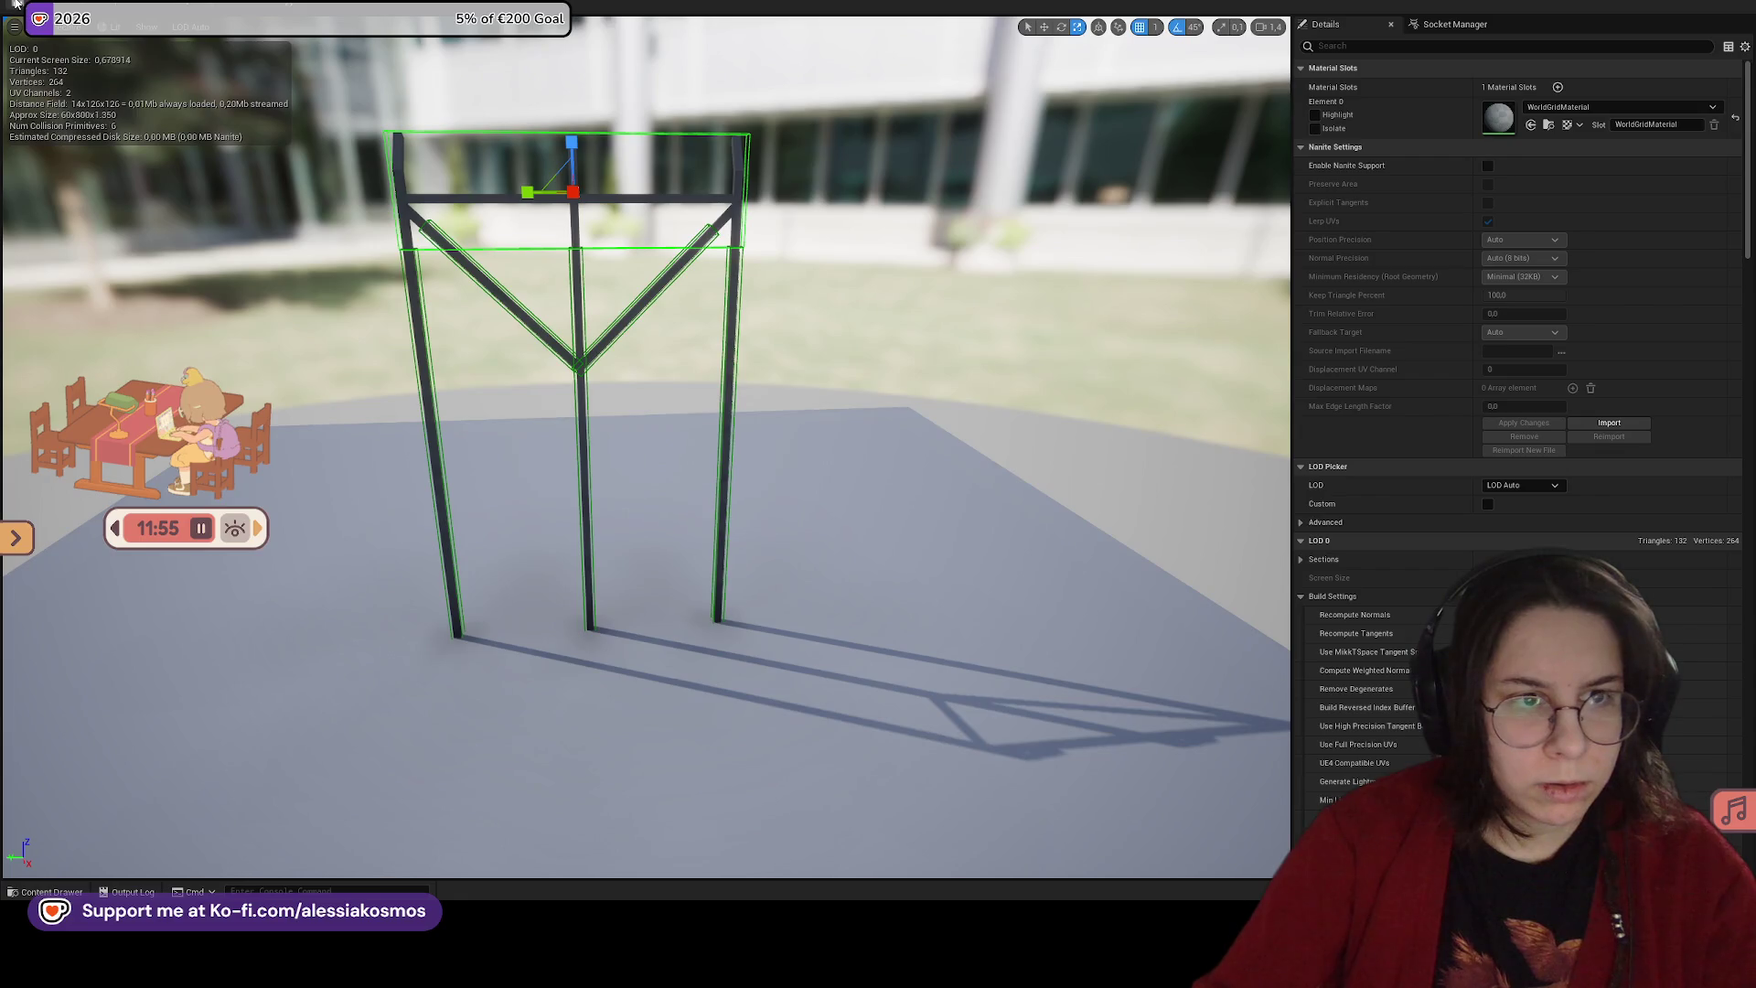
# Step: Back in the level, play from a spot above the fence frame, then end the session
pyautogui.hotkey('alt', 'Tab')
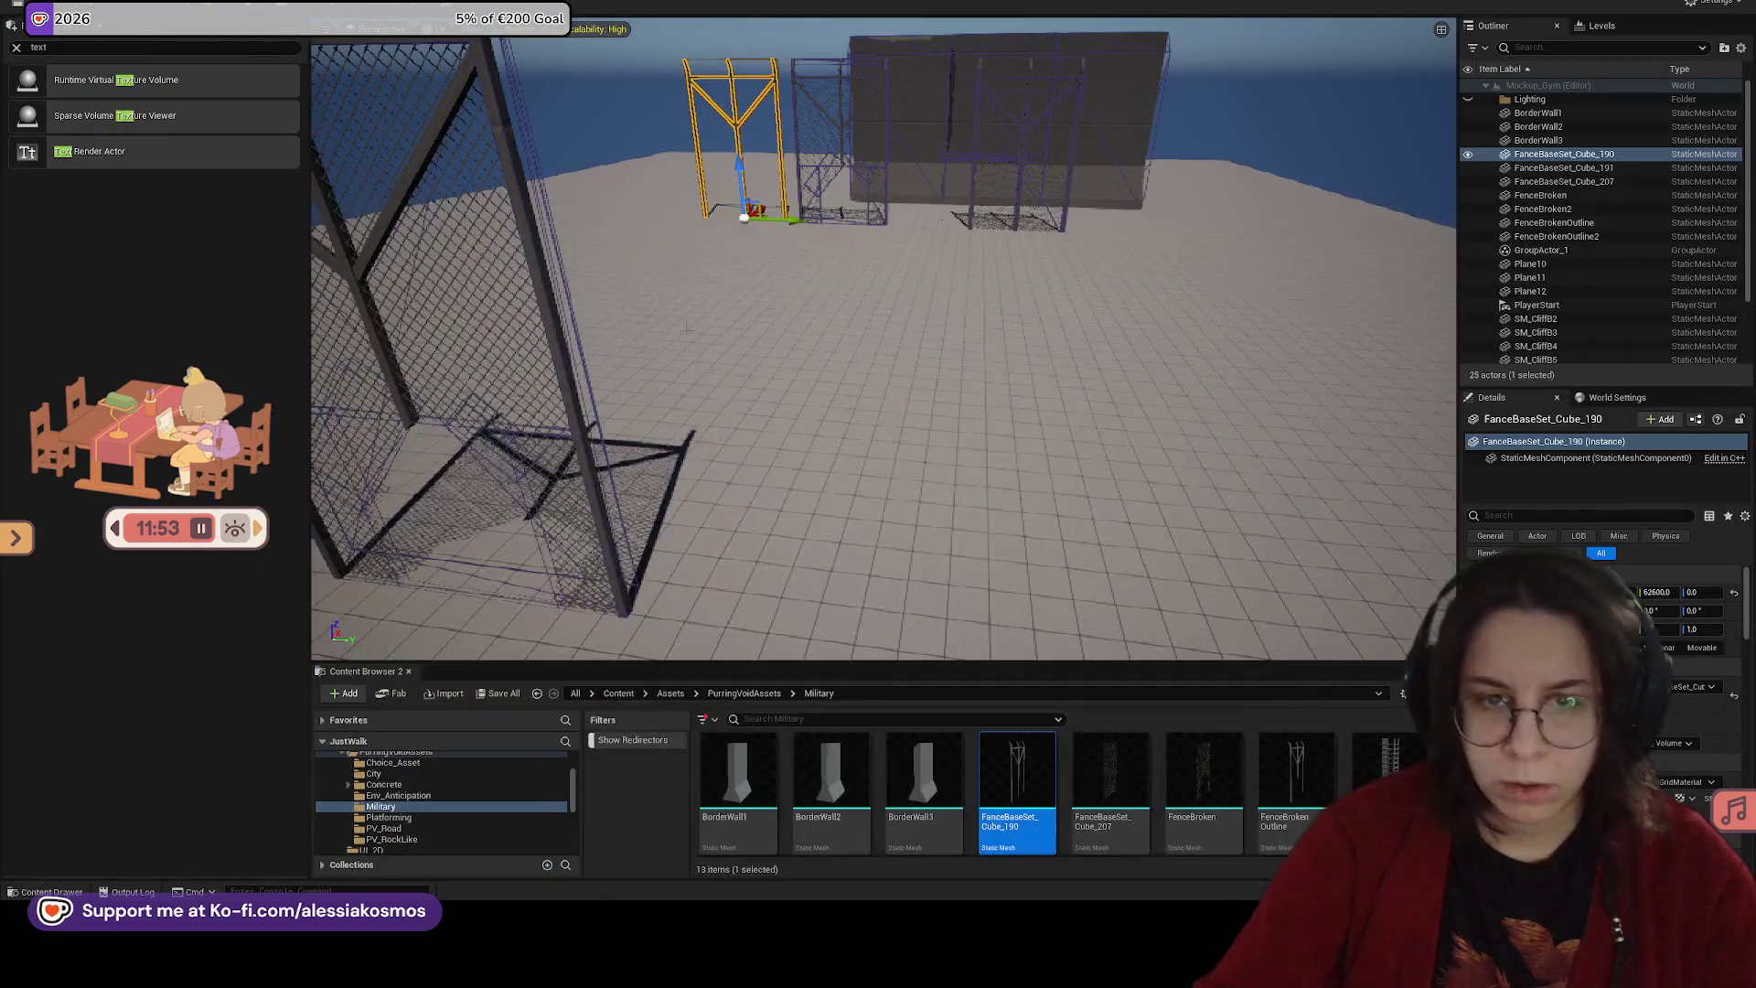
pyautogui.moveTo(837, 315); pyautogui.dragTo(937, 53)
pyautogui.rightClick(937, 53)
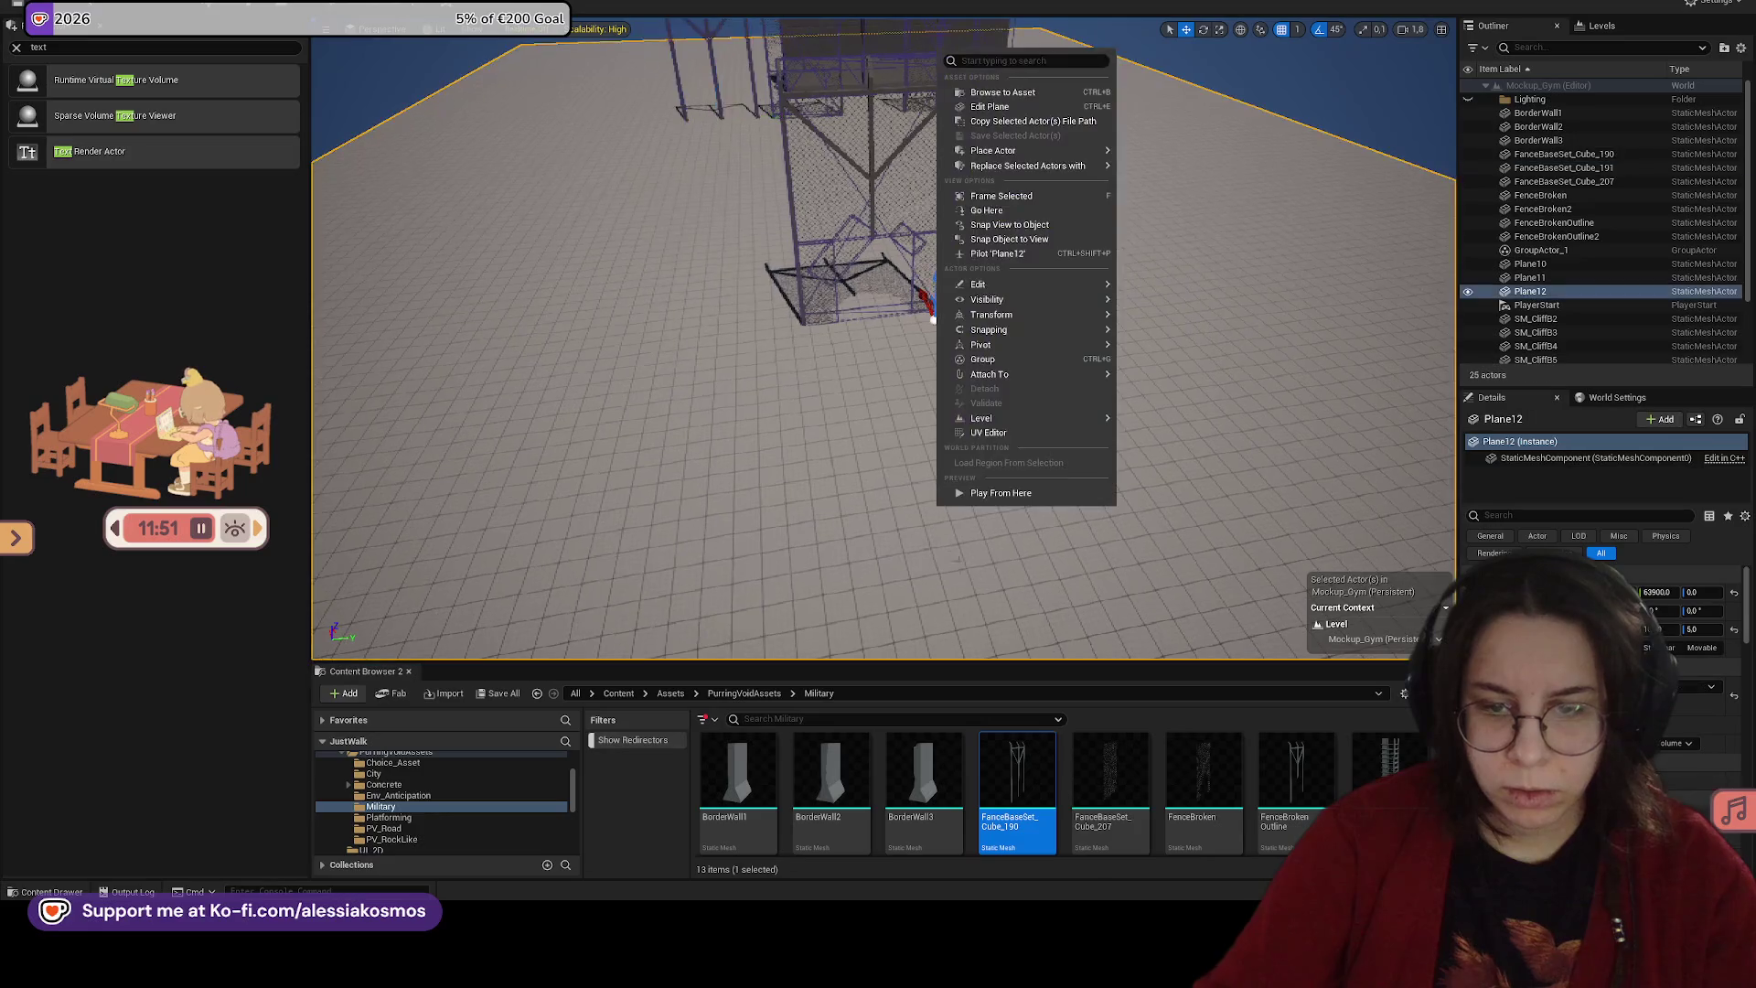
pyautogui.click(992, 493)
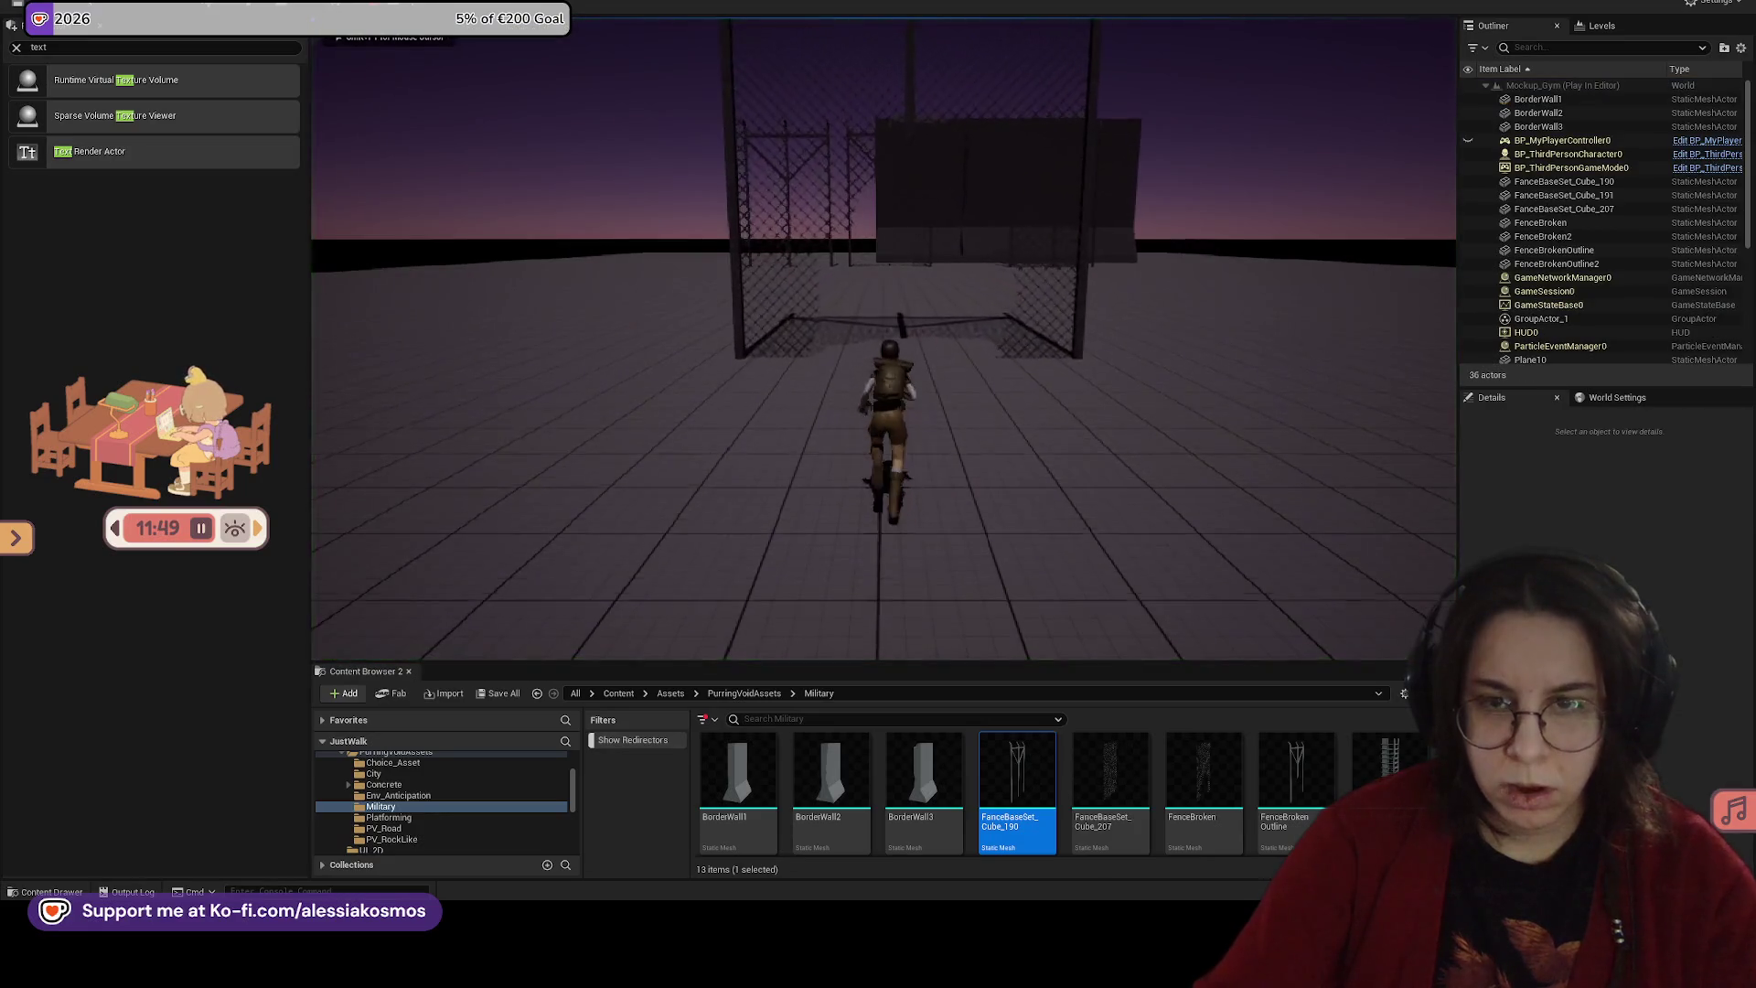
pyautogui.press('Escape')
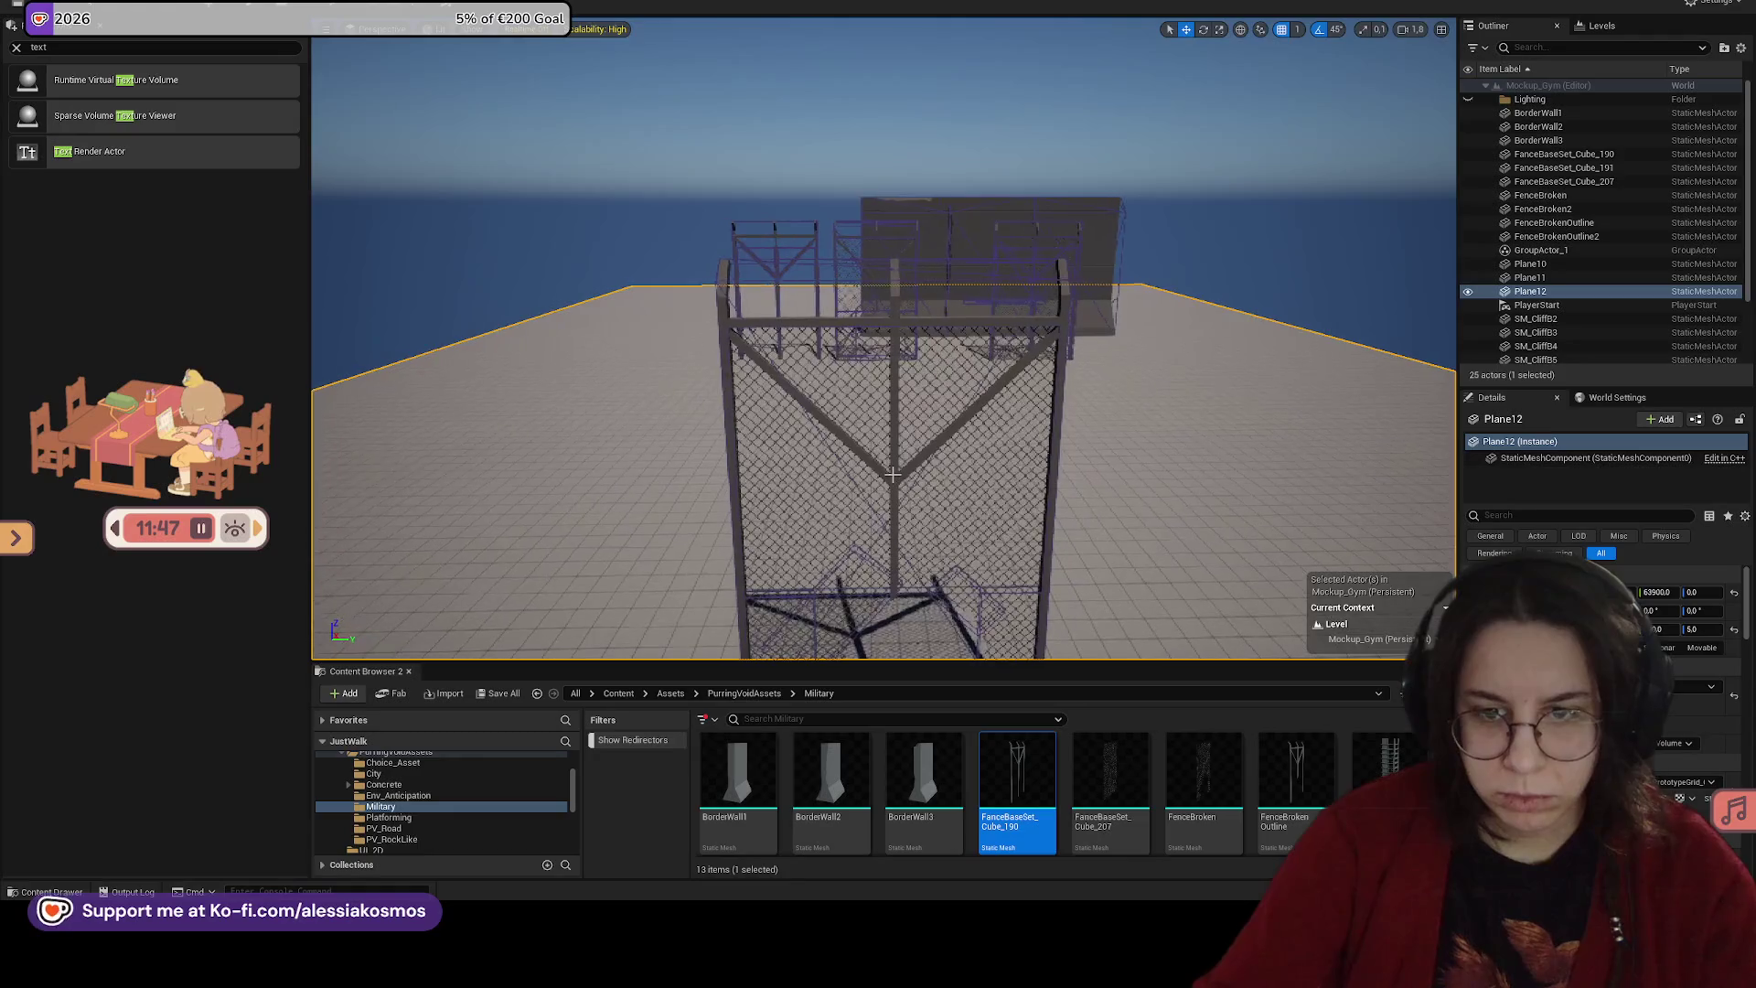
# Step: Select the broken fence outline, browse to its asset and open FenceBrokenOutline
pyautogui.click(893, 475)
pyautogui.scroll(5, 883, 407)
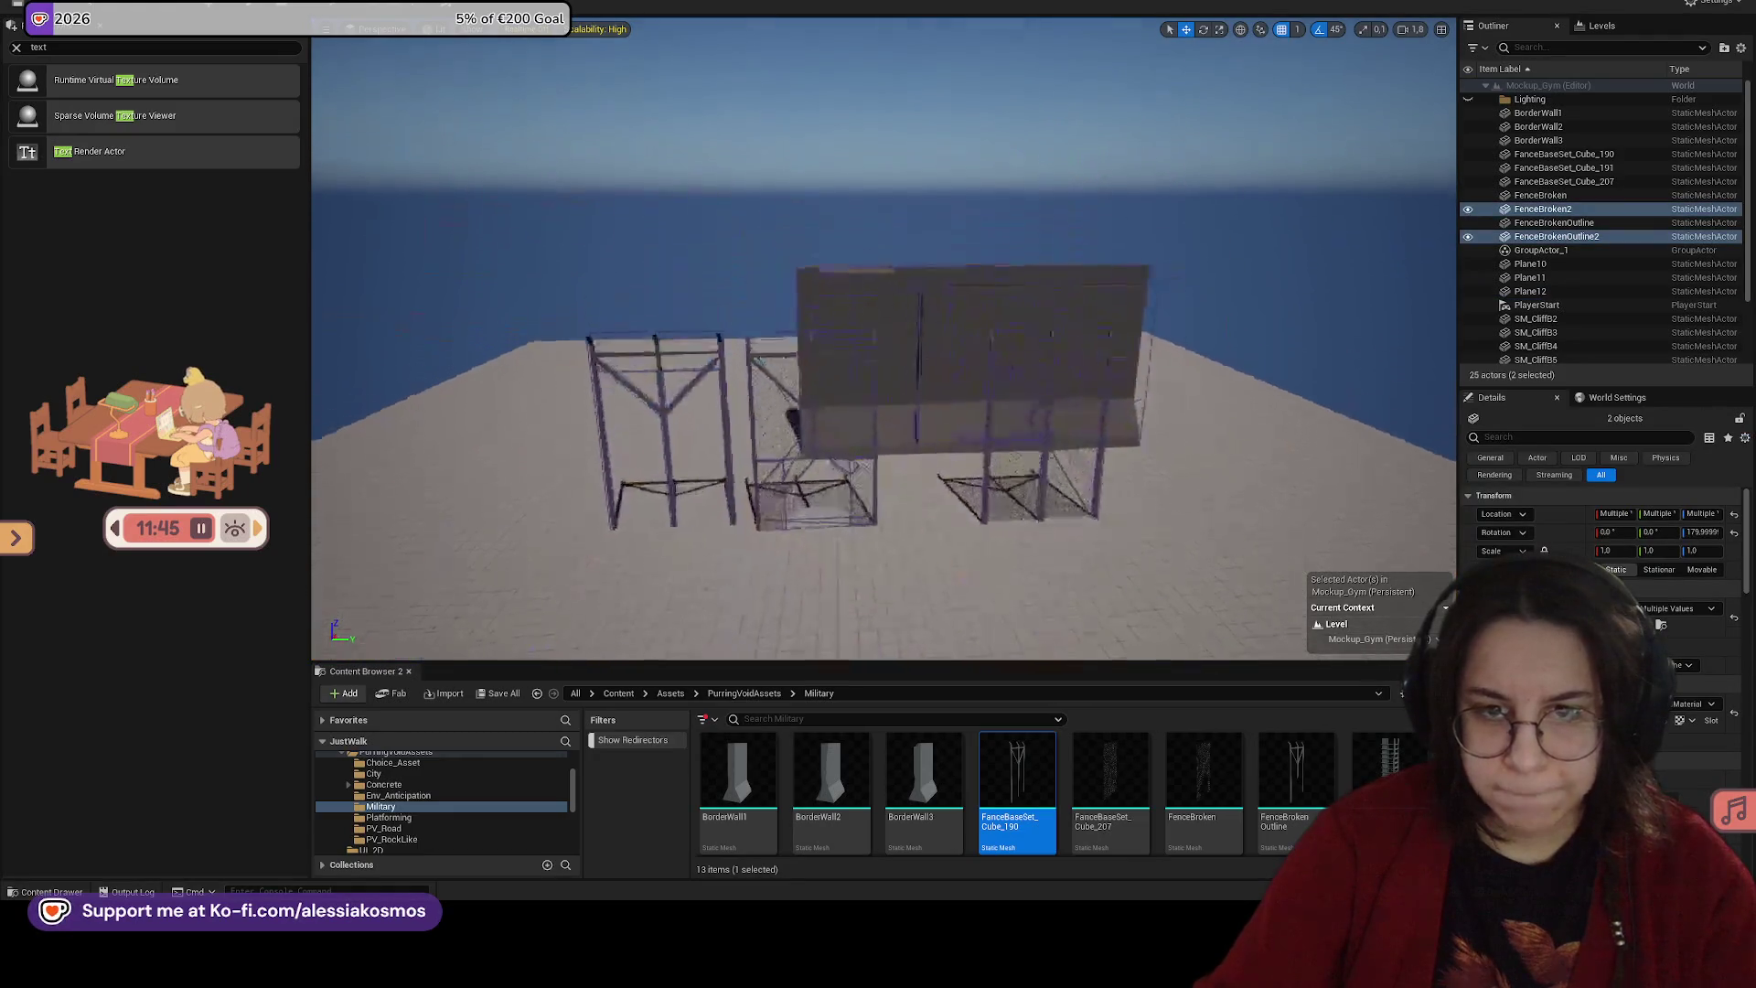
pyautogui.click(850, 435)
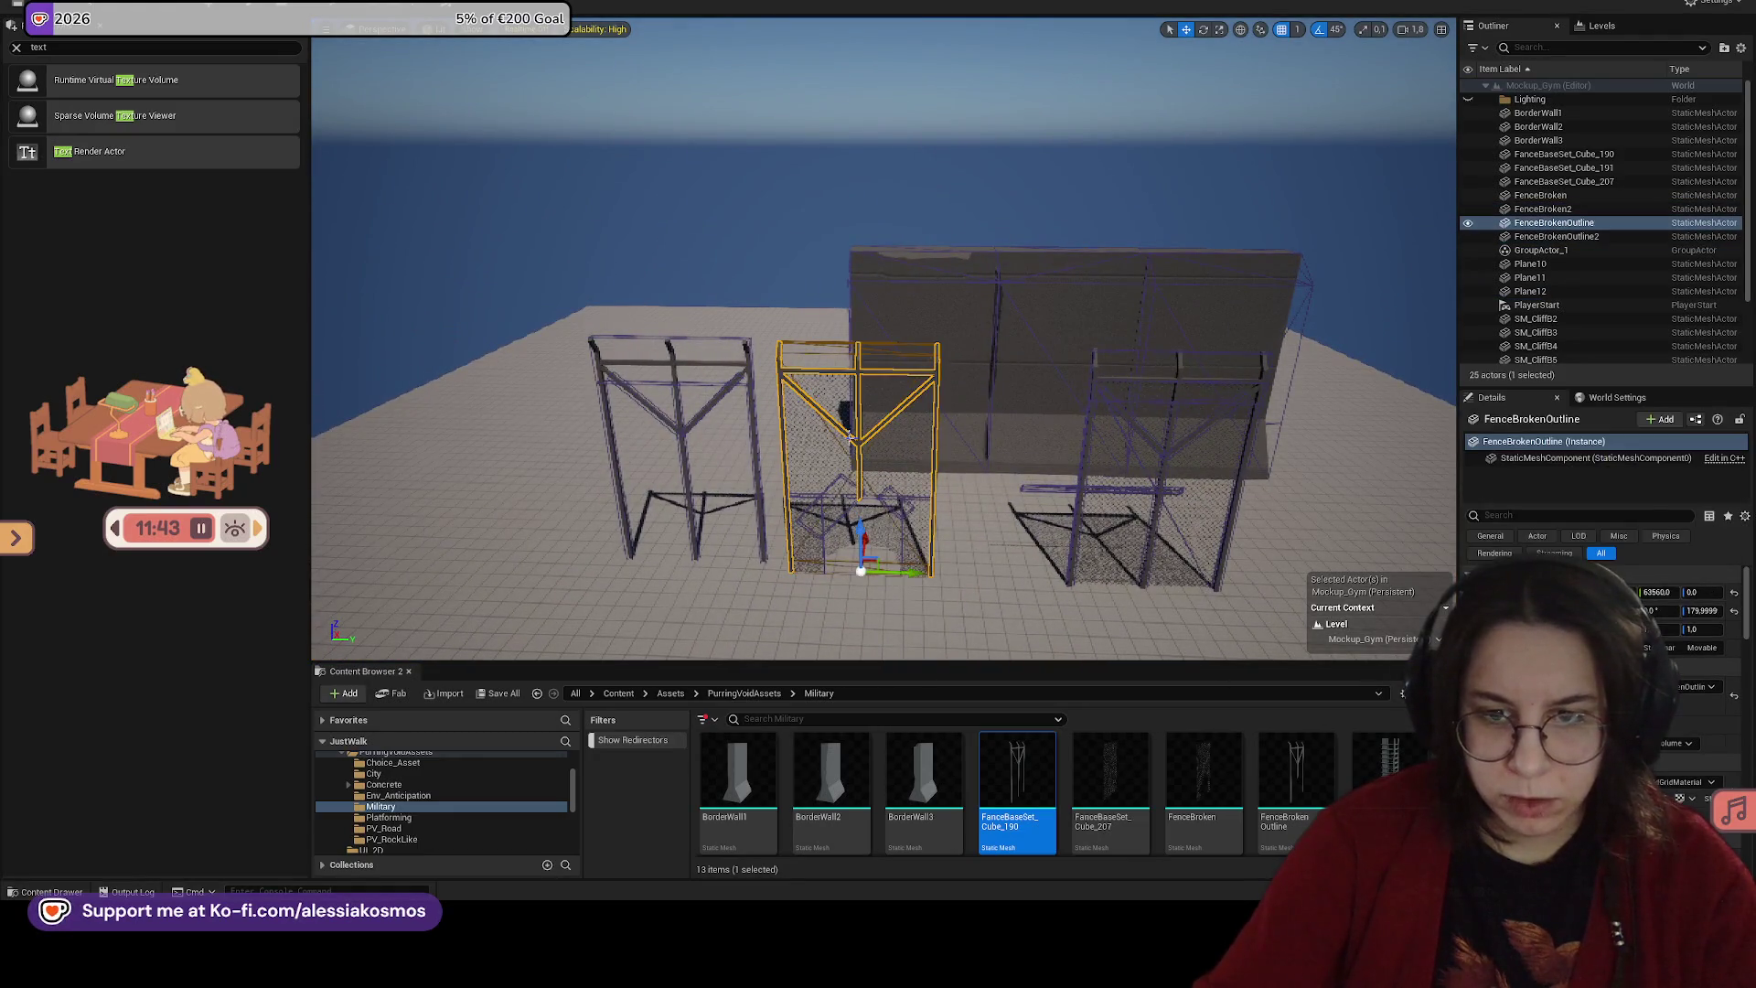
pyautogui.rightClick(849, 435)
pyautogui.click(883, 497)
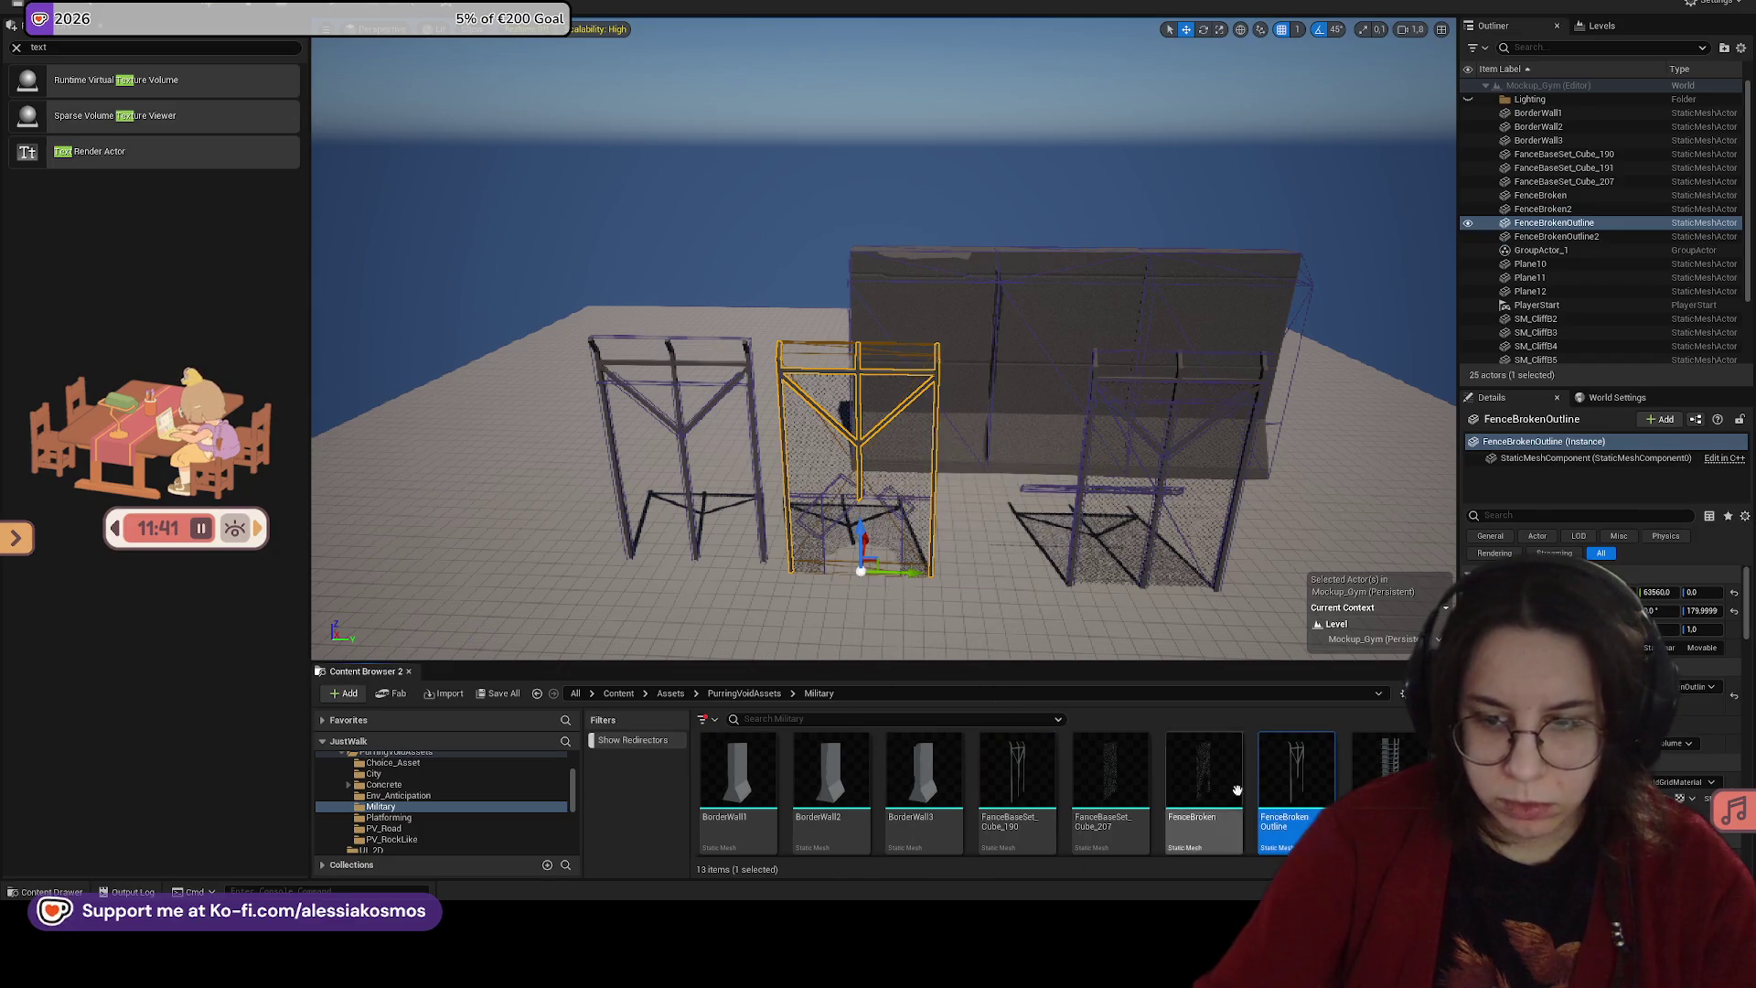
pyautogui.doubleClick(1314, 763)
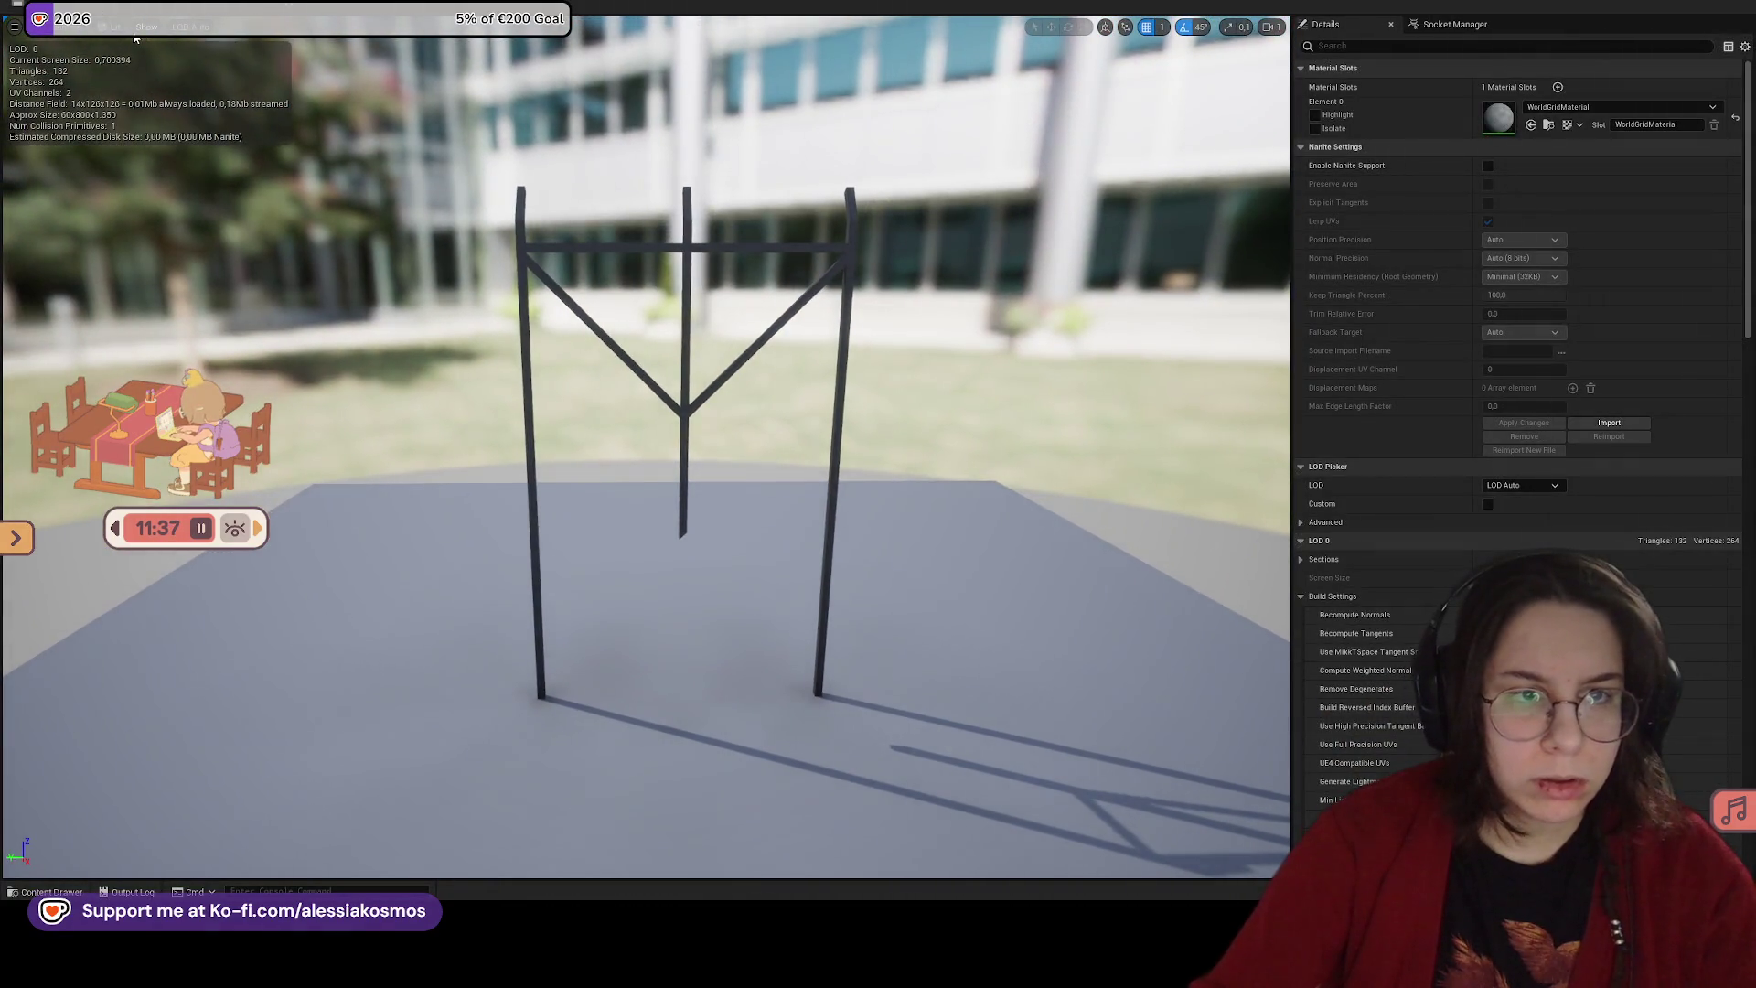
# Step: Show simple collision on FenceBrokenOutline and remove its existing collision
pyautogui.click(146, 26)
pyautogui.click(190, 239)
pyautogui.click(146, 27)
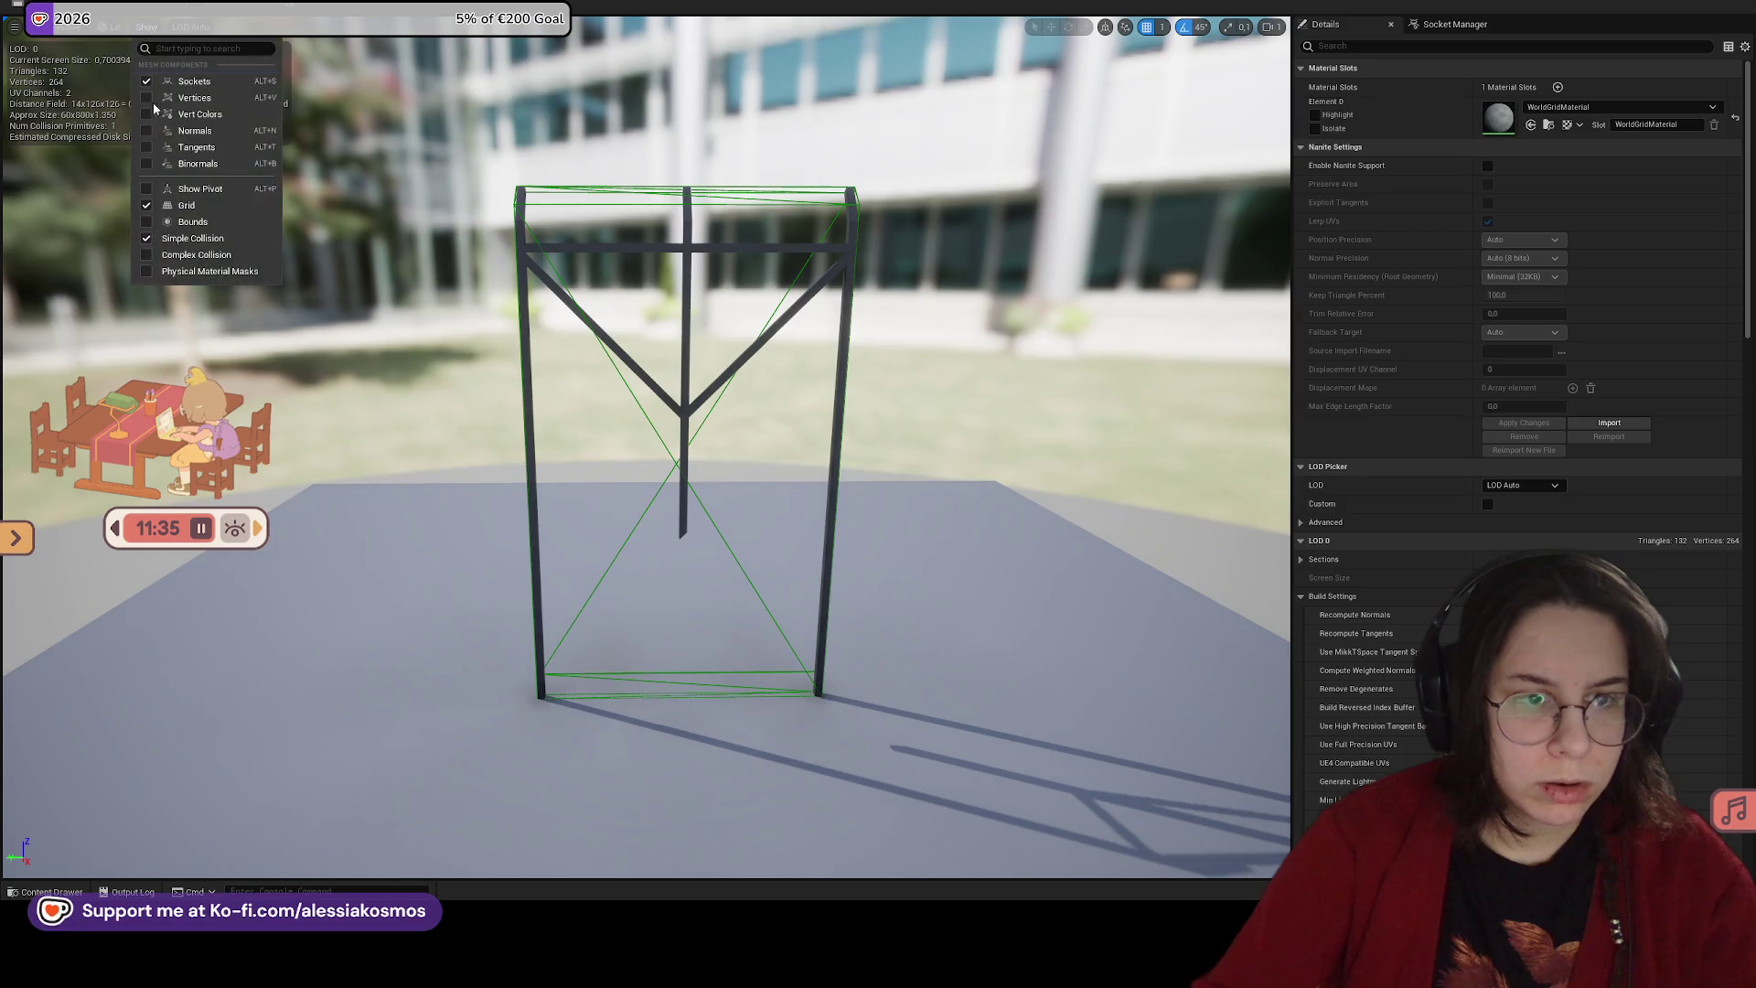
pyautogui.click(196, 255)
pyautogui.scroll(3, 380, 212)
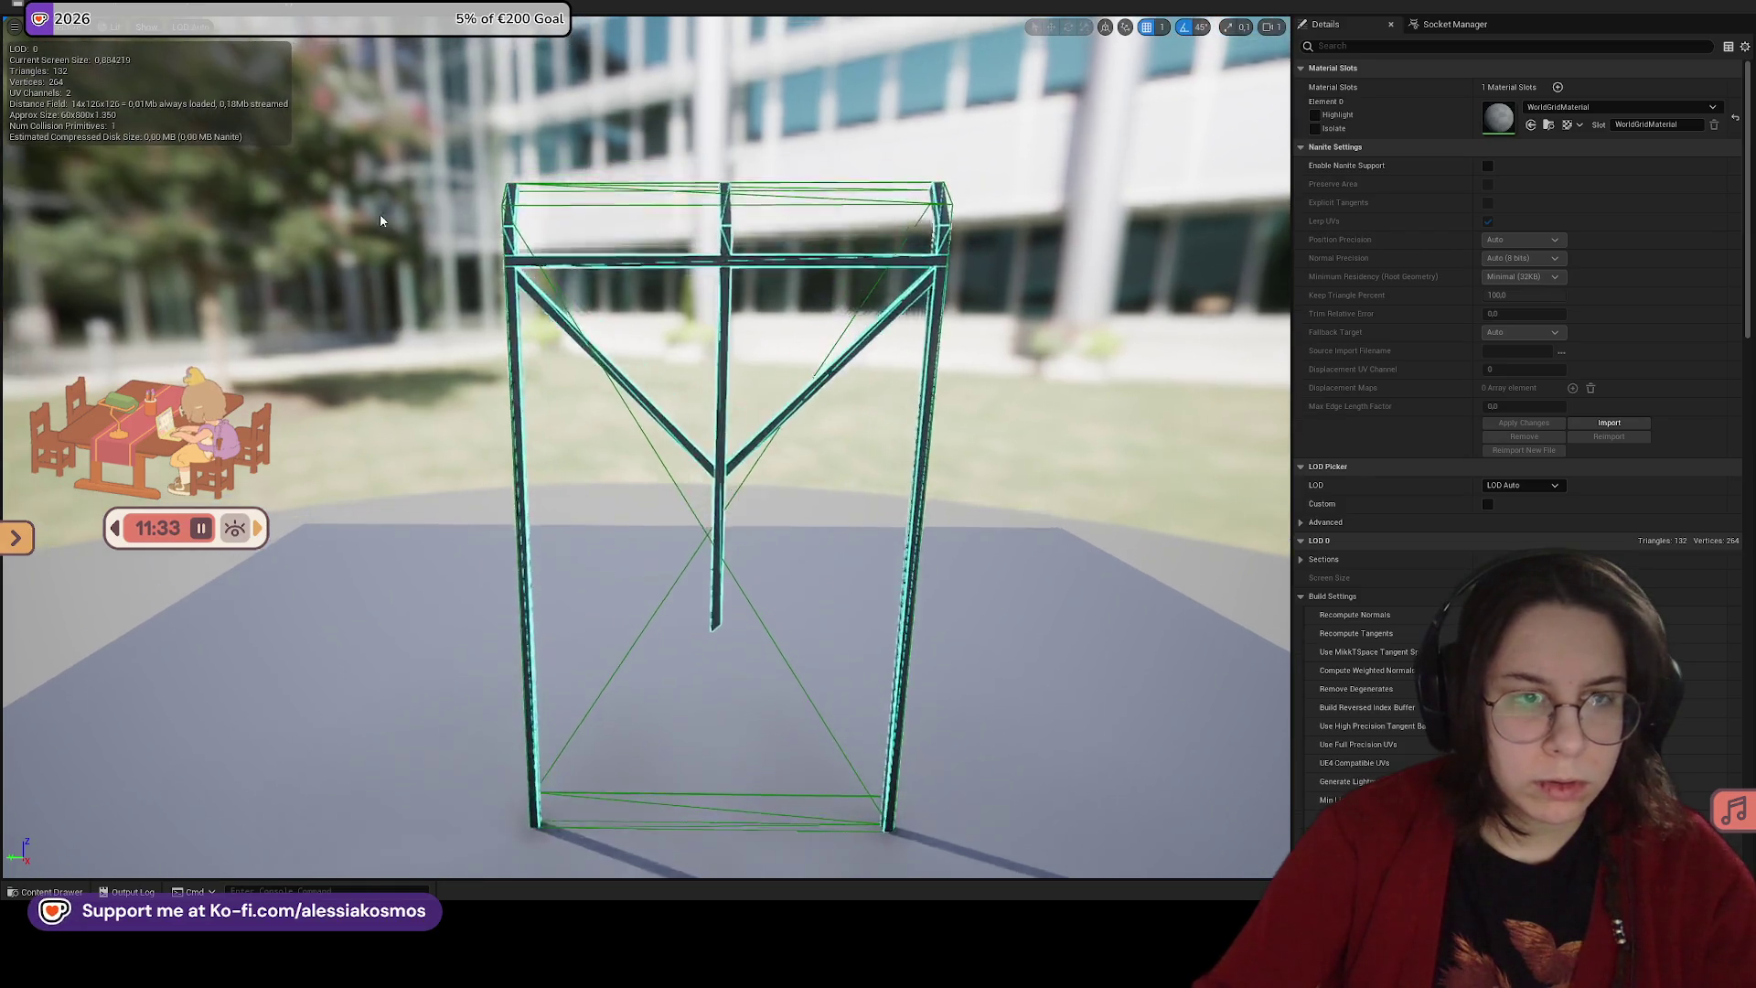
pyautogui.click(147, 27)
pyautogui.click(196, 254)
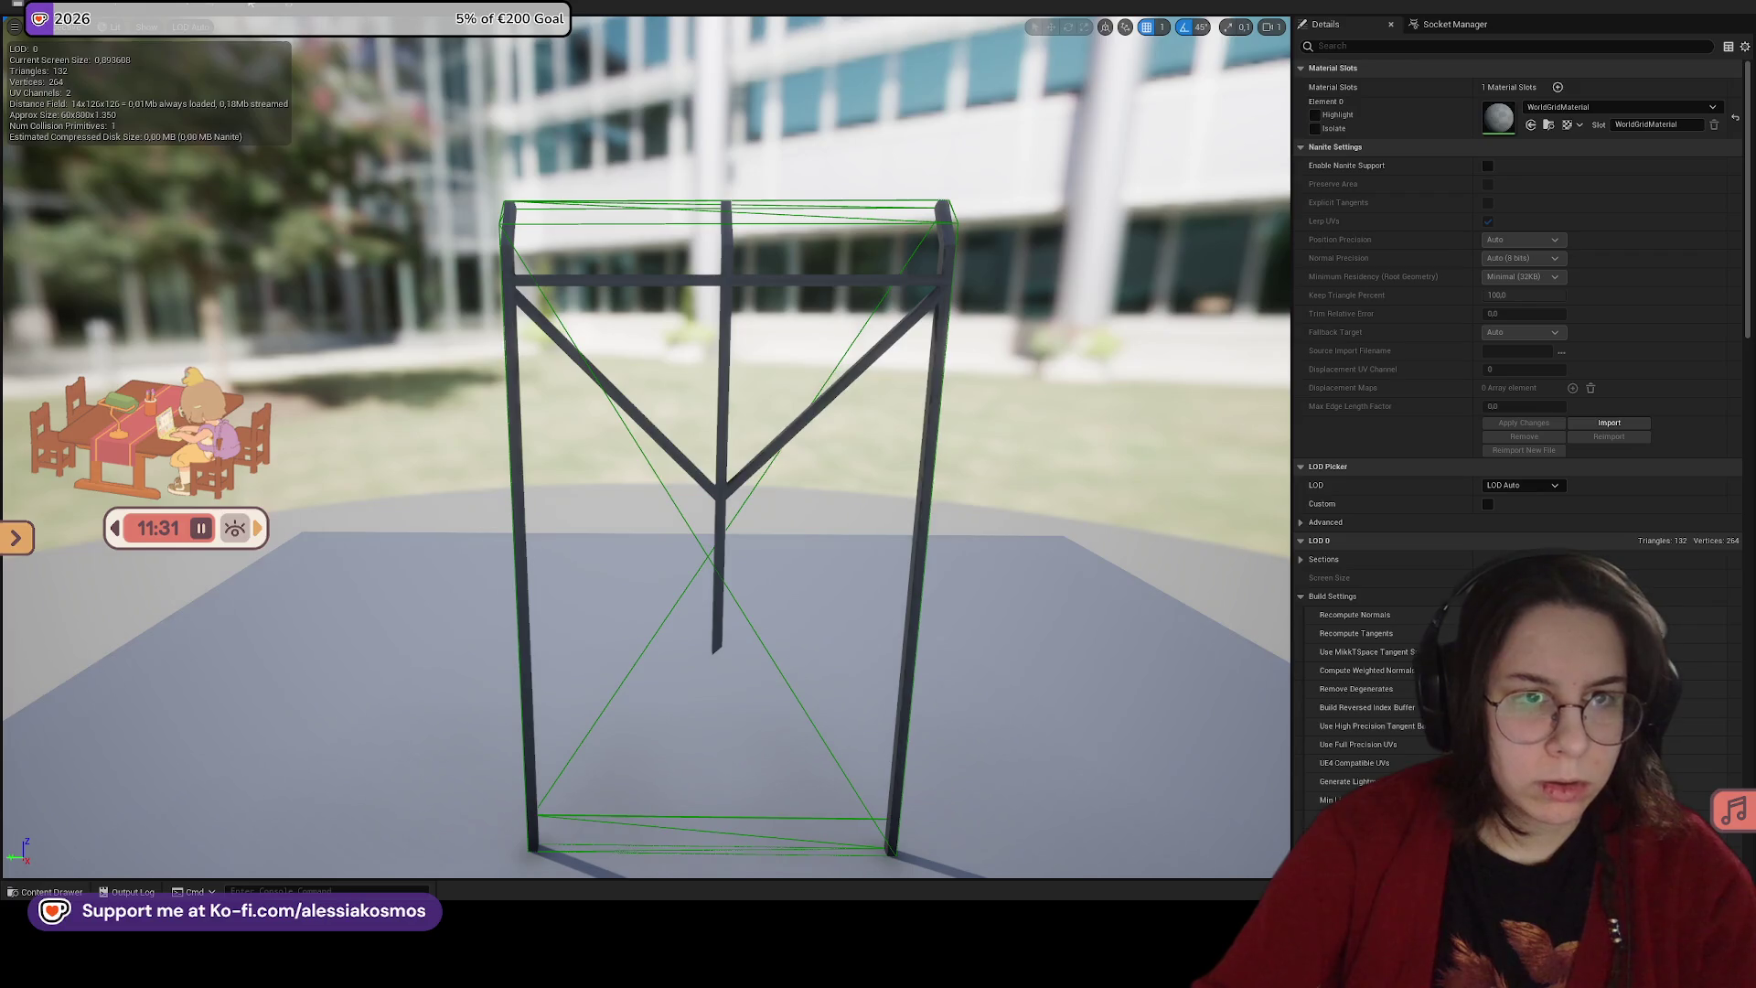
pyautogui.click(146, 26)
pyautogui.click(229, 184)
# Step: Add a box collision and flatten it into a thin slab over the crossbar
pyautogui.moveTo(640, 366); pyautogui.dragTo(674, 334)
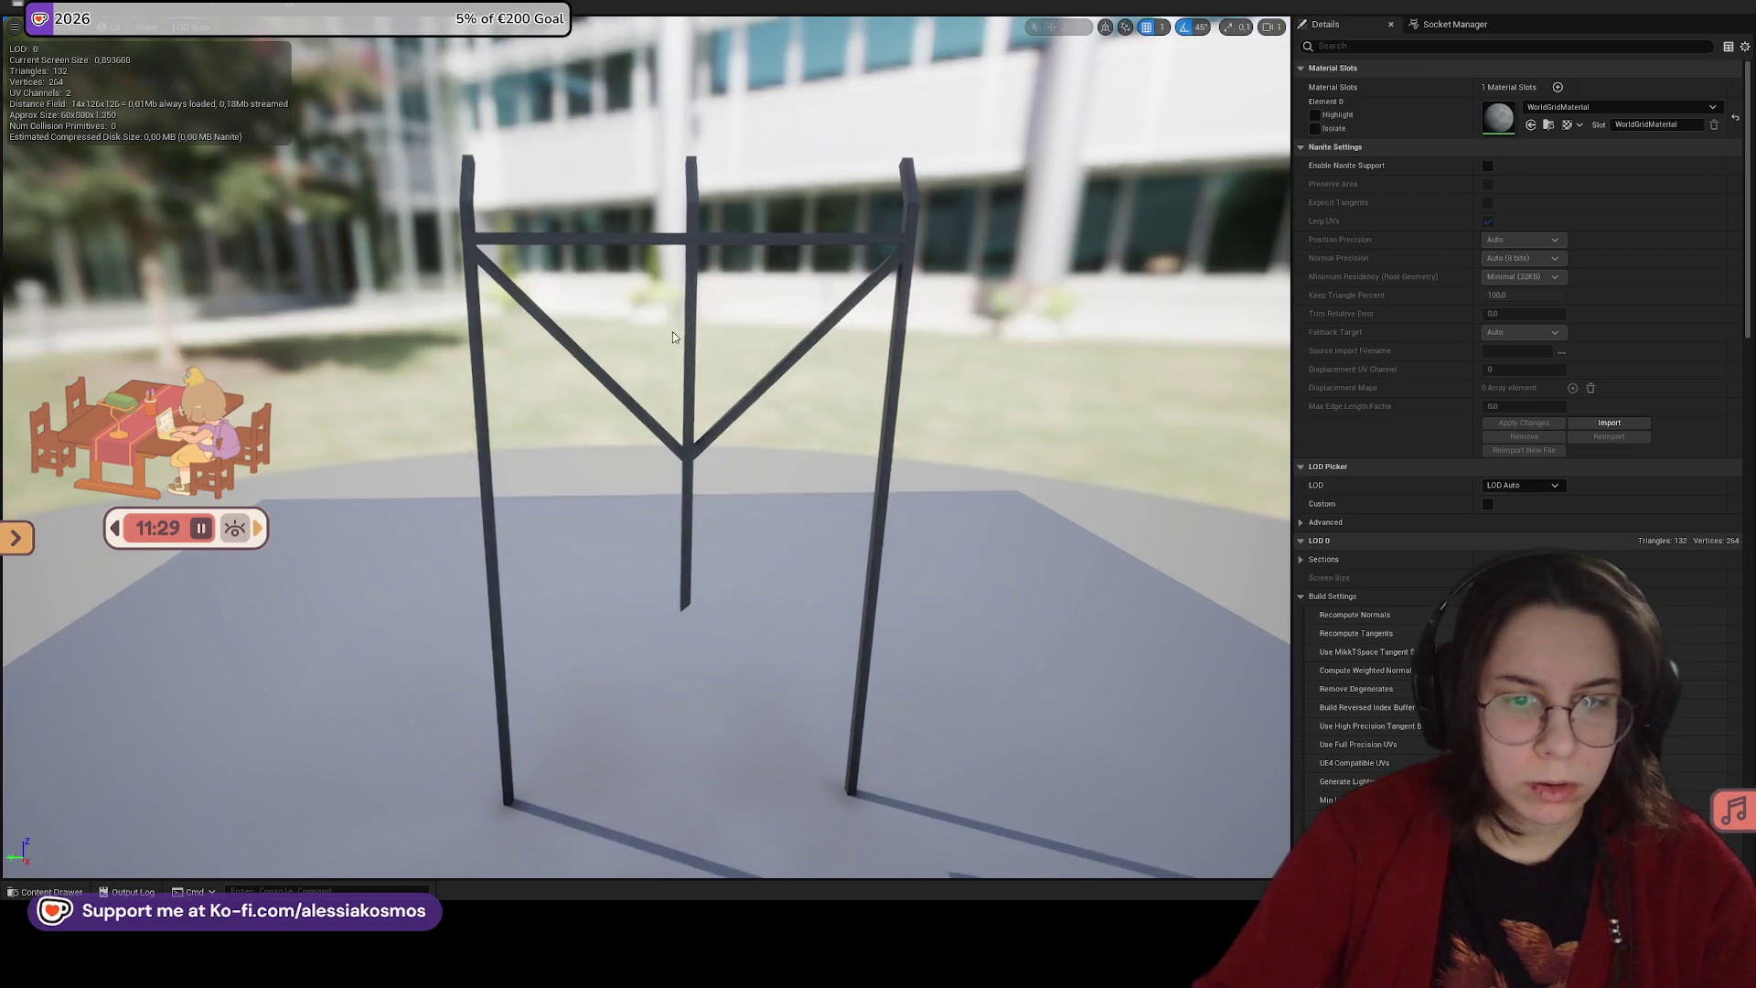
pyautogui.click(235, 8)
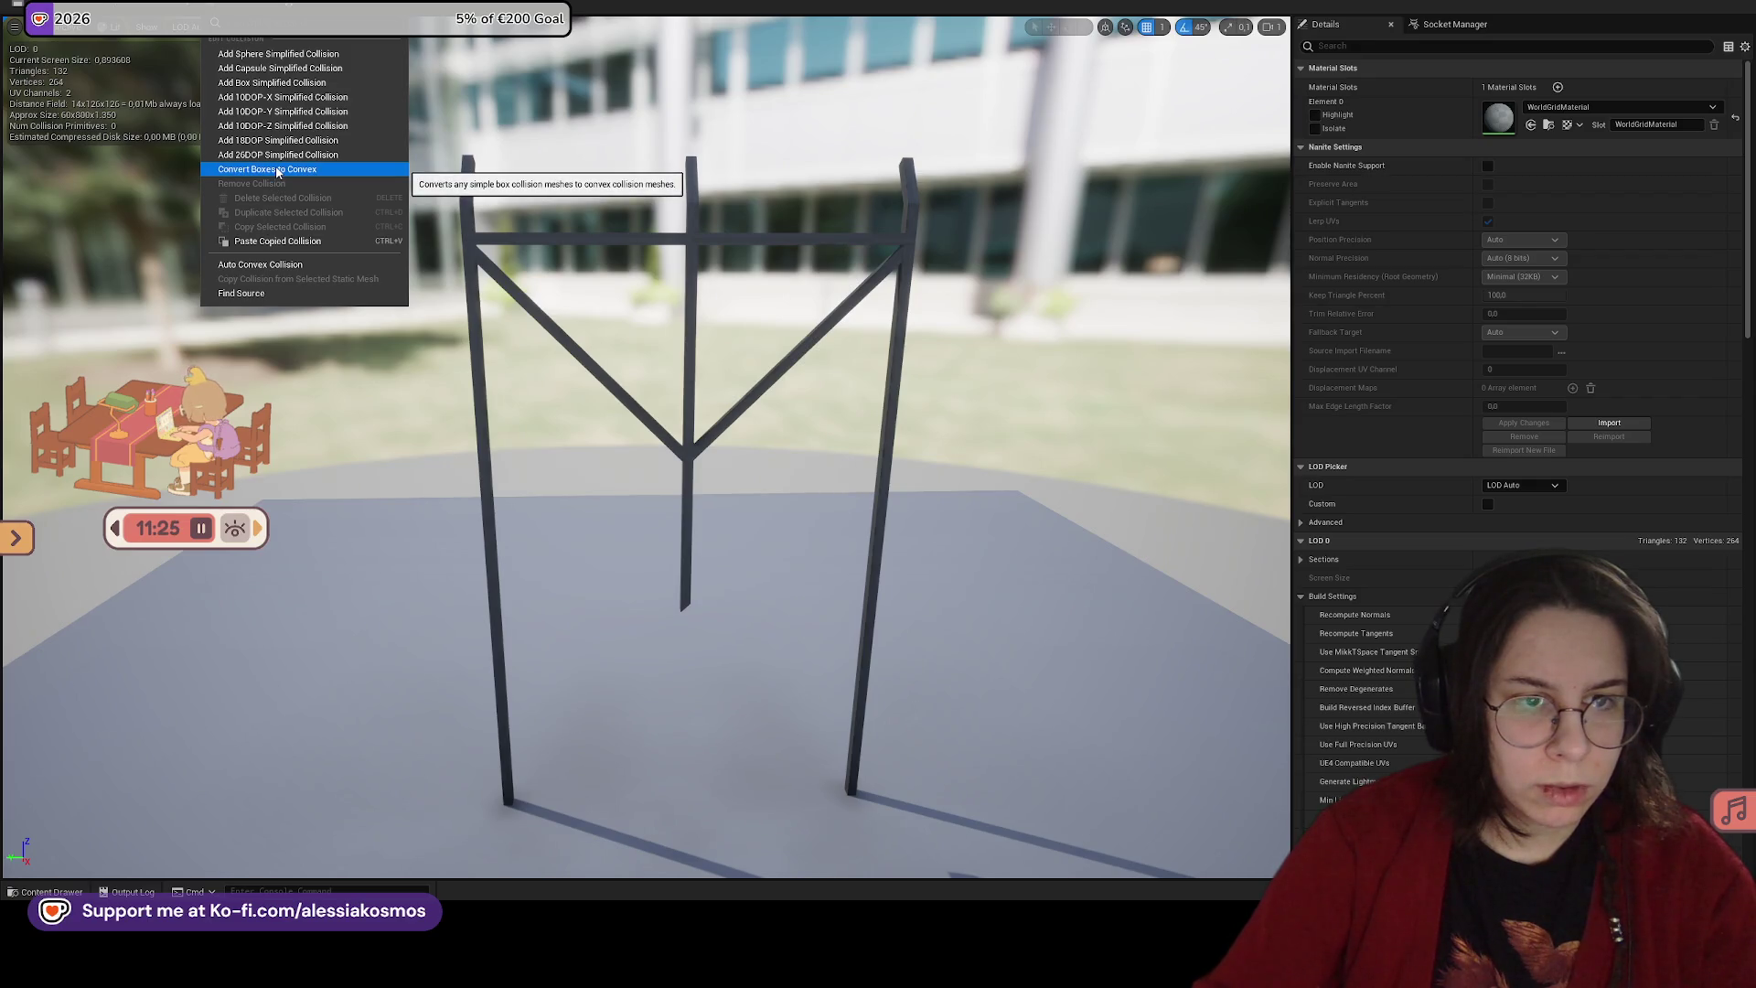
pyautogui.click(275, 82)
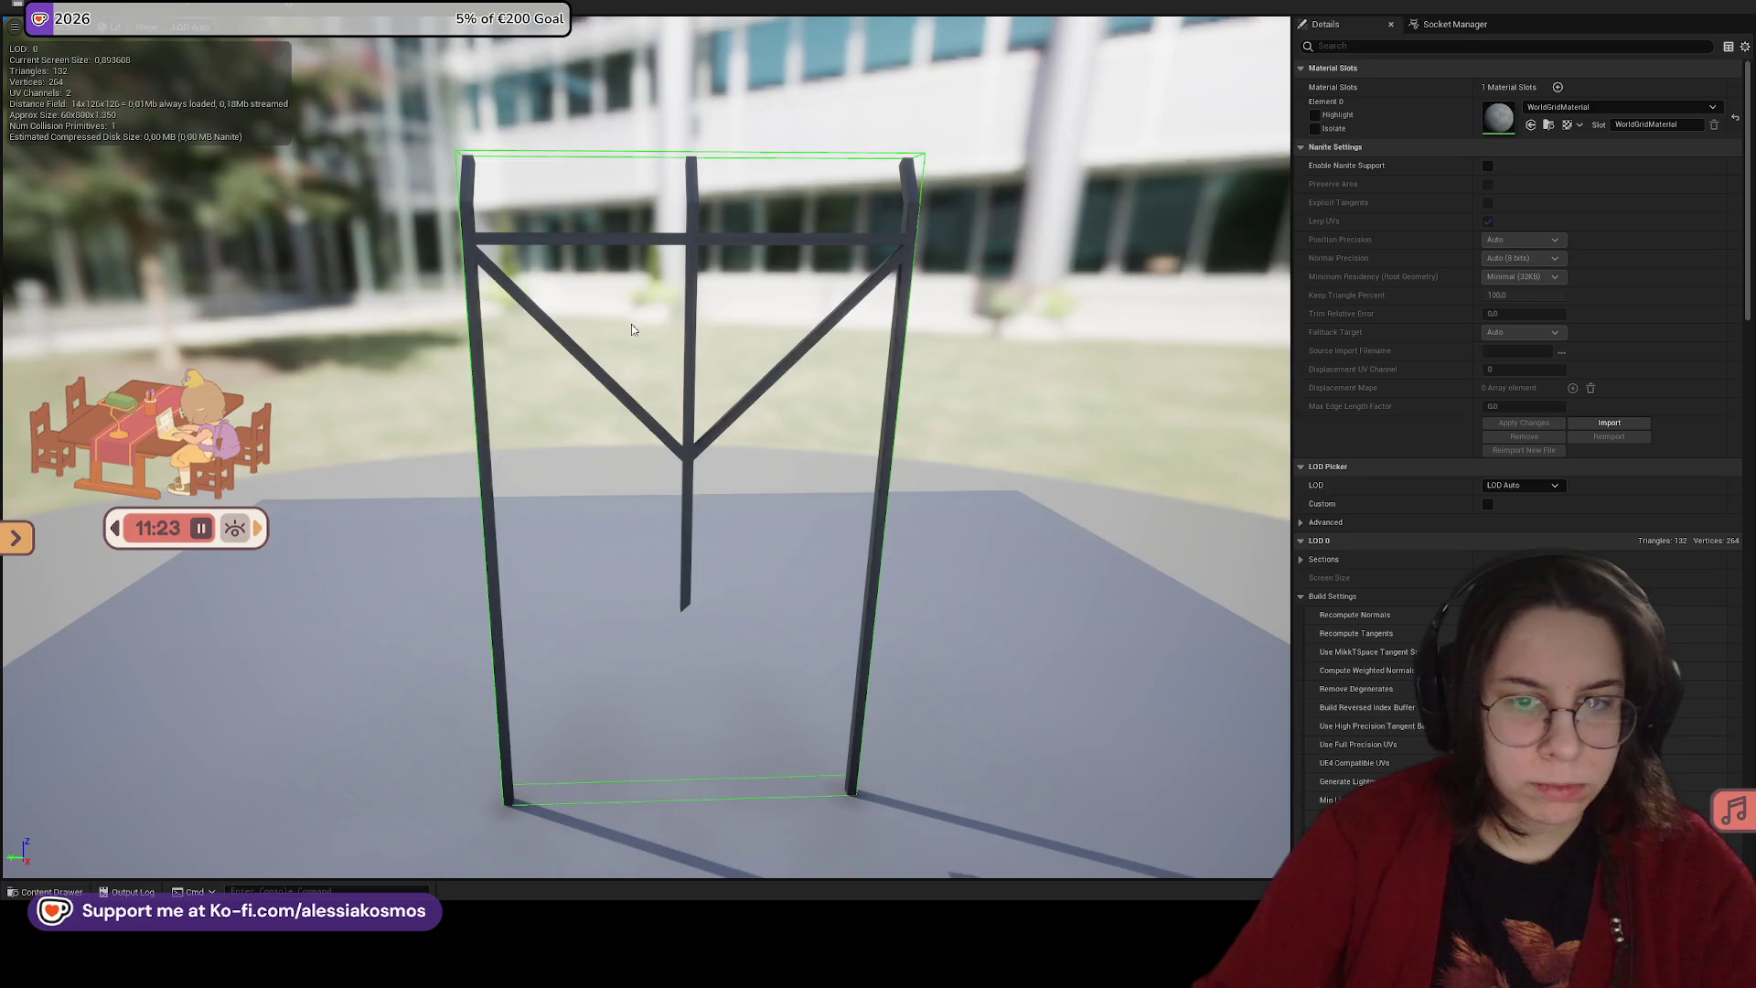
pyautogui.moveTo(631, 324); pyautogui.dragTo(683, 217)
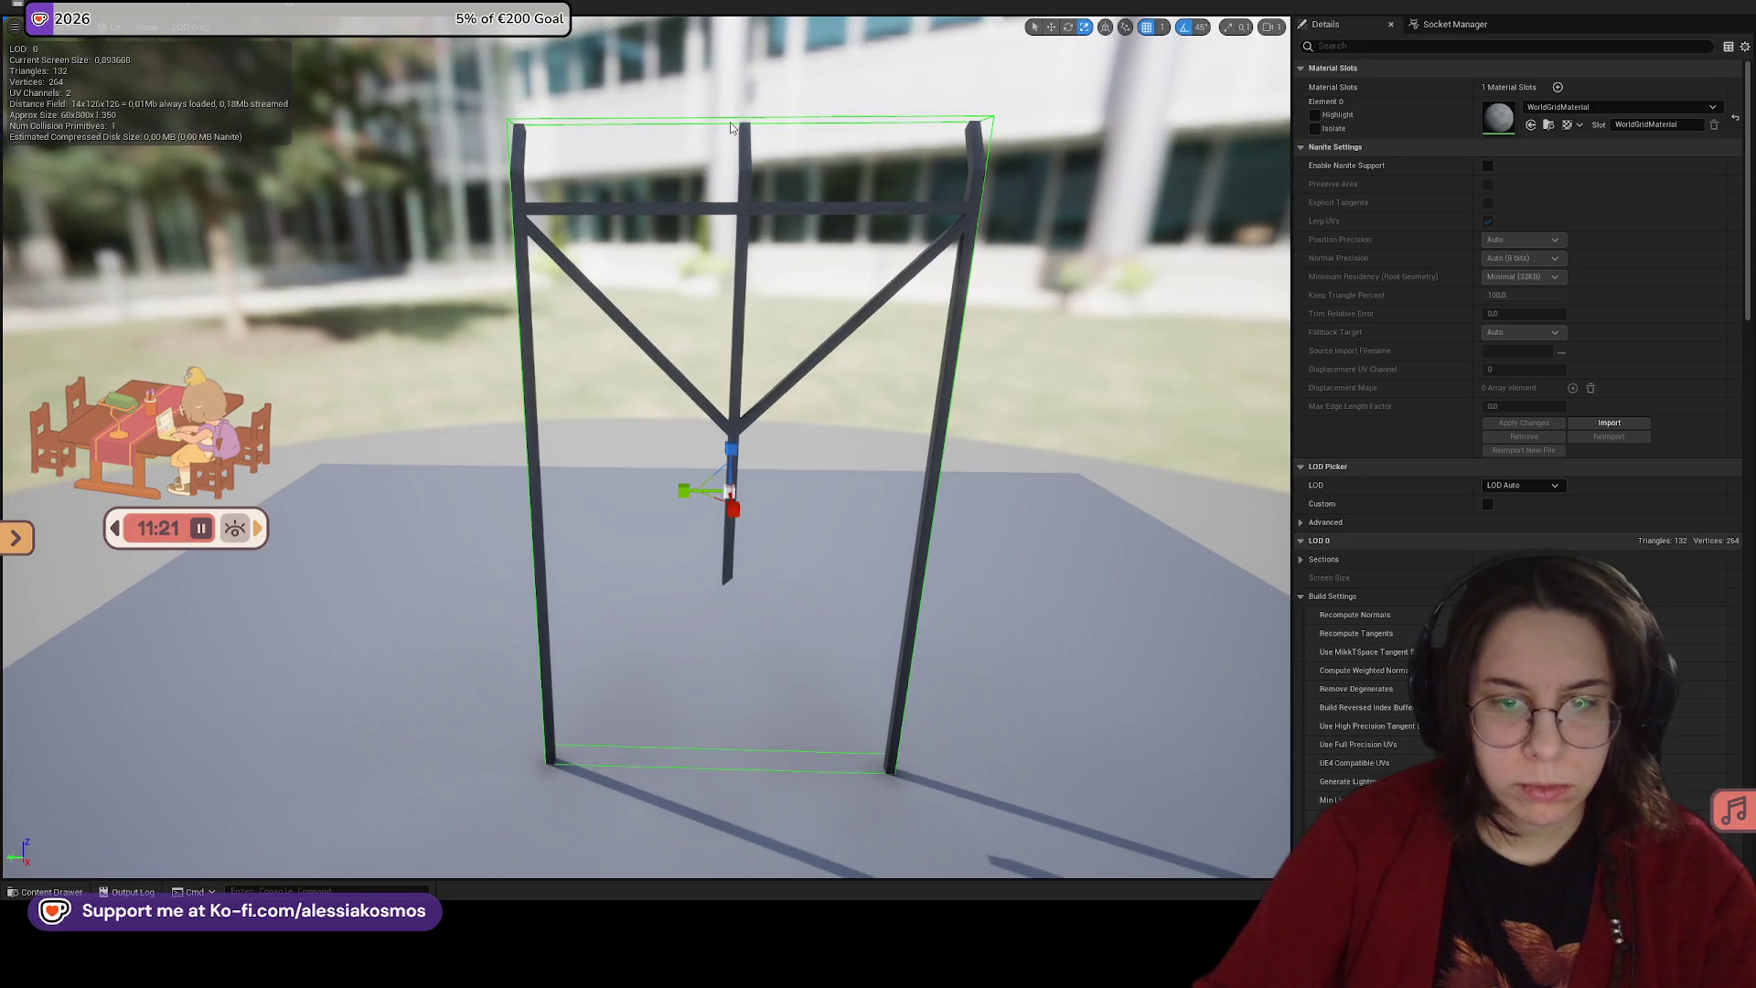
pyautogui.moveTo(726, 438); pyautogui.dragTo(729, 531)
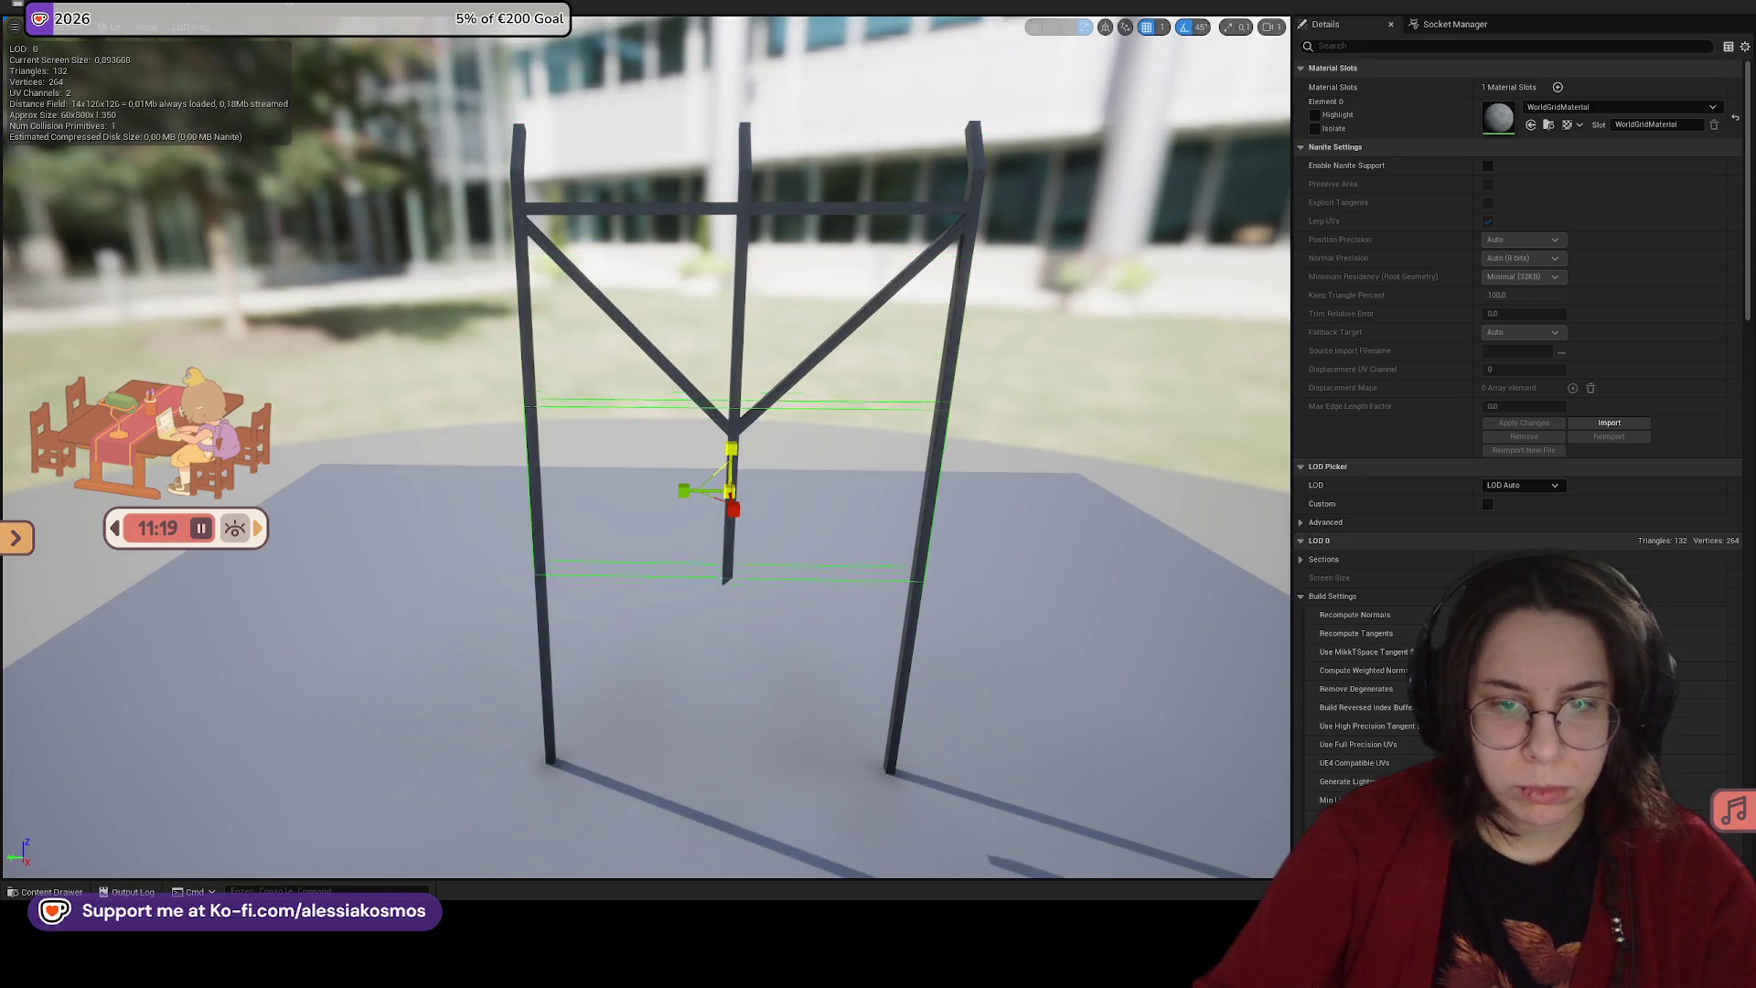
pyautogui.moveTo(734, 450)
pyautogui.mouseDown()
pyautogui.moveTo(716, 156)
pyautogui.moveTo(748, 110)
pyautogui.moveTo(727, 284)
pyautogui.moveTo(741, 271)
pyautogui.mouseUp()
pyautogui.press('w')
pyautogui.press('w')
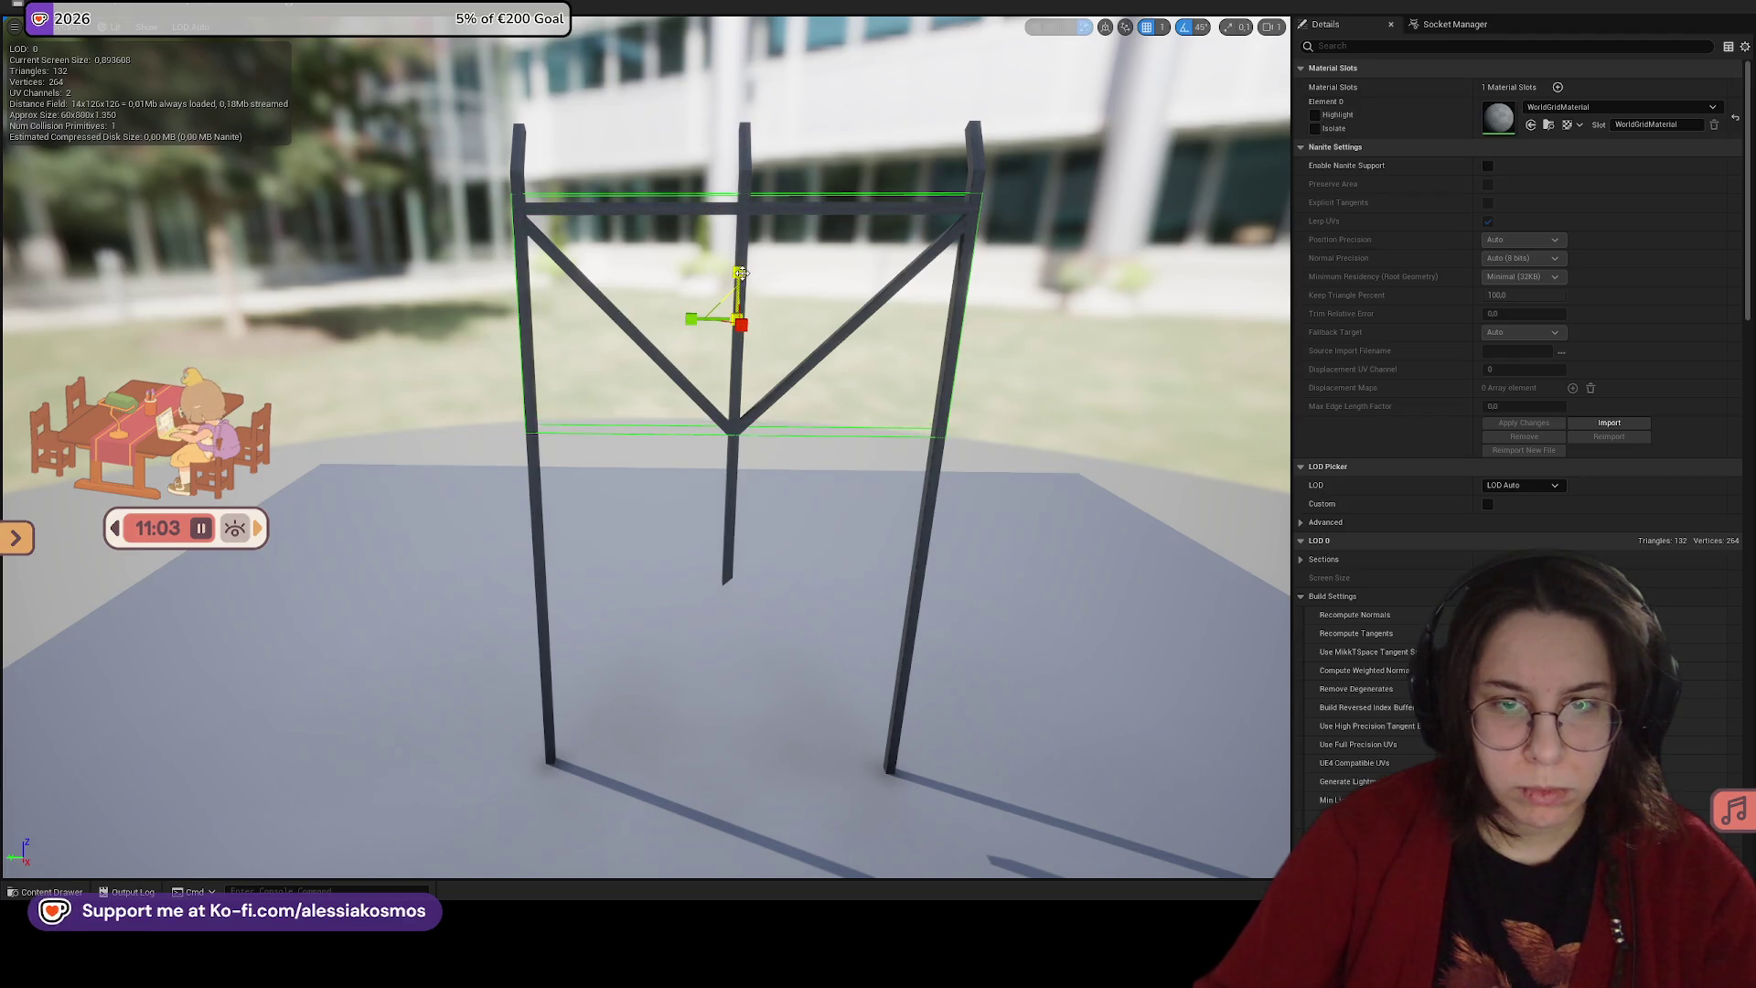
pyautogui.press('Escape')
pyautogui.click(765, 196)
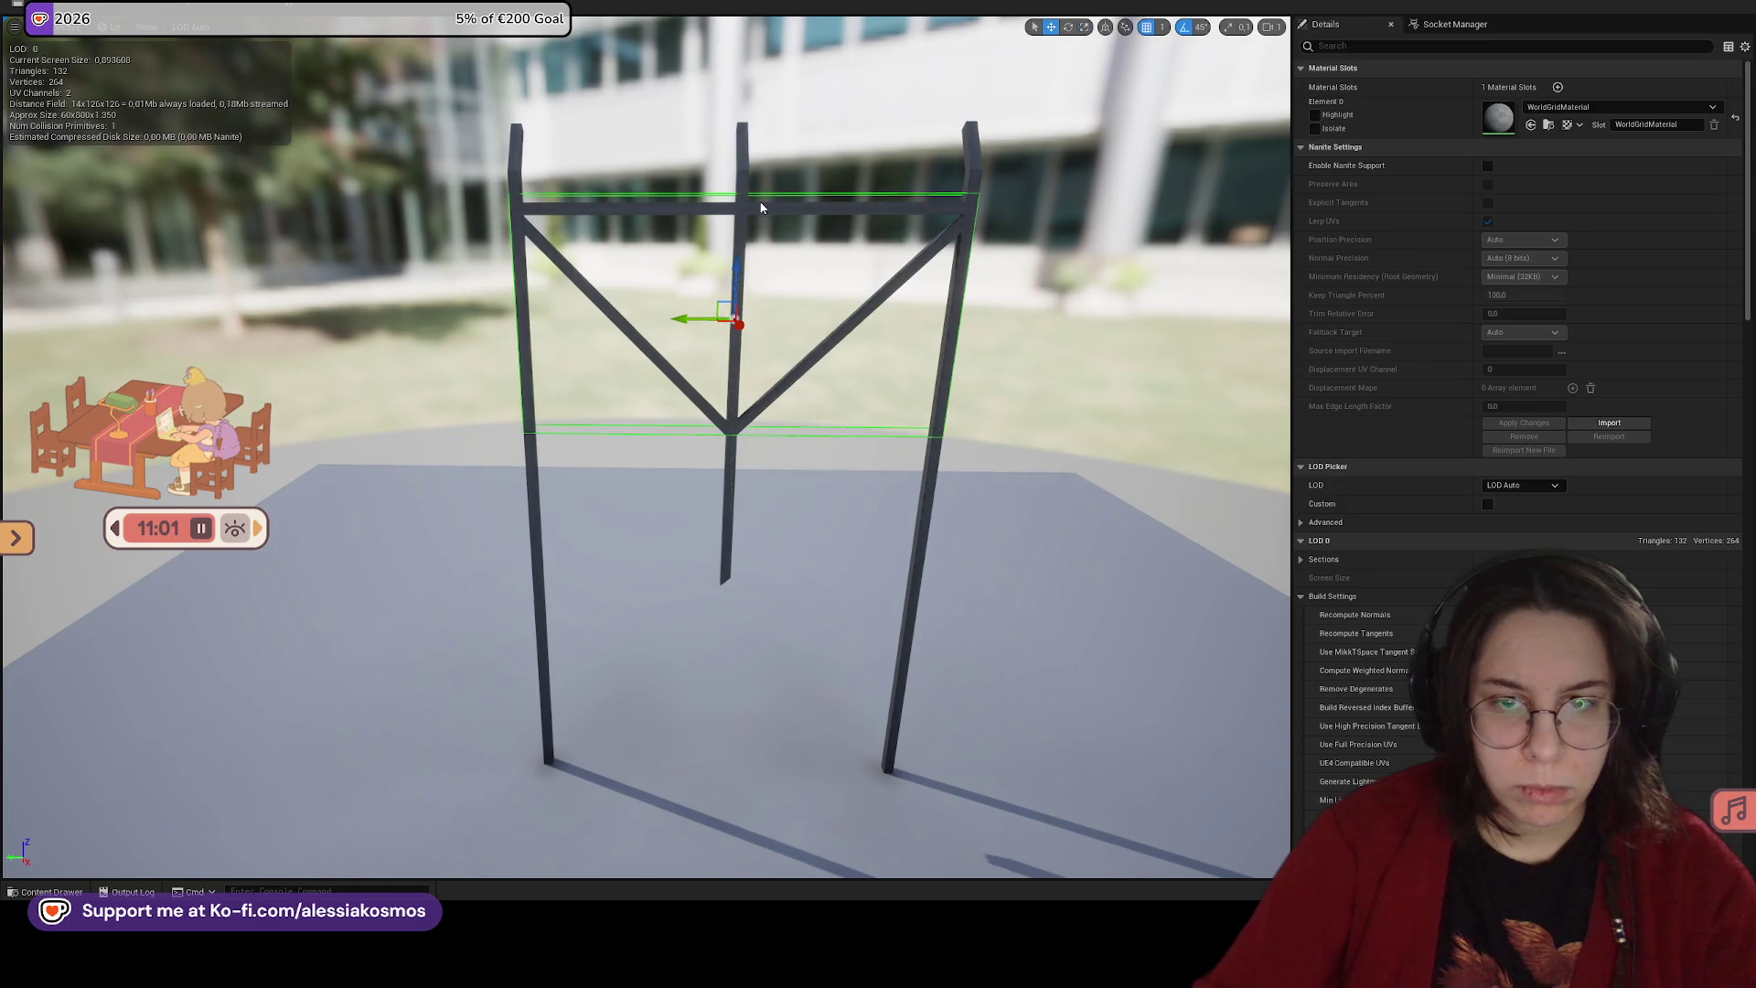
pyautogui.moveTo(737, 250); pyautogui.dragTo(738, 269)
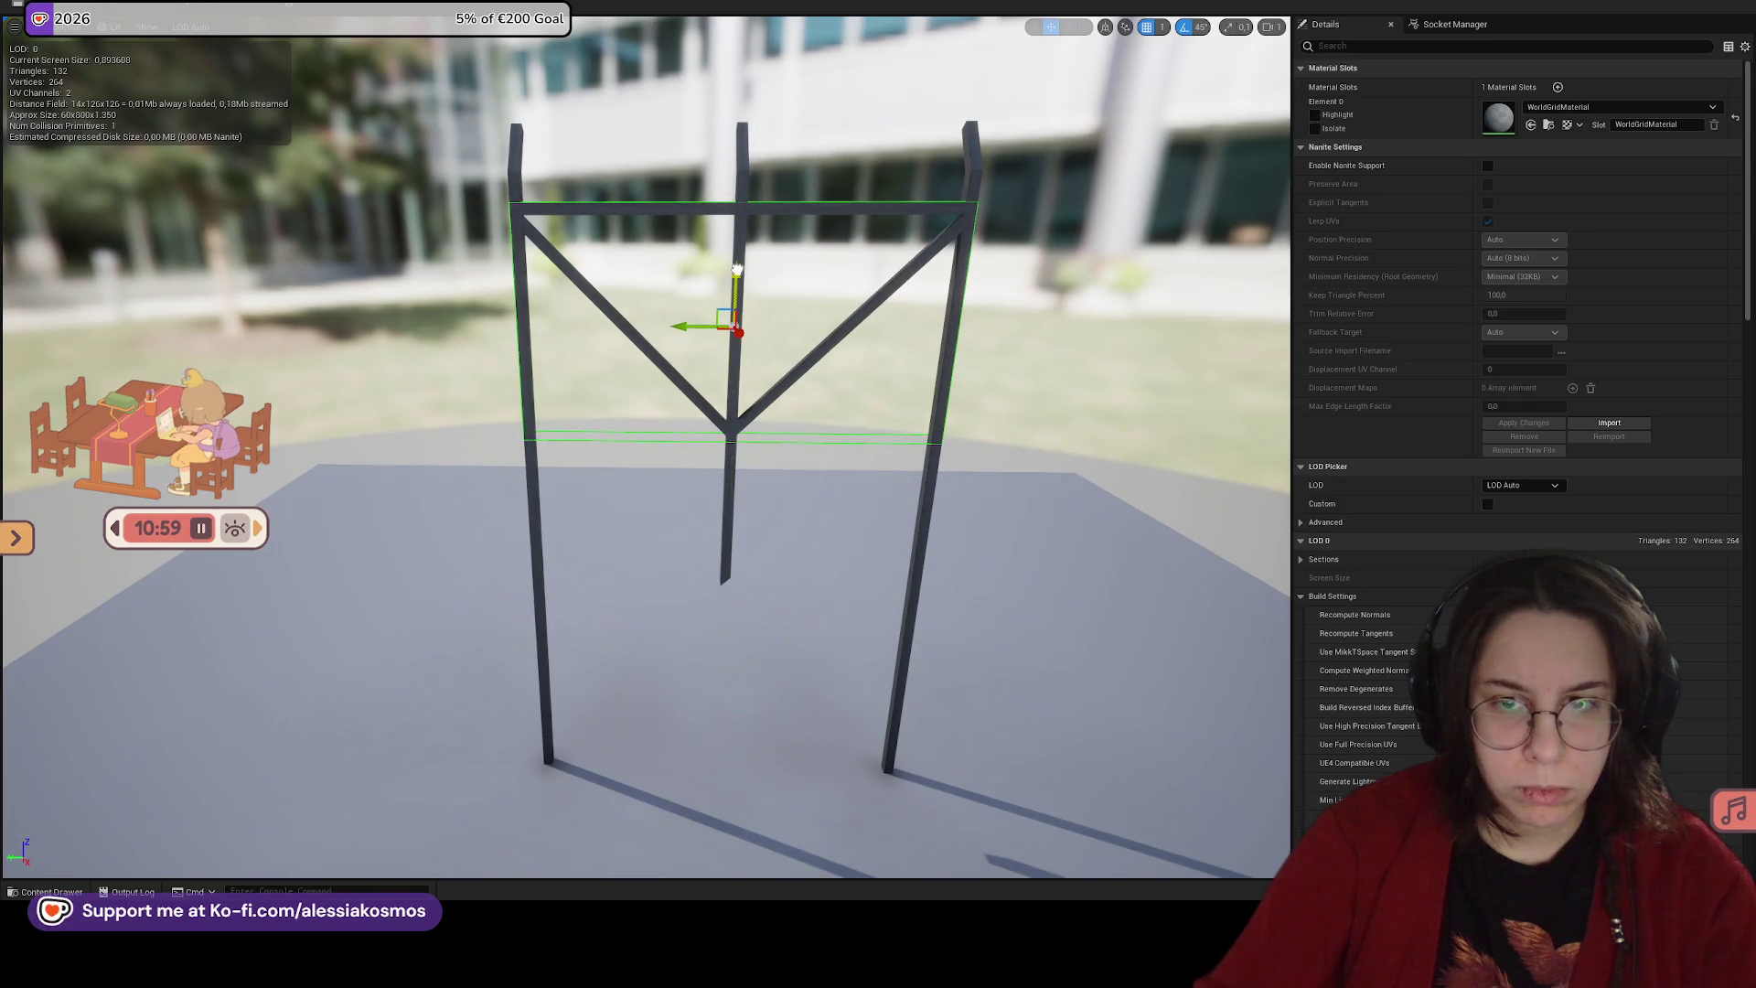
# Step: Add a second box collision and fit it around the central post
pyautogui.scroll(5, 737, 269)
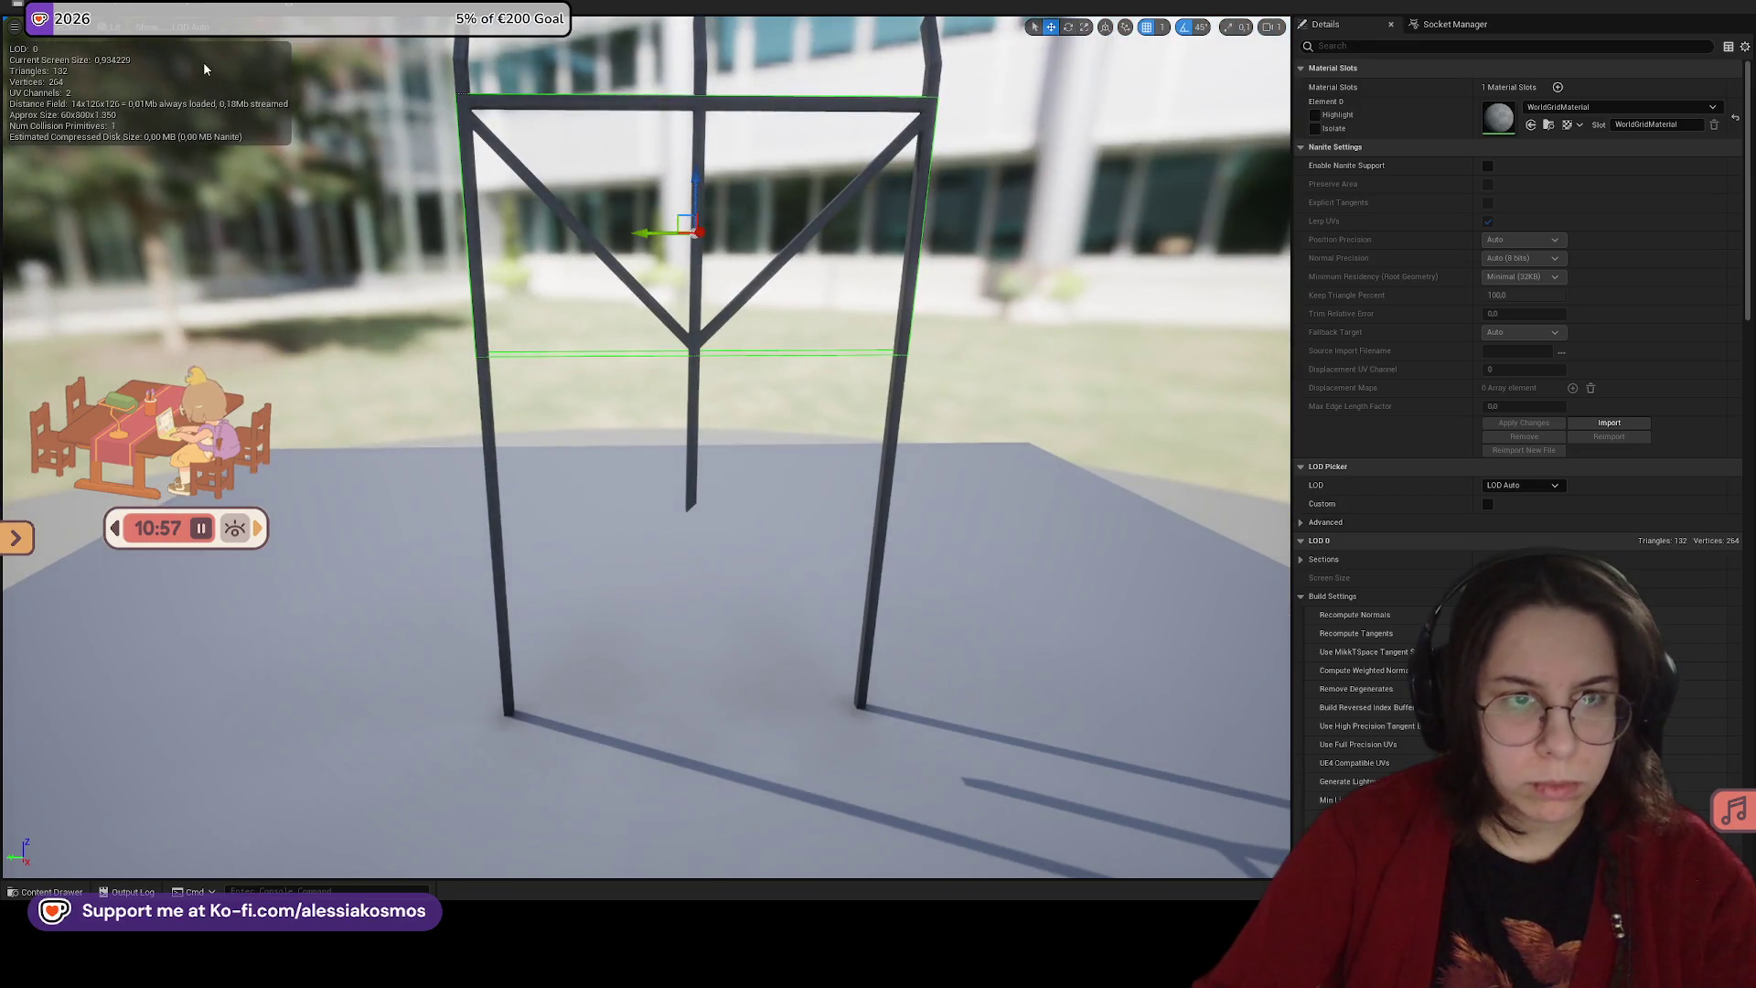
pyautogui.click(146, 27)
pyautogui.click(224, 21)
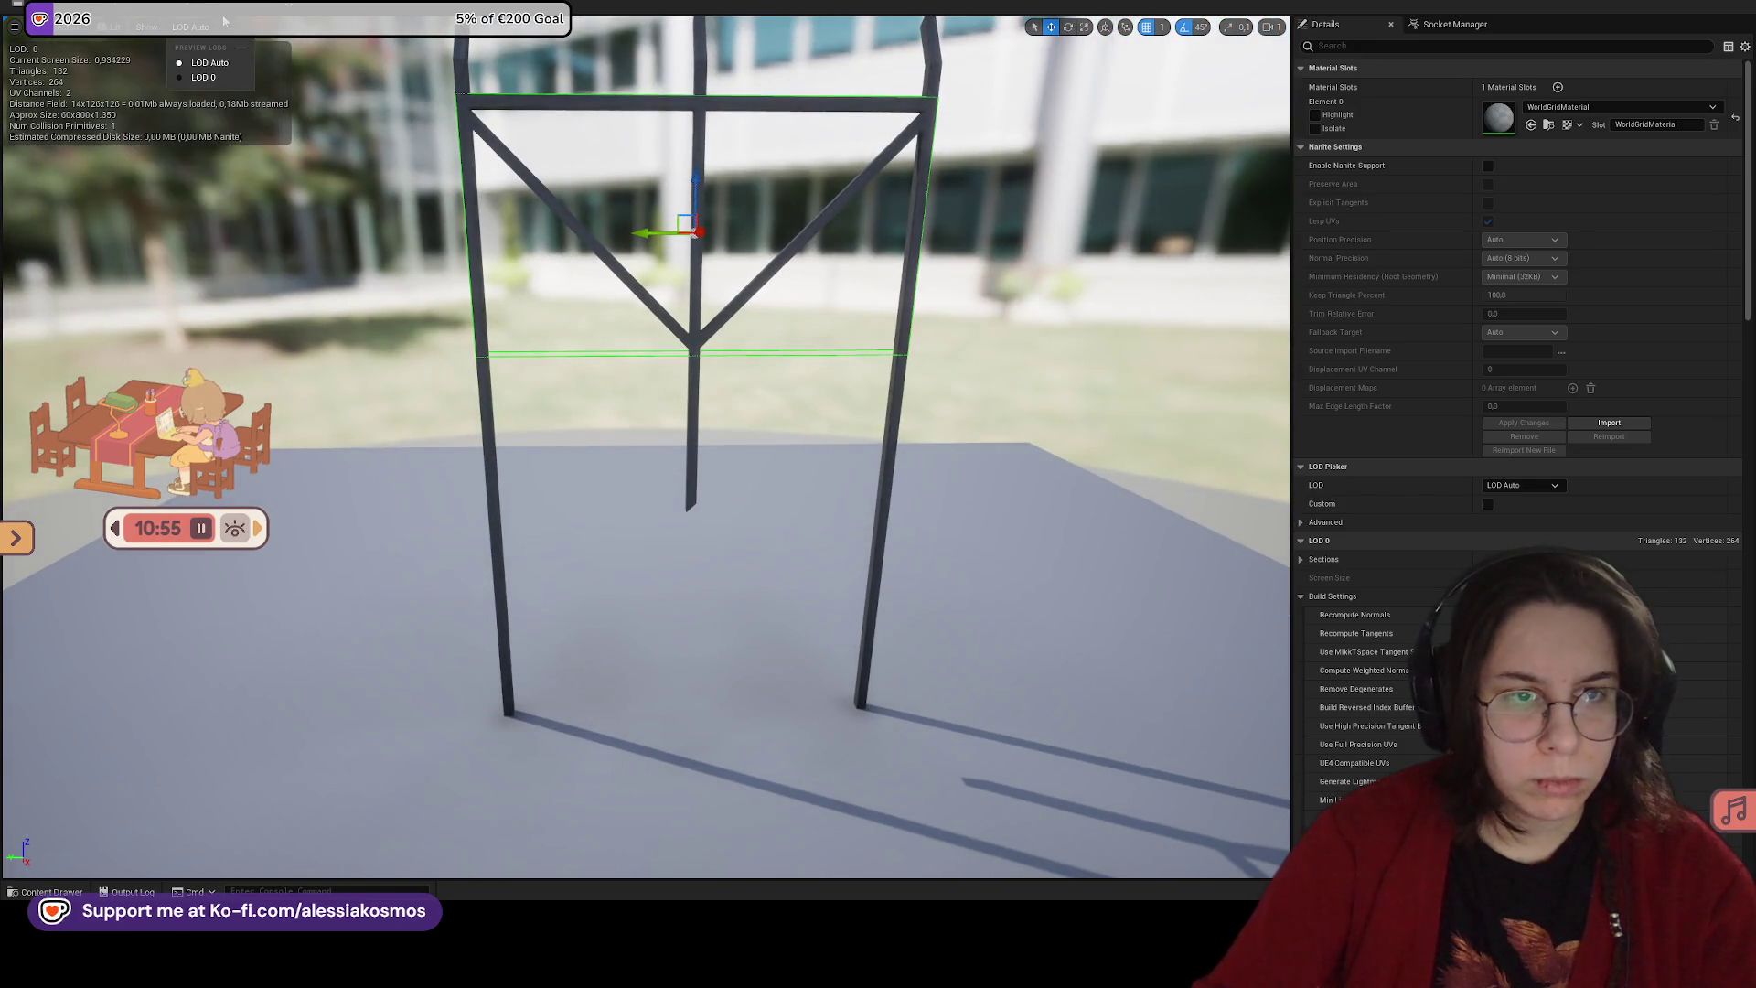
pyautogui.click(225, 9)
pyautogui.click(301, 94)
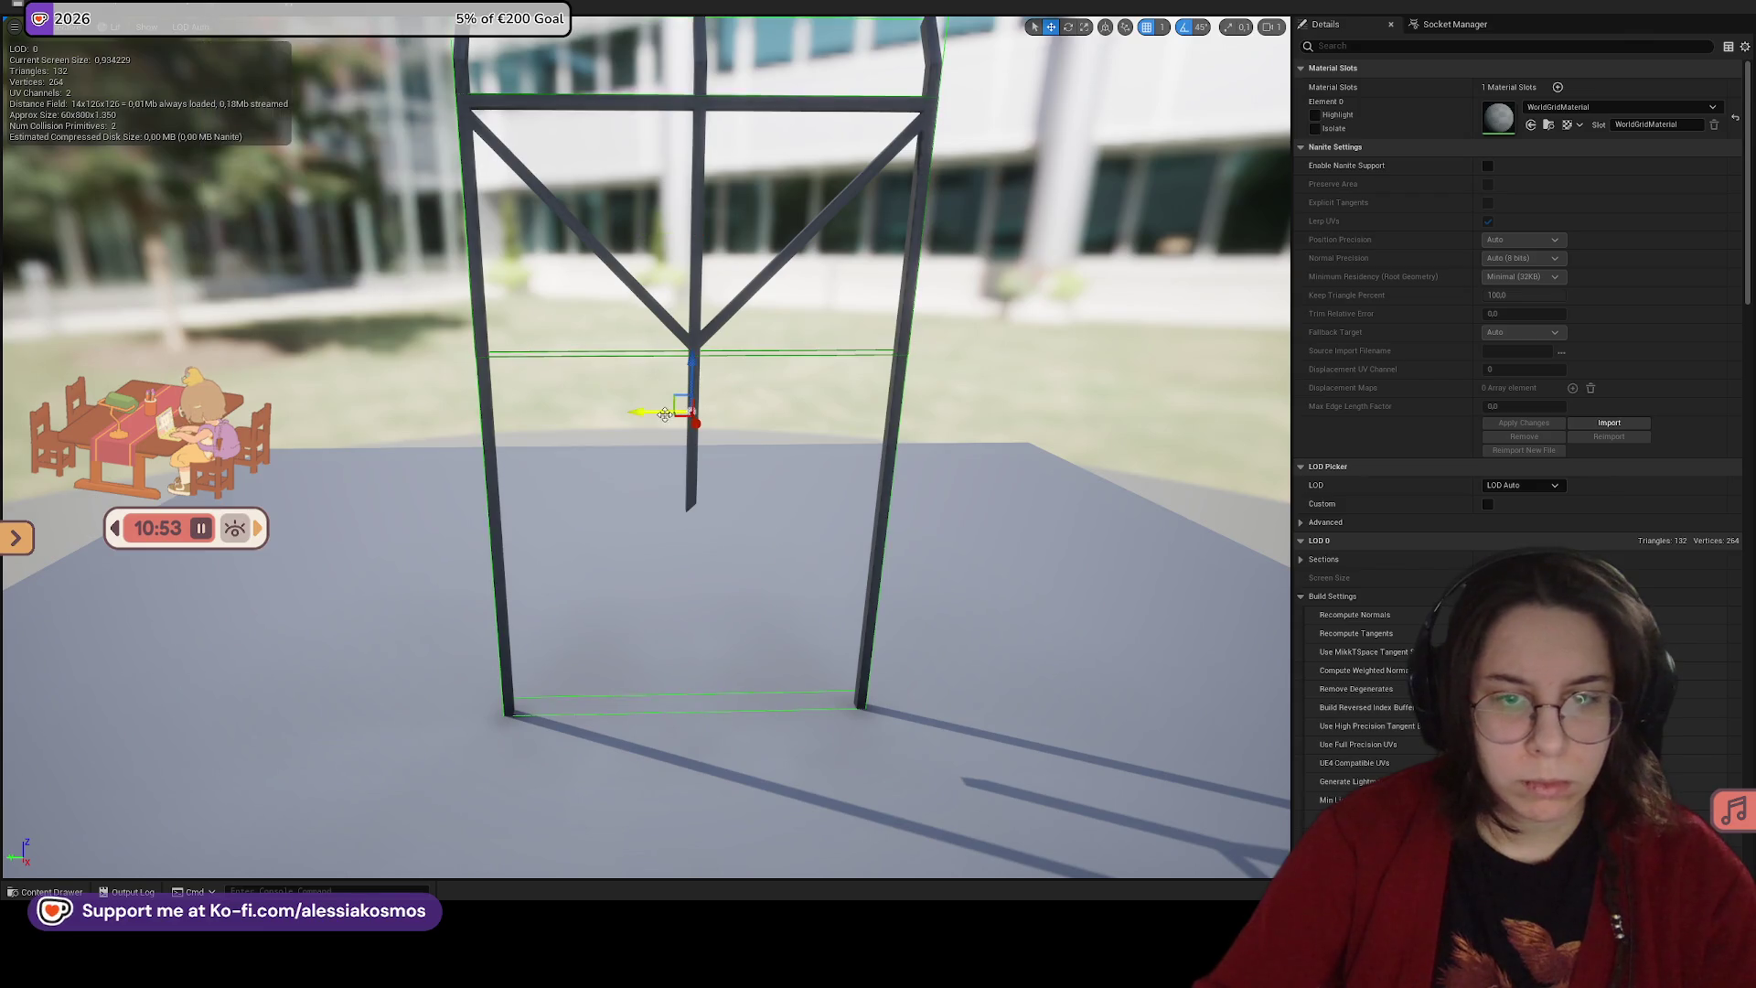
pyautogui.moveTo(641, 411); pyautogui.dragTo(692, 414)
pyautogui.hotkey('ctrl', 'z')
pyautogui.scroll(5, 650, 412)
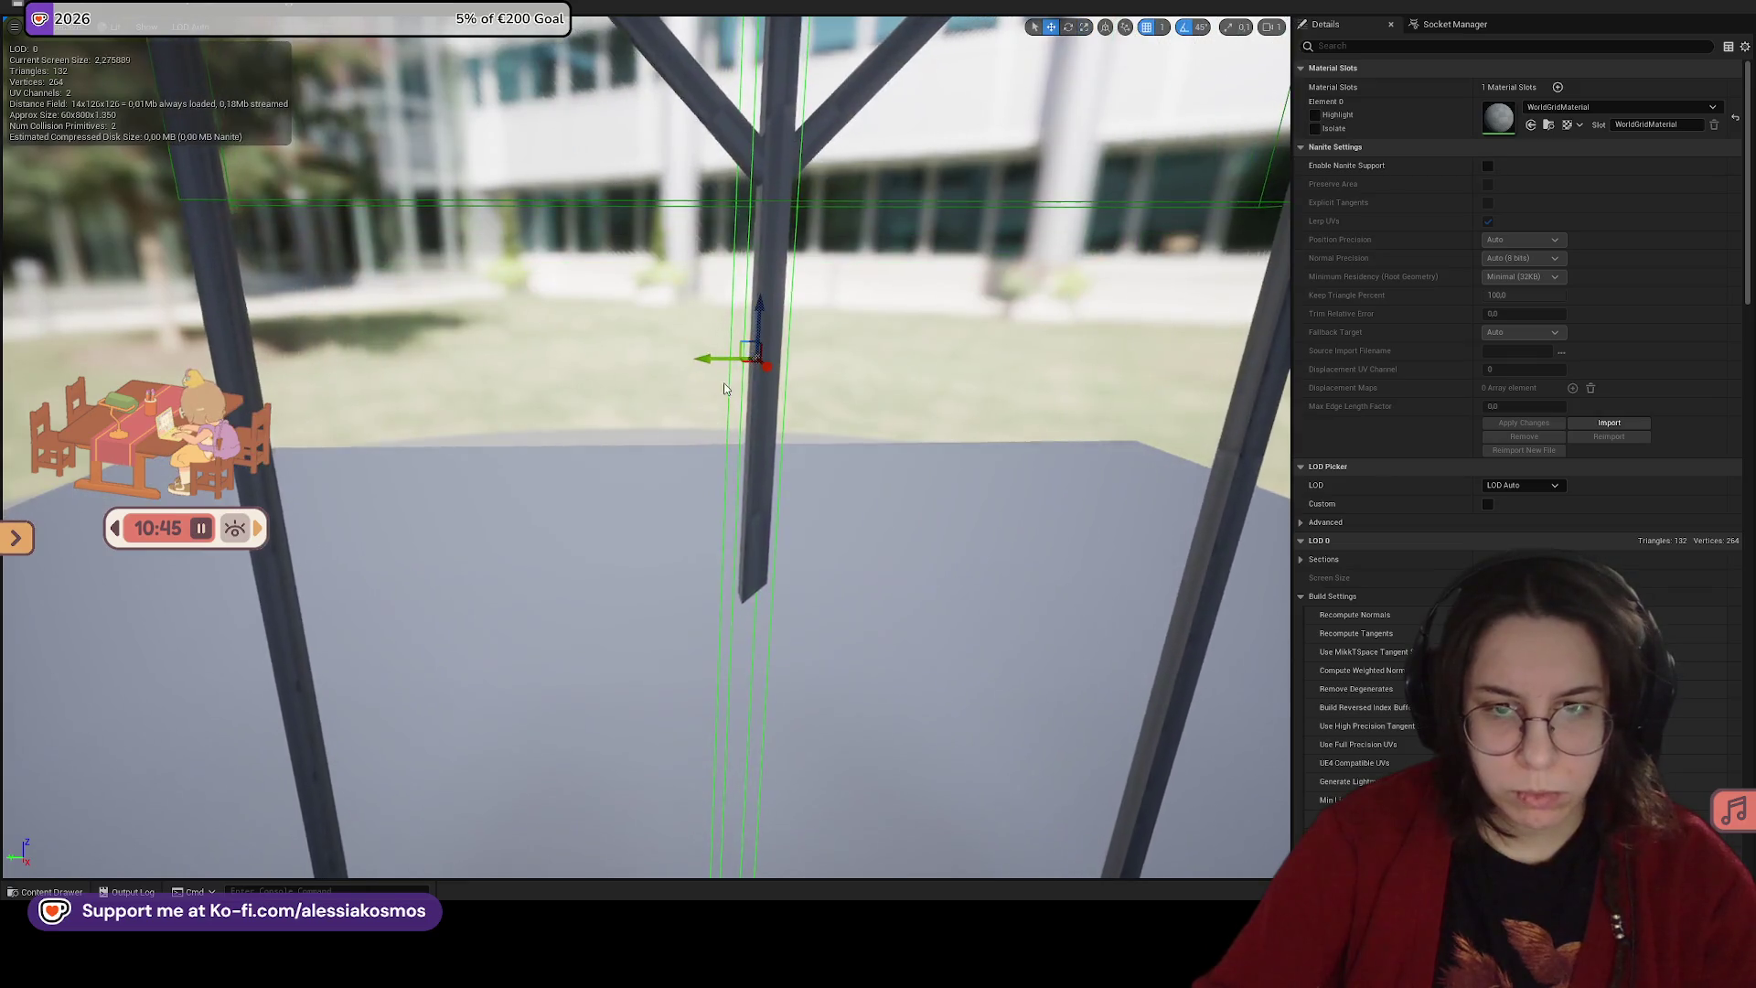
pyautogui.moveTo(712, 356)
pyautogui.mouseDown()
pyautogui.moveTo(539, 294)
pyautogui.moveTo(732, 304)
pyautogui.moveTo(750, 393)
pyautogui.moveTo(752, 349)
pyautogui.moveTo(730, 446)
pyautogui.moveTo(732, 402)
pyautogui.moveTo(732, 418)
pyautogui.mouseUp()
pyautogui.click(640, 311)
pyautogui.click(611, 305)
pyautogui.press('r')
pyautogui.press('r')
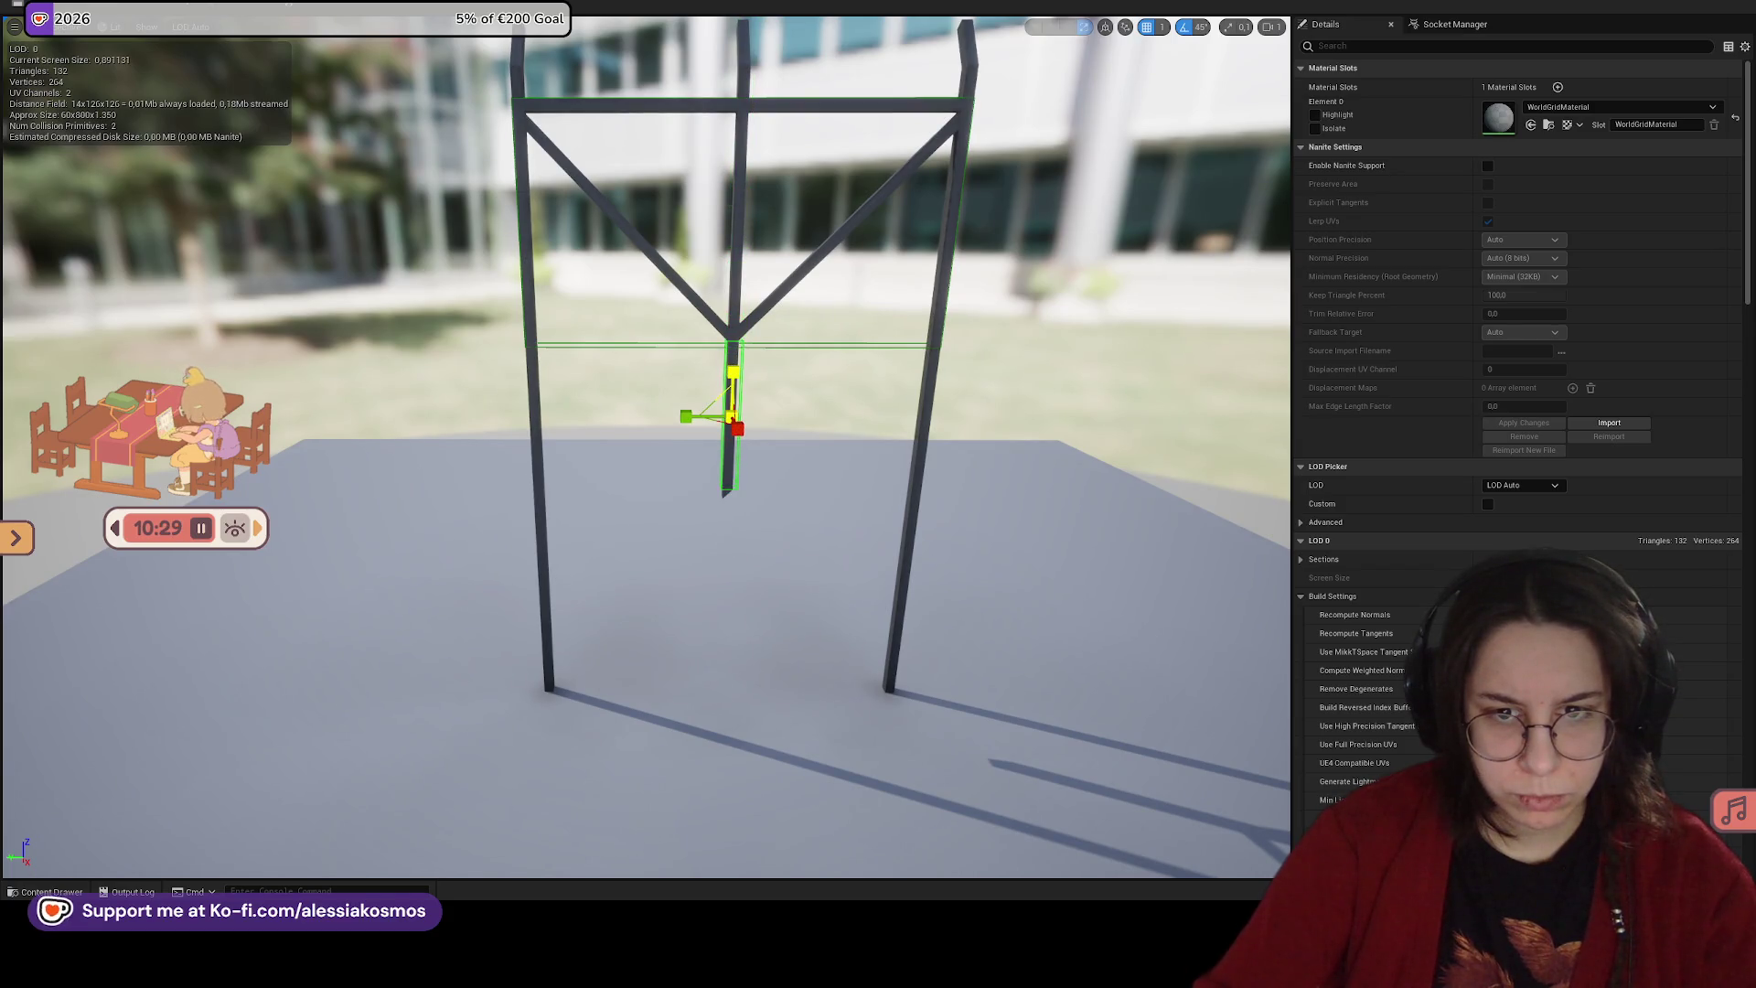
# Step: Alt-drag copies of the post box onto the left and right posts
pyautogui.moveTo(715, 412)
pyautogui.mouseDown()
pyautogui.moveTo(715, 365)
pyautogui.moveTo(519, 352)
pyautogui.moveTo(566, 275)
pyautogui.moveTo(567, 375)
pyautogui.mouseUp()
pyautogui.press('r')
pyautogui.press('w')
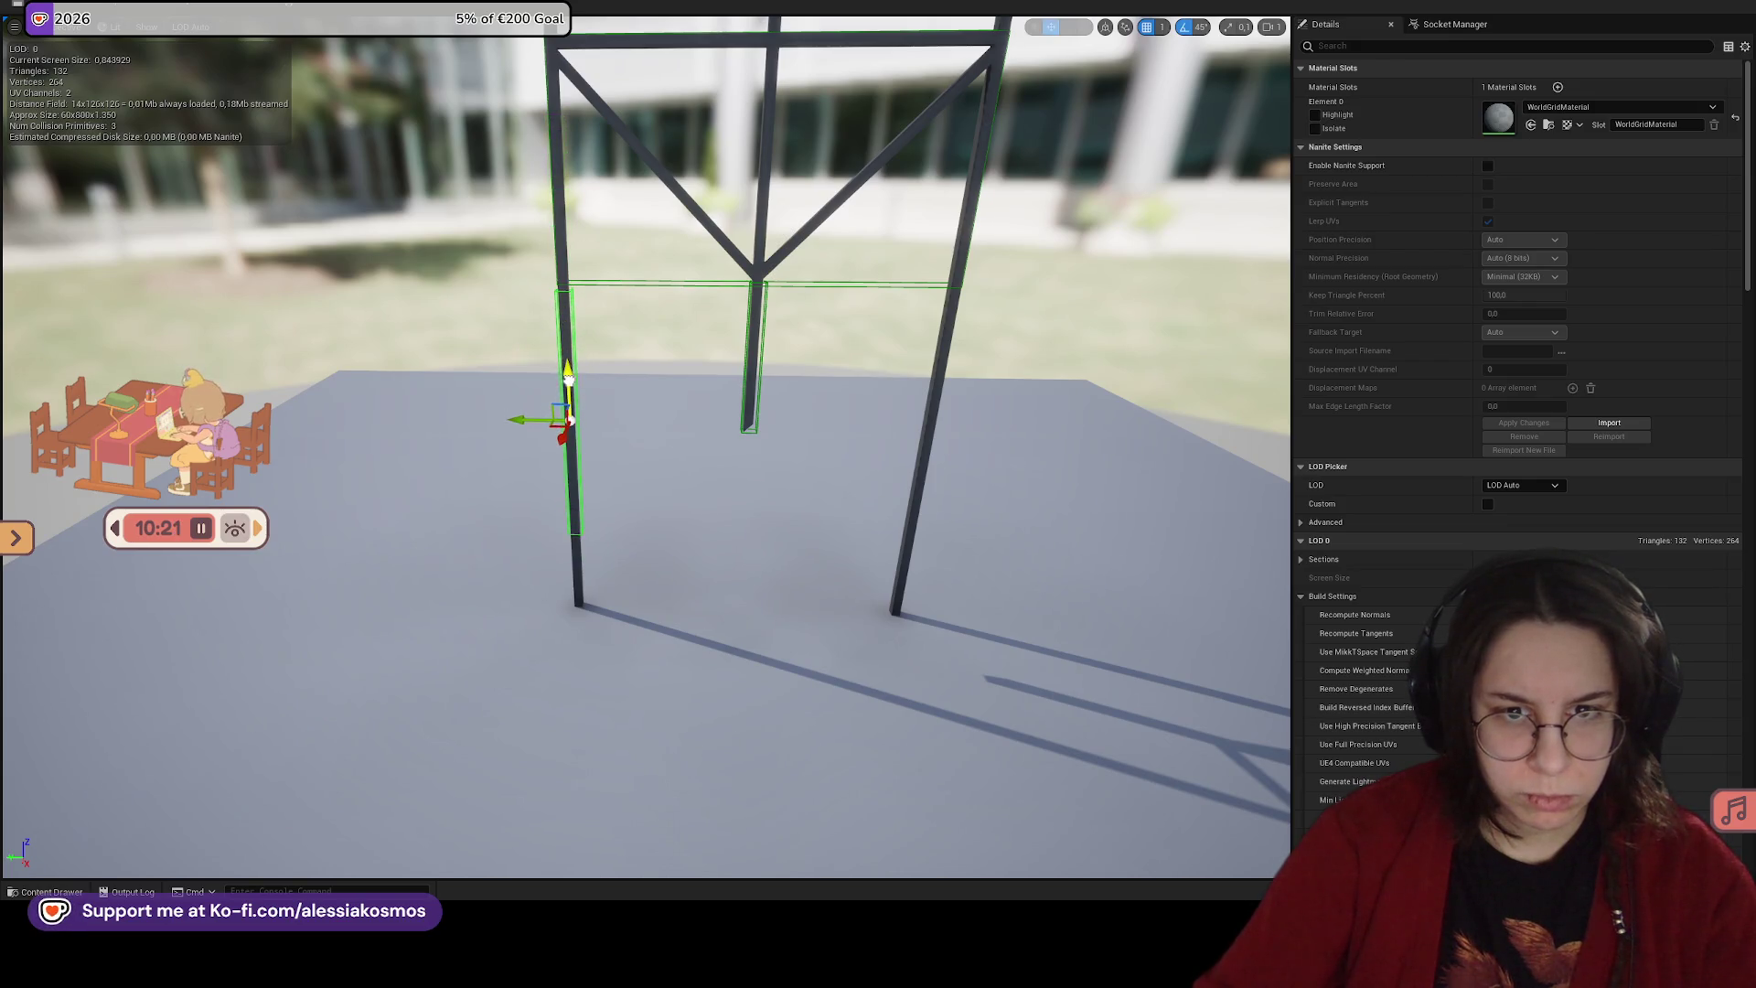
pyautogui.press('r')
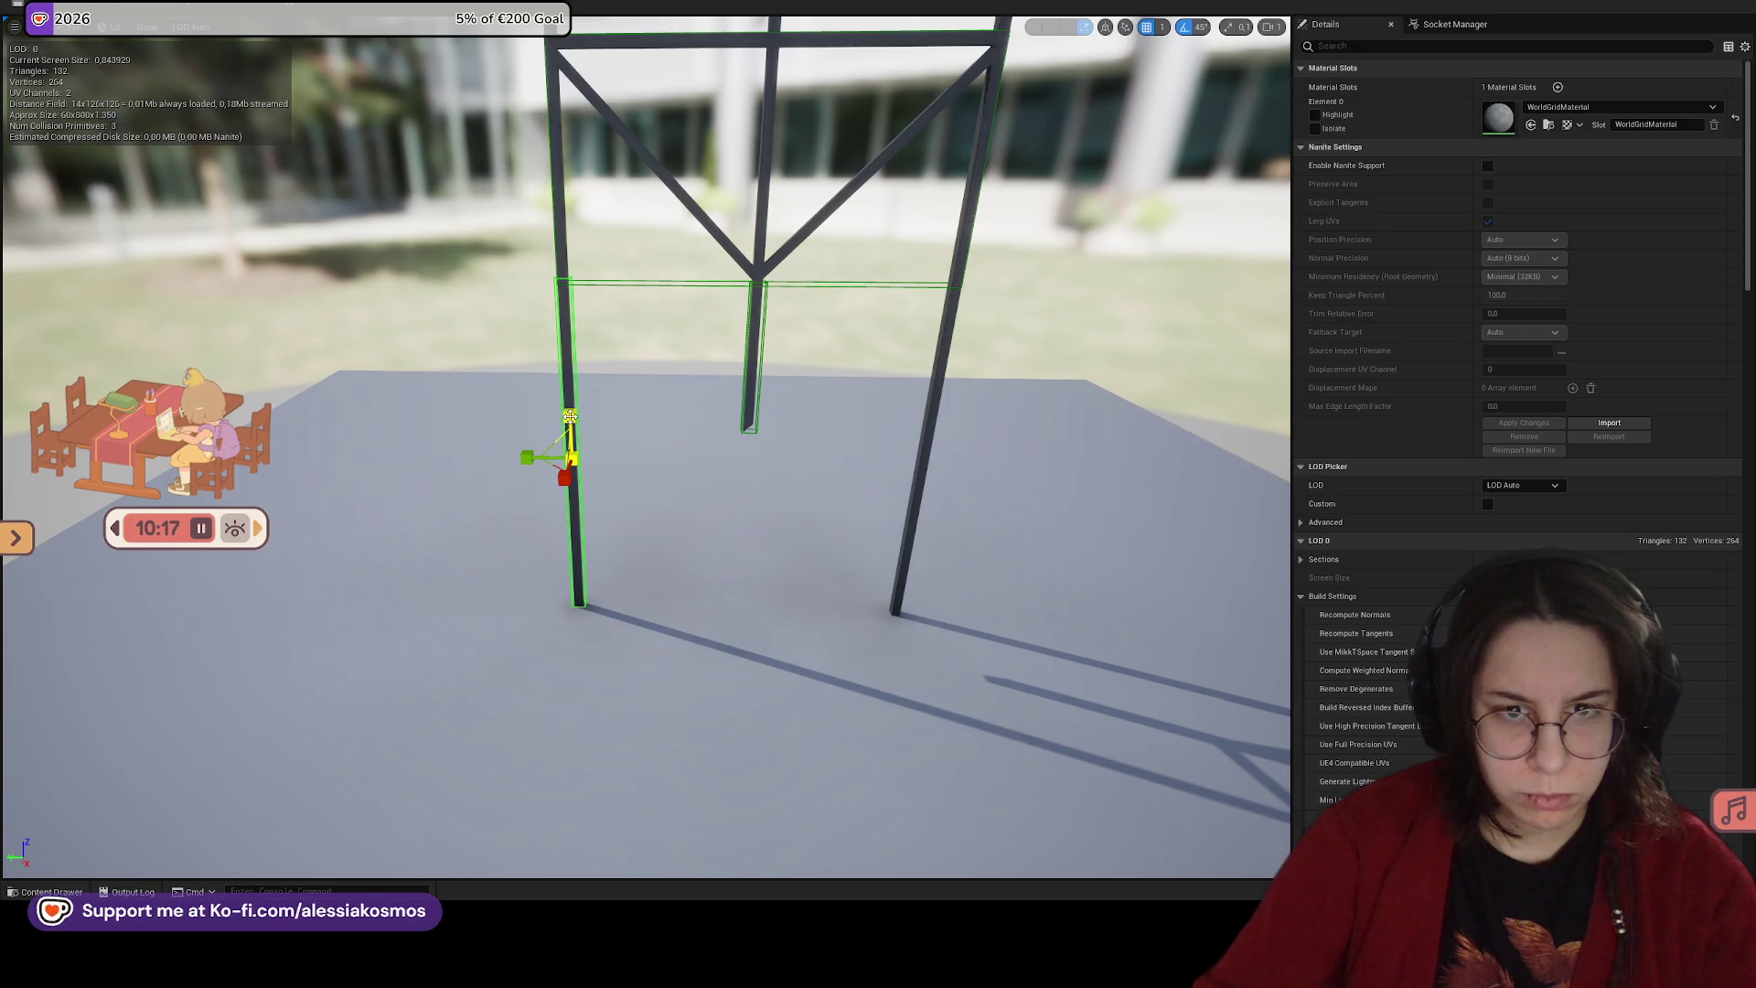
pyautogui.moveTo(569, 417); pyautogui.dragTo(535, 361)
pyautogui.moveTo(648, 432)
pyautogui.mouseDown()
pyautogui.moveTo(648, 402)
pyautogui.moveTo(649, 433)
pyautogui.mouseUp()
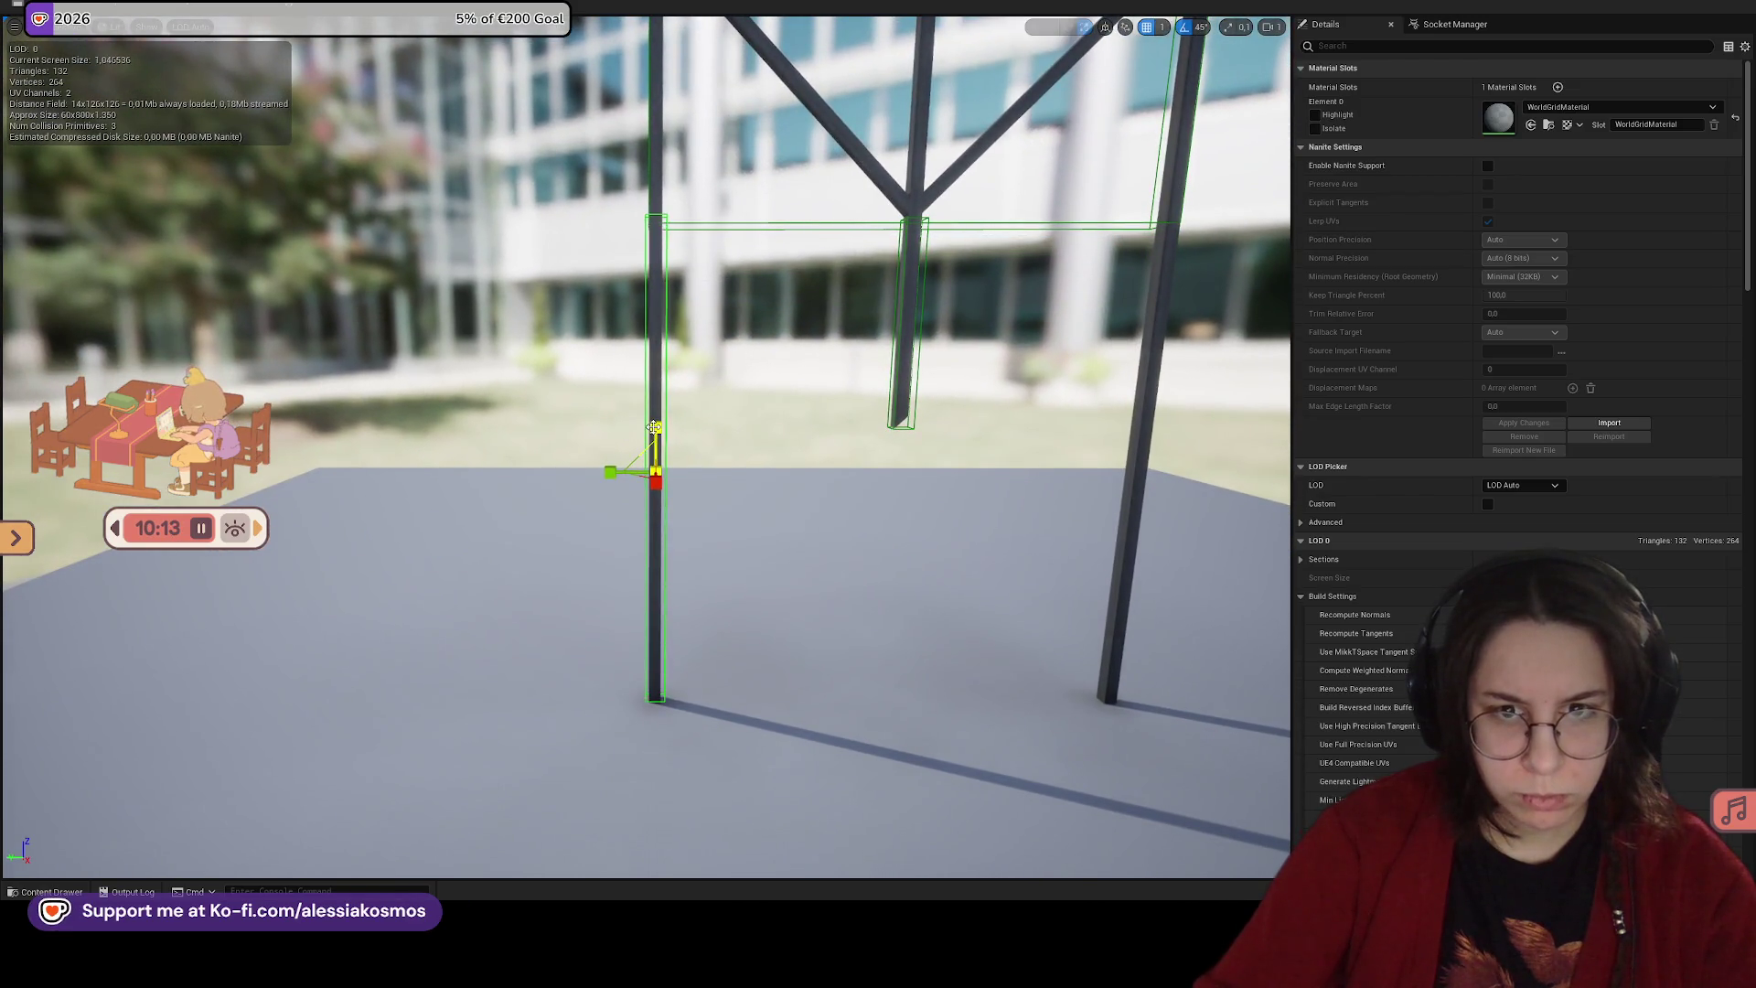
pyautogui.moveTo(653, 469); pyautogui.dragTo(656, 434)
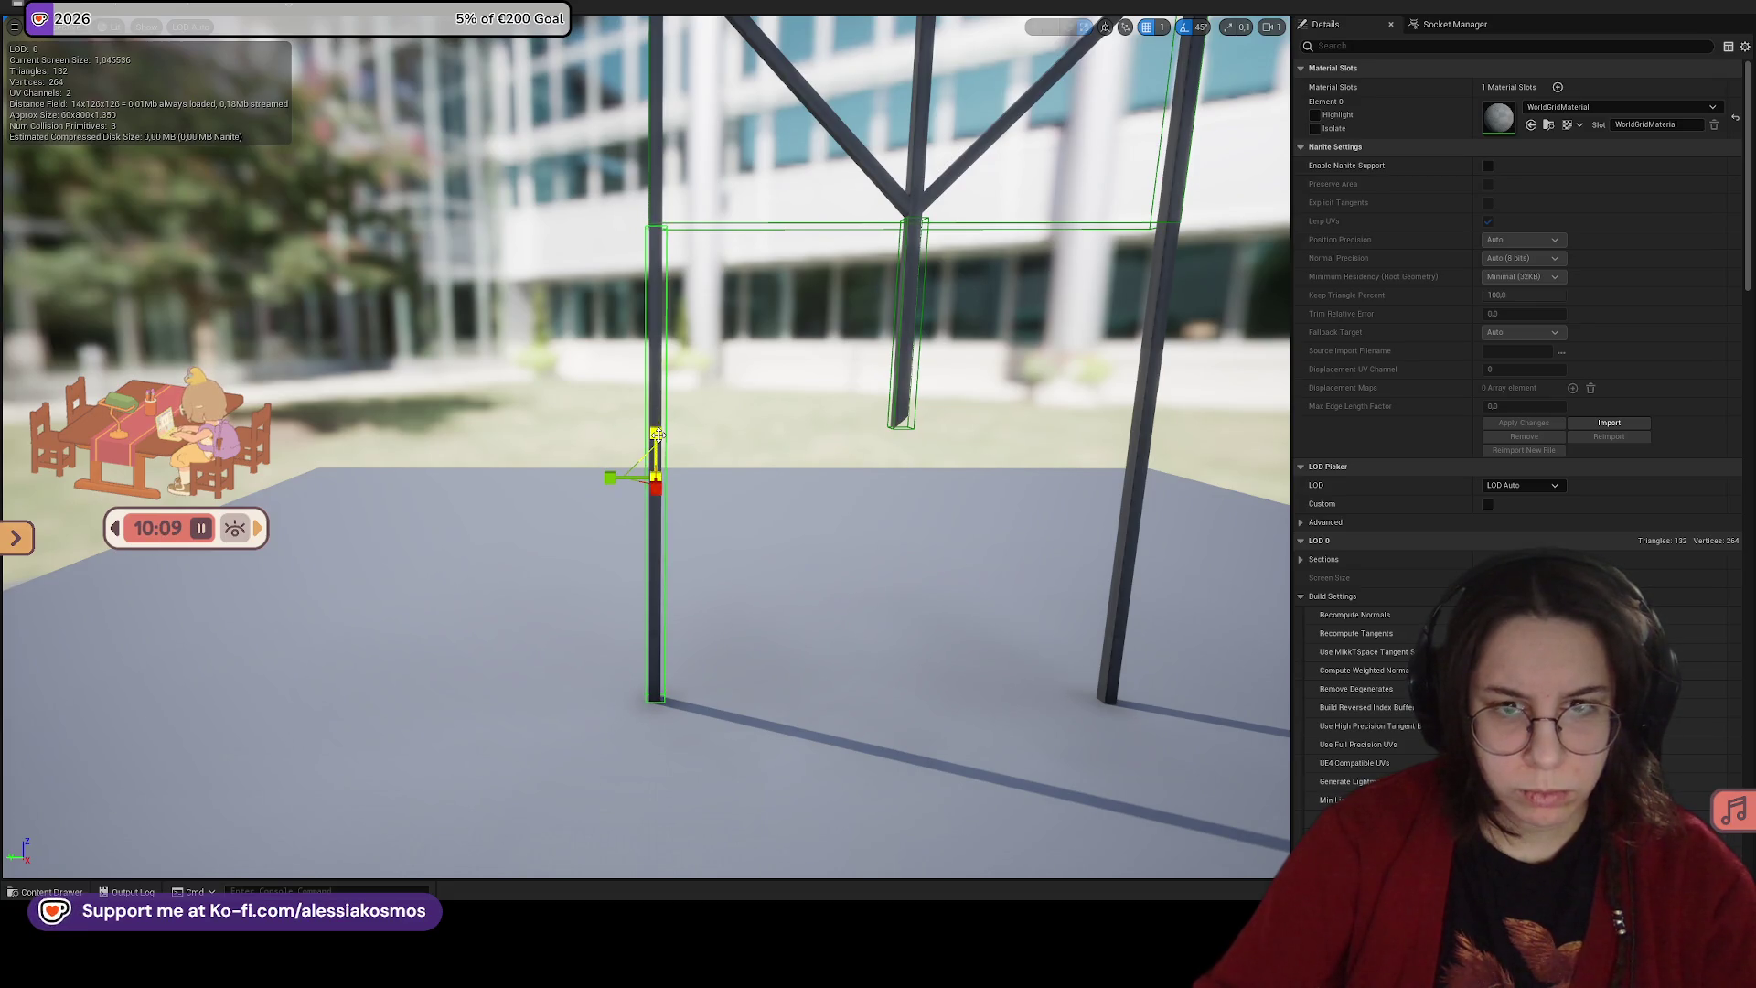
pyautogui.moveTo(660, 439)
pyautogui.mouseDown()
pyautogui.moveTo(385, 357)
pyautogui.moveTo(472, 430)
pyautogui.mouseUp()
pyautogui.press('w')
pyautogui.moveTo(403, 514)
pyautogui.mouseDown()
pyautogui.moveTo(389, 511)
pyautogui.moveTo(838, 501)
pyautogui.moveTo(905, 403)
pyautogui.moveTo(970, 352)
pyautogui.moveTo(815, 263)
pyautogui.moveTo(832, 282)
pyautogui.mouseUp()
# Step: Narrow the right post's collision box so it fits the post snugly
pyautogui.press('r')
pyautogui.moveTo(667, 424); pyautogui.dragTo(669, 424)
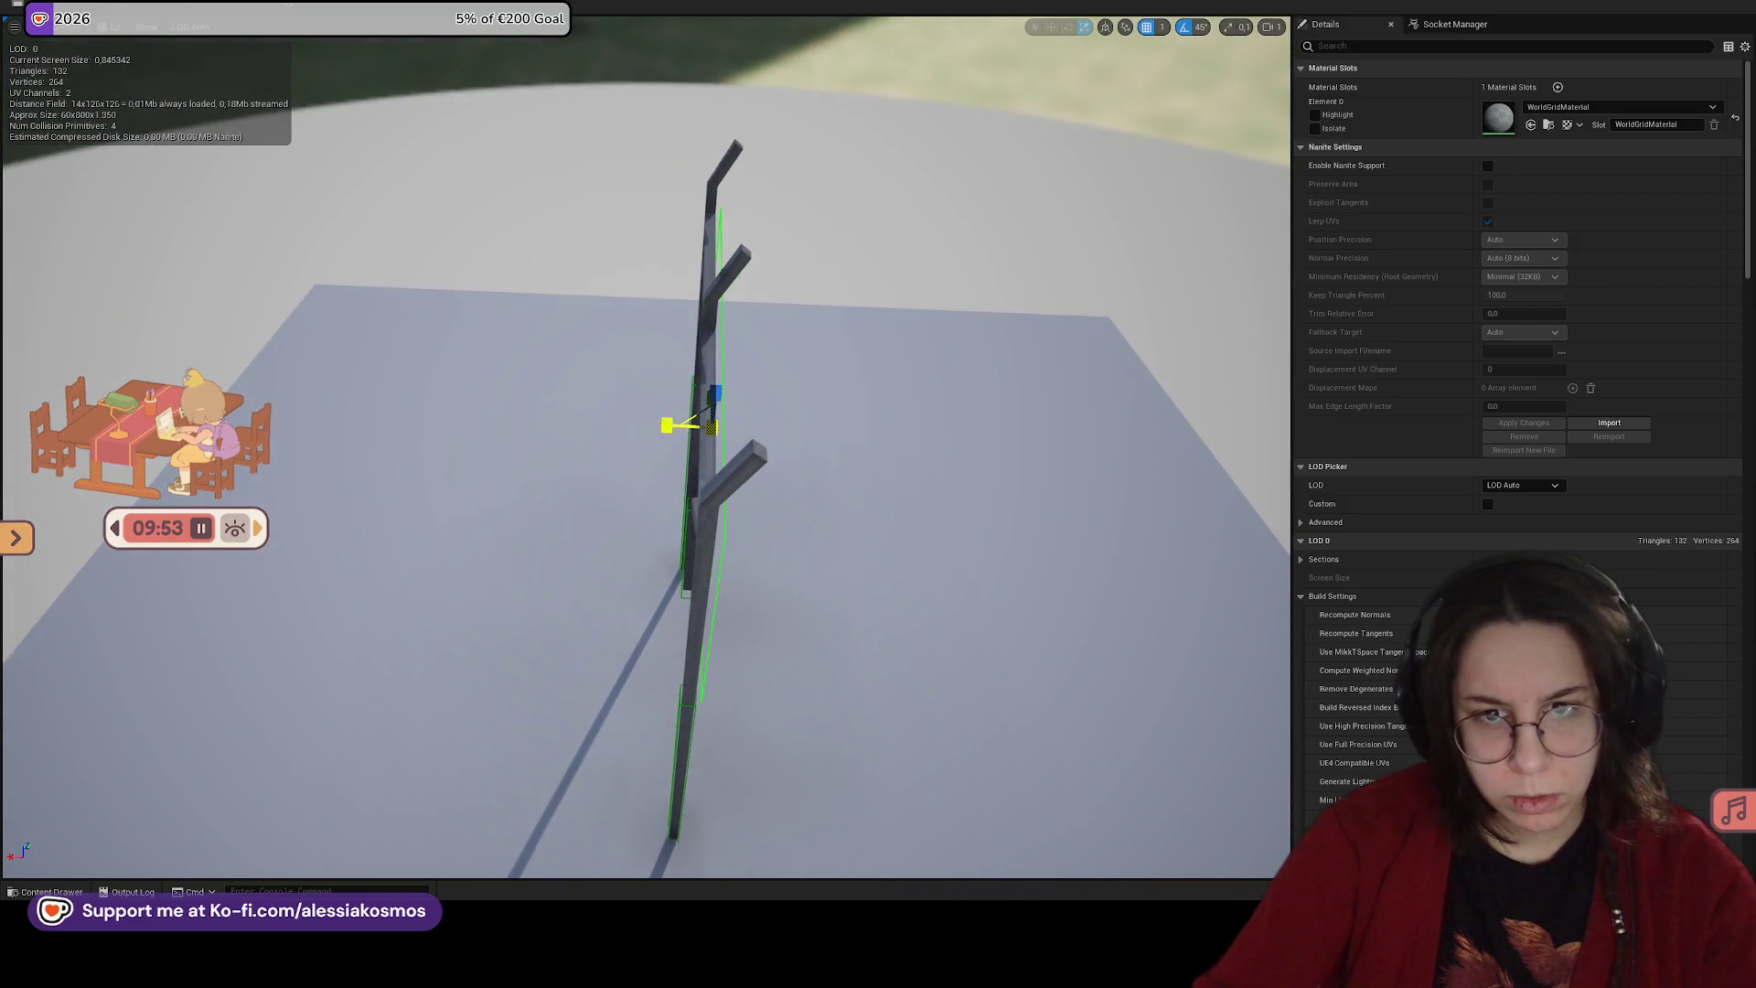
pyautogui.hotkey('ctrl', 'z')
pyautogui.click(746, 408)
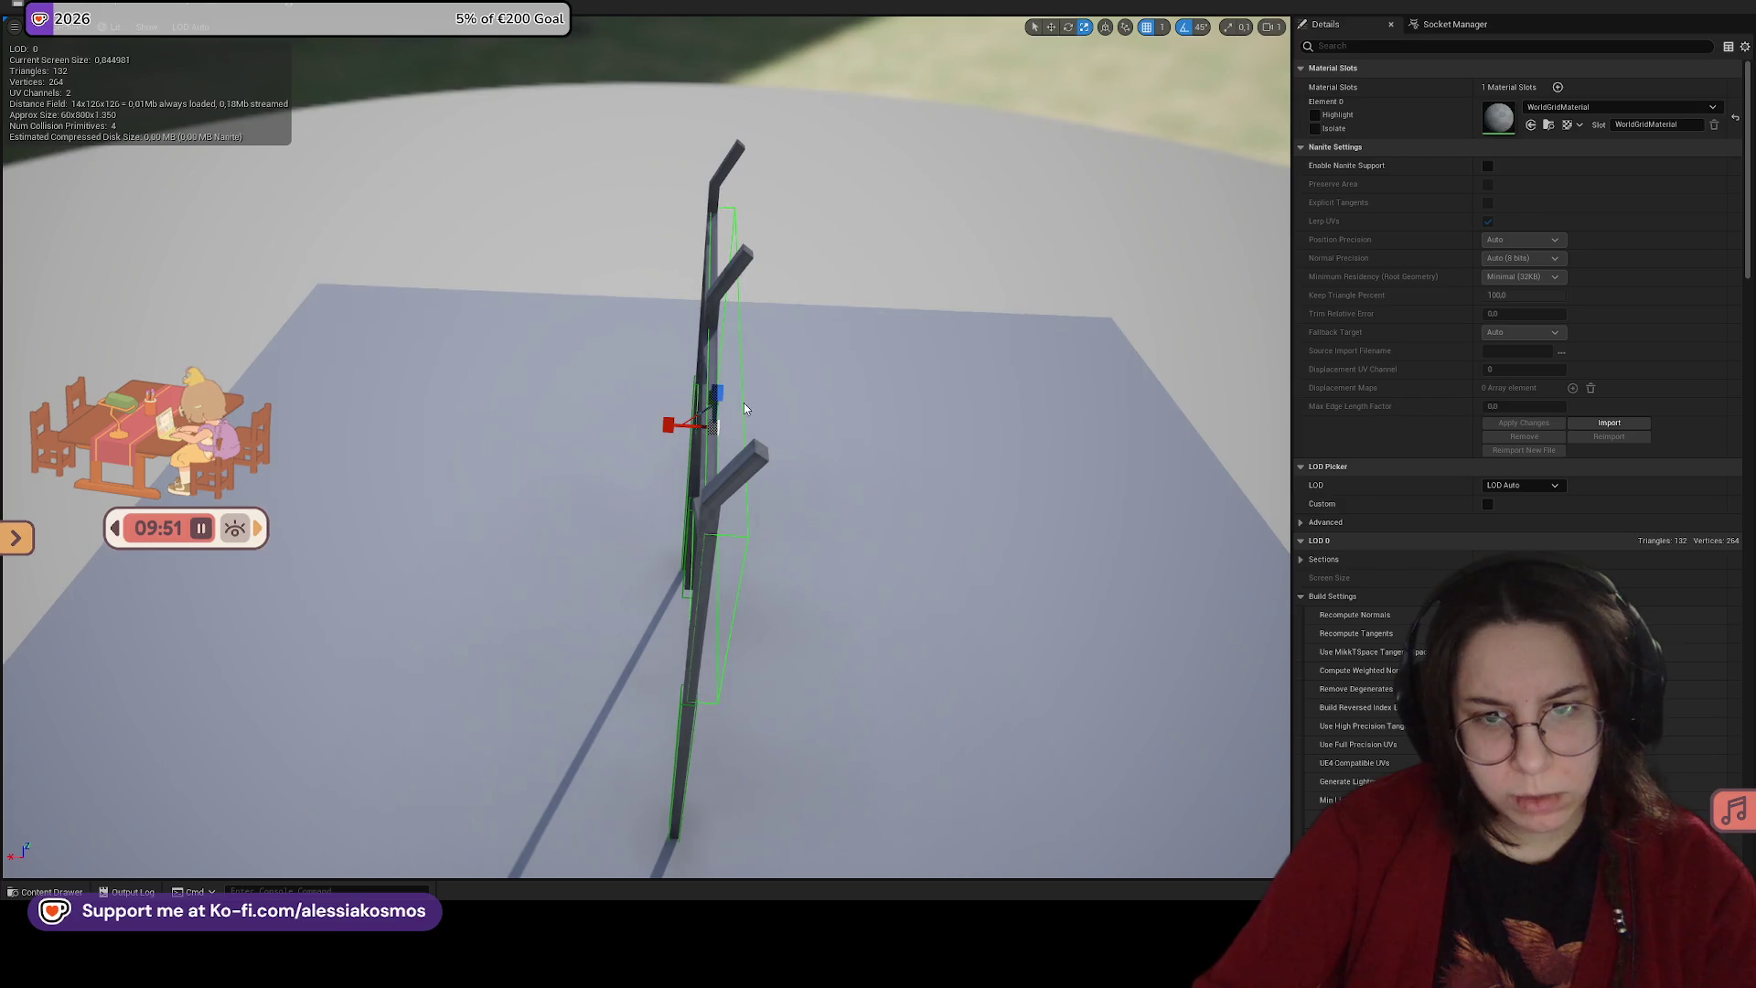
pyautogui.moveTo(670, 424)
pyautogui.mouseDown()
pyautogui.moveTo(562, 157)
pyautogui.moveTo(655, 420)
pyautogui.mouseUp()
pyautogui.press('w')
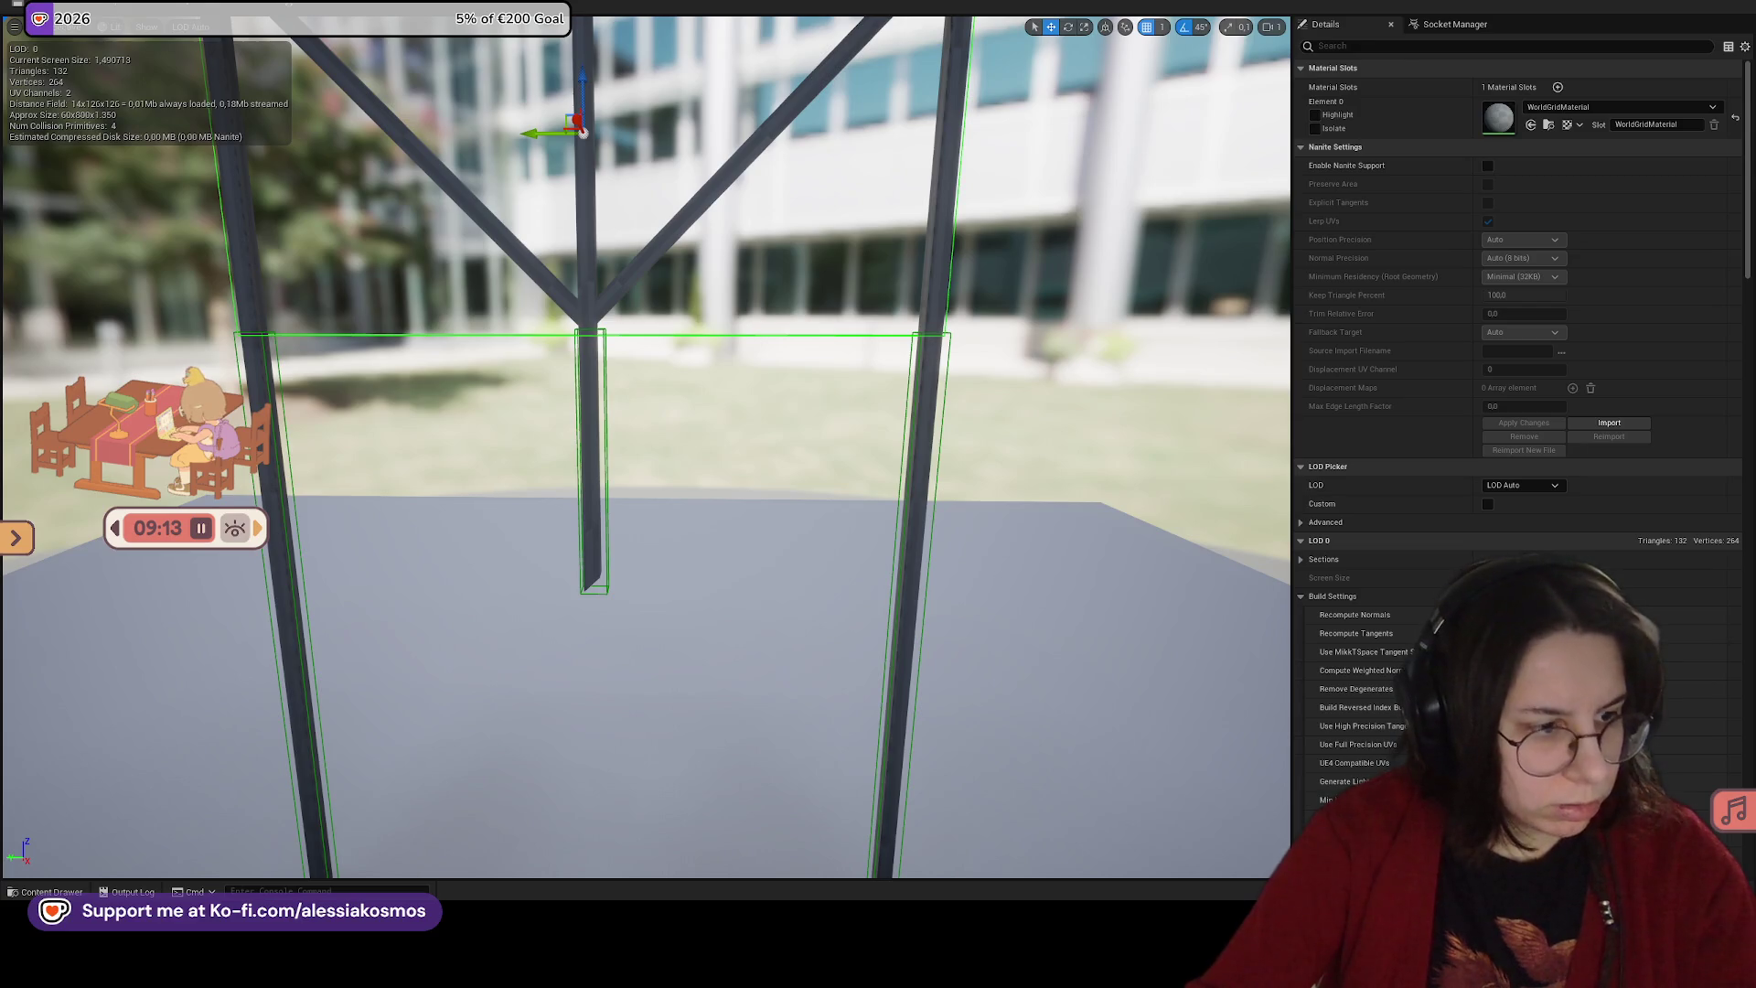
# Step: Orbit the frame to check all four boxes, then go back to the Mockup_Gym level
pyautogui.moveTo(952, 486)
pyautogui.mouseDown()
pyautogui.moveTo(860, 376)
pyautogui.moveTo(682, 363)
pyautogui.moveTo(645, 405)
pyautogui.moveTo(669, 379)
pyautogui.mouseUp()
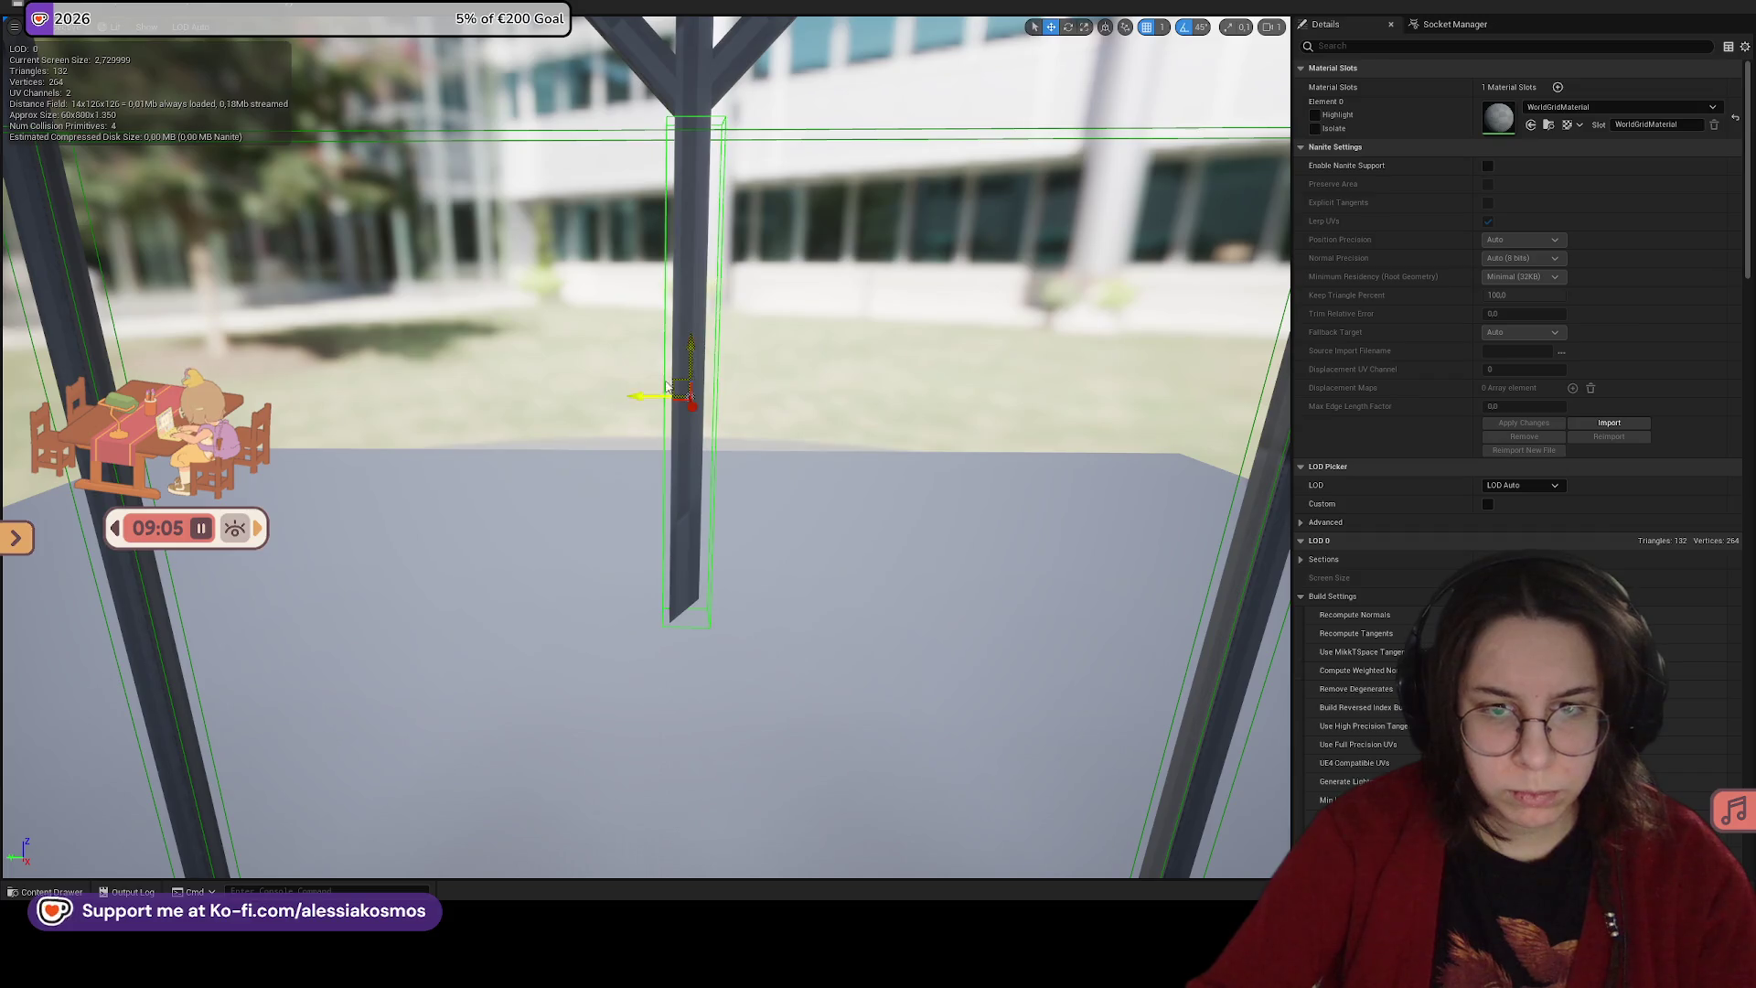
pyautogui.press('f')
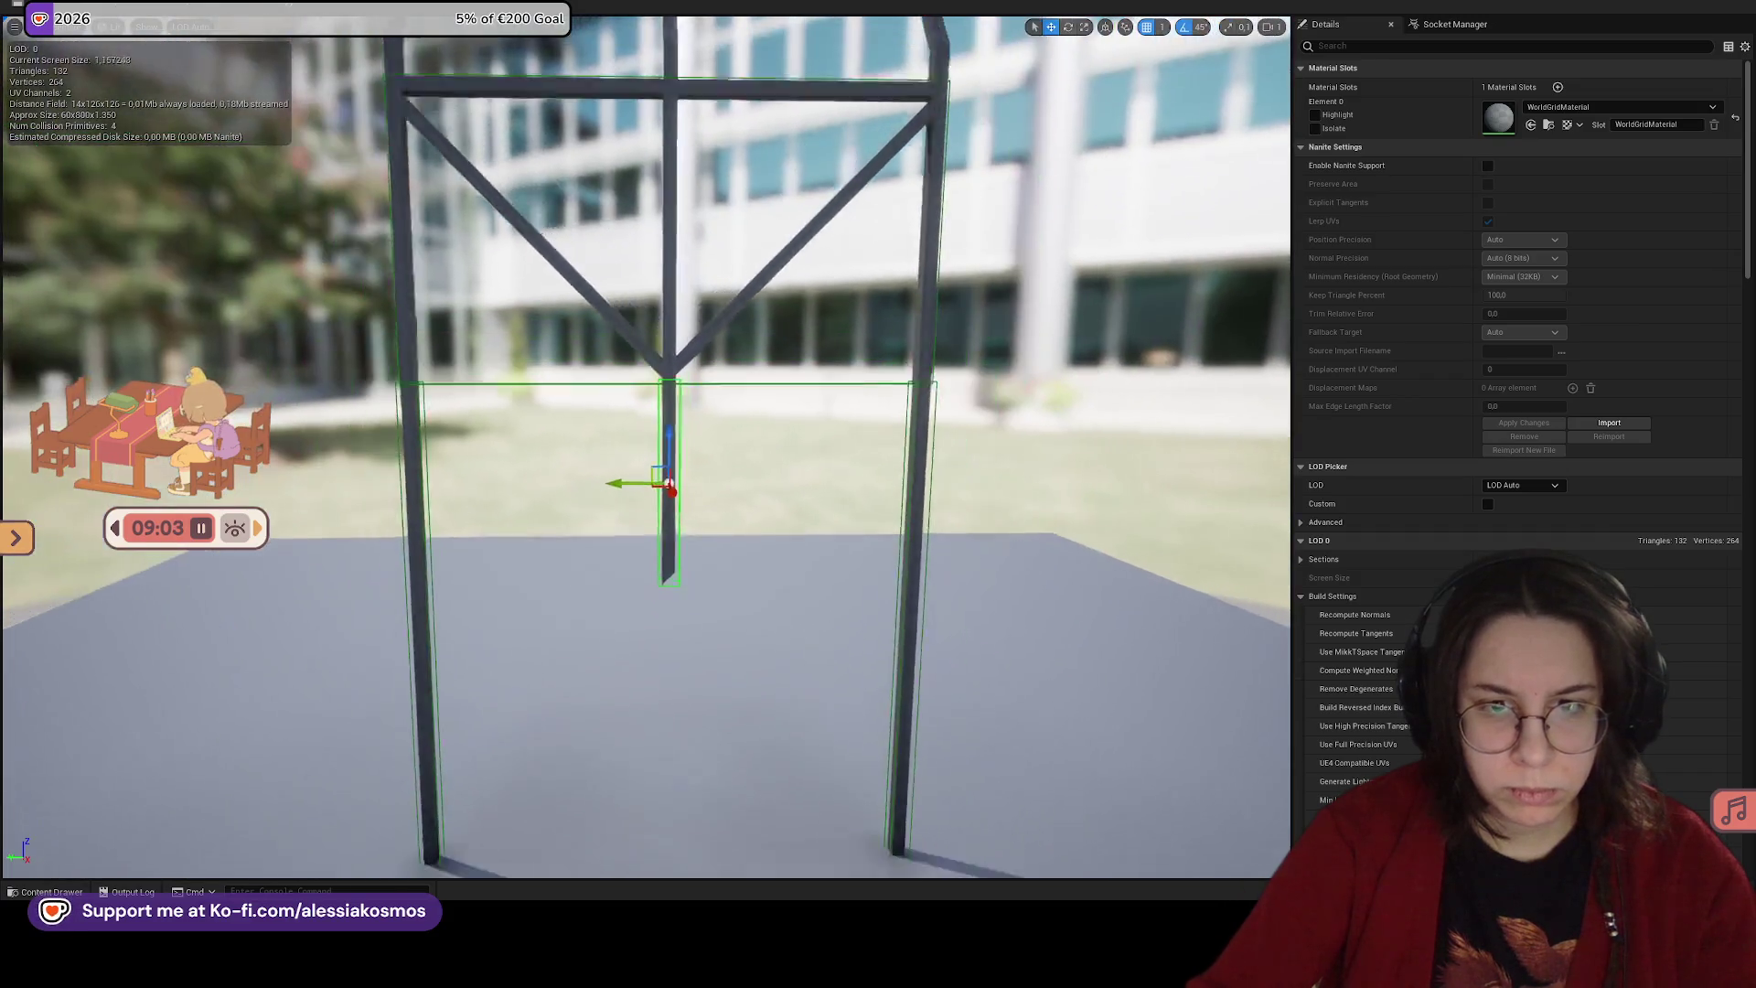
pyautogui.moveTo(818, 403); pyautogui.dragTo(583, 431)
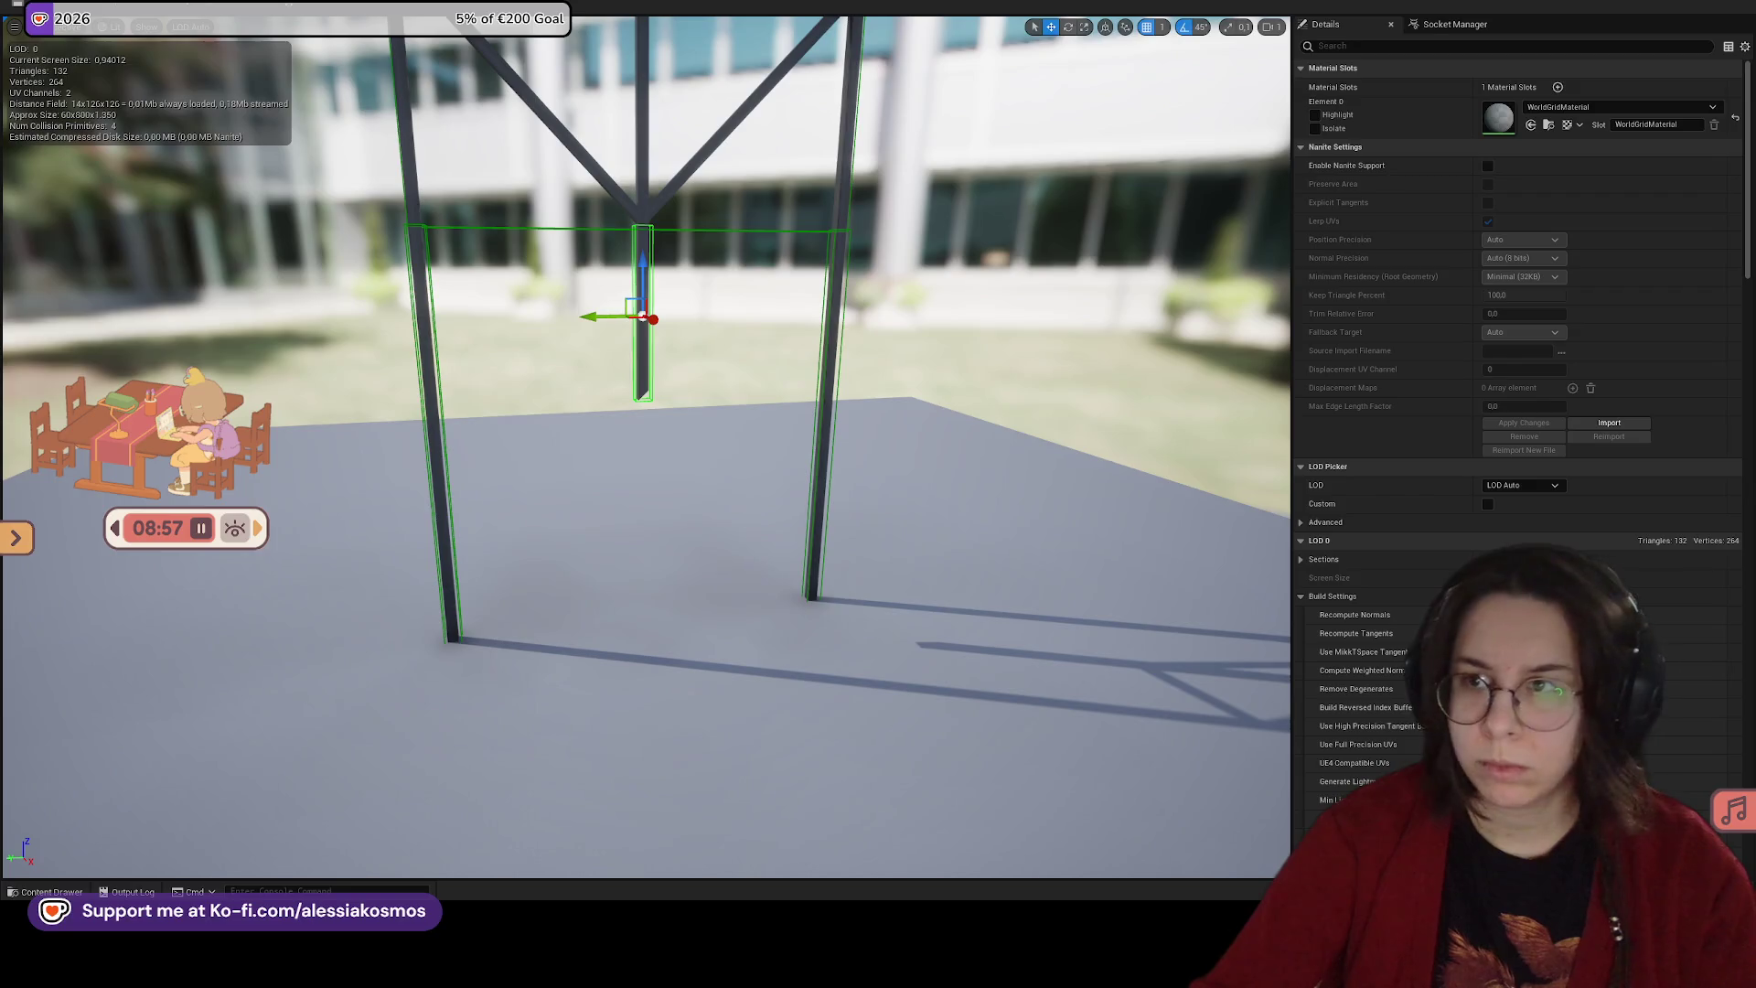
pyautogui.click(634, 7)
pyautogui.moveTo(878, 366)
pyautogui.mouseDown()
pyautogui.moveTo(823, 402)
pyautogui.moveTo(787, 384)
pyautogui.moveTo(814, 375)
pyautogui.mouseUp()
pyautogui.rightClick(814, 375)
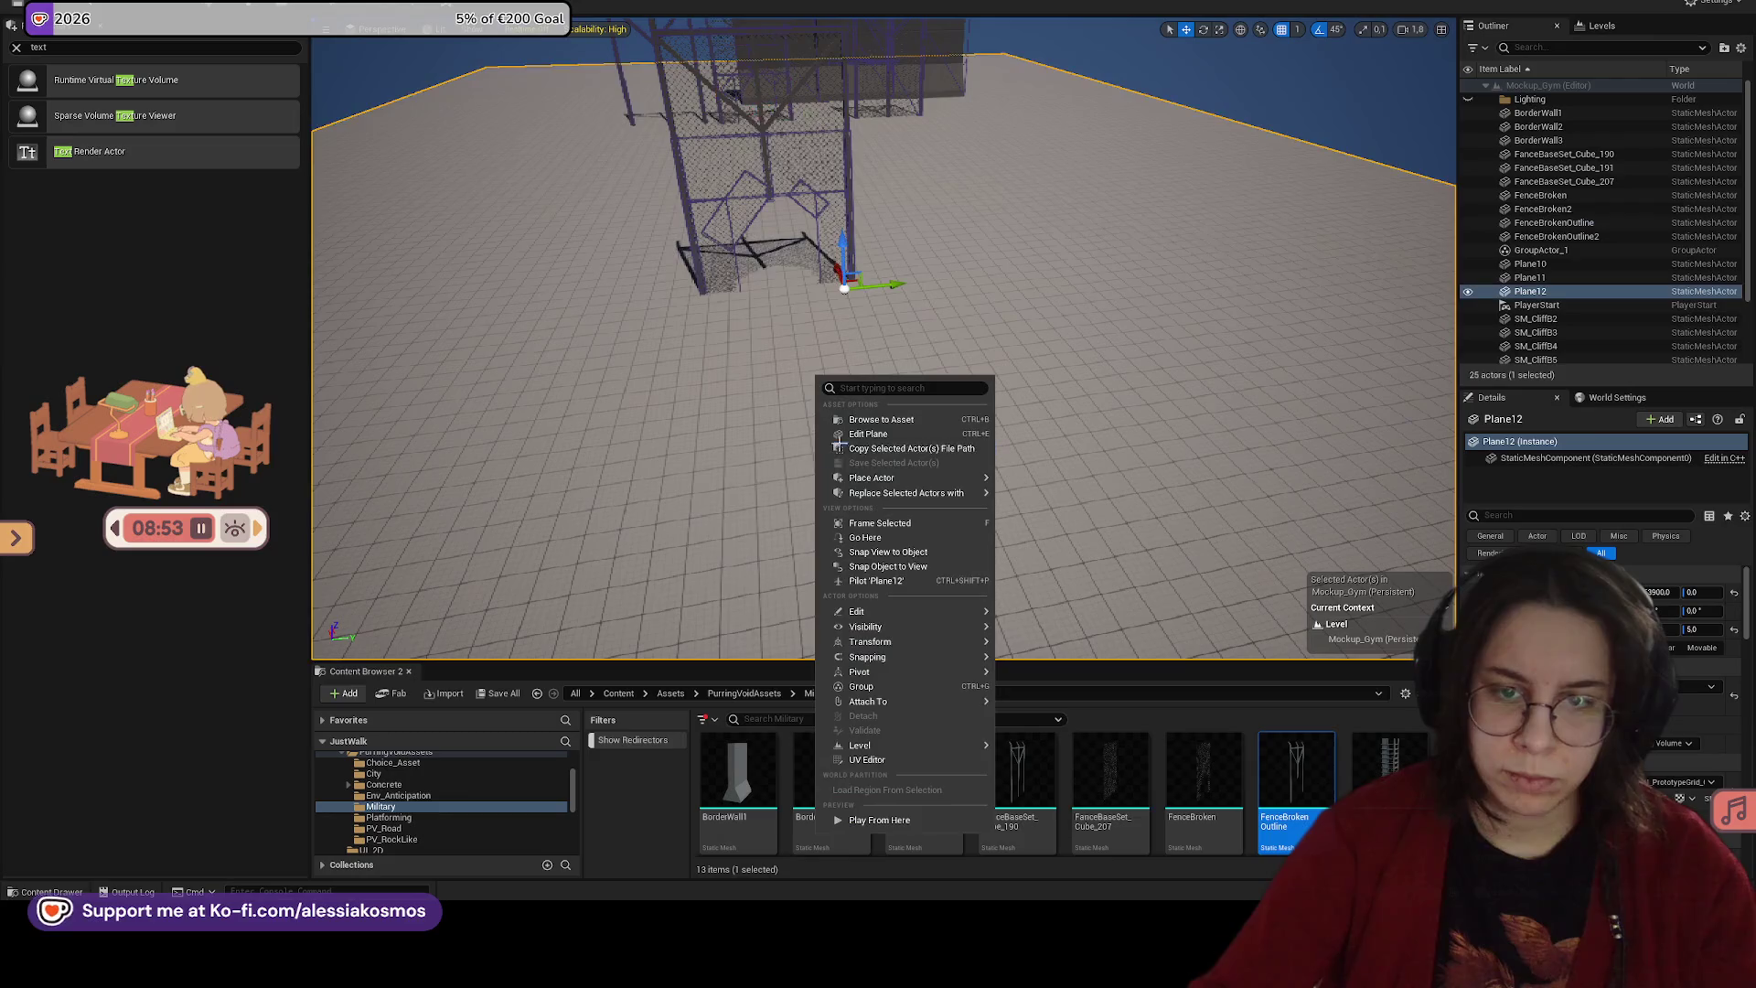
# Step: Play the level with Alt+P and run the character toward the chain-link fence
pyautogui.click(994, 477)
pyautogui.hotkey('alt', 'p')
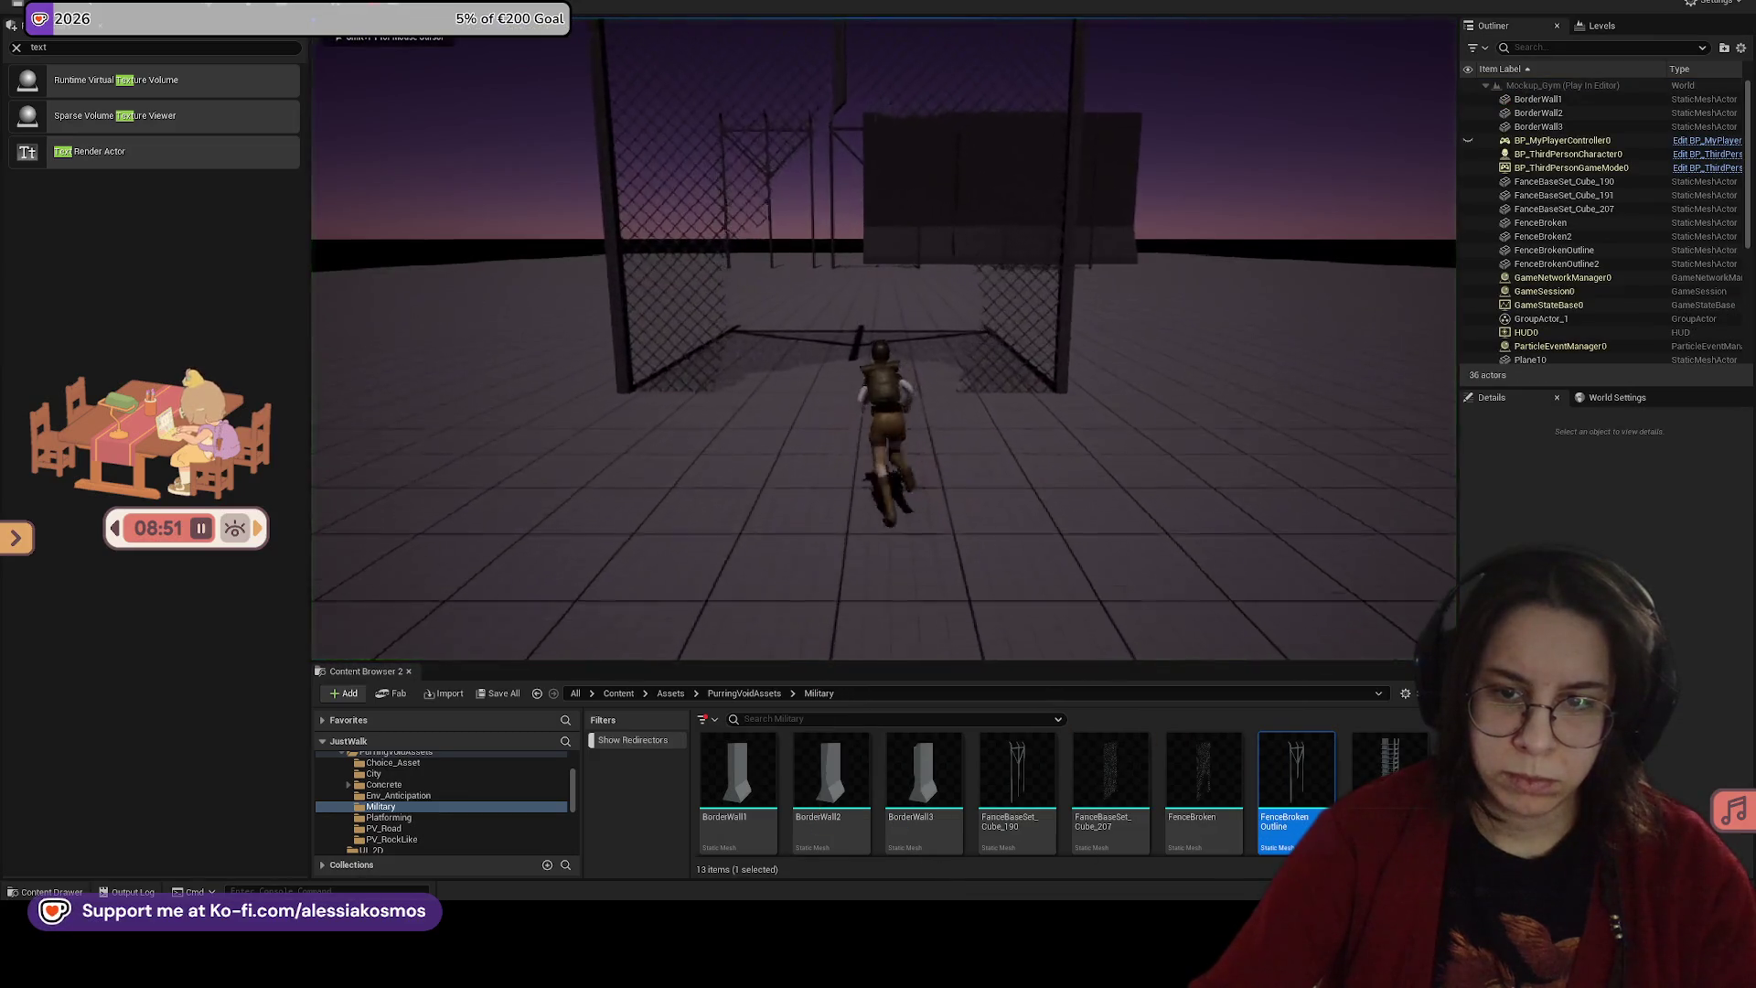
pyautogui.press('w')
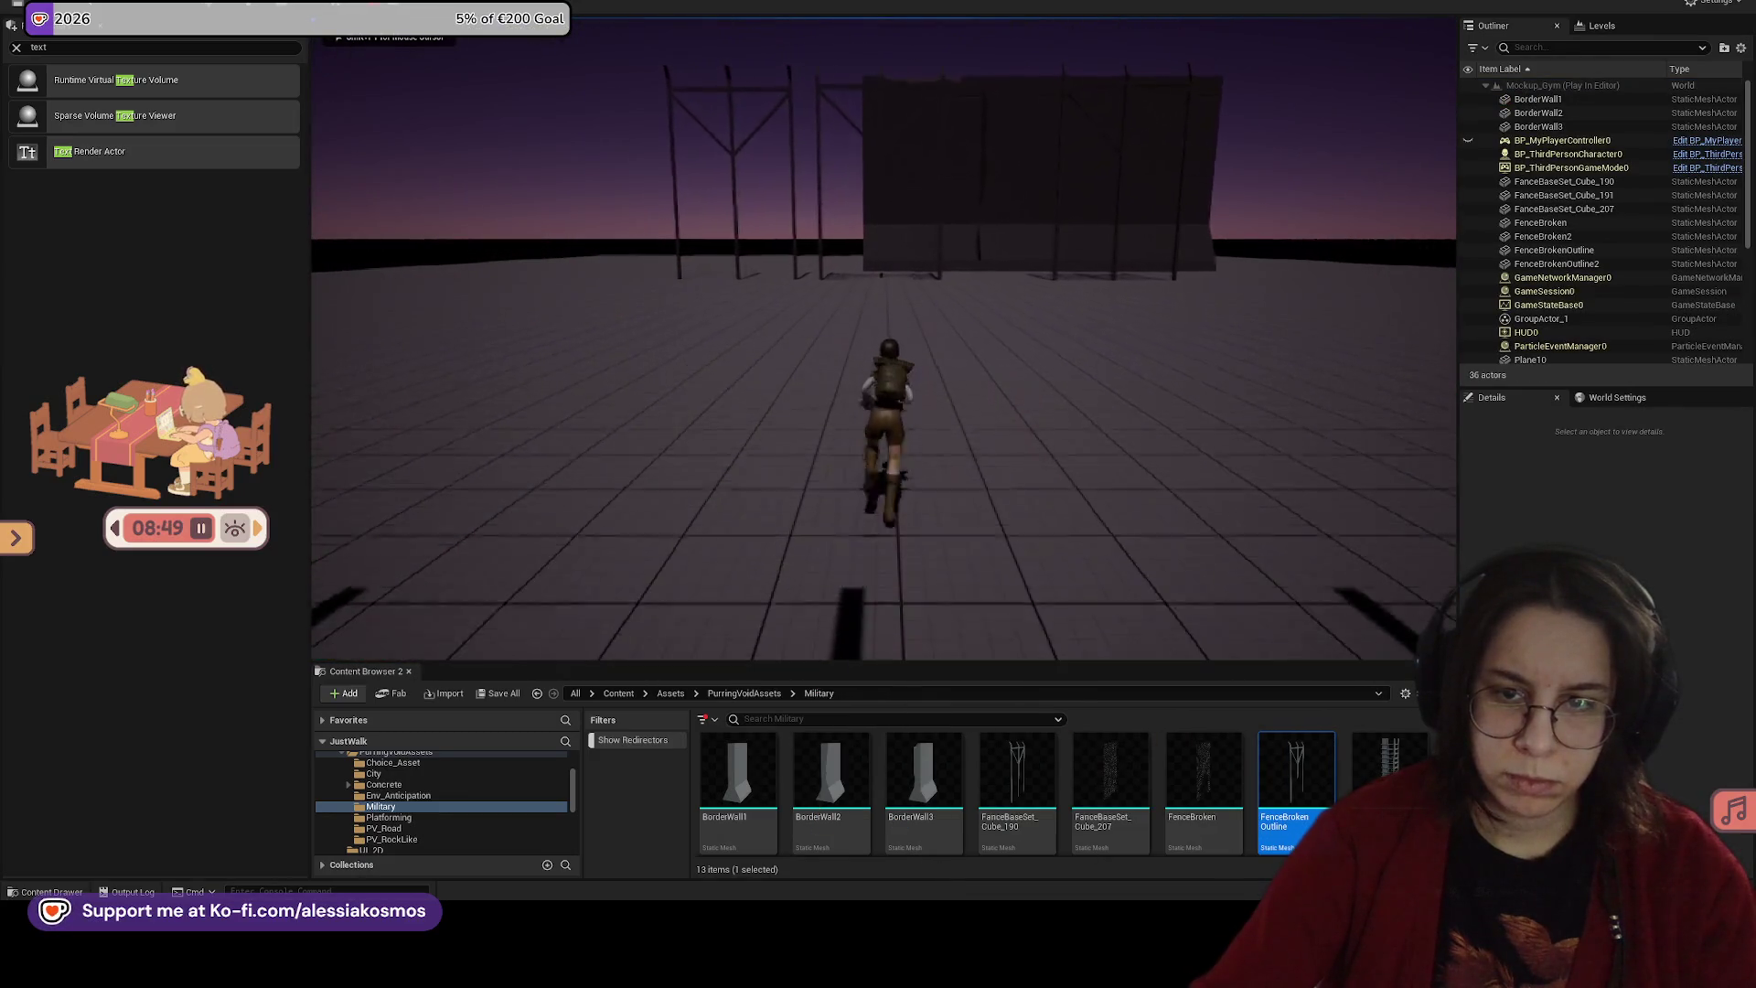
pyautogui.press('w')
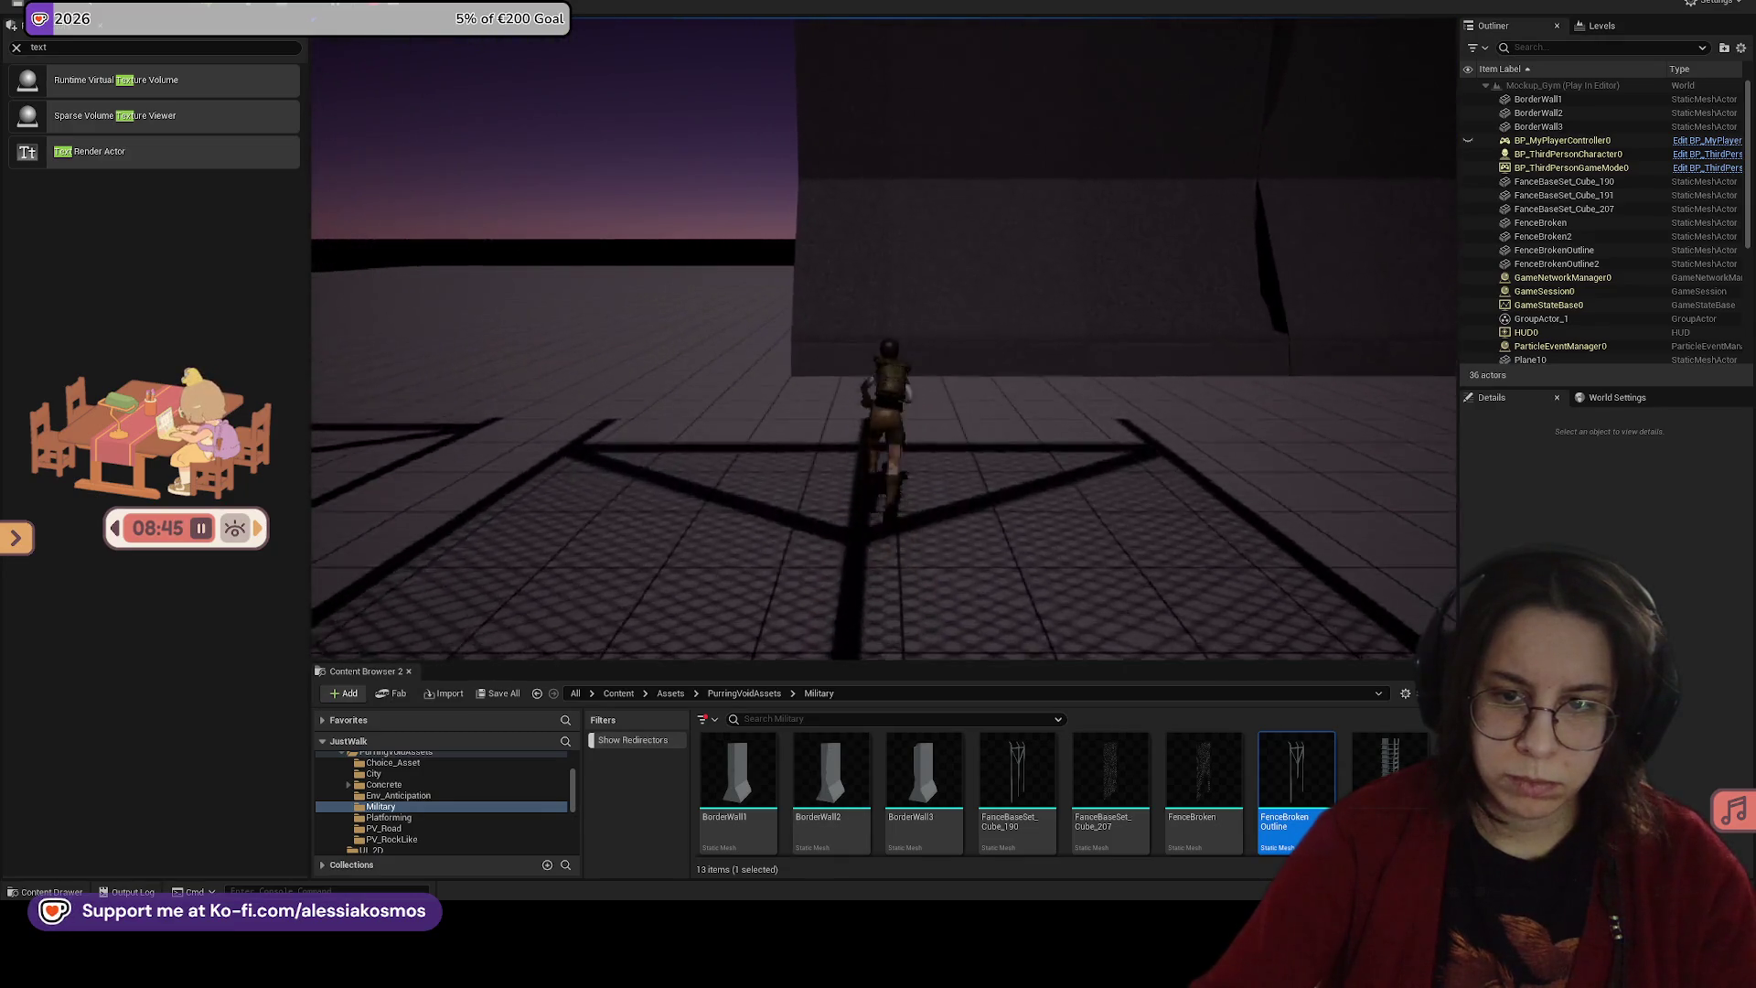
pyautogui.press('Escape')
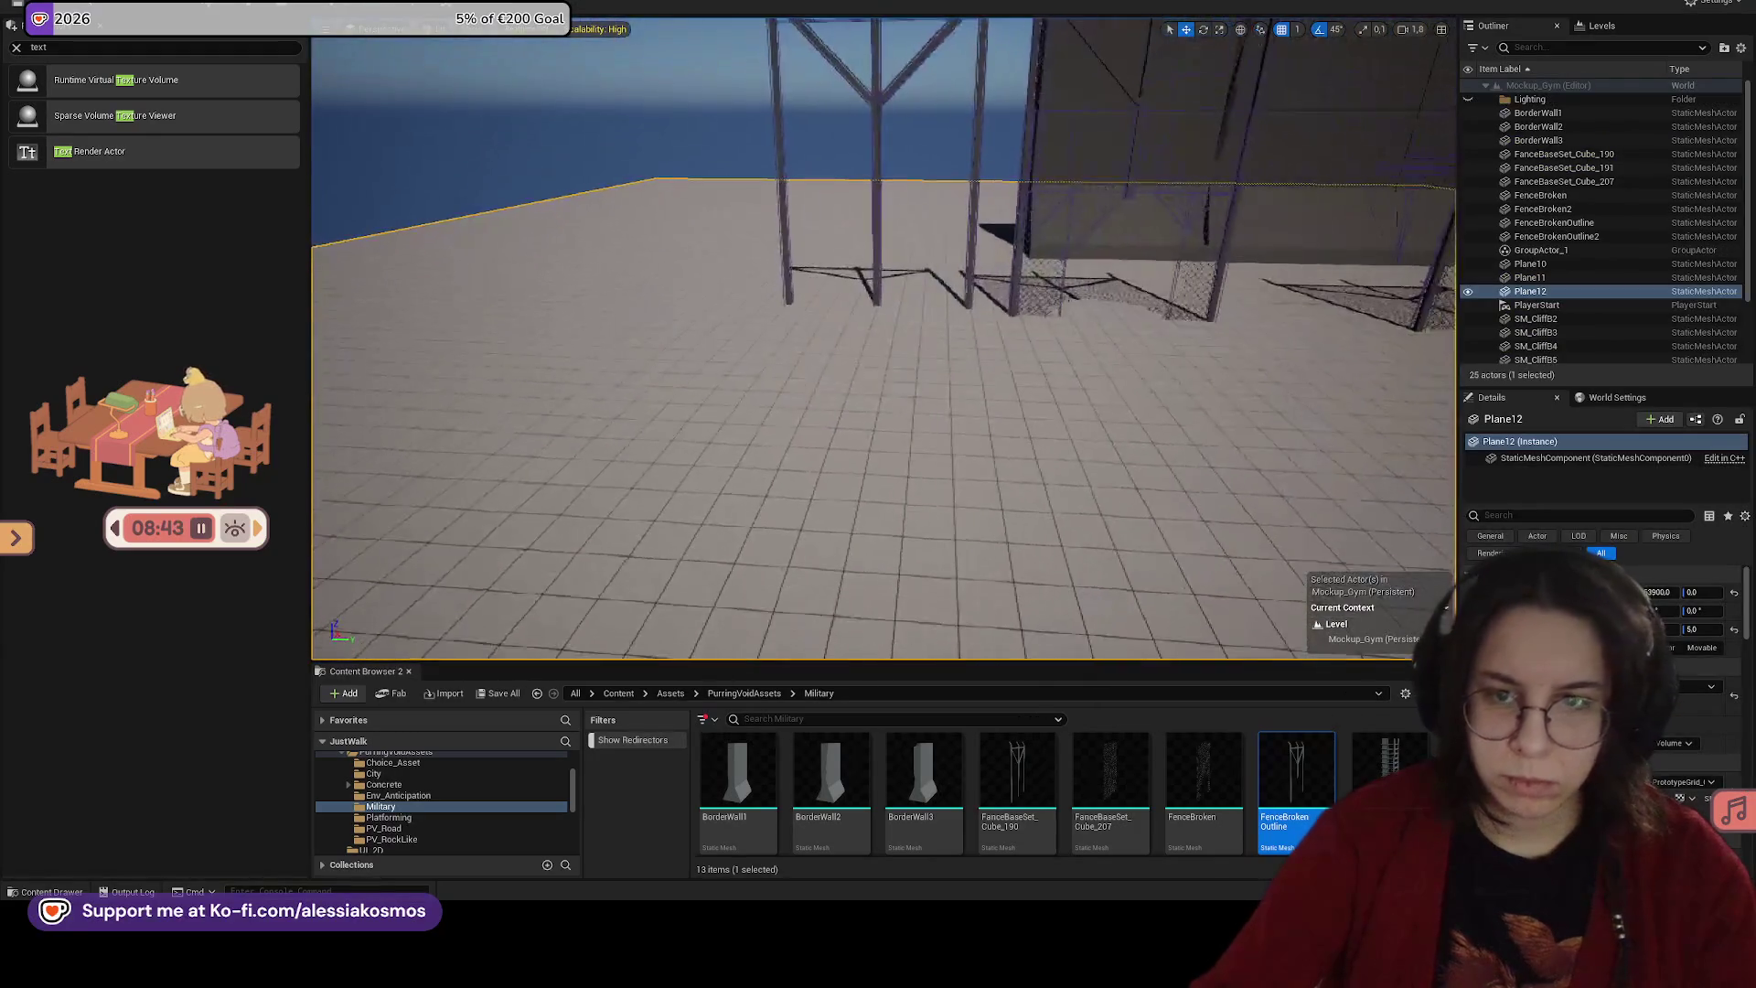
# Step: Play from a spot near the fence, run into it, then exit and select the broken fence pieces
pyautogui.rightClick(896, 432)
pyautogui.click(968, 873)
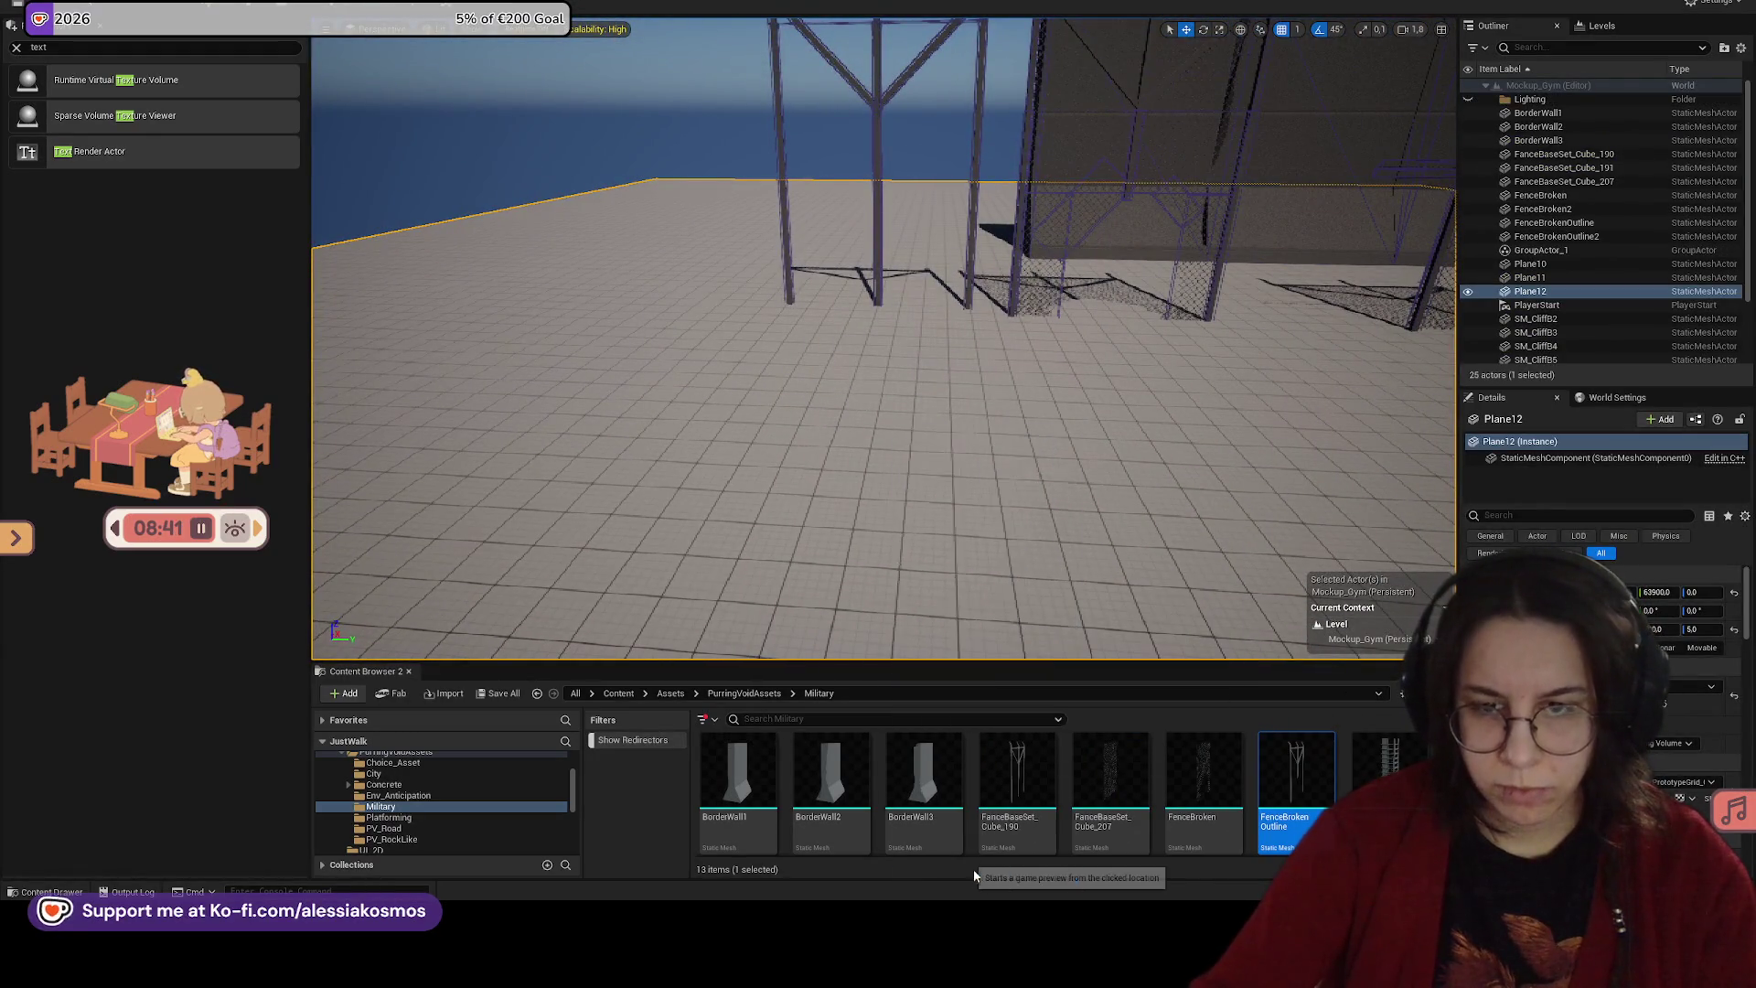
pyautogui.press('w')
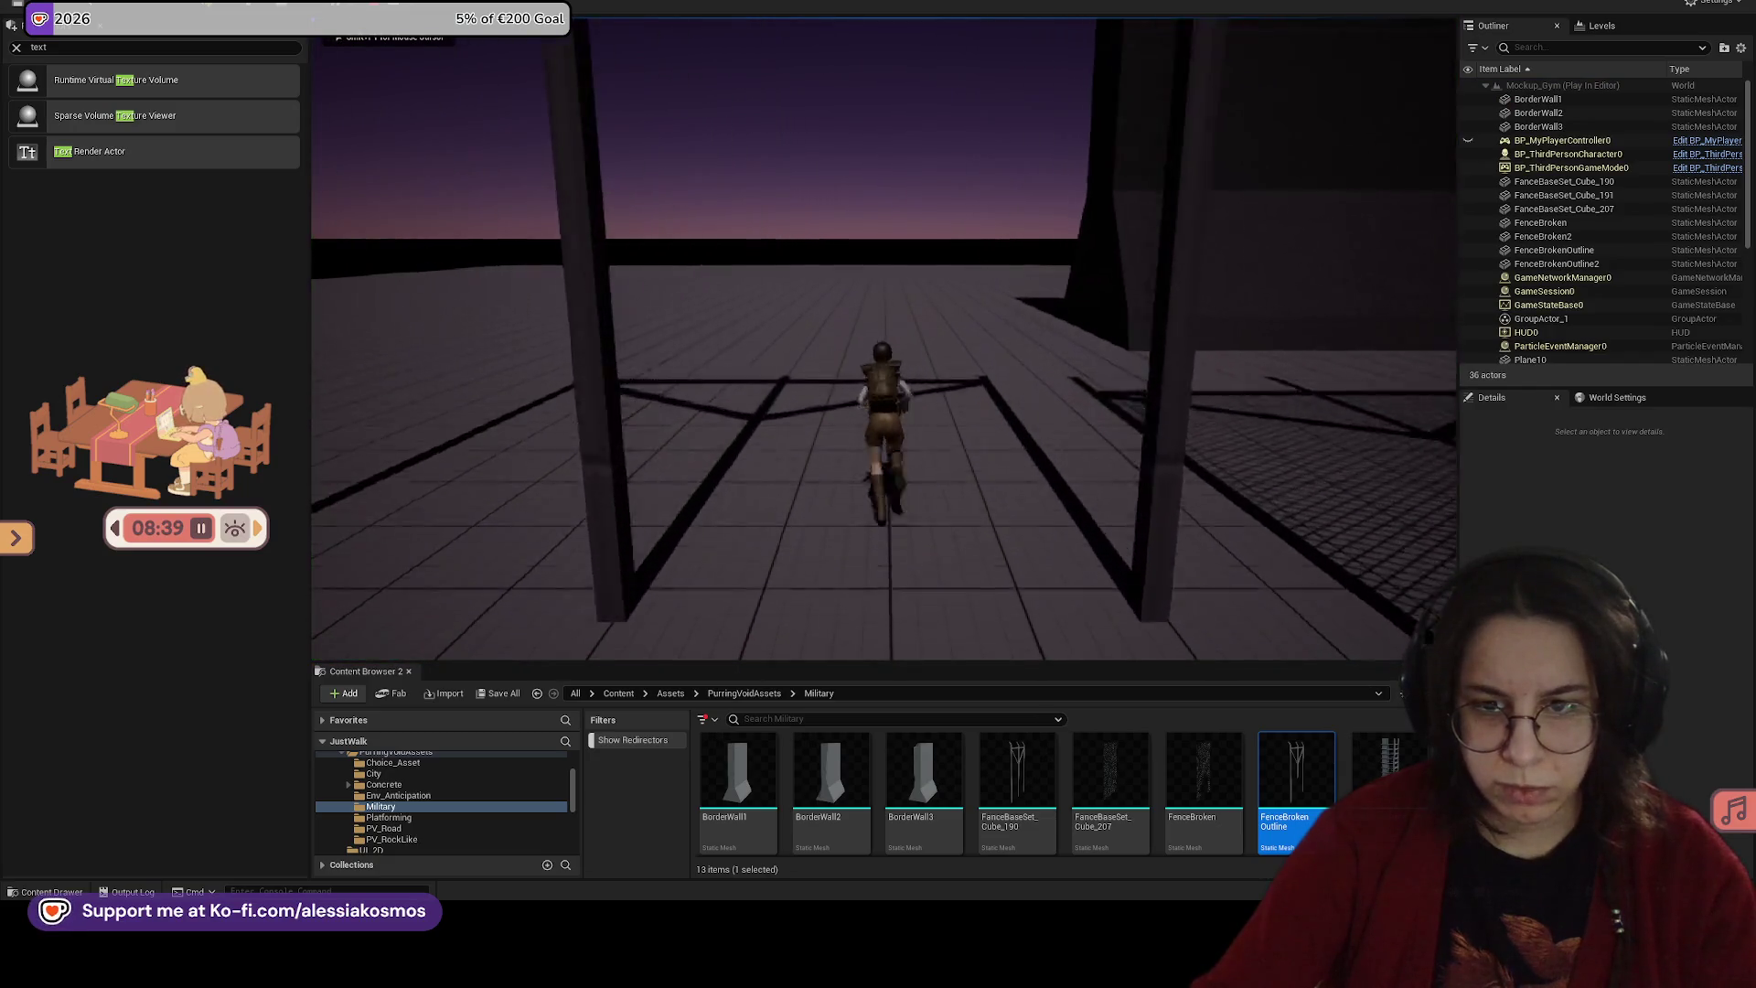
pyautogui.press('Escape')
pyautogui.moveTo(1030, 389); pyautogui.dragTo(909, 526)
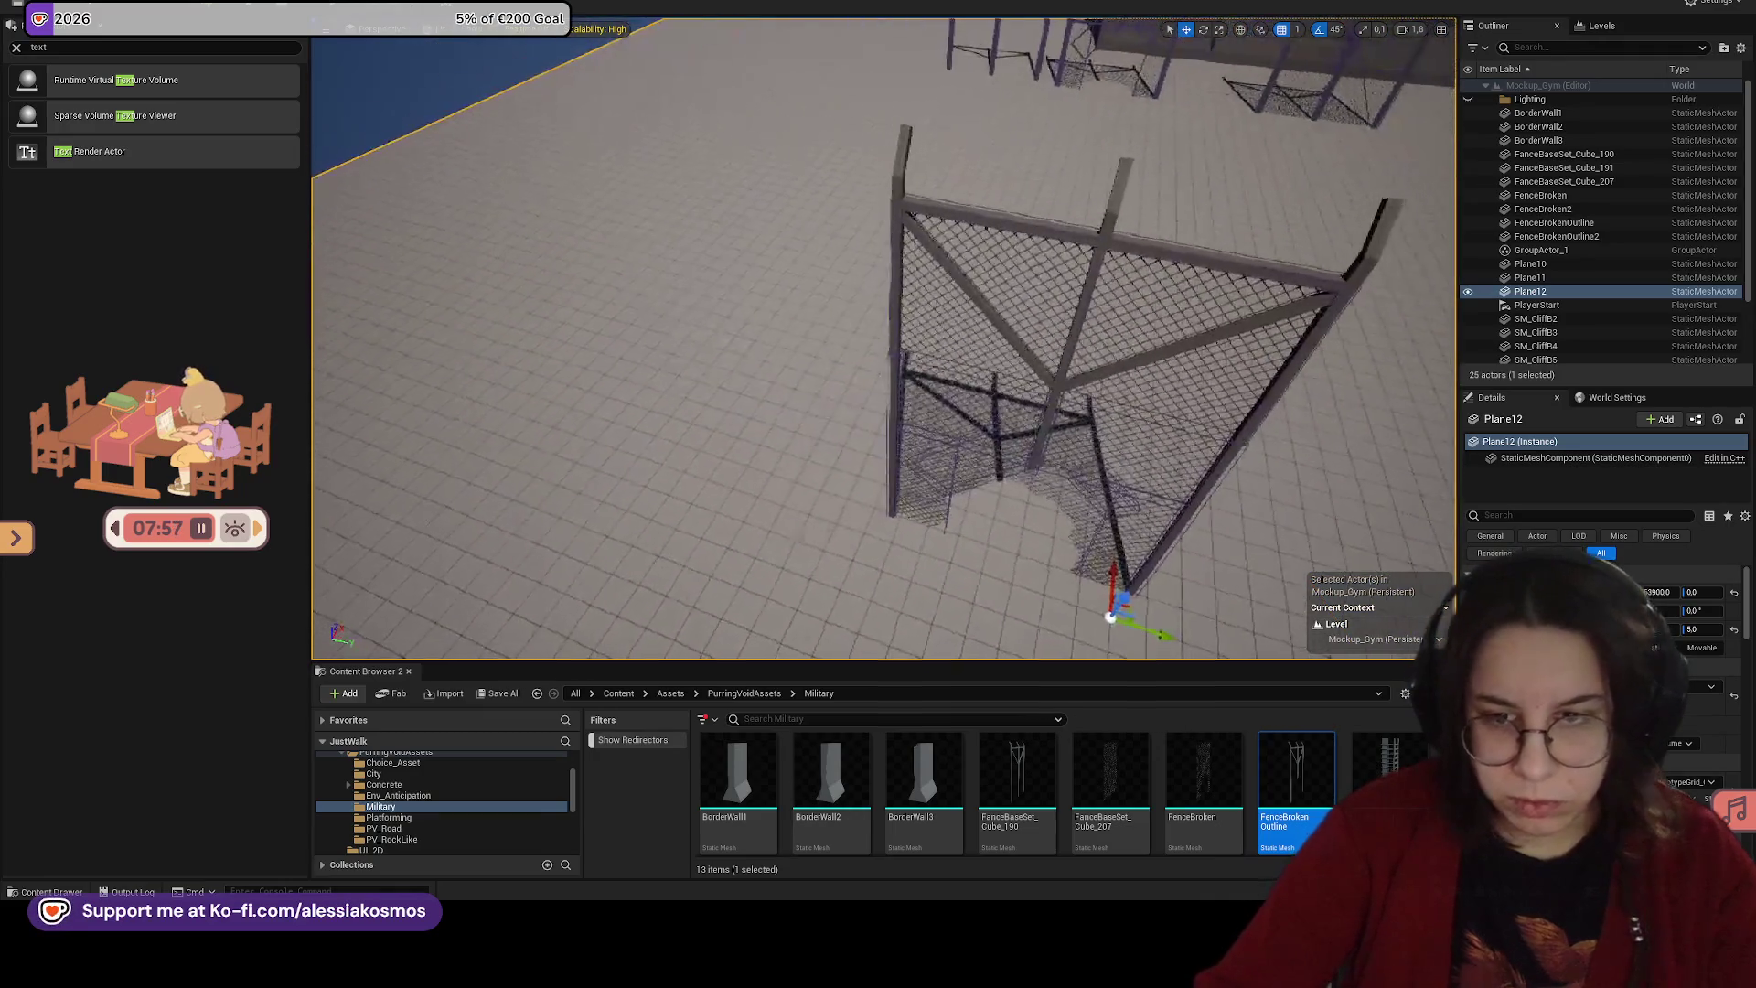
pyautogui.click(1057, 375)
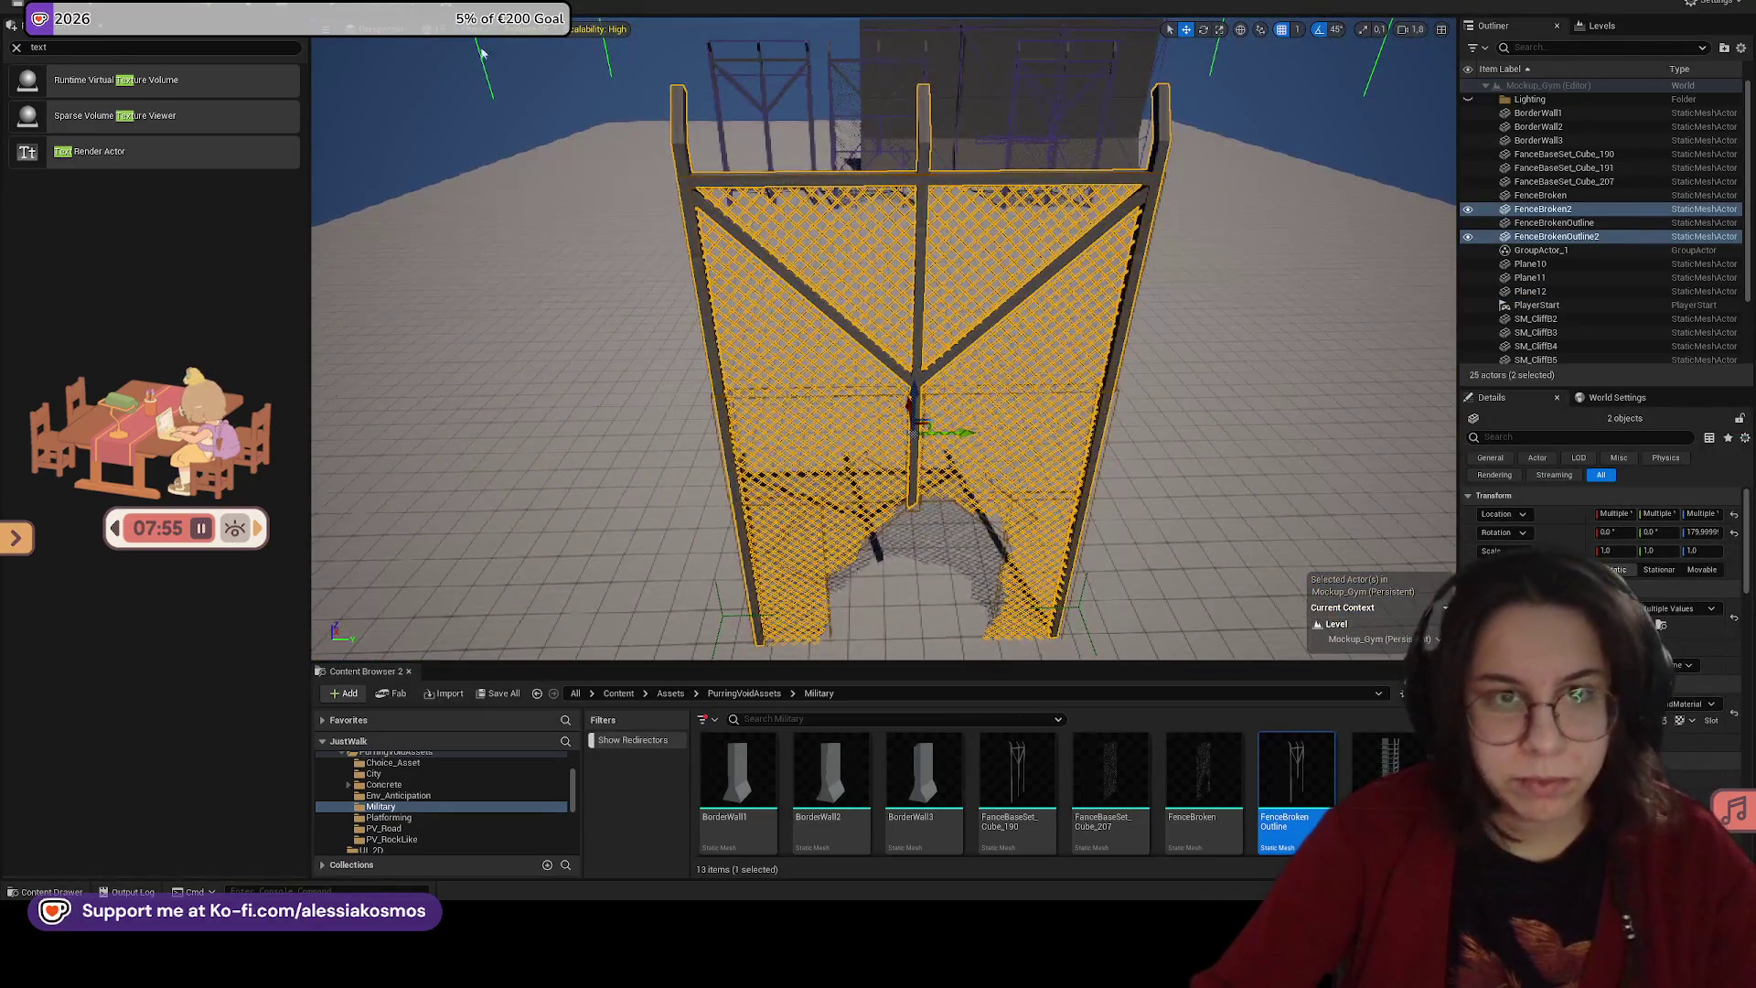
# Step: Merge the two broken fence pieces as BrokenFence_Merged in the Military folder
pyautogui.rightClick(472, 512)
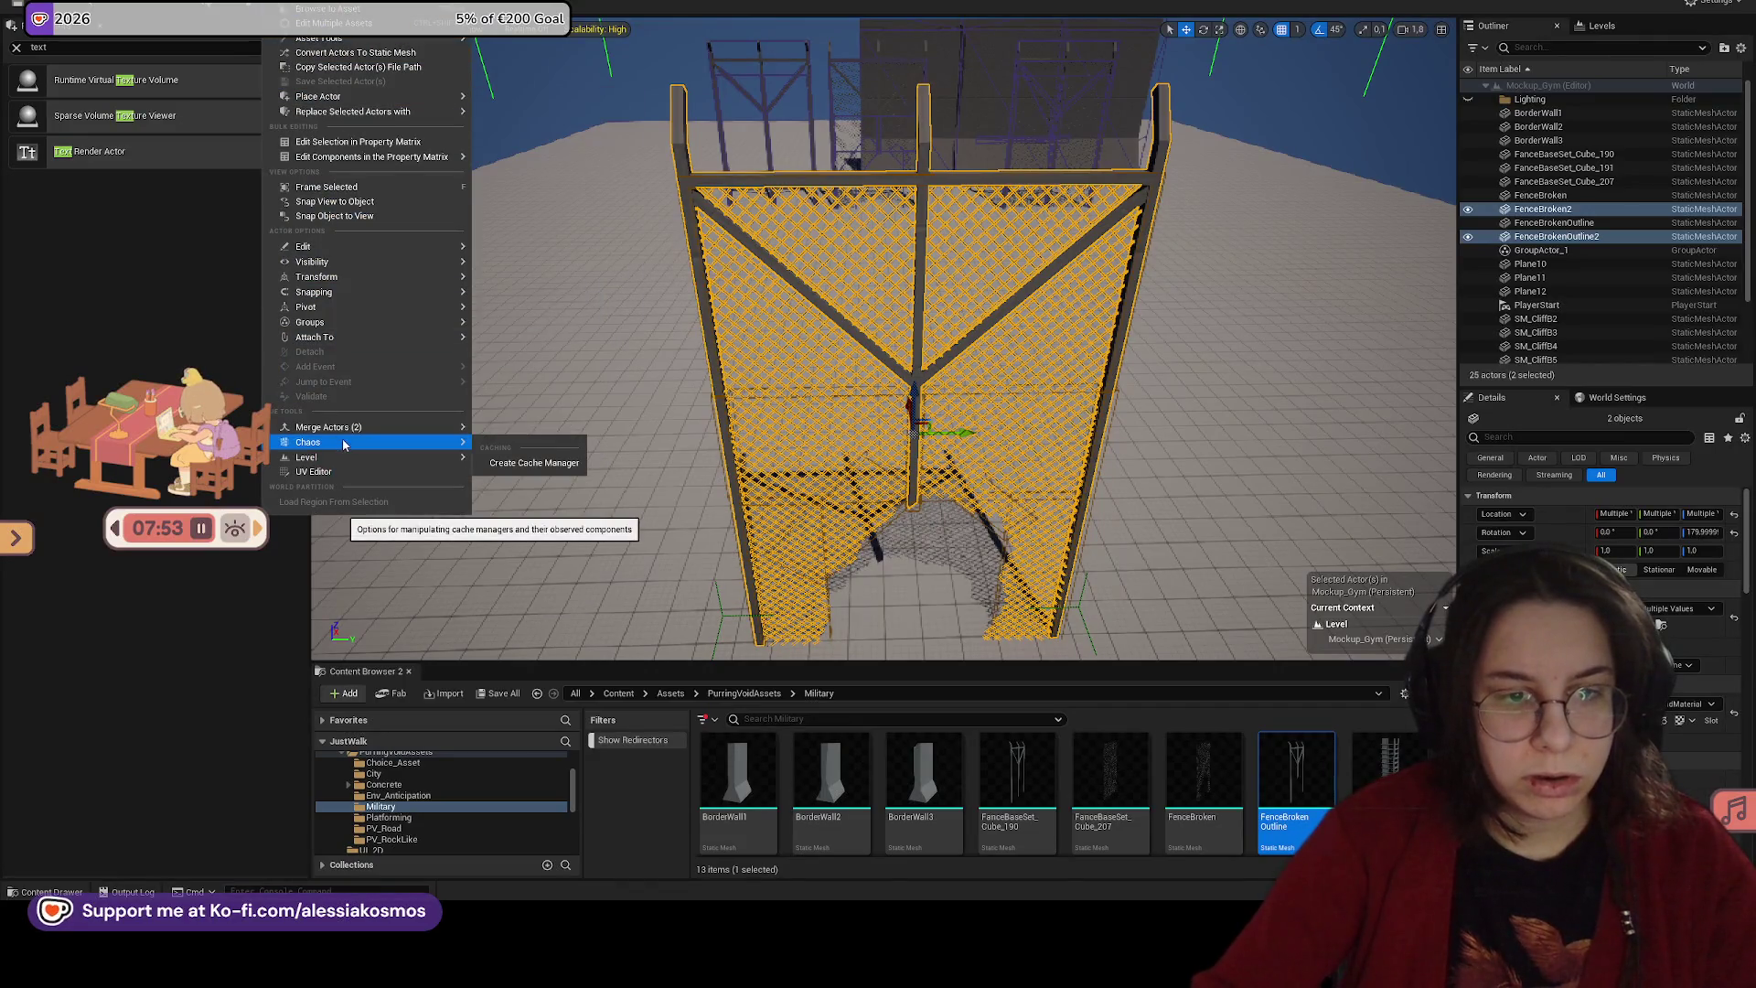
pyautogui.moveTo(352, 430)
pyautogui.click(512, 431)
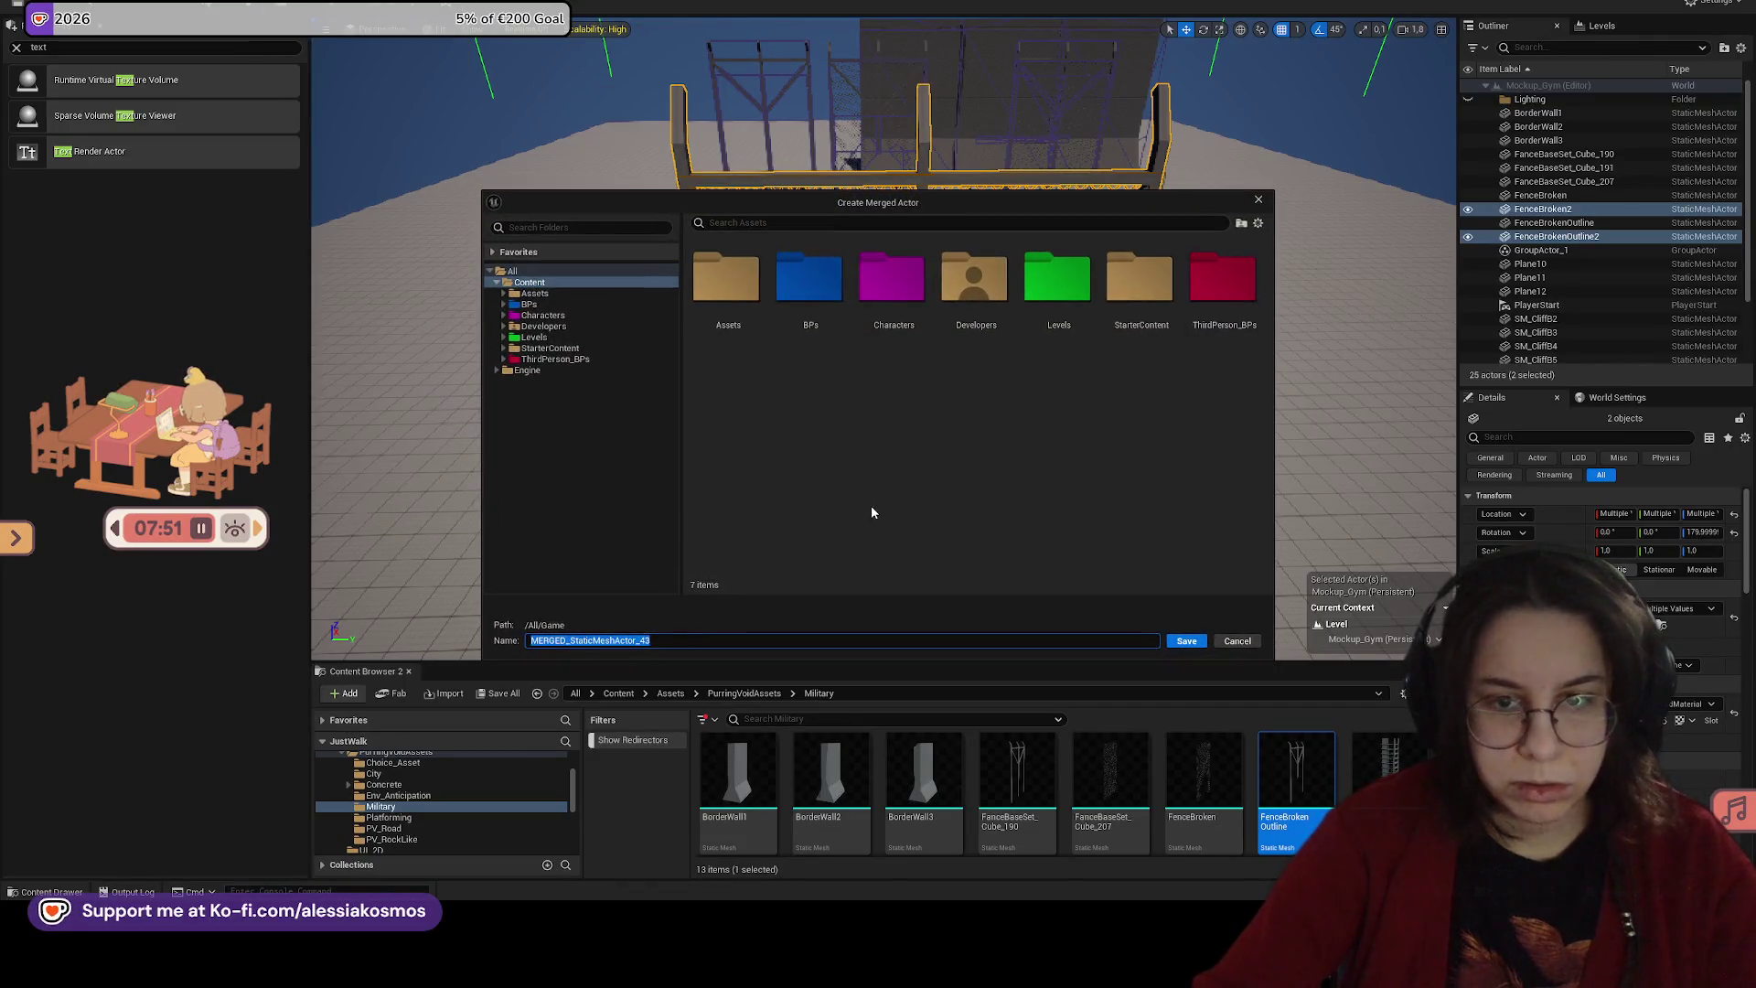
pyautogui.click(727, 277)
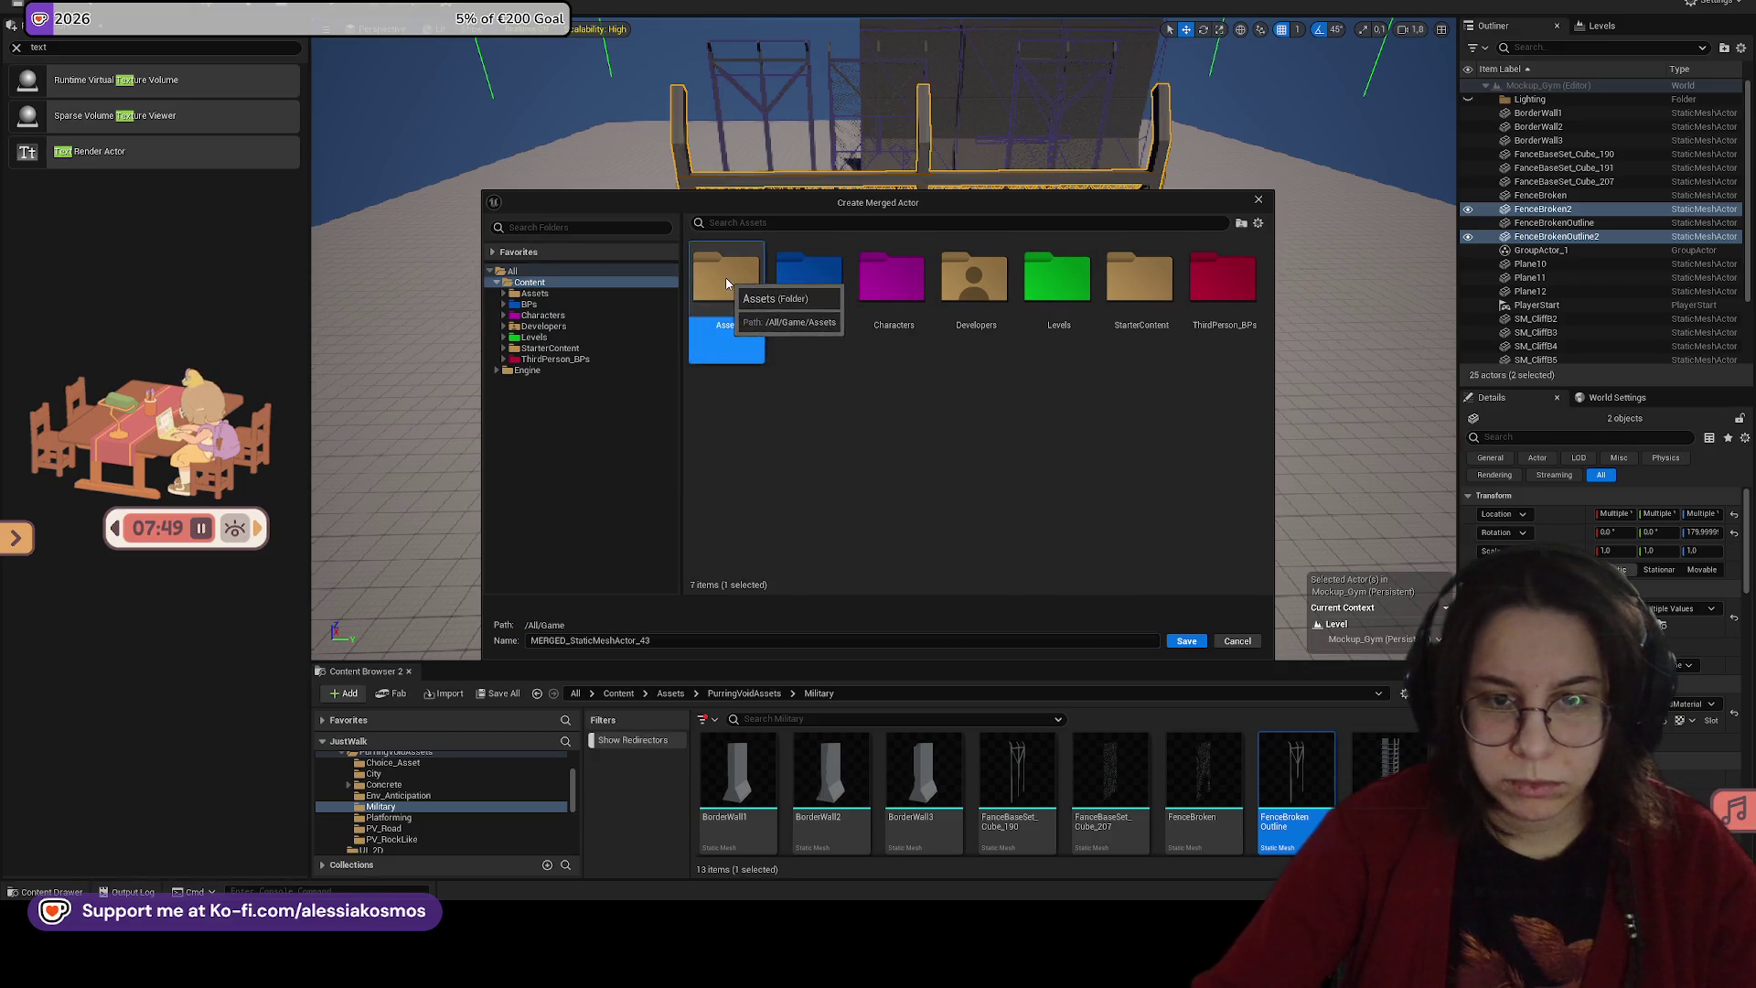
pyautogui.doubleClick(727, 277)
pyautogui.doubleClick(1056, 279)
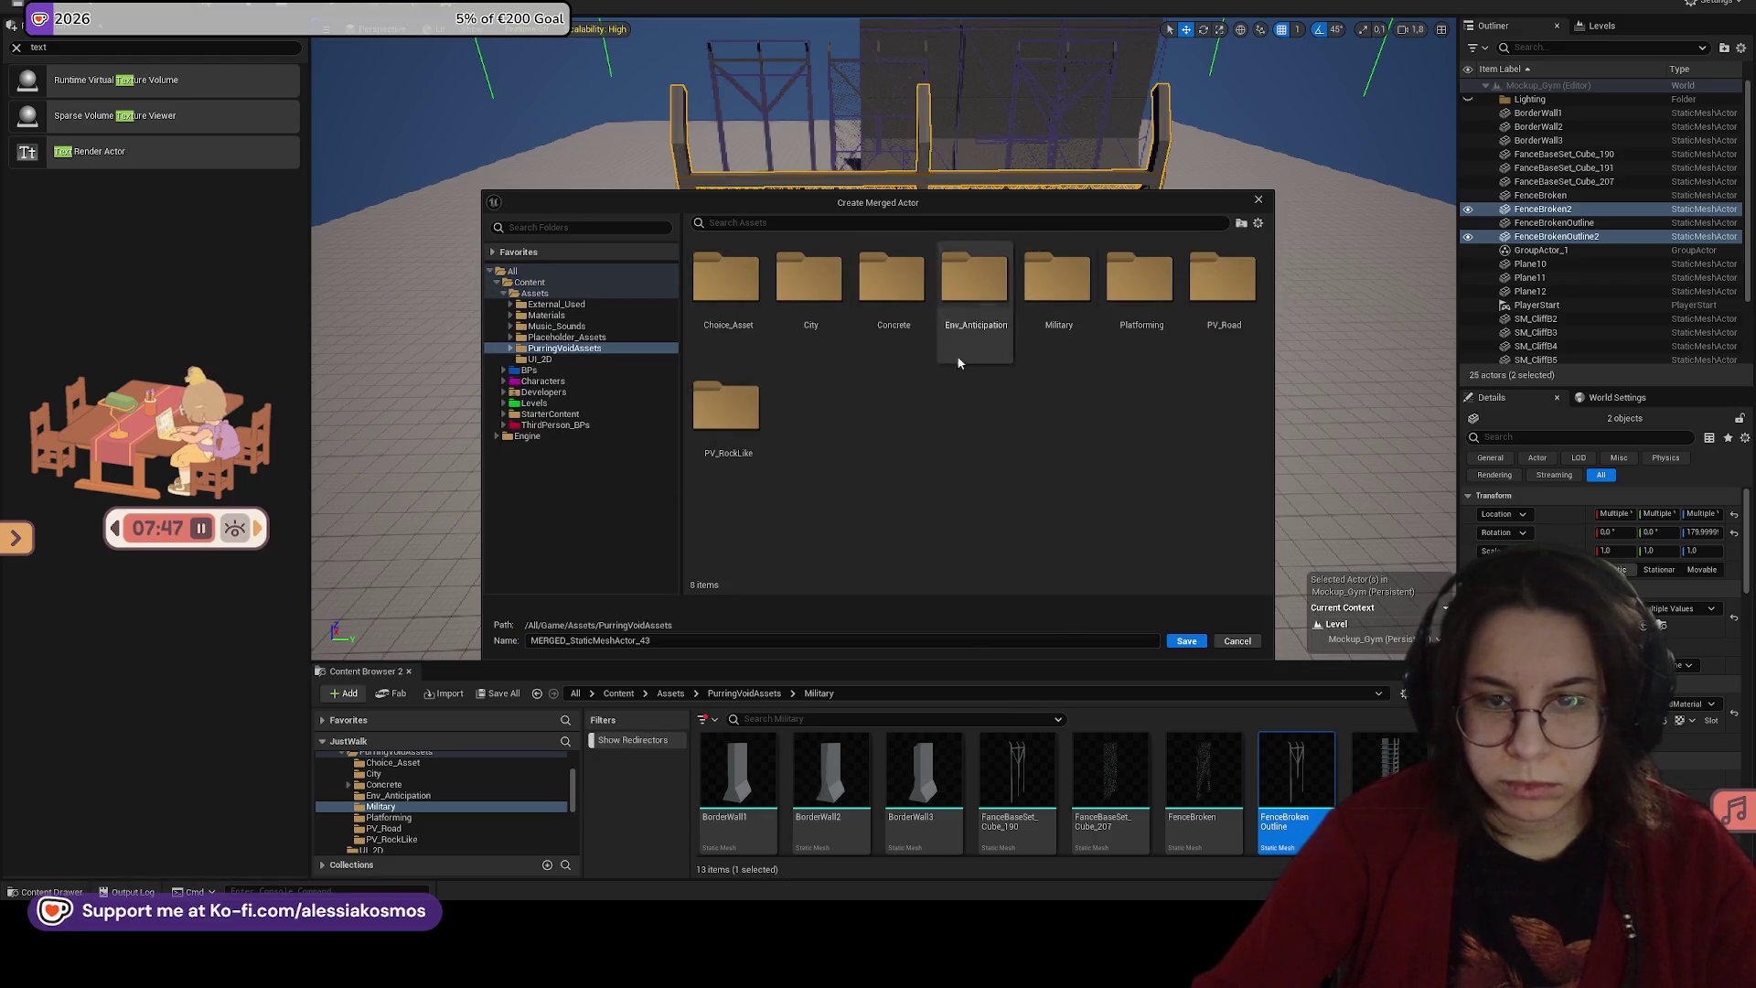
pyautogui.click(1057, 279)
pyautogui.doubleClick(1056, 279)
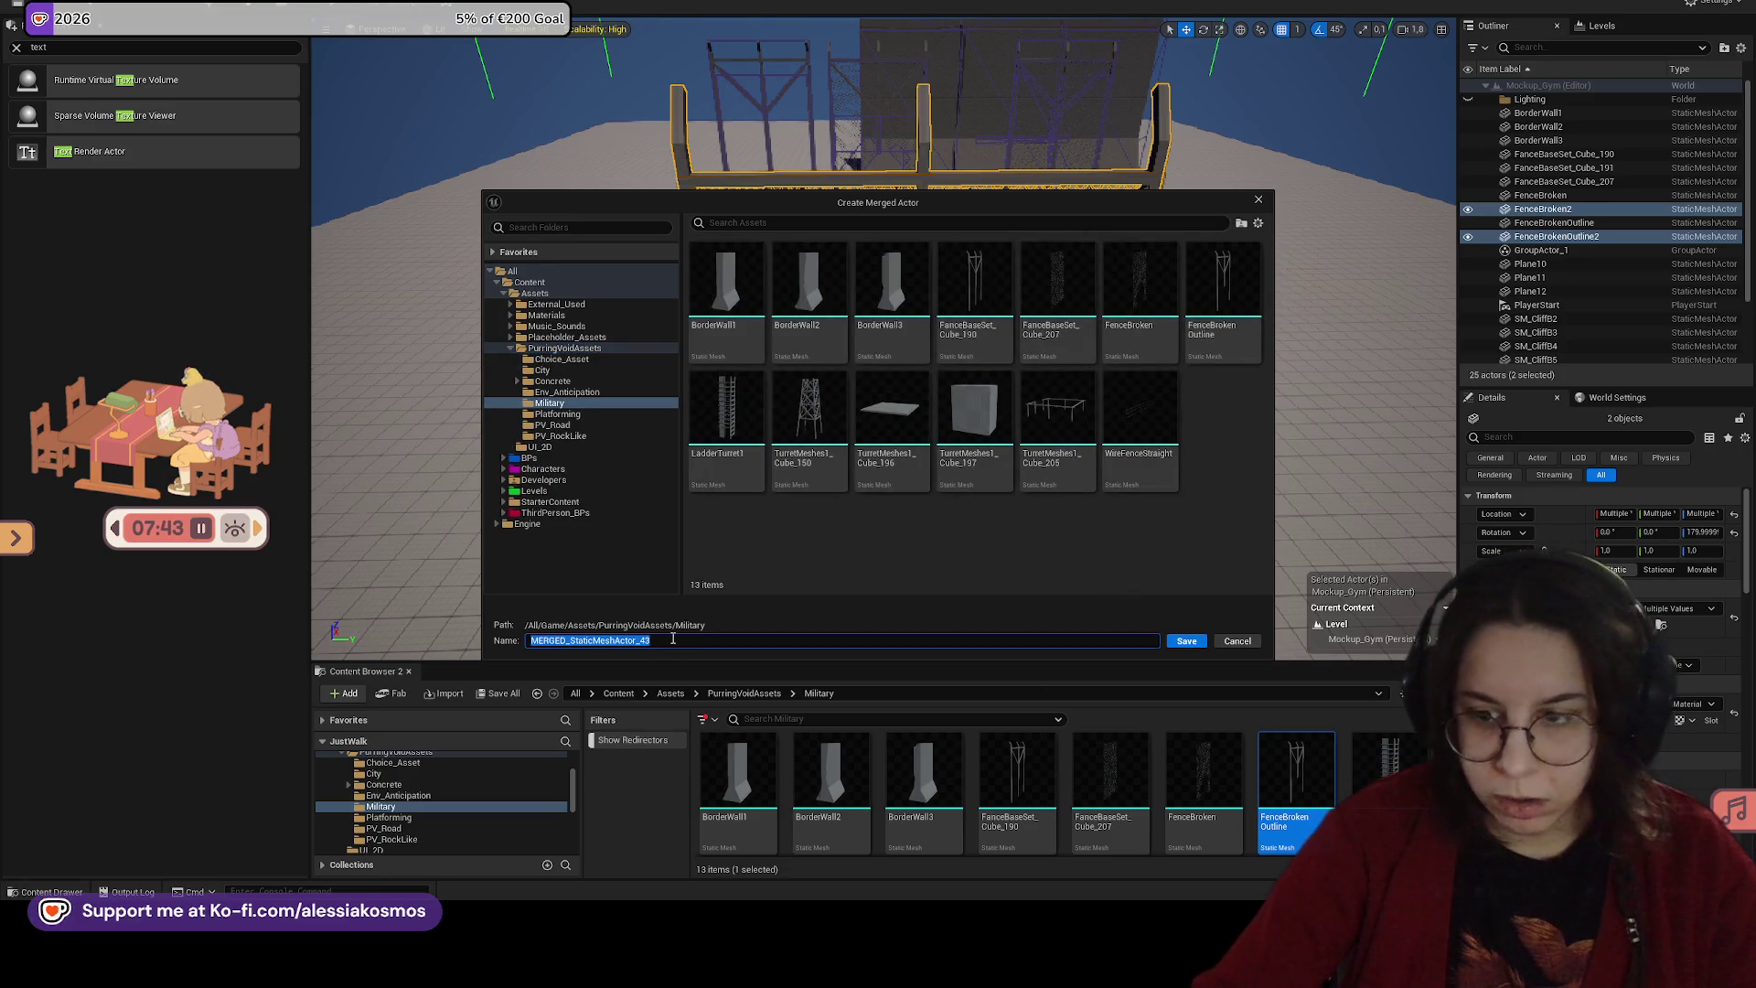
pyautogui.write('BrokenFence_Merged')
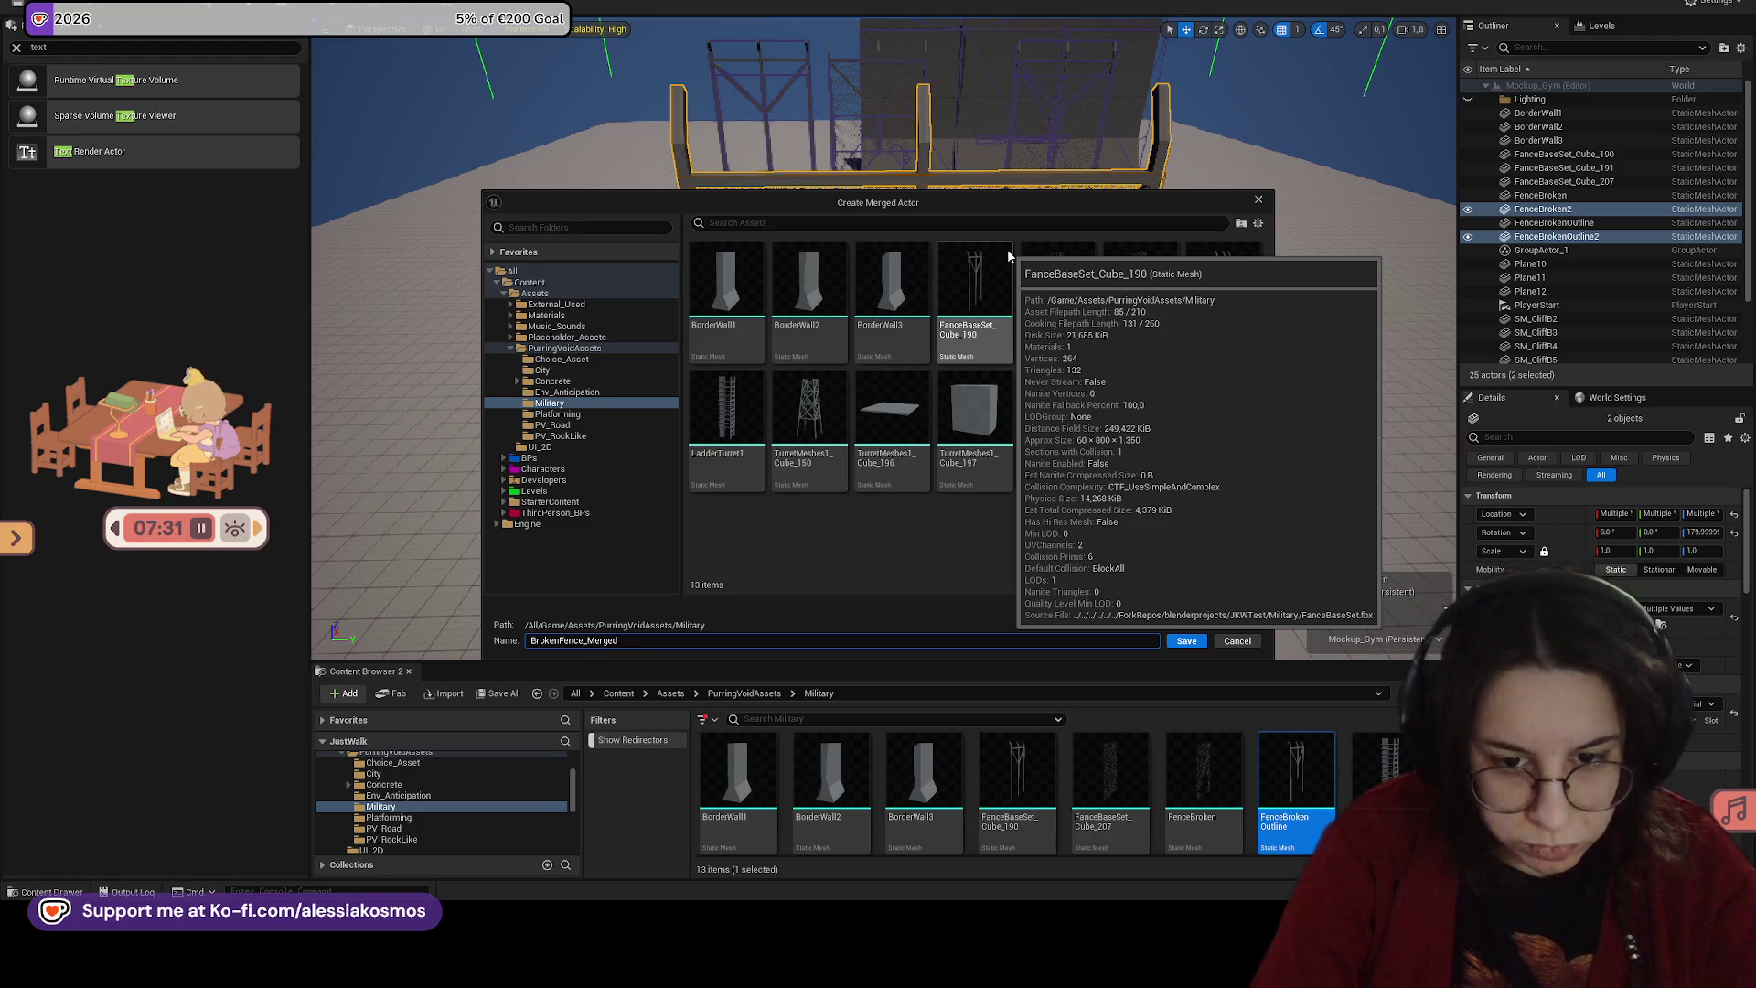
pyautogui.press('Return')
# Step: Place SM_BrokenFence_Merged into the level and open the mesh in its editor
pyautogui.scroll(-5, 878, 366)
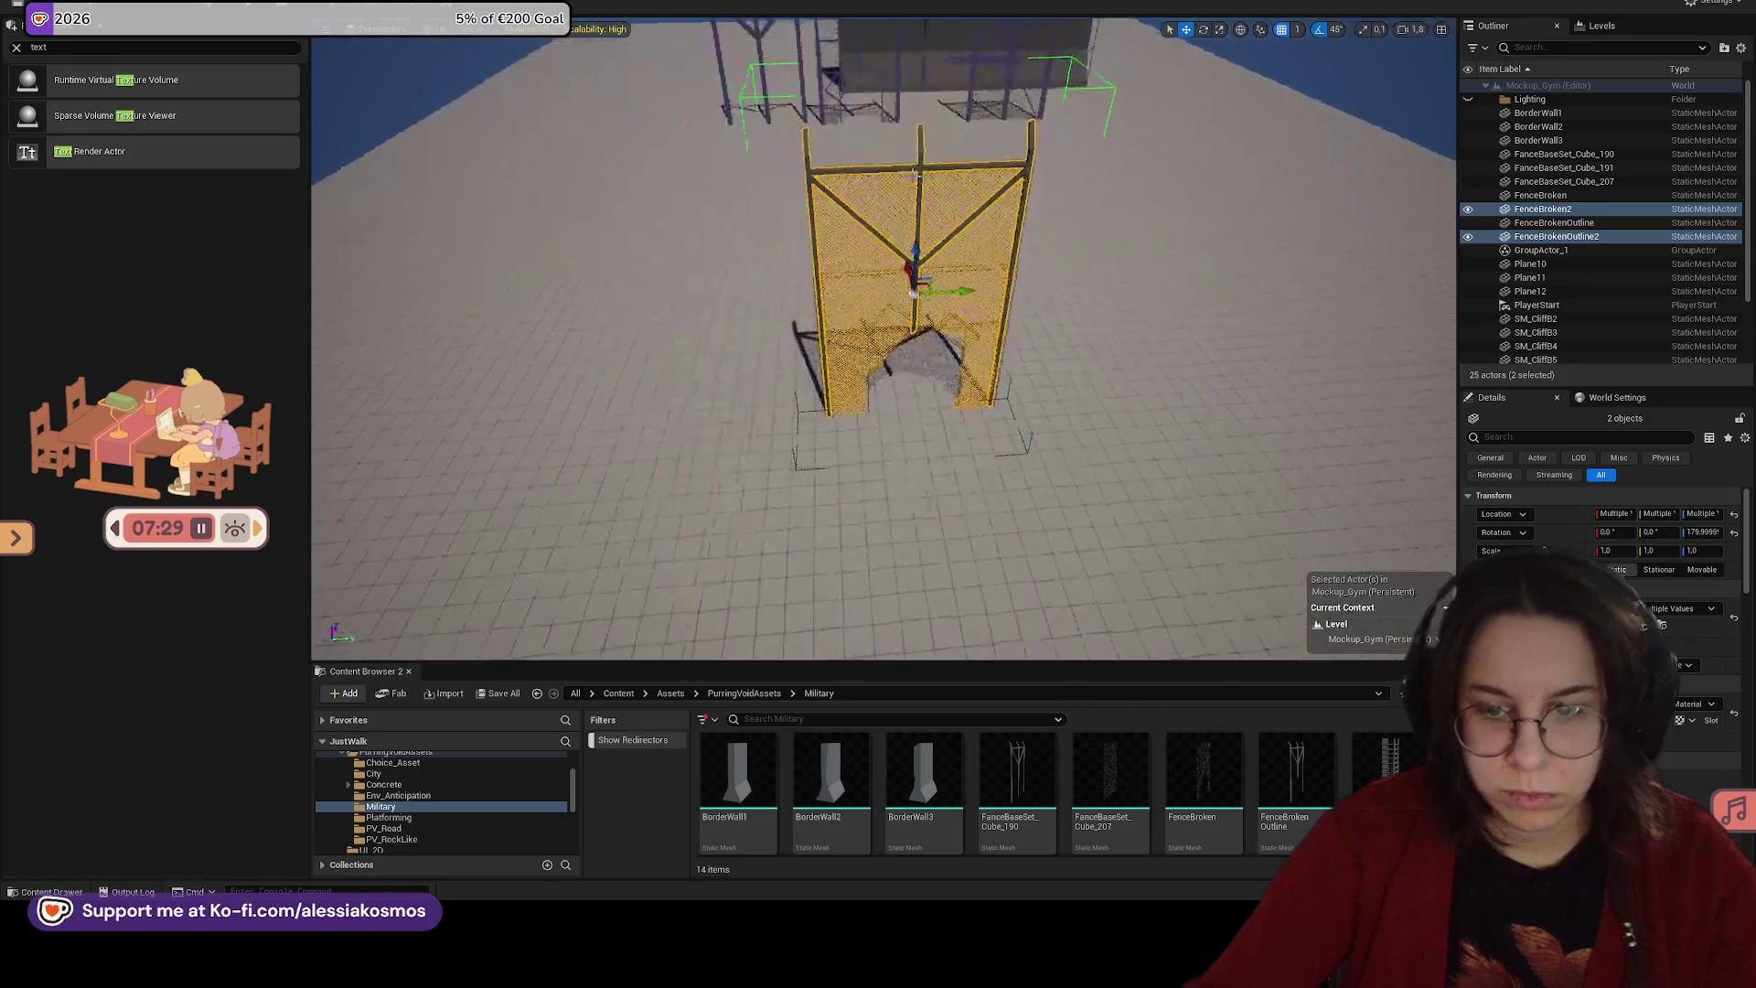
pyautogui.scroll(-2, 1227, 796)
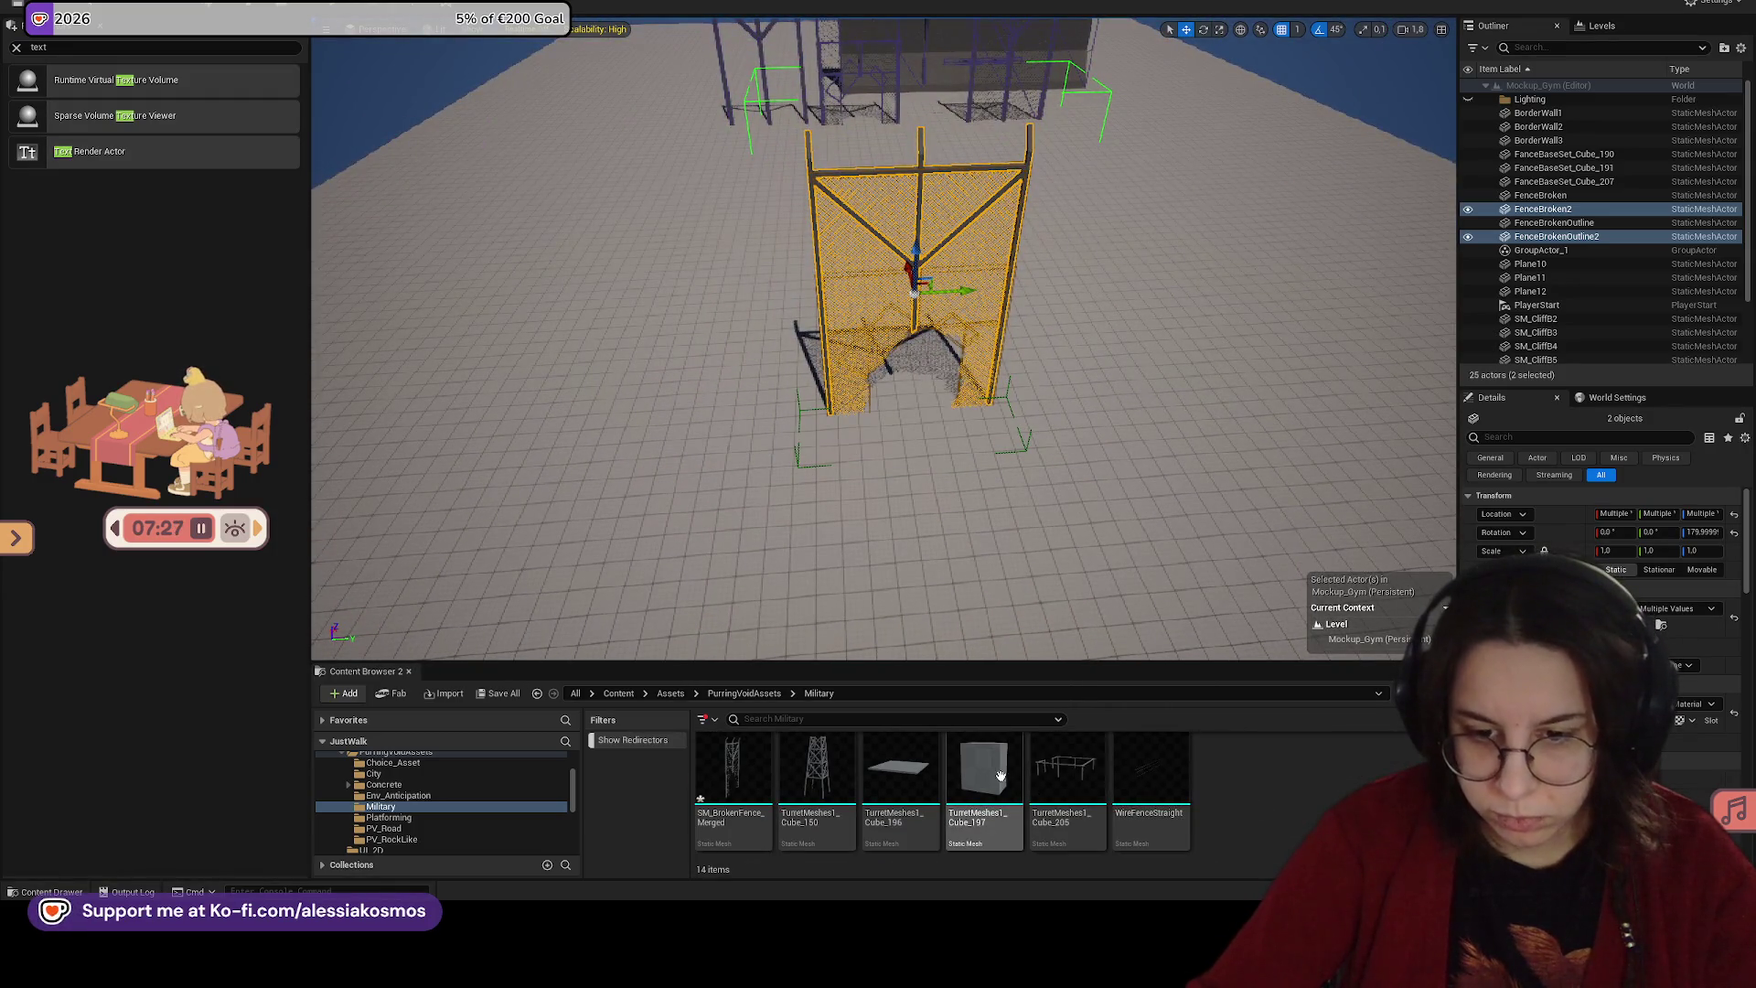
pyautogui.click(733, 773)
pyautogui.moveTo(734, 773); pyautogui.dragTo(1132, 379)
pyautogui.press('f')
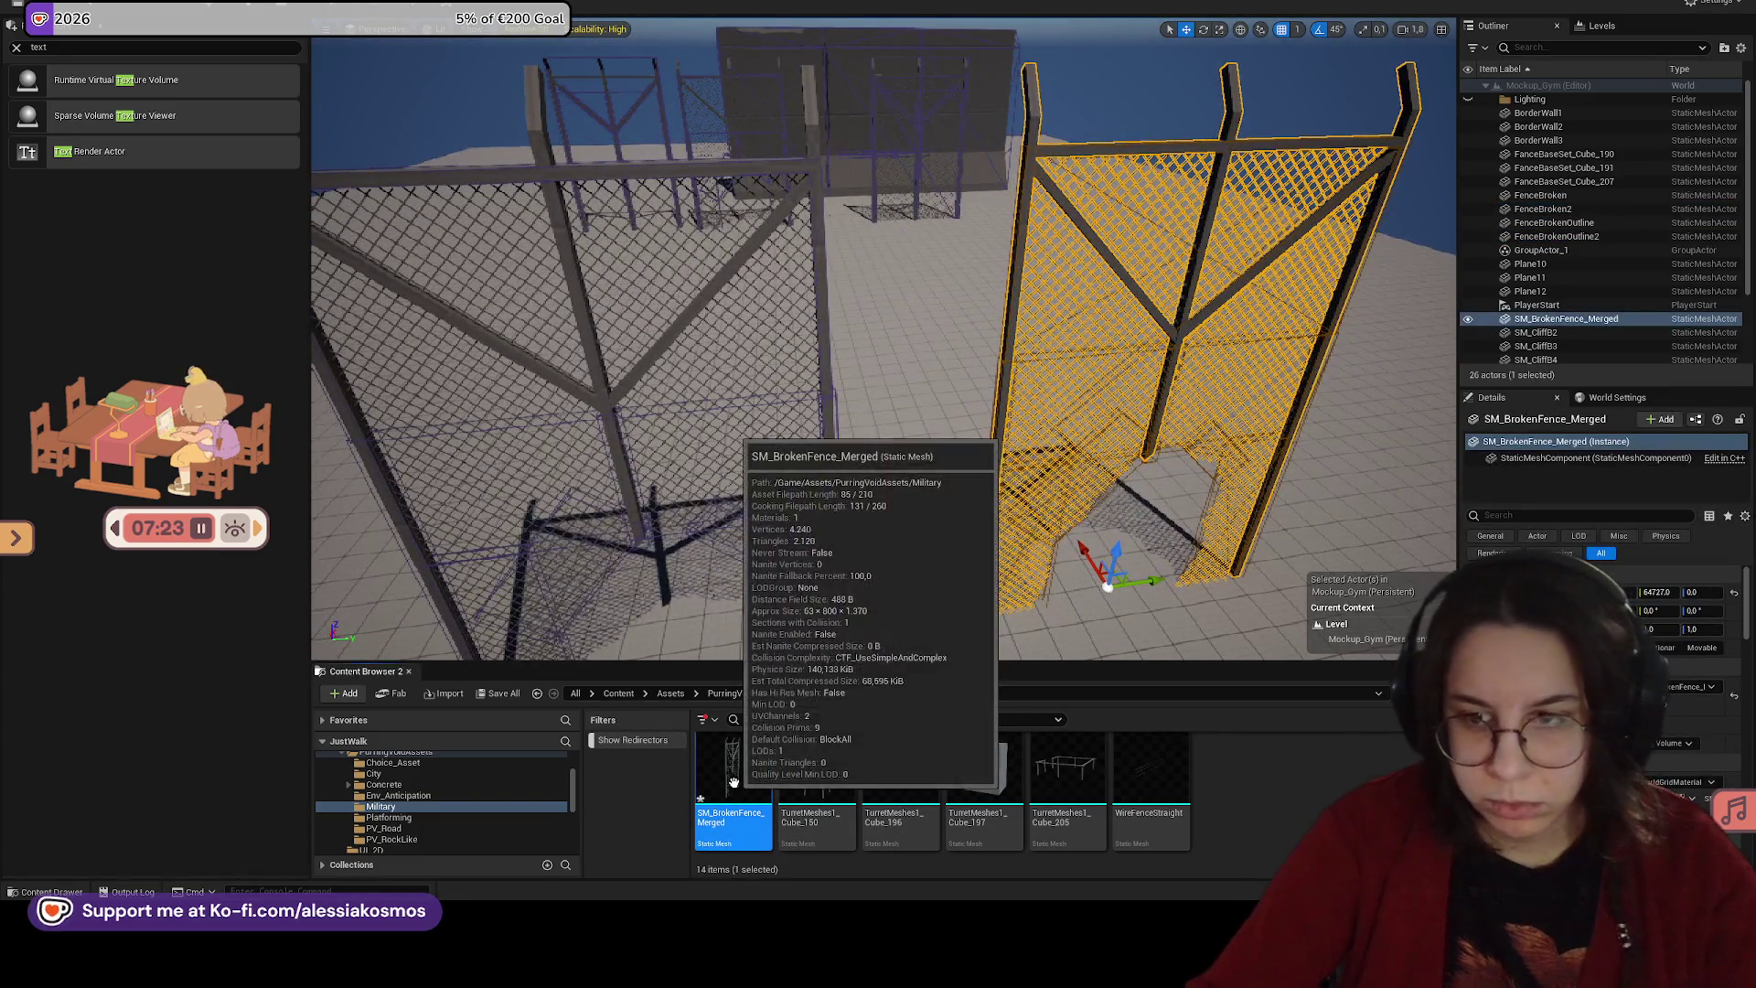
pyautogui.press('f')
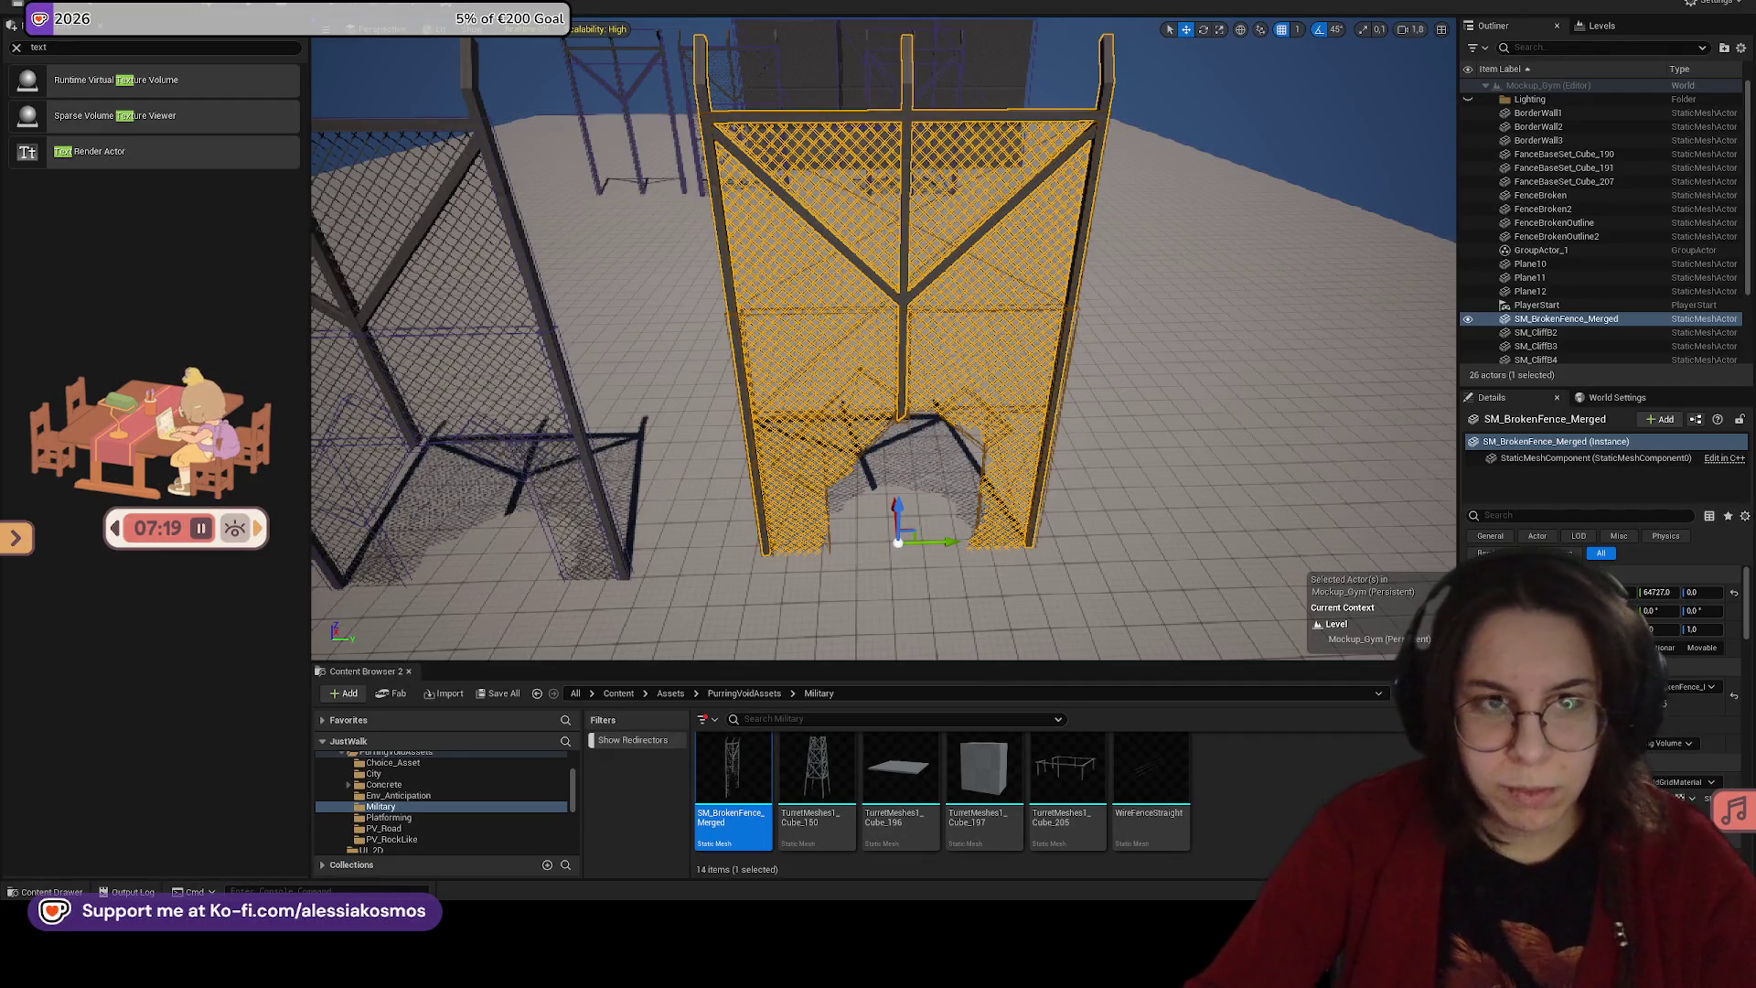
pyautogui.doubleClick(733, 773)
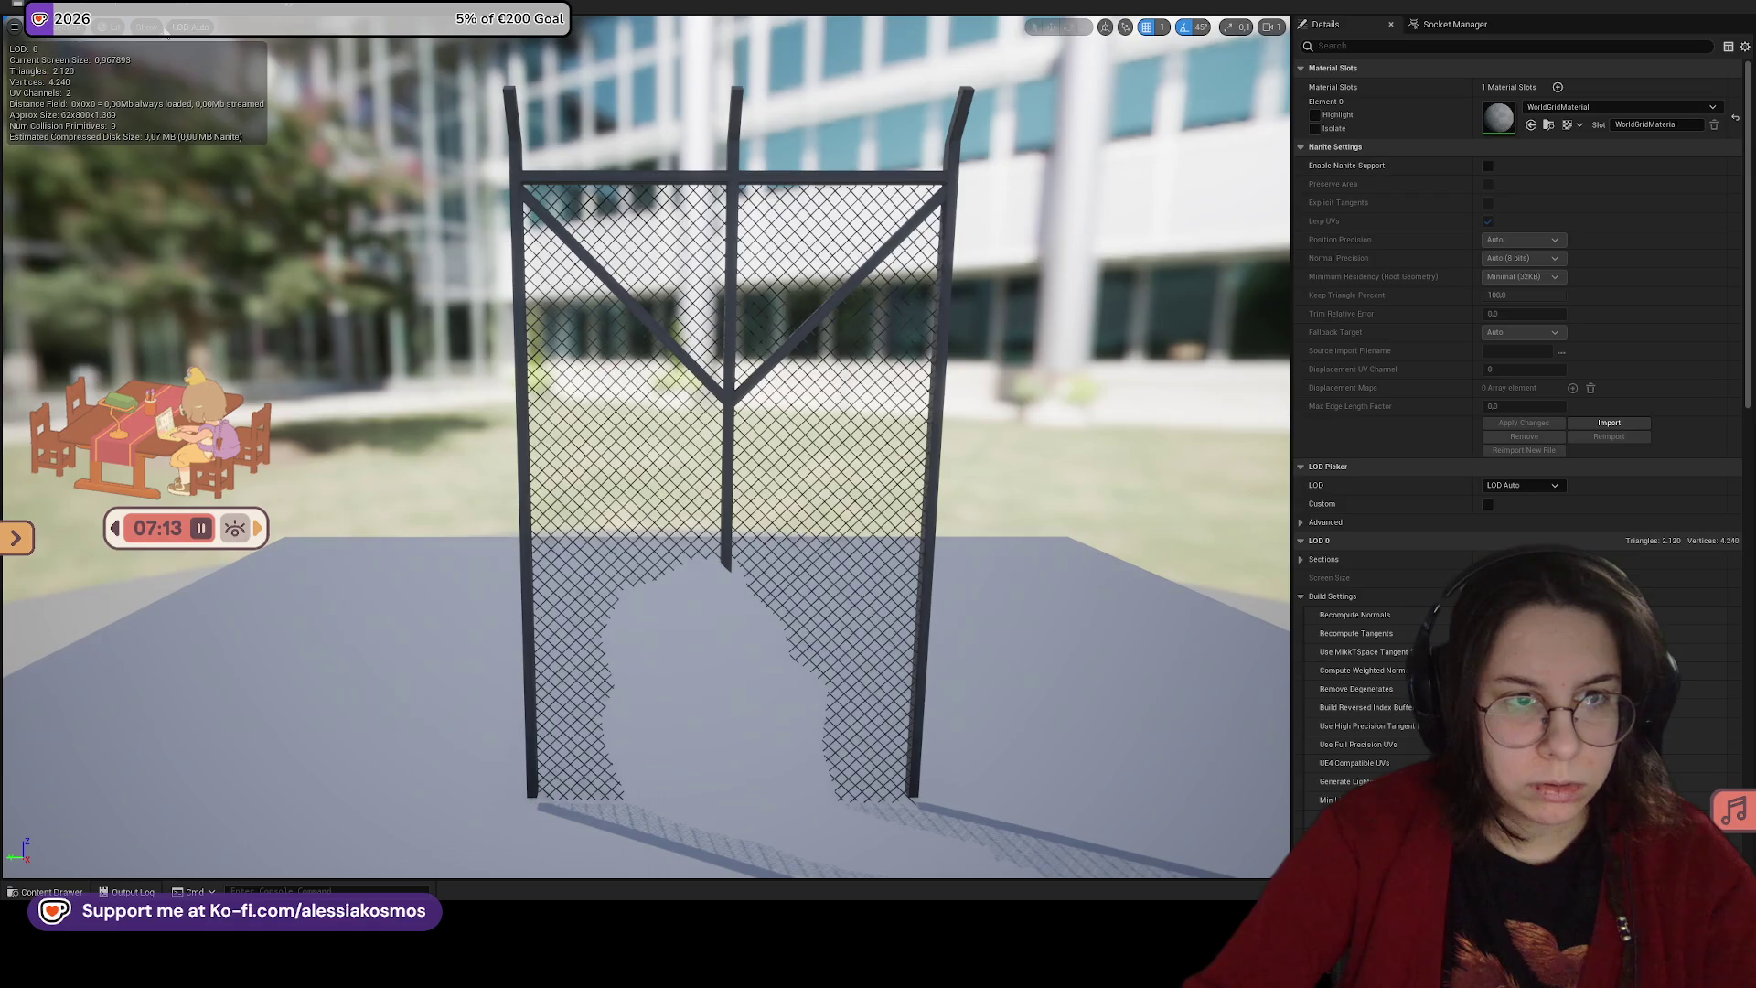
# Step: Display only the simple collision boxes on the merged fence mesh and frame it
pyautogui.click(143, 27)
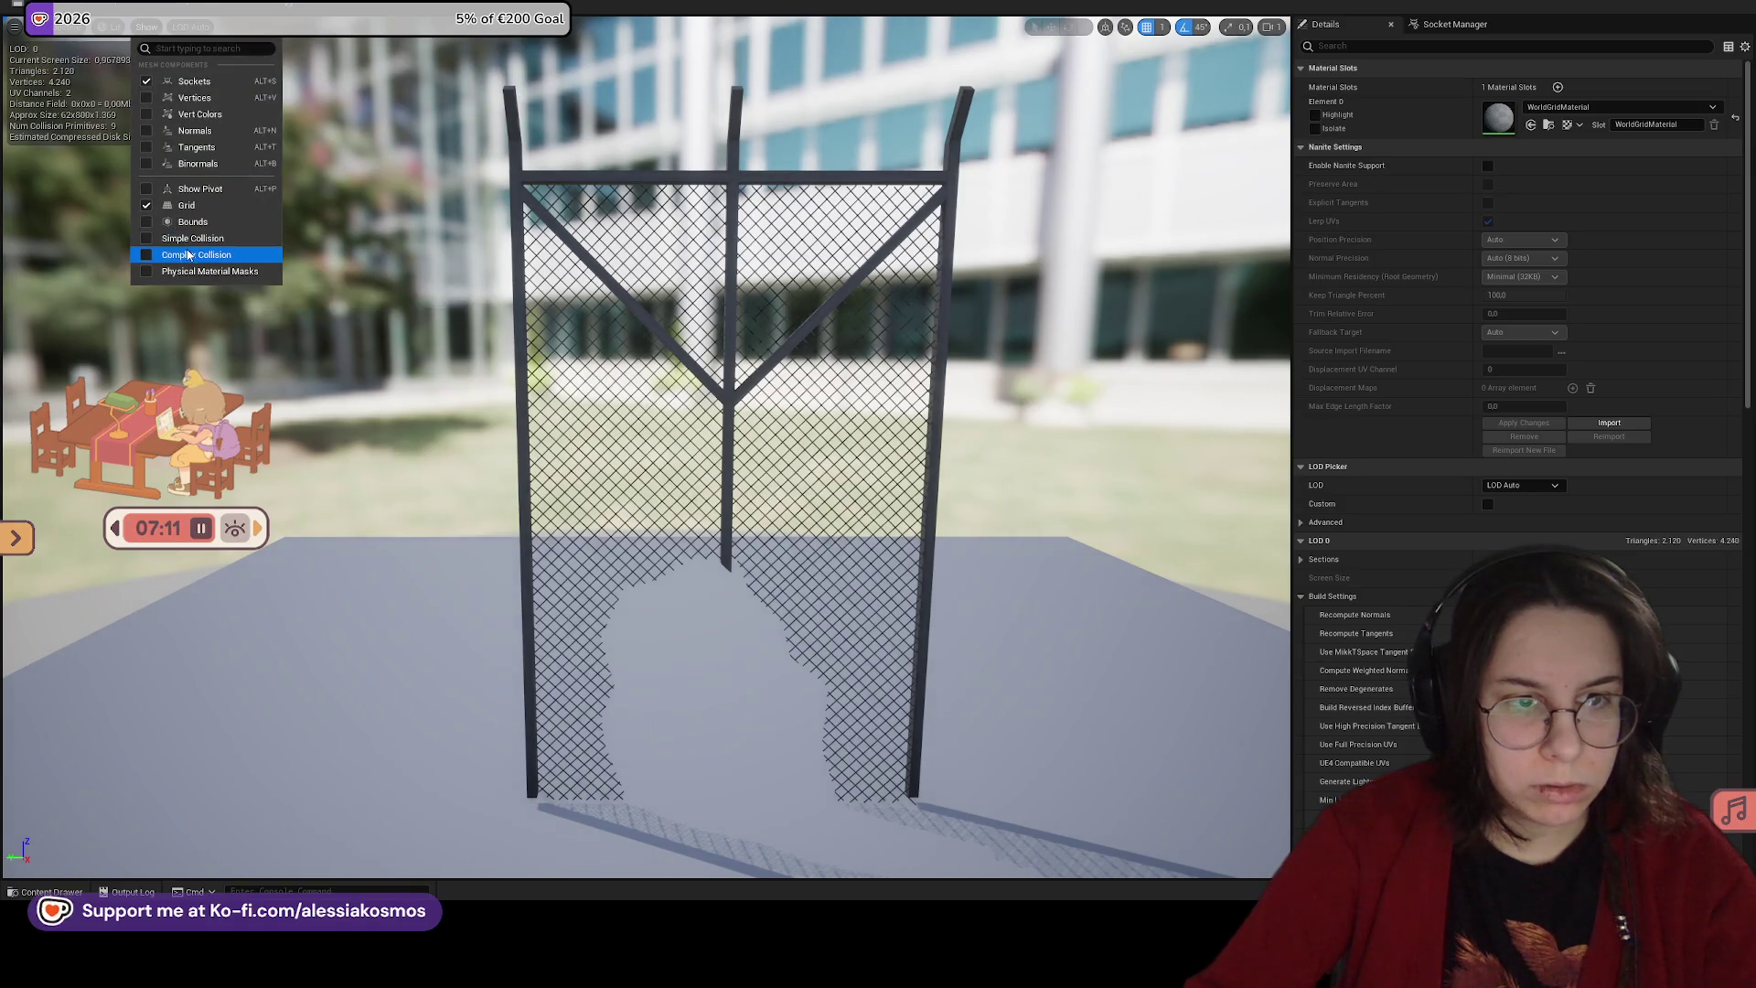
pyautogui.click(196, 254)
pyautogui.click(147, 27)
pyautogui.click(188, 244)
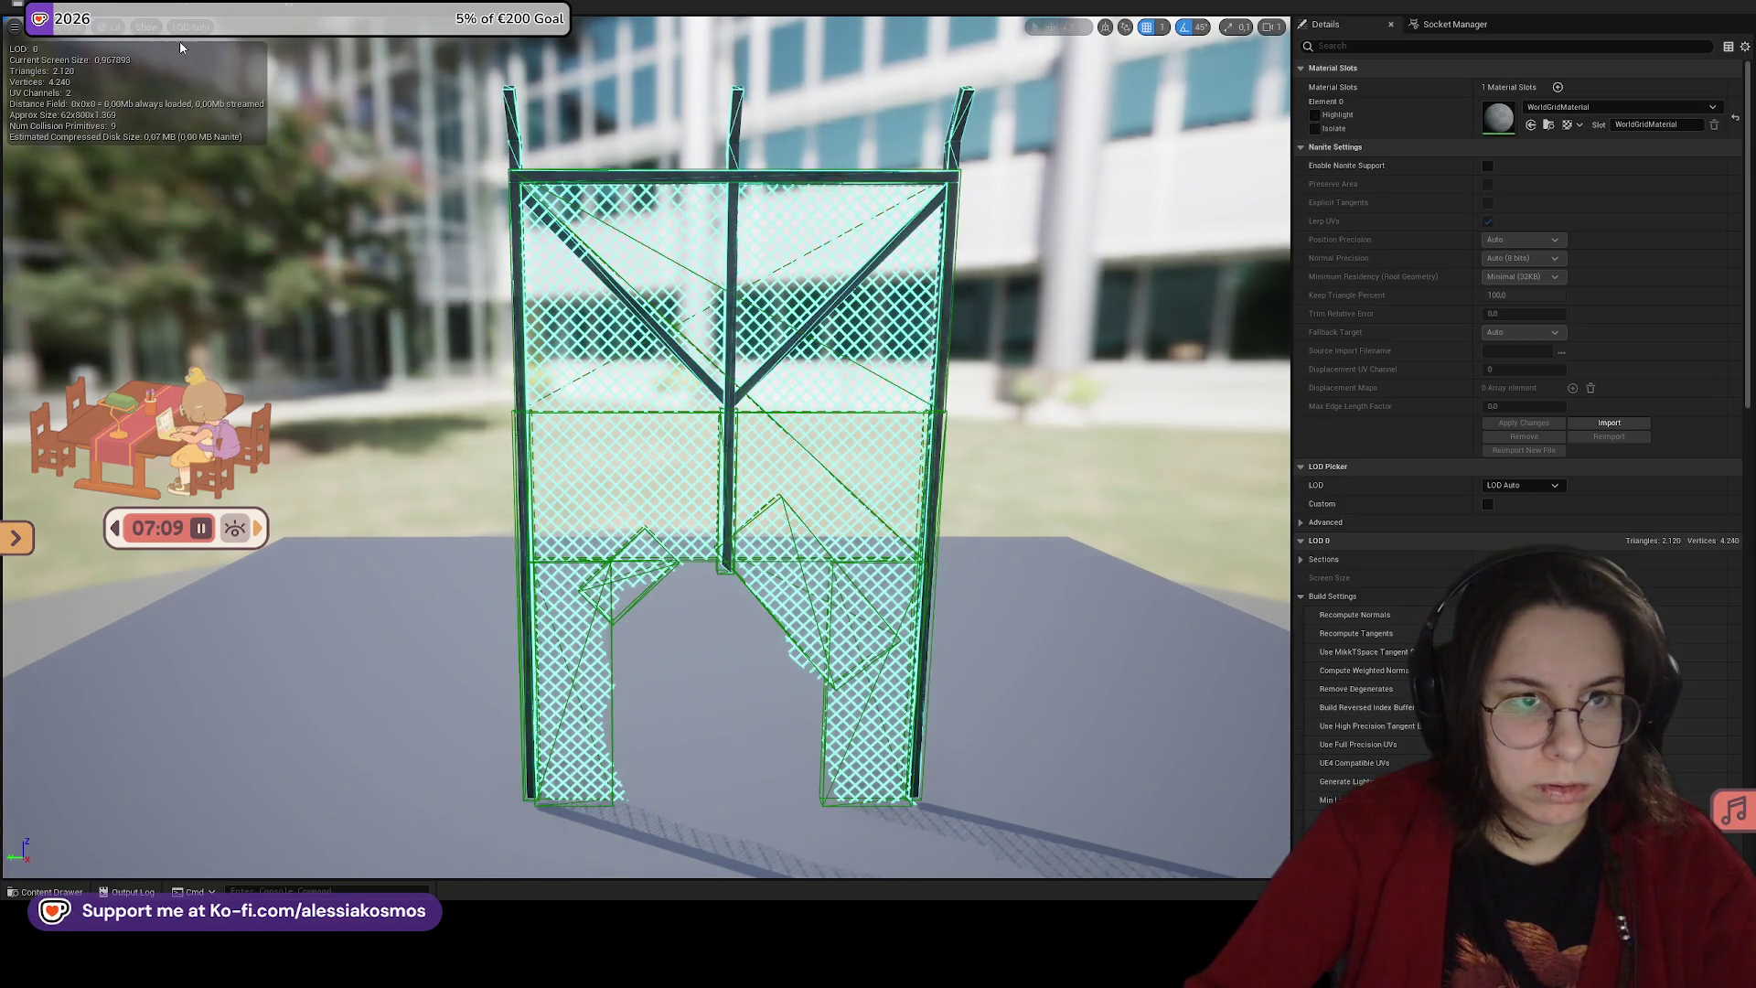
pyautogui.click(146, 27)
pyautogui.click(188, 244)
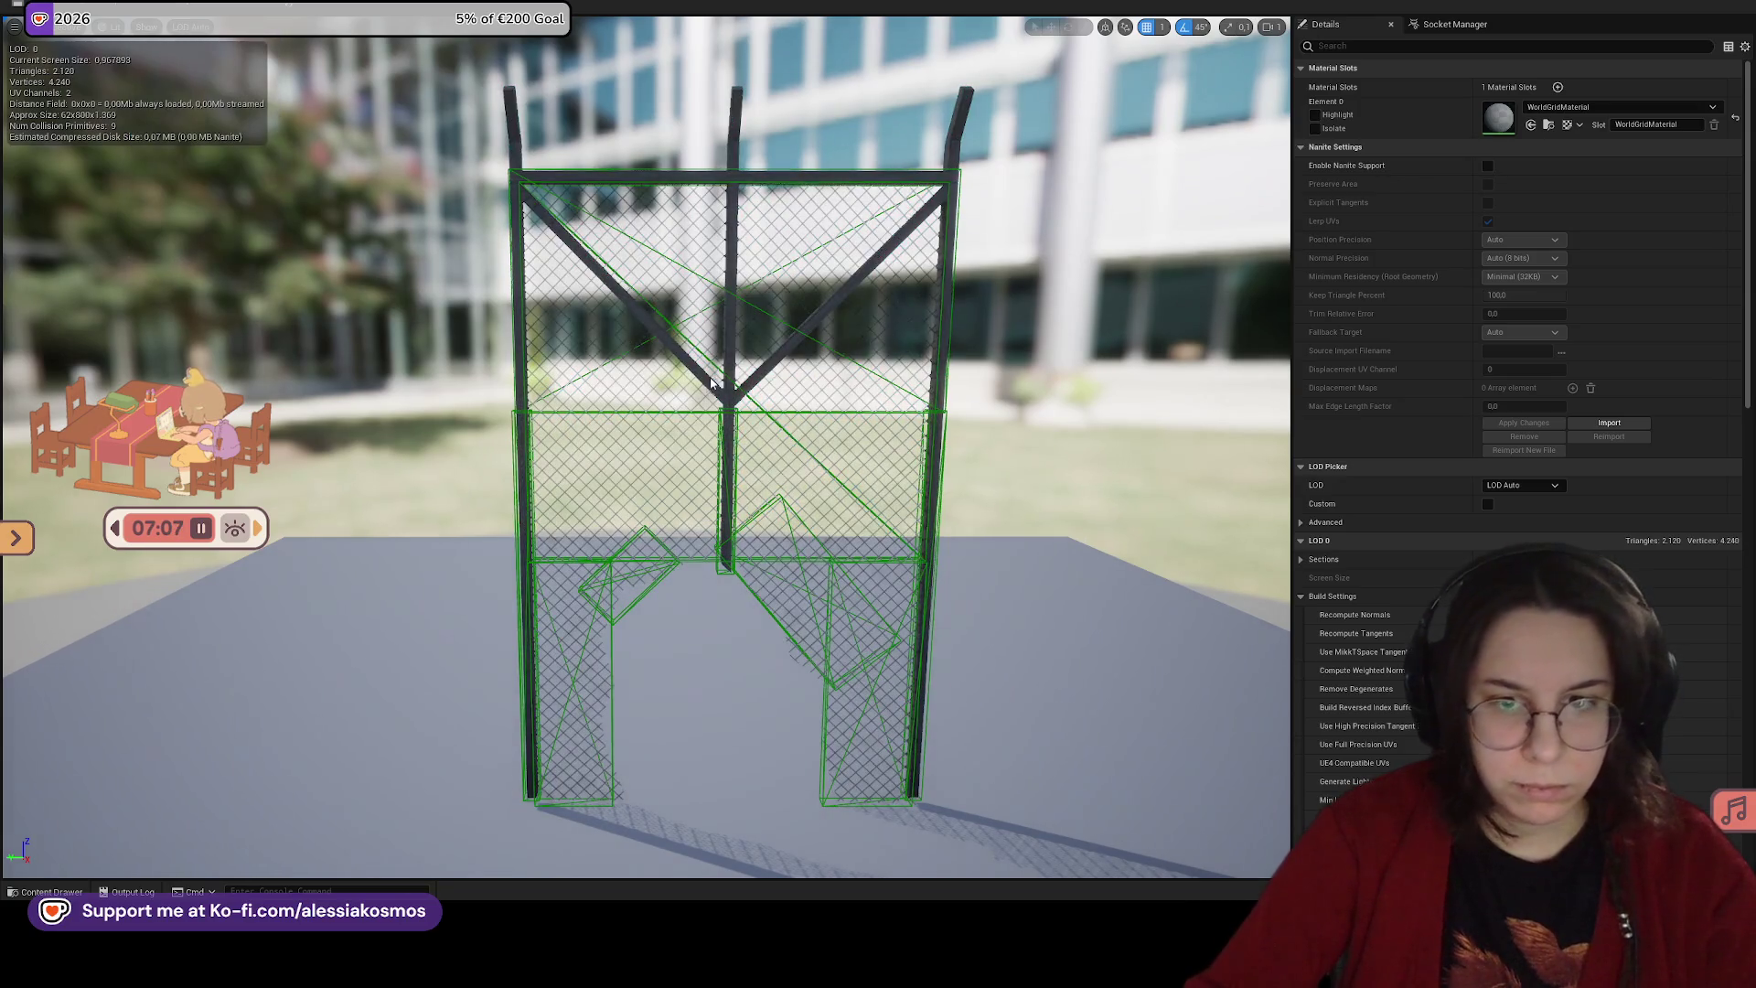
pyautogui.moveTo(732, 428)
pyautogui.mouseDown()
pyautogui.moveTo(898, 185)
pyautogui.moveTo(879, 452)
pyautogui.mouseUp()
pyautogui.press('w')
pyautogui.press('f')
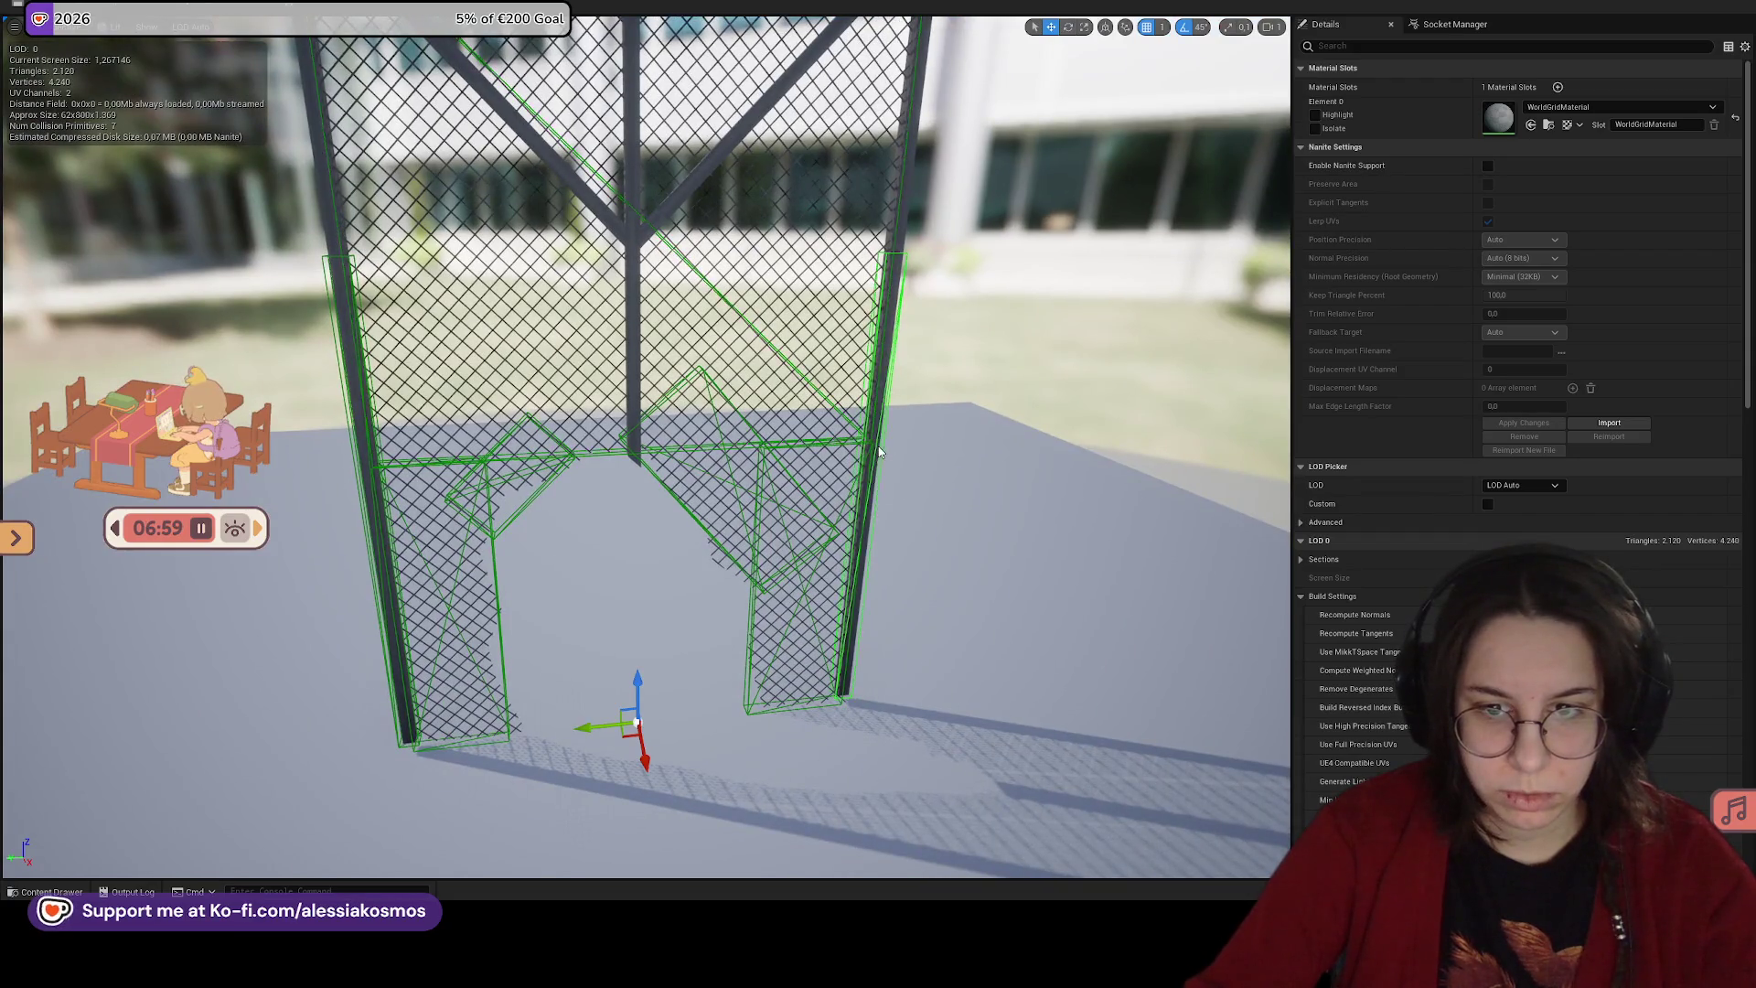
pyautogui.moveTo(360, 479)
pyautogui.mouseDown()
pyautogui.moveTo(384, 567)
pyautogui.moveTo(669, 562)
pyautogui.moveTo(675, 599)
pyautogui.mouseUp()
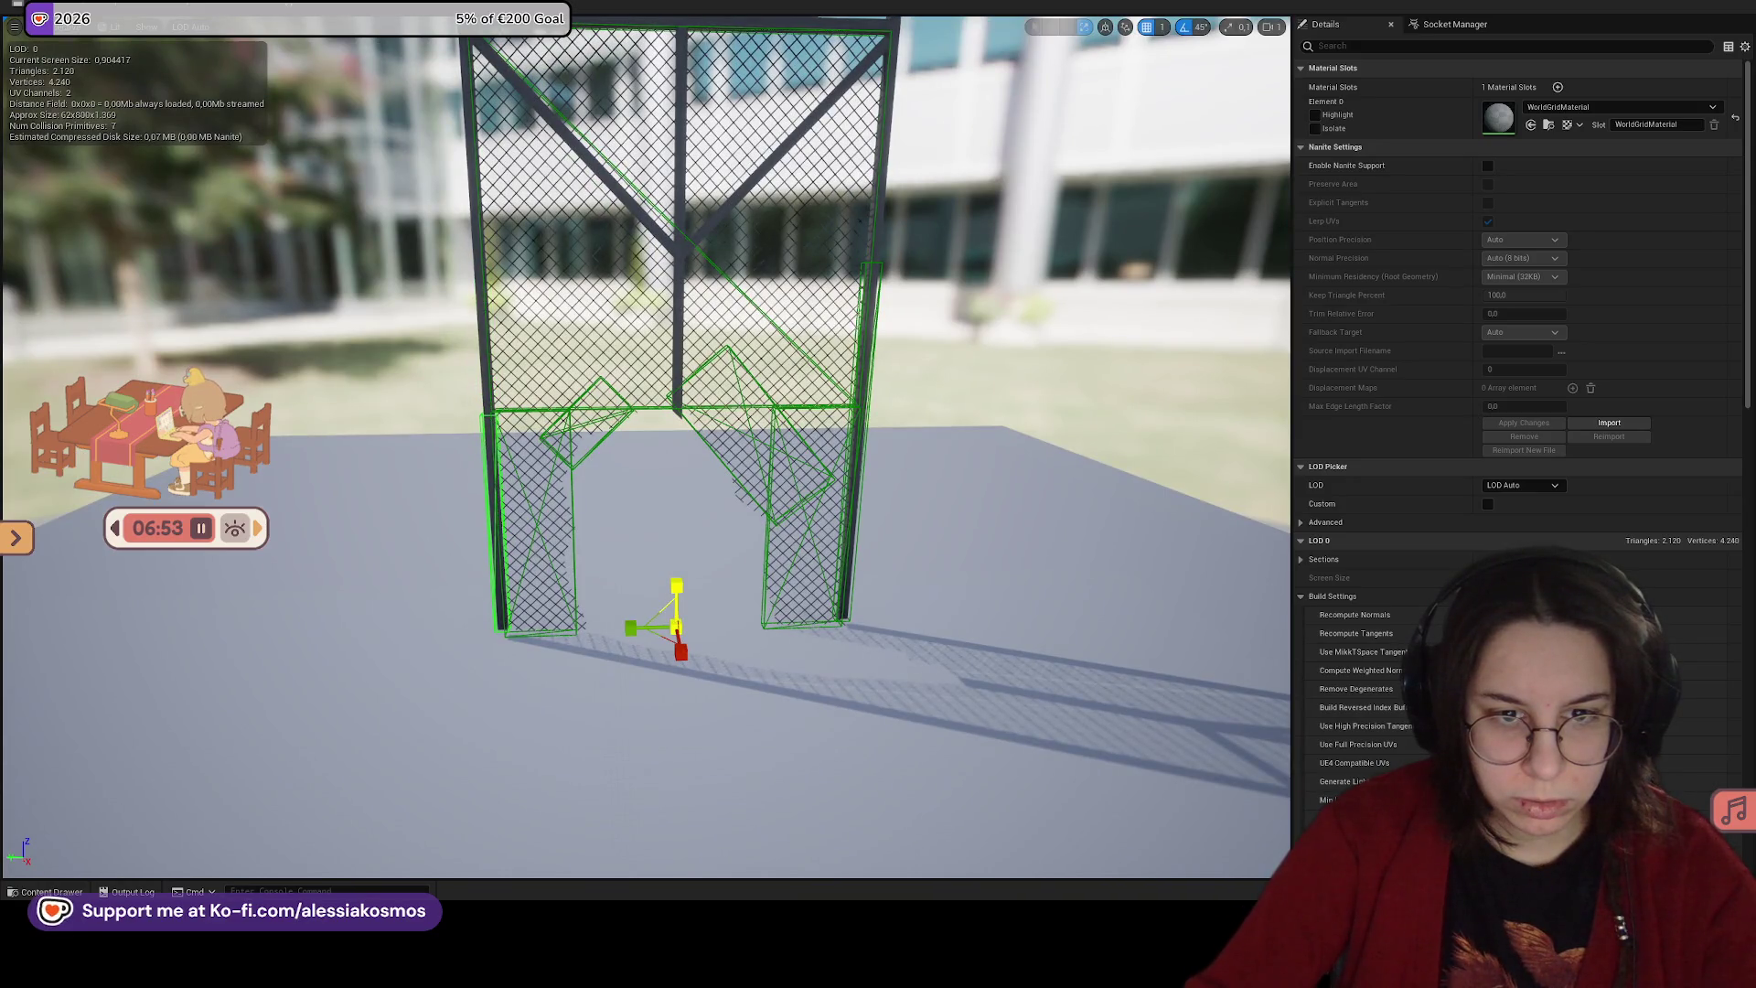
# Step: Stretch the left and right pillar collision boxes upward on Z to fit the pillars
pyautogui.moveTo(676, 599); pyautogui.dragTo(676, 599)
pyautogui.click(865, 497)
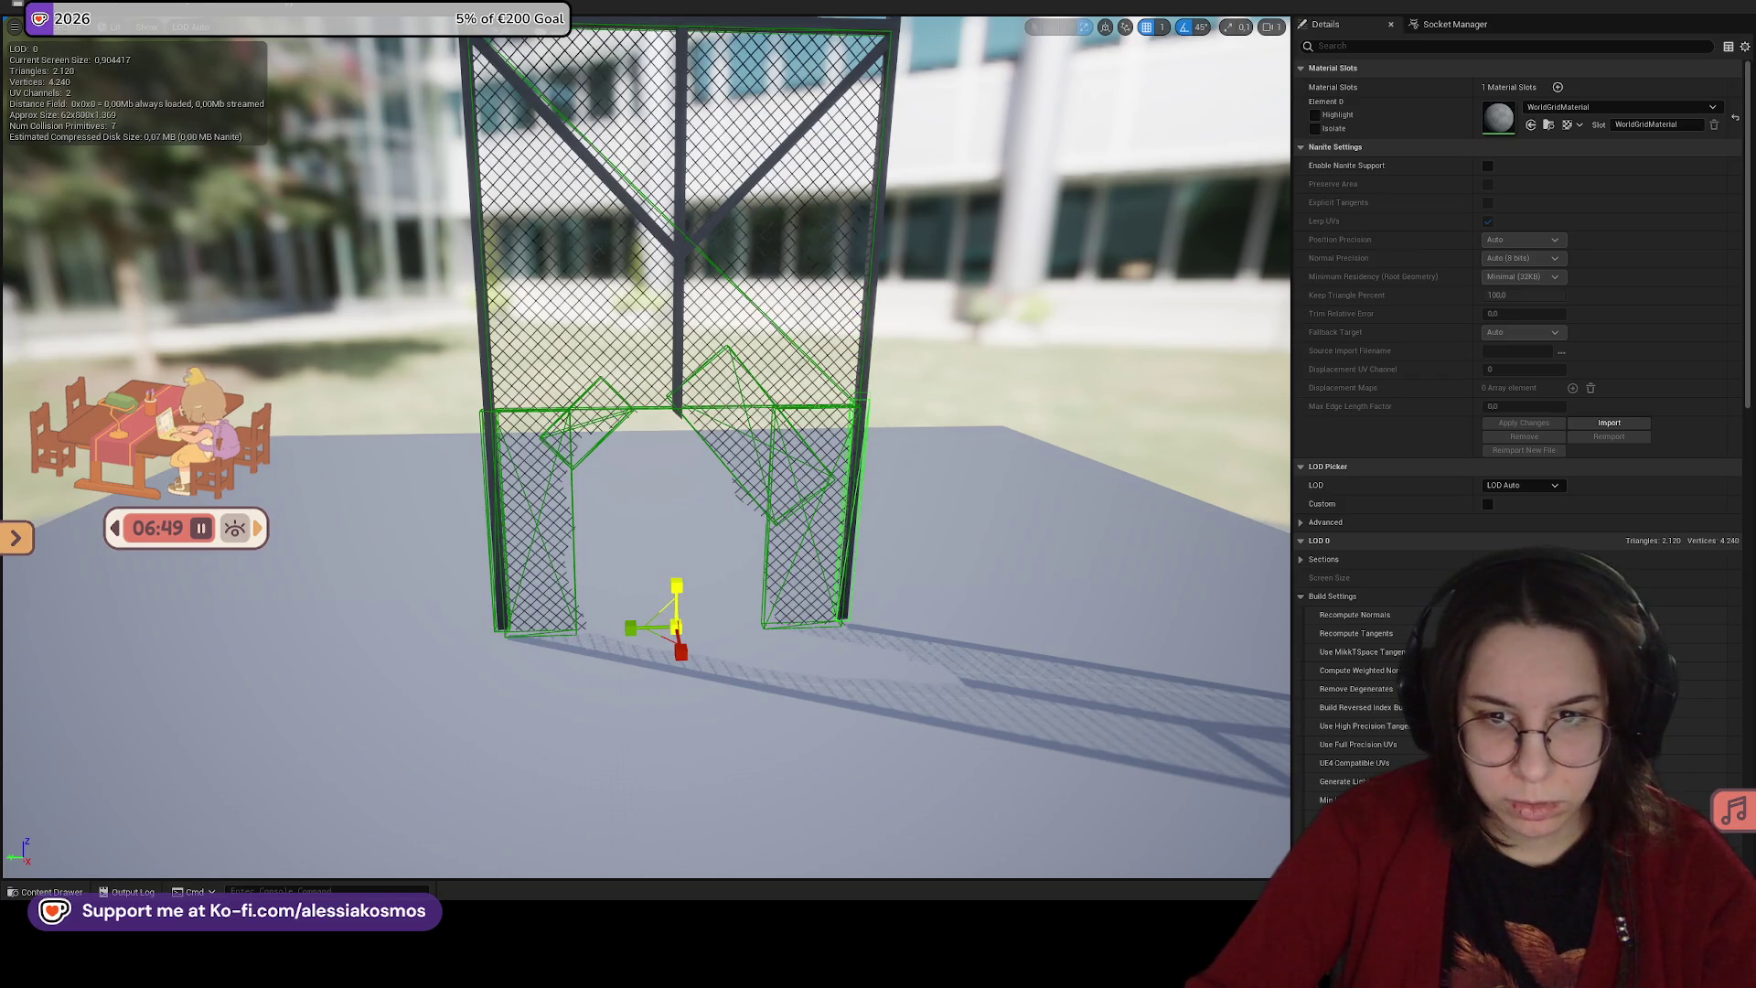
pyautogui.moveTo(868, 482); pyautogui.dragTo(868, 482)
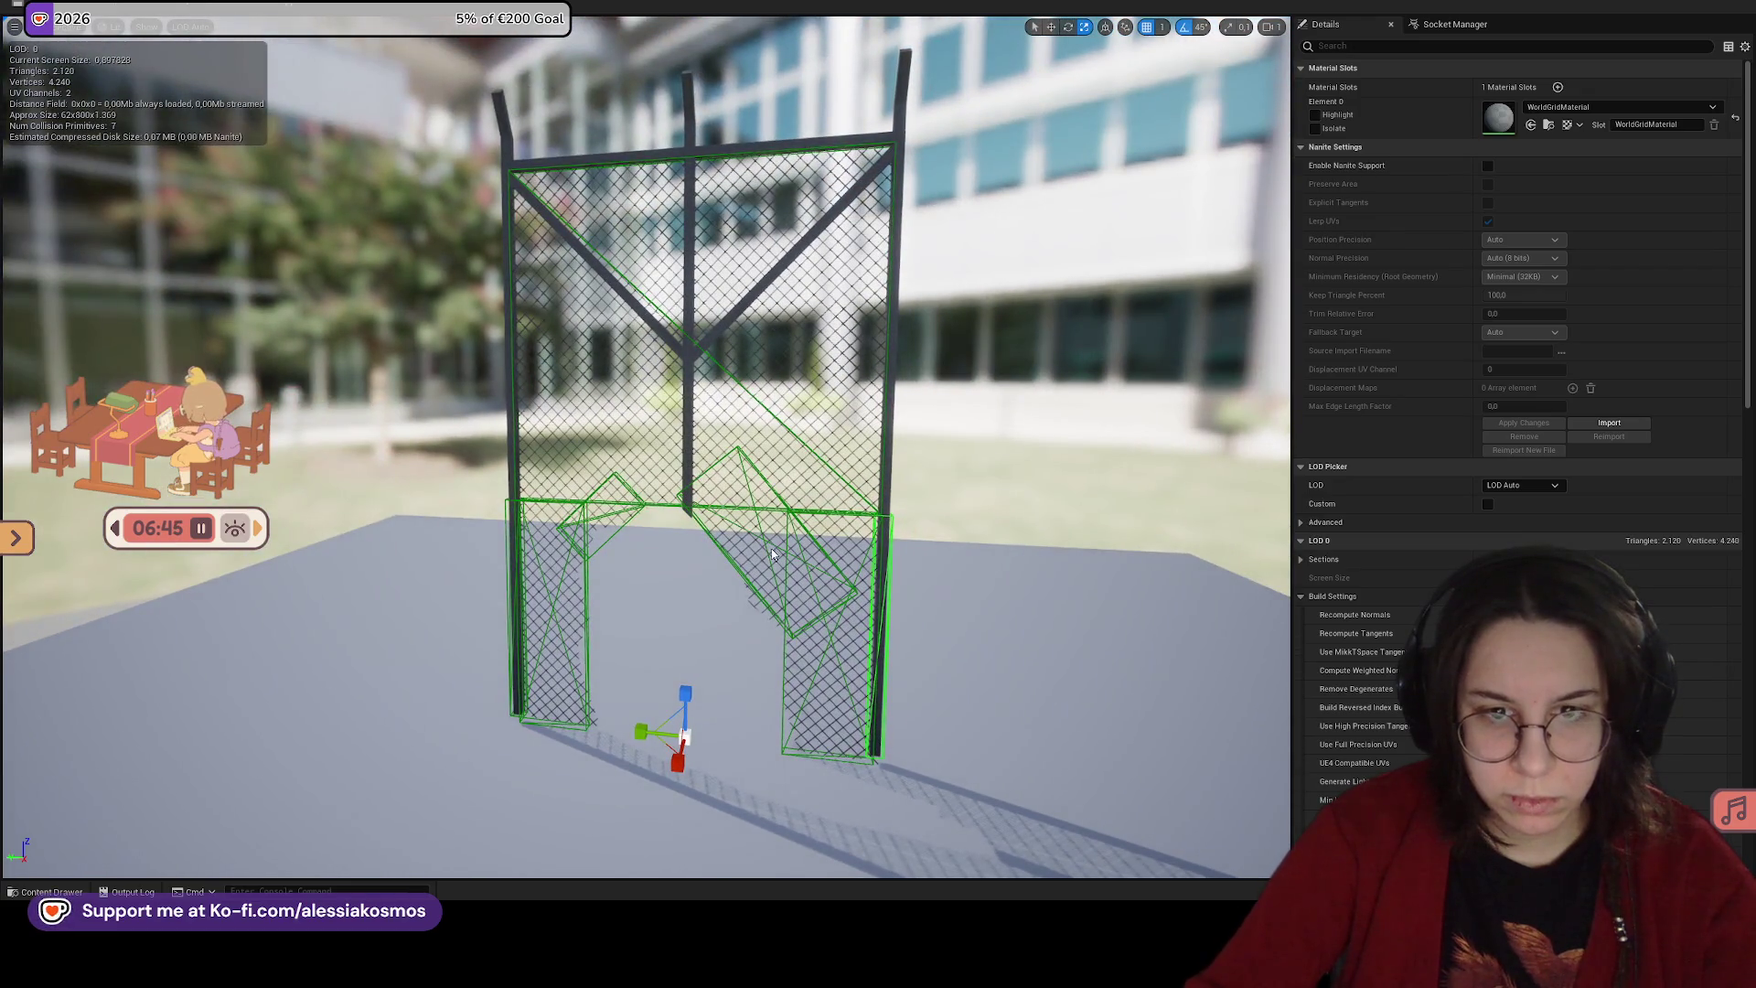
pyautogui.moveTo(685, 699); pyautogui.dragTo(685, 635)
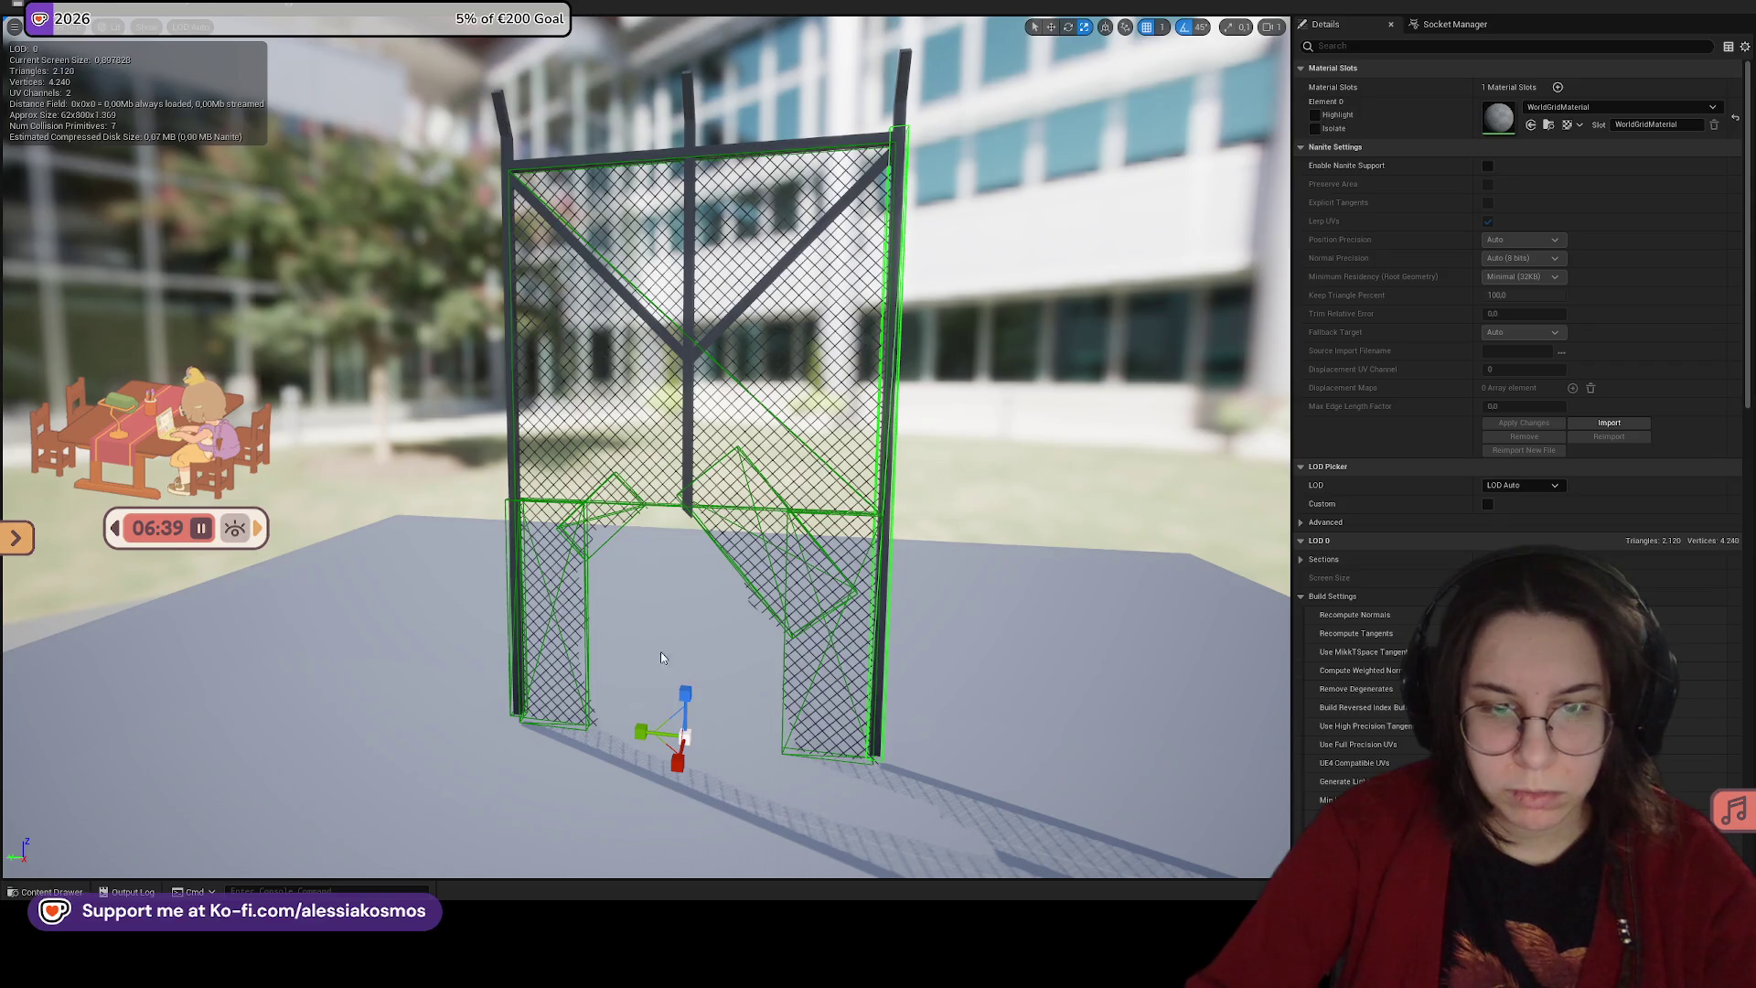
pyautogui.moveTo(512, 541); pyautogui.dragTo(512, 541)
pyautogui.moveTo(635, 640); pyautogui.dragTo(635, 631)
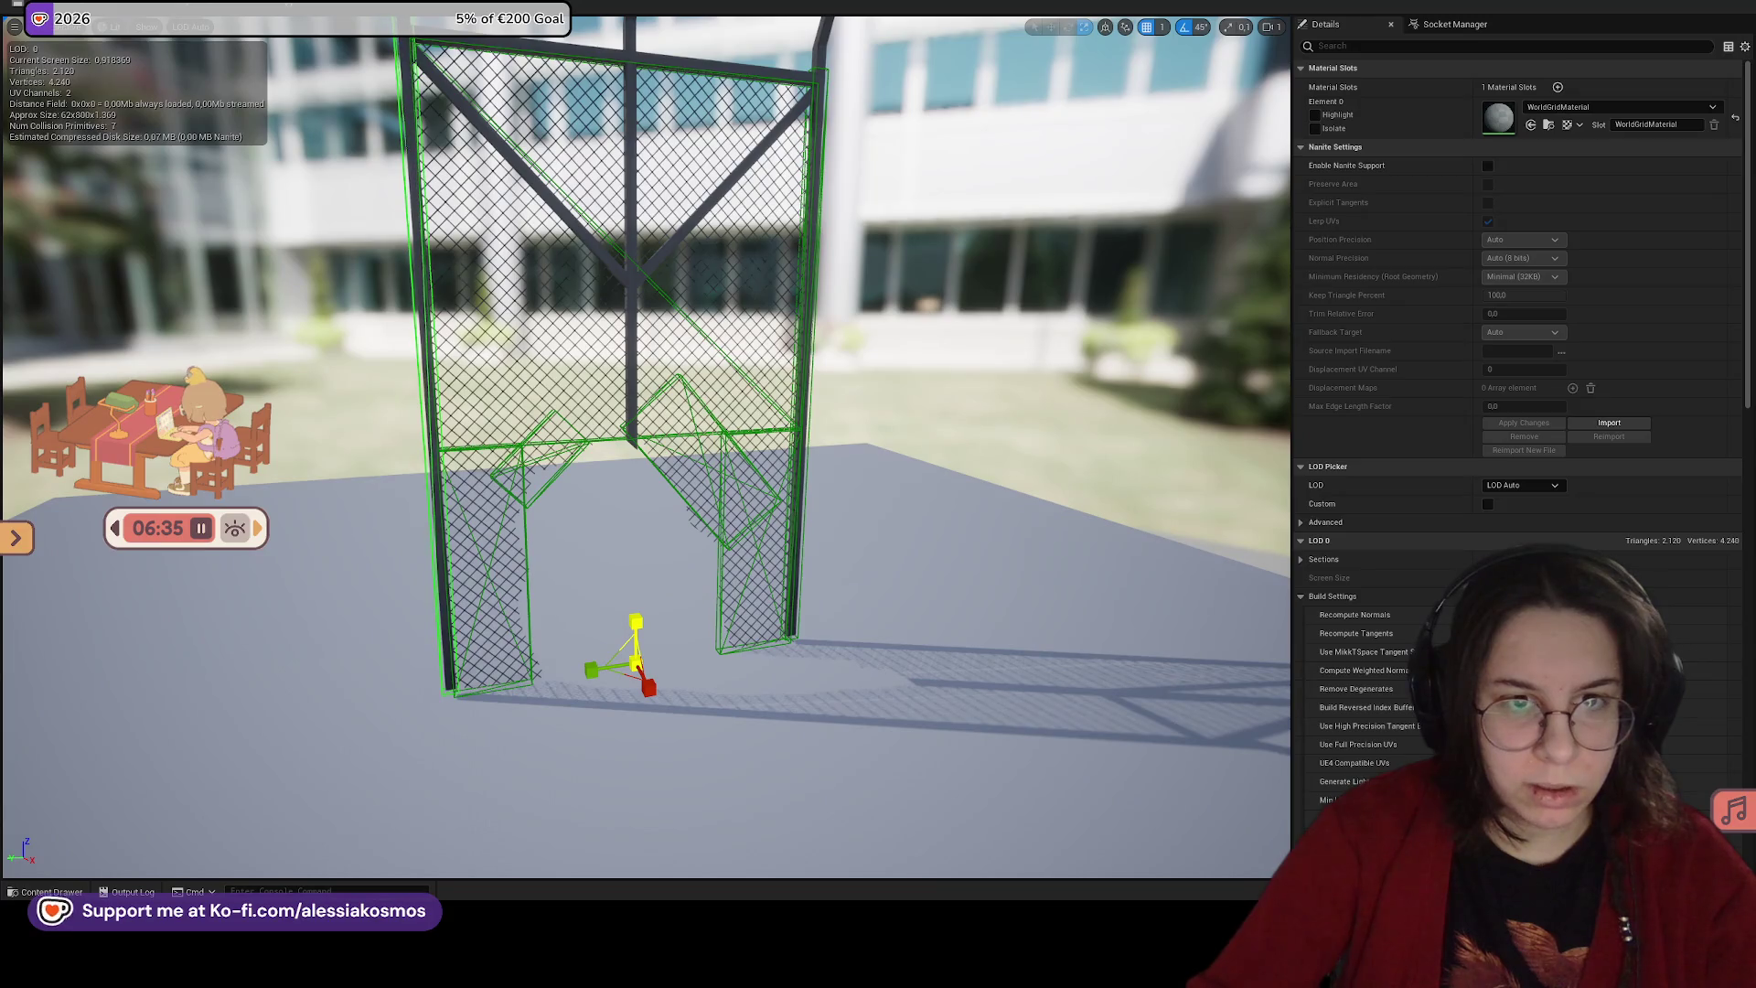
pyautogui.moveTo(821, 567); pyautogui.dragTo(821, 567)
pyautogui.moveTo(789, 440); pyautogui.dragTo(788, 440)
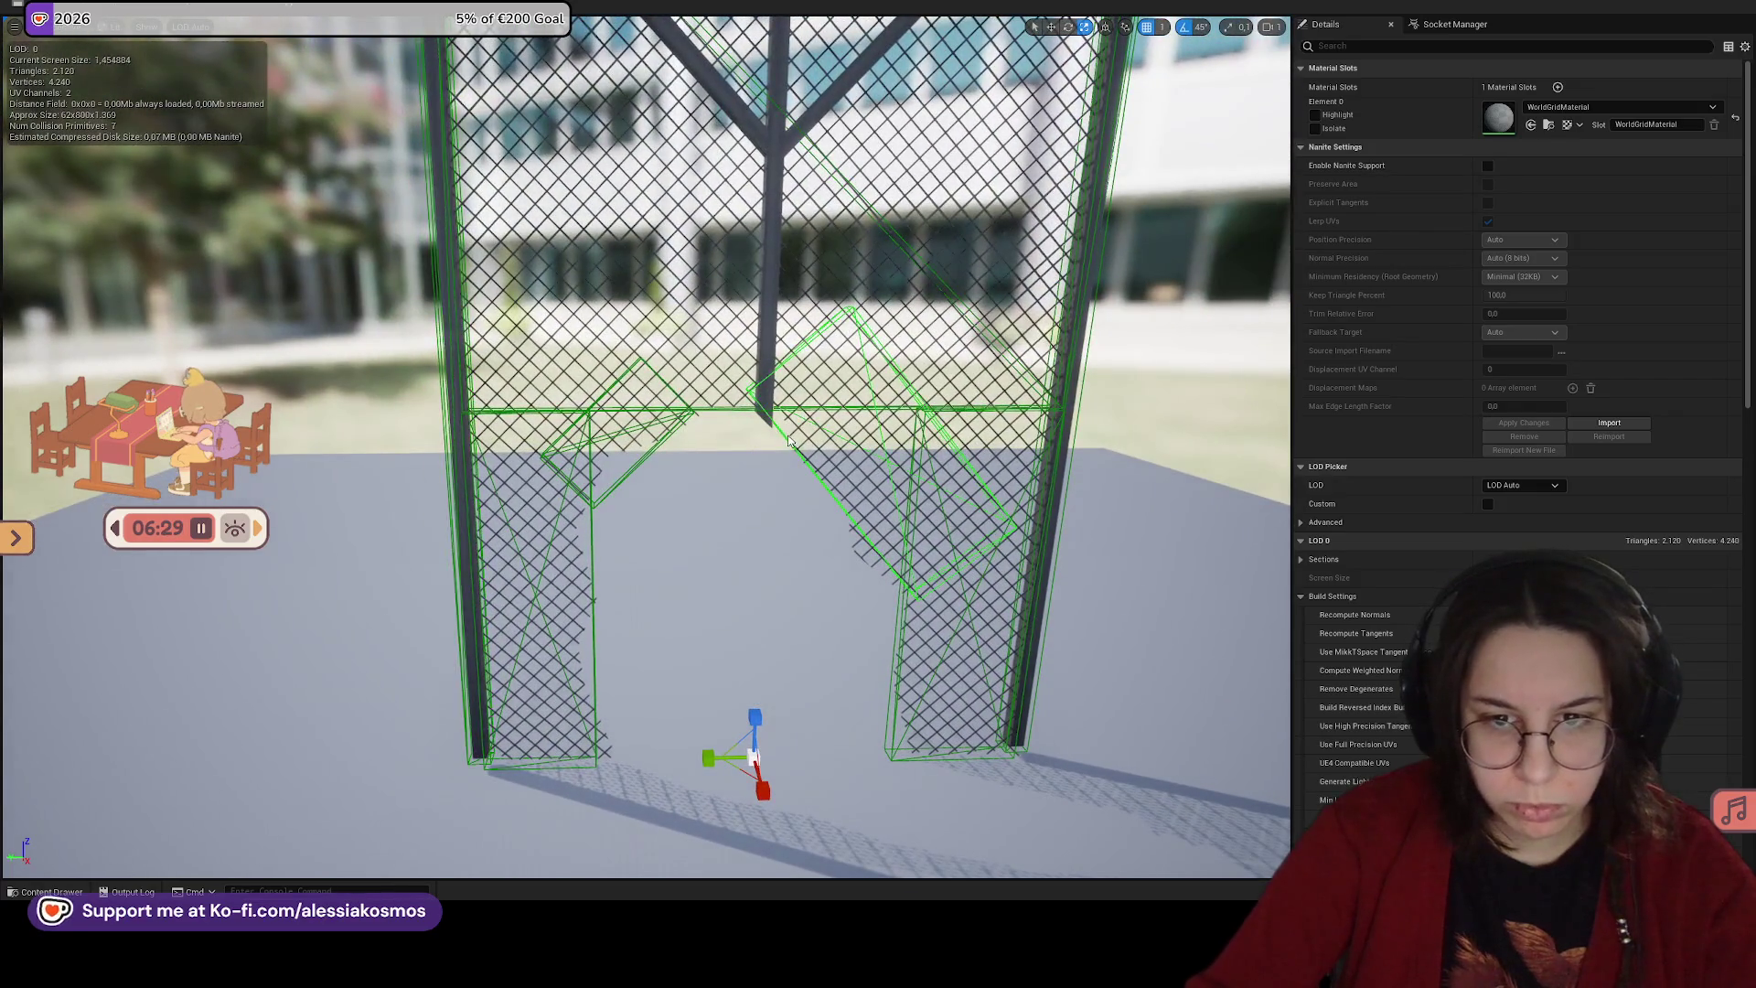
# Step: Nudge a collision box slightly sideways and orbit to check the fitted pillar boxes
pyautogui.press('w')
pyautogui.moveTo(705, 754); pyautogui.dragTo(700, 755)
pyautogui.moveTo(710, 271); pyautogui.dragTo(706, 216)
pyautogui.moveTo(596, 265); pyautogui.dragTo(597, 265)
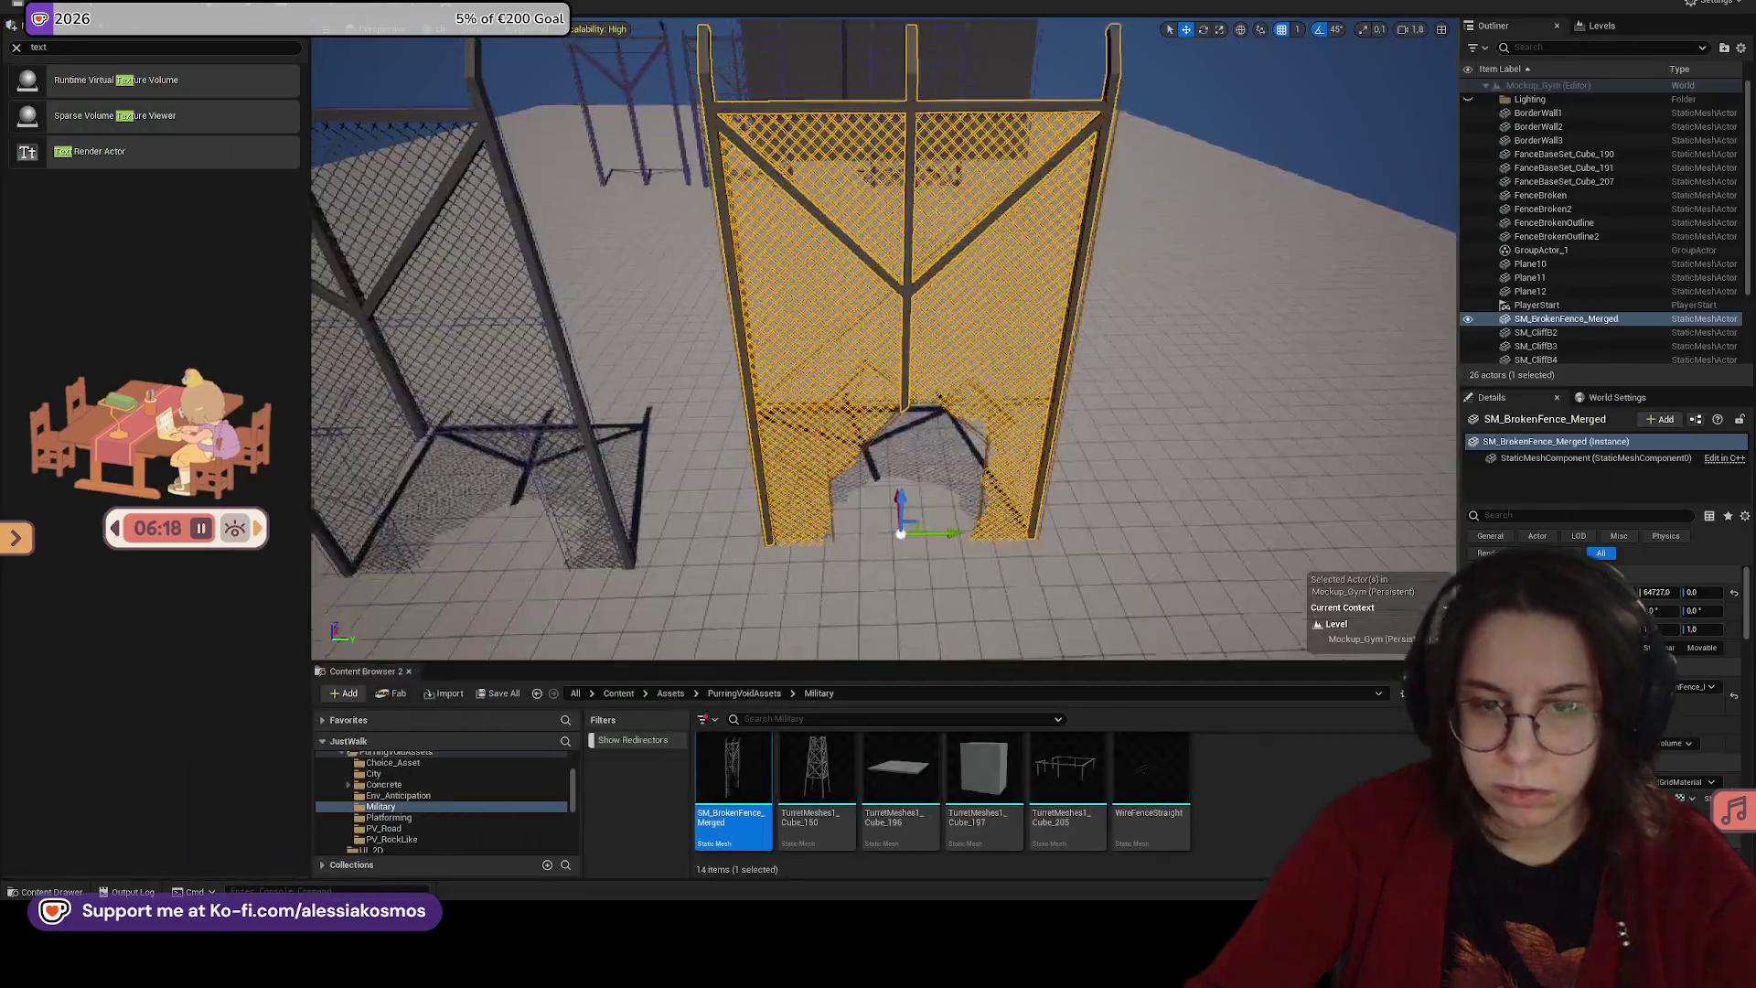
pyautogui.moveTo(695, 366); pyautogui.dragTo(695, 366)
pyautogui.scroll(1, 1012, 764)
pyautogui.moveTo(929, 514); pyautogui.dragTo(928, 515)
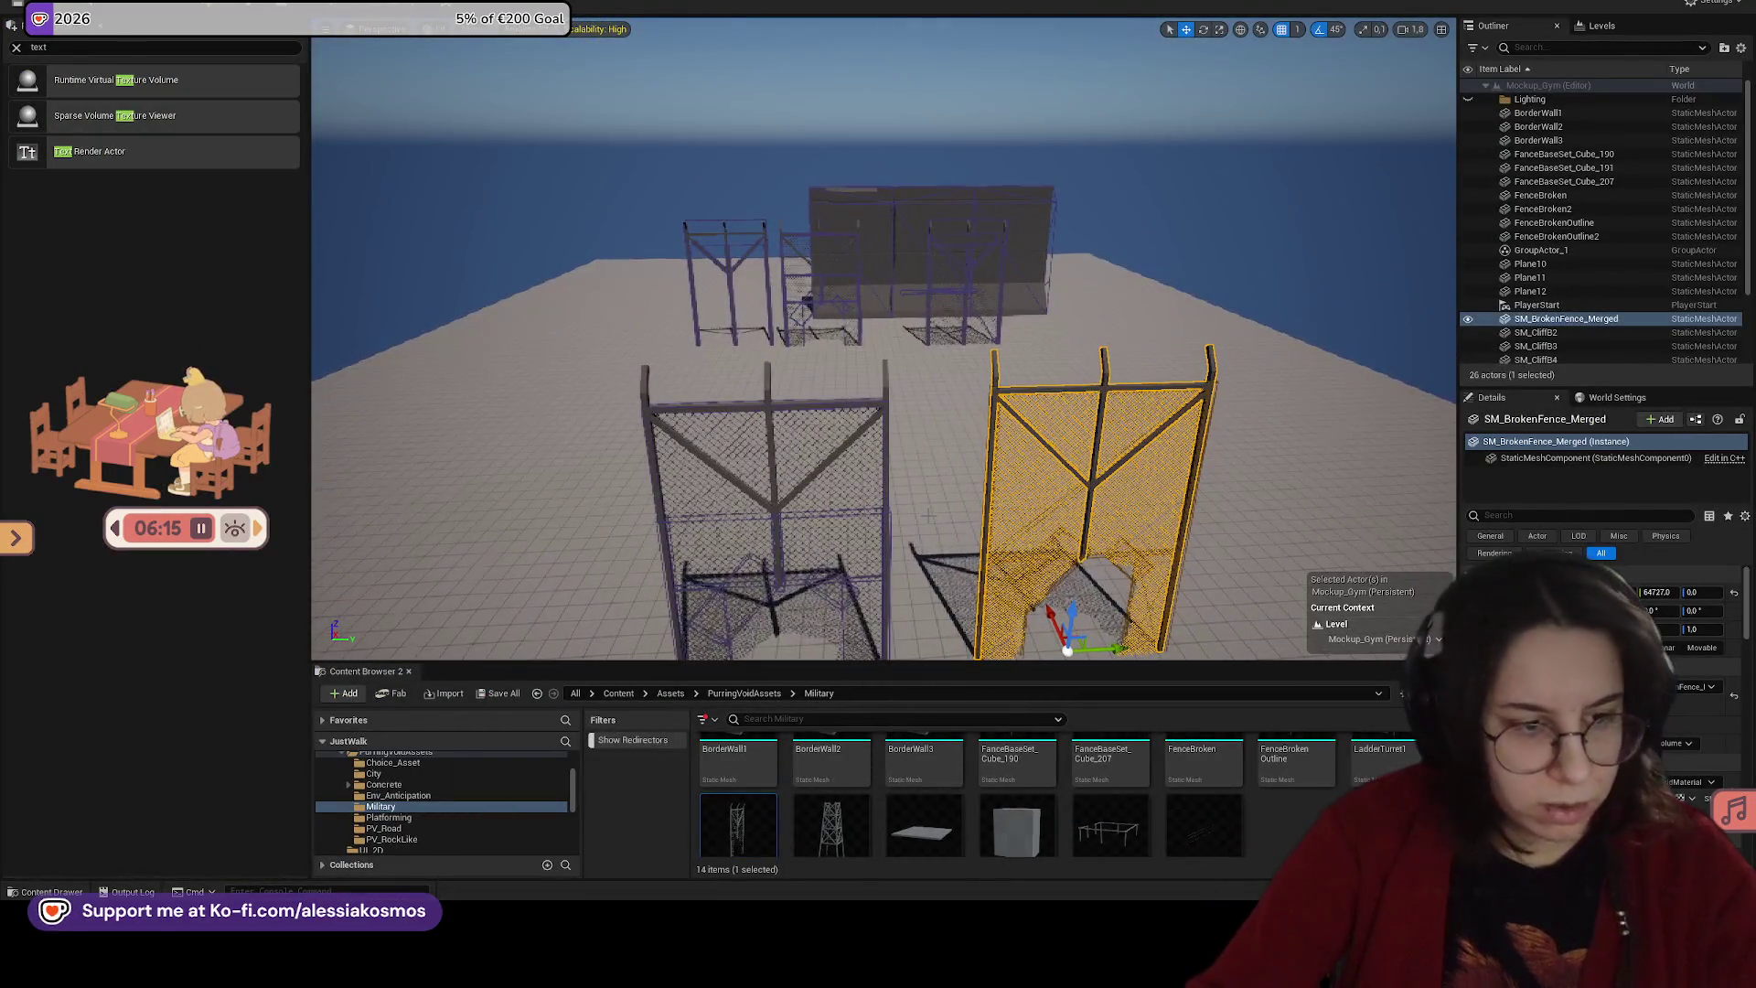
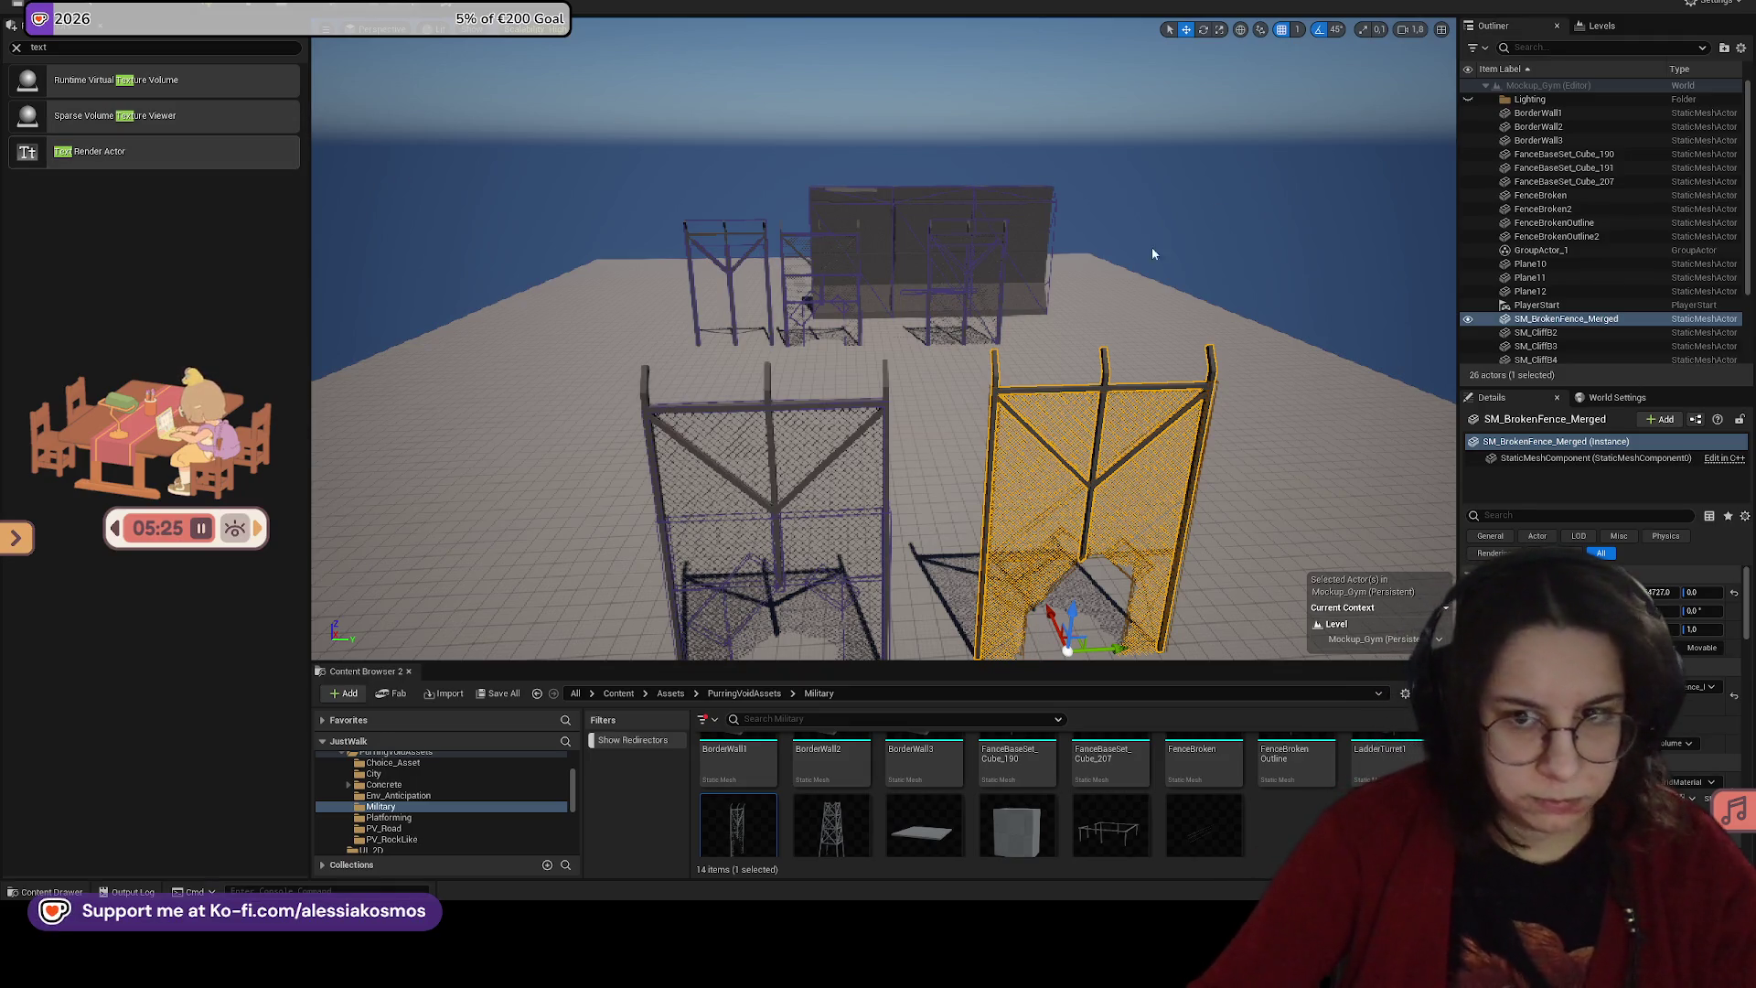
# Step: Select the chain-link fence panel FanceBaseSet_Cube_207 and open its mesh in the editor
pyautogui.scroll(-5, 915, 366)
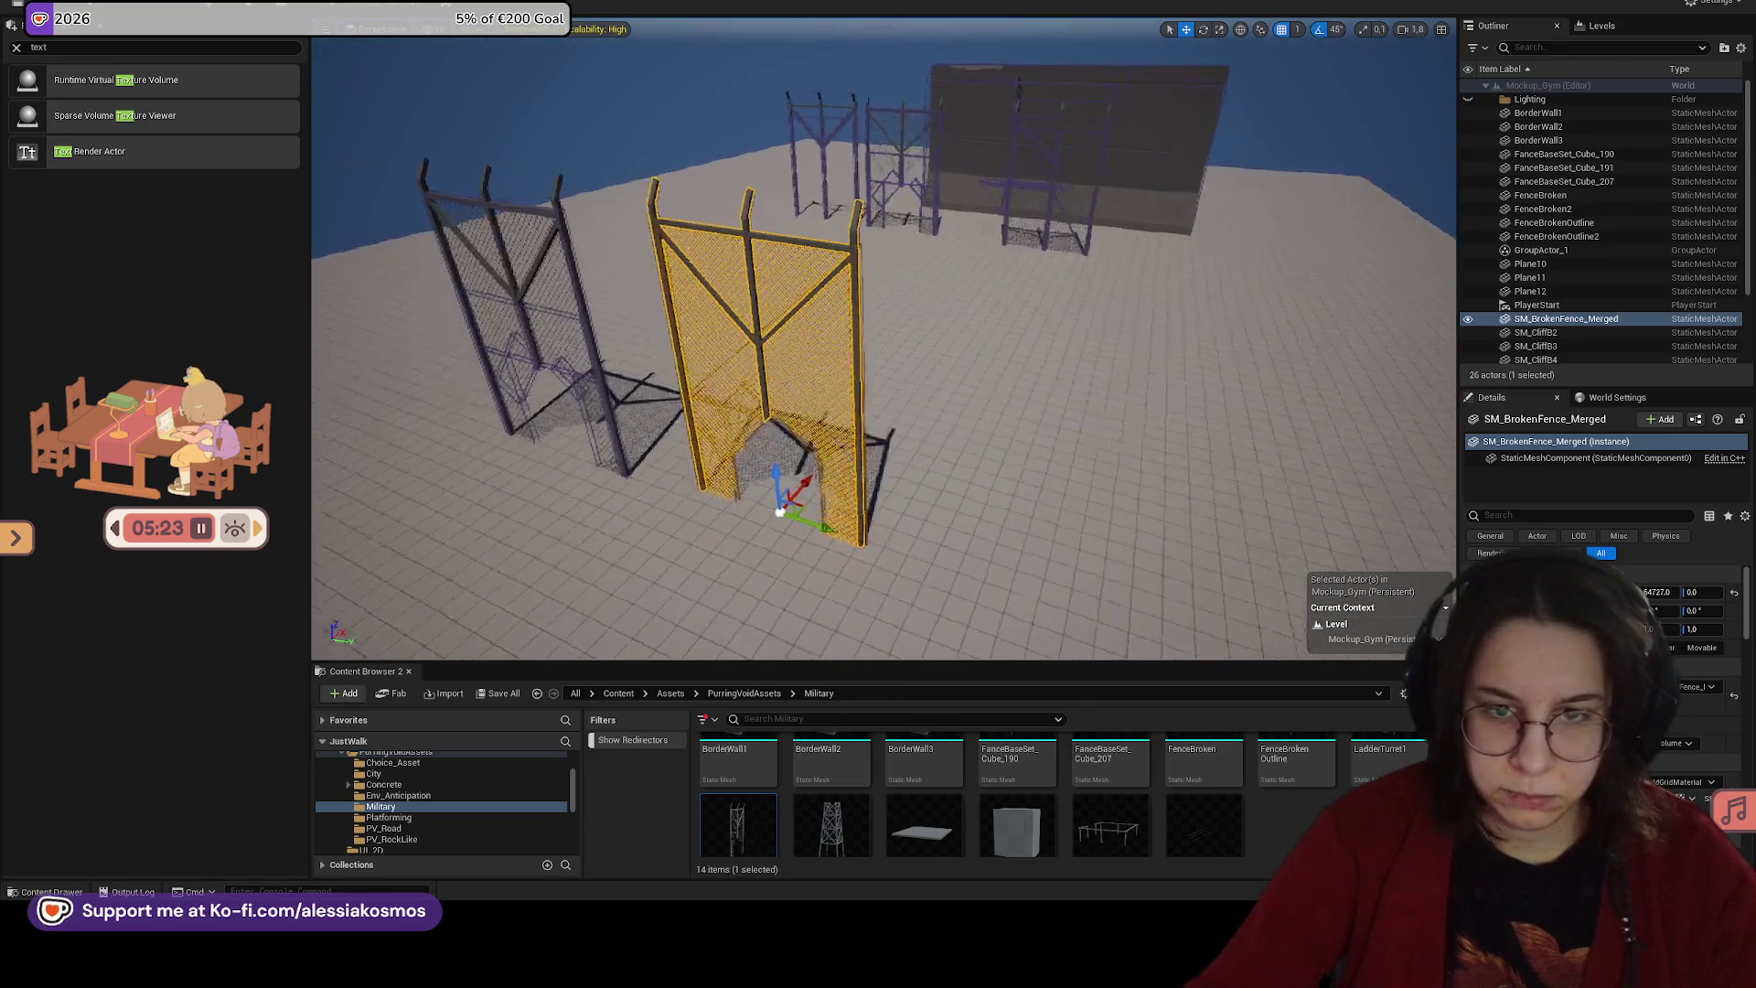
pyautogui.scroll(3, 883, 339)
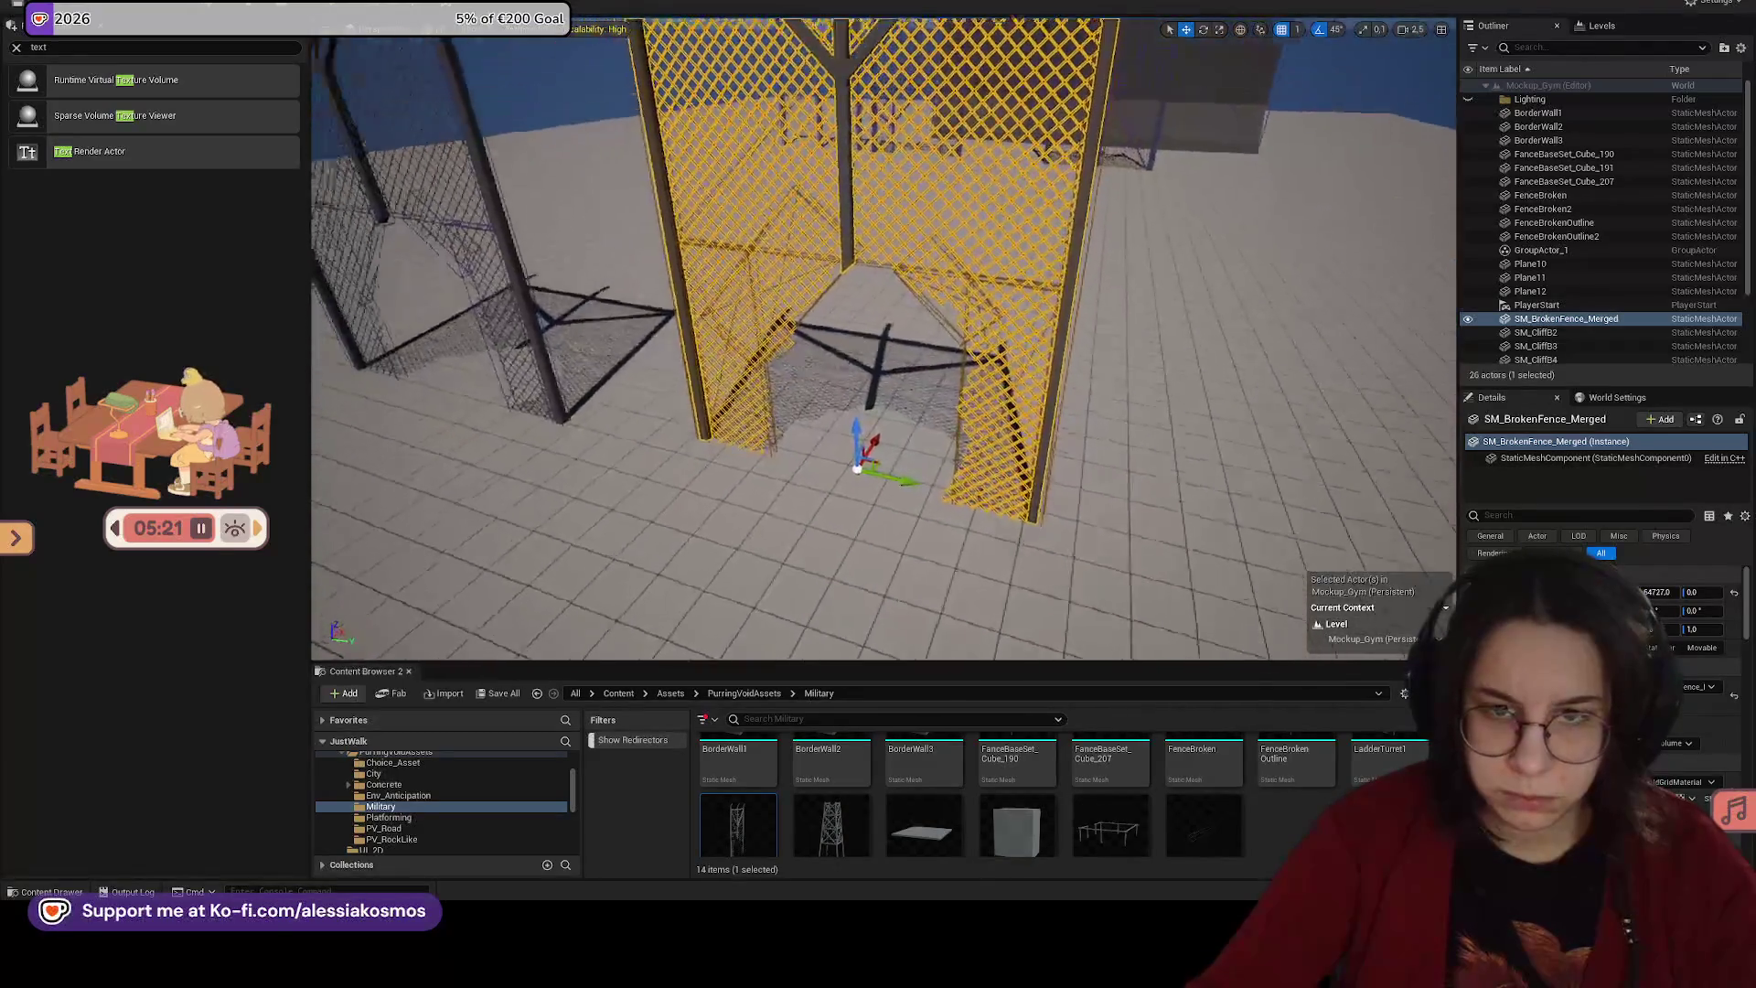
pyautogui.scroll(-5, 883, 339)
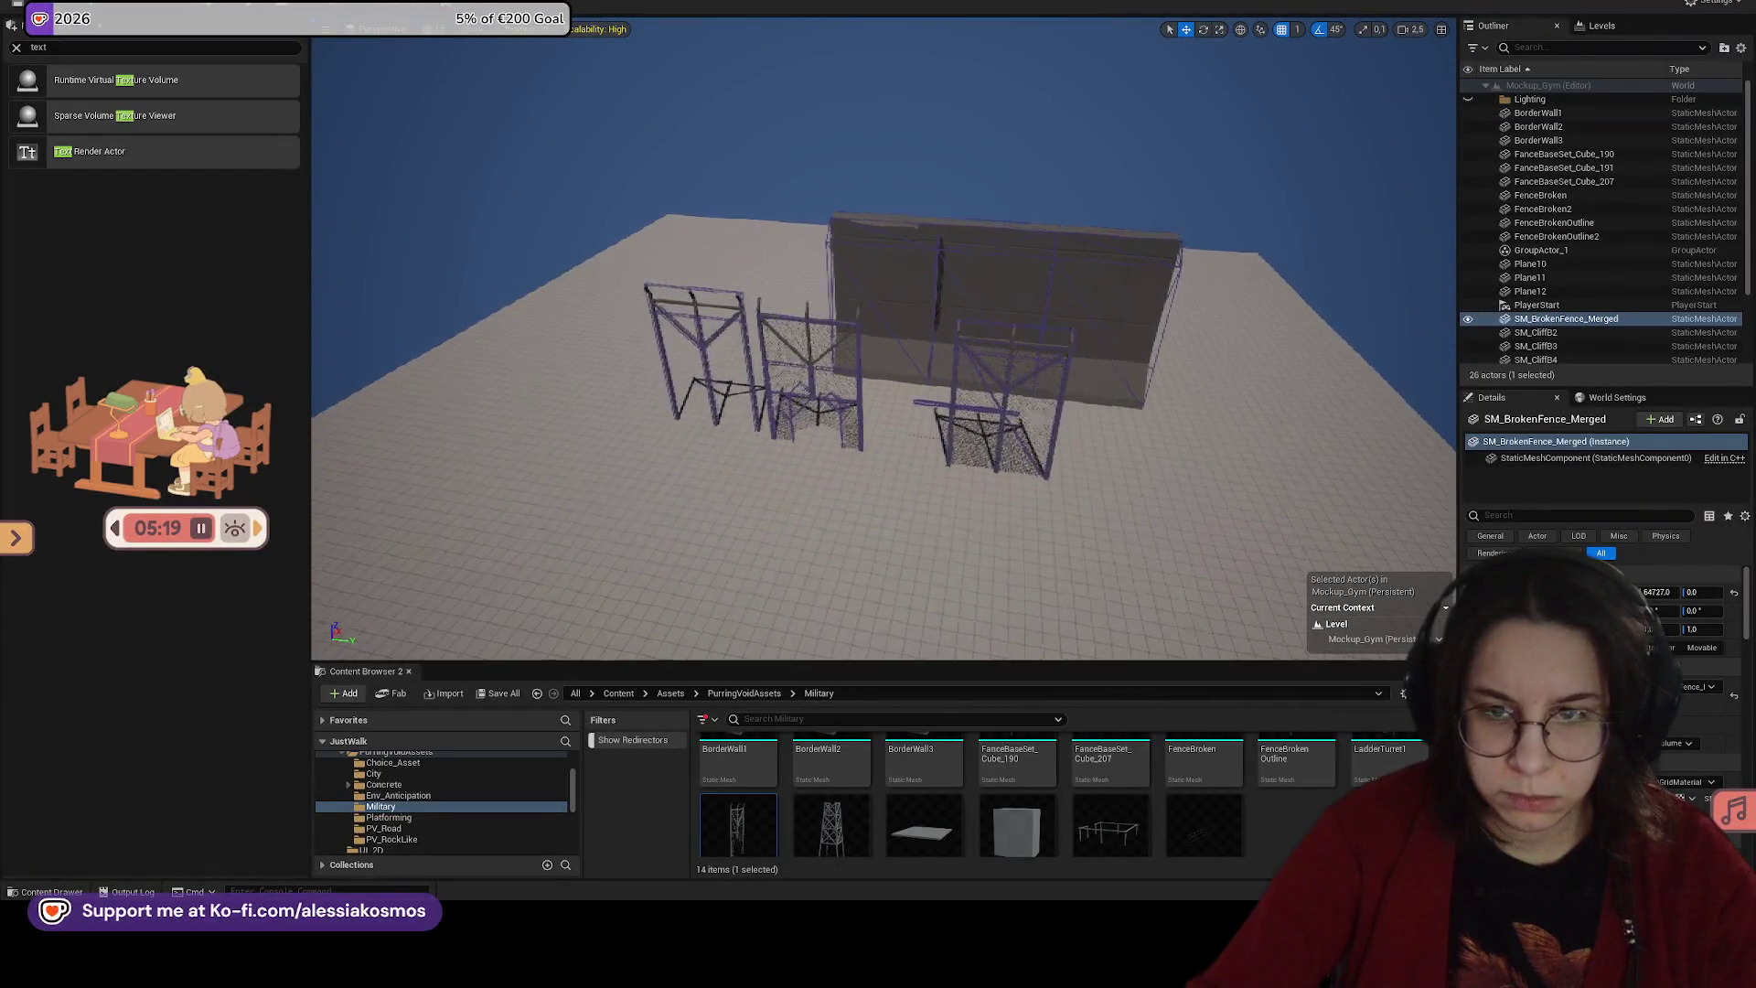
pyautogui.scroll(5, 883, 339)
pyautogui.click(1530, 291)
pyautogui.scroll(-3, 884, 338)
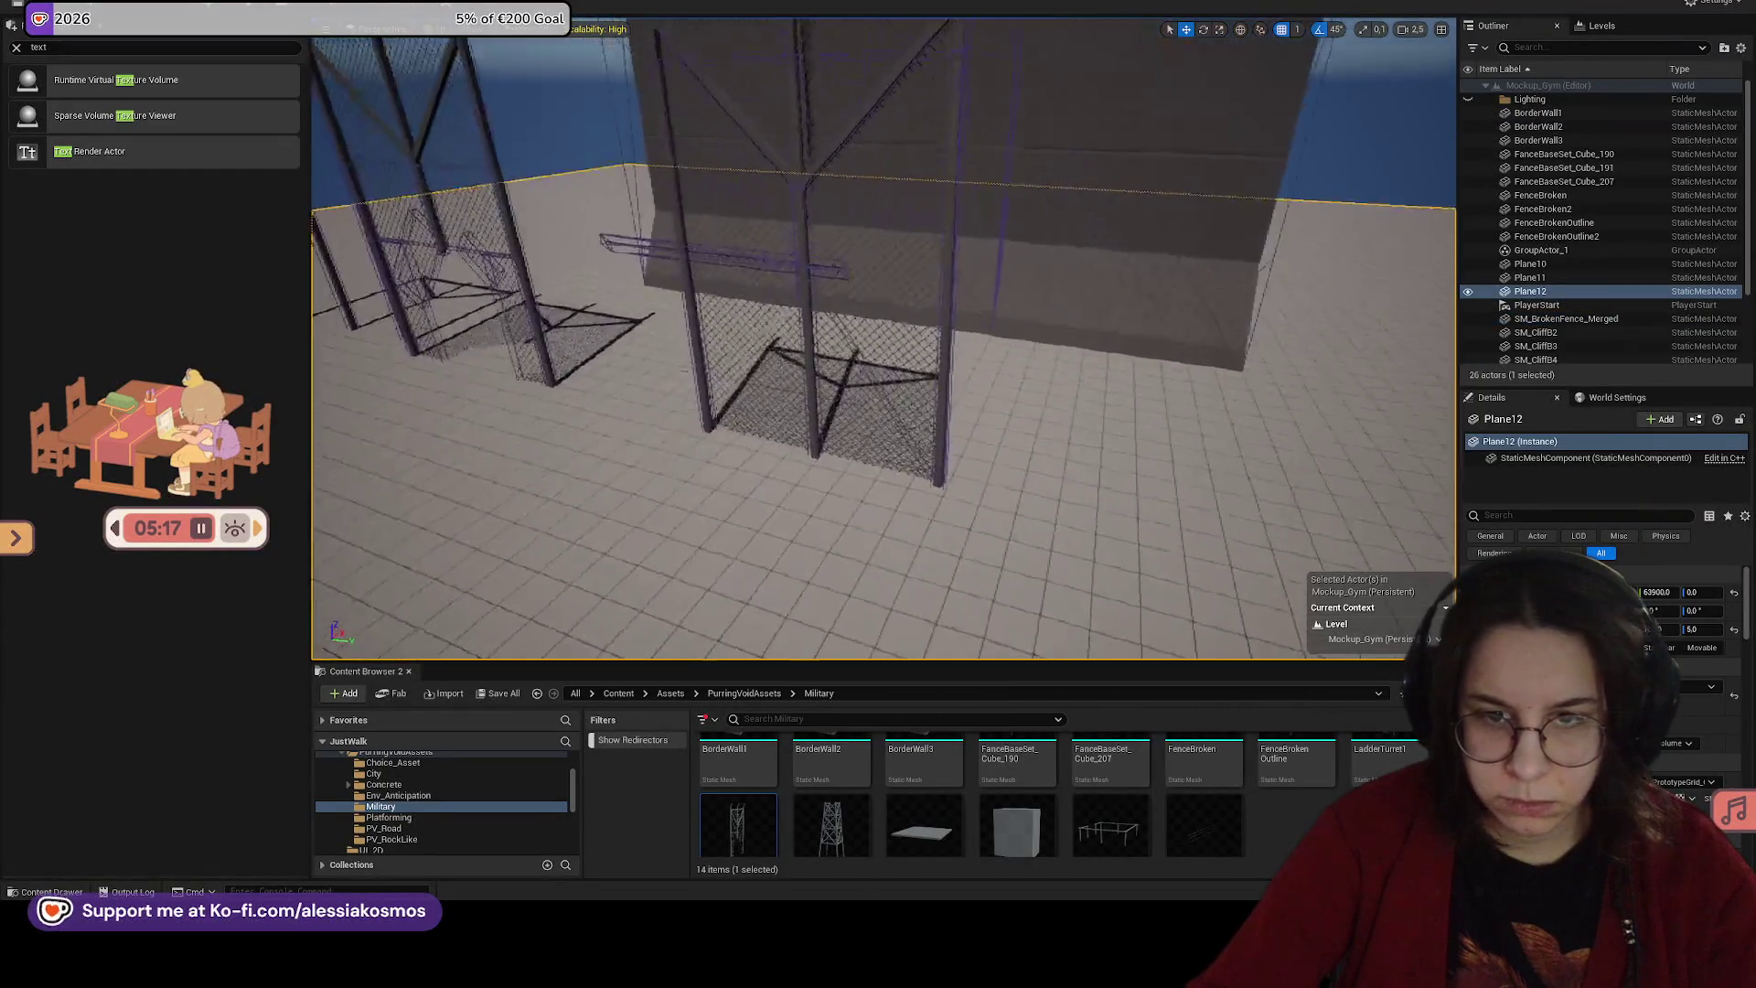
pyautogui.click(824, 411)
pyautogui.scroll(-3, 878, 366)
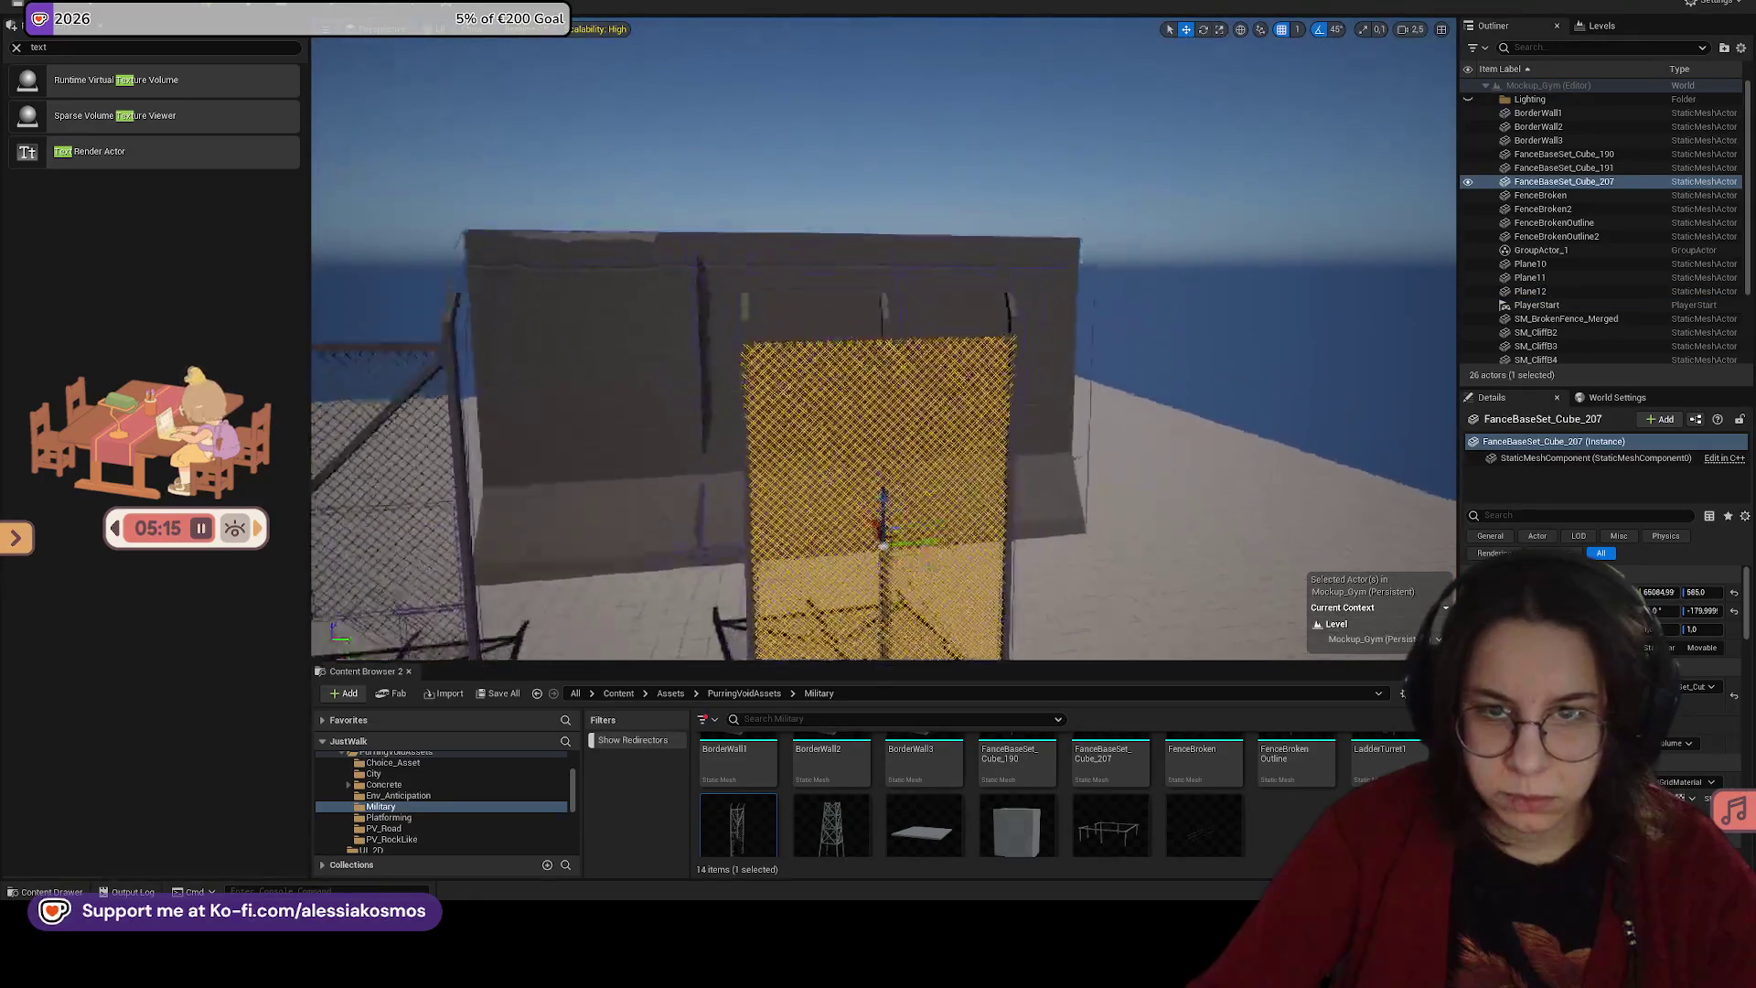
pyautogui.scroll(1, 874, 803)
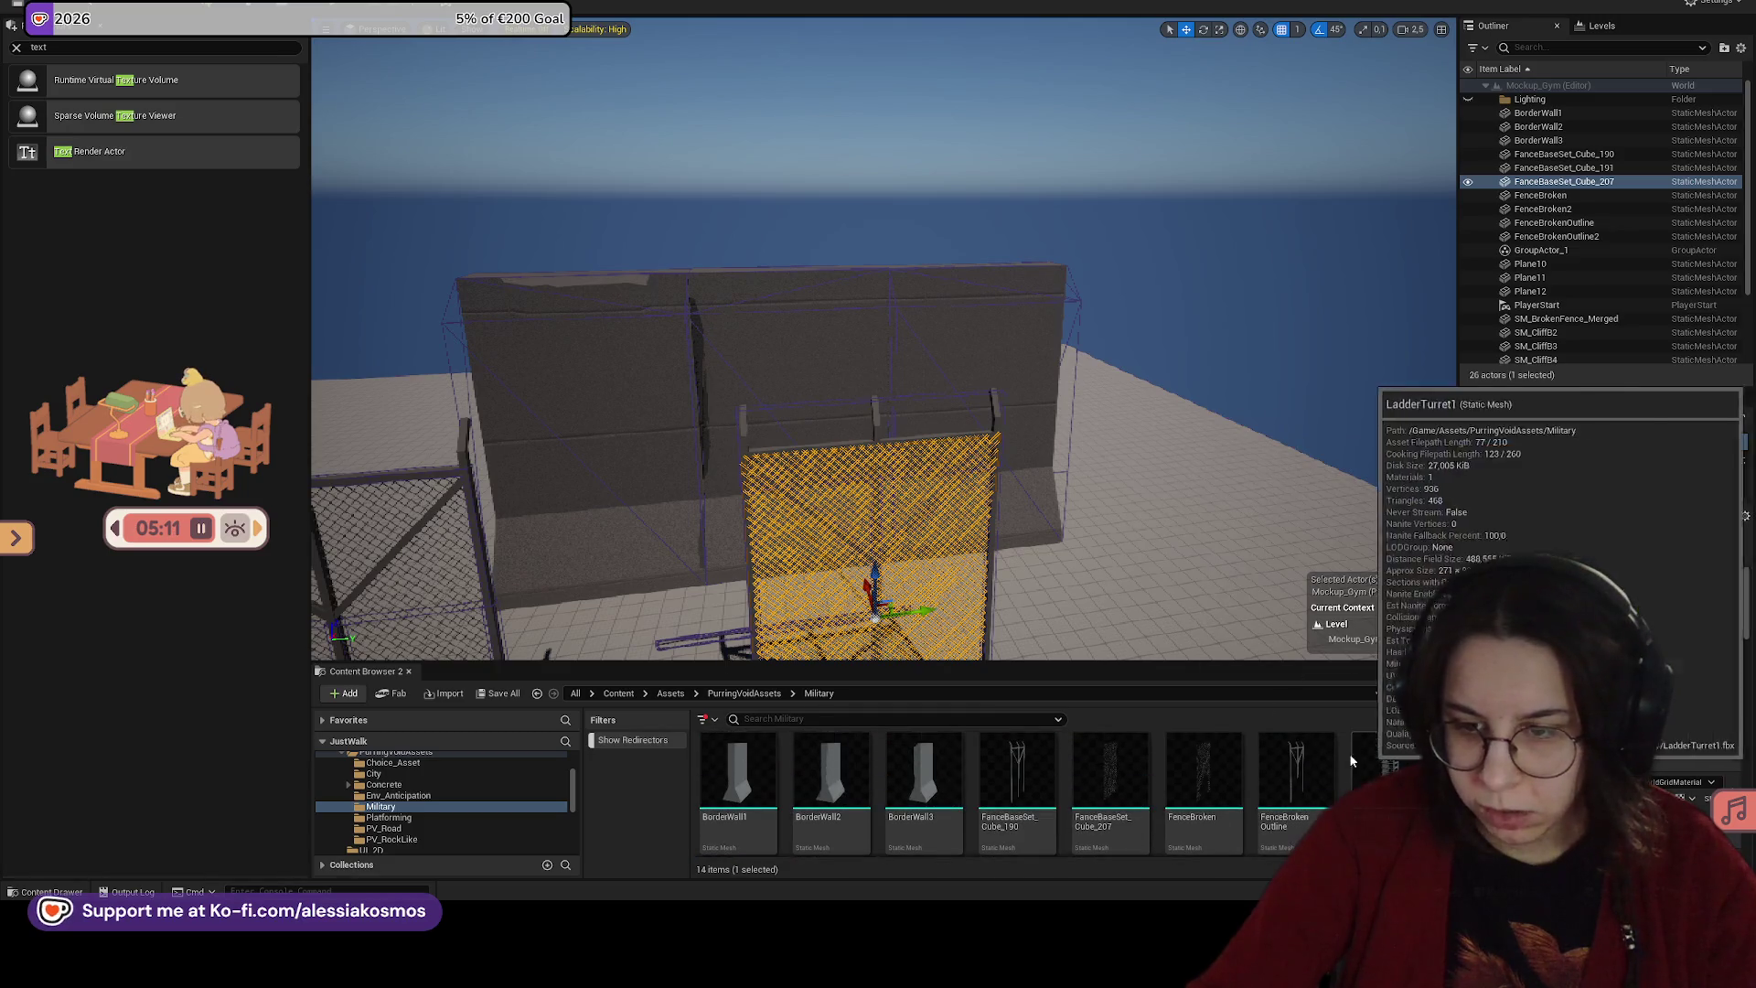
pyautogui.doubleClick(1156, 805)
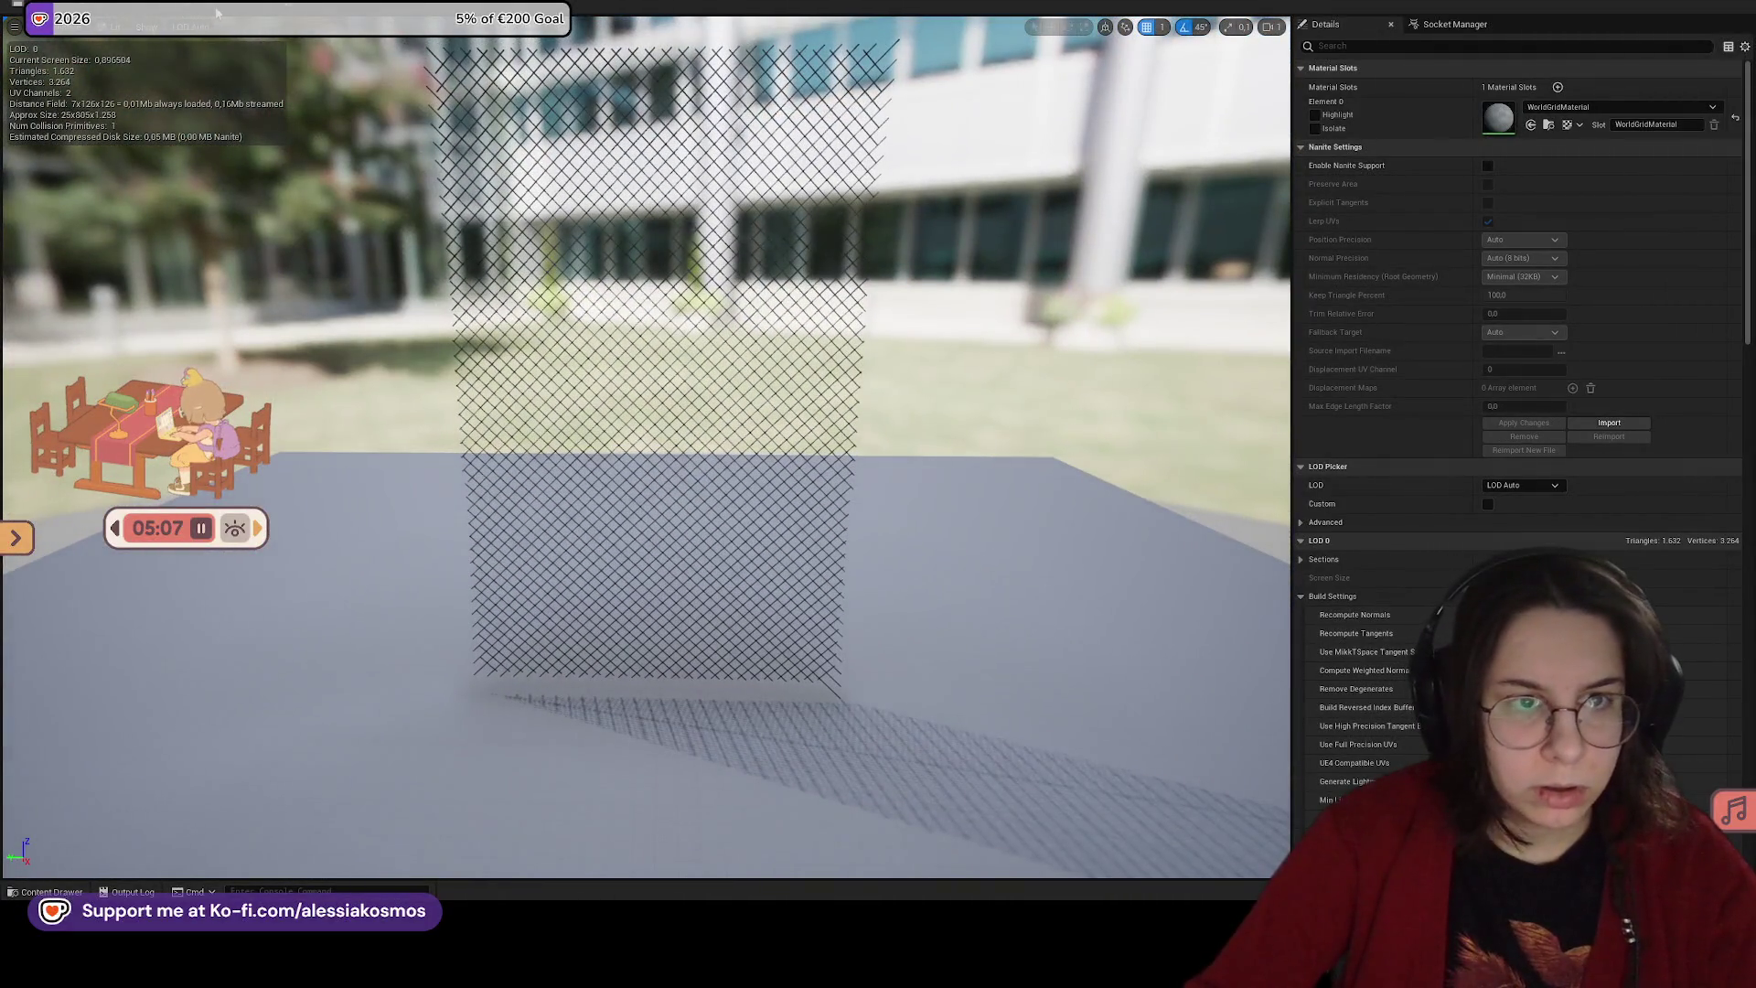
# Step: Replace the mesh's existing collision with a single box simplified collision
pyautogui.click(216, 13)
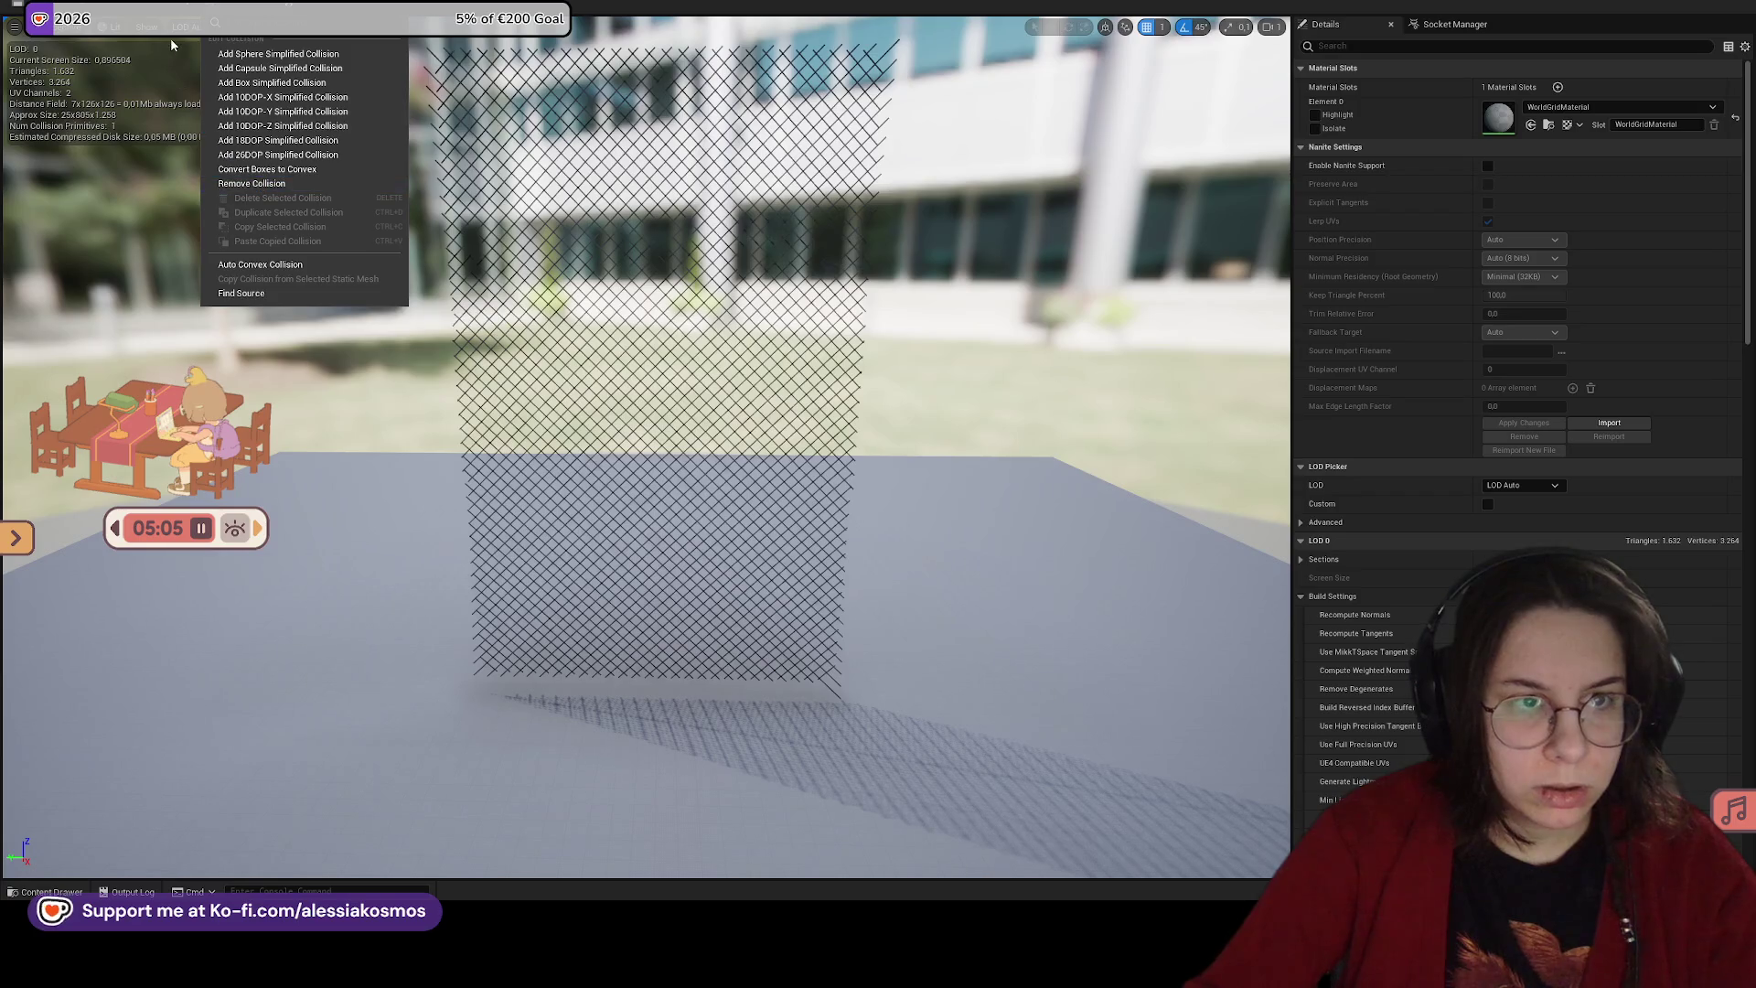
pyautogui.click(202, 237)
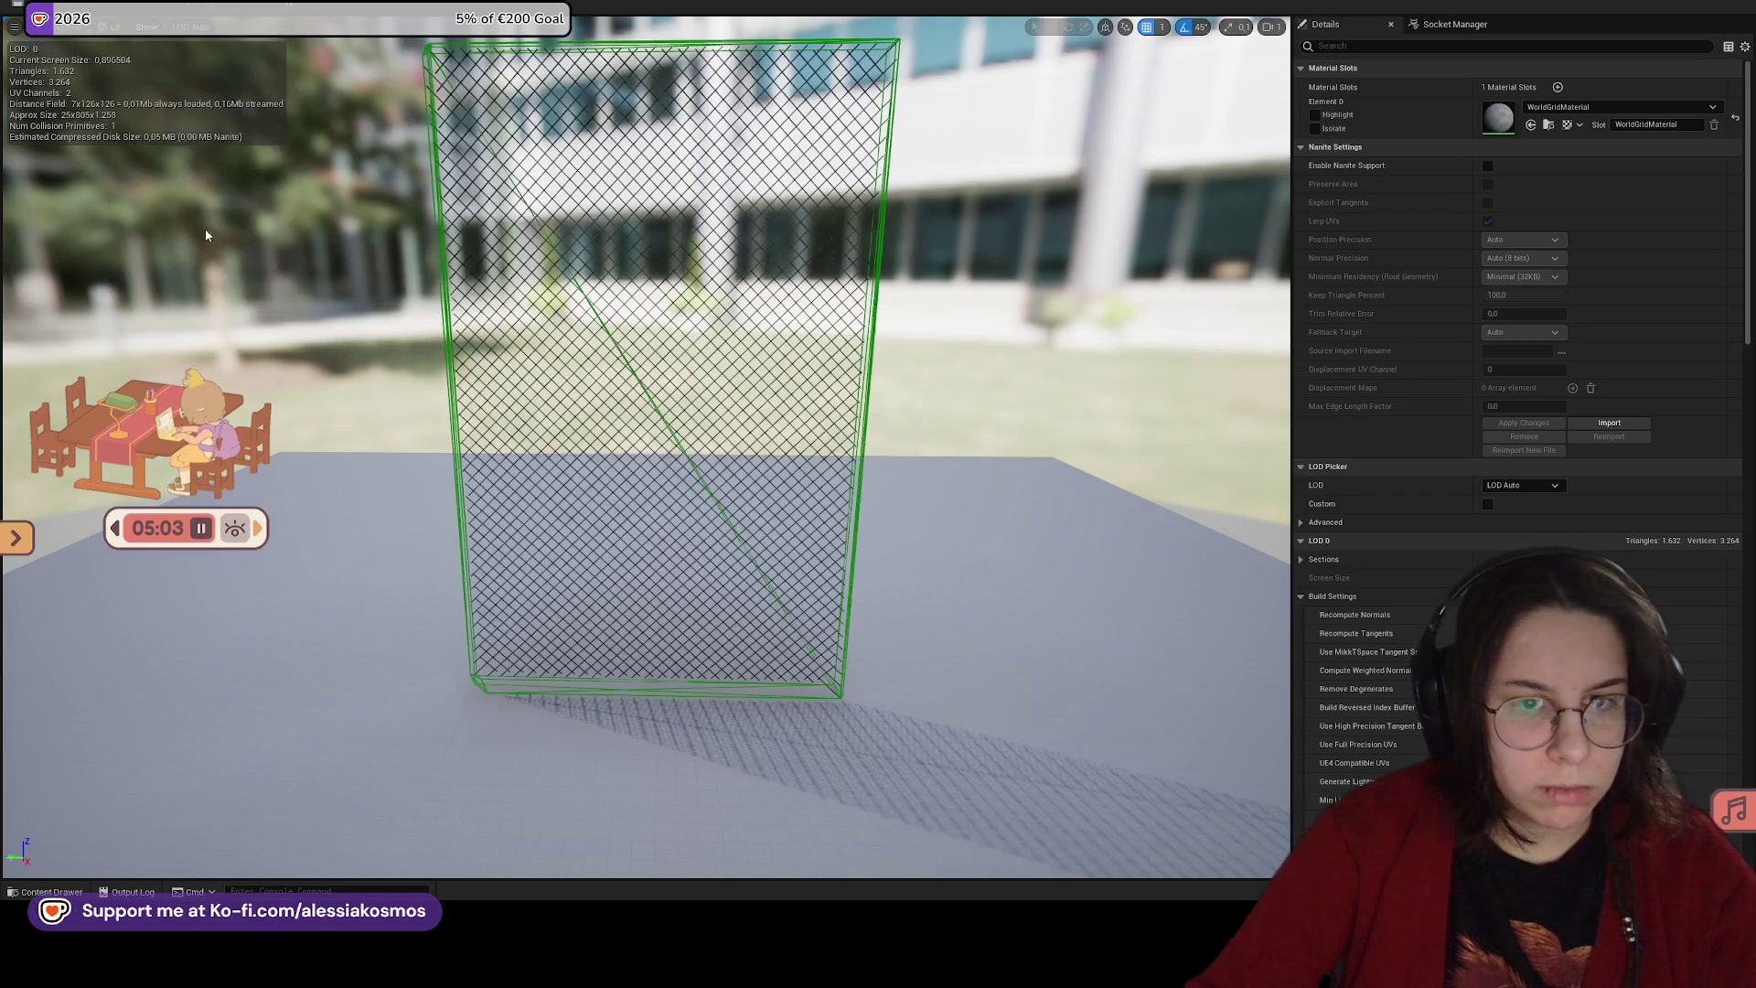
pyautogui.click(217, 13)
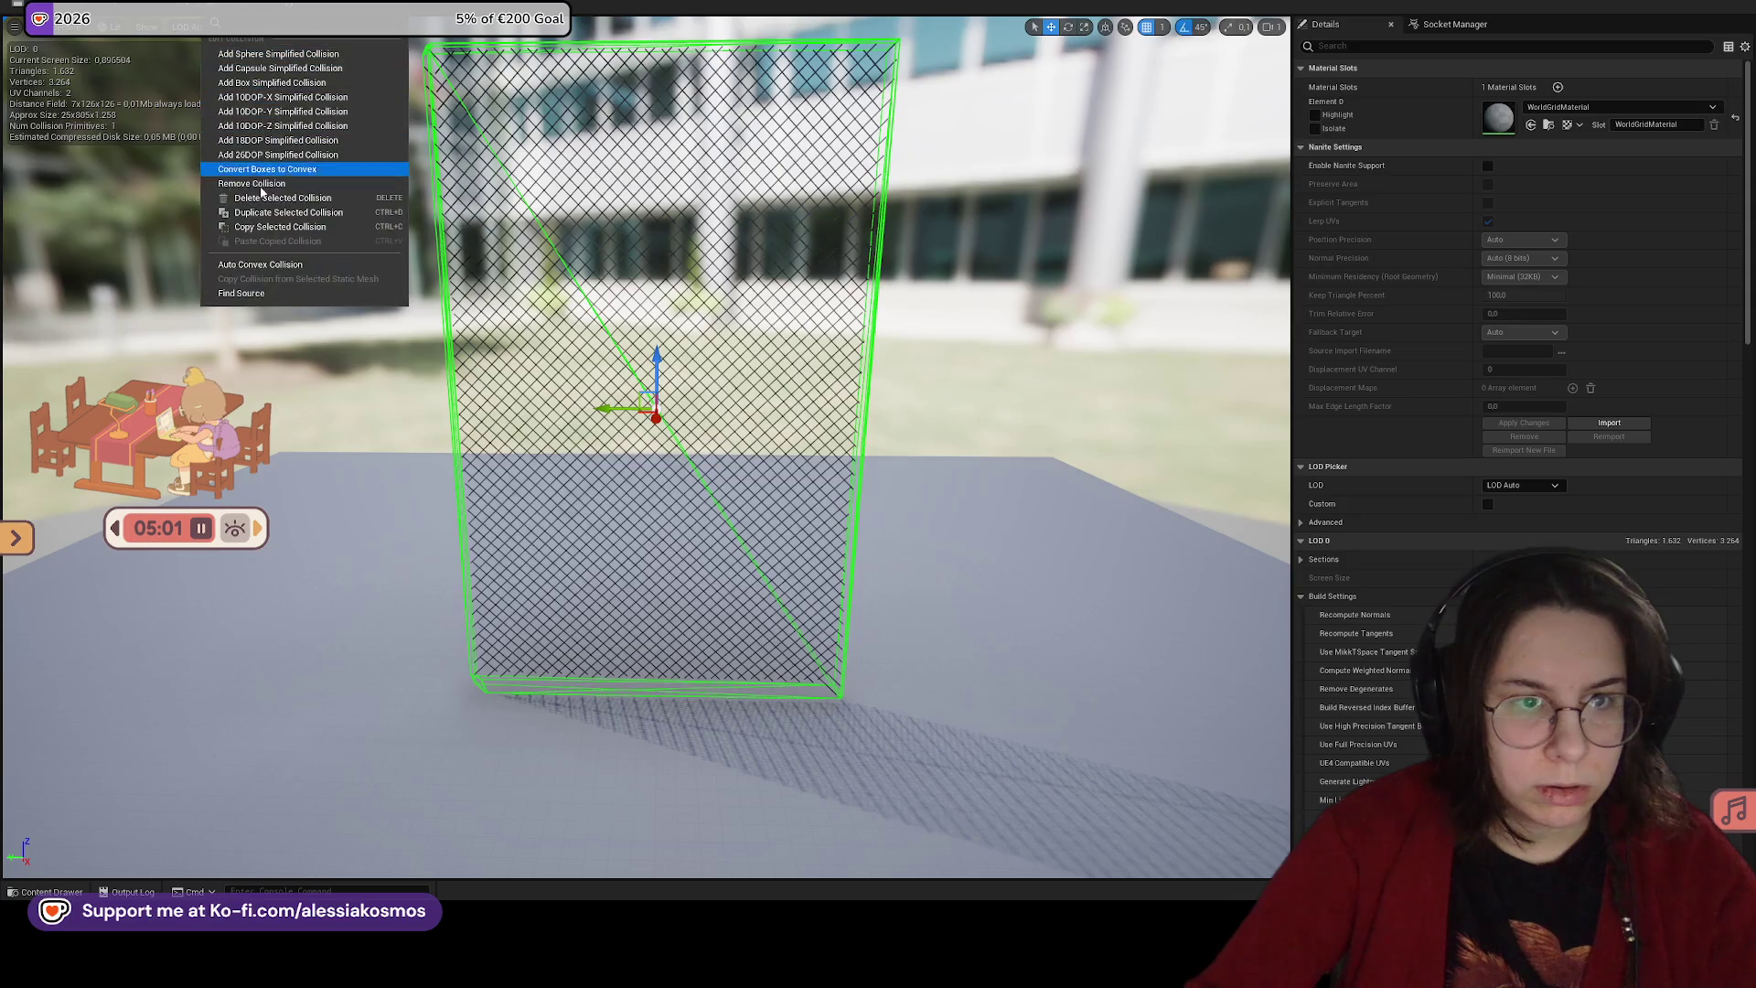
pyautogui.click(252, 183)
pyautogui.click(216, 13)
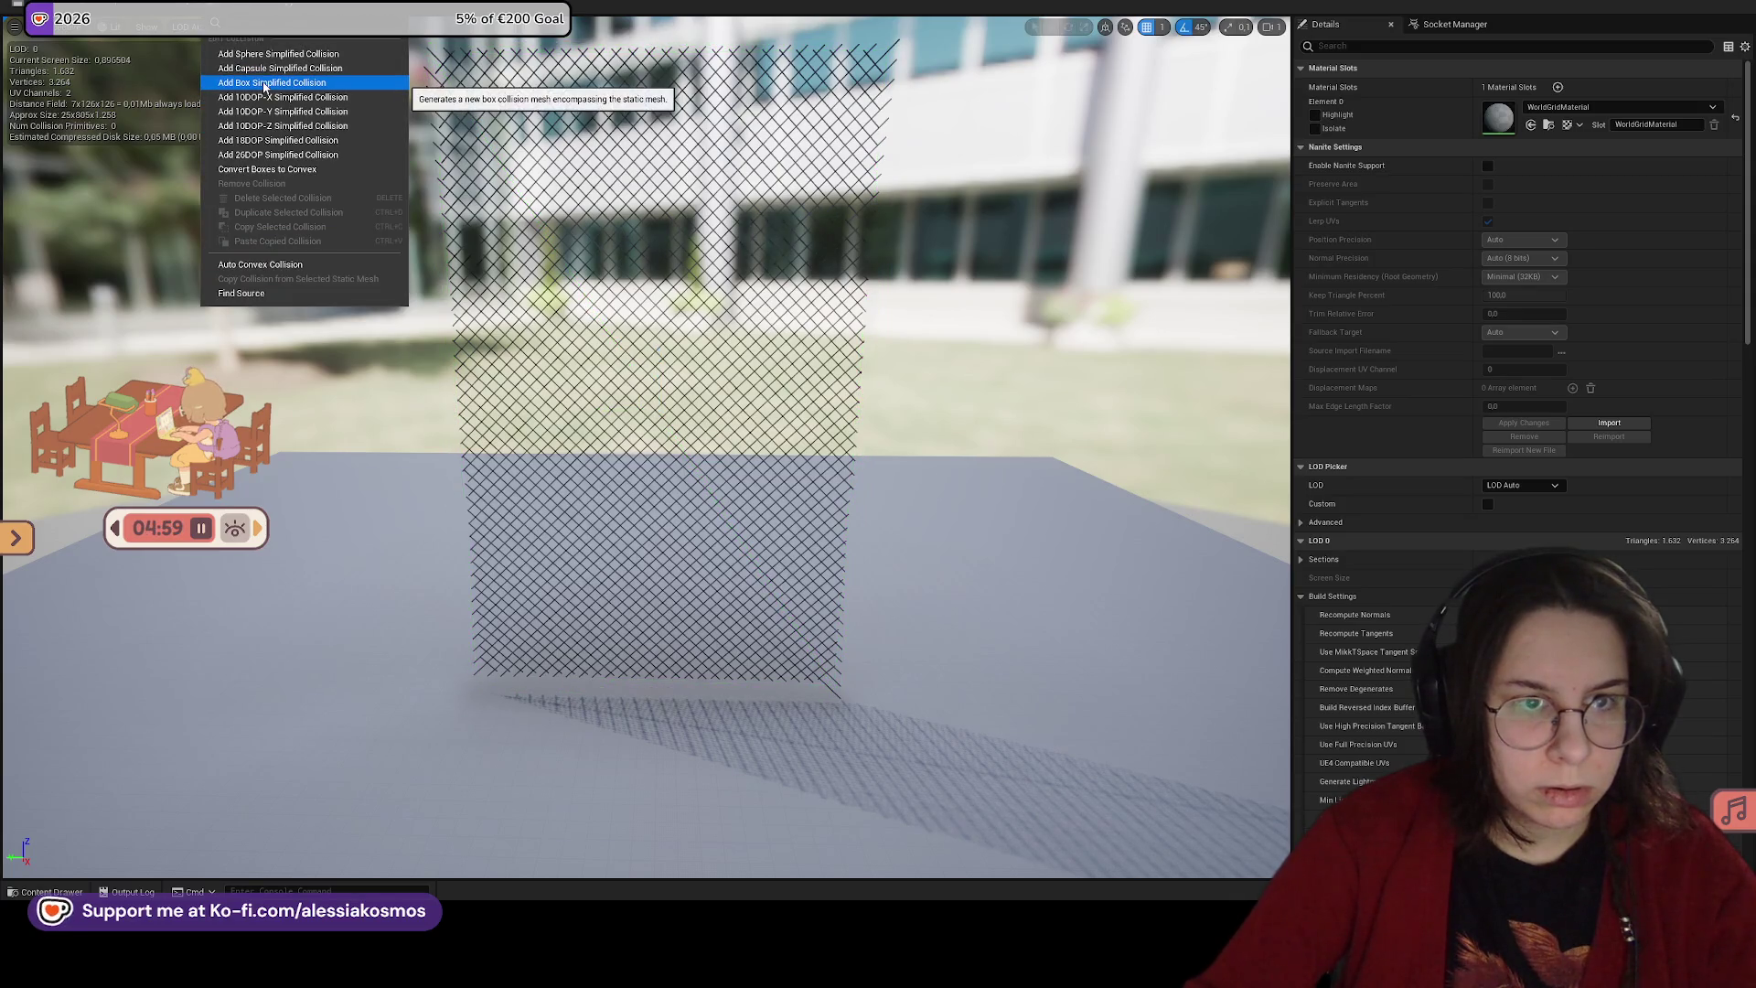
pyautogui.click(264, 82)
# Step: Raise the box collision slightly with the move gizmo and return to the level
pyautogui.moveTo(627, 413); pyautogui.dragTo(713, 438)
pyautogui.press('r')
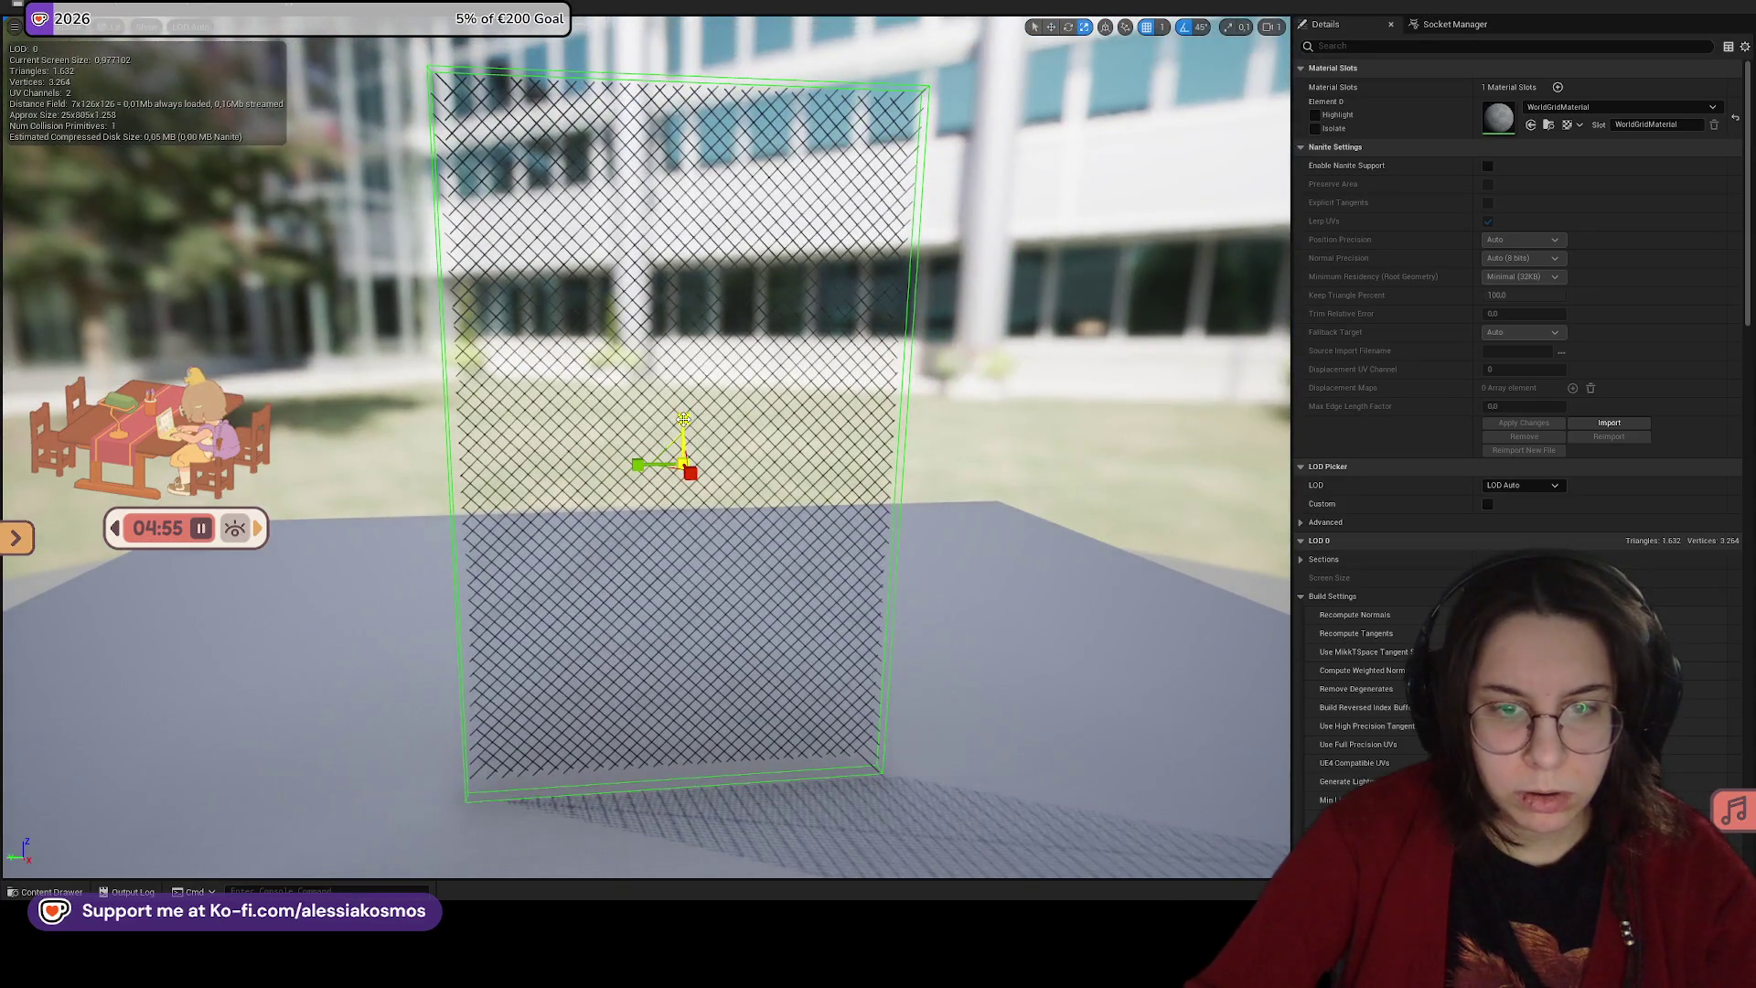
pyautogui.press('w')
pyautogui.moveTo(685, 419)
pyautogui.mouseDown()
pyautogui.moveTo(708, 375)
pyautogui.moveTo(741, 494)
pyautogui.moveTo(625, 705)
pyautogui.moveTo(613, 663)
pyautogui.moveTo(704, 469)
pyautogui.mouseUp()
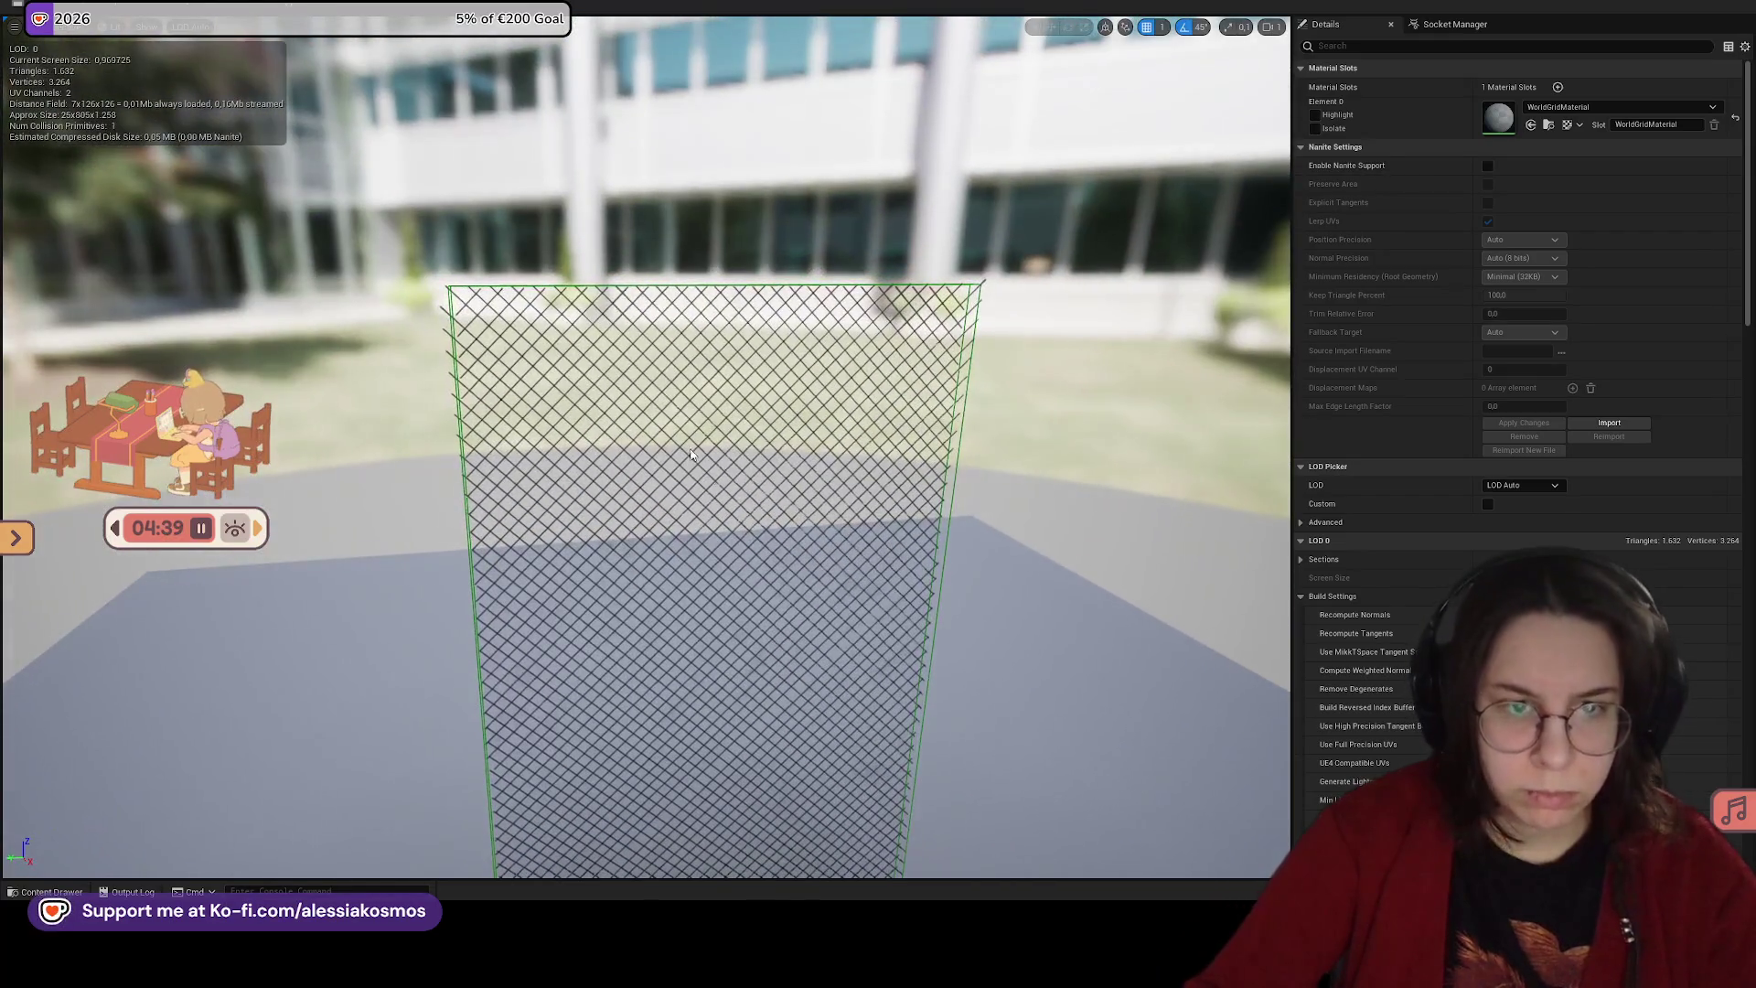
pyautogui.hotkey('alt', 'Tab')
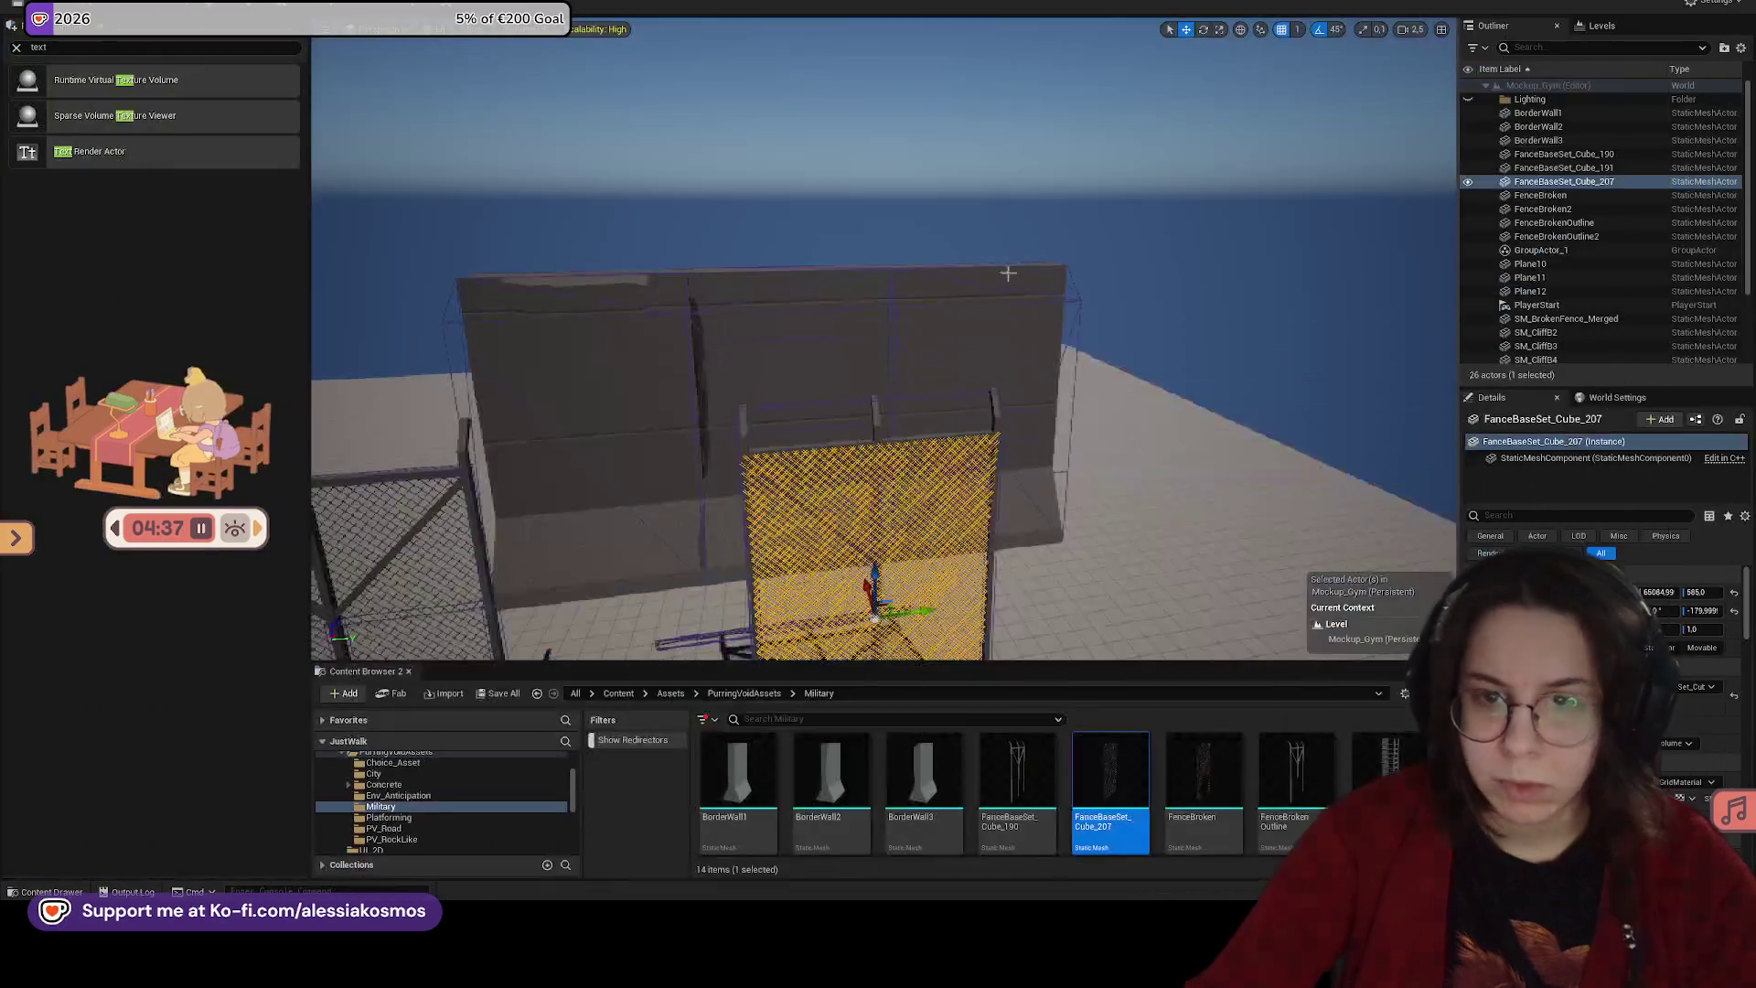
# Step: Select the chain-link panel together with its fence frame FanceBaseSet_Cube_191
pyautogui.click(884, 444)
pyautogui.click(880, 451)
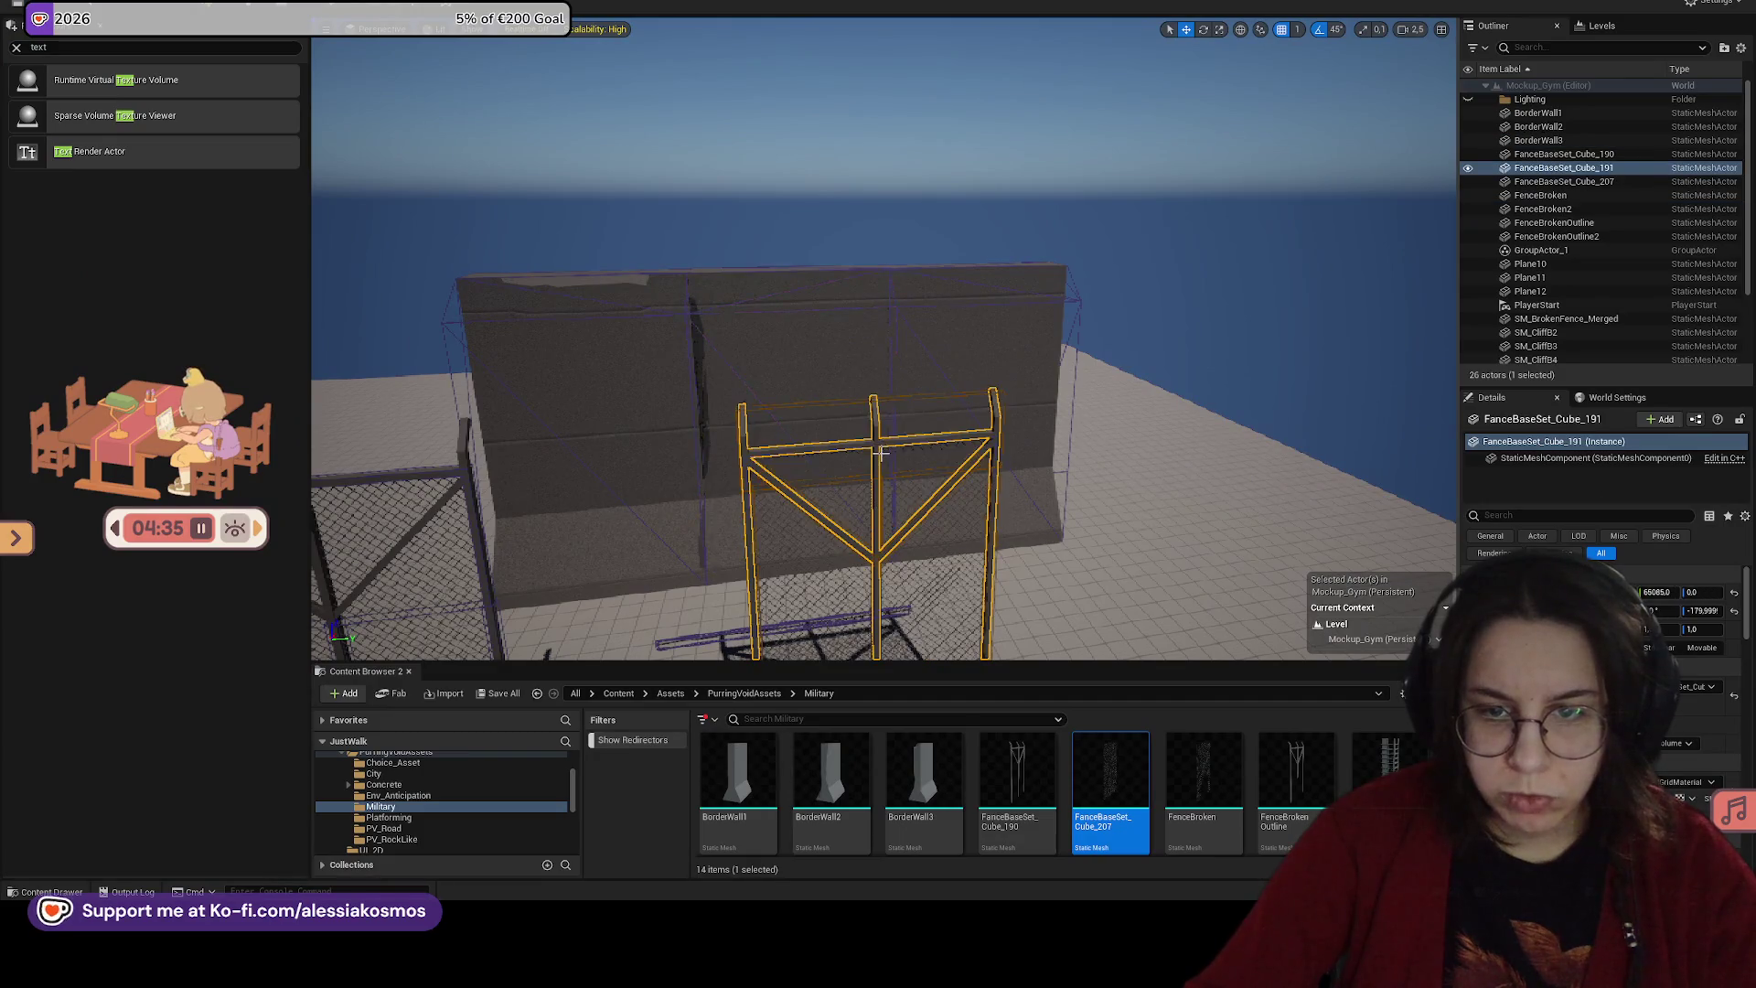
pyautogui.click(893, 472)
pyautogui.moveTo(893, 472); pyautogui.dragTo(893, 472)
pyautogui.keyDown('ctrl'); pyautogui.click(1007, 384); pyautogui.keyUp('ctrl')
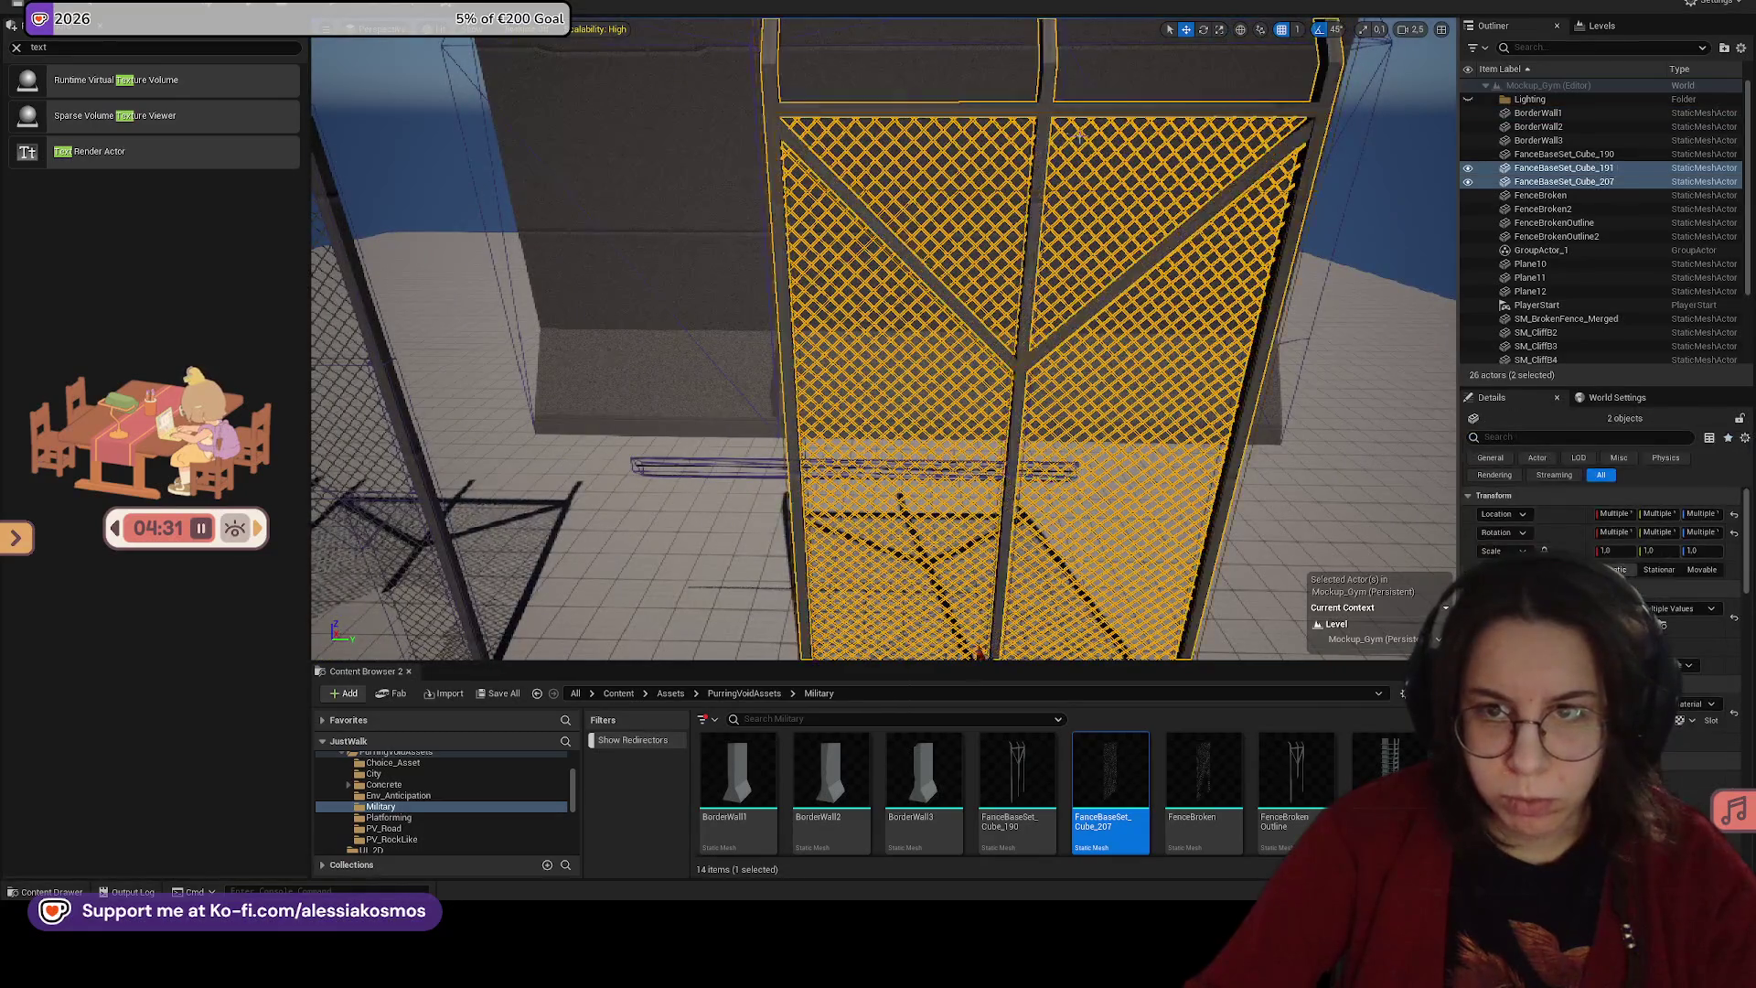
pyautogui.moveTo(661, 36); pyautogui.dragTo(662, 35)
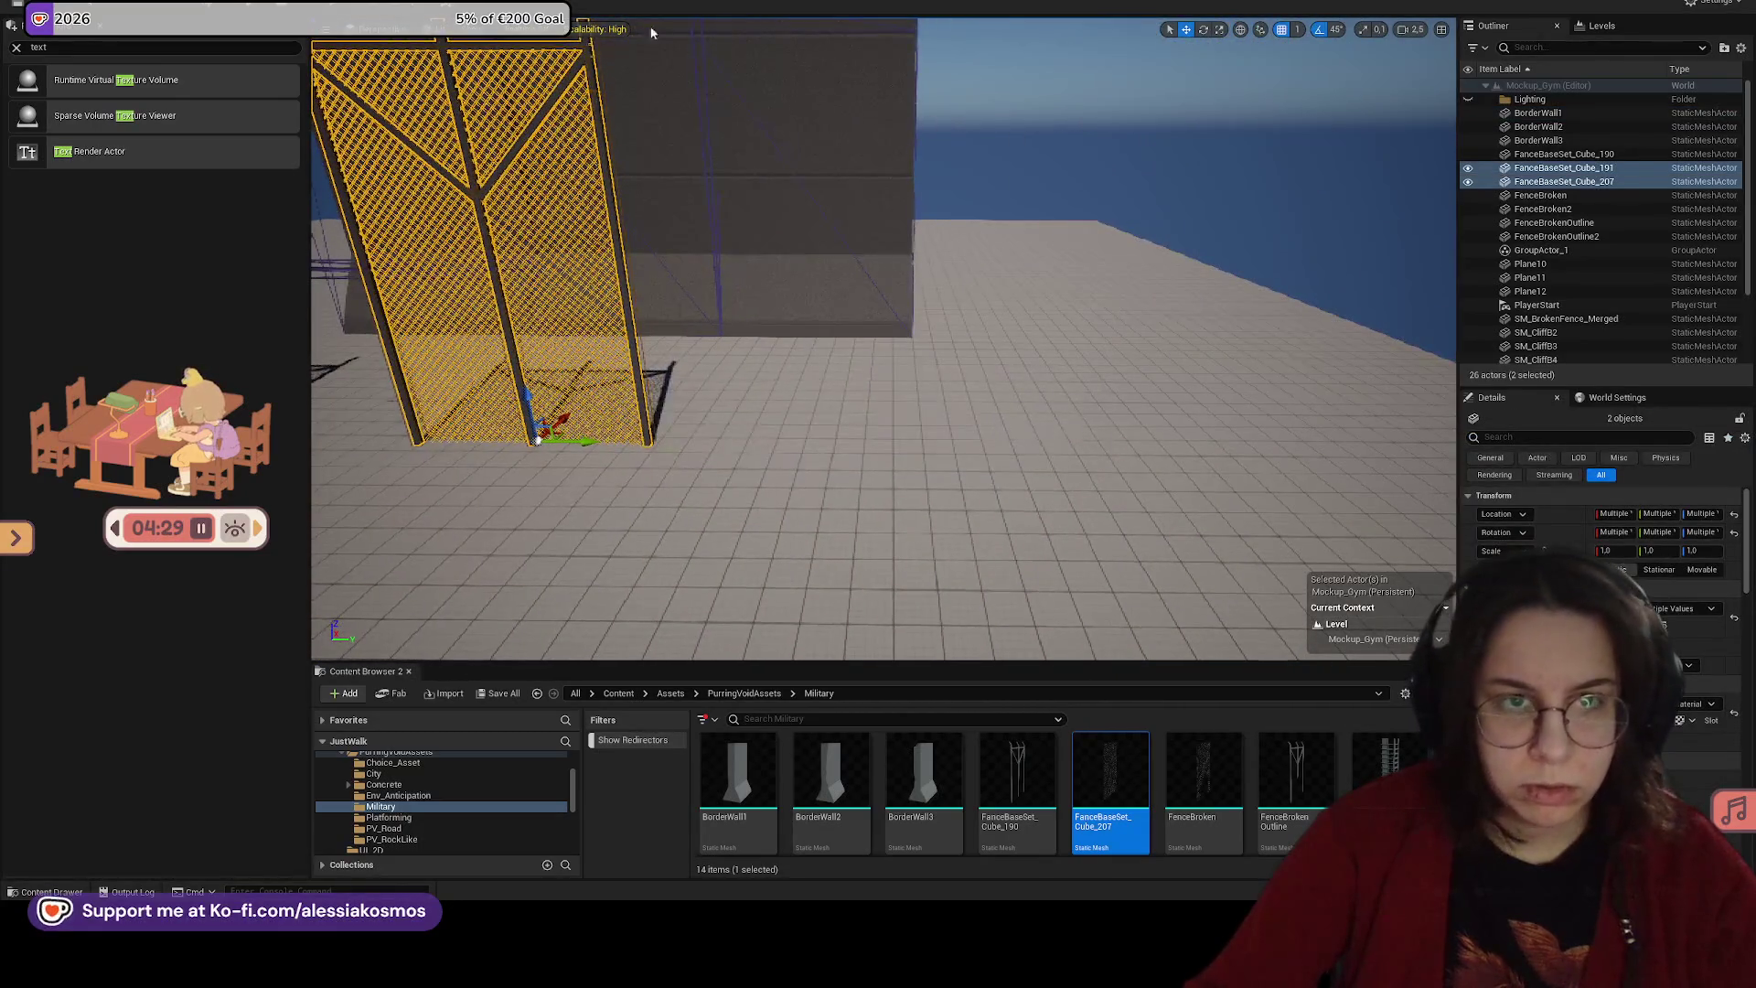
# Step: Merge the selected pieces into Fence_Merged, saved in Assets/PurringVoidAssets/Military
pyautogui.rightClick(538, 440)
pyautogui.moveTo(412, 425)
pyautogui.click(540, 434)
pyautogui.doubleClick(726, 279)
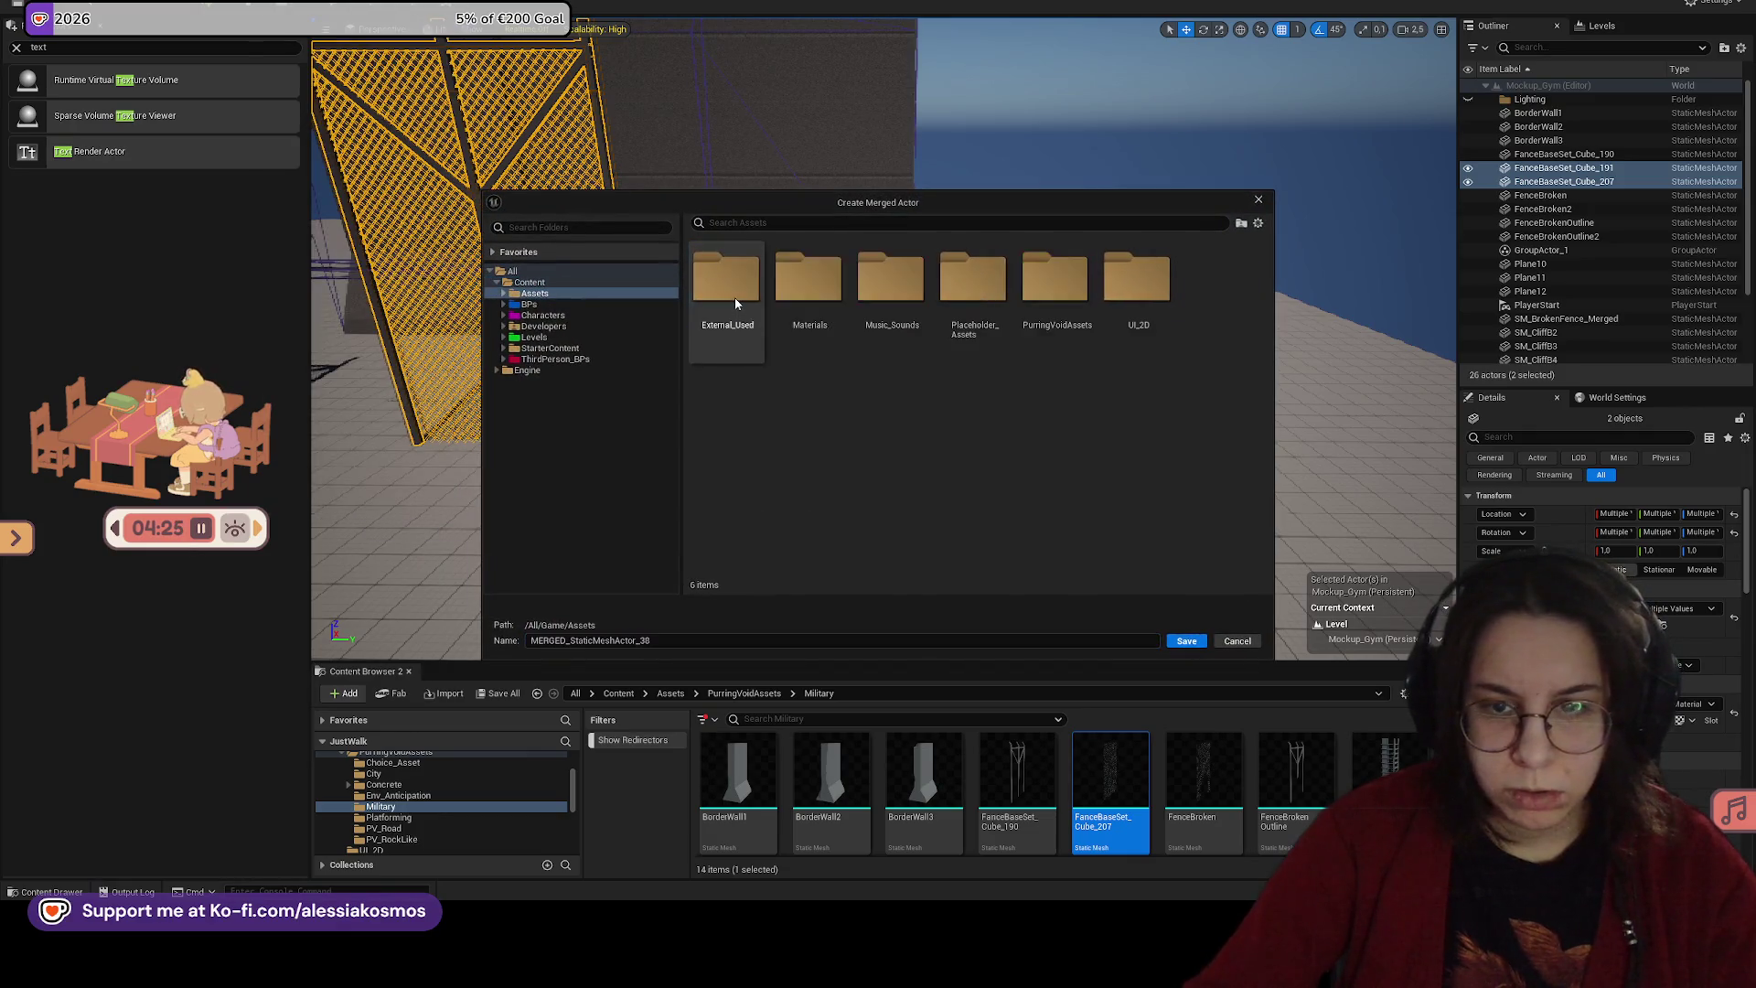
pyautogui.doubleClick(1058, 279)
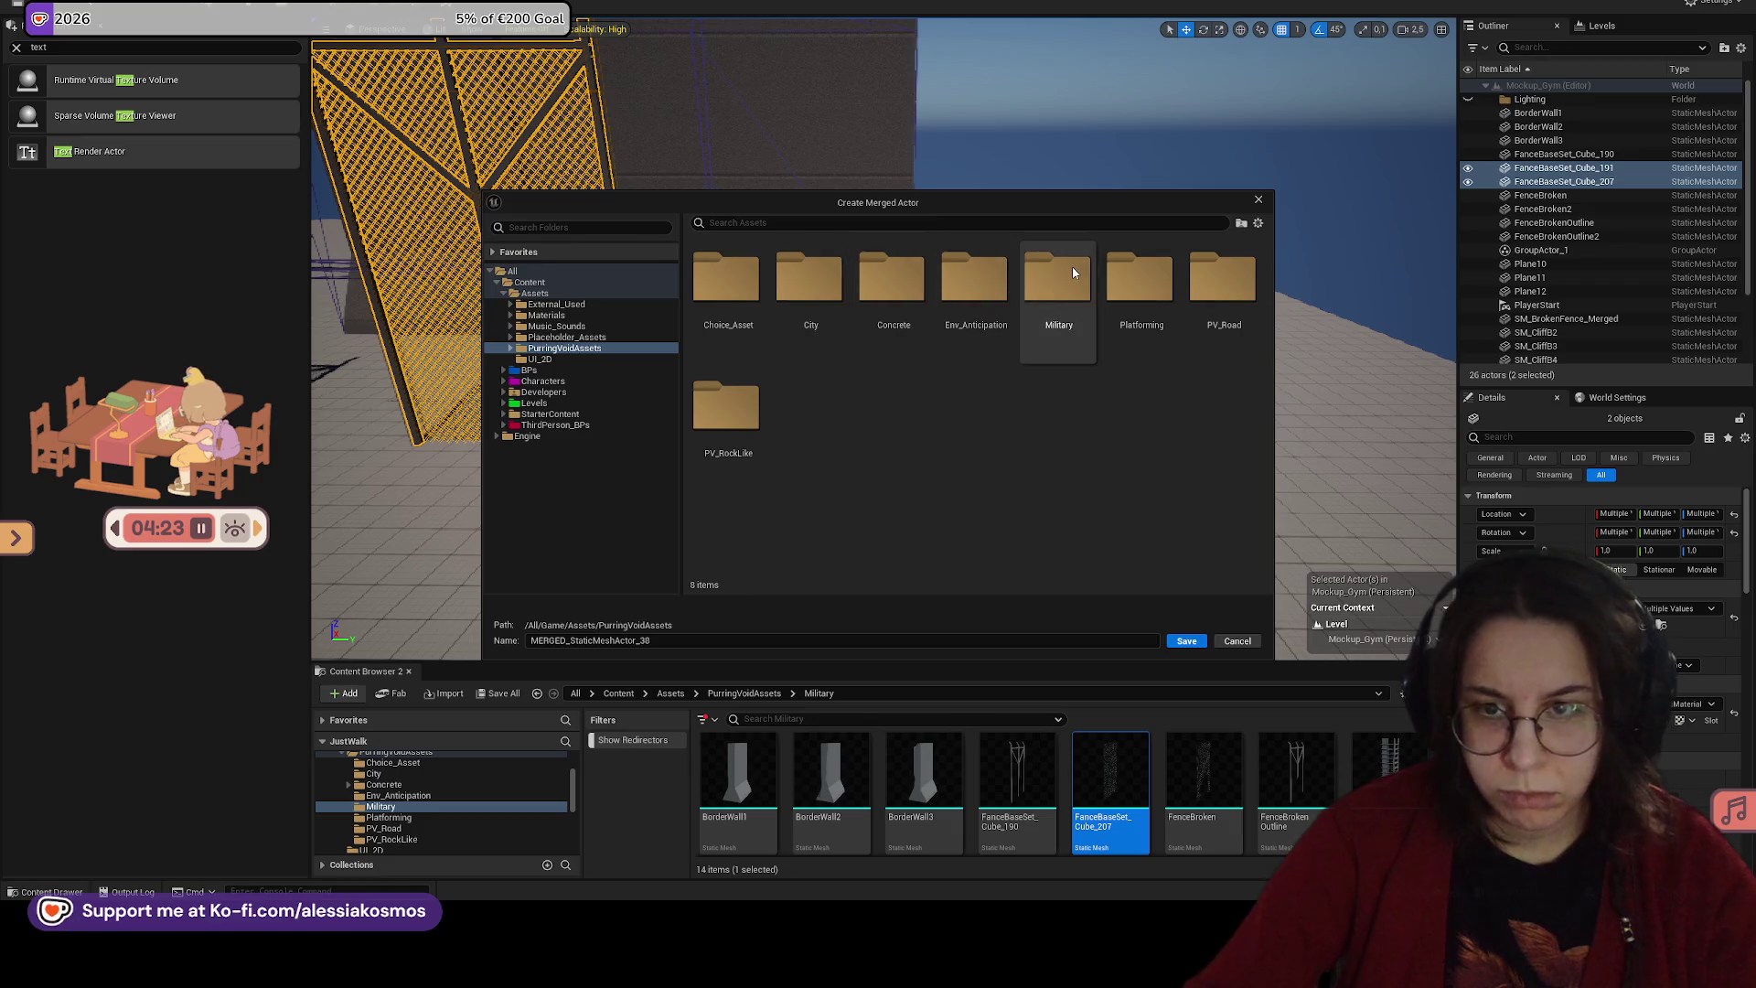
pyautogui.doubleClick(1054, 281)
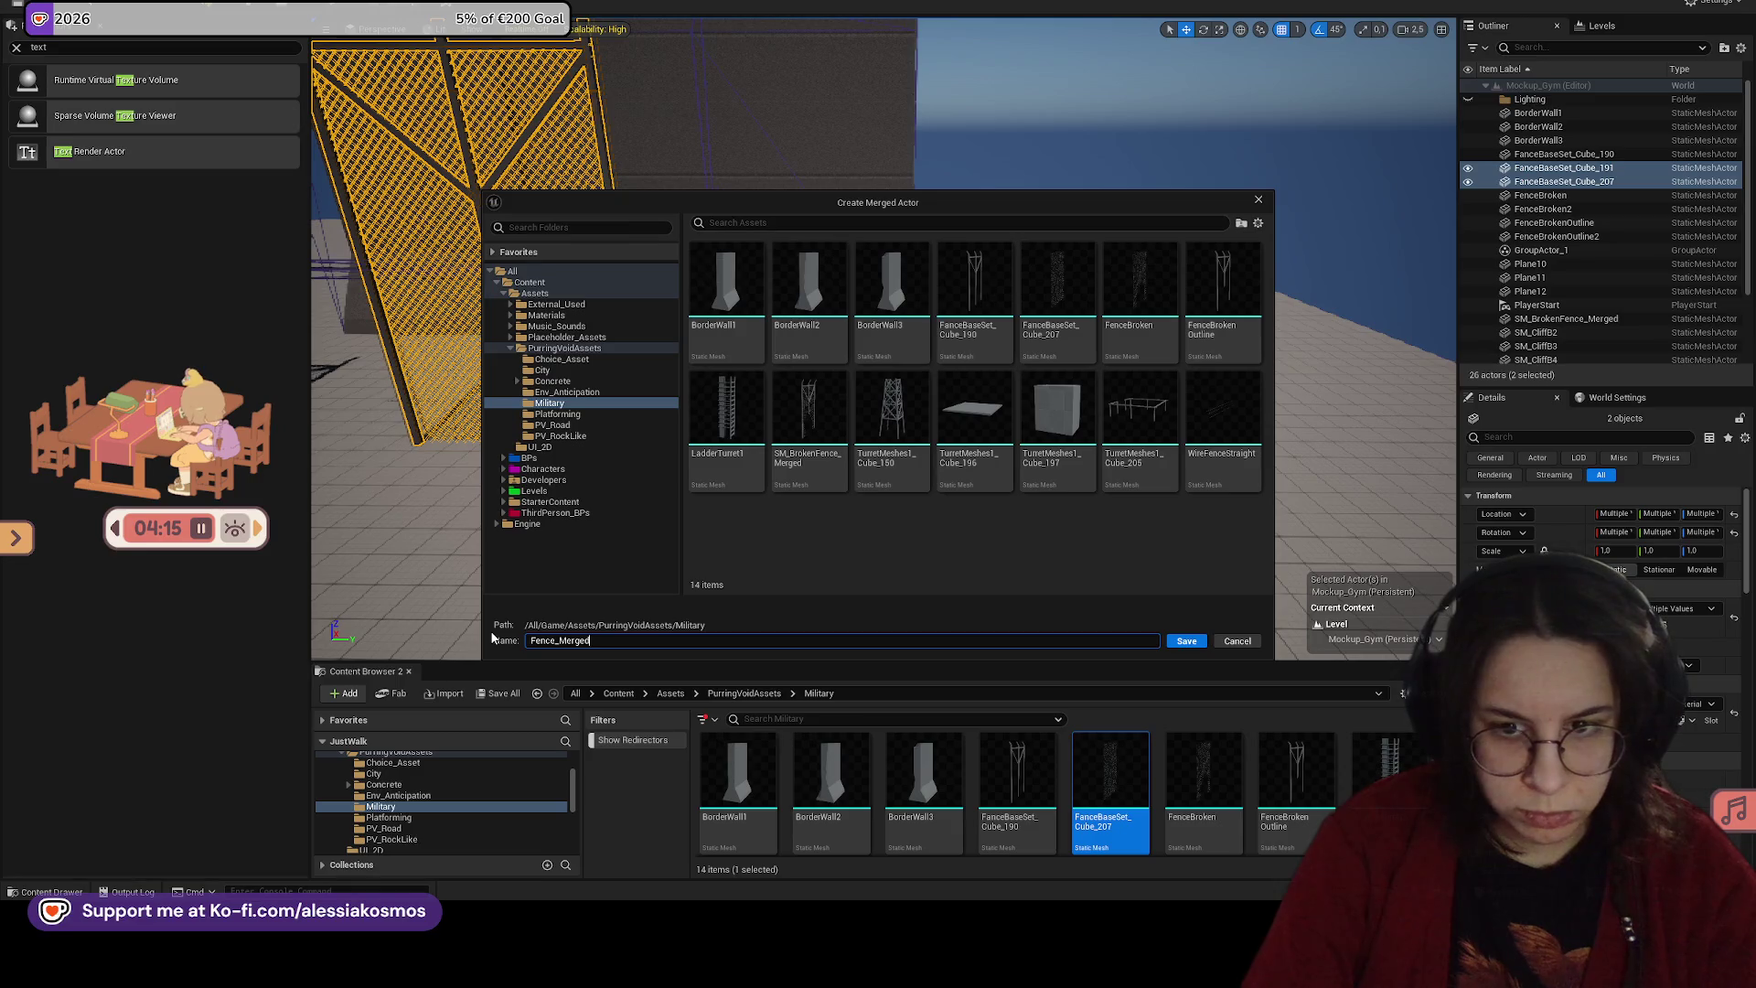
pyautogui.press('Return')
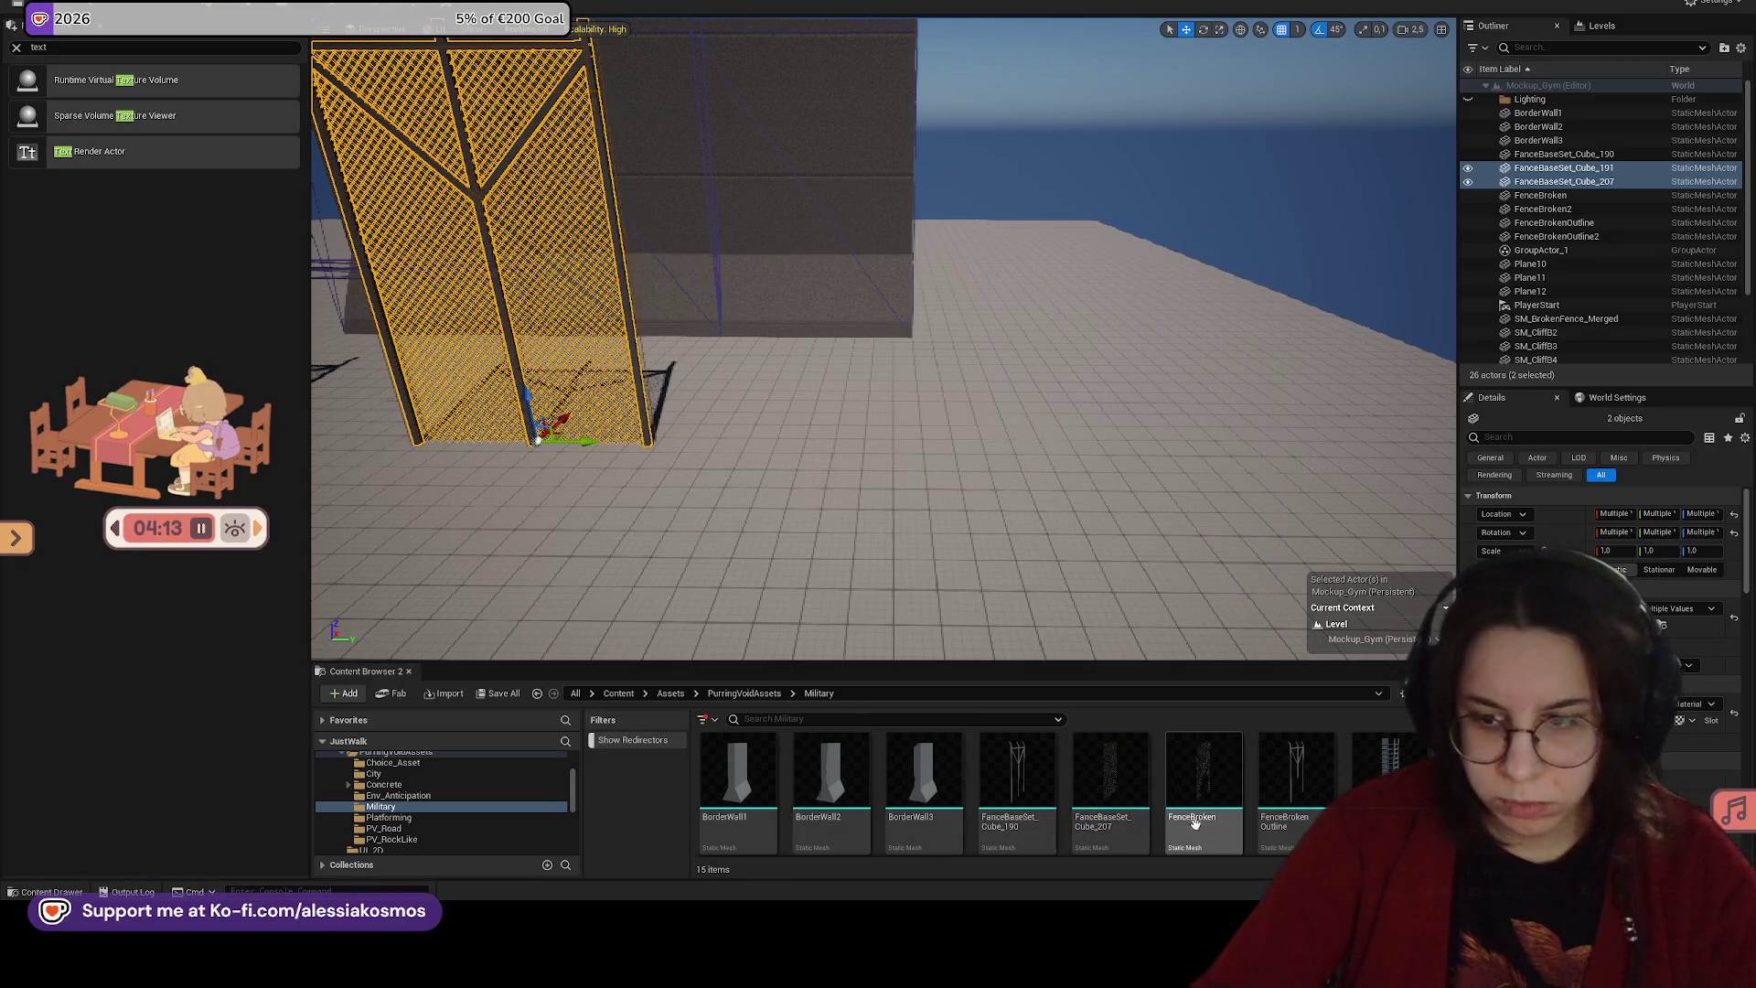
# Step: Open the new Fence_Merged mesh in the mesh editor
pyautogui.scroll(-2, 850, 759)
pyautogui.click(836, 774)
pyautogui.doubleClick(836, 774)
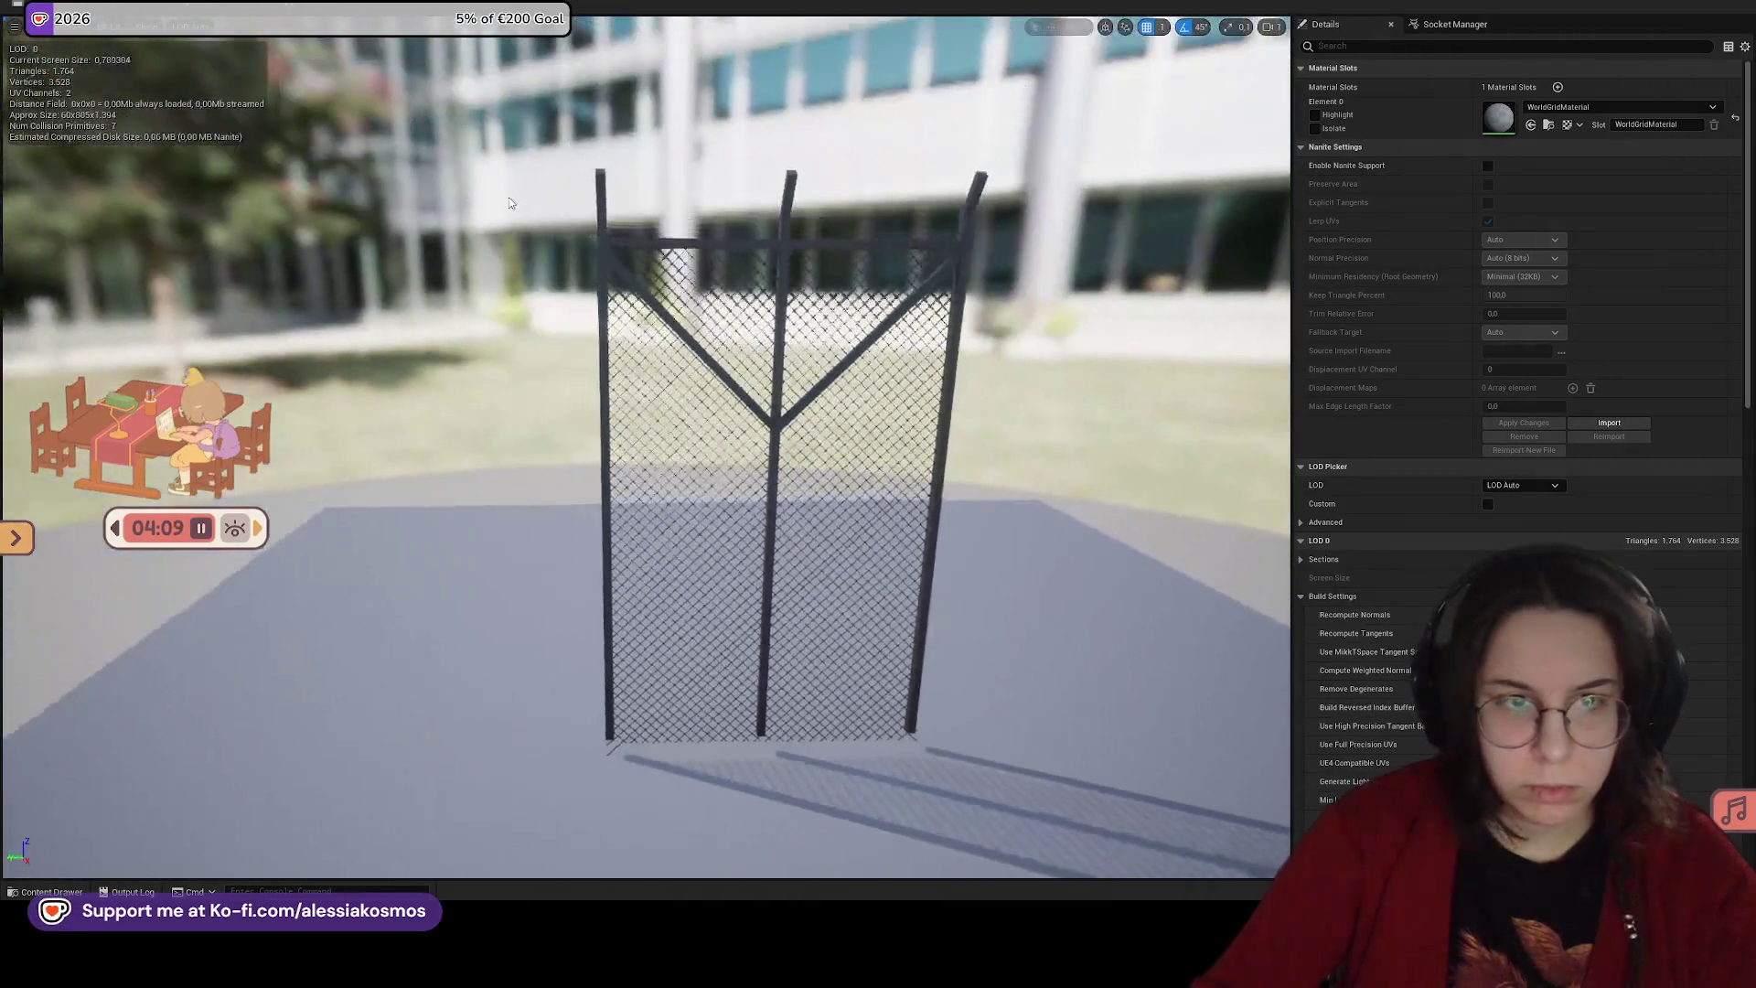
# Step: Show simple collision and select the centre post and right diagonal collision boxes
pyautogui.click(253, 7)
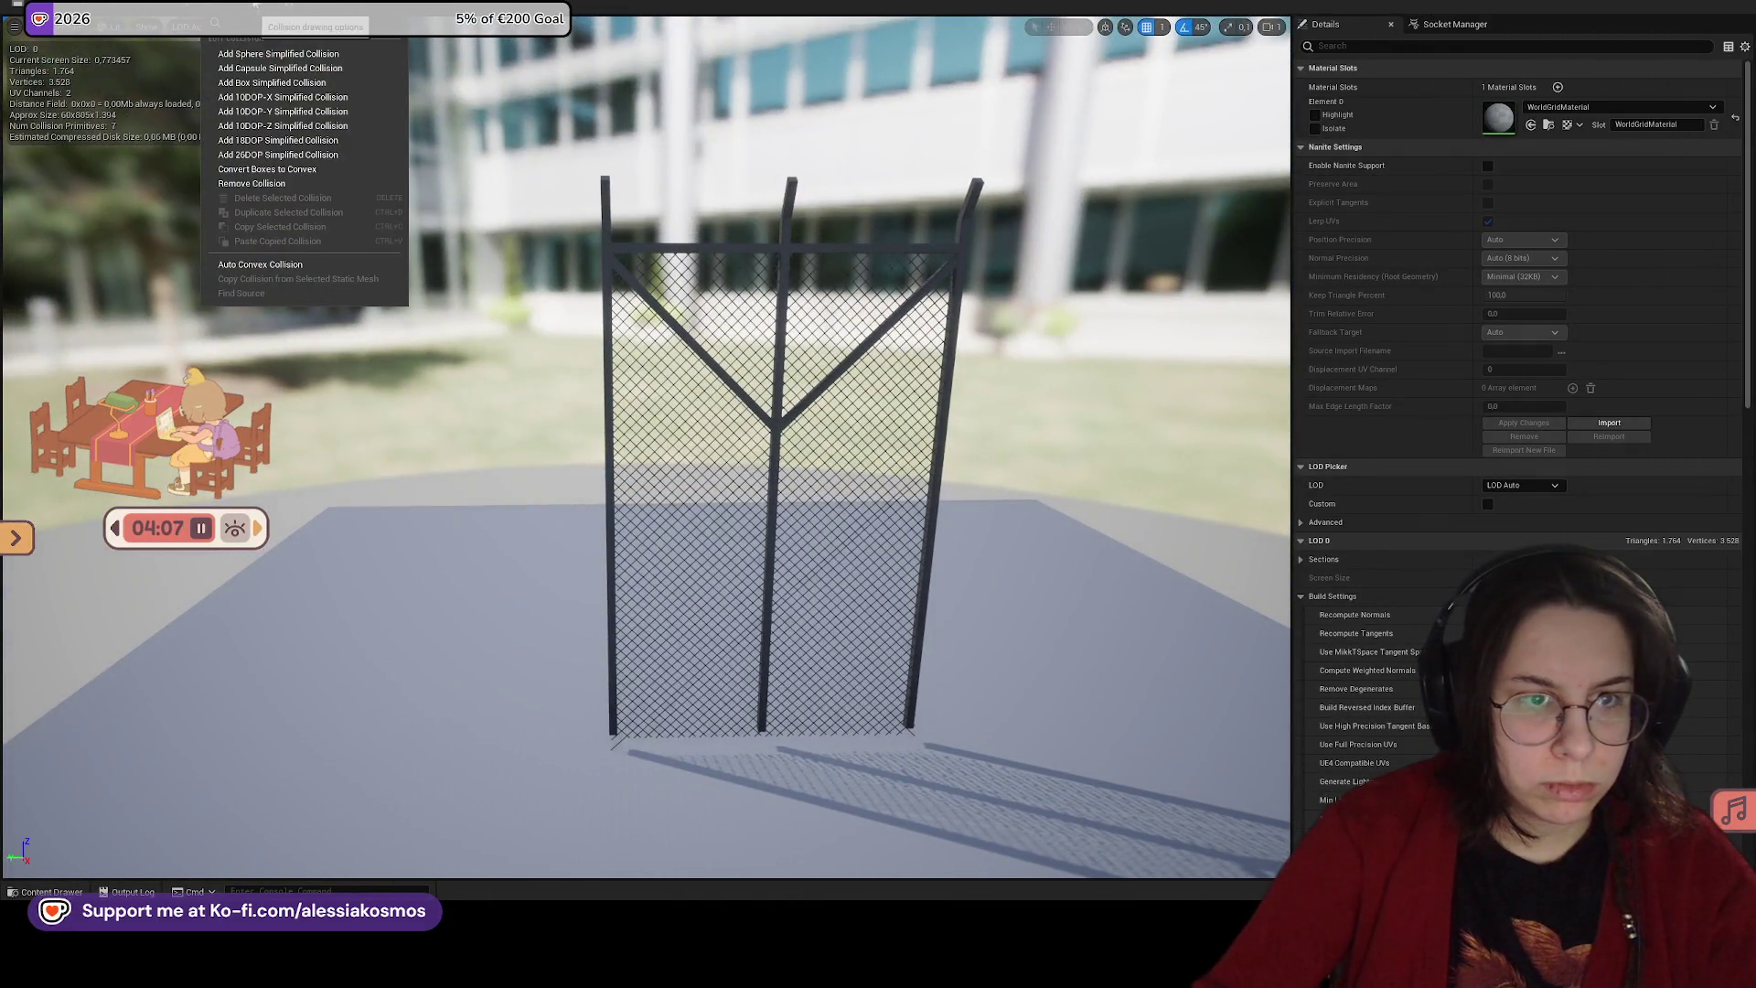
pyautogui.click(149, 28)
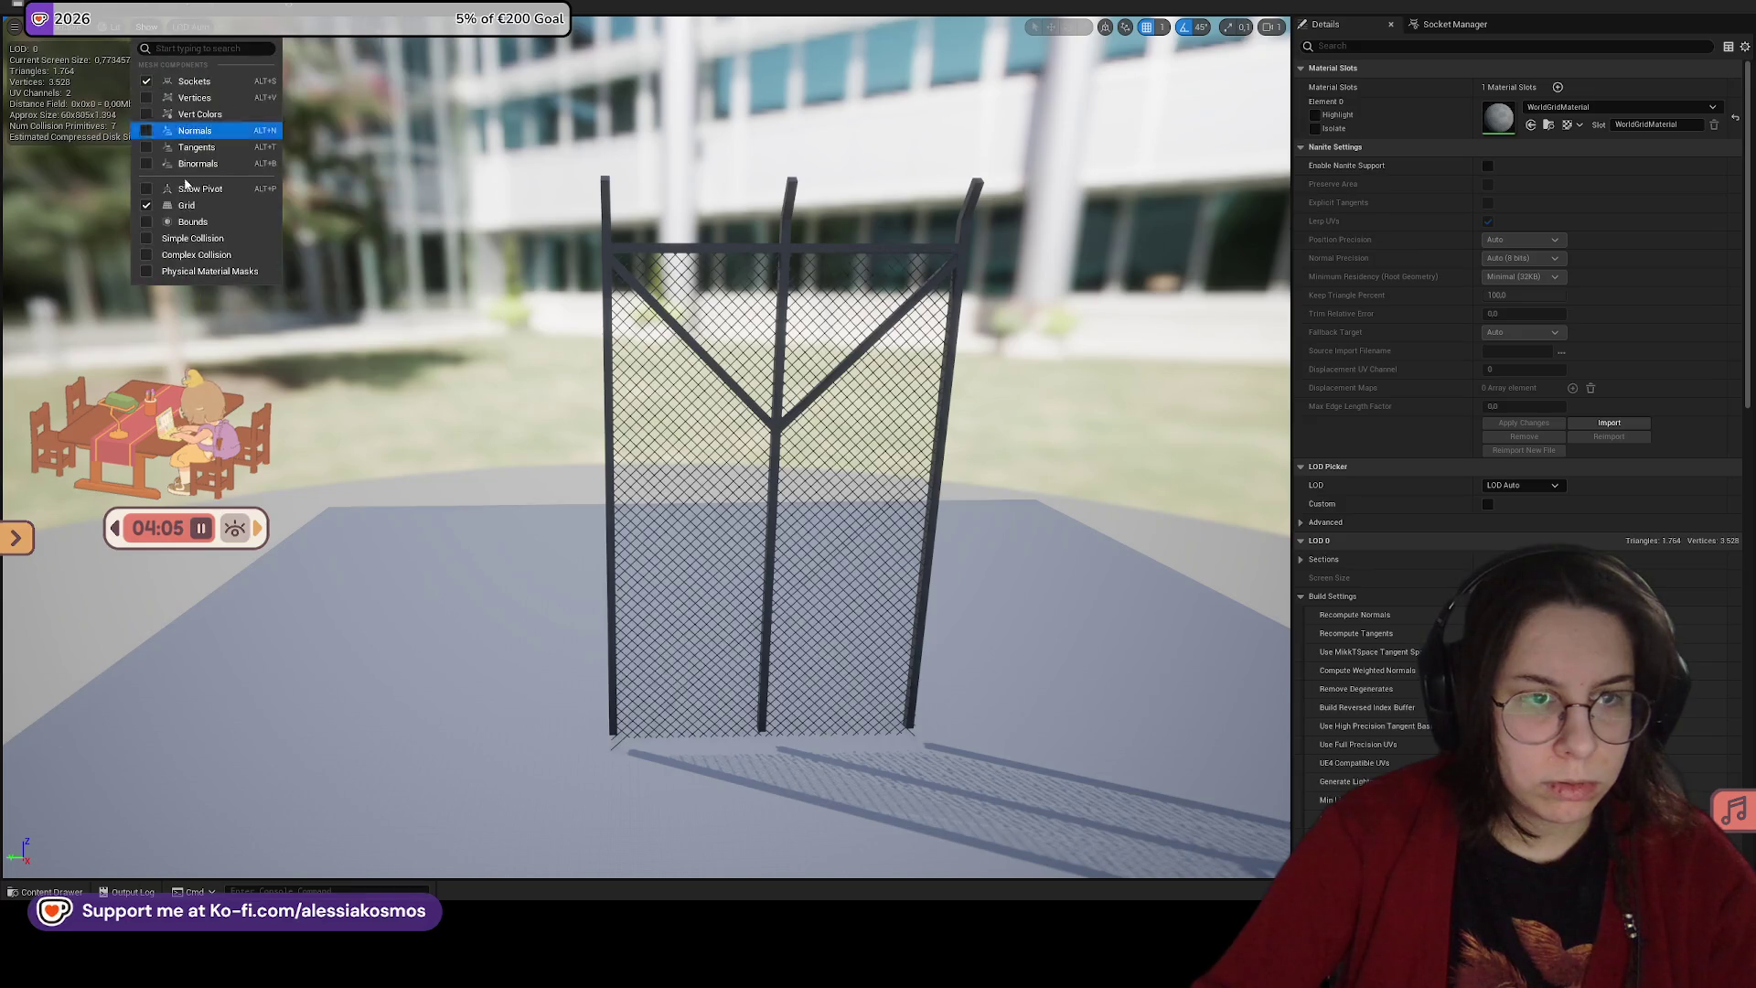
pyautogui.click(219, 233)
pyautogui.click(779, 304)
pyautogui.press('f')
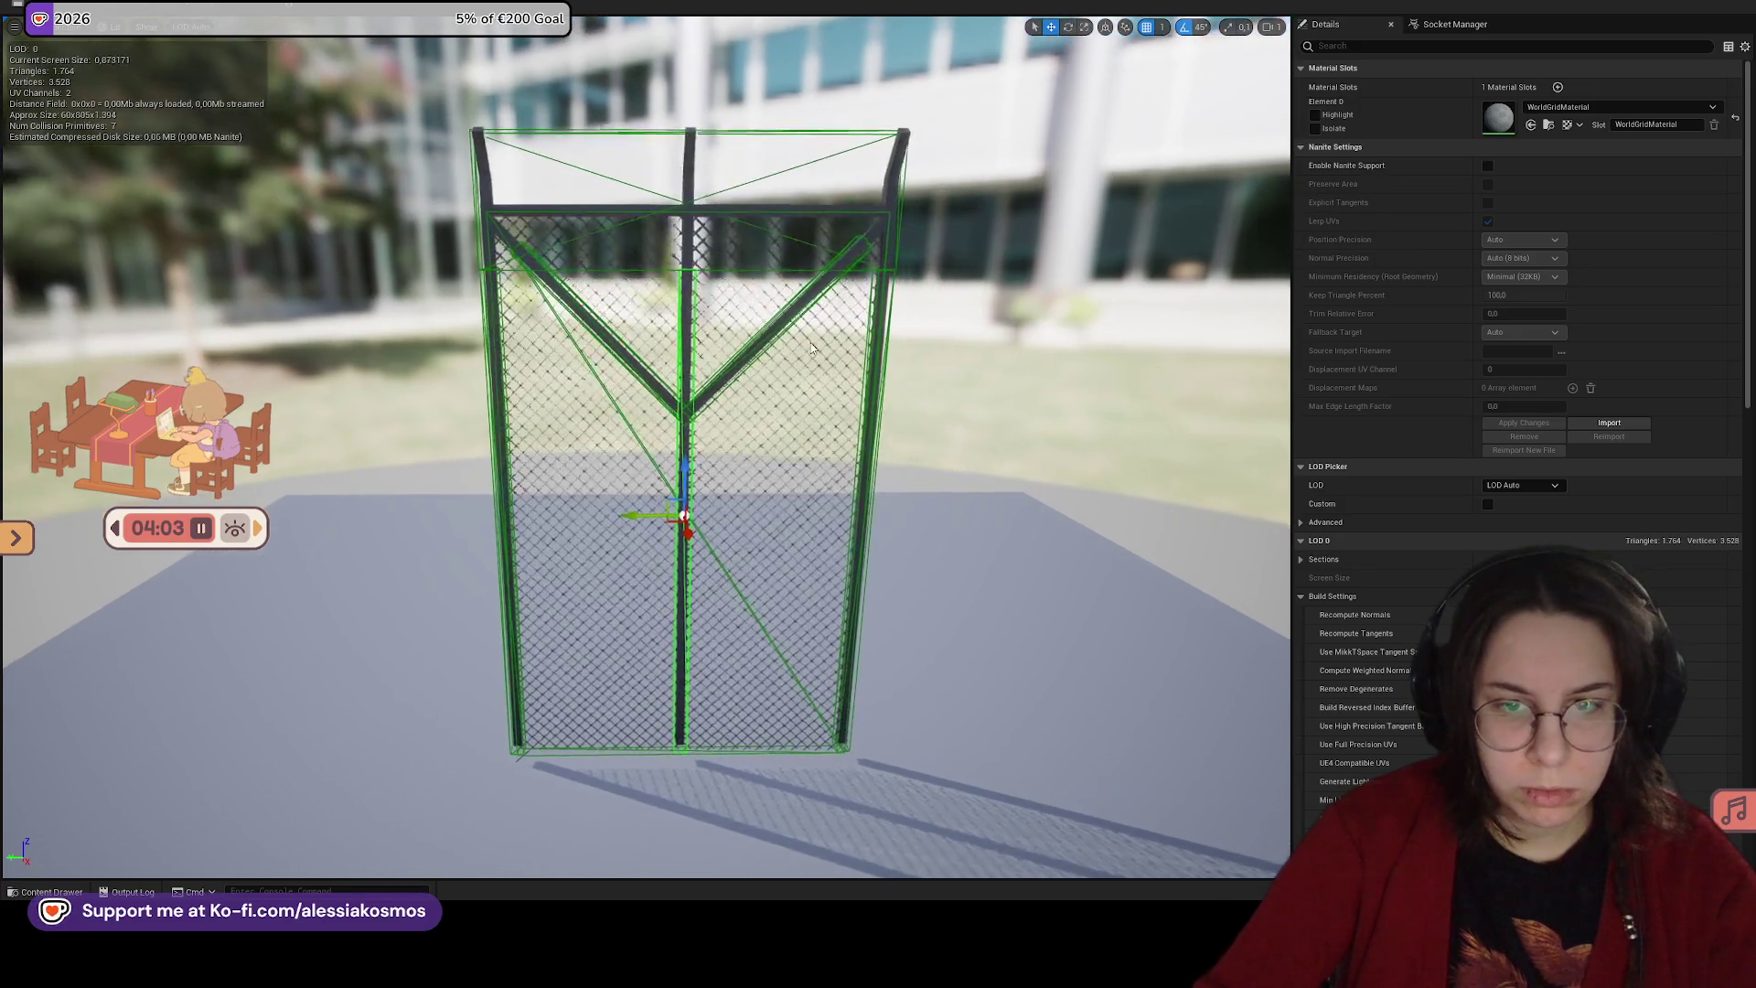
pyautogui.click(698, 389)
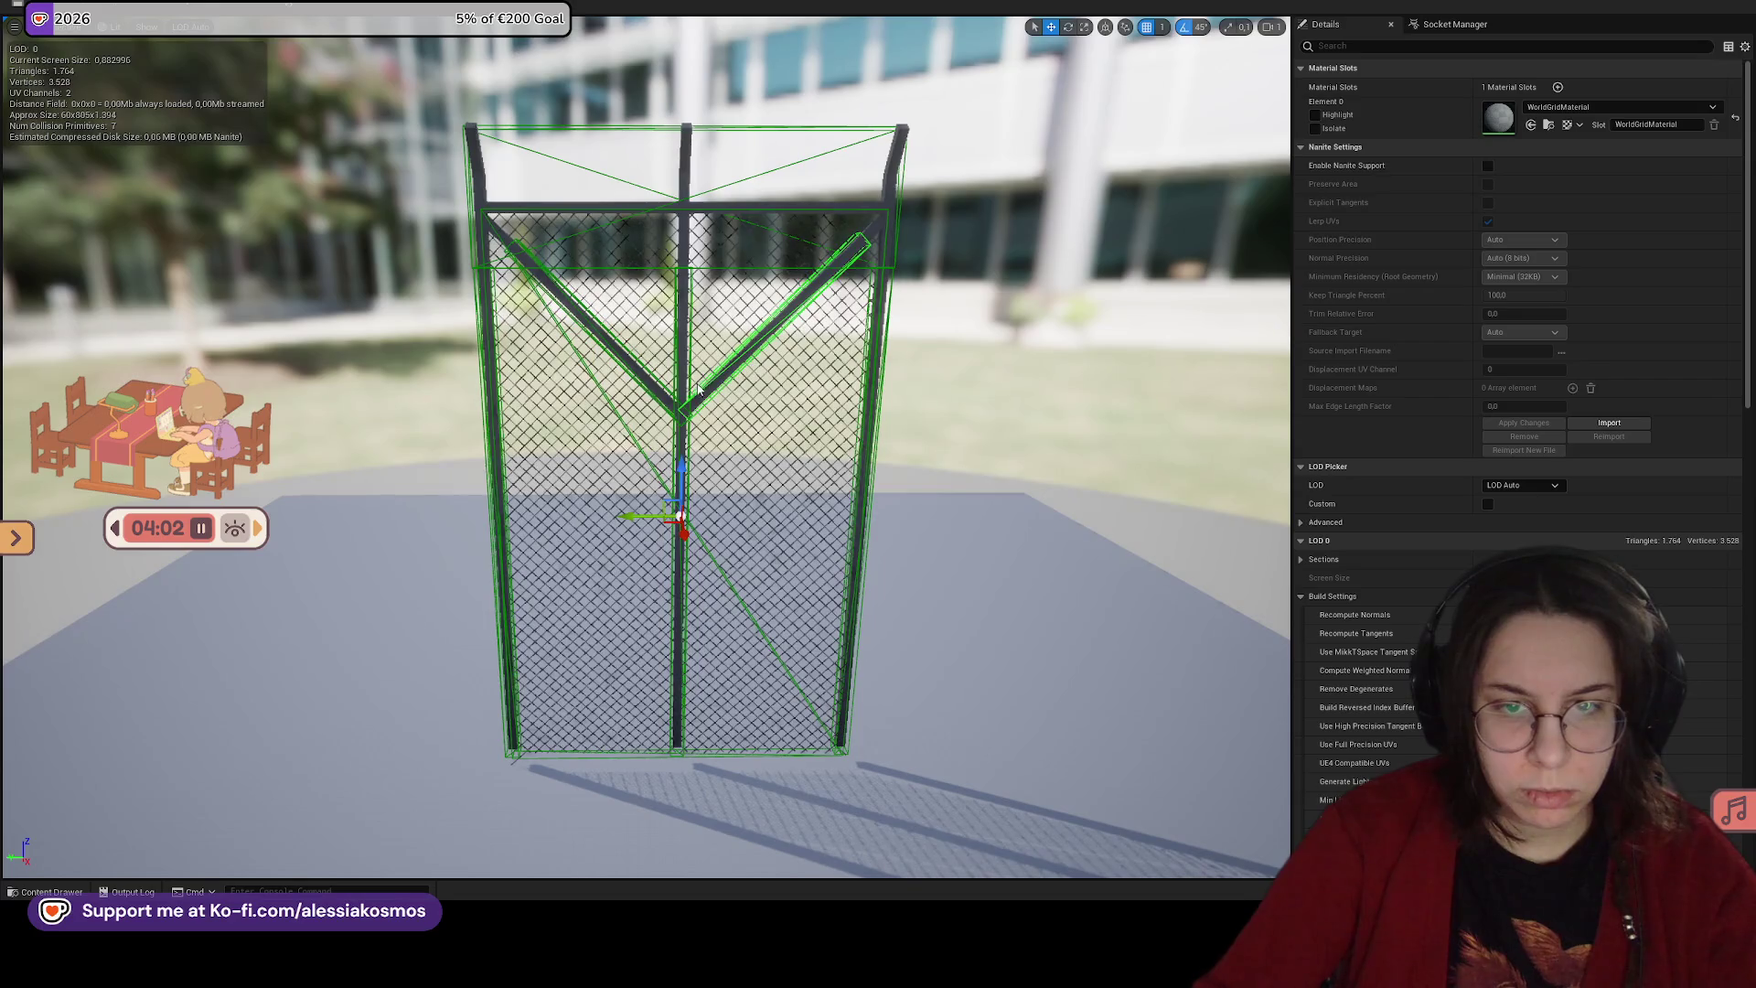
# Step: Replace all existing collision shapes with one box collision around the whole fence
pyautogui.click(240, 18)
pyautogui.click(239, 201)
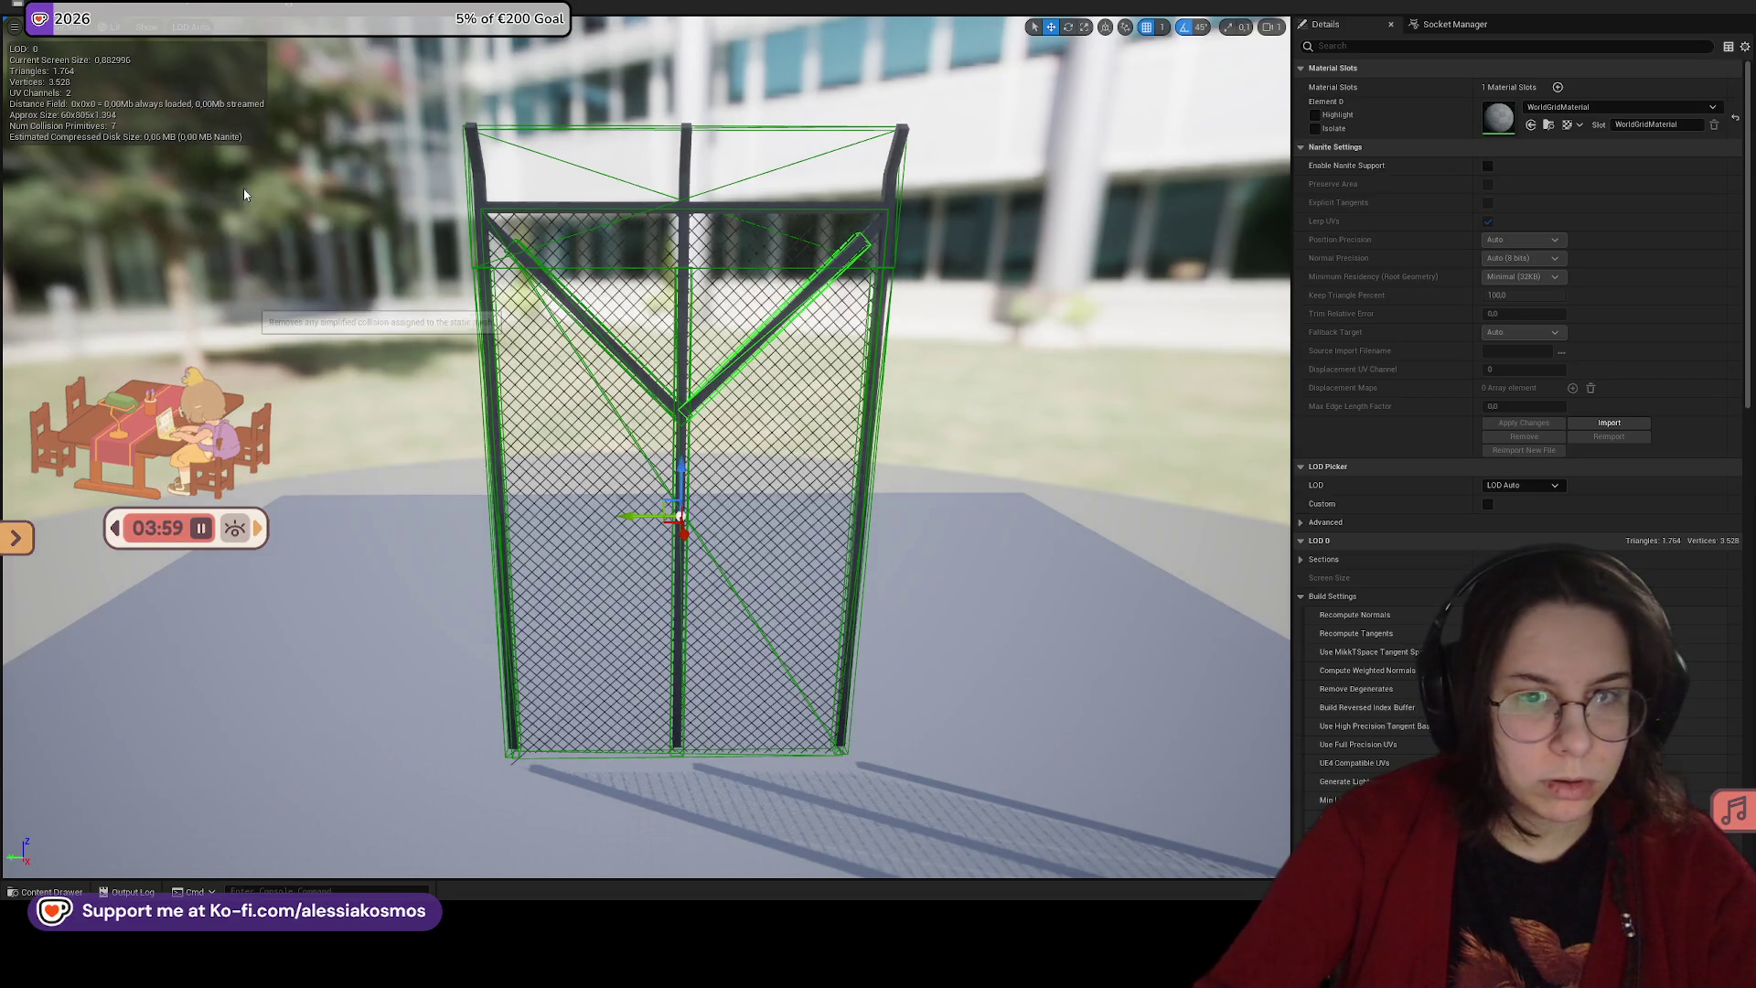
pyautogui.click(242, 26)
pyautogui.click(258, 85)
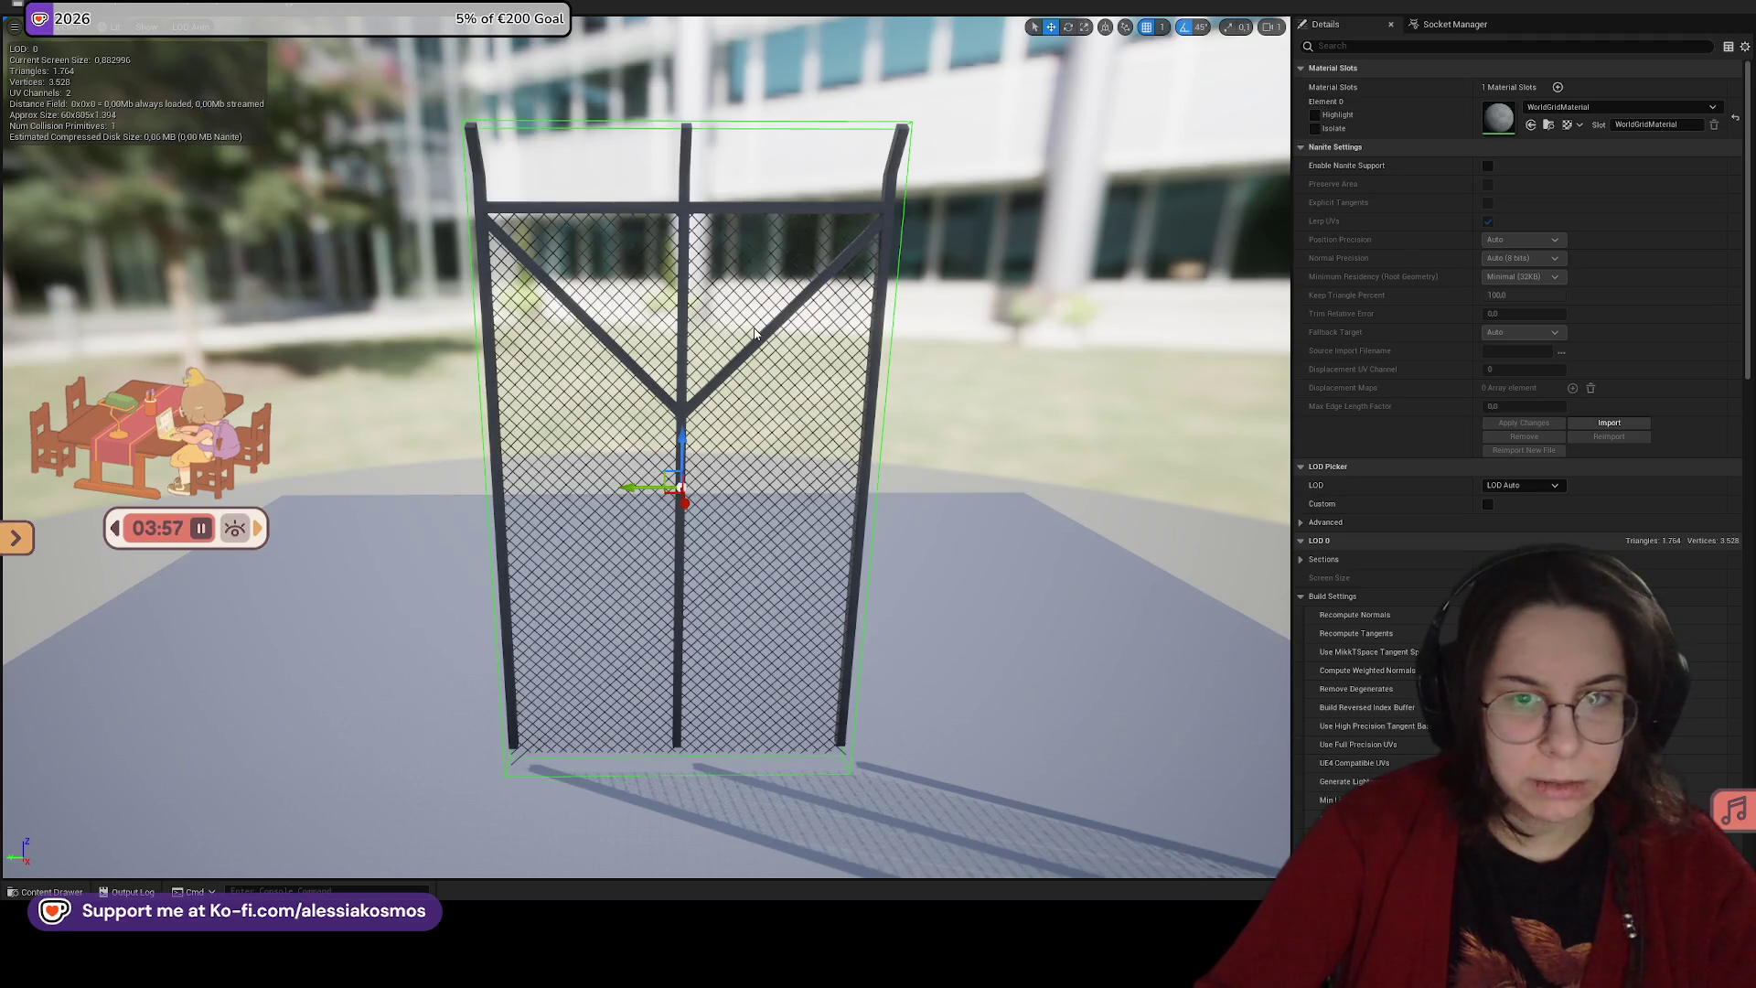
# Step: Inspect the fence's box collision from several angles, switching between scale and move gizmos
pyautogui.moveTo(632, 491); pyautogui.dragTo(673, 400)
pyautogui.press('r')
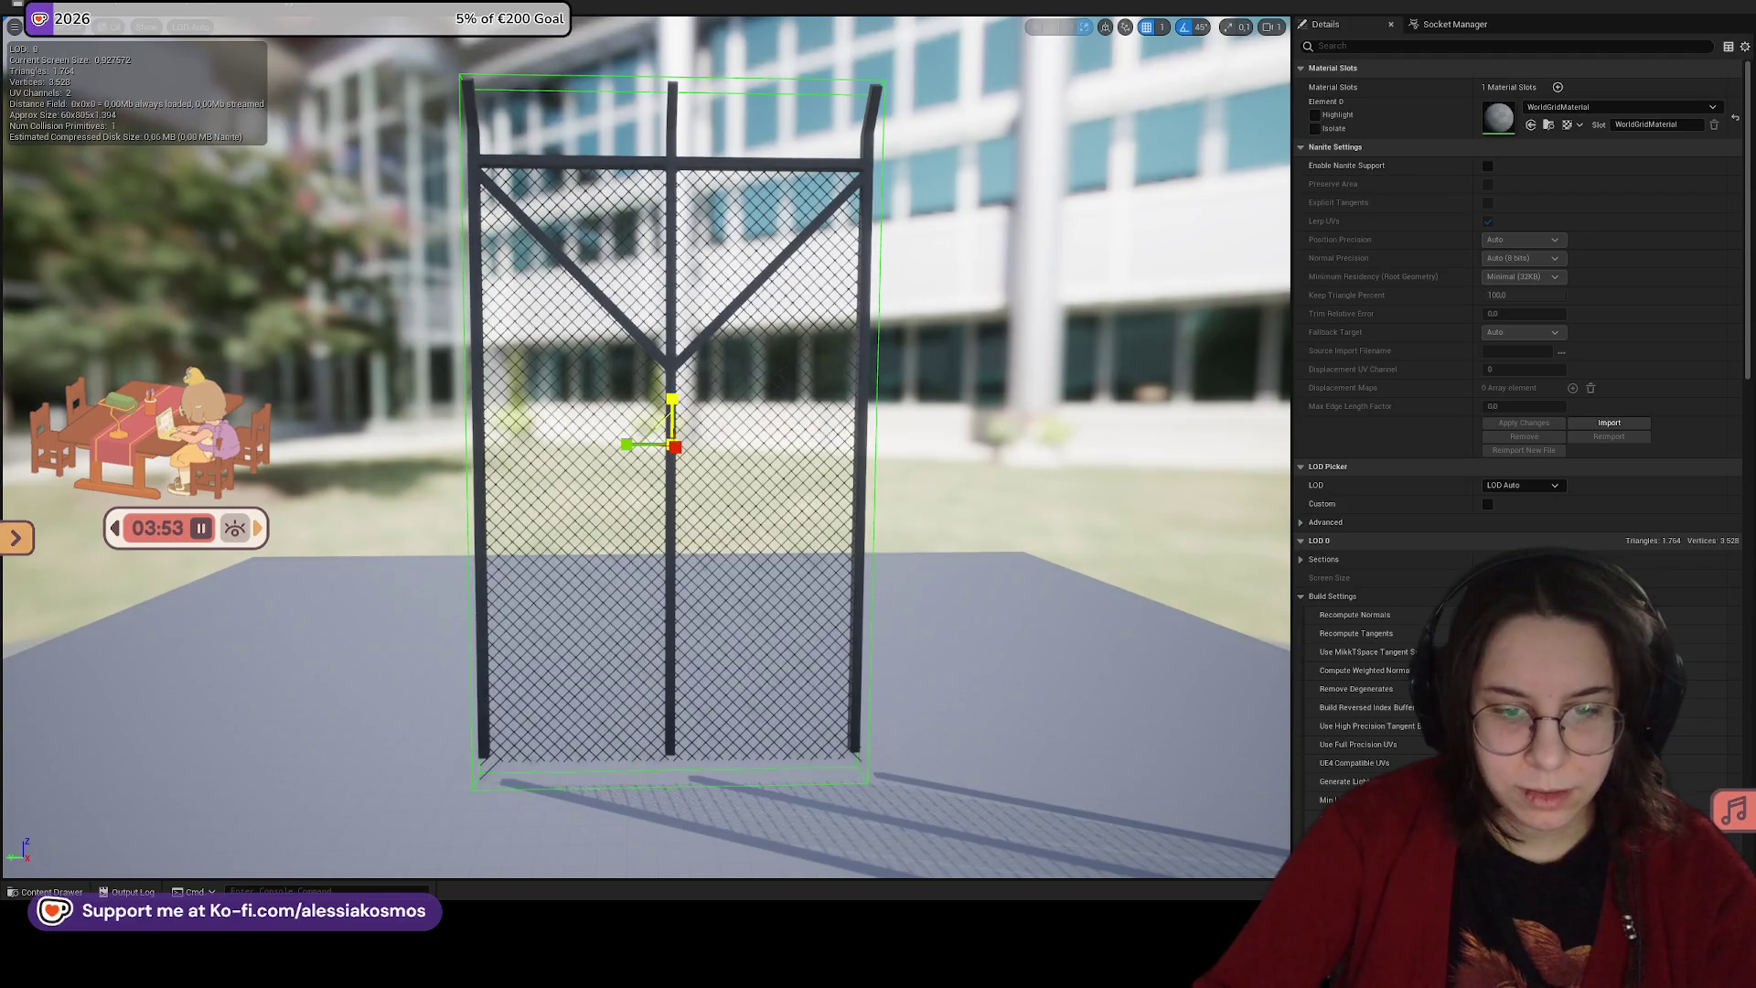
pyautogui.moveTo(672, 549); pyautogui.dragTo(732, 549)
pyautogui.moveTo(640, 469); pyautogui.dragTo(758, 469)
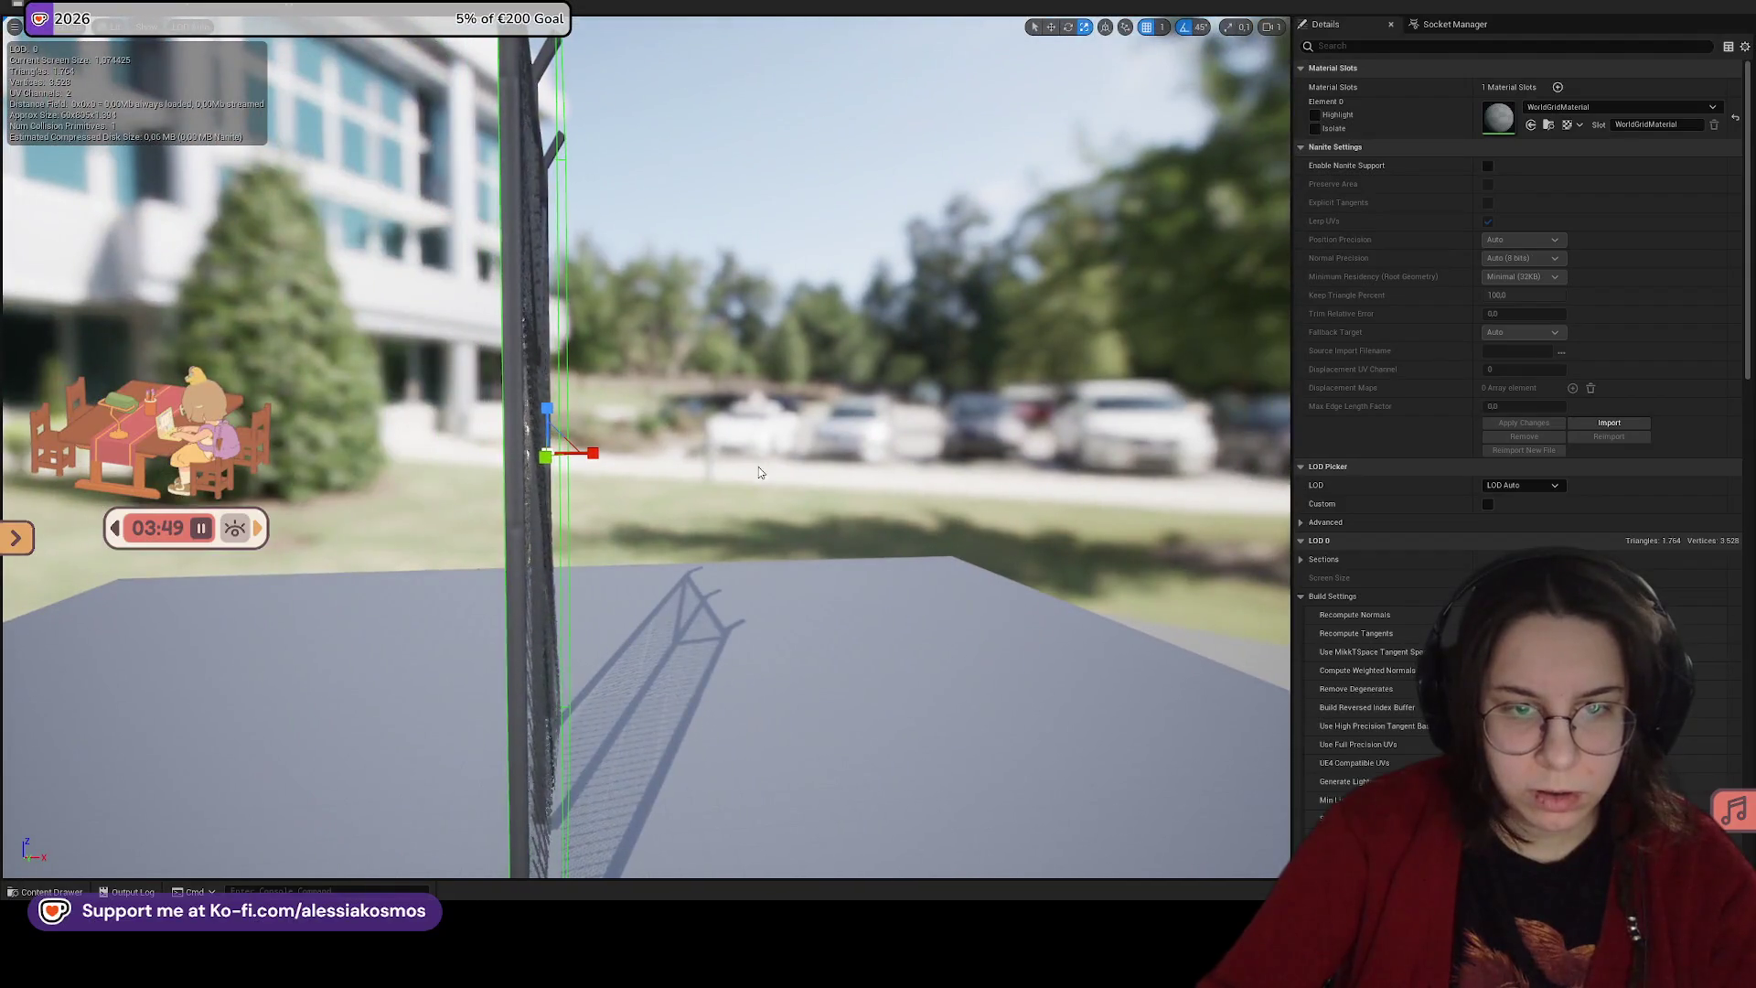
pyautogui.moveTo(576, 458)
pyautogui.mouseDown()
pyautogui.moveTo(549, 475)
pyautogui.moveTo(667, 463)
pyautogui.moveTo(664, 415)
pyautogui.moveTo(650, 494)
pyautogui.moveTo(467, 494)
pyautogui.mouseUp()
pyautogui.press('w')
# Step: Orbit and zoom around the fence to check it edge-on and up close
pyautogui.moveTo(868, 541)
pyautogui.mouseDown()
pyautogui.moveTo(850, 549)
pyautogui.moveTo(867, 541)
pyautogui.mouseUp()
pyautogui.moveTo(733, 449); pyautogui.dragTo(737, 473)
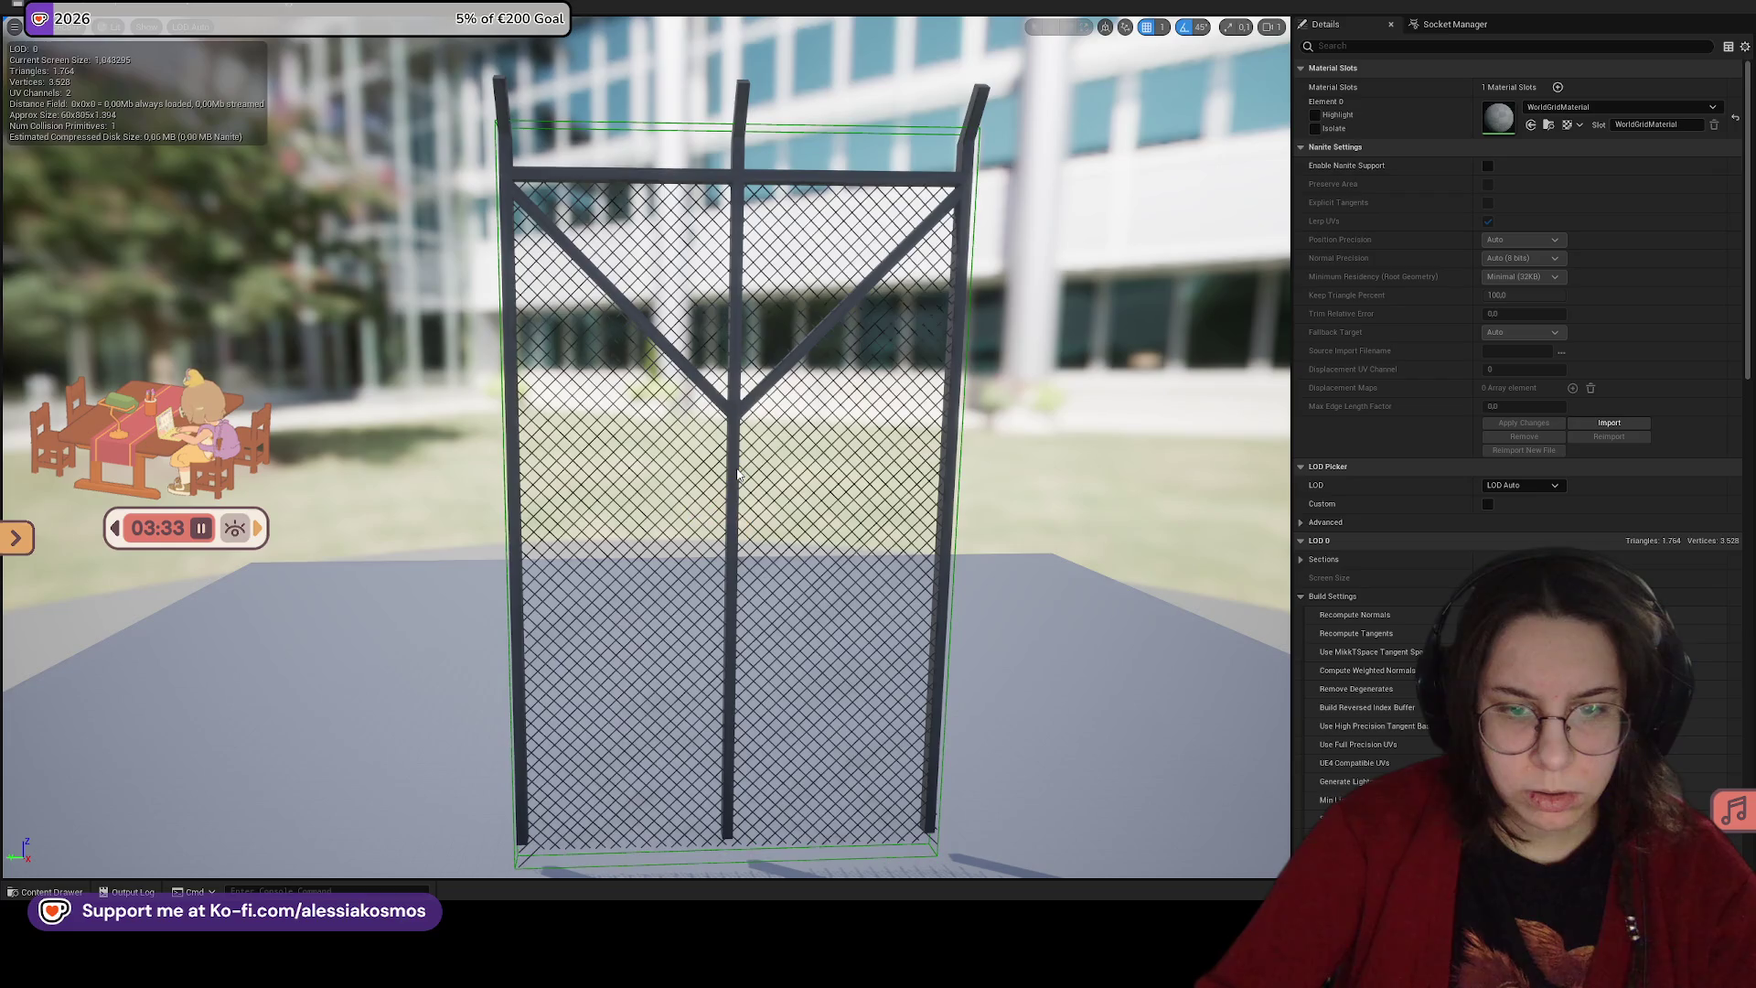
pyautogui.moveTo(800, 134); pyautogui.dragTo(1033, 137)
pyautogui.scroll(-5, 761, 159)
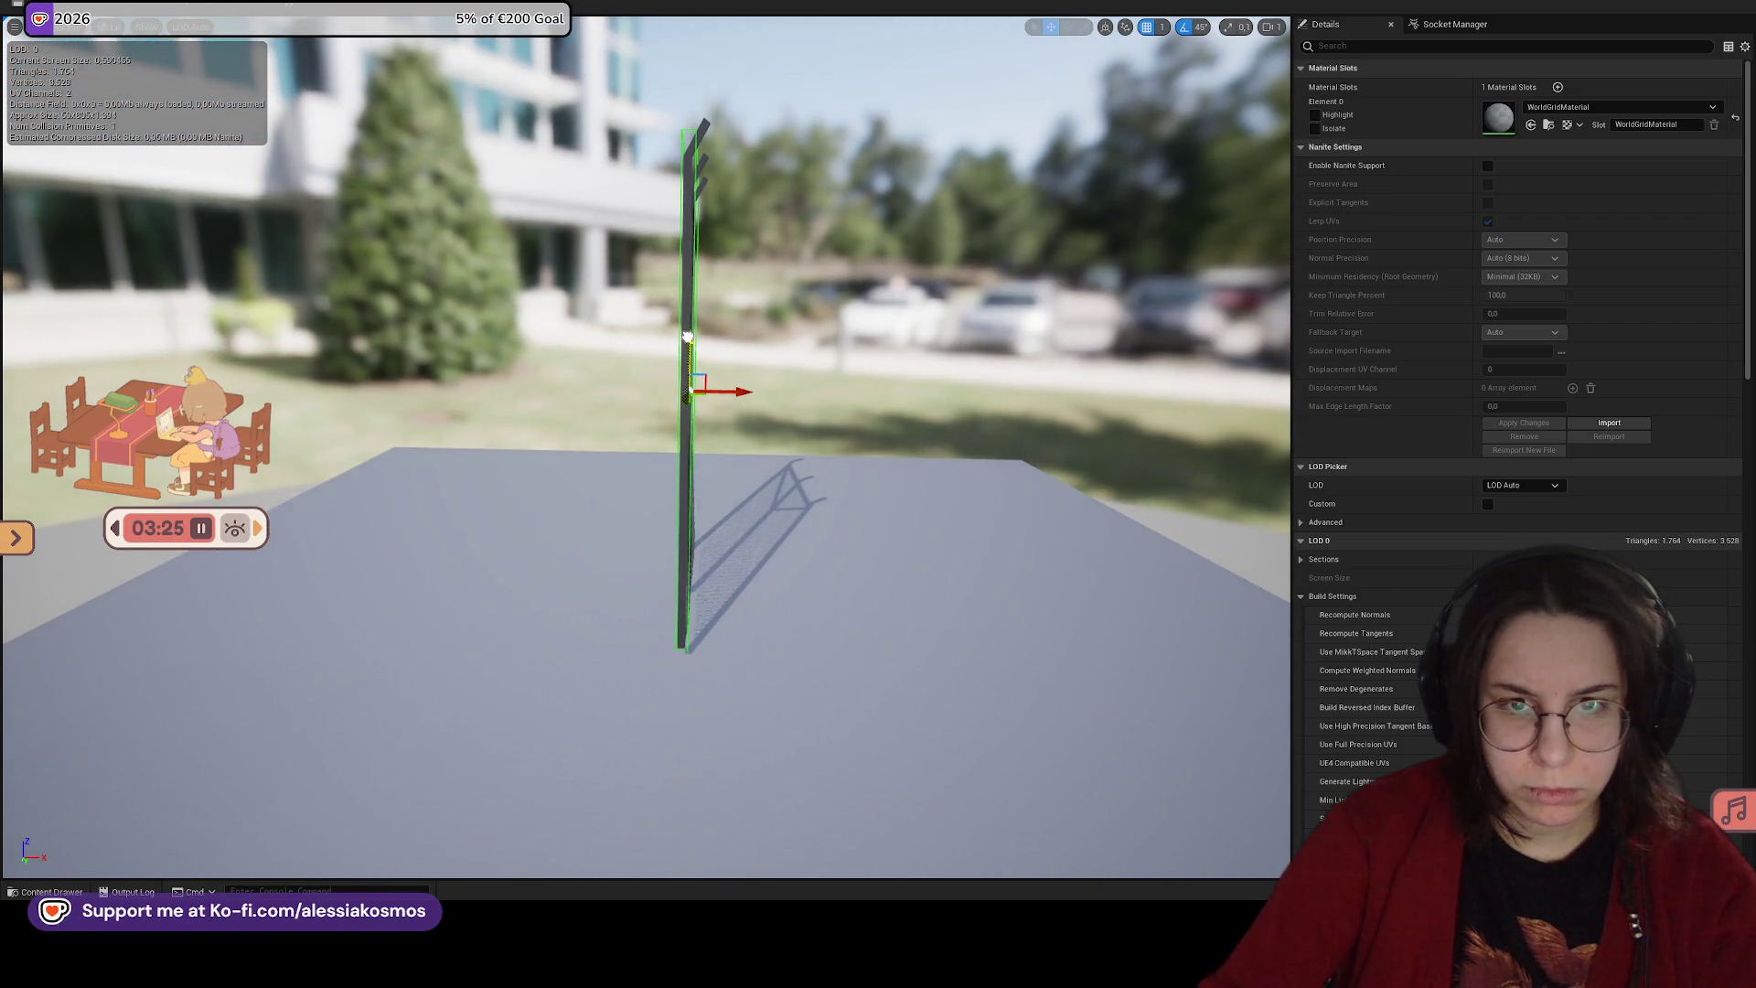
pyautogui.moveTo(687, 337)
pyautogui.mouseDown()
pyautogui.moveTo(484, 228)
pyautogui.moveTo(356, 229)
pyautogui.moveTo(385, 348)
pyautogui.moveTo(311, 302)
pyautogui.mouseUp()
pyautogui.scroll(5, 483, 228)
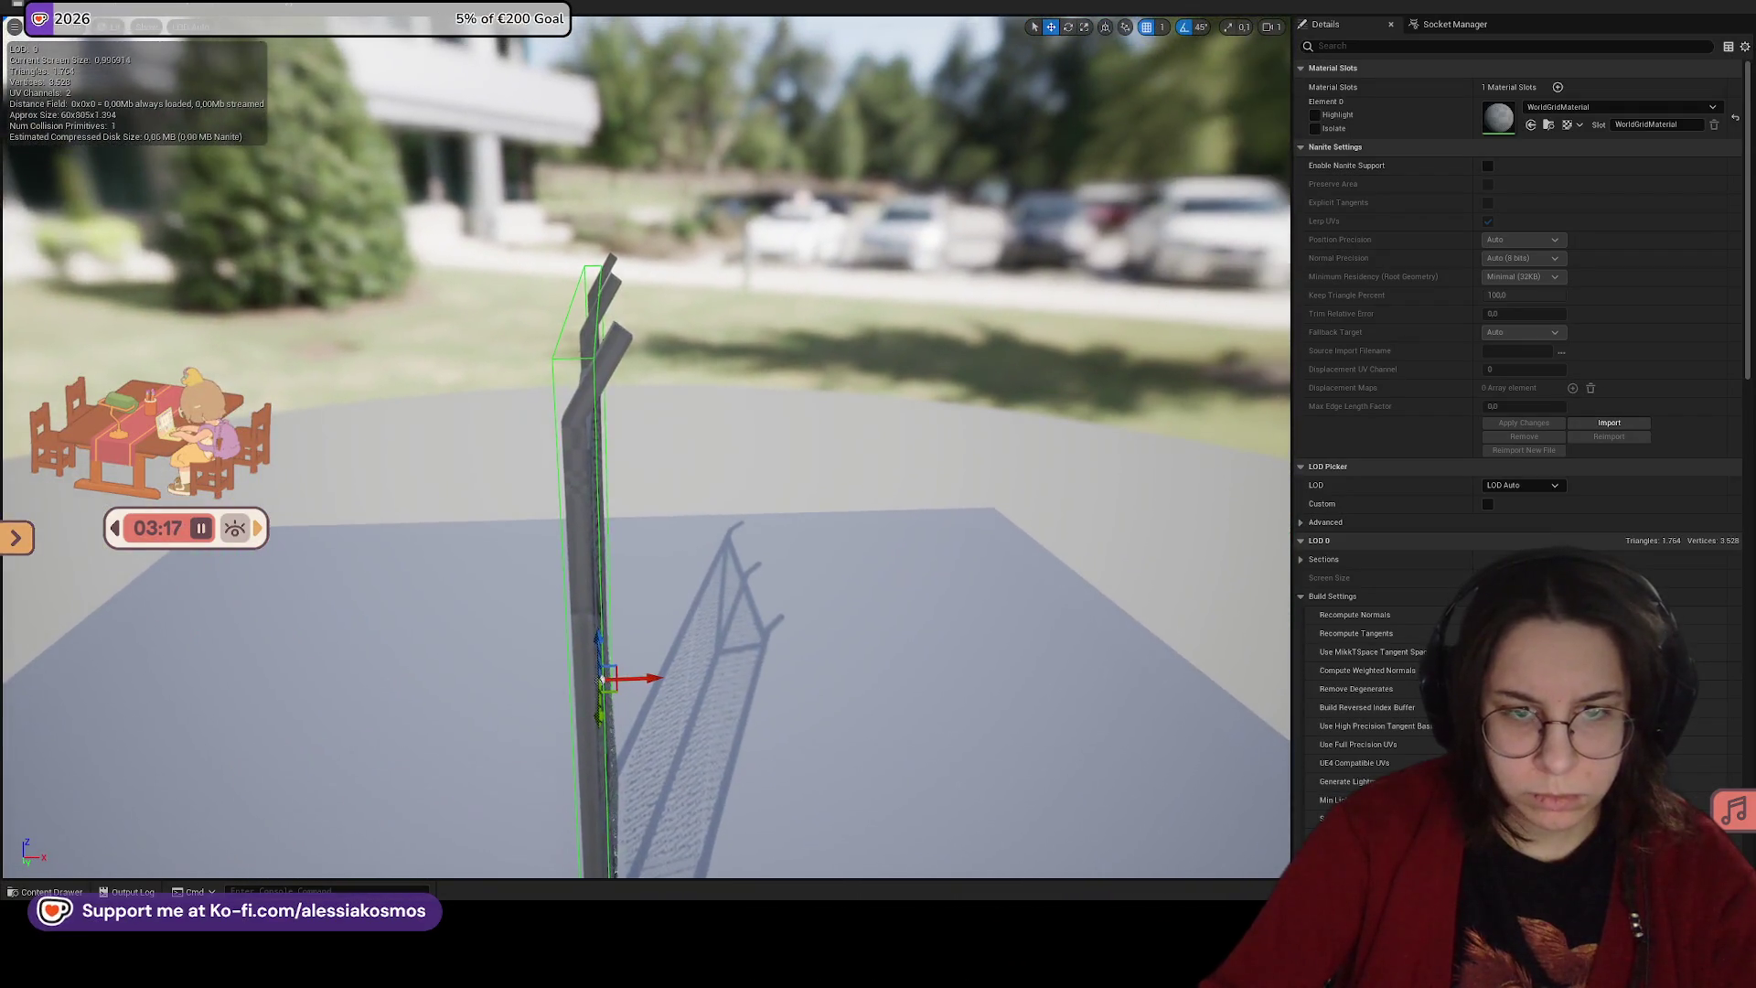
pyautogui.moveTo(769, 342)
pyautogui.mouseDown()
pyautogui.moveTo(622, 342)
pyautogui.moveTo(179, 42)
pyautogui.mouseUp()
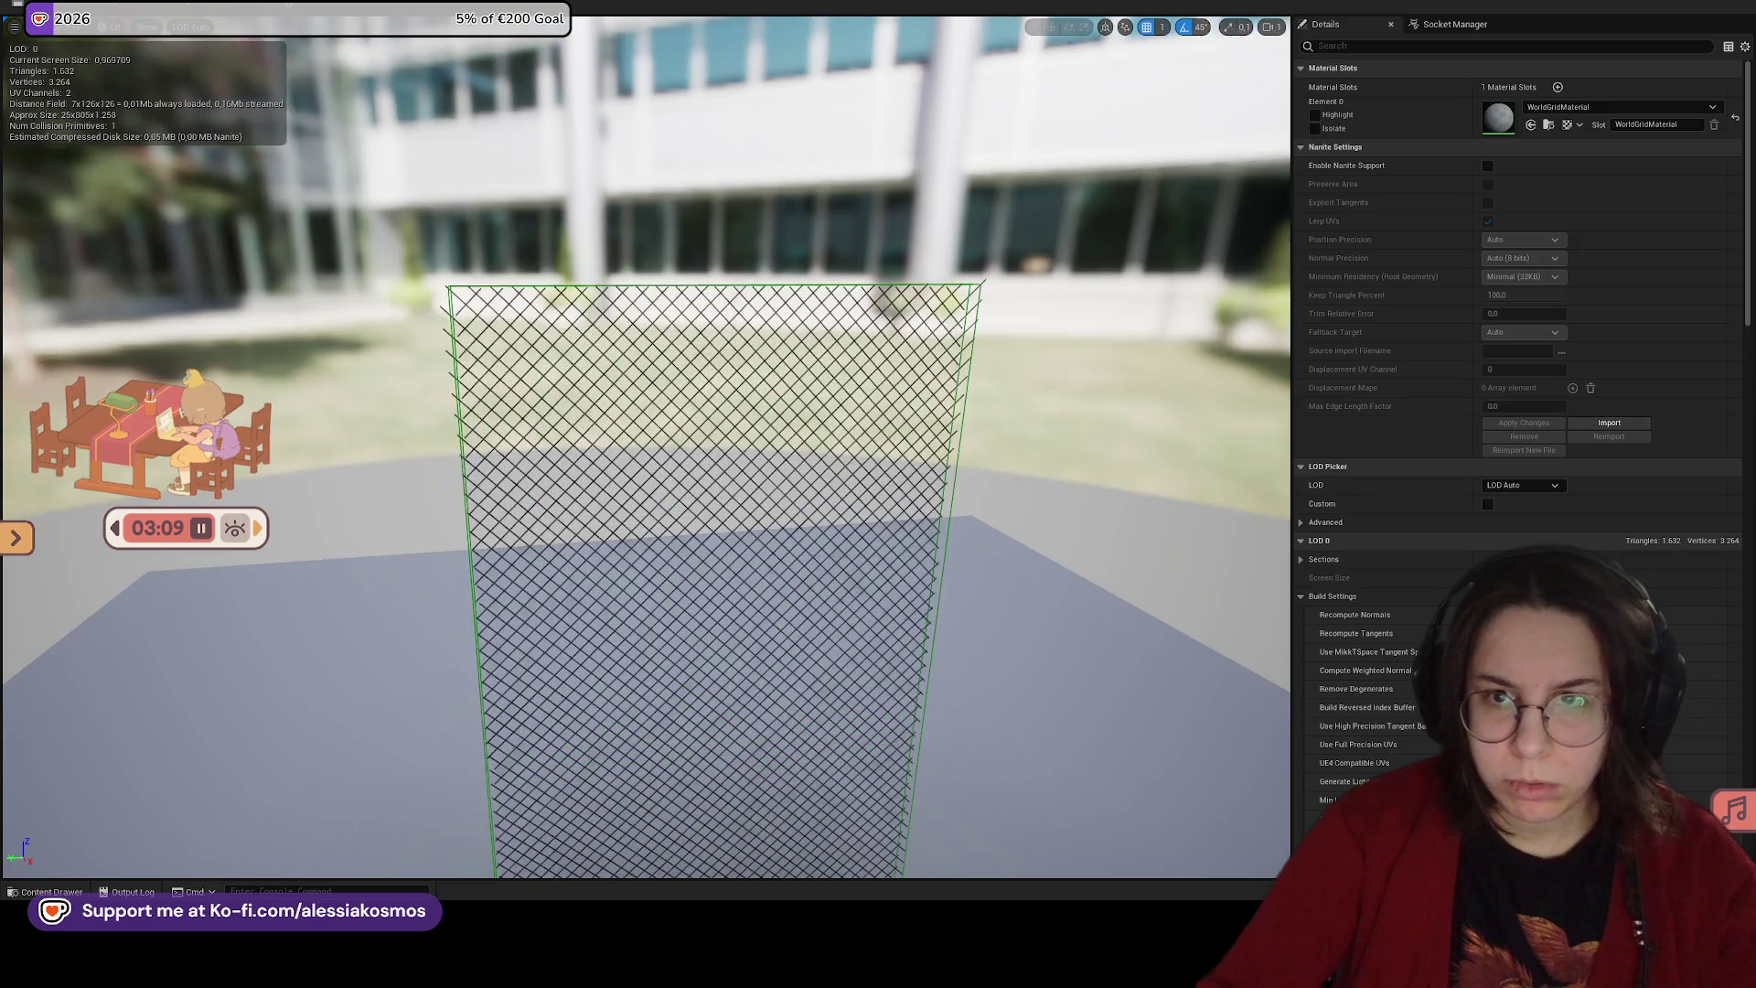
# Step: Orbit the netting mesh to view it edge-on
pyautogui.moveTo(798, 272)
pyautogui.mouseDown()
pyautogui.moveTo(657, 527)
pyautogui.moveTo(851, 518)
pyautogui.moveTo(823, 512)
pyautogui.mouseUp()
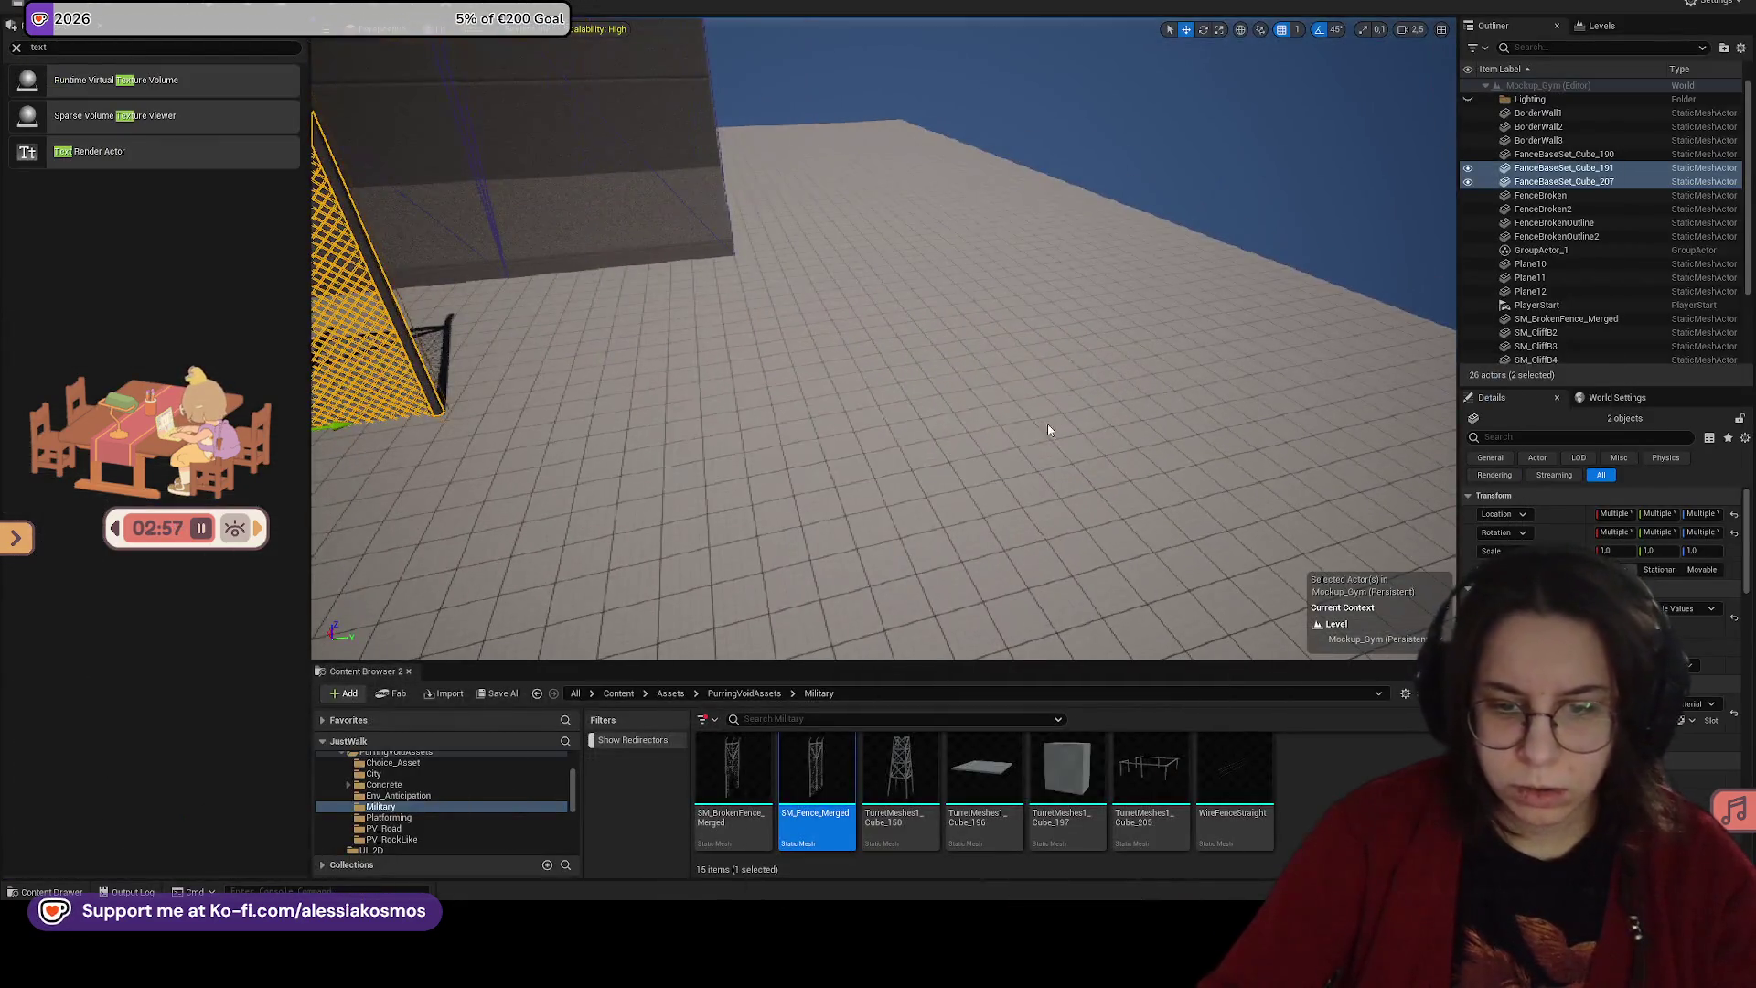
# Step: Frame the fences and rename the merged broken fence asset to BrokenFence_Merged
pyautogui.press('f')
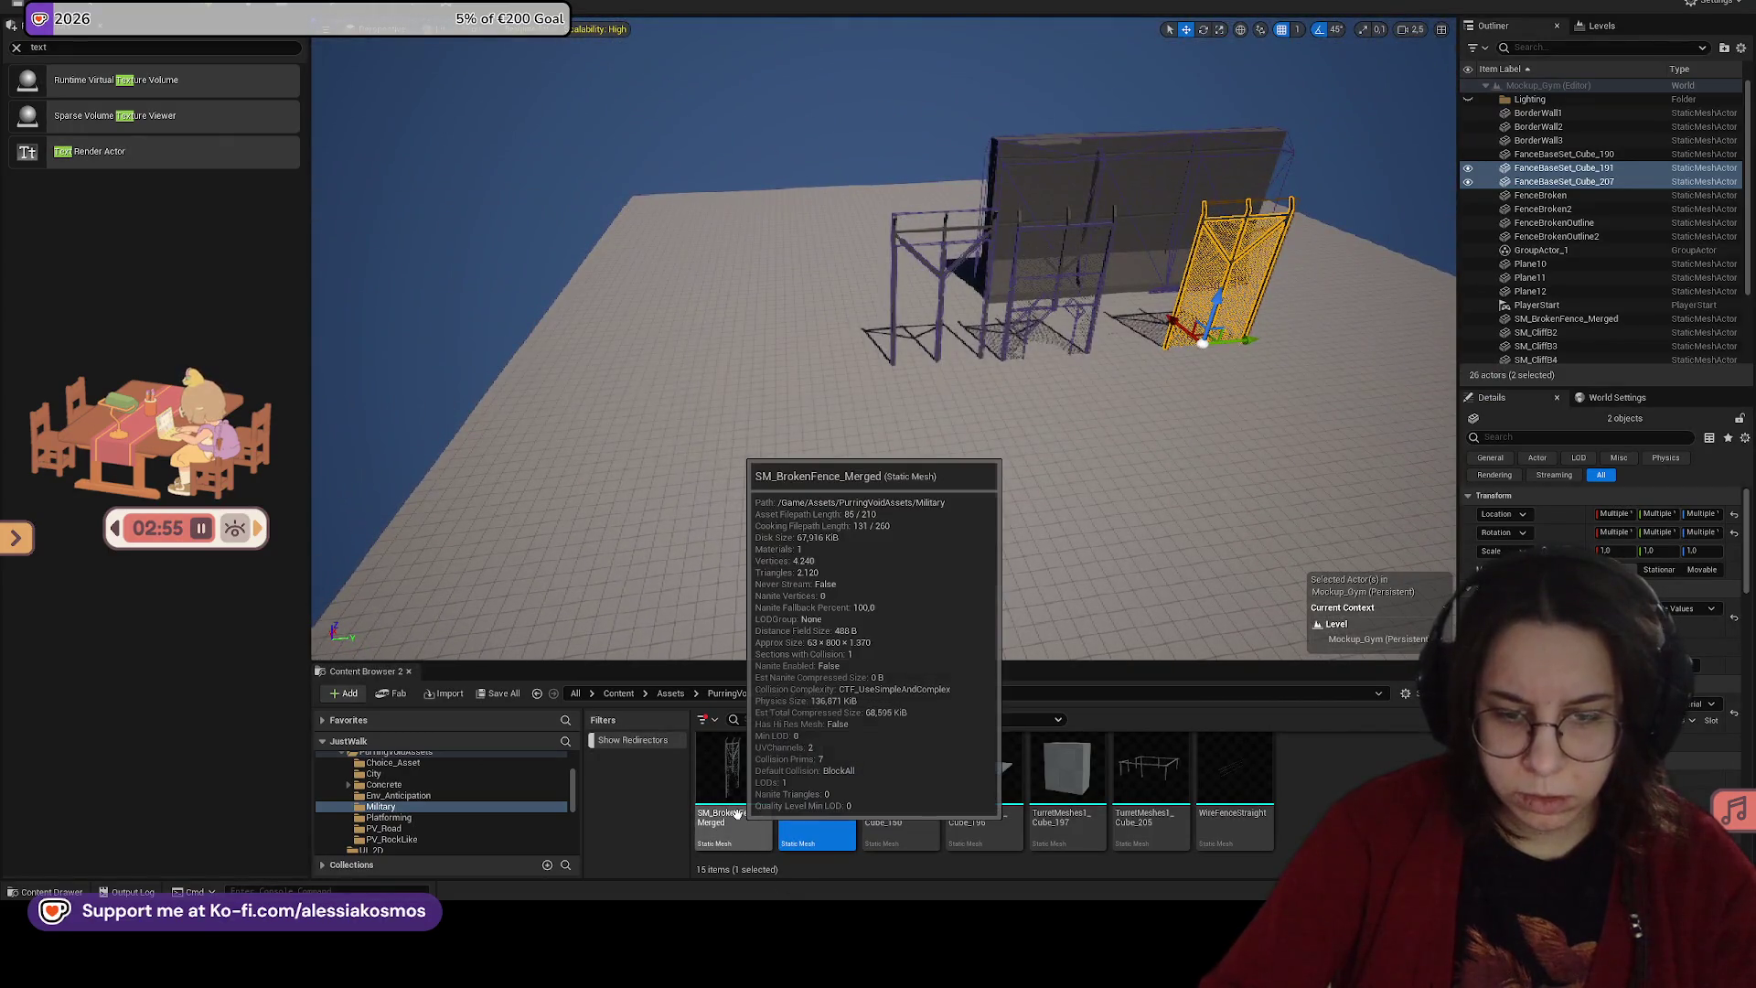
pyautogui.click(737, 813)
pyautogui.press('F2')
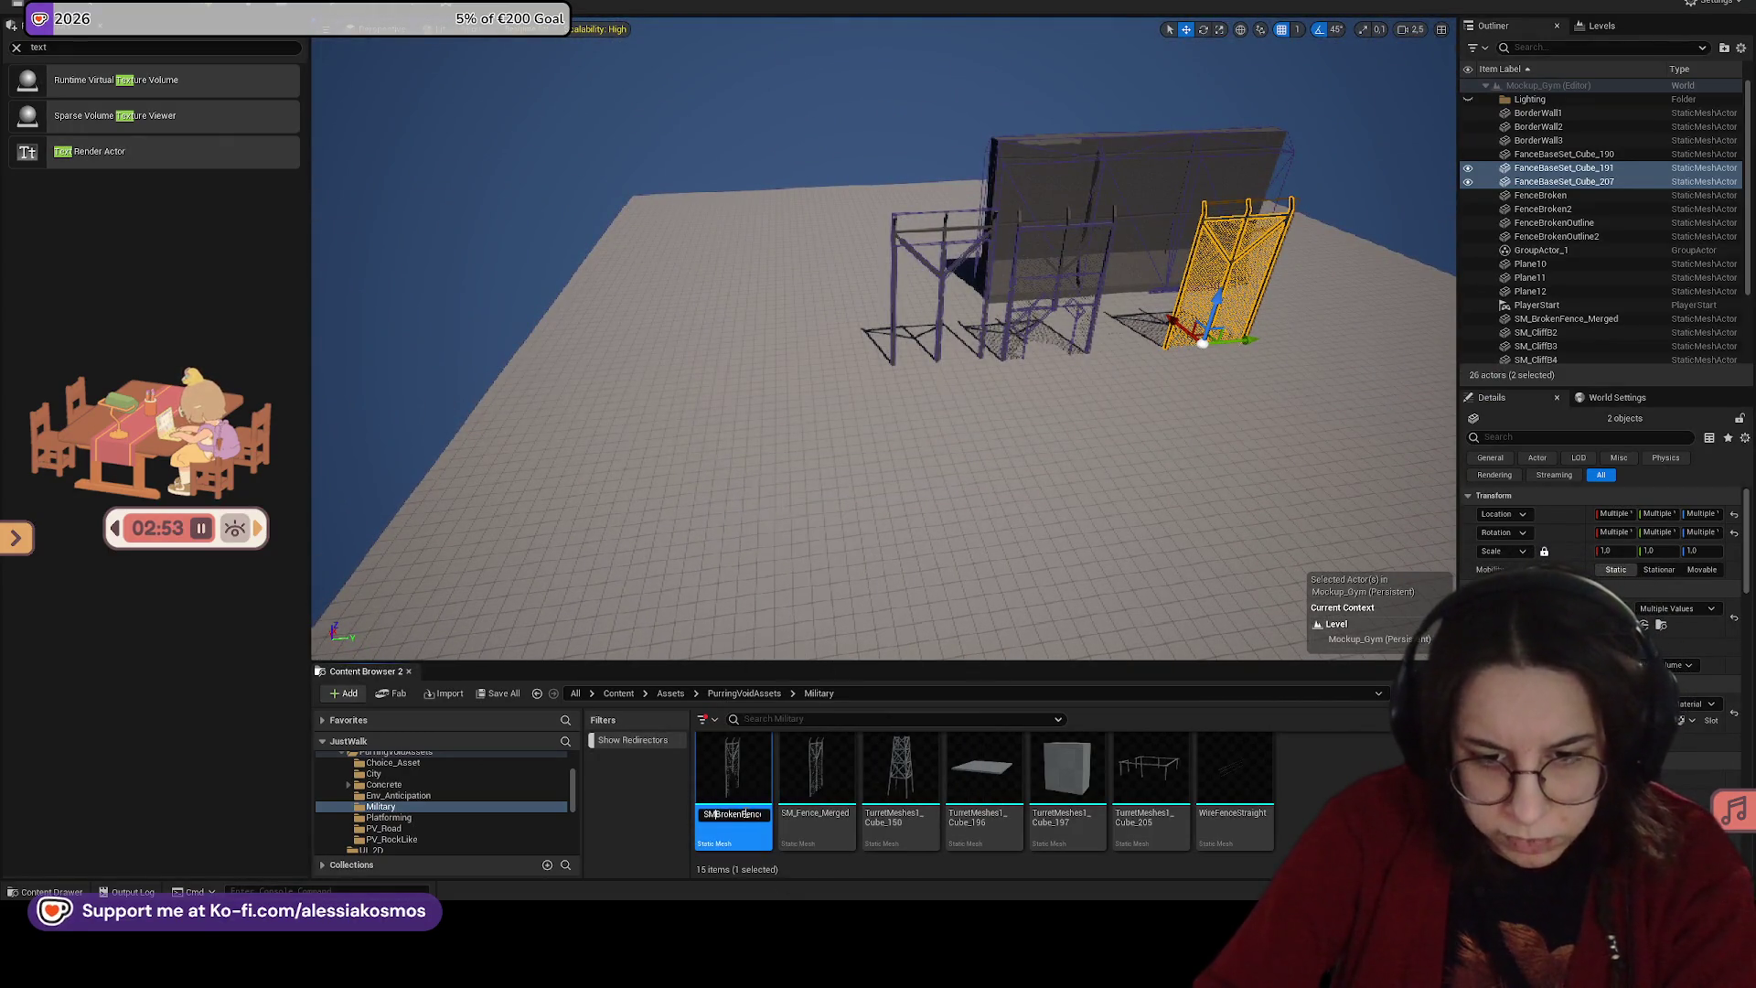
pyautogui.press('Return')
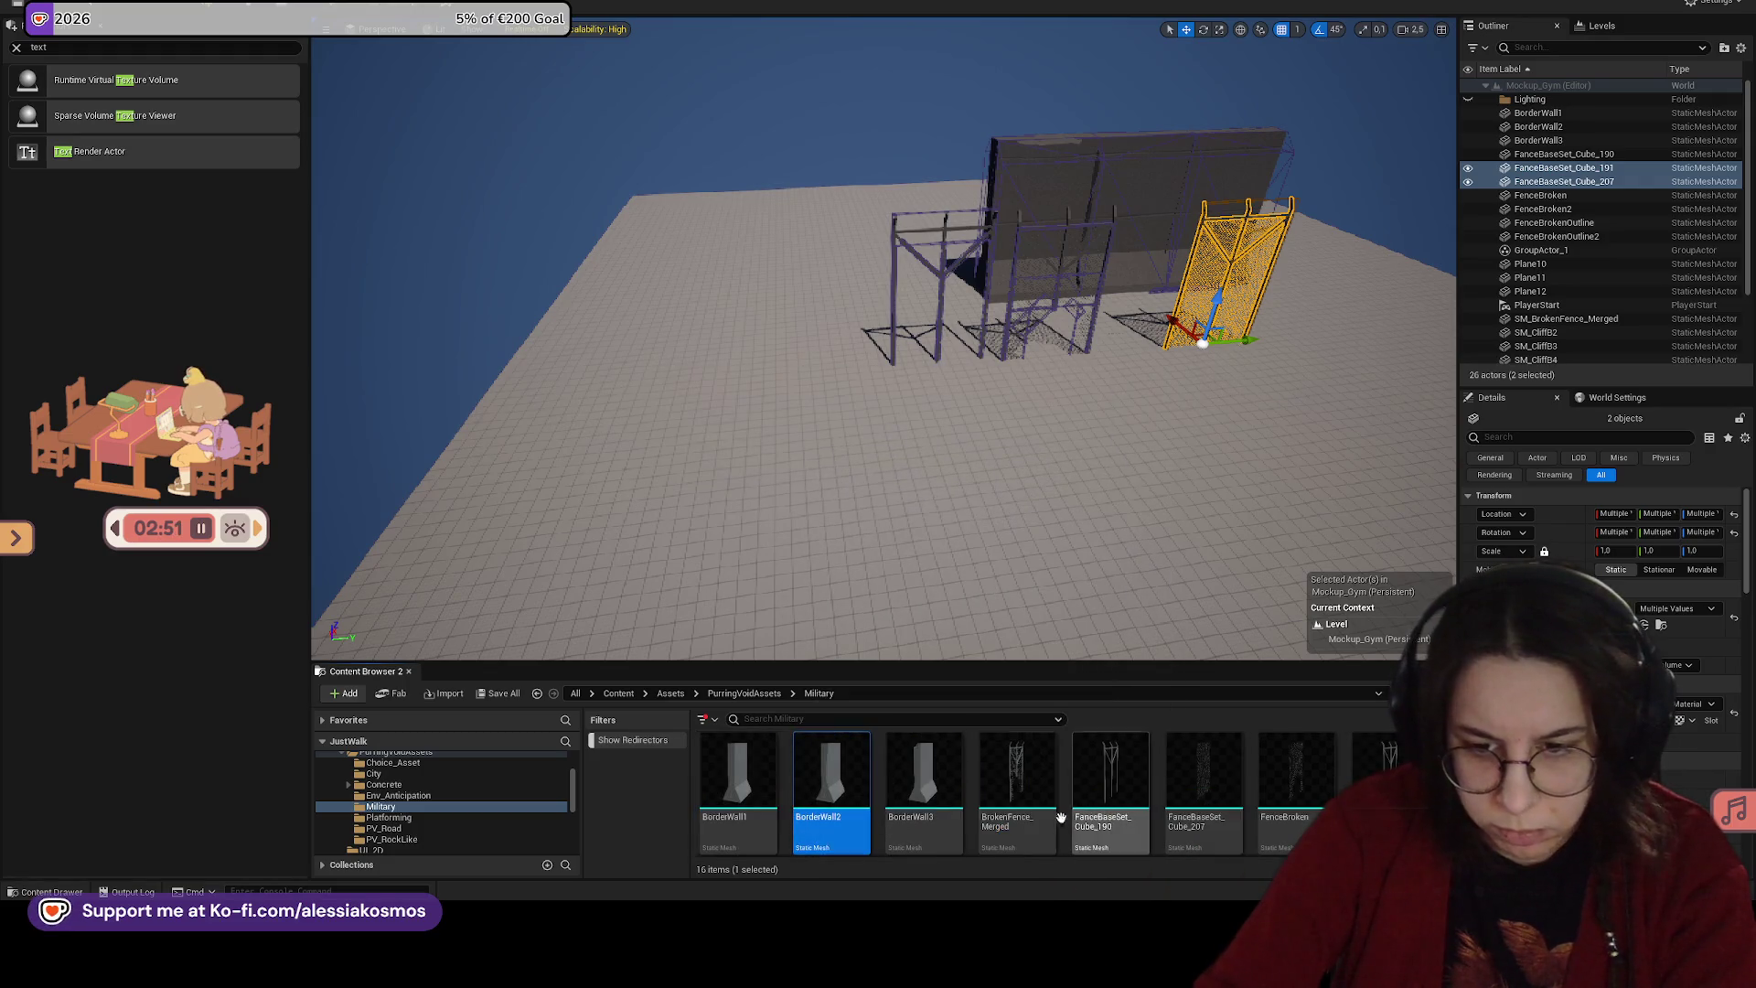
# Step: Rename the merged fence asset to Fence_Merged, then select the level floor
pyautogui.click(817, 820)
pyautogui.press('F2')
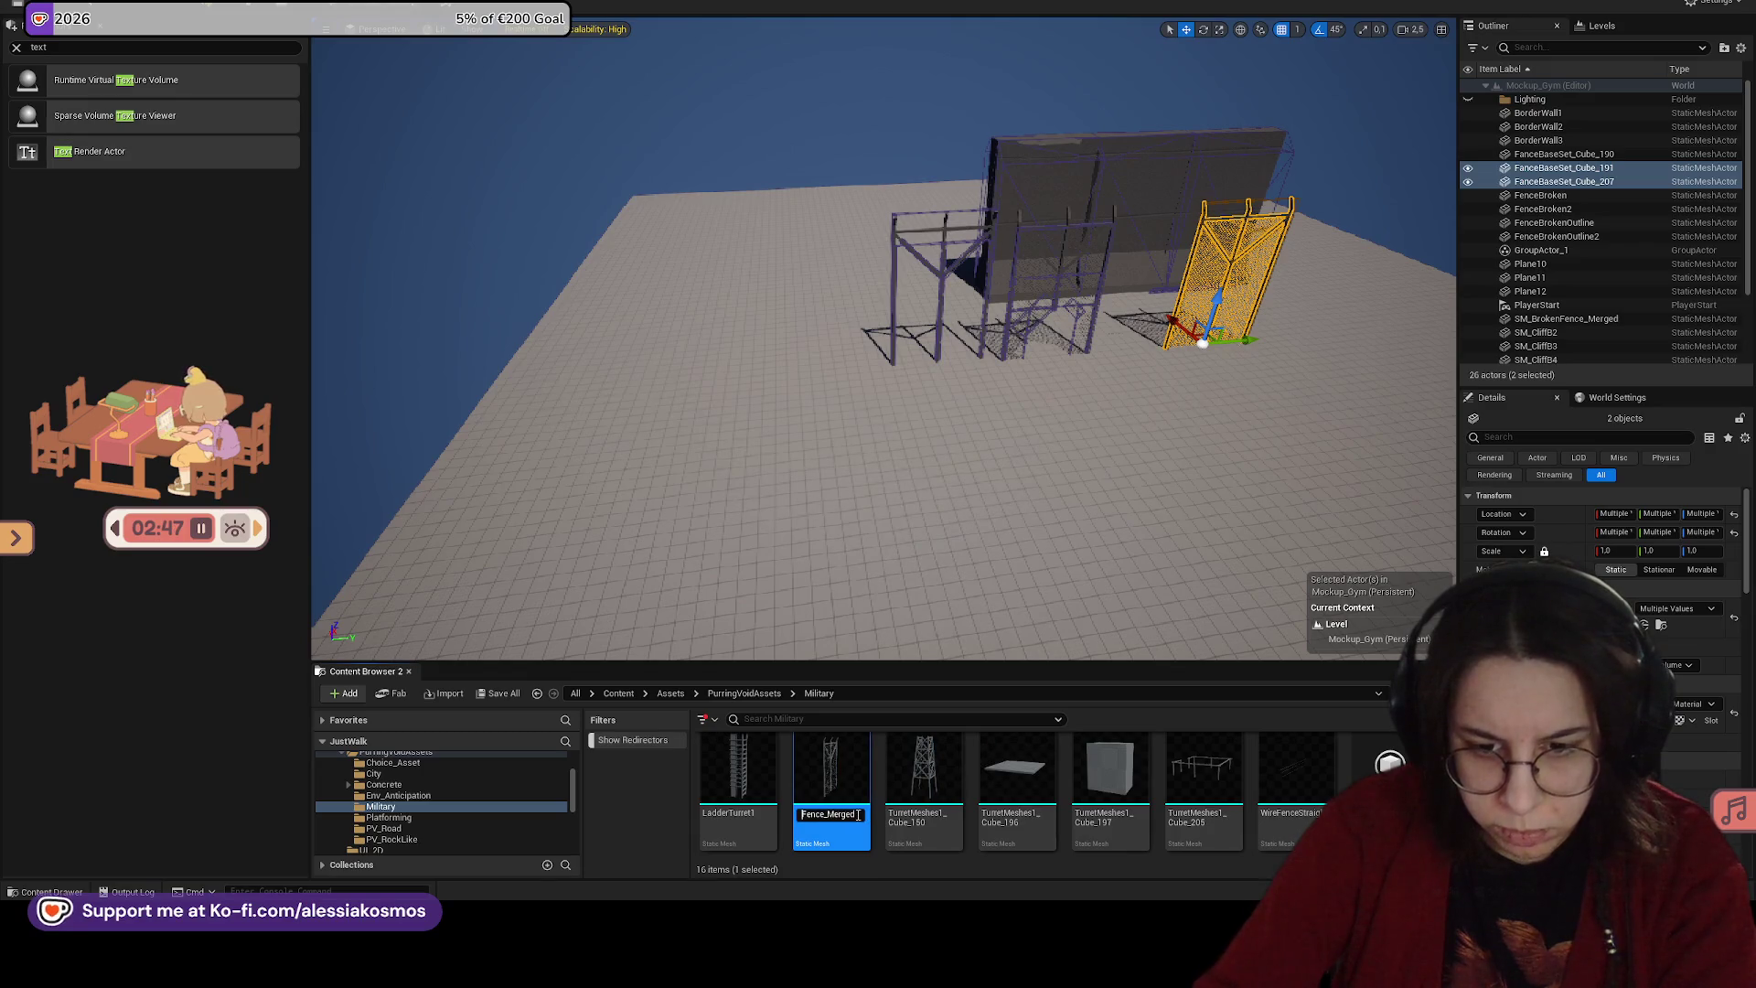
pyautogui.press('Return')
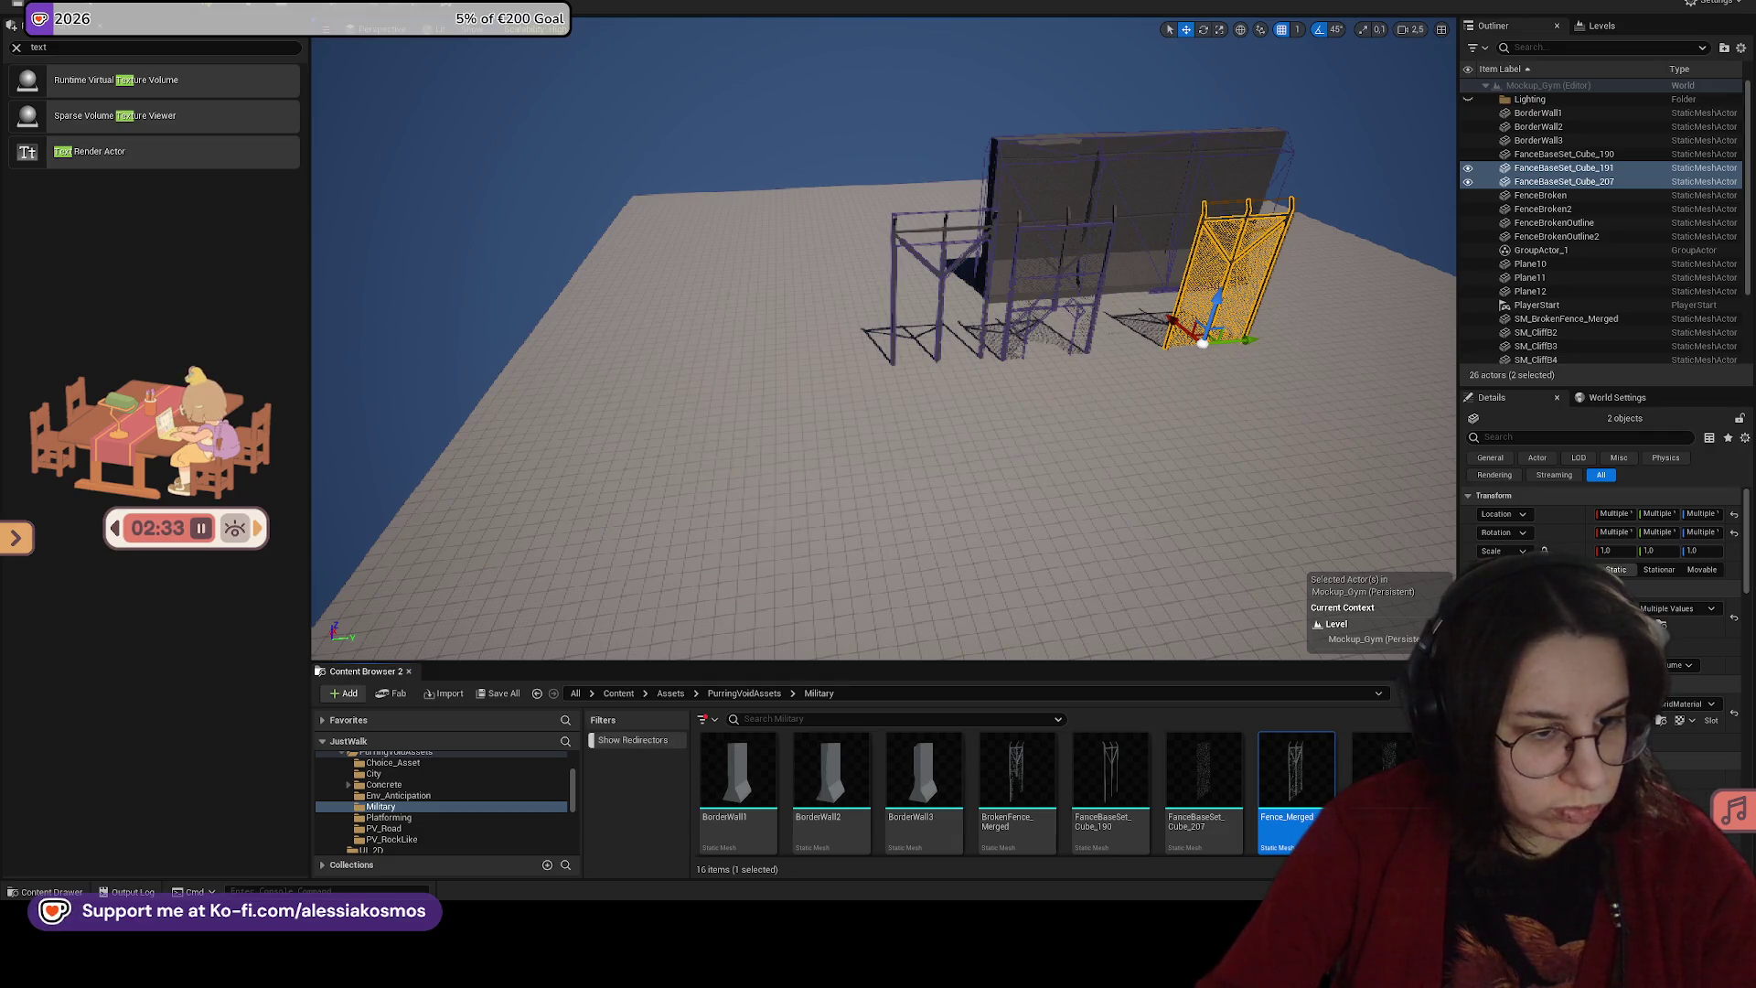
pyautogui.click(915, 396)
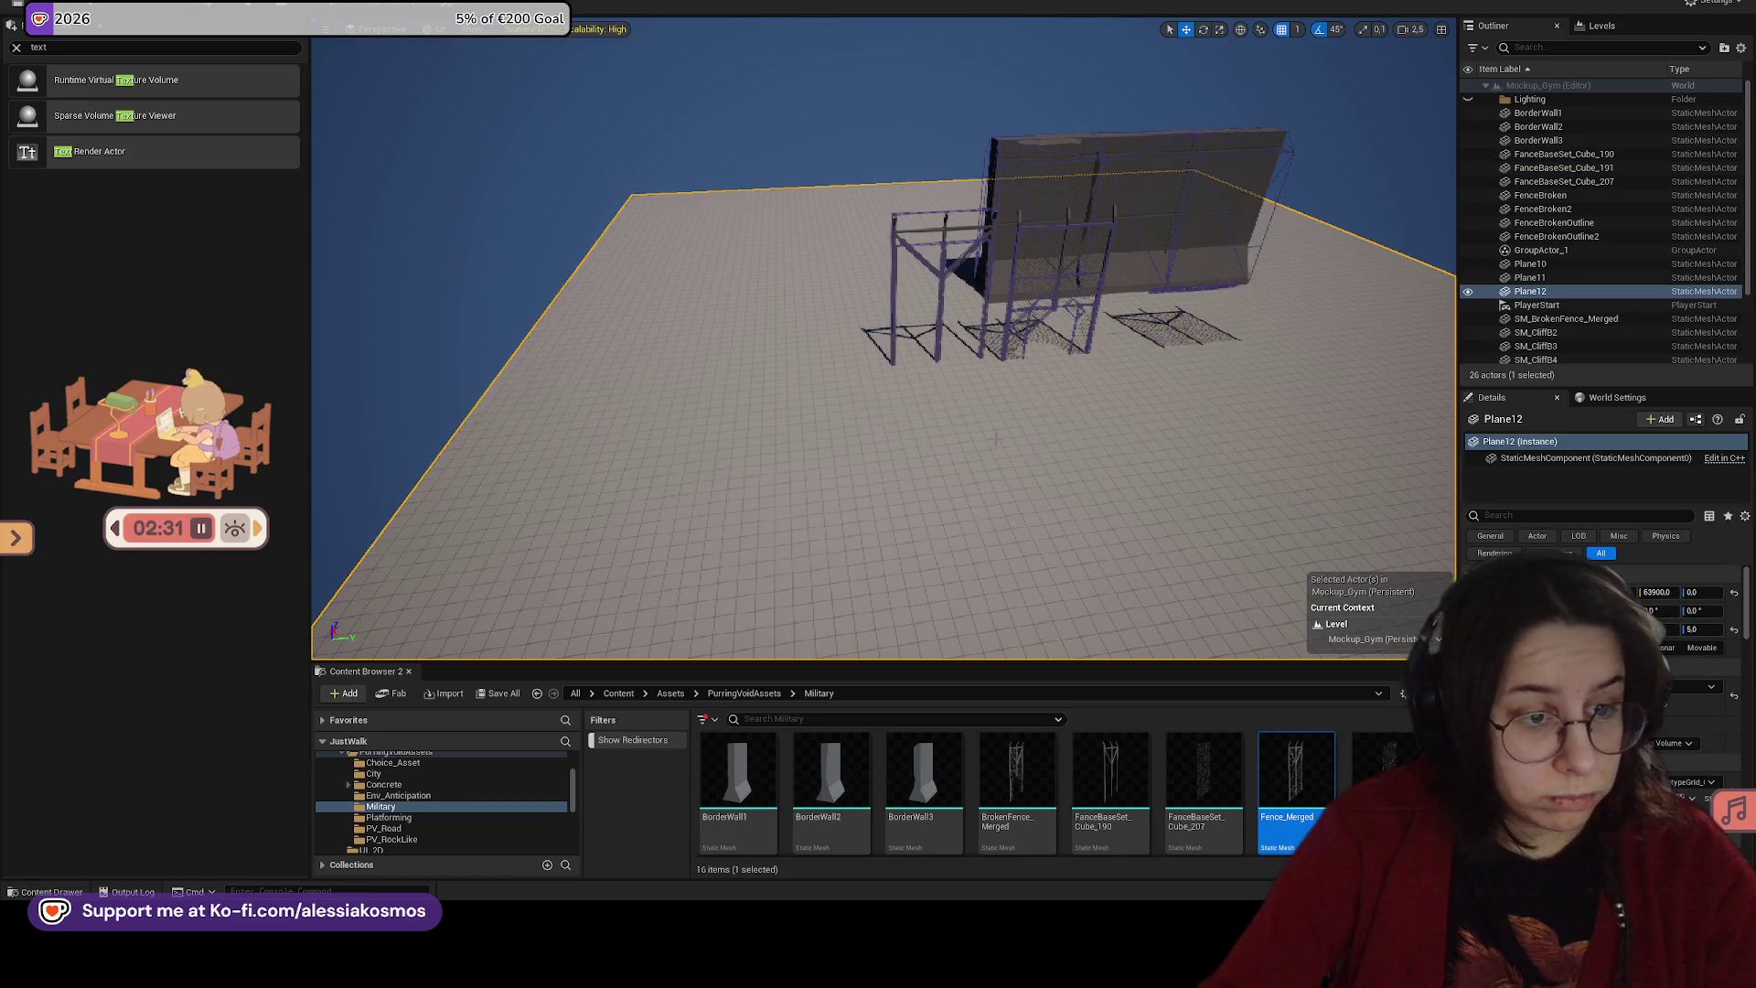
# Step: Move in close to the fences and hide the purple wireframe overlay
pyautogui.moveTo(878, 411); pyautogui.dragTo(677, 411)
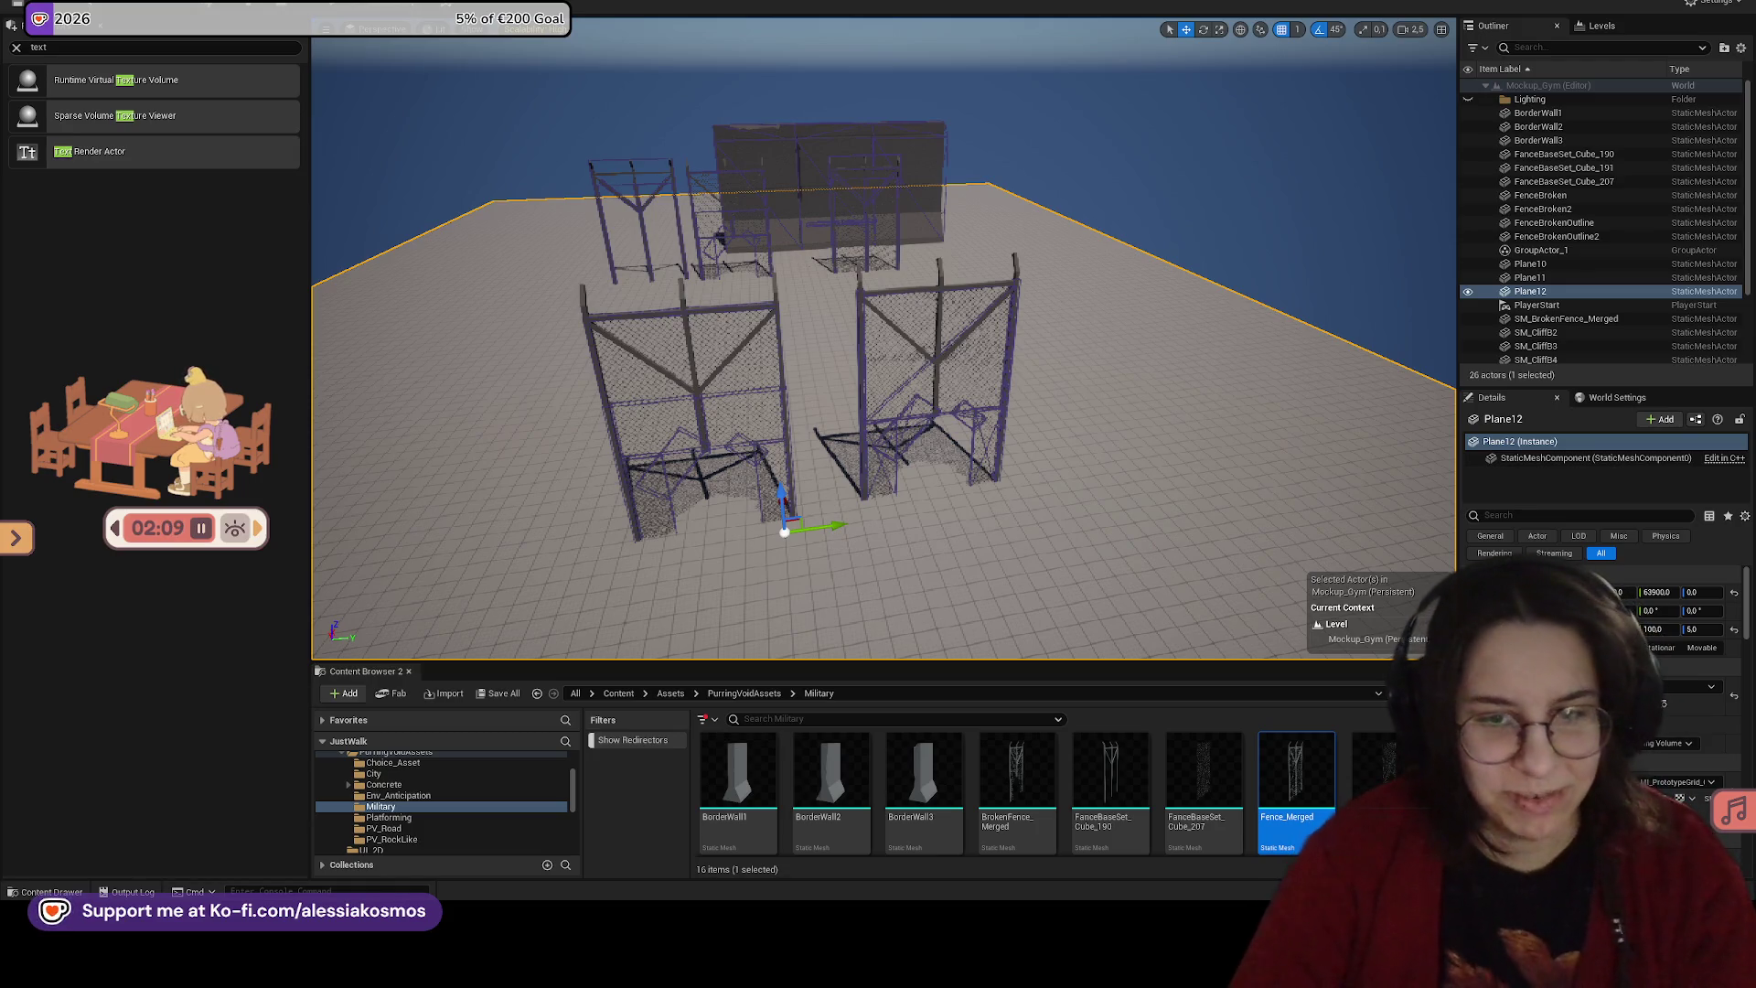
pyautogui.moveTo(974, 255)
pyautogui.mouseDown()
pyautogui.moveTo(972, 239)
pyautogui.moveTo(924, 239)
pyautogui.moveTo(958, 259)
pyautogui.moveTo(896, 256)
pyautogui.moveTo(961, 261)
pyautogui.mouseUp()
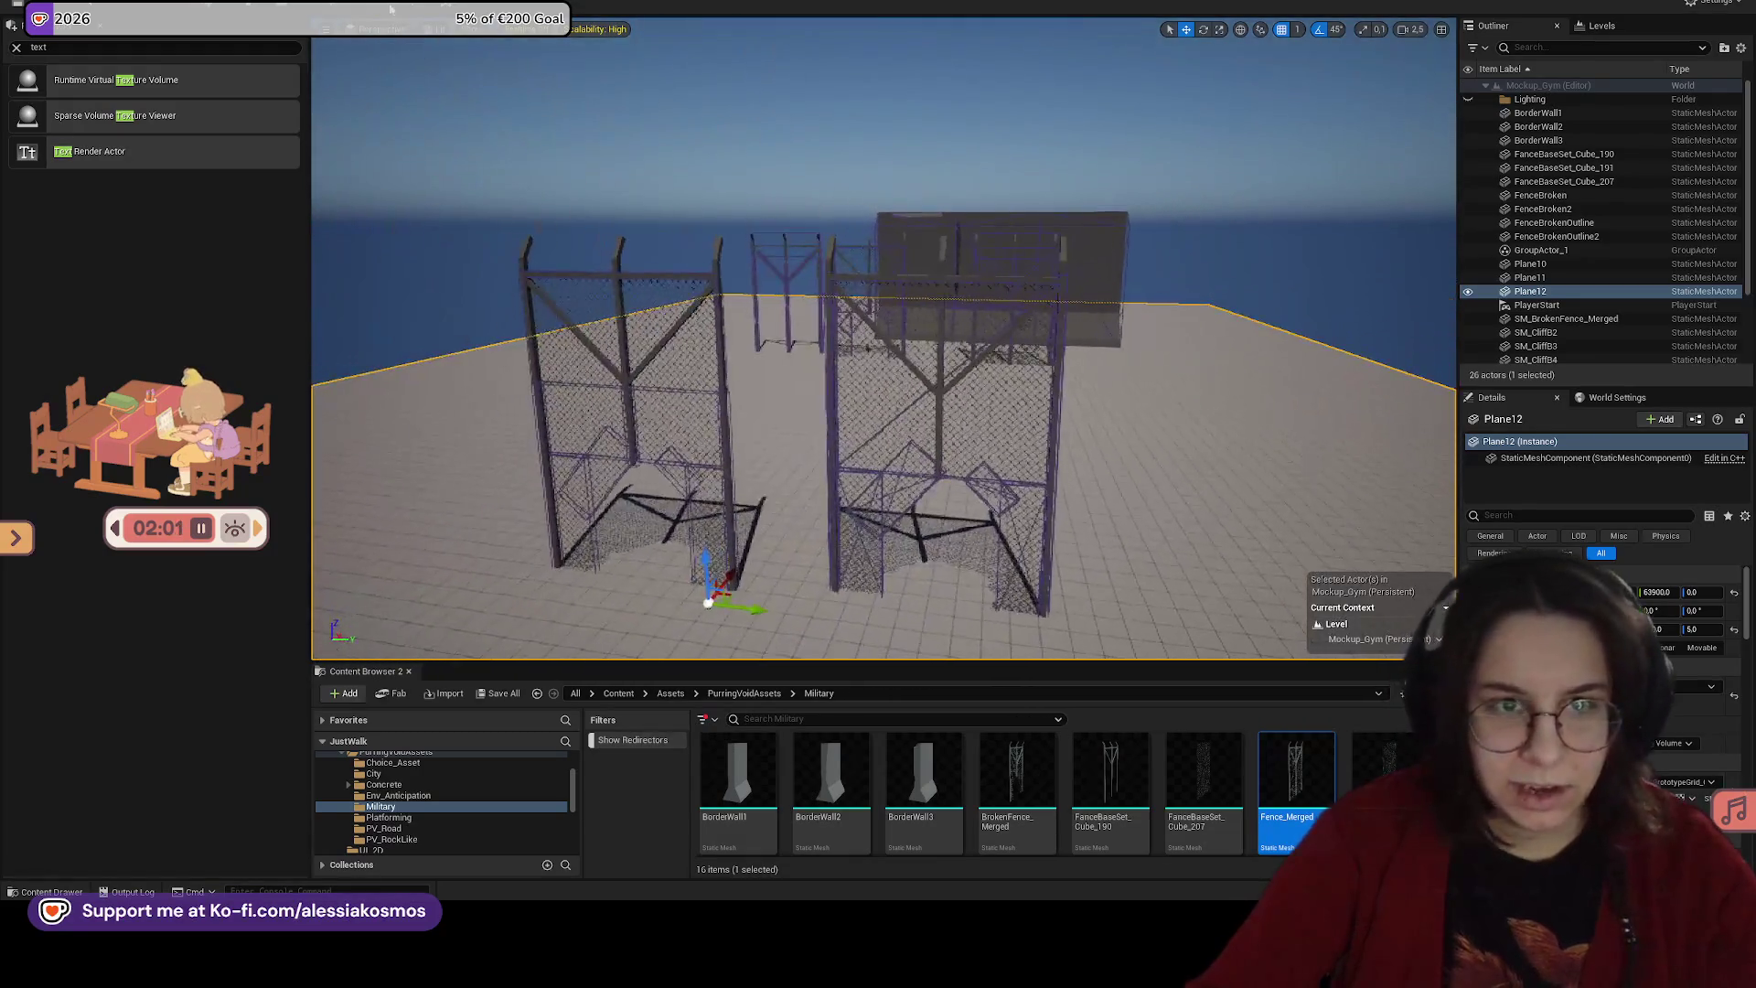
pyautogui.click(473, 29)
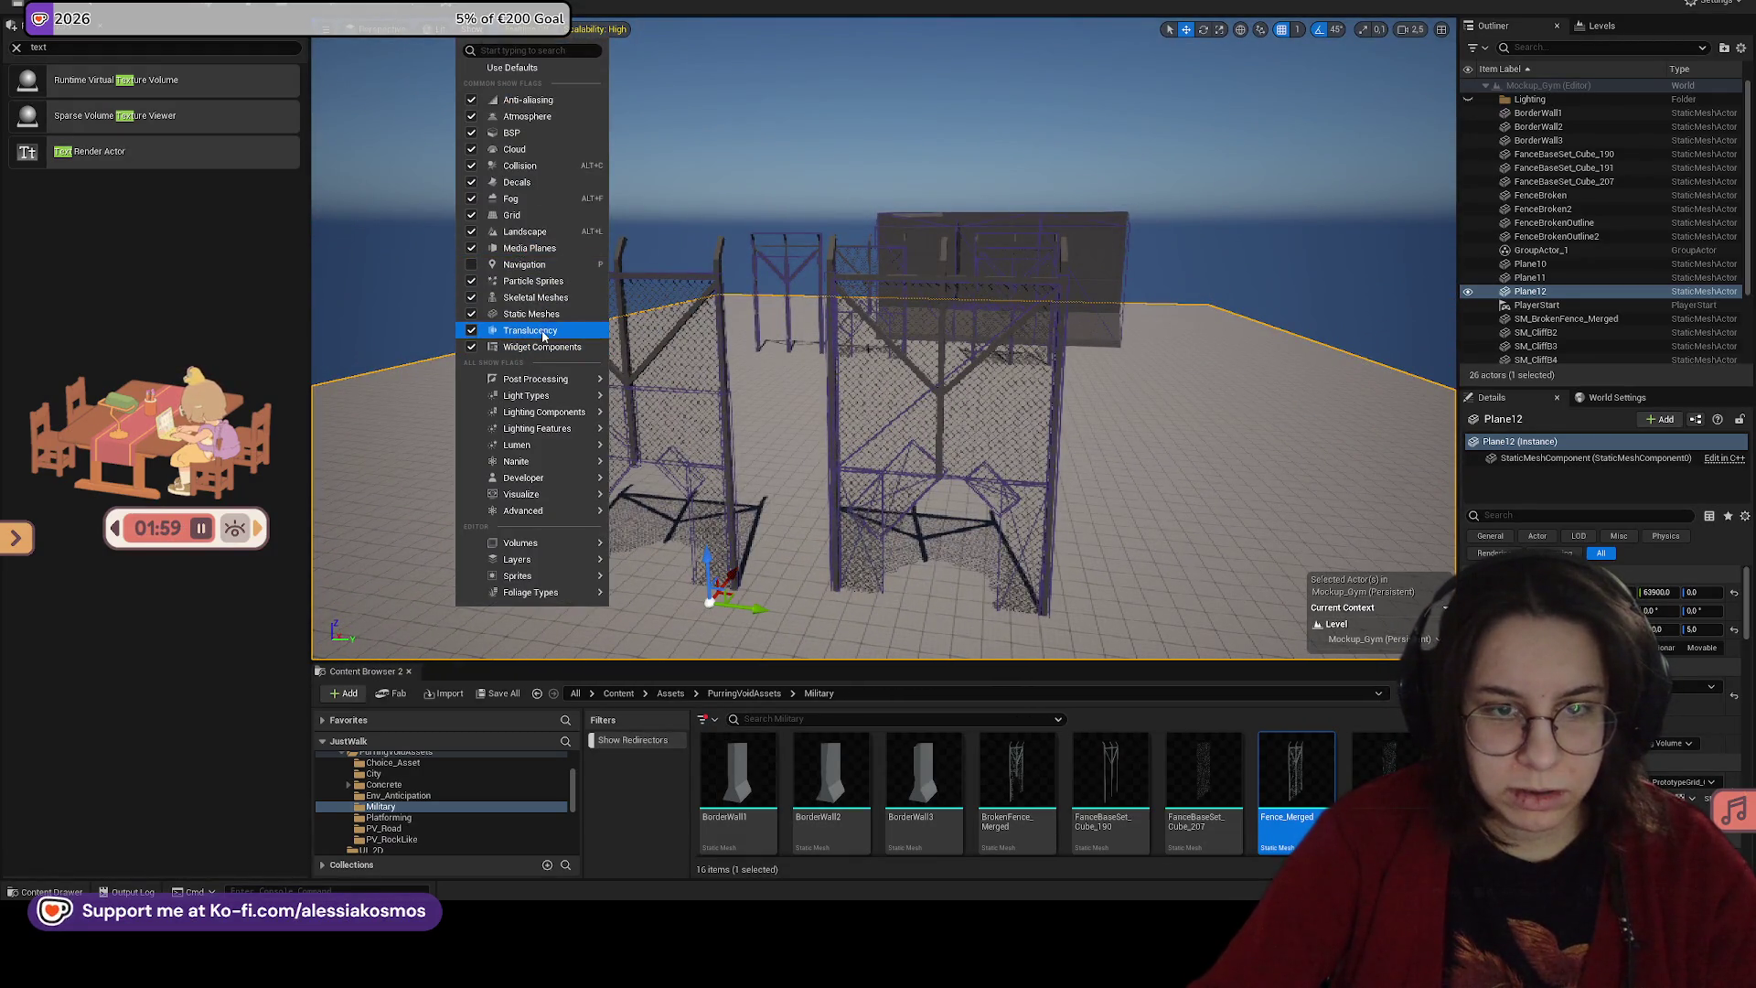
pyautogui.click(519, 166)
# Step: Playtest with Alt+P, running the character forward to the fence, then stop
pyautogui.scroll(3, 1074, 377)
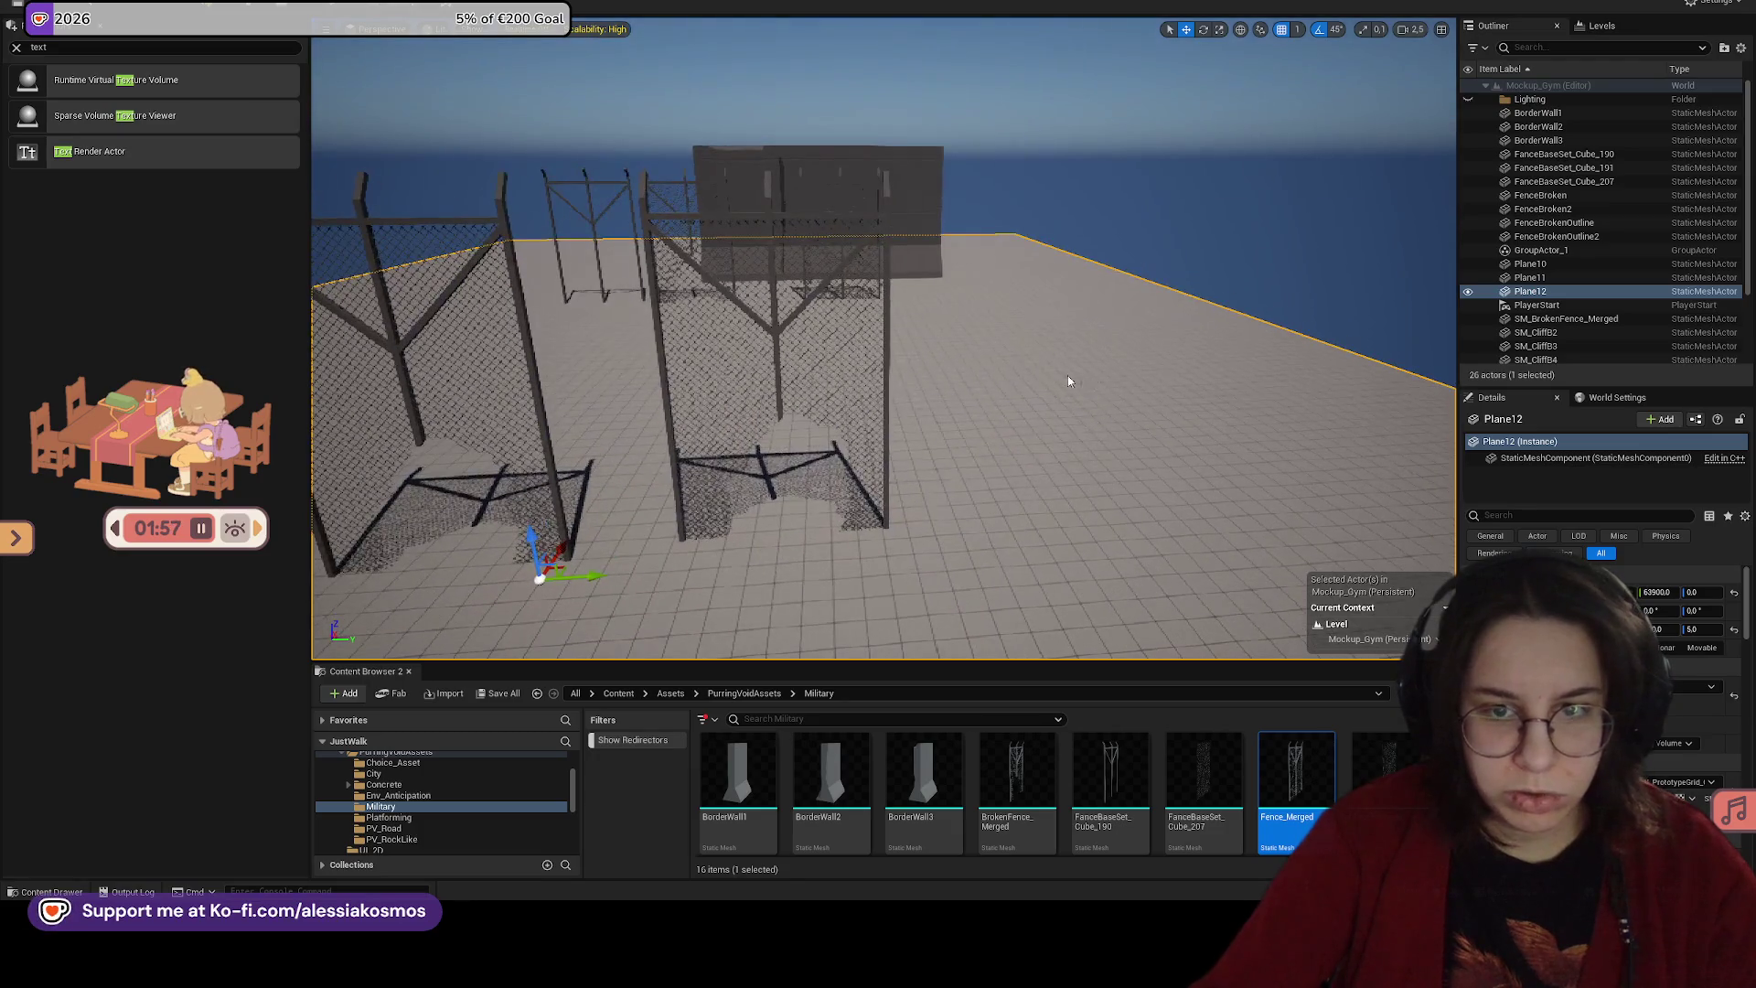
pyautogui.scroll(-5, 1075, 377)
pyautogui.scroll(2, 1074, 376)
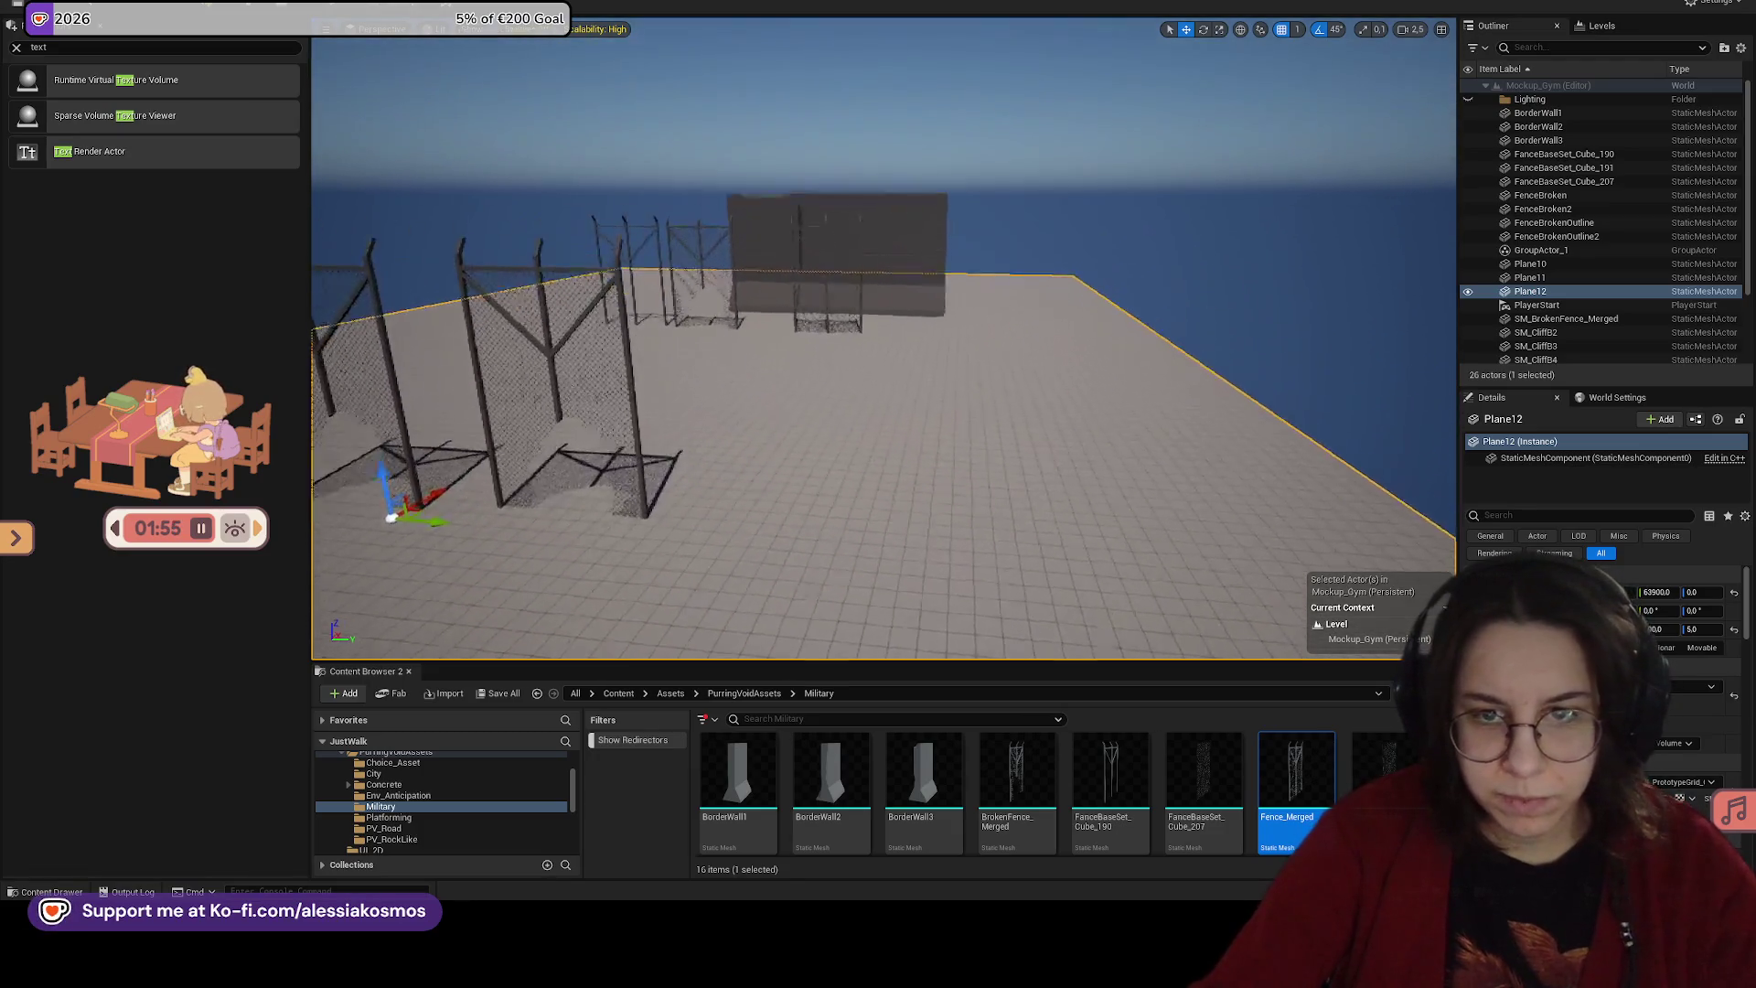
pyautogui.scroll(3, 843, 526)
pyautogui.rightClick(844, 526)
pyautogui.press('Escape')
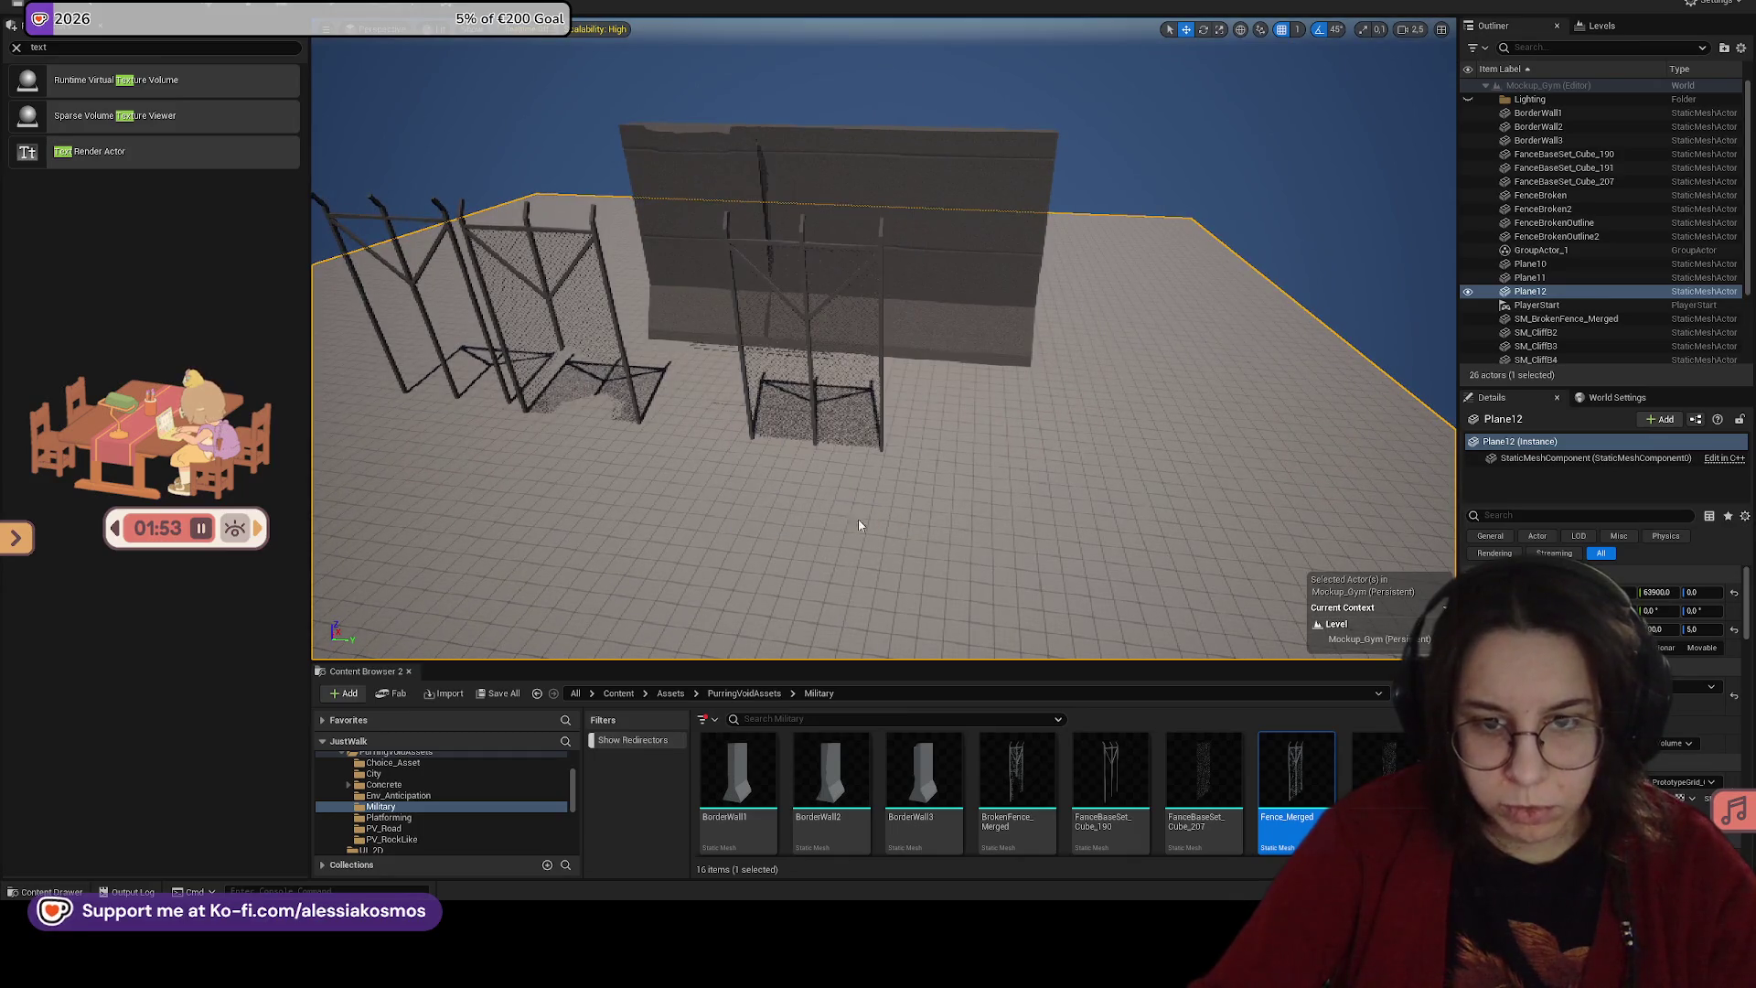
pyautogui.hotkey('alt', 'p')
pyautogui.press('w')
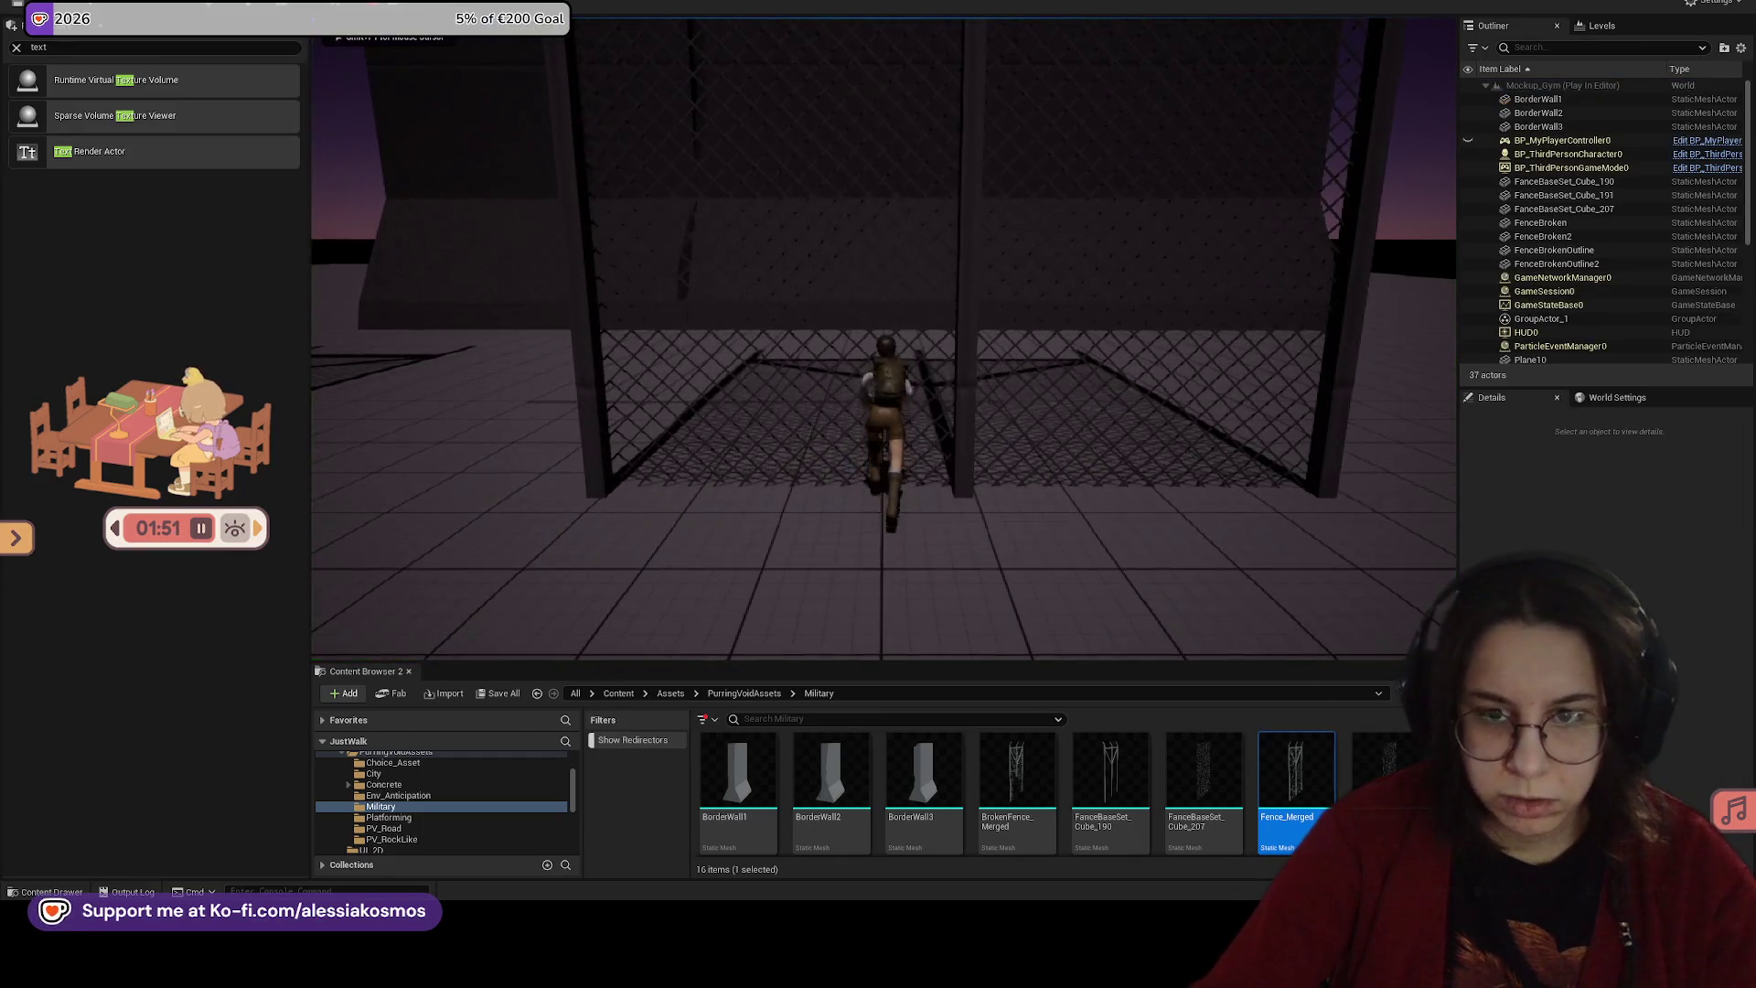
pyautogui.press('Escape')
# Step: Frame the floor, orbit to a raised view, and select the left broken fence pieces
pyautogui.press('f')
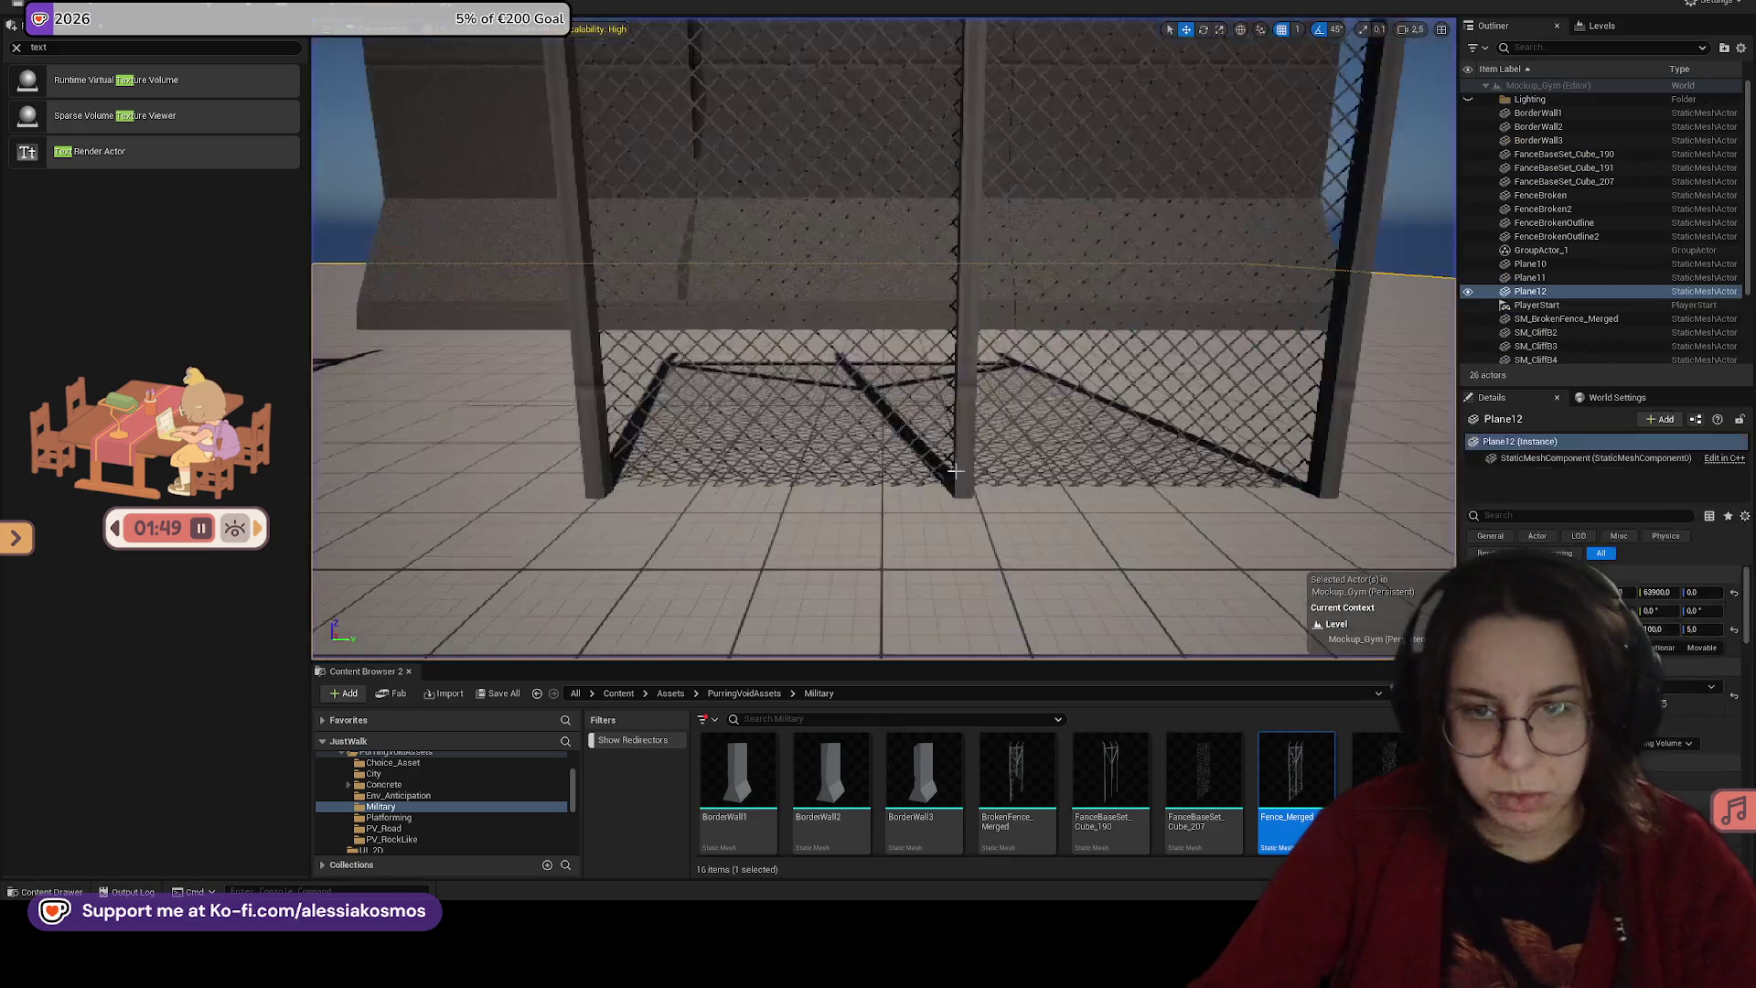
pyautogui.moveTo(878, 366)
pyautogui.mouseDown()
pyautogui.moveTo(969, 375)
pyautogui.moveTo(992, 425)
pyautogui.mouseUp()
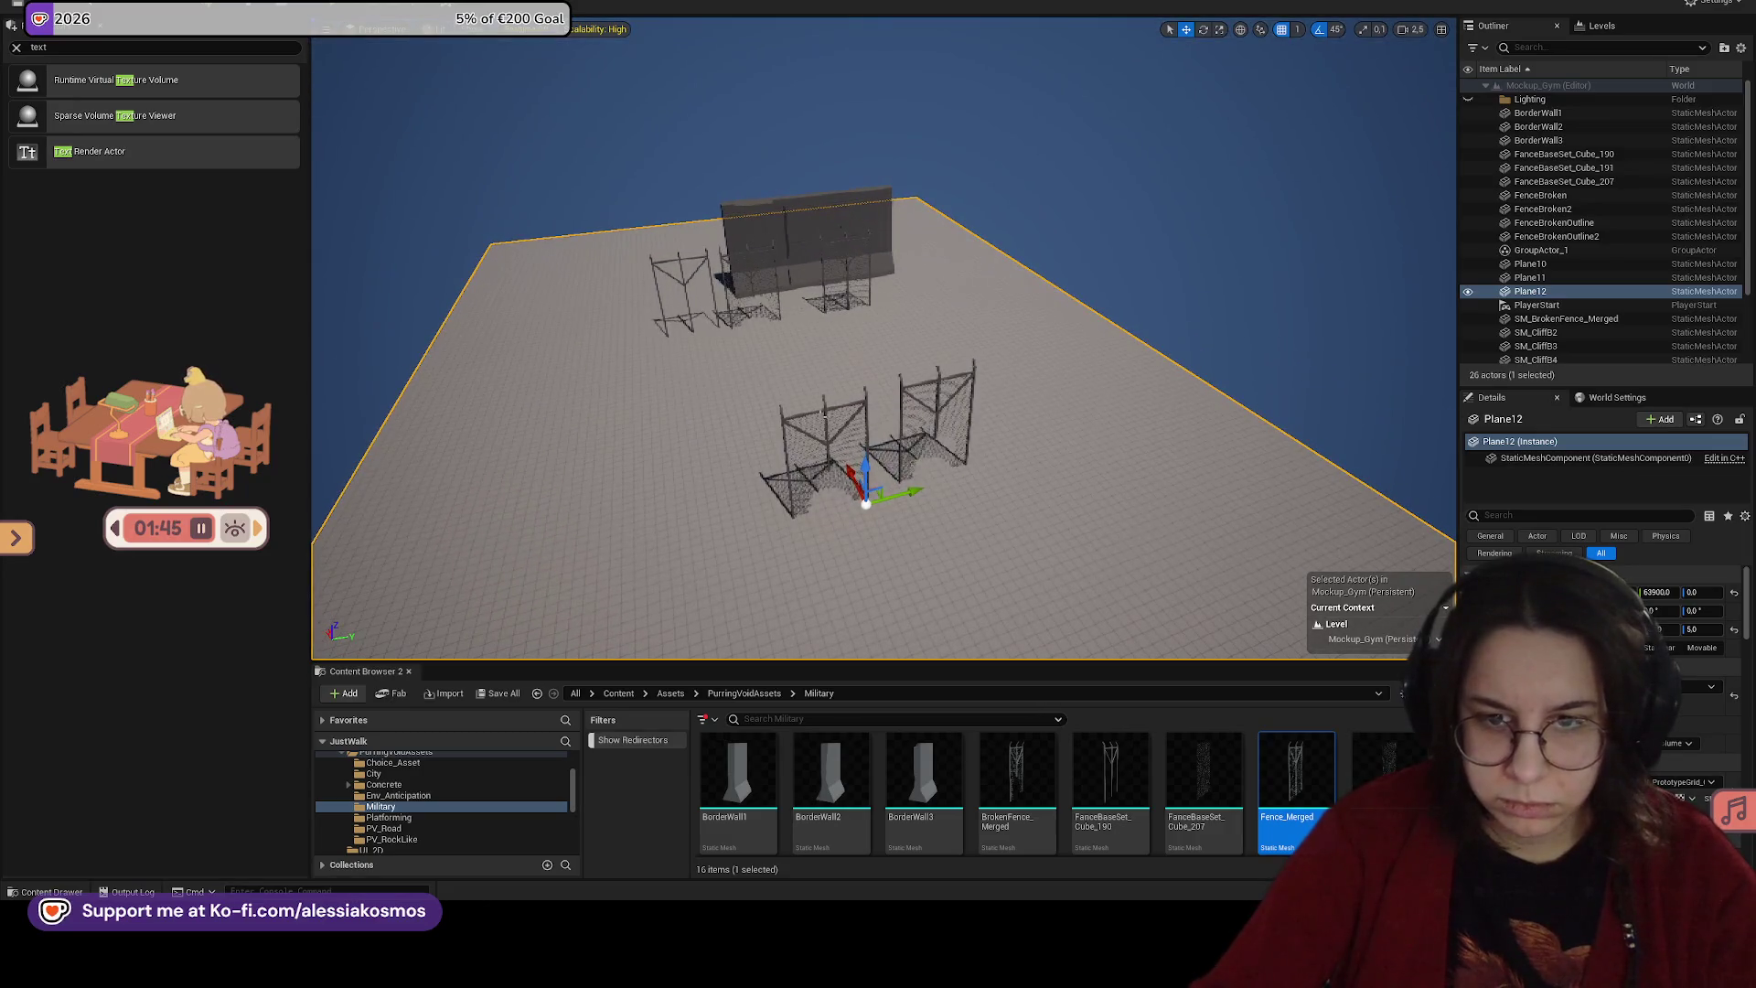
pyautogui.click(818, 439)
# Step: Delete FenceBroken2 and FenceBrokenOutline2, applying the choice to all referenced pieces
pyautogui.press('f')
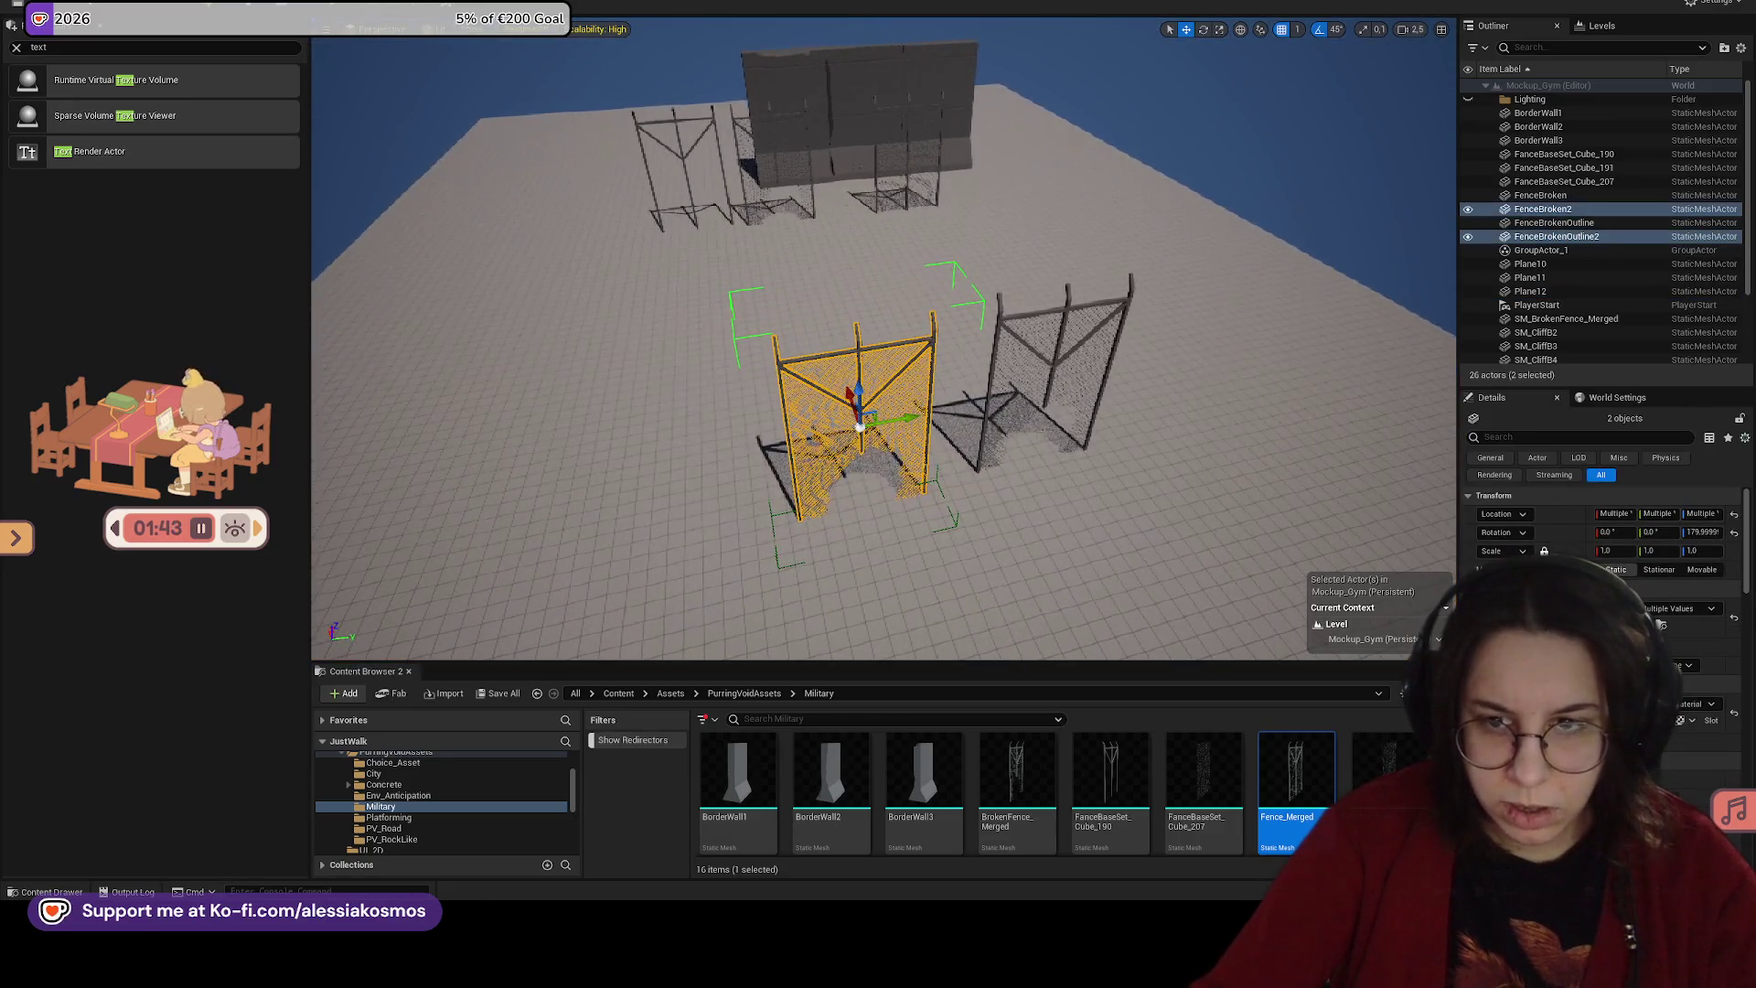
pyautogui.press('Delete')
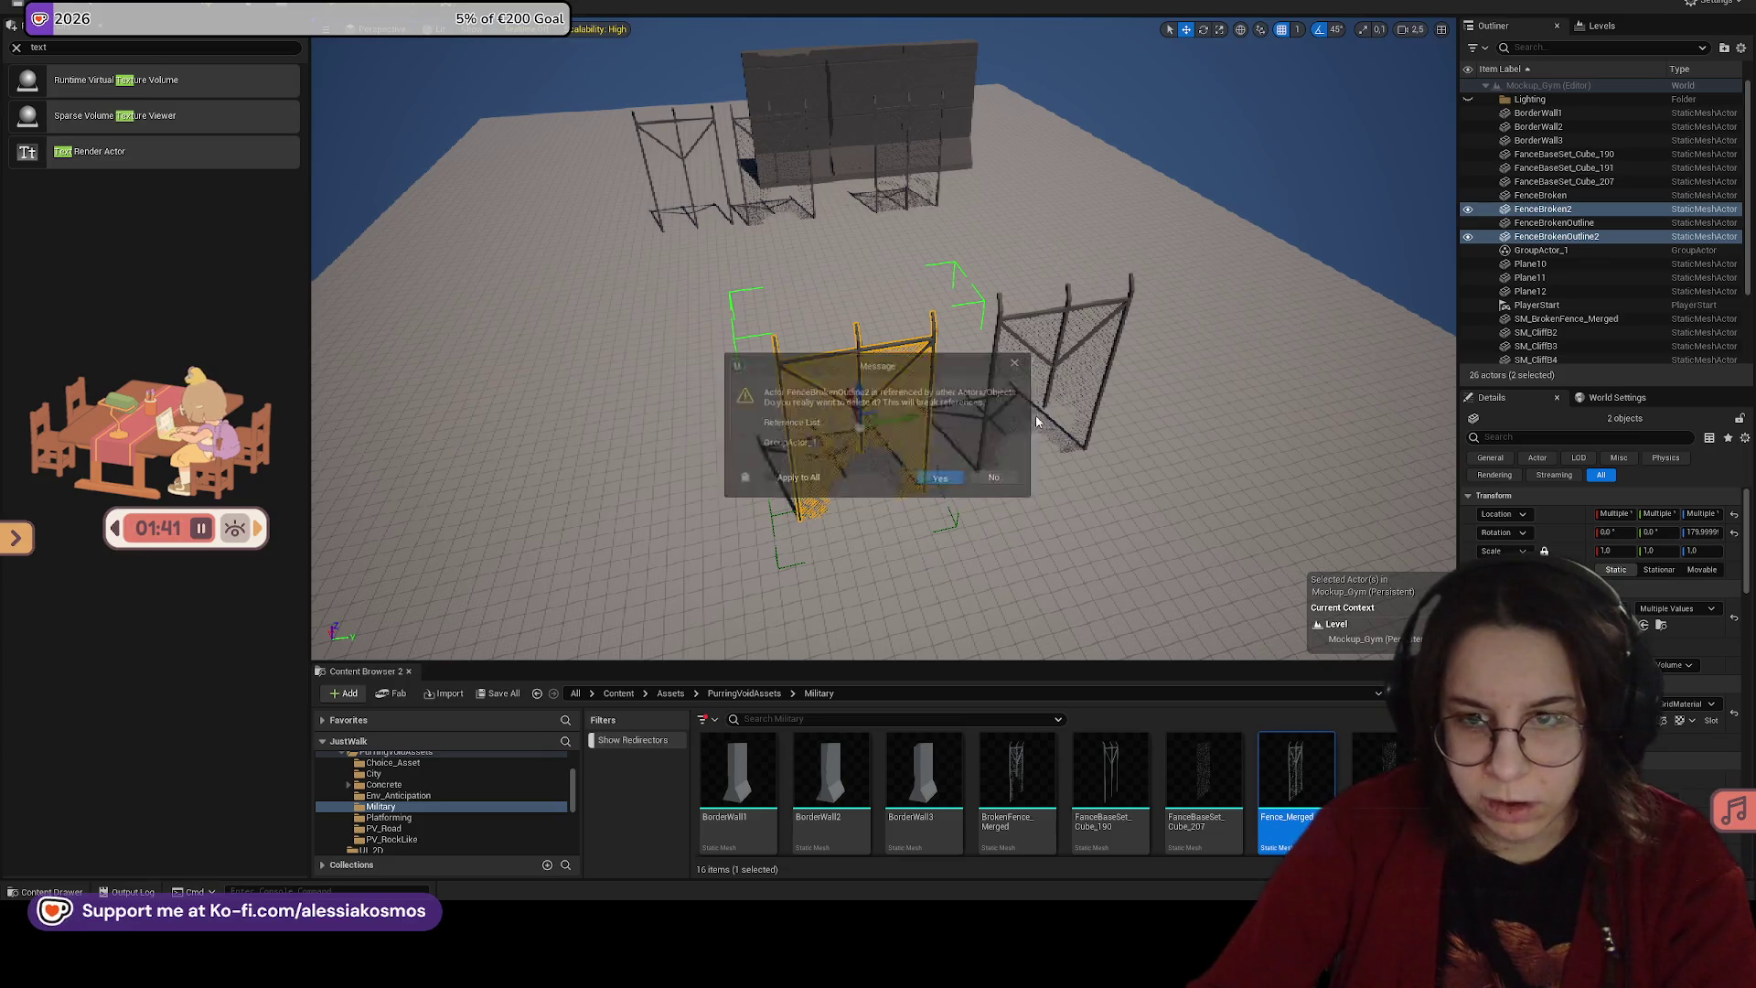
pyautogui.click(781, 479)
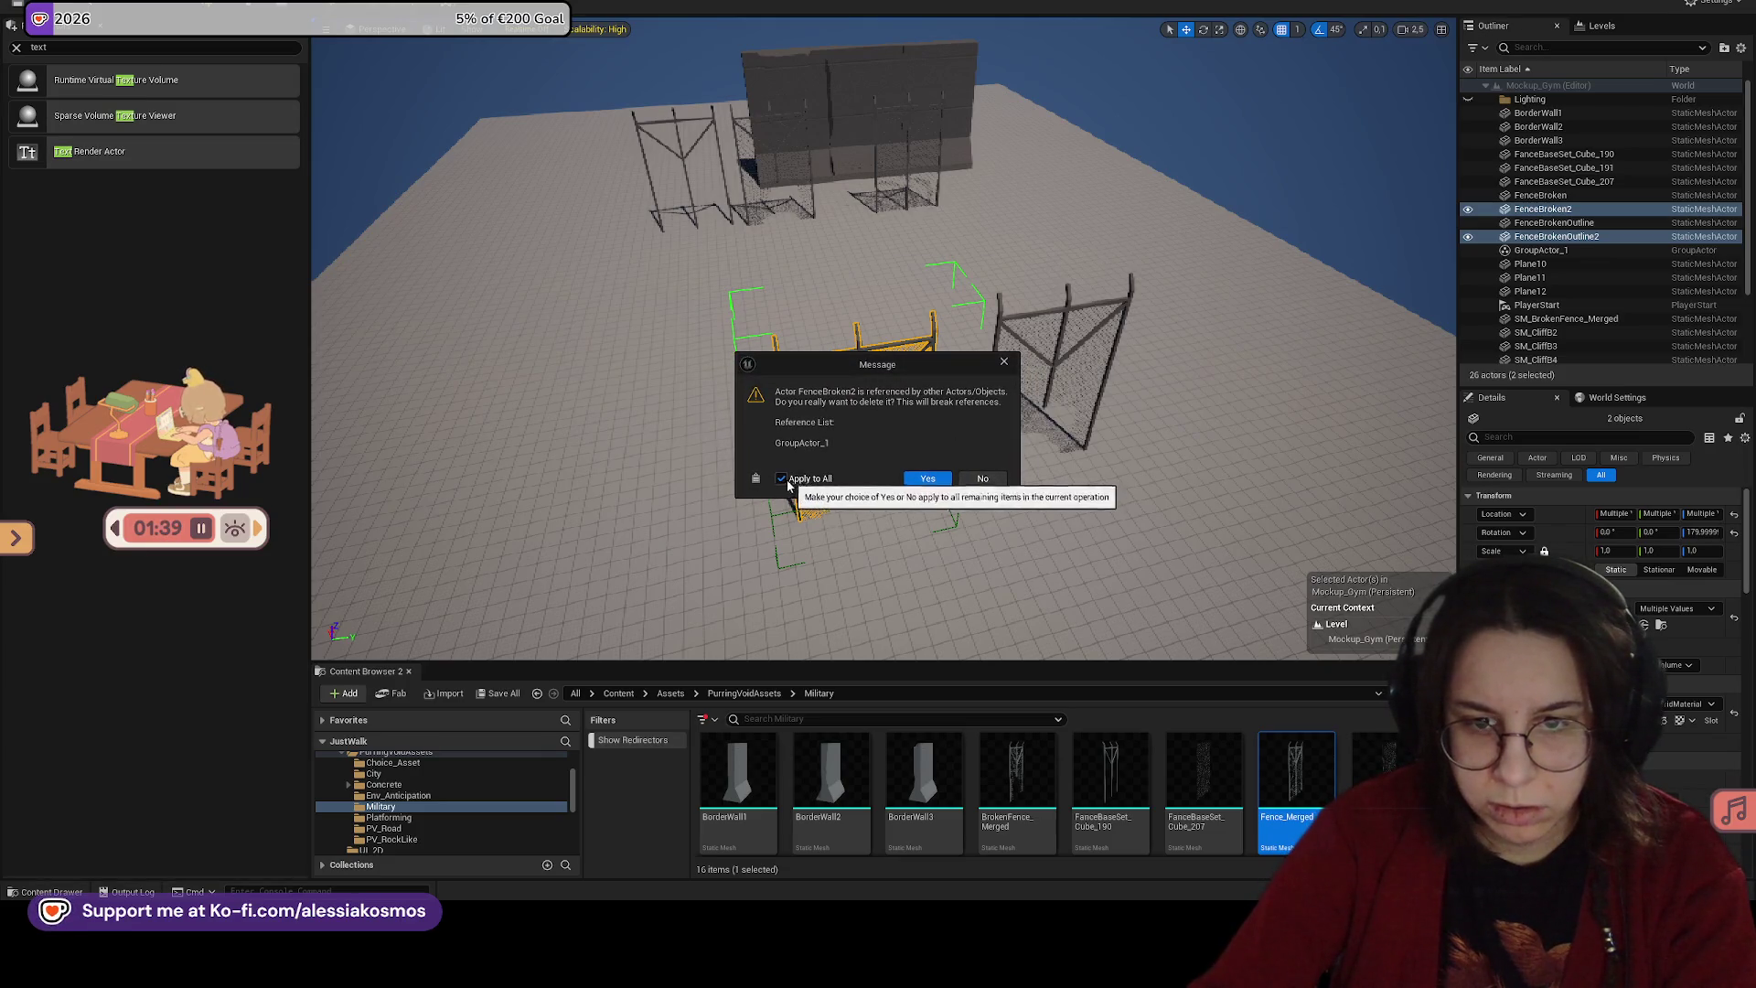
pyautogui.click(926, 479)
# Step: Select and frame the merged broken fence
pyautogui.click(1048, 375)
pyautogui.press('f')
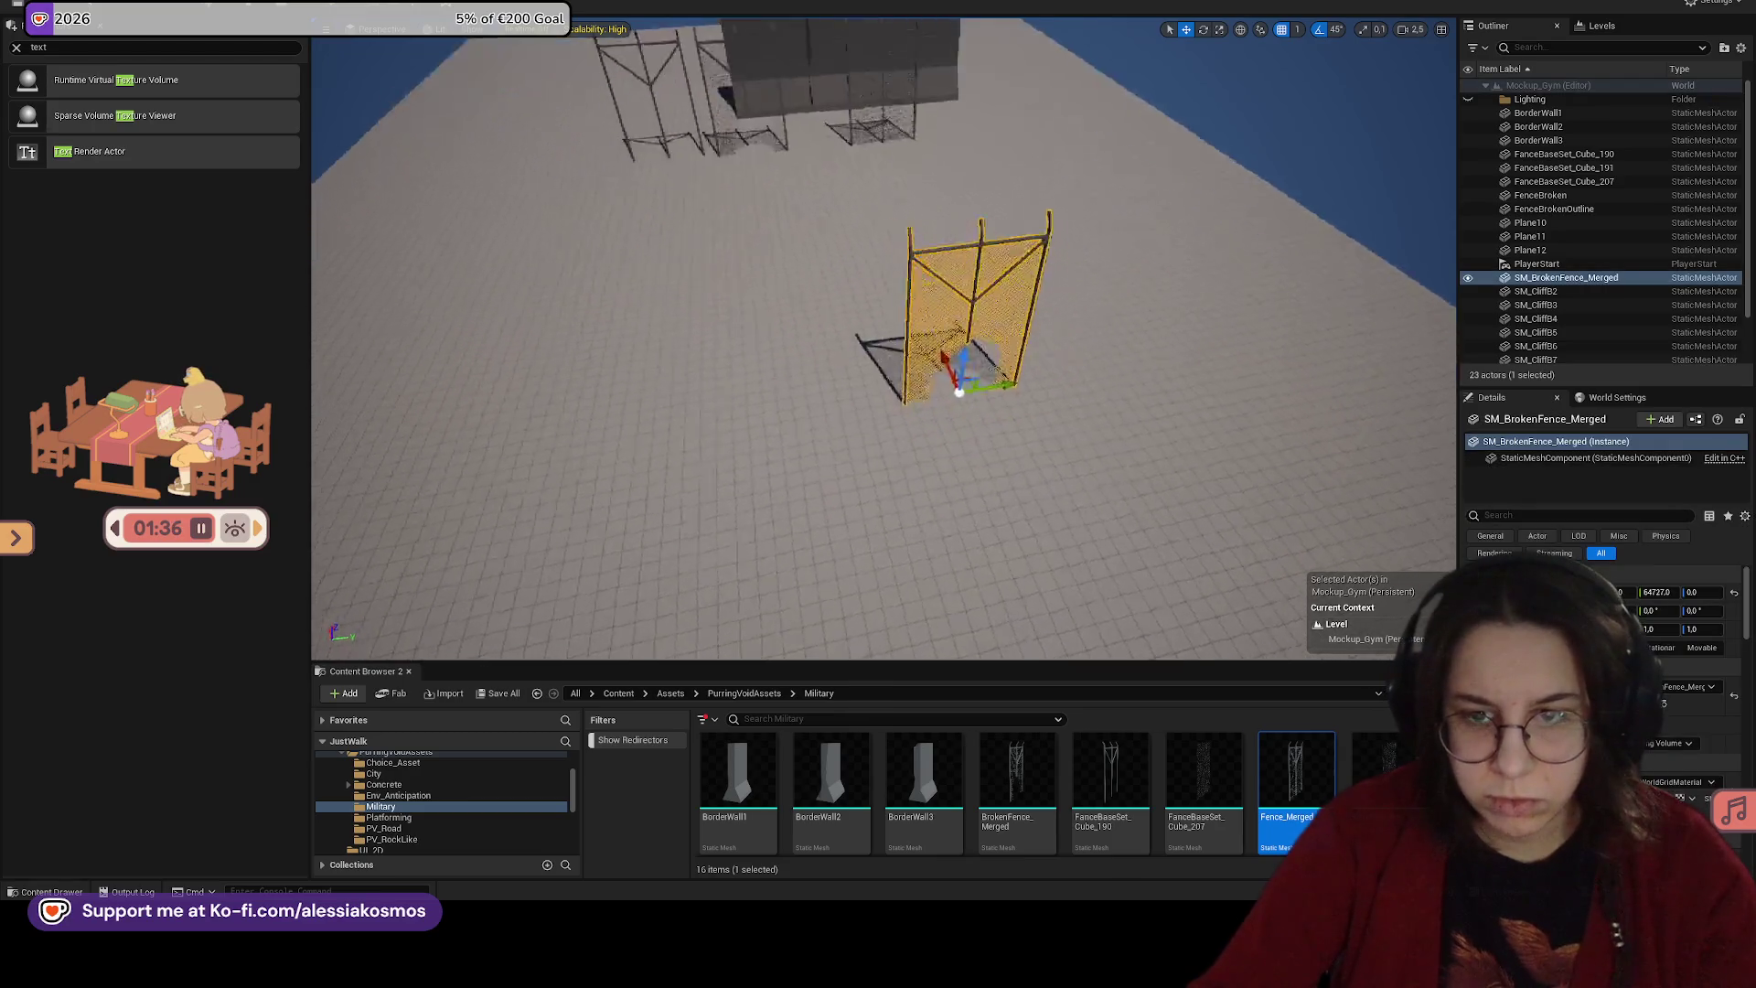
pyautogui.press('w')
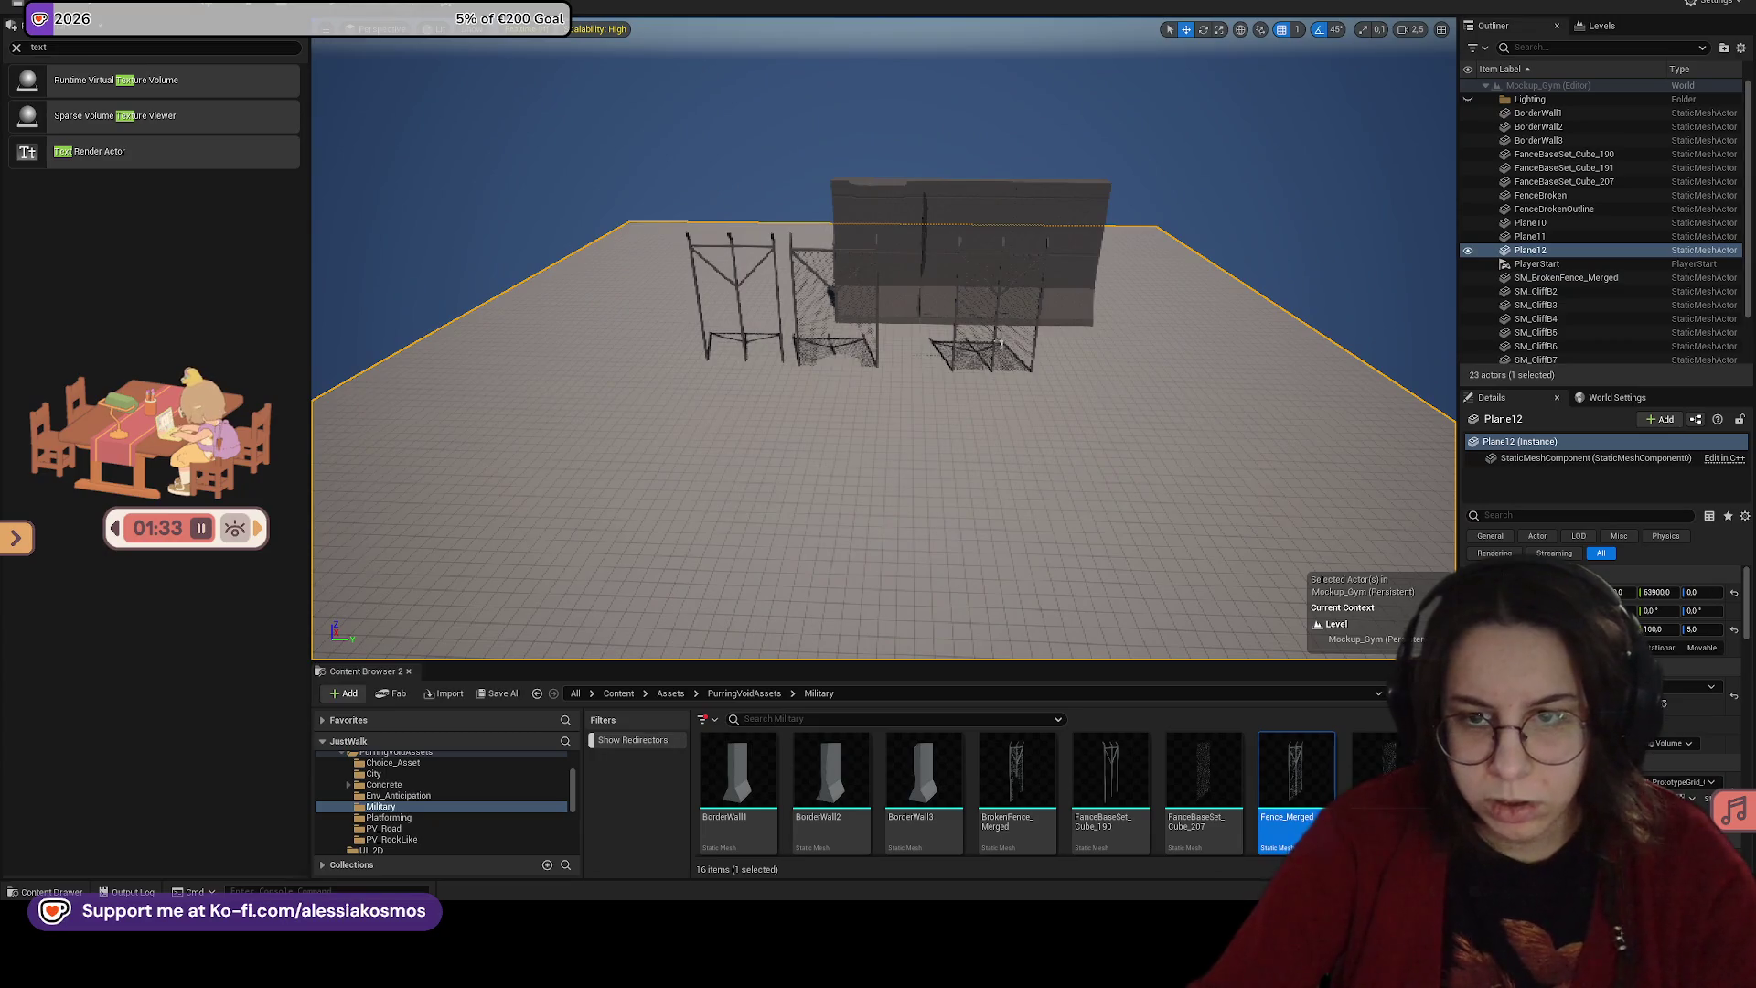
# Step: Frame the older fence set and drag Fence_Merged into the level, accepting the pivot edit
pyautogui.click(995, 344)
pyautogui.press('f')
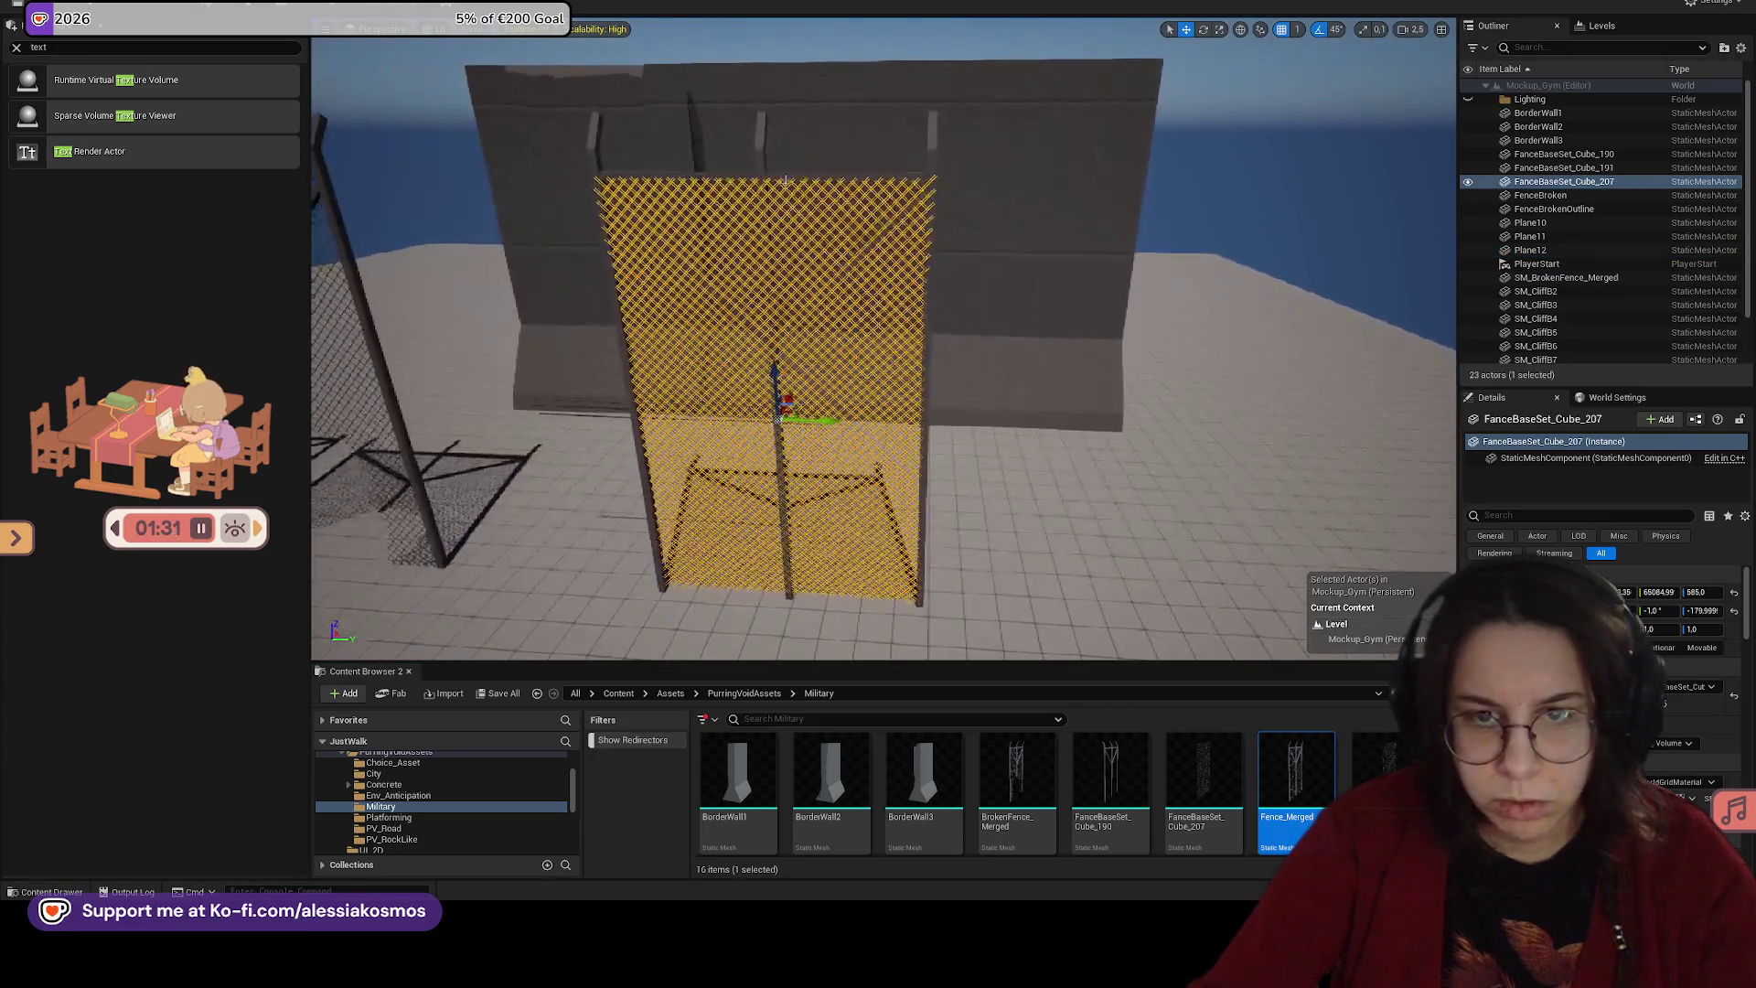
pyautogui.moveTo(1317, 771)
pyautogui.moveTo(1317, 771); pyautogui.dragTo(1155, 599)
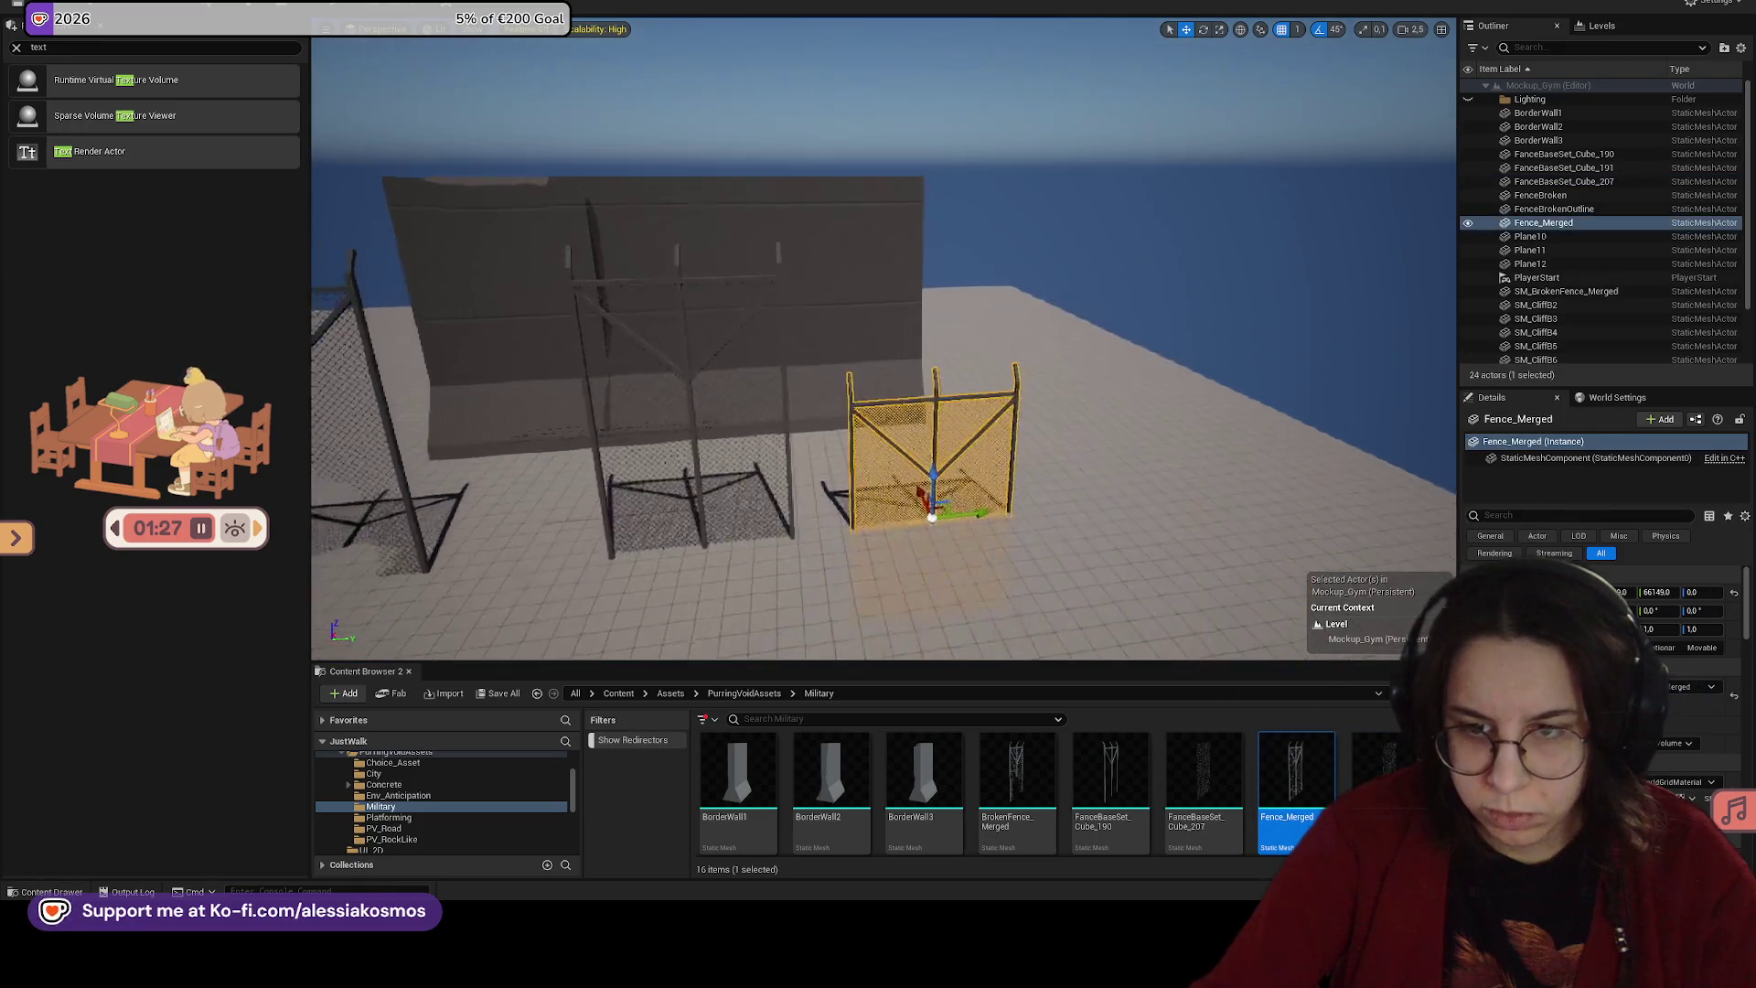
pyautogui.click(884, 637)
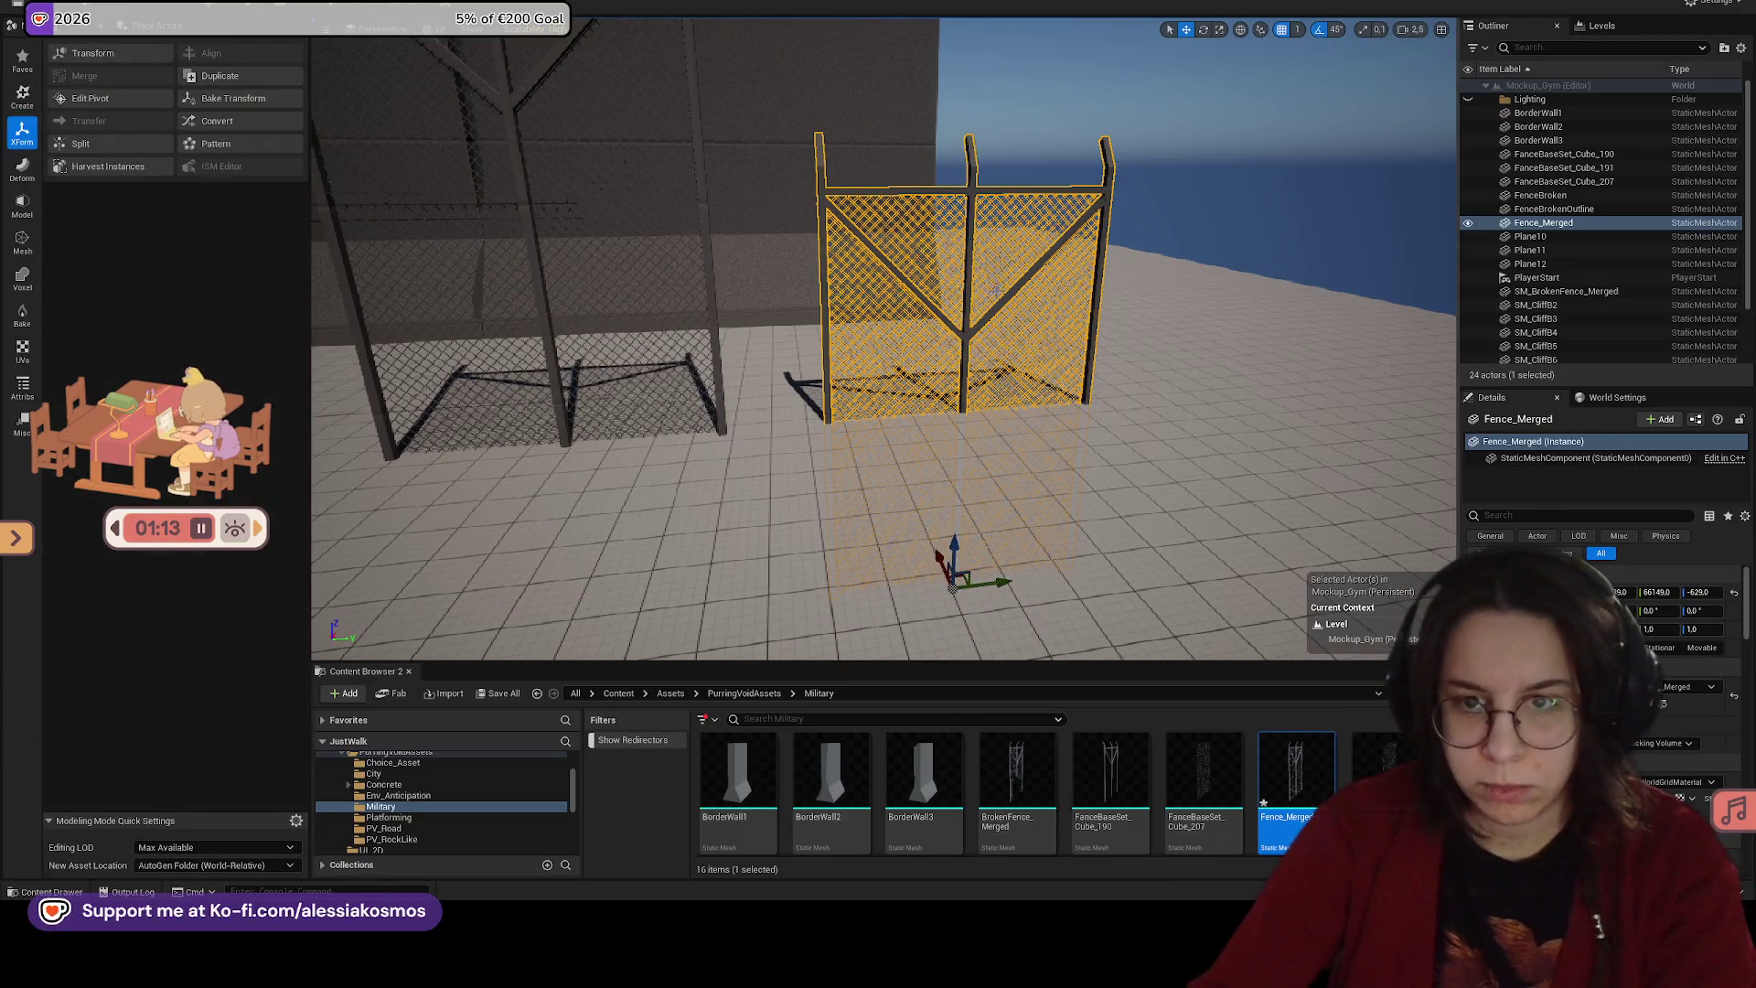
# Step: Delete that placement, re-place Fence_Merged near the wall, and select it
pyautogui.press('Delete')
pyautogui.moveTo(1296, 777)
pyautogui.mouseDown()
pyautogui.moveTo(995, 422)
pyautogui.moveTo(1002, 348)
pyautogui.moveTo(1189, 338)
pyautogui.moveTo(416, 453)
pyautogui.moveTo(640, 430)
pyautogui.mouseUp()
pyautogui.click(416, 453)
pyautogui.click(805, 494)
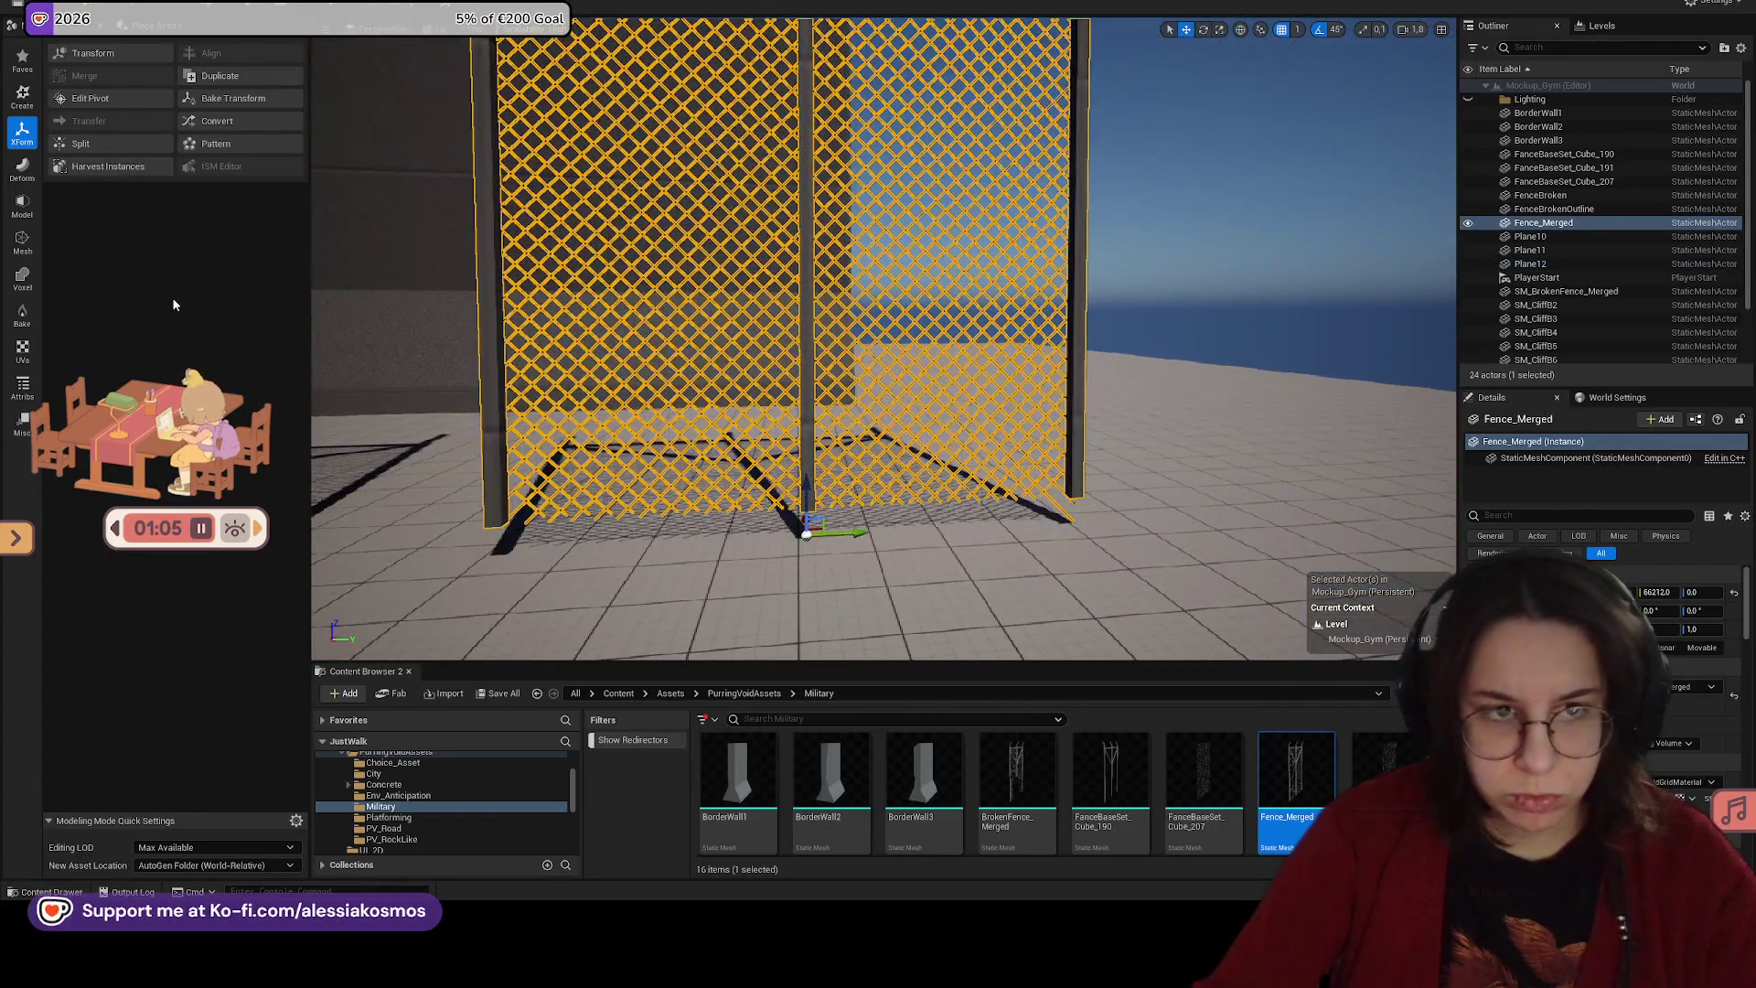
# Step: Raise the merged fence's pivot by 41 units, apply it, and duplicate the fence
pyautogui.click(139, 103)
pyautogui.moveTo(807, 490)
pyautogui.mouseDown()
pyautogui.moveTo(805, 430)
pyautogui.moveTo(805, 459)
pyautogui.moveTo(880, 411)
pyautogui.moveTo(869, 375)
pyautogui.mouseUp()
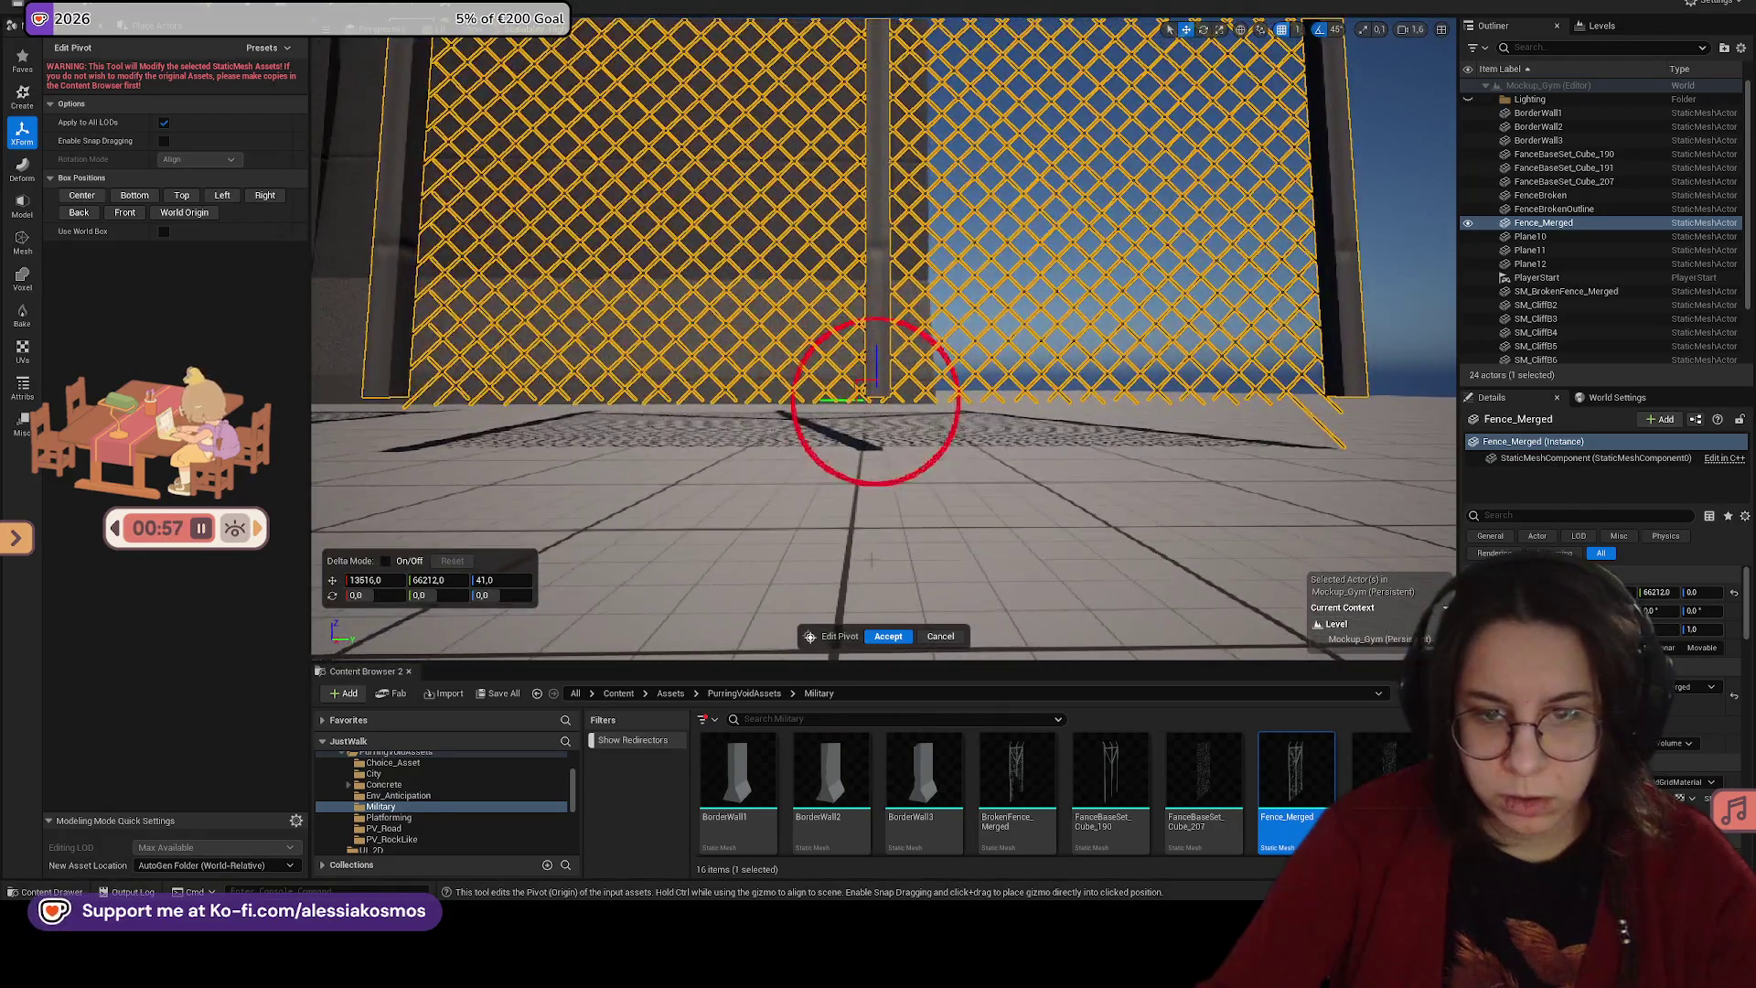
pyautogui.click(888, 635)
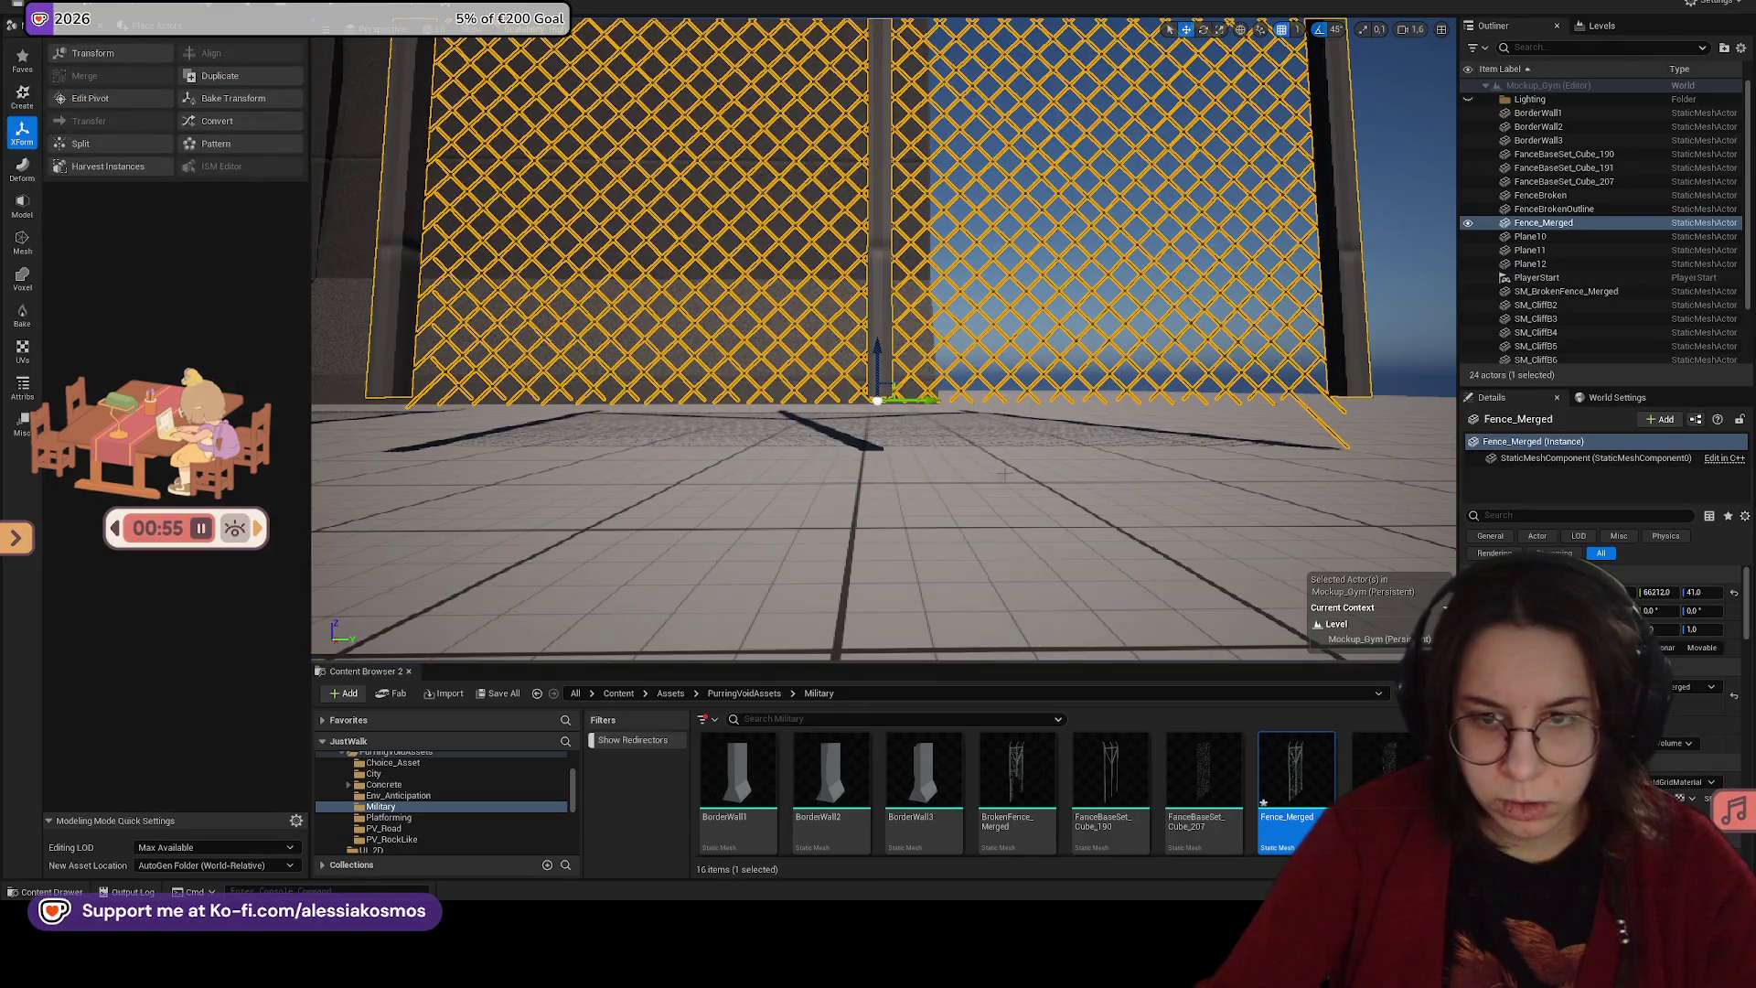
pyautogui.hotkey('ctrl', 'd')
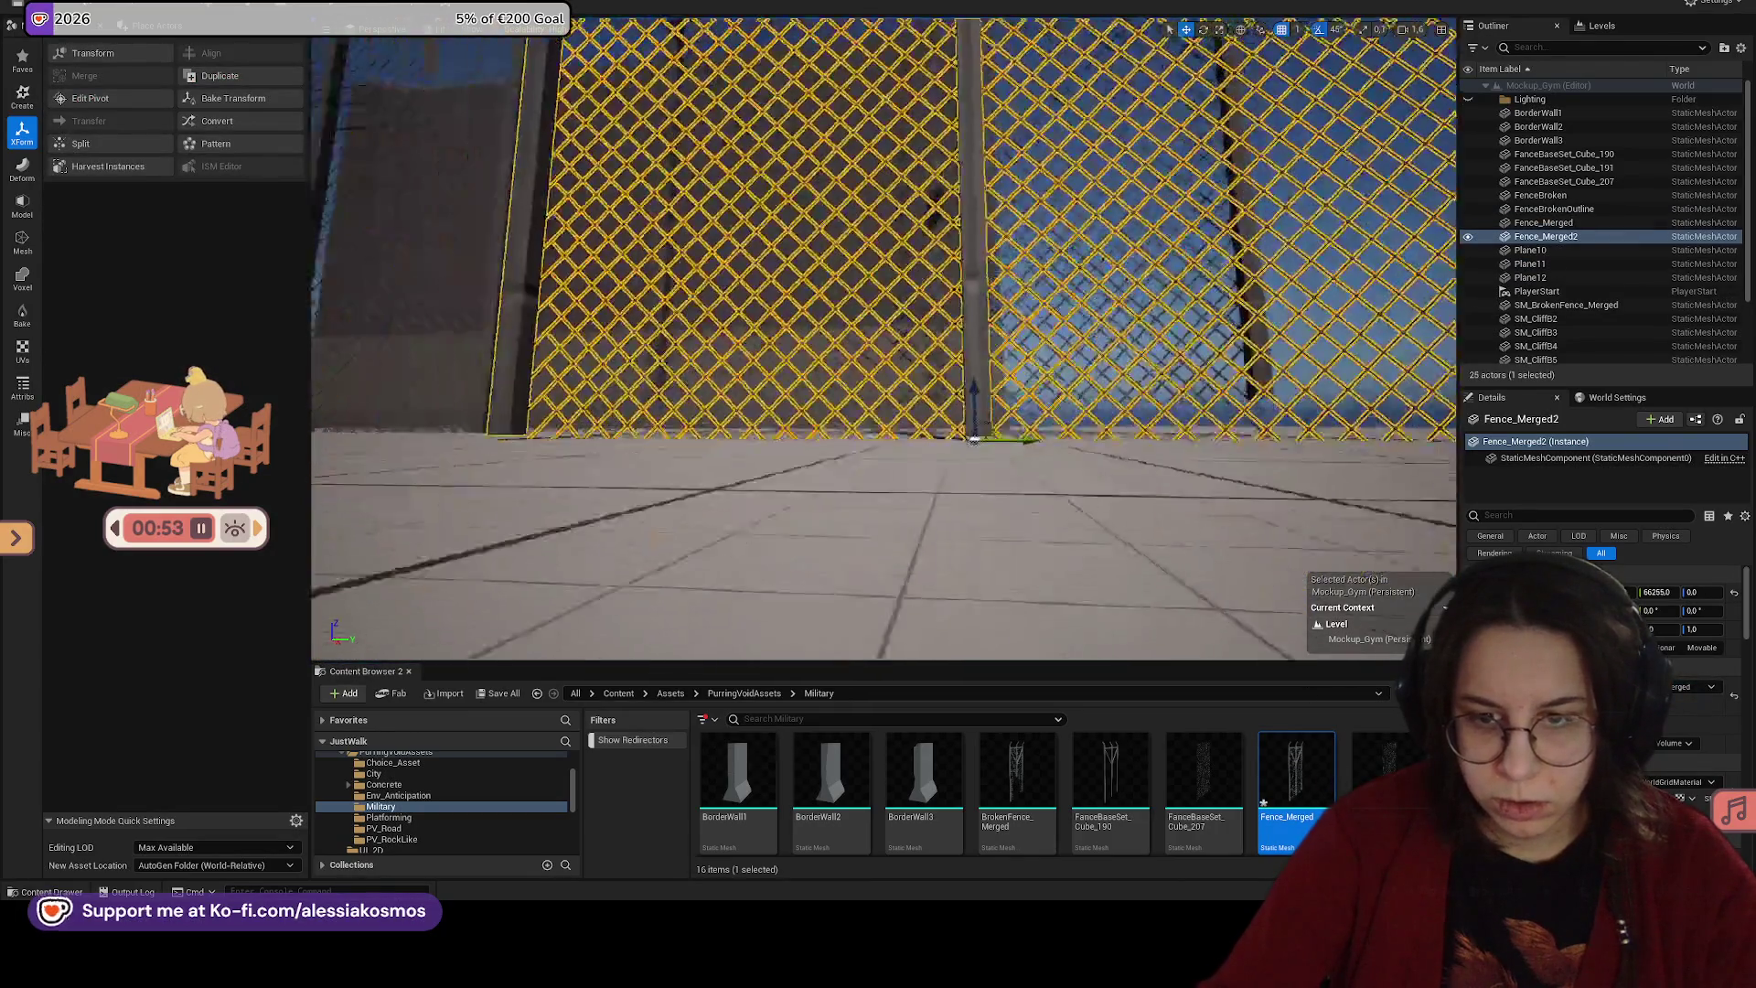
# Step: Set snapping steps to 10 and lower the copy's pivot to the post's base
pyautogui.click(117, 99)
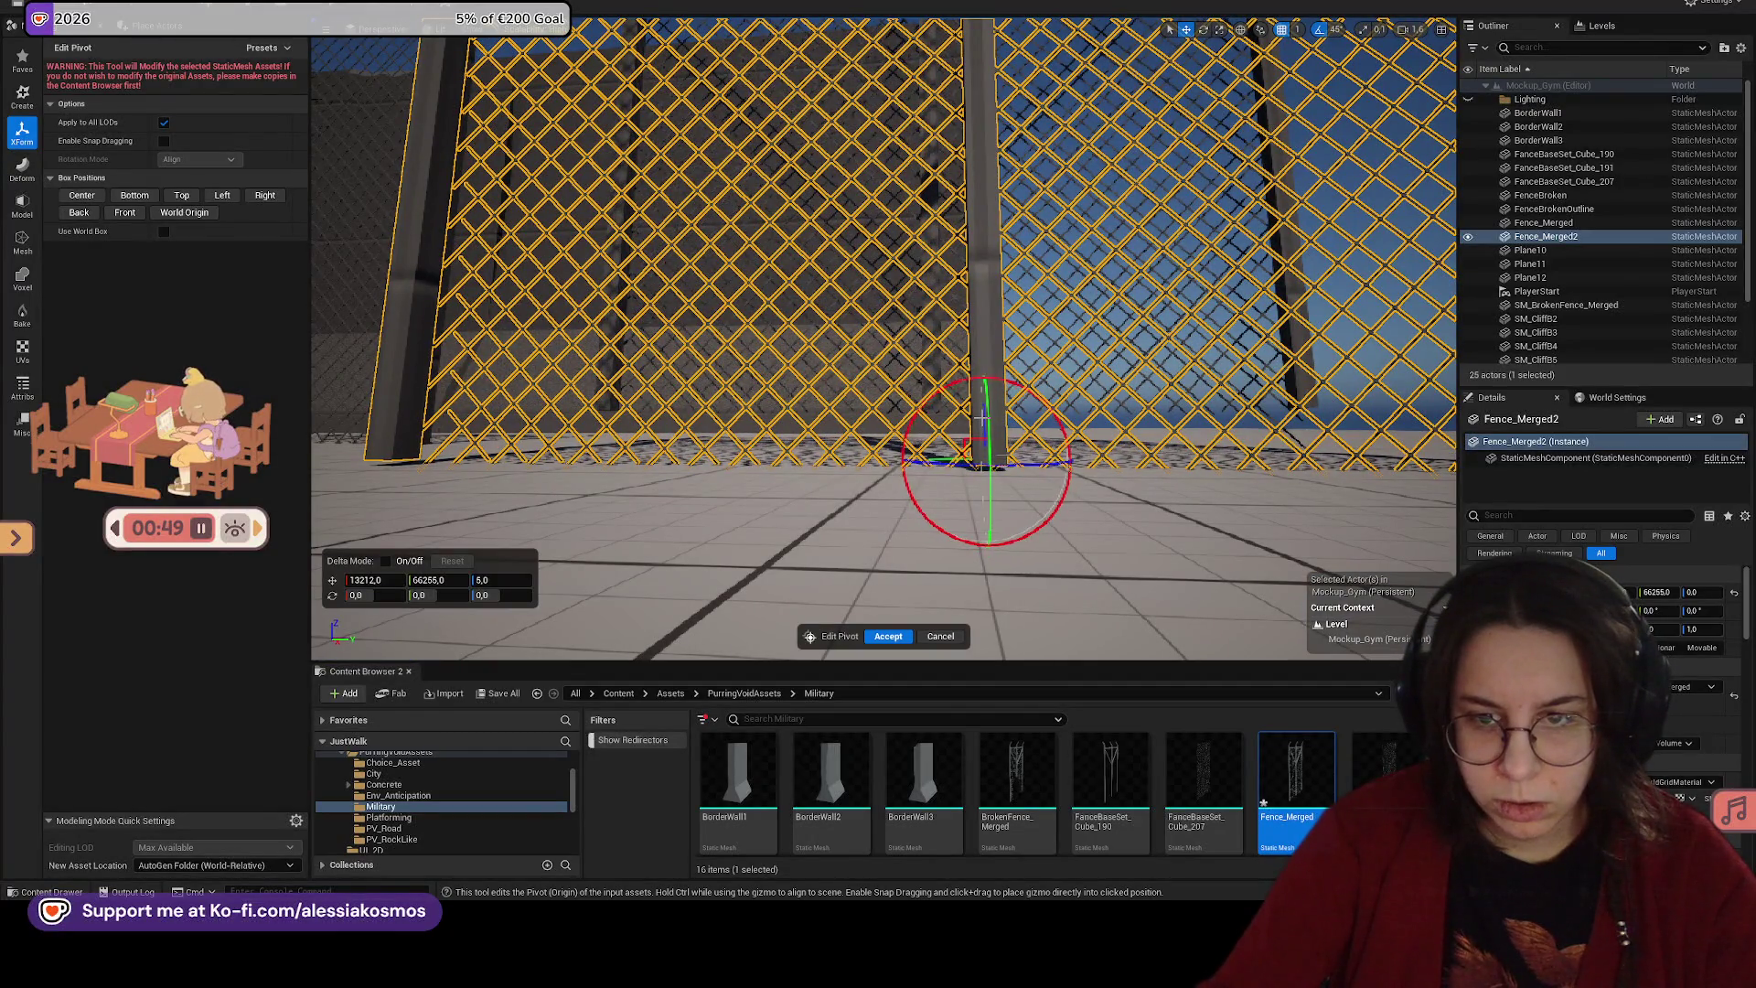
pyautogui.click(1377, 29)
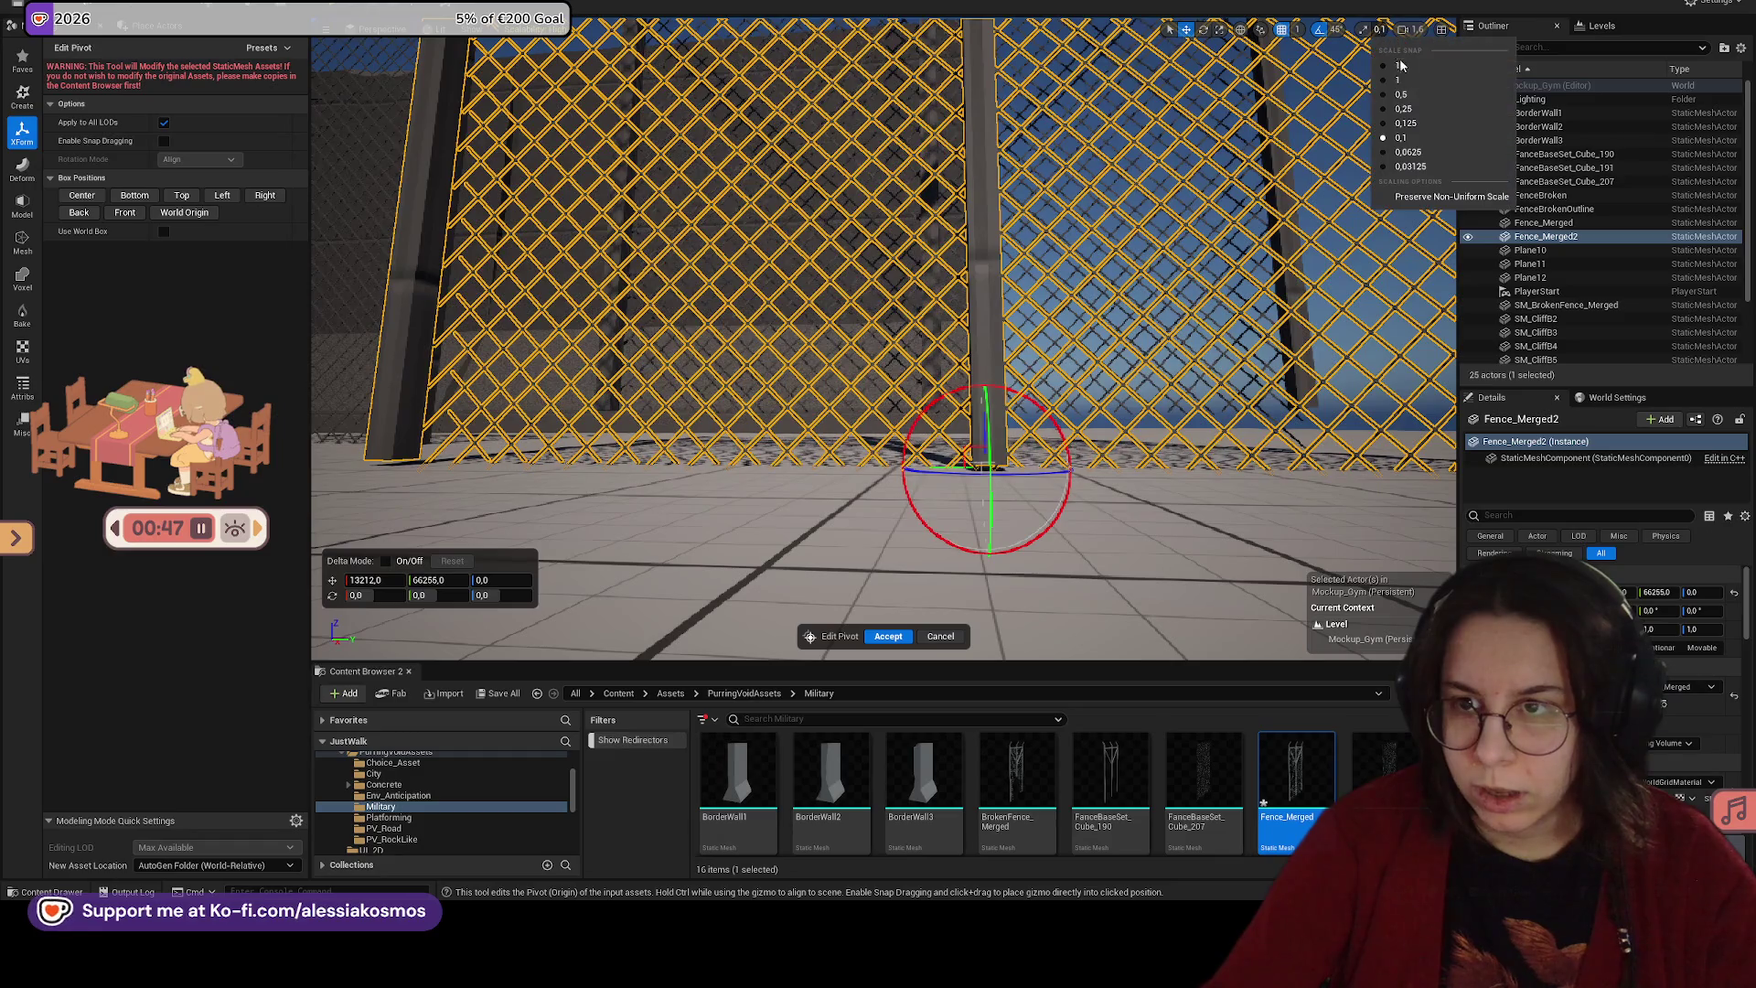
pyautogui.click(1400, 65)
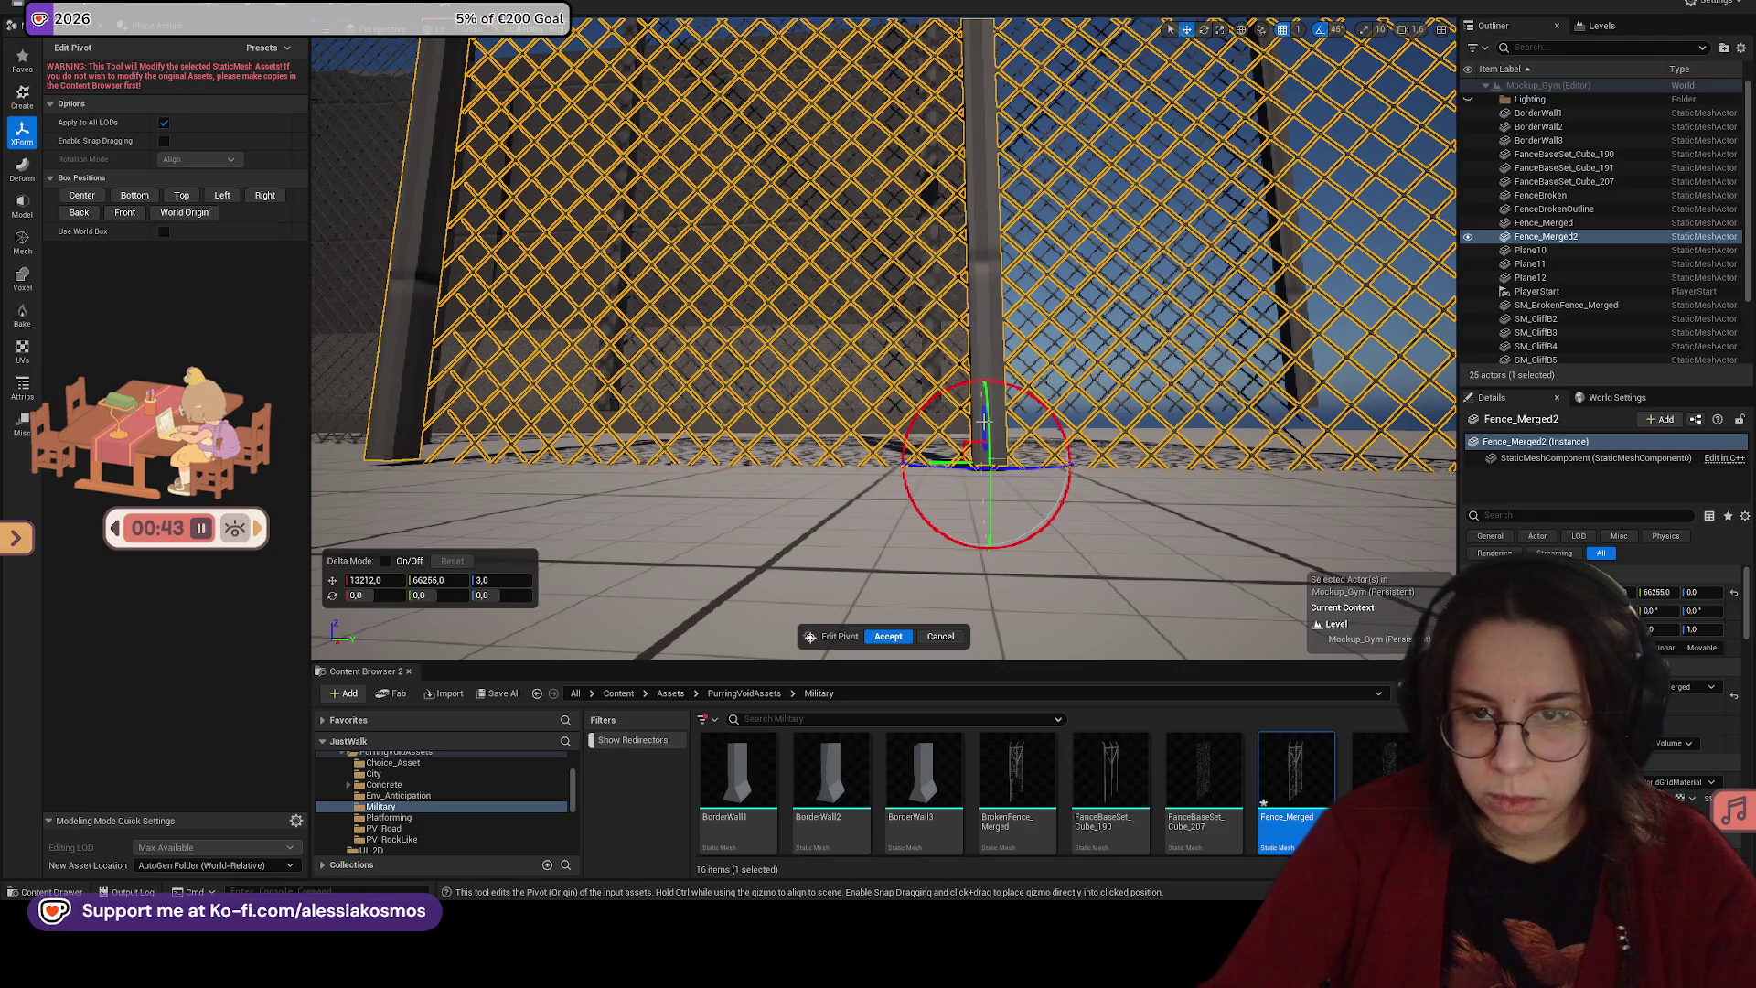
pyautogui.moveTo(981, 415); pyautogui.dragTo(981, 419)
pyautogui.click(1363, 30)
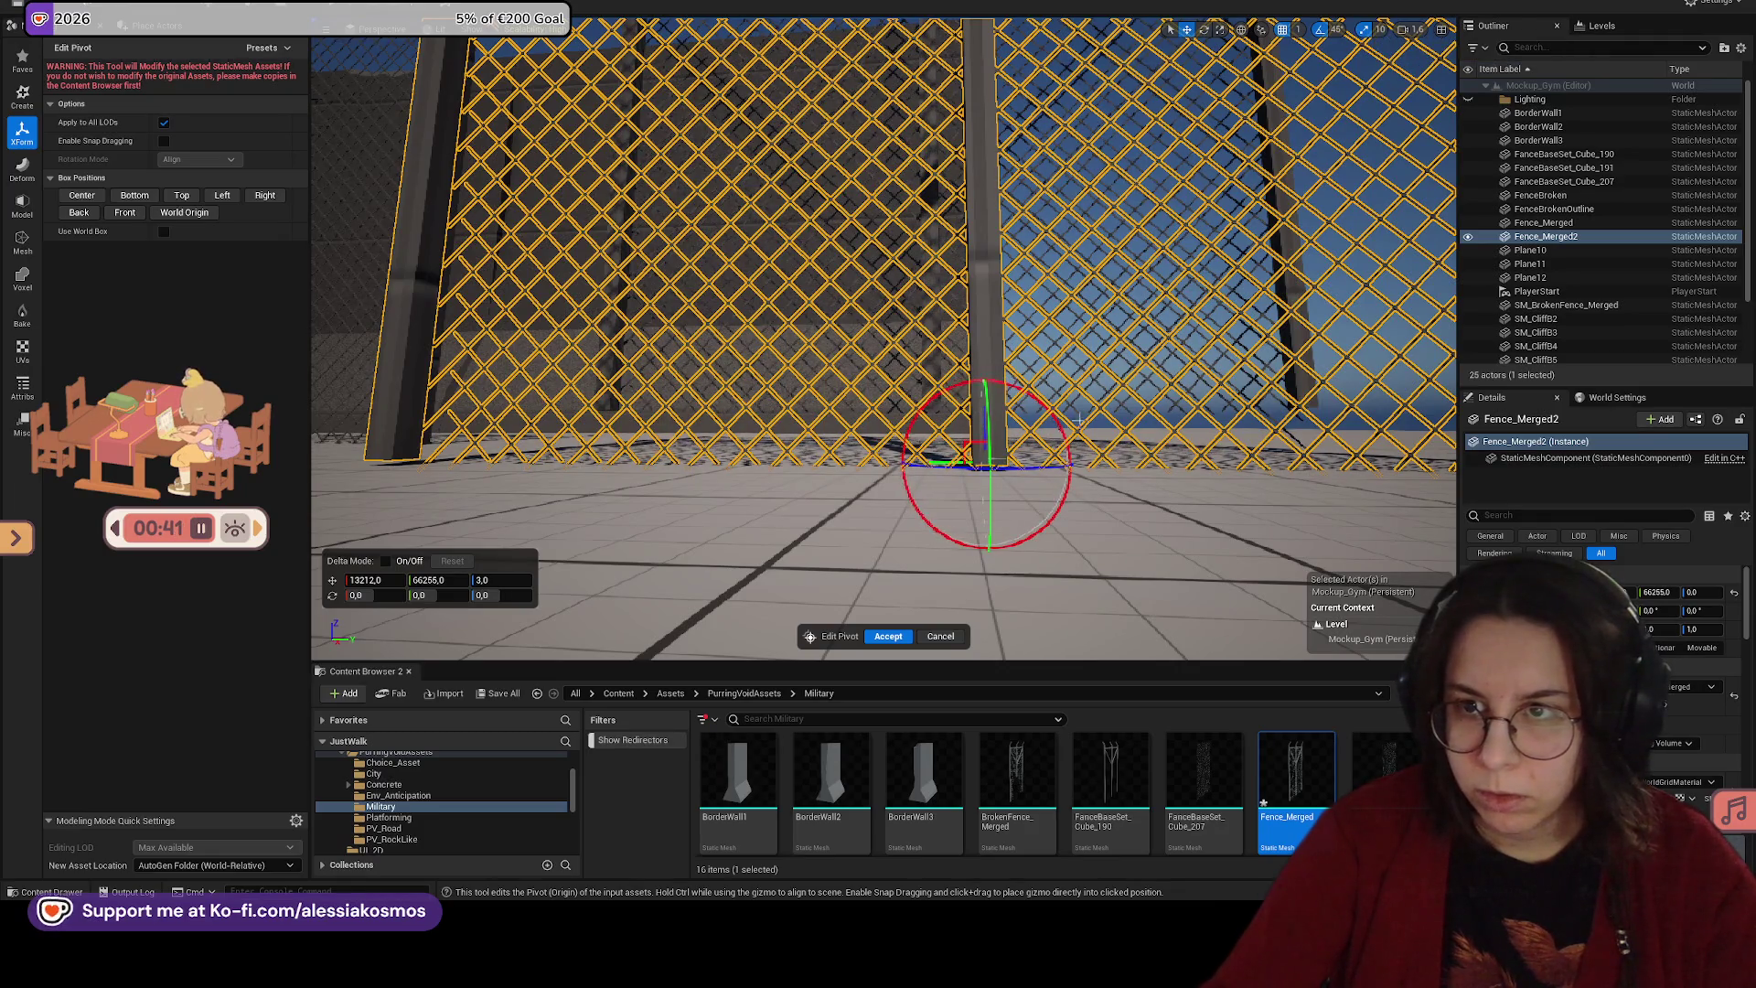
pyautogui.click(1298, 29)
pyautogui.click(1331, 100)
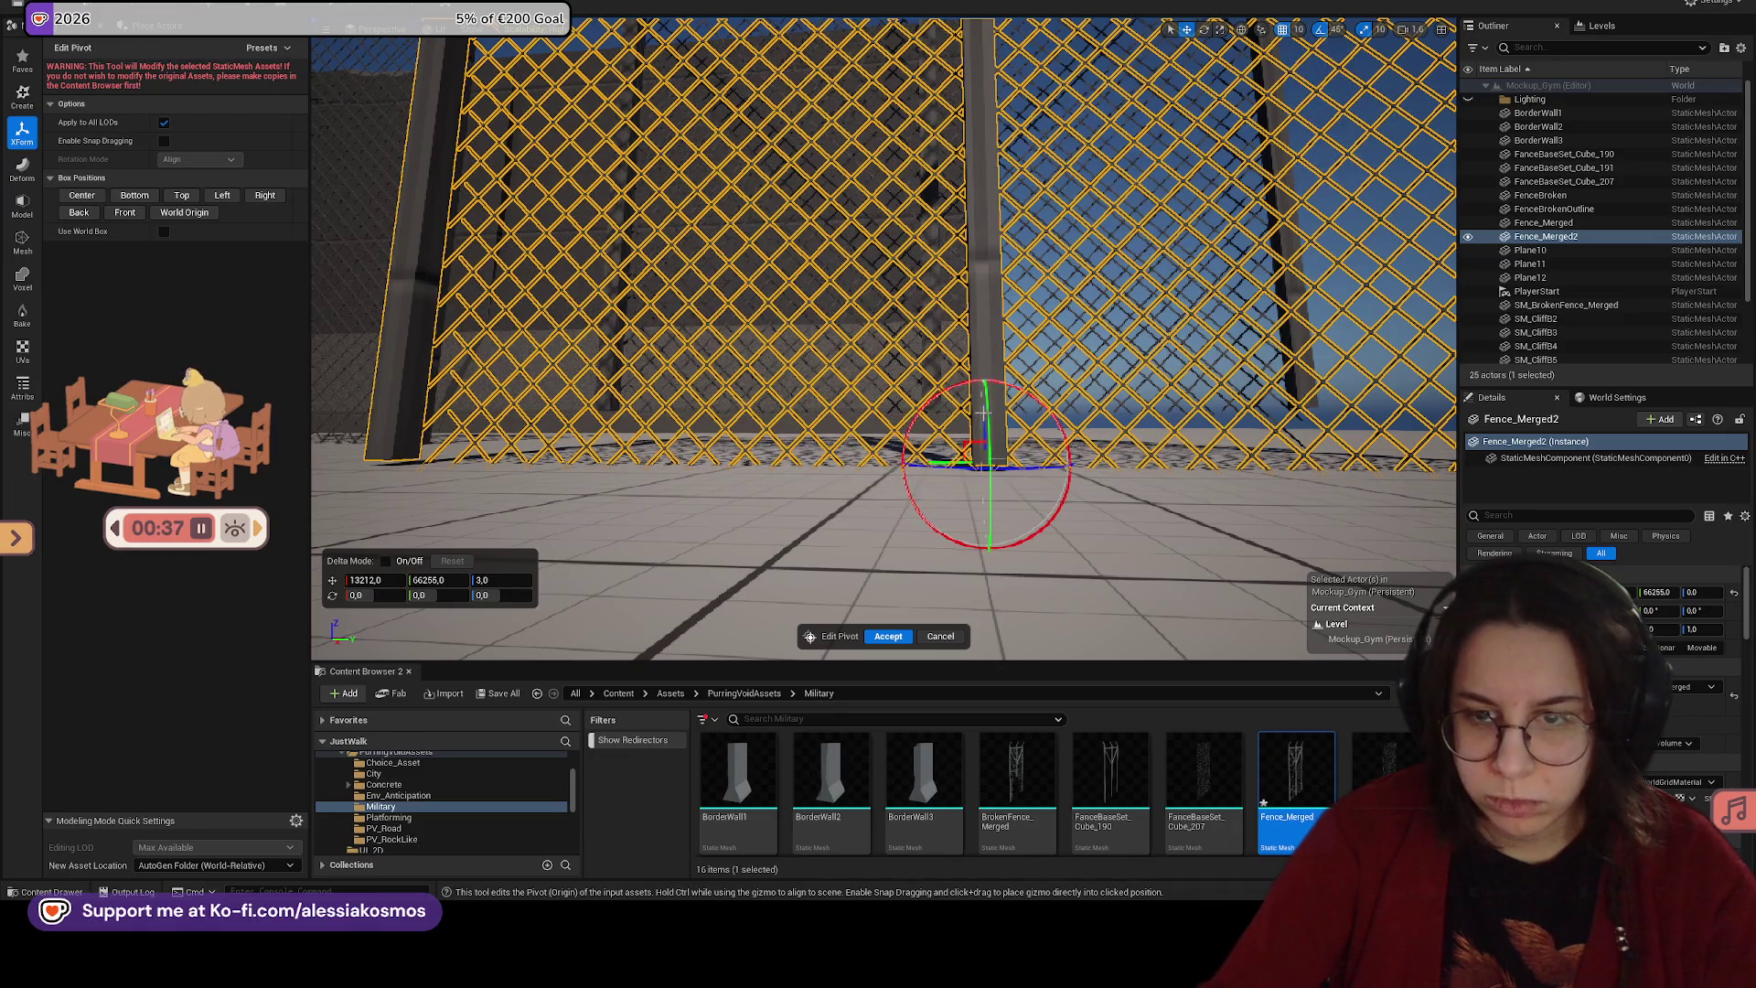
pyautogui.write('13')
pyautogui.press('Return')
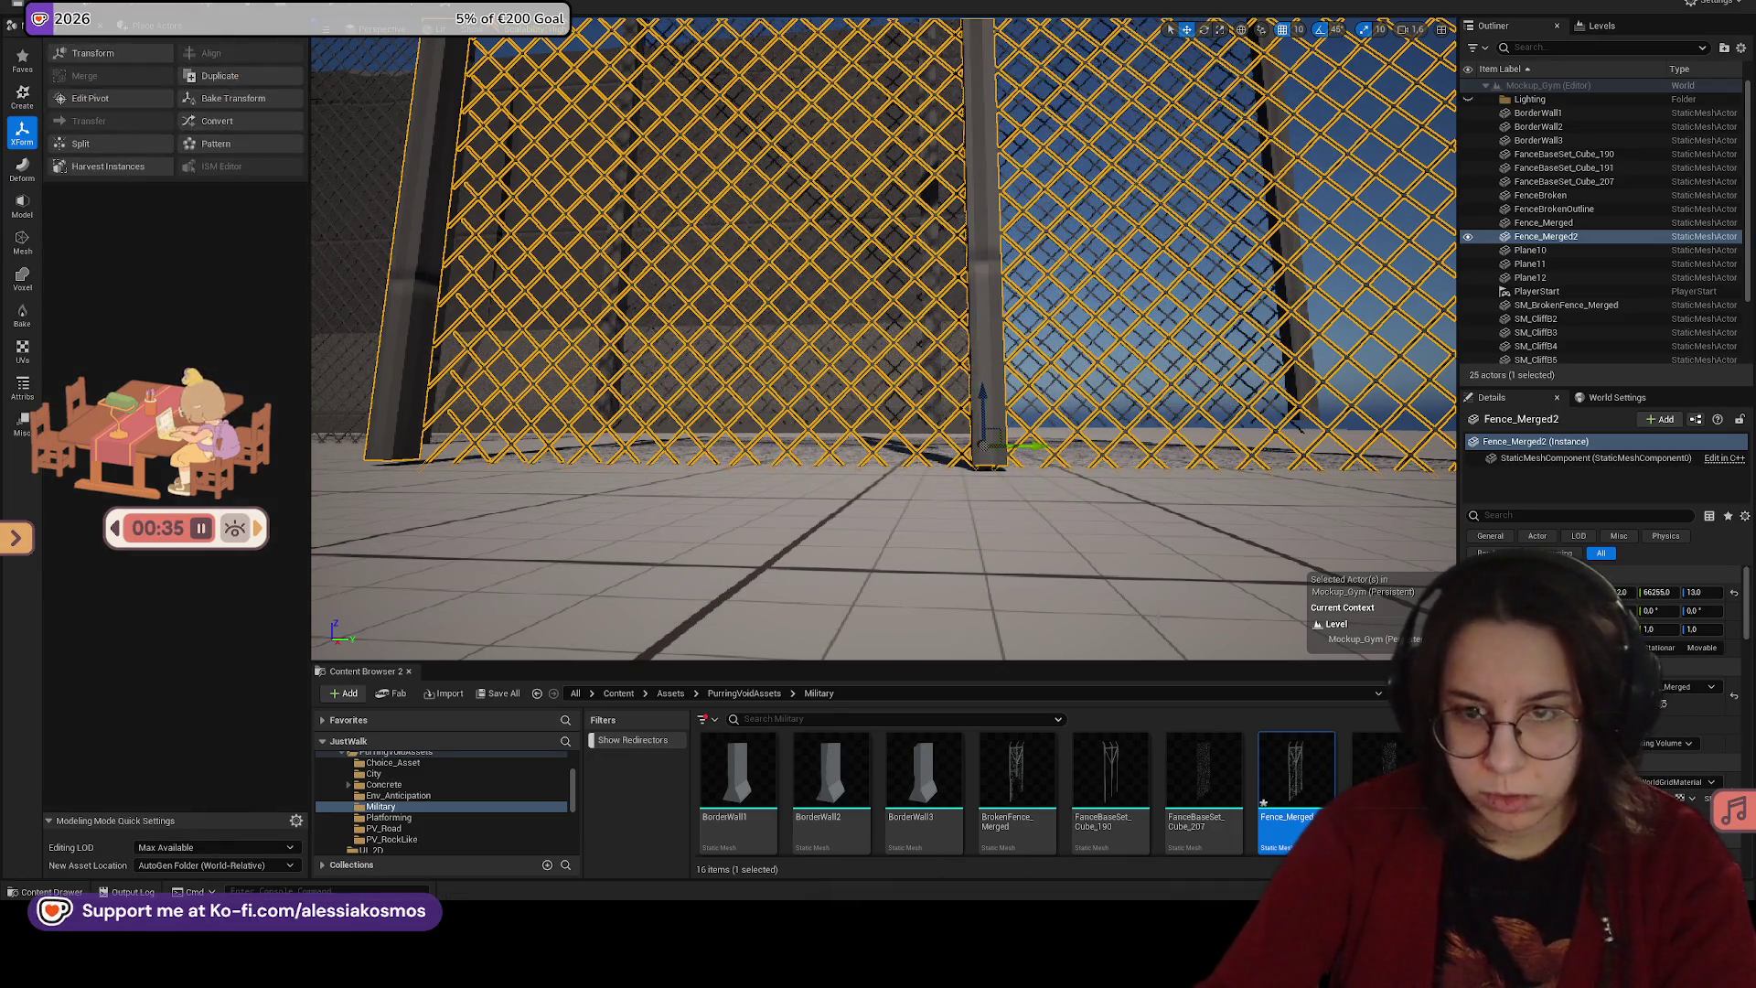
pyautogui.scroll(3, 1044, 525)
pyautogui.press('f')
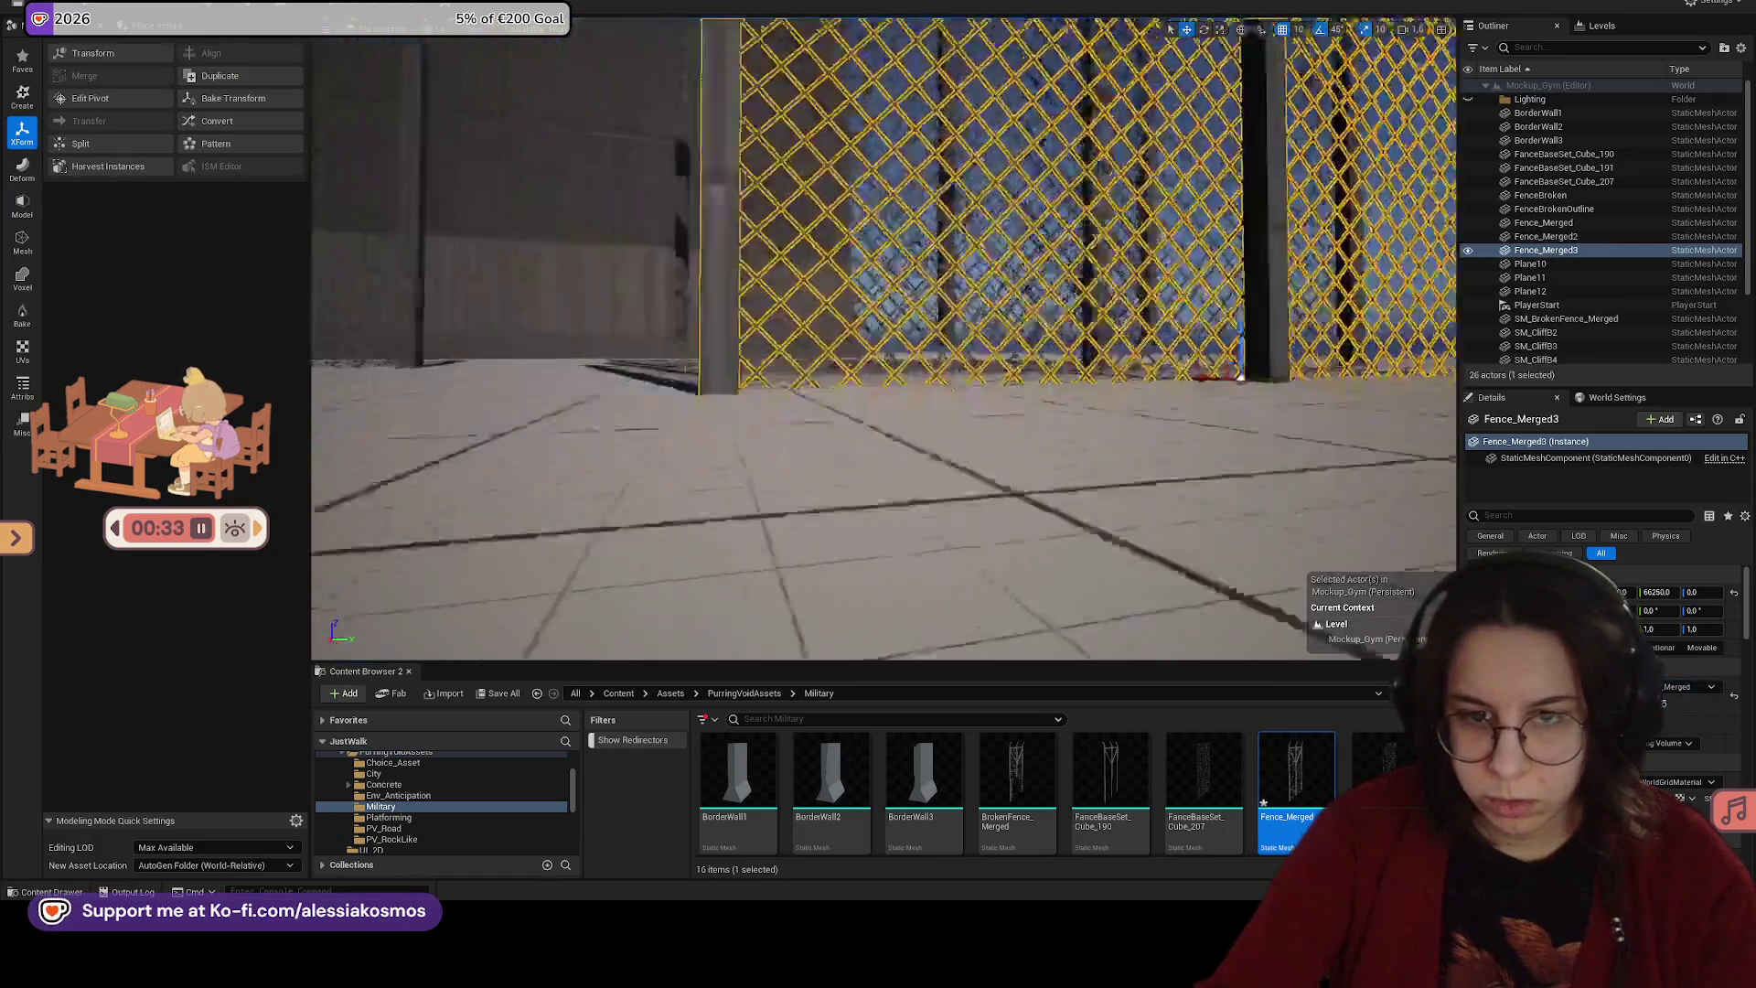
# Step: Delete the duplicate fences and the original merged fence
pyautogui.press('Delete')
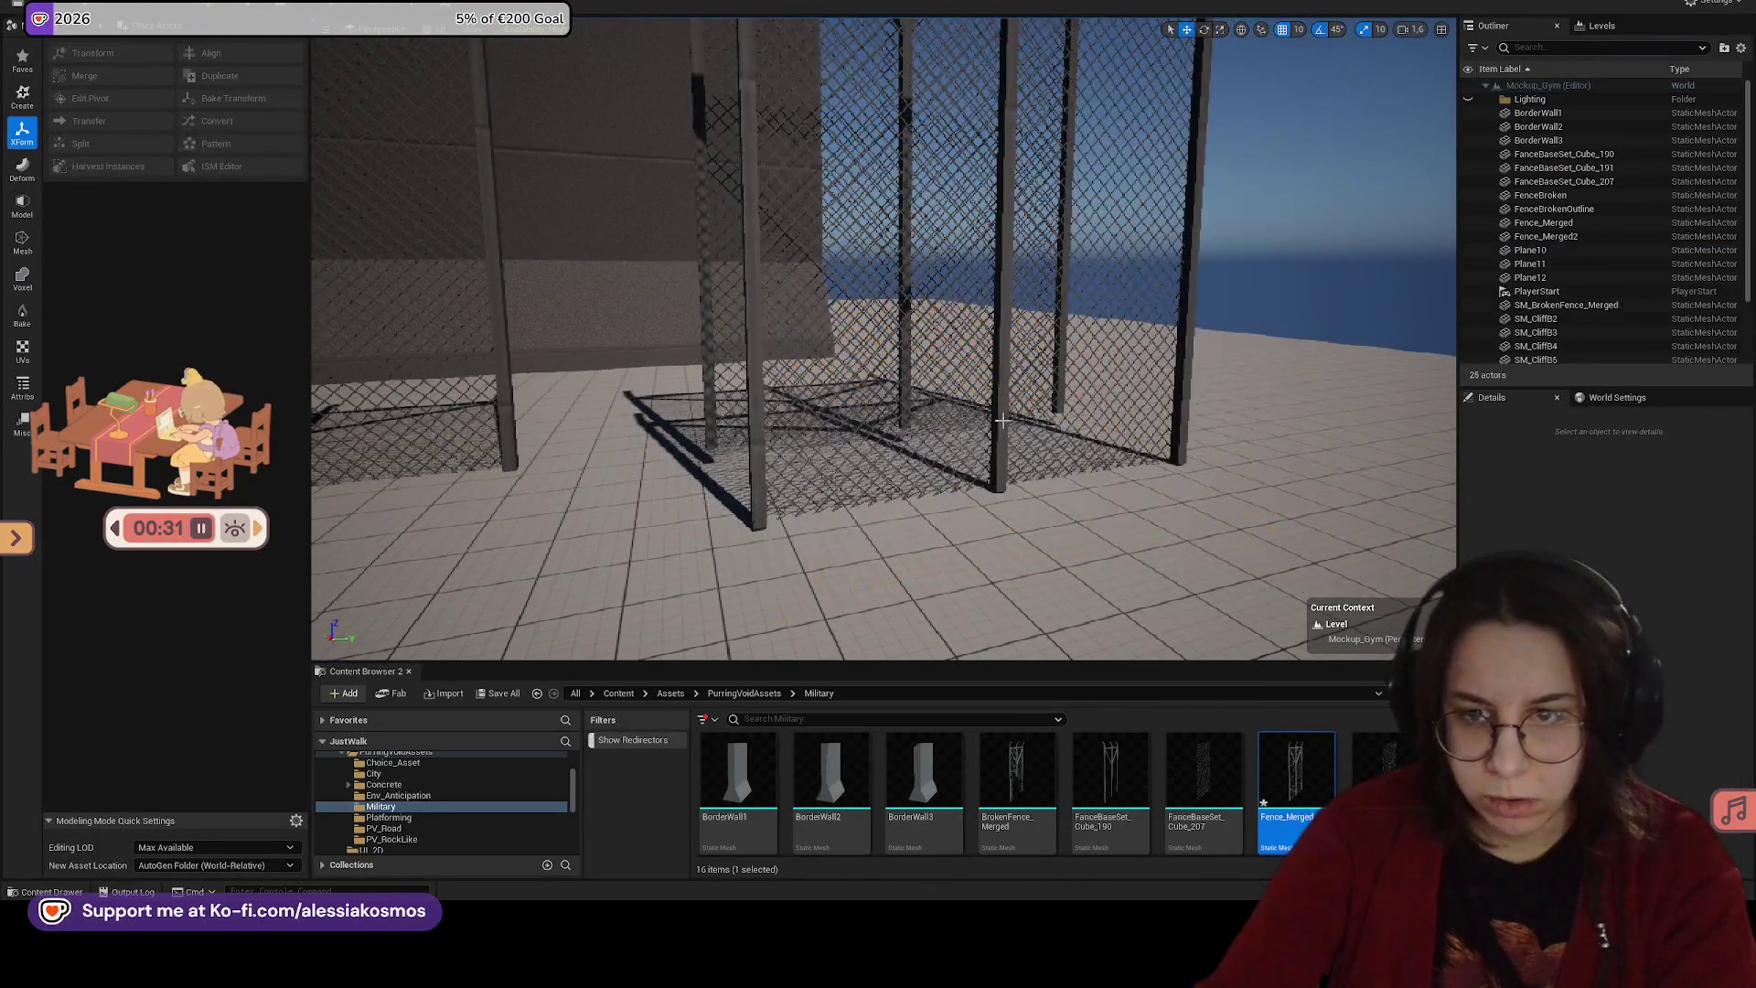
pyautogui.click(906, 357)
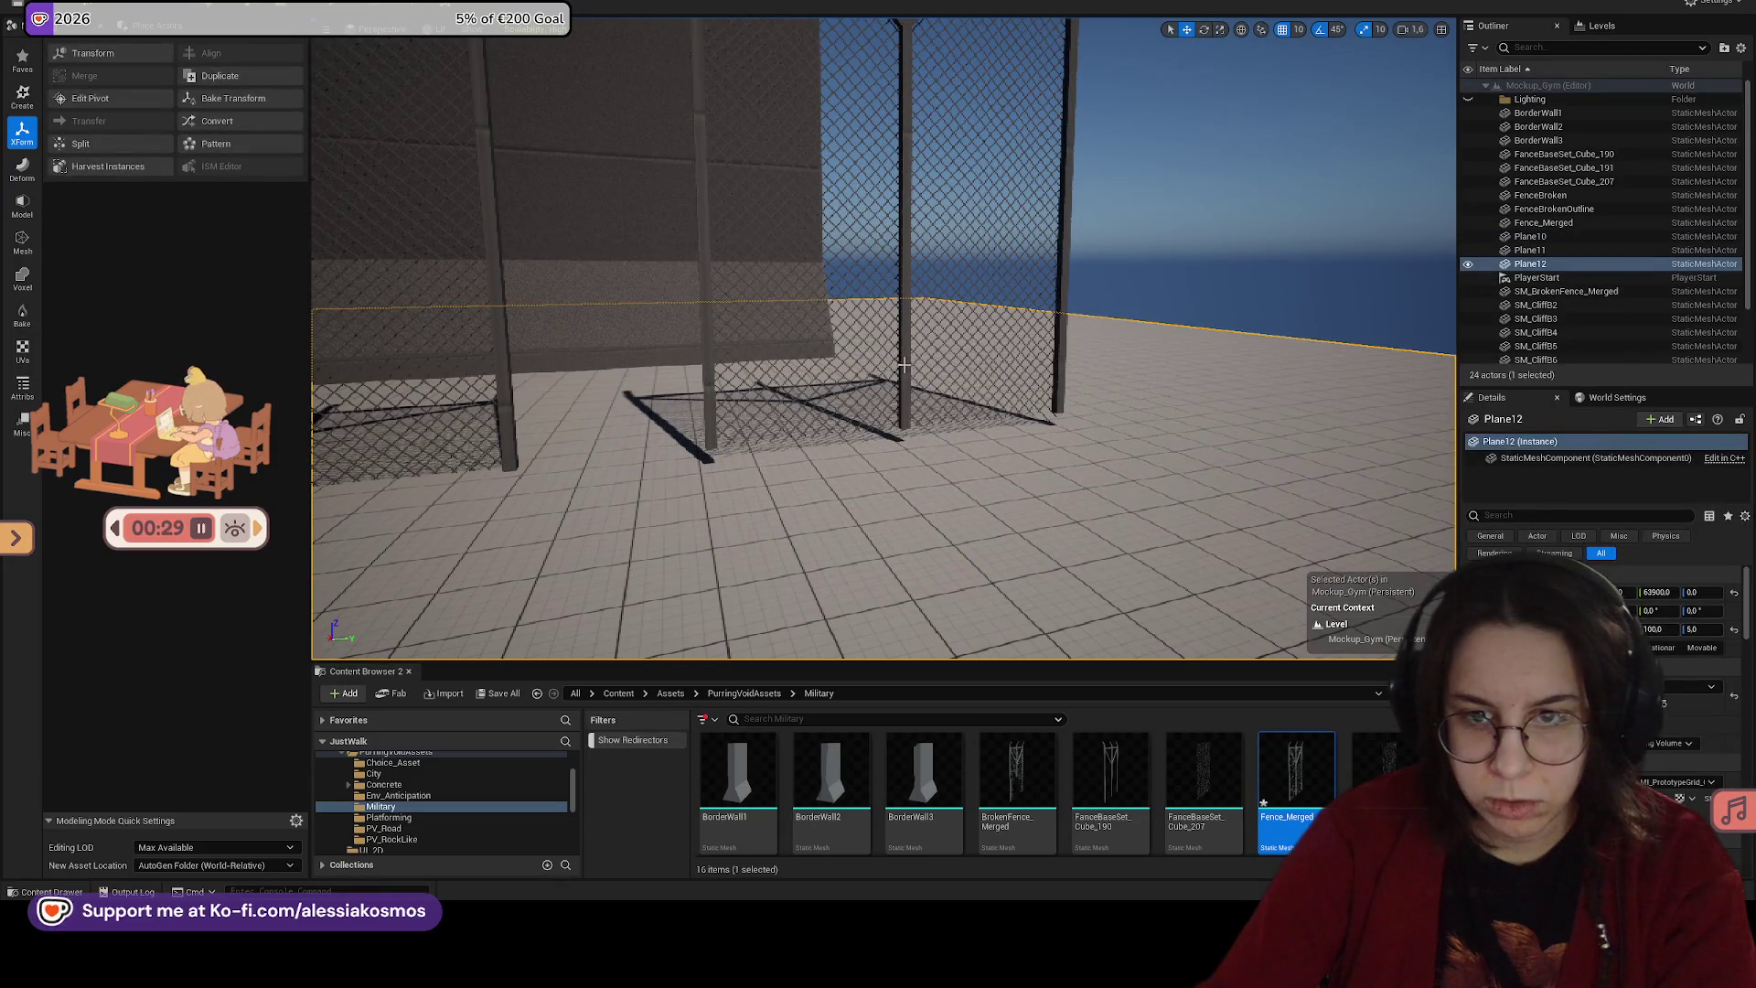
pyautogui.click(903, 363)
pyautogui.press('Delete')
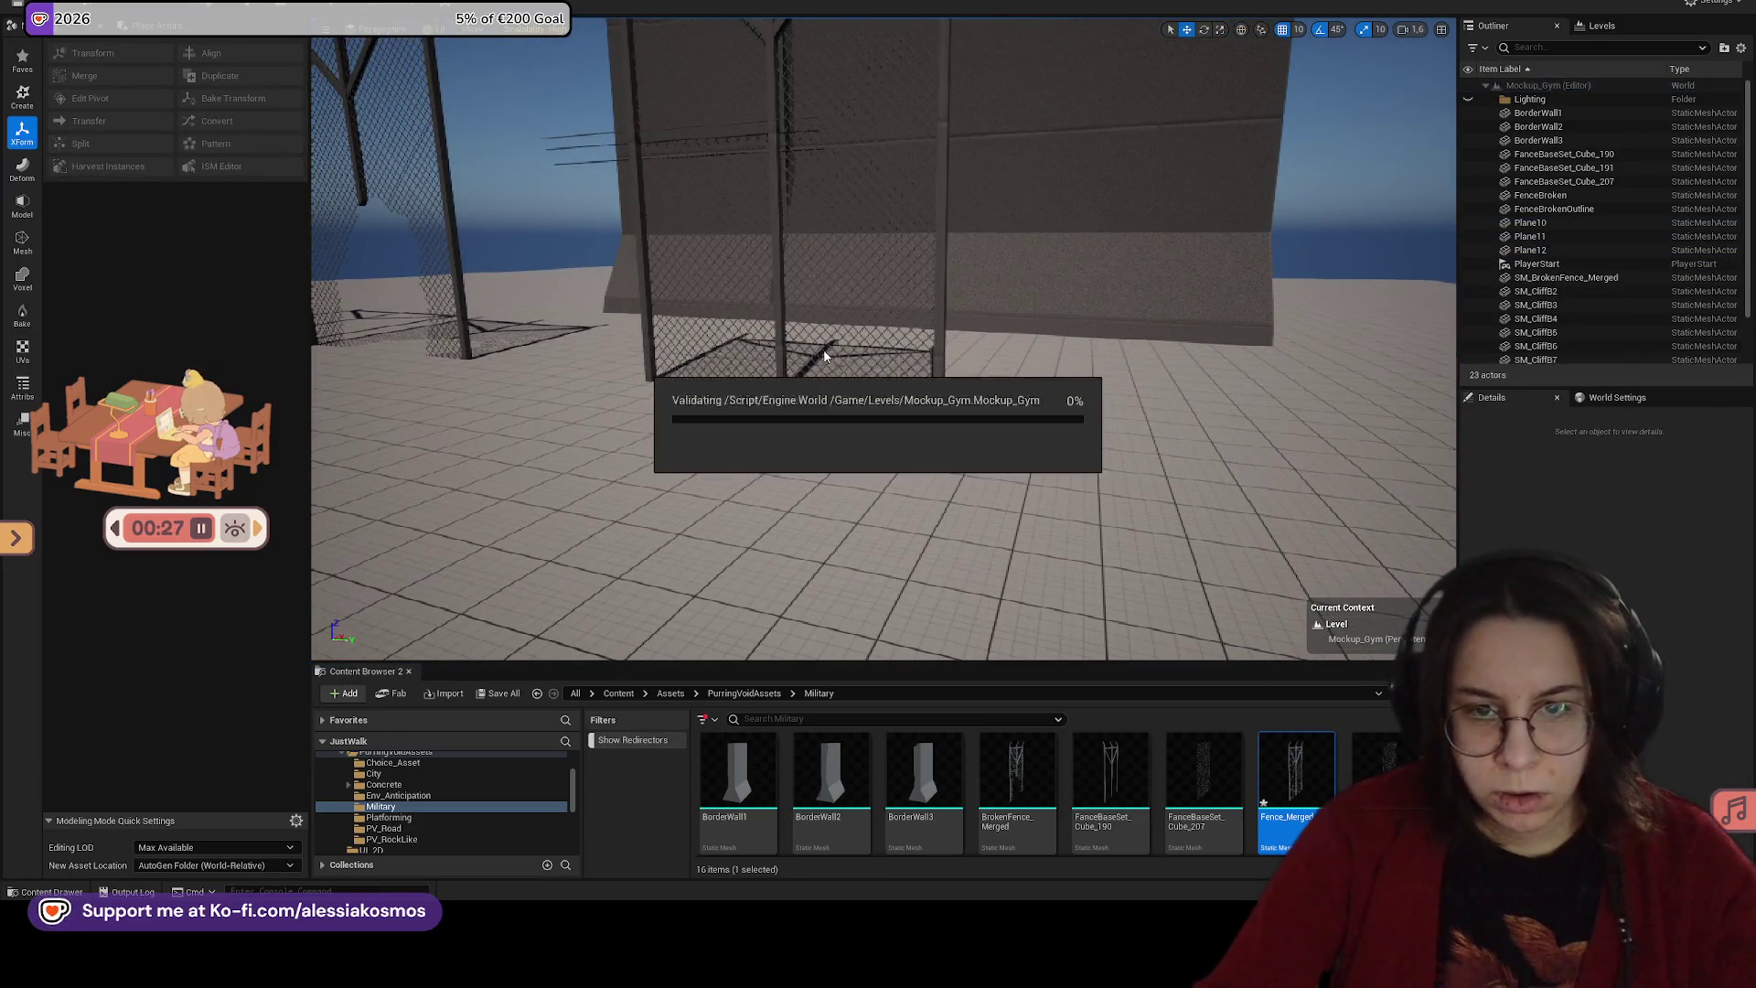
# Step: Focus on fence post FanceBaseSet_Cube_191 and place a new Fence_Merged beside it
pyautogui.click(785, 344)
pyautogui.press('f')
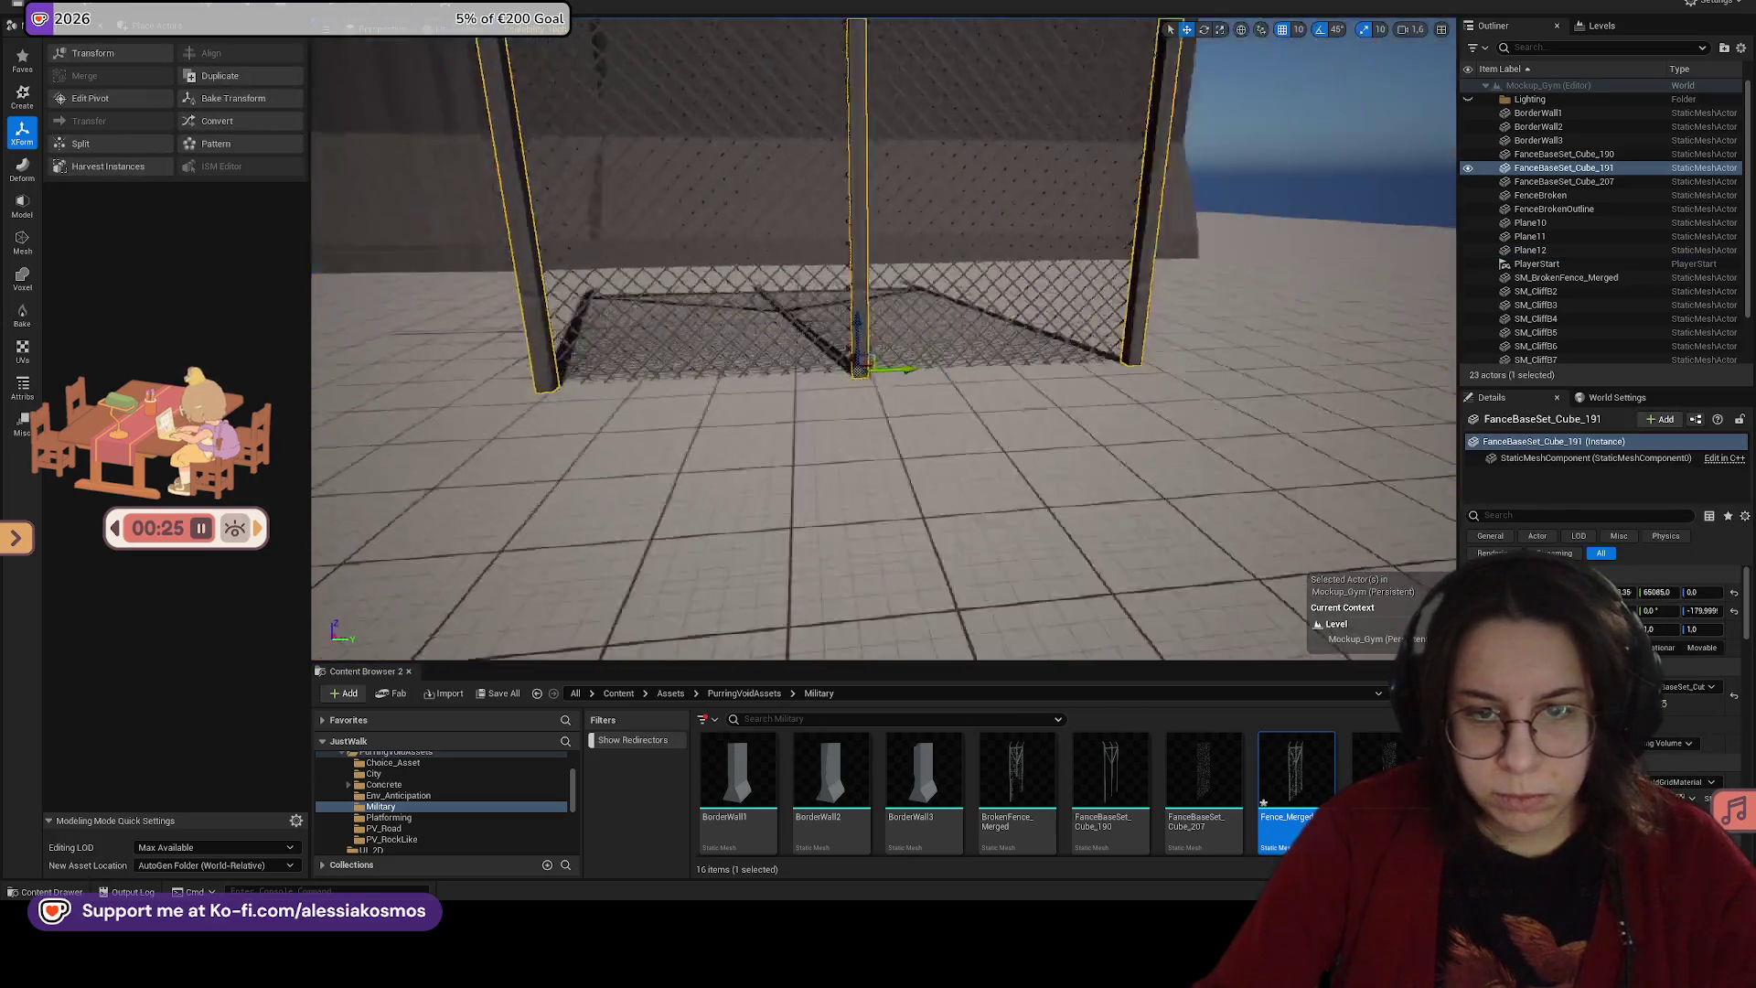
pyautogui.moveTo(878, 366); pyautogui.dragTo(713, 366)
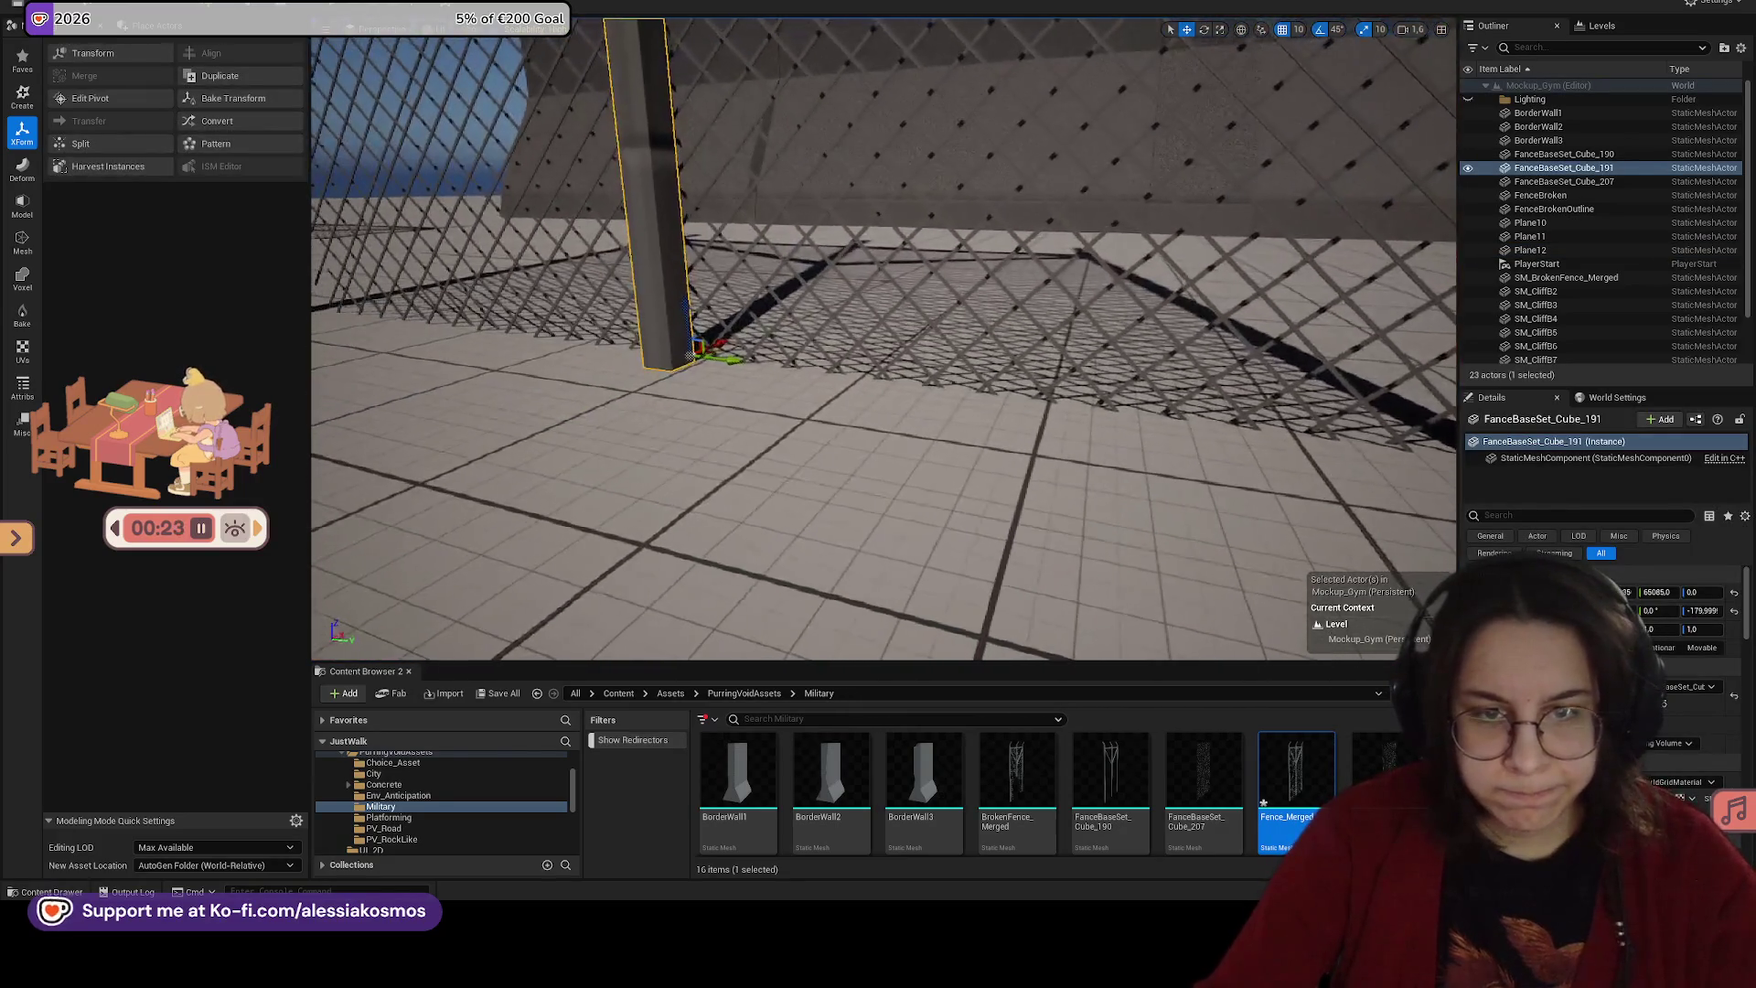
pyautogui.moveTo(1296, 778); pyautogui.dragTo(989, 418)
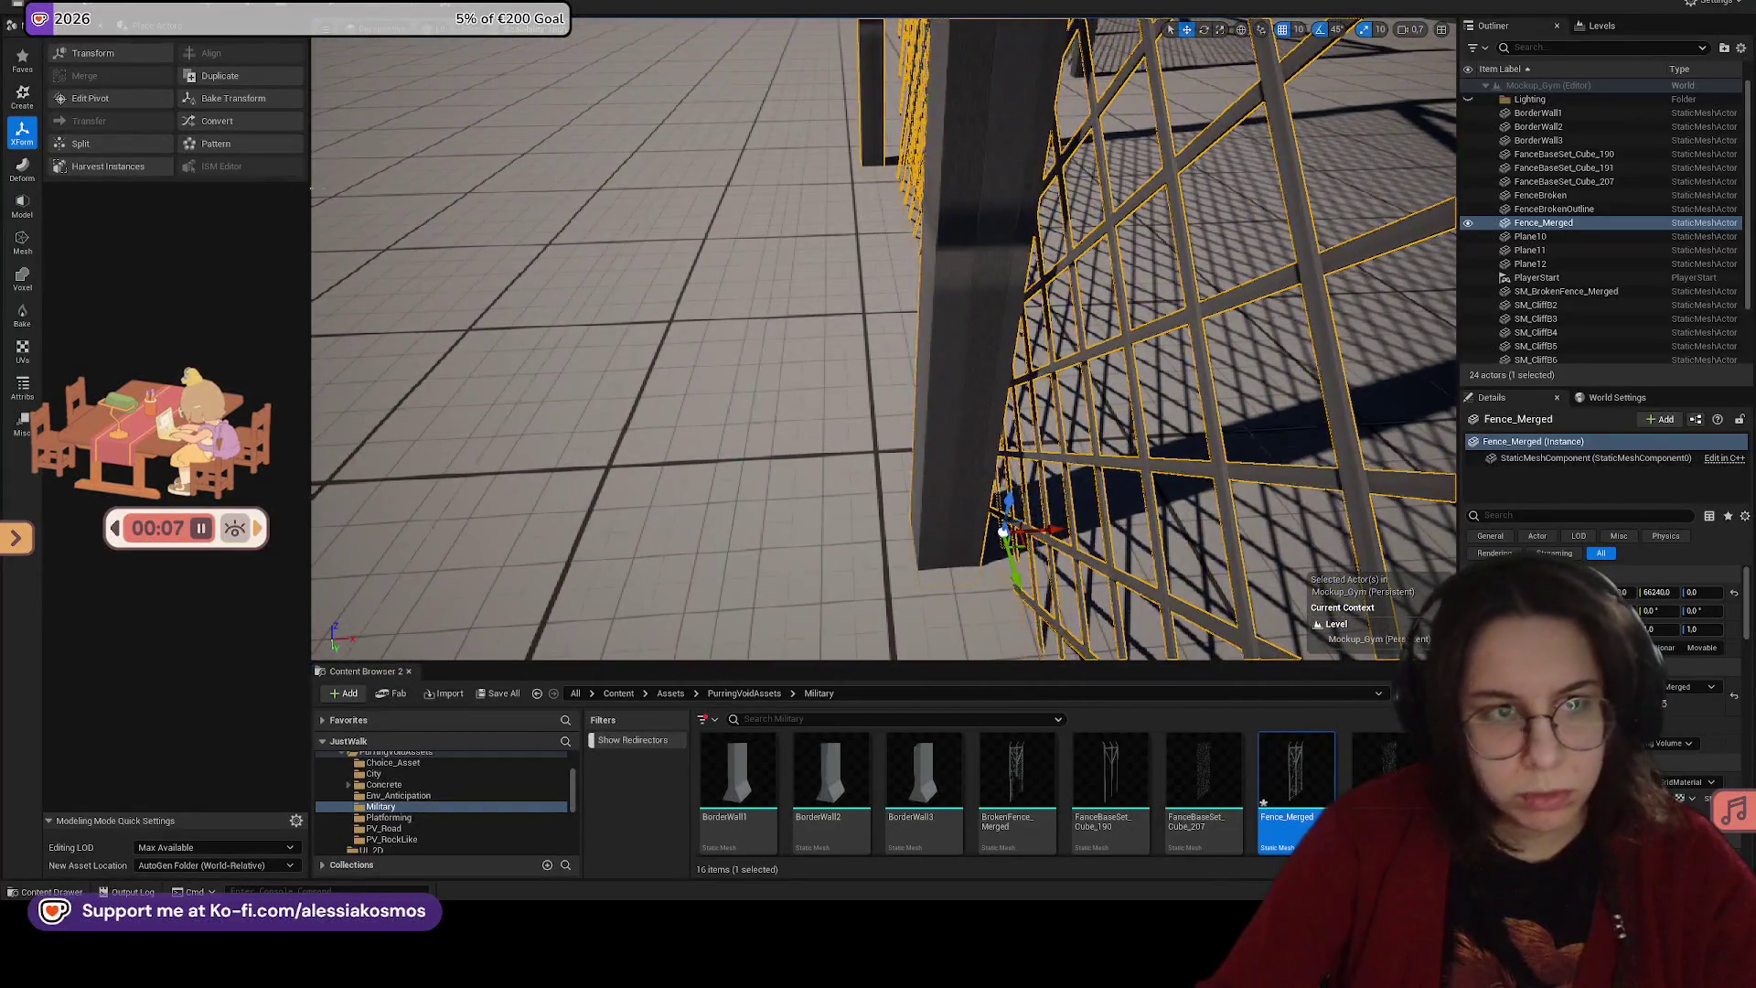
pyautogui.click(59, 103)
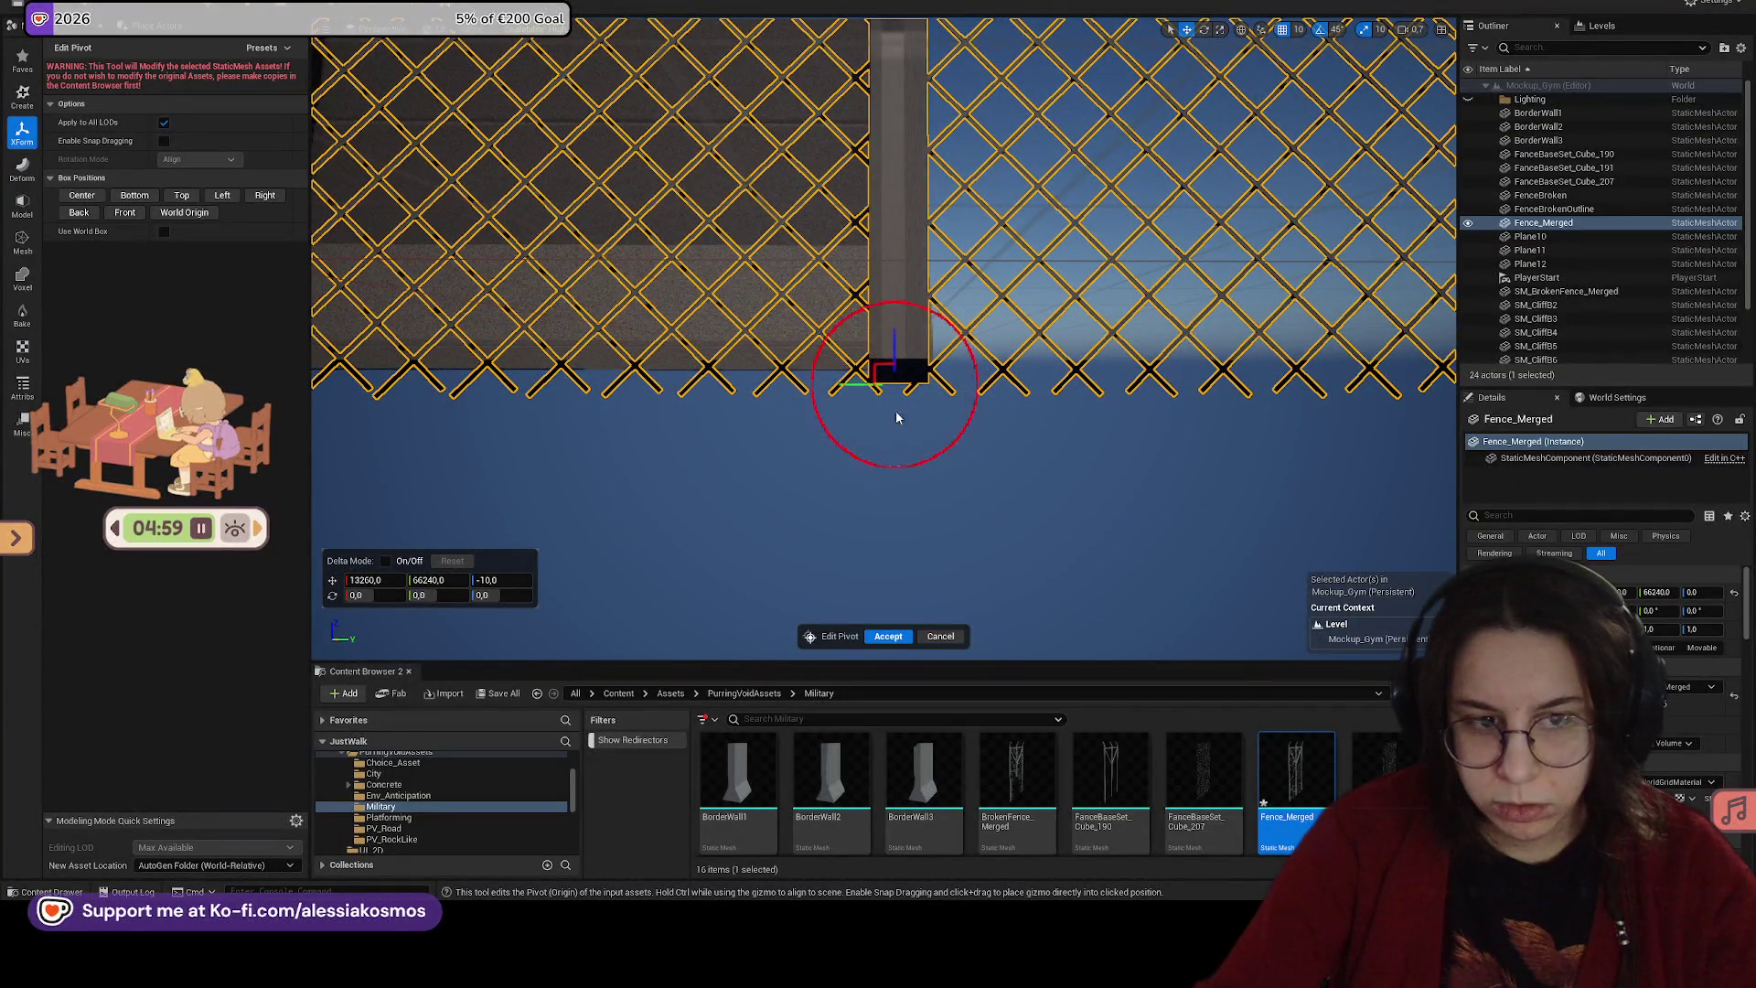
# Step: With grid snap at 5, move the Fence_Merged pivot onto the post and accept it
pyautogui.click(1298, 29)
pyautogui.click(1322, 59)
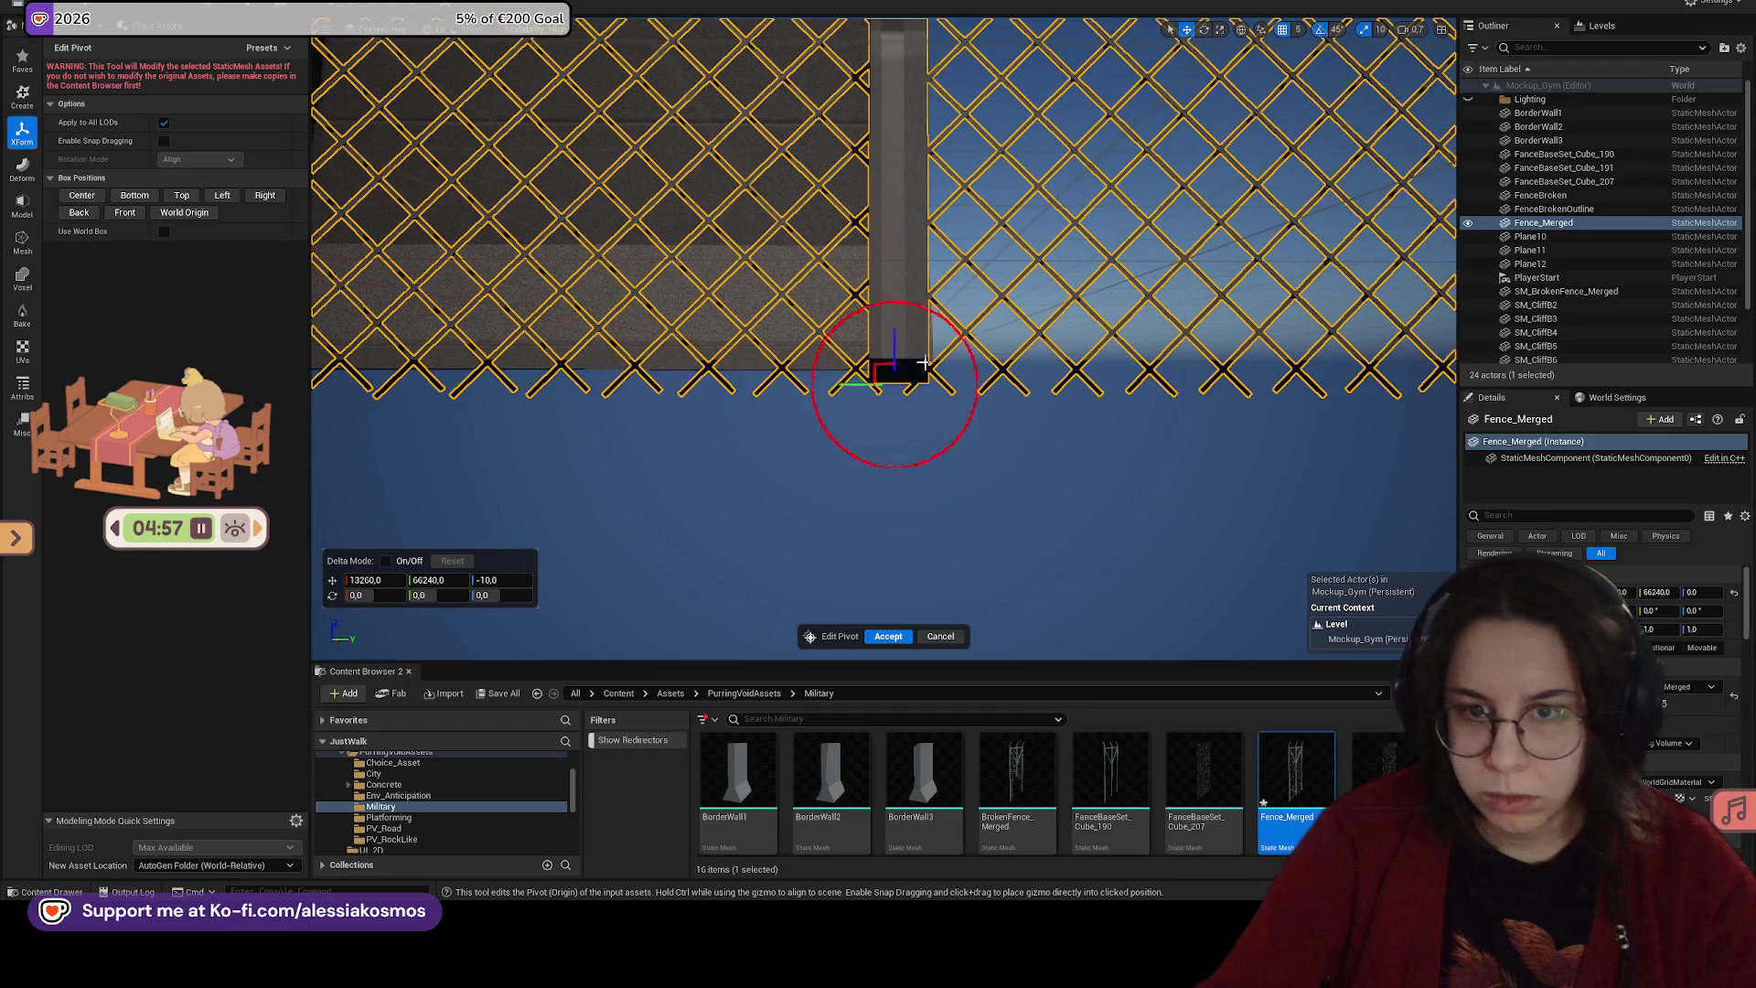
pyautogui.moveTo(847, 395); pyautogui.dragTo(854, 386)
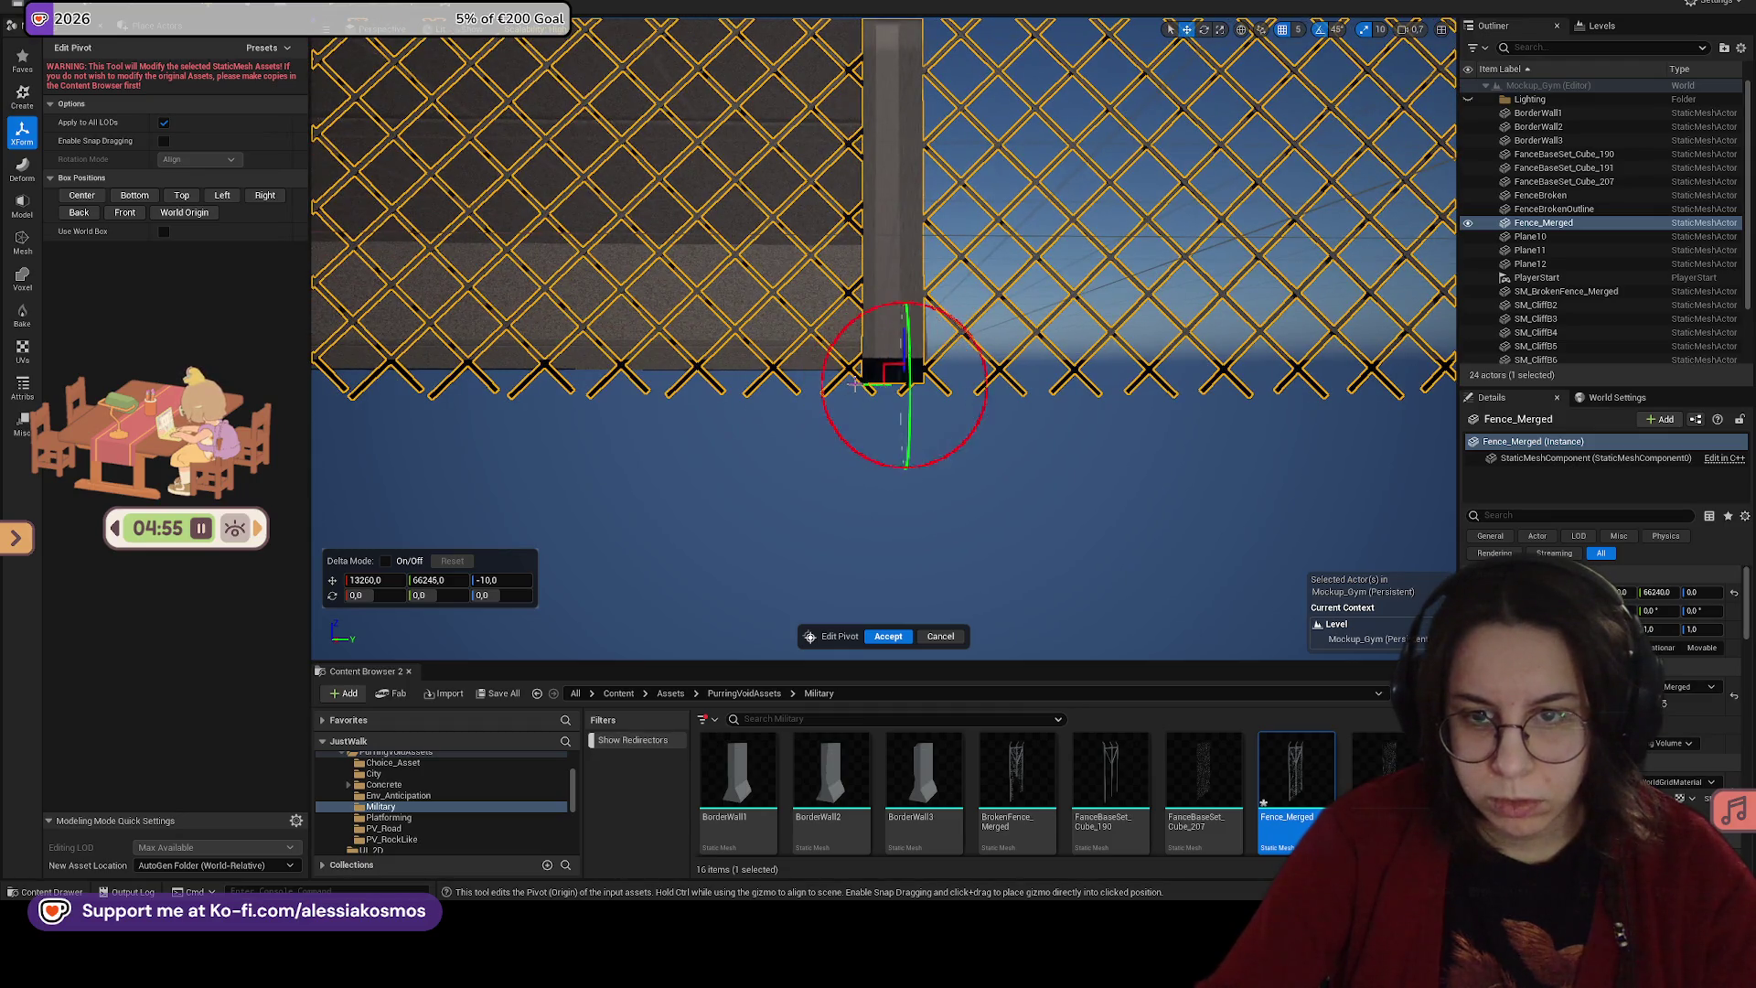
pyautogui.scroll(3, 892, 394)
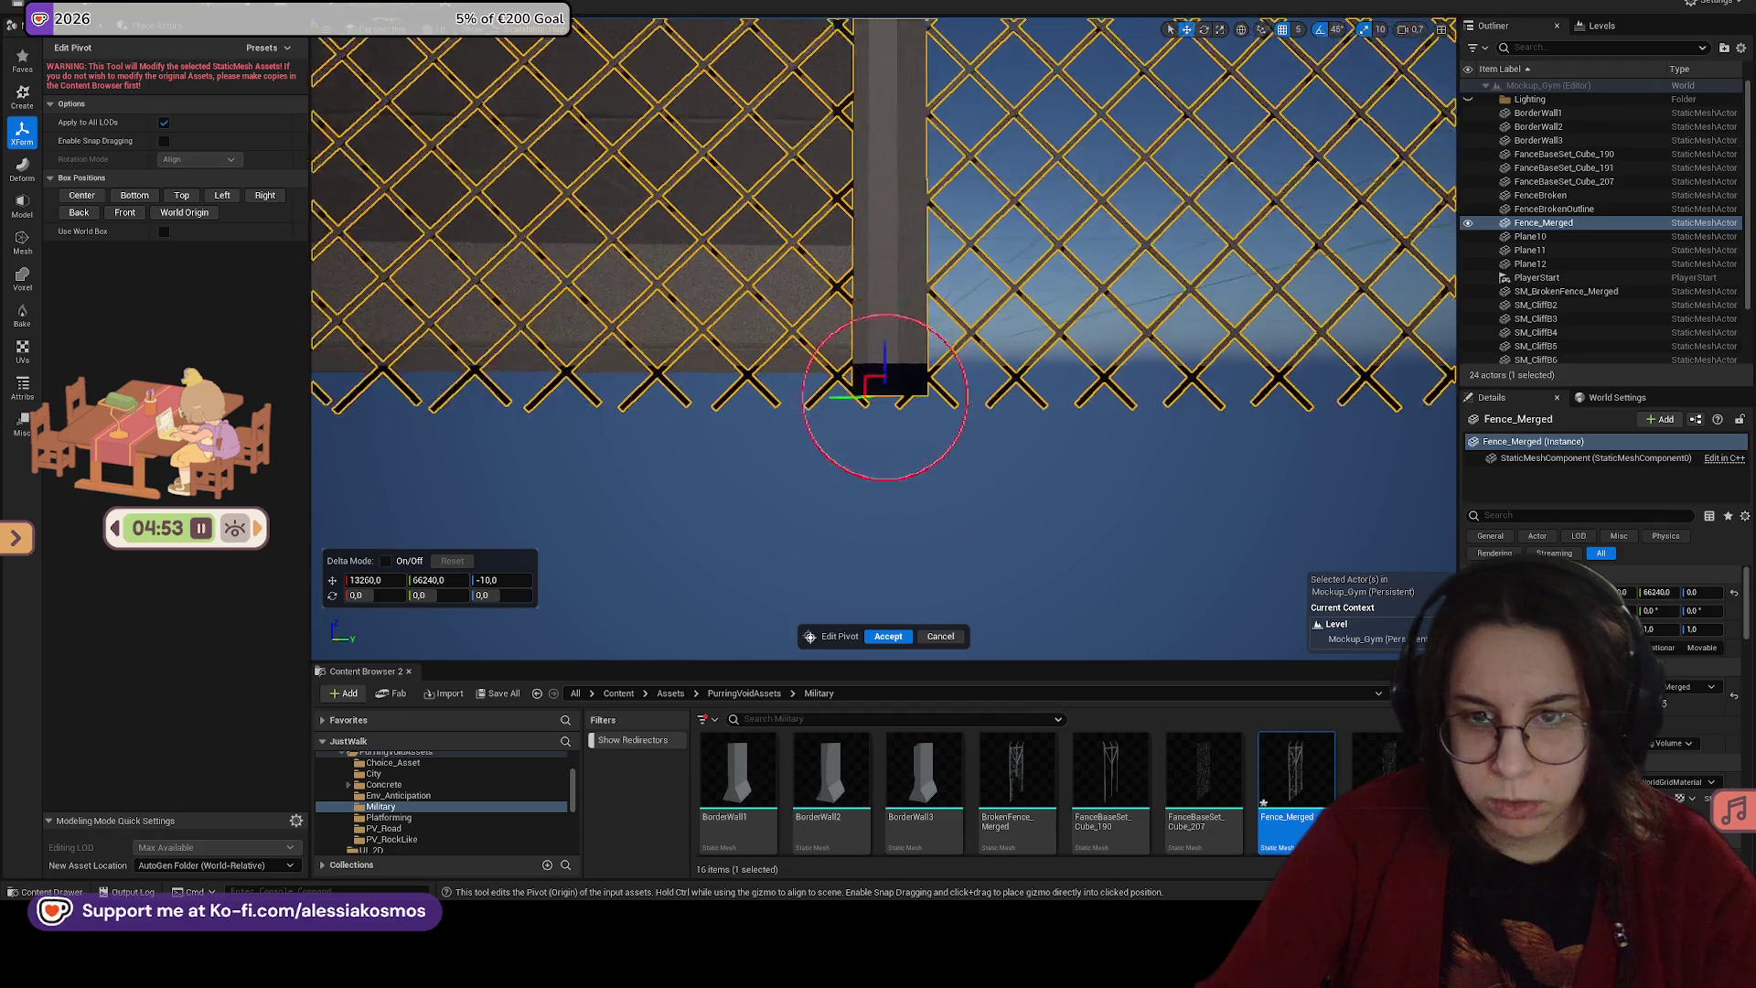
pyautogui.click(906, 634)
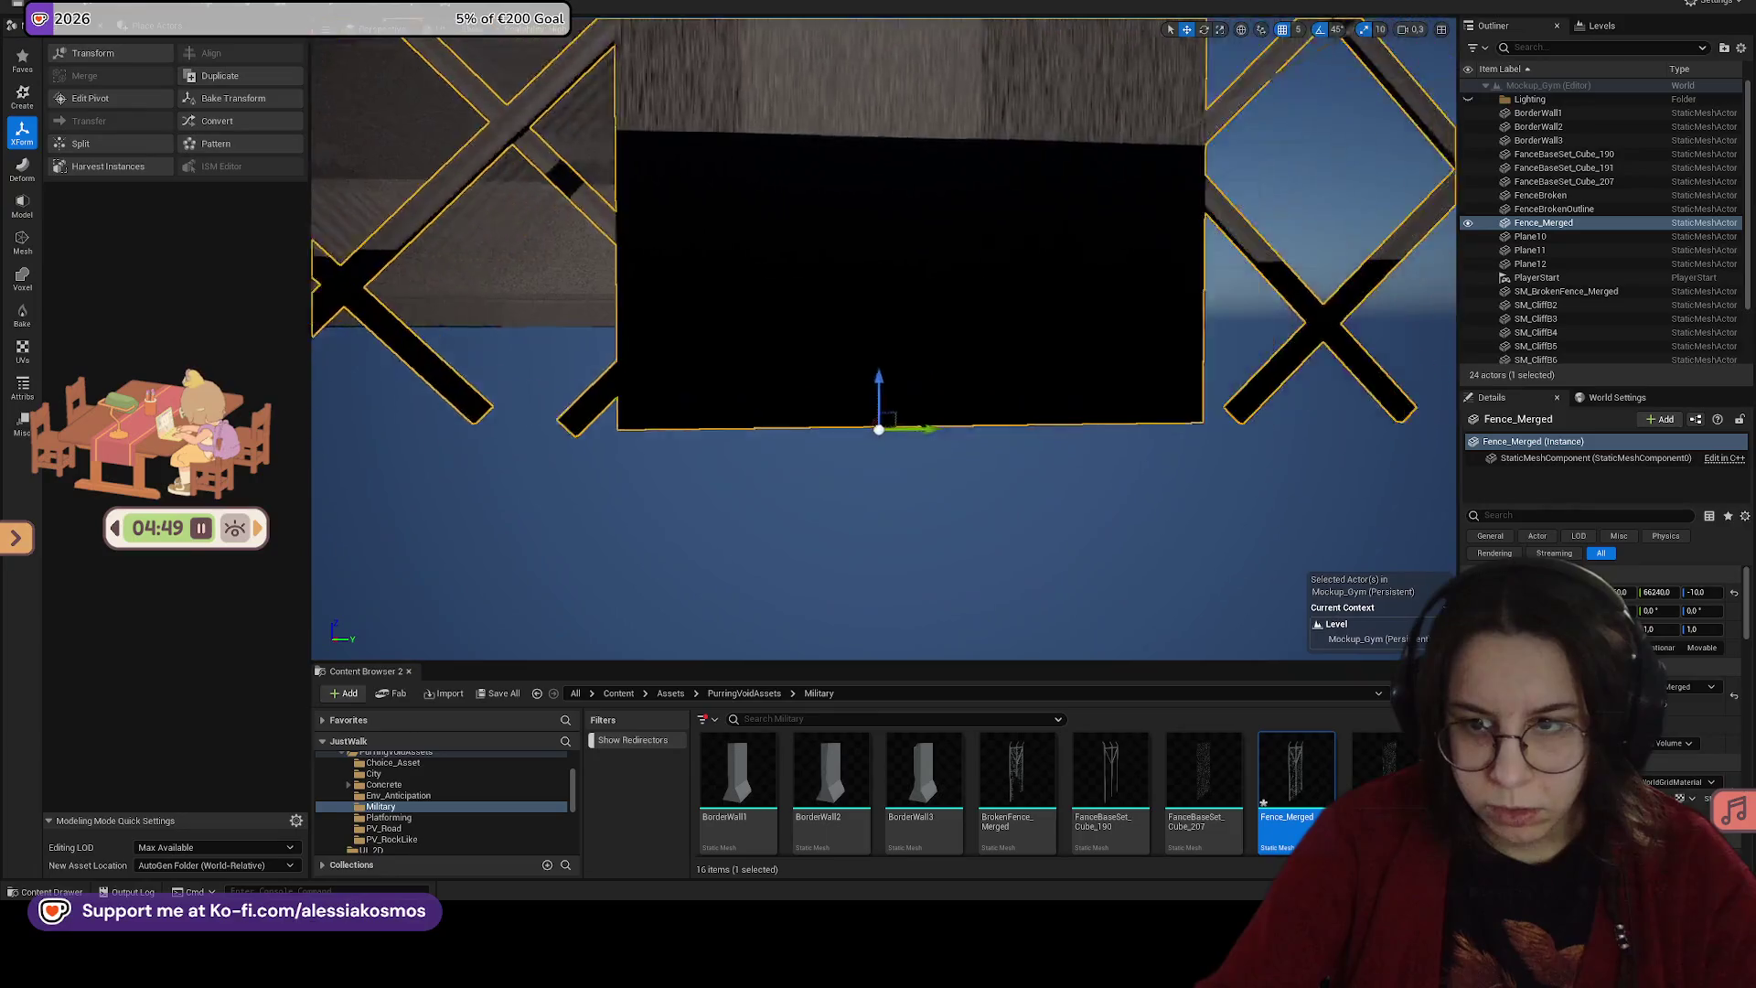
# Step: With grid snap at 1, shift the pivot one unit along Y and accept it
pyautogui.click(1298, 29)
pyautogui.click(1317, 45)
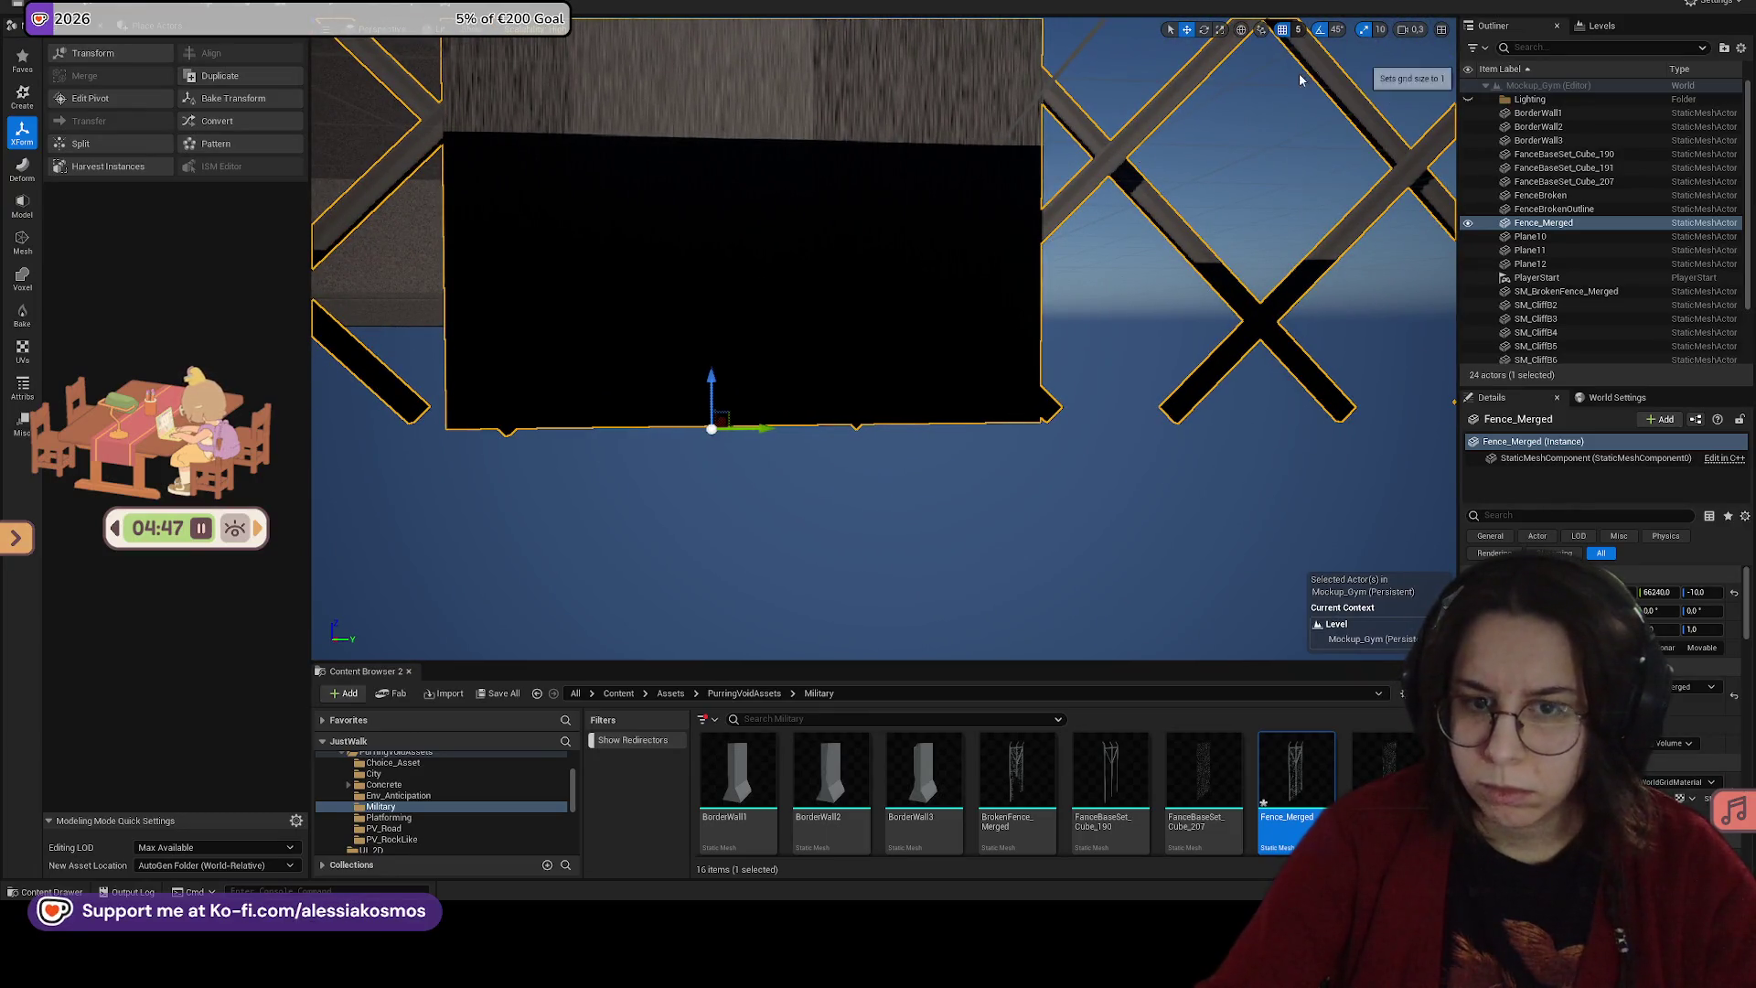
pyautogui.moveTo(763, 429); pyautogui.dragTo(792, 430)
pyautogui.hotkey('ctrl', 'z')
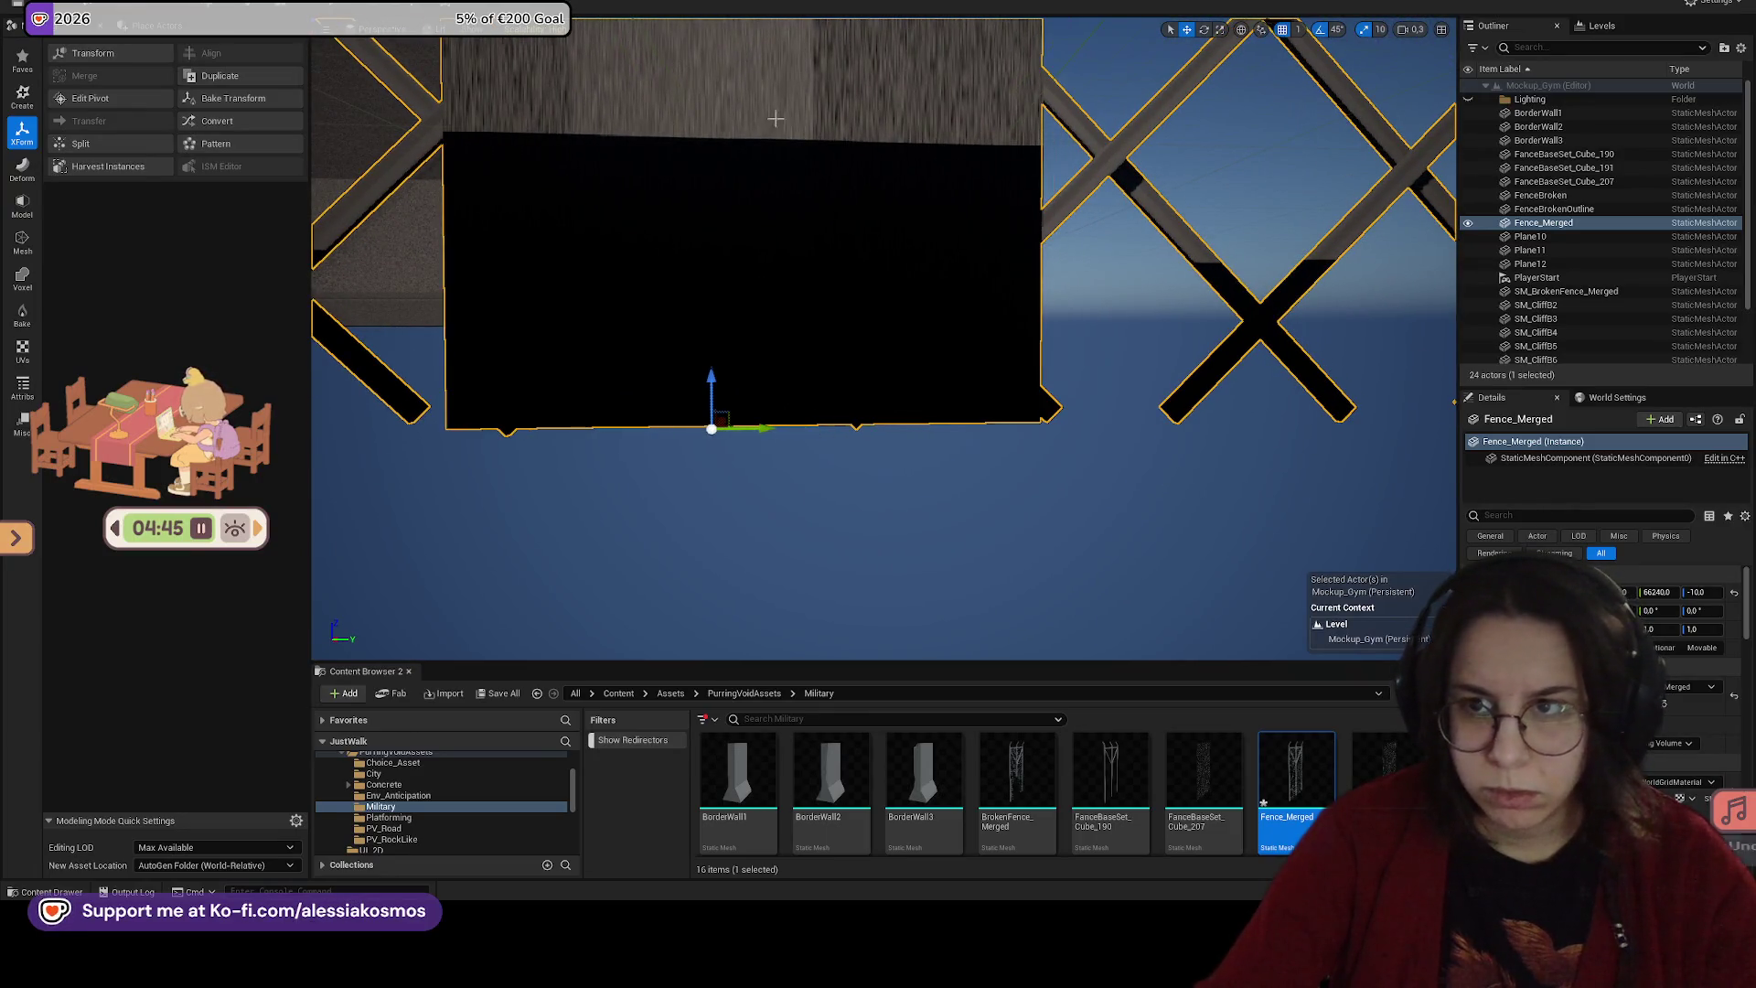
pyautogui.click(90, 98)
pyautogui.moveTo(745, 430); pyautogui.dragTo(771, 430)
pyautogui.scroll(2, 841, 442)
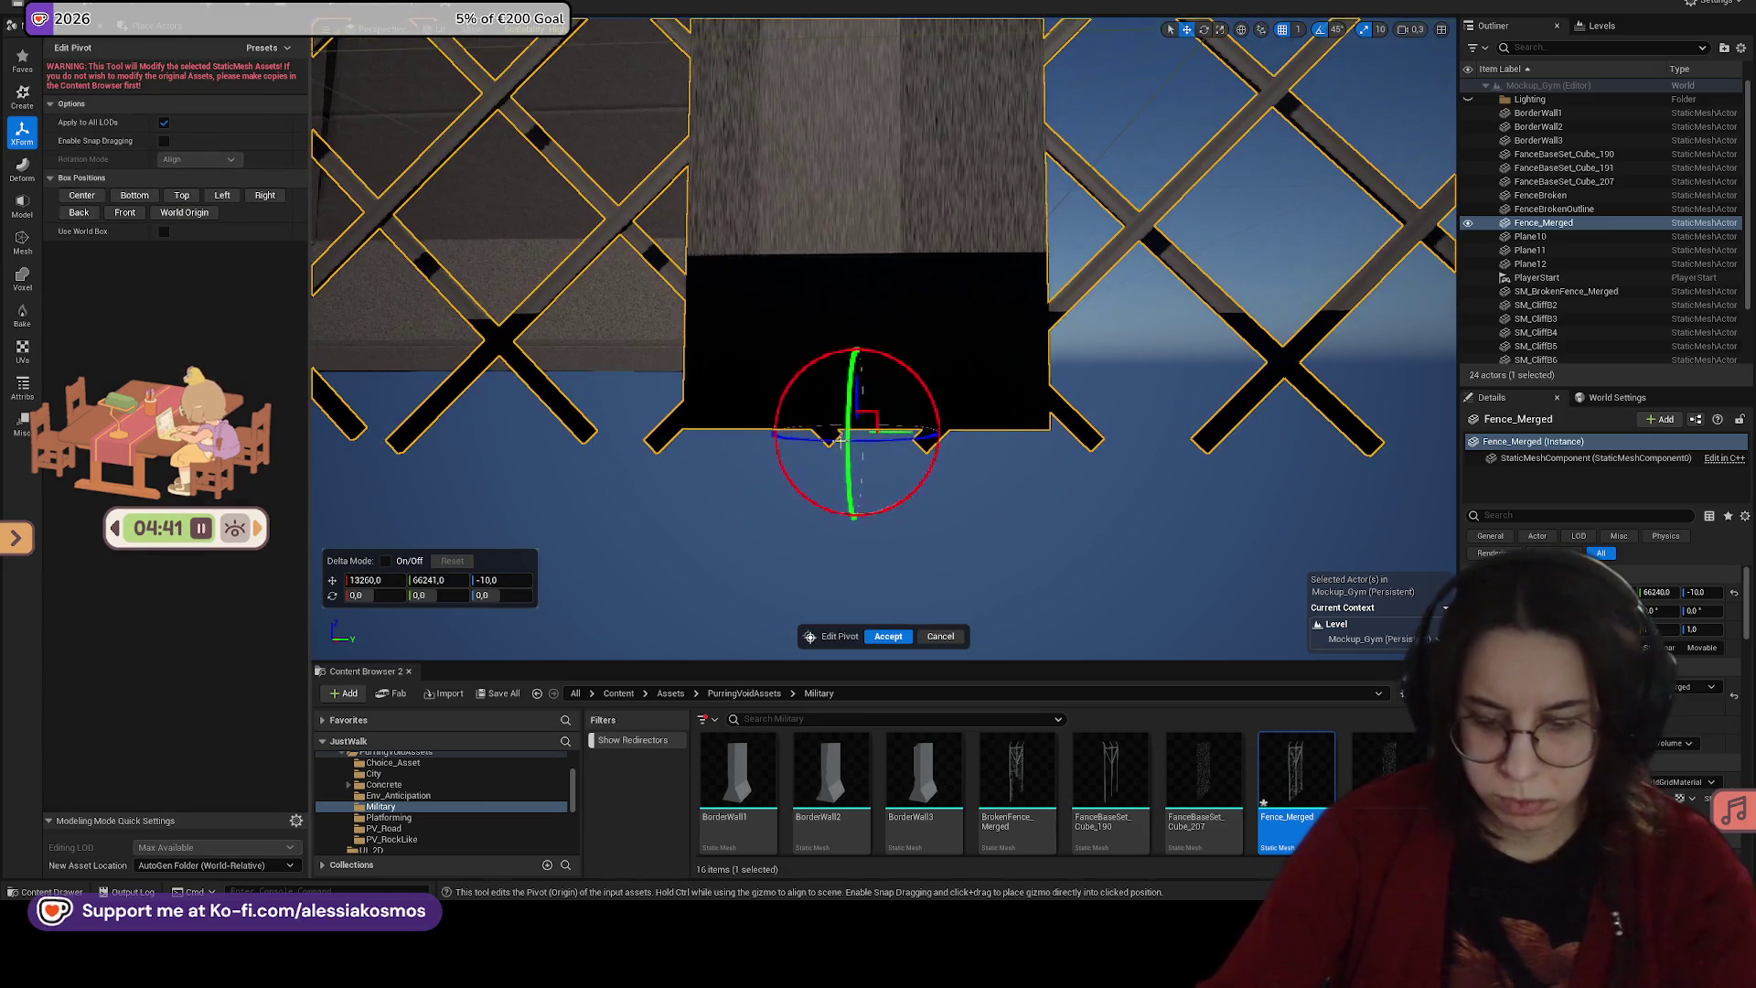
pyautogui.click(888, 636)
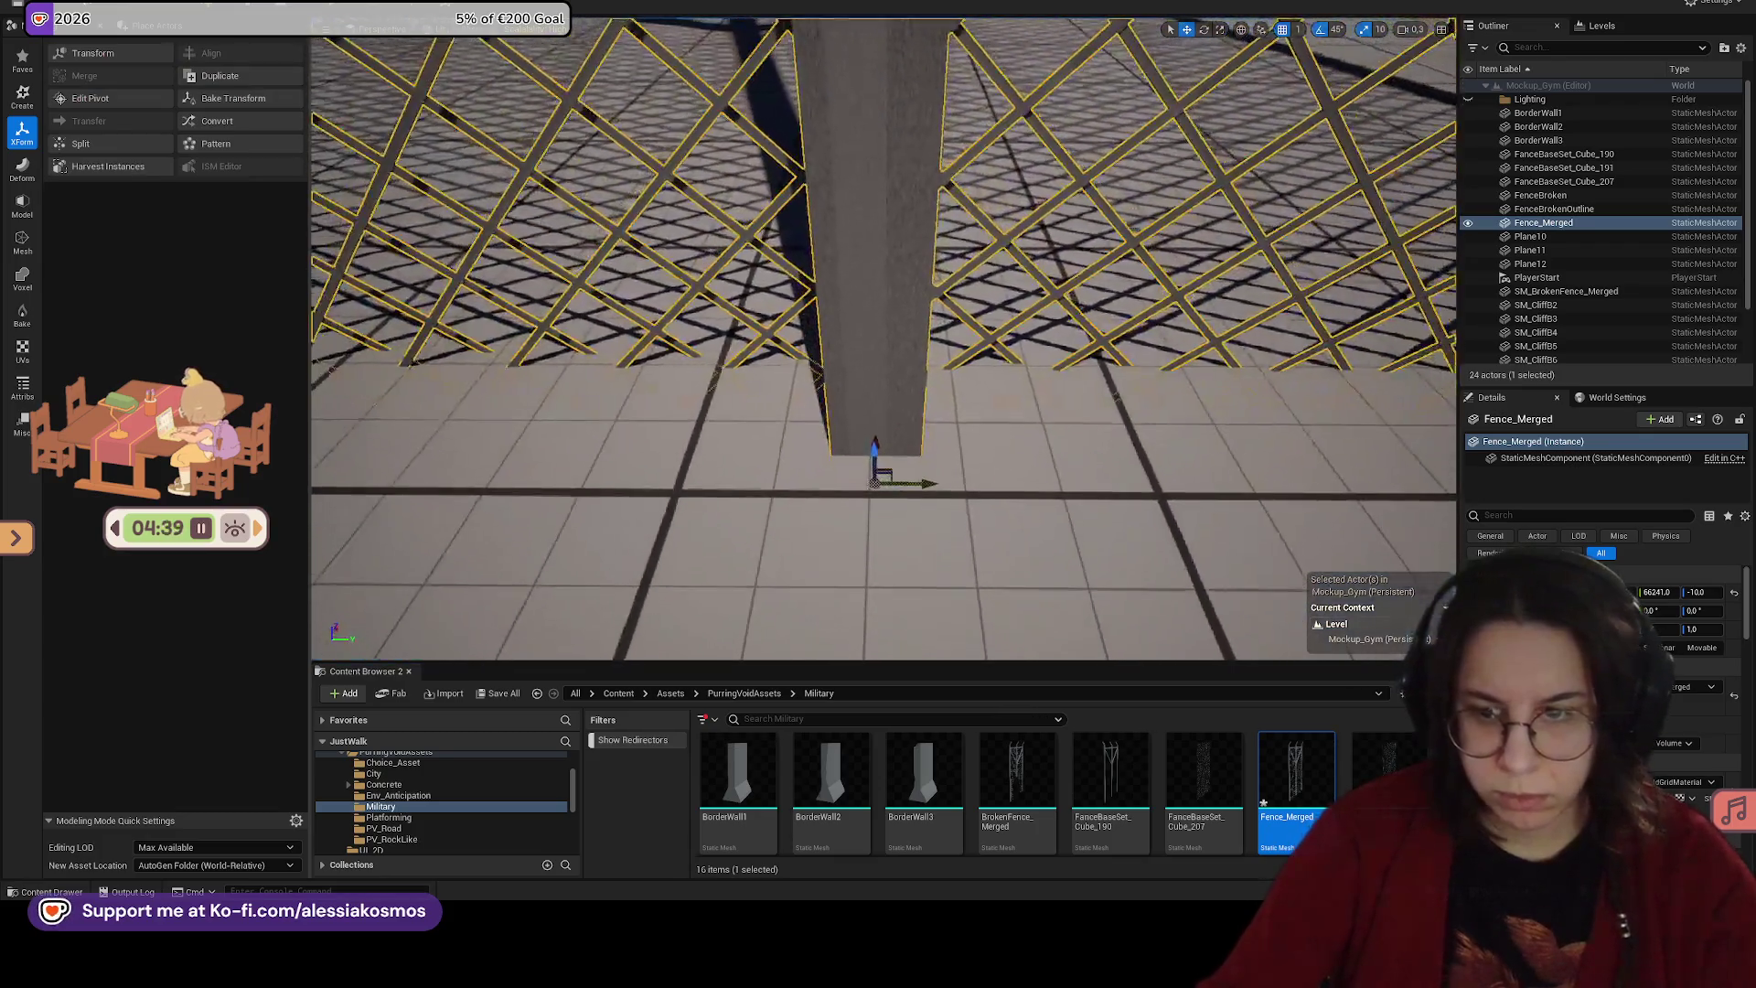
# Step: Alt-drag a test copy of the fence to the right, then delete both test fences
pyautogui.moveTo(919, 482); pyautogui.dragTo(1137, 502)
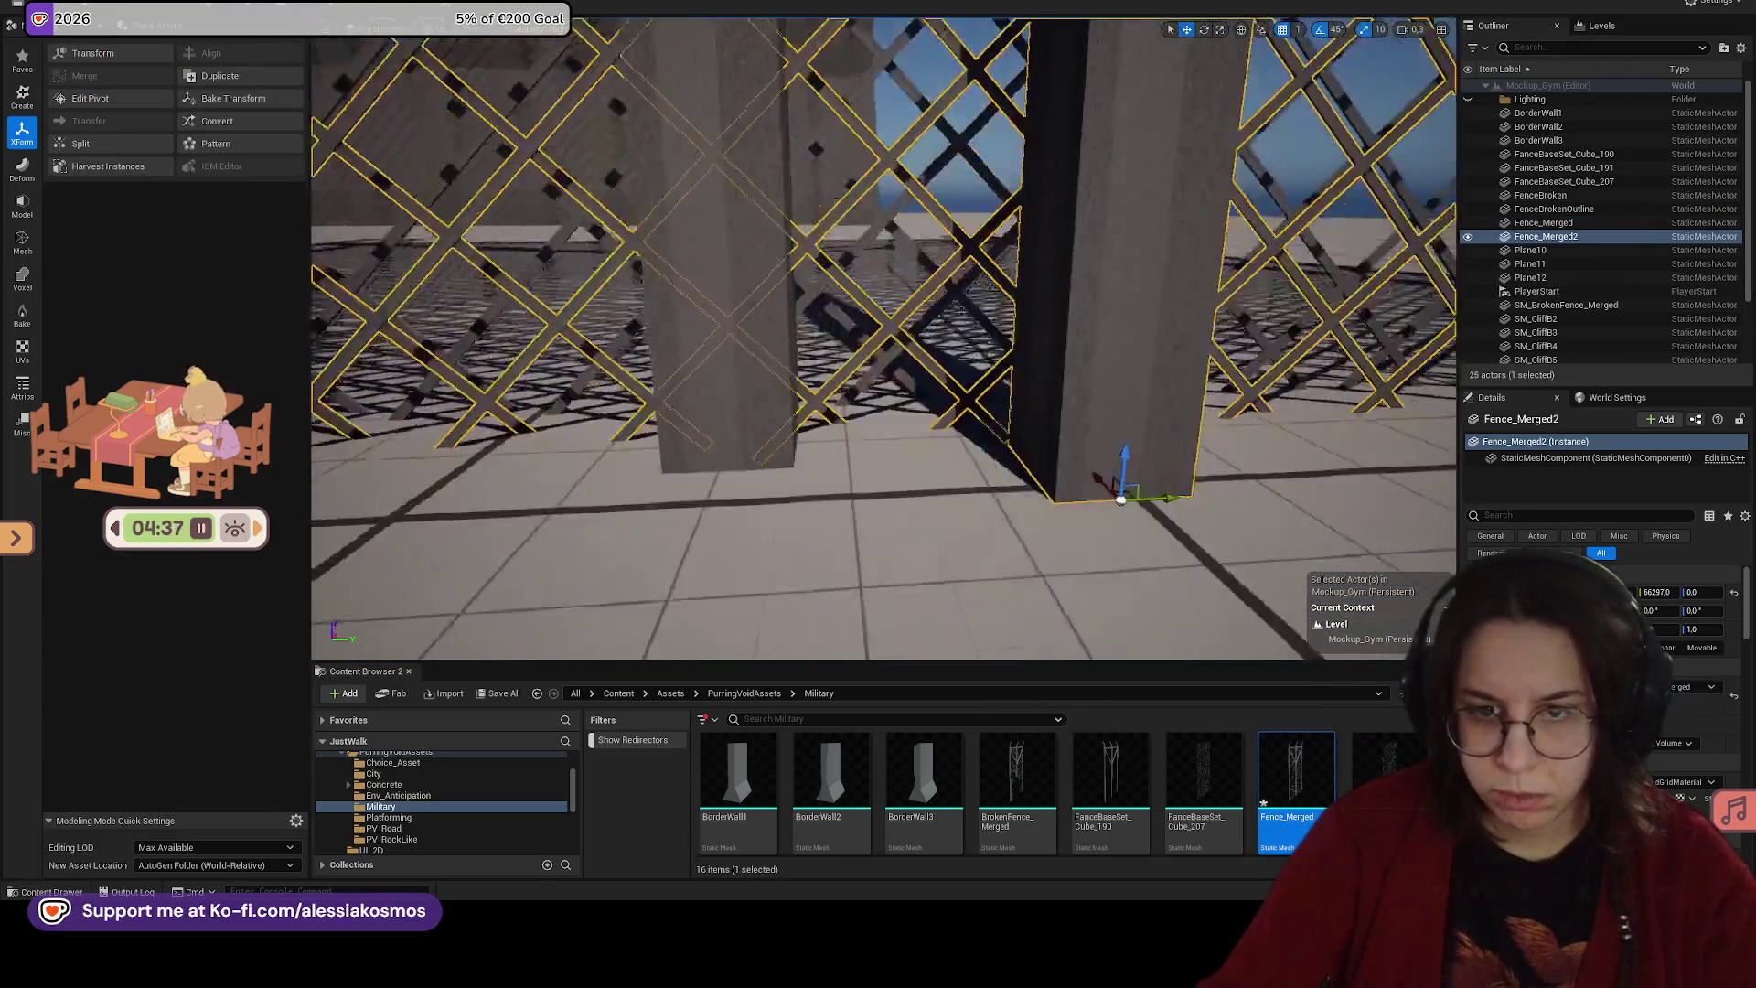
pyautogui.scroll(-3, 952, 475)
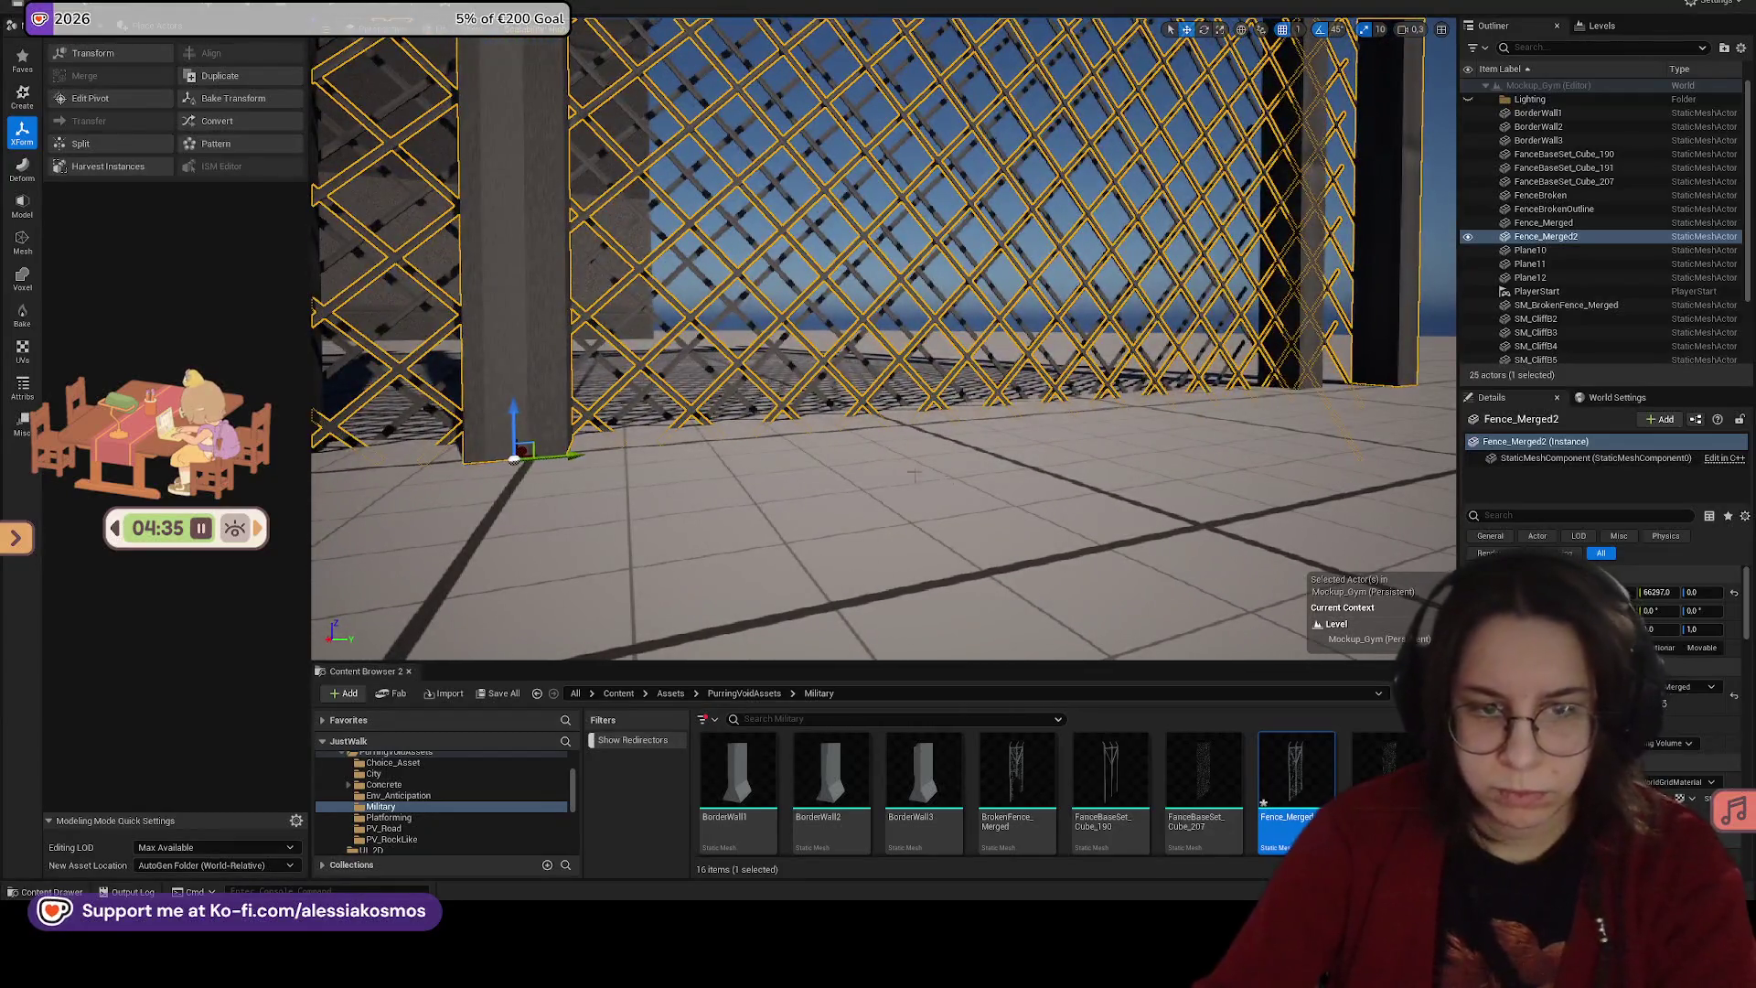
pyautogui.press('Escape')
pyautogui.click(1006, 275)
pyautogui.press('Delete')
pyautogui.moveTo(878, 411)
pyautogui.mouseDown()
pyautogui.moveTo(878, 384)
pyautogui.moveTo(878, 430)
pyautogui.moveTo(915, 458)
pyautogui.moveTo(874, 407)
pyautogui.mouseUp()
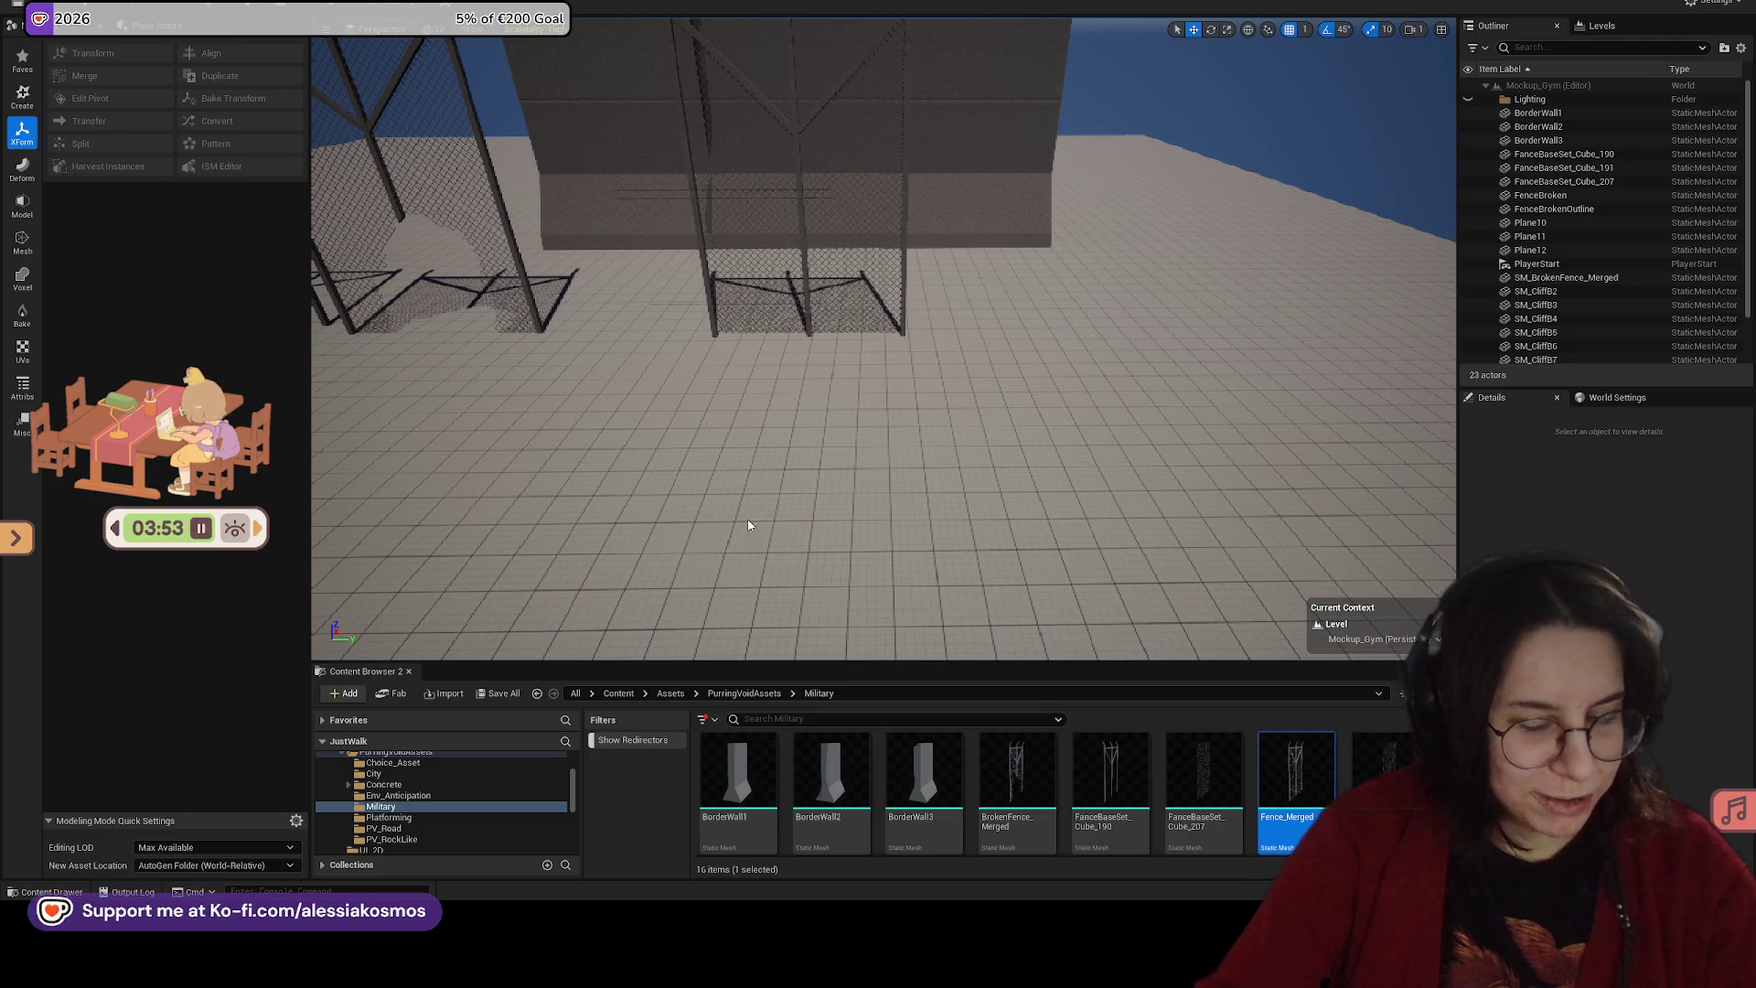
pyautogui.scroll(-6, 992, 436)
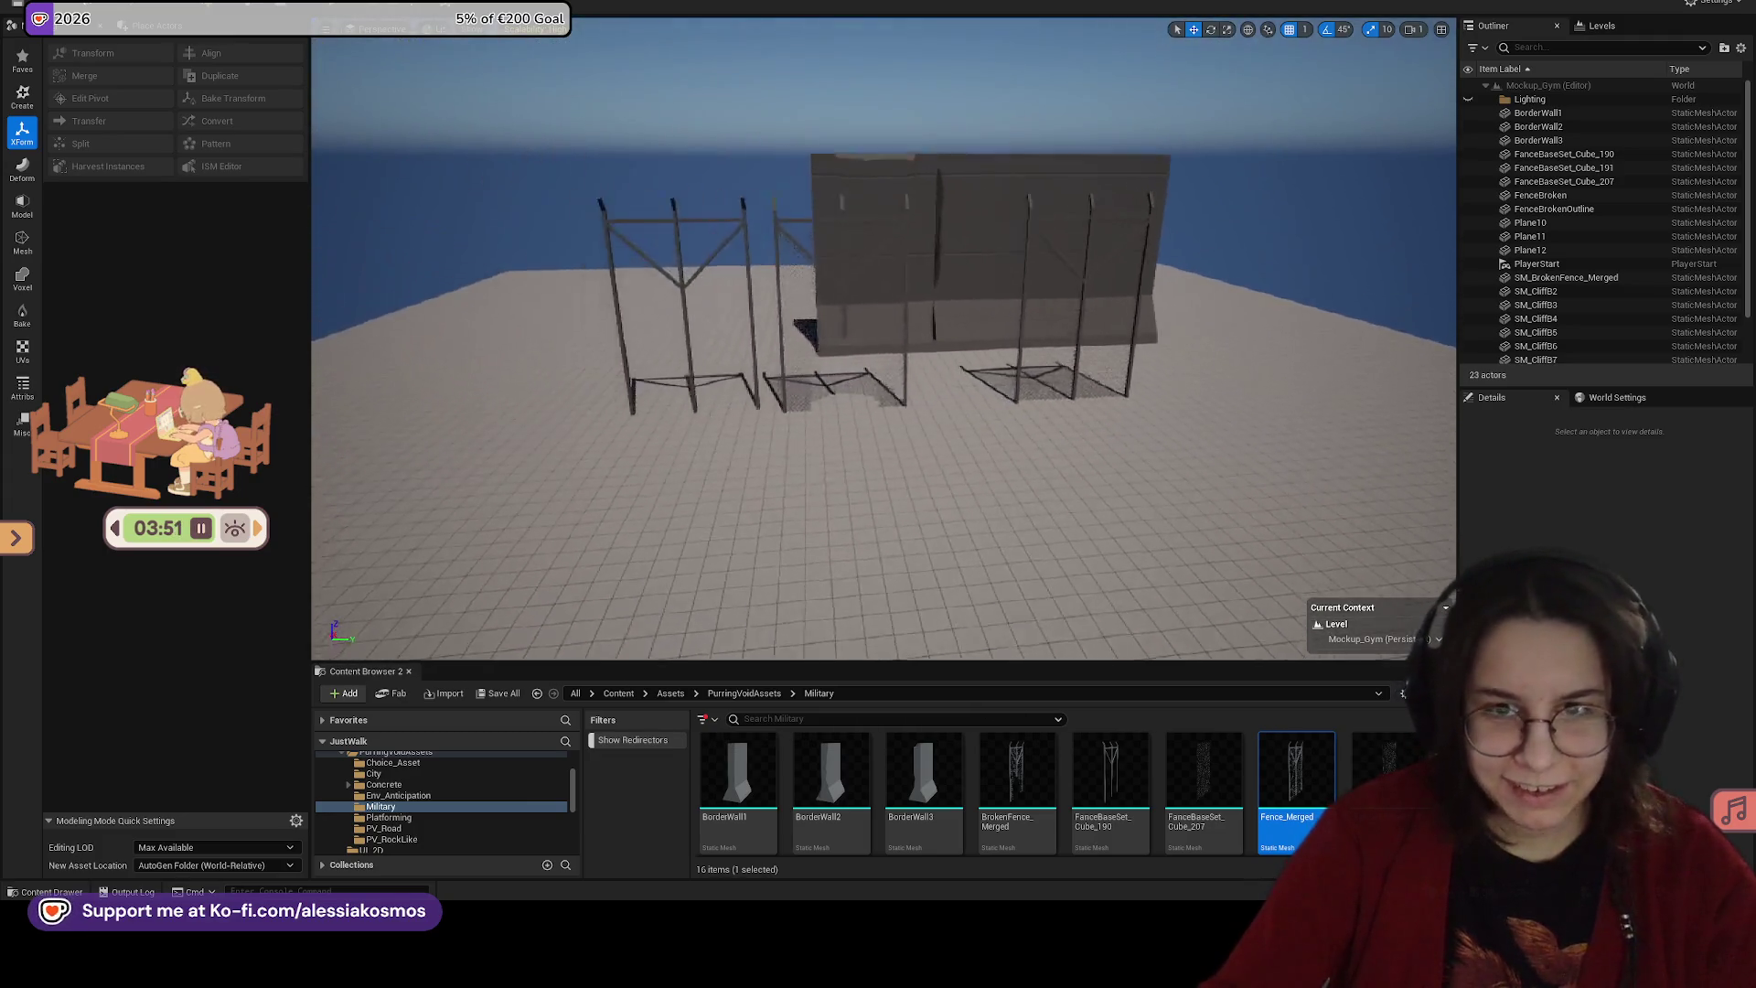
# Step: Select BorderWall2 and locate its mesh in the Content Browser
pyautogui.moveTo(884, 366)
pyautogui.mouseDown()
pyautogui.moveTo(750, 384)
pyautogui.moveTo(952, 430)
pyautogui.mouseUp()
pyautogui.click(936, 420)
pyautogui.rightClick(946, 429)
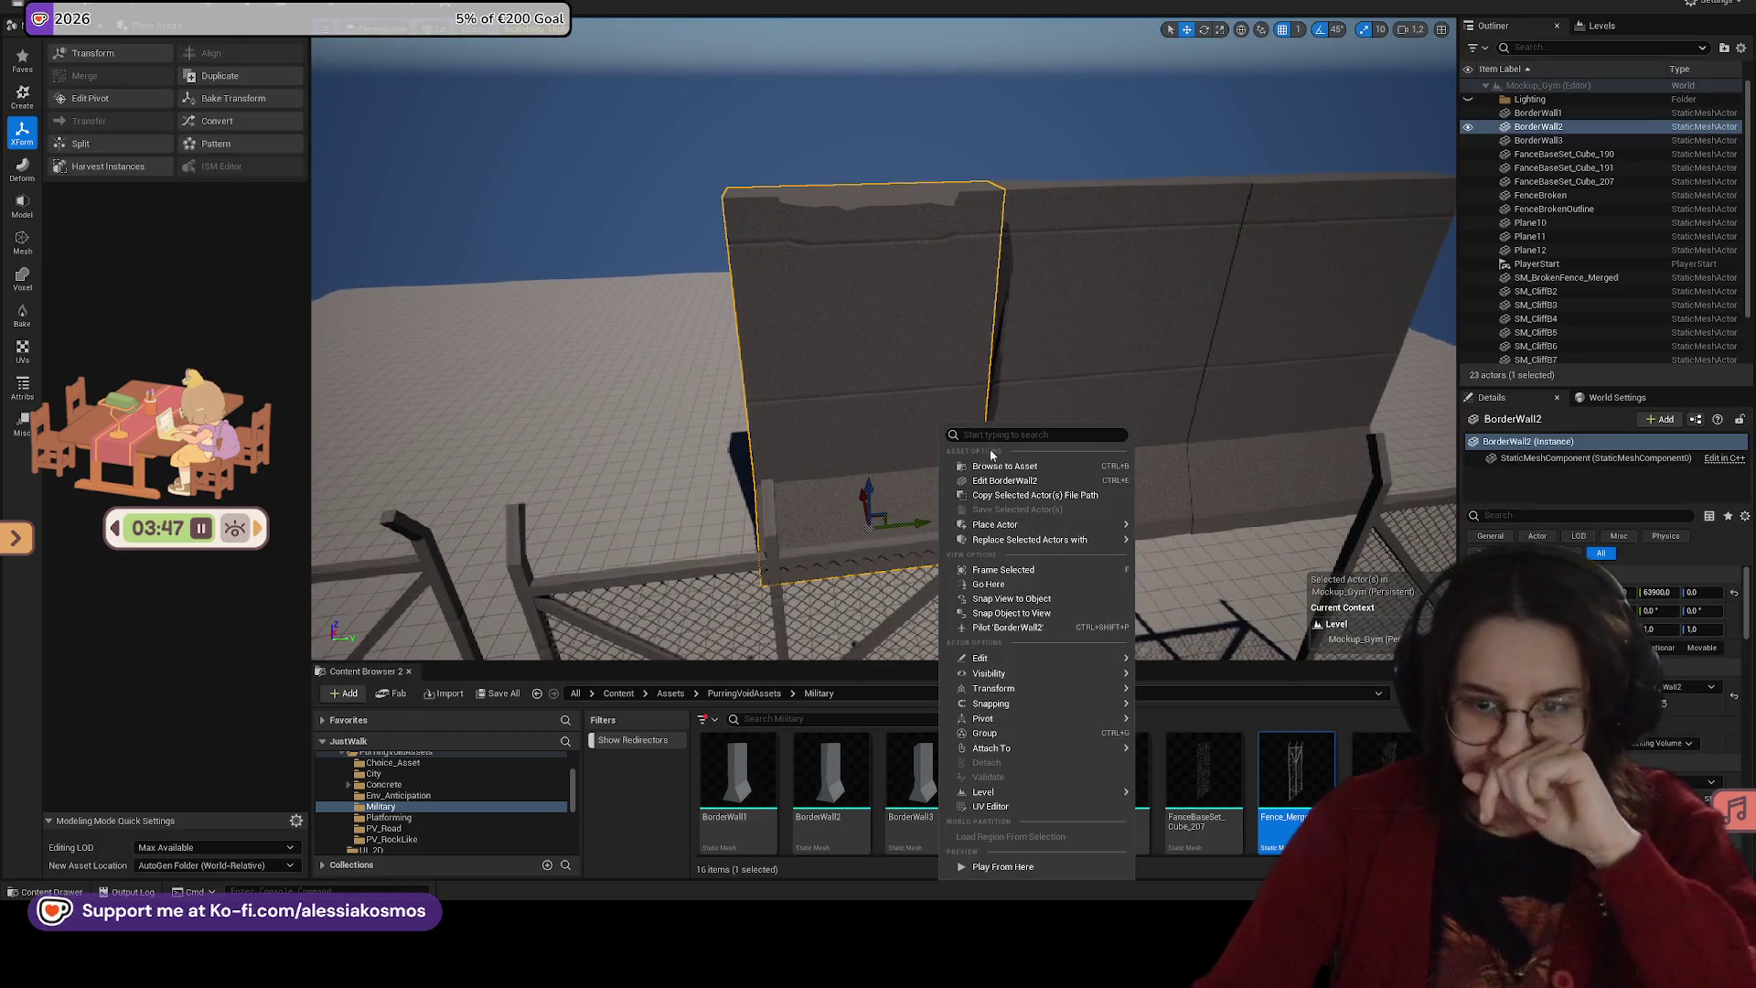
pyautogui.click(1003, 466)
pyautogui.scroll(-5, 1002, 465)
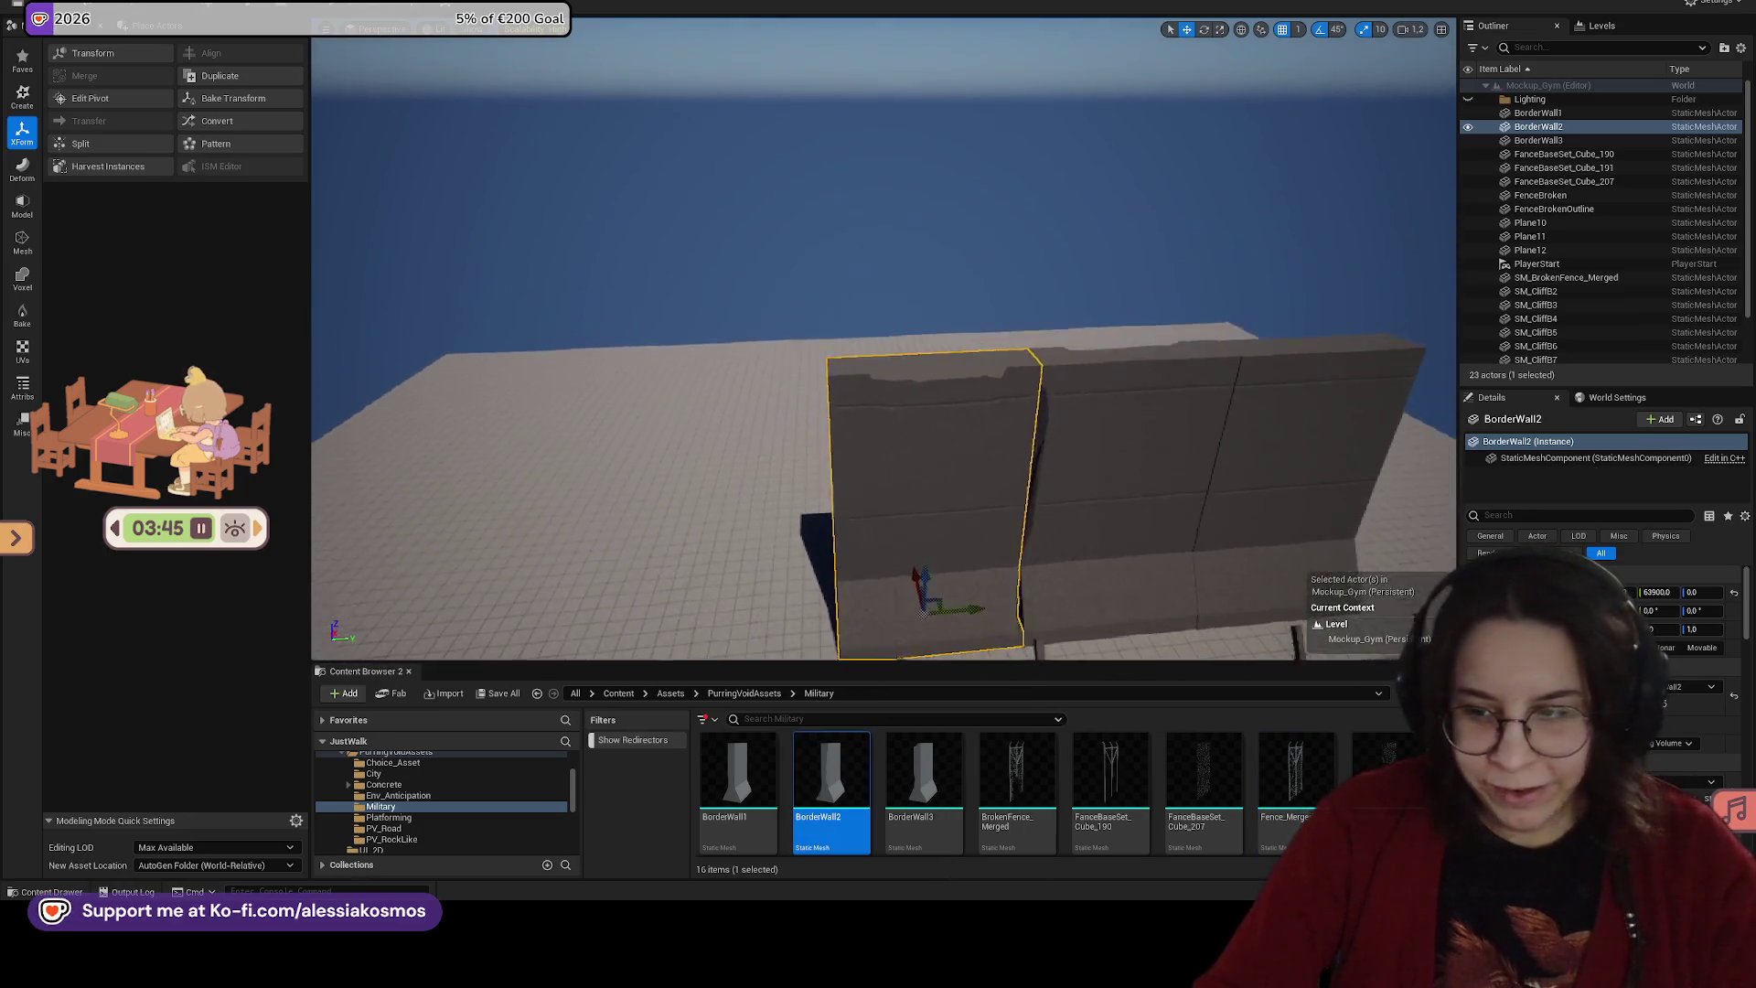
pyautogui.moveTo(954, 470); pyautogui.dragTo(954, 476)
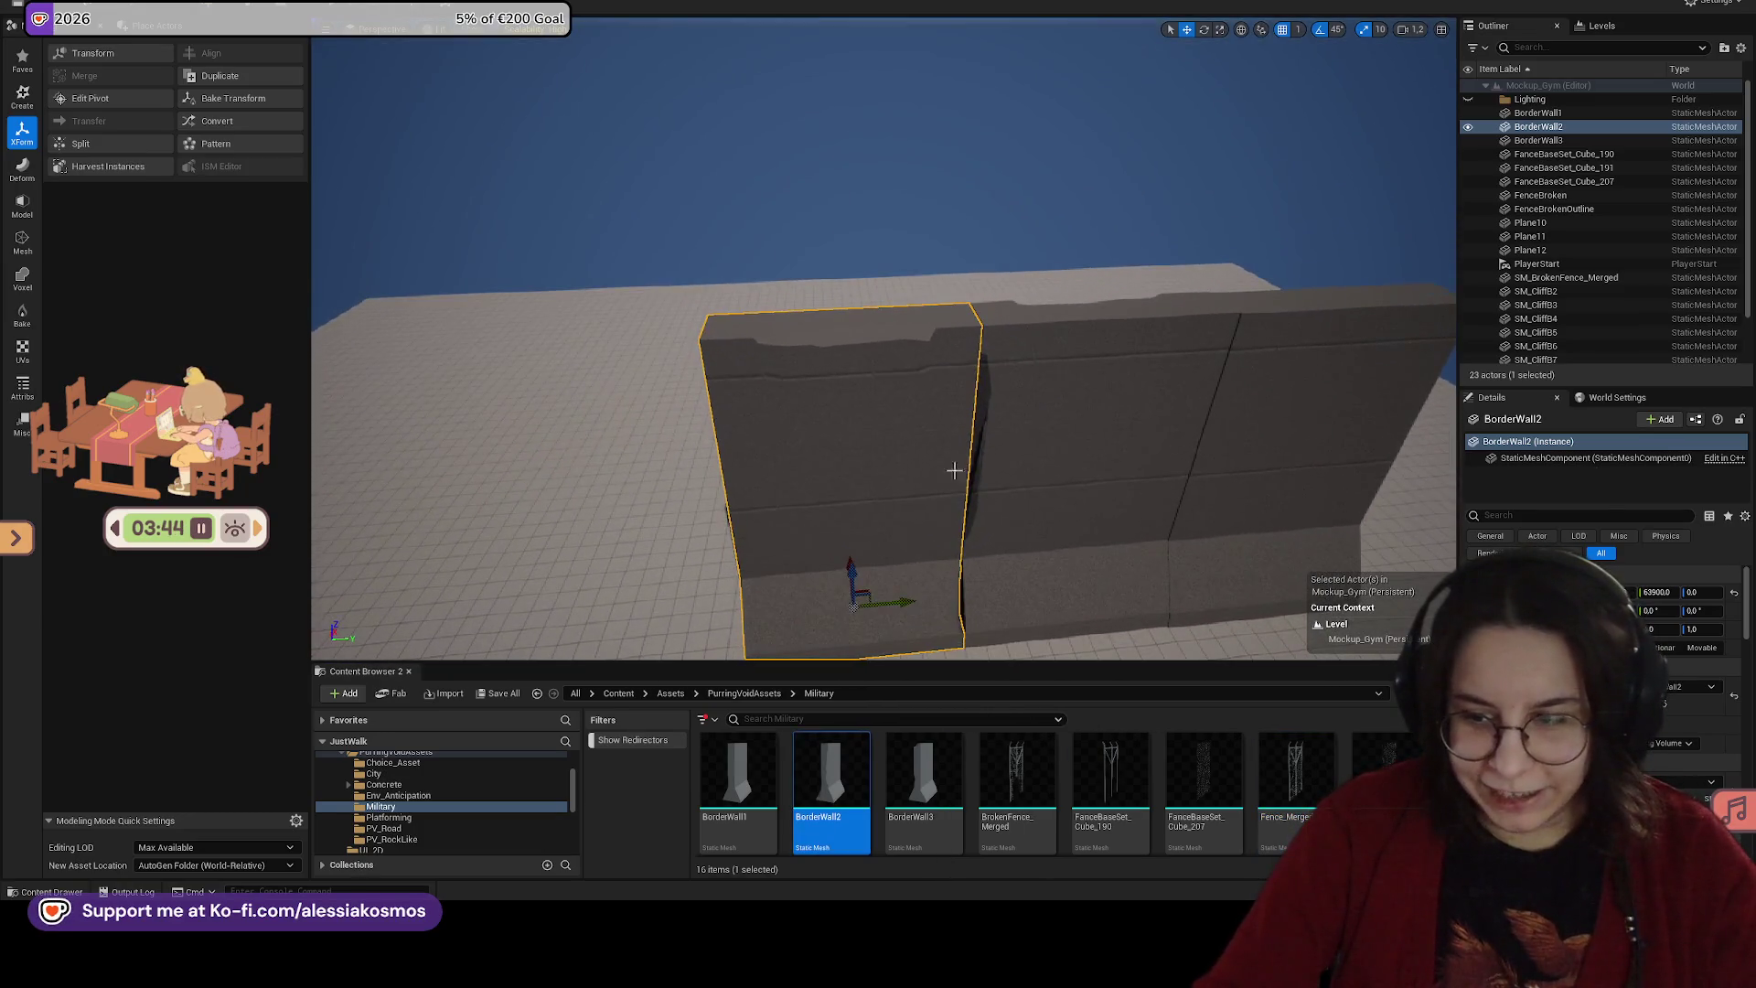
# Step: Browse to Content > Assets > Materials > Materials_Base and drop M_BaseFlat_DarkGrey onto BorderWall2
pyautogui.click(669, 695)
pyautogui.click(618, 694)
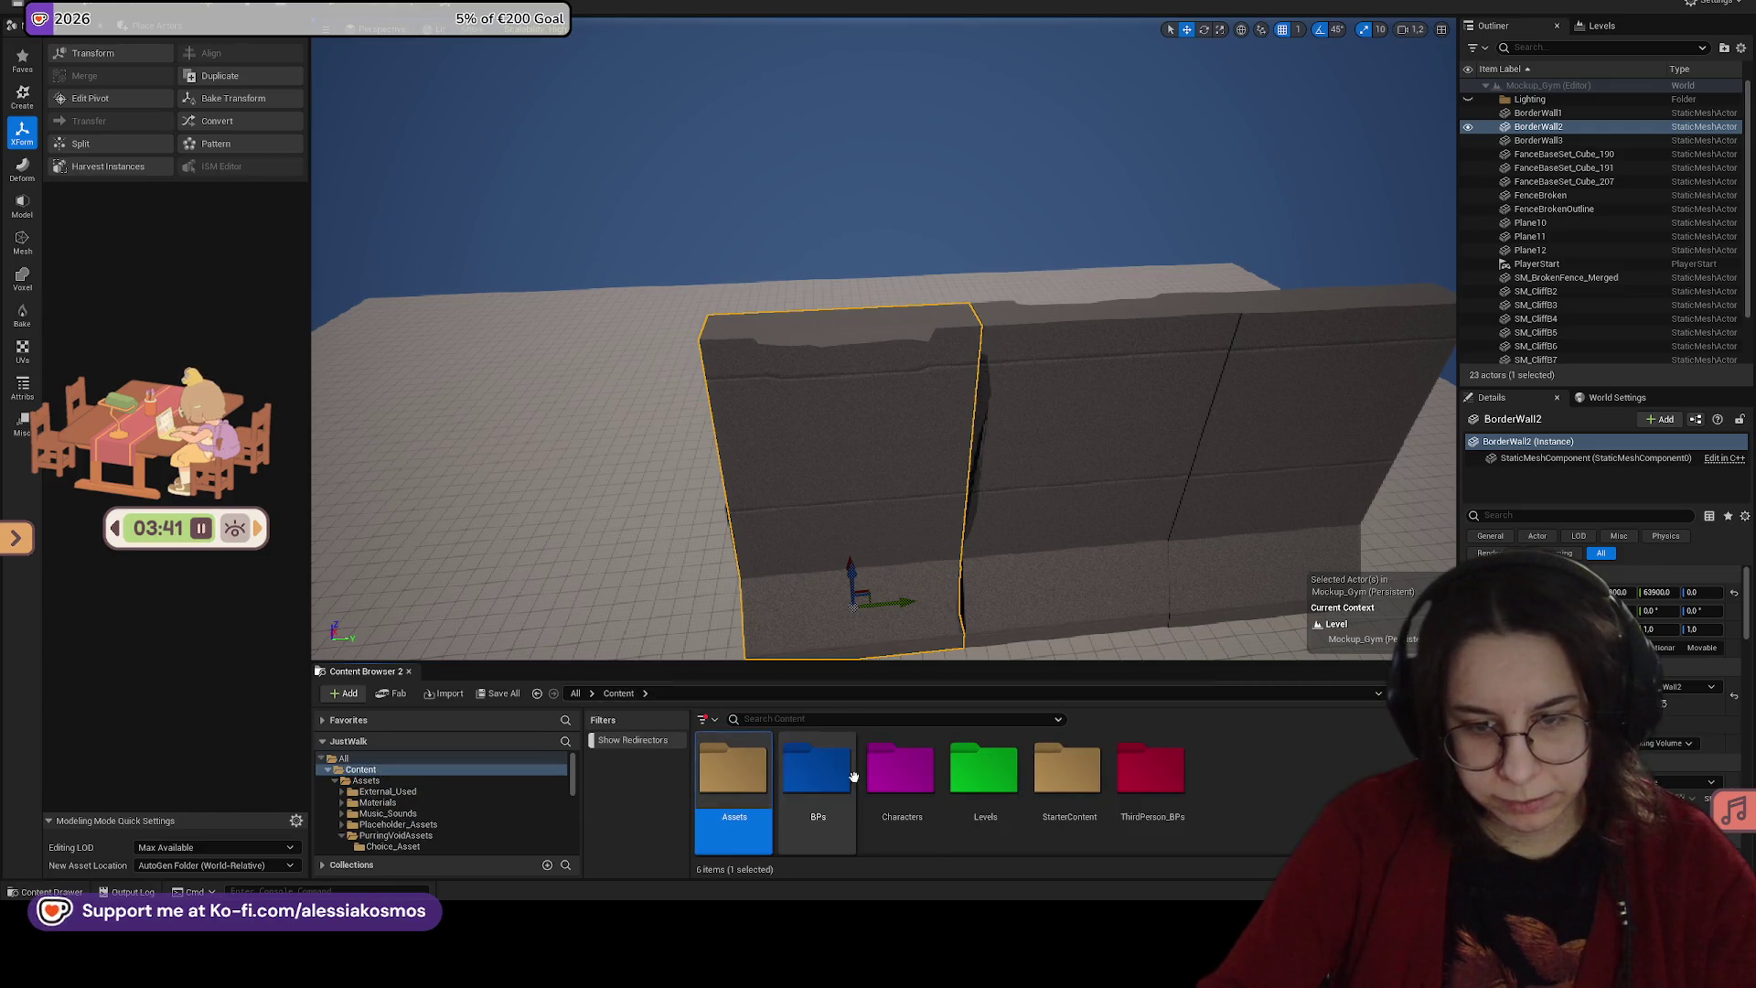
pyautogui.doubleClick(732, 768)
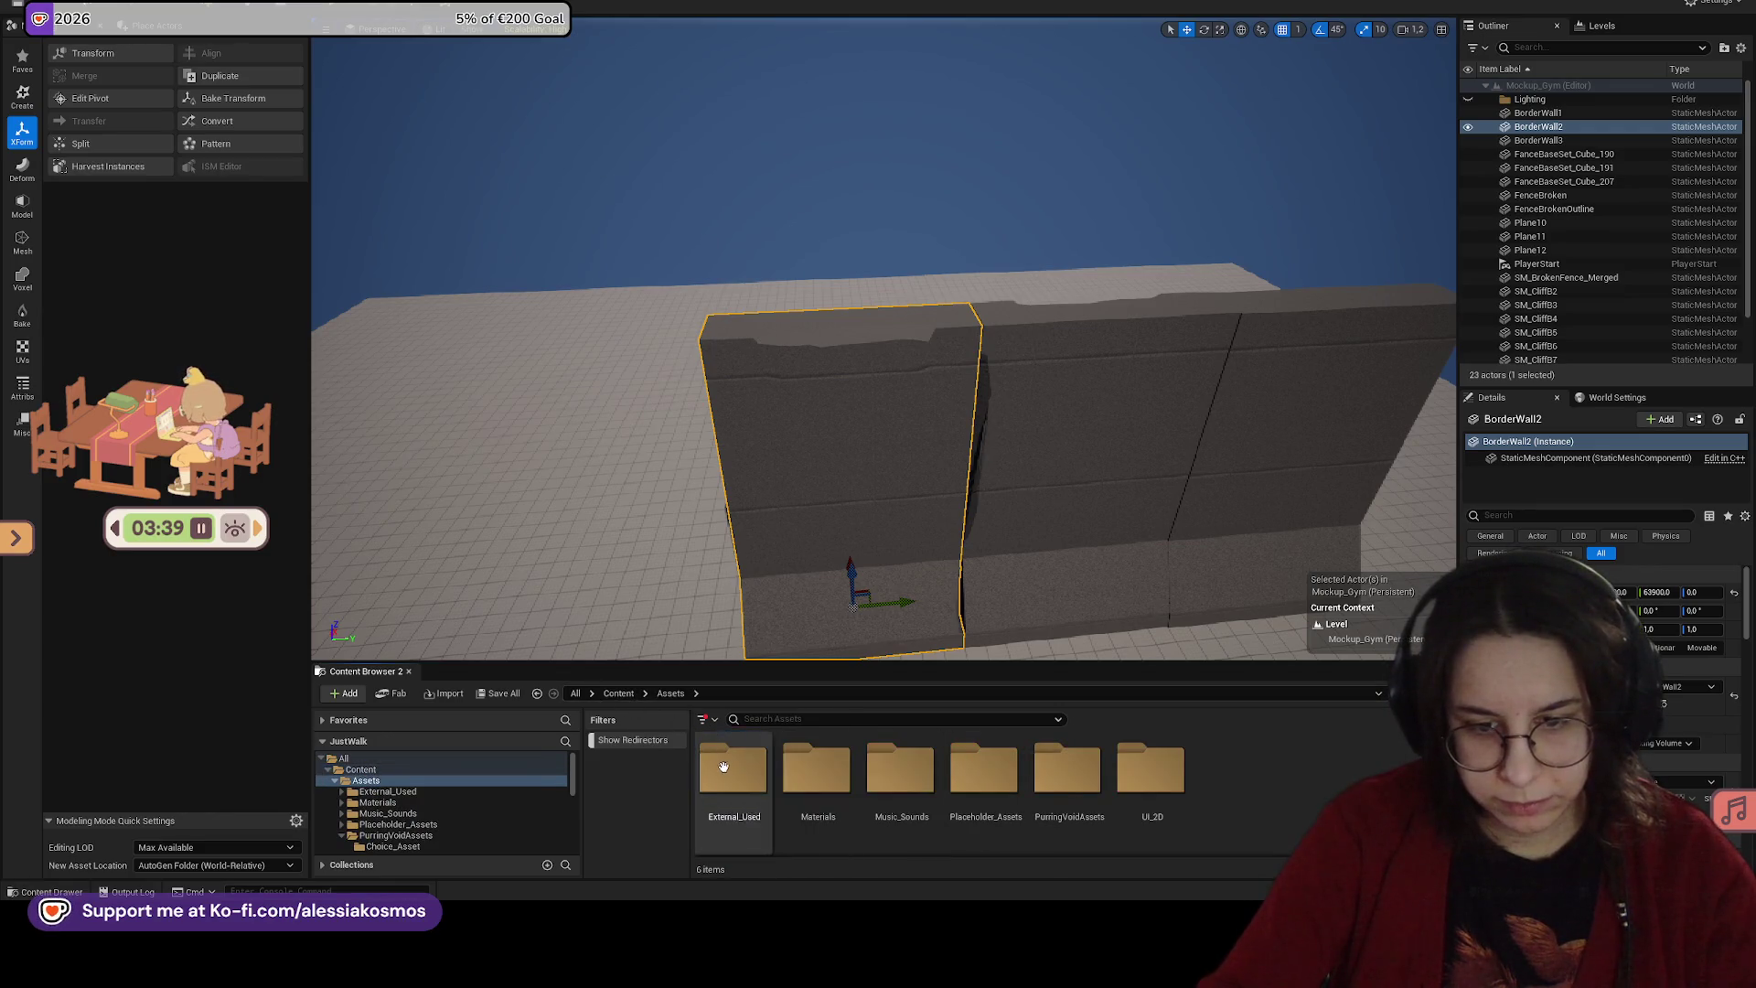
pyautogui.click(818, 770)
pyautogui.doubleClick(818, 770)
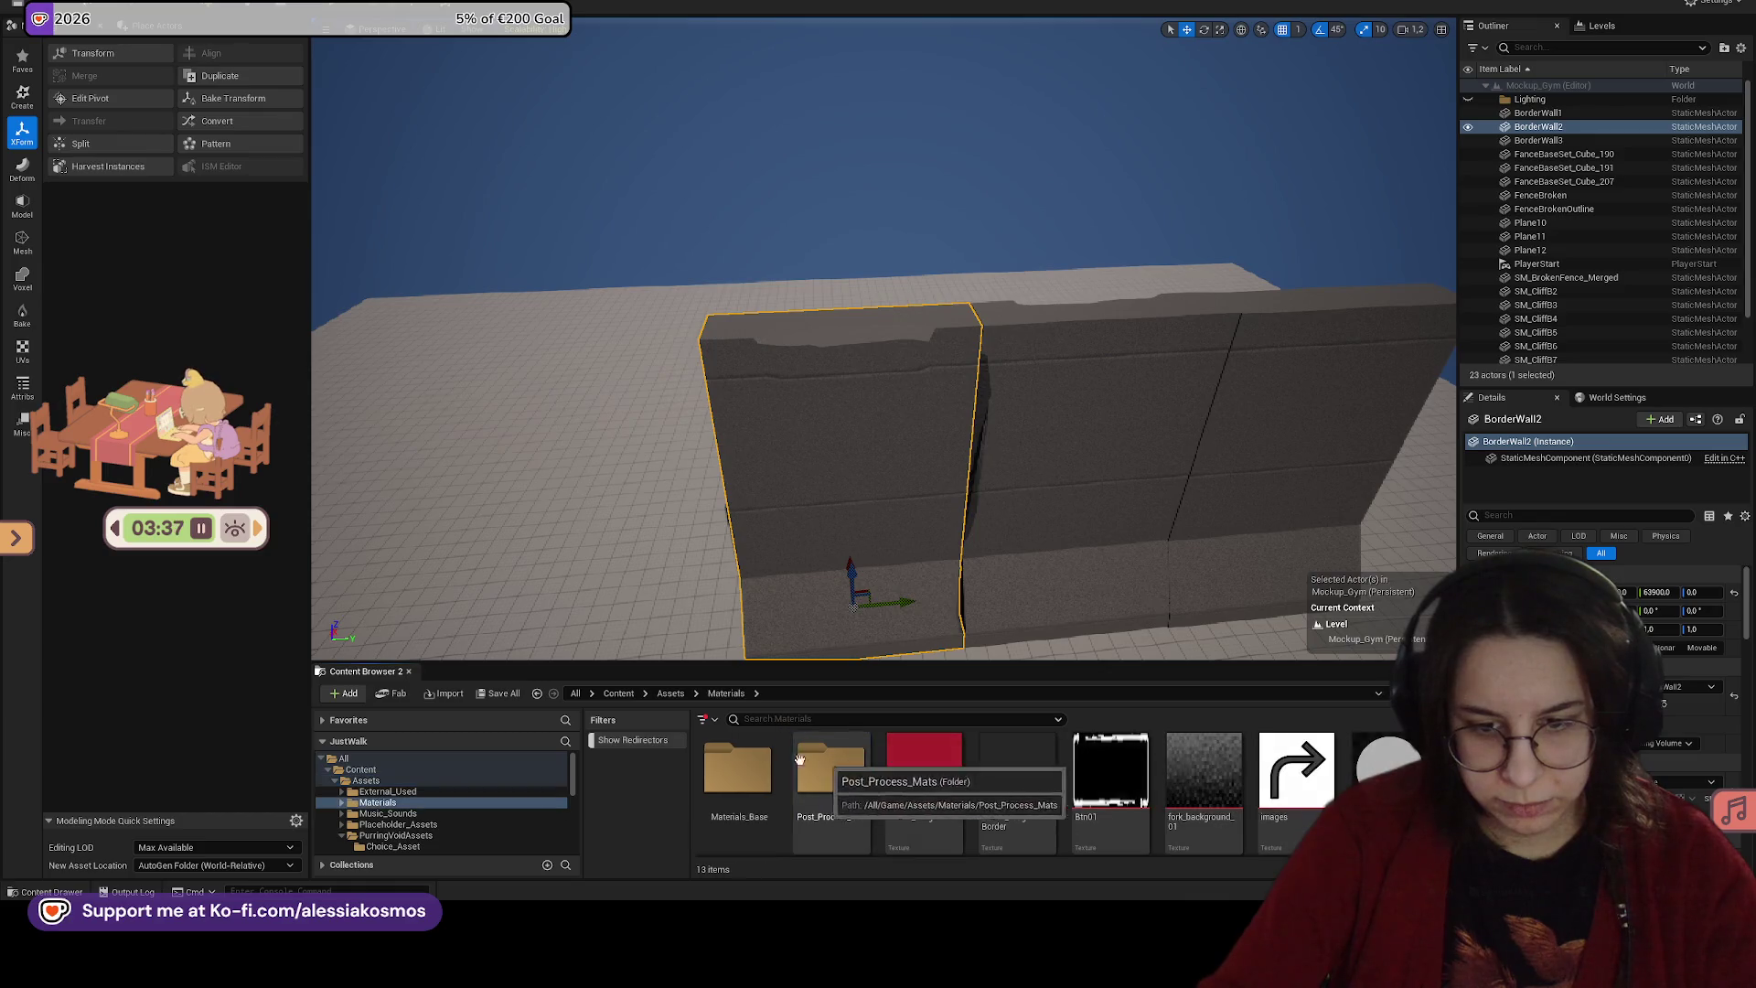
pyautogui.doubleClick(736, 770)
pyautogui.moveTo(1196, 765); pyautogui.dragTo(962, 563)
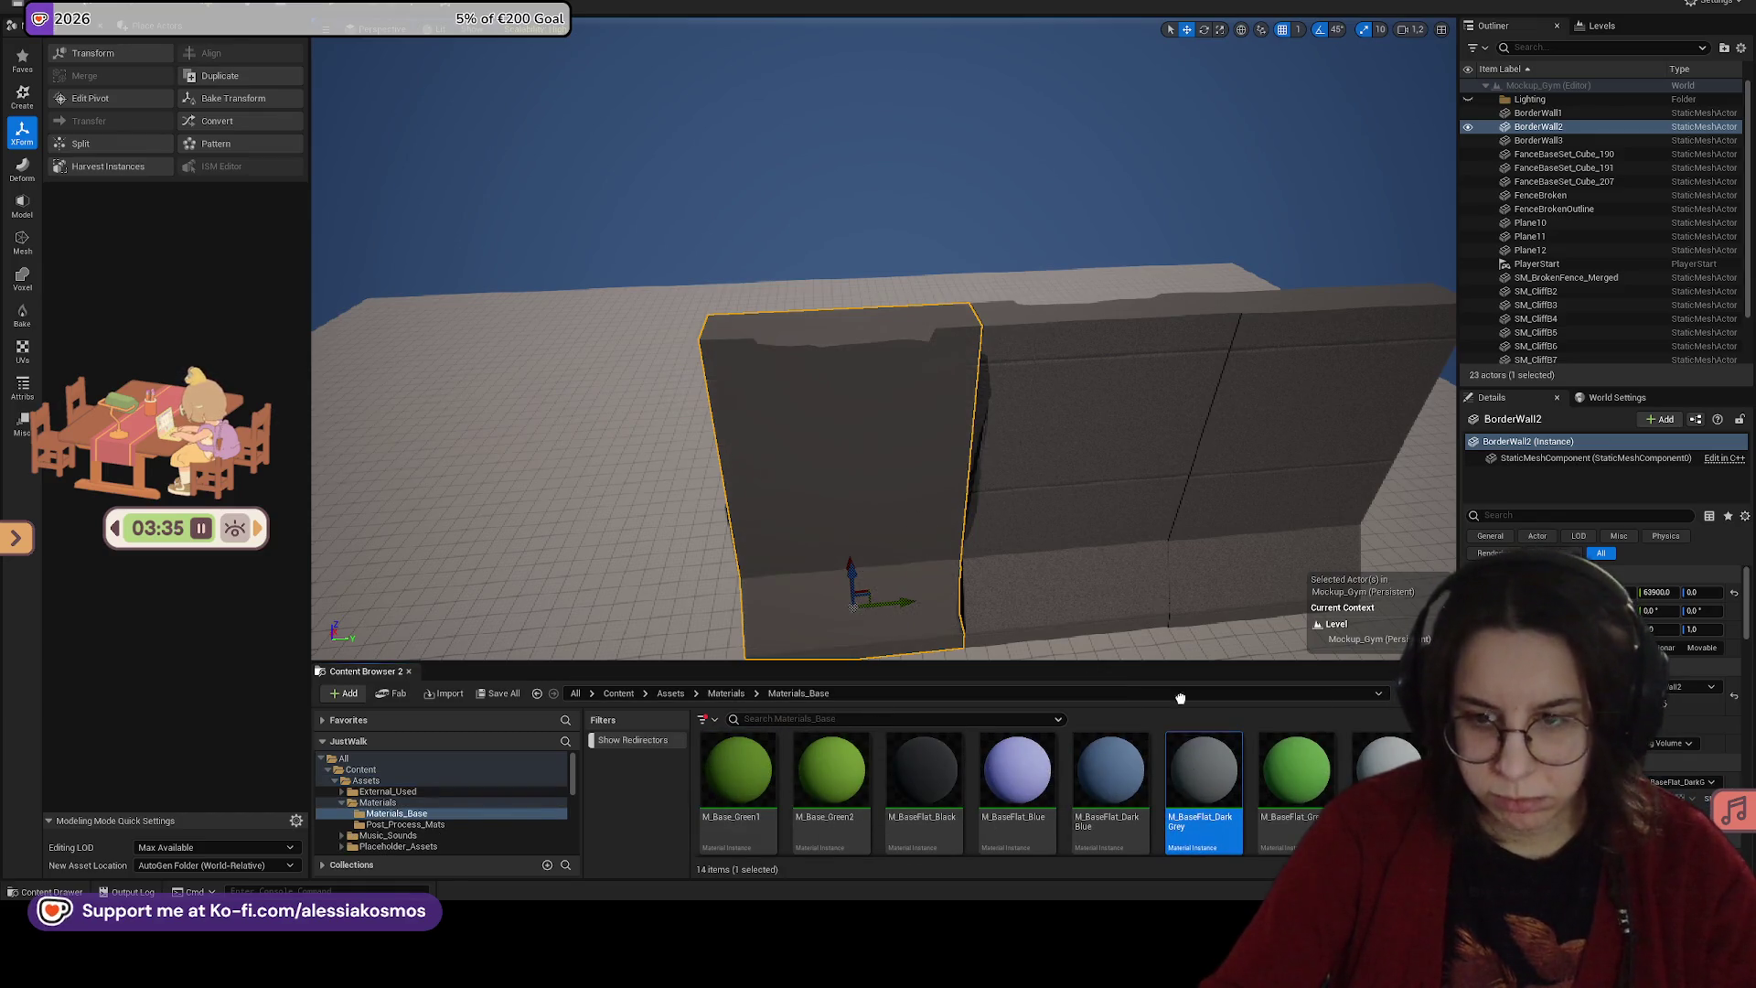
pyautogui.press('Up')
pyautogui.press('Right')
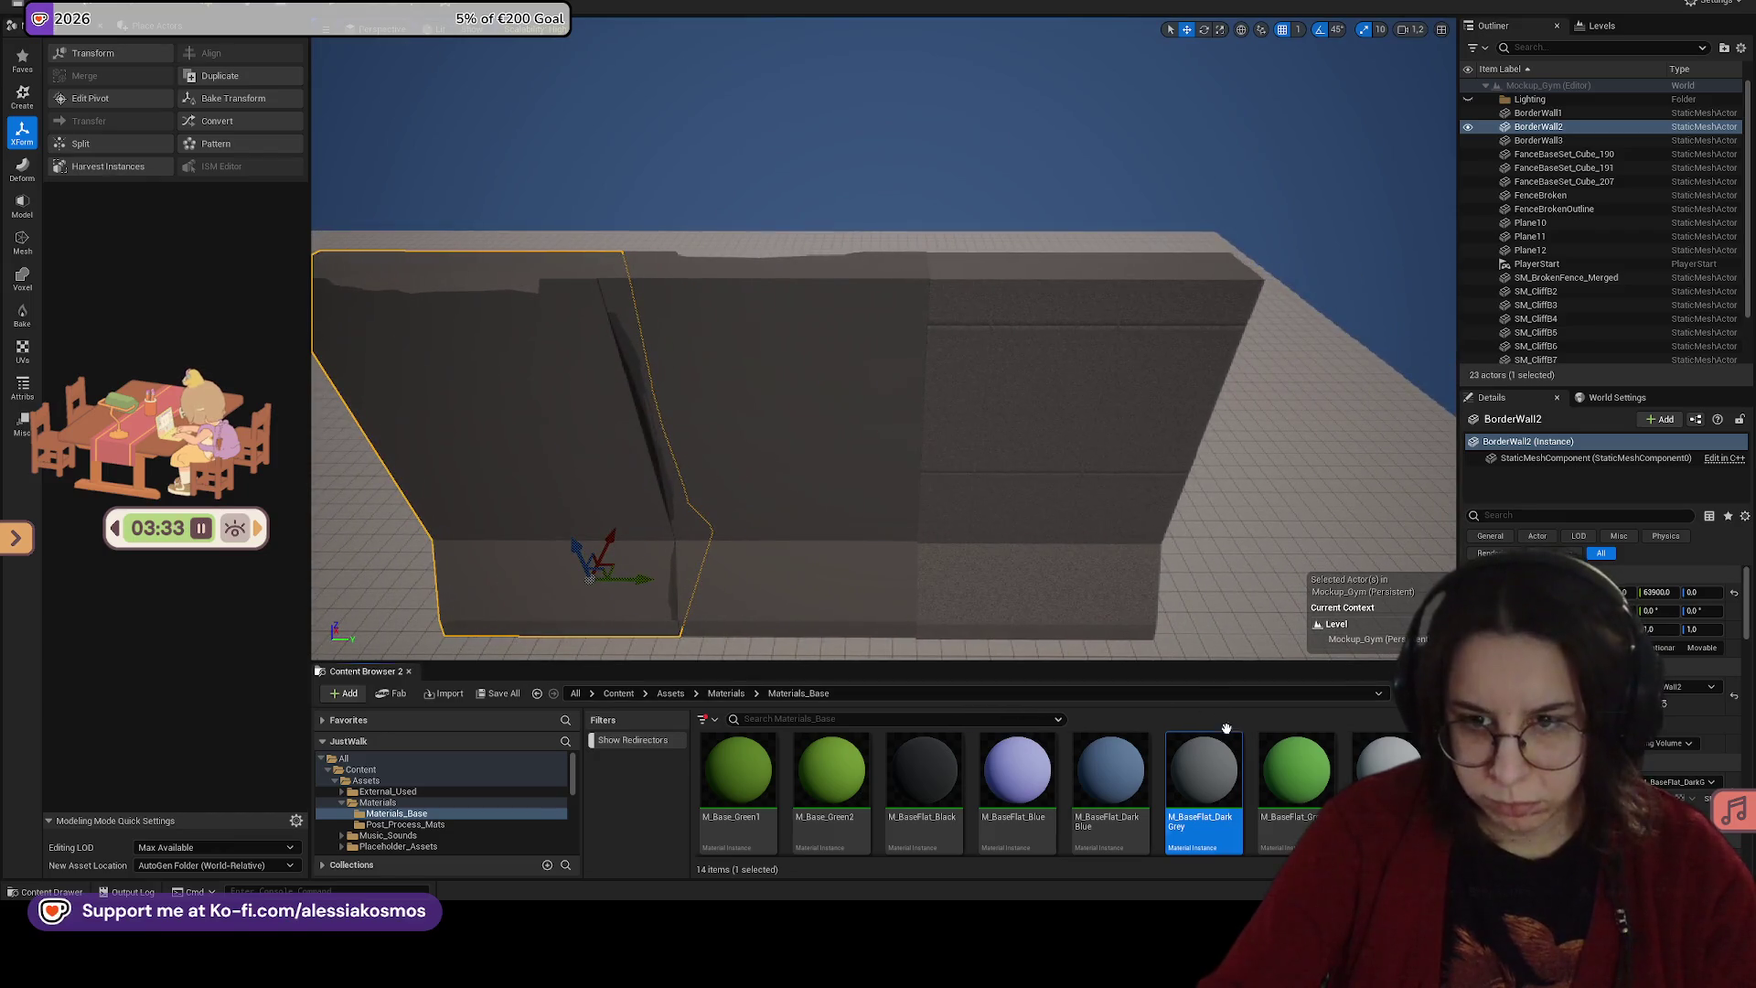
# Step: Delete the BorderWall3 segment and undo a trial move of BorderWall1
pyautogui.press('Down')
pyautogui.click(892, 388)
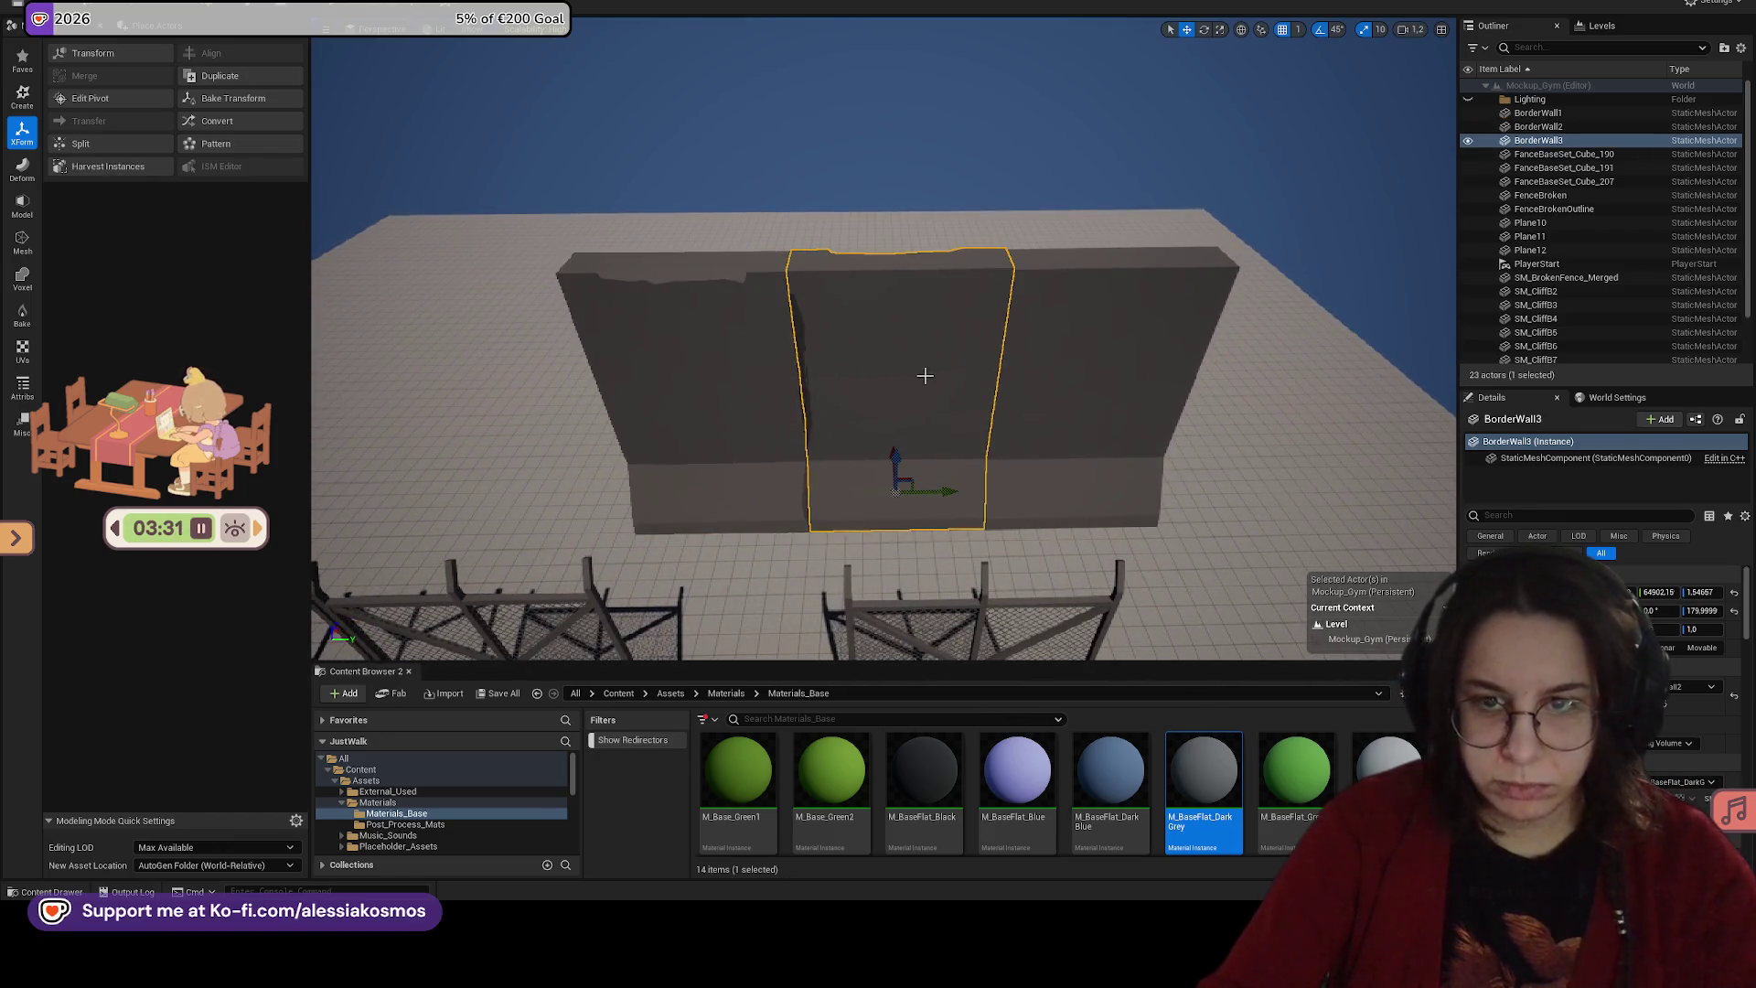
pyautogui.press('Delete')
pyautogui.click(1088, 493)
pyautogui.moveTo(1088, 494); pyautogui.dragTo(932, 478)
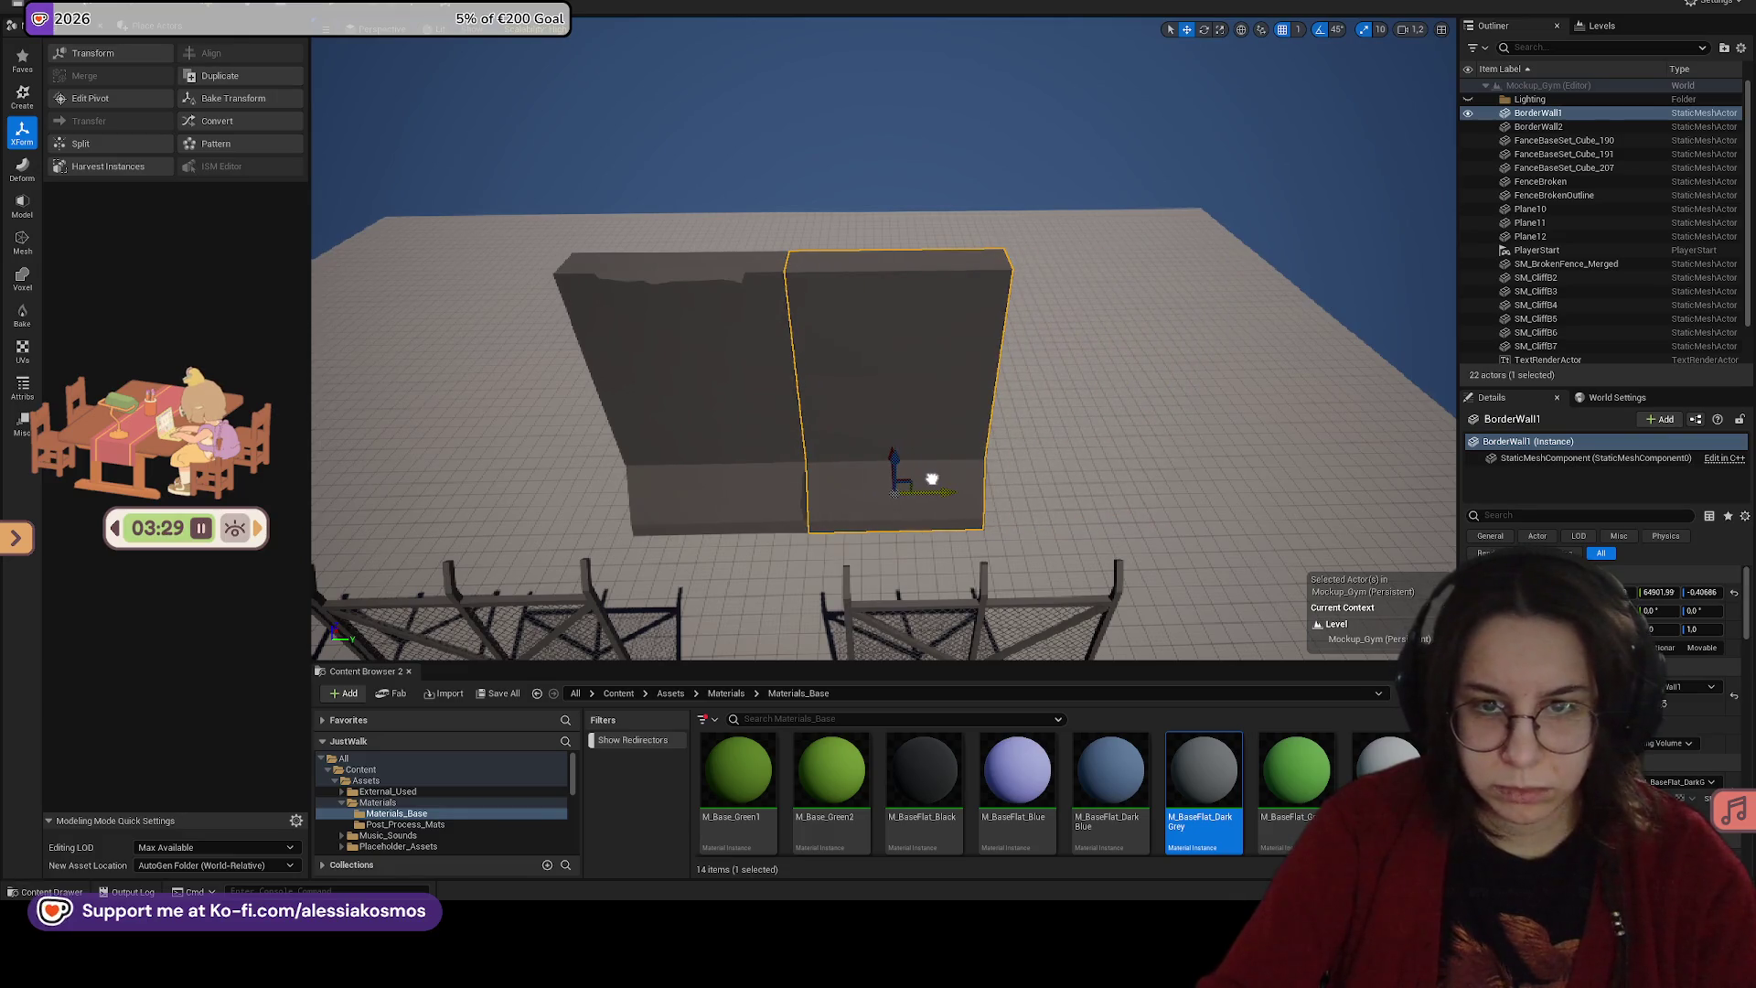
pyautogui.hotkey('ctrl', 'z')
# Step: Set grid snapping to 50 and snap BorderWall1 flush against the other wall
pyautogui.click(1298, 31)
pyautogui.click(1320, 109)
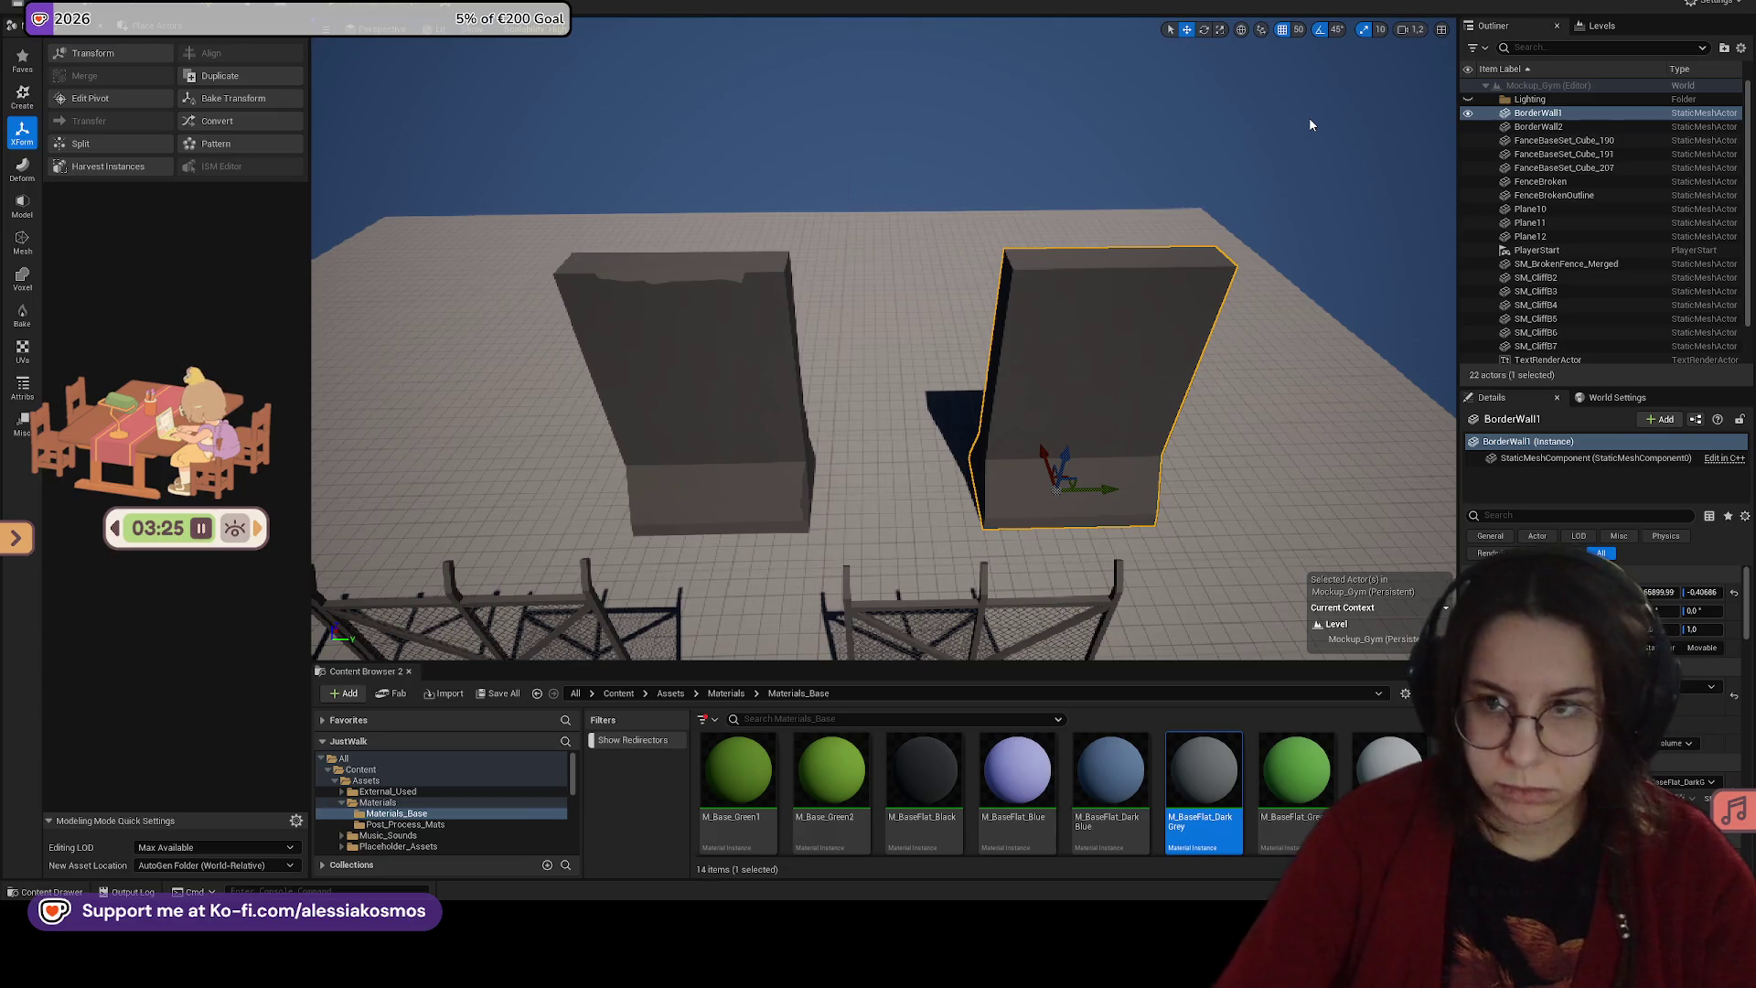
pyautogui.moveTo(1180, 294); pyautogui.dragTo(1117, 342)
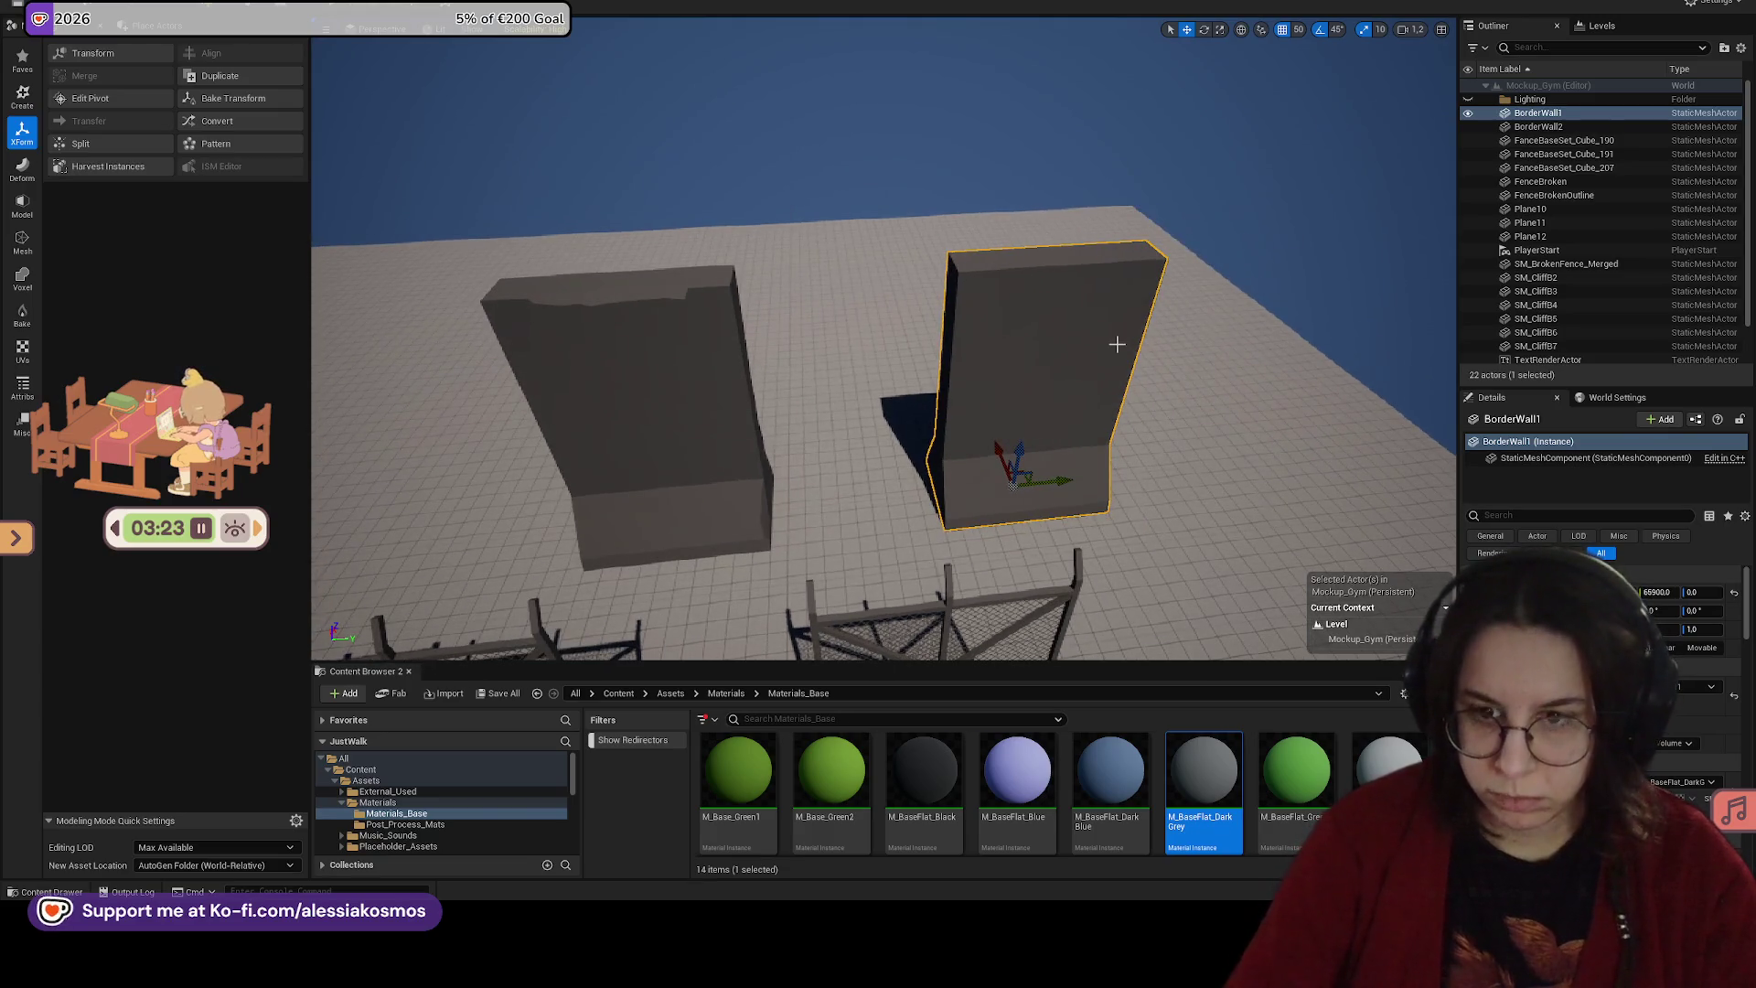
pyautogui.moveTo(1012, 494); pyautogui.dragTo(905, 480)
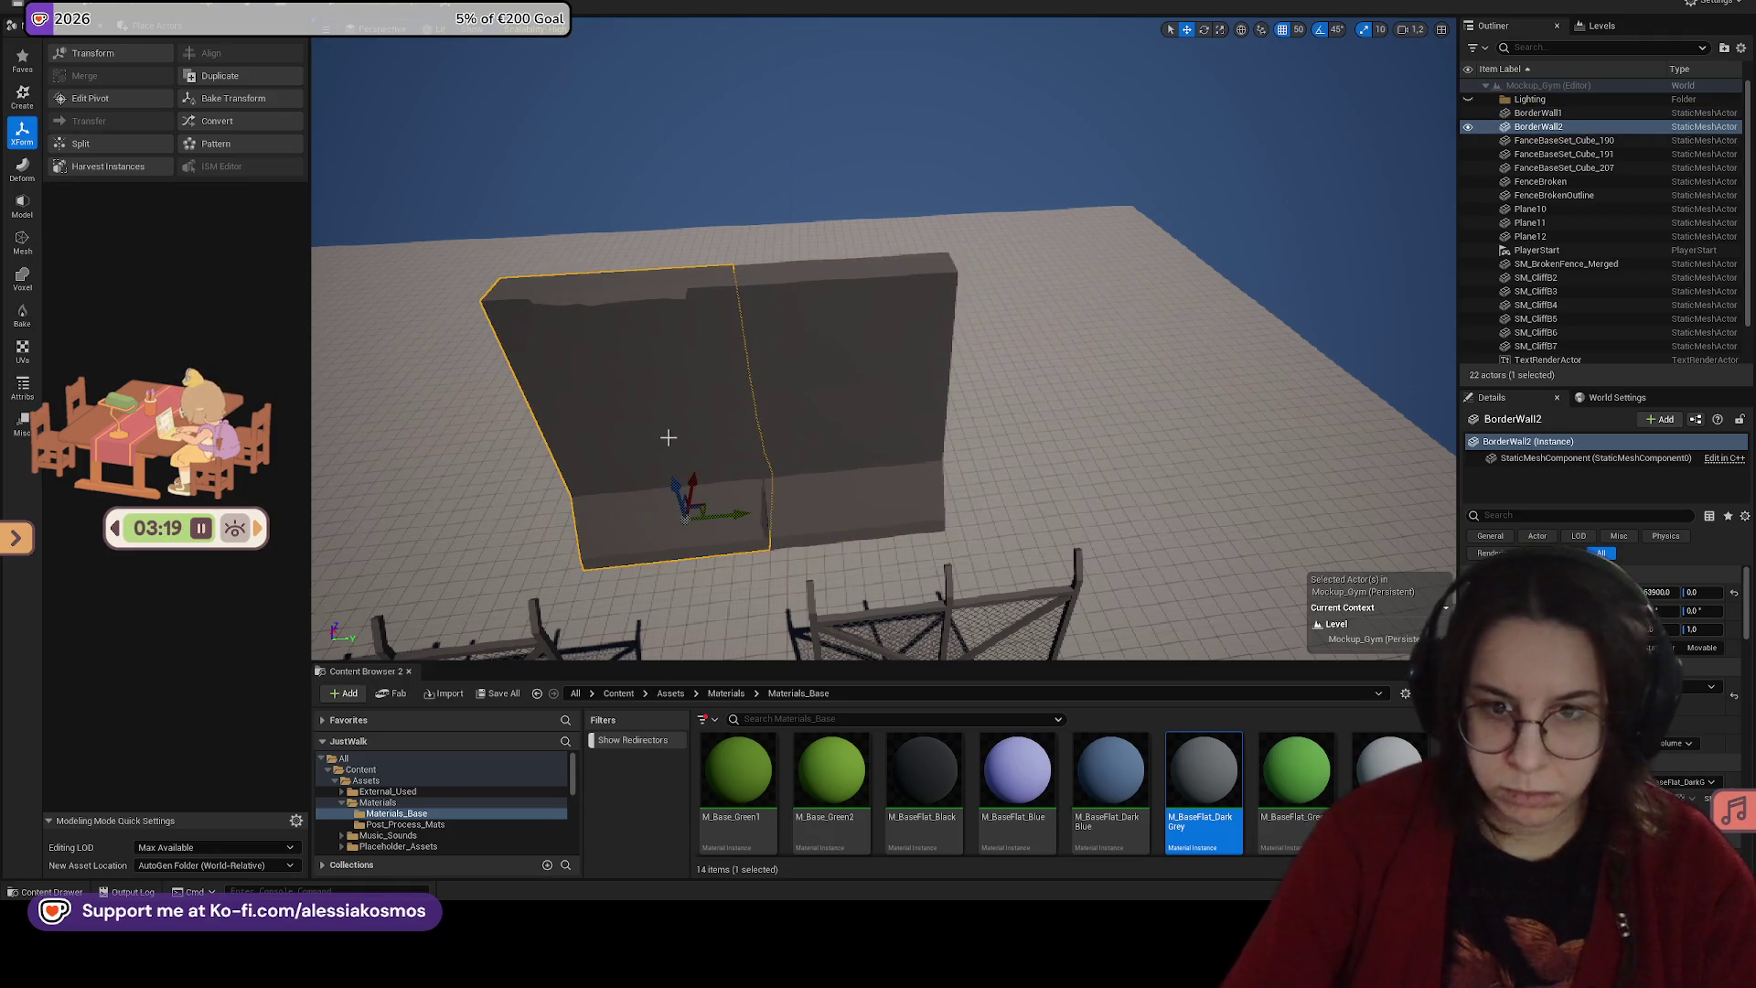
# Step: Alt-drag copies of BorderWall1 along Y to extend the wall through BorderWall7
pyautogui.keyDown('alt'); pyautogui.moveTo(888, 494); pyautogui.dragTo(1056, 477); pyautogui.keyUp('alt')
pyautogui.press('f')
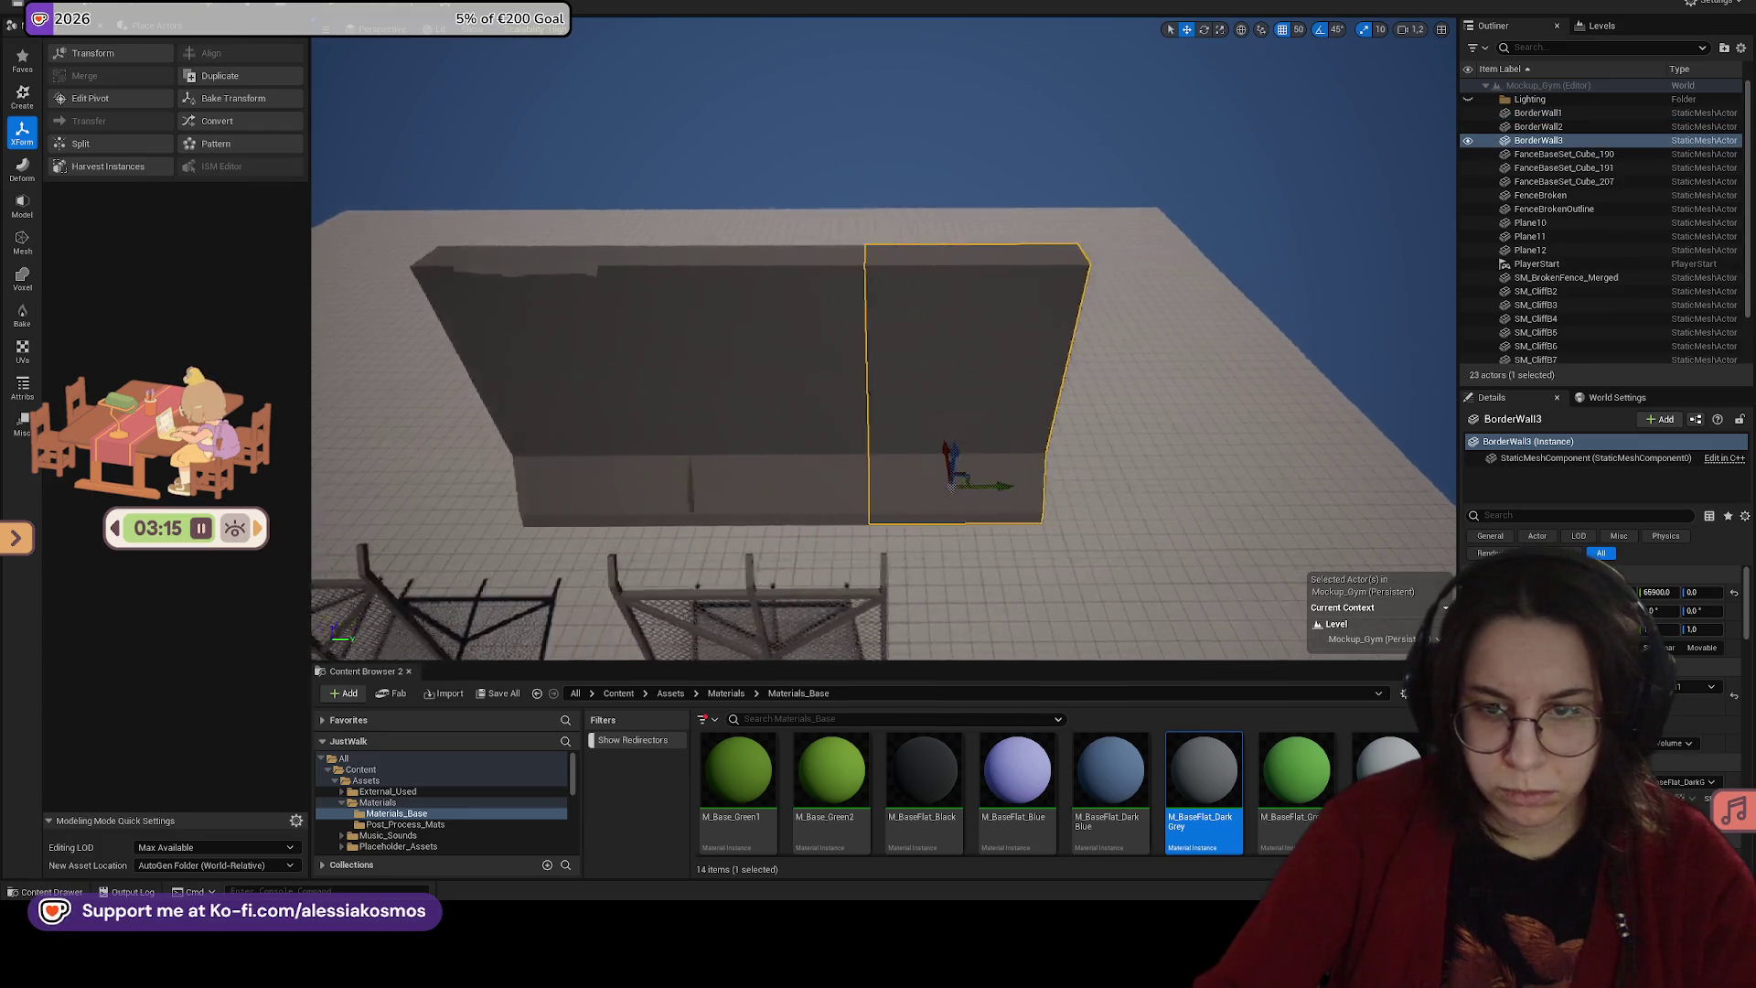
pyautogui.moveTo(892, 485)
pyautogui.keyDown('alt'); pyautogui.mouseDown()
pyautogui.moveTo(1089, 482)
pyautogui.moveTo(1070, 524)
pyautogui.moveTo(1143, 476)
pyautogui.moveTo(1038, 466)
pyautogui.mouseUp(); pyautogui.keyUp('alt')
pyautogui.keyDown('ctrl'); pyautogui.click(1039, 466); pyautogui.keyUp('ctrl')
pyautogui.keyDown('ctrl'); pyautogui.click(894, 439); pyautogui.keyUp('ctrl')
pyautogui.keyDown('ctrl'); pyautogui.click(846, 436); pyautogui.keyUp('ctrl')
pyautogui.moveTo(846, 471)
pyautogui.keyDown('alt'); pyautogui.mouseDown()
pyautogui.moveTo(510, 439)
pyautogui.moveTo(588, 476)
pyautogui.moveTo(600, 443)
pyautogui.moveTo(1153, 506)
pyautogui.moveTo(902, 490)
pyautogui.moveTo(1071, 511)
pyautogui.moveTo(973, 460)
pyautogui.mouseUp(); pyautogui.keyUp('alt')
pyautogui.click(600, 443)
pyautogui.click(969, 460)
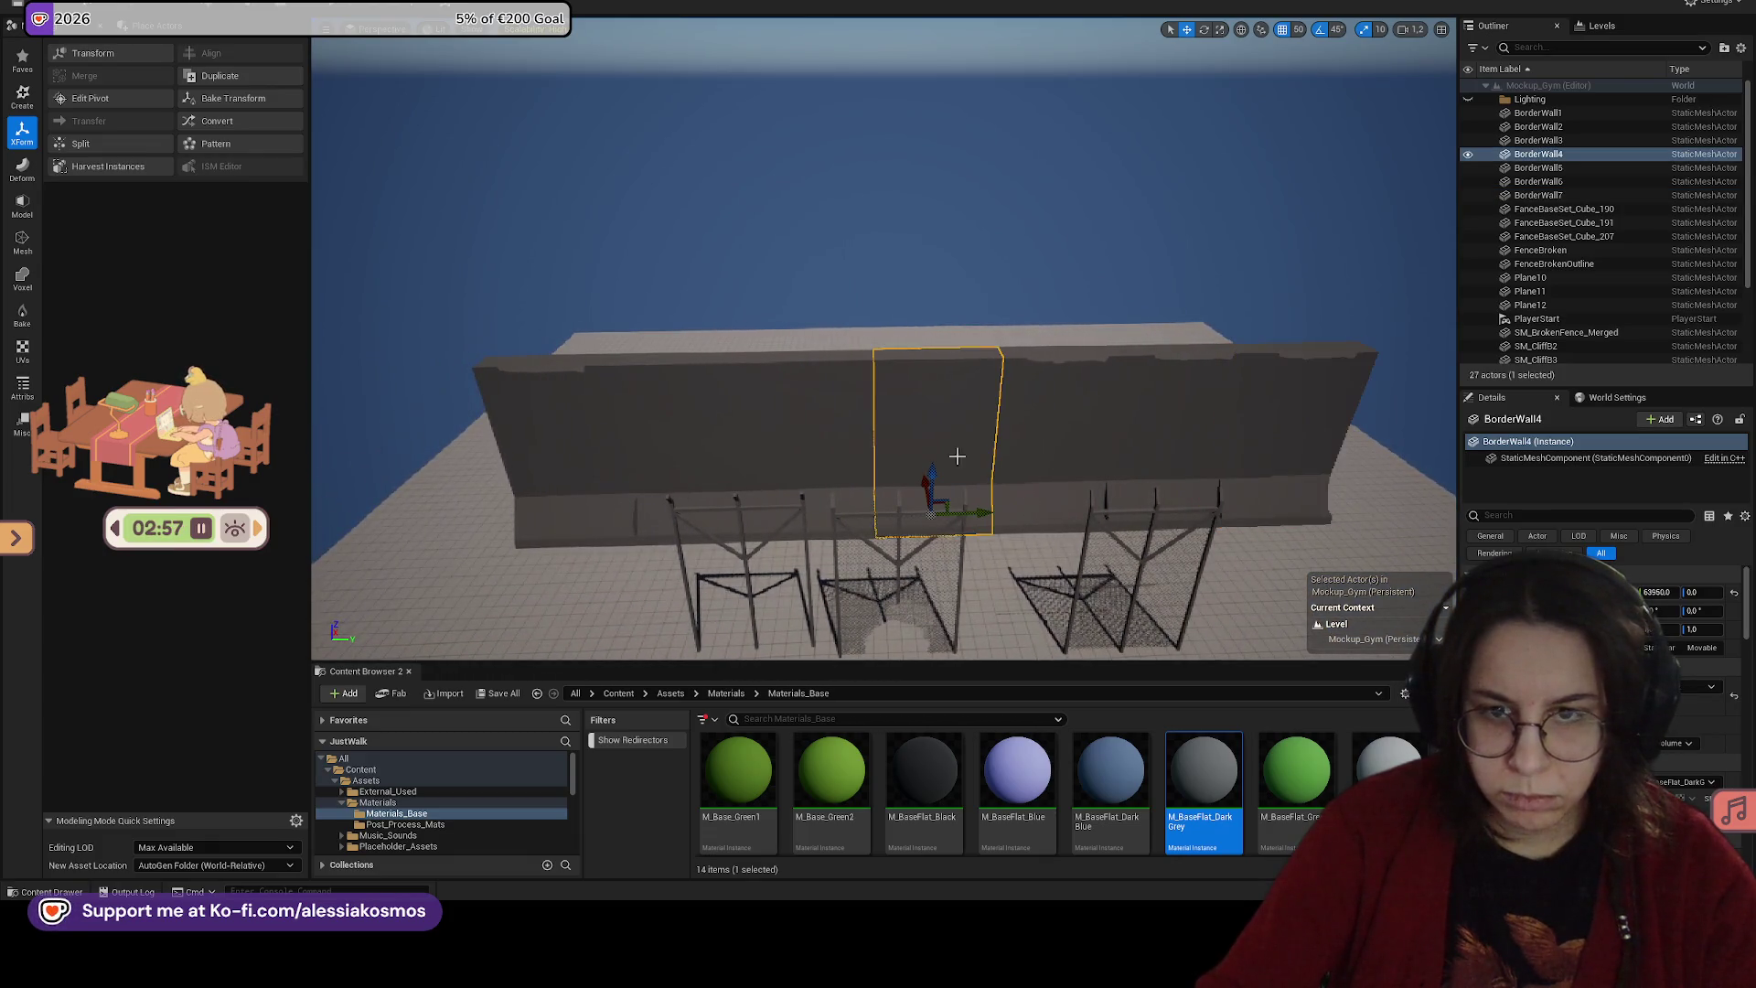
# Step: Delete the middle wall segment, then restore it with undo
pyautogui.press('Delete')
pyautogui.hotkey('ctrl', 'z')
pyautogui.hotkey('ctrl', 'y')
pyautogui.hotkey('ctrl', 'z')
pyautogui.hotkey('ctrl', 'z')
# Step: Orbit to look down on the wall and fences, then select and frame the end segment
pyautogui.moveTo(973, 460)
pyautogui.keyDown('alt'); pyautogui.mouseDown()
pyautogui.moveTo(924, 462)
pyautogui.moveTo(996, 471)
pyautogui.mouseUp(); pyautogui.keyUp('alt')
pyautogui.scroll(-10, 884, 339)
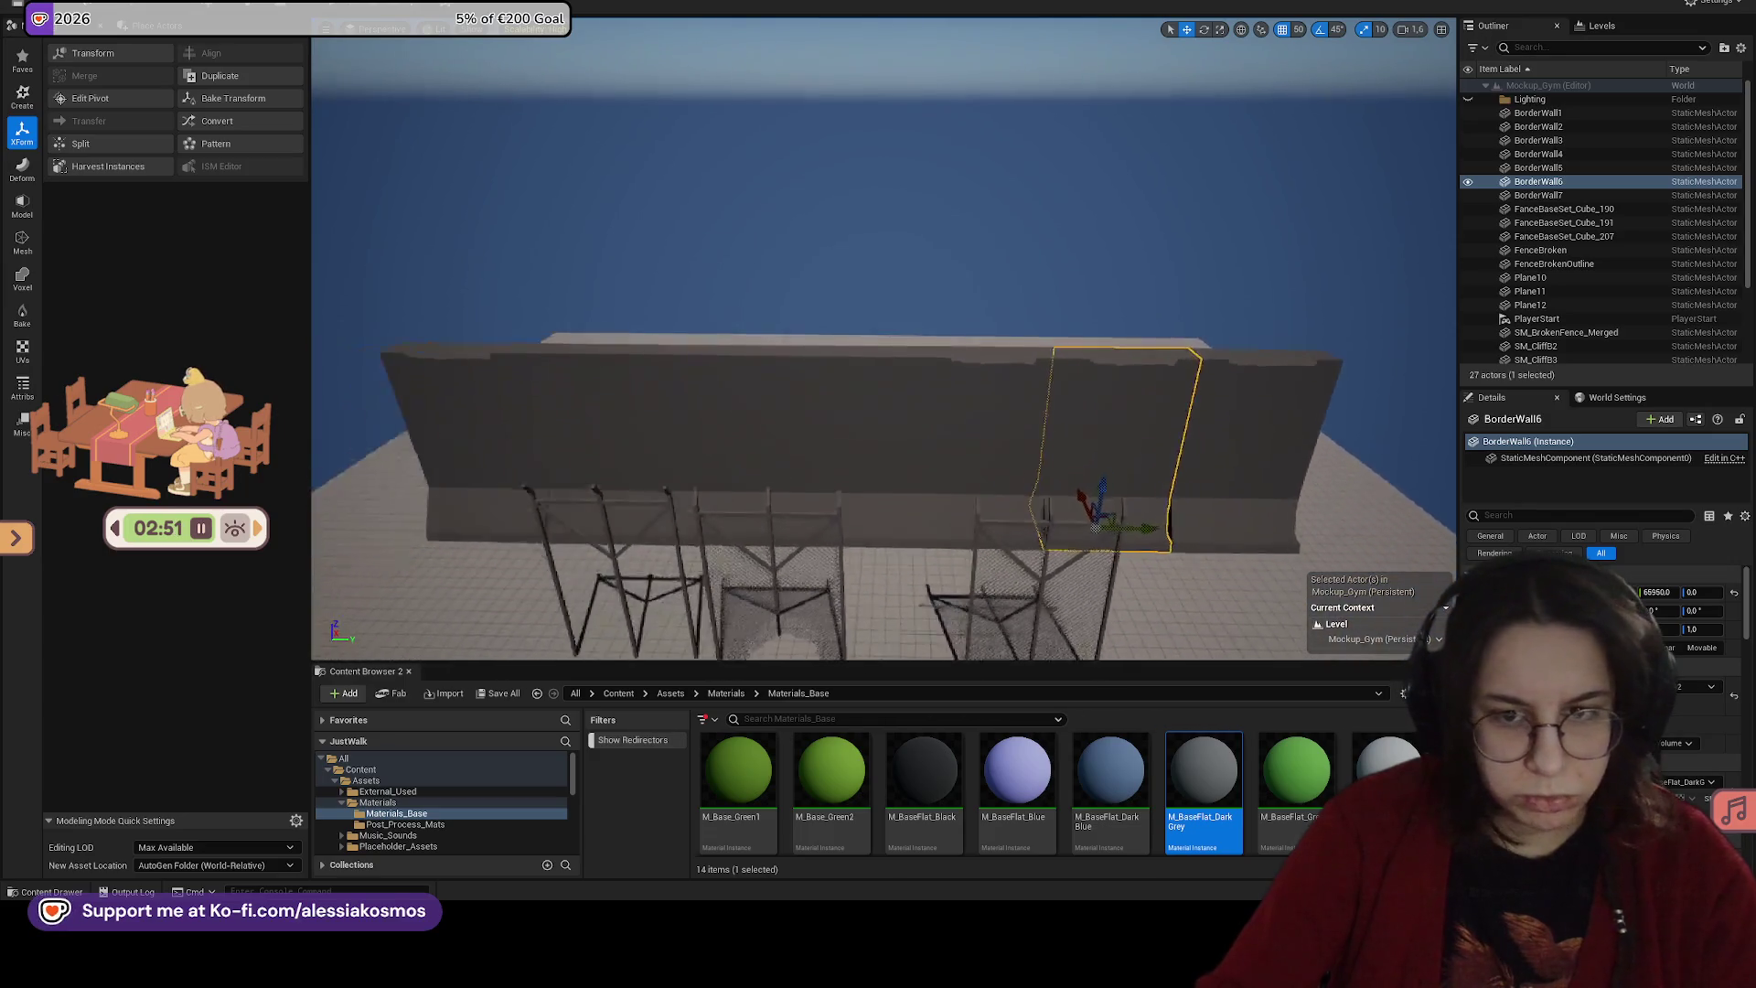
pyautogui.moveTo(884, 339)
pyautogui.keyDown('alt'); pyautogui.mouseDown()
pyautogui.moveTo(883, 397)
pyautogui.moveTo(946, 493)
pyautogui.moveTo(915, 506)
pyautogui.moveTo(929, 485)
pyautogui.moveTo(871, 479)
pyautogui.mouseUp(); pyautogui.keyUp('alt')
pyautogui.click(945, 489)
pyautogui.press('f')
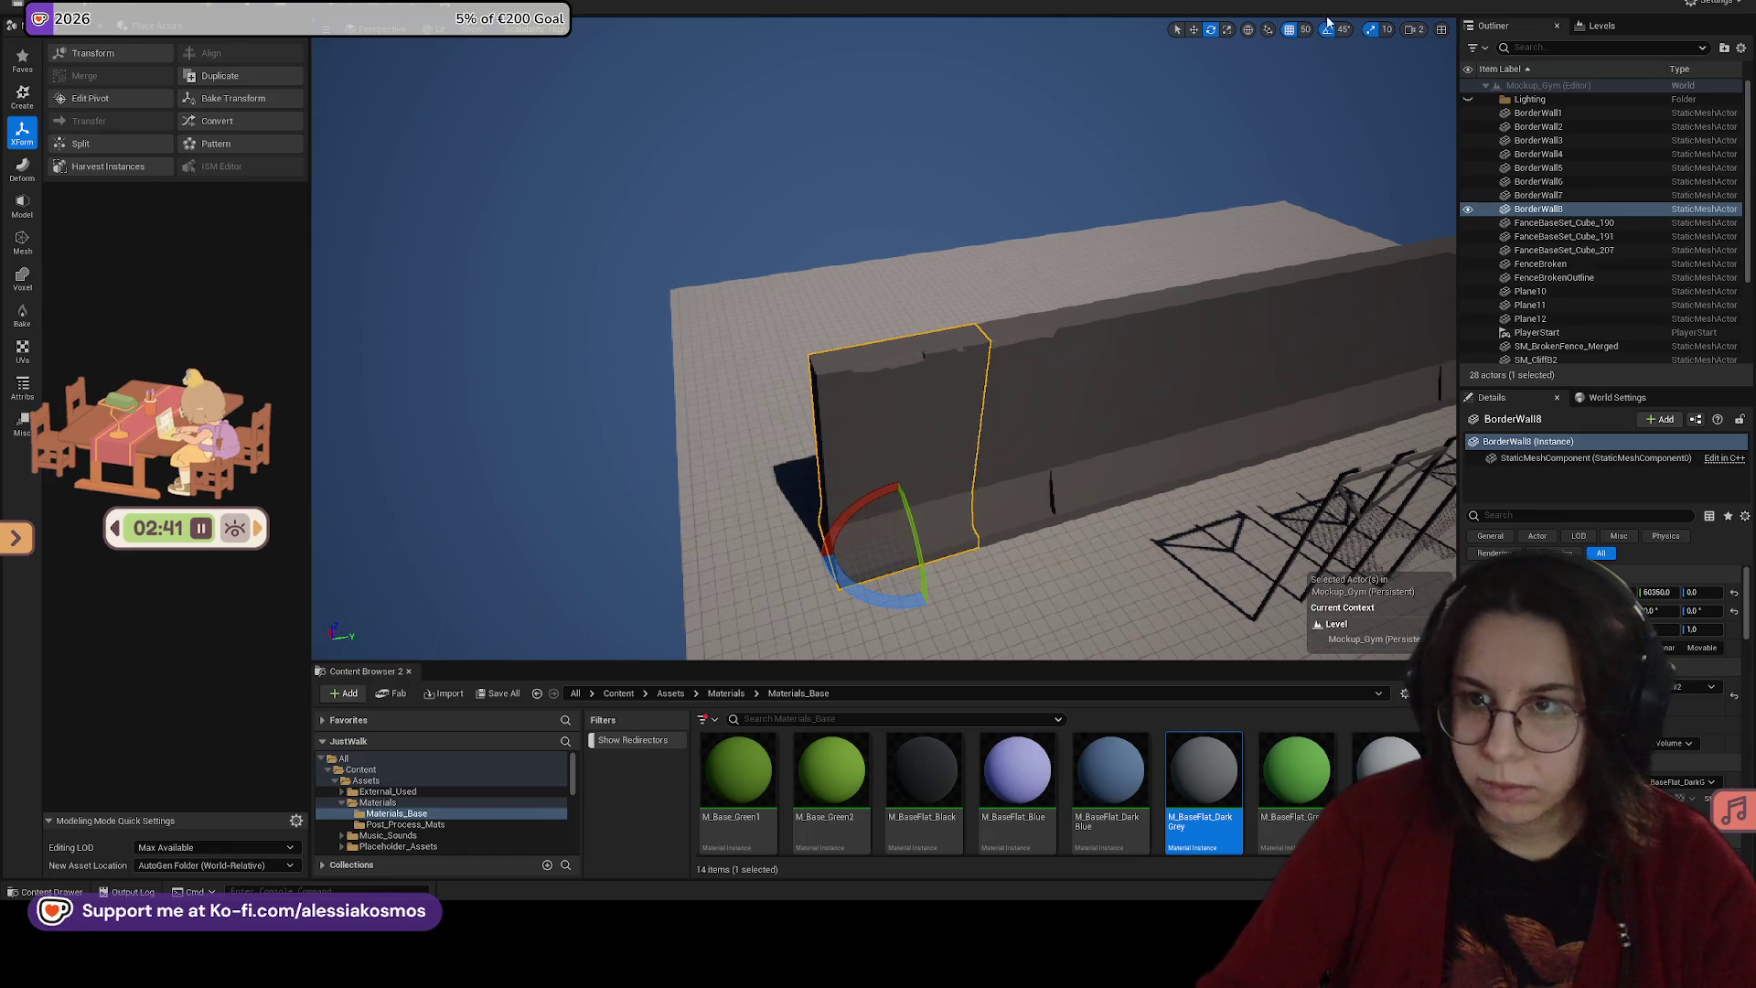
pyautogui.click(1327, 30)
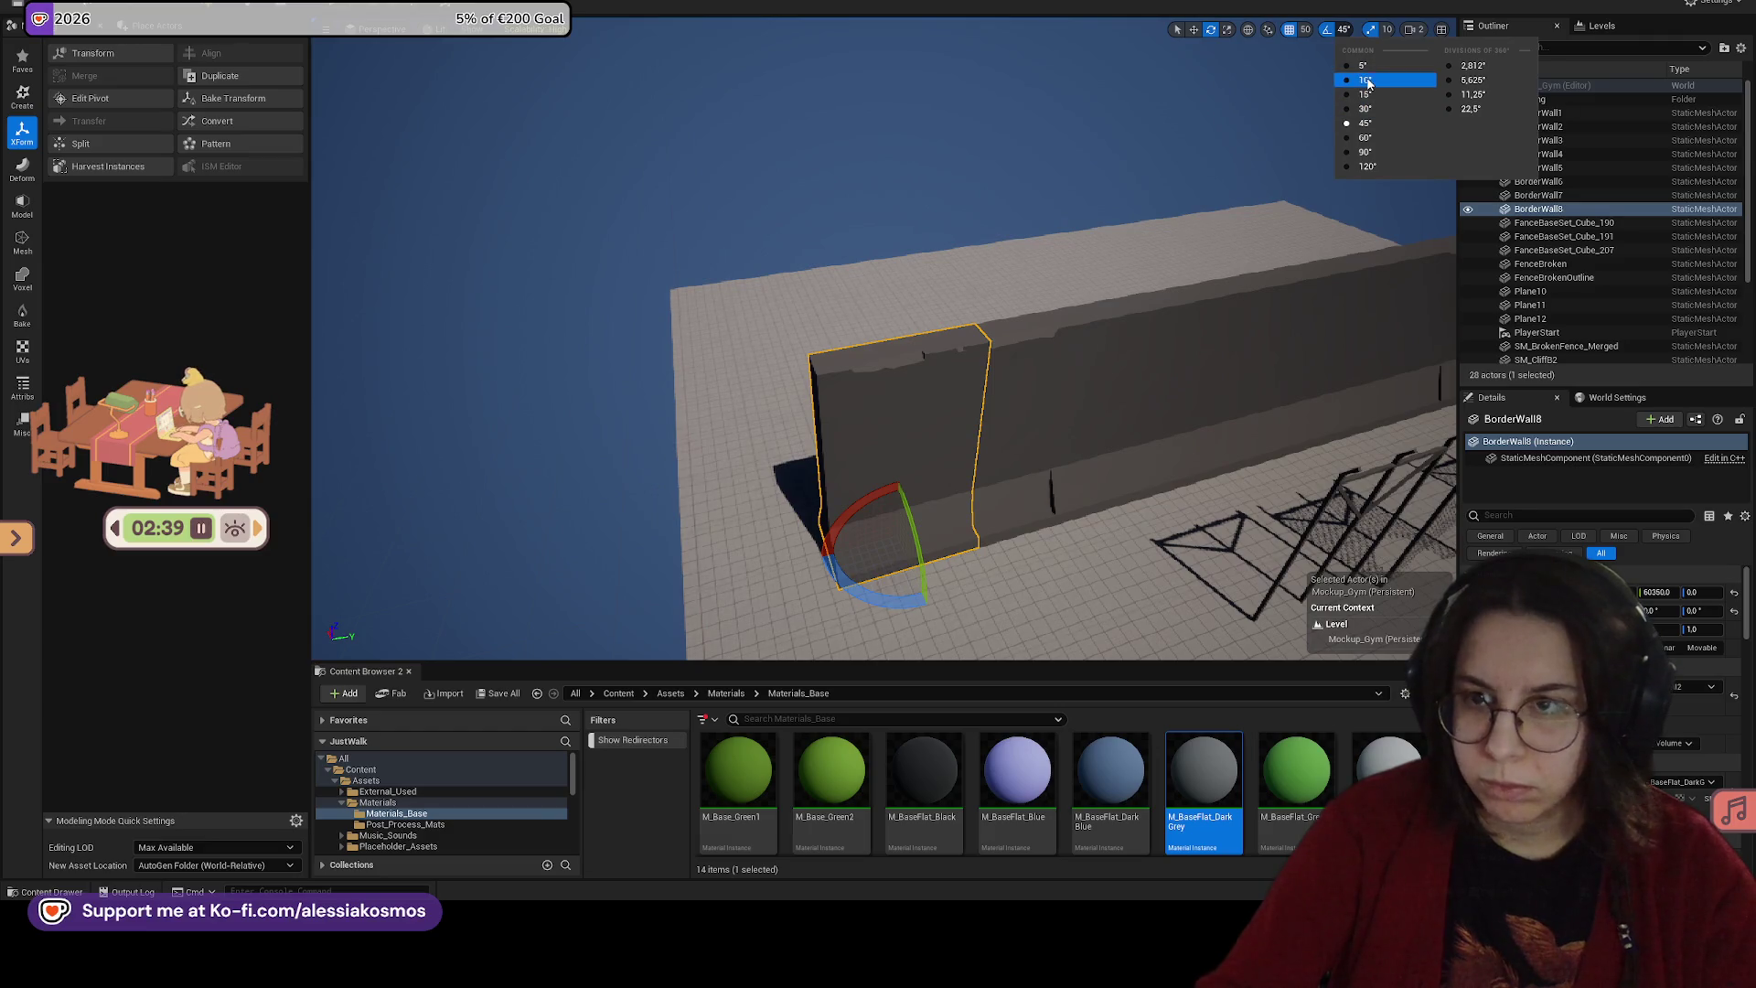
# Step: Set rotation snap to 10°, rotate BorderWall8 by 10° and slide it along the wall
pyautogui.click(1343, 80)
pyautogui.moveTo(901, 599); pyautogui.dragTo(923, 590)
pyautogui.press('w')
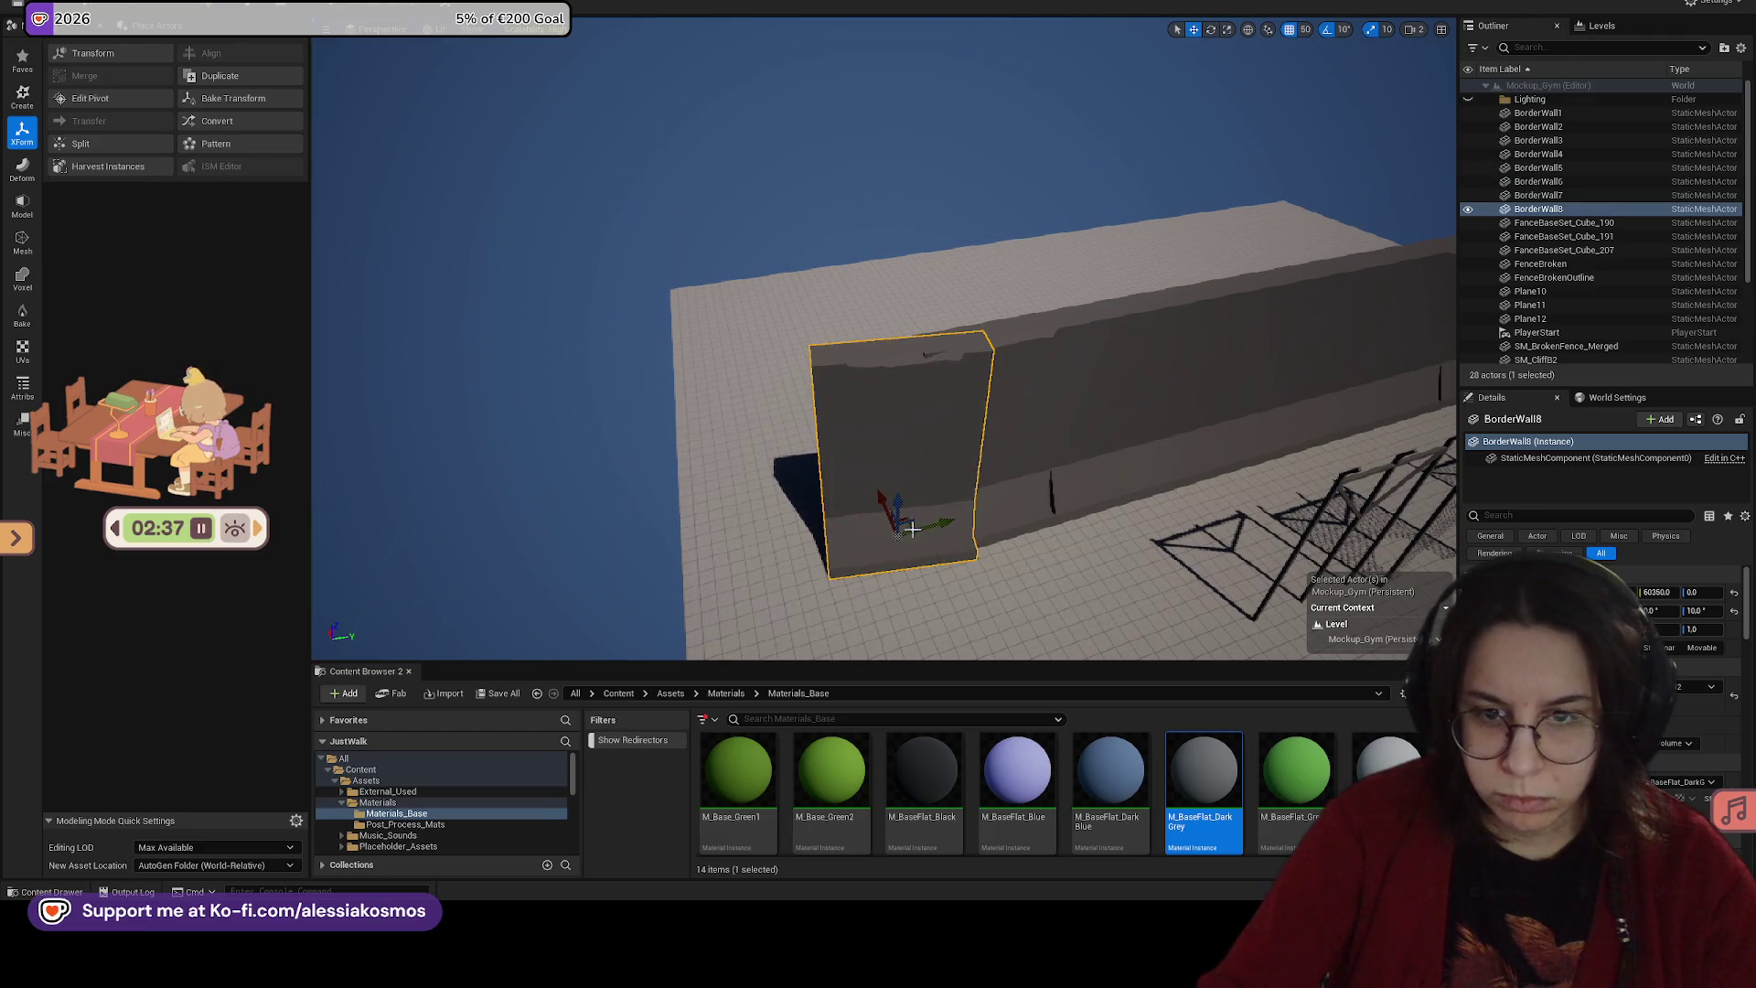
pyautogui.moveTo(887, 497)
pyautogui.mouseDown()
pyautogui.moveTo(871, 495)
pyautogui.moveTo(906, 517)
pyautogui.moveTo(837, 501)
pyautogui.moveTo(891, 520)
pyautogui.moveTo(1408, 137)
pyautogui.mouseUp()
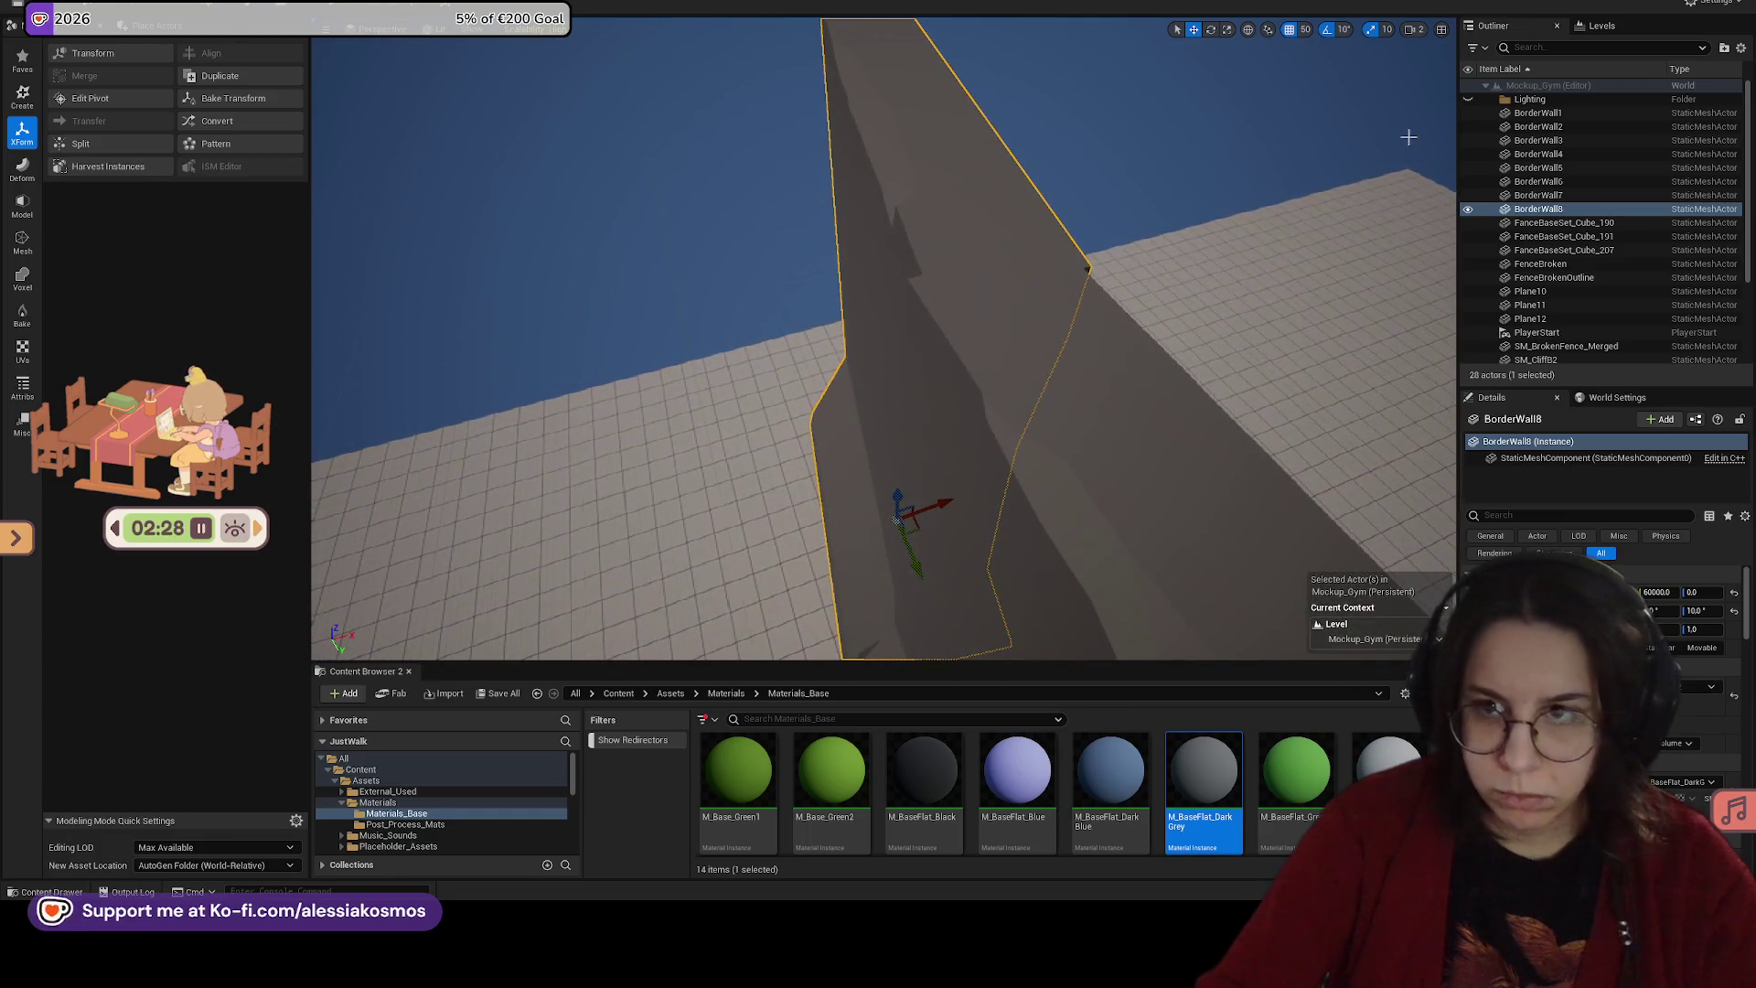
# Step: With grid snap off, nudge BorderWall8 to close the seam with its neighbour
pyautogui.click(1288, 30)
pyautogui.moveTo(956, 495); pyautogui.dragTo(949, 497)
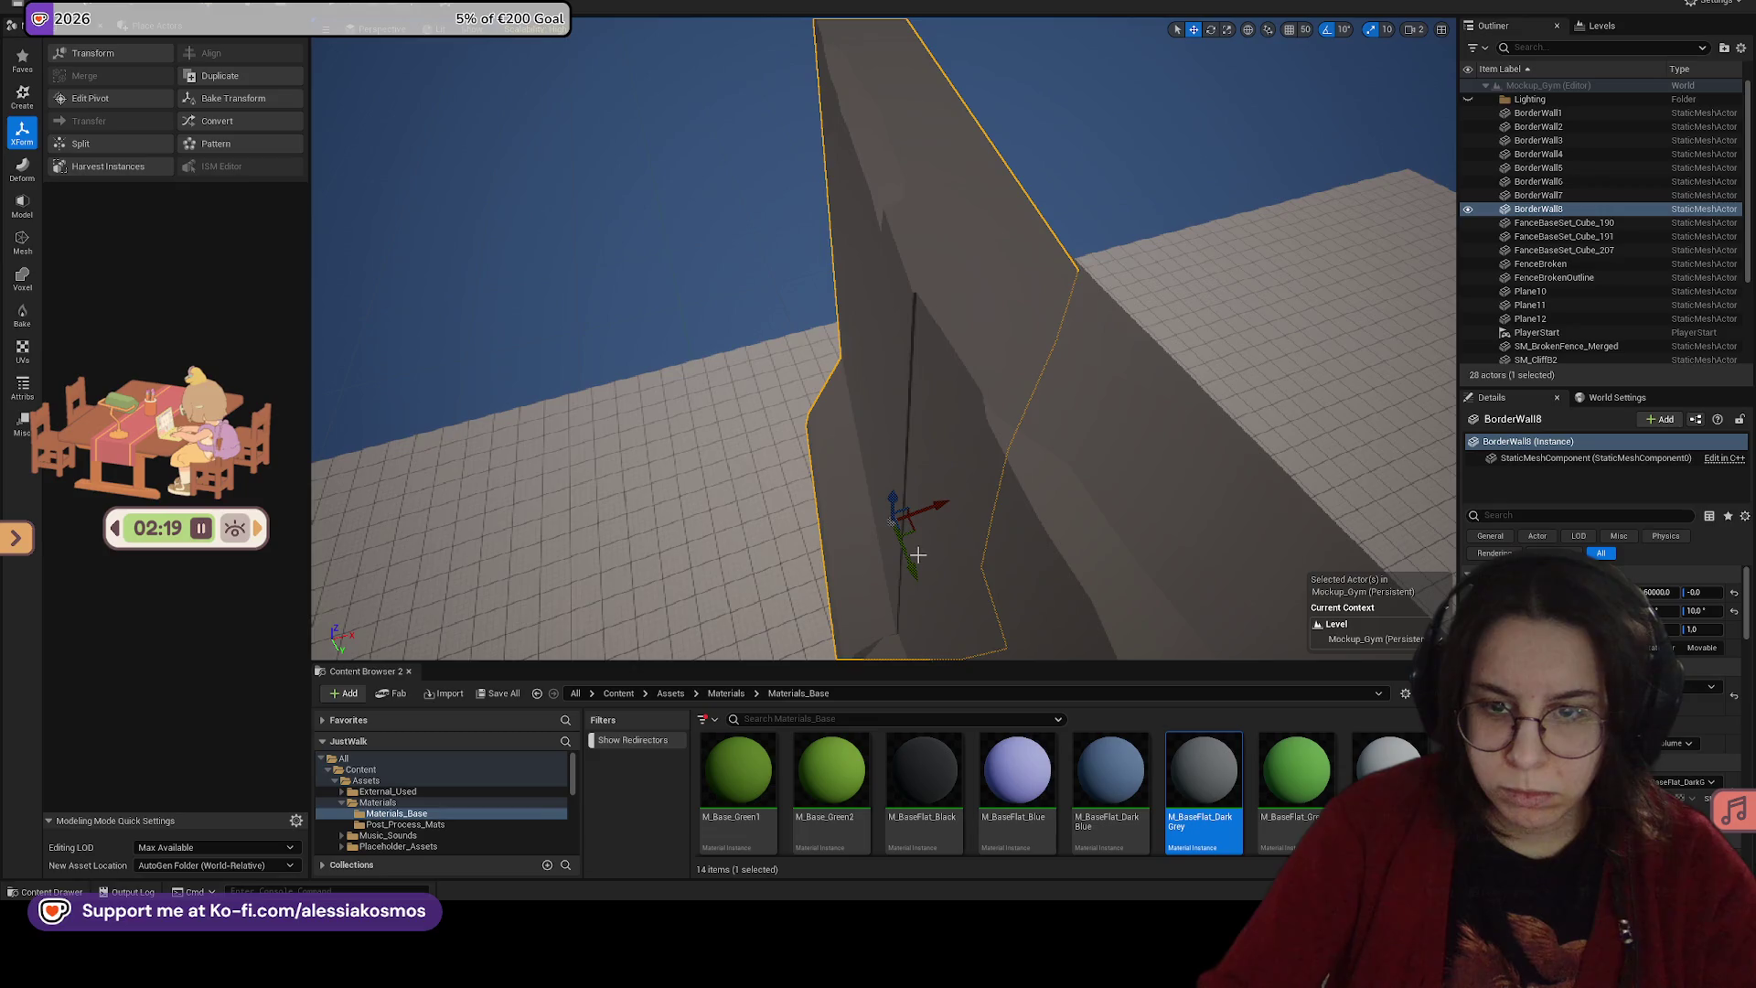
pyautogui.moveTo(923, 567); pyautogui.dragTo(944, 508)
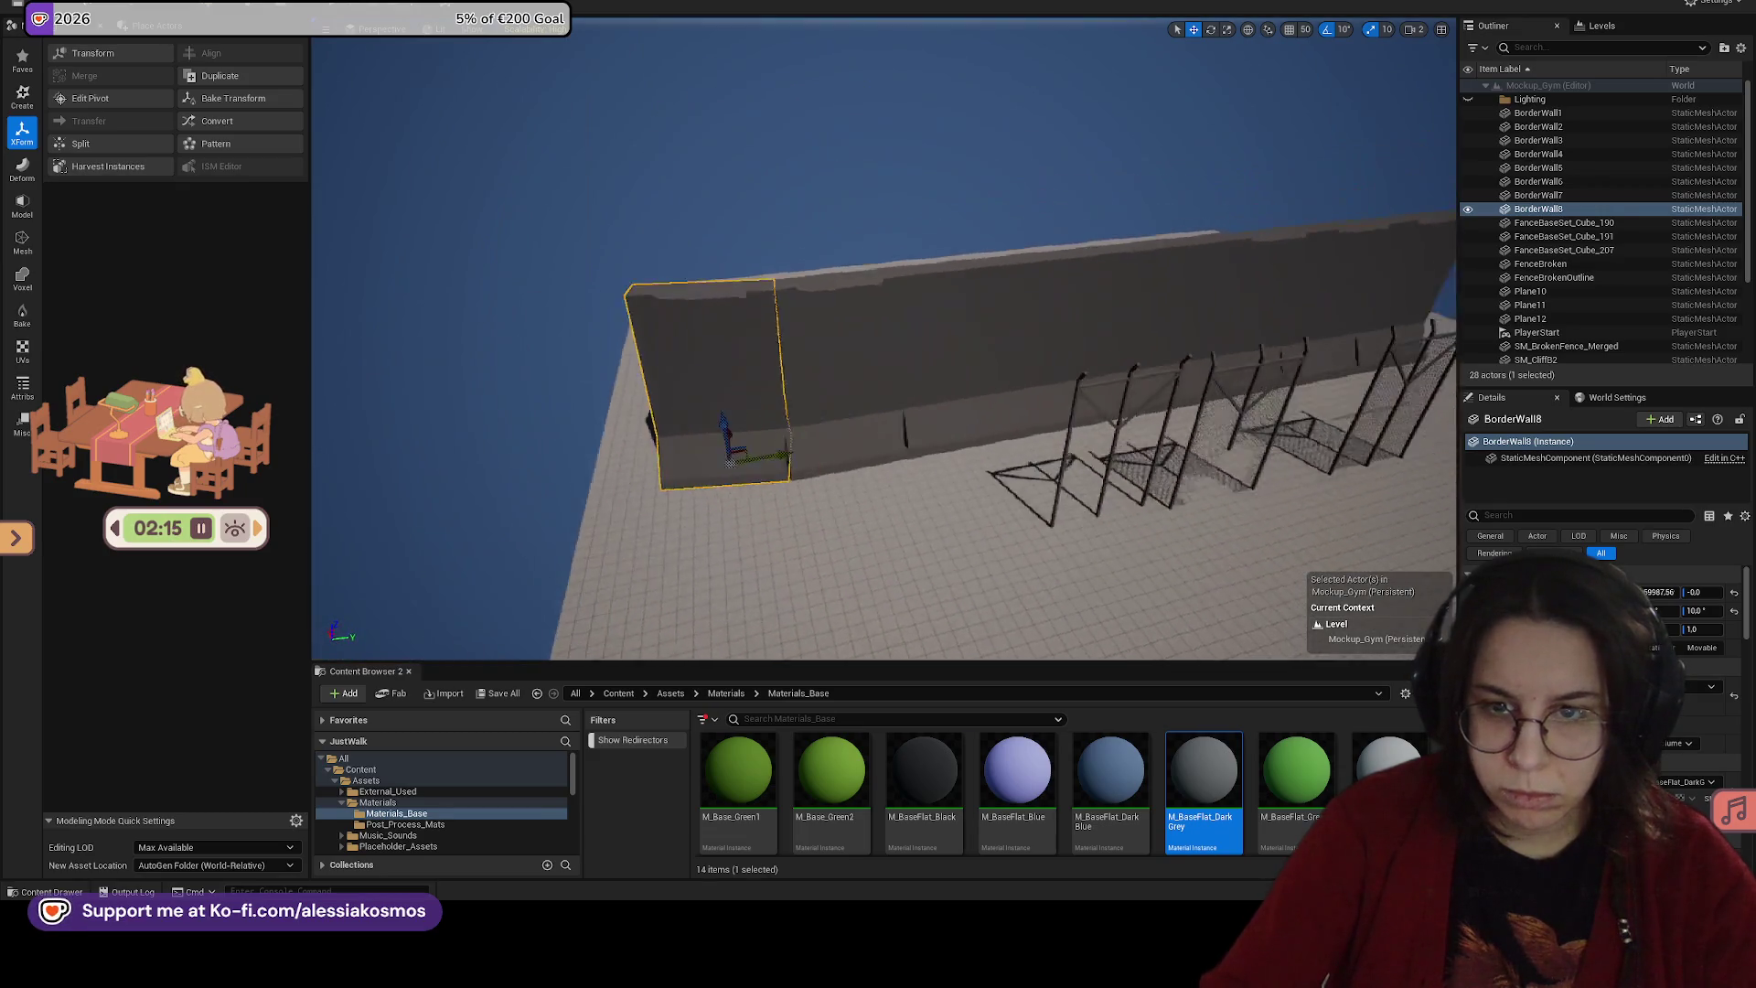
pyautogui.moveTo(814, 454); pyautogui.dragTo(824, 454)
pyautogui.hotkey('ctrl', 'z')
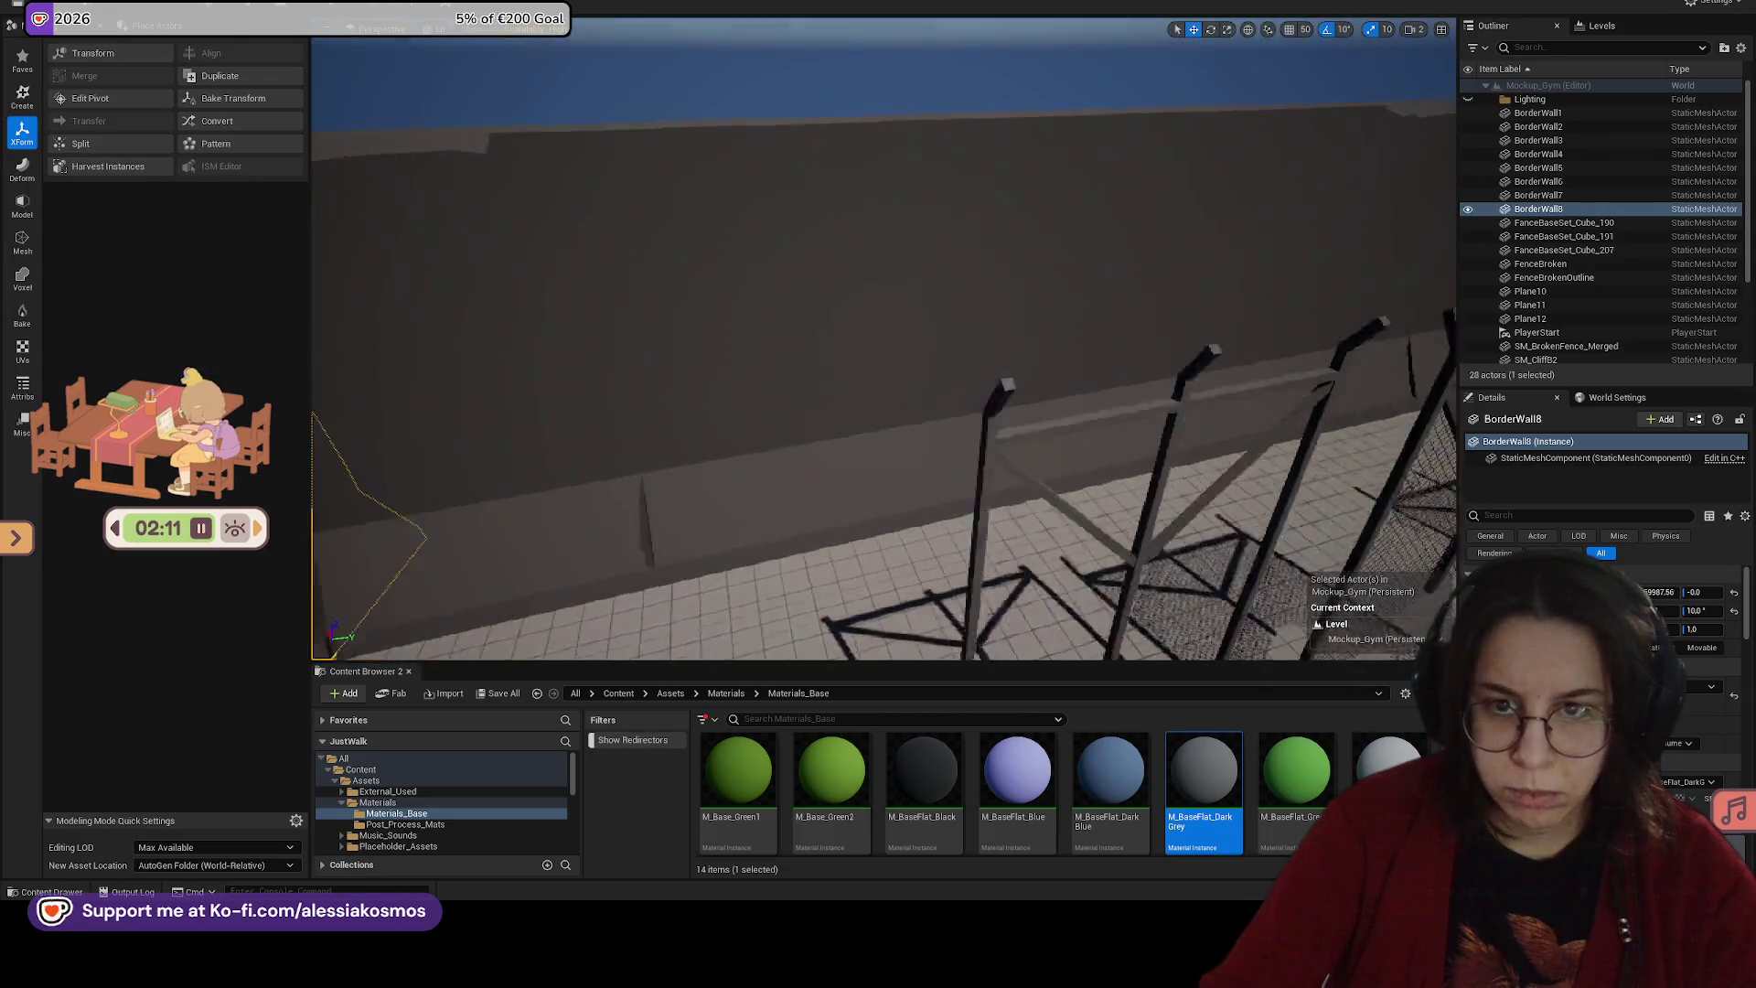
# Step: Duplicate BorderWall7 into BorderWall9, rotate it to -20° and fit it against the adjacent wall
pyautogui.click(686, 419)
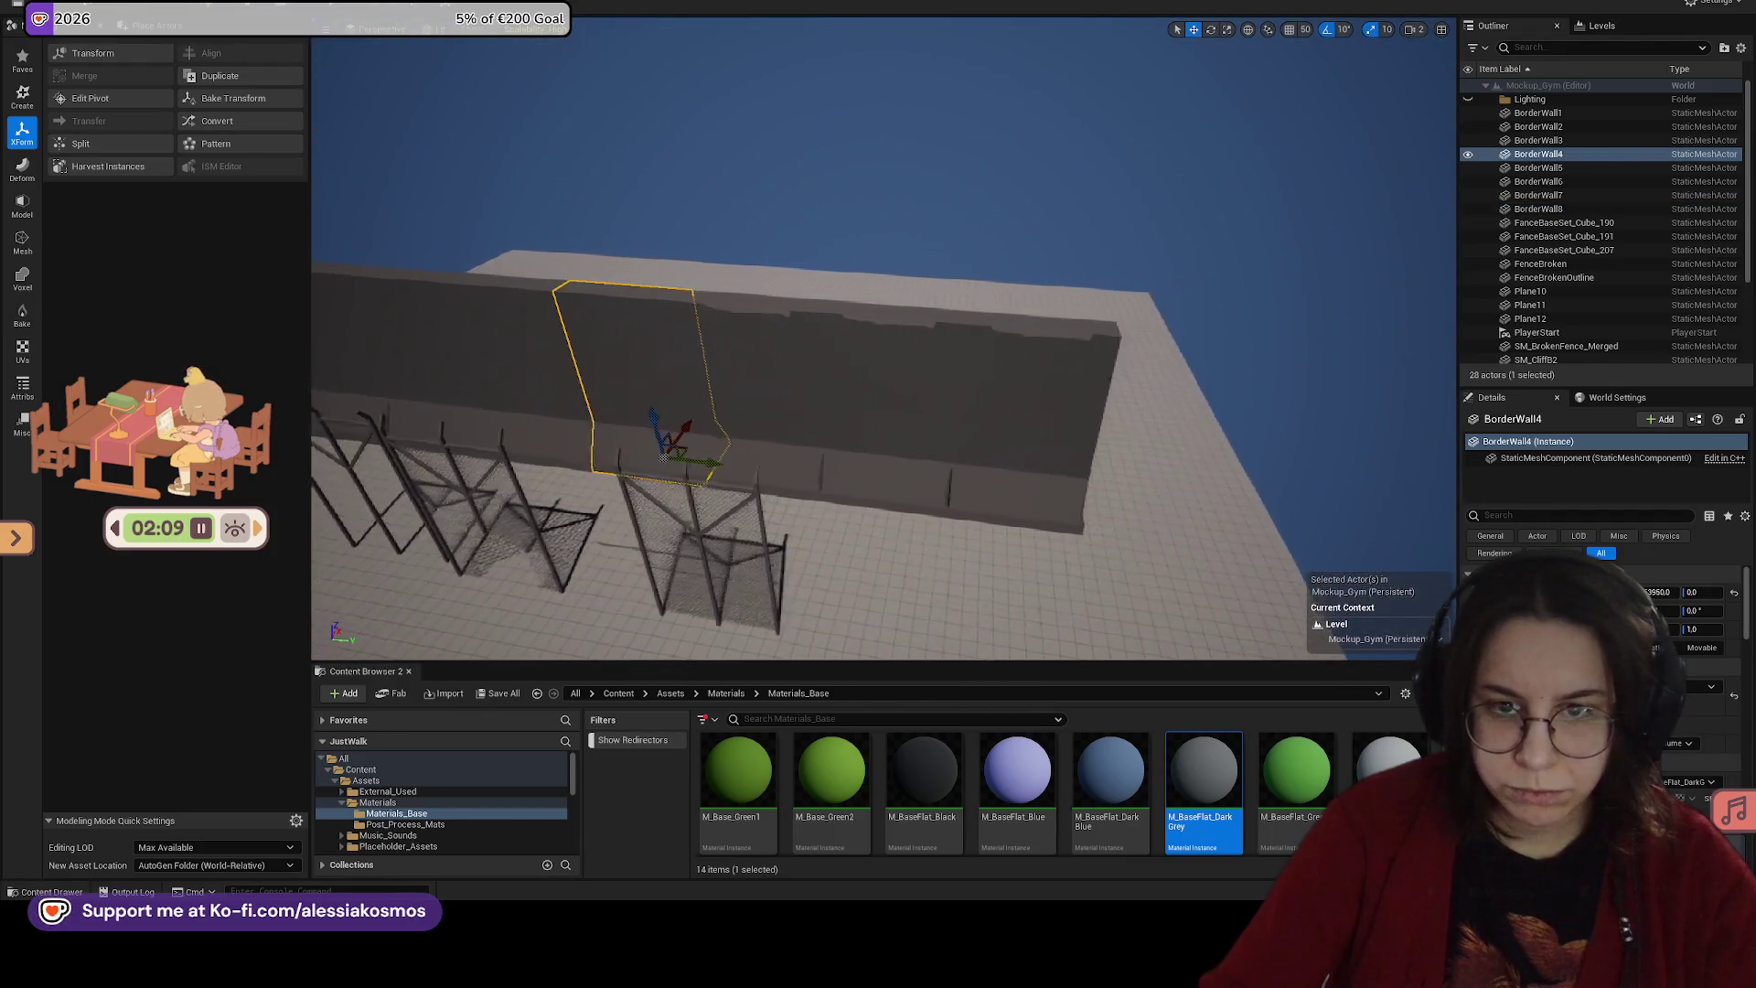
pyautogui.hotkey('ctrl', 'd')
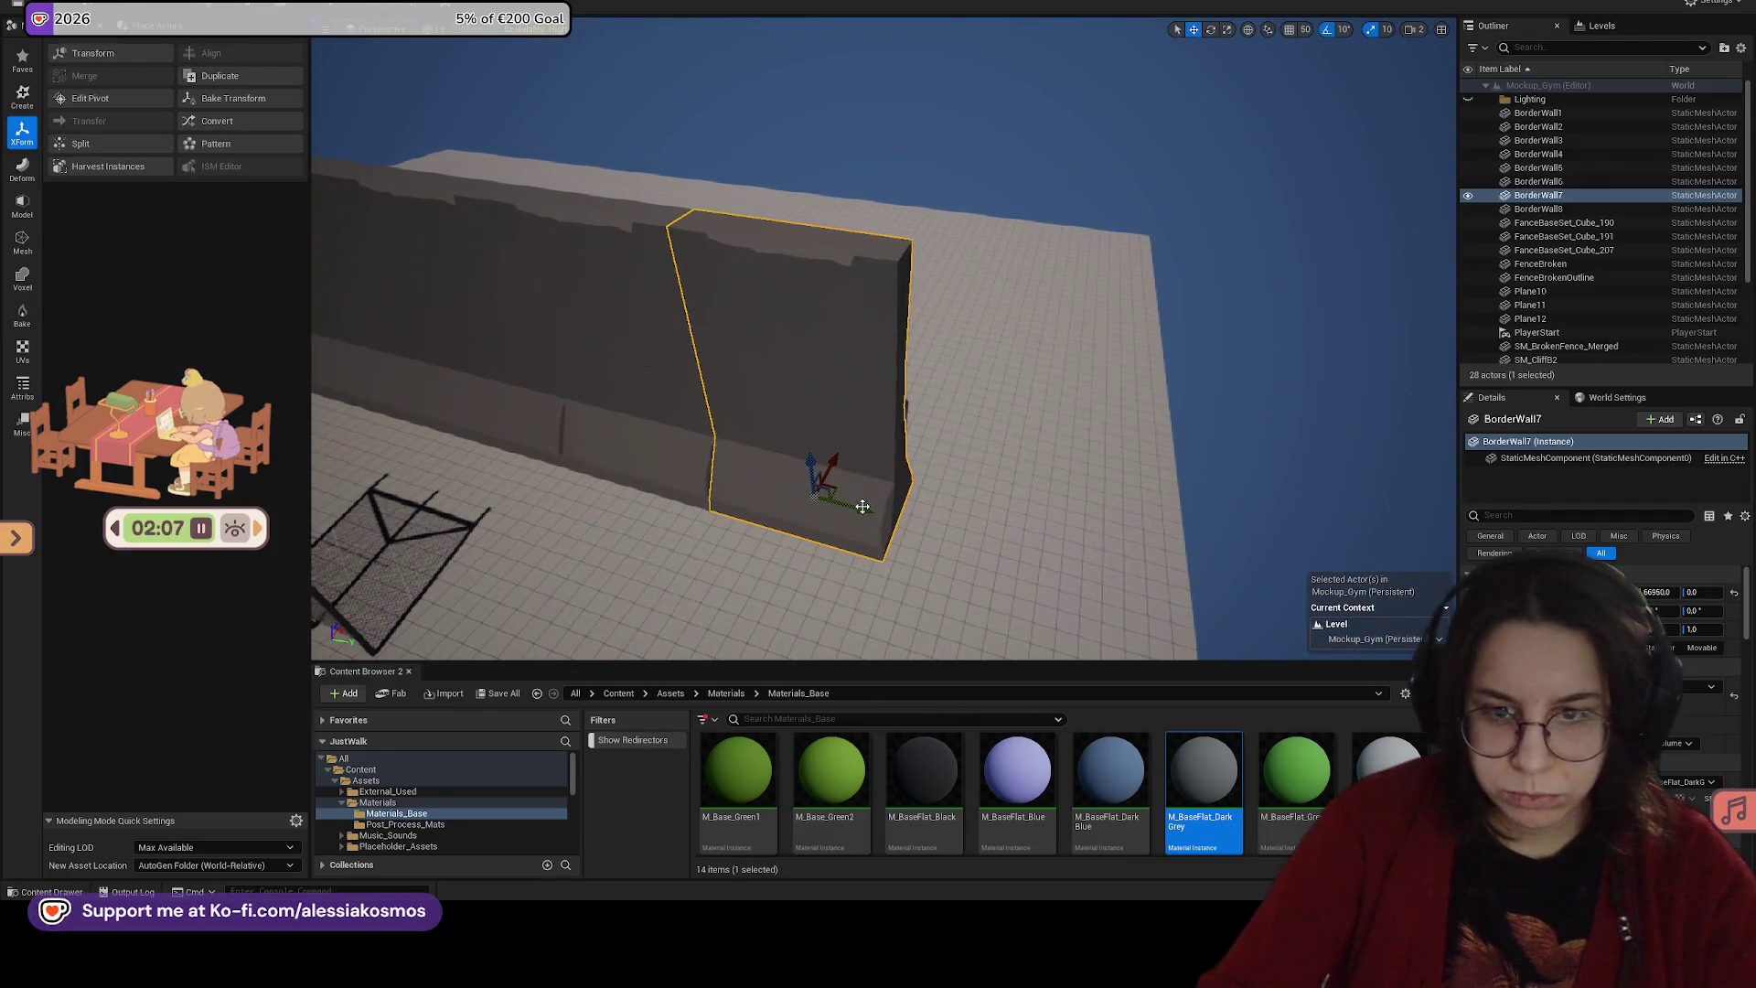
pyautogui.moveTo(913, 563)
pyautogui.mouseDown()
pyautogui.moveTo(873, 578)
pyautogui.moveTo(960, 576)
pyautogui.mouseUp()
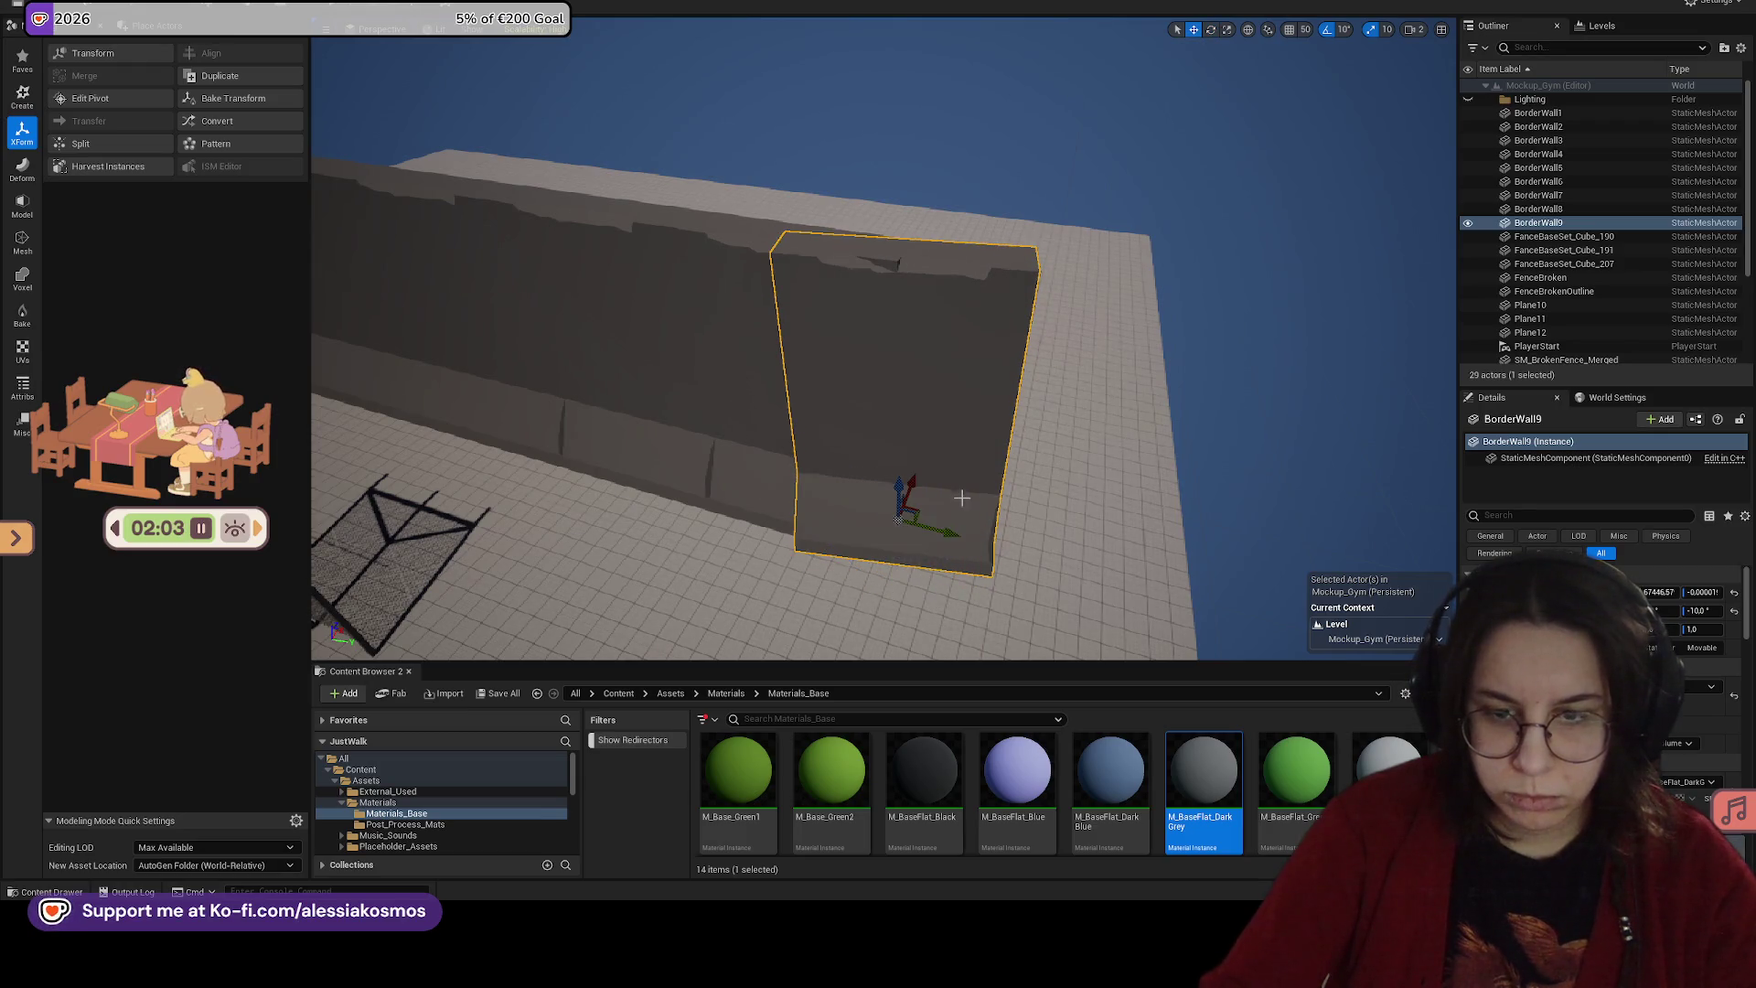
pyautogui.moveTo(934, 513); pyautogui.dragTo(918, 475)
pyautogui.moveTo(942, 534)
pyautogui.mouseDown()
pyautogui.moveTo(1058, 533)
pyautogui.moveTo(1012, 494)
pyautogui.mouseUp()
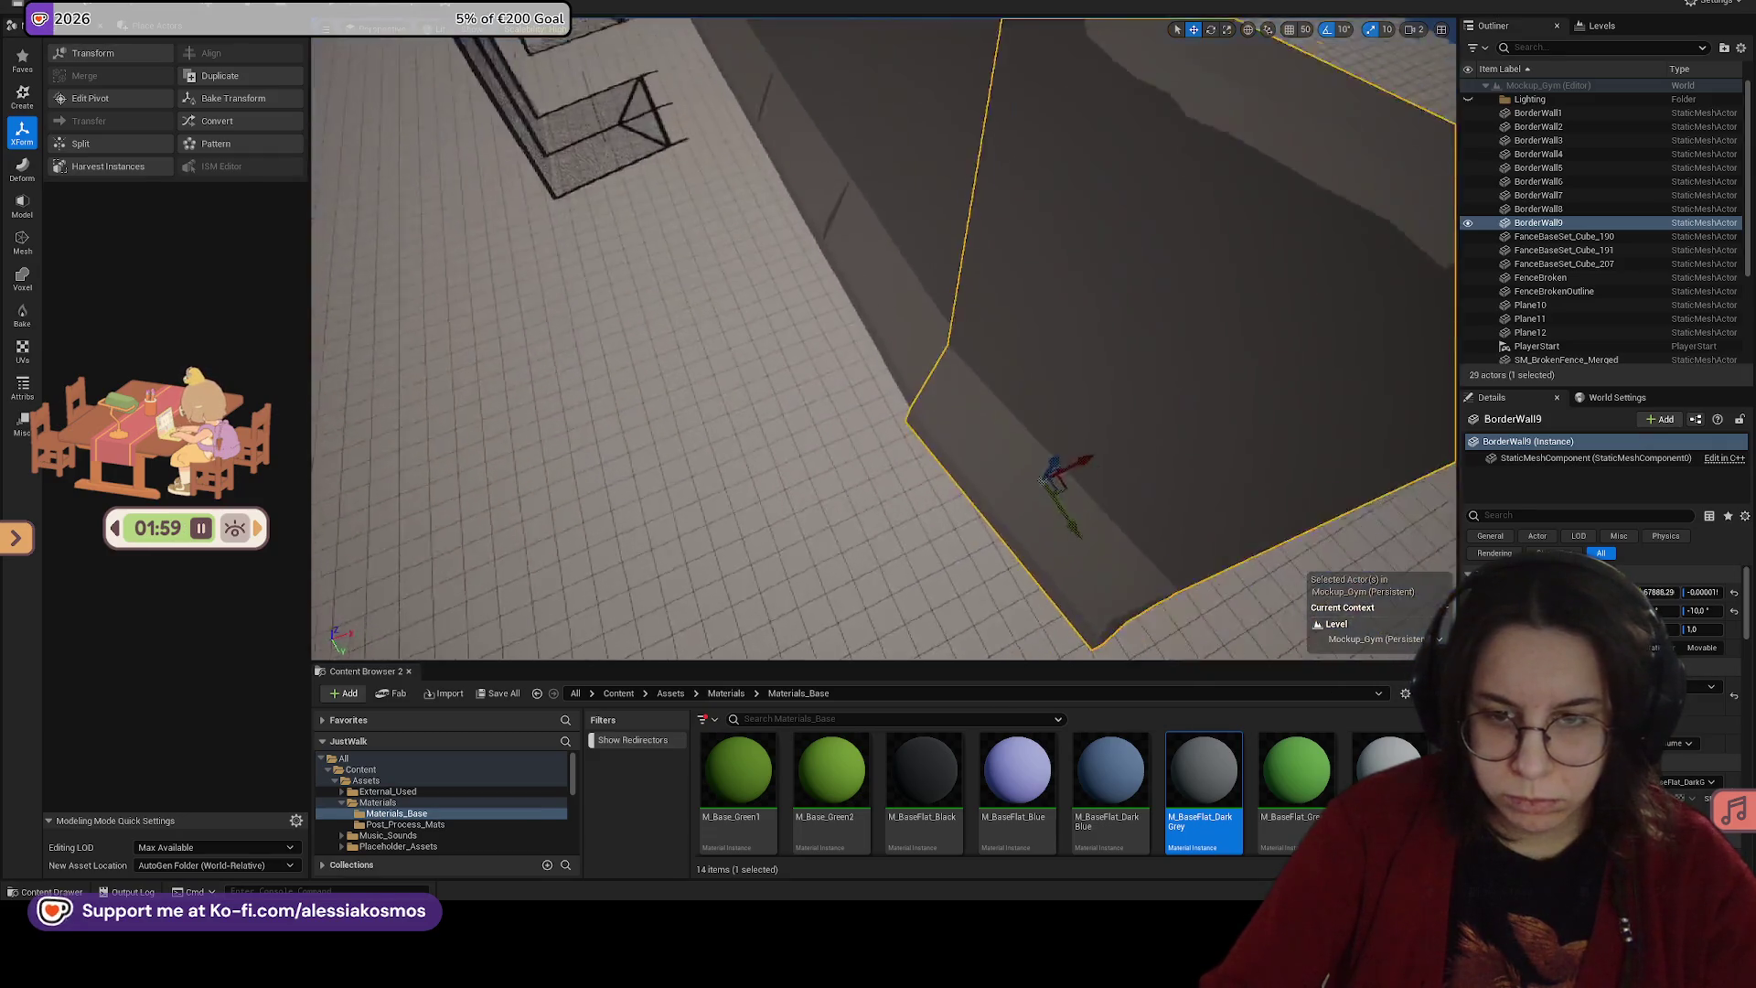
pyautogui.scroll(-5, 1006, 577)
pyautogui.moveTo(1006, 577)
pyautogui.mouseDown()
pyautogui.moveTo(1042, 456)
pyautogui.moveTo(1202, 399)
pyautogui.moveTo(1089, 439)
pyautogui.moveTo(979, 419)
pyautogui.moveTo(799, 477)
pyautogui.mouseUp()
pyautogui.scroll(-5, 1045, 455)
# Step: Duplicate BorderWall8 into BorderWall10 and position it against the wall's end
pyautogui.click(1084, 412)
pyautogui.click(980, 419)
pyautogui.moveTo(978, 442)
pyautogui.mouseDown()
pyautogui.moveTo(1022, 439)
pyautogui.moveTo(1052, 462)
pyautogui.moveTo(791, 497)
pyautogui.moveTo(718, 540)
pyautogui.moveTo(745, 530)
pyautogui.mouseUp()
pyautogui.hotkey('ctrl', 'd')
pyautogui.press('e')
pyautogui.press('w')
pyautogui.moveTo(624, 502); pyautogui.dragTo(679, 515)
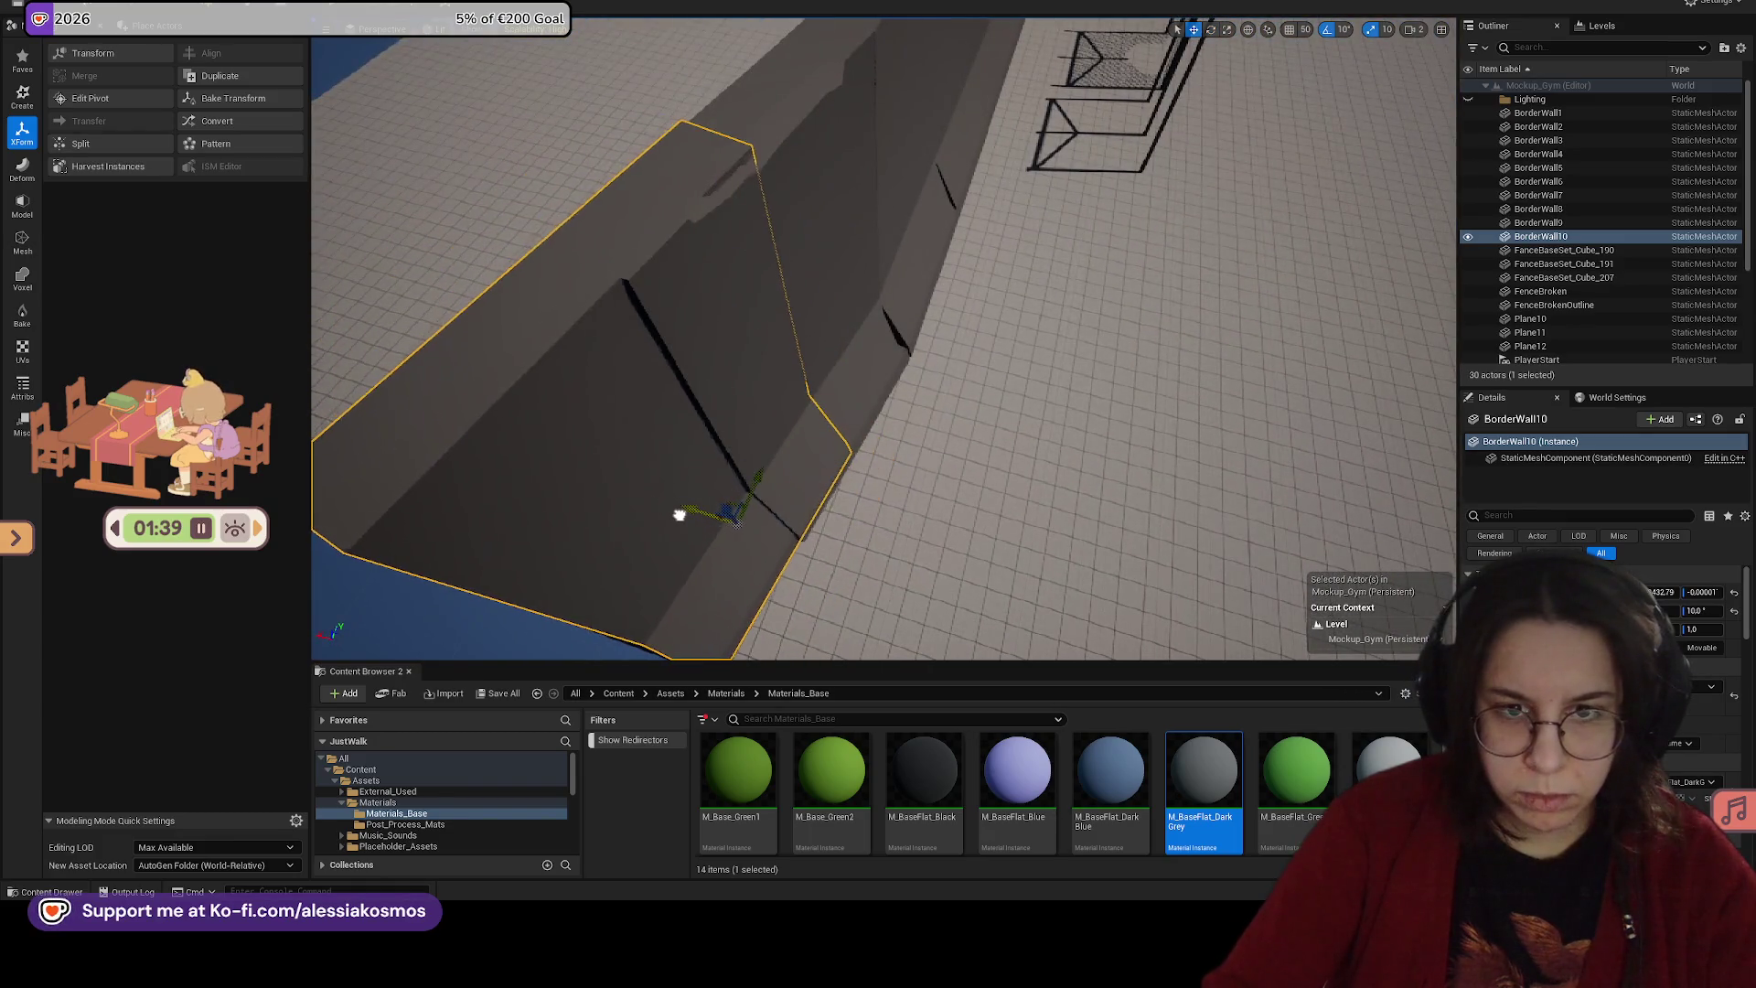
pyautogui.moveTo(778, 476)
pyautogui.mouseDown()
pyautogui.moveTo(713, 503)
pyautogui.moveTo(639, 639)
pyautogui.moveTo(631, 619)
pyautogui.moveTo(663, 640)
pyautogui.moveTo(705, 431)
pyautogui.moveTo(734, 523)
pyautogui.moveTo(745, 470)
pyautogui.moveTo(803, 528)
pyautogui.mouseUp()
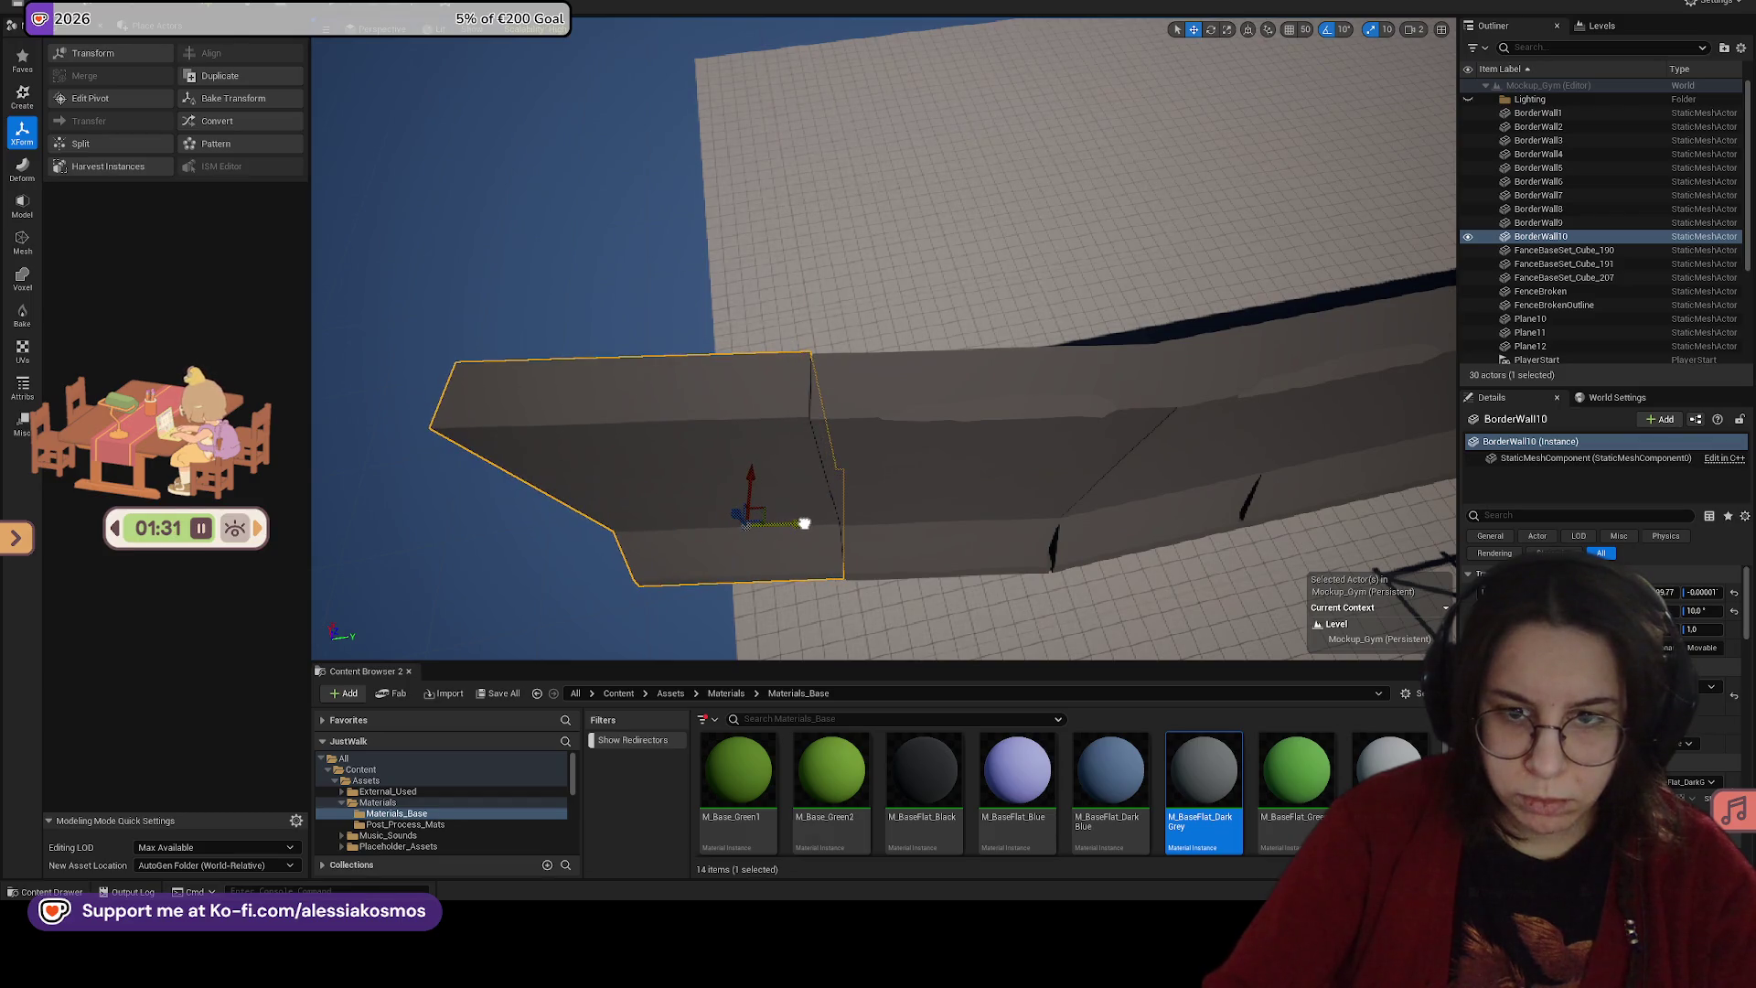
# Step: Alt-drag further wall copies from BorderWall11 onward to the far end and line them up
pyautogui.click(946, 421)
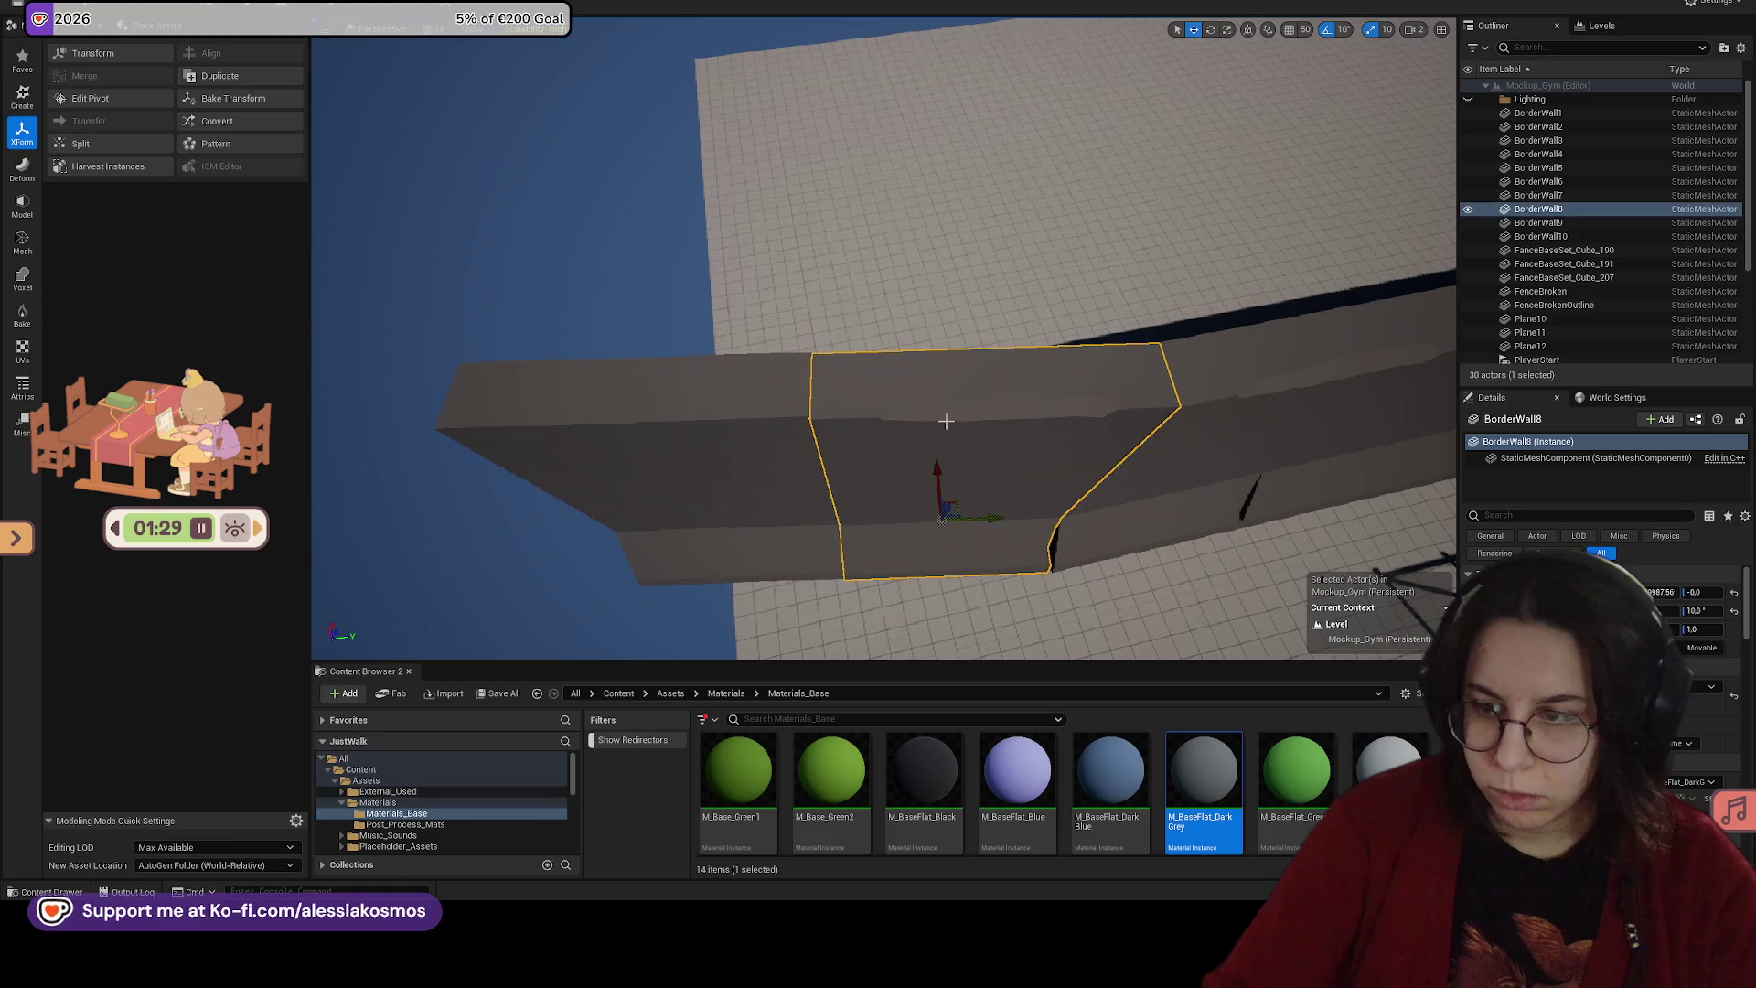
pyautogui.click(778, 450)
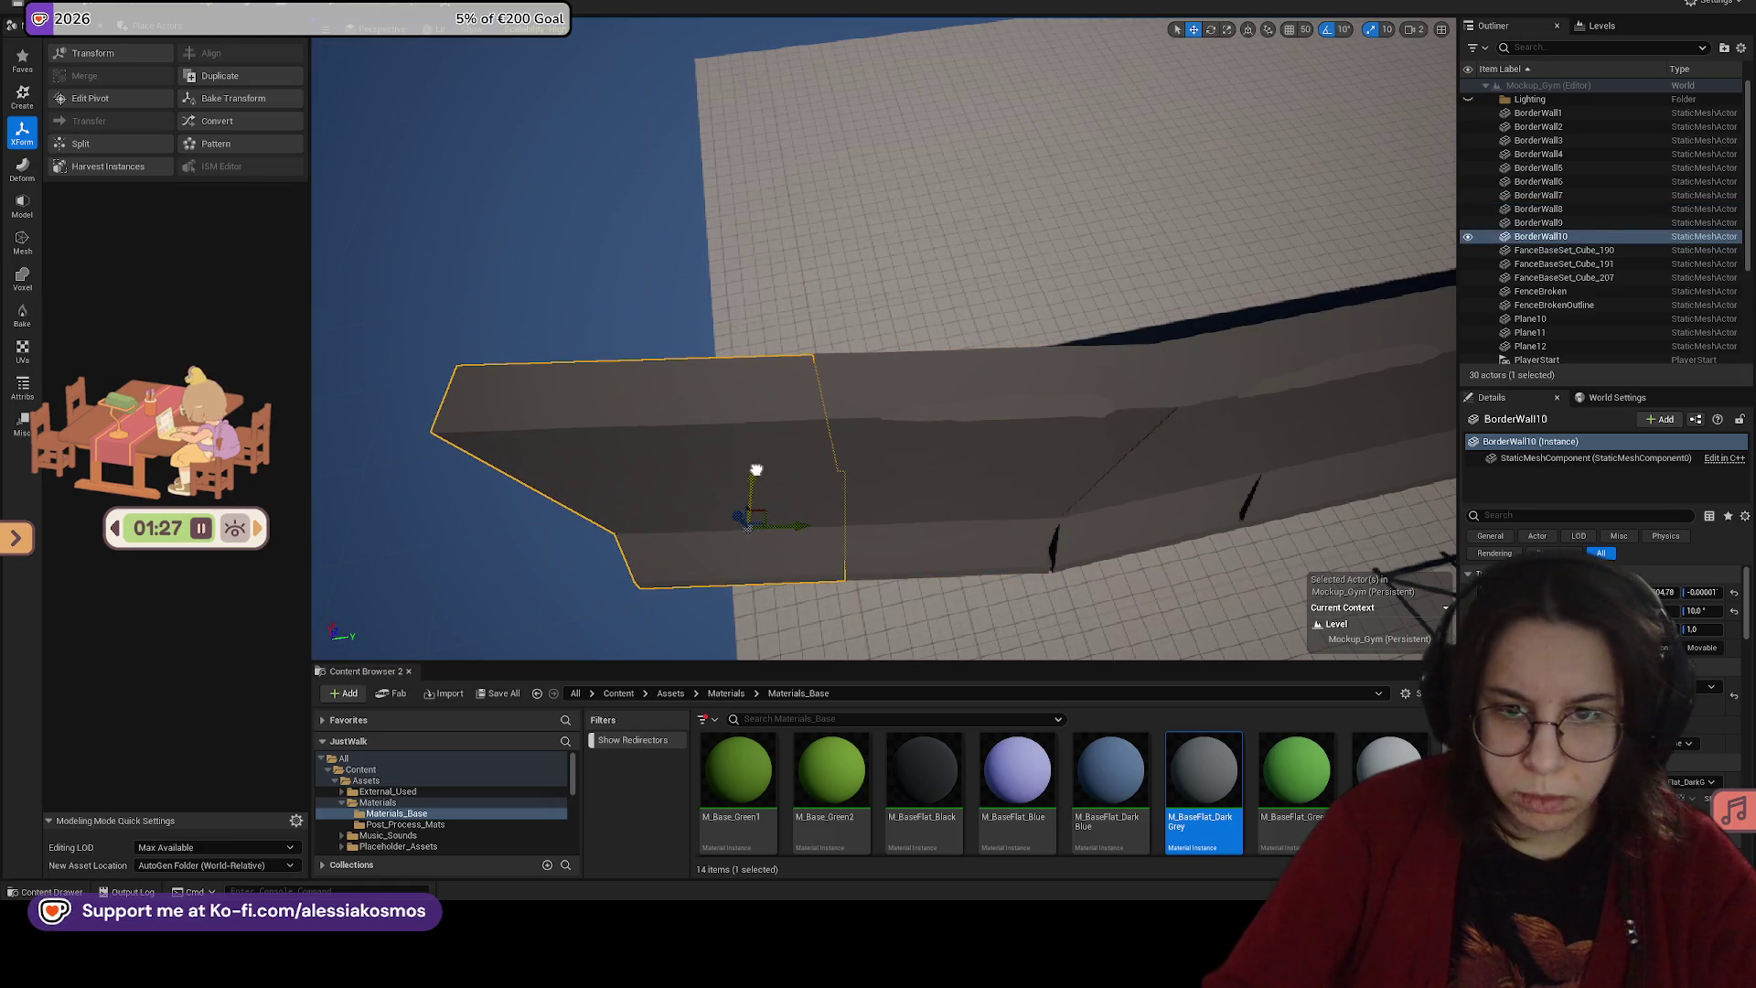
pyautogui.keyDown('alt'); pyautogui.moveTo(947, 426); pyautogui.dragTo(823, 422); pyautogui.keyUp('alt')
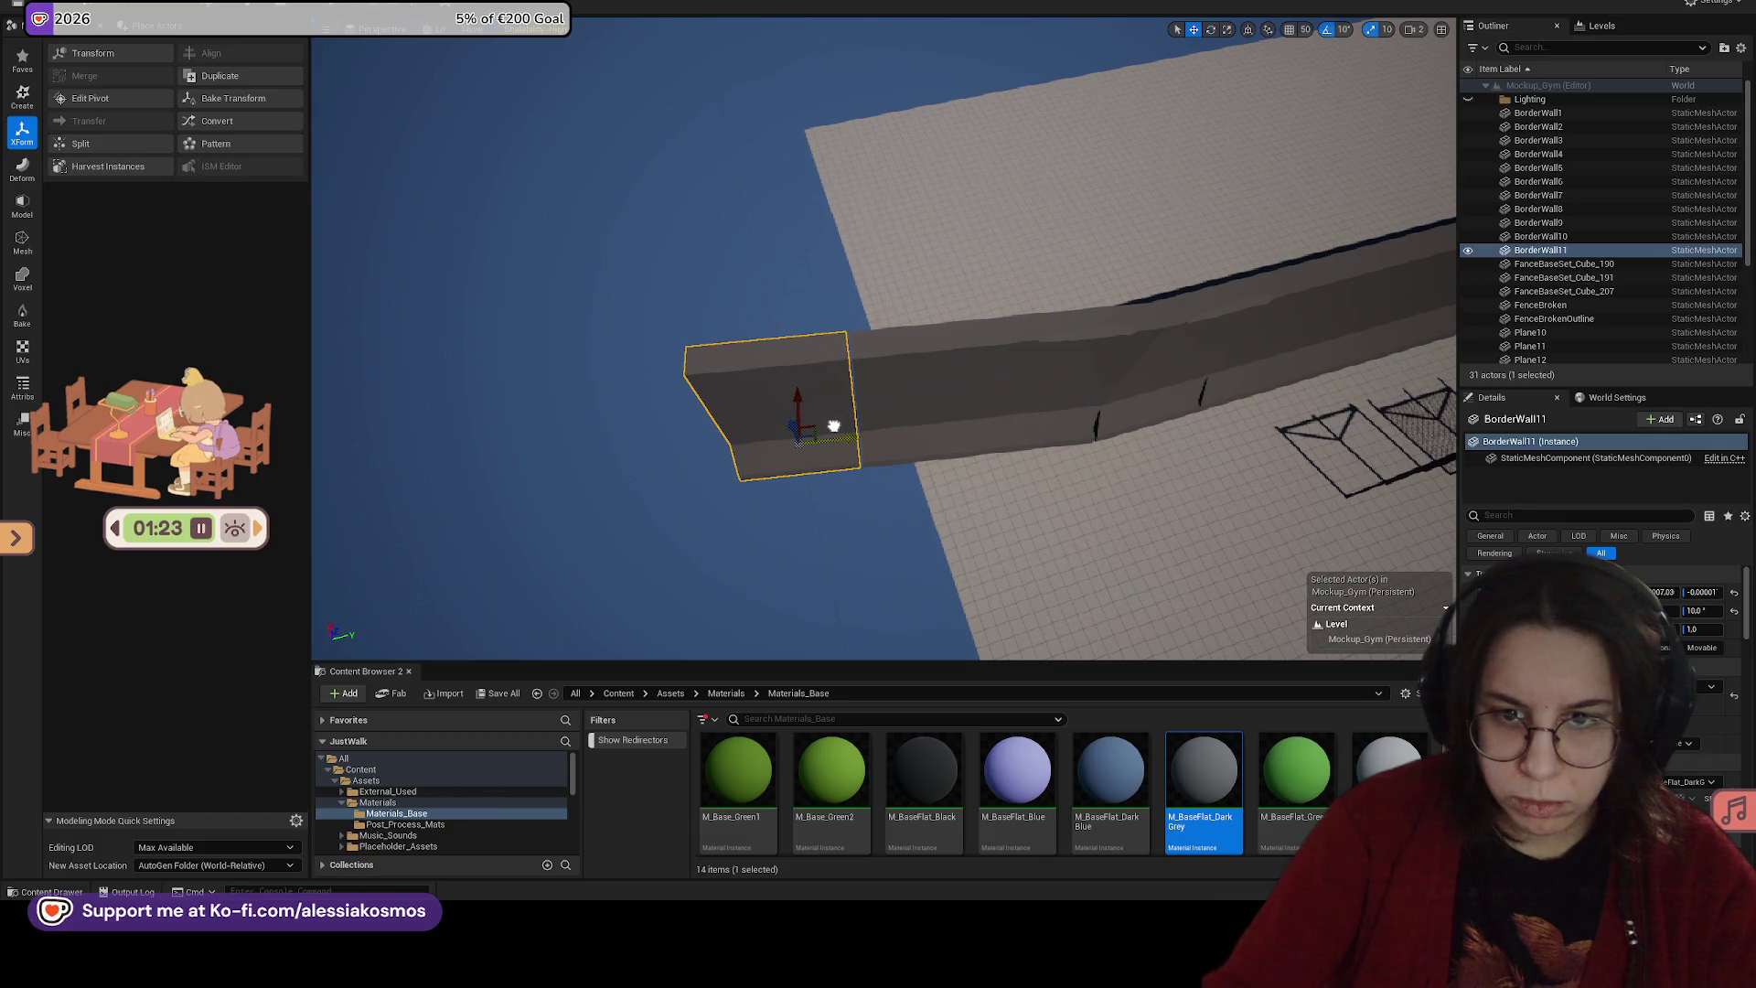
pyautogui.moveTo(836, 425); pyautogui.dragTo(750, 433)
pyautogui.click(512, 391)
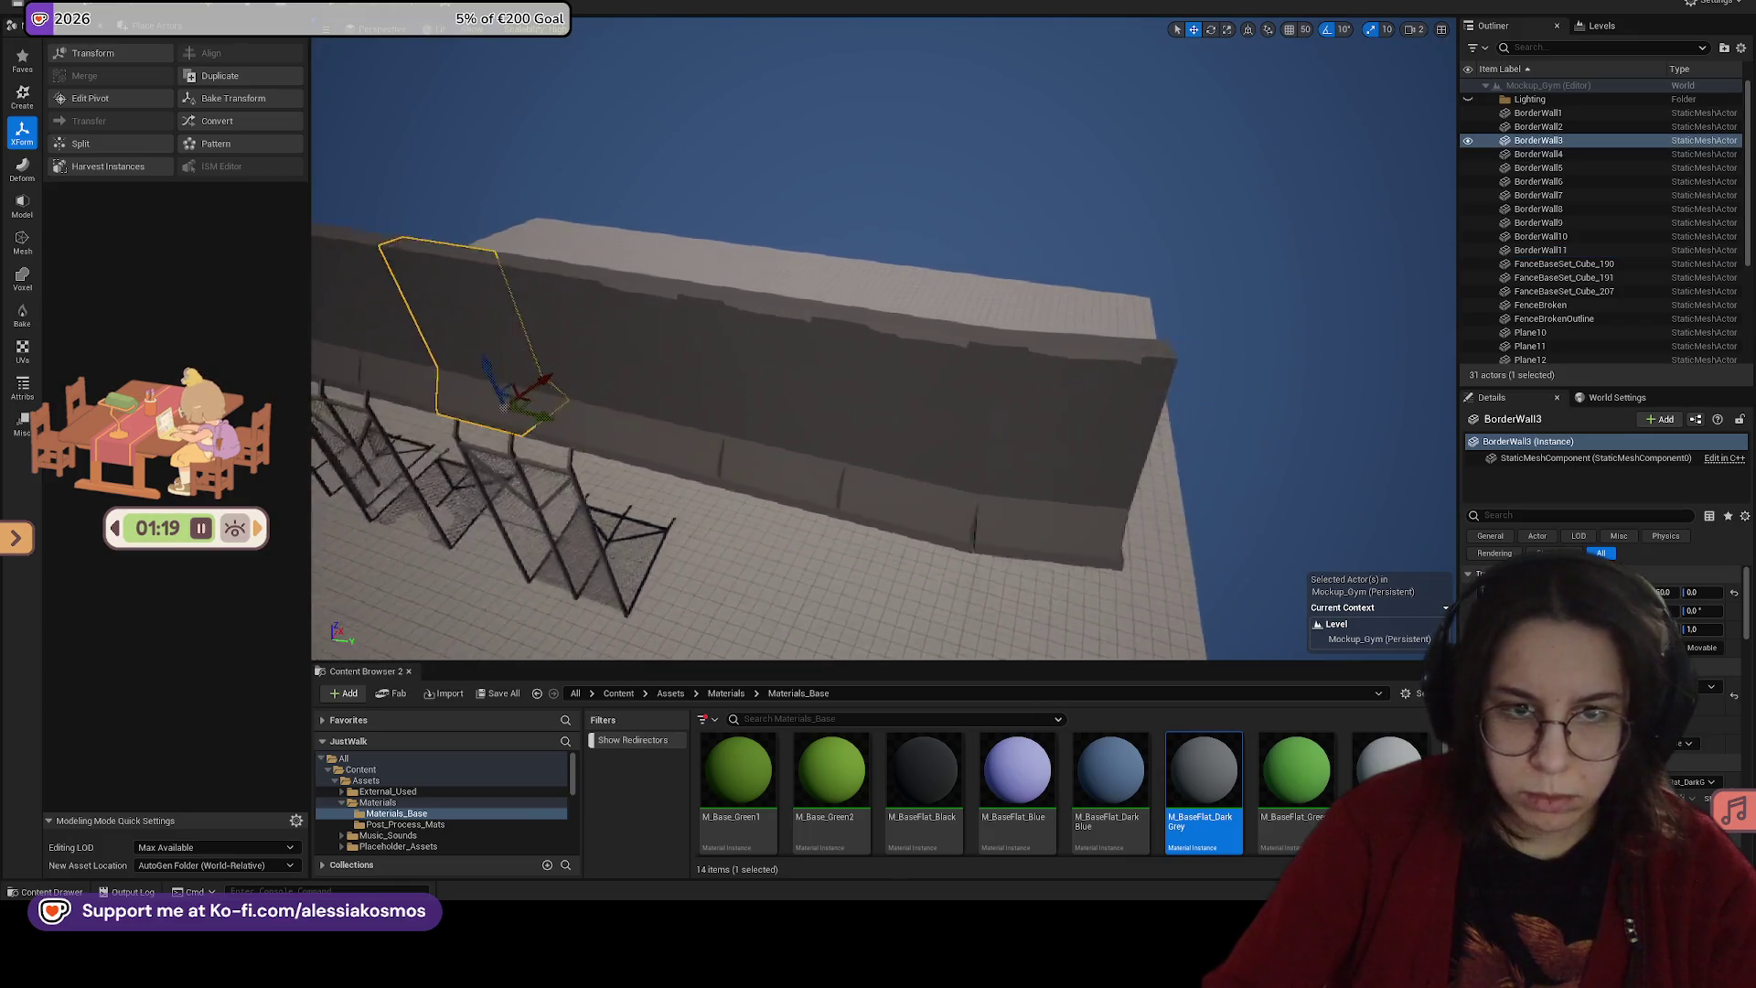
pyautogui.moveTo(554, 392)
pyautogui.keyDown('alt'); pyautogui.mouseDown()
pyautogui.moveTo(634, 443)
pyautogui.moveTo(1089, 536)
pyautogui.mouseUp(); pyautogui.keyUp('alt')
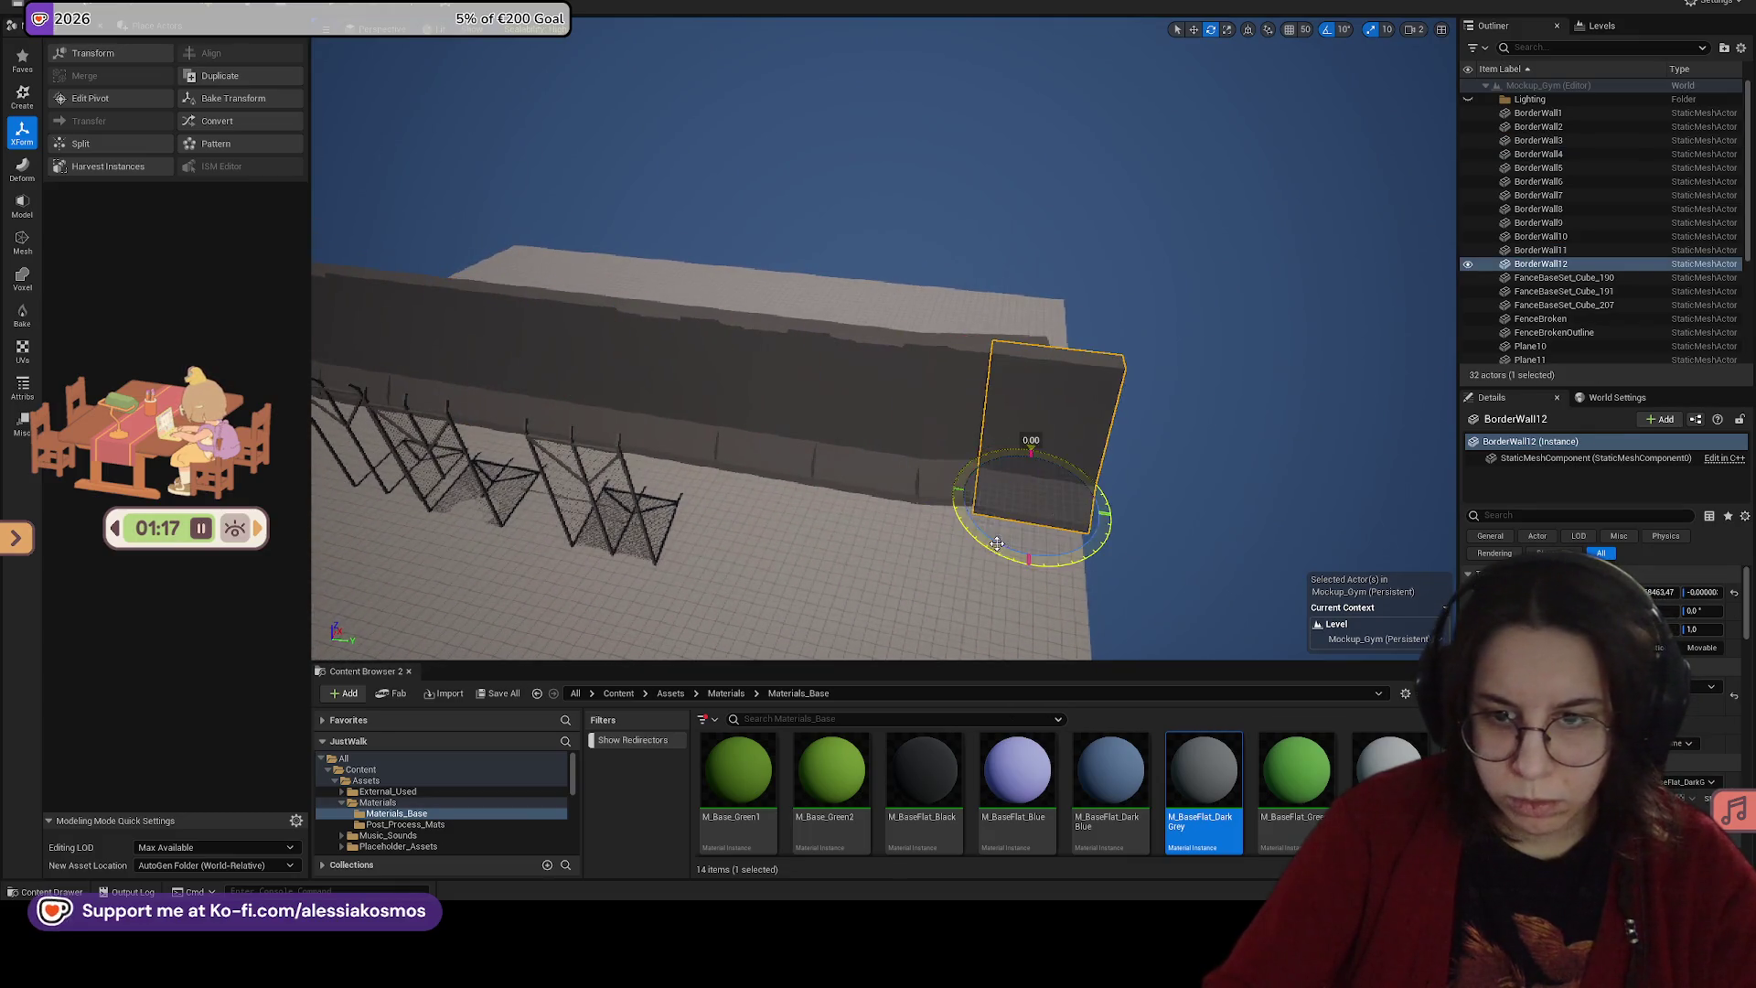
pyautogui.press('w')
pyautogui.press('f')
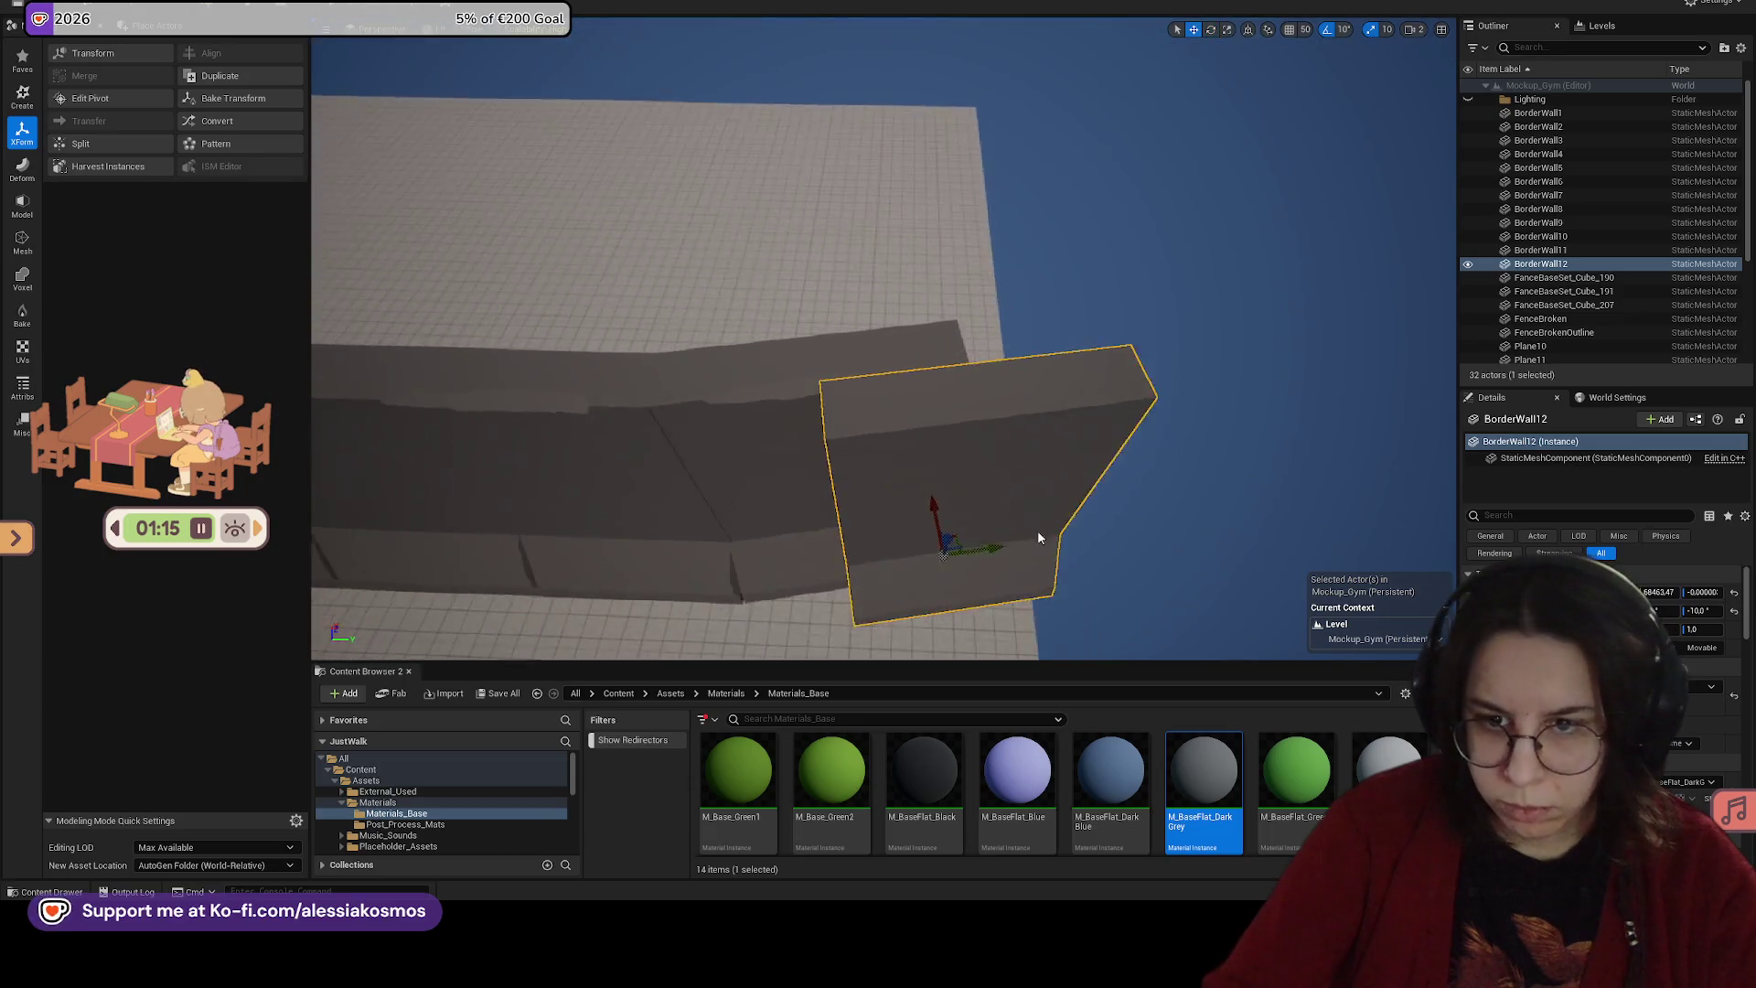
pyautogui.moveTo(937, 504)
pyautogui.mouseDown()
pyautogui.moveTo(934, 484)
pyautogui.moveTo(1070, 508)
pyautogui.mouseUp()
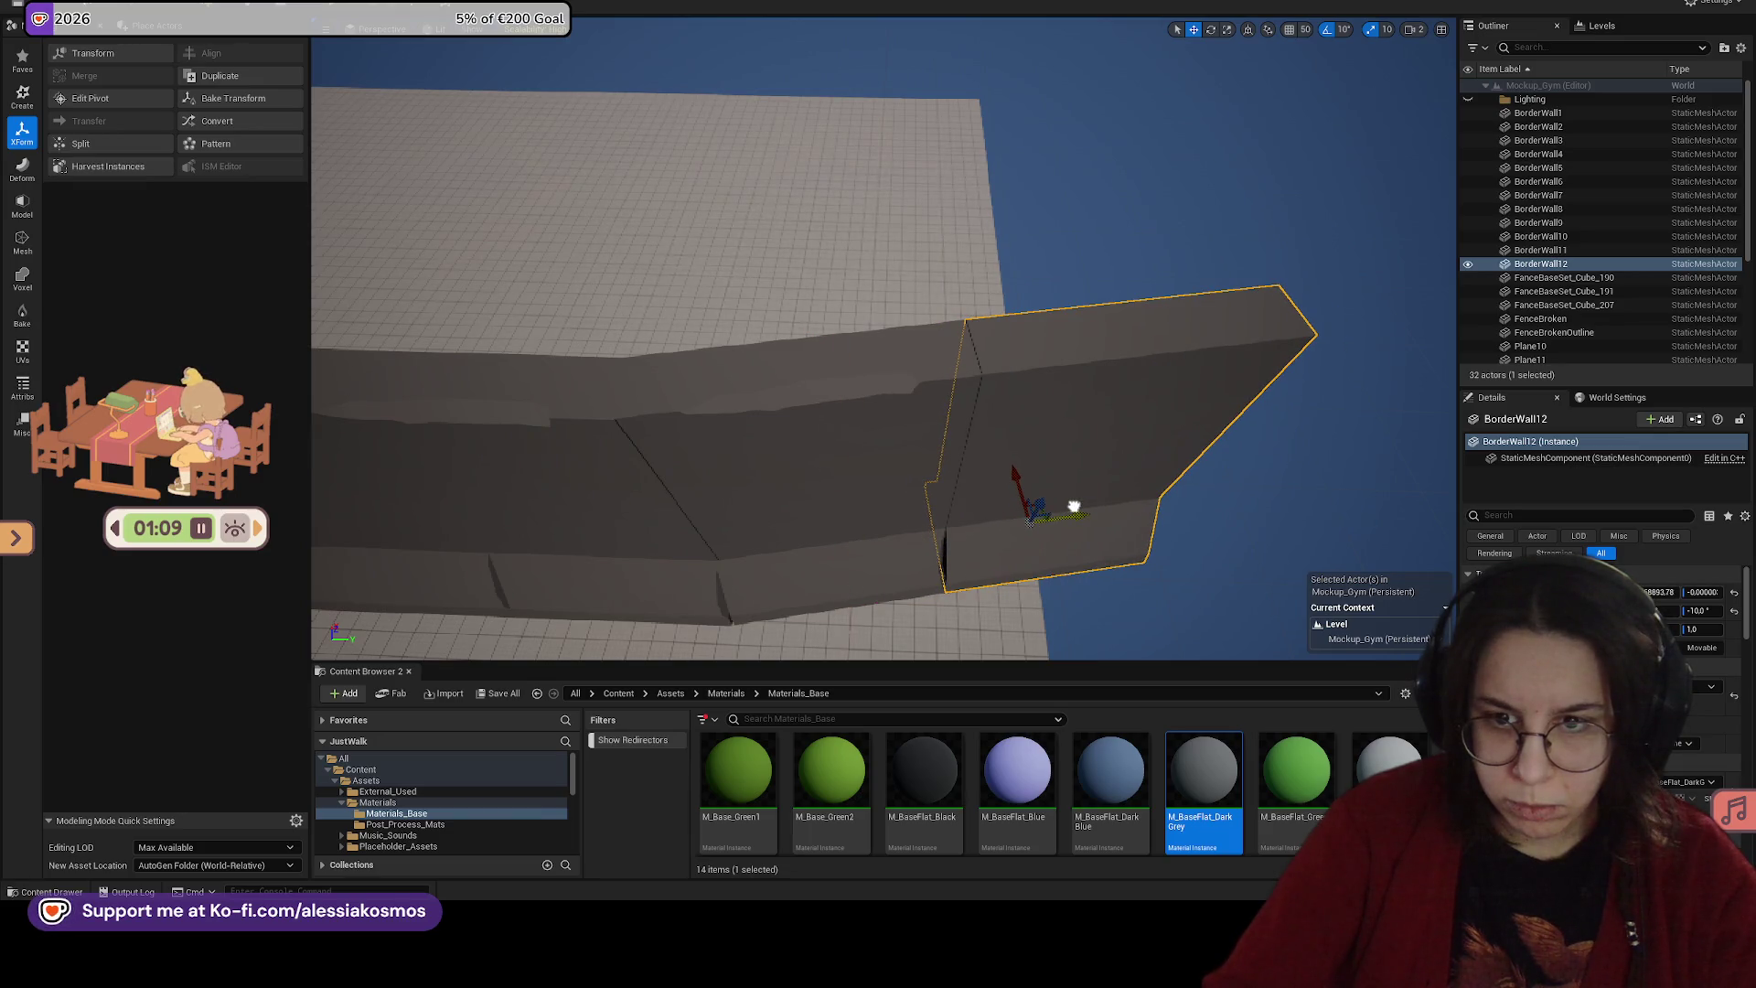
pyautogui.moveTo(836, 466)
pyautogui.mouseDown()
pyautogui.moveTo(1059, 491)
pyautogui.moveTo(1003, 483)
pyautogui.moveTo(959, 517)
pyautogui.mouseUp()
# Step: Set the Plane12 floor's scale to 200 in Details
pyautogui.click(958, 517)
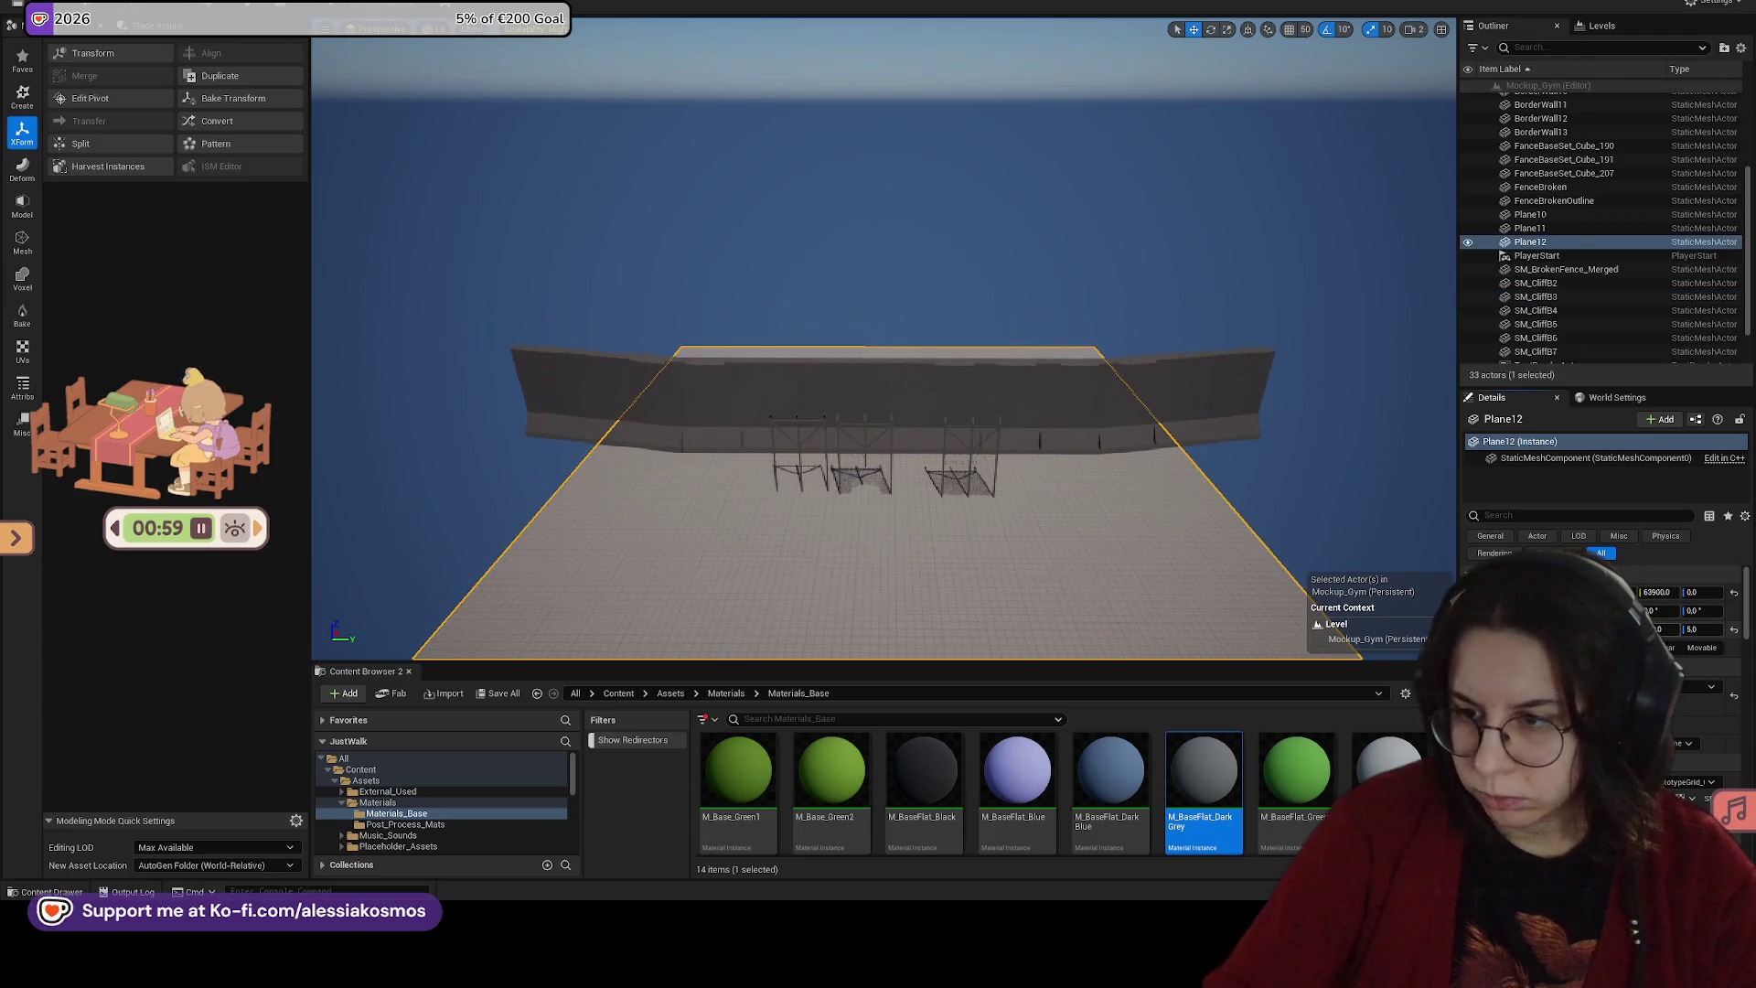
pyautogui.write('10')
pyautogui.press('Return')
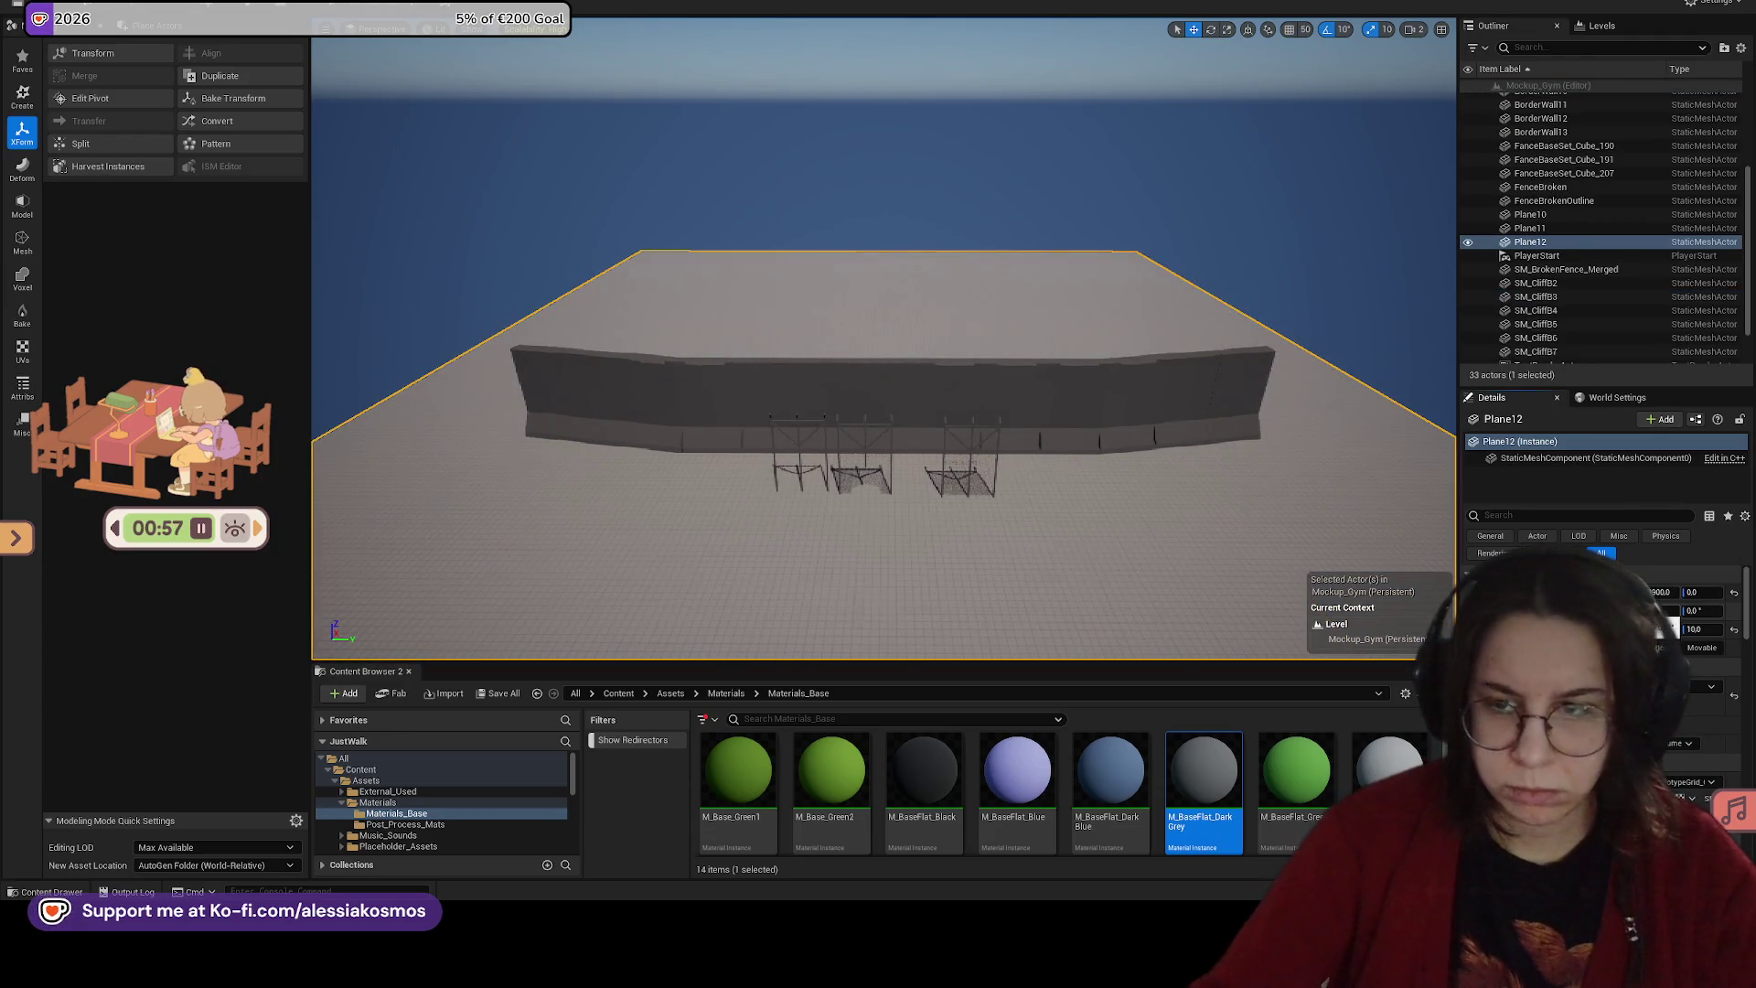
pyautogui.hotkey('ctrl', 'z')
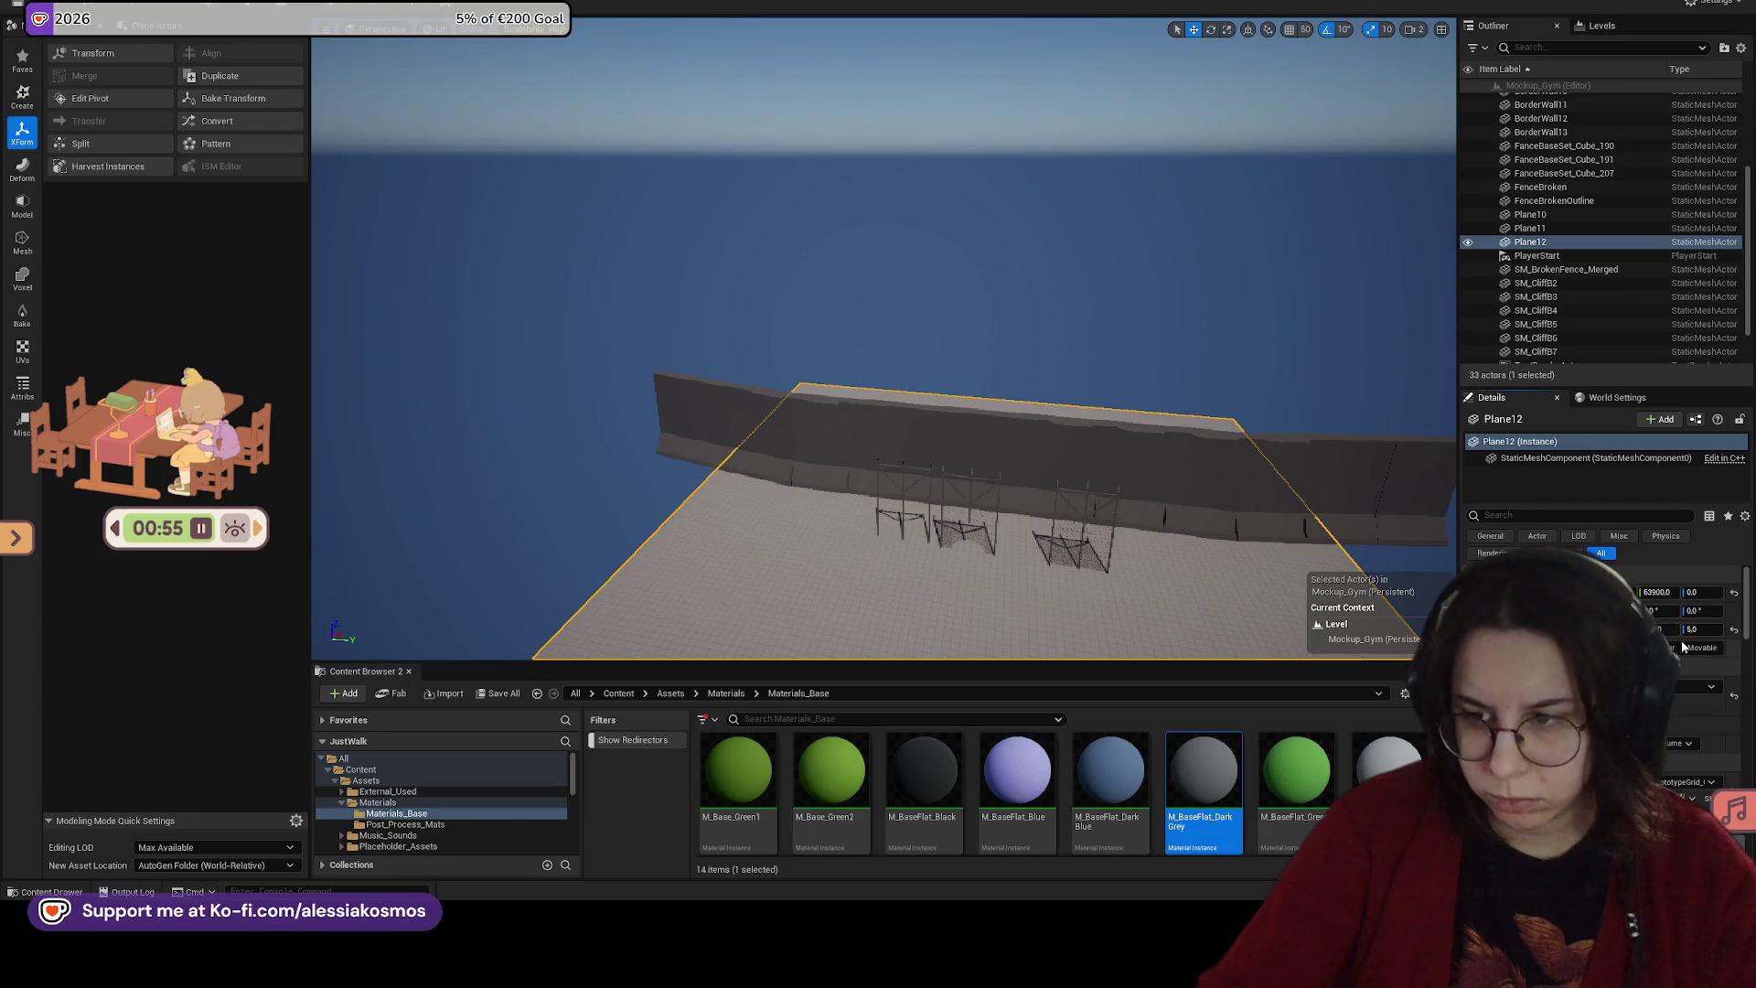
pyautogui.write('200')
pyautogui.press('Return')
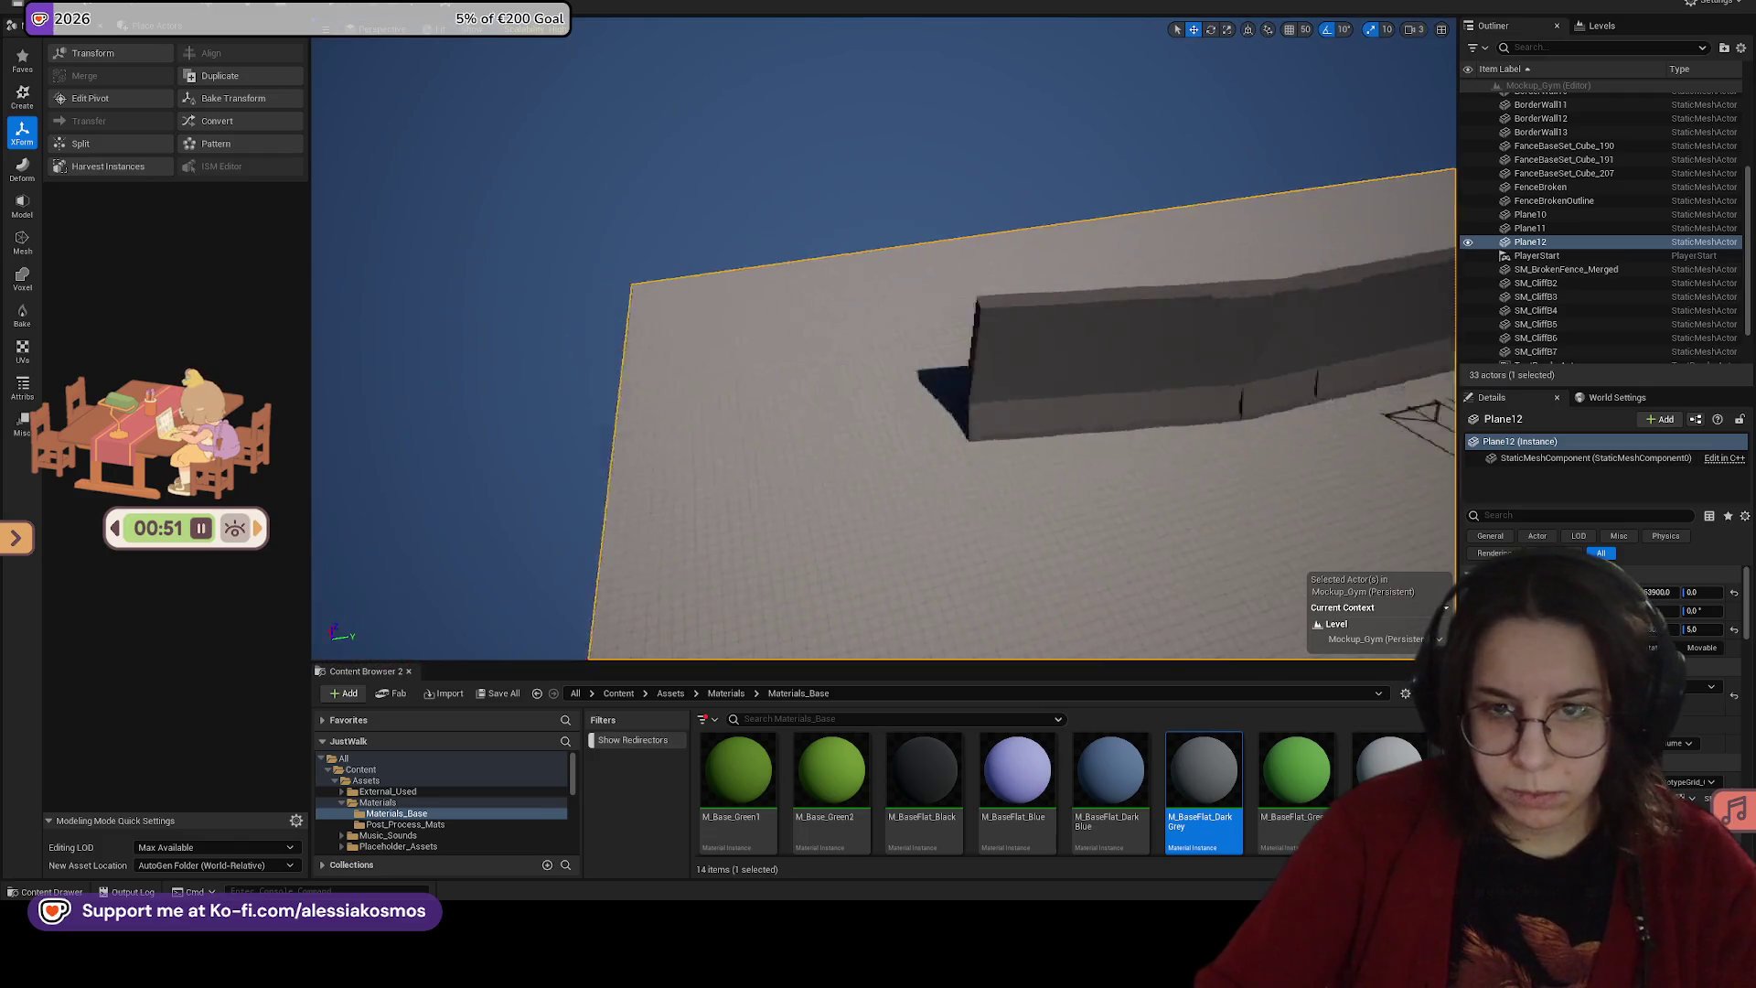
# Step: Duplicate the end wall section and slide the copy, BorderWall14, along the wall
pyautogui.click(1049, 448)
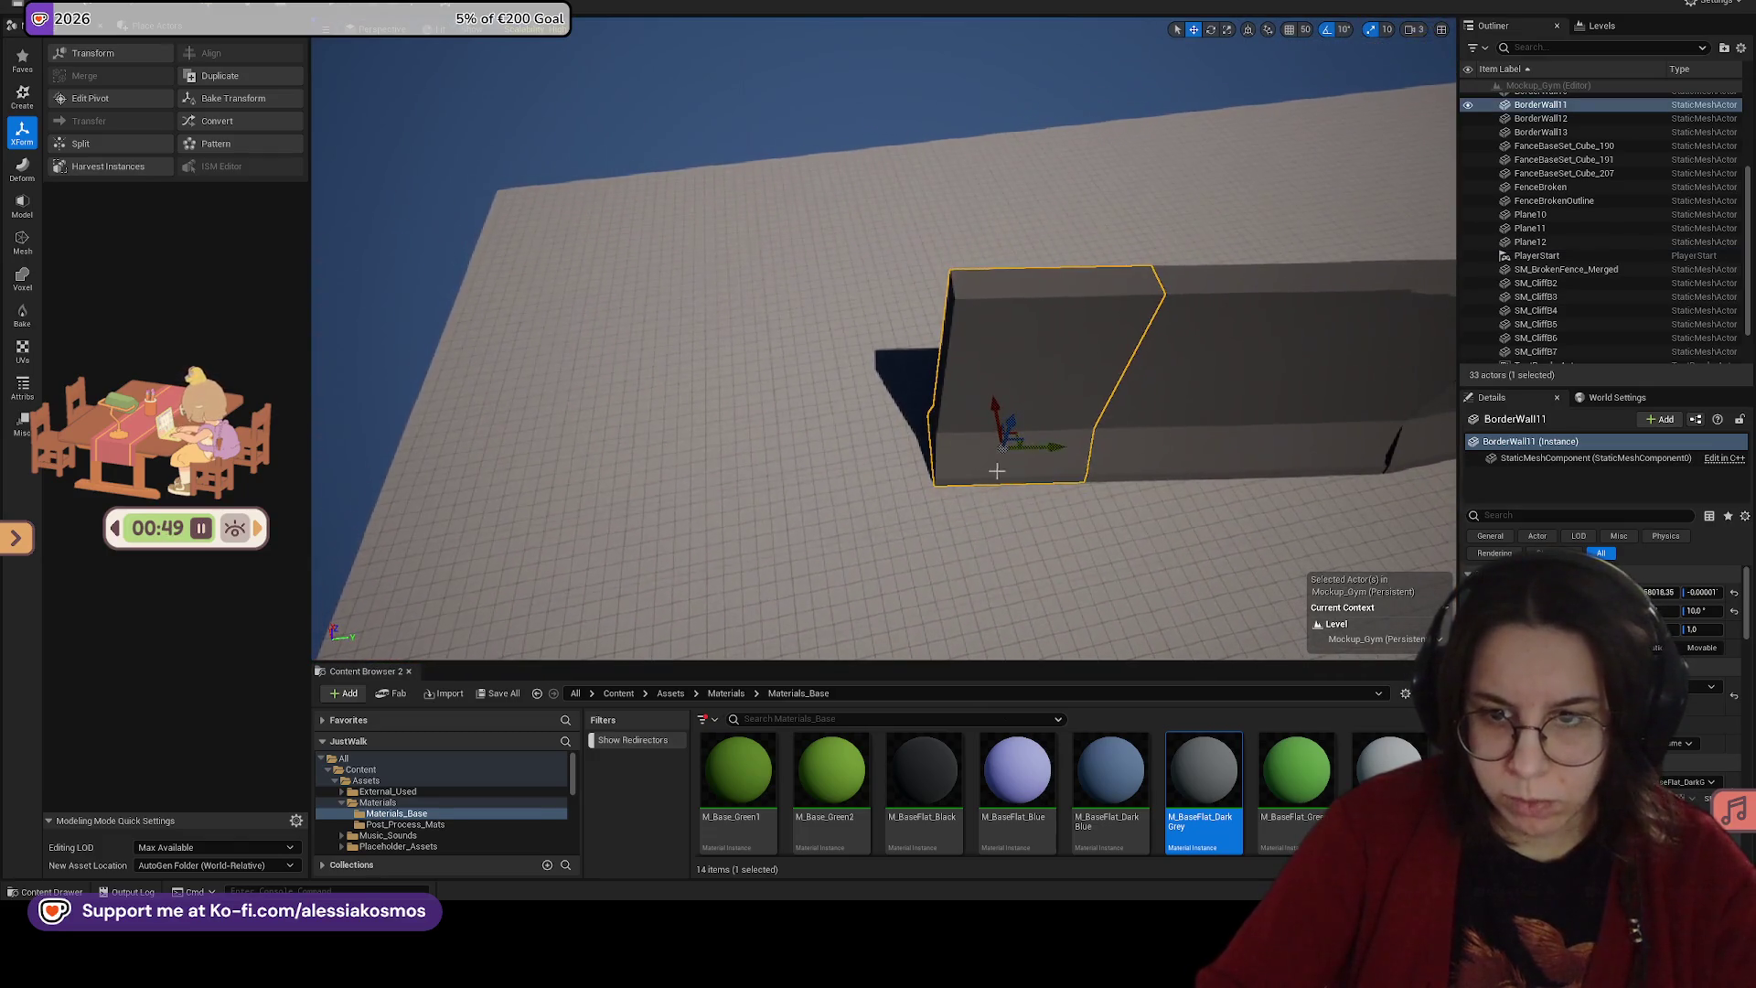
pyautogui.hotkey('ctrl', 'd')
pyautogui.moveTo(1049, 448); pyautogui.dragTo(888, 419)
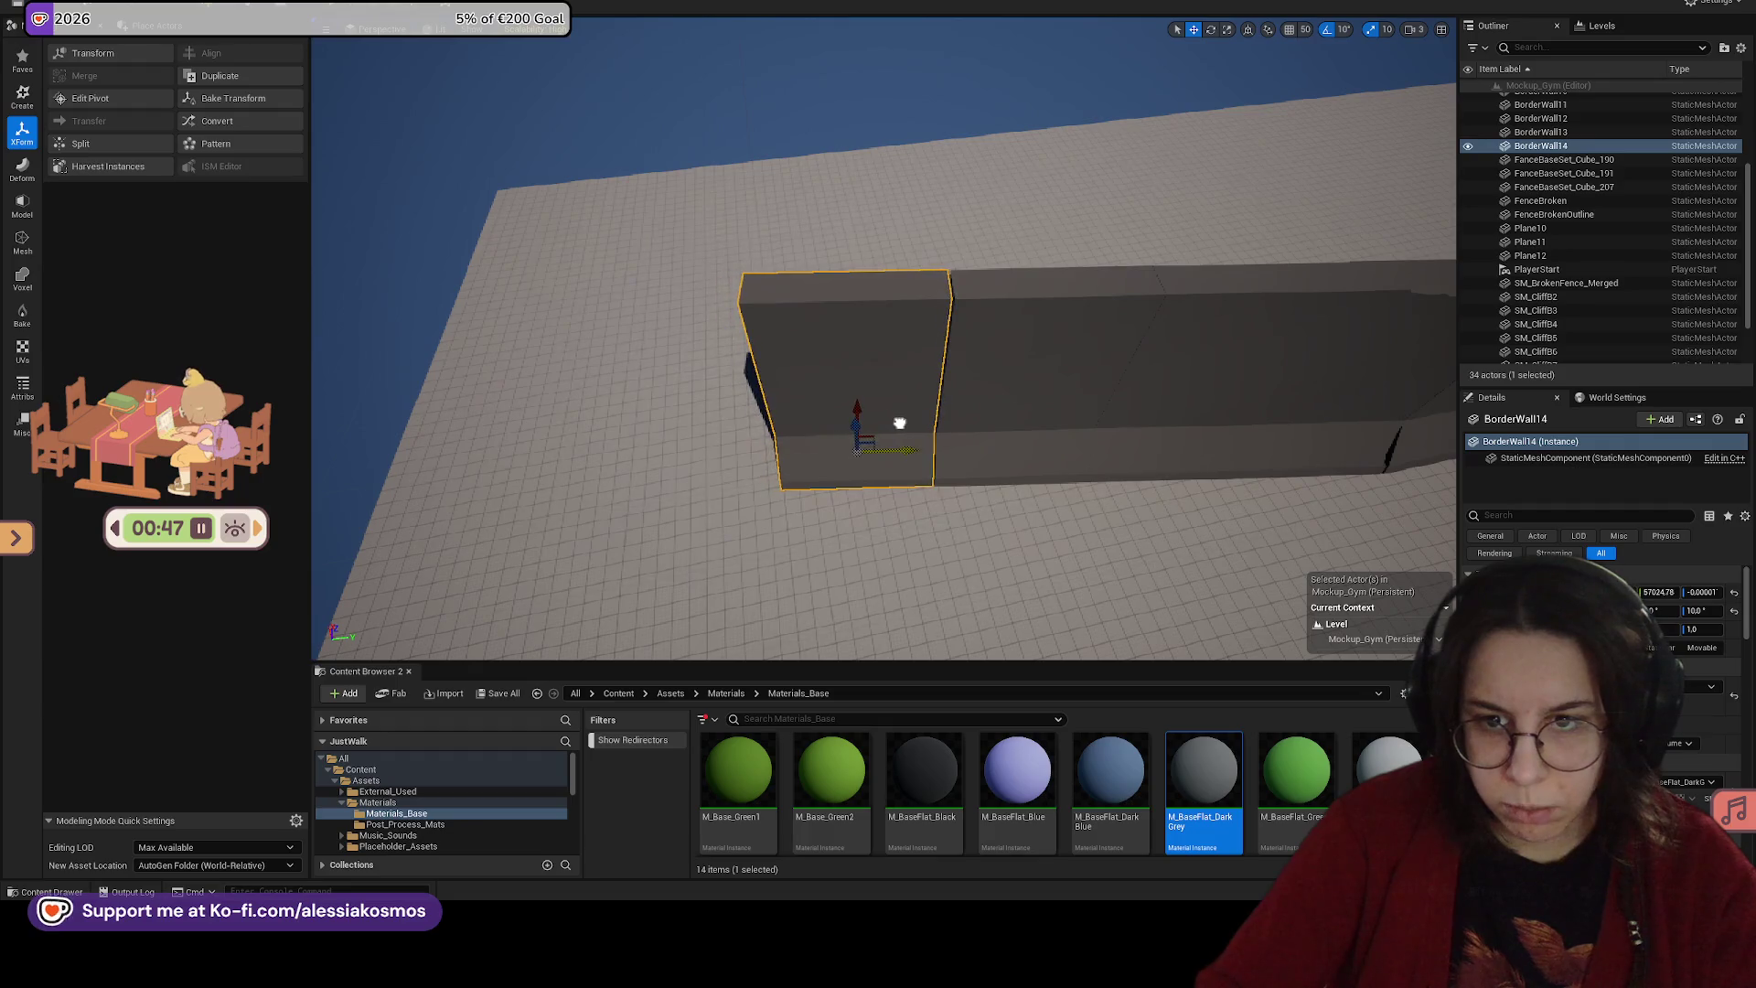
pyautogui.scroll(3, 915, 467)
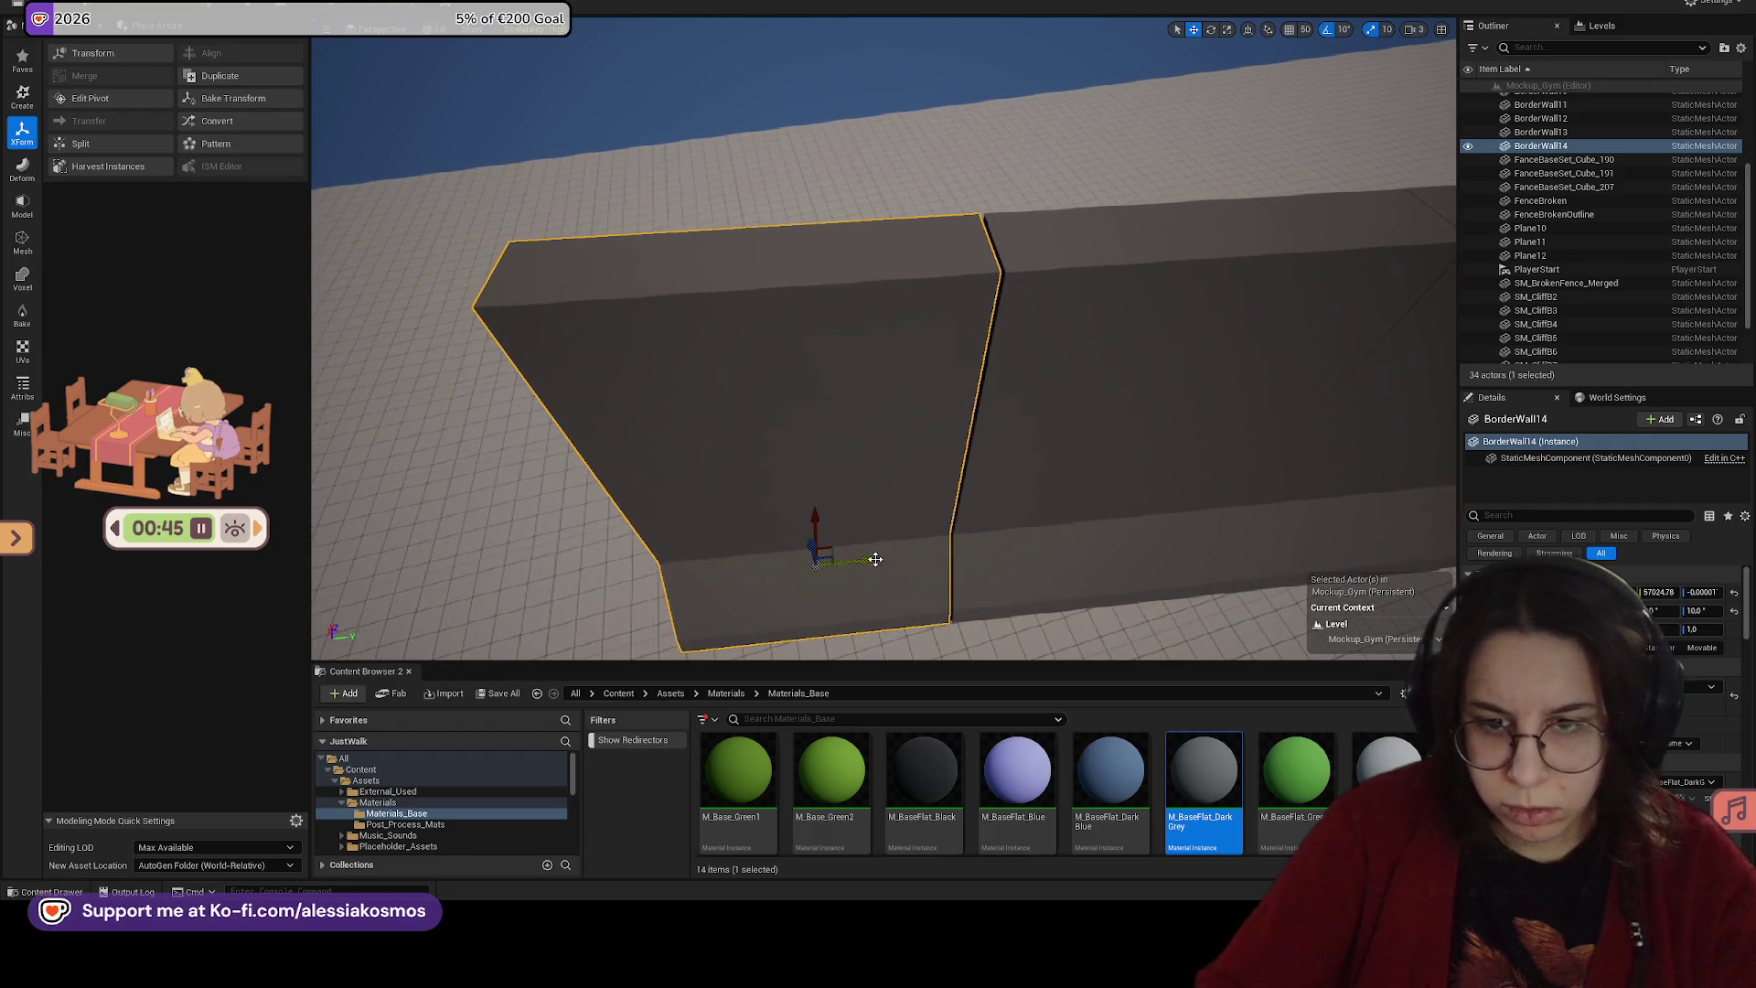
pyautogui.moveTo(1020, 523); pyautogui.dragTo(1020, 523)
# Step: Duplicate BorderWall13 to add BorderWall15 and BorderWall16, butted end to end along the wall
pyautogui.click(991, 498)
pyautogui.scroll(5, 992, 497)
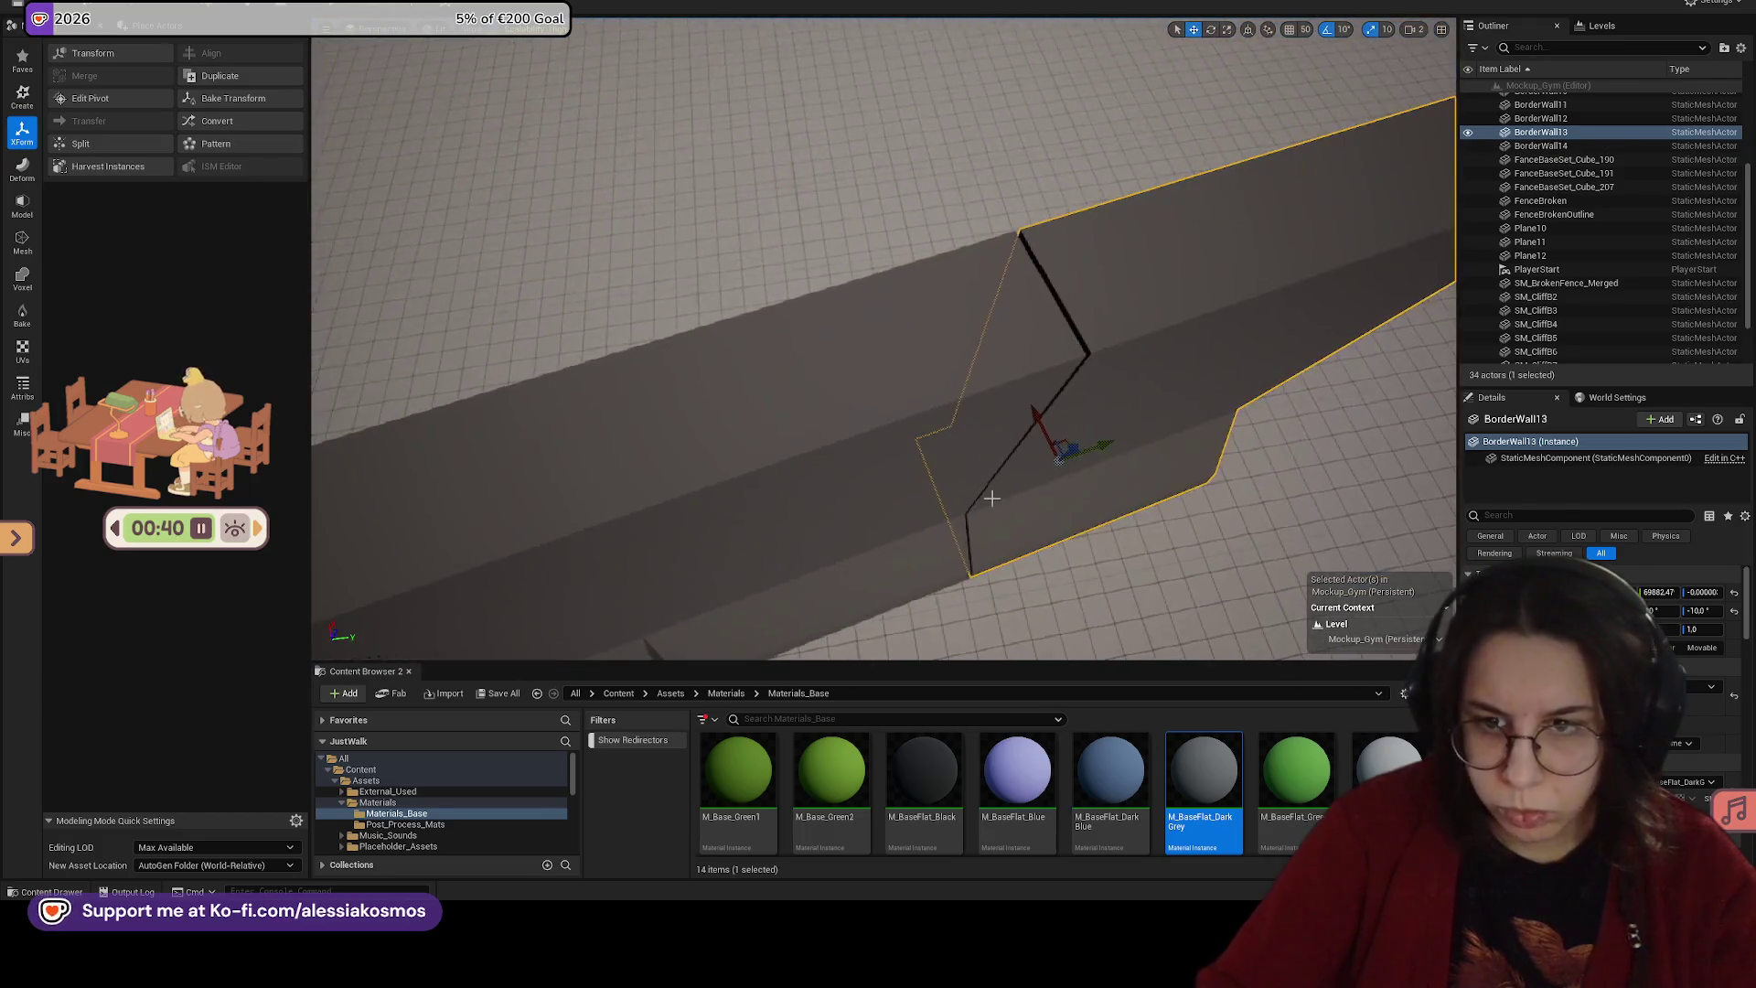
pyautogui.moveTo(992, 498); pyautogui.dragTo(991, 498)
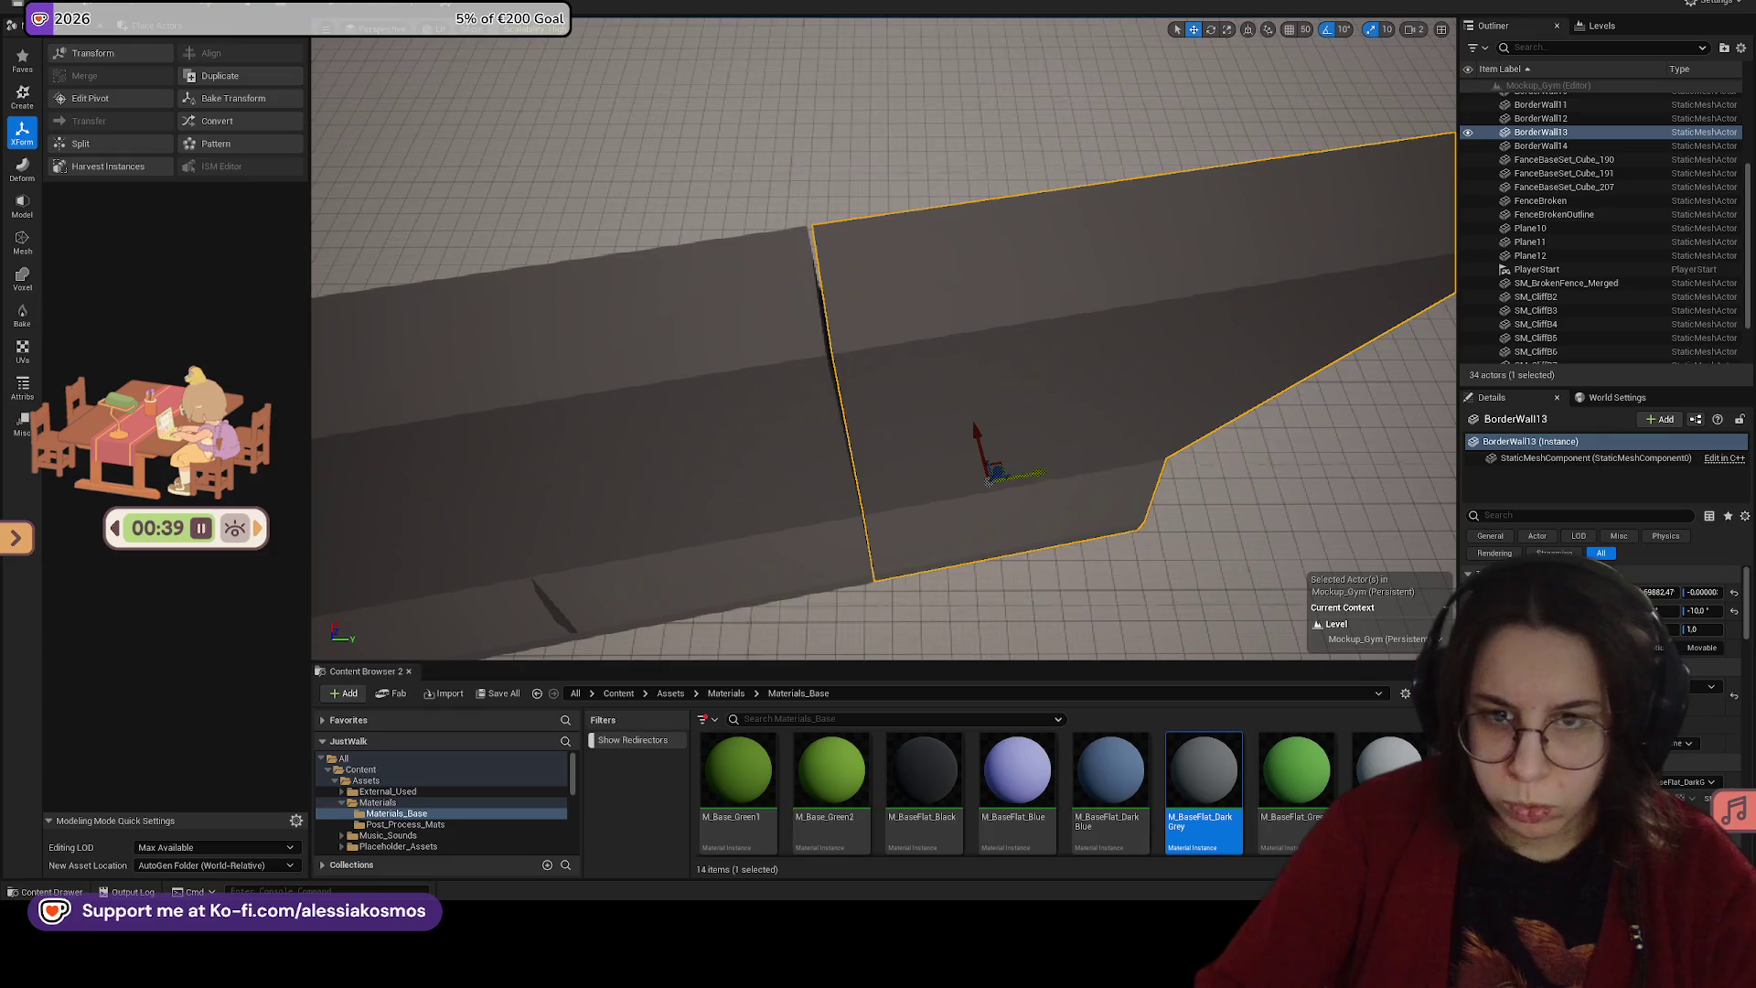
pyautogui.hotkey('ctrl', 'd')
pyautogui.moveTo(835, 462)
pyautogui.mouseDown()
pyautogui.moveTo(1140, 436)
pyautogui.moveTo(1097, 433)
pyautogui.mouseUp()
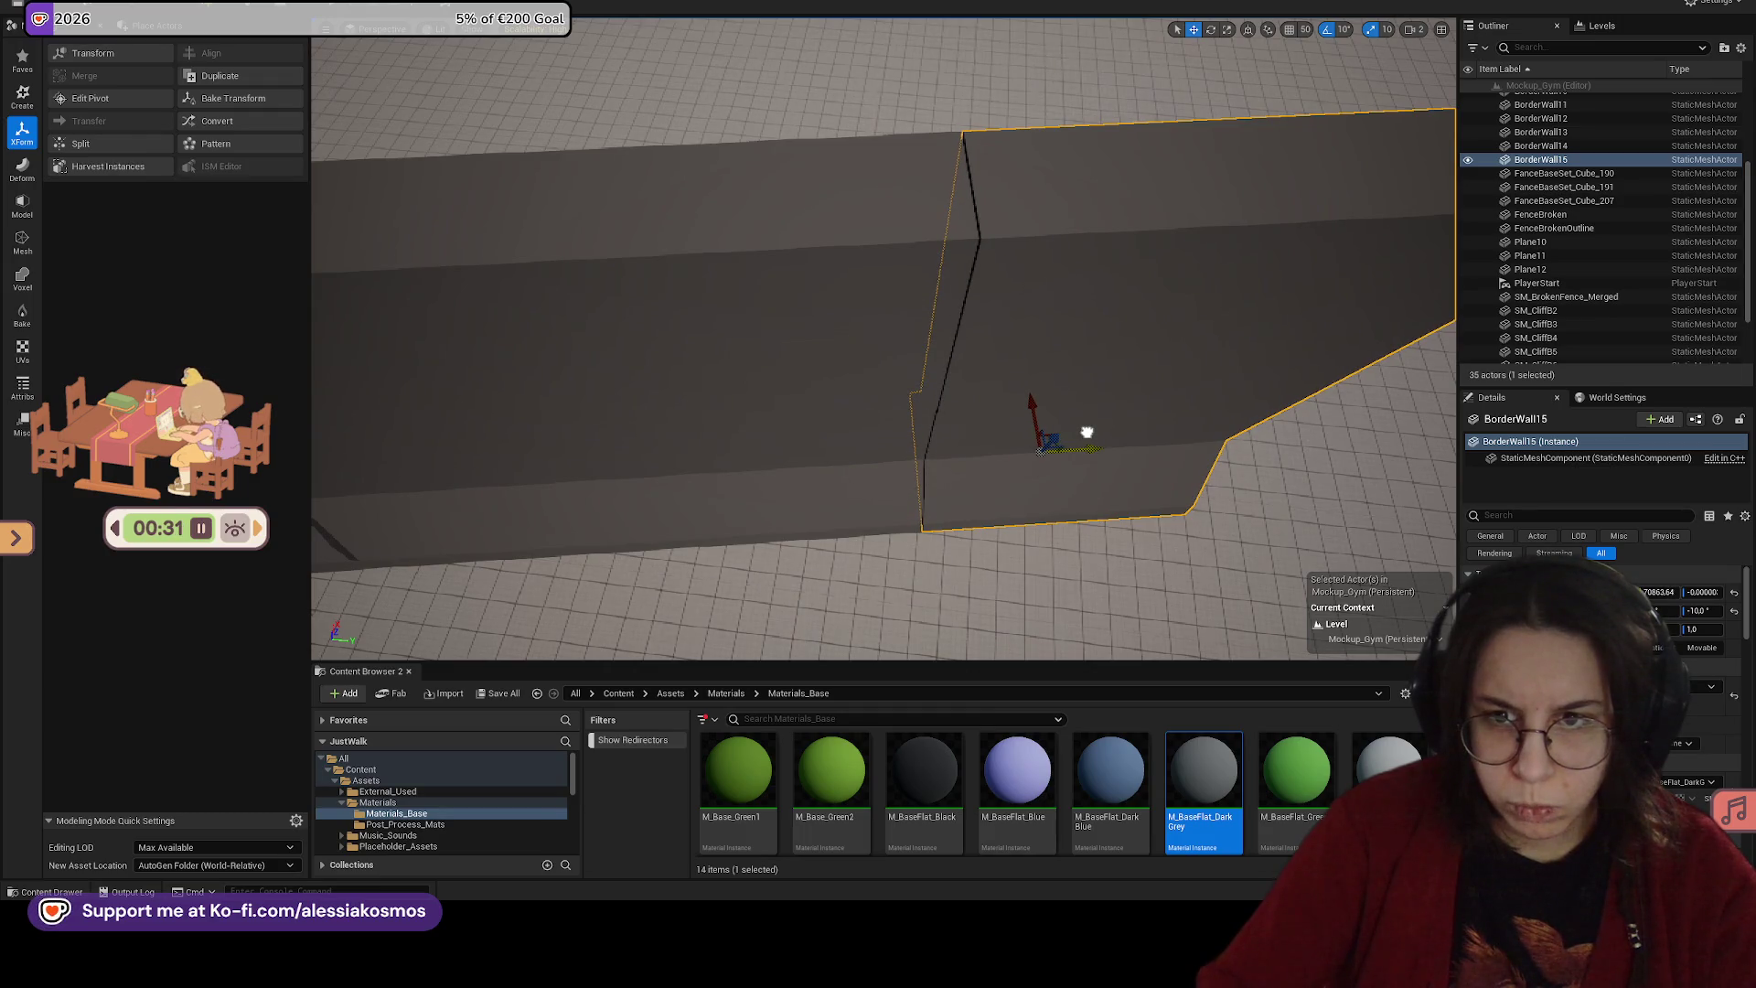
pyautogui.moveTo(1087, 431)
pyautogui.mouseDown()
pyautogui.moveTo(988, 461)
pyautogui.moveTo(1168, 415)
pyautogui.mouseUp()
pyautogui.hotkey('ctrl', 'd')
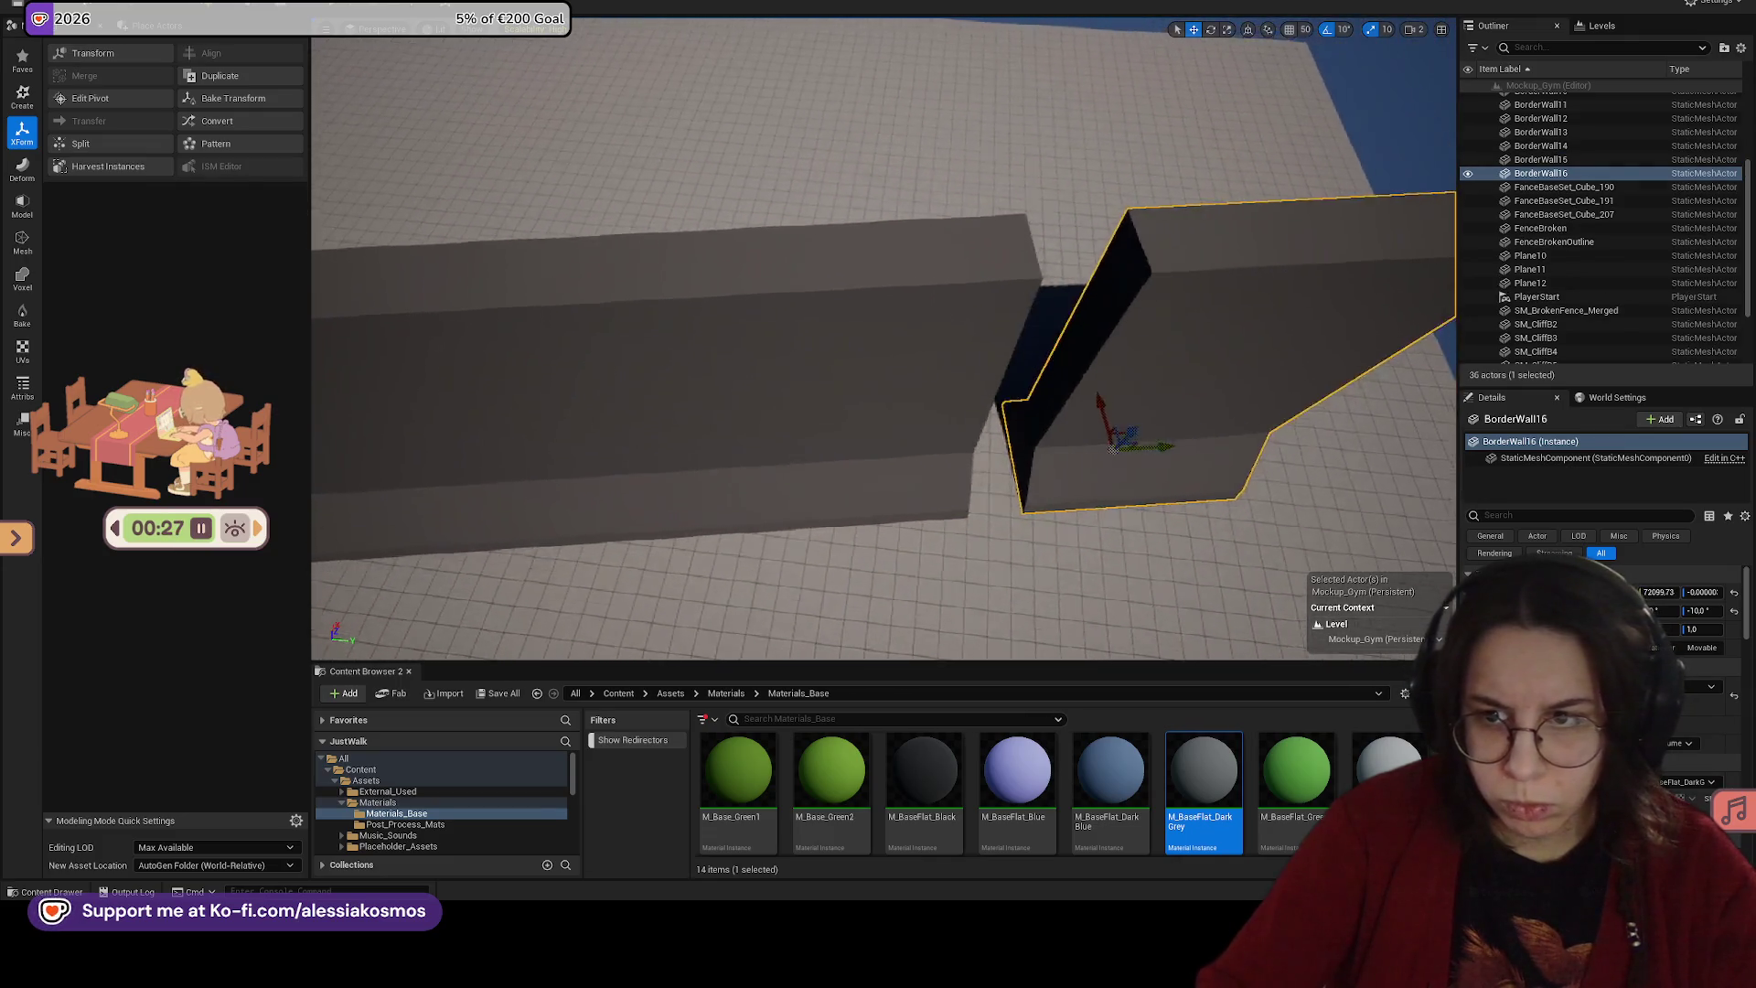
pyautogui.scroll(-3, 883, 338)
pyautogui.moveTo(1092, 458)
pyautogui.mouseDown()
pyautogui.moveTo(915, 439)
pyautogui.moveTo(1051, 439)
pyautogui.moveTo(1038, 453)
pyautogui.moveTo(1024, 430)
pyautogui.mouseUp()
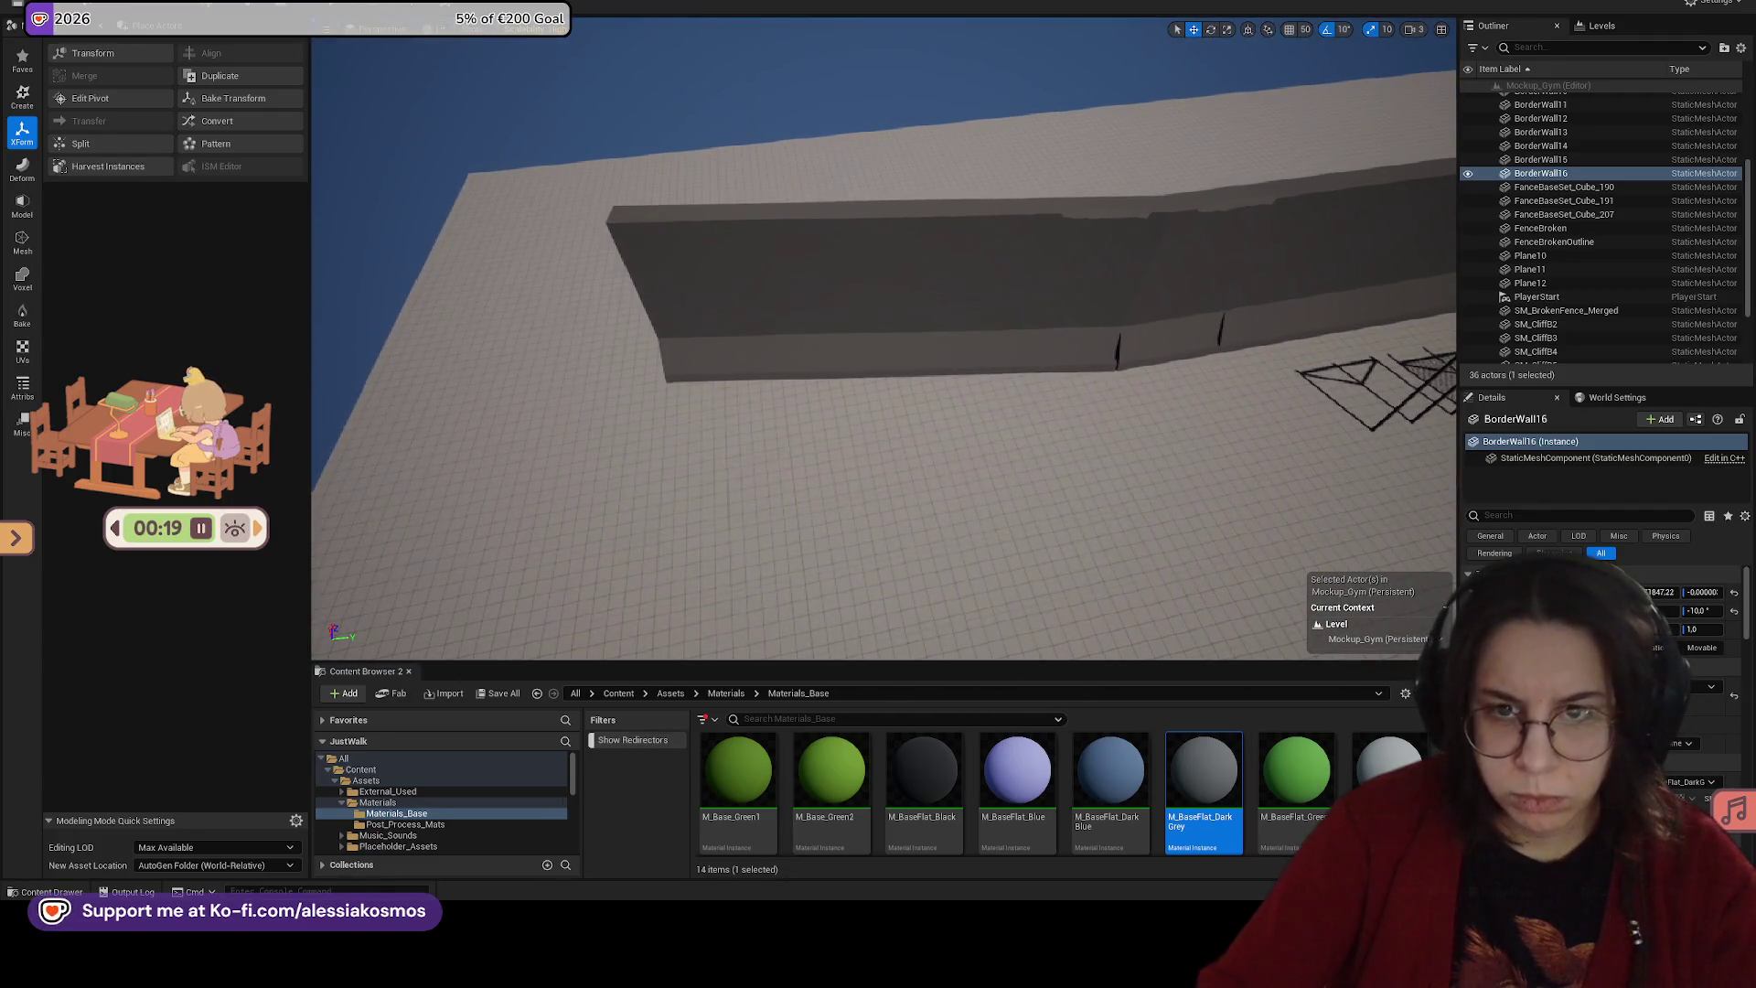
# Step: Save the level, test-play it with Play From Here, then exit with Esc
pyautogui.press('Up')
pyautogui.press('Up')
pyautogui.press('Up')
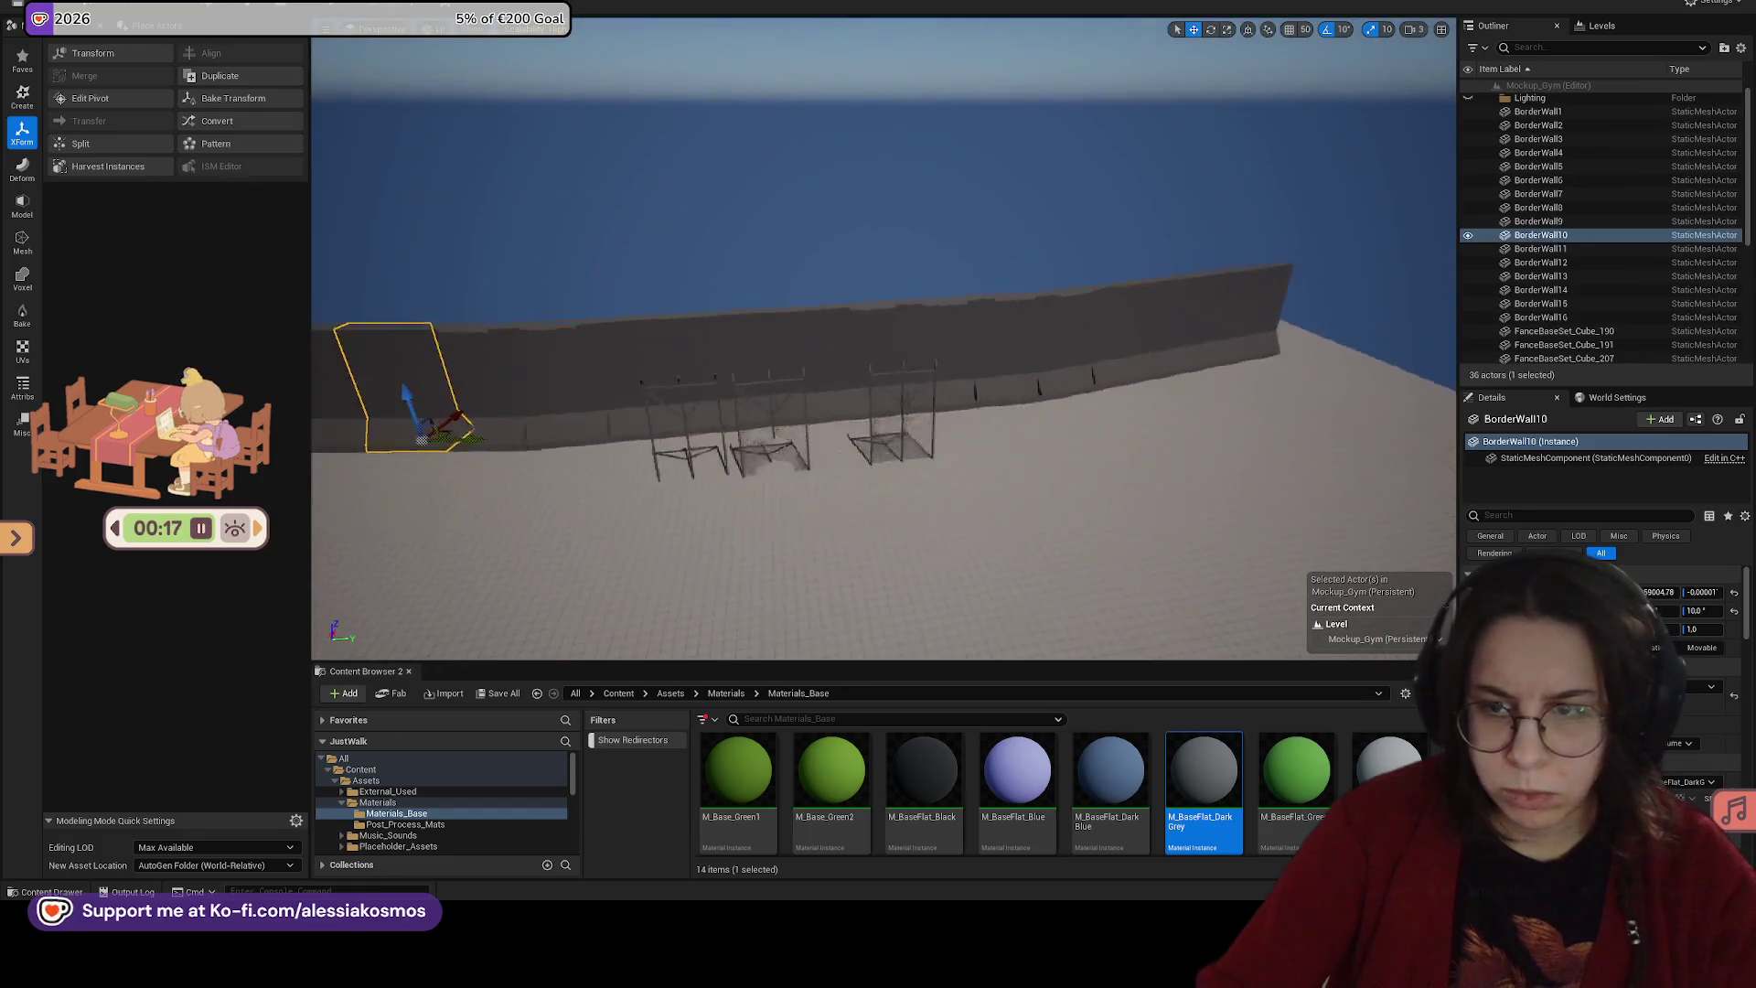
pyautogui.hotkey('ctrl', 's')
pyautogui.rightClick(841, 457)
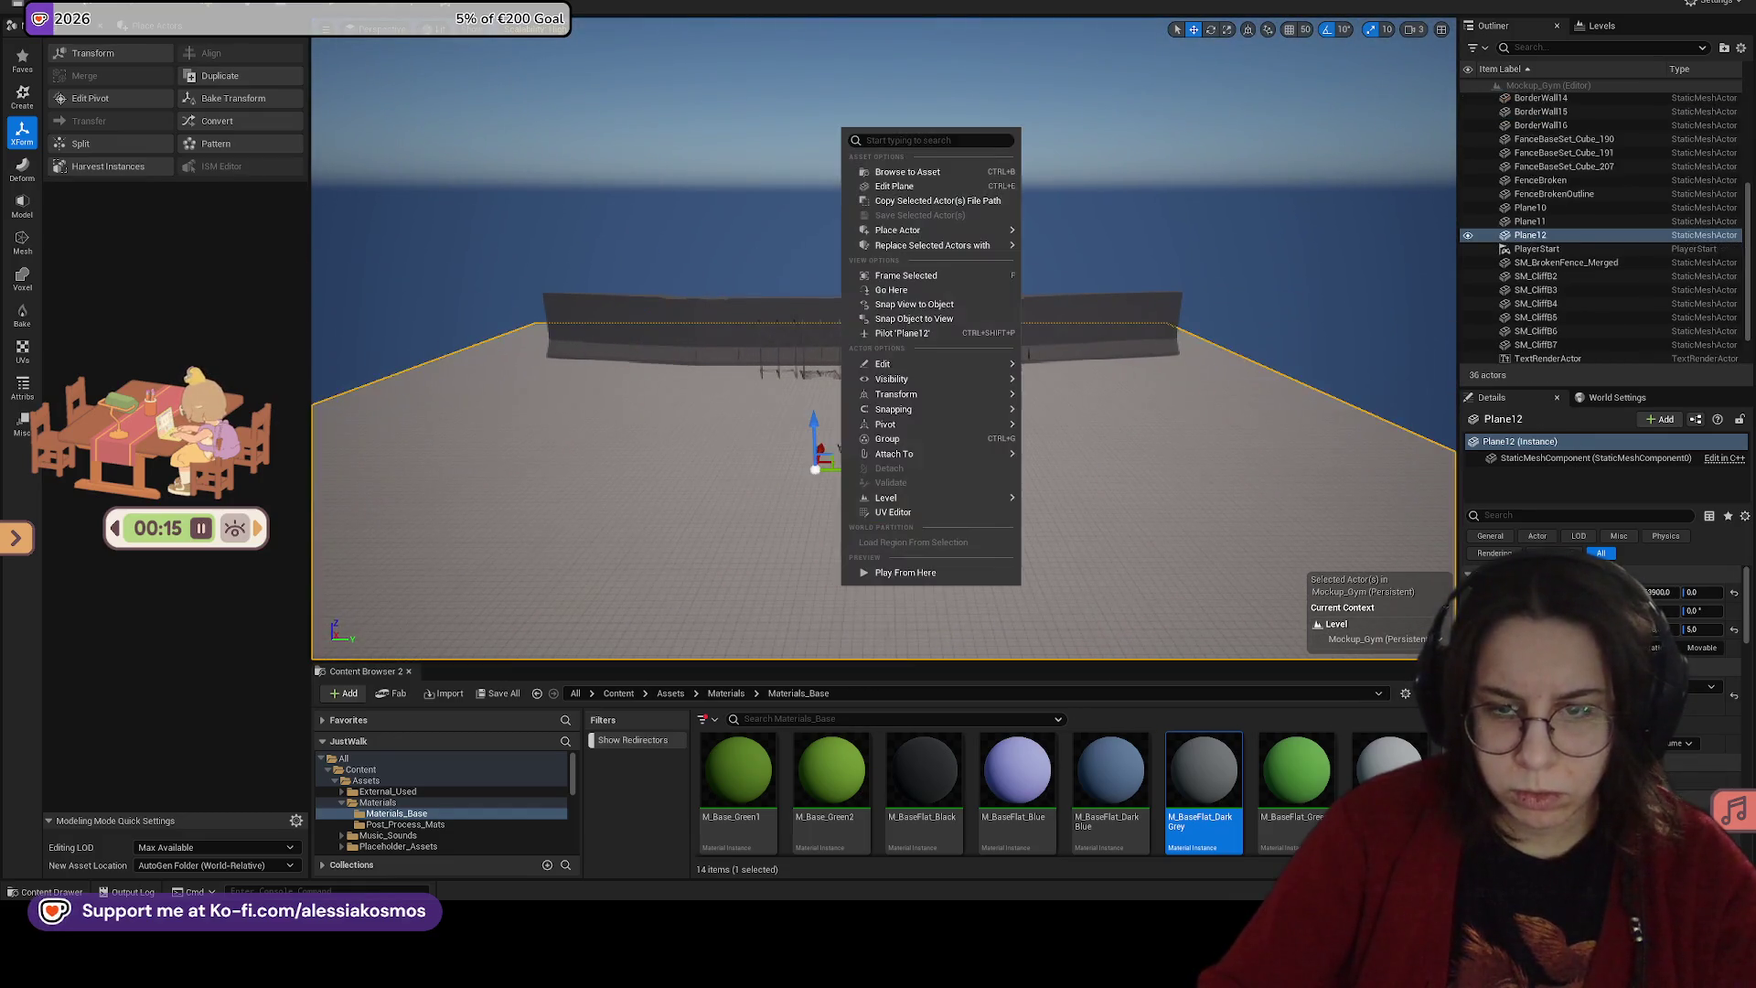
pyautogui.click(968, 572)
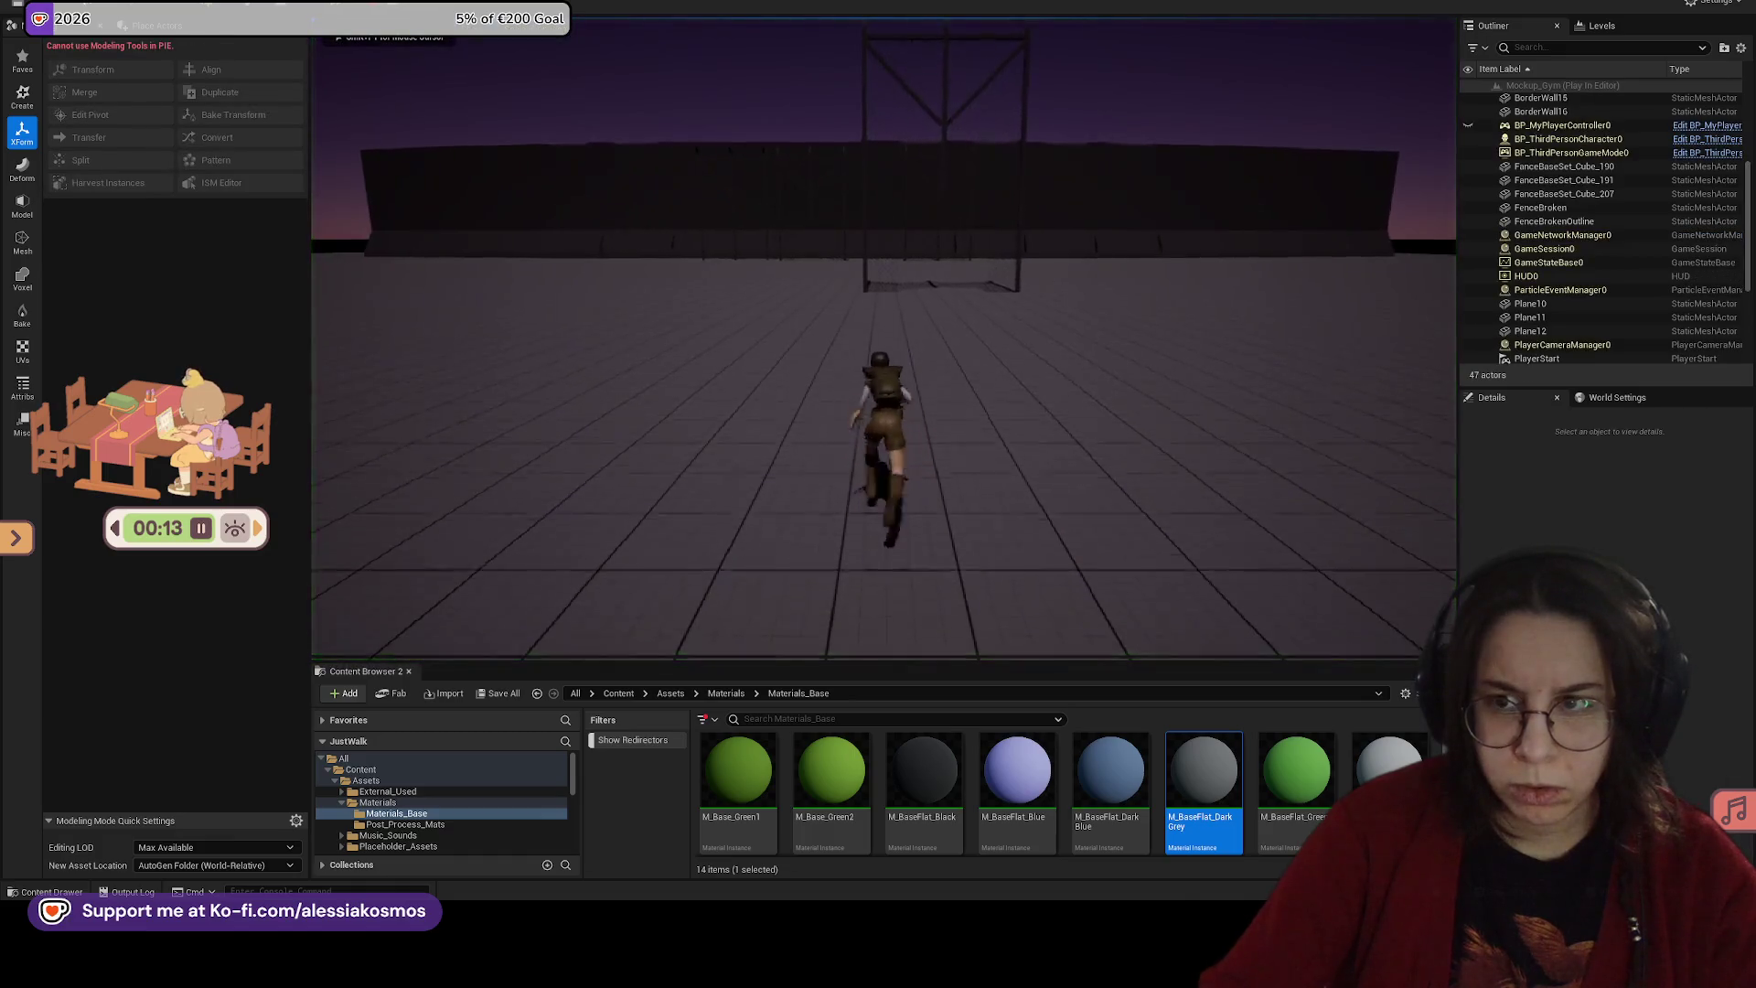
pyautogui.press('Escape')
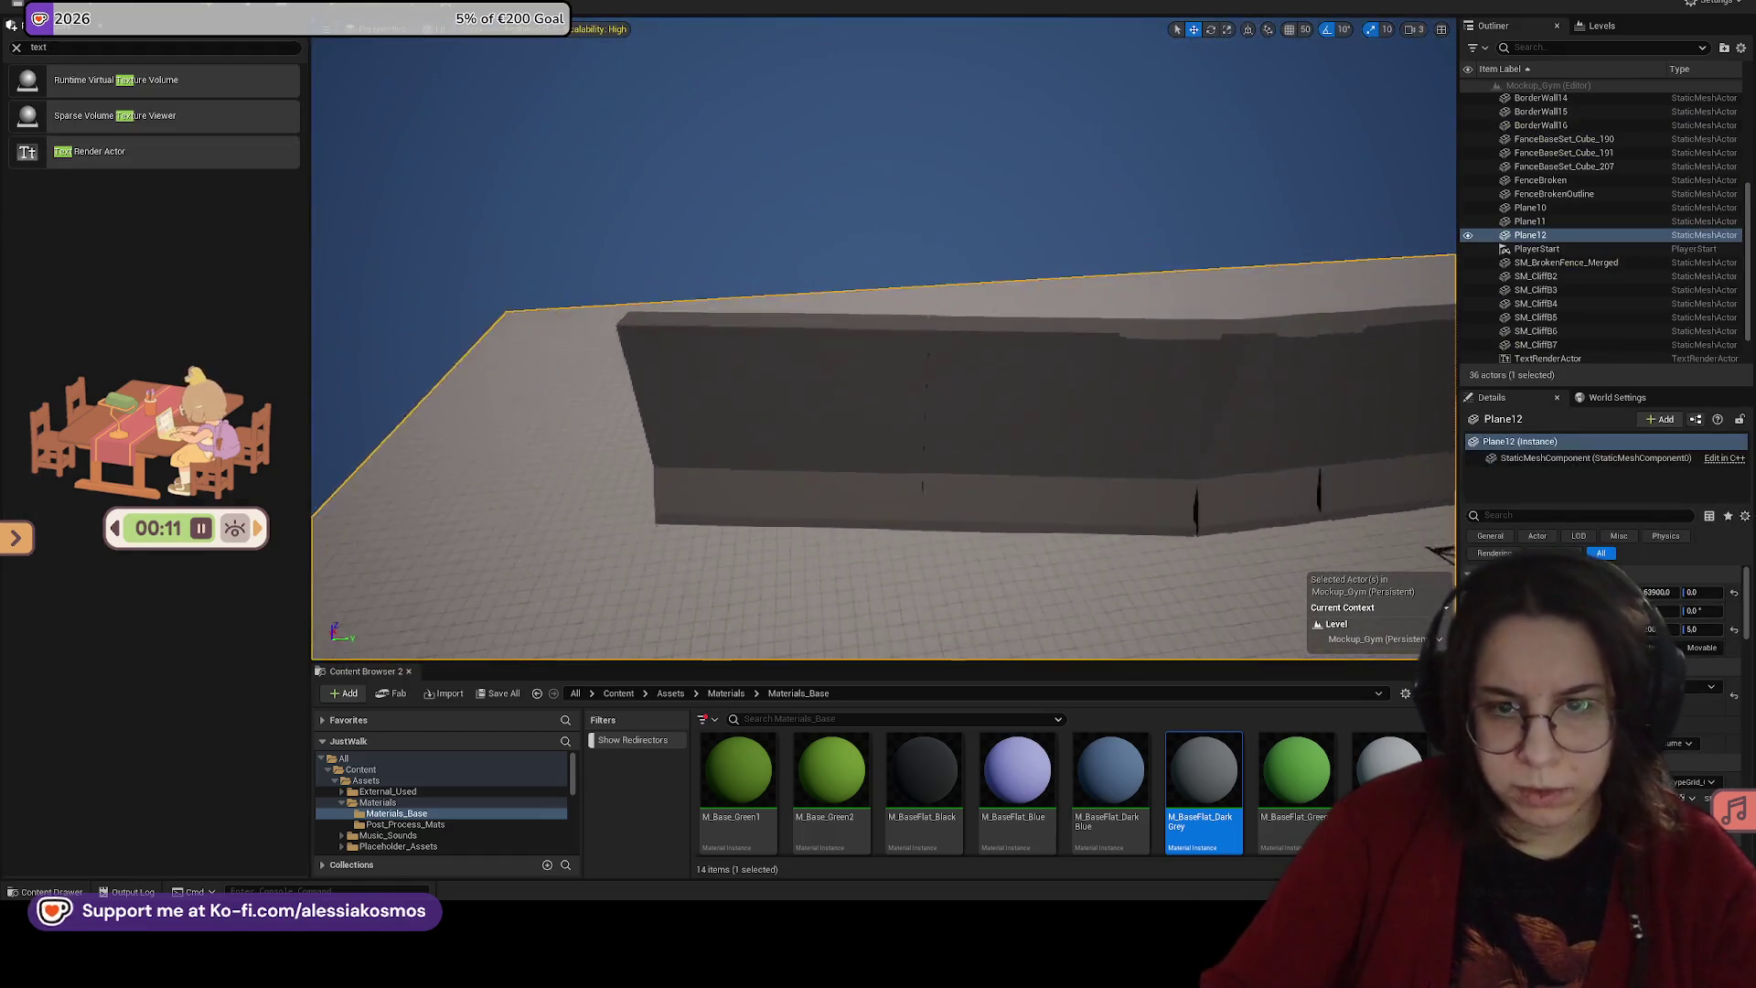
# Step: Select the end wall section, BorderWall17, and frame it in the viewport
pyautogui.click(979, 463)
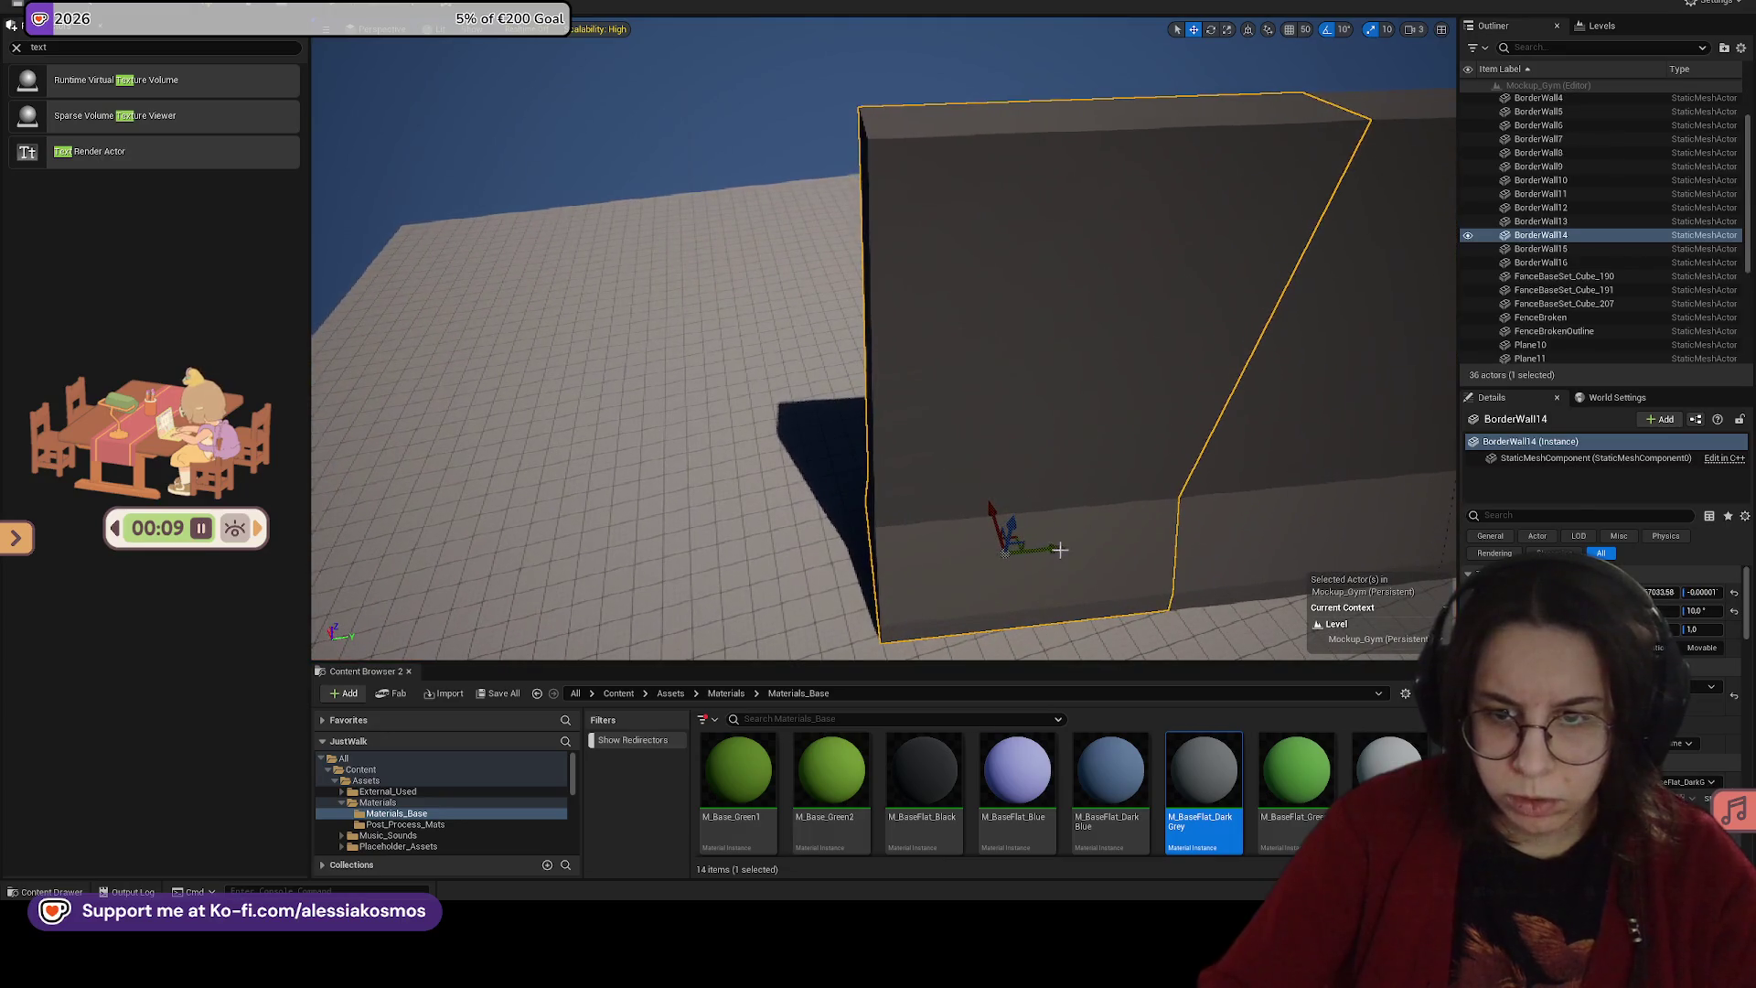
pyautogui.moveTo(876, 533)
pyautogui.mouseDown()
pyautogui.moveTo(757, 521)
pyautogui.moveTo(804, 365)
pyautogui.mouseUp()
pyautogui.click(1006, 426)
pyautogui.moveTo(1005, 426); pyautogui.dragTo(731, 435)
pyautogui.click(675, 438)
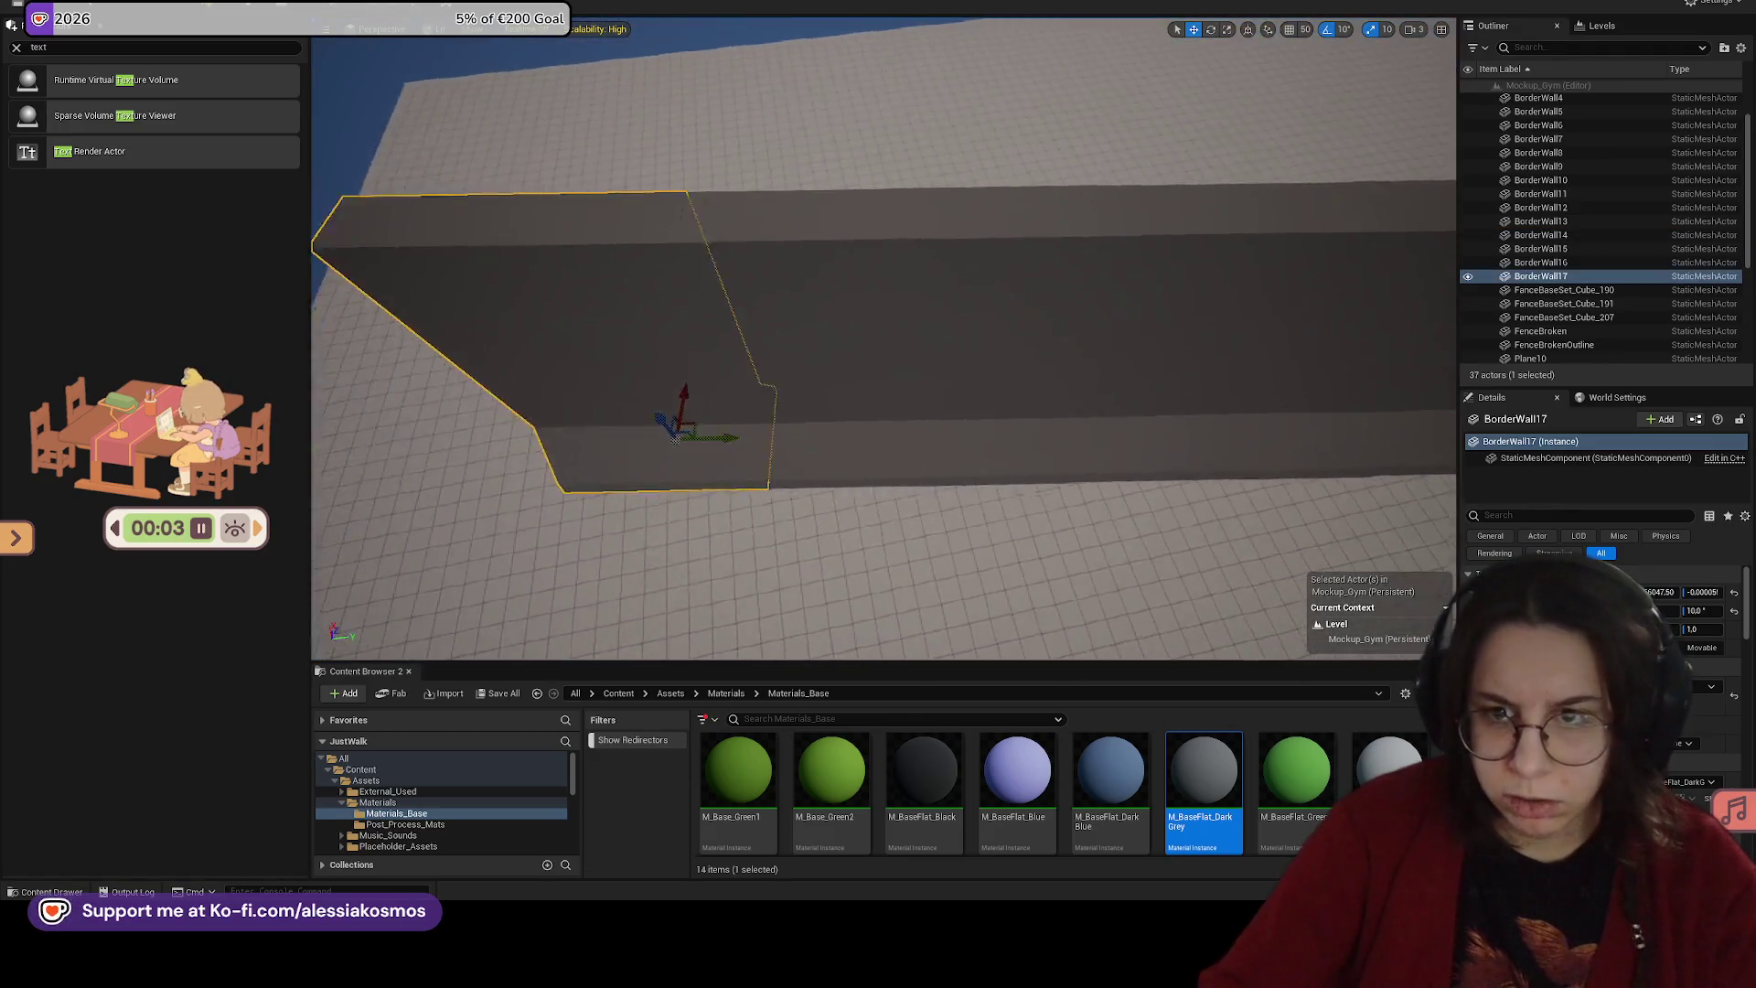
pyautogui.scroll(2, 675, 437)
pyautogui.moveTo(716, 510); pyautogui.dragTo(833, 546)
pyautogui.press('f')
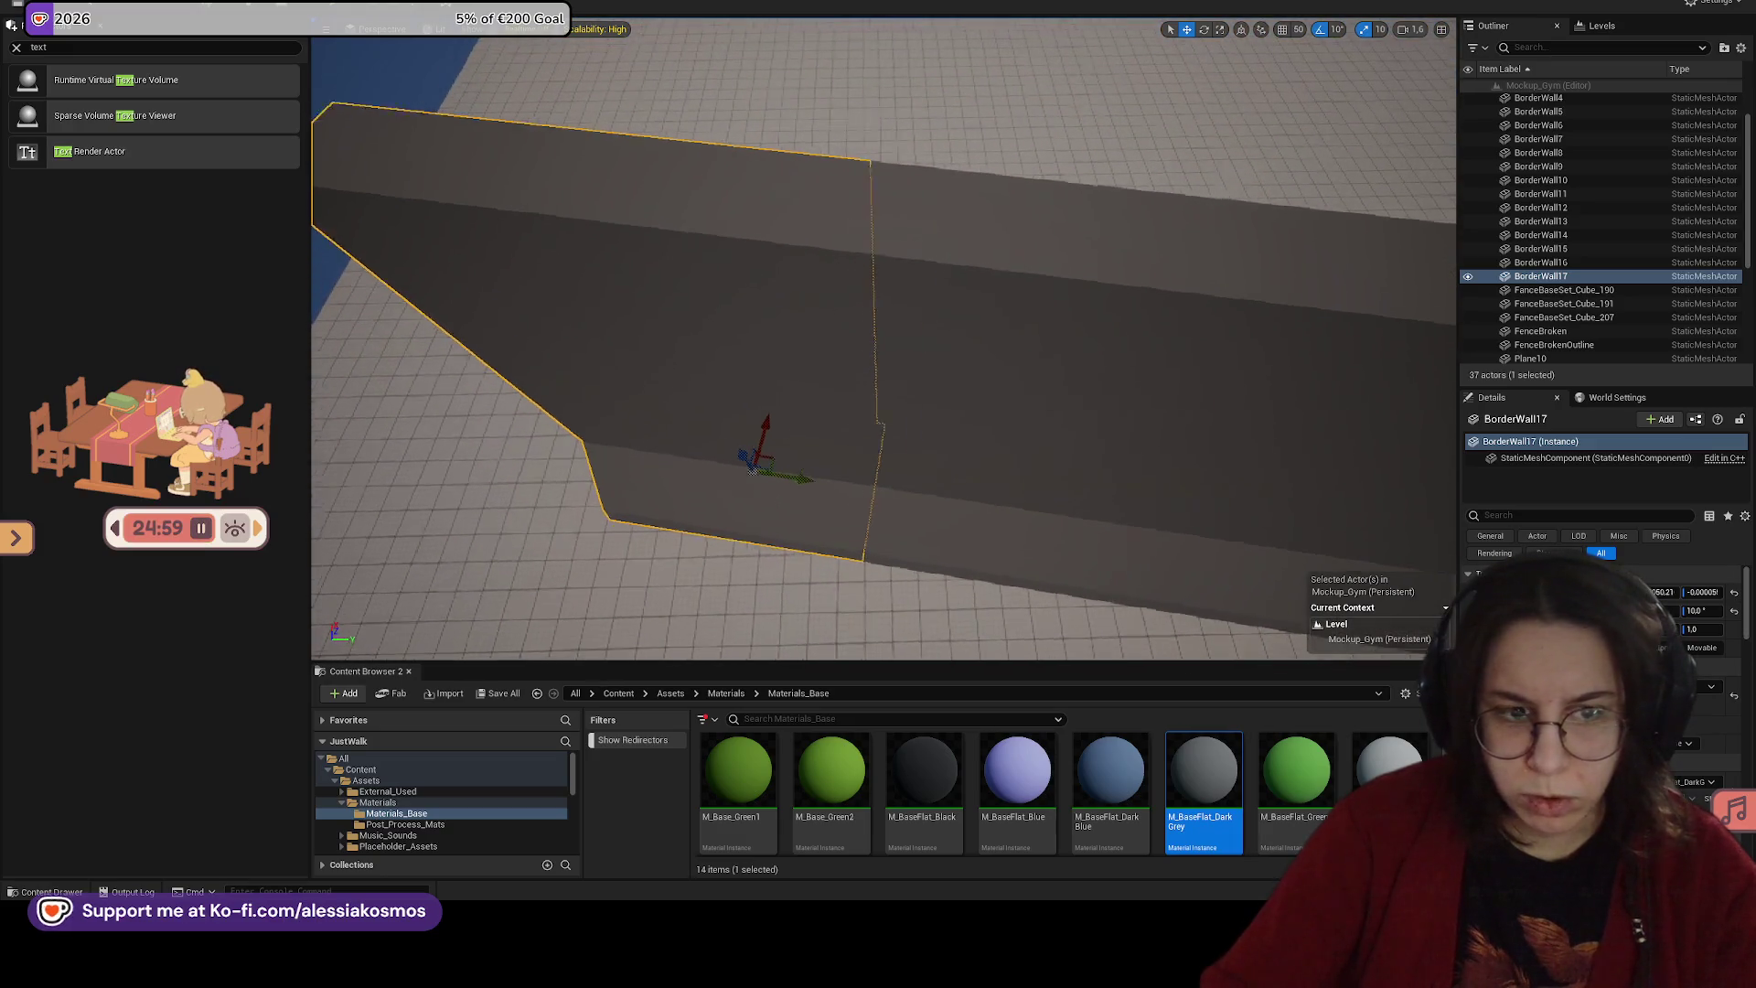
# Step: Push BorderWall18 against its neighbour and copy BorderWall16 further along the wall
pyautogui.moveTo(1014, 512)
pyautogui.mouseDown()
pyautogui.moveTo(790, 491)
pyautogui.moveTo(819, 475)
pyautogui.moveTo(878, 490)
pyautogui.mouseUp()
pyautogui.click(878, 490)
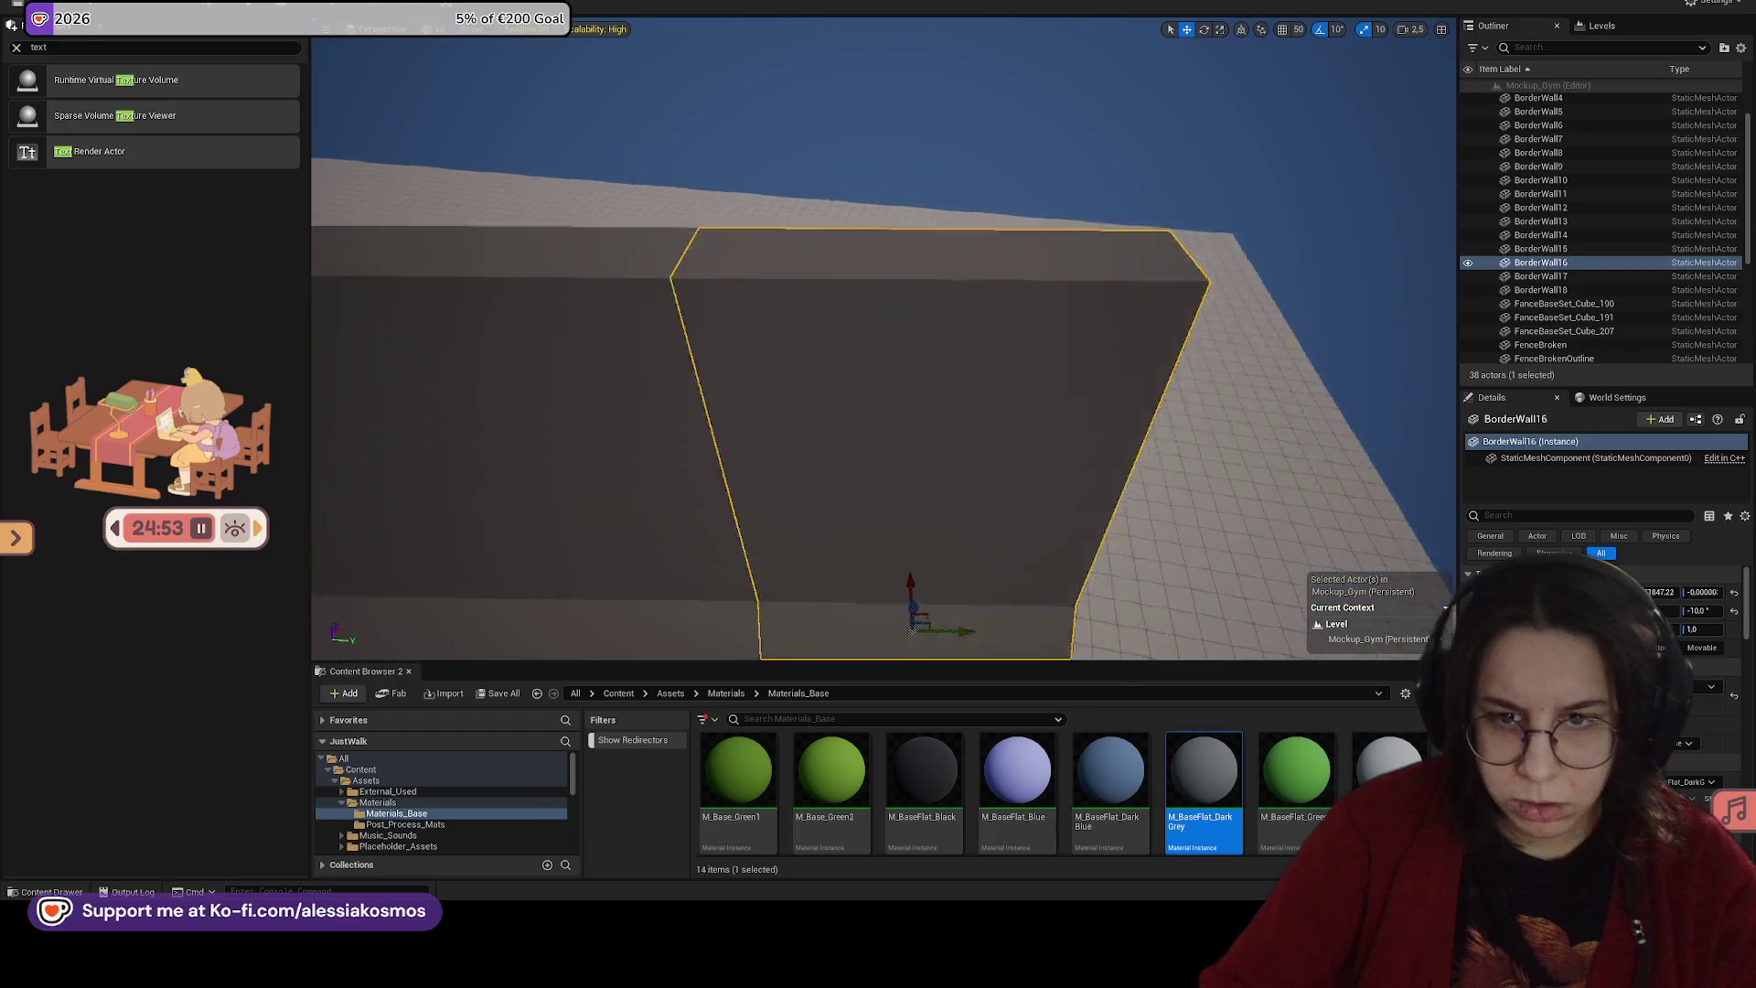
pyautogui.scroll(2, 878, 490)
pyautogui.scroll(-2, 967, 558)
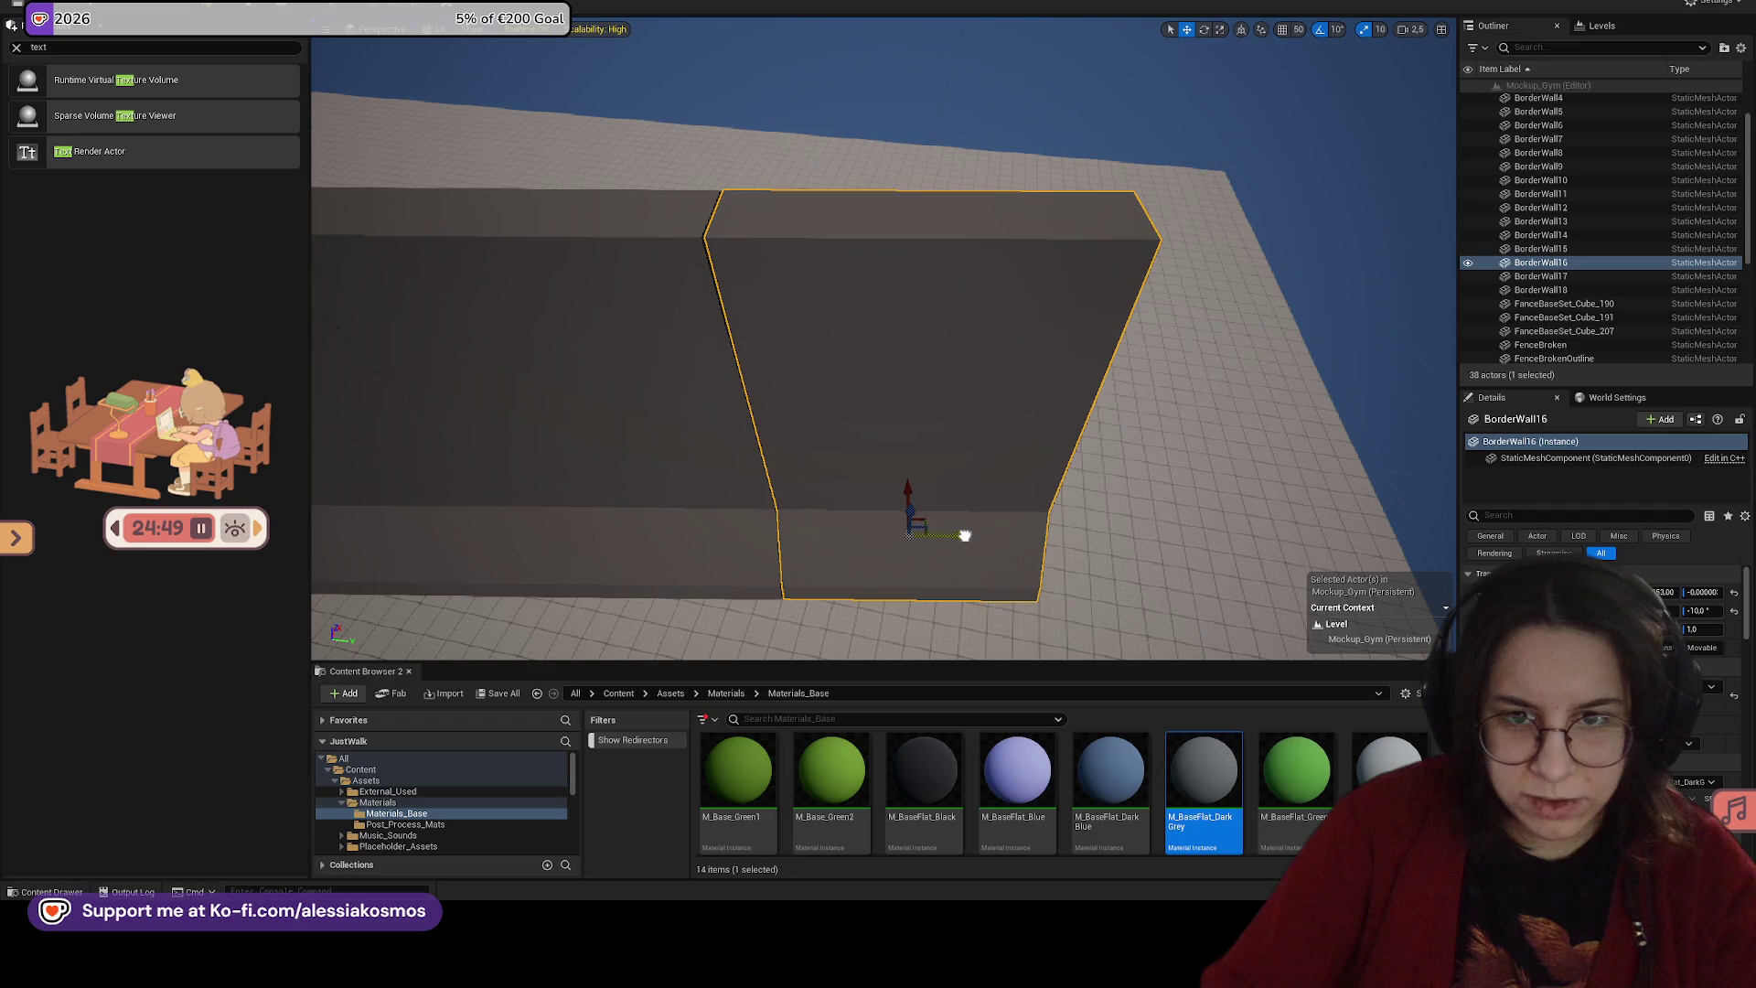
pyautogui.moveTo(964, 535)
pyautogui.mouseDown()
pyautogui.moveTo(698, 521)
pyautogui.moveTo(975, 541)
pyautogui.moveTo(941, 540)
pyautogui.moveTo(1043, 479)
pyautogui.mouseUp()
pyautogui.click(1042, 479)
pyautogui.press('f')
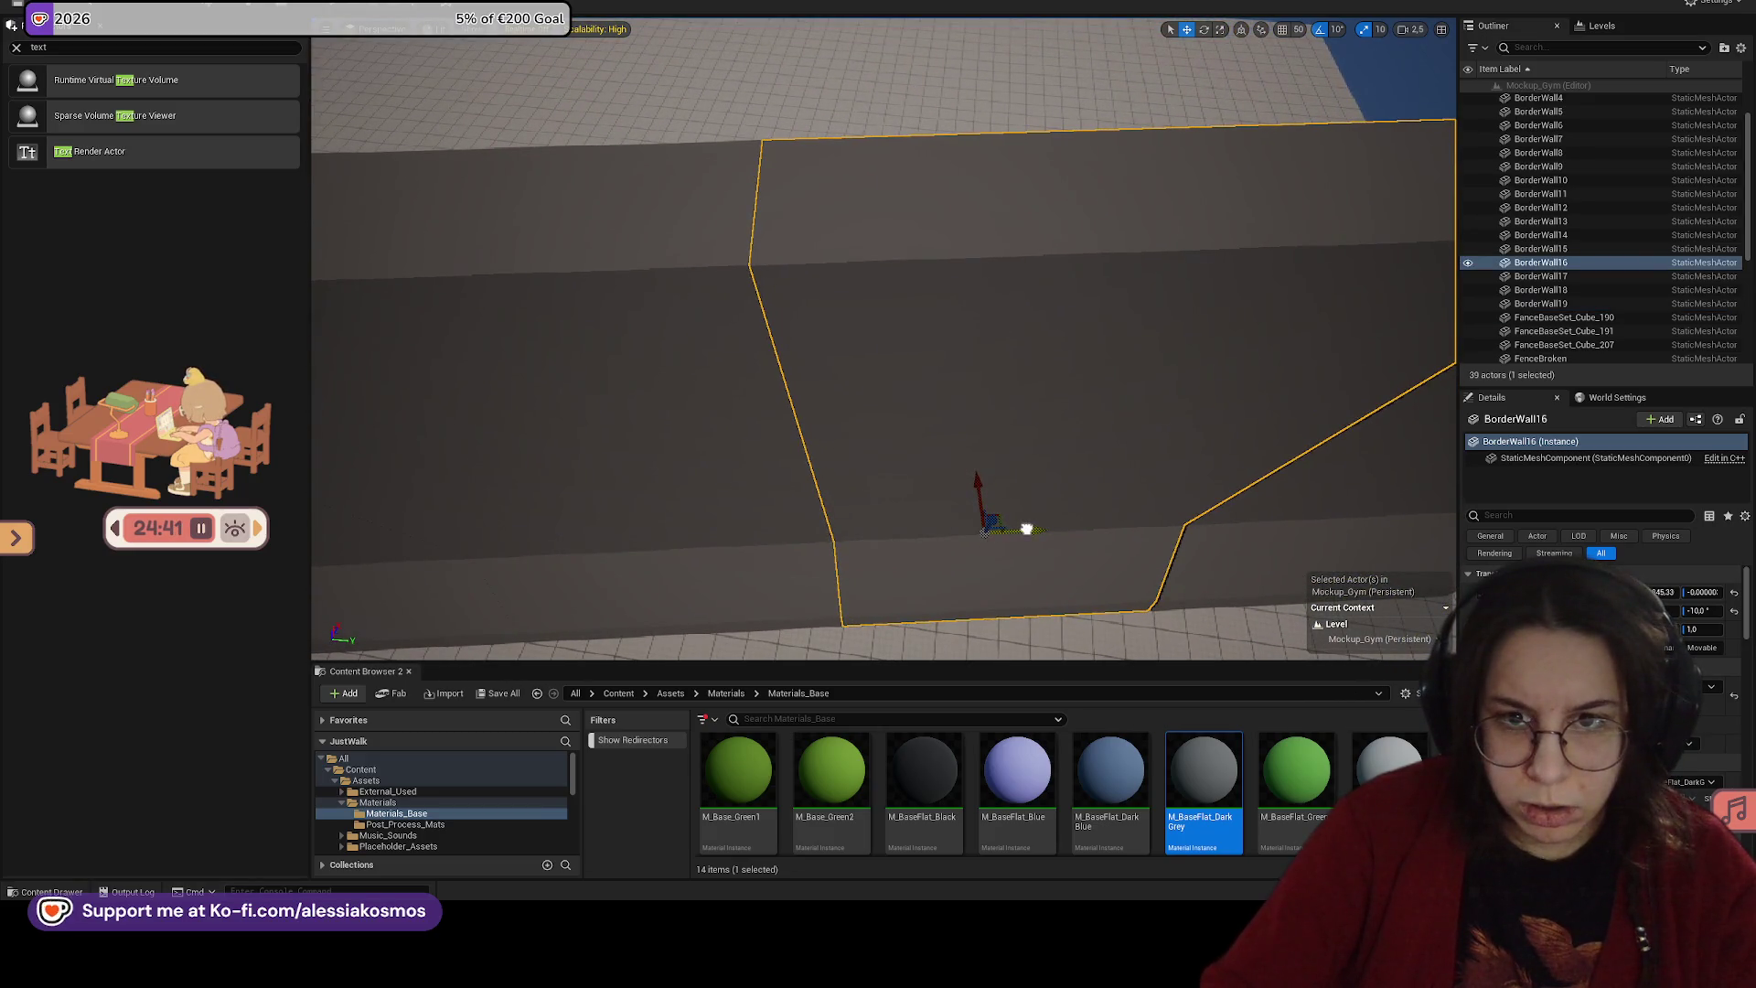
# Step: Duplicate another section to add BorderWall20, then pull back to show the fences
pyautogui.moveTo(1027, 529)
pyautogui.mouseDown()
pyautogui.moveTo(915, 485)
pyautogui.moveTo(994, 467)
pyautogui.mouseUp()
pyautogui.click(915, 485)
pyautogui.press('f')
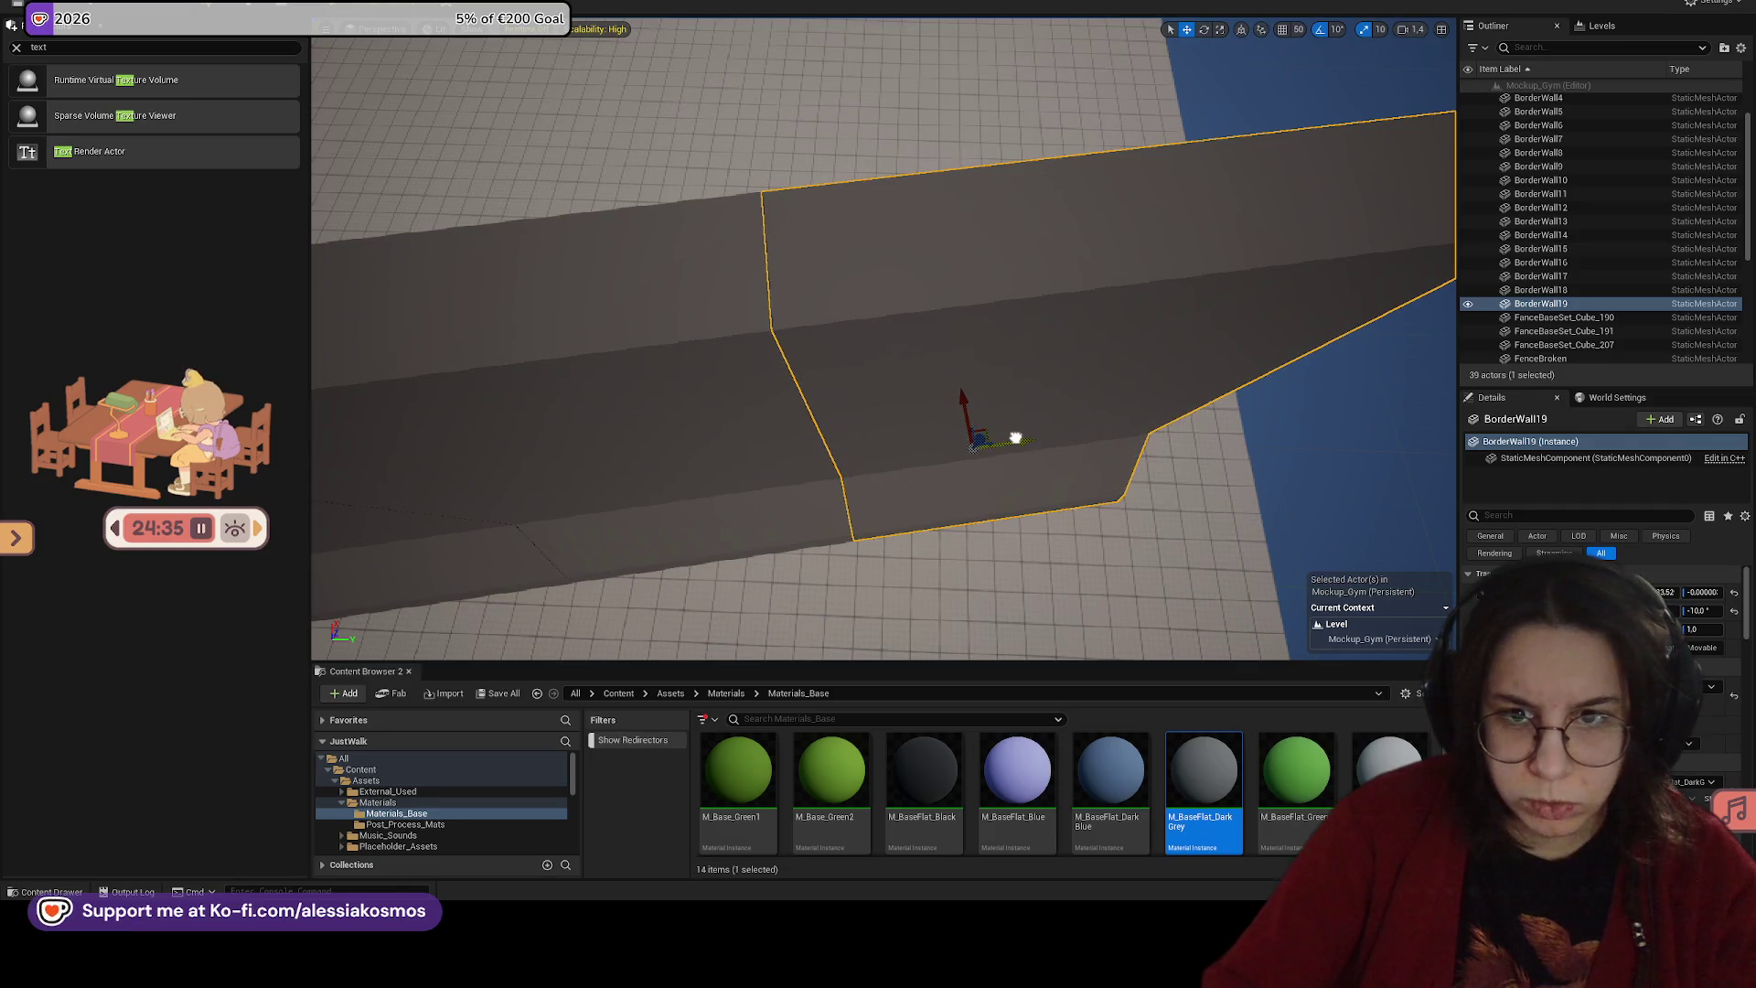
pyautogui.moveTo(1017, 439); pyautogui.dragTo(1049, 428)
pyautogui.hotkey('ctrl', 'd')
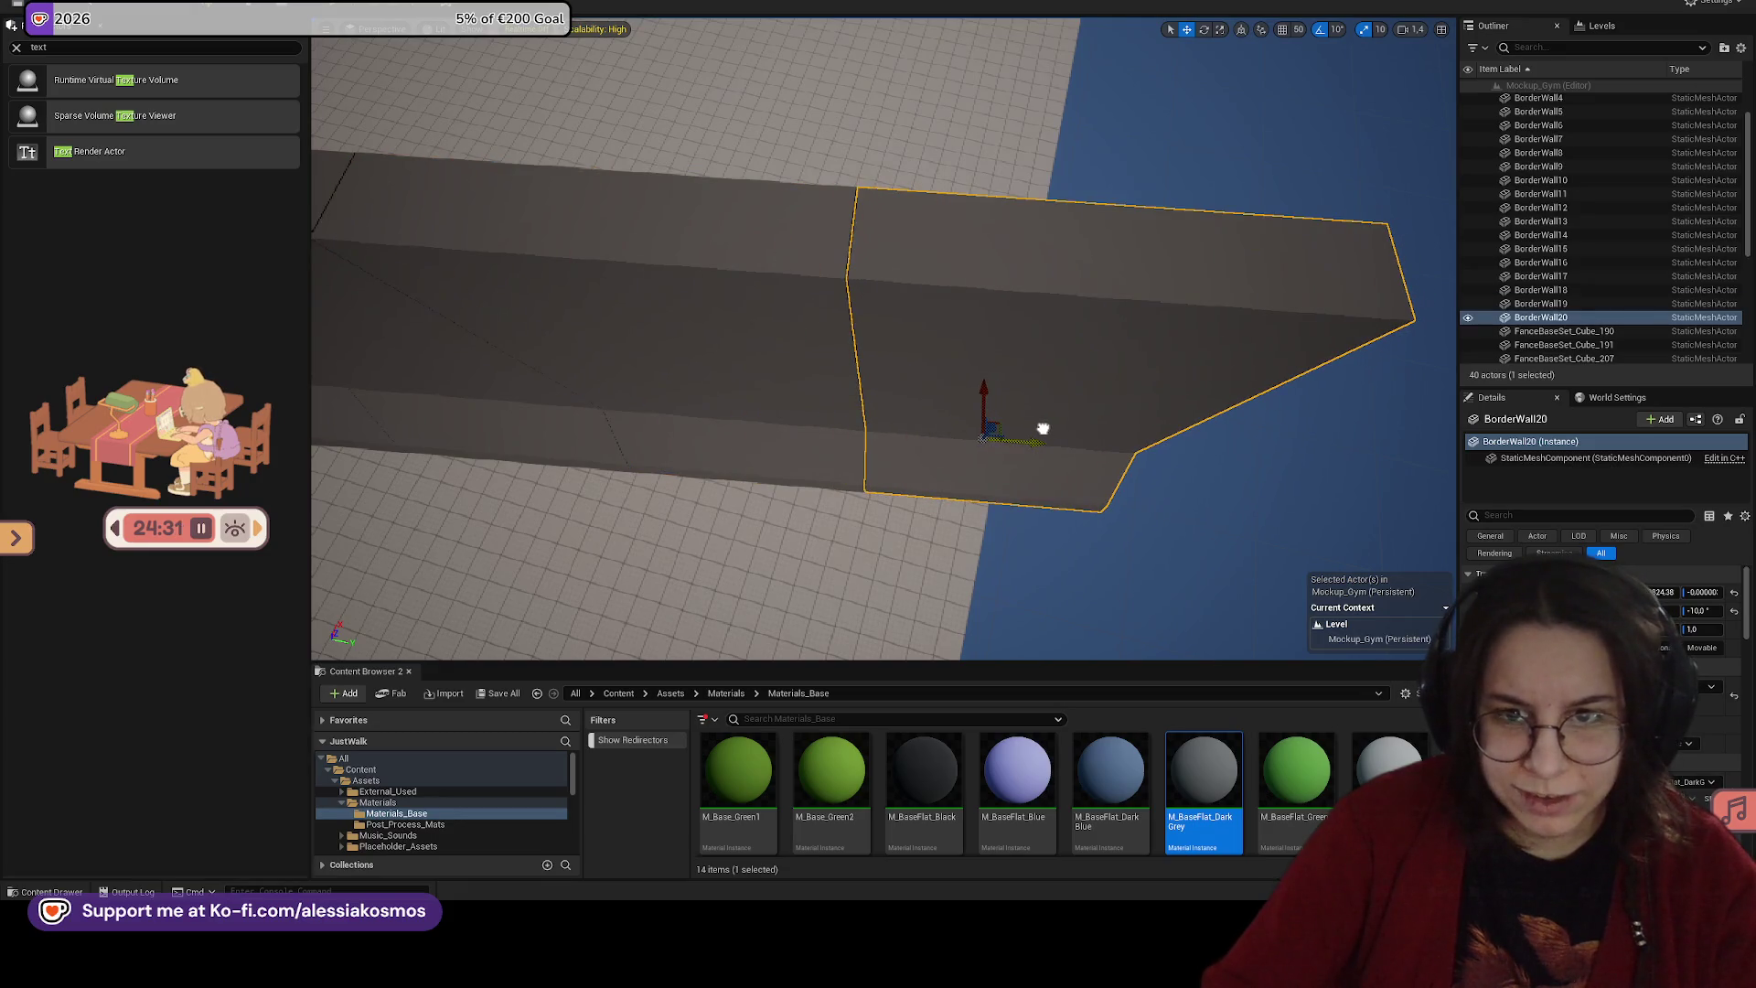
pyautogui.moveTo(928, 405)
pyautogui.mouseDown()
pyautogui.moveTo(862, 393)
pyautogui.moveTo(870, 423)
pyautogui.moveTo(1028, 392)
pyautogui.moveTo(1072, 449)
pyautogui.mouseUp()
pyautogui.click(862, 393)
pyautogui.click(1072, 448)
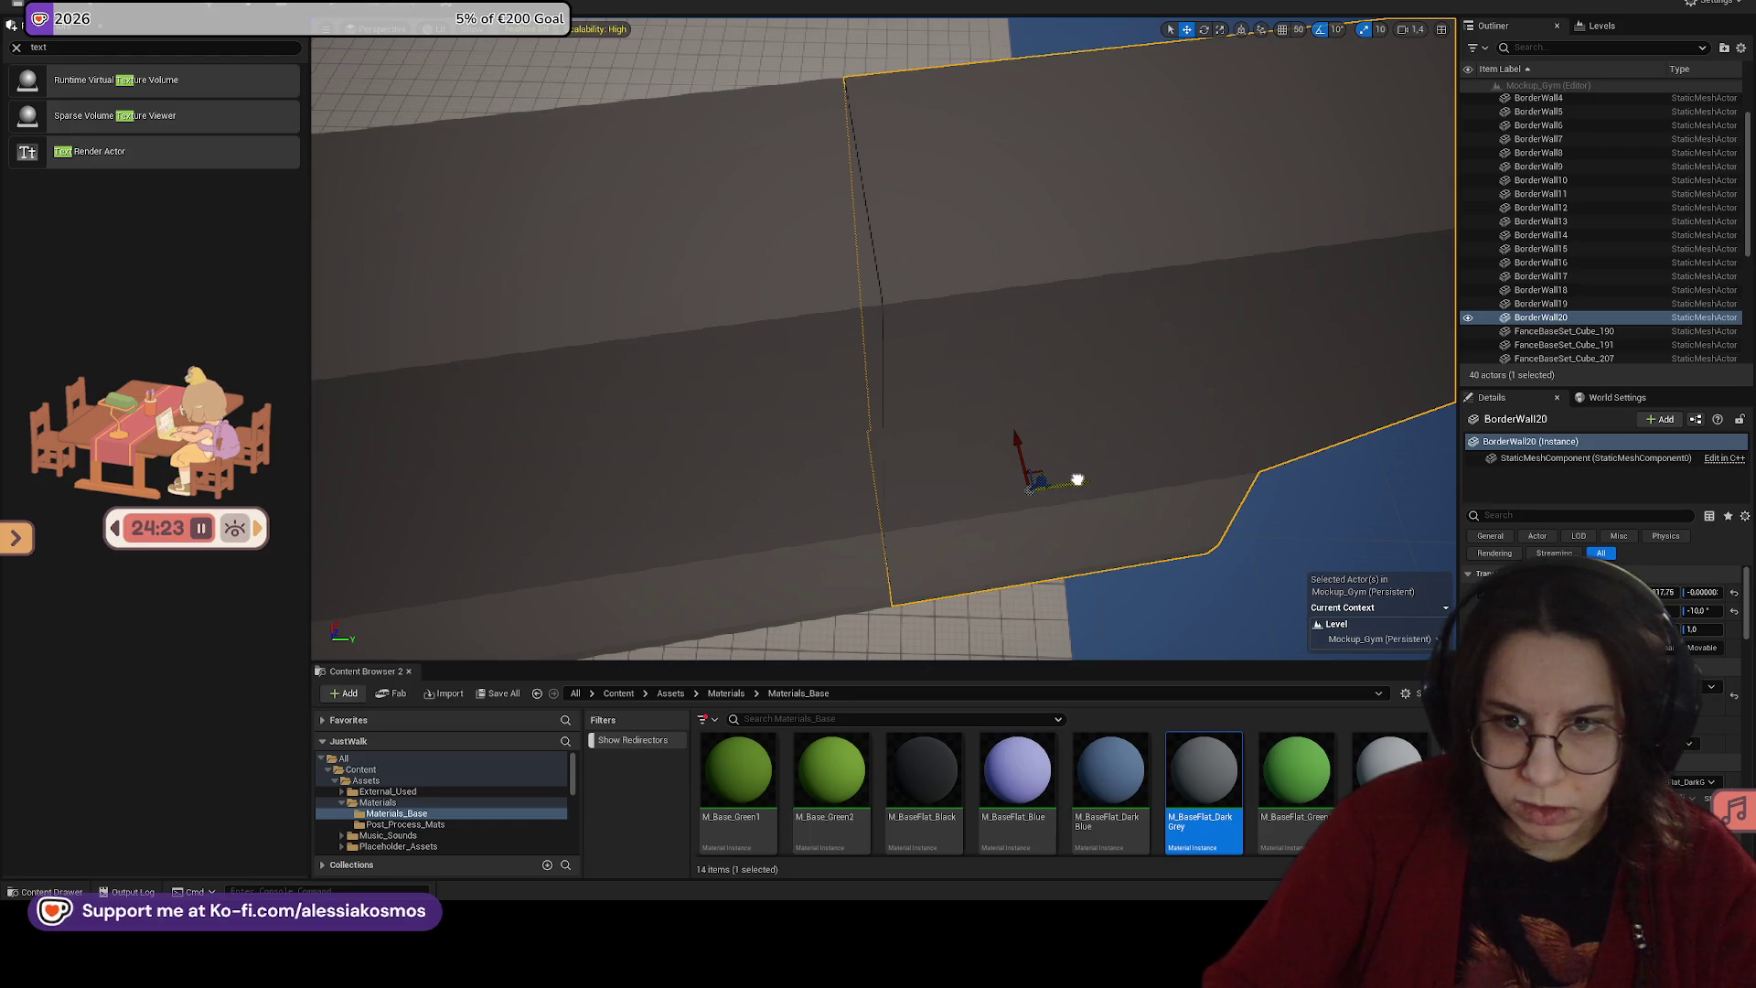
pyautogui.moveTo(1076, 479)
pyautogui.mouseDown()
pyautogui.moveTo(1015, 512)
pyautogui.moveTo(970, 503)
pyautogui.moveTo(1080, 476)
pyautogui.moveTo(997, 531)
pyautogui.moveTo(979, 521)
pyautogui.mouseUp()
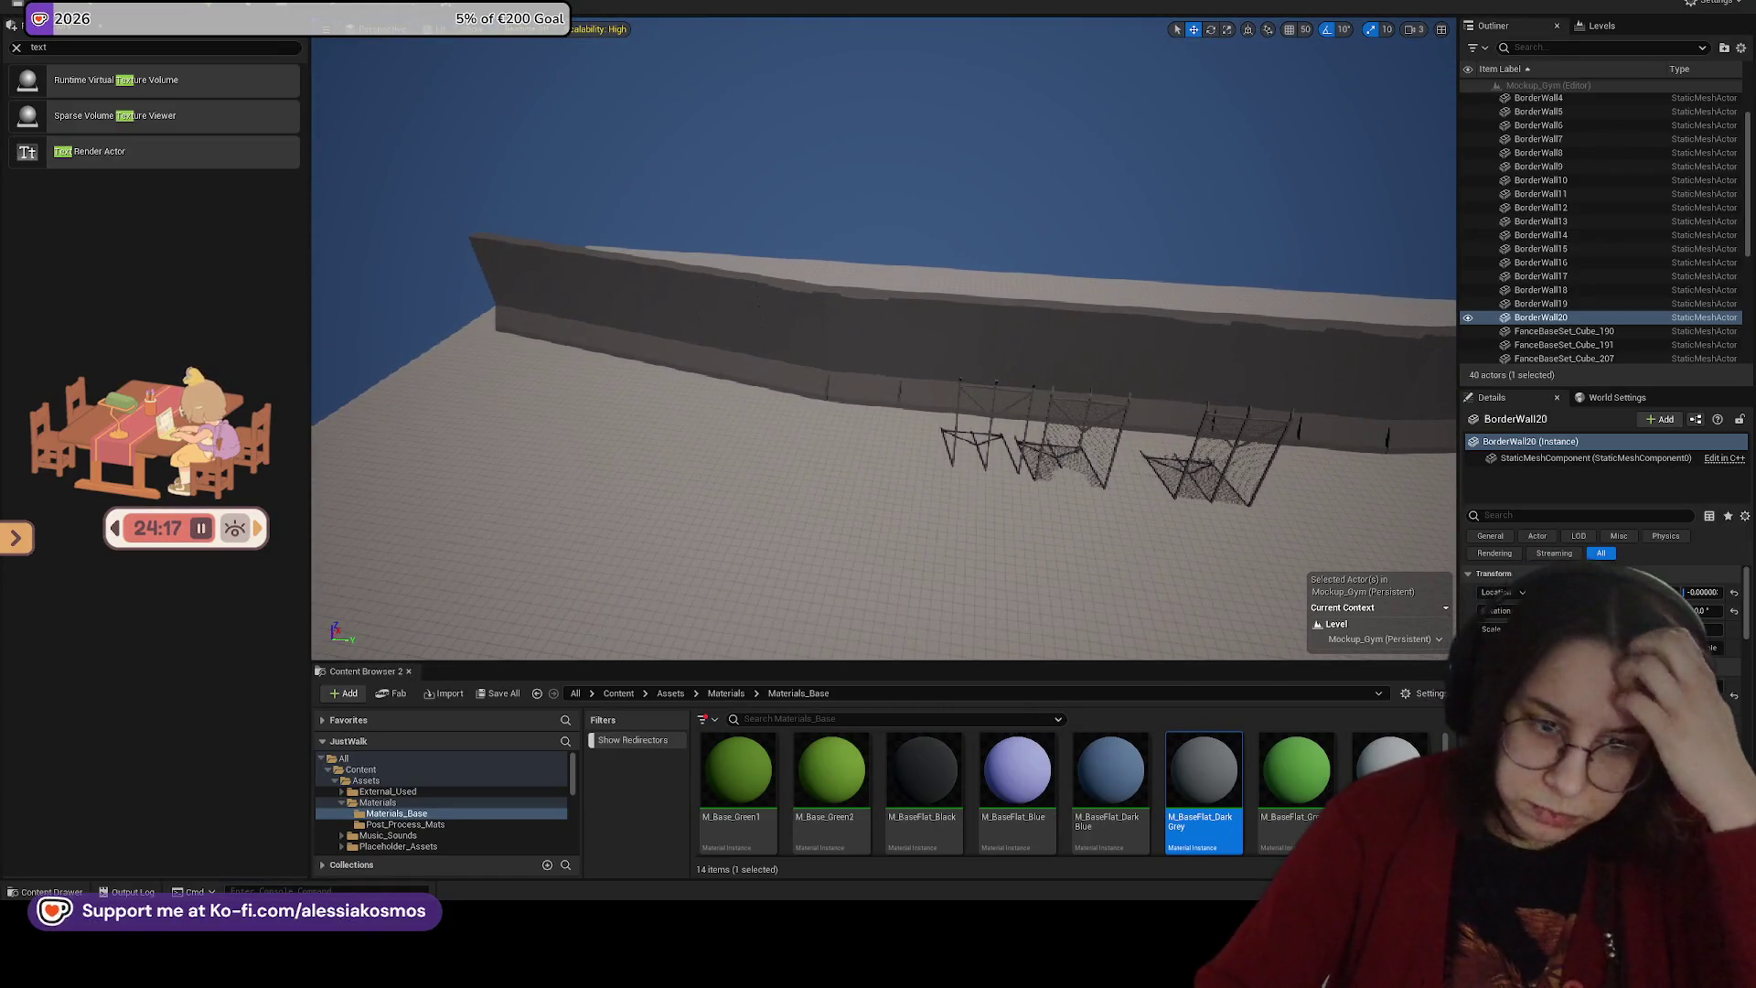
# Step: Browse to the wall's asset folder and place the TurretMeshes1_Cube_150 tower frame in front of the wall
pyautogui.rightClick(870, 372)
pyautogui.click(915, 393)
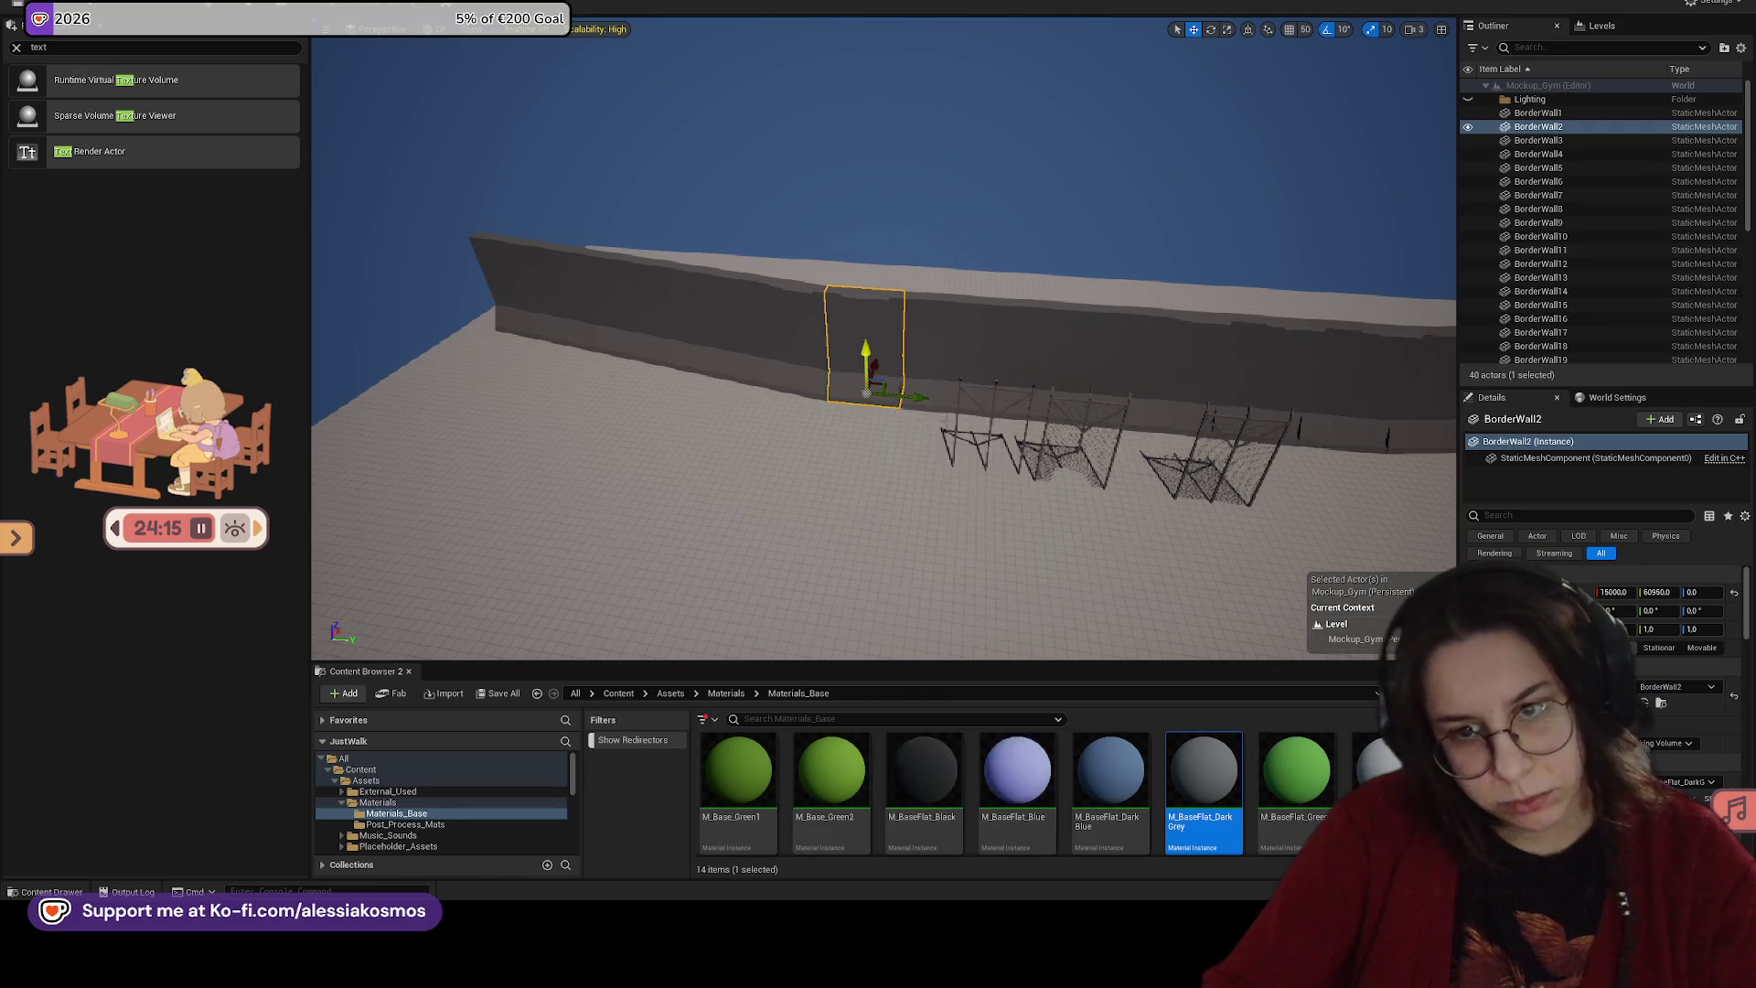
pyautogui.scroll(-2, 1015, 787)
pyautogui.click(1017, 769)
pyautogui.moveTo(1017, 769); pyautogui.dragTo(748, 519)
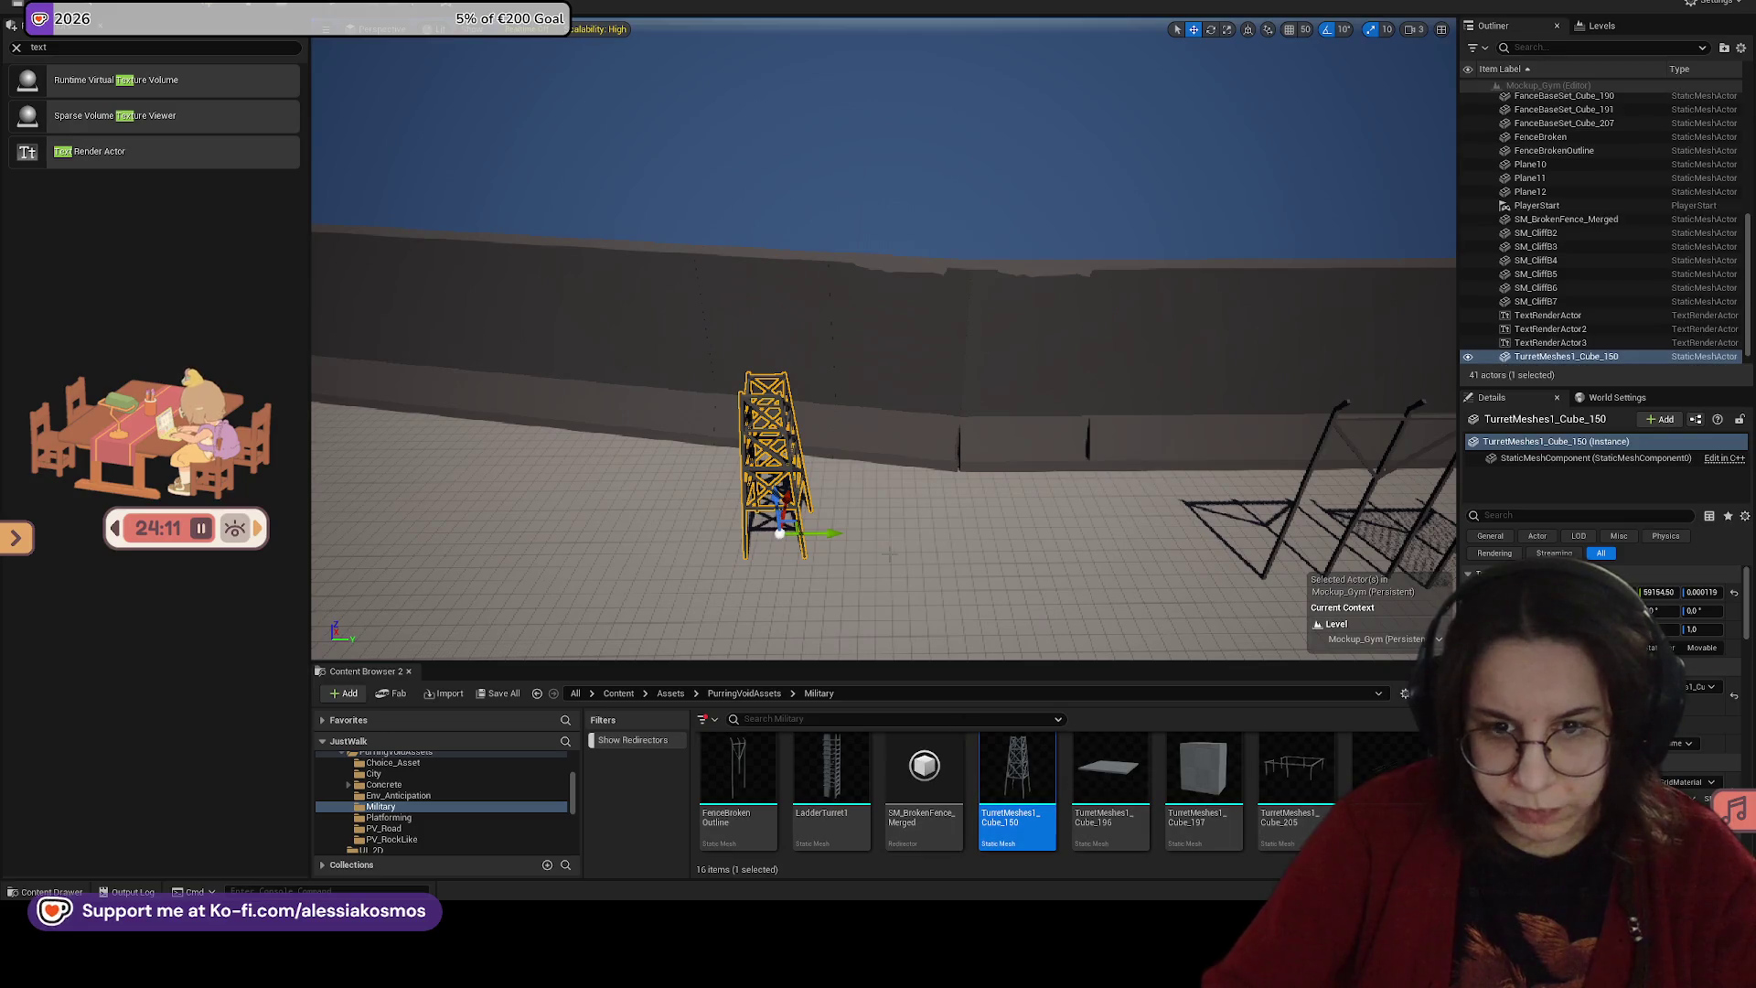
pyautogui.press('f')
# Step: Drop the TurretMeshes1_Cube_196 slab onto the top of the tower frame
pyautogui.scroll(1, 1039, 763)
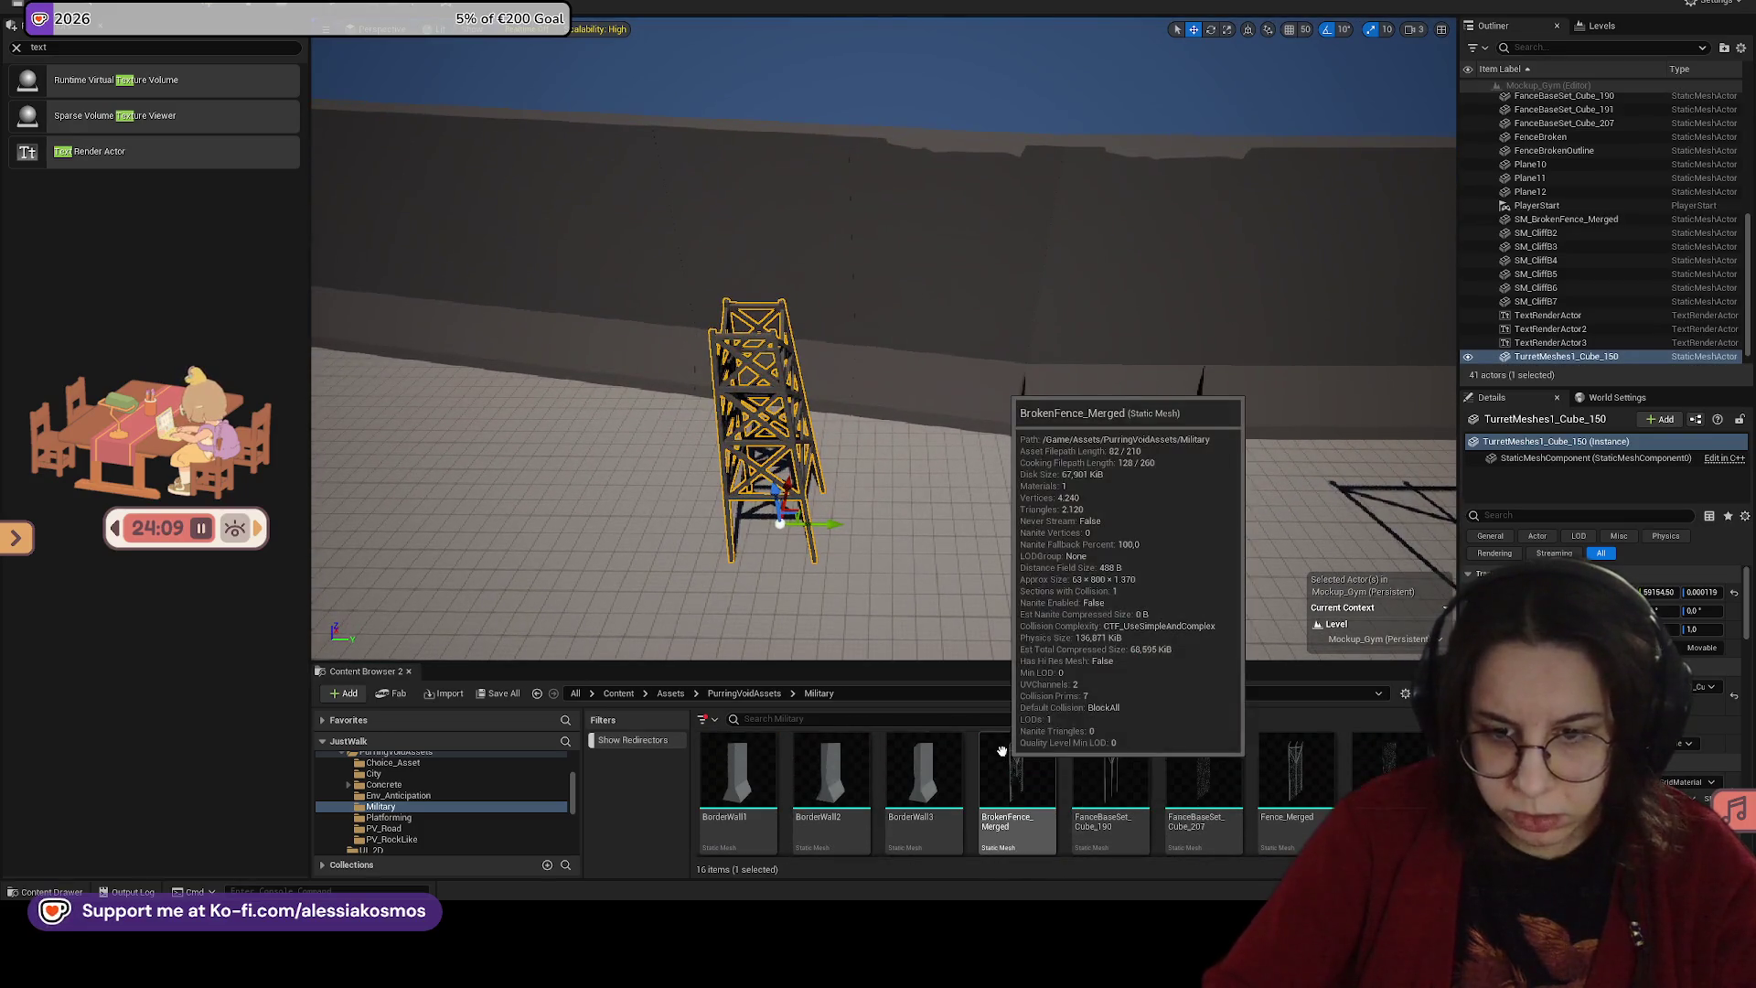
pyautogui.scroll(-1, 1039, 763)
pyautogui.click(1110, 767)
pyautogui.moveTo(1110, 766)
pyautogui.mouseDown()
pyautogui.moveTo(918, 477)
pyautogui.moveTo(752, 315)
pyautogui.moveTo(752, 343)
pyautogui.mouseUp()
pyautogui.press('f')
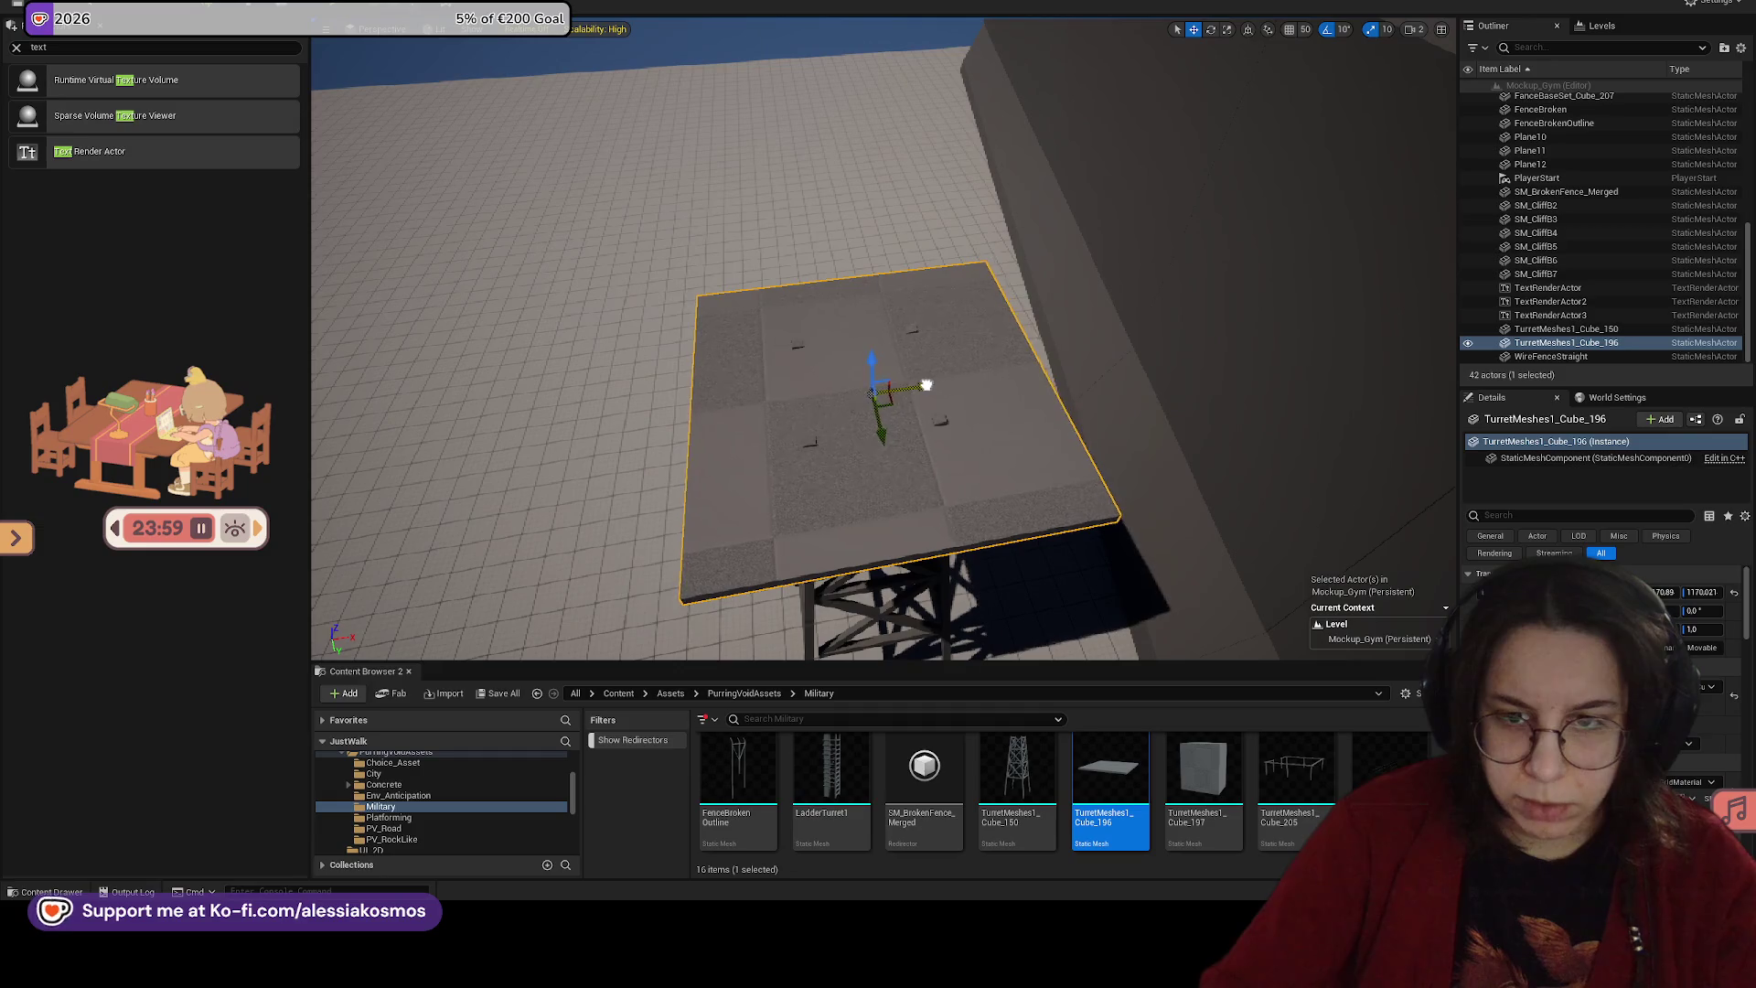
# Step: Lower the slab onto the tower and switch the viewport to a Top wireframe view
pyautogui.moveTo(885, 435); pyautogui.dragTo(878, 418)
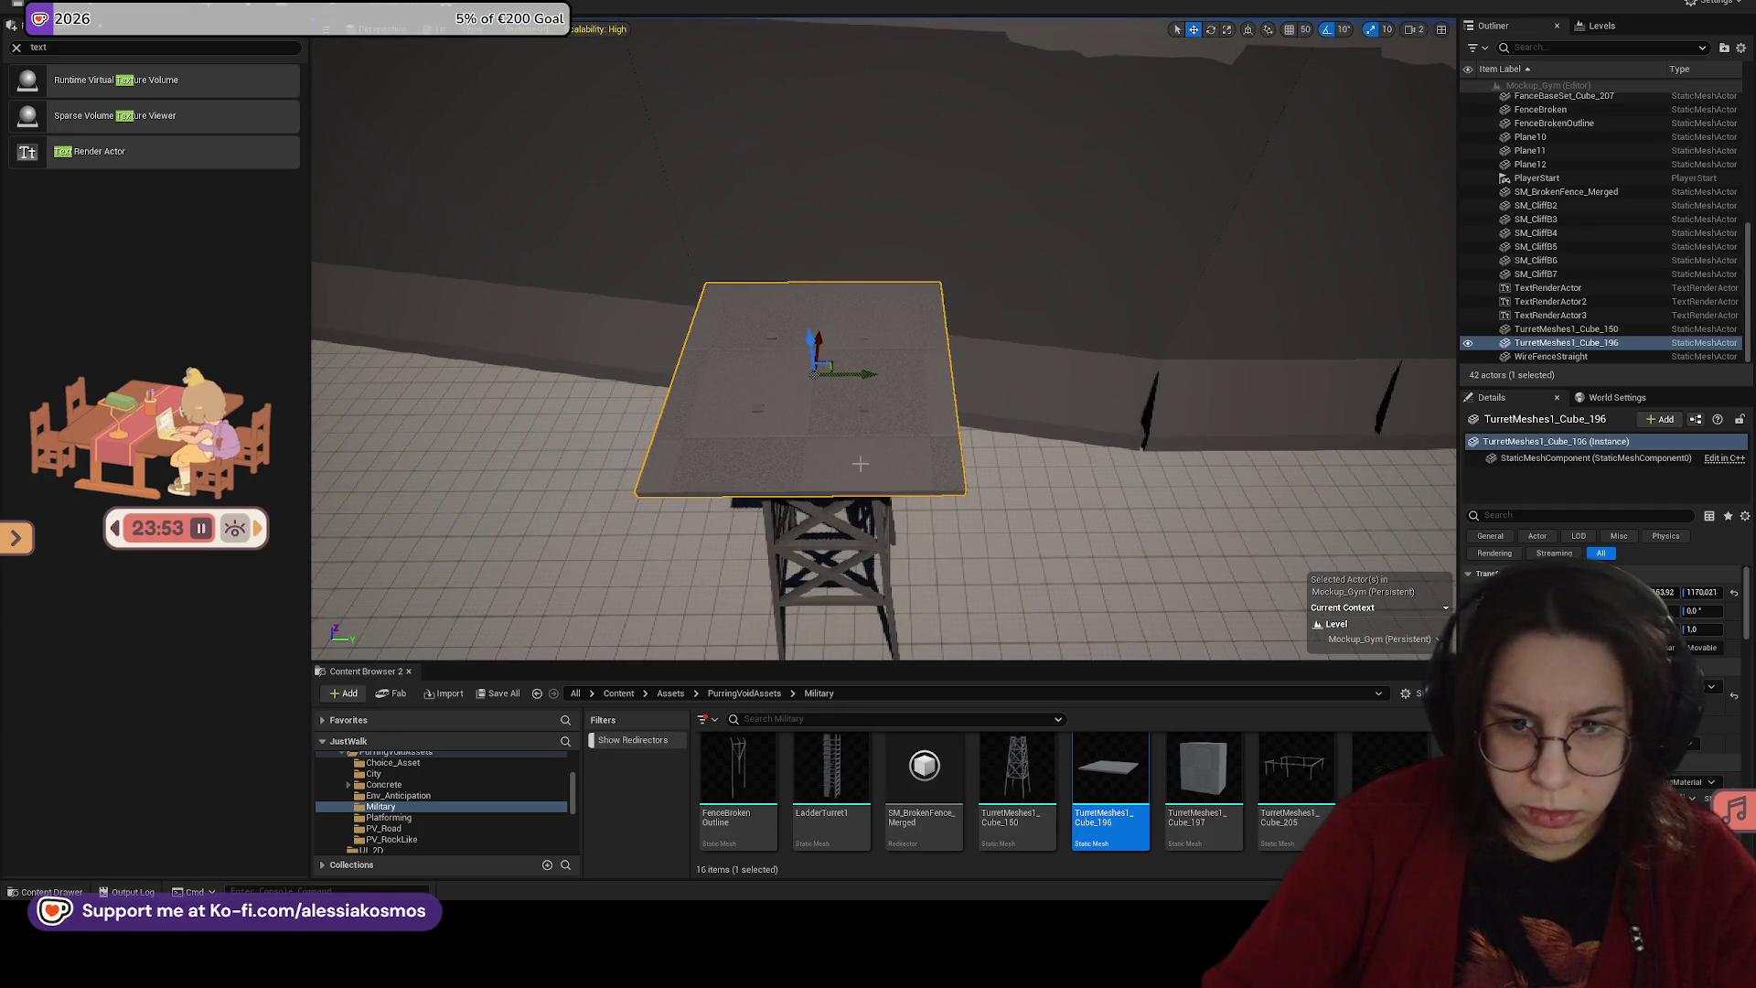
pyautogui.press('f')
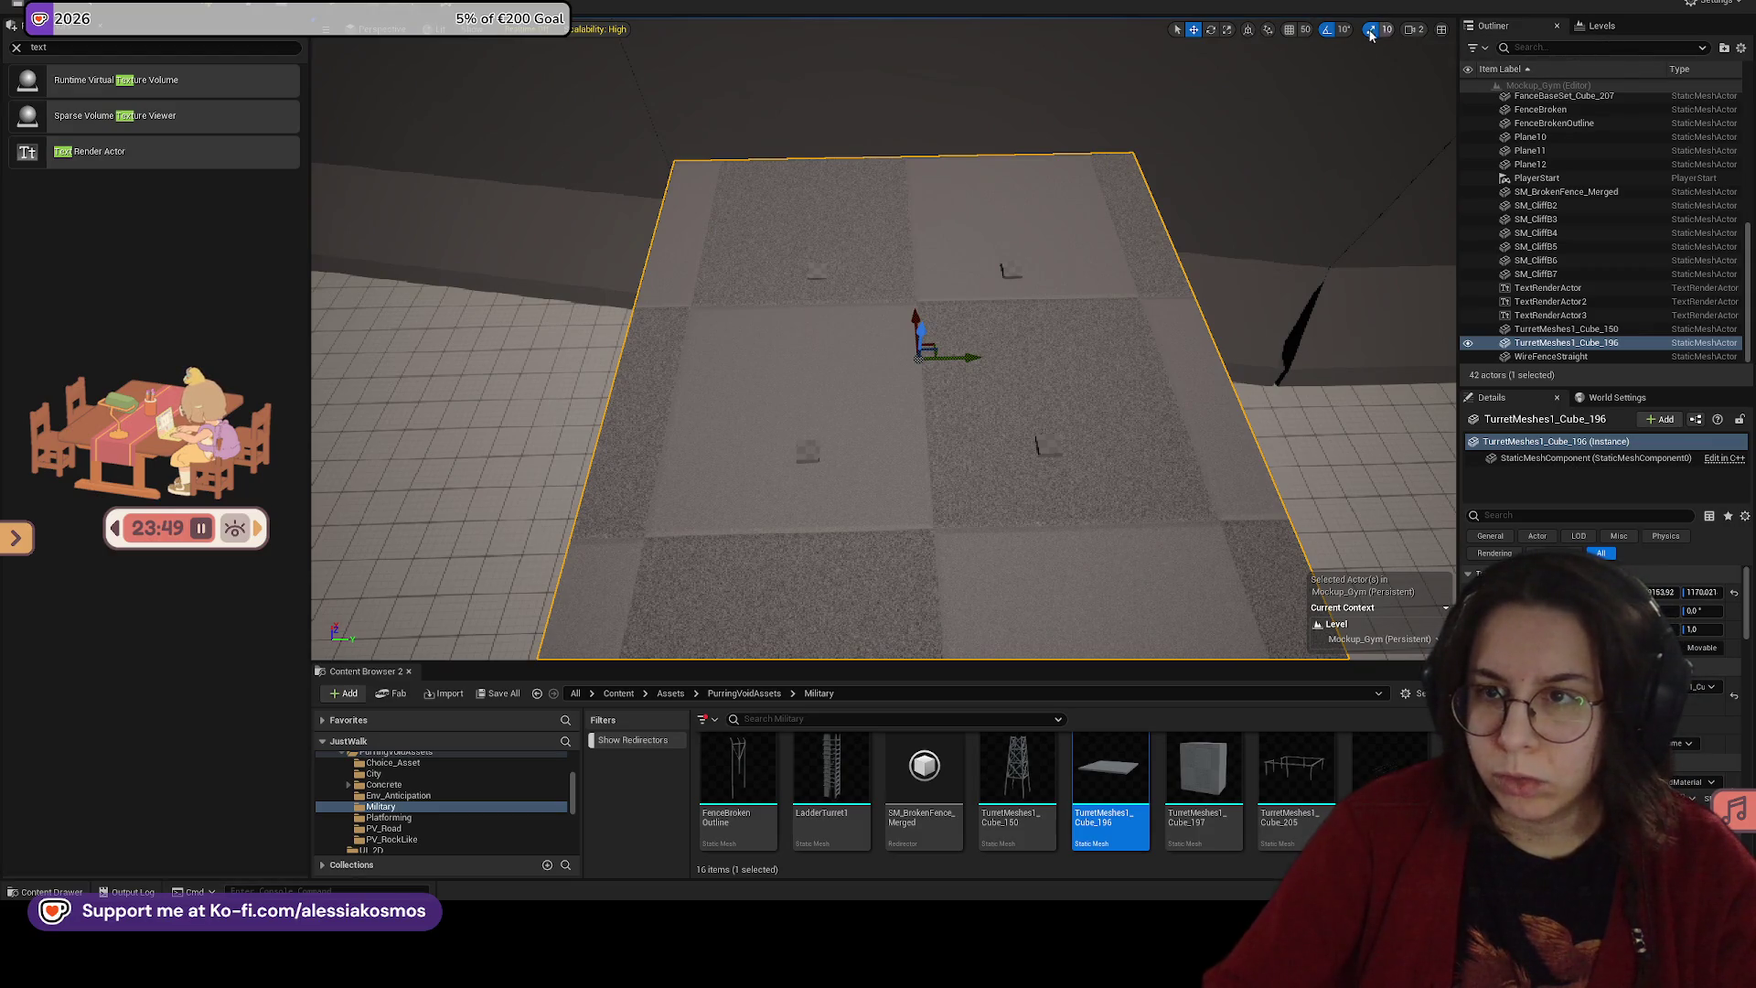
pyautogui.click(392, 29)
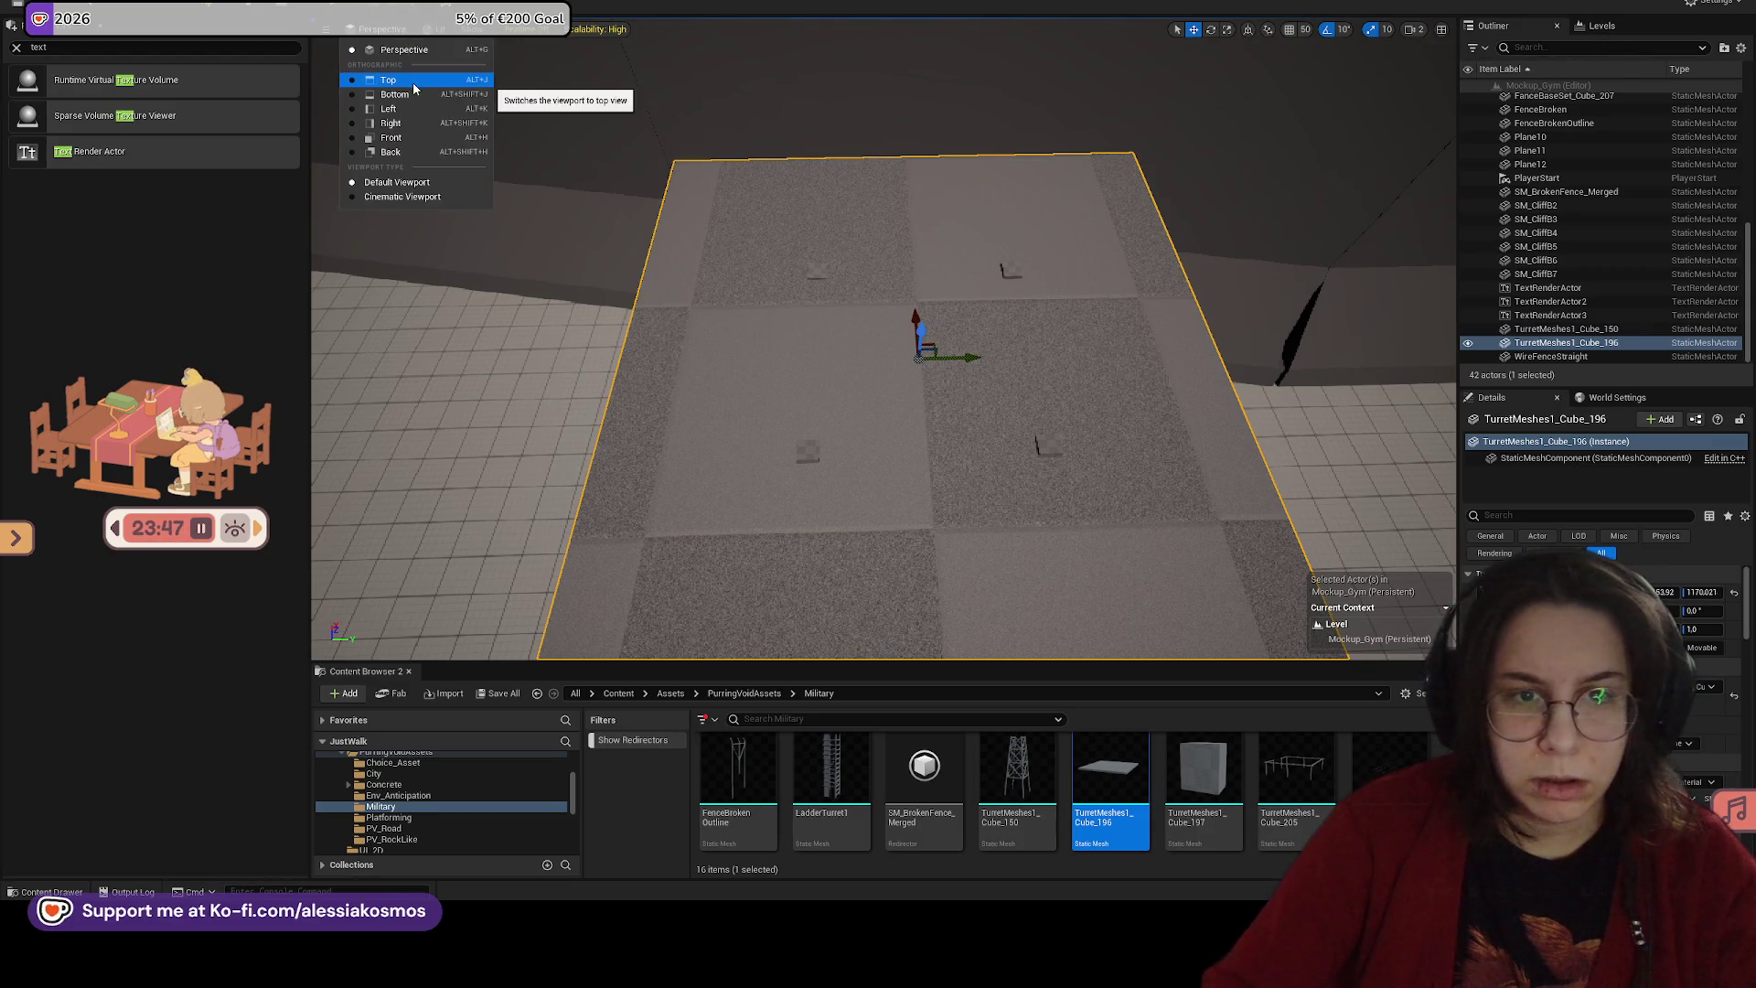
pyautogui.click(394, 81)
pyautogui.press('f')
pyautogui.scroll(2, 925, 271)
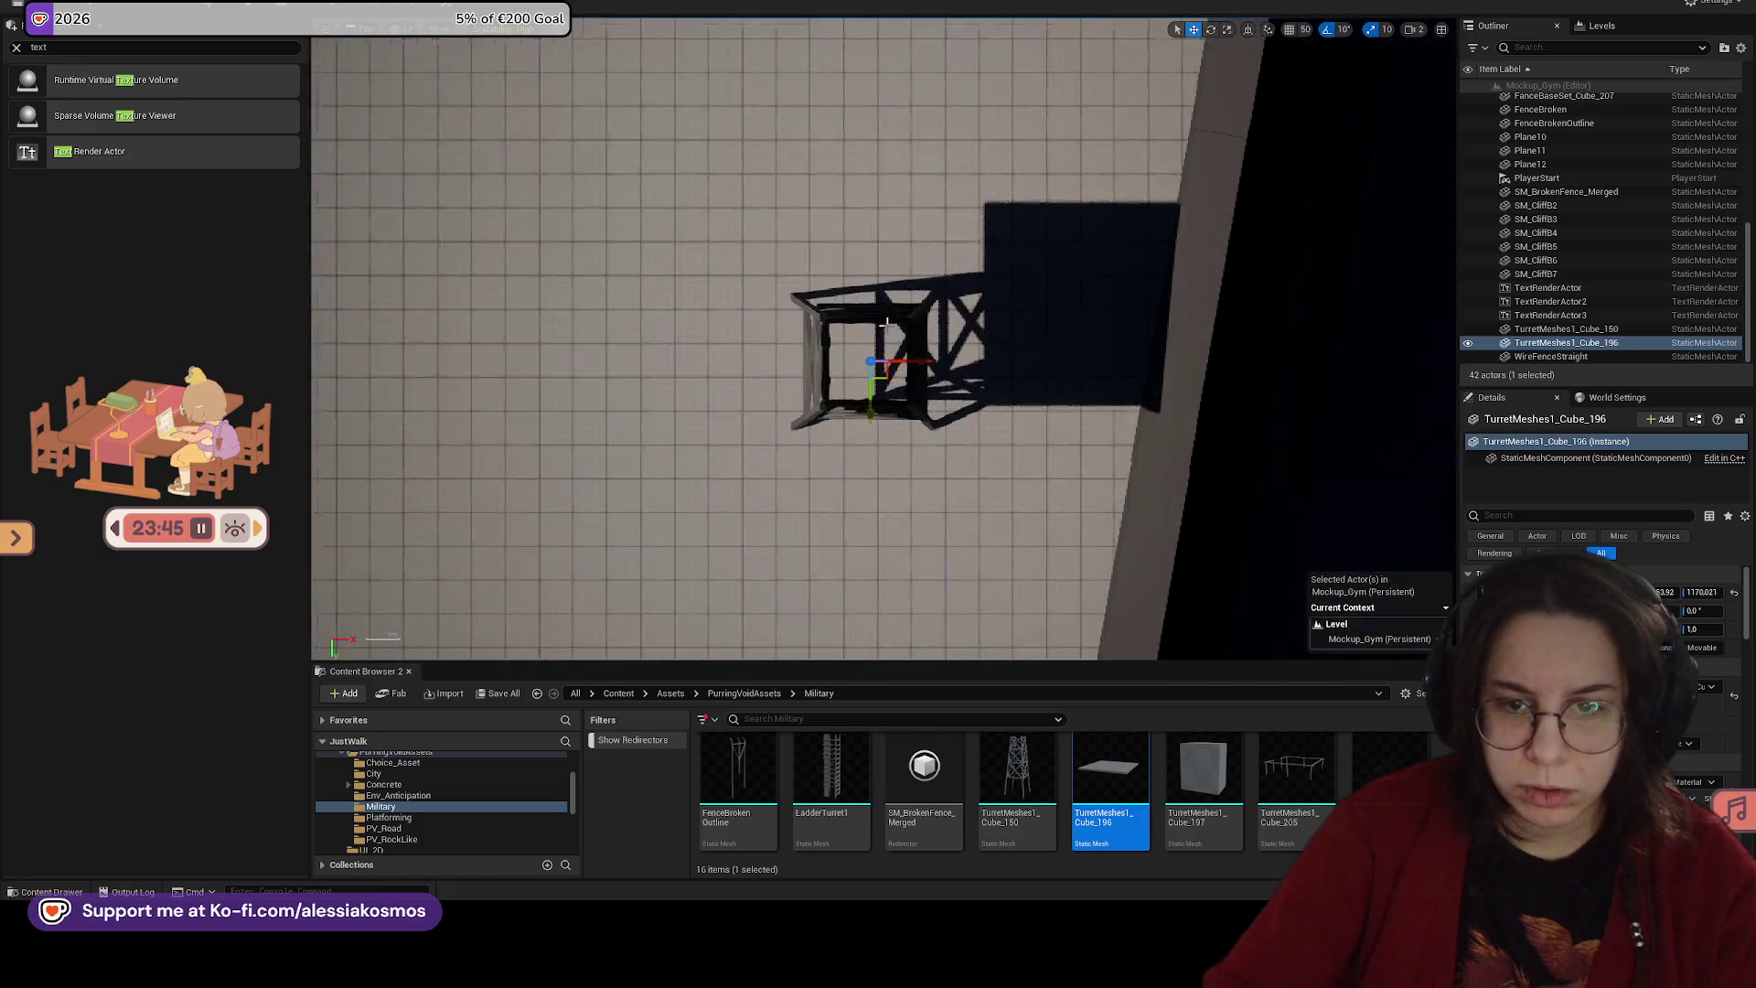
pyautogui.click(399, 32)
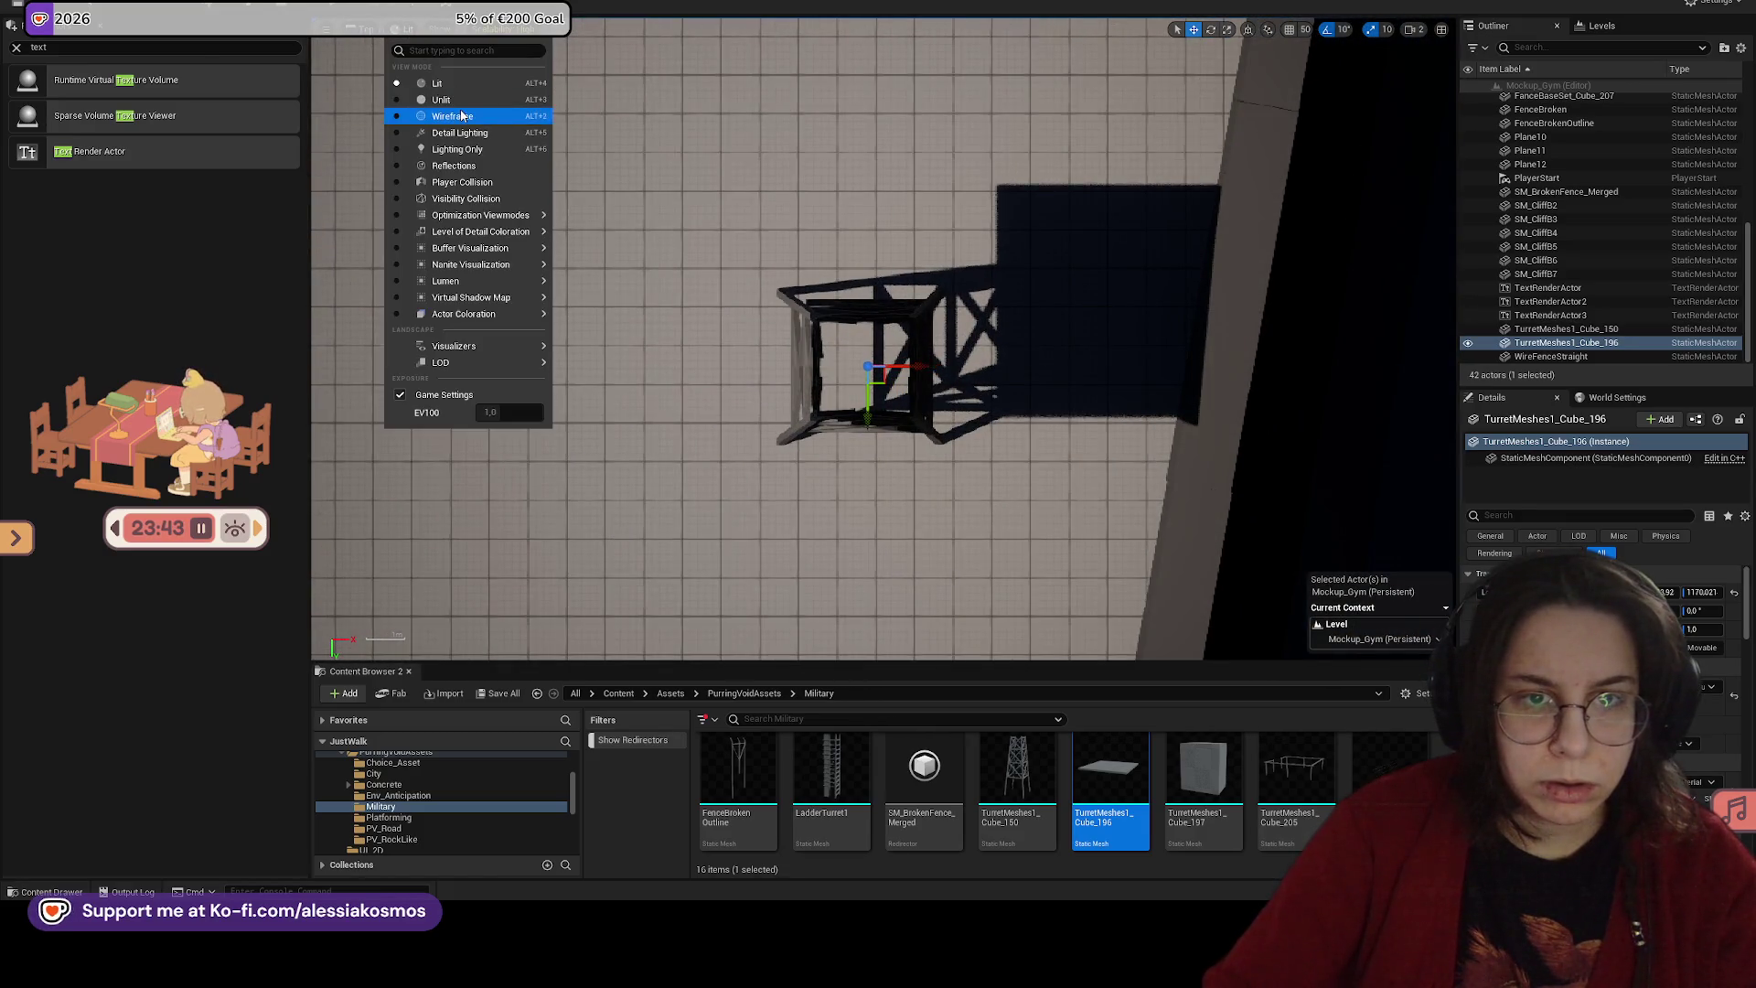
pyautogui.click(430, 115)
pyautogui.scroll(3, 937, 389)
pyautogui.scroll(1, 938, 388)
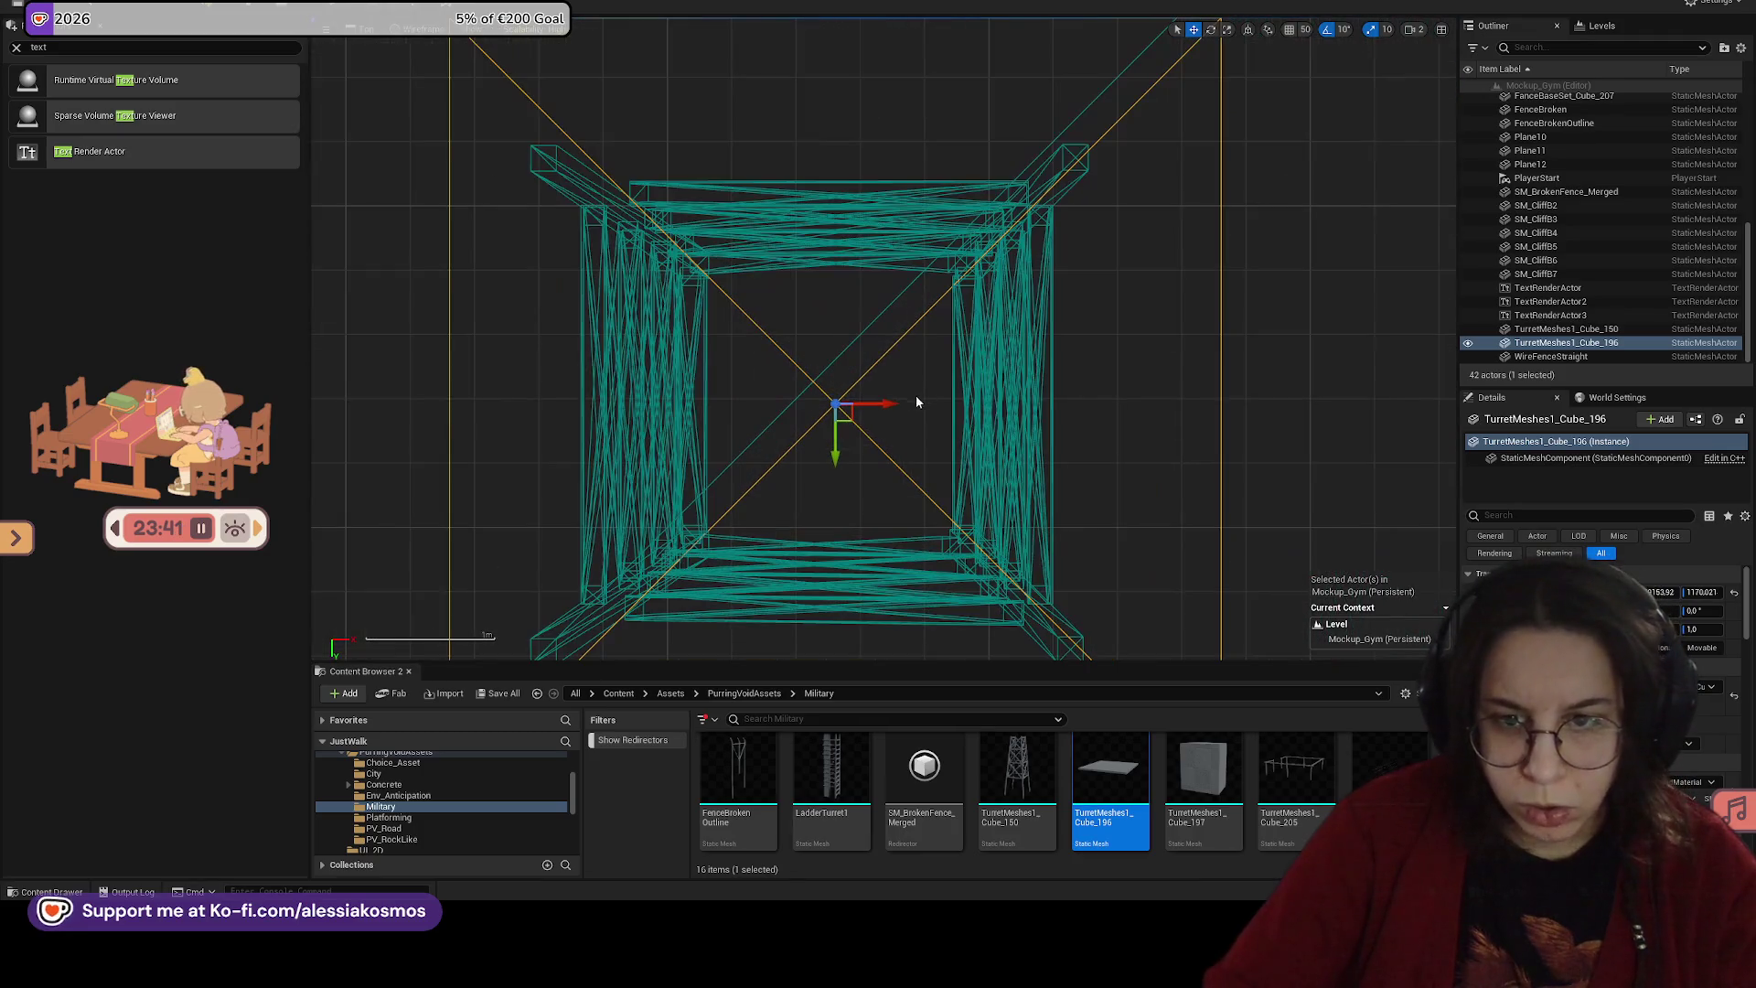
# Step: Nudge the slab in the top view until it lines up over the tower
pyautogui.moveTo(889, 403); pyautogui.dragTo(885, 405)
pyautogui.scroll(-1, 882, 402)
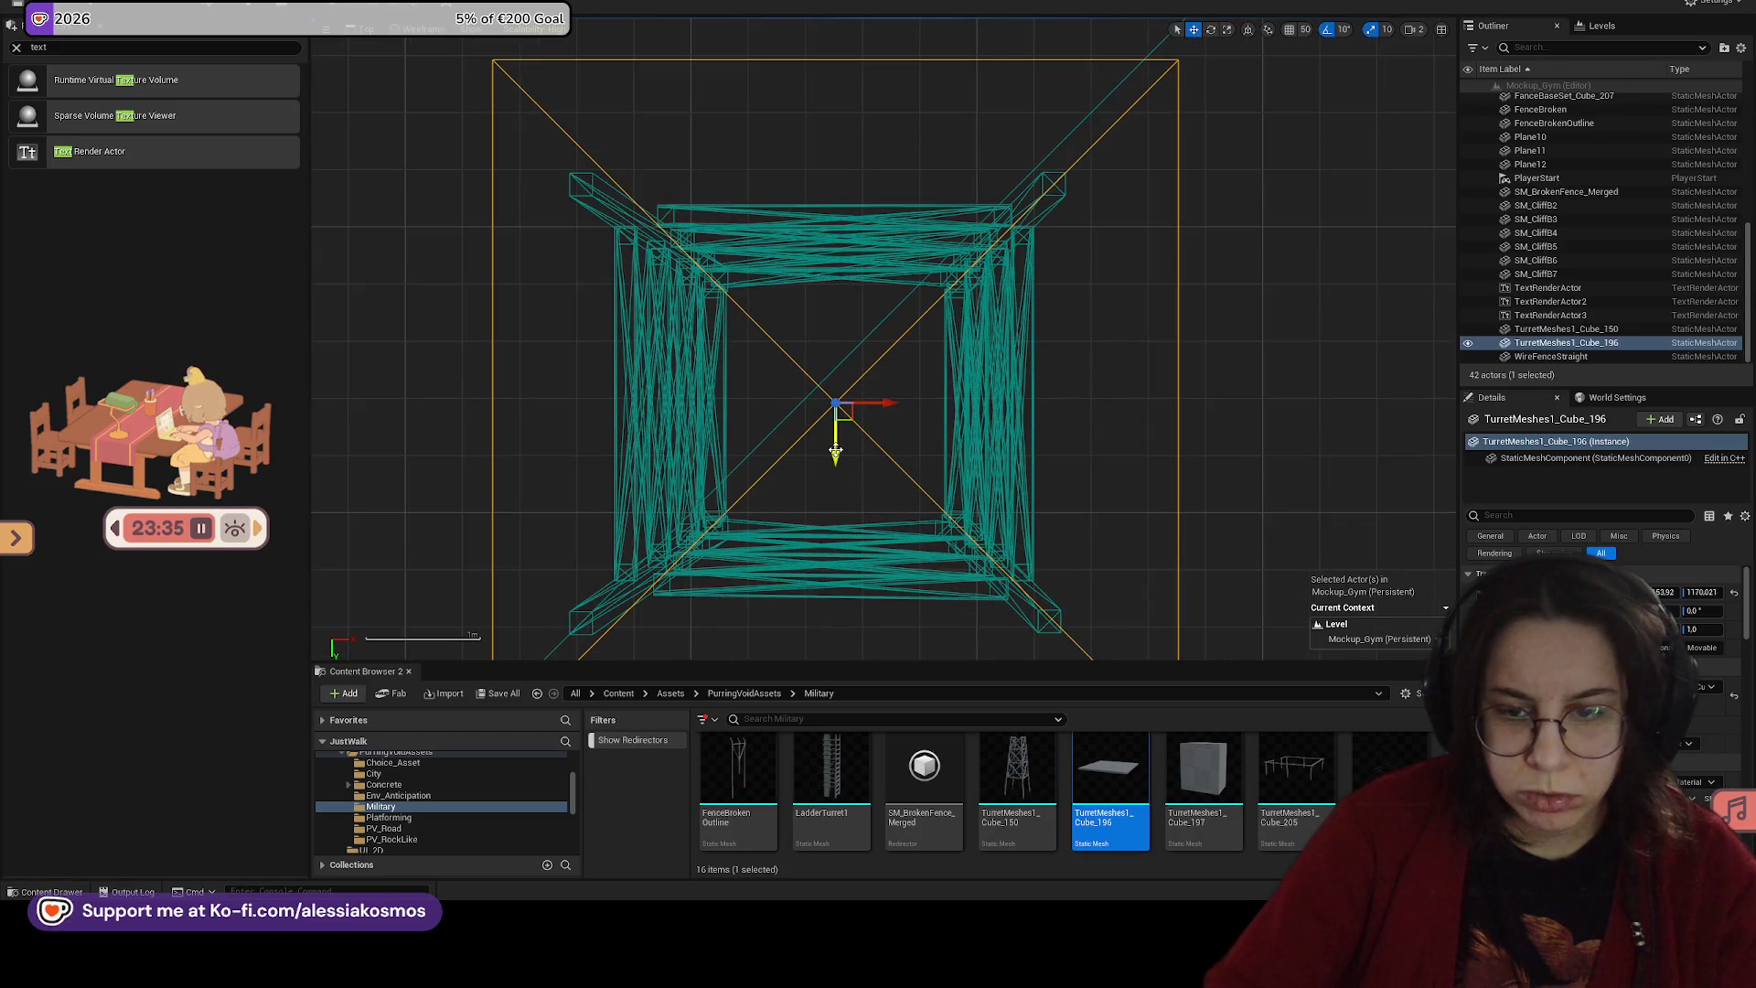
pyautogui.moveTo(835, 450); pyautogui.dragTo(833, 453)
pyautogui.scroll(-4, 969, 293)
pyautogui.moveTo(1004, 369); pyautogui.dragTo(1004, 374)
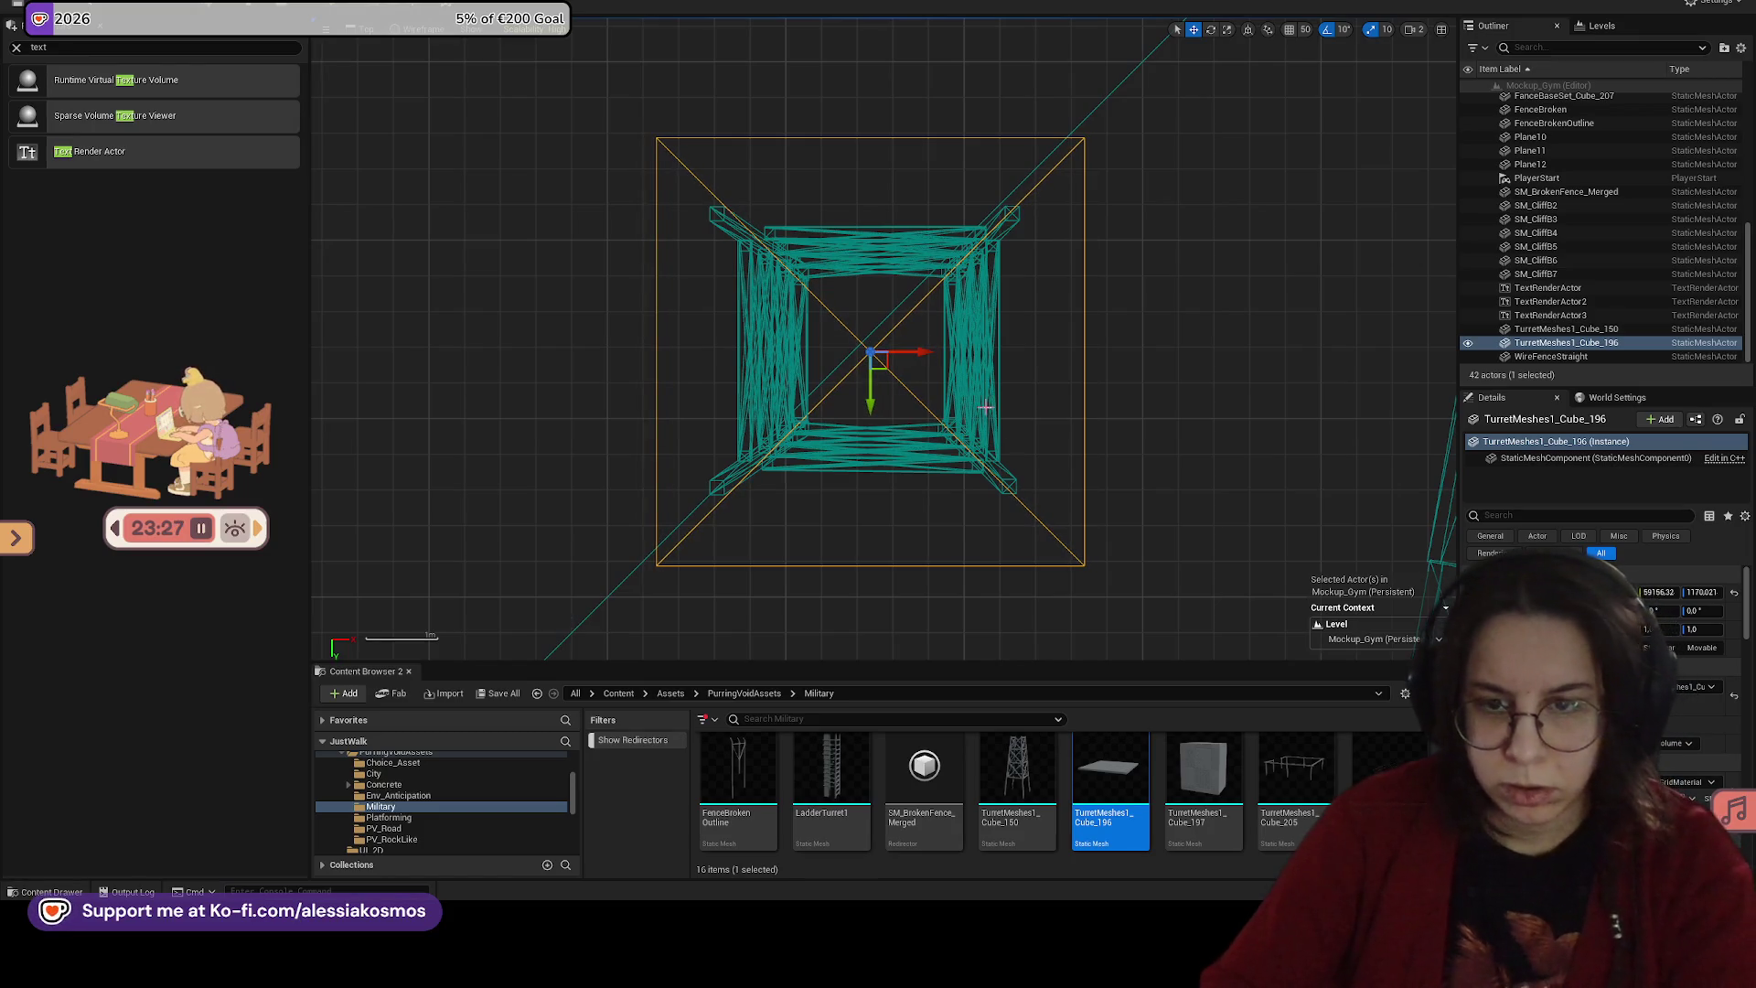
# Step: Return to the lit Perspective view and drop the TurretMeshes1_Cube_205 railing onto the platform
pyautogui.click(366, 28)
pyautogui.click(398, 51)
pyautogui.moveTo(442, 53); pyautogui.dragTo(895, 291)
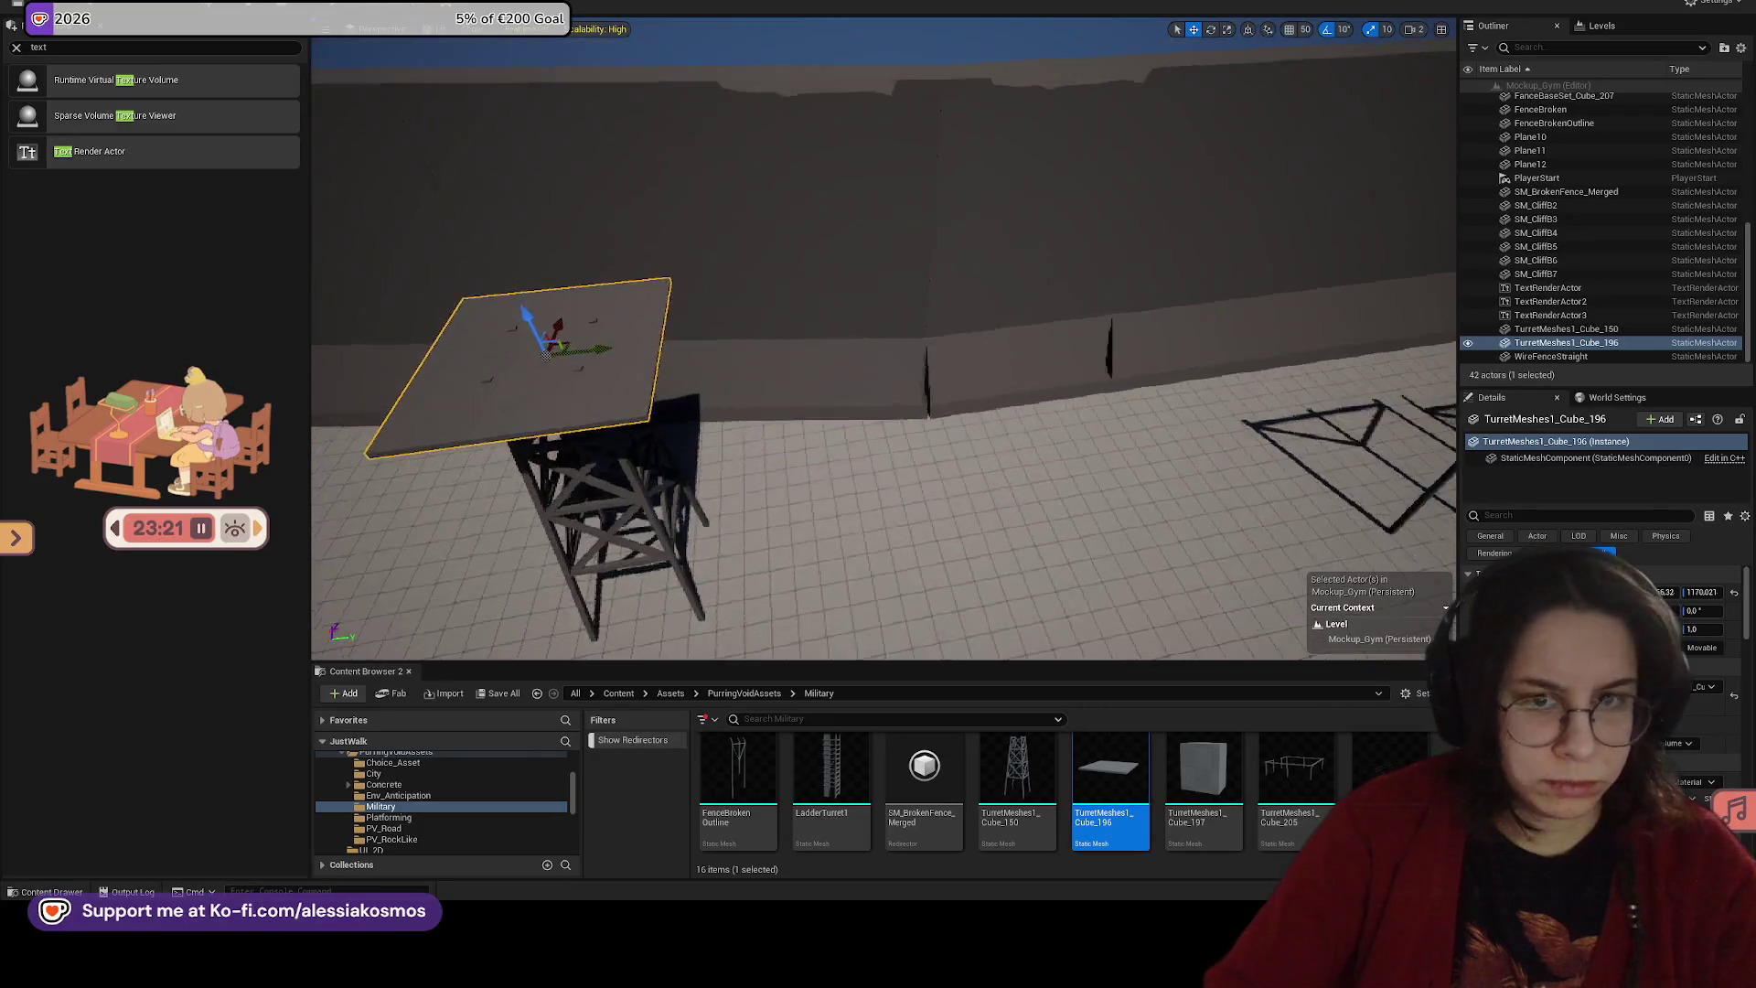
pyautogui.press('f')
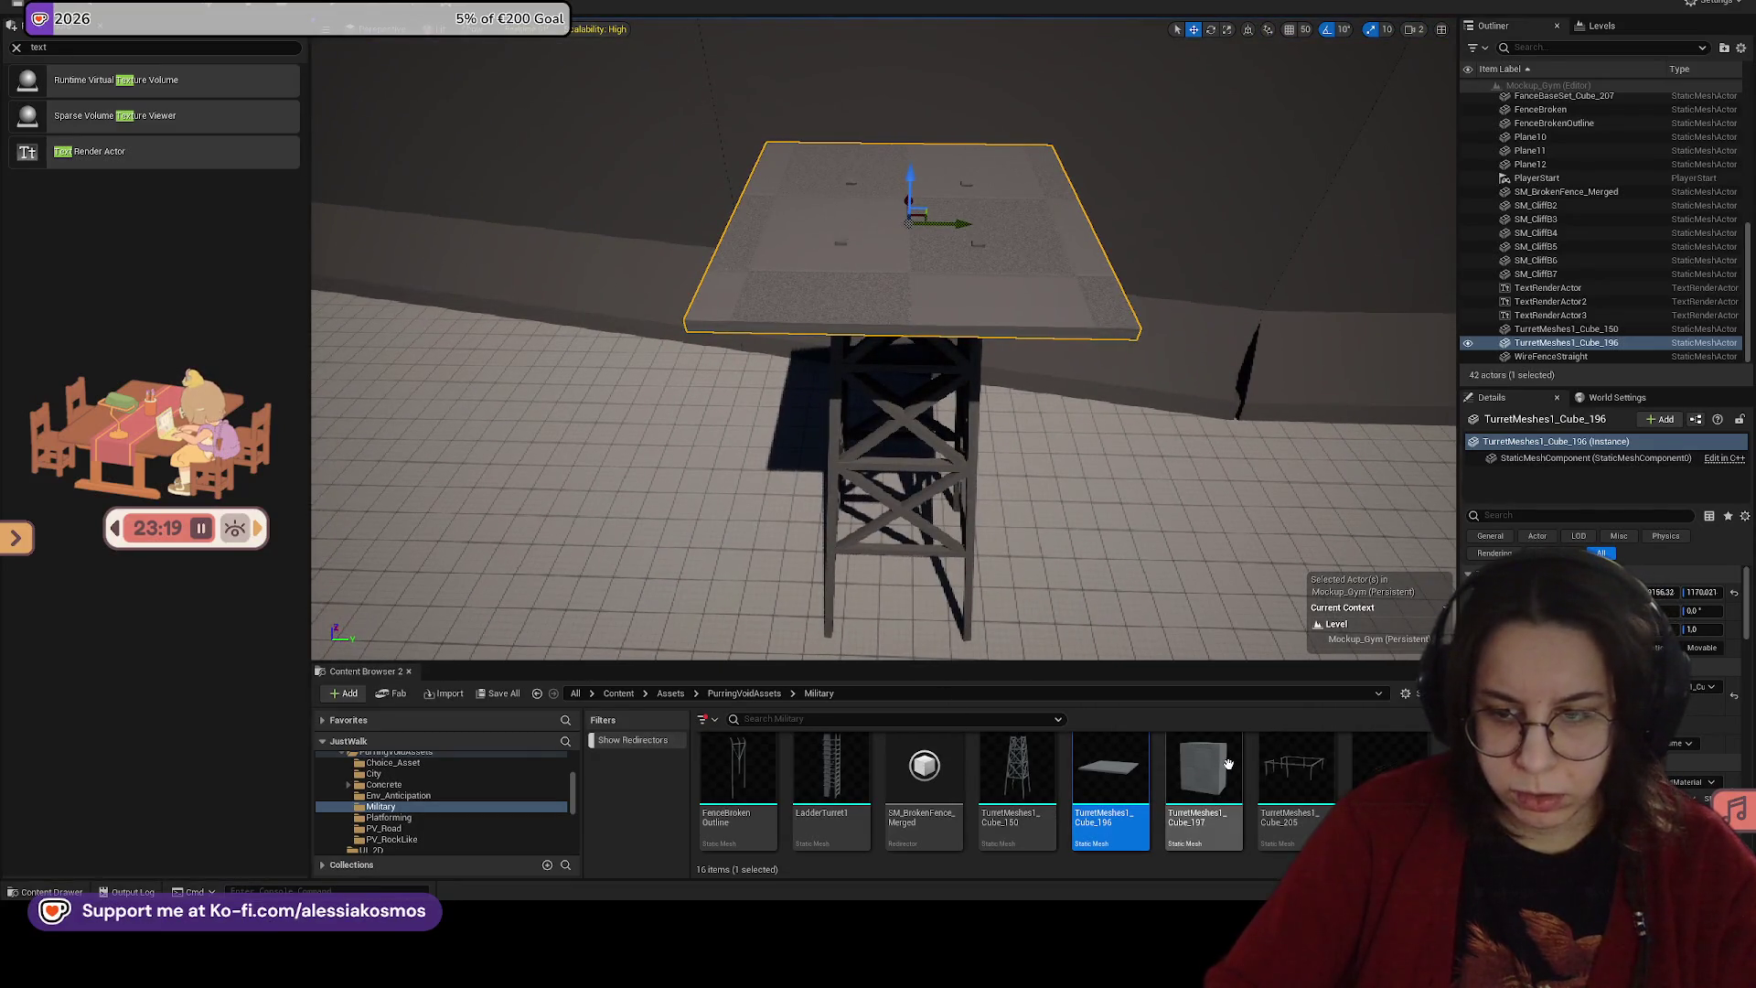
pyautogui.moveTo(1295, 766)
pyautogui.mouseDown()
pyautogui.moveTo(956, 302)
pyautogui.moveTo(902, 196)
pyautogui.moveTo(887, 110)
pyautogui.moveTo(891, 197)
pyautogui.mouseUp()
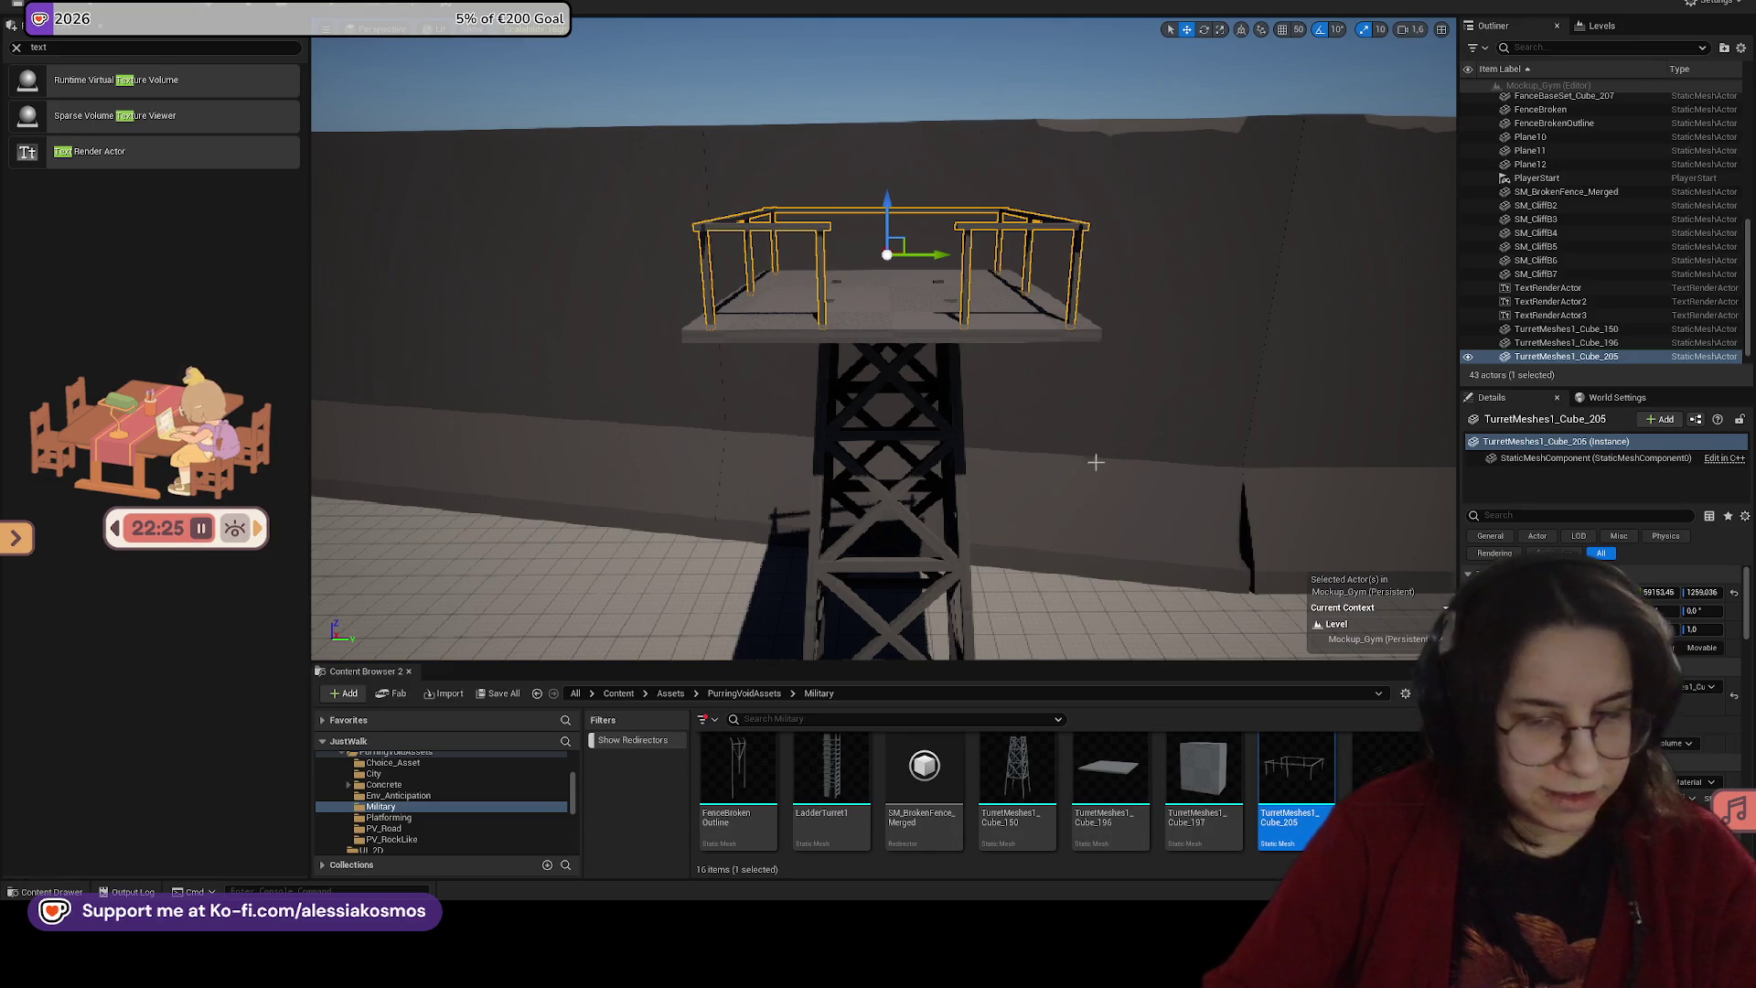
# Step: Frame the TurretMeshes1_Cube_205 railing on the tower platform
pyautogui.press('f')
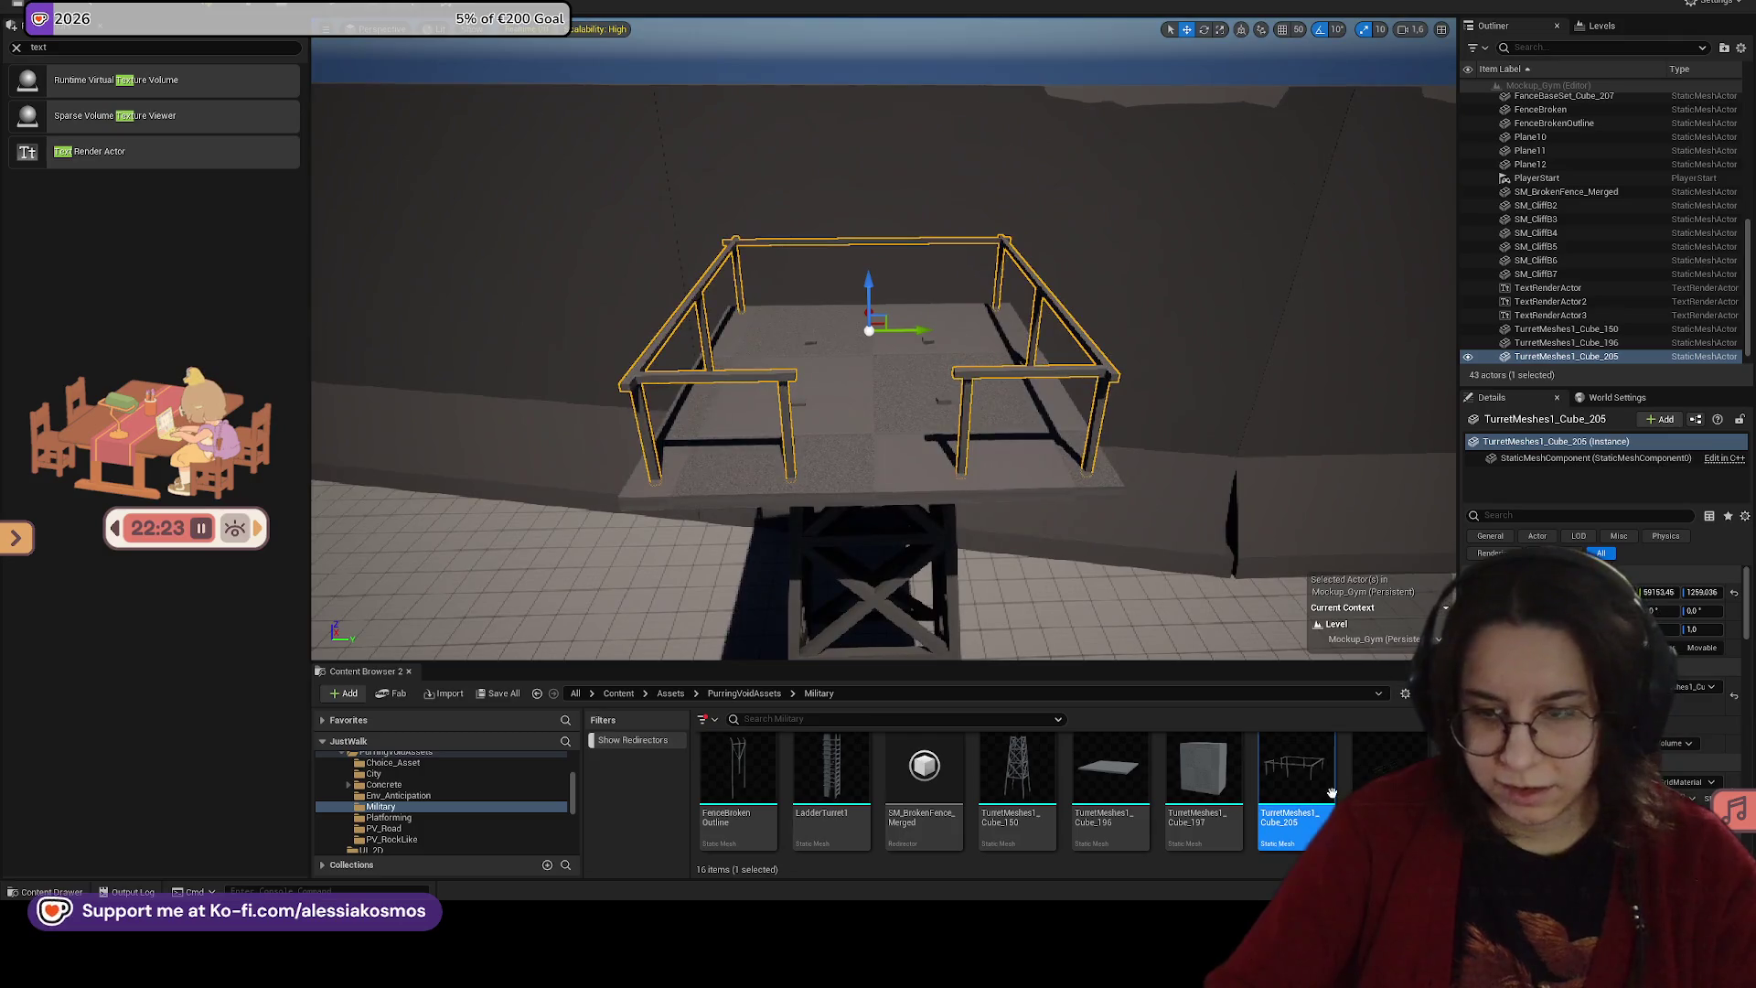
# Step: Place the TurretMeshes1_Cube_197 box in the middle of the railed tower platform
pyautogui.scroll(3, 1160, 764)
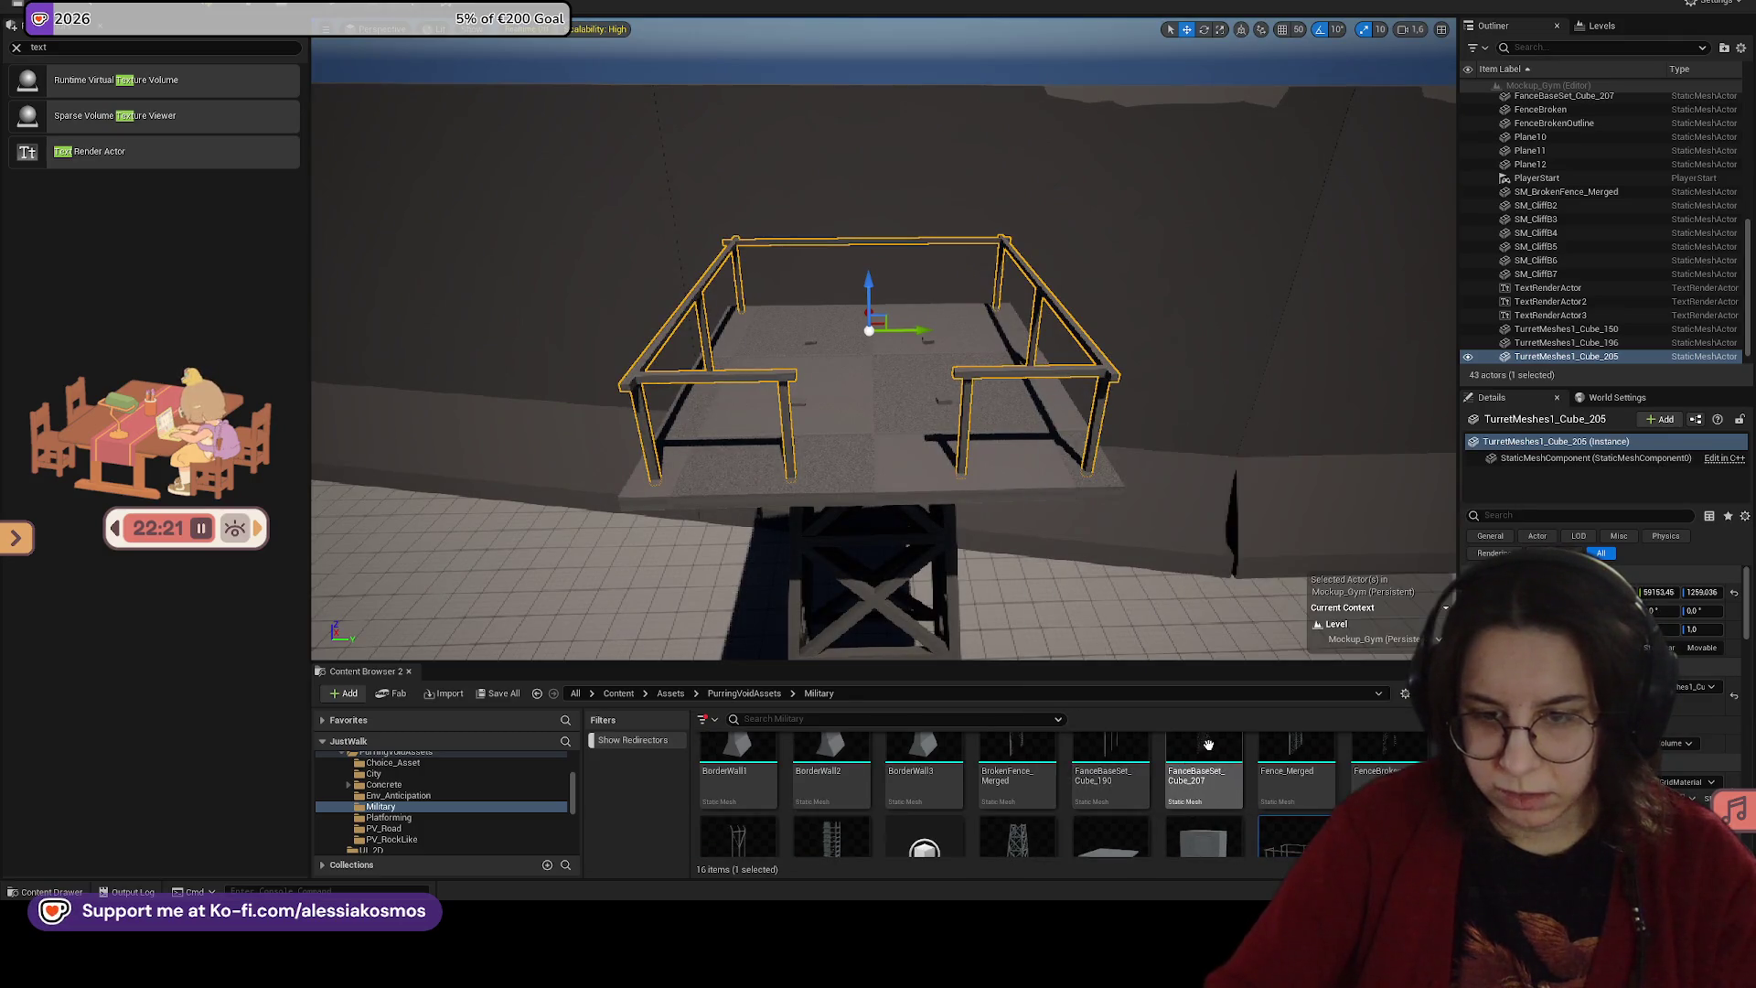
pyautogui.scroll(-3, 1160, 765)
pyautogui.moveTo(1204, 772); pyautogui.dragTo(867, 362)
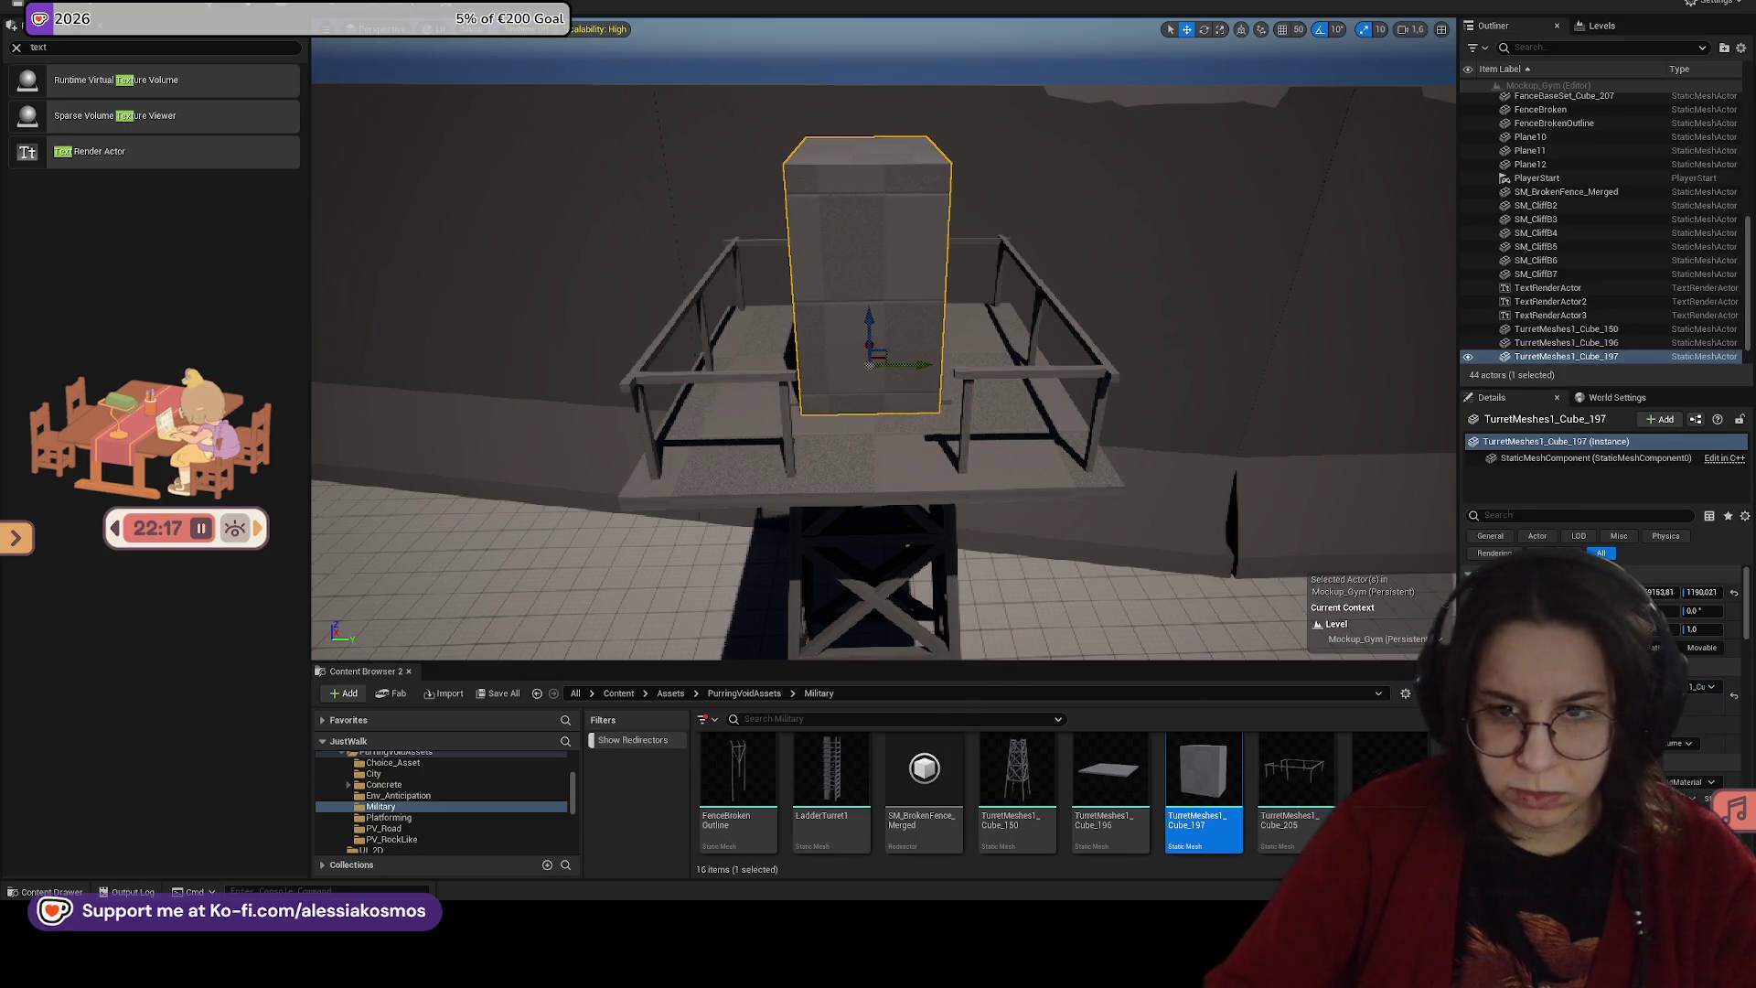
pyautogui.moveTo(877, 623); pyautogui.dragTo(877, 623)
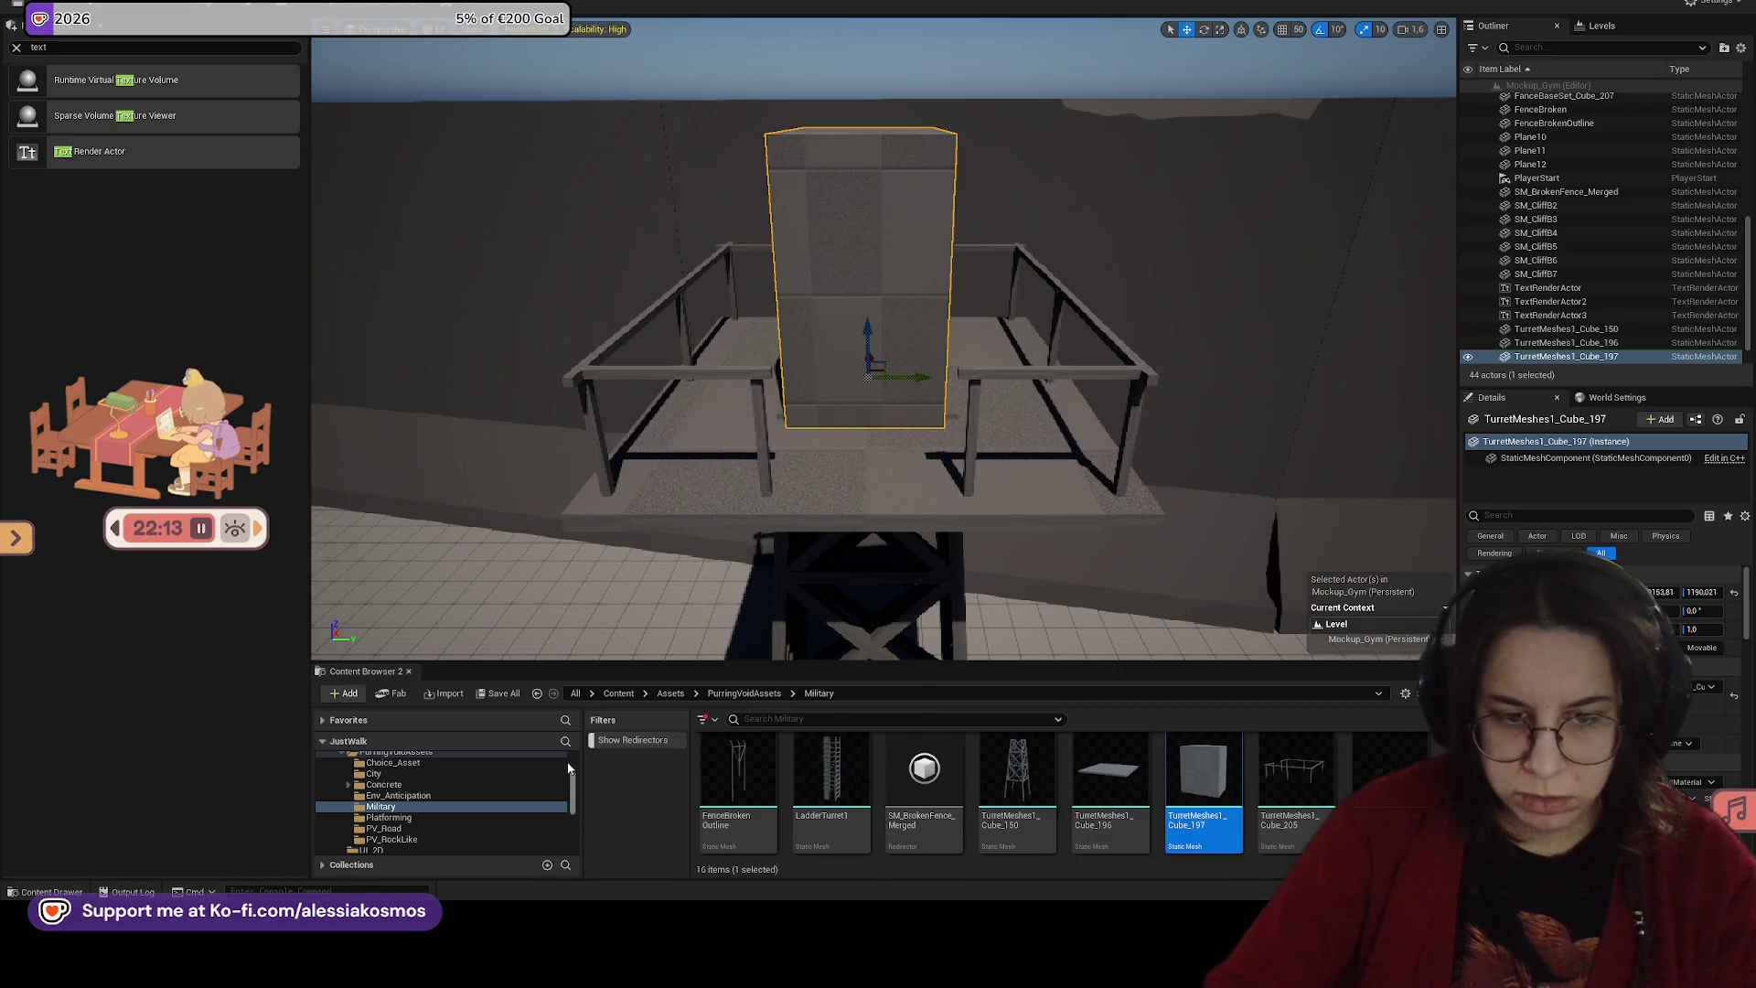
pyautogui.scroll(2, 1015, 787)
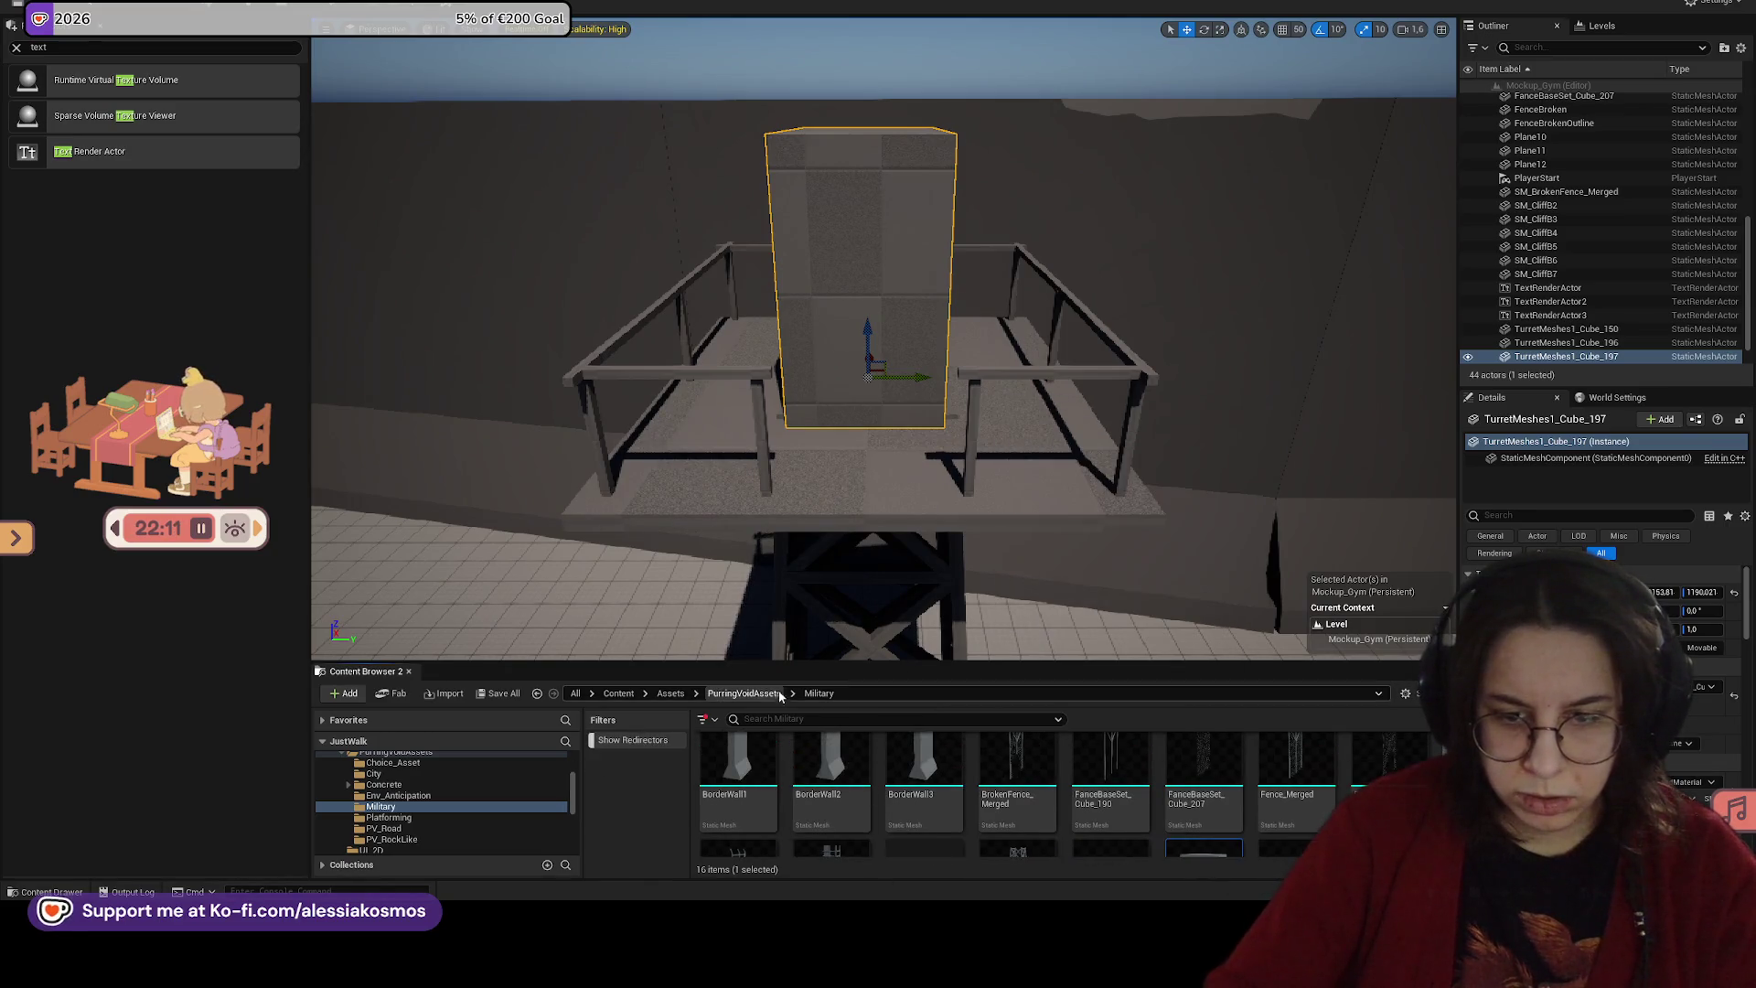
# Step: Navigate the Content Browser to Assets > Materials > Materials_Base
pyautogui.moveTo(895, 566); pyautogui.dragTo(851, 618)
pyautogui.click(618, 693)
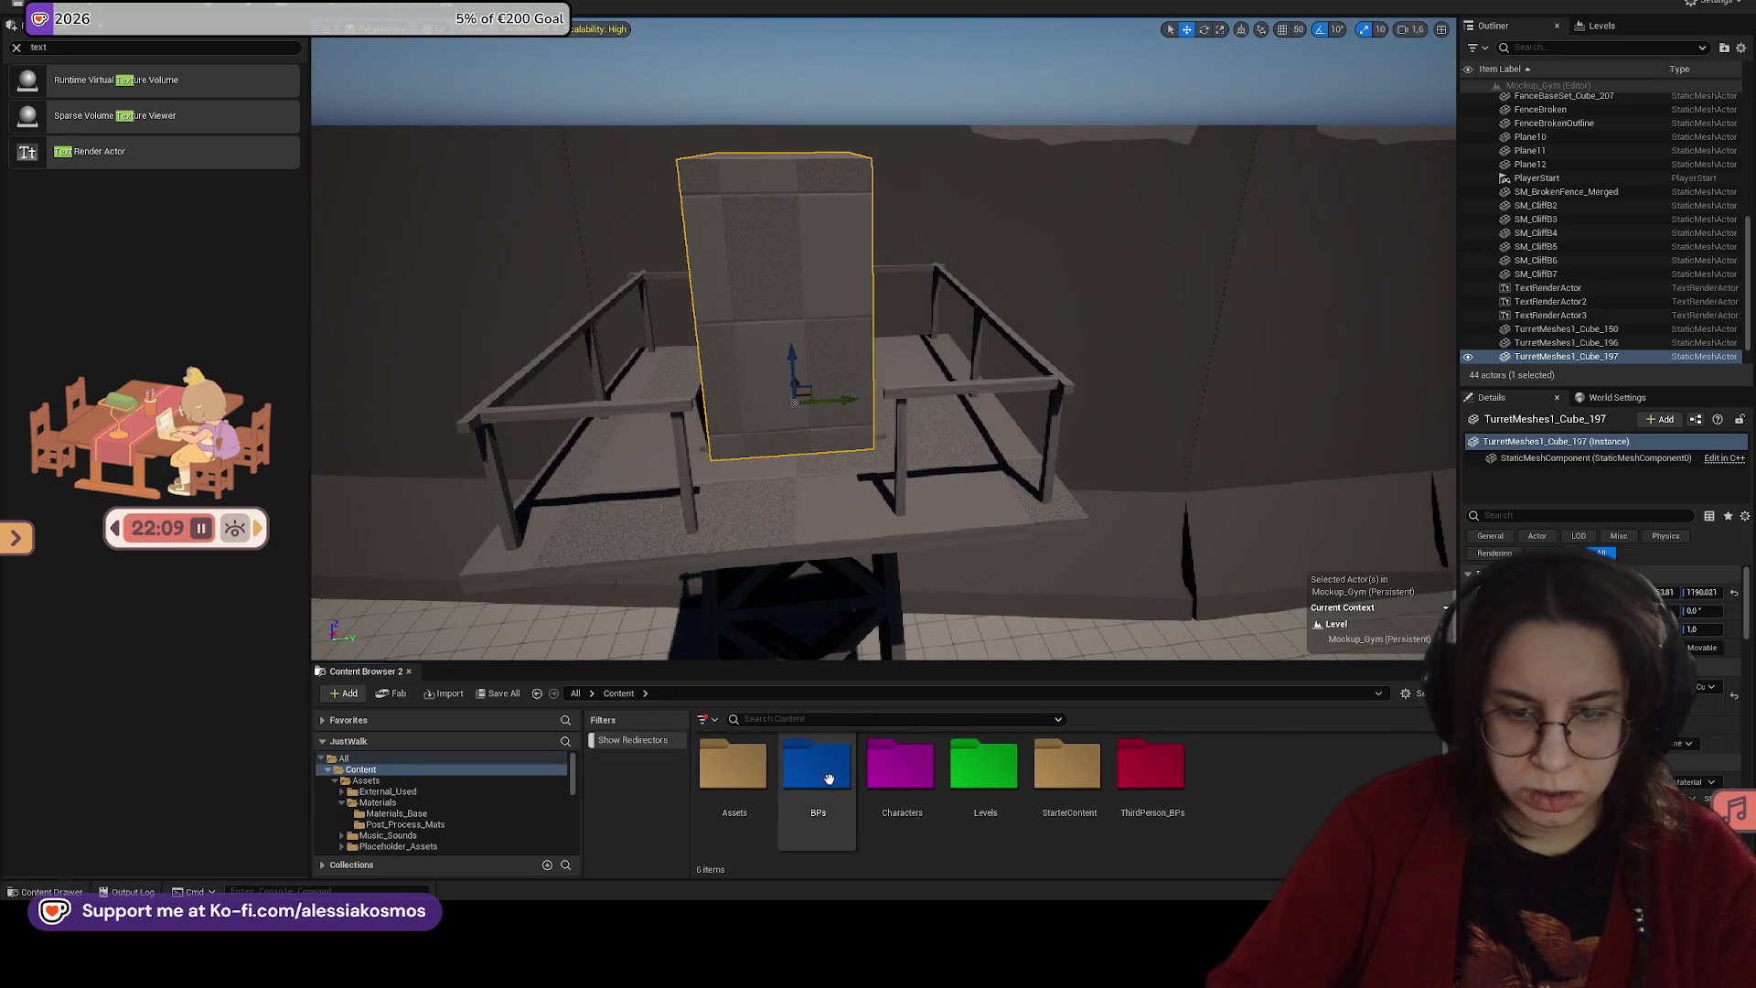
pyautogui.doubleClick(733, 767)
pyautogui.doubleClick(816, 772)
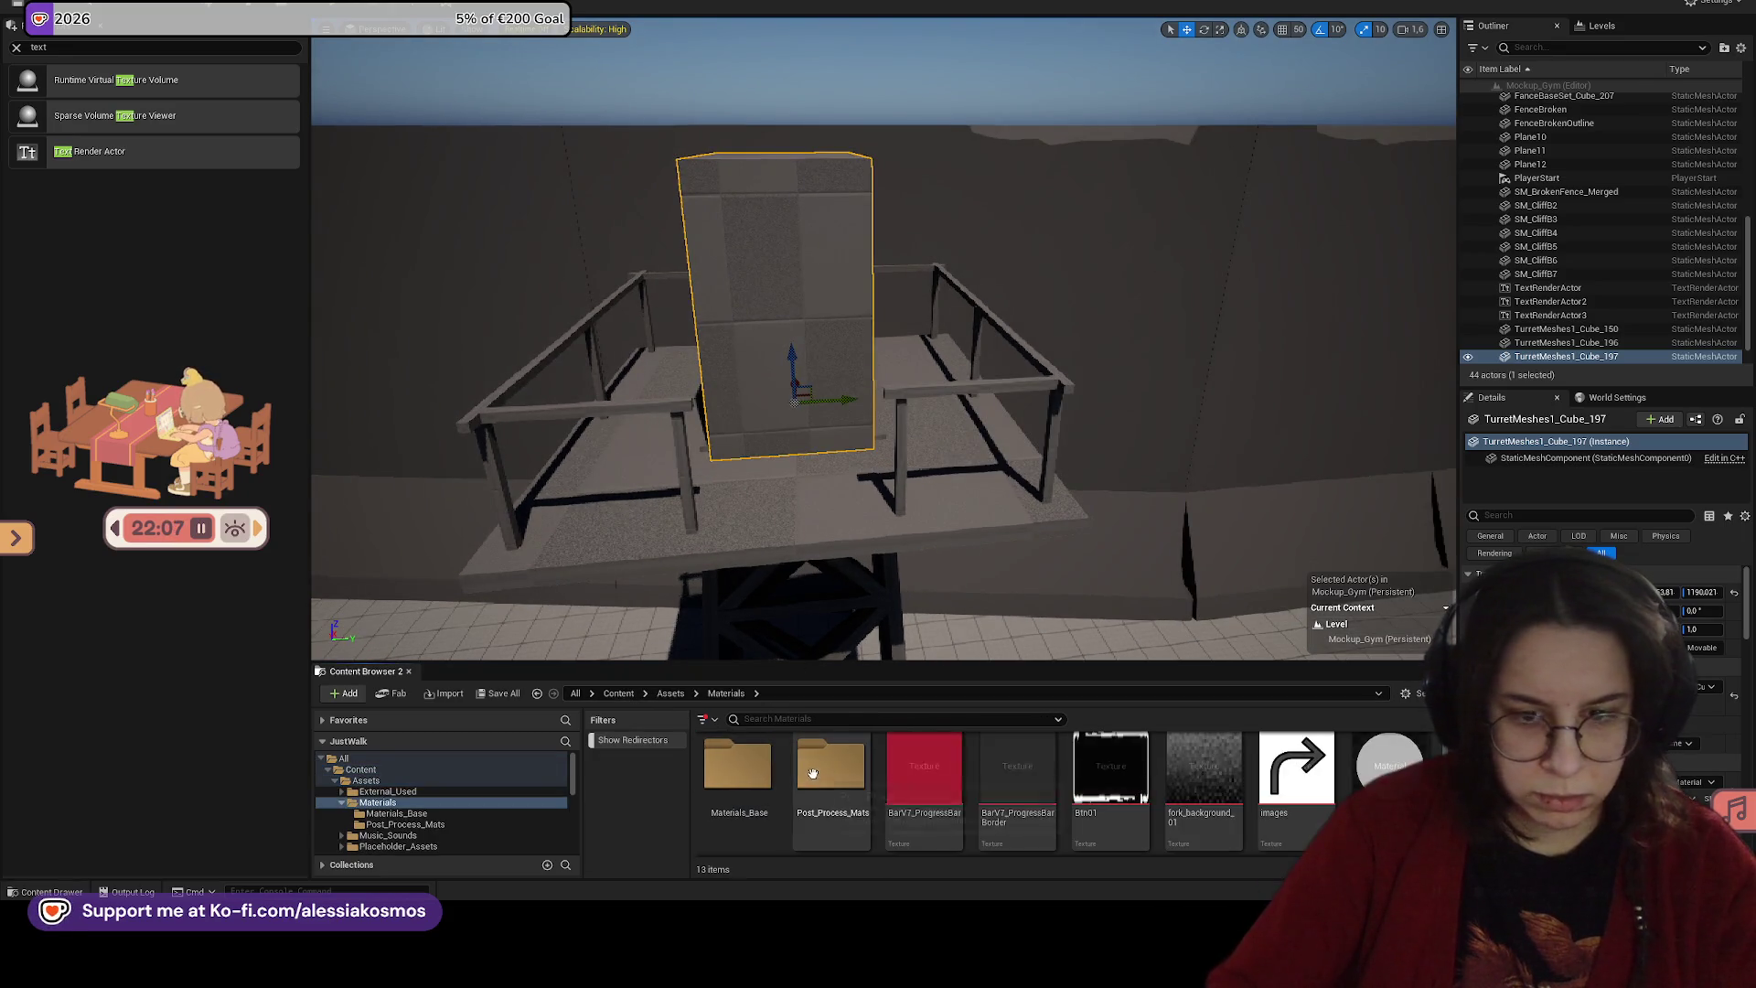
pyautogui.doubleClick(737, 767)
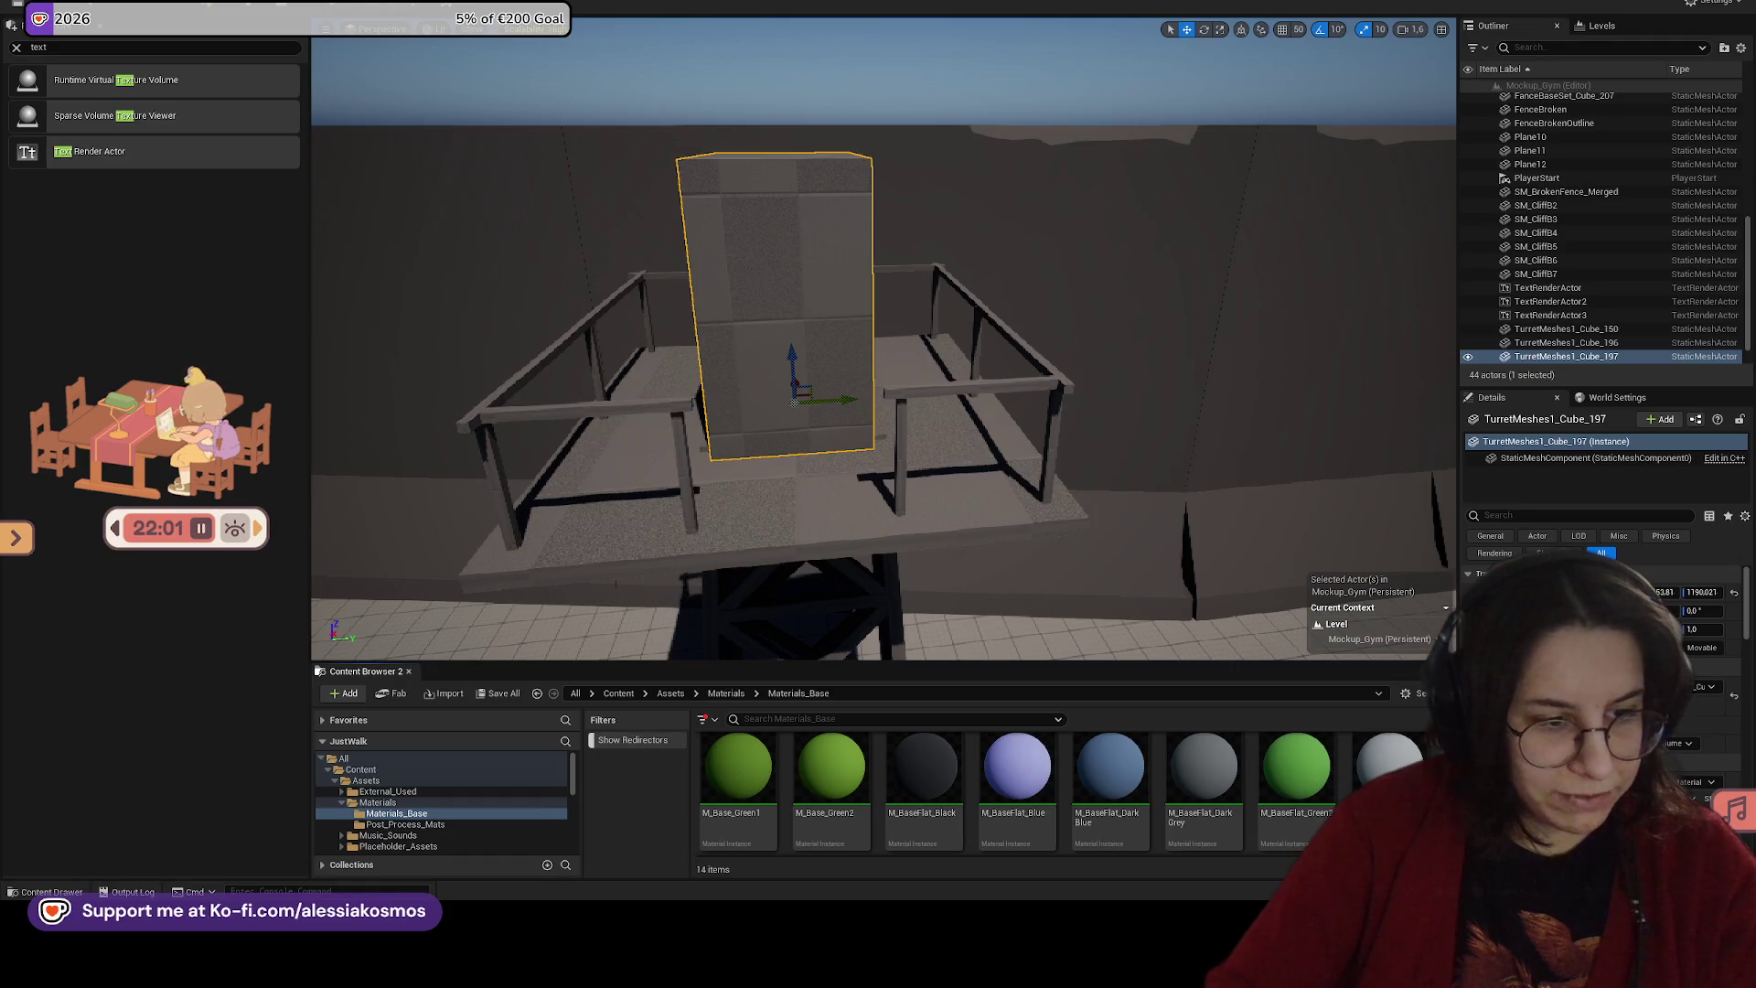
# Step: Try the M_BaseFlat_Black, dark grey and dark blue flat materials on the box
pyautogui.moveTo(924, 768); pyautogui.dragTo(814, 371)
pyautogui.click(1202, 766)
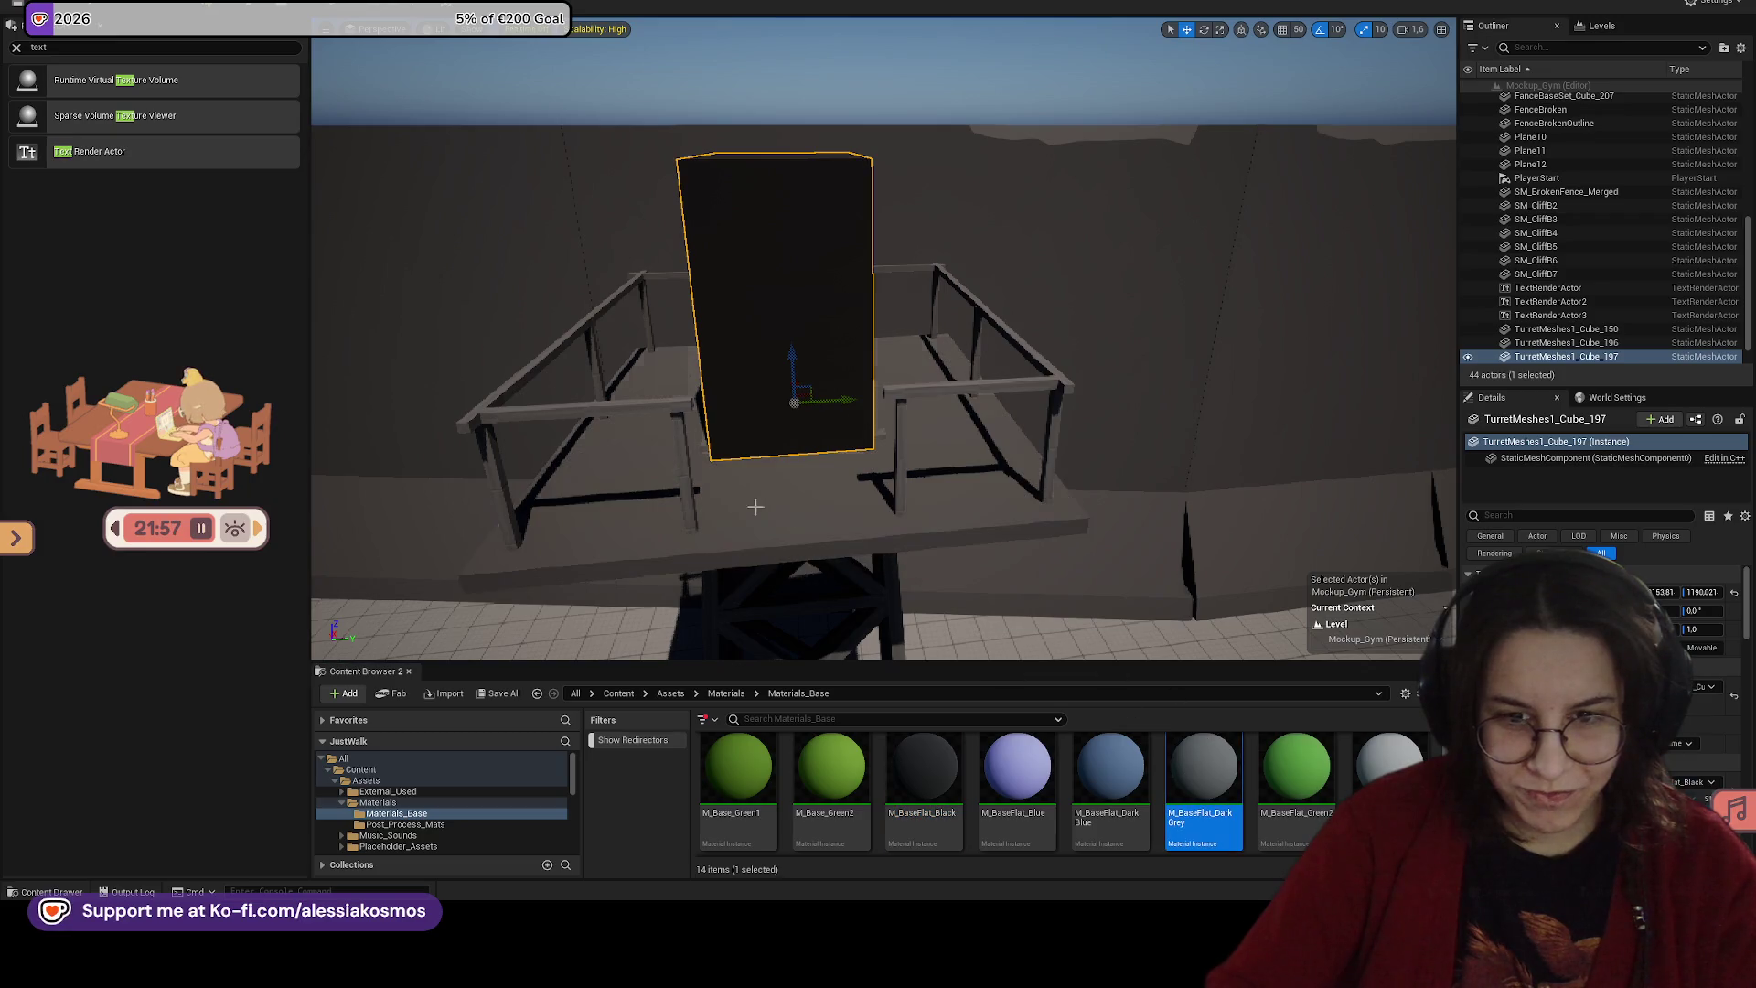
pyautogui.moveTo(1284, 758)
pyautogui.mouseDown()
pyautogui.moveTo(941, 458)
pyautogui.moveTo(942, 393)
pyautogui.mouseUp()
pyautogui.moveTo(924, 768)
pyautogui.mouseDown()
pyautogui.moveTo(960, 681)
pyautogui.moveTo(993, 379)
pyautogui.moveTo(978, 347)
pyautogui.mouseUp()
pyautogui.moveTo(959, 528); pyautogui.dragTo(964, 588)
pyautogui.moveTo(1203, 773); pyautogui.dragTo(1037, 465)
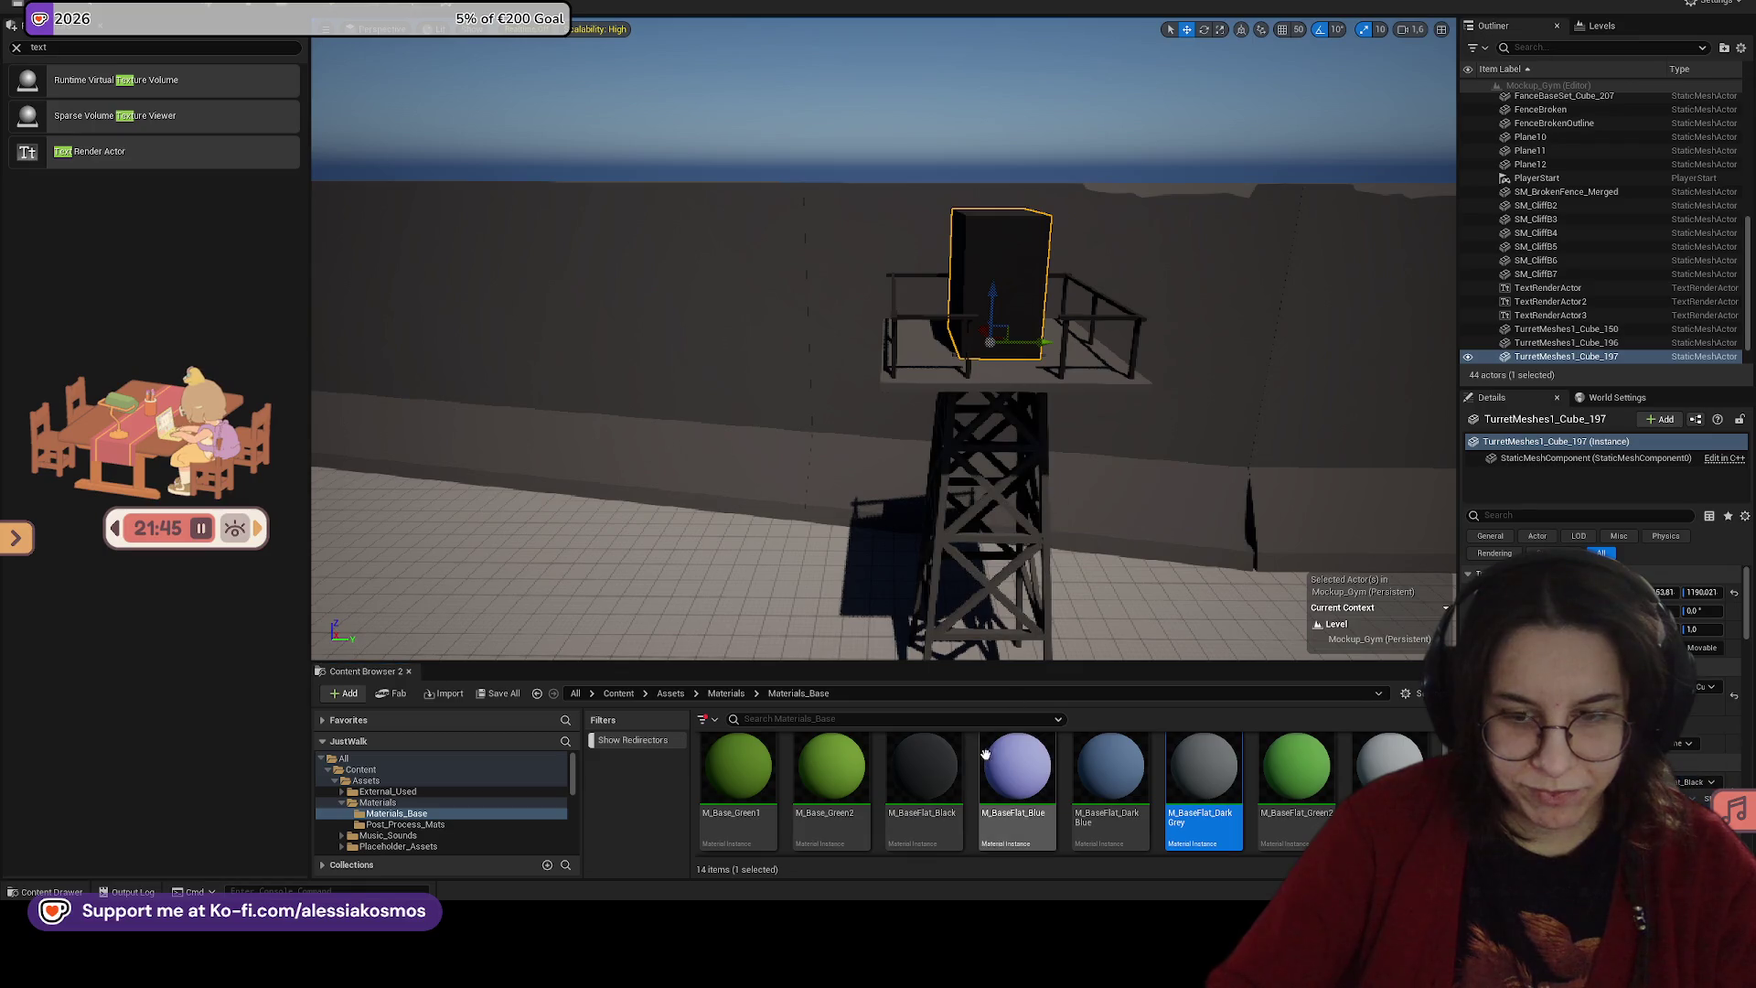
pyautogui.click(924, 769)
pyautogui.click(1125, 757)
pyautogui.moveTo(1126, 756)
pyautogui.mouseDown()
pyautogui.moveTo(1022, 325)
pyautogui.moveTo(1189, 311)
pyautogui.moveTo(915, 322)
pyautogui.moveTo(1249, 629)
pyautogui.mouseUp()
pyautogui.press('f')
# Step: Apply the flat grey material to the box and view it over the wall and tower
pyautogui.moveTo(1384, 771)
pyautogui.mouseDown()
pyautogui.moveTo(1145, 417)
pyautogui.moveTo(1141, 493)
pyautogui.moveTo(1074, 369)
pyautogui.moveTo(1107, 362)
pyautogui.mouseUp()
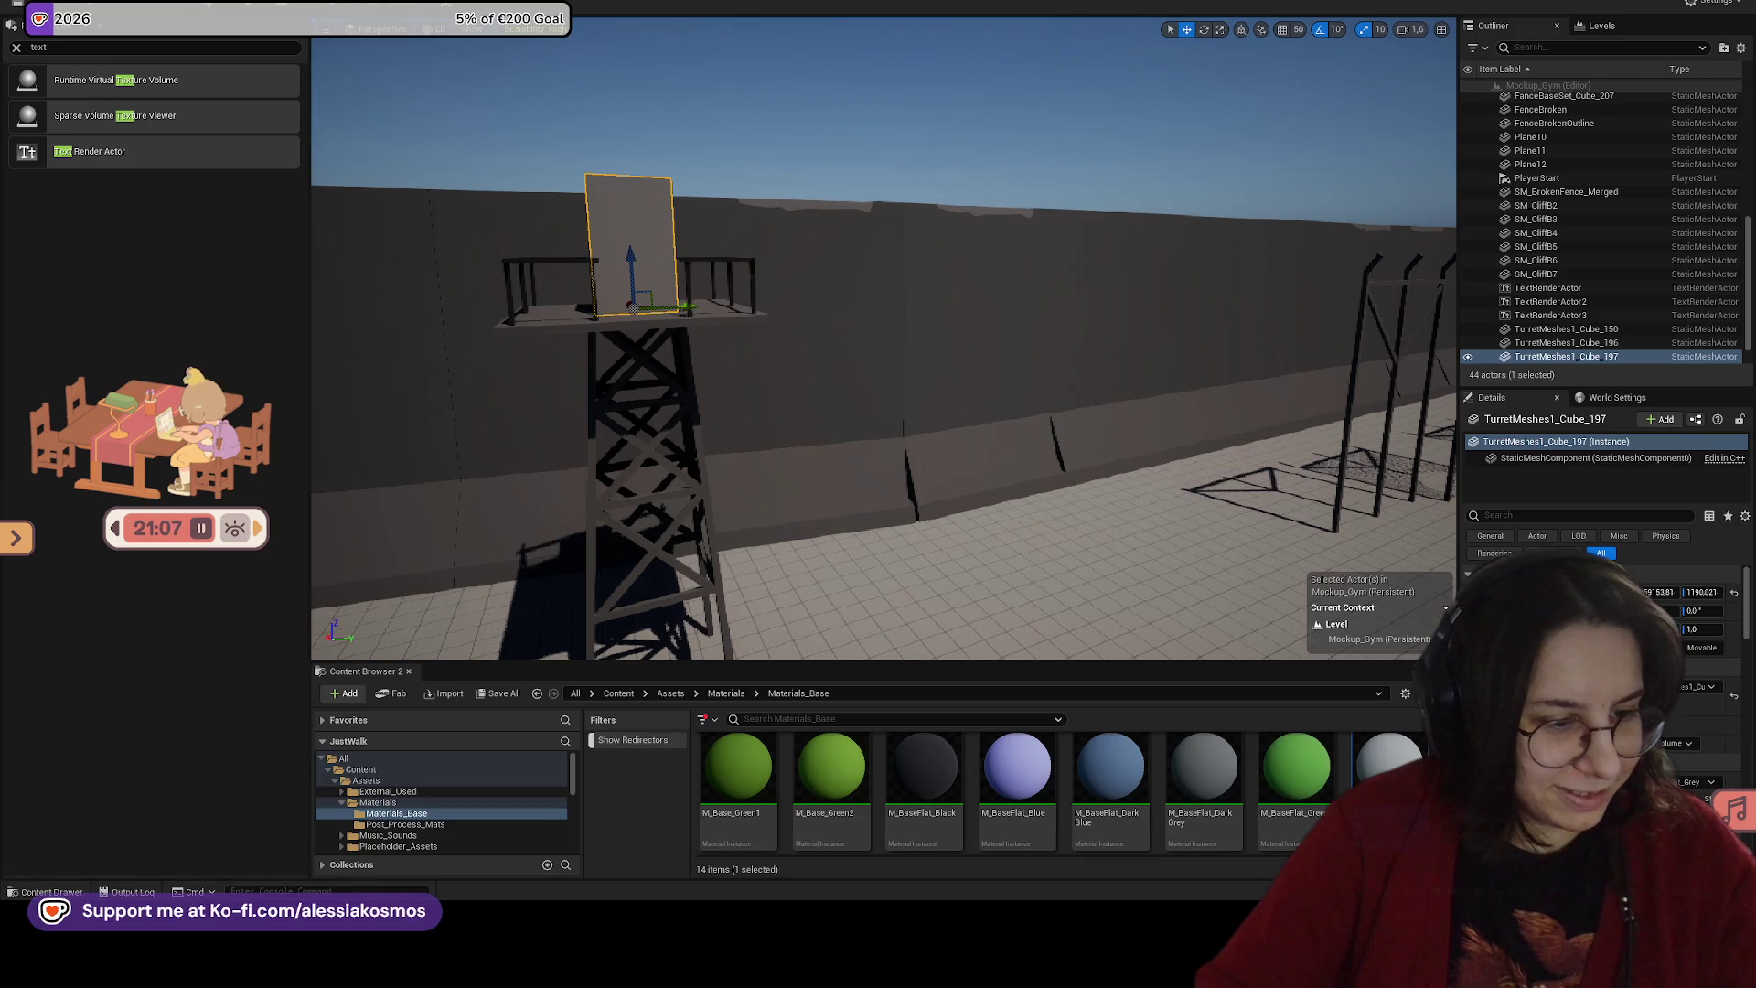
pyautogui.press('f')
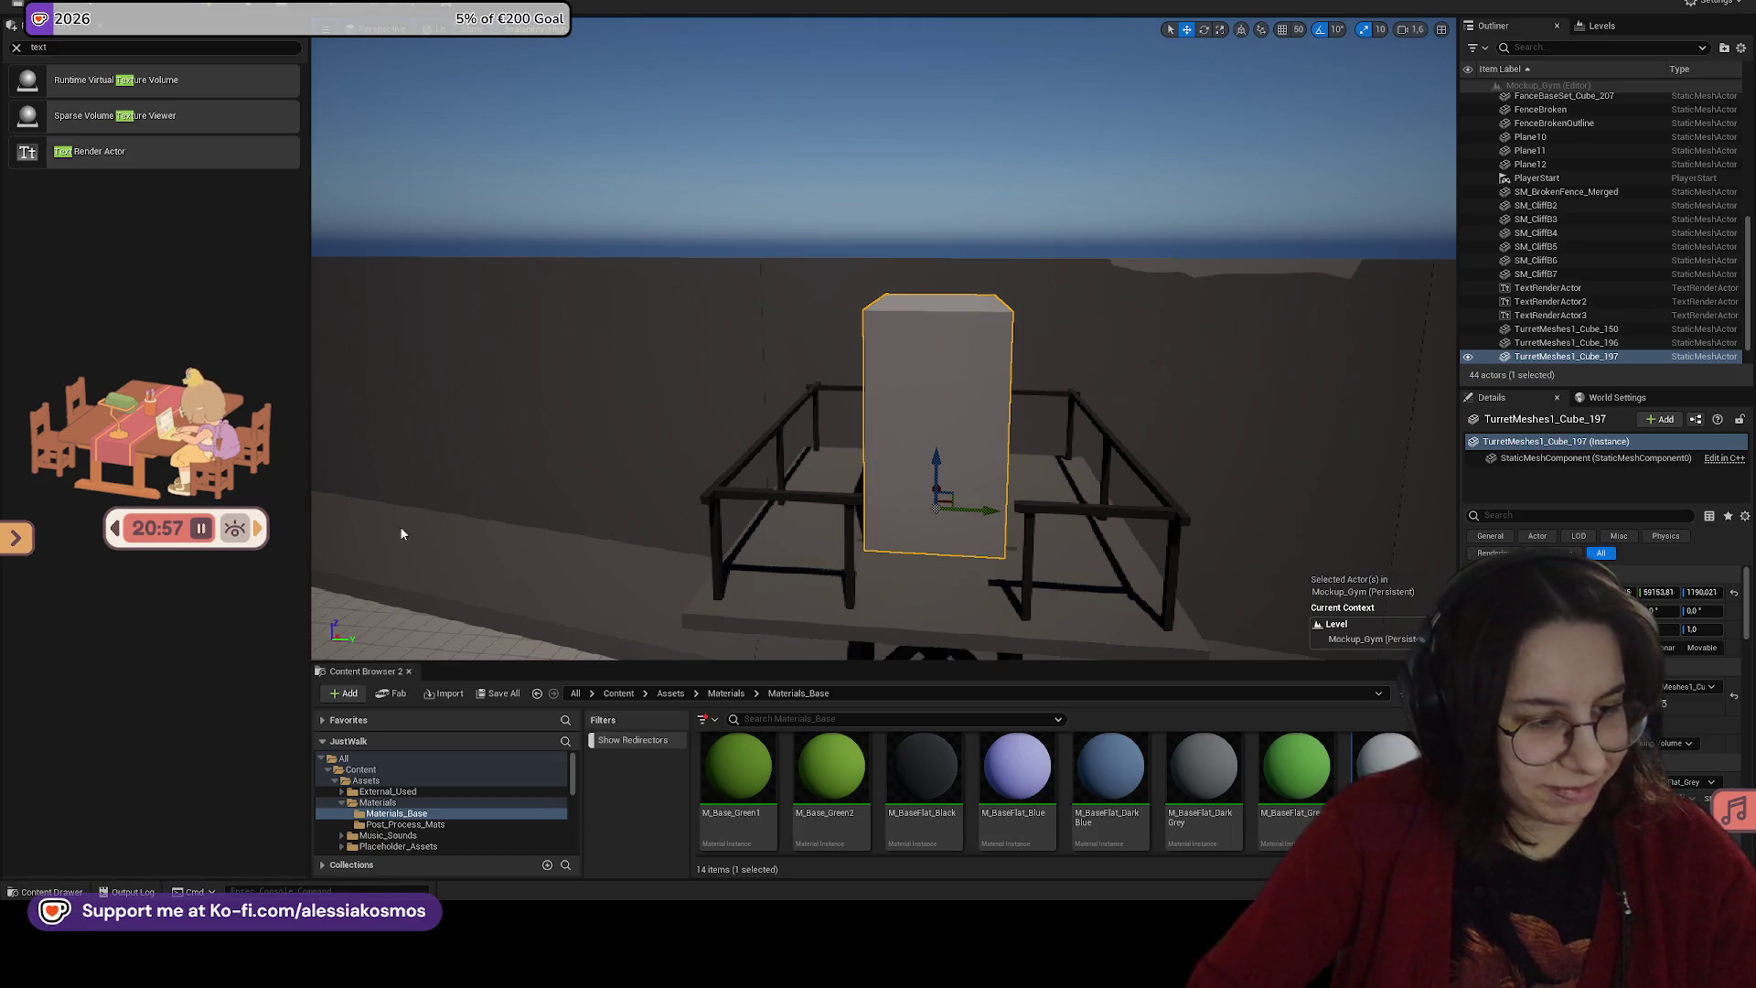
pyautogui.moveTo(1238, 477); pyautogui.dragTo(1335, 622)
pyautogui.press('f')
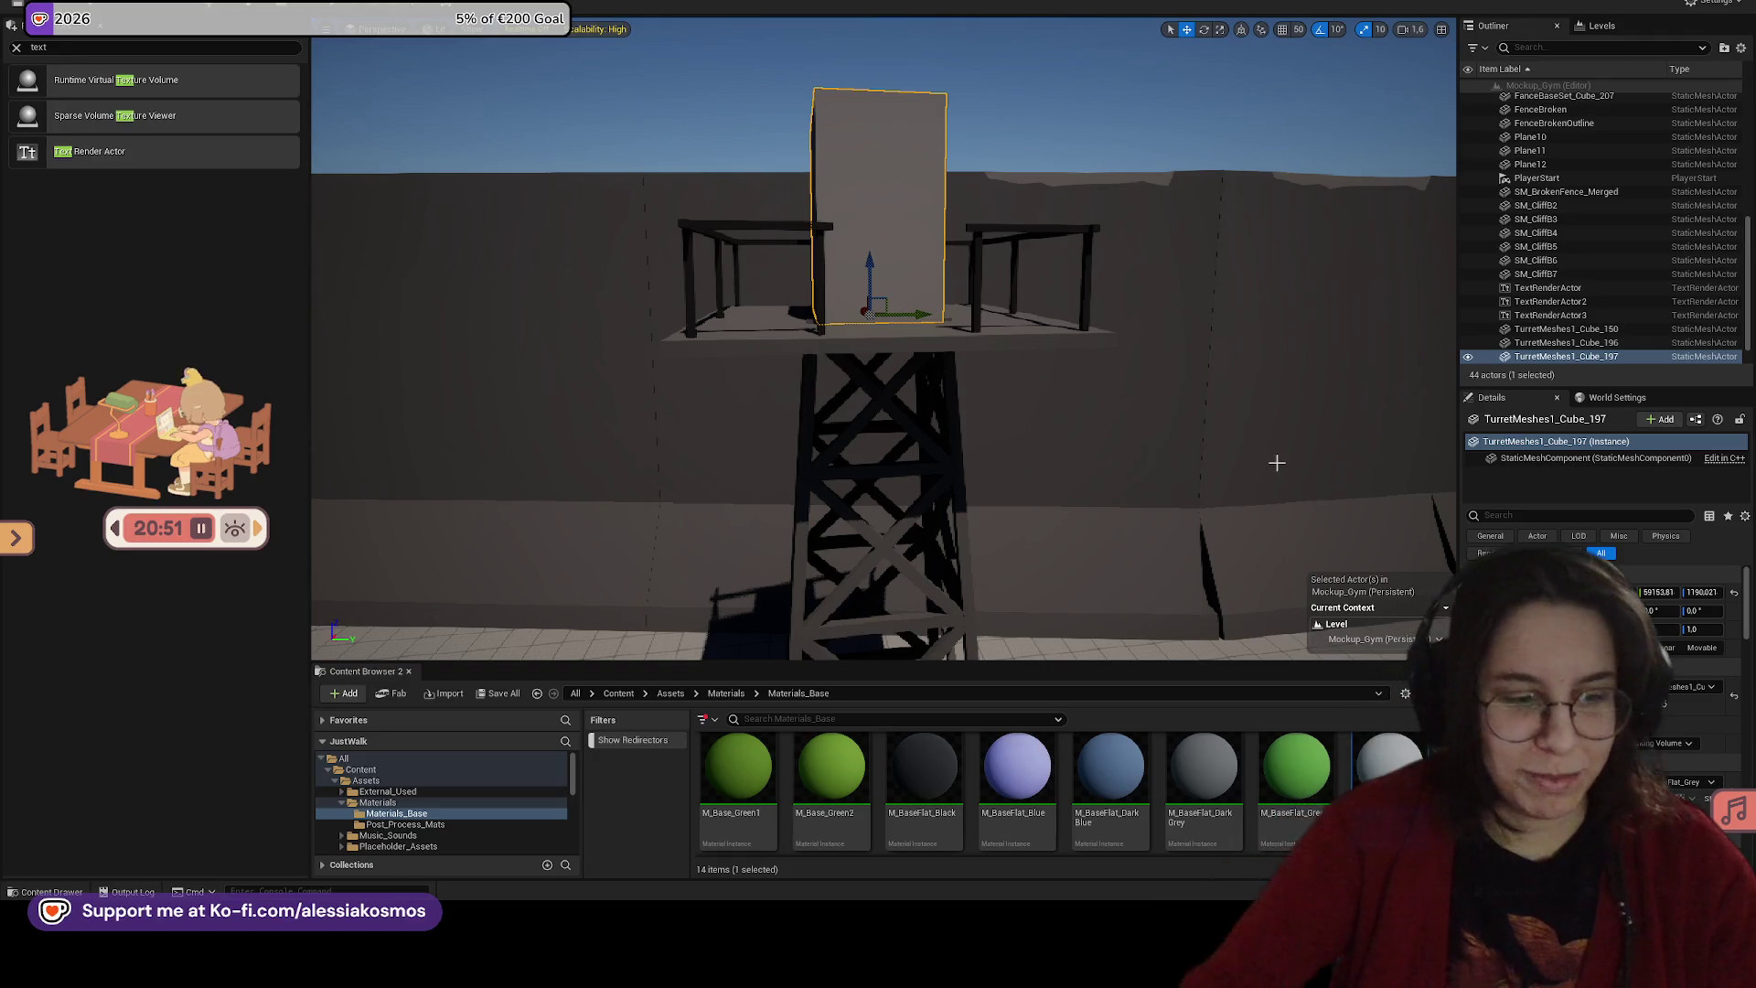
pyautogui.moveTo(1244, 464)
pyautogui.mouseDown()
pyautogui.moveTo(1177, 423)
pyautogui.moveTo(1116, 439)
pyautogui.moveTo(1089, 558)
pyautogui.moveTo(1098, 513)
pyautogui.moveTo(1084, 525)
pyautogui.mouseUp()
pyautogui.rightClick(1084, 525)
# Step: Playtest the level, running the character forward and left, then stop
pyautogui.click(1148, 514)
pyautogui.press('w')
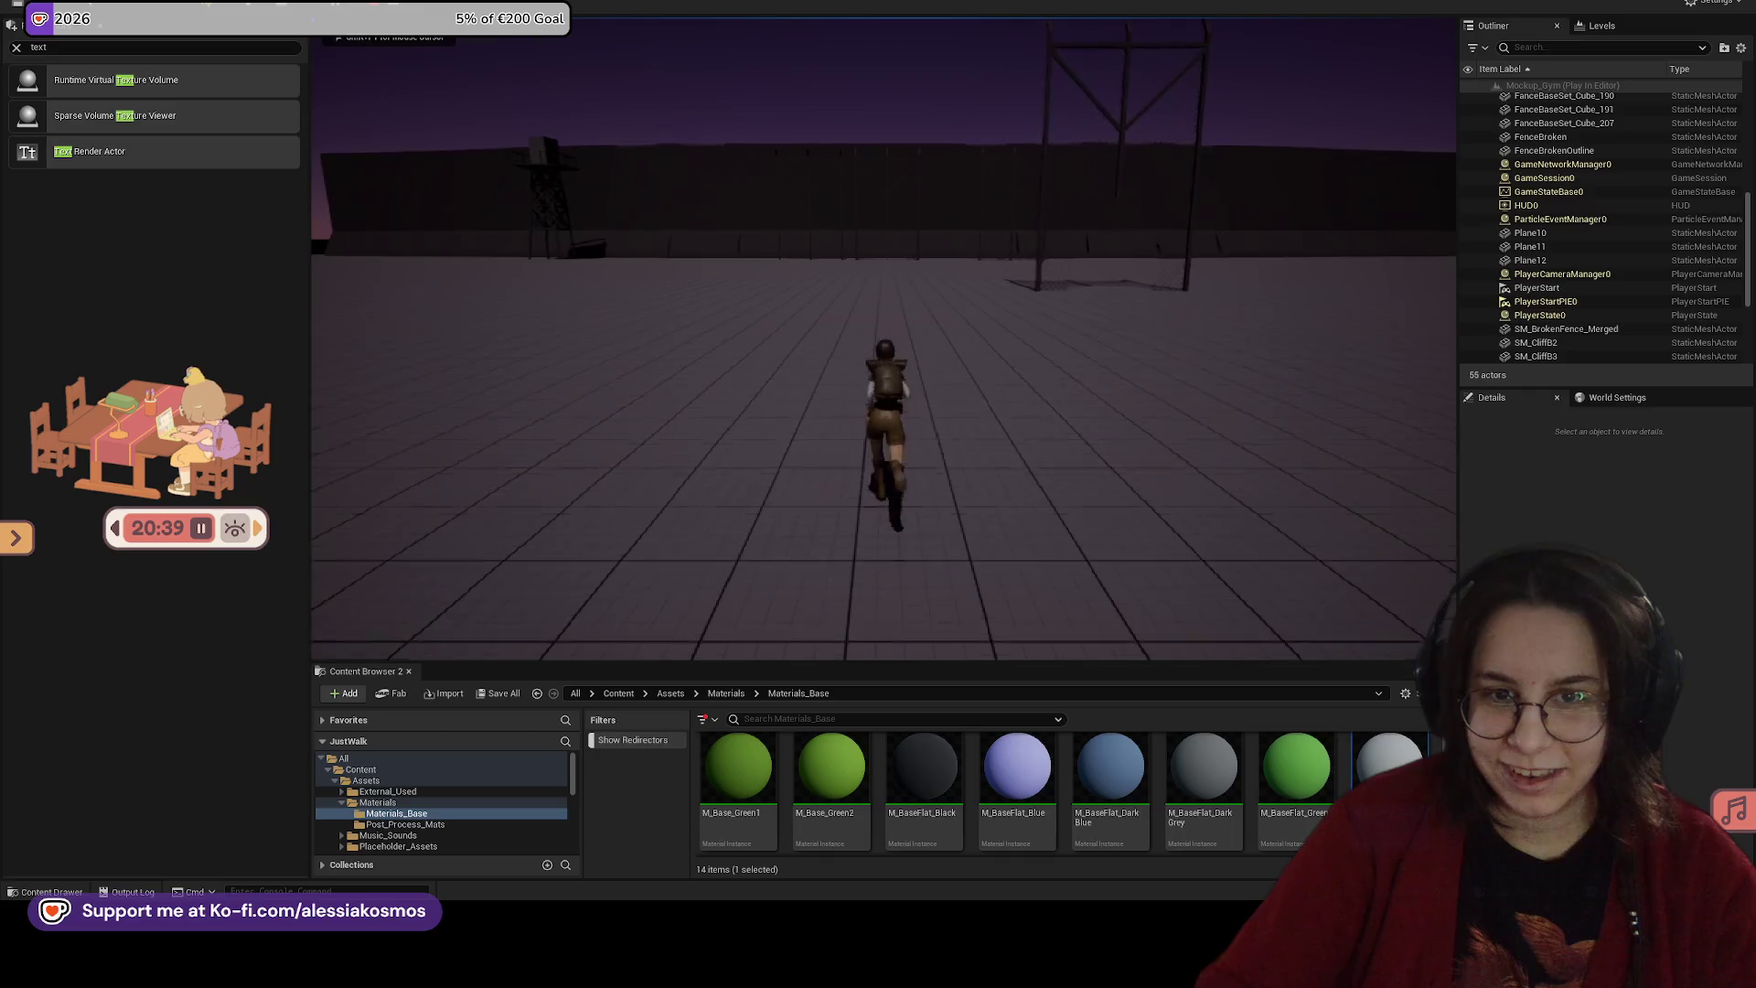
pyautogui.press('a')
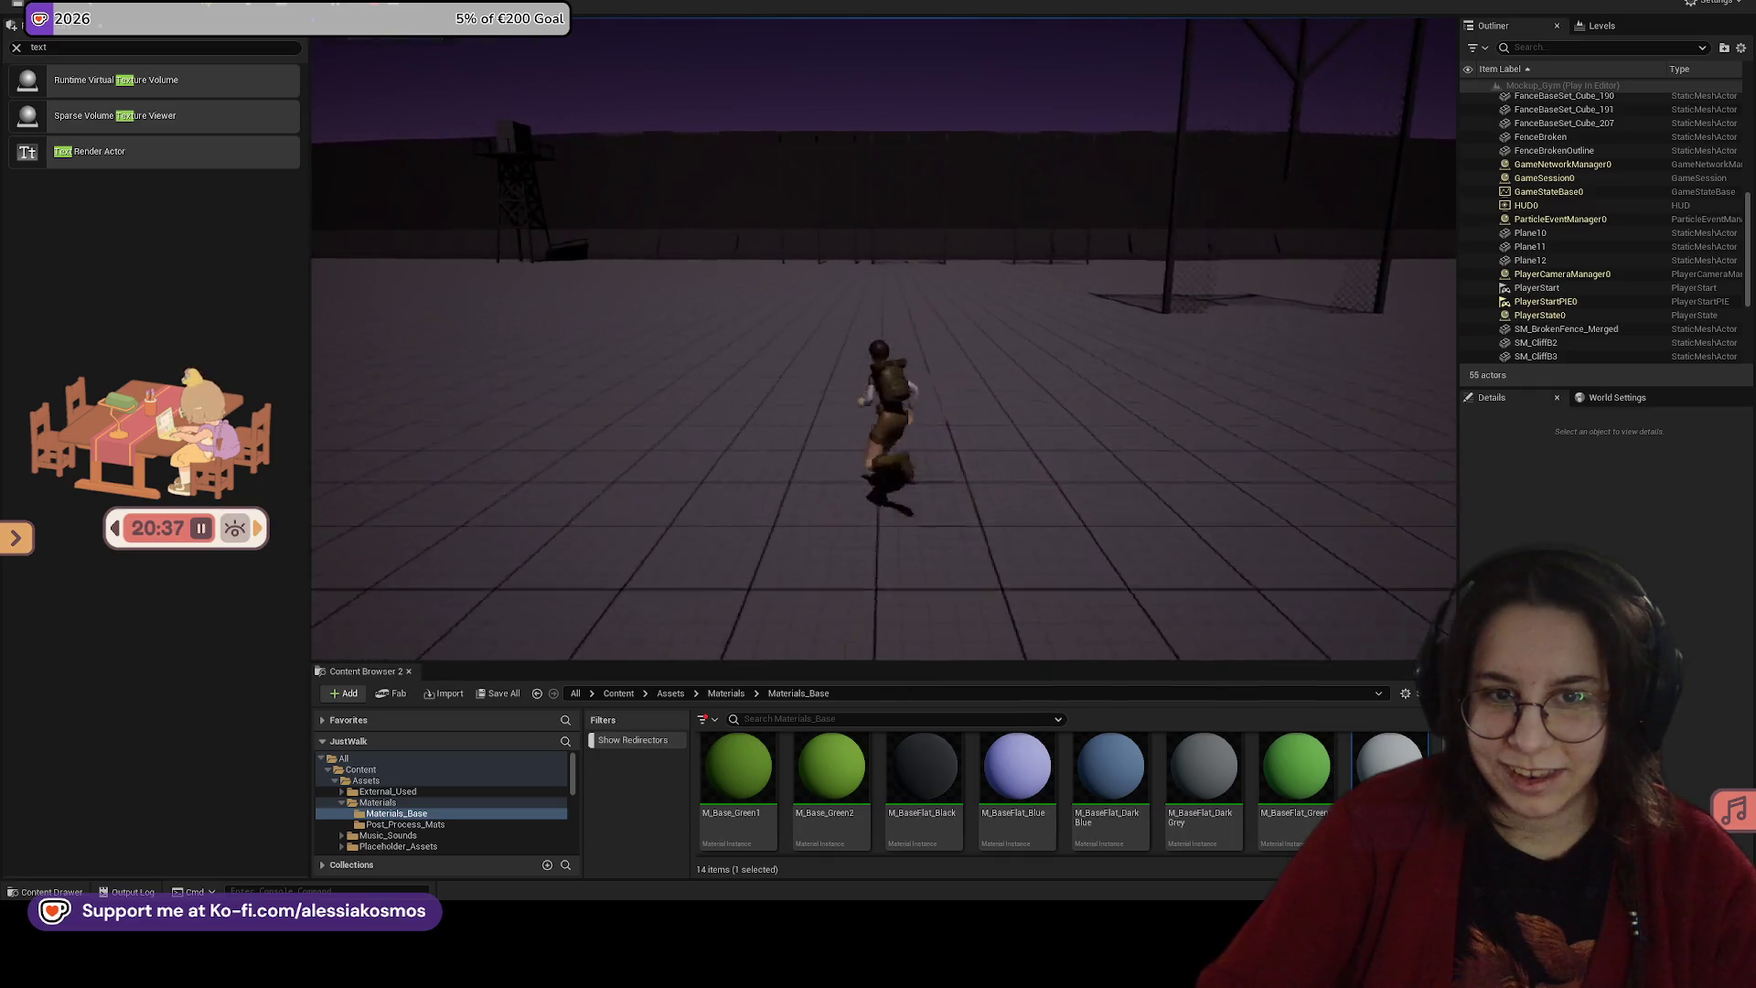
pyautogui.press('Escape')
# Step: Play From Here on the floor, run and jump toward the far wall, then stop
pyautogui.moveTo(883, 365)
pyautogui.mouseDown()
pyautogui.moveTo(970, 375)
pyautogui.moveTo(988, 402)
pyautogui.mouseUp()
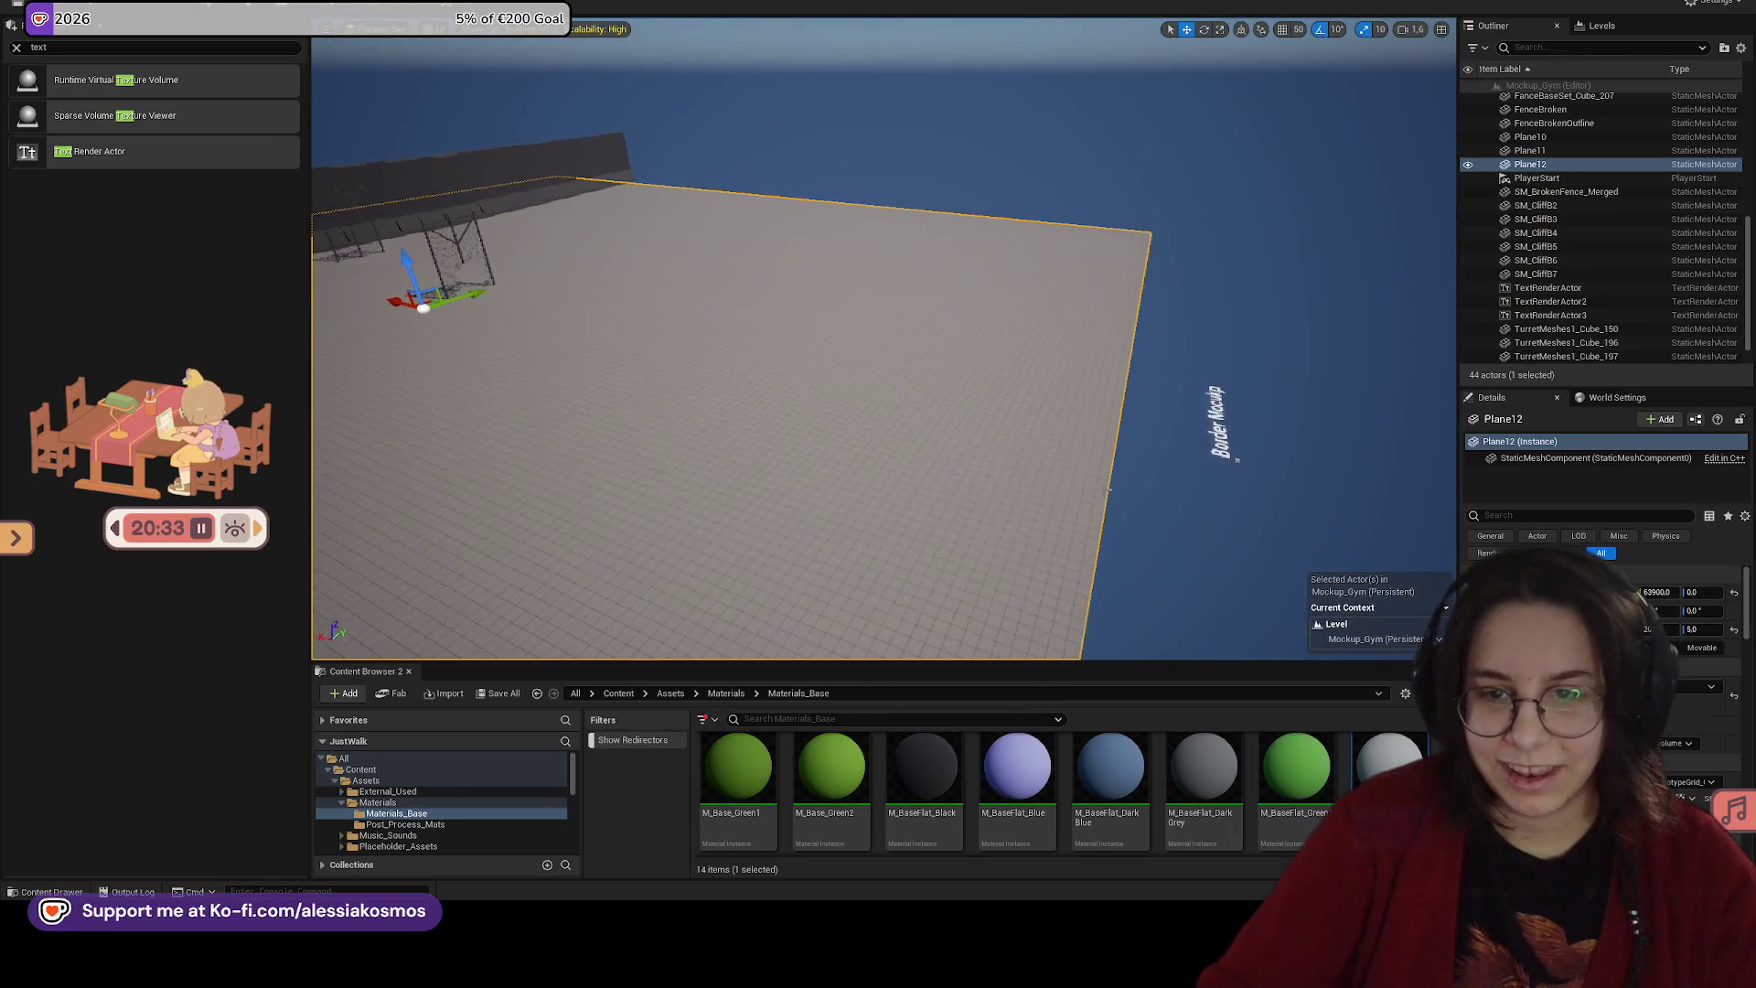
pyautogui.rightClick(1128, 527)
pyautogui.click(1128, 435)
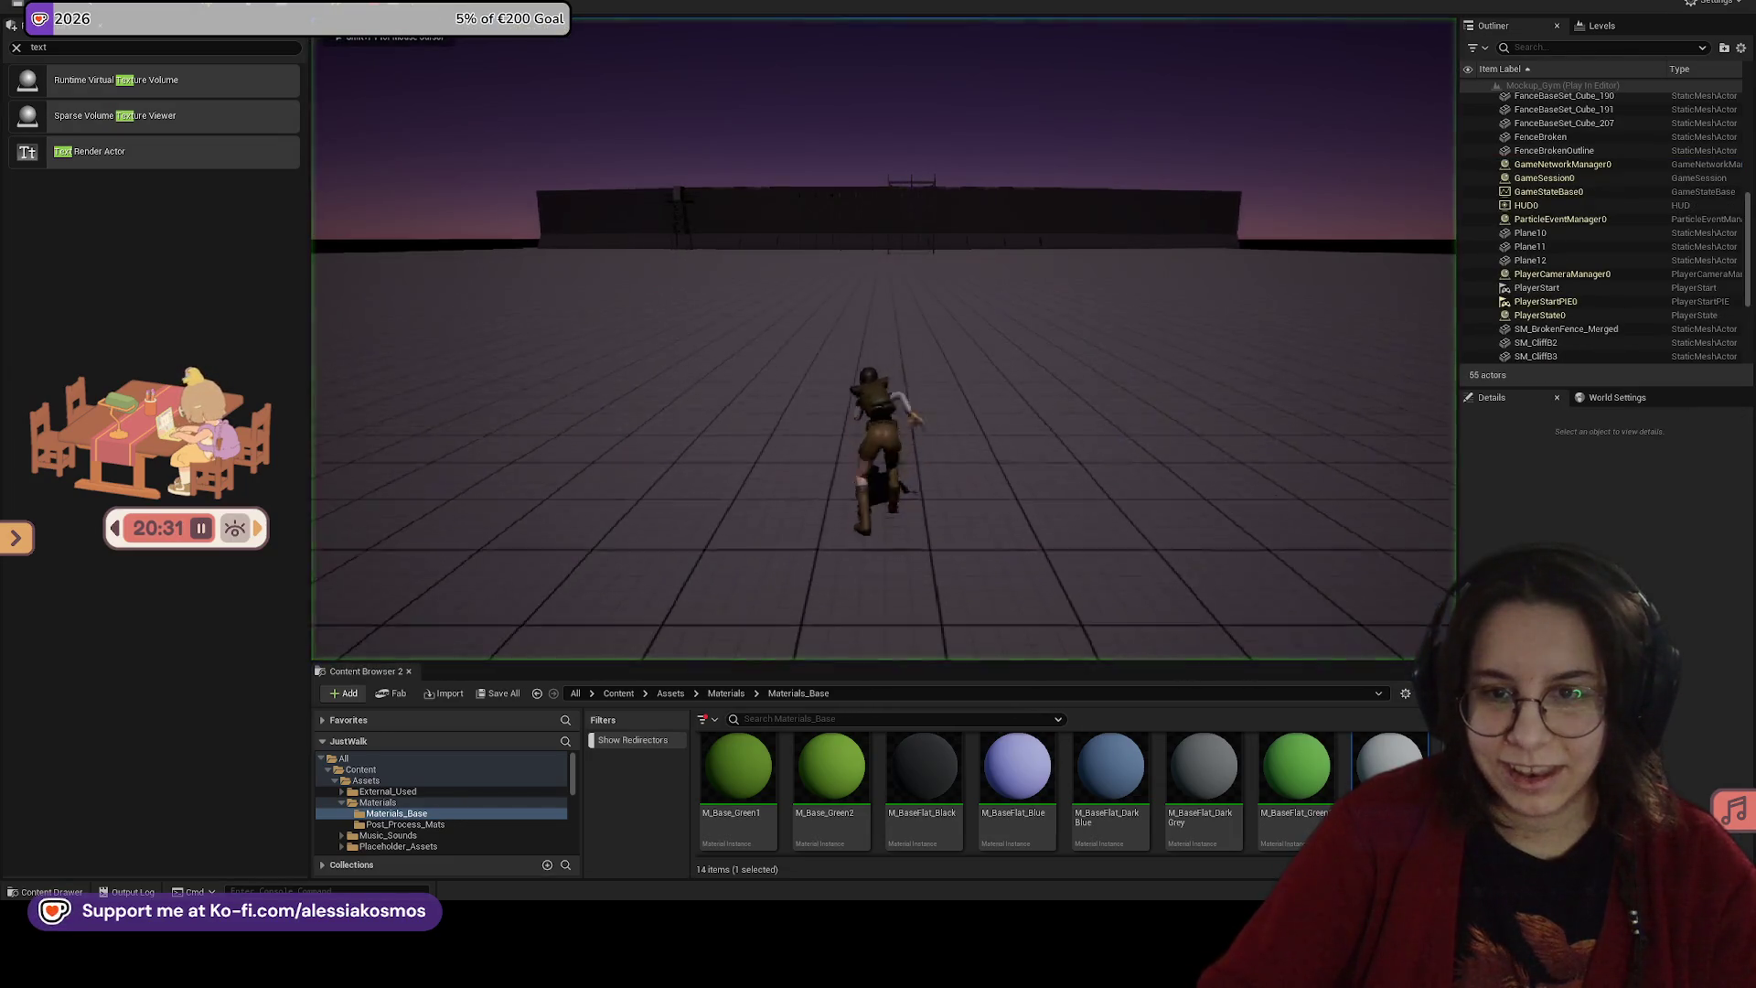
pyautogui.press('w')
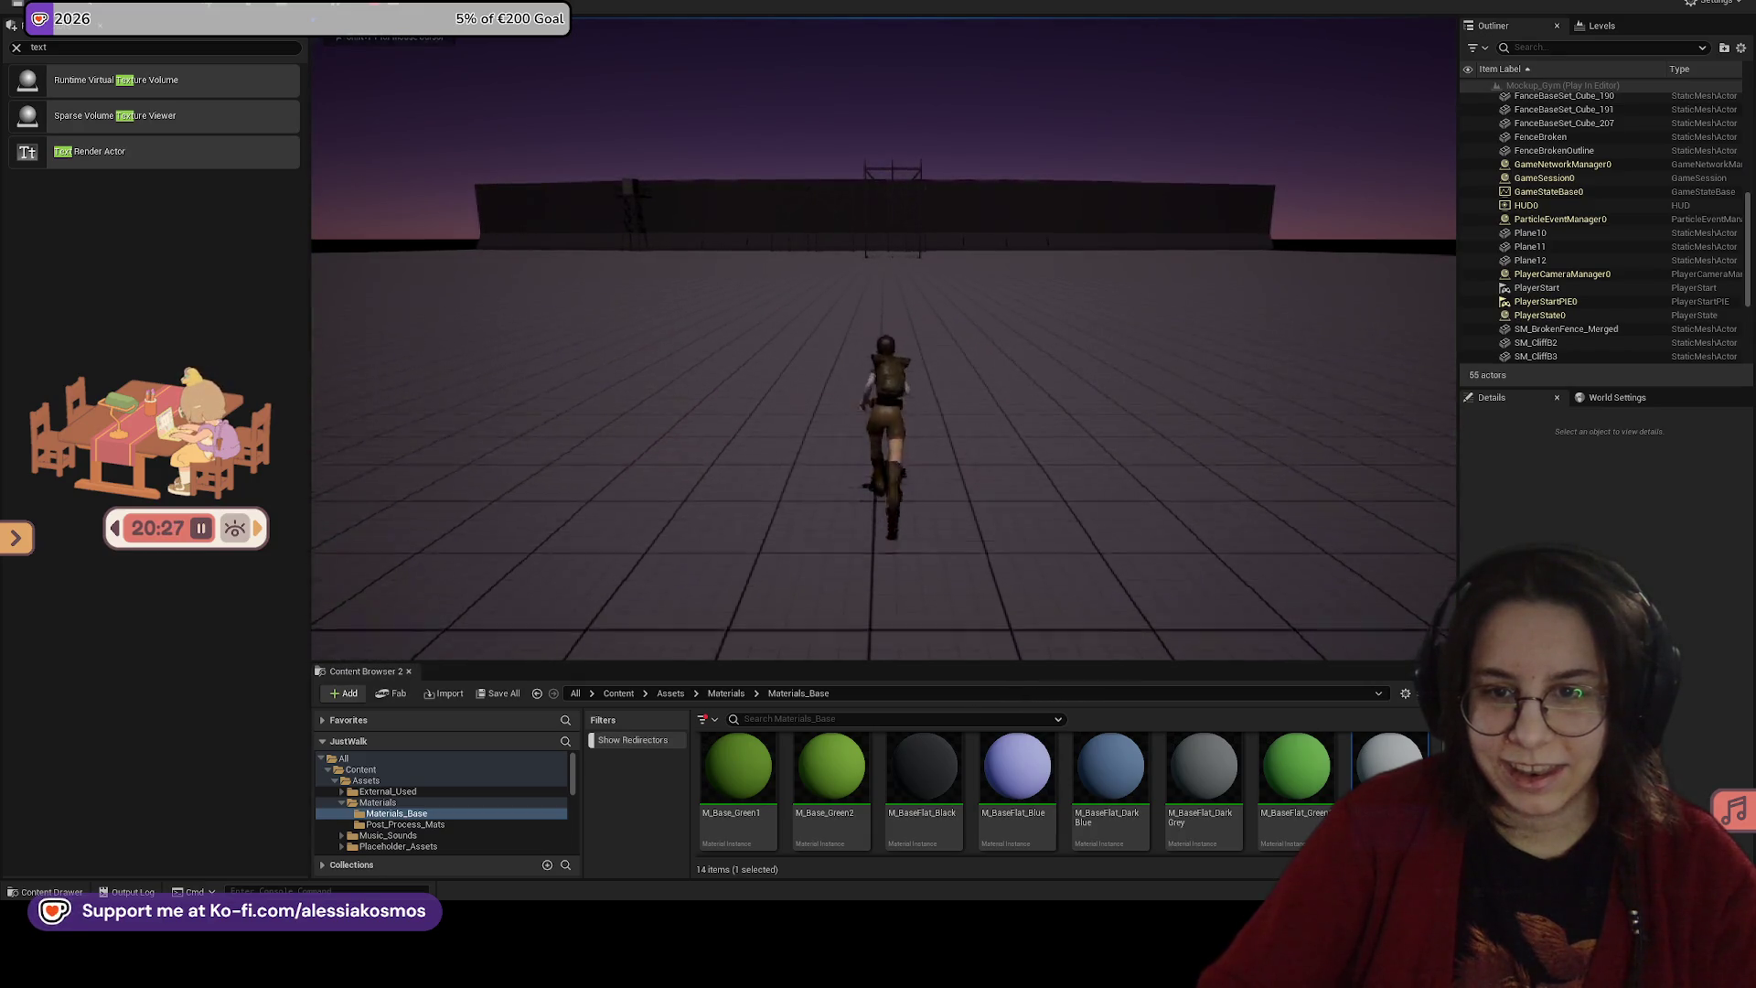
pyautogui.press('space')
pyautogui.press('w')
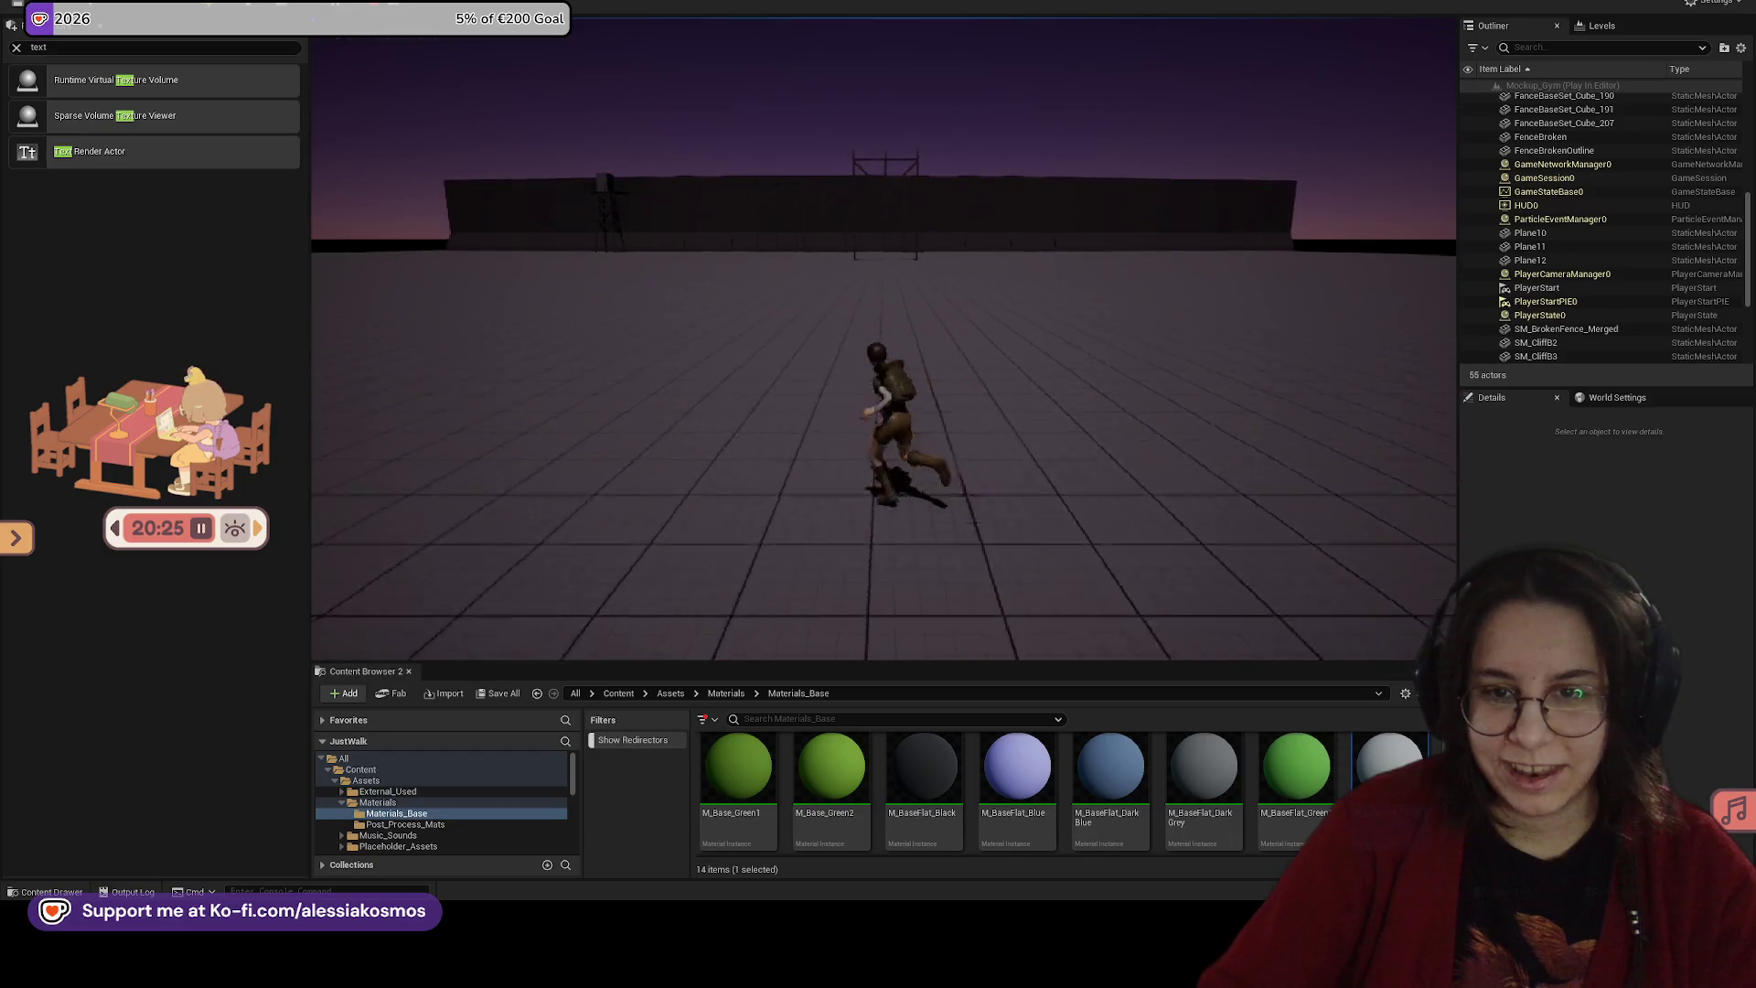
pyautogui.press('Escape')
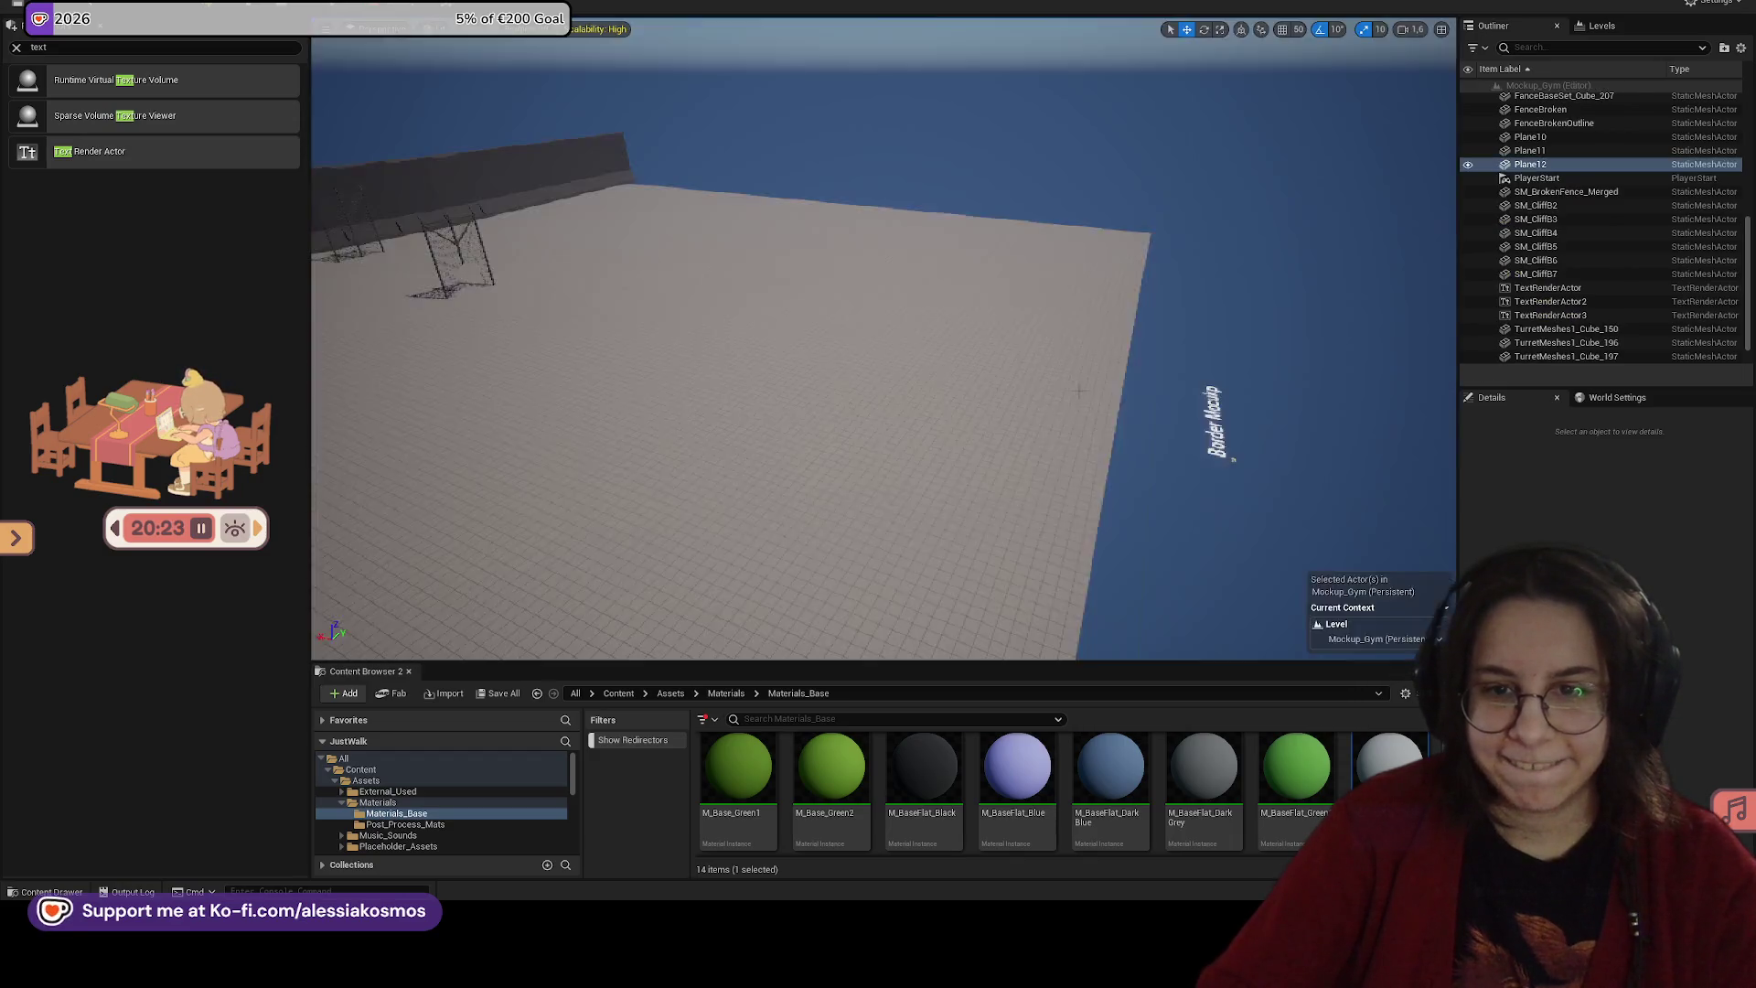
# Step: Select all four watchtower pieces and save the level
pyautogui.press('e')
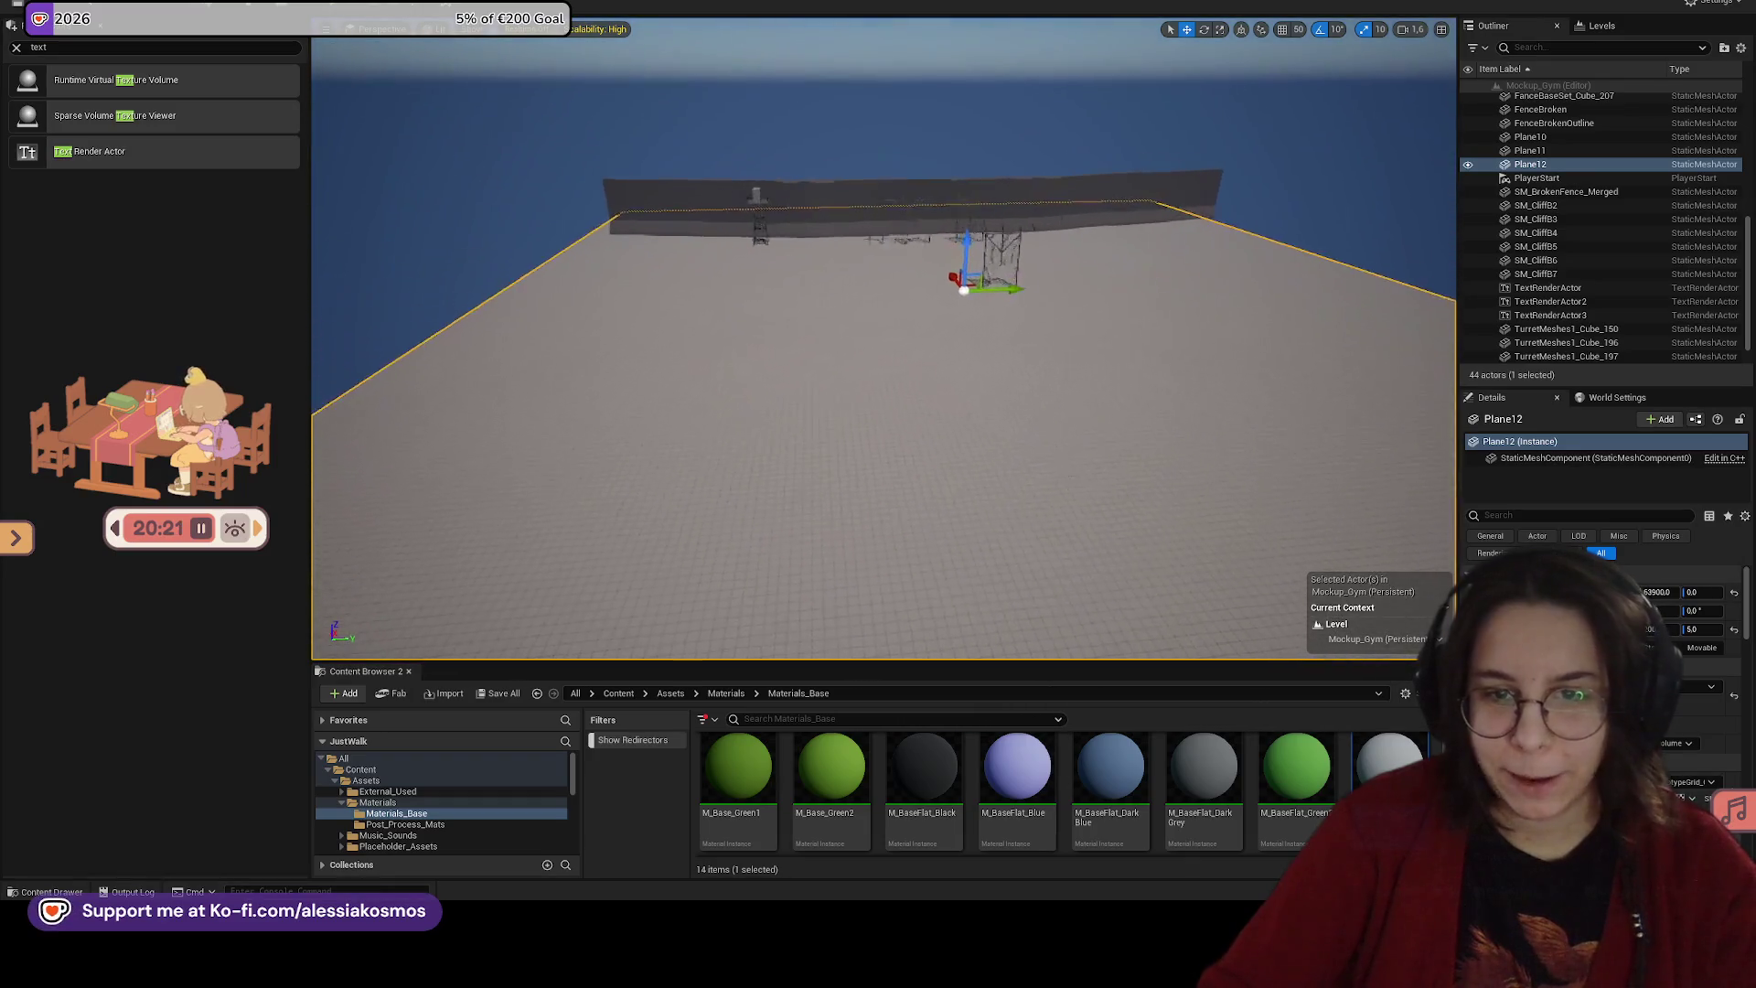
pyautogui.press('w')
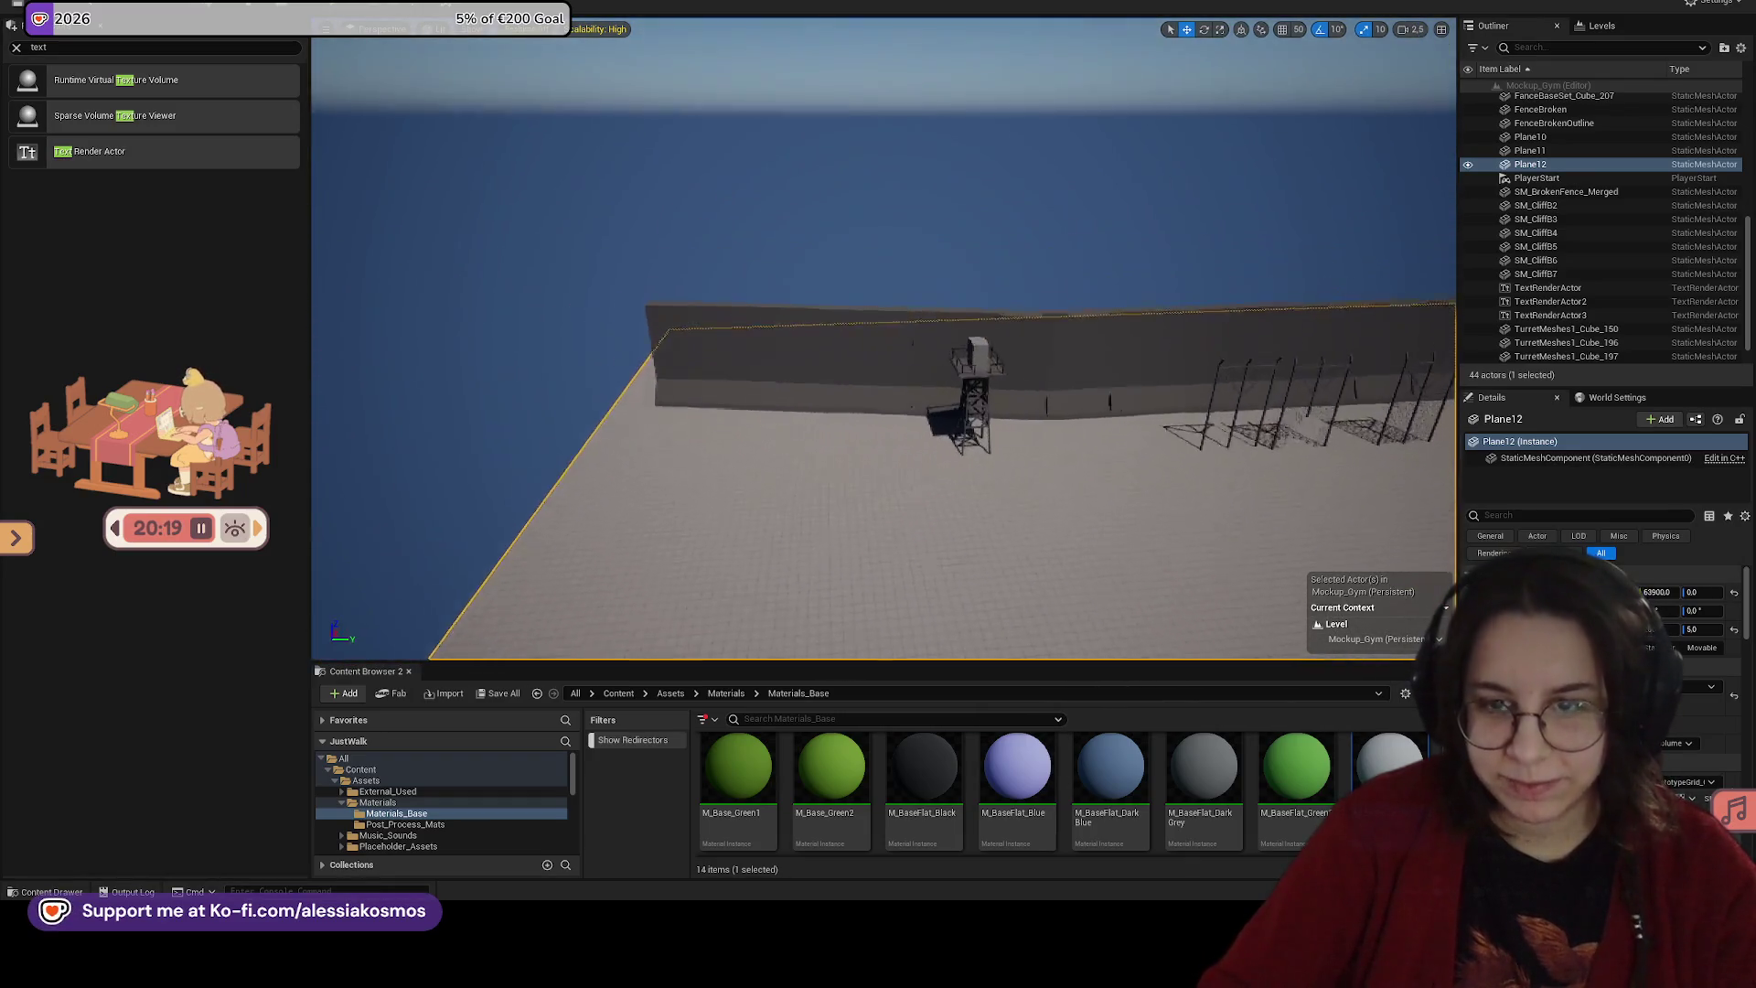
pyautogui.click(1101, 386)
pyautogui.press('f')
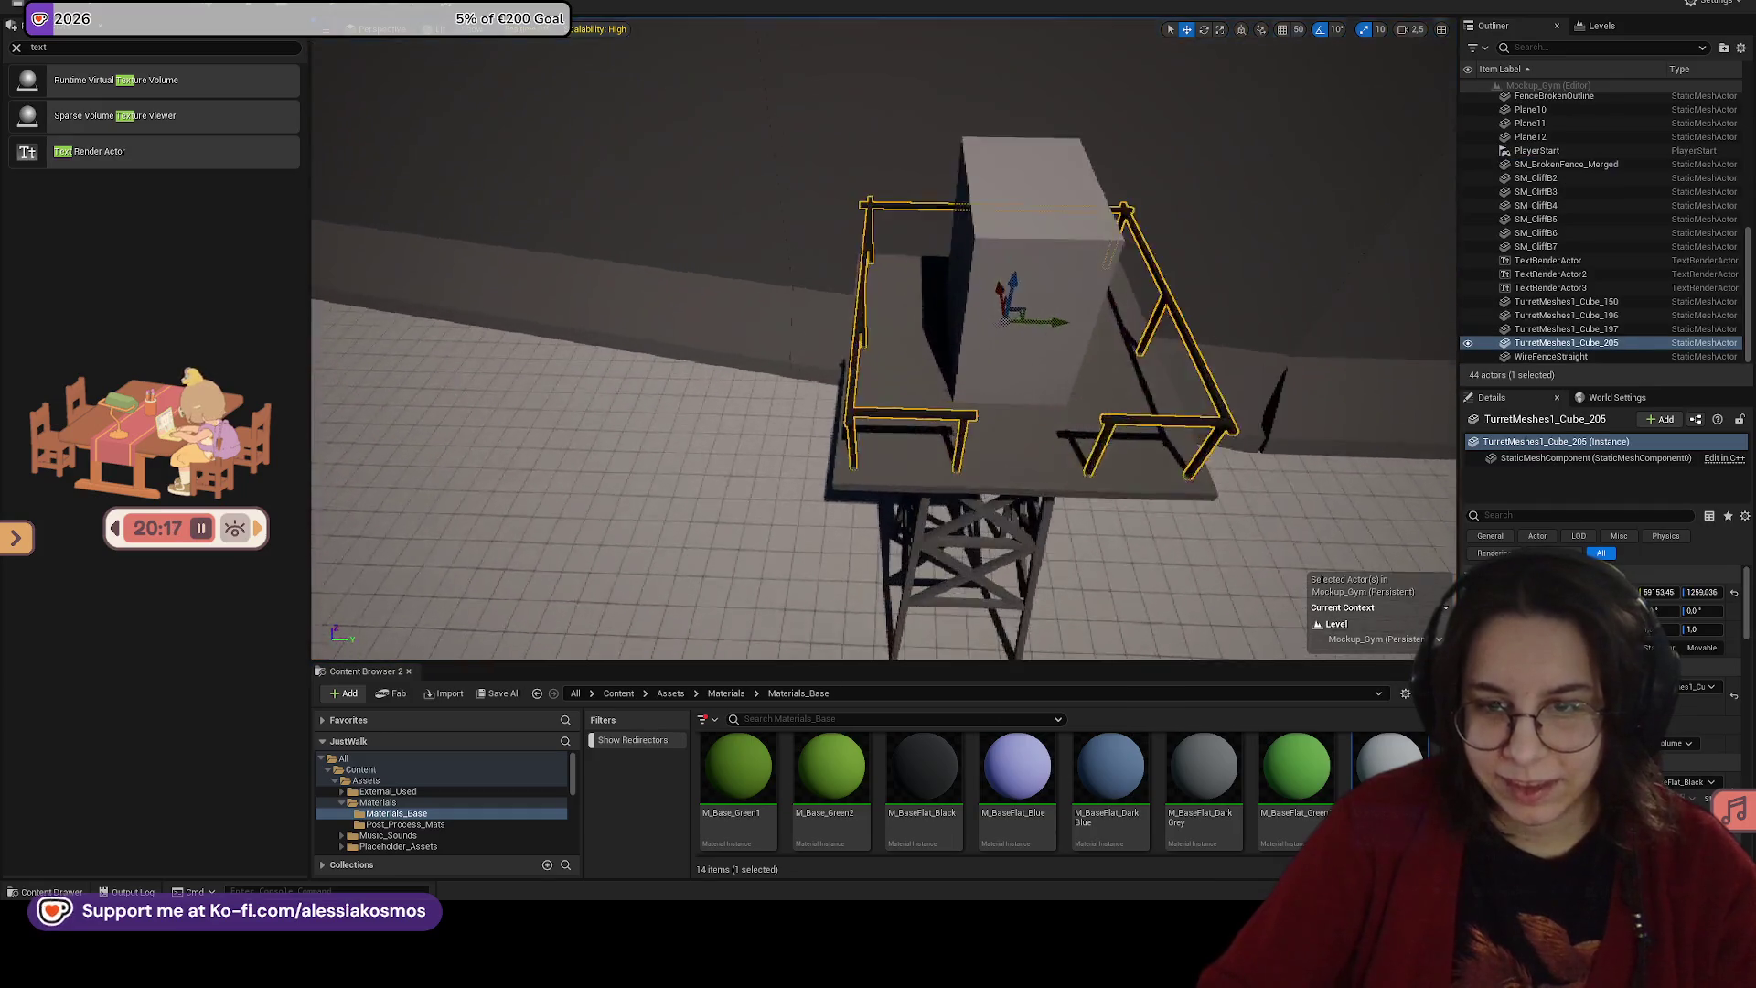
pyautogui.keyDown('ctrl'); pyautogui.click(929, 362); pyautogui.keyUp('ctrl')
pyautogui.press('f')
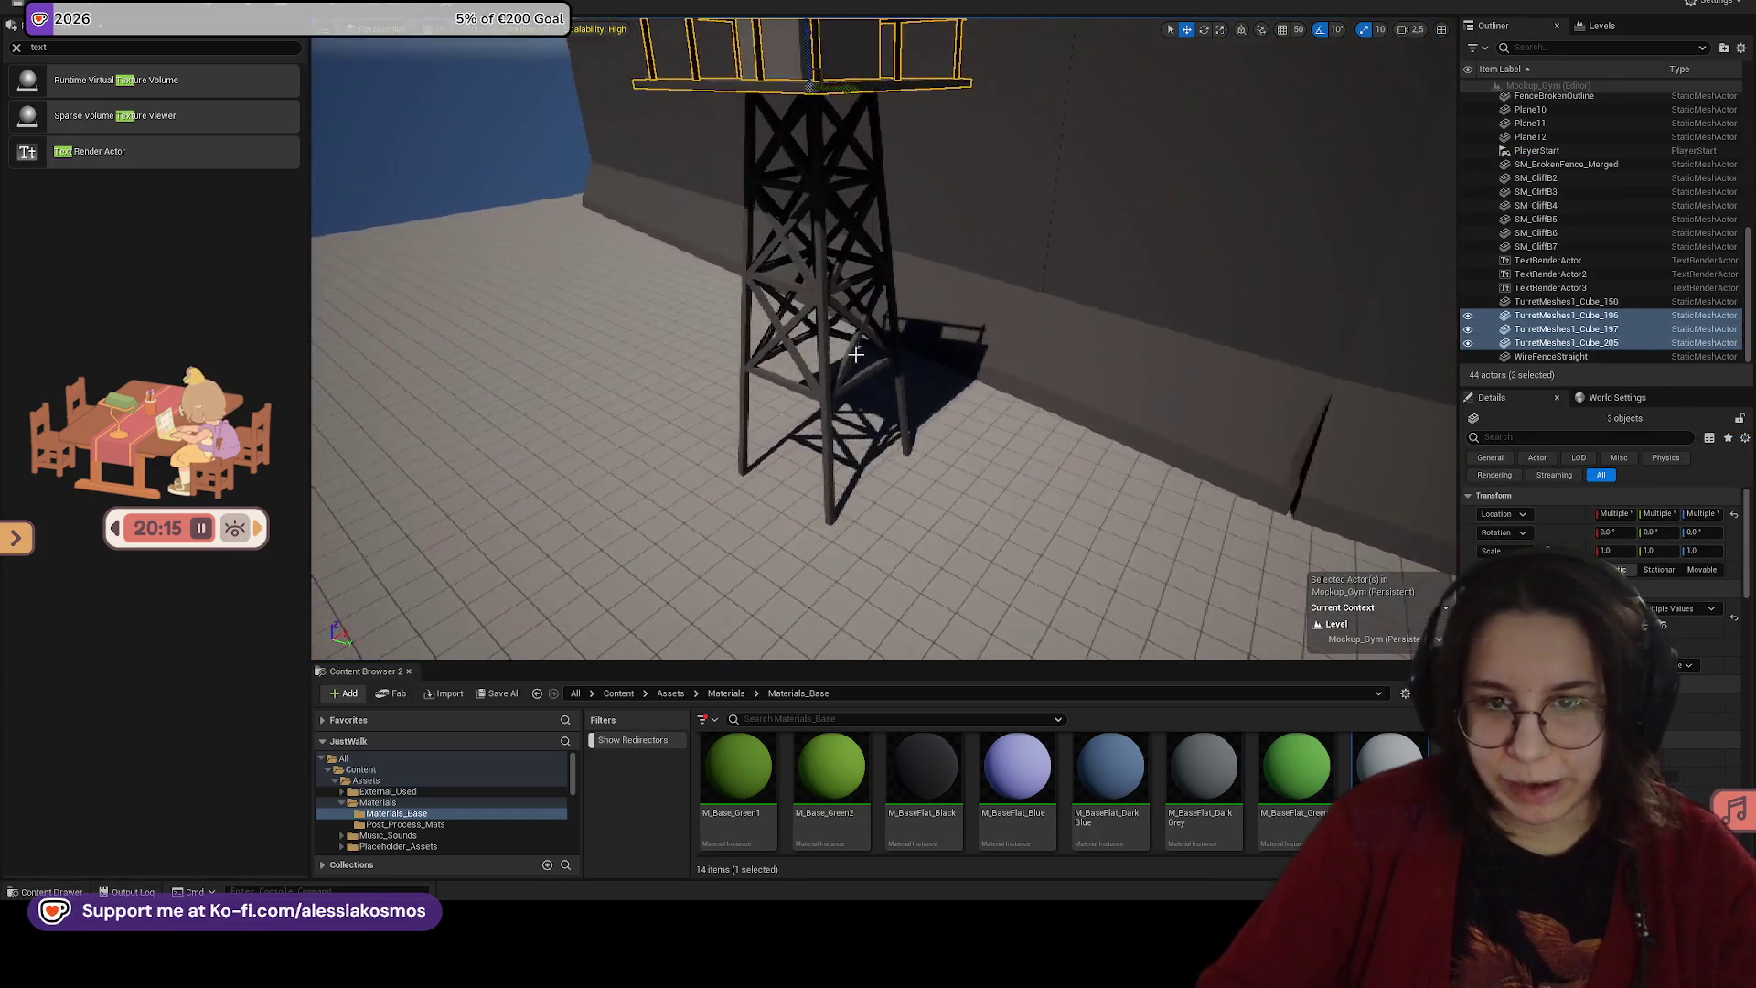
pyautogui.keyDown('ctrl'); pyautogui.click(822, 237); pyautogui.keyUp('ctrl')
pyautogui.press('f')
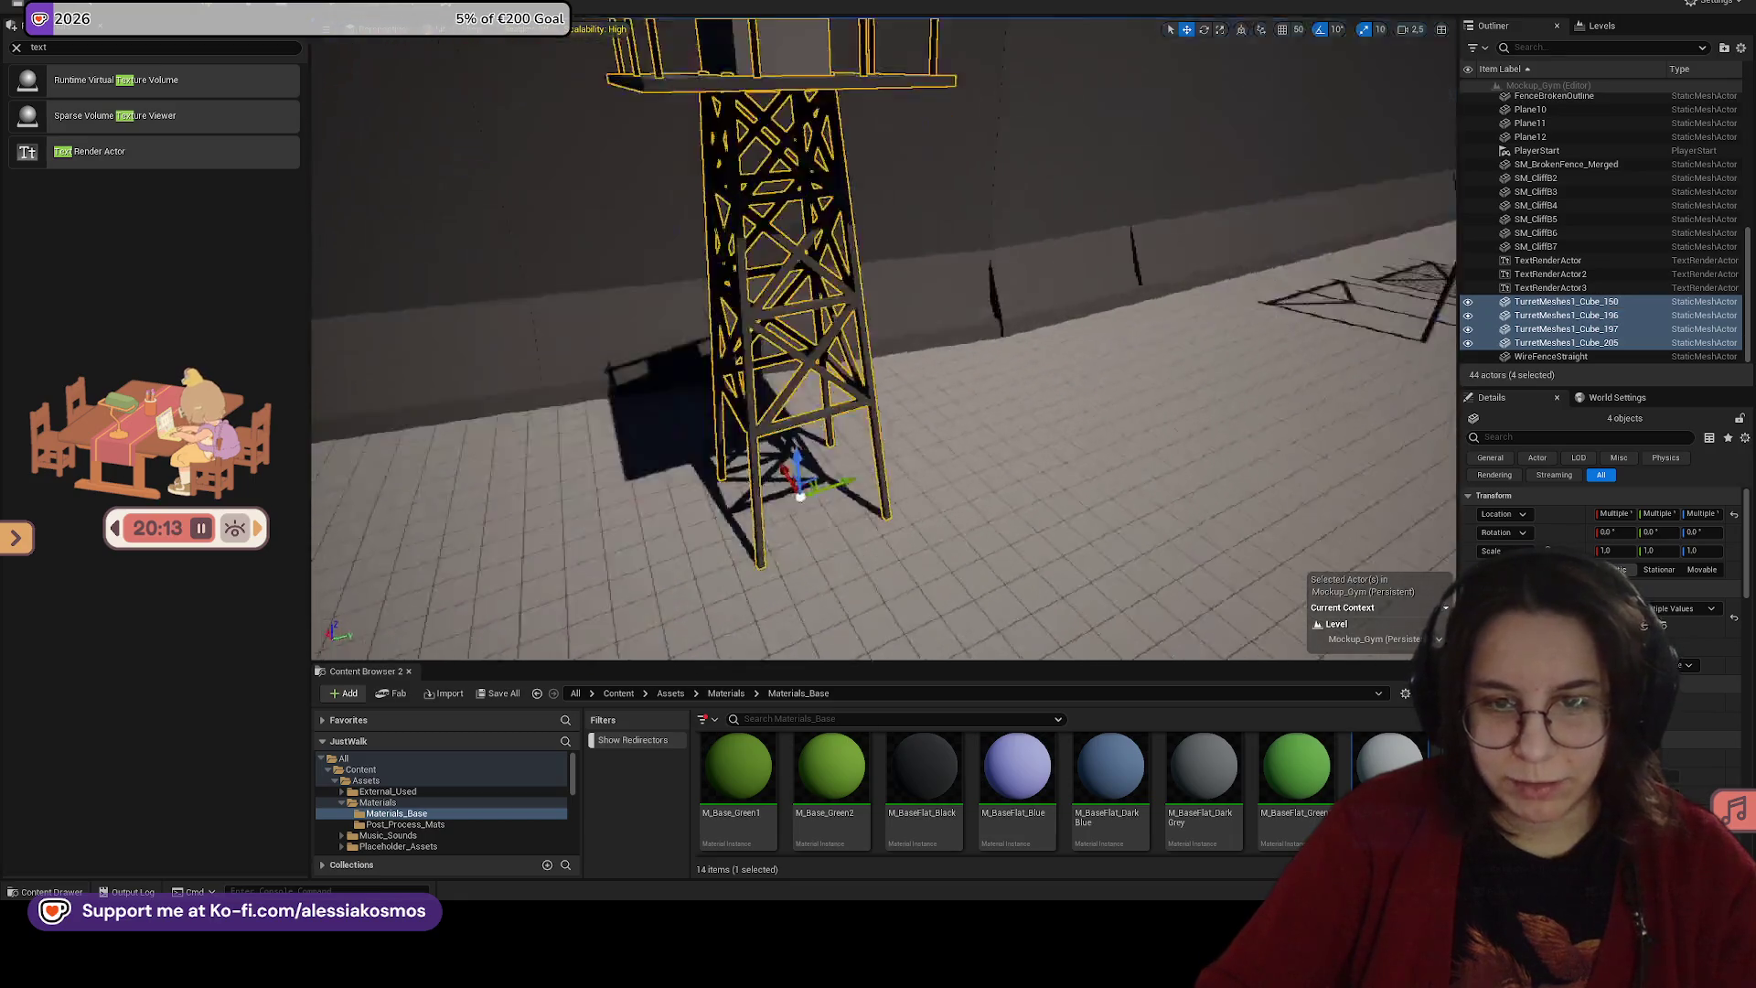
pyautogui.hotkey('ctrl', 's')
# Step: Merge the four selected watchtower pieces with Merge Actors
pyautogui.scroll(-10, 850, 267)
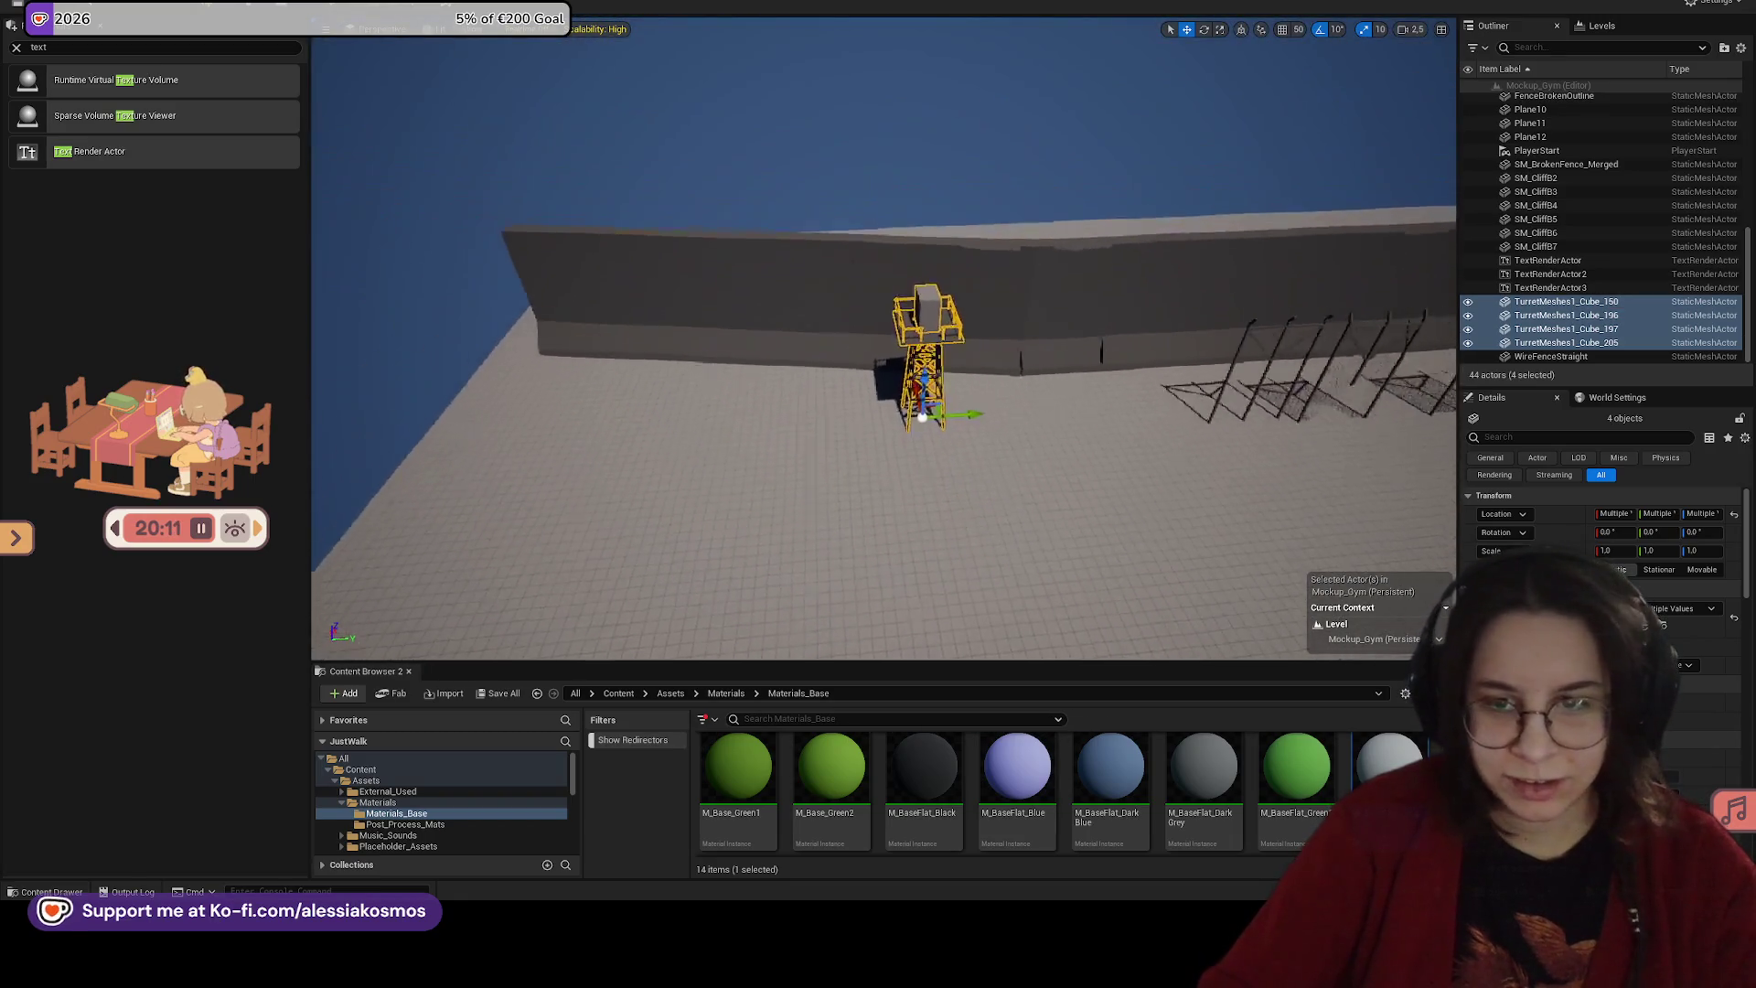
pyautogui.scroll(-1, 561, 40)
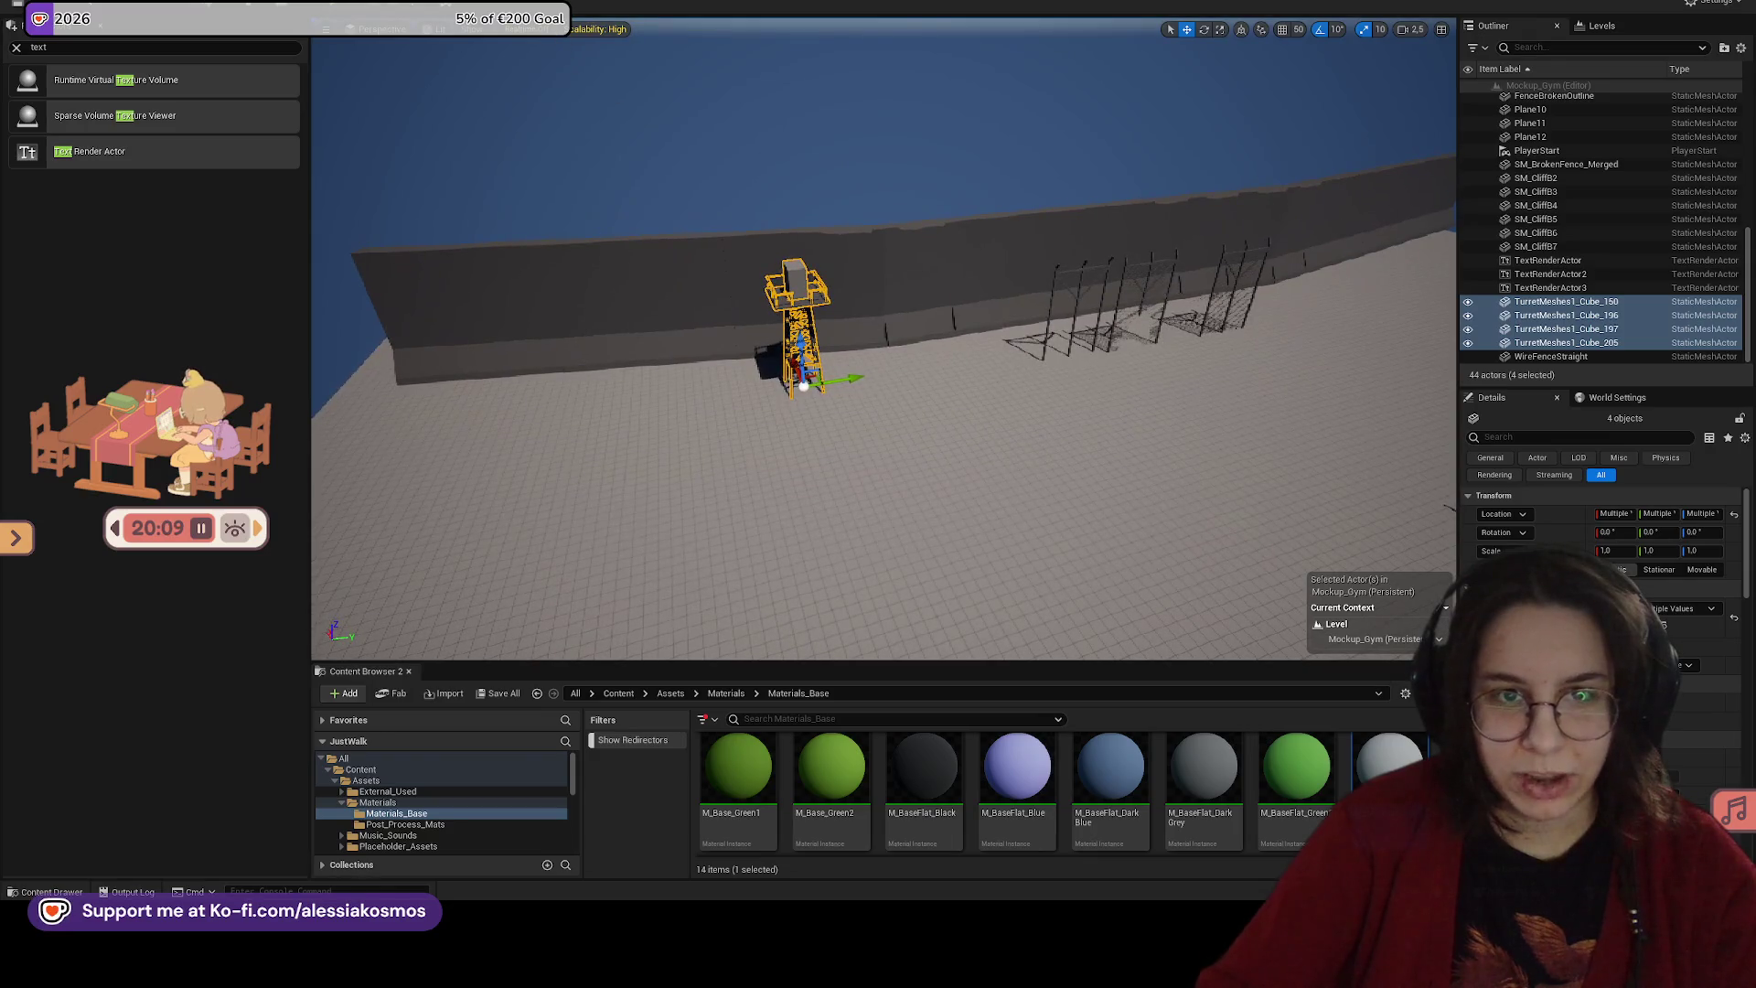
pyautogui.rightClick(320, 41)
pyautogui.moveTo(345, 430)
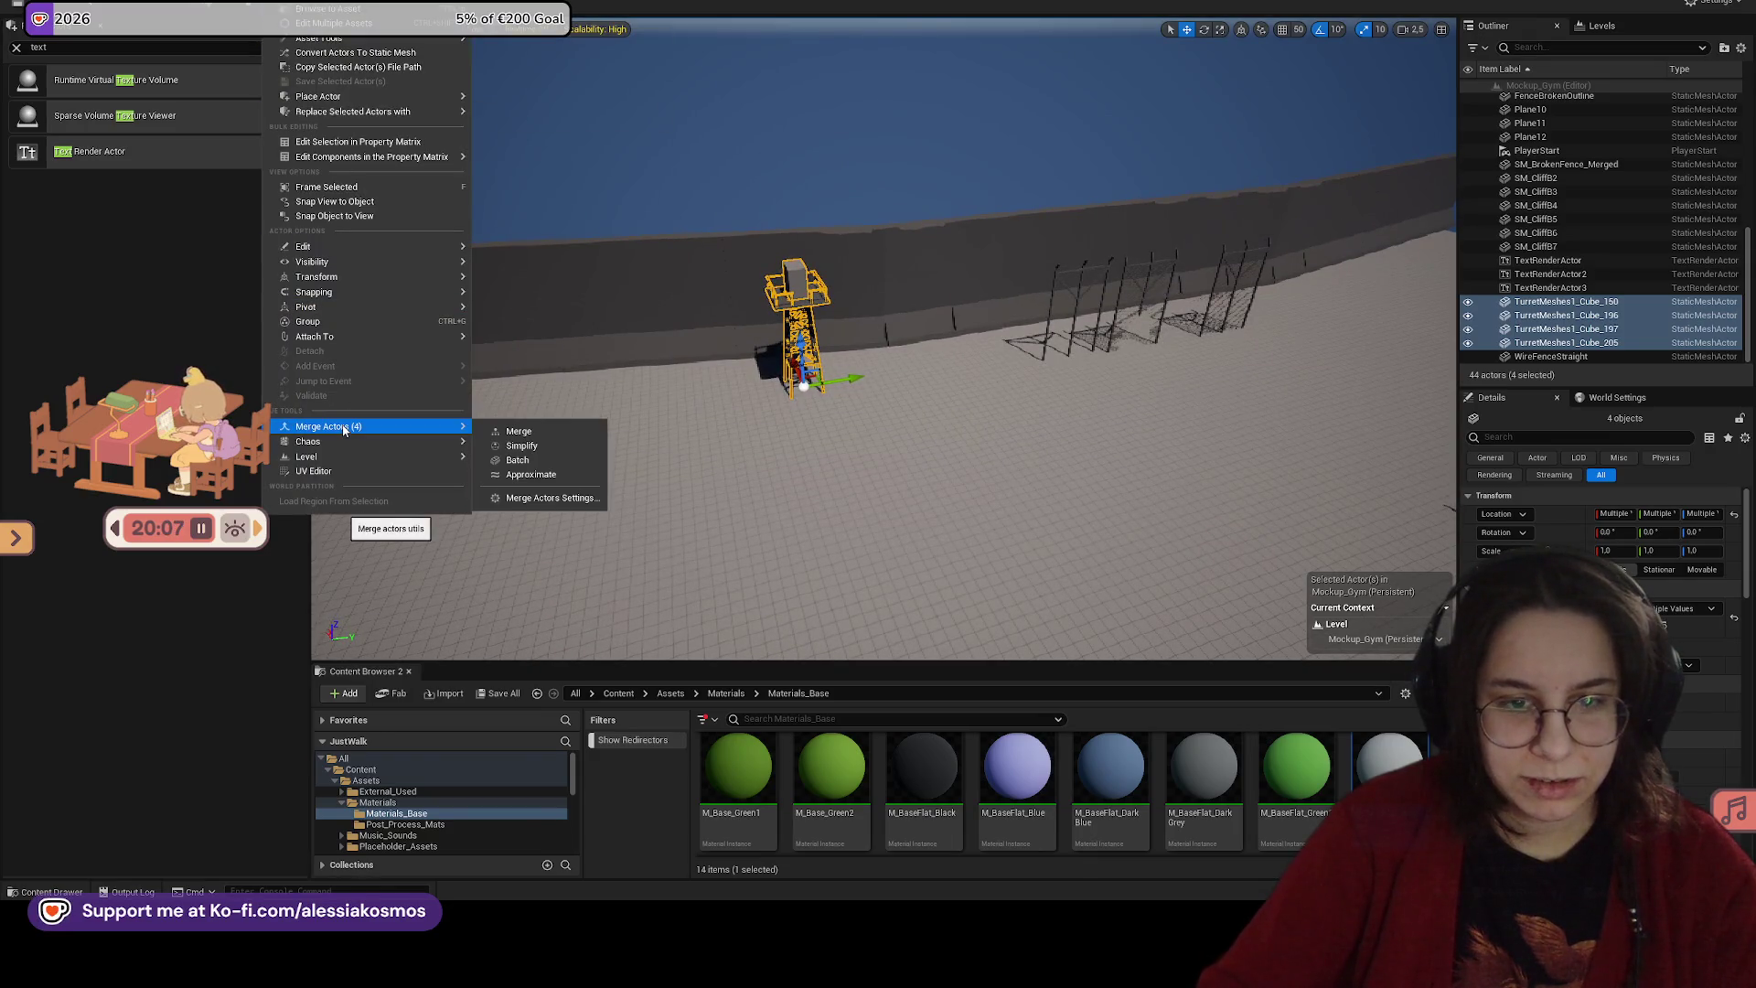
pyautogui.click(548, 430)
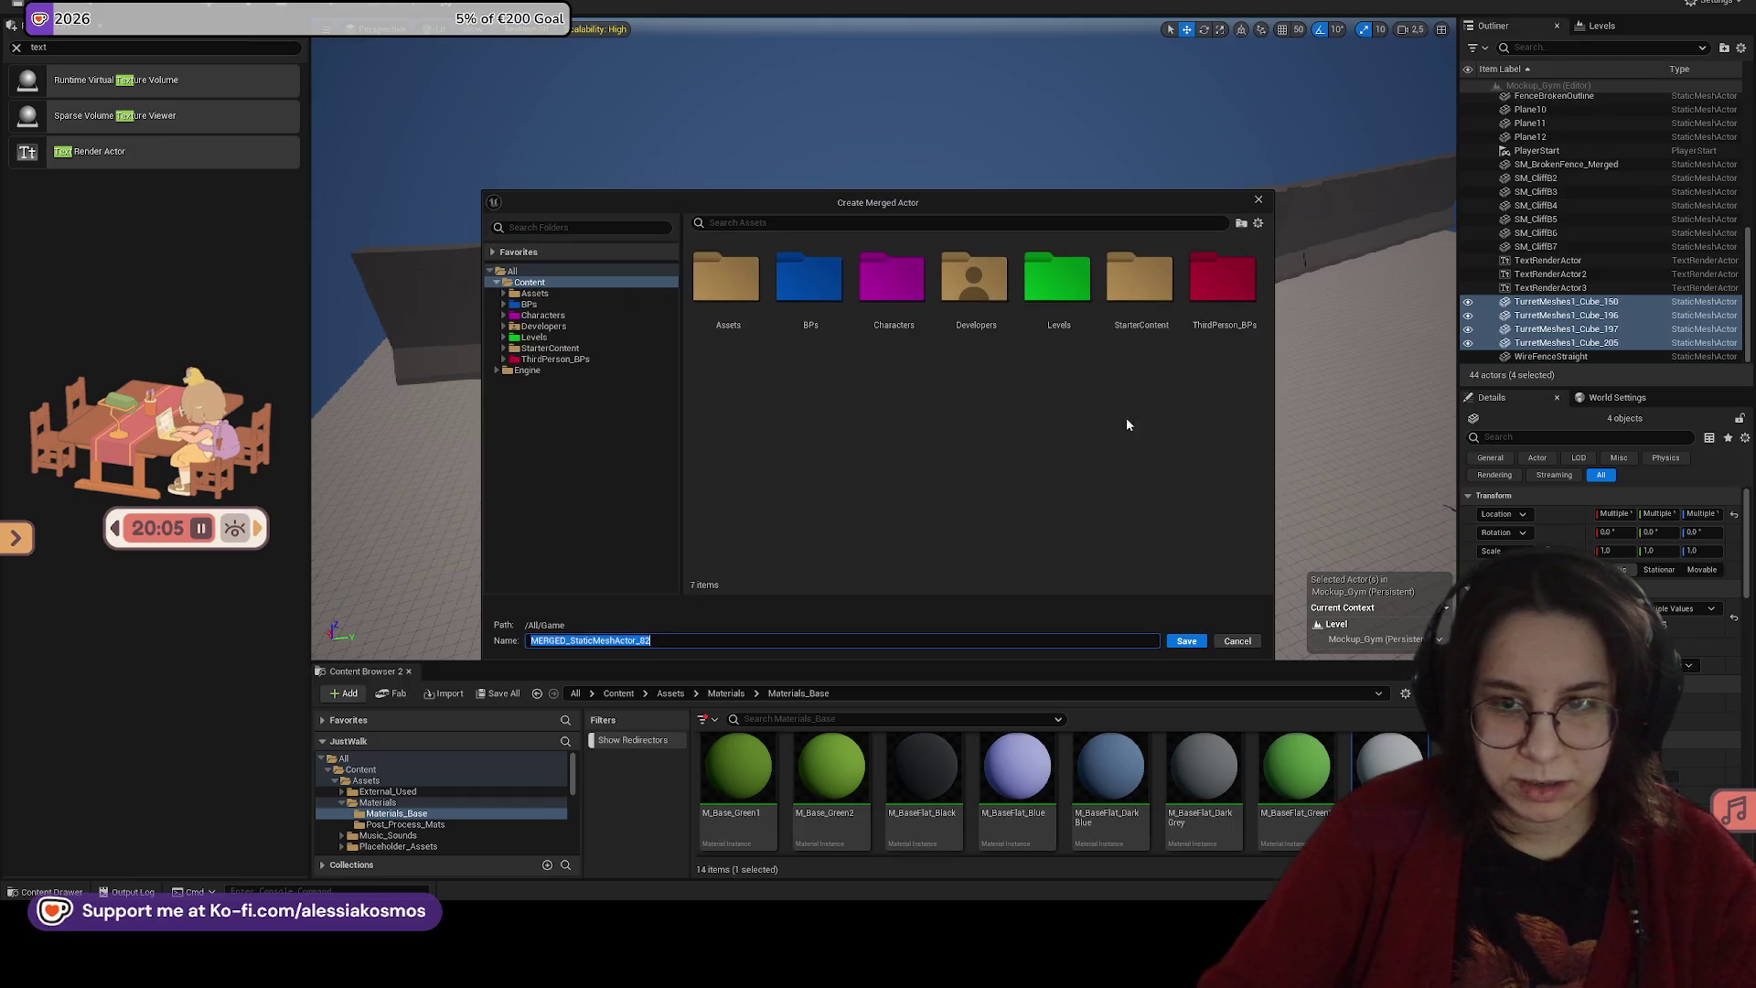
# Step: Save the merged mesh as Turret_Military_Merged in PurringVoidAssets/Military
pyautogui.click(727, 299)
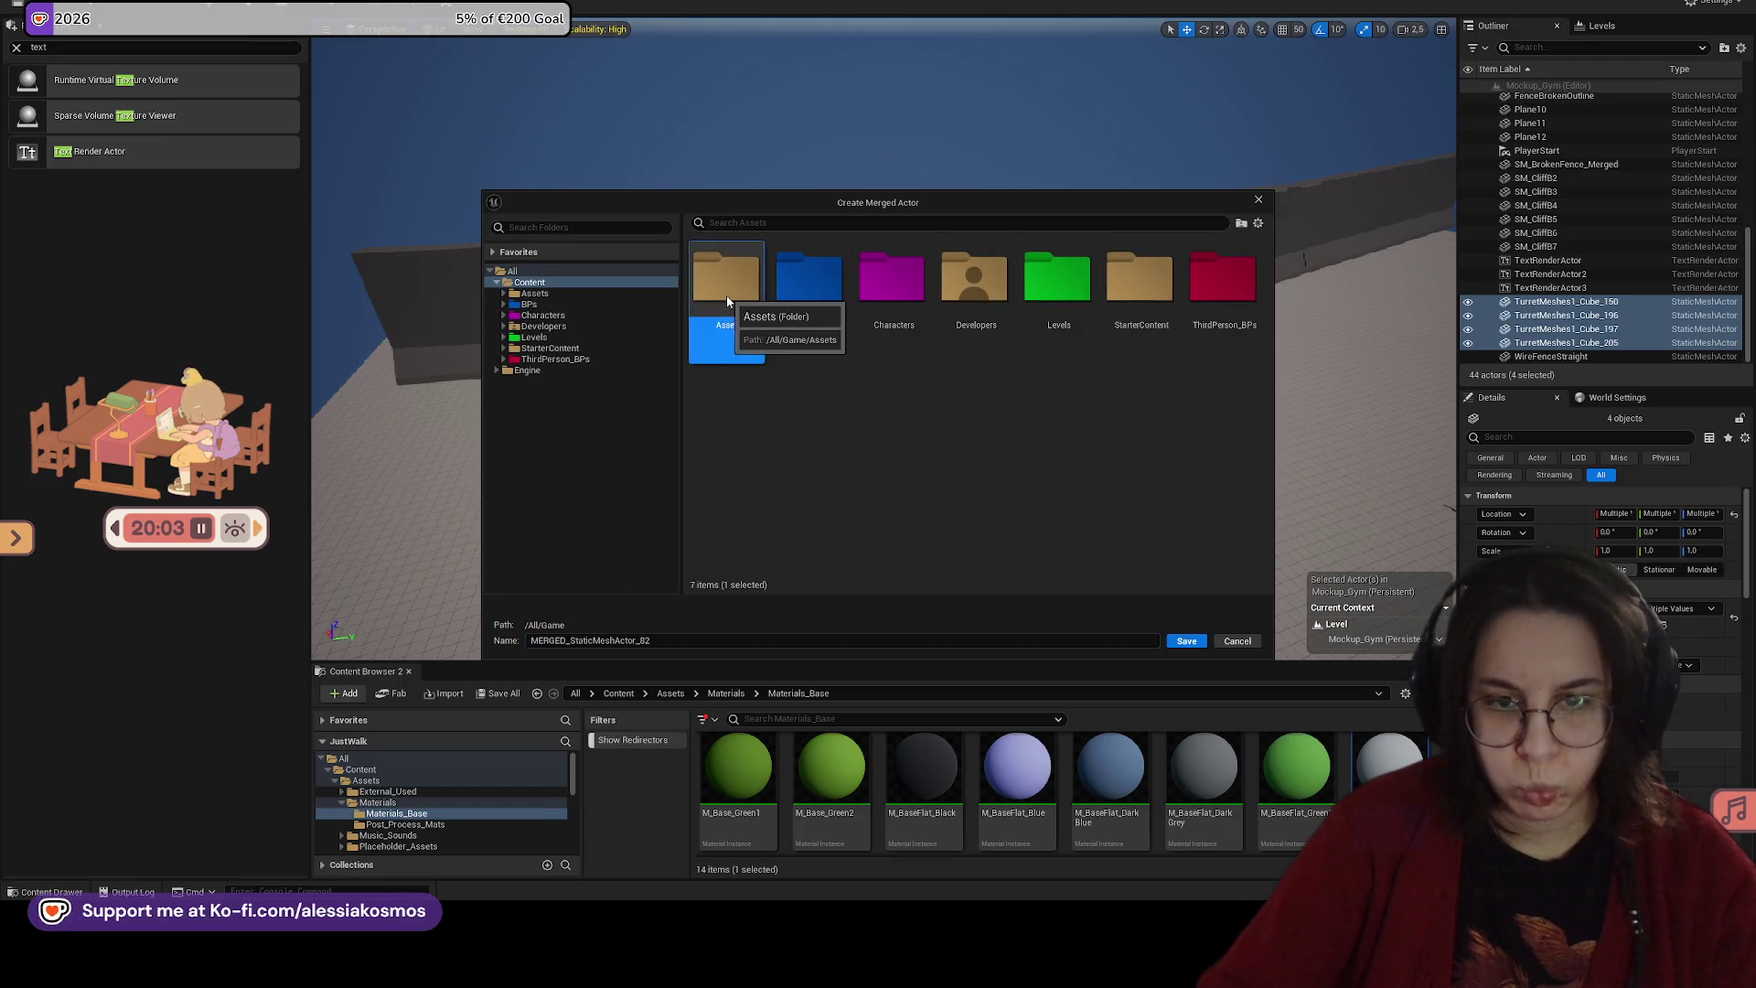
pyautogui.doubleClick(727, 301)
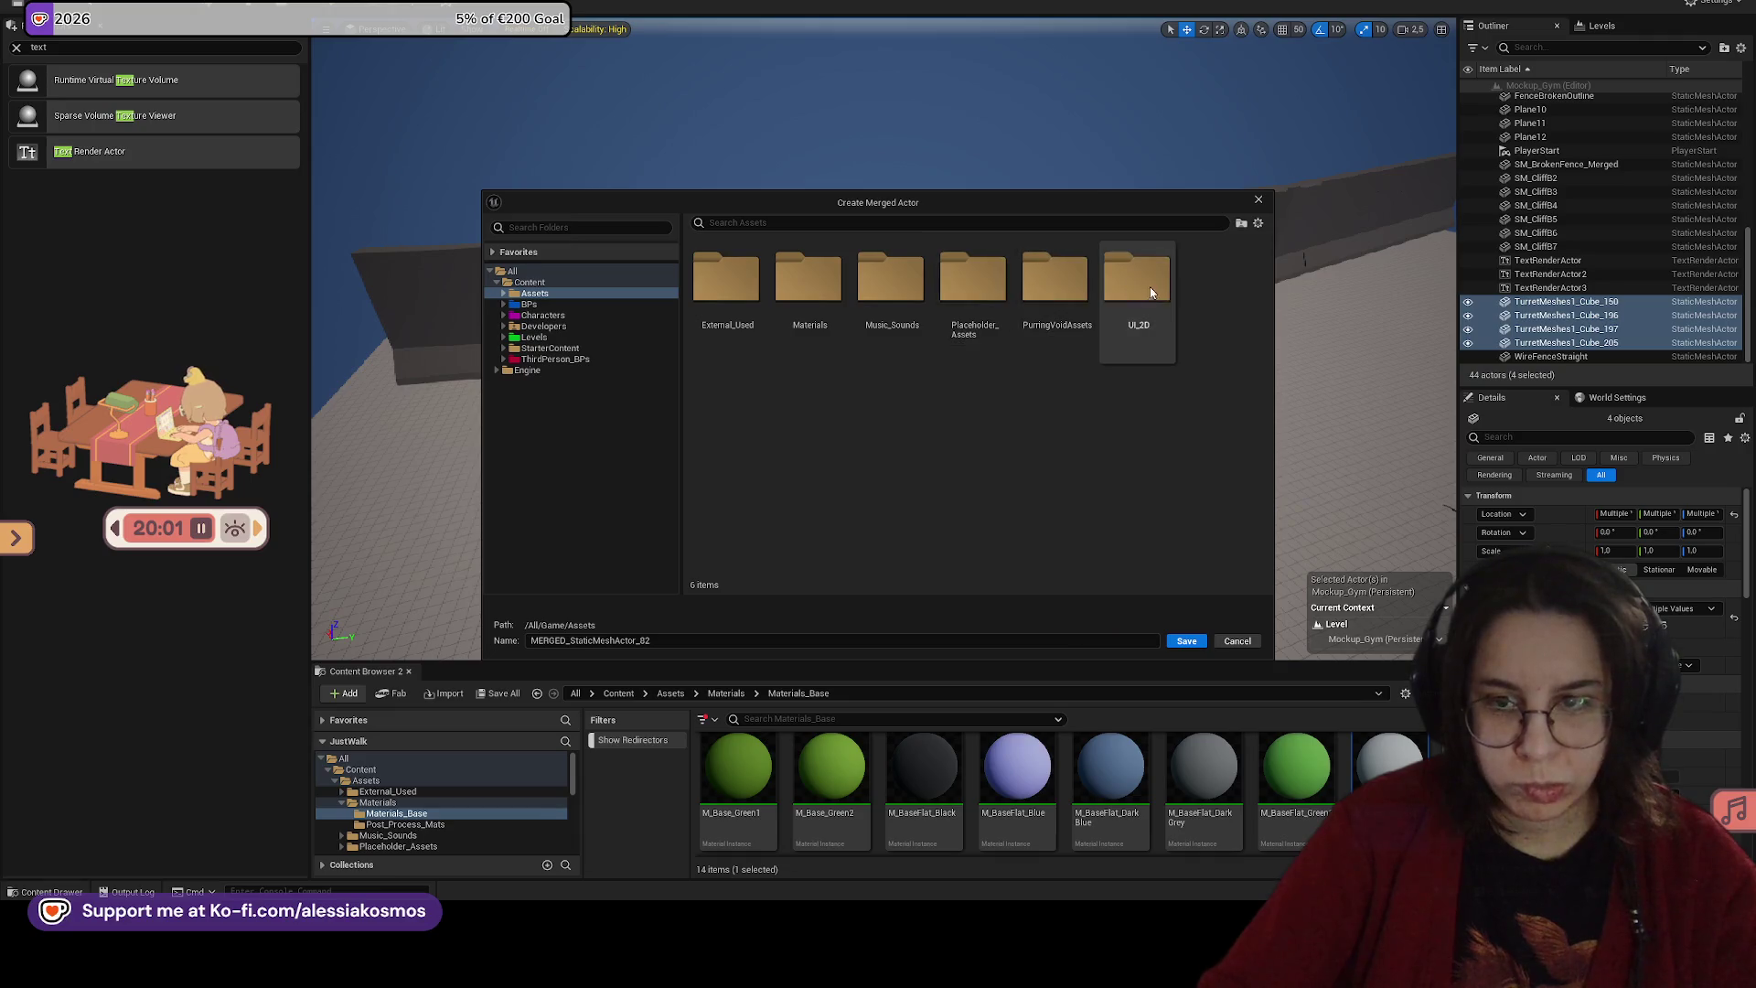
pyautogui.click(1057, 292)
pyautogui.doubleClick(1090, 278)
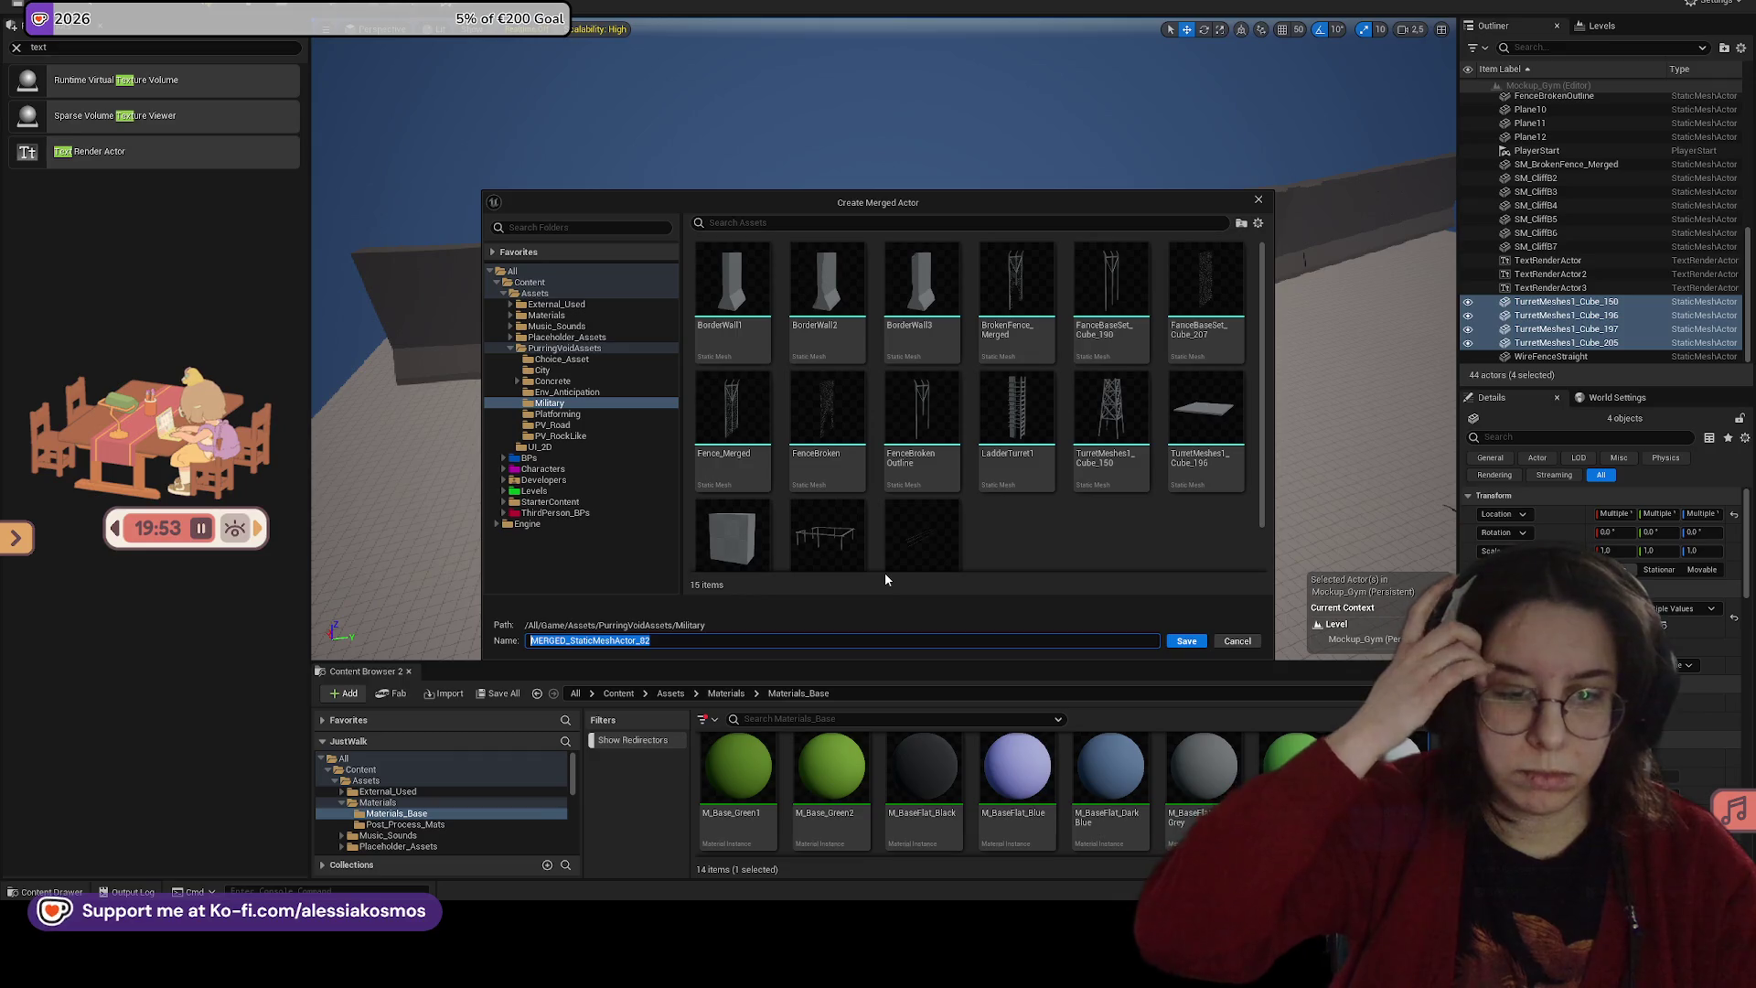
pyautogui.write('Turret_Mi')
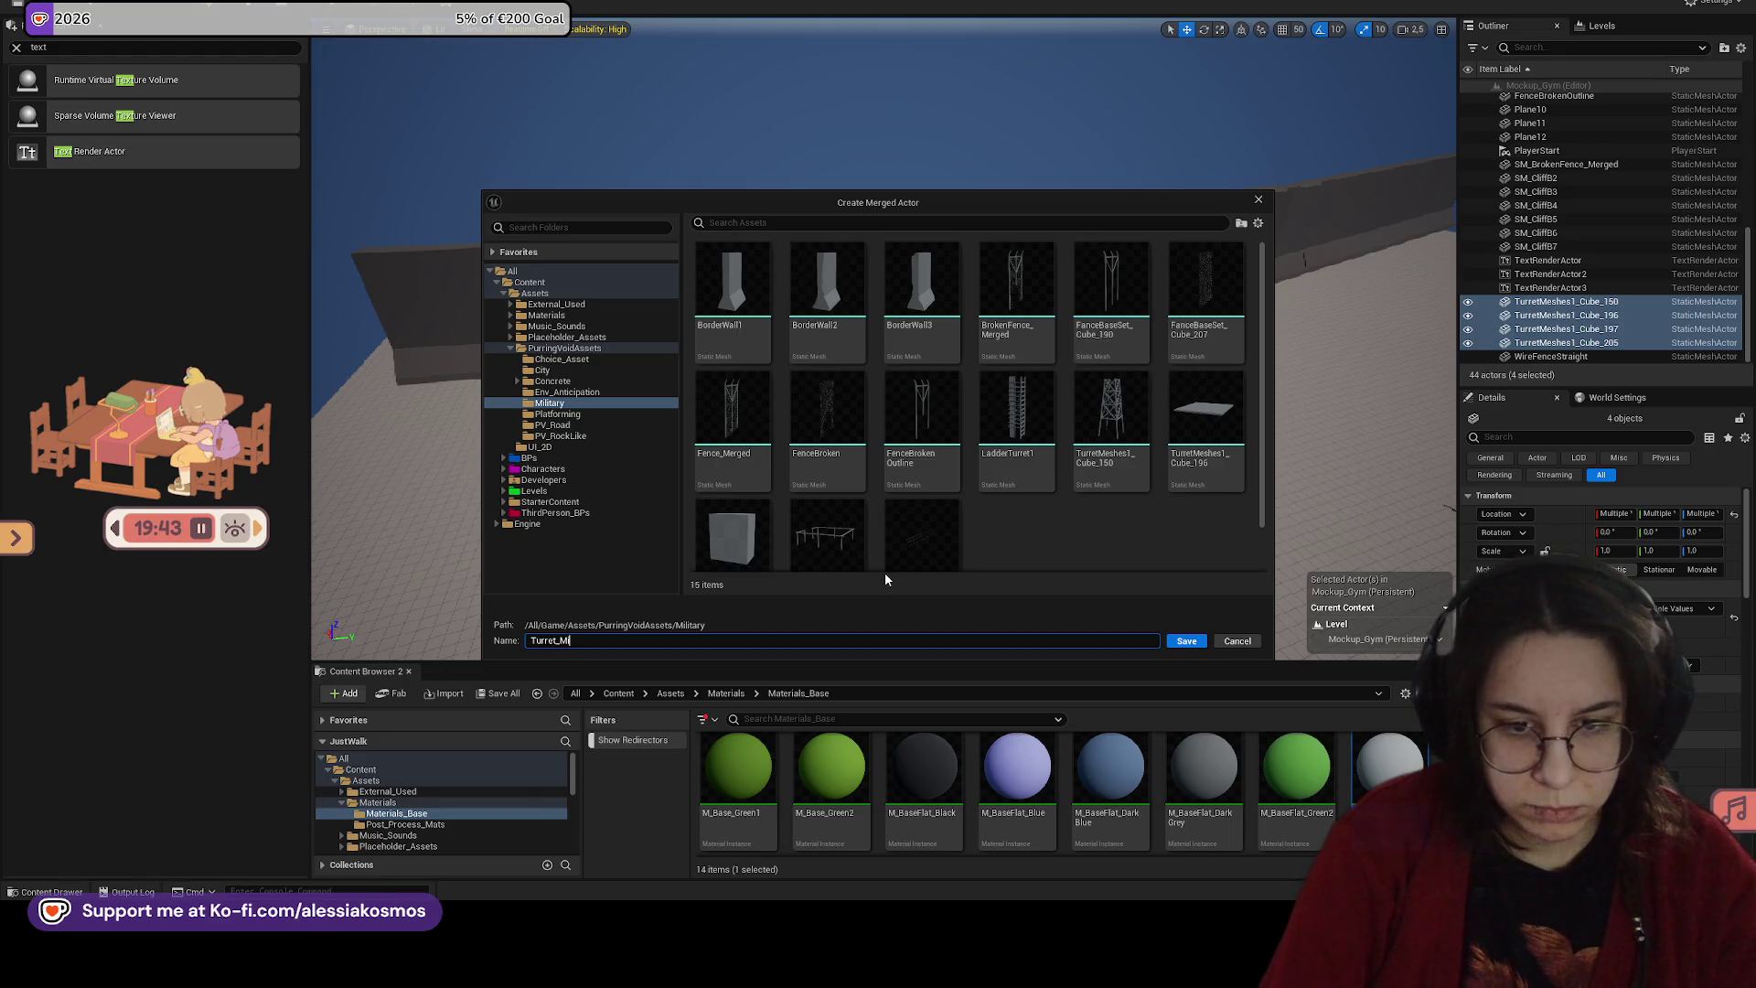
pyautogui.write('litary')
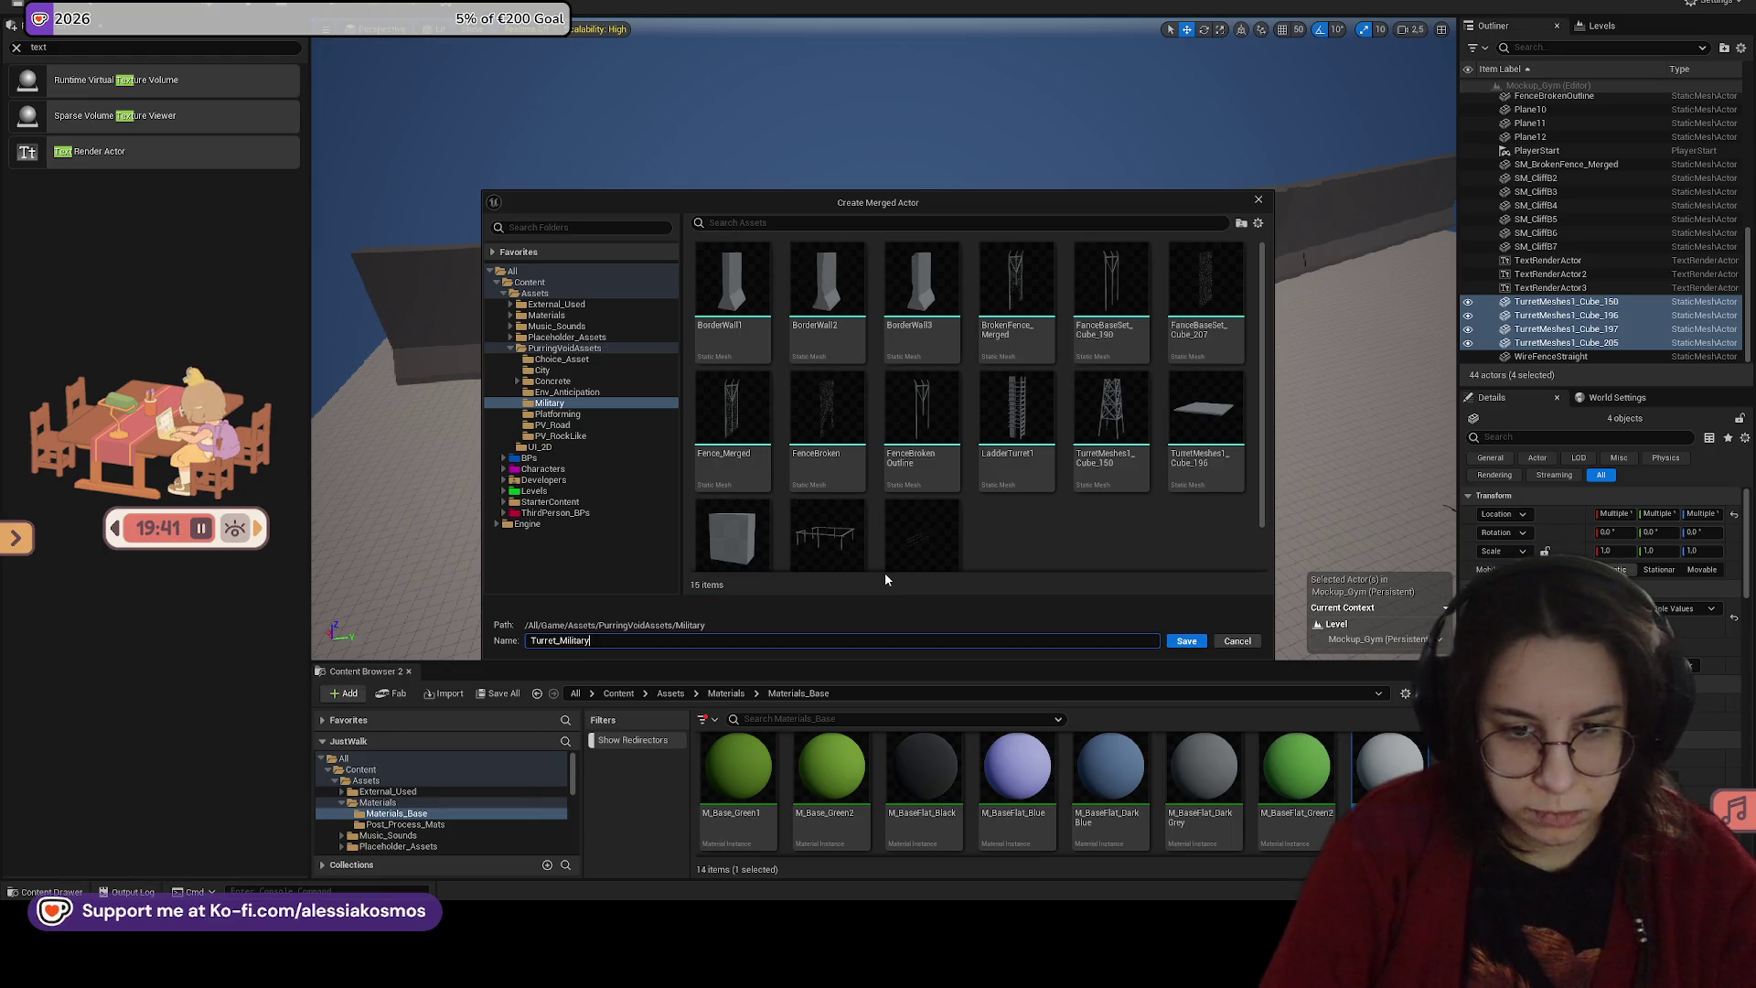
pyautogui.write('m')
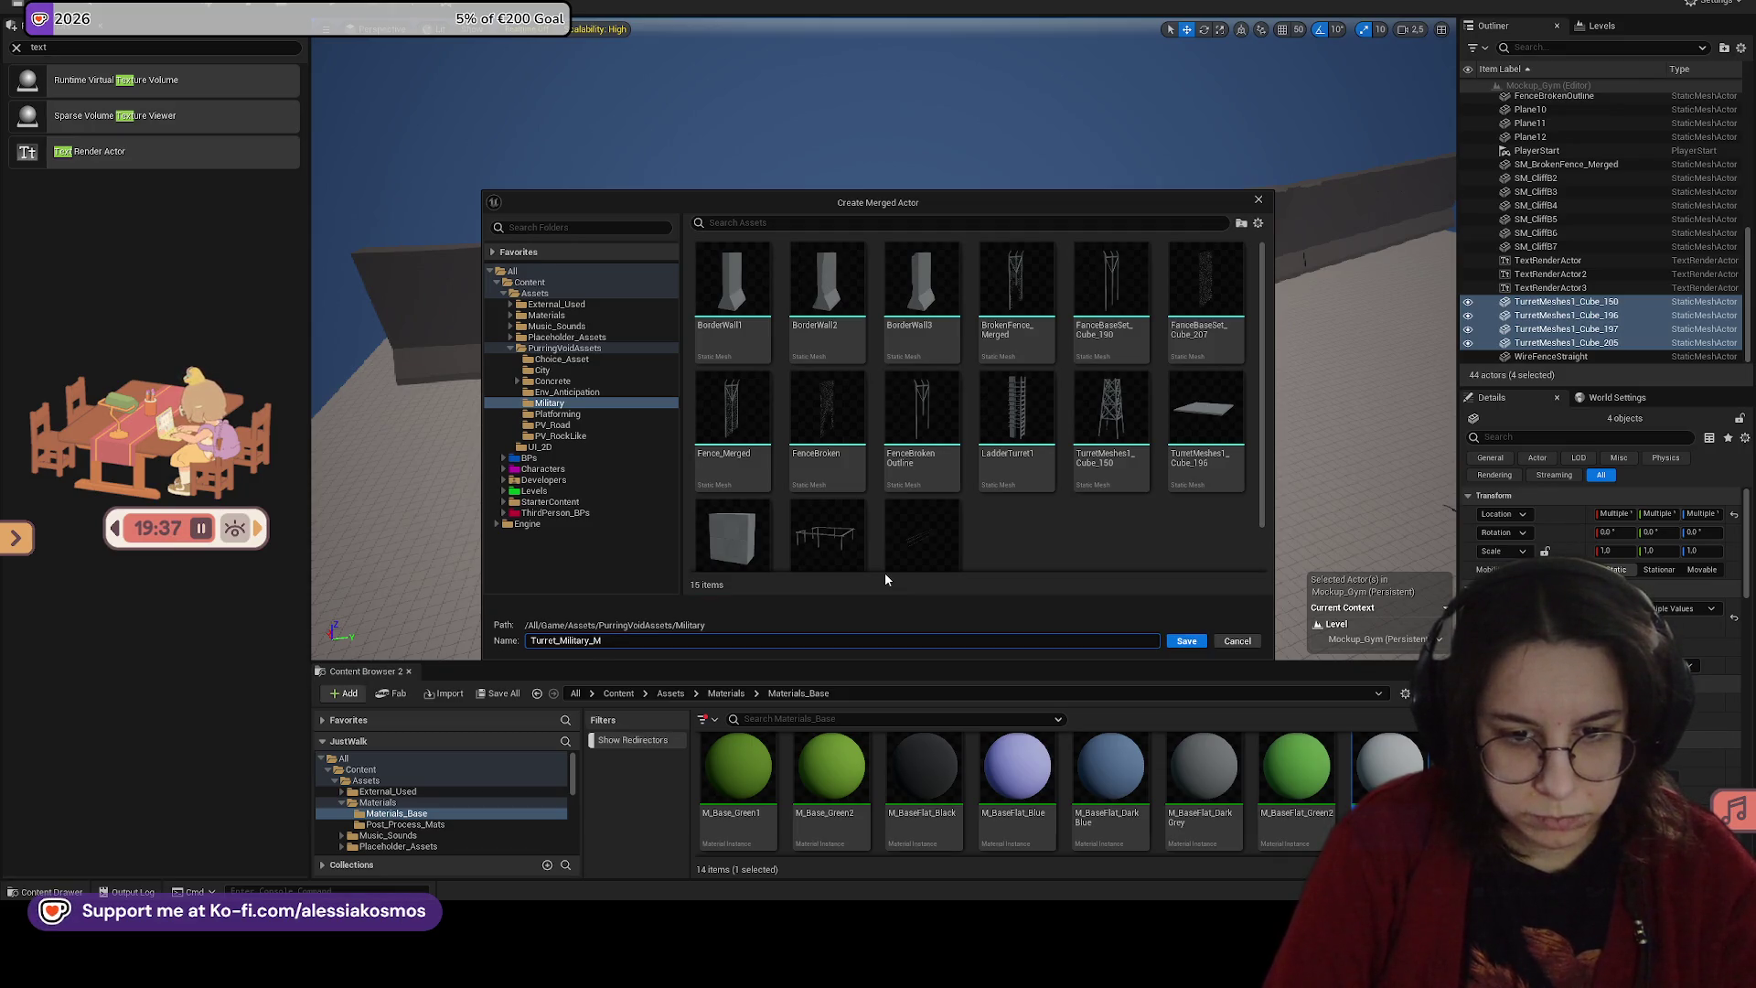
pyautogui.write('erged')
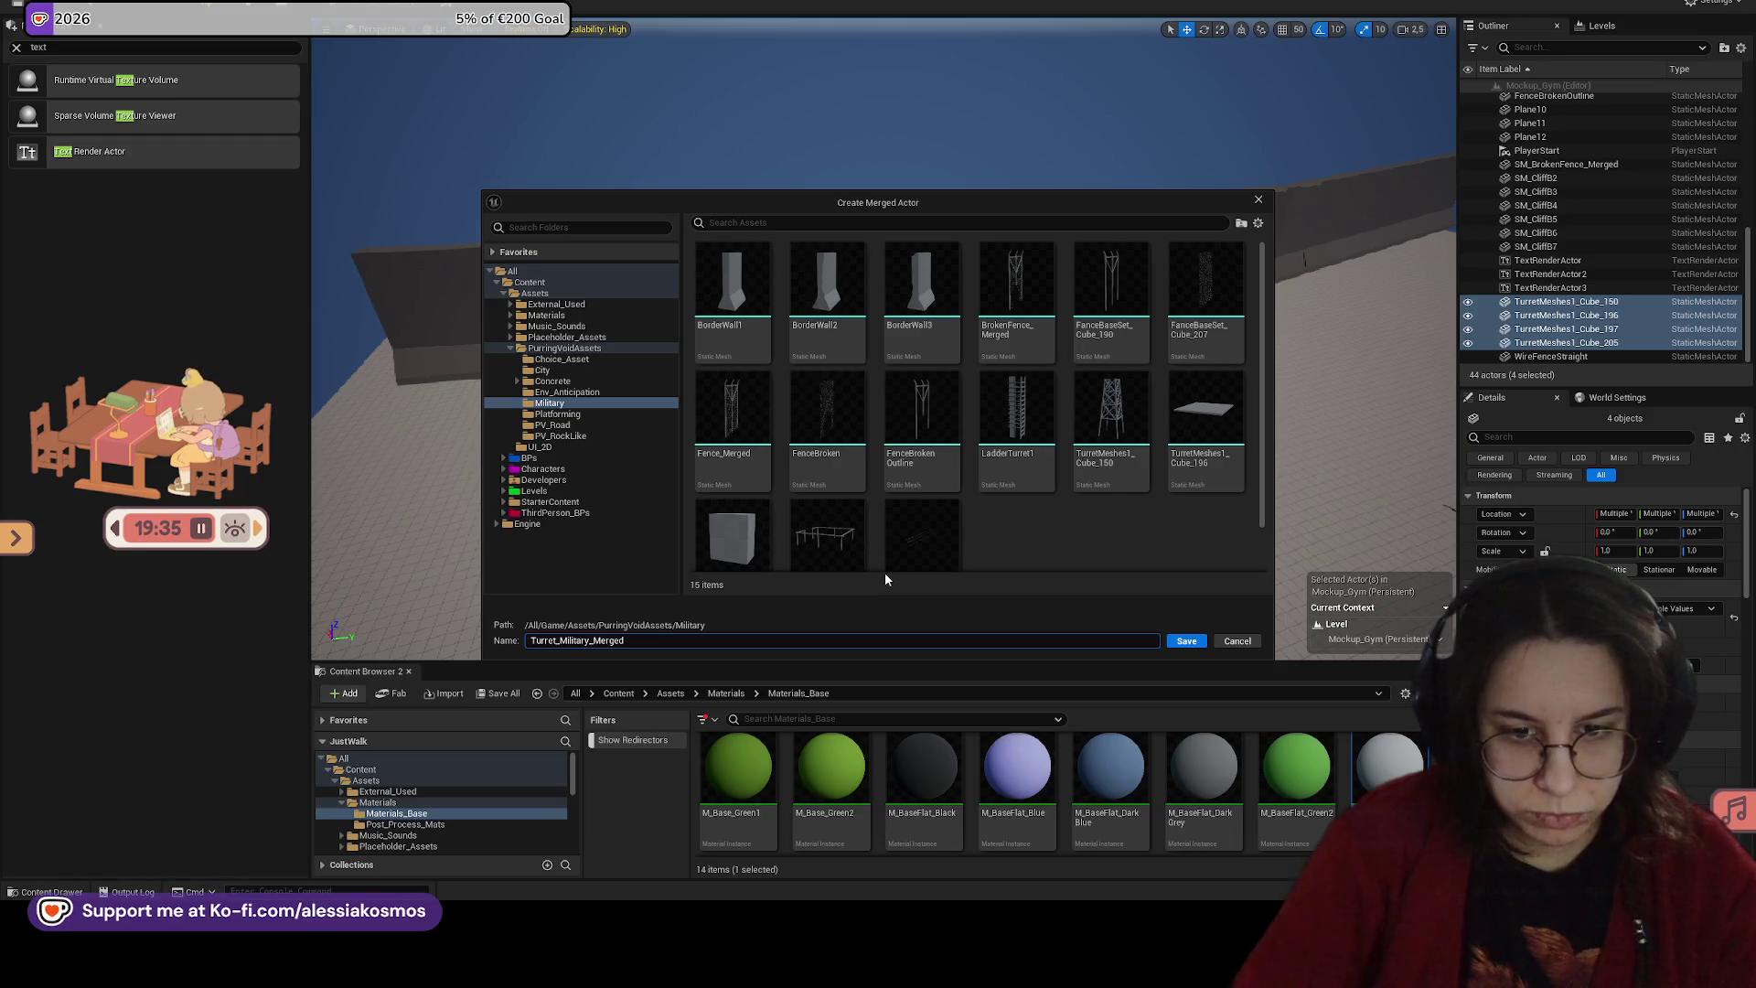
pyautogui.press('Return')
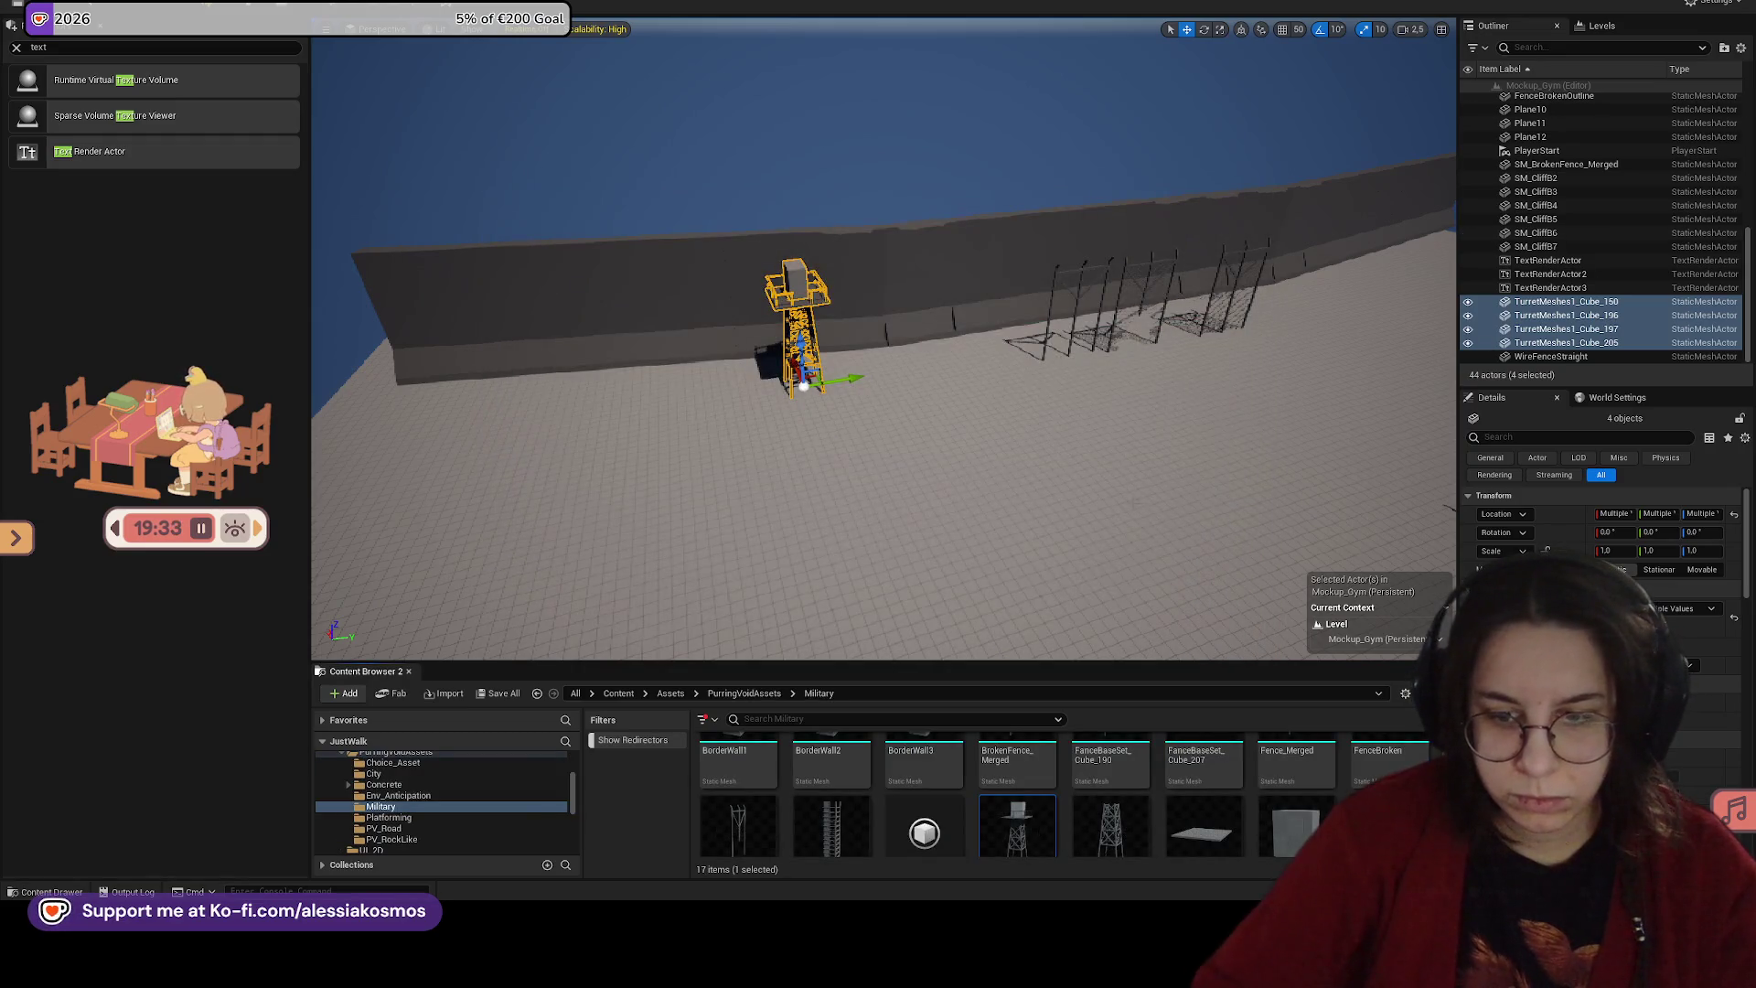
# Step: Raise and delete the placed SM_Turret_Military_Merged, then drop it again onto the floor before the wall
pyautogui.scroll(10, 1026, 421)
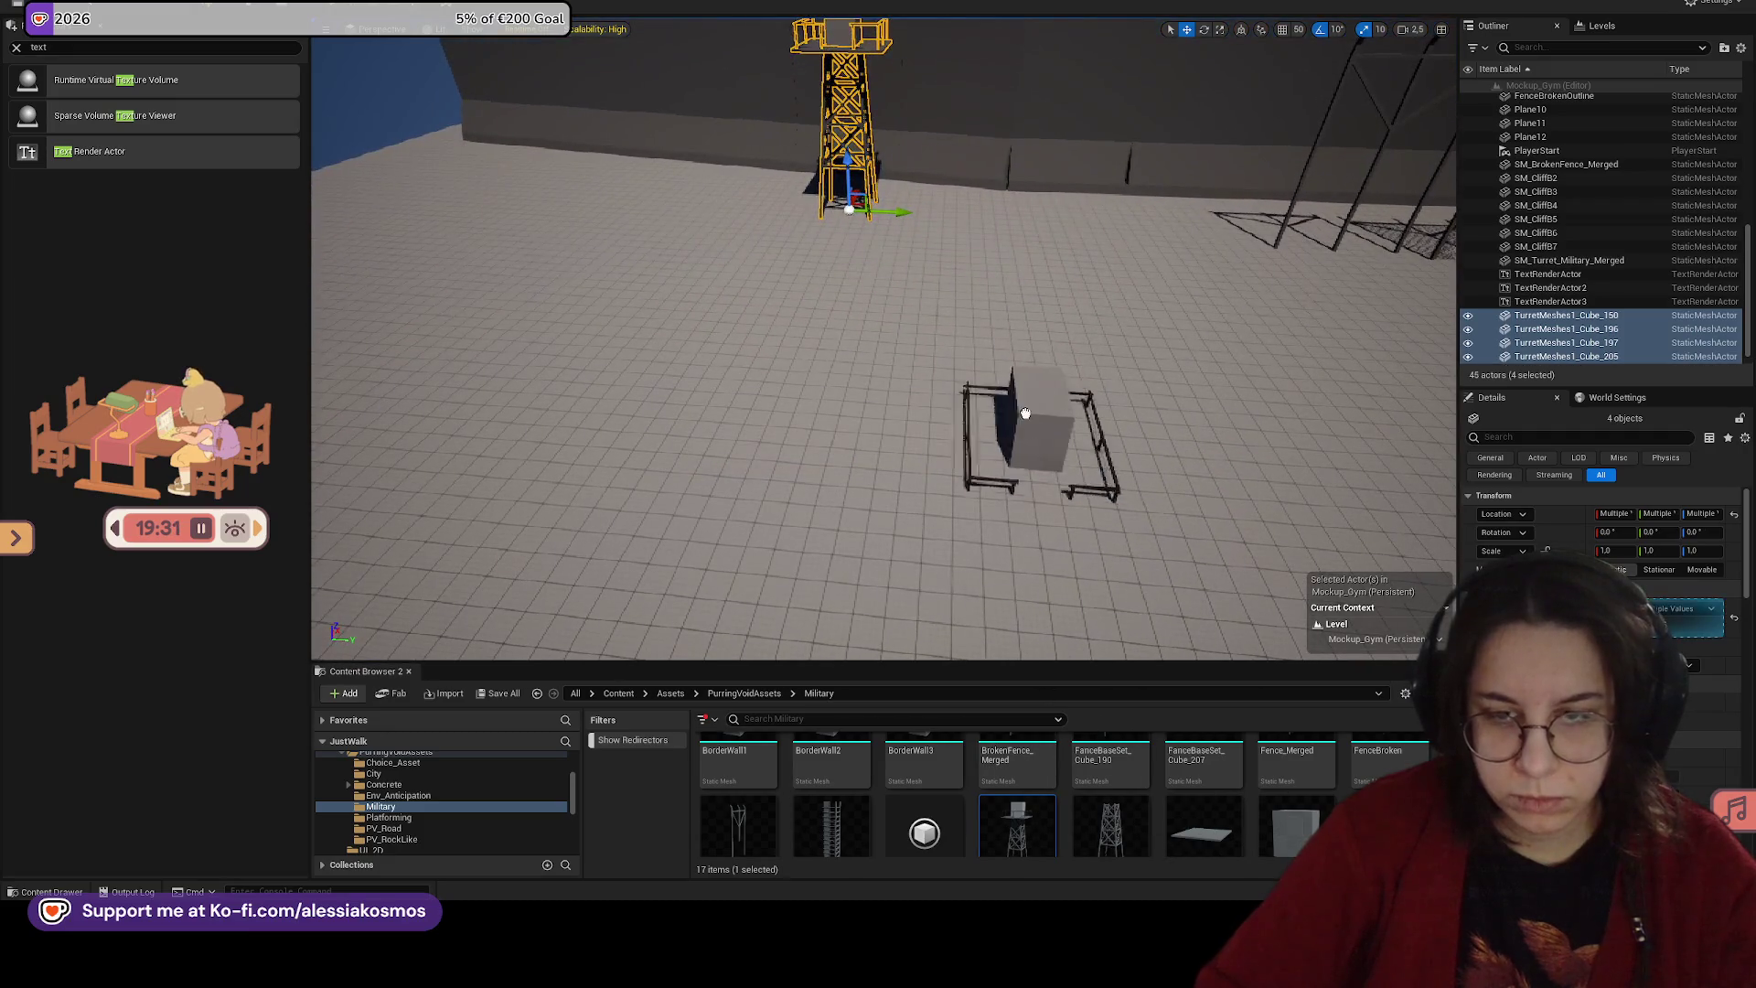
pyautogui.click(1026, 421)
pyautogui.moveTo(1031, 343); pyautogui.dragTo(1050, 105)
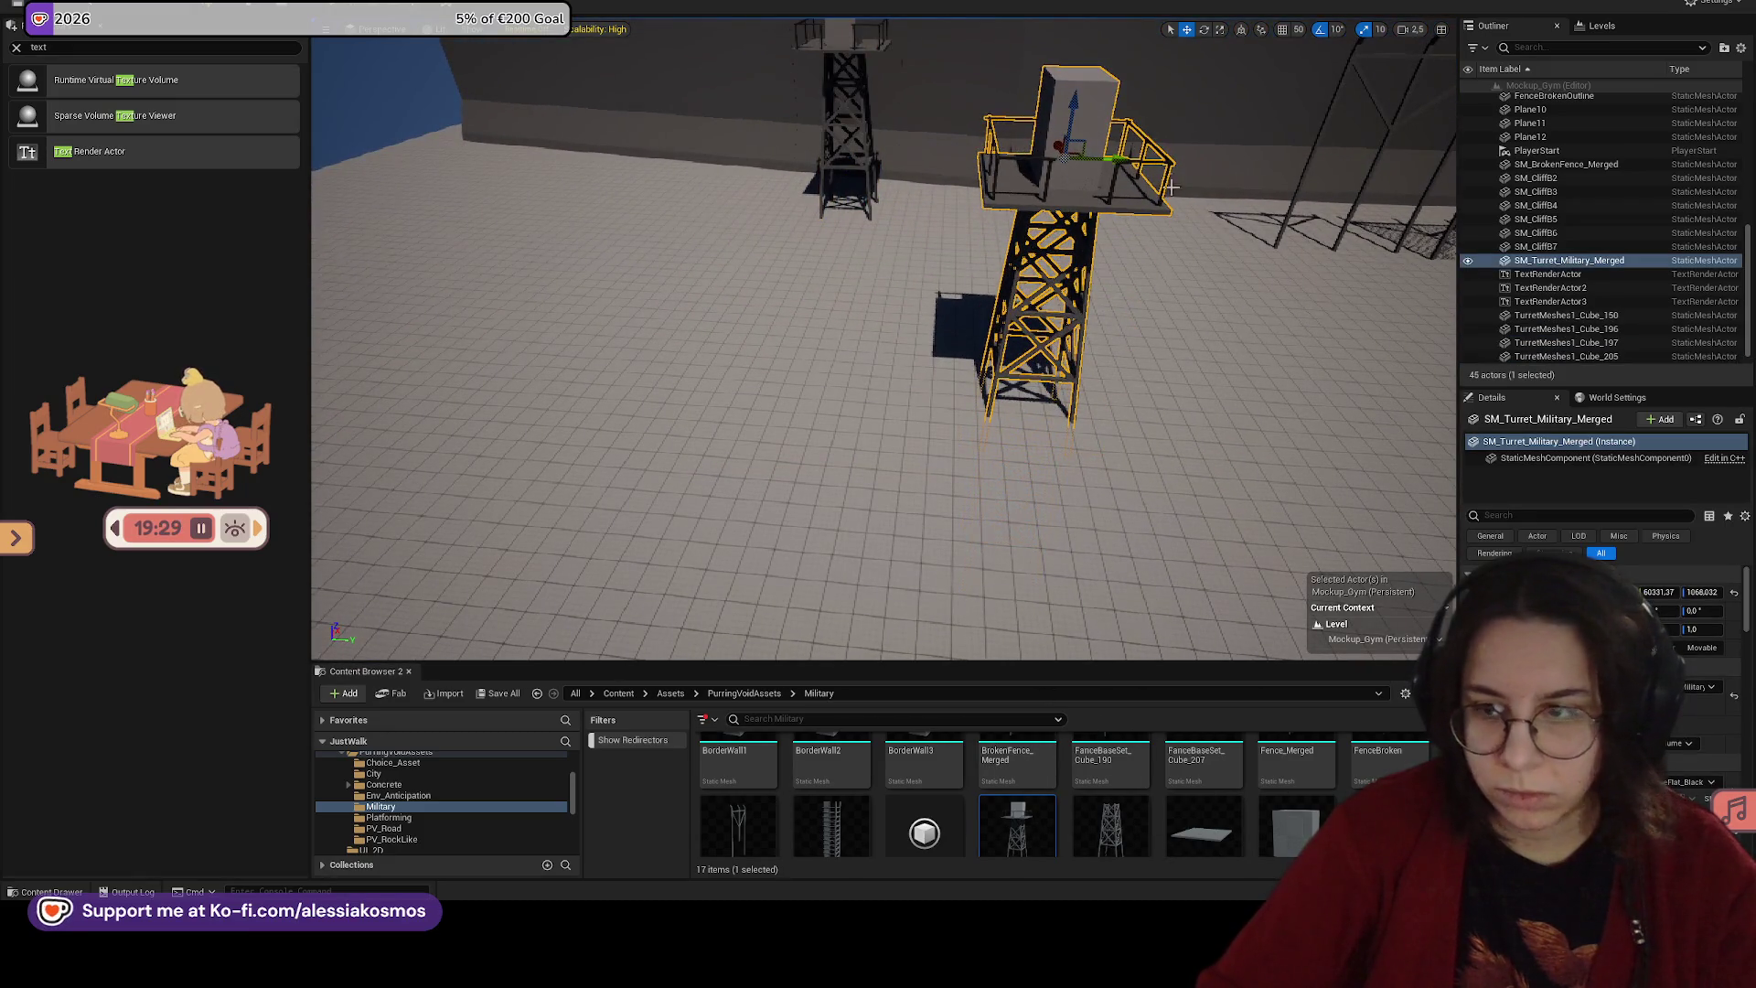
pyautogui.moveTo(951, 471)
pyautogui.mouseDown()
pyautogui.moveTo(1059, 311)
pyautogui.moveTo(858, 572)
pyautogui.moveTo(994, 299)
pyautogui.moveTo(1121, 618)
pyautogui.mouseUp()
pyautogui.press('Delete')
pyautogui.moveTo(1296, 826); pyautogui.dragTo(959, 354)
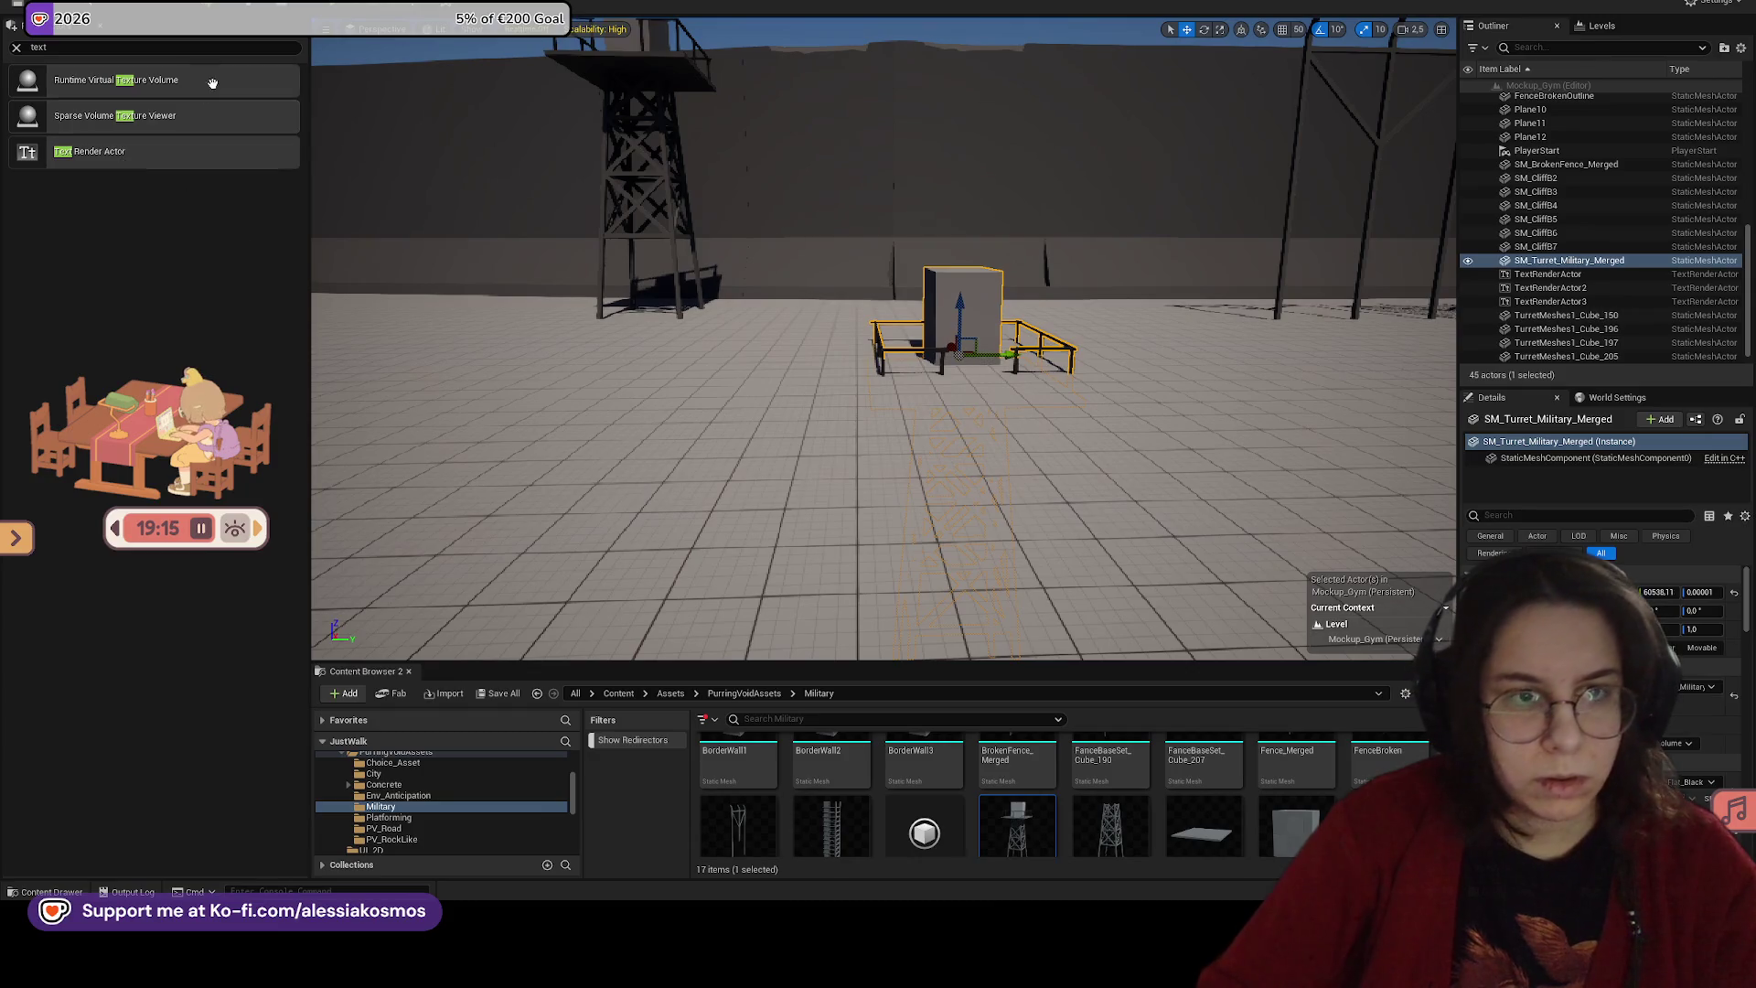
pyautogui.click(92, 28)
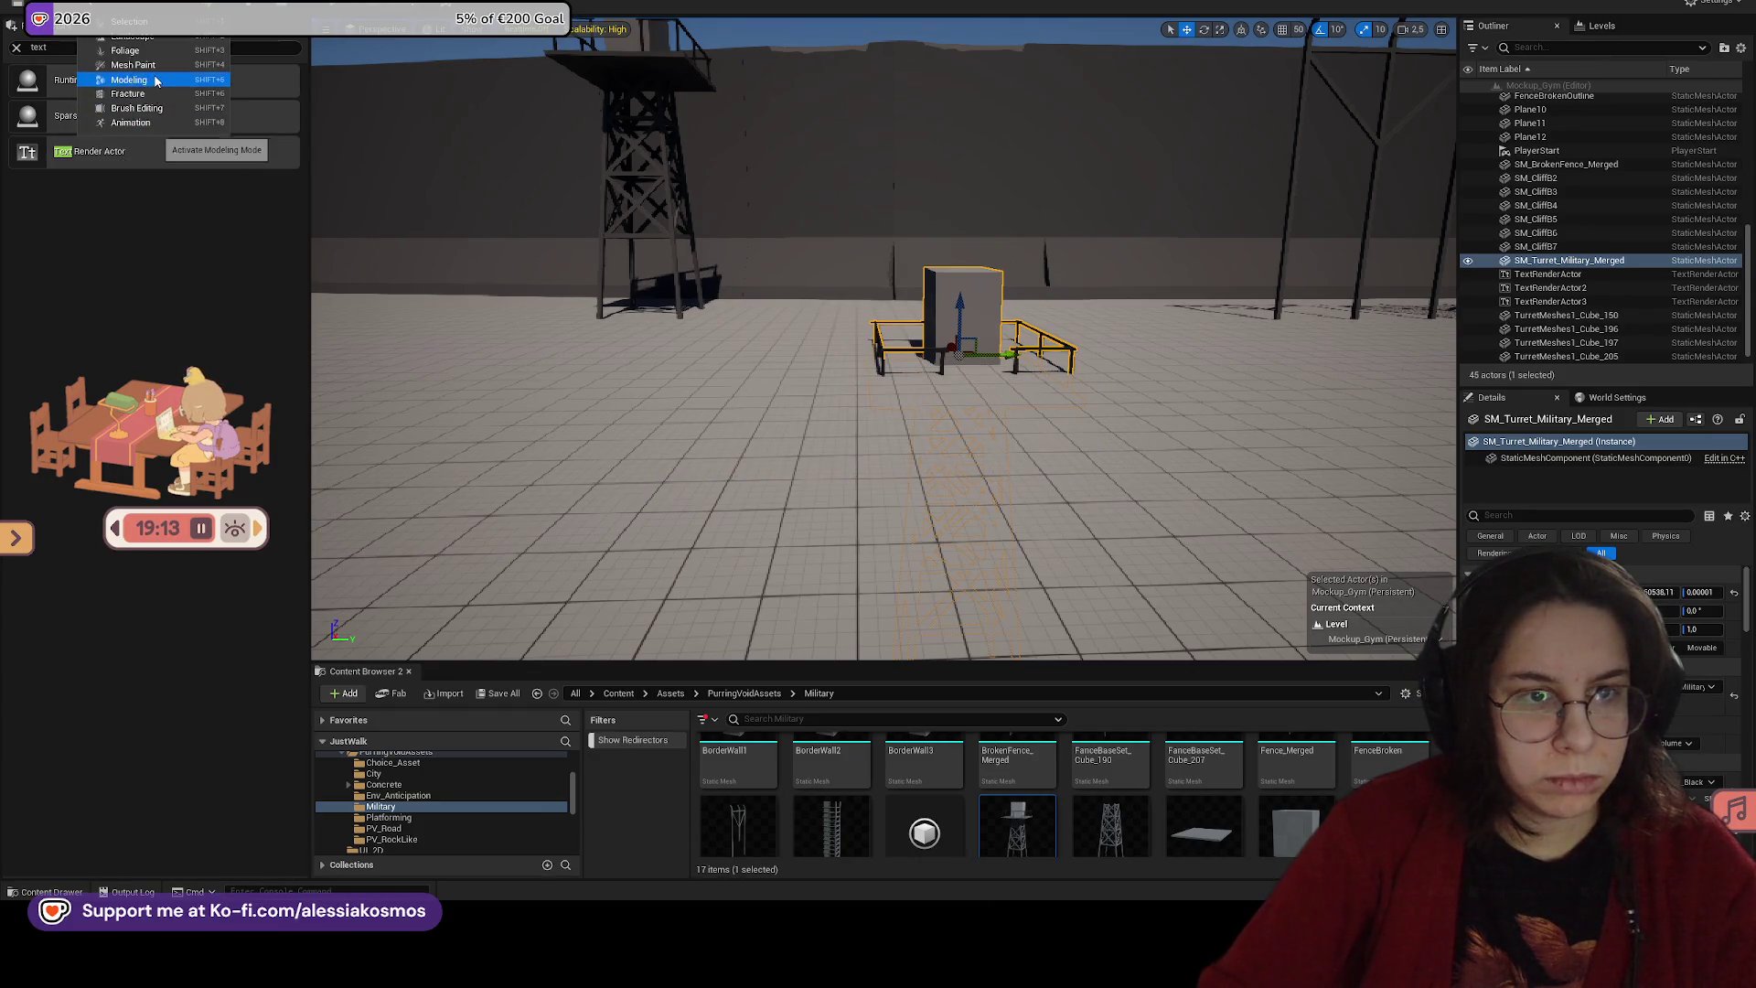
# Step: Move the turret's pivot to its bottom with Edit Pivot and re-place it on the floor by the wall
pyautogui.click(155, 81)
pyautogui.click(21, 142)
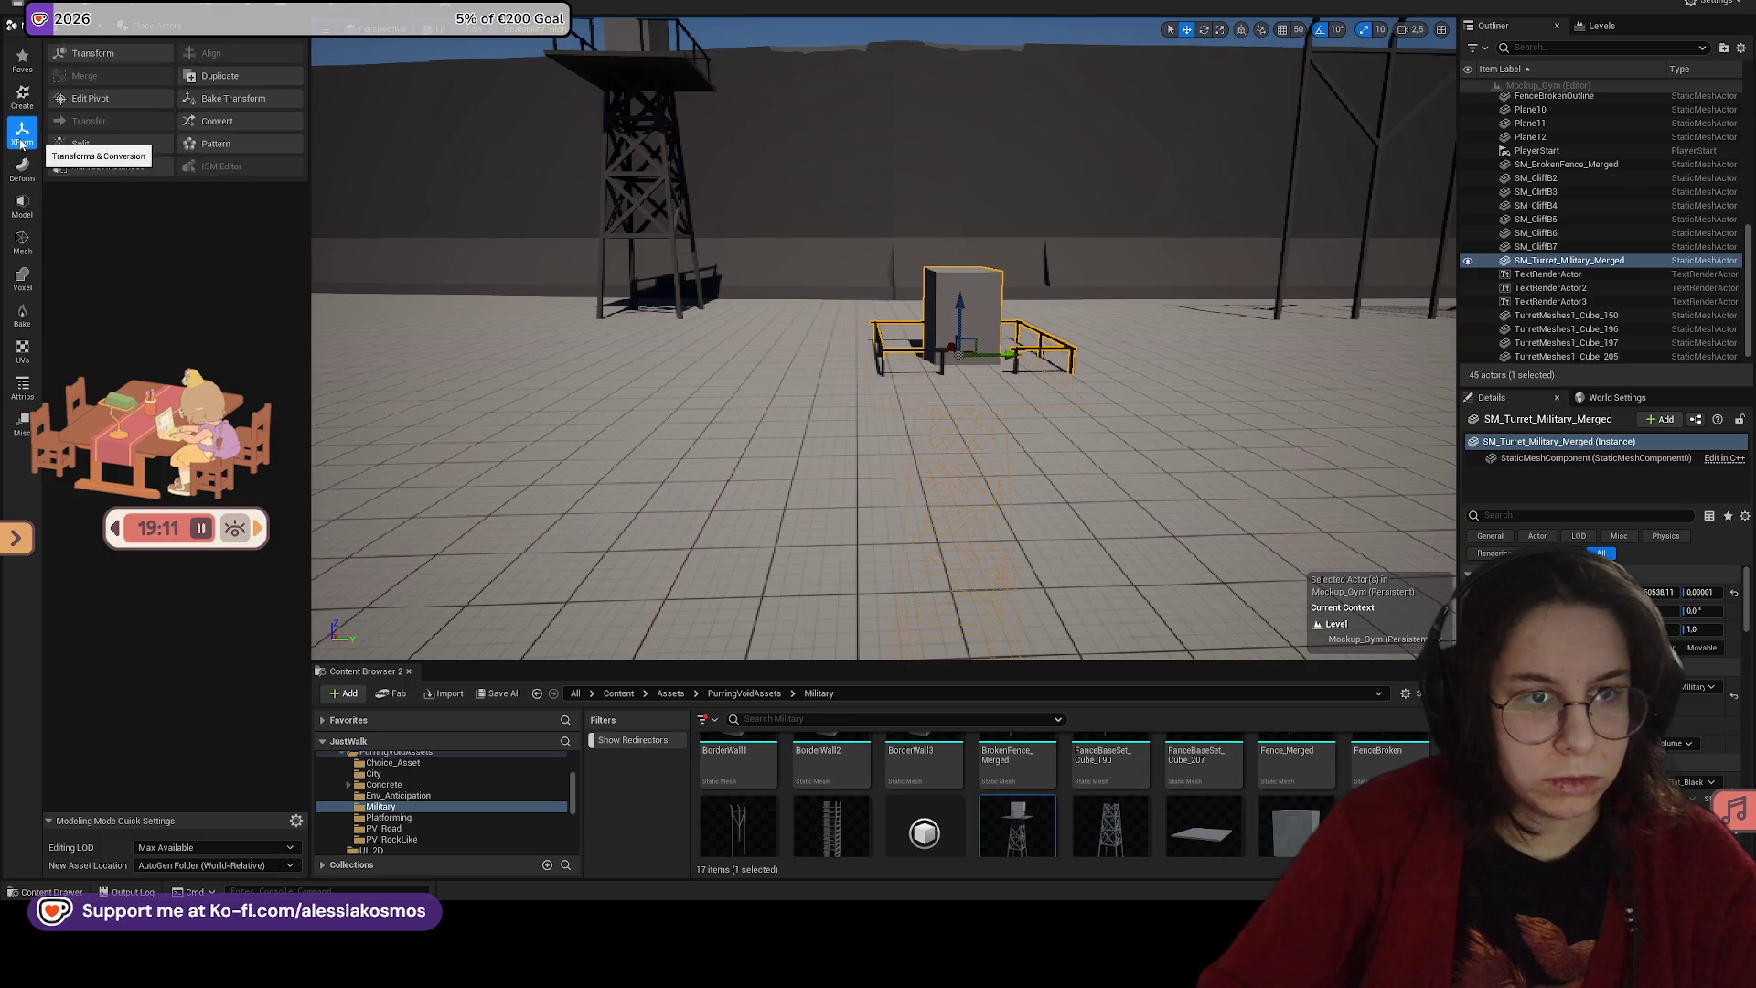
pyautogui.click(89, 98)
pyautogui.click(117, 196)
pyautogui.click(182, 196)
pyautogui.press('Return')
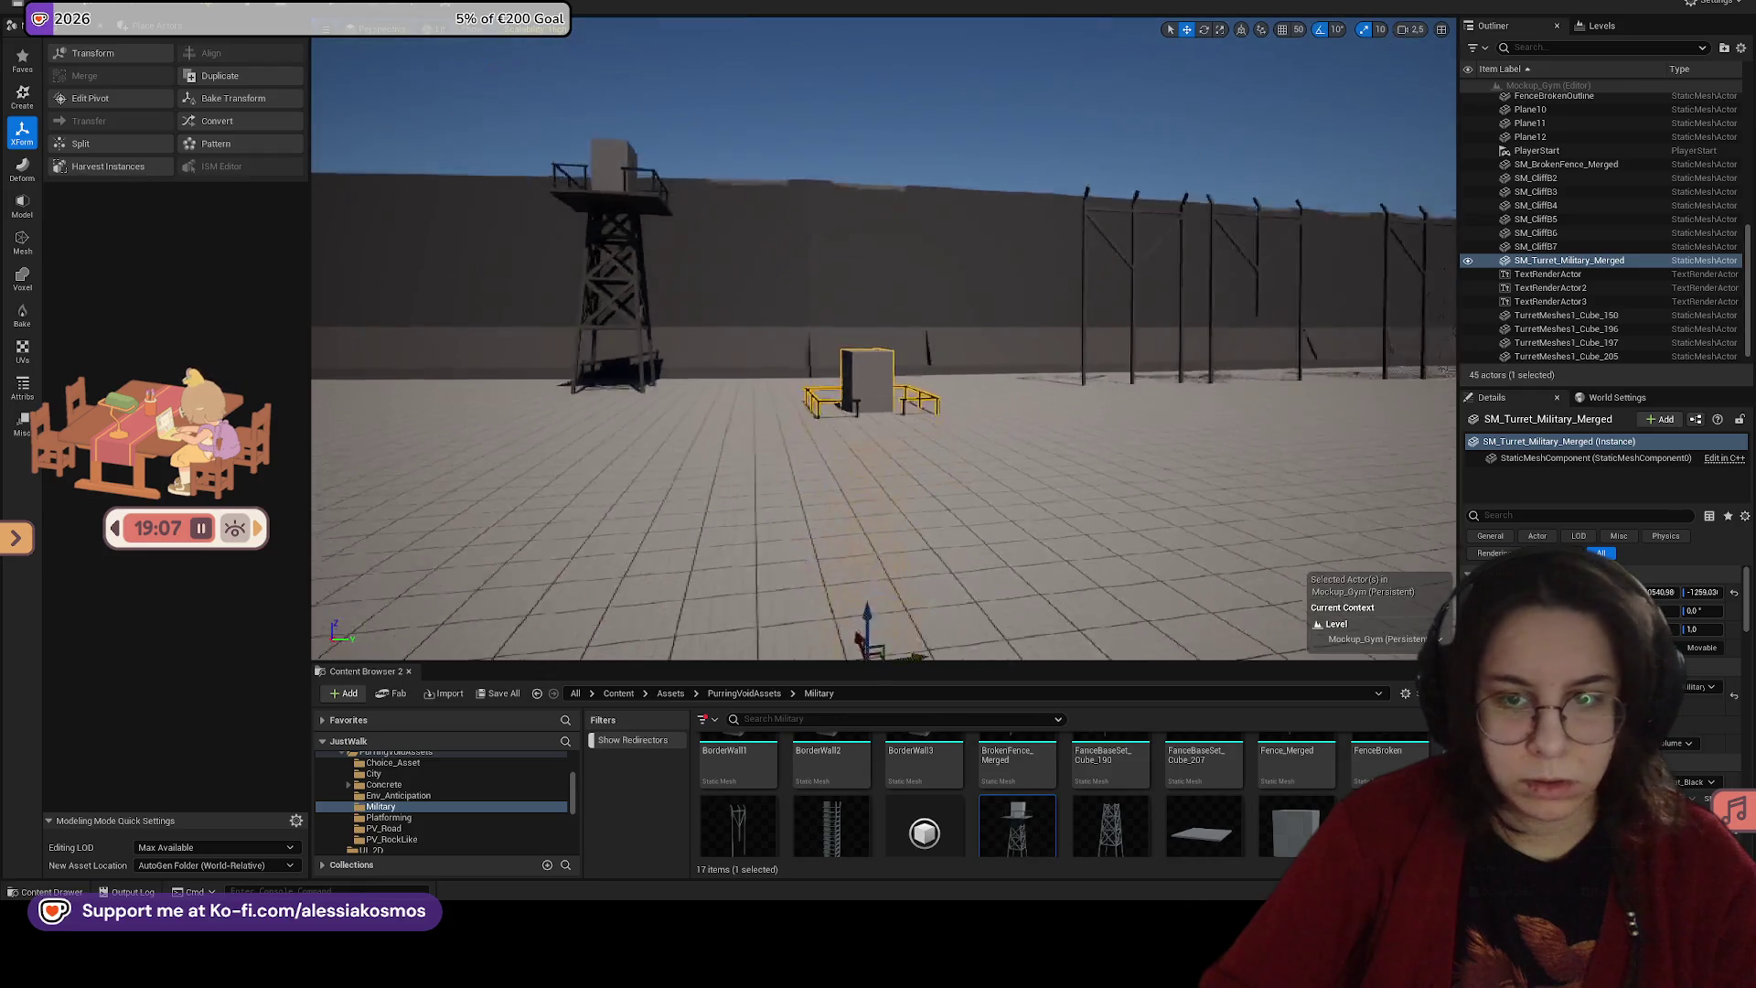
pyautogui.press('Delete')
pyautogui.moveTo(1009, 847); pyautogui.dragTo(921, 357)
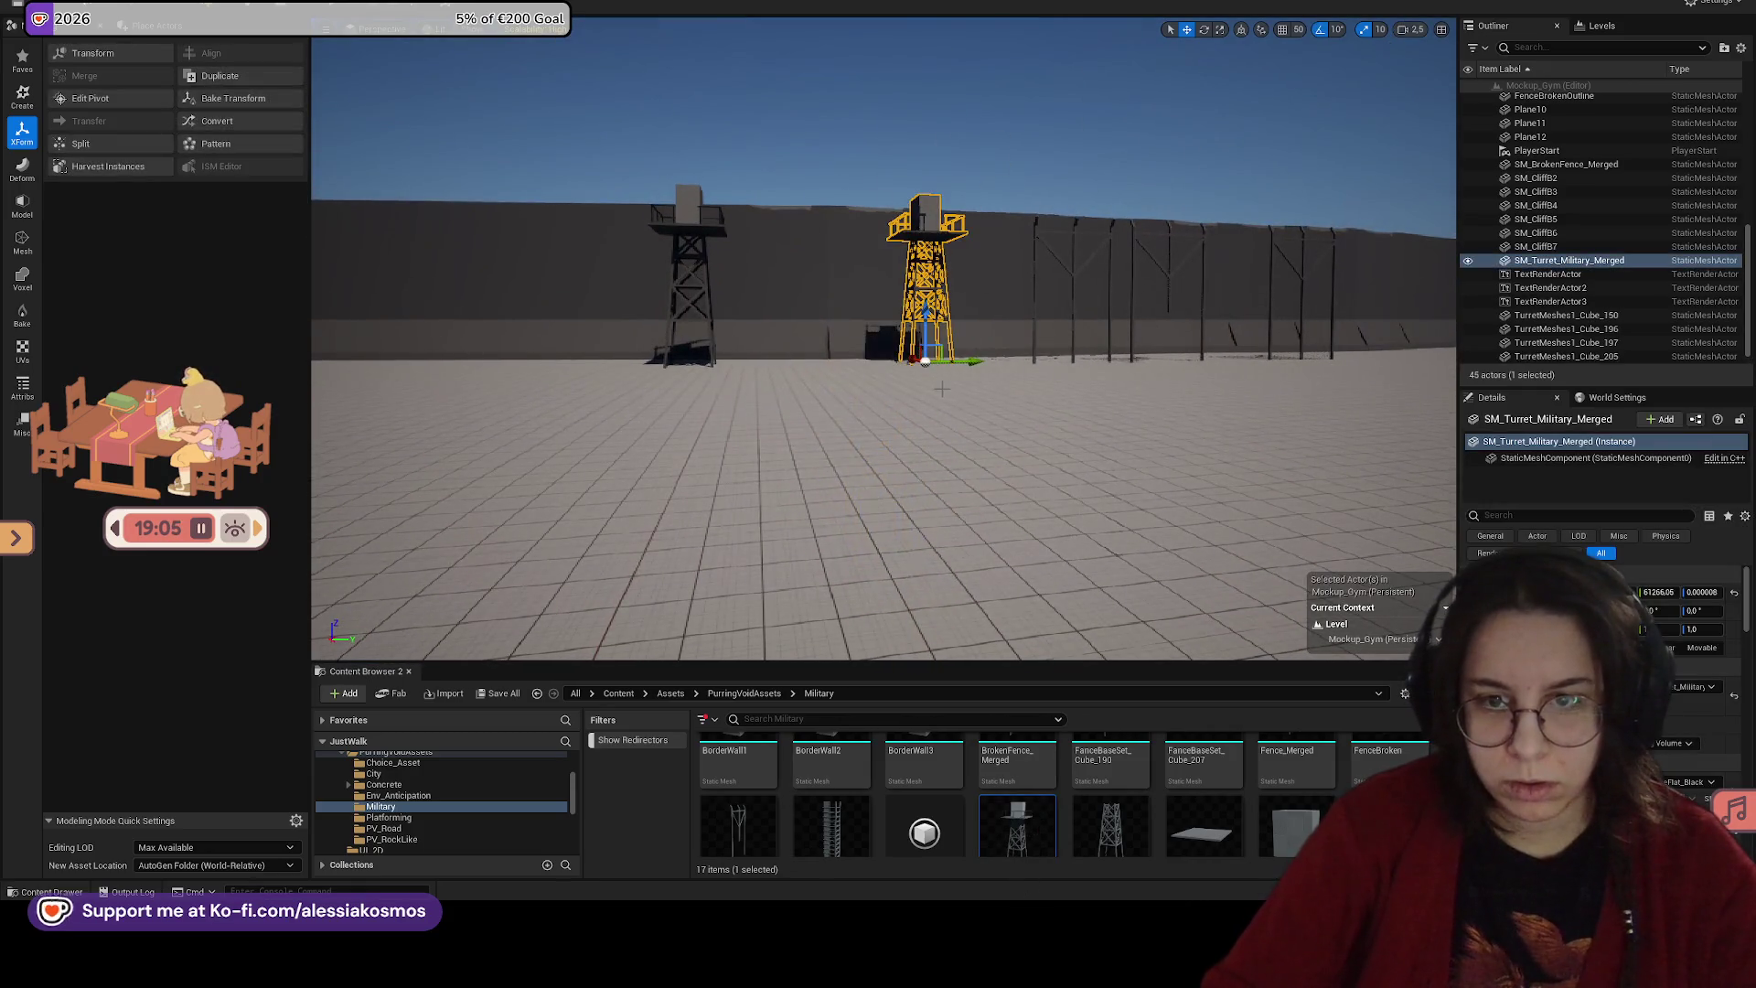
pyautogui.press('f')
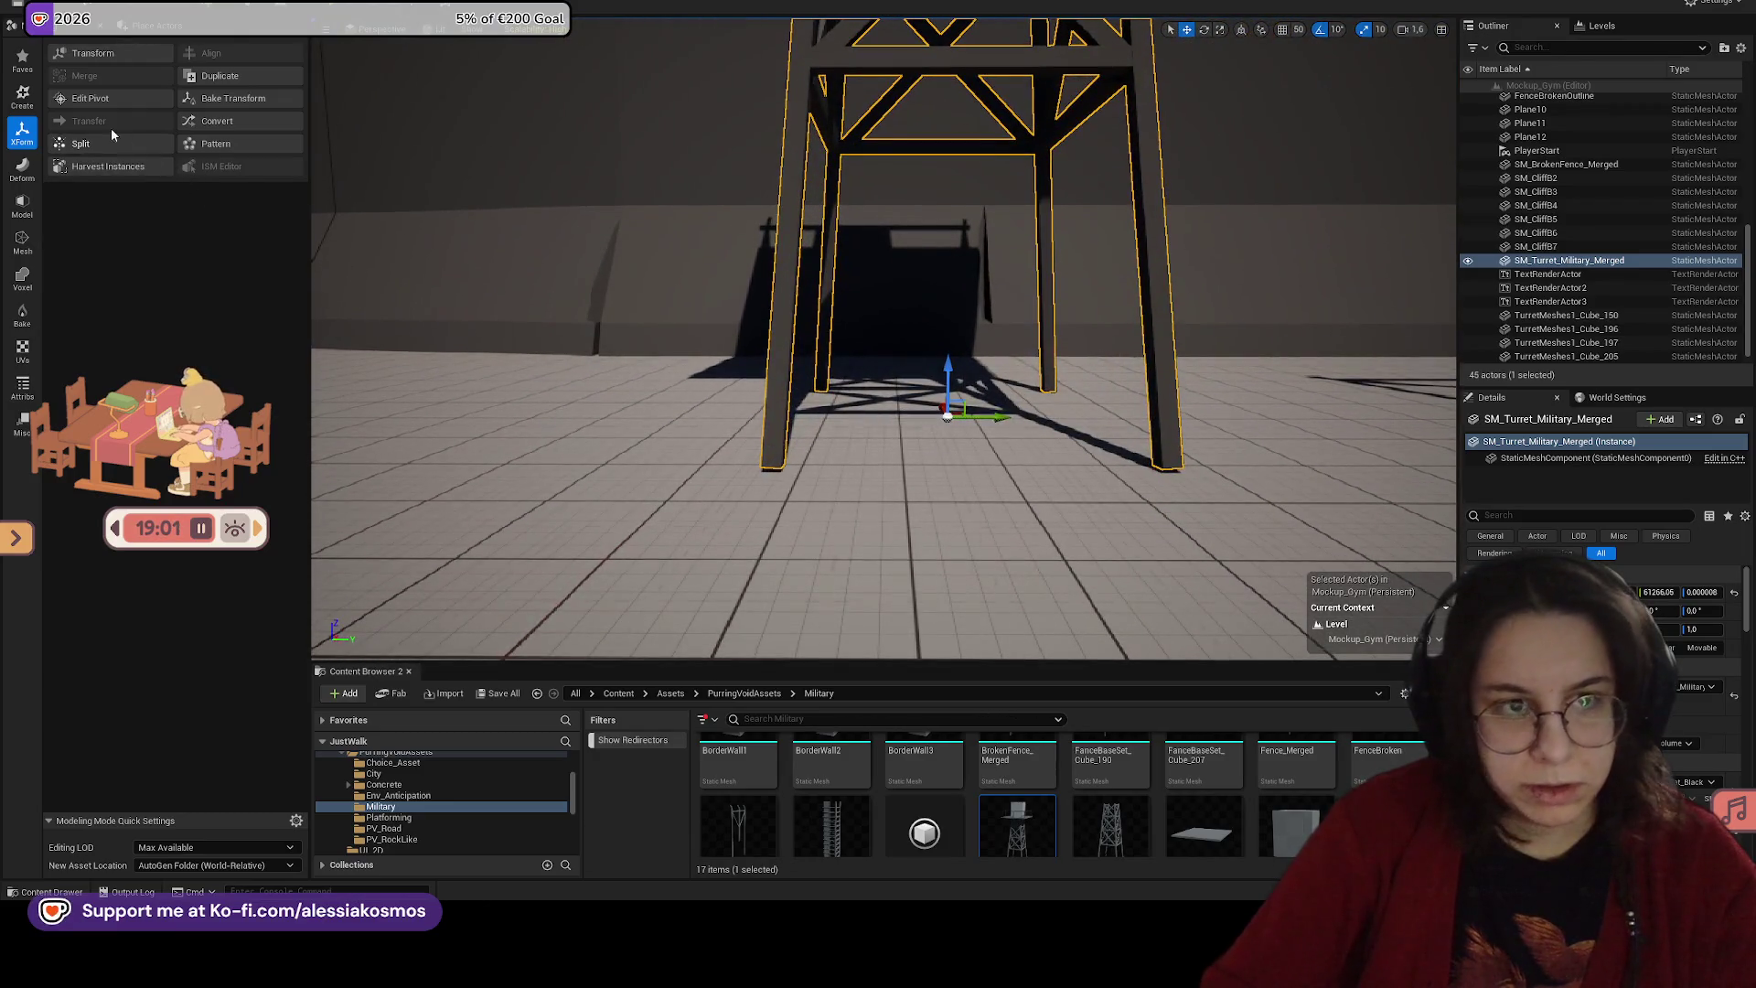
# Step: Enable grid snapping for moves at 10 units, then exit Edit Pivot
pyautogui.click(108, 99)
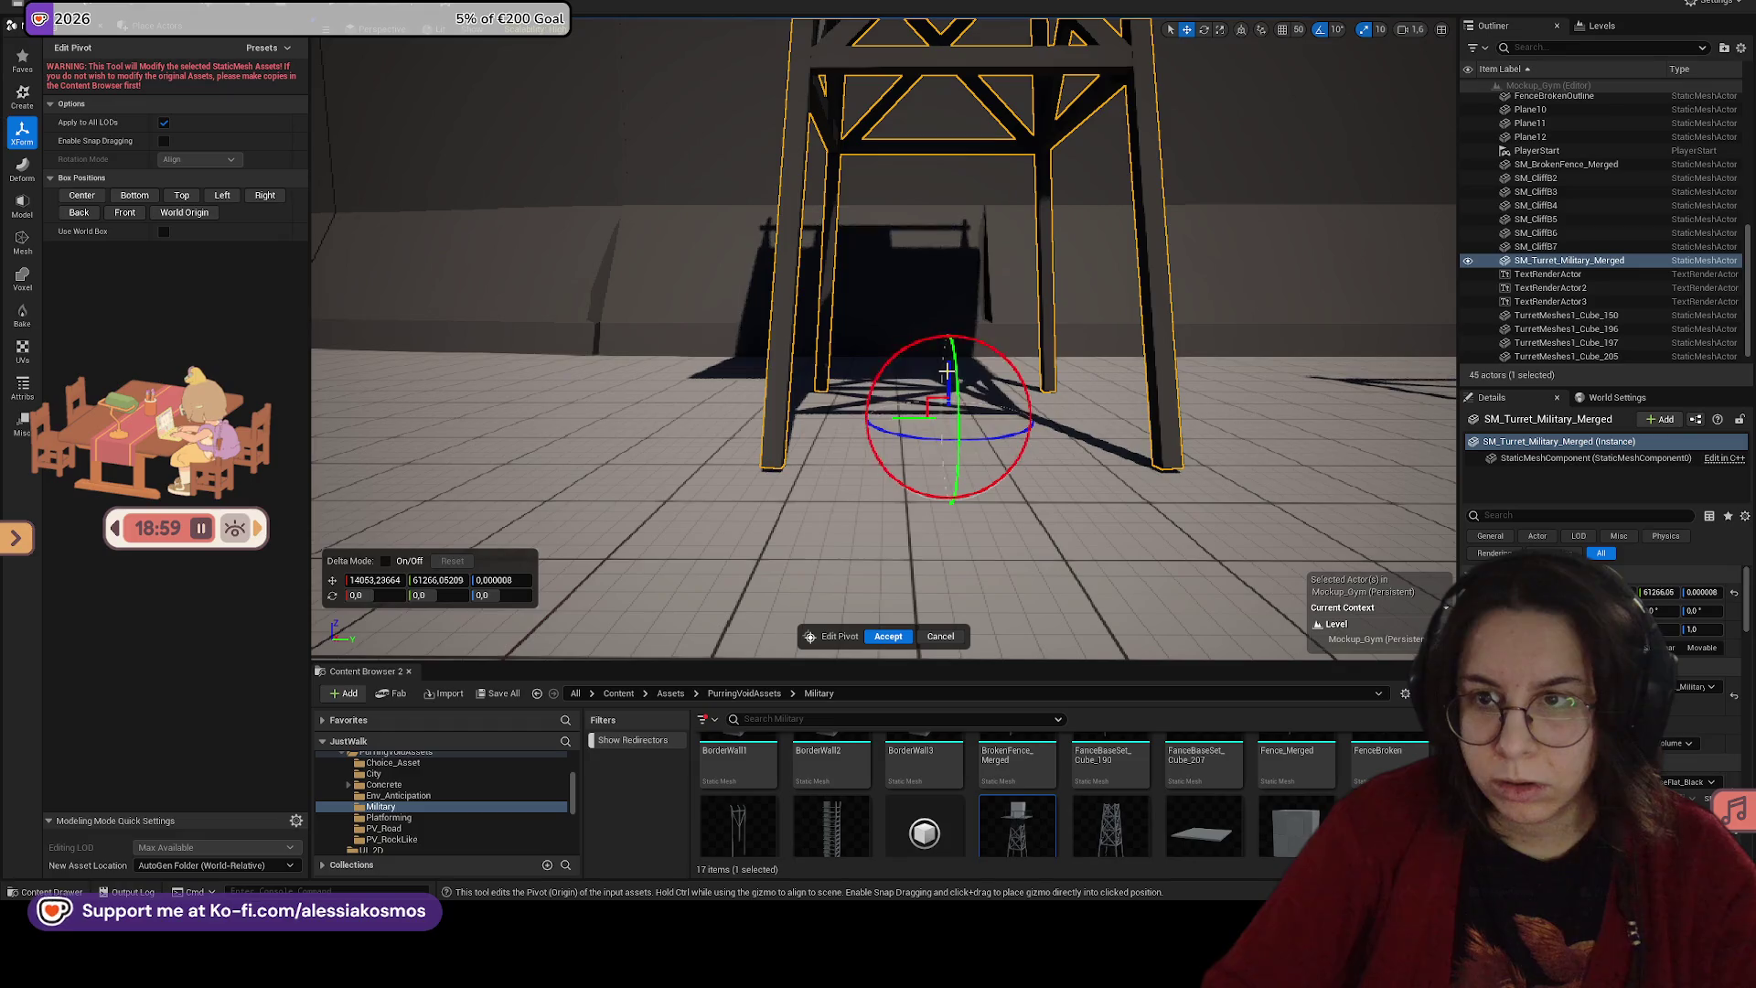
pyautogui.click(1287, 31)
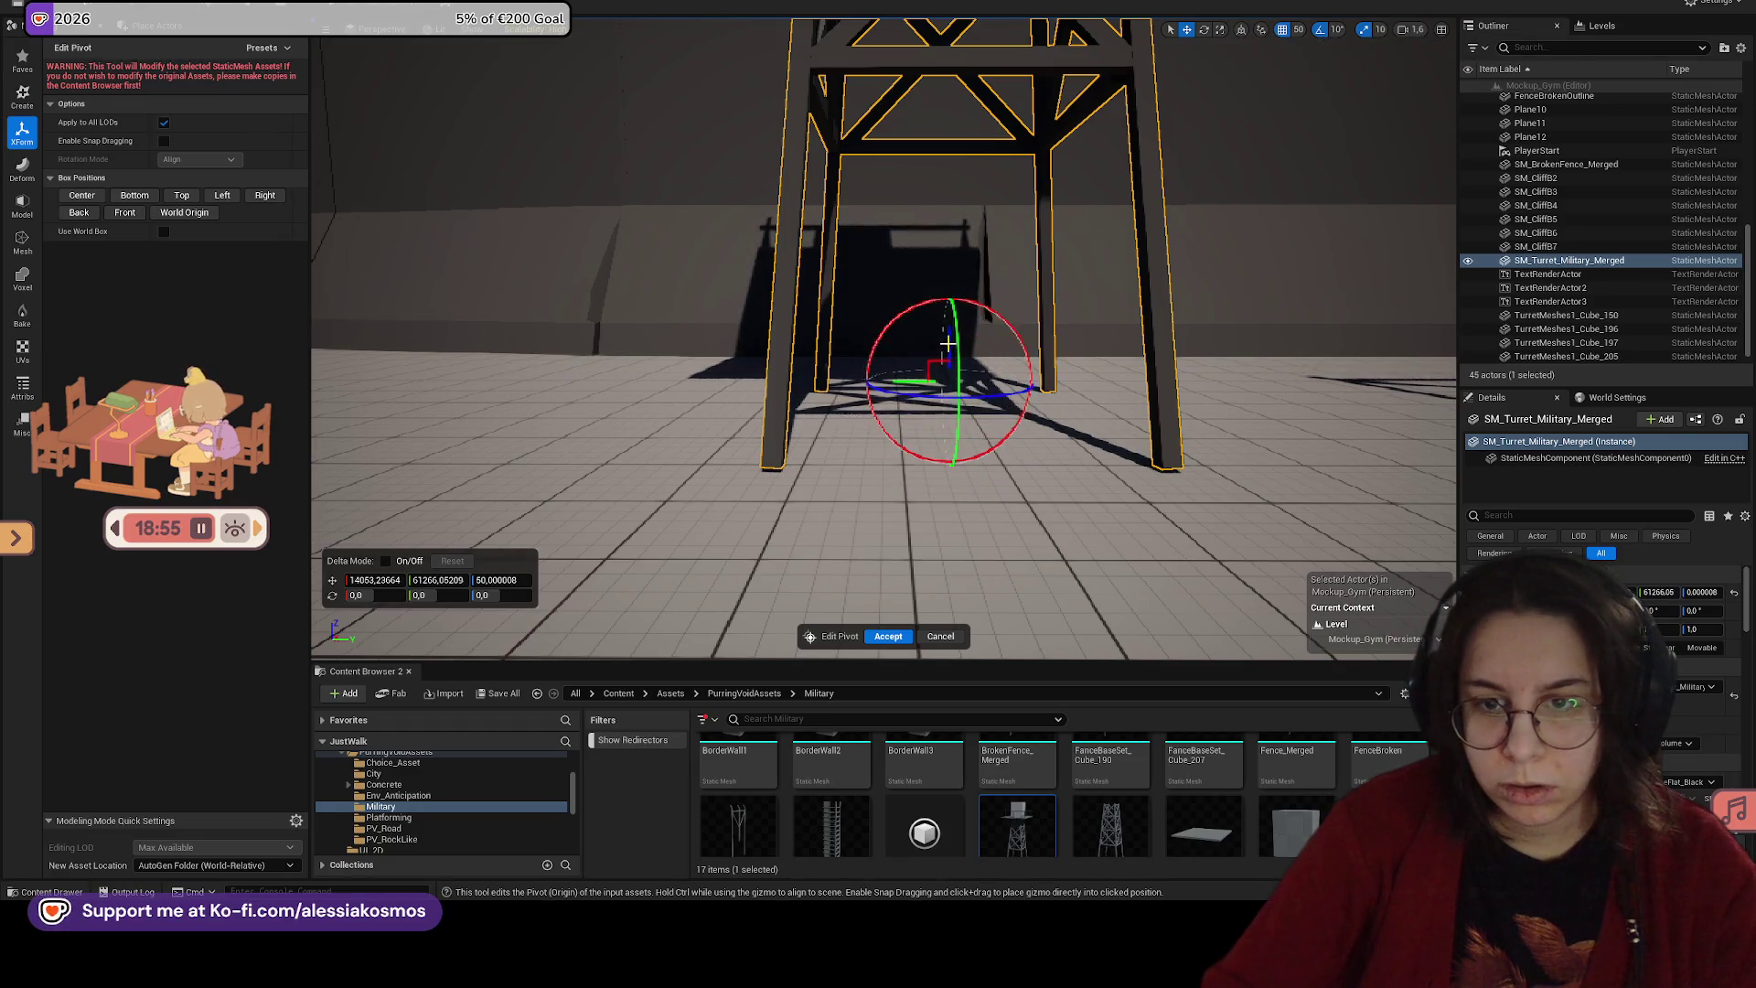
pyautogui.click(1298, 29)
pyautogui.click(1311, 95)
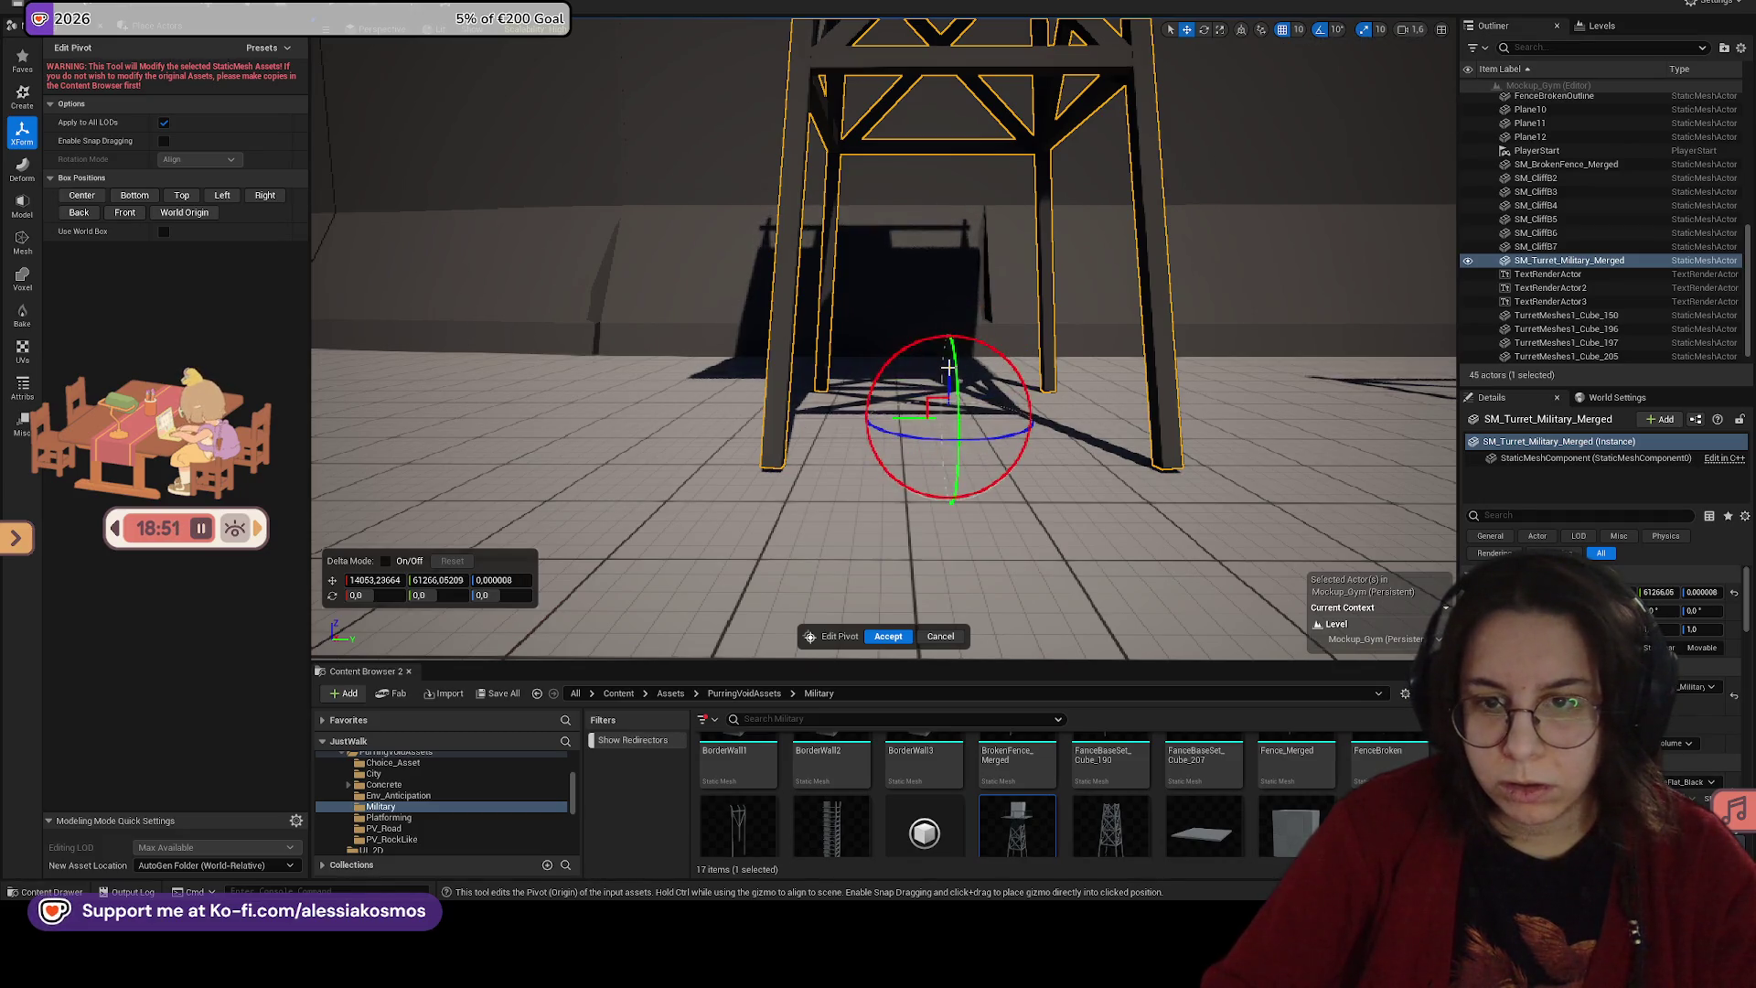
pyautogui.press('Return')
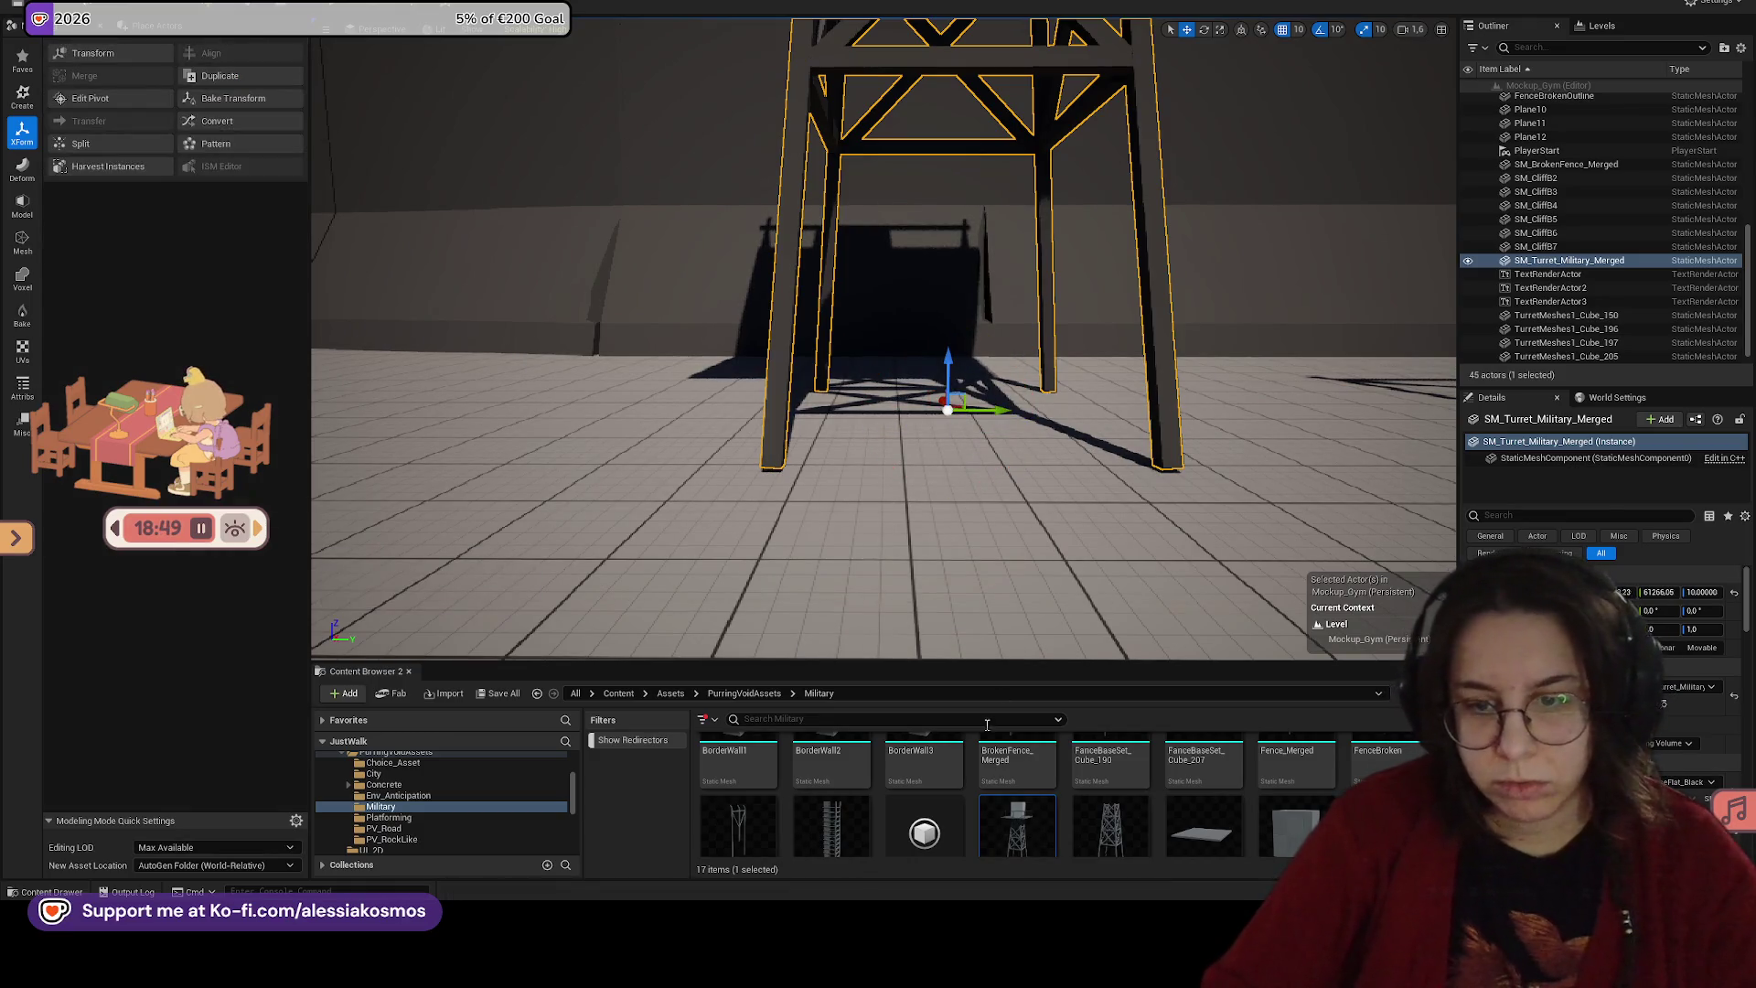
# Step: Delete both SM_Turret_Military_Merged copies from the level
pyautogui.moveTo(1017, 828)
pyautogui.mouseDown()
pyautogui.moveTo(952, 394)
pyautogui.moveTo(960, 461)
pyautogui.mouseUp()
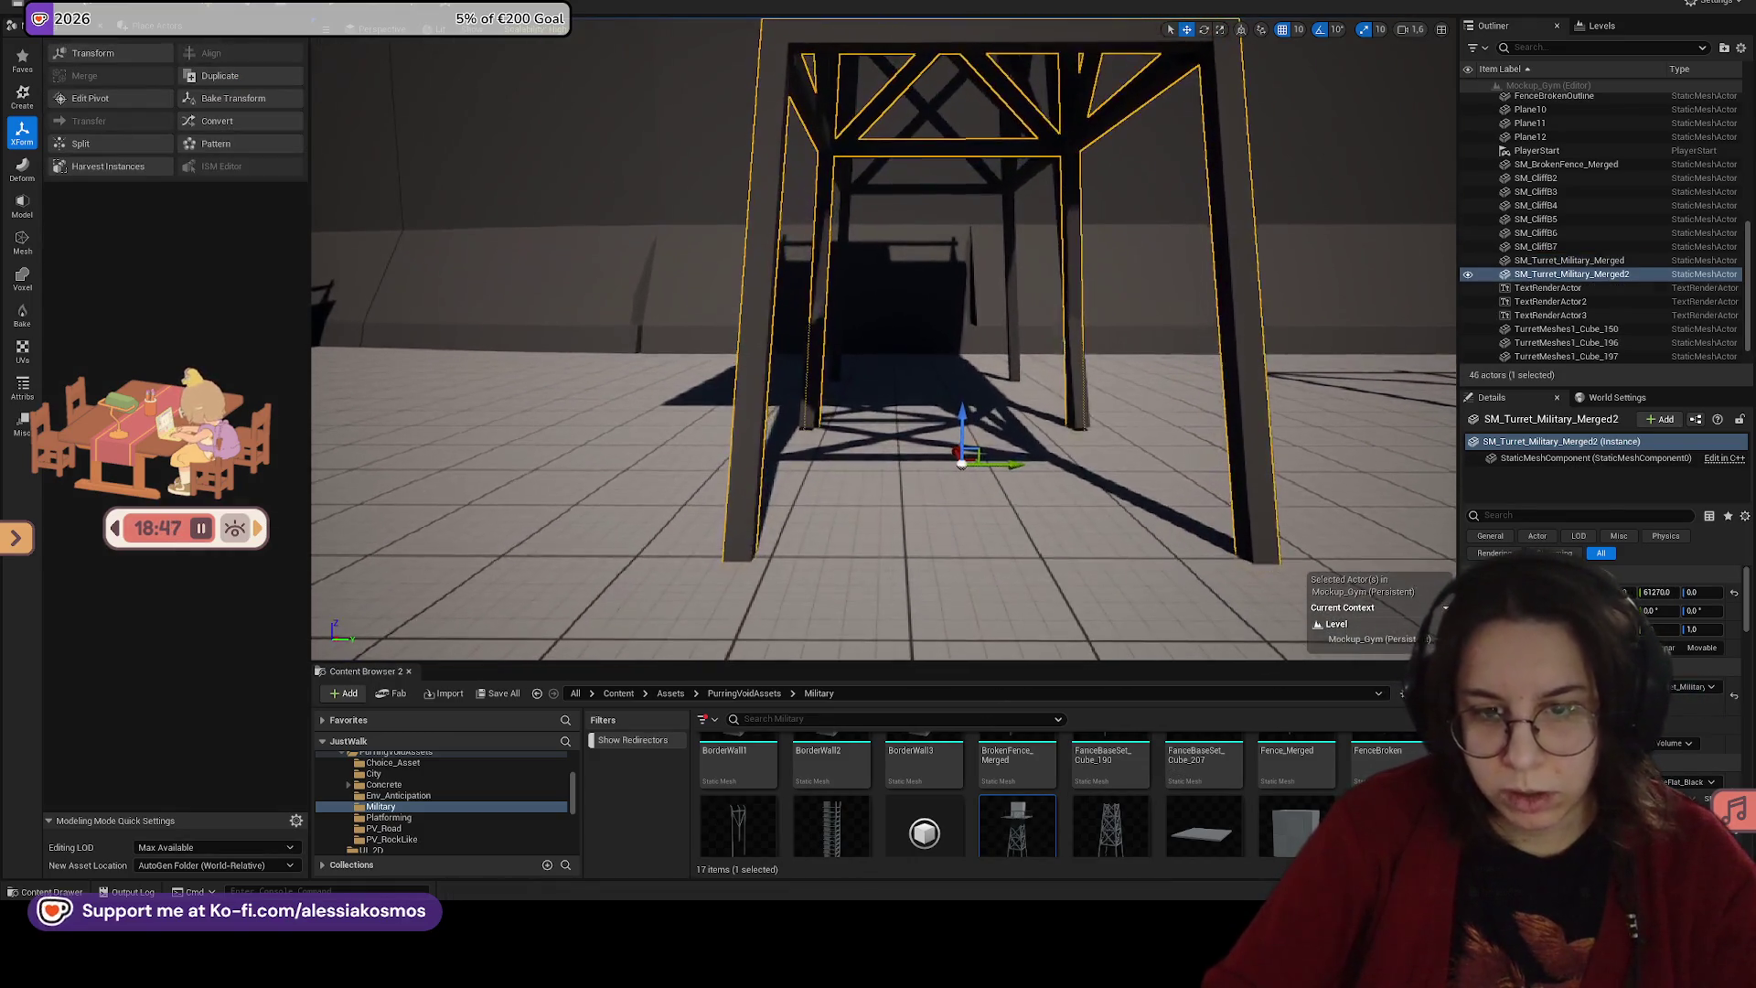
pyautogui.press('Delete')
pyautogui.click(1069, 303)
pyautogui.press('Delete')
pyautogui.moveTo(1068, 304)
pyautogui.mouseDown()
pyautogui.moveTo(1068, 357)
pyautogui.moveTo(1052, 302)
pyautogui.moveTo(1143, 384)
pyautogui.mouseUp()
# Step: Frame the wall section and delete FenceBroken and FenceBrokenOutline
pyautogui.doubleClick(1566, 329)
pyautogui.moveTo(838, 283)
pyautogui.mouseDown()
pyautogui.moveTo(823, 279)
pyautogui.moveTo(837, 283)
pyautogui.mouseUp()
pyautogui.click(918, 283)
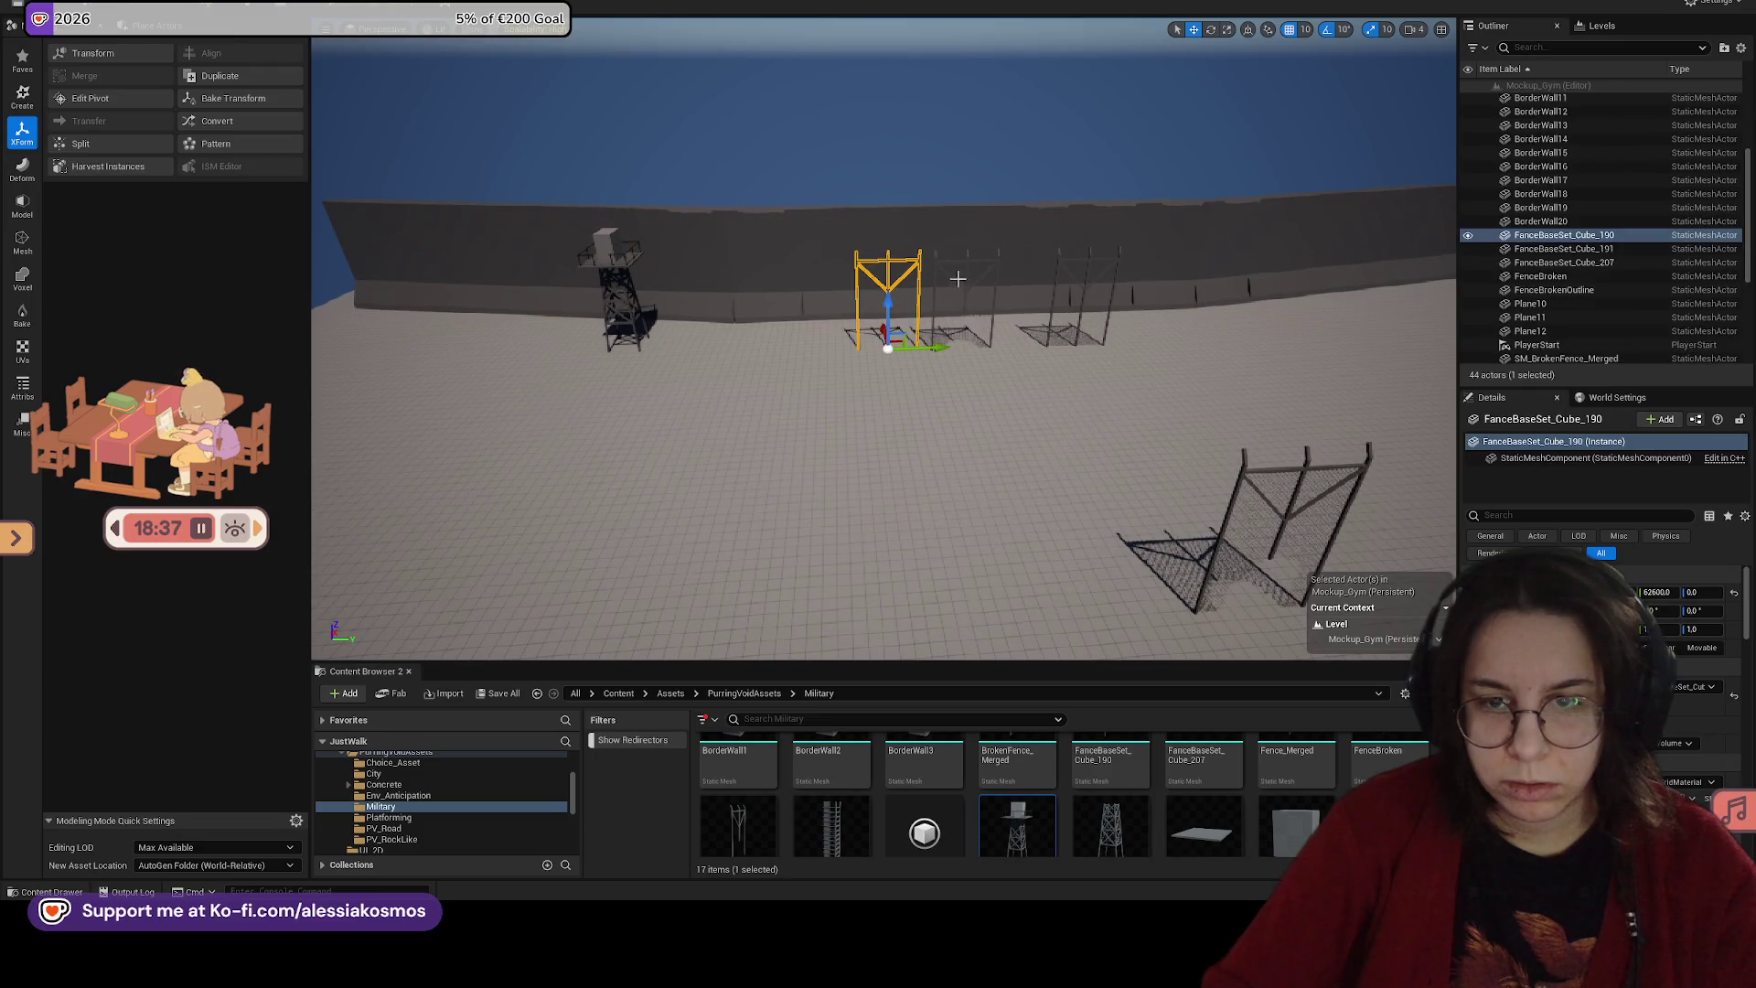
pyautogui.click(950, 282)
pyautogui.press('f')
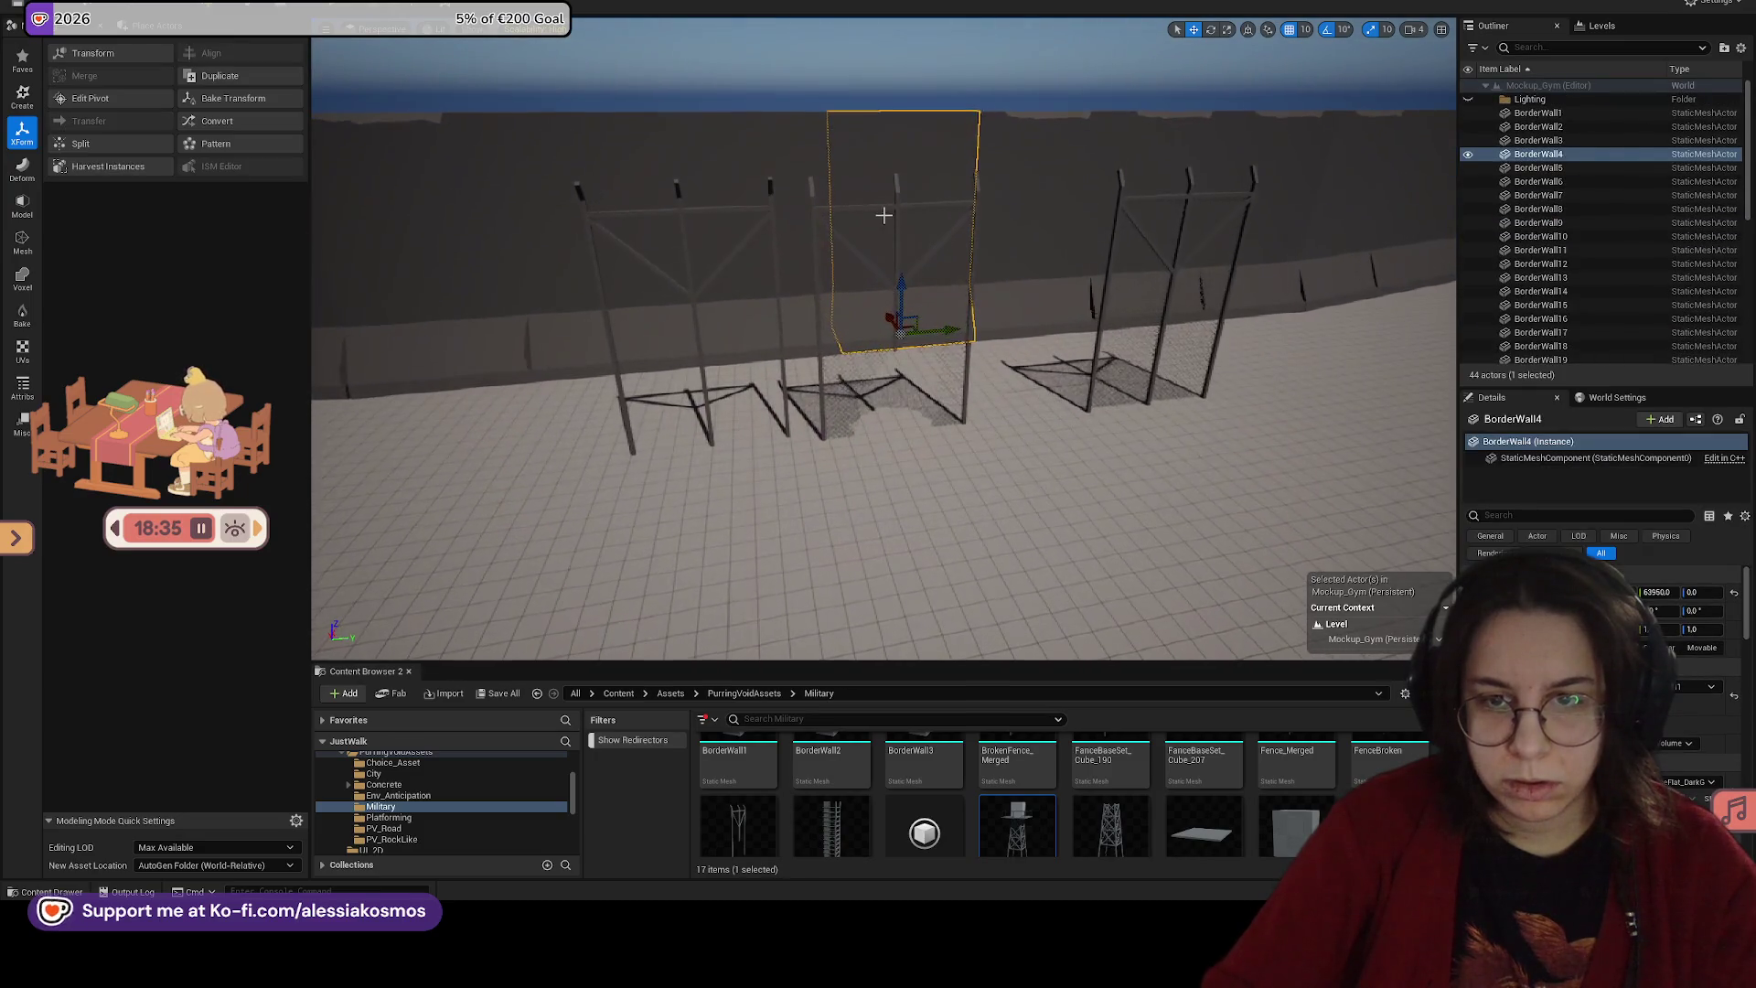
pyautogui.click(838, 384)
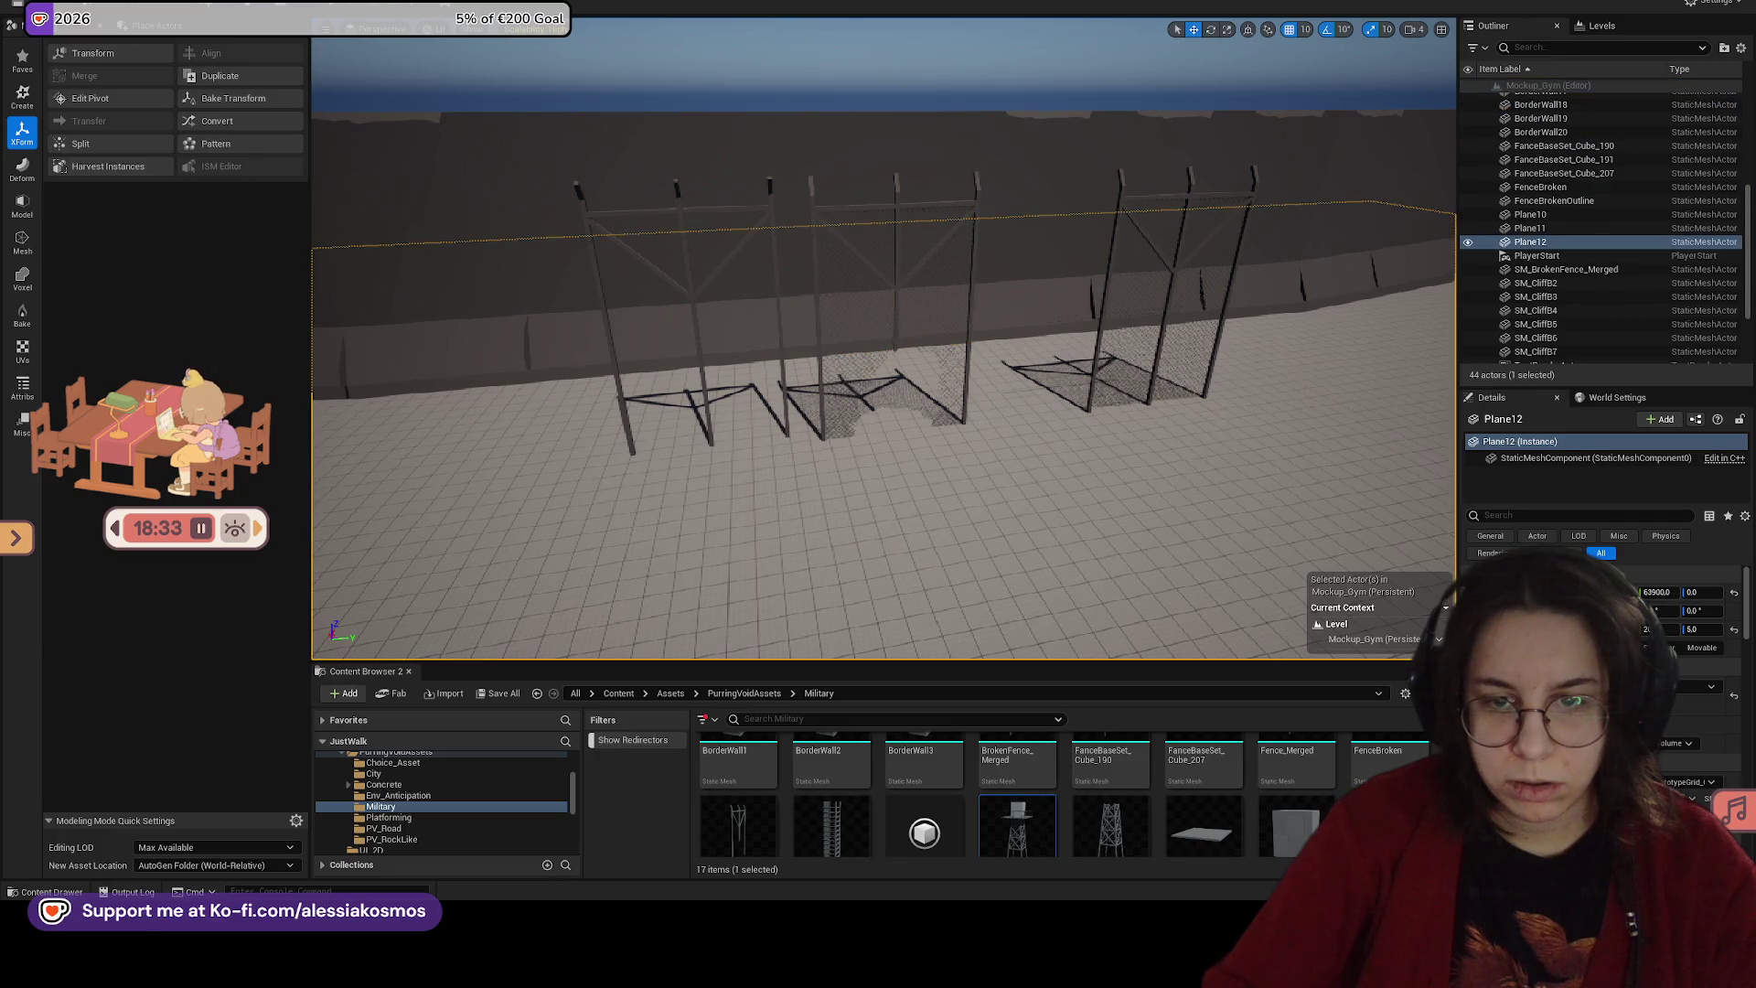
pyautogui.click(829, 385)
pyautogui.keyDown('ctrl'); pyautogui.click(843, 393); pyautogui.keyUp('ctrl')
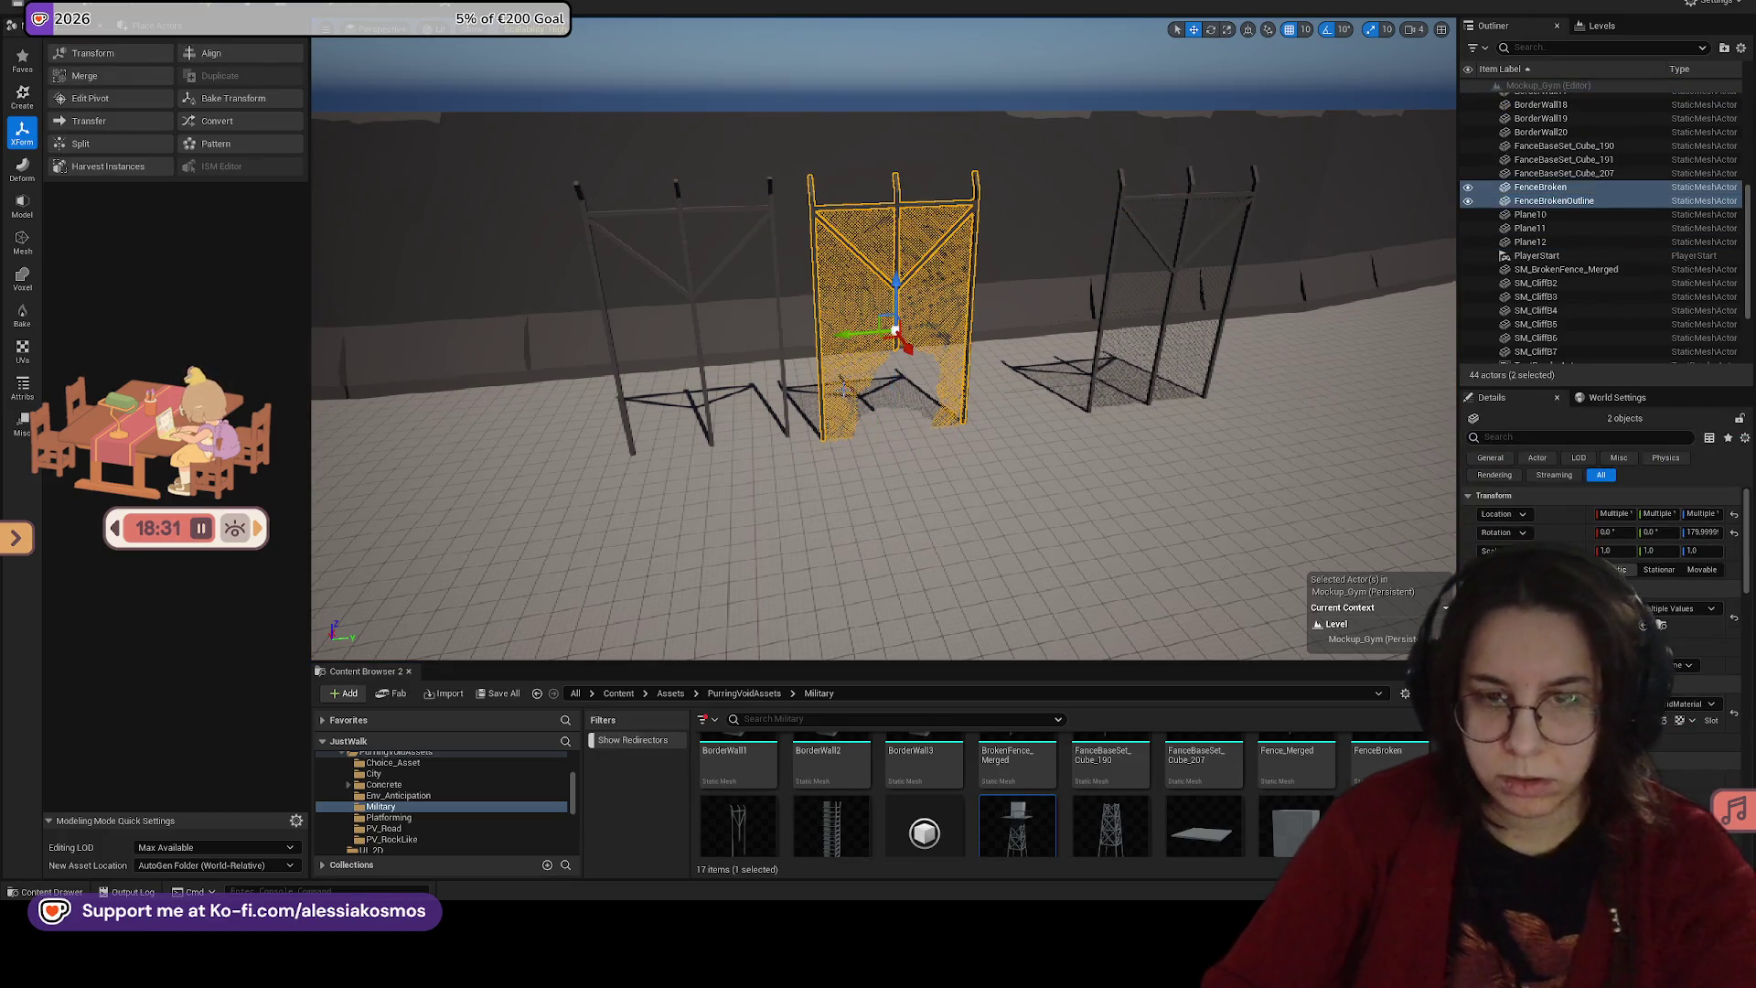
pyautogui.press('Delete')
# Step: Delete both chain-link fence frames and the mesh panel
pyautogui.click(780, 268)
pyautogui.press('Delete')
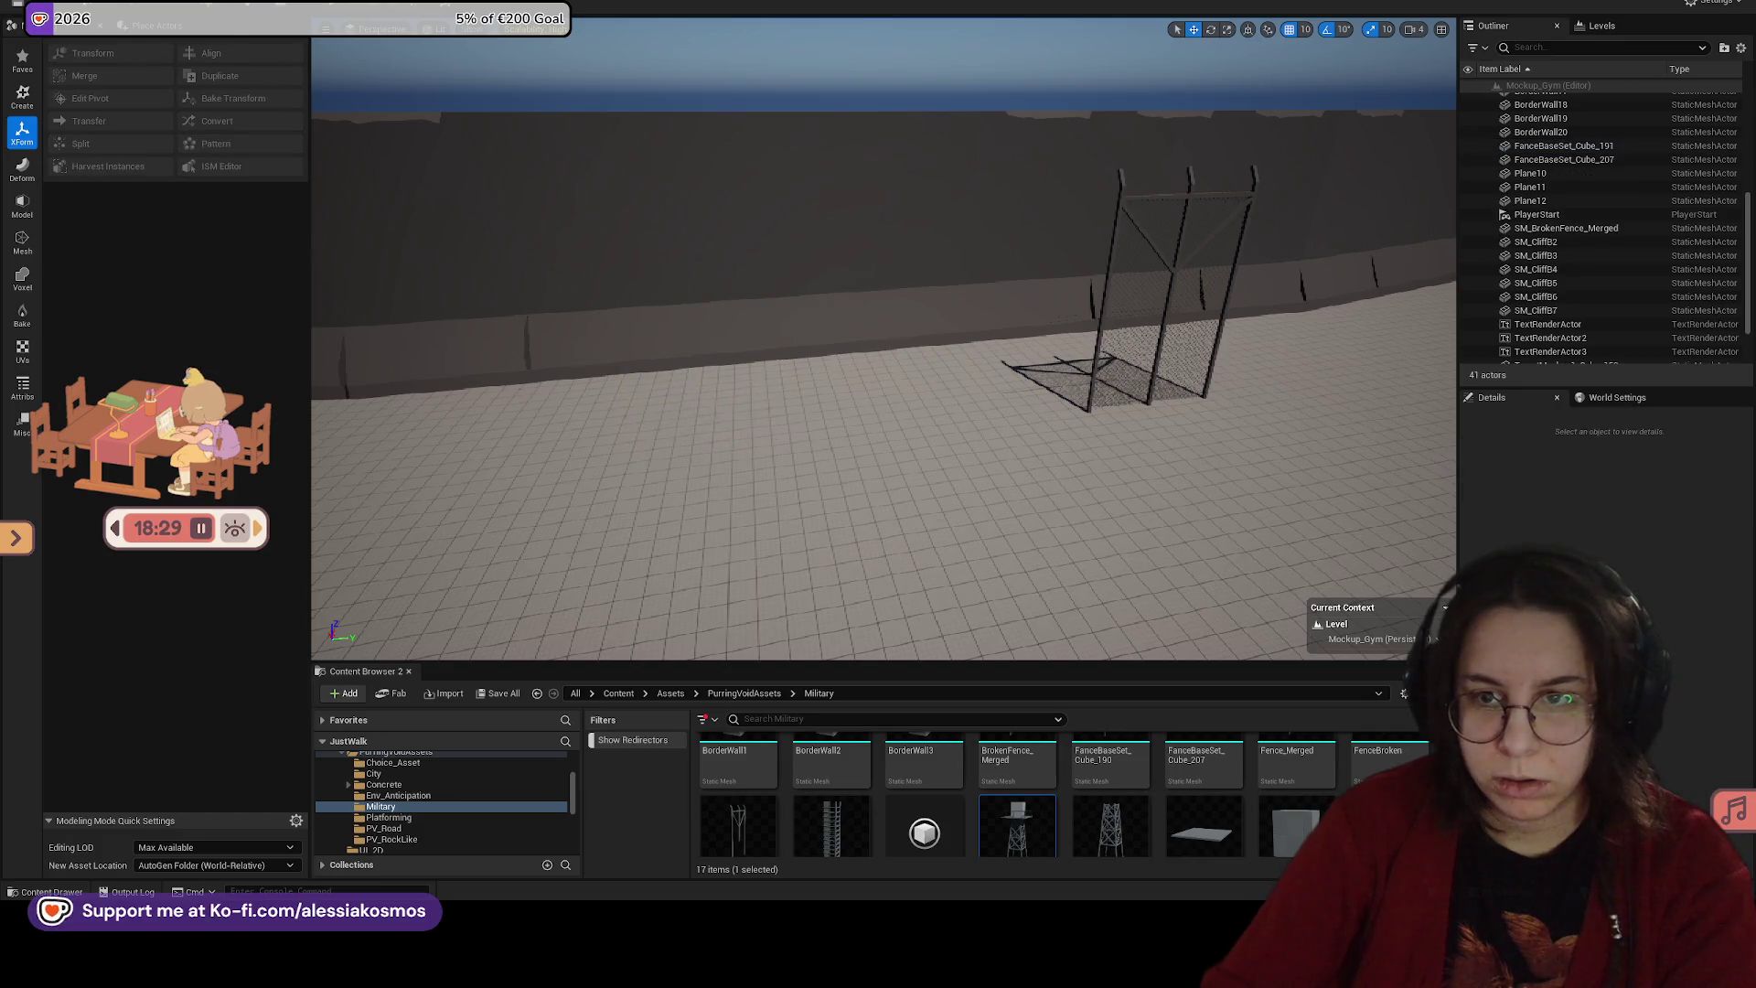
pyautogui.click(1161, 276)
pyautogui.click(1171, 312)
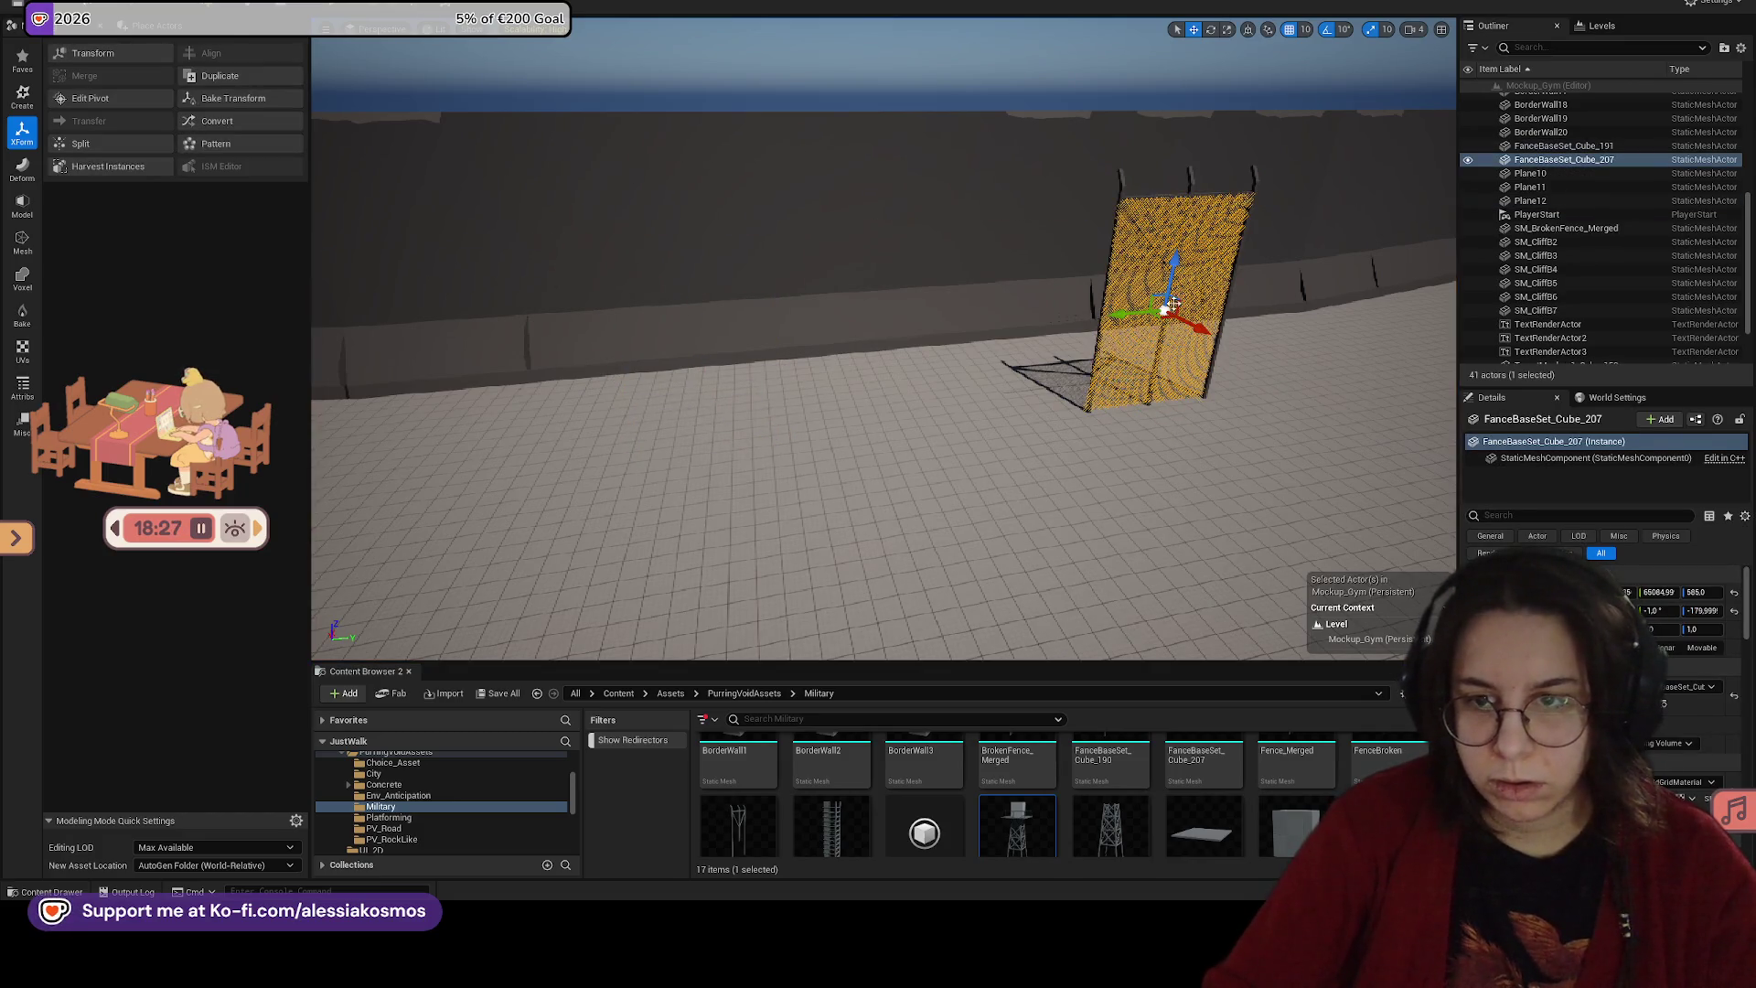
pyautogui.keyDown('ctrl'); pyautogui.click(1190, 181); pyautogui.keyUp('ctrl')
pyautogui.press('Delete')
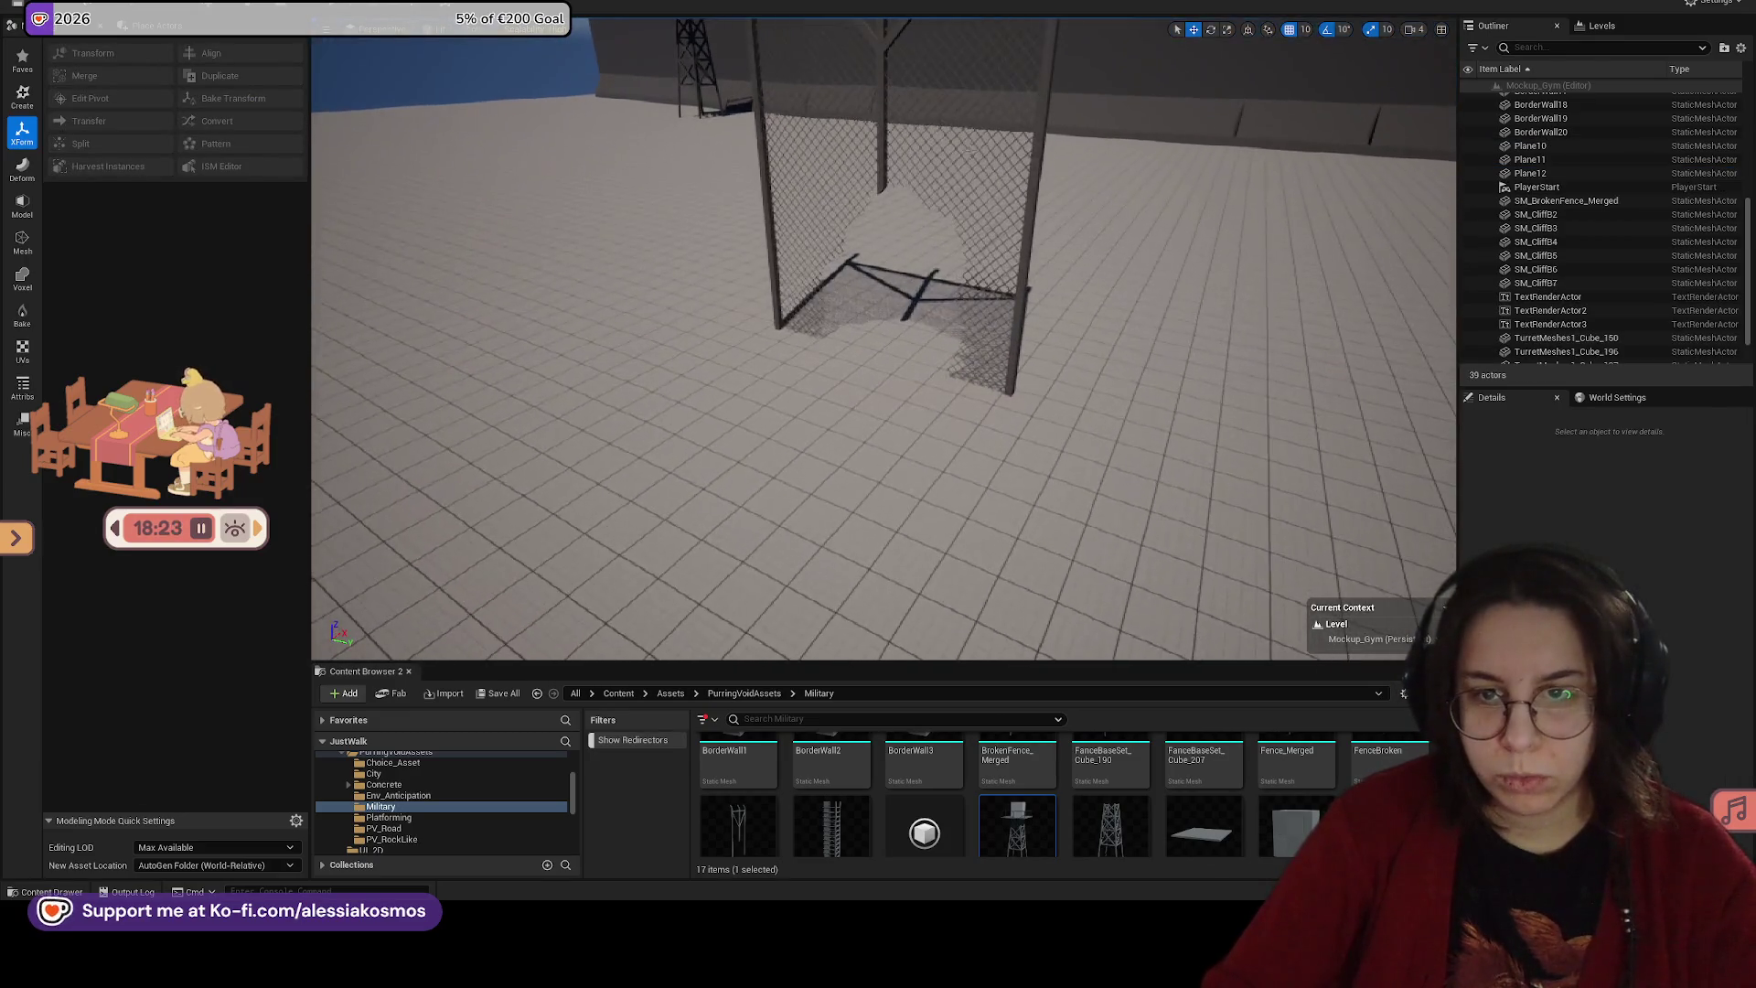
# Step: Move SM_BrokenFence_Merged farther back on the floor, then delete it
pyautogui.click(643, 317)
pyautogui.click(881, 146)
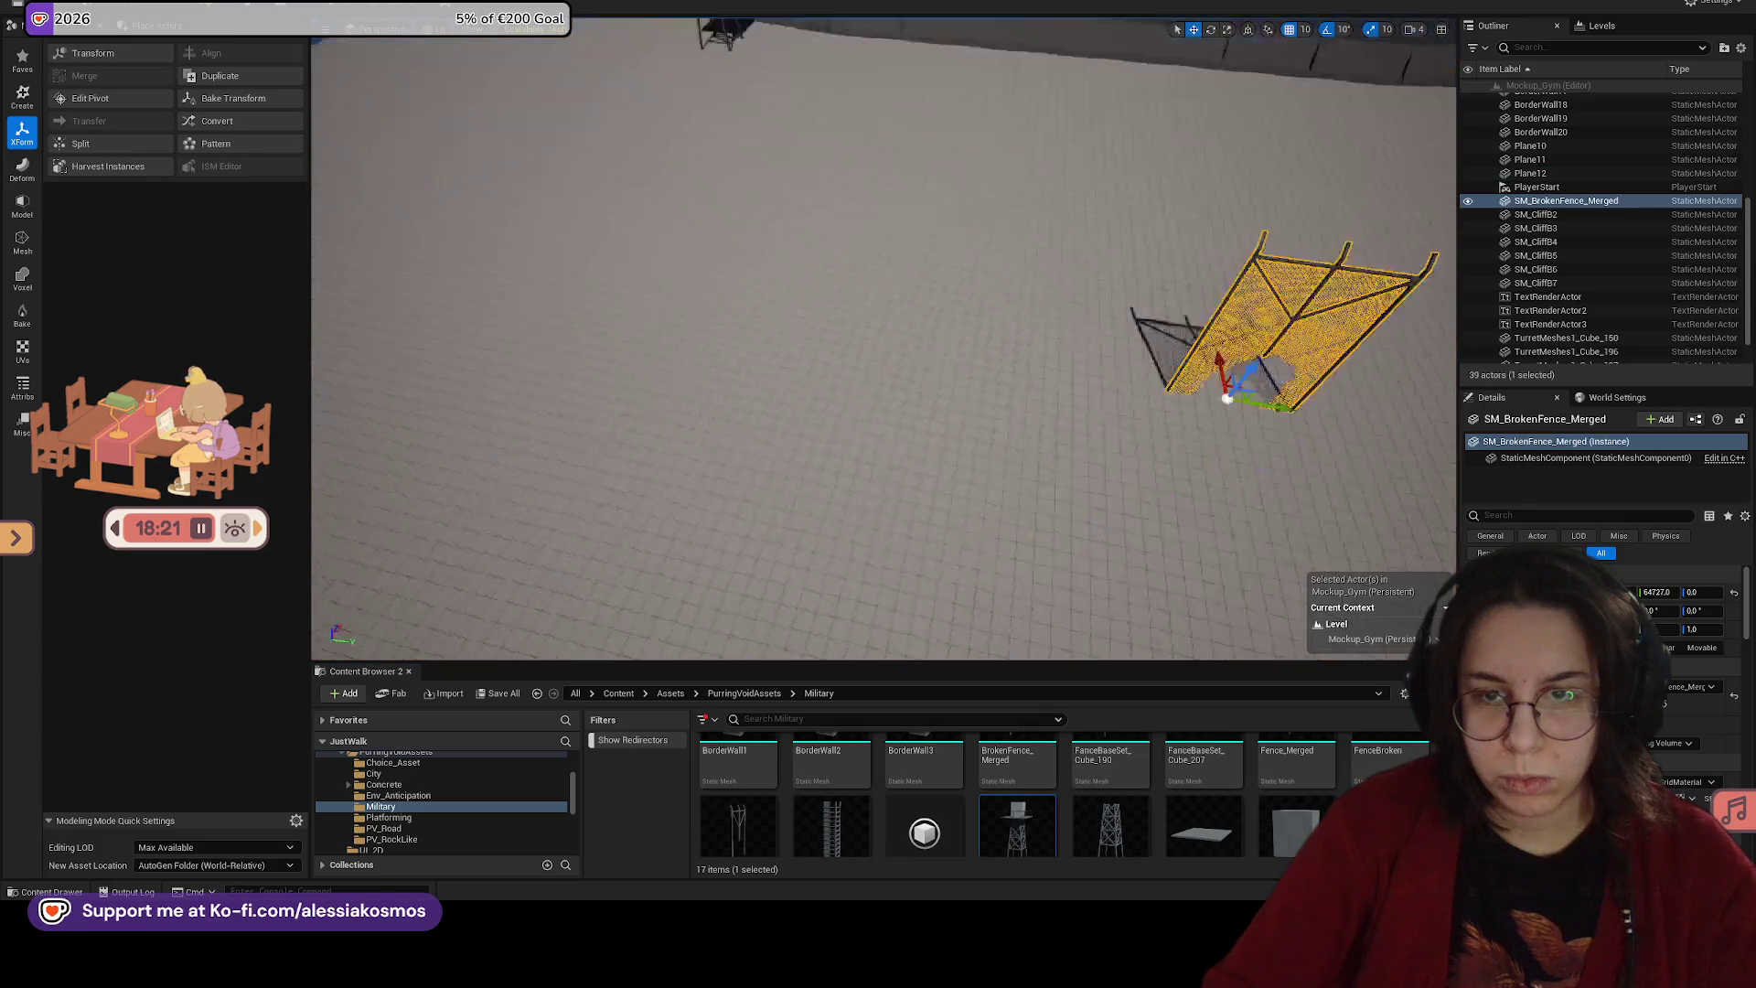
pyautogui.moveTo(1108, 305)
pyautogui.mouseDown()
pyautogui.moveTo(1067, 170)
pyautogui.moveTo(664, 166)
pyautogui.mouseUp()
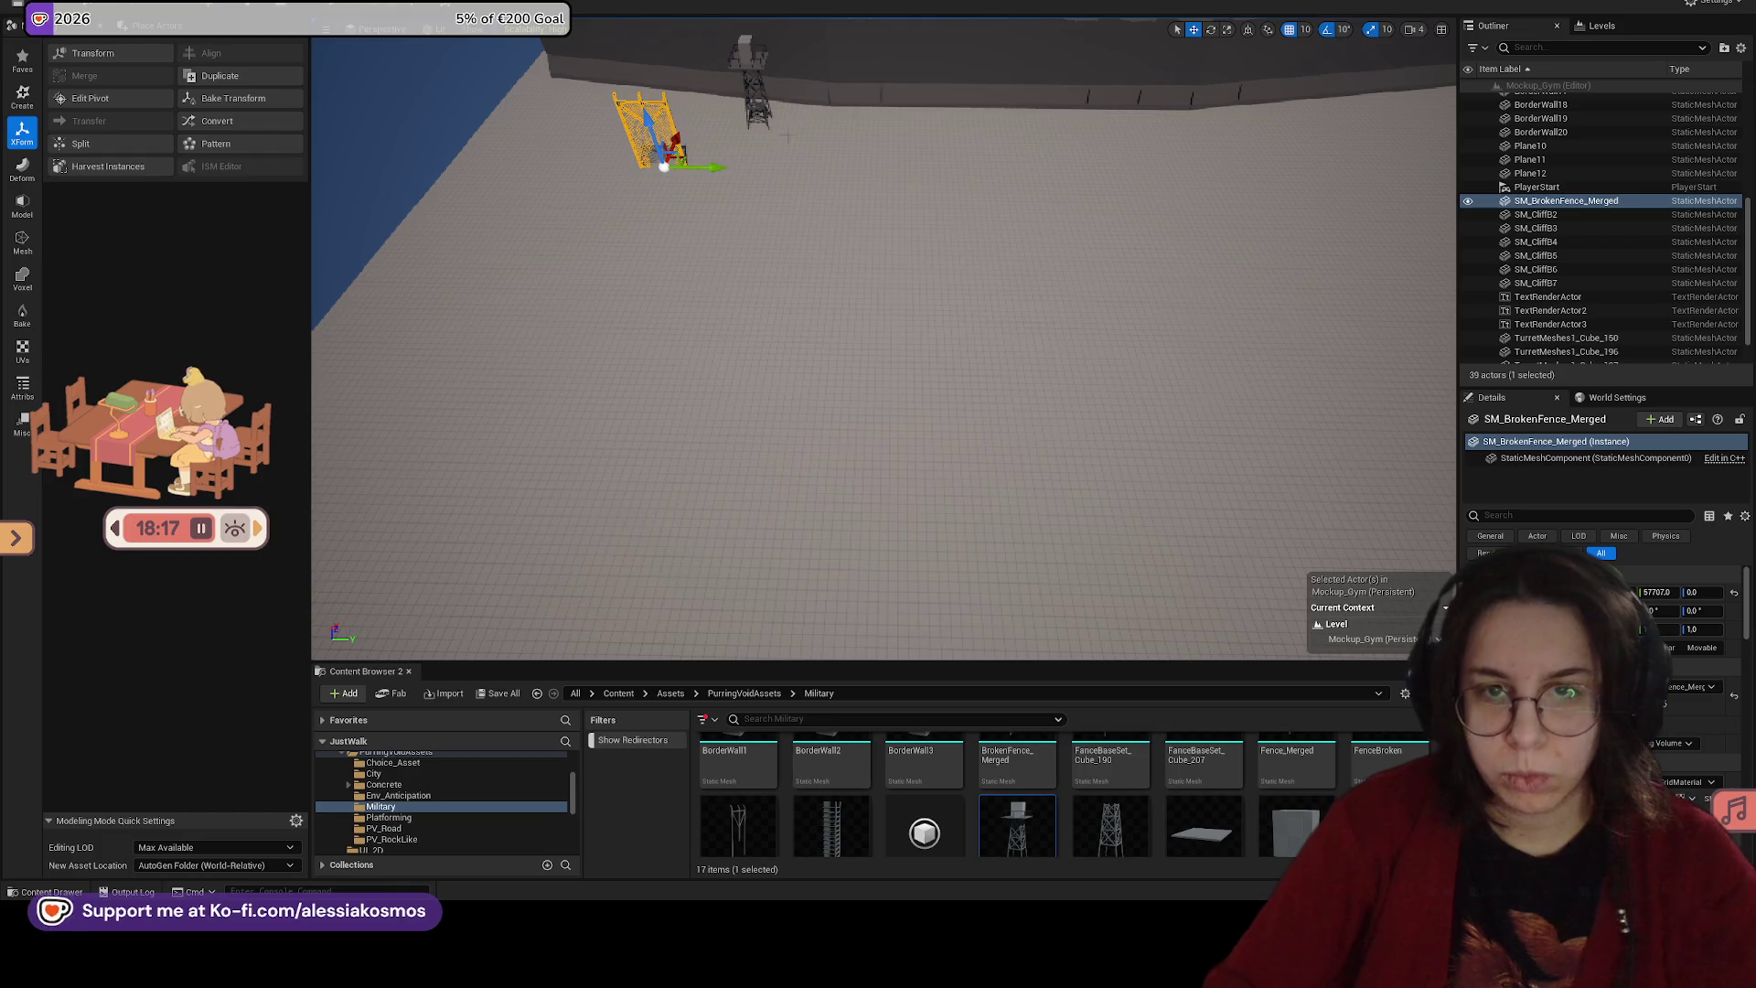
pyautogui.press('Delete')
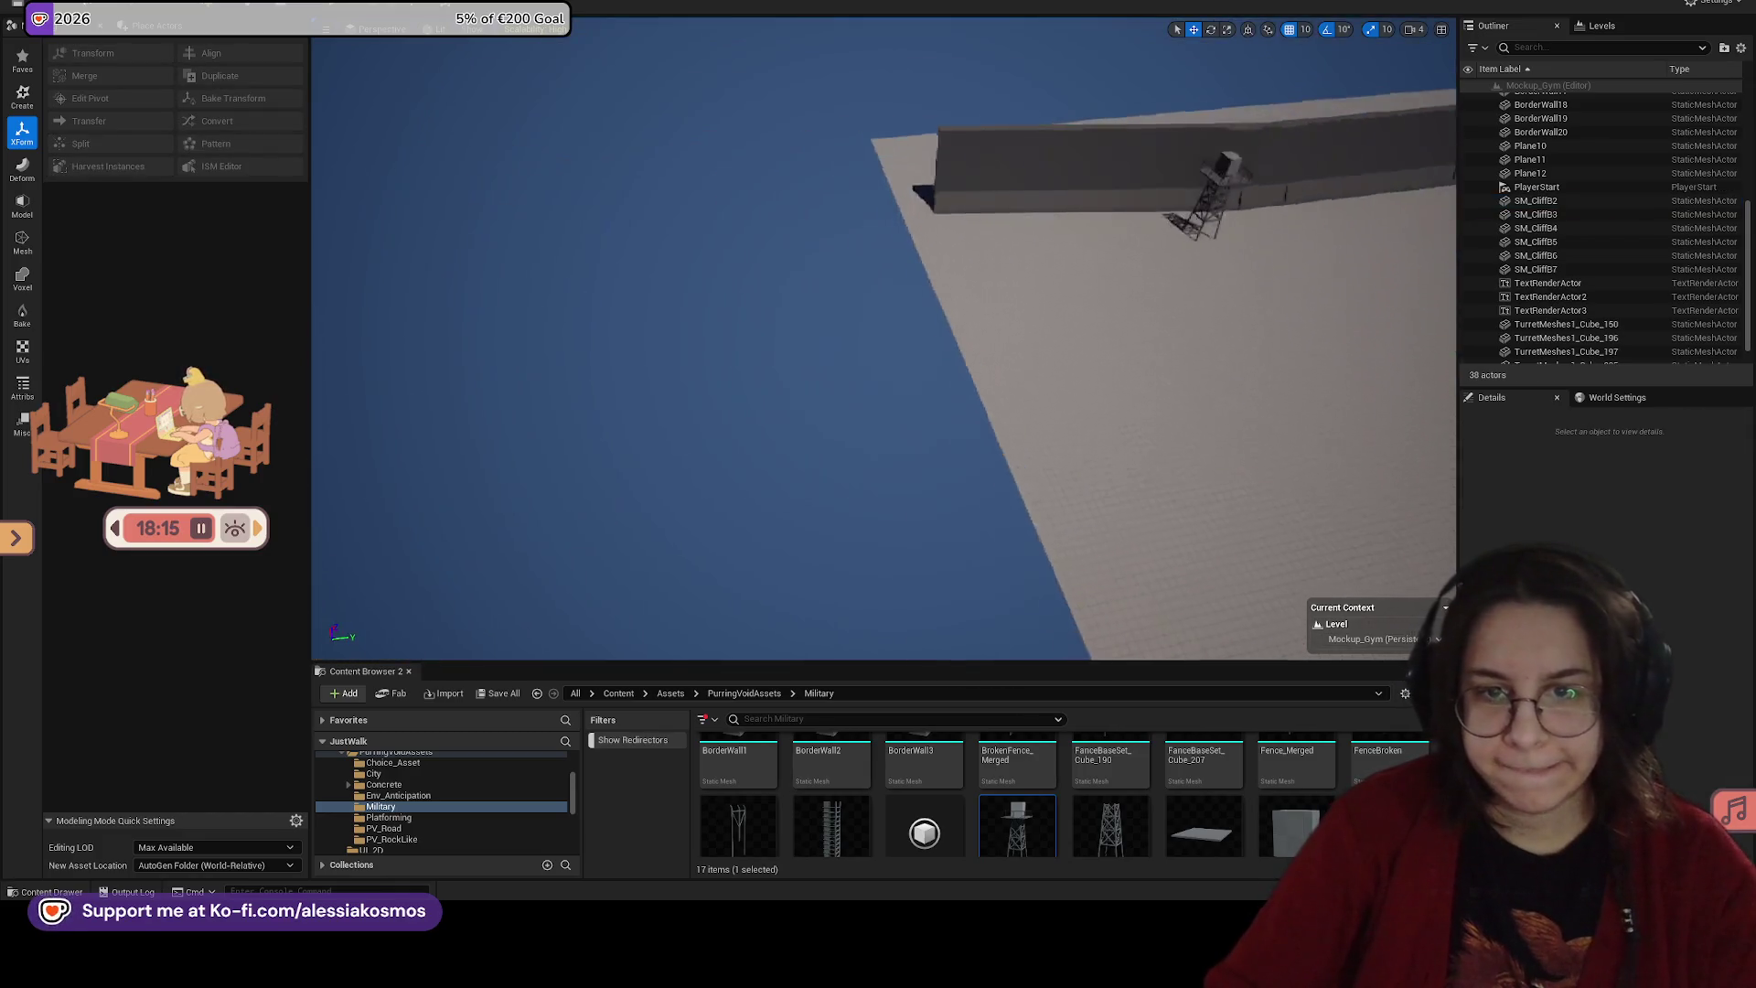
# Step: Place a SM_Turret_Military_Merged watchtower along the wall
pyautogui.click(983, 274)
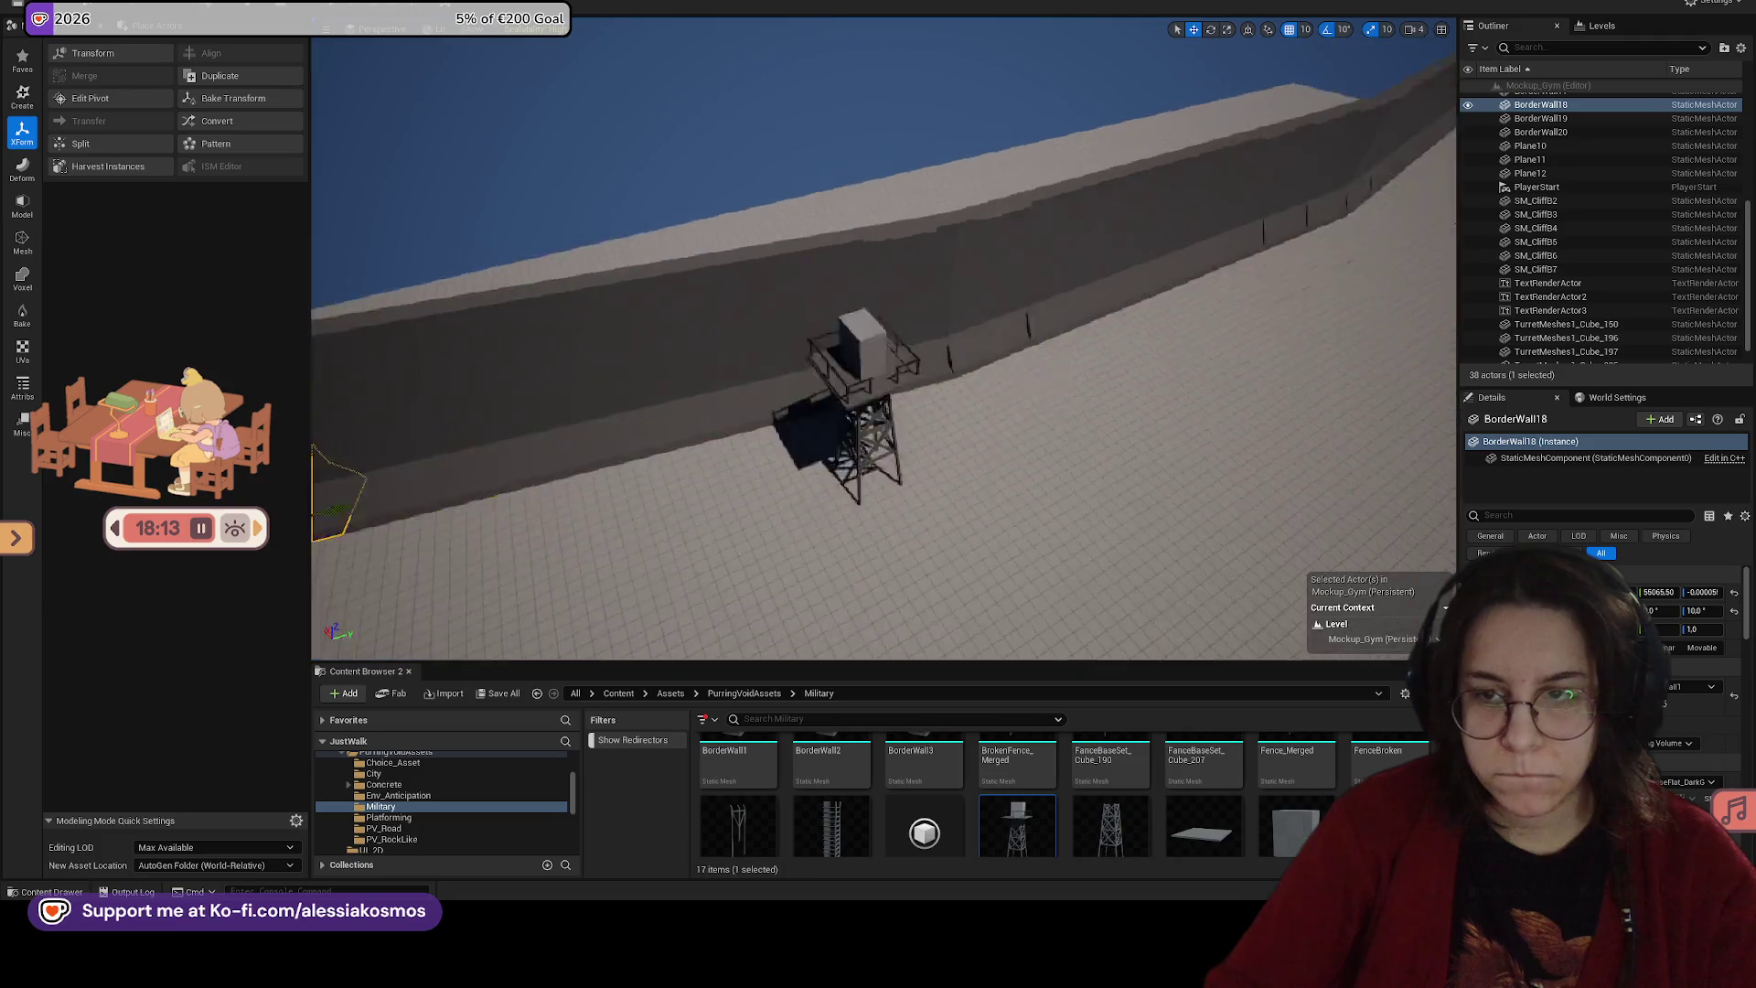
pyautogui.scroll(-5, 1126, 272)
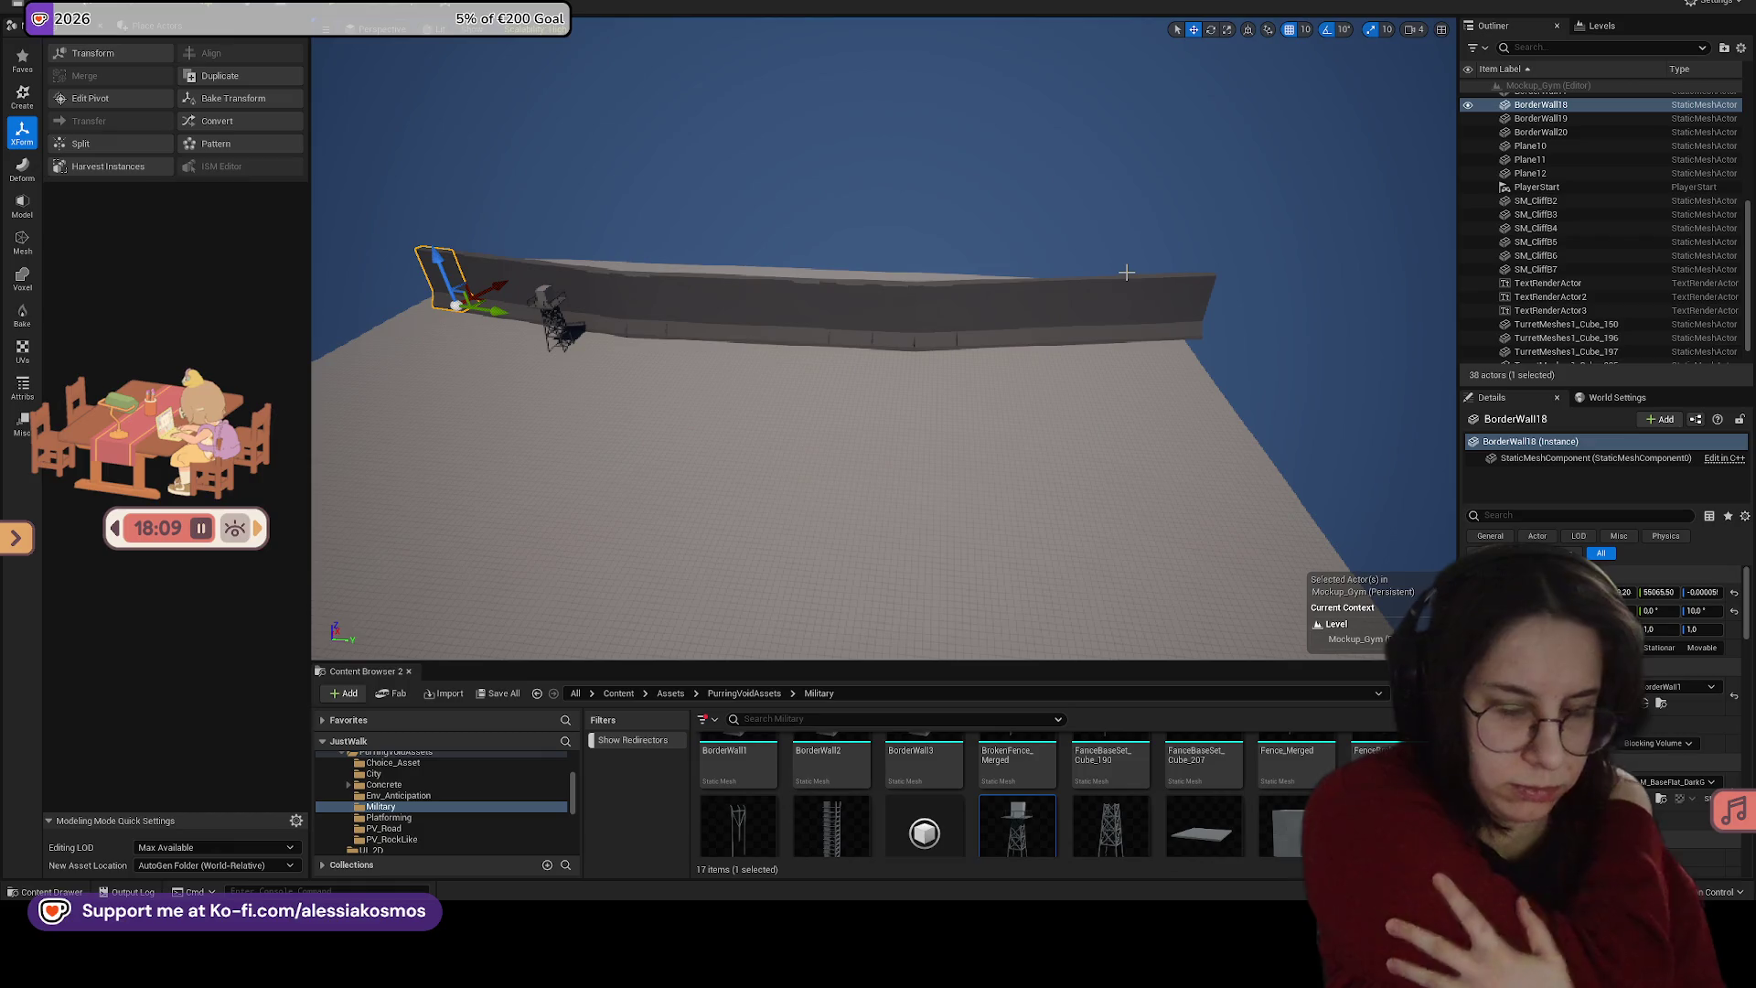
pyautogui.scroll(8, 1085, 318)
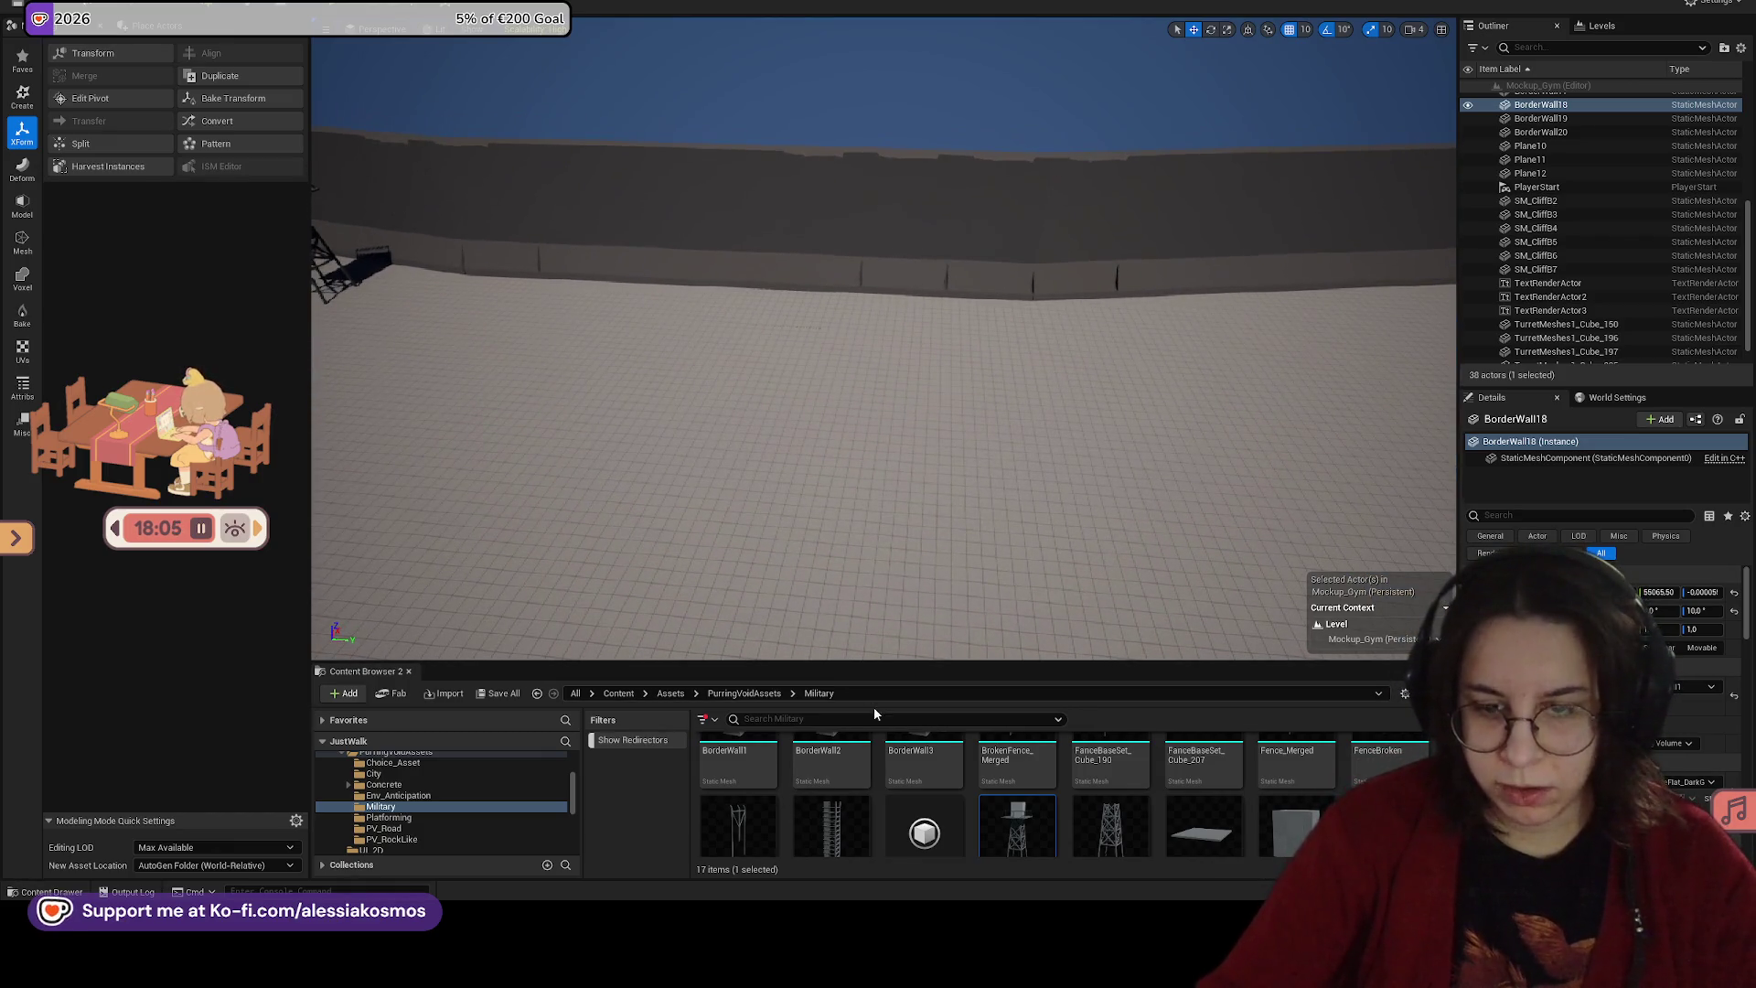
pyautogui.moveTo(869, 651)
pyautogui.mouseDown()
pyautogui.moveTo(804, 645)
pyautogui.moveTo(960, 713)
pyautogui.mouseUp()
pyautogui.moveTo(1014, 811)
pyautogui.mouseDown()
pyautogui.moveTo(1212, 292)
pyautogui.moveTo(1186, 279)
pyautogui.moveTo(1162, 306)
pyautogui.mouseUp()
pyautogui.moveTo(1163, 643)
pyautogui.mouseDown()
pyautogui.moveTo(1280, 631)
pyautogui.moveTo(1164, 644)
pyautogui.mouseUp()
# Step: Add a second merged watchtower rotated -20° and set a ladder beside it
pyautogui.moveTo(1017, 827)
pyautogui.mouseDown()
pyautogui.moveTo(1181, 279)
pyautogui.moveTo(1149, 285)
pyautogui.moveTo(1148, 258)
pyautogui.mouseUp()
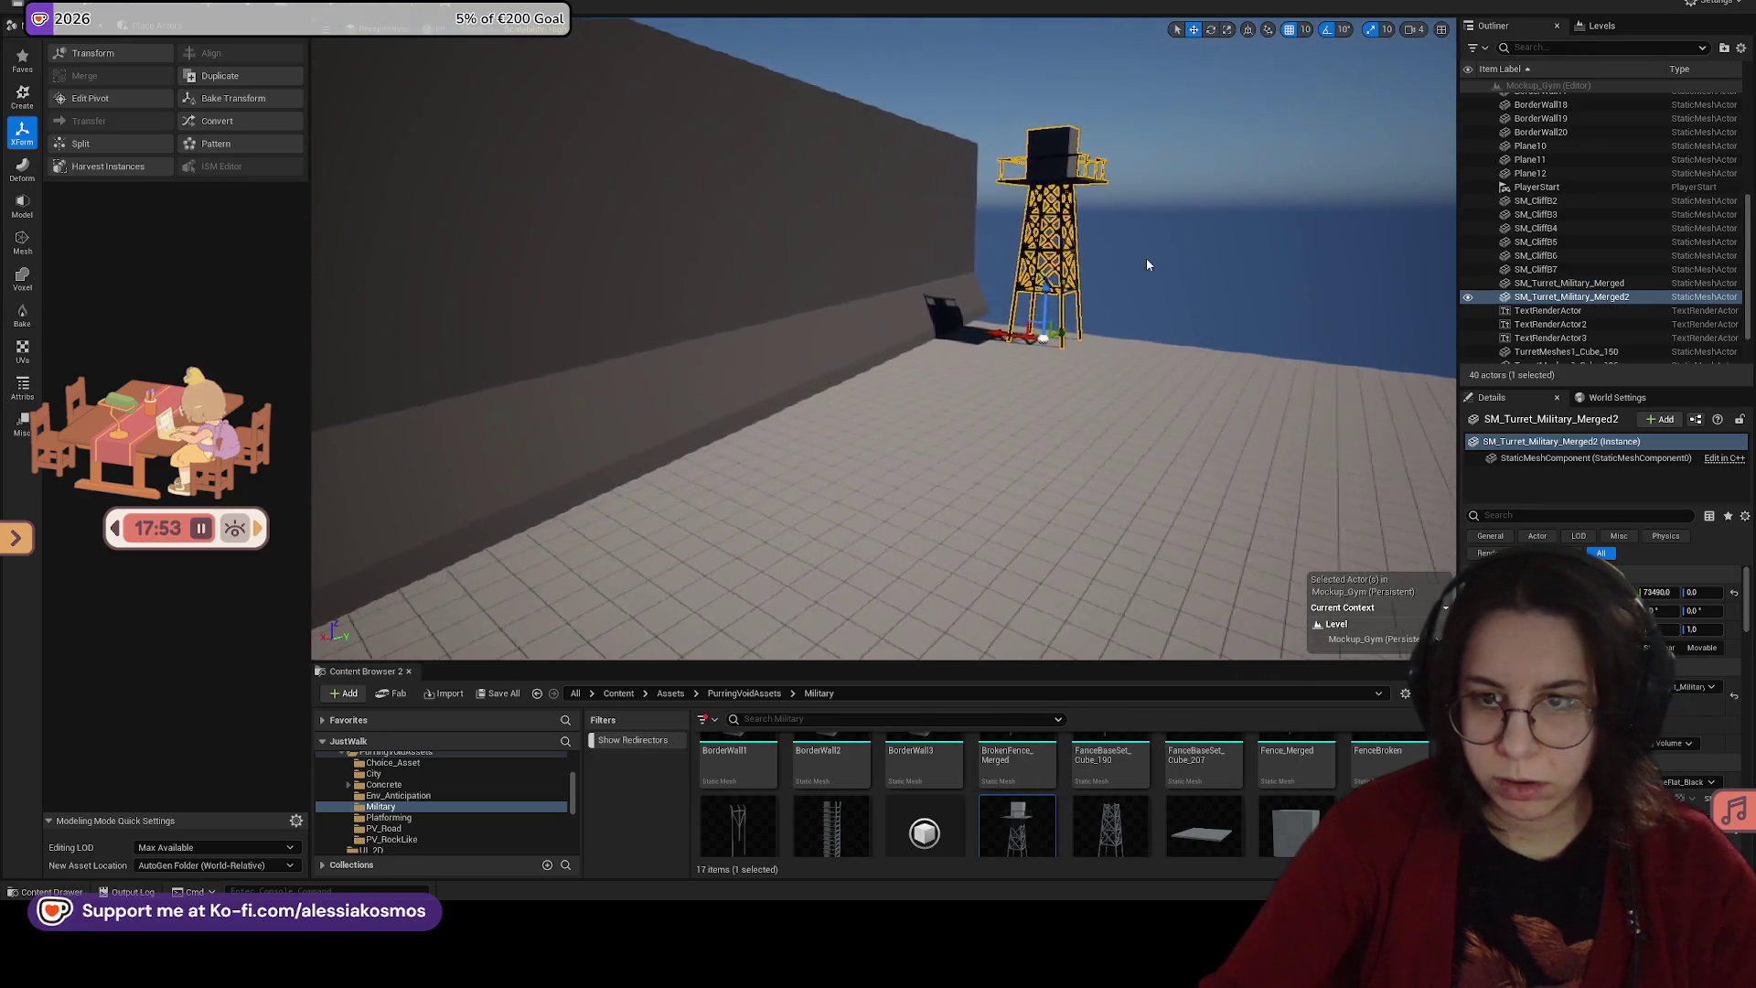
pyautogui.press('e')
pyautogui.moveTo(983, 362); pyautogui.dragTo(971, 359)
pyautogui.moveTo(1070, 393)
pyautogui.mouseDown()
pyautogui.moveTo(970, 567)
pyautogui.moveTo(969, 494)
pyautogui.moveTo(1020, 494)
pyautogui.moveTo(1043, 467)
pyautogui.moveTo(988, 366)
pyautogui.moveTo(1080, 479)
pyautogui.moveTo(1112, 362)
pyautogui.mouseUp()
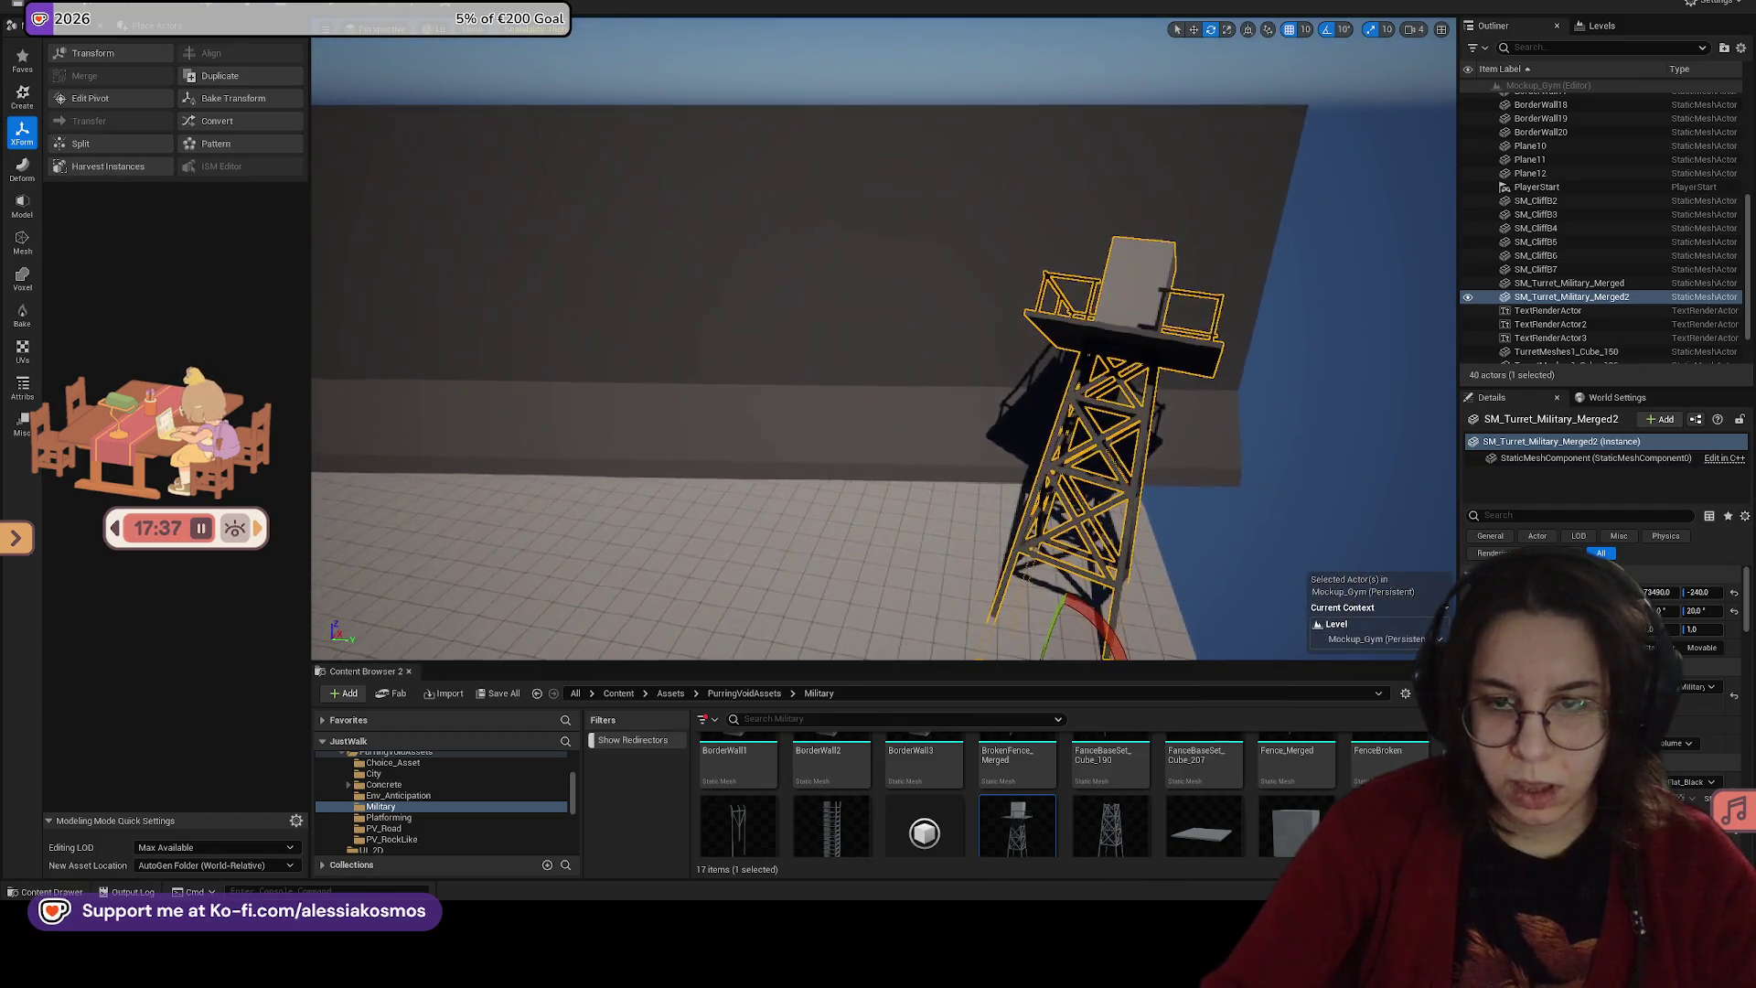
pyautogui.moveTo(755, 305); pyautogui.dragTo(773, 402)
pyautogui.moveTo(832, 825)
pyautogui.mouseDown()
pyautogui.moveTo(1184, 423)
pyautogui.moveTo(1003, 391)
pyautogui.mouseUp()
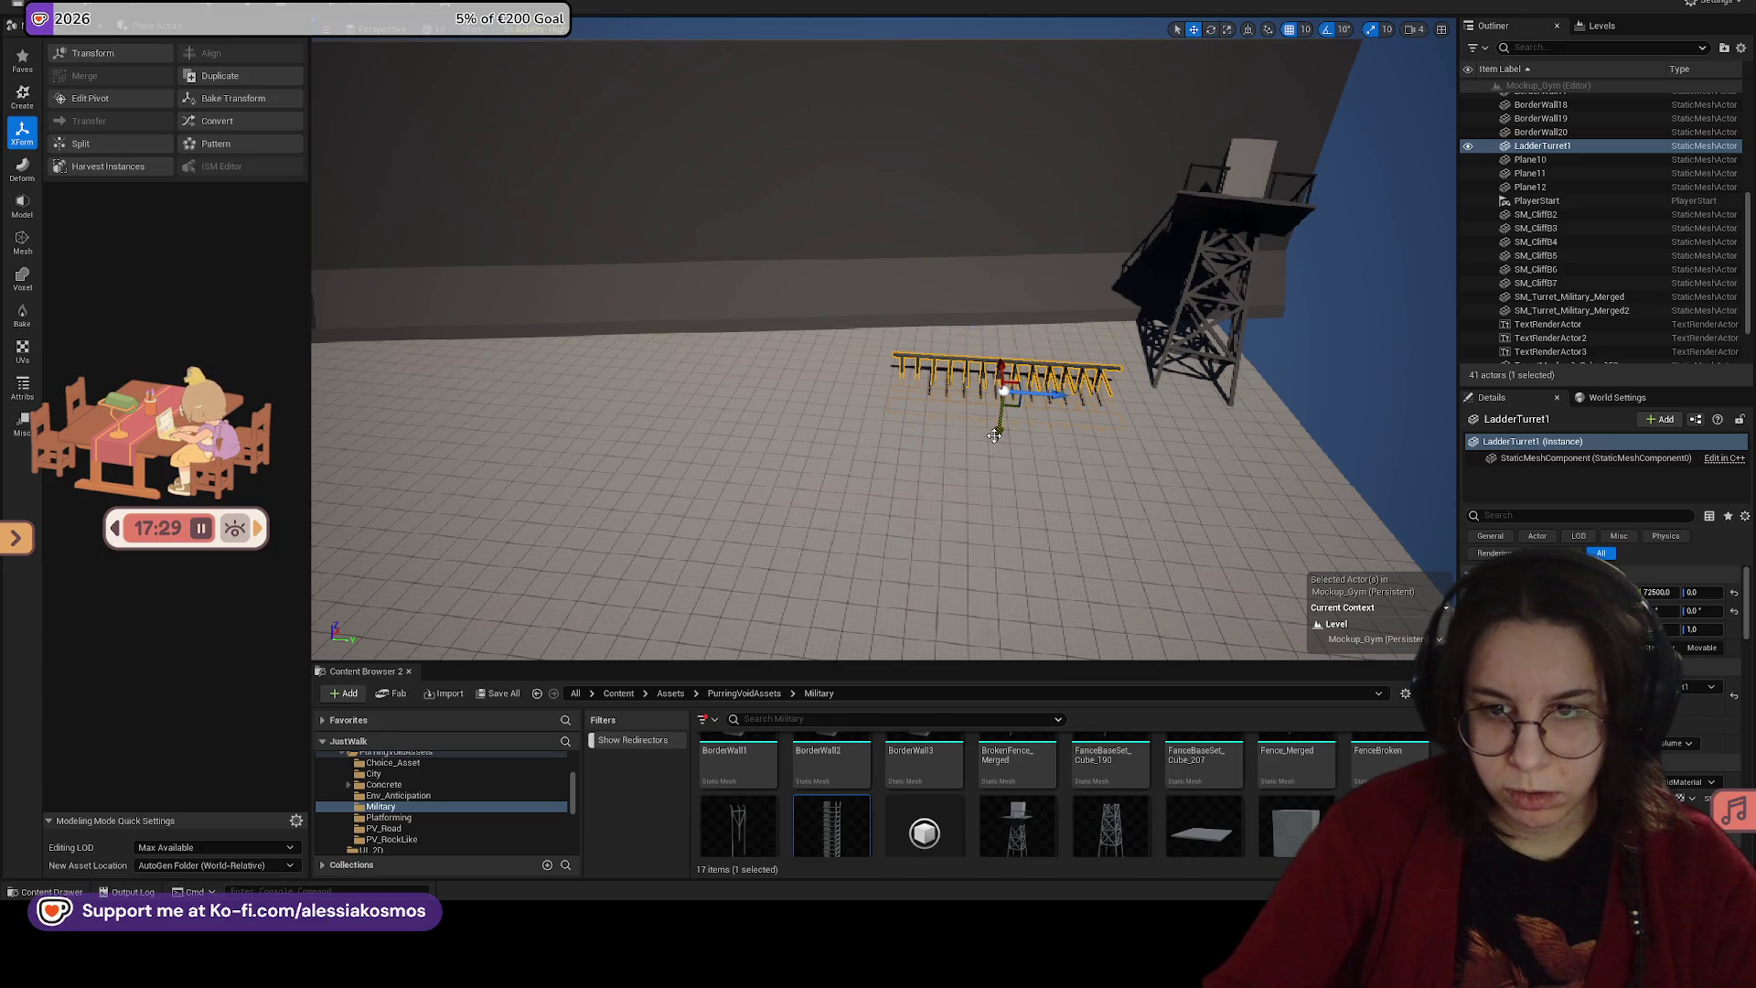
# Step: Rotate LadderTurret1 to 40° next to the watchtower and save with Ctrl+S
pyautogui.press('f')
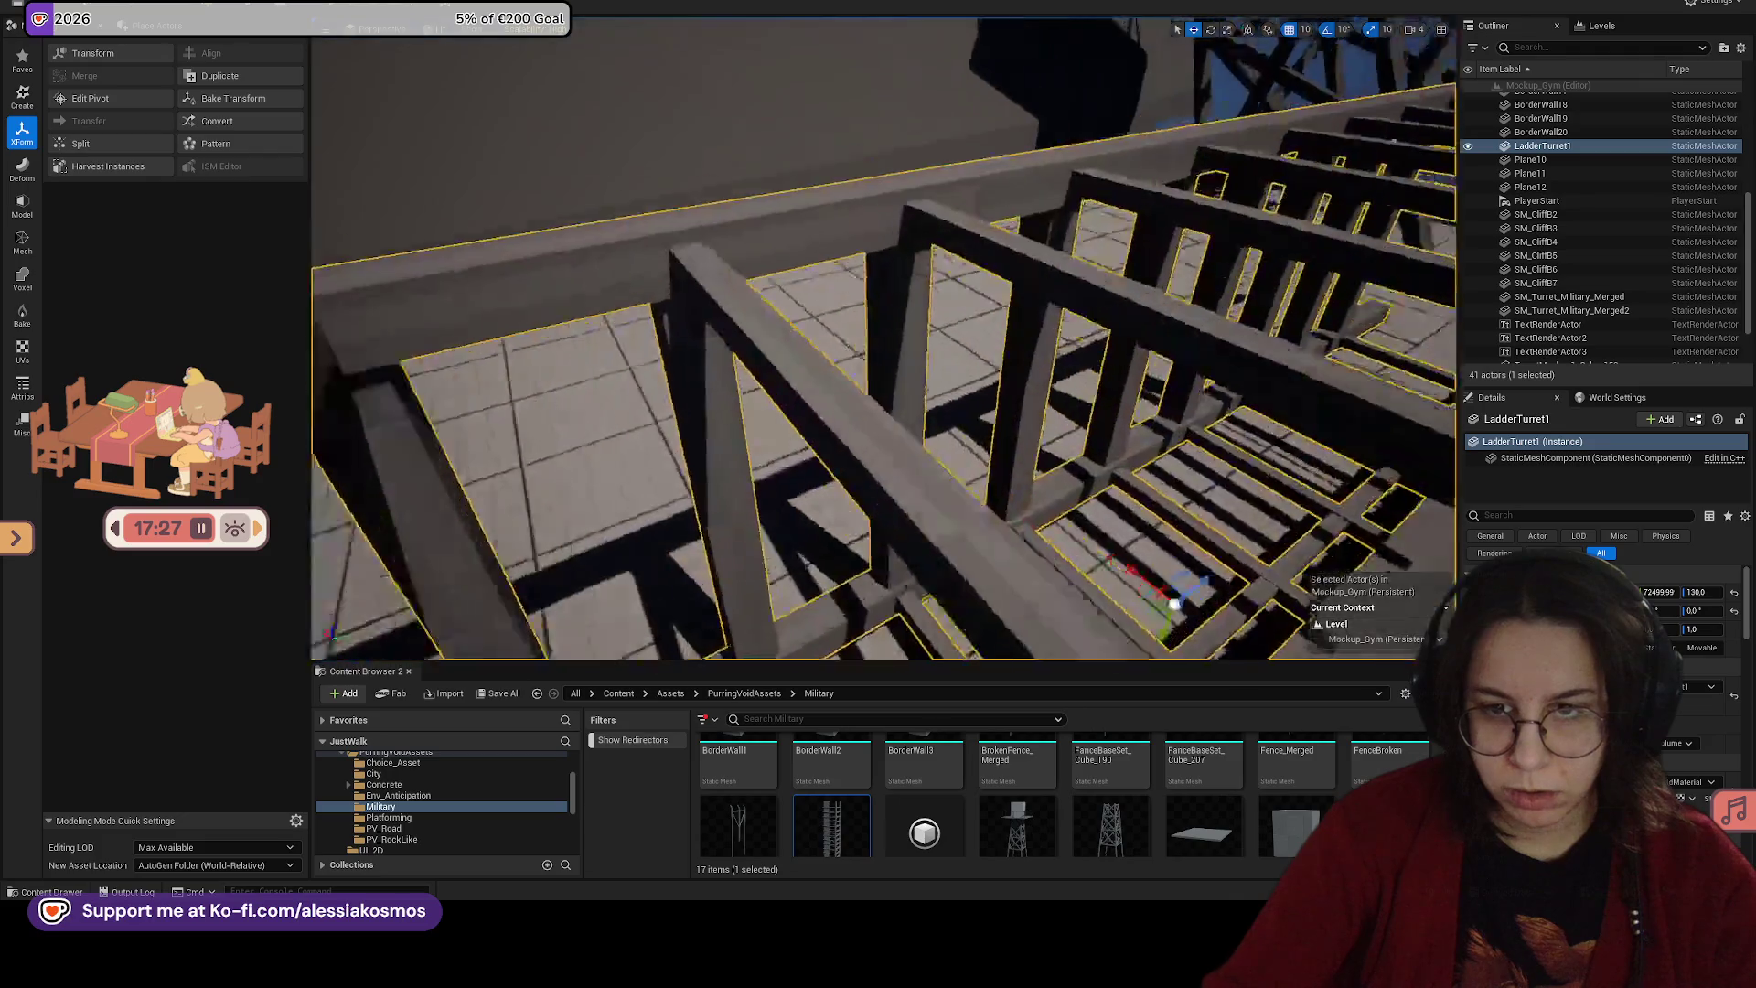
pyautogui.press('e')
pyautogui.moveTo(951, 402)
pyautogui.mouseDown()
pyautogui.moveTo(983, 347)
pyautogui.moveTo(917, 403)
pyautogui.moveTo(900, 300)
pyautogui.moveTo(1091, 318)
pyautogui.mouseUp()
pyautogui.press('w')
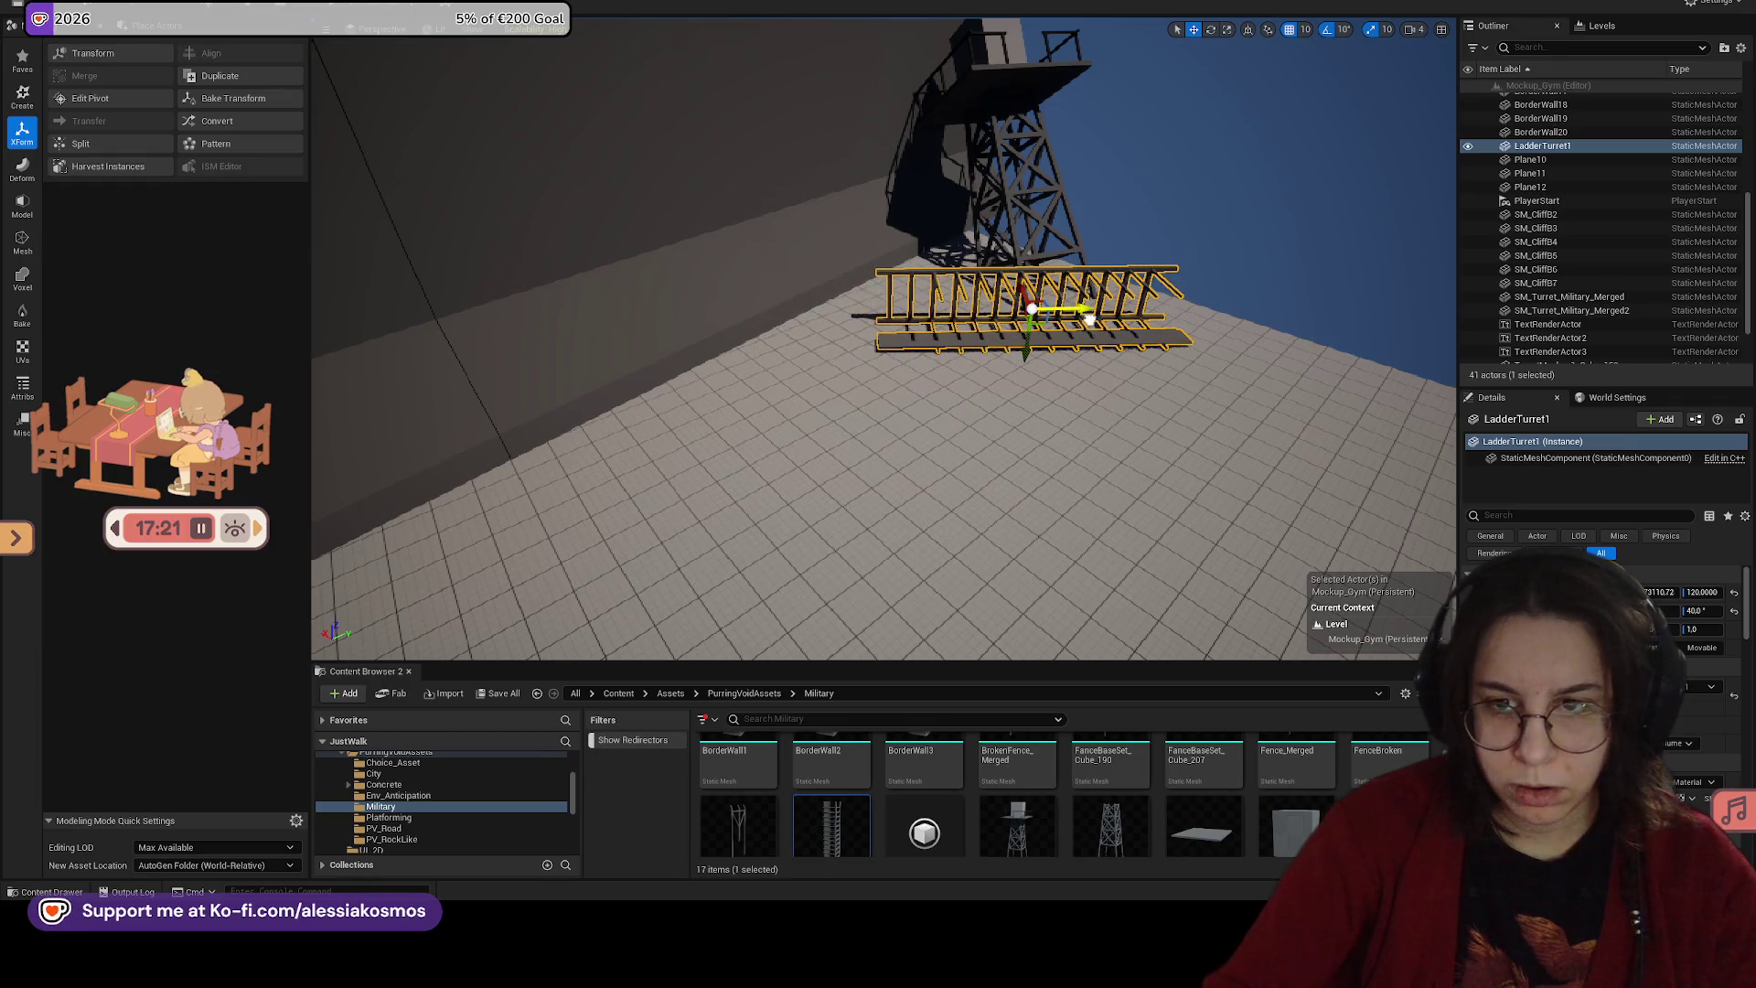
pyautogui.moveTo(959, 287)
pyautogui.mouseDown()
pyautogui.moveTo(915, 293)
pyautogui.moveTo(959, 286)
pyautogui.moveTo(1088, 354)
pyautogui.moveTo(942, 448)
pyautogui.moveTo(1001, 425)
pyautogui.mouseUp()
pyautogui.hotkey('ctrl', 's')
pyautogui.click(877, 285)
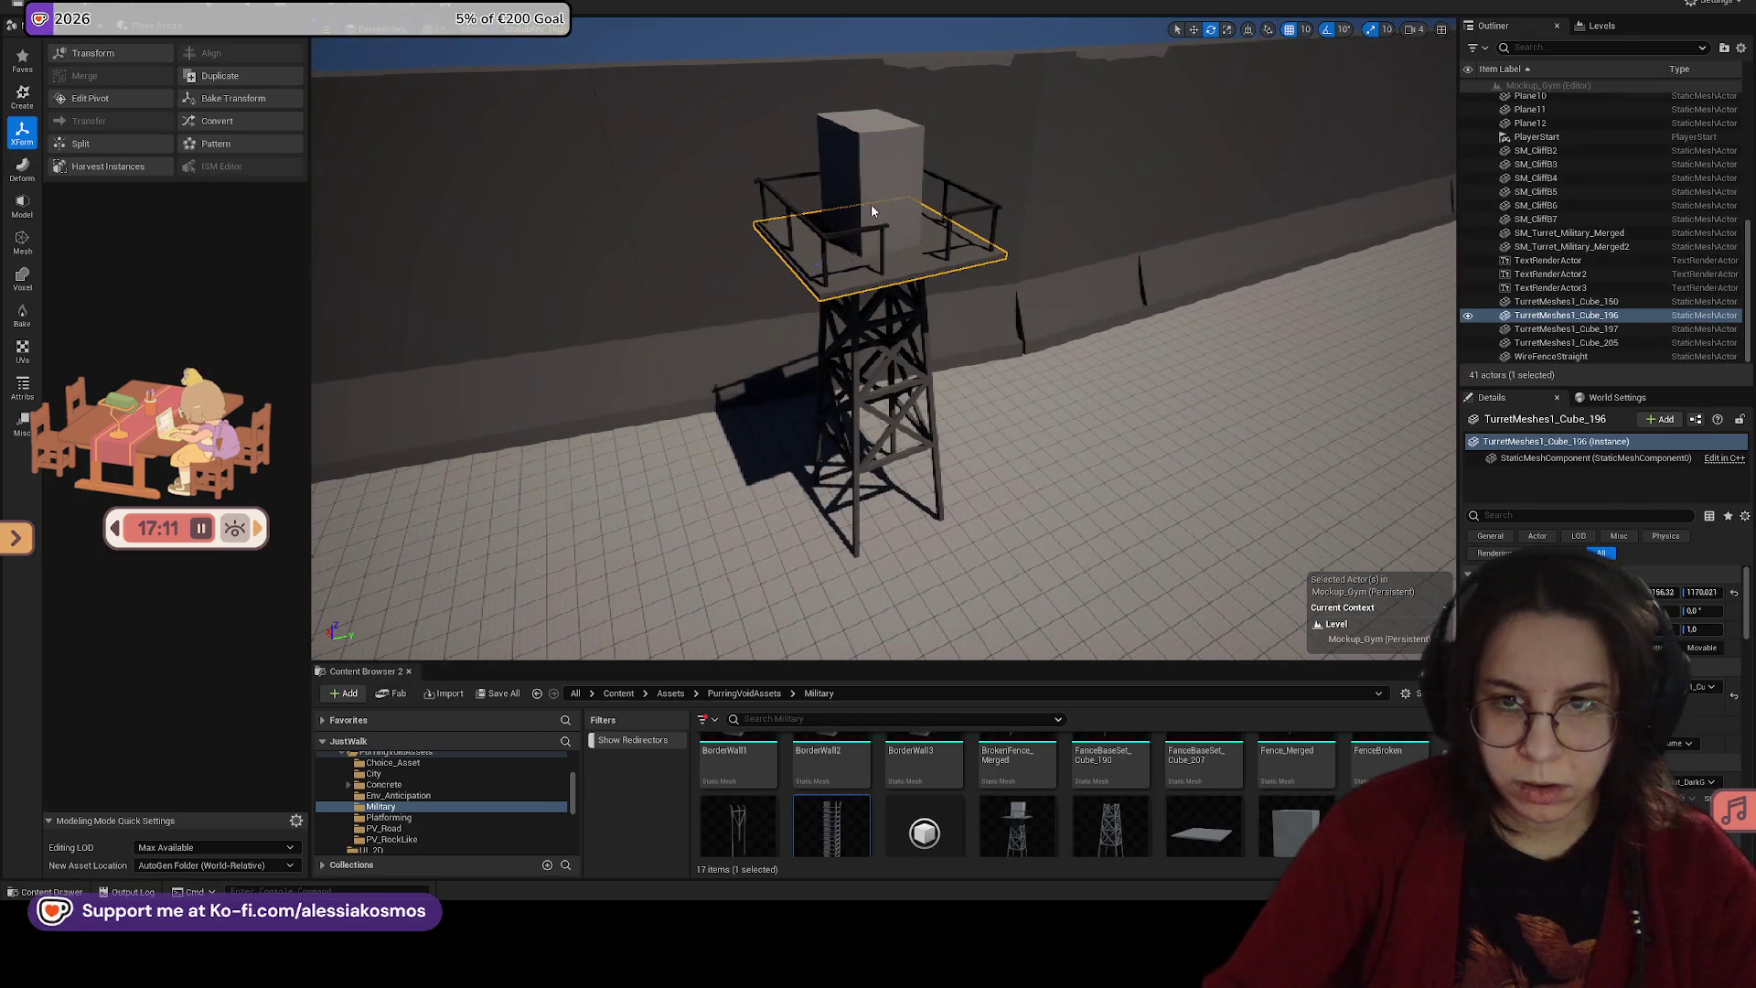
# Step: Delete the old unmerged tower's top cube, legs and leftover railings
pyautogui.keyDown('ctrl'); pyautogui.click(889, 234); pyautogui.keyUp('ctrl')
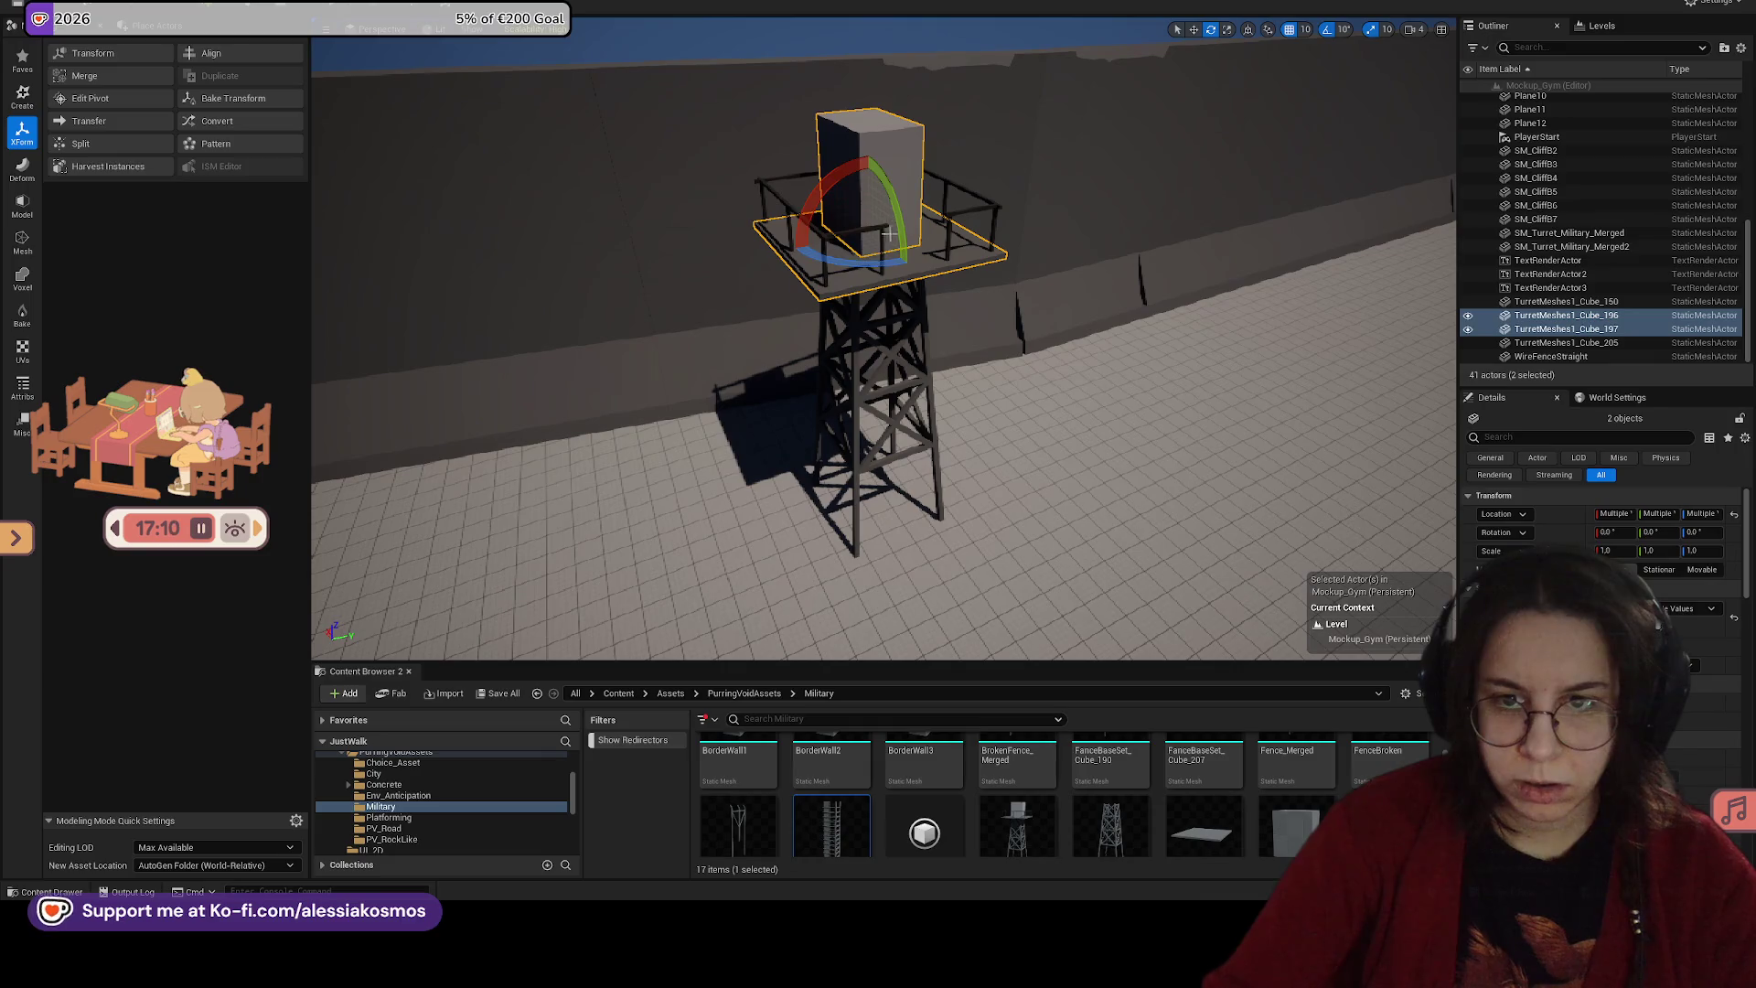
pyautogui.keyDown('ctrl'); pyautogui.click(896, 298); pyautogui.keyUp('ctrl')
pyautogui.press('Delete')
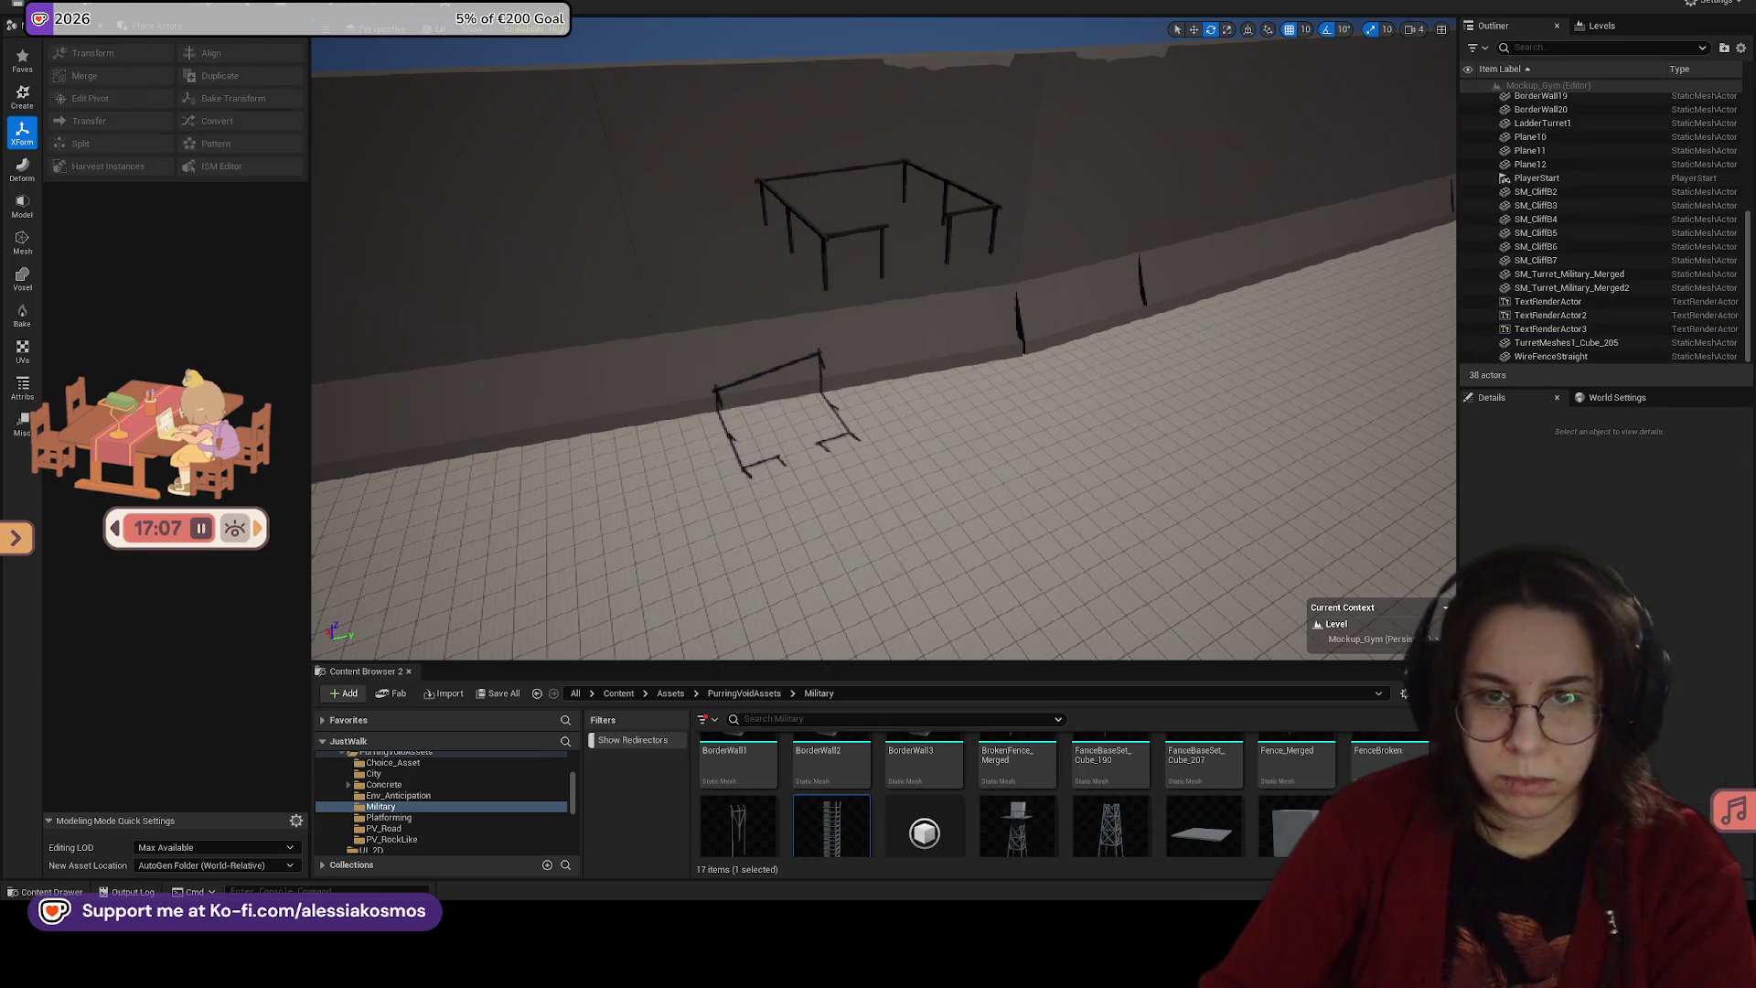
pyautogui.click(786, 402)
pyautogui.click(878, 211)
pyautogui.press('Delete')
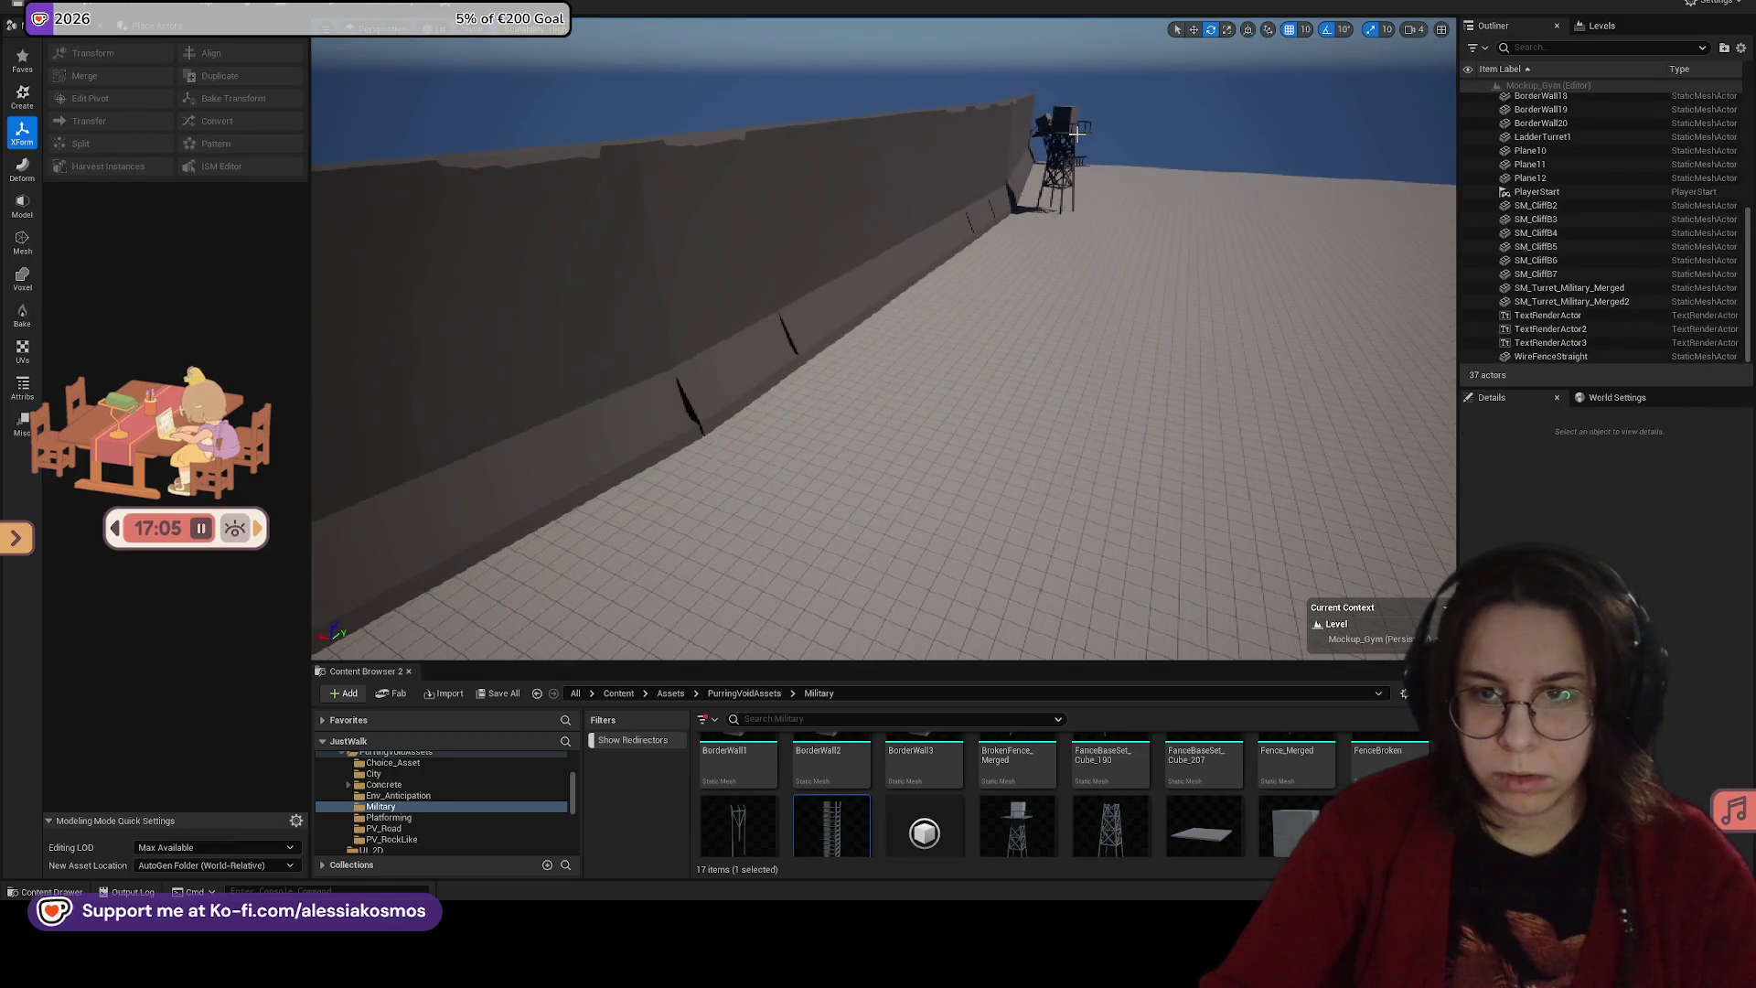
# Step: Duplicate the first merged watchtower and slide the copy along the wall
pyautogui.click(1064, 137)
pyautogui.press('f')
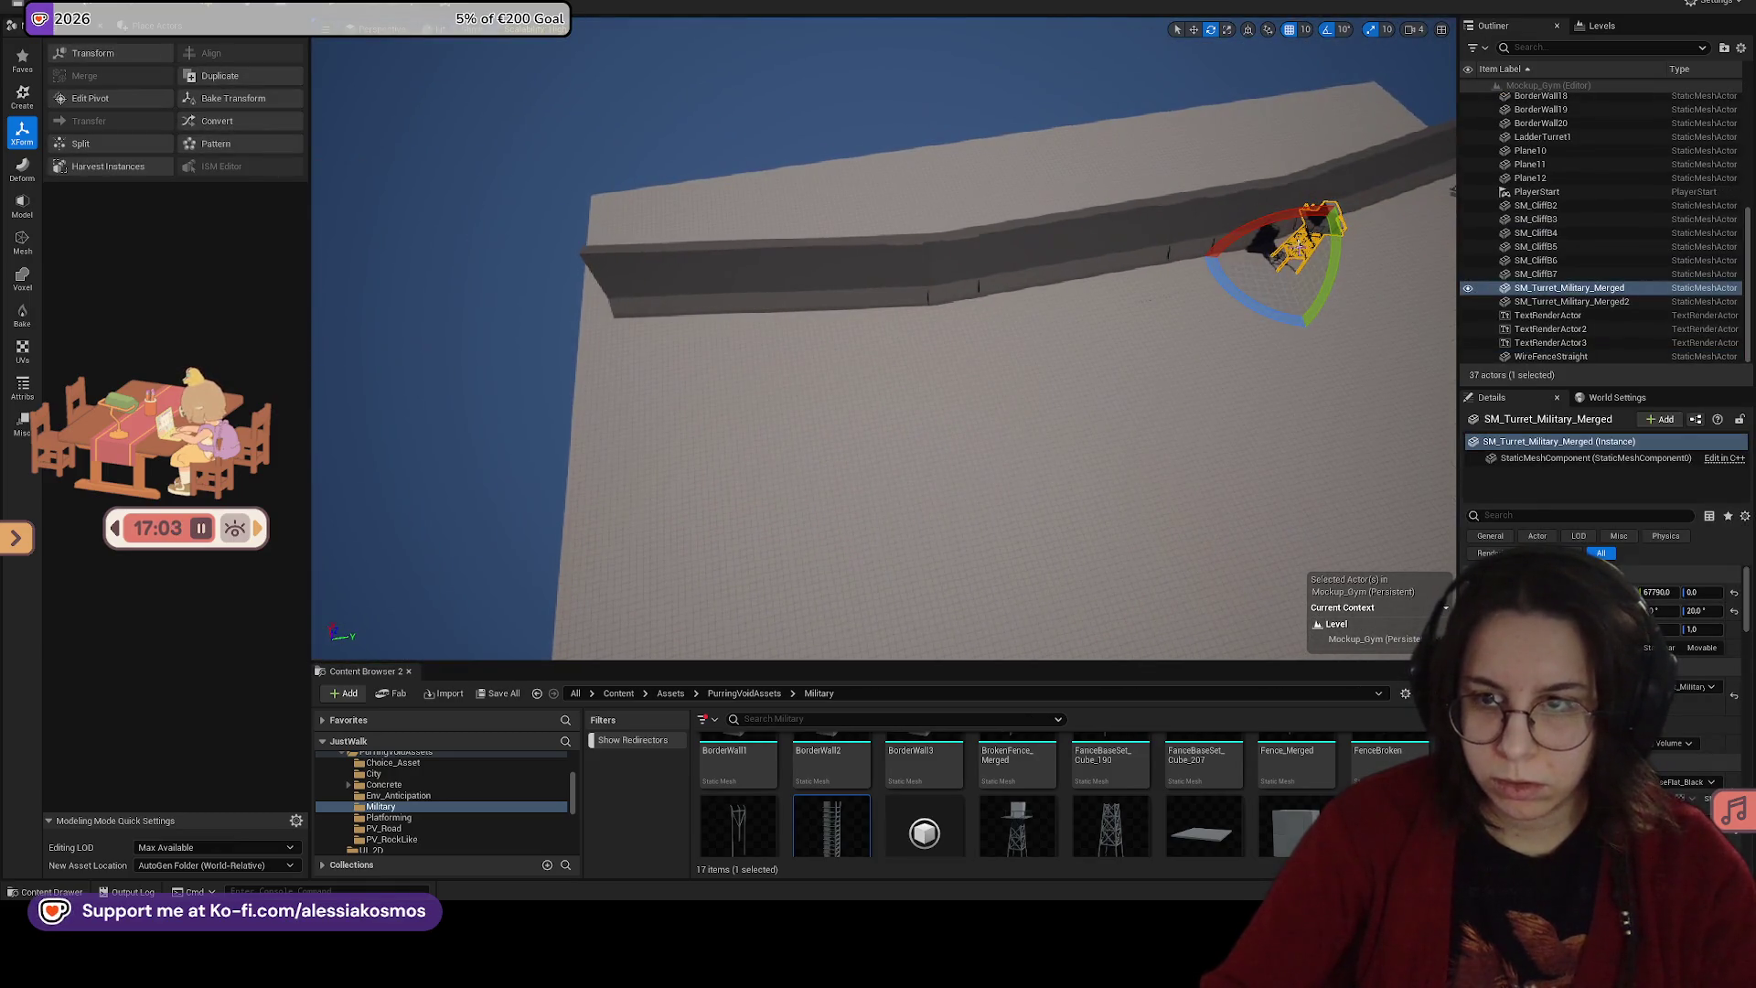
pyautogui.hotkey('ctrl', 'd')
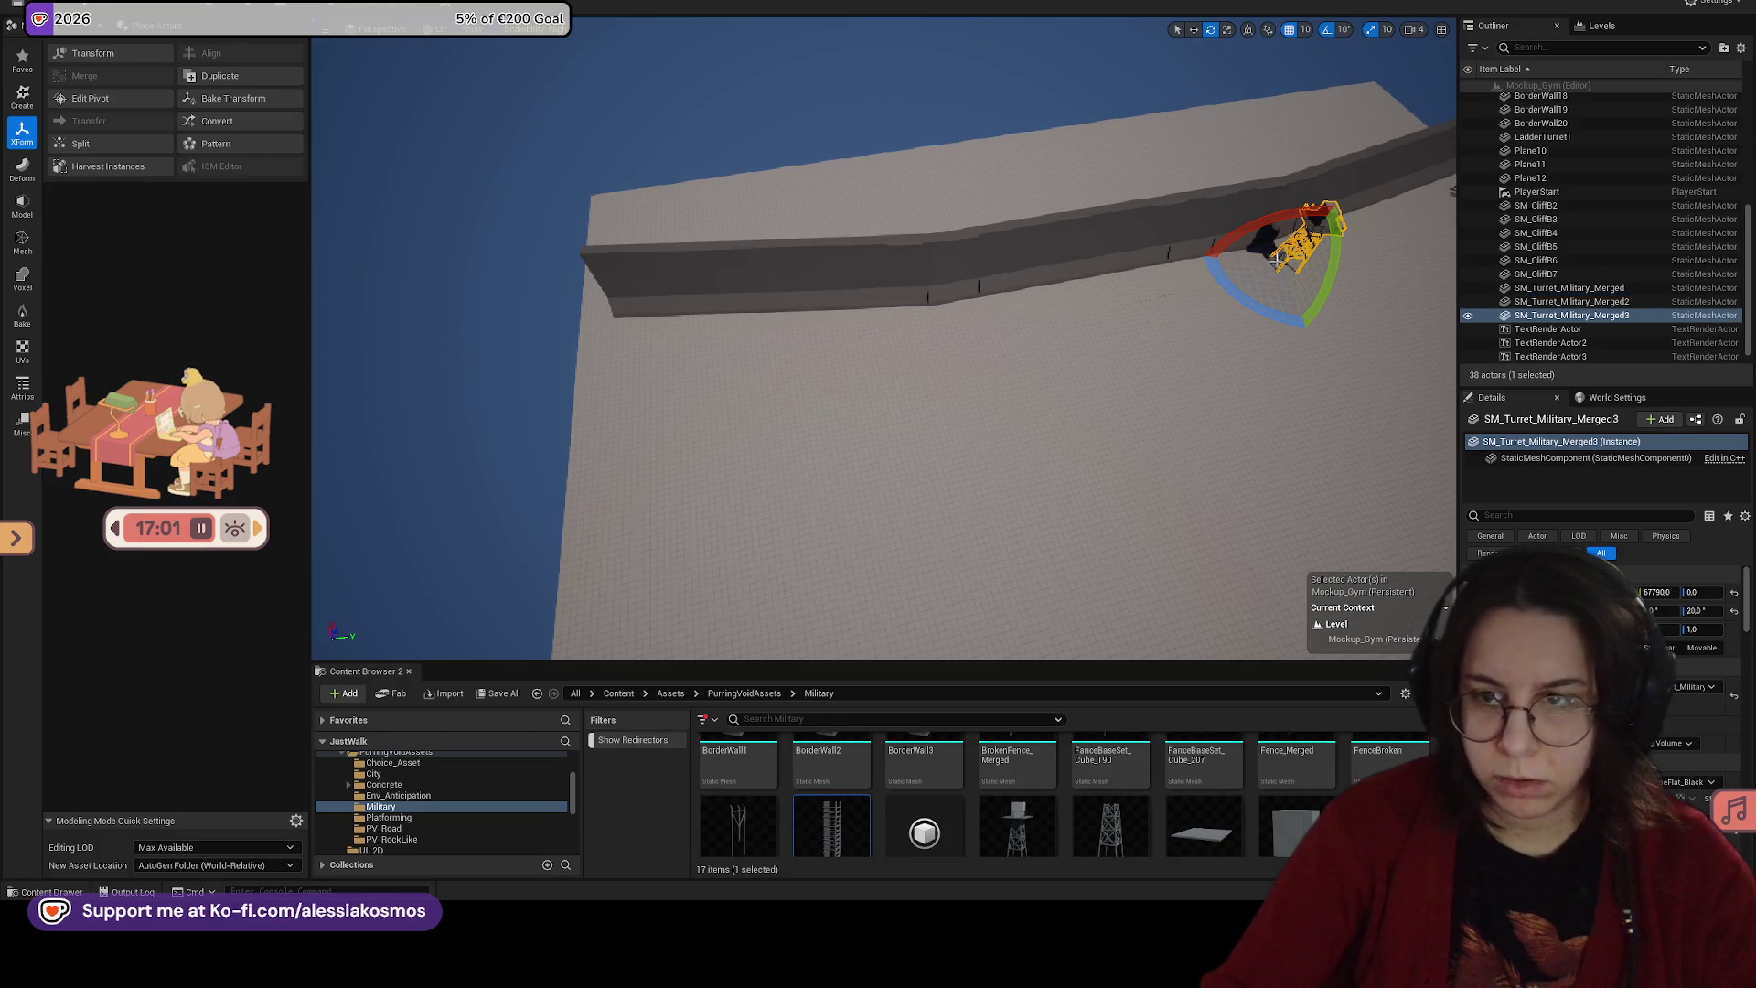
pyautogui.moveTo(1319, 264); pyautogui.dragTo(1143, 257)
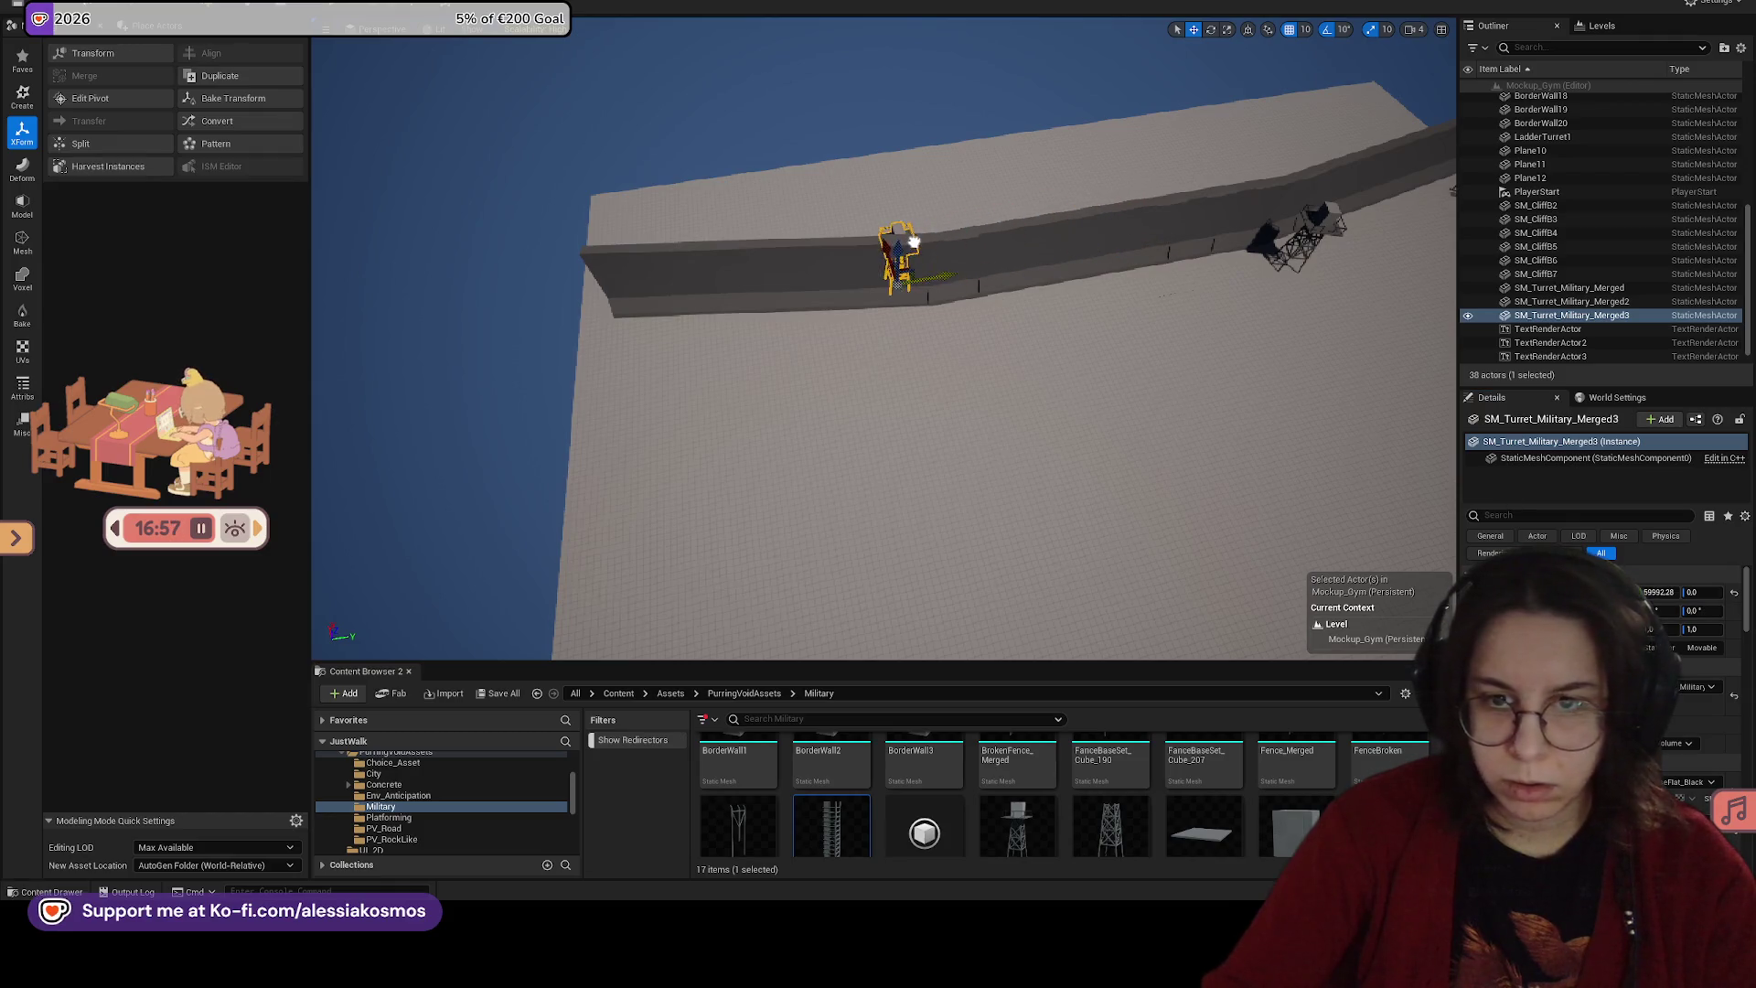
# Step: Turn the copied watchtower 90°, save, and place a ladder beside it
pyautogui.press('f')
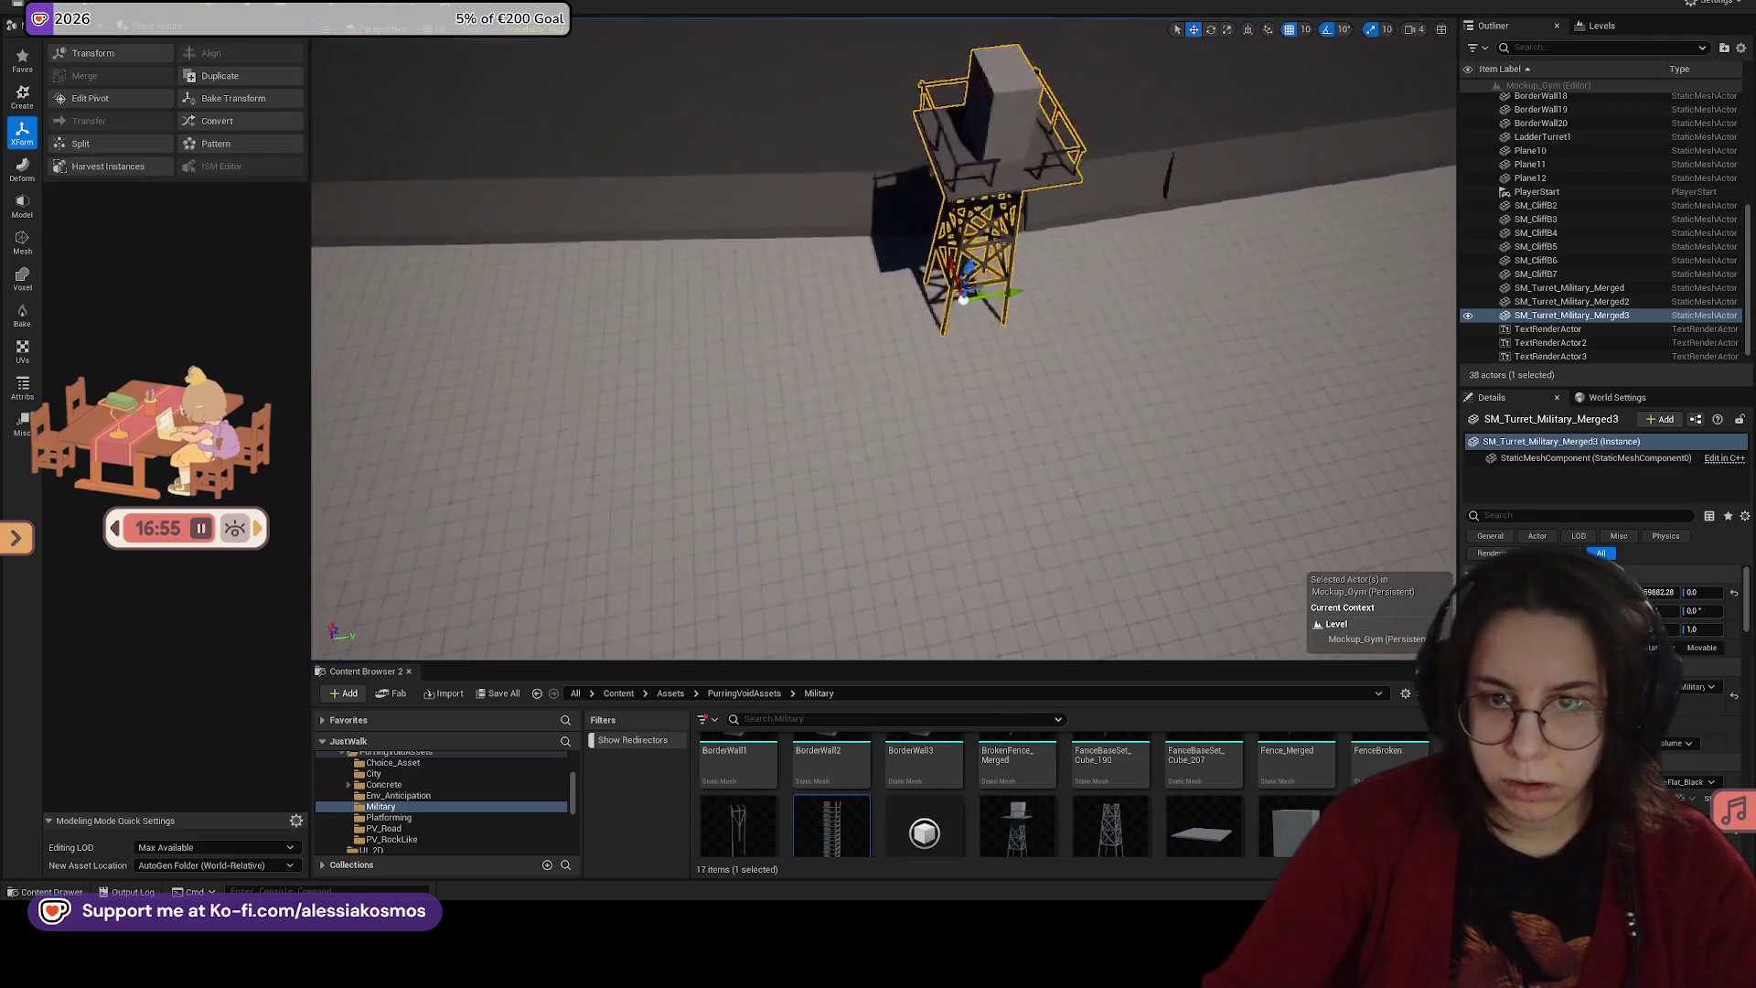
pyautogui.moveTo(781, 270)
pyautogui.mouseDown()
pyautogui.moveTo(731, 292)
pyautogui.moveTo(695, 275)
pyautogui.moveTo(787, 311)
pyautogui.mouseUp()
pyautogui.scroll(-5, 846, 403)
pyautogui.press('e')
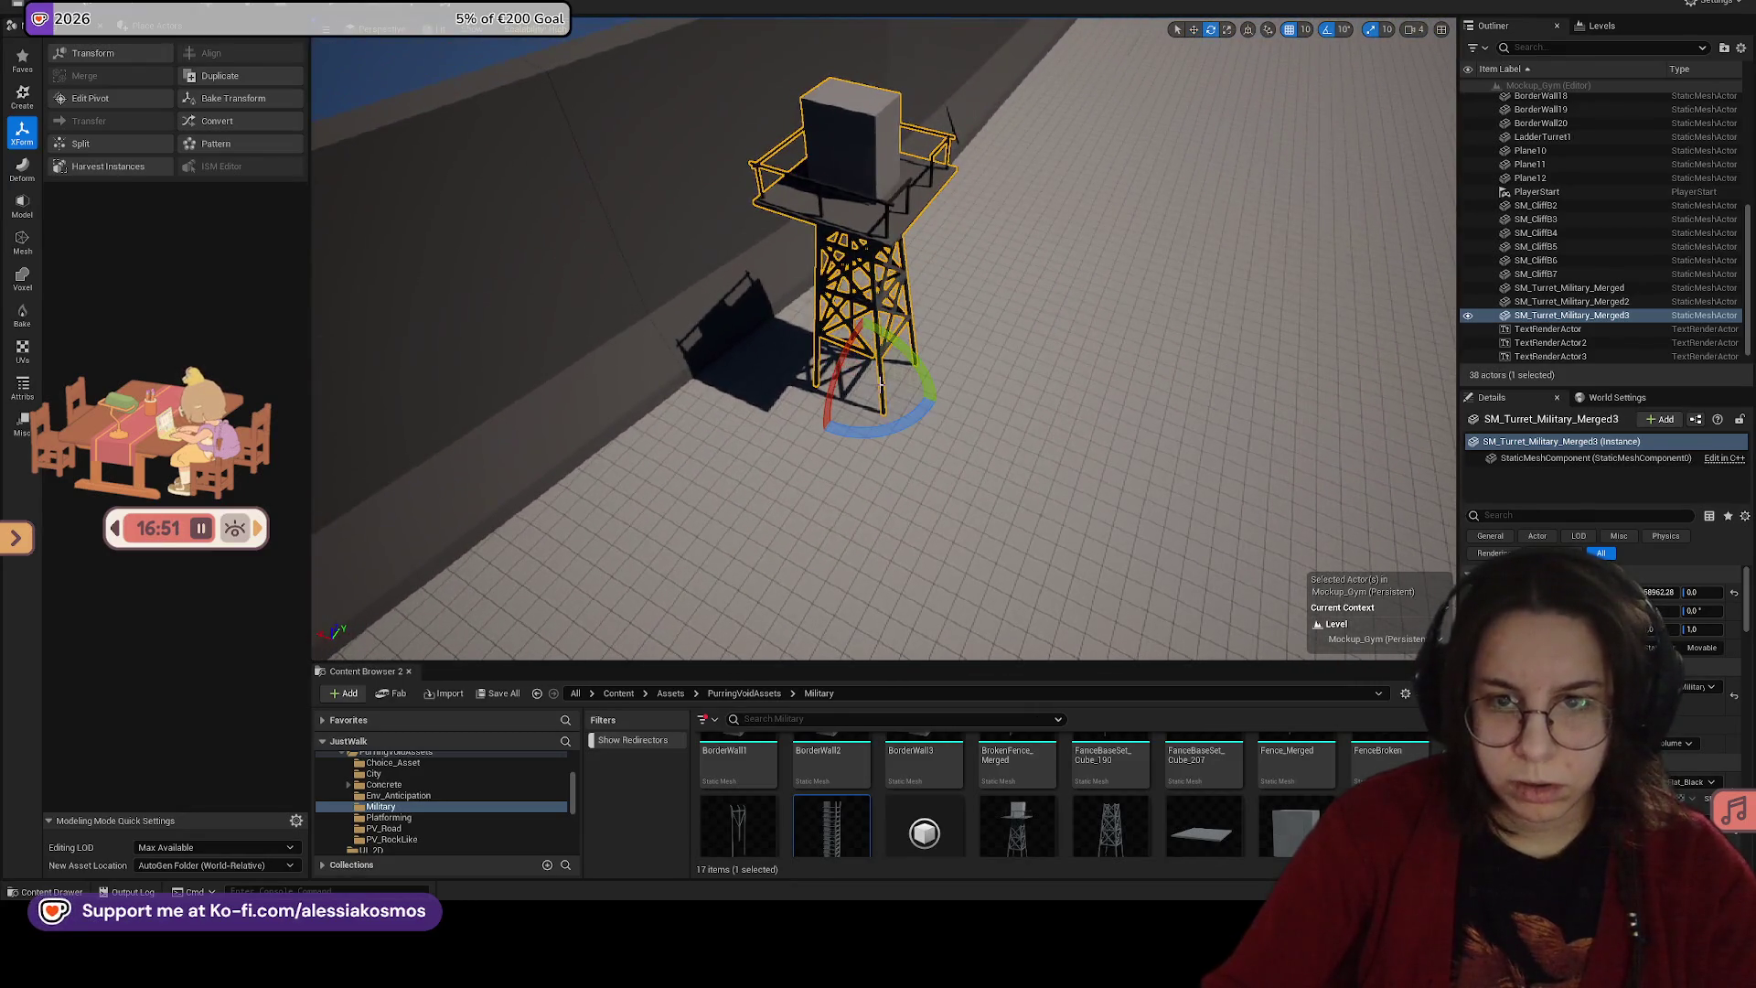
pyautogui.moveTo(893, 422); pyautogui.dragTo(925, 384)
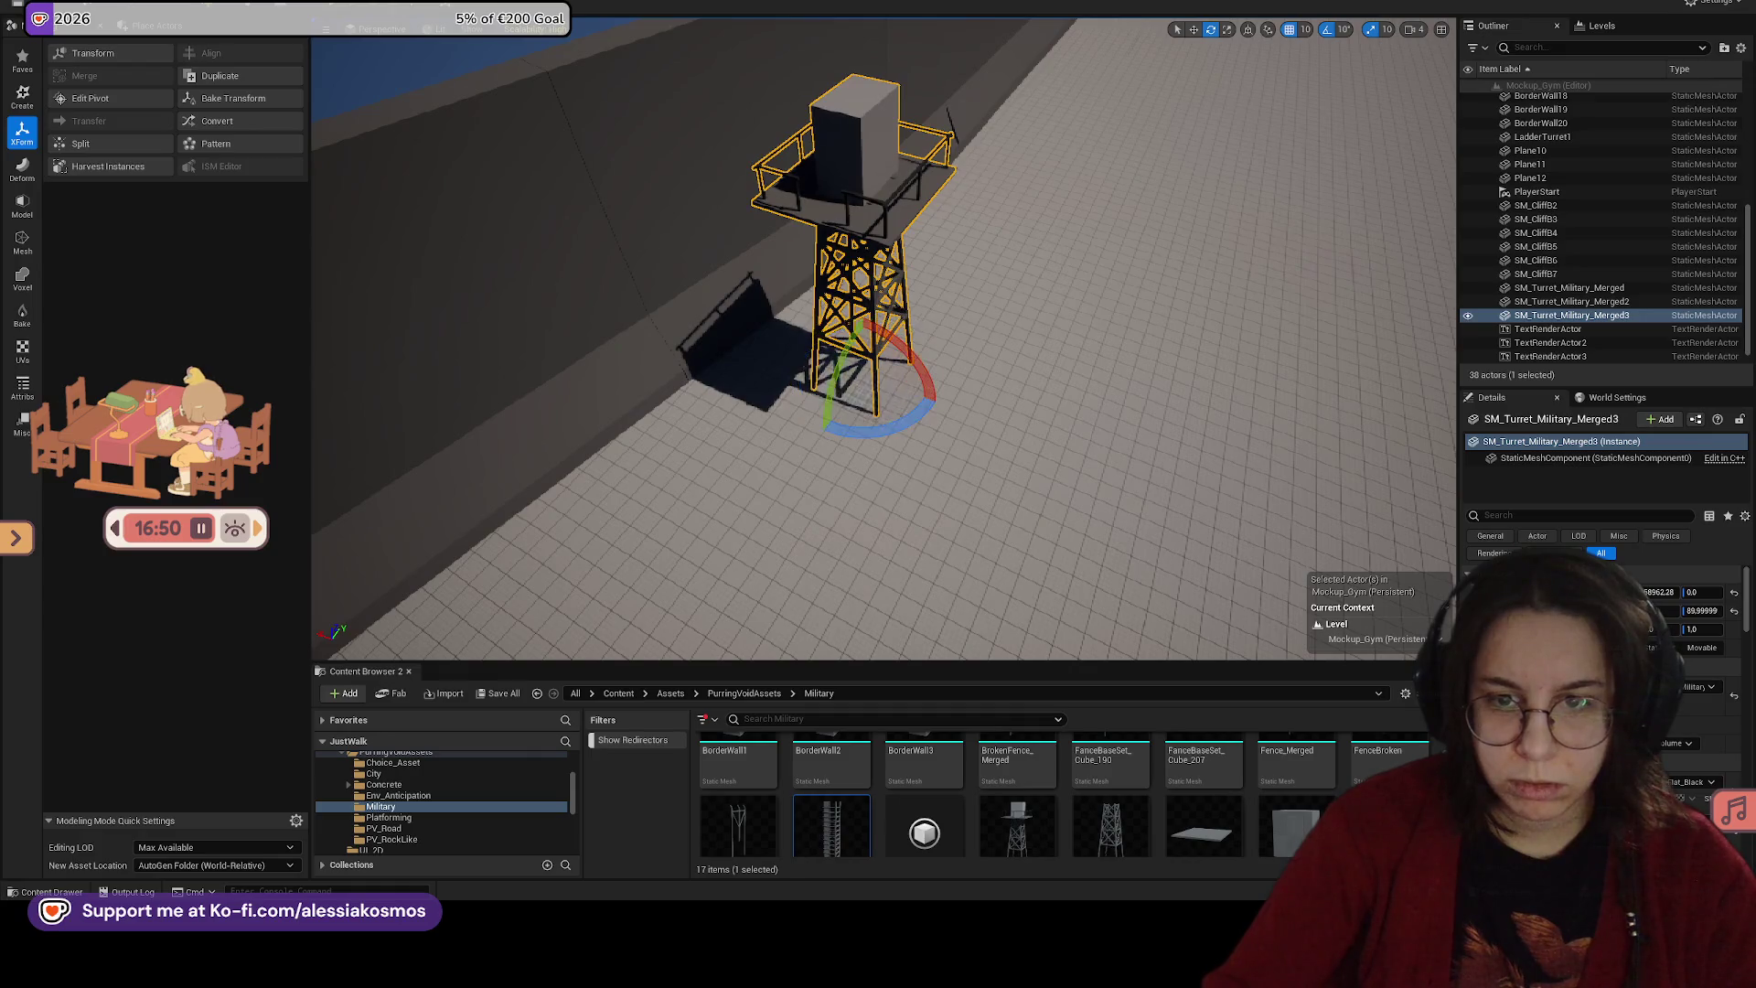
pyautogui.hotkey('ctrl', 's')
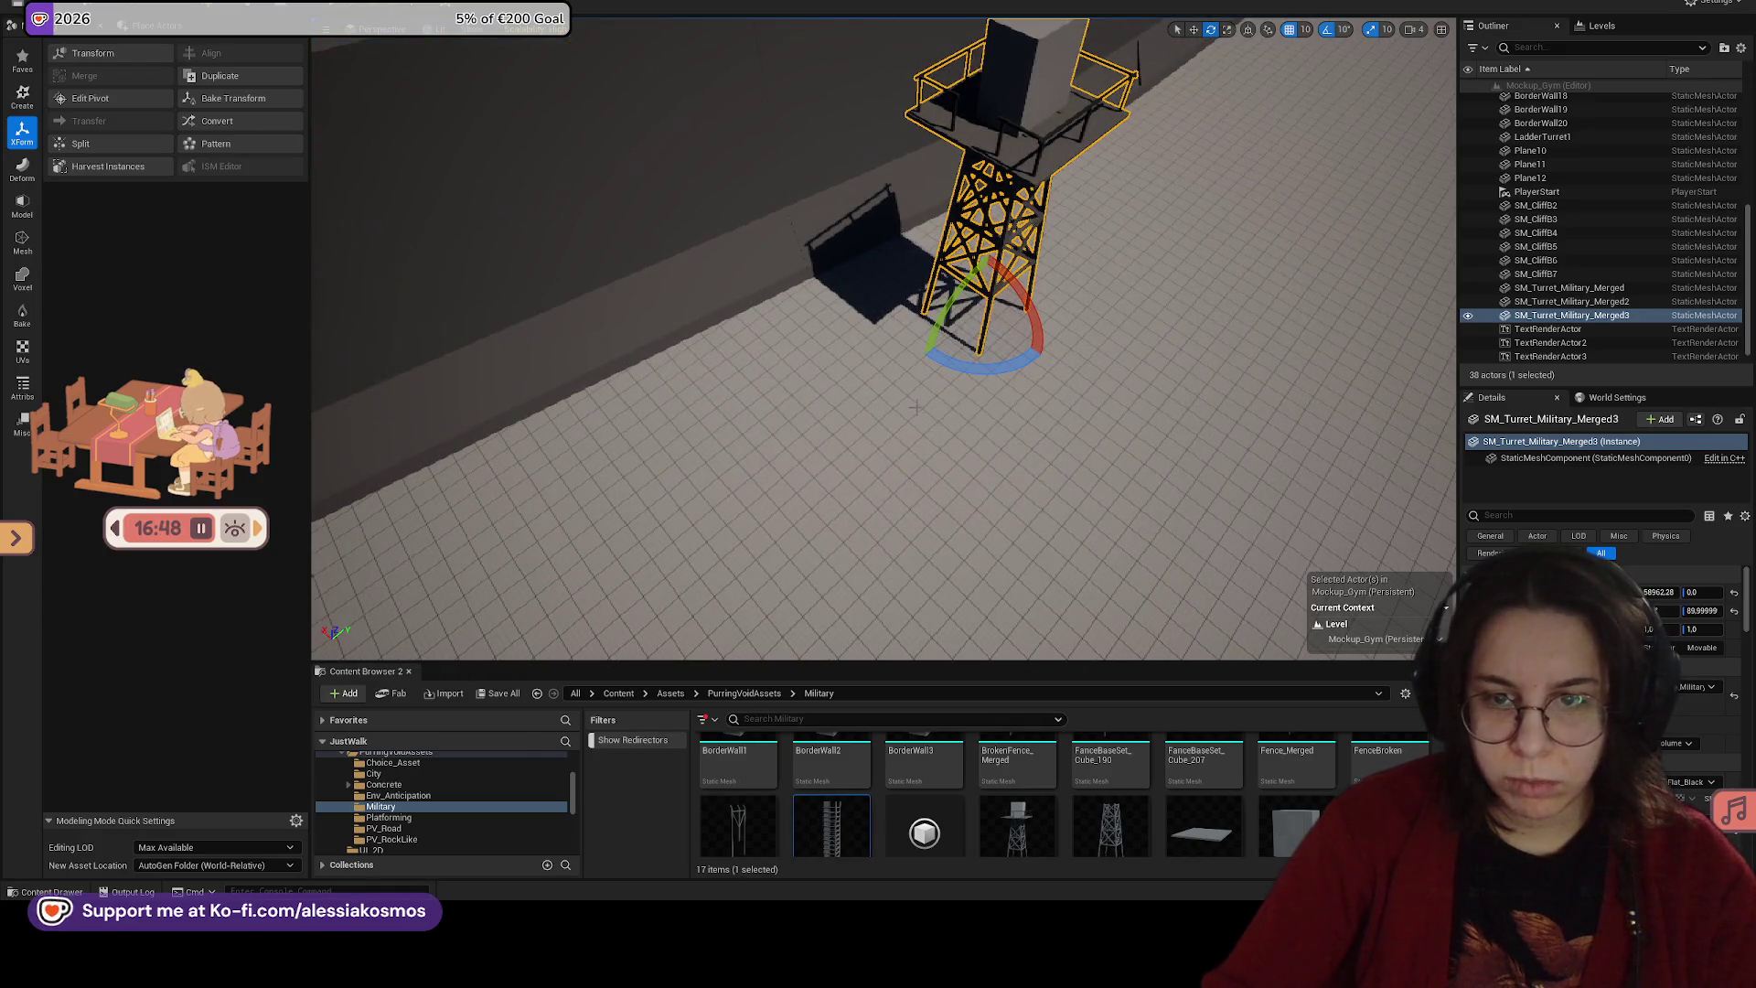
pyautogui.moveTo(822, 821)
pyautogui.mouseDown()
pyautogui.moveTo(846, 498)
pyautogui.moveTo(873, 480)
pyautogui.moveTo(892, 416)
pyautogui.mouseUp()
pyautogui.hotkey('ctrl', 'z')
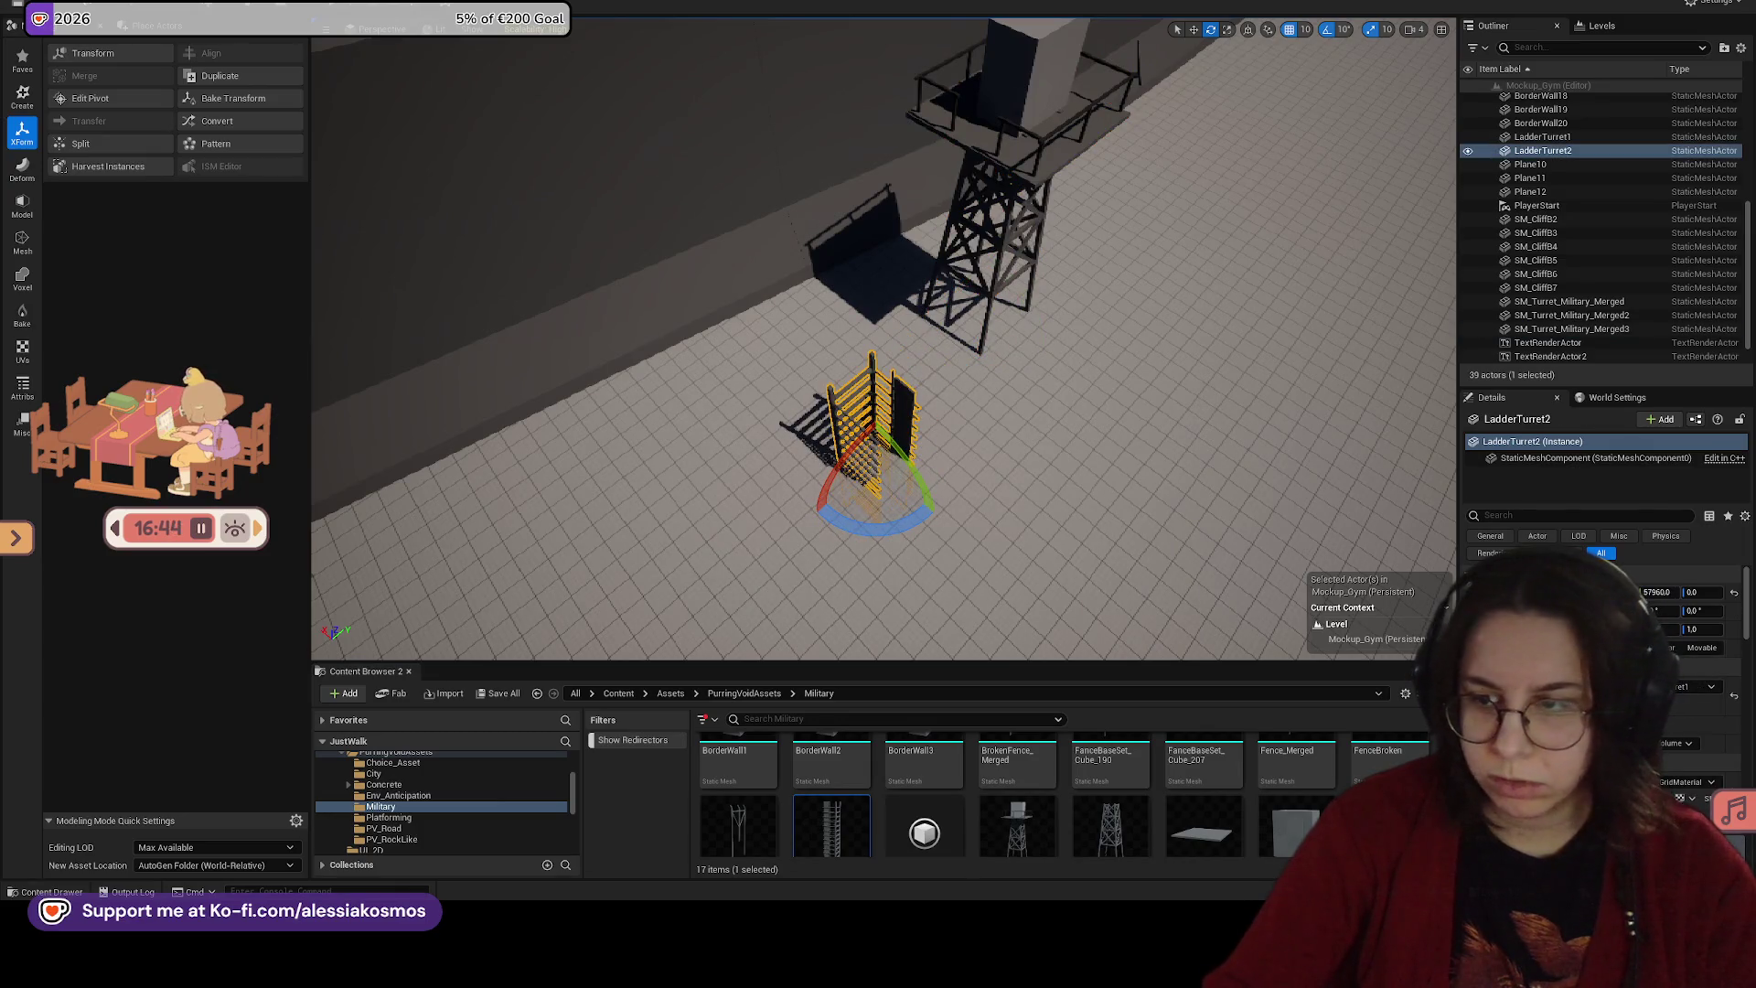
# Step: Replace the misplaced ladder with a new LadderTurret2 beside the tower
pyautogui.click(1733, 594)
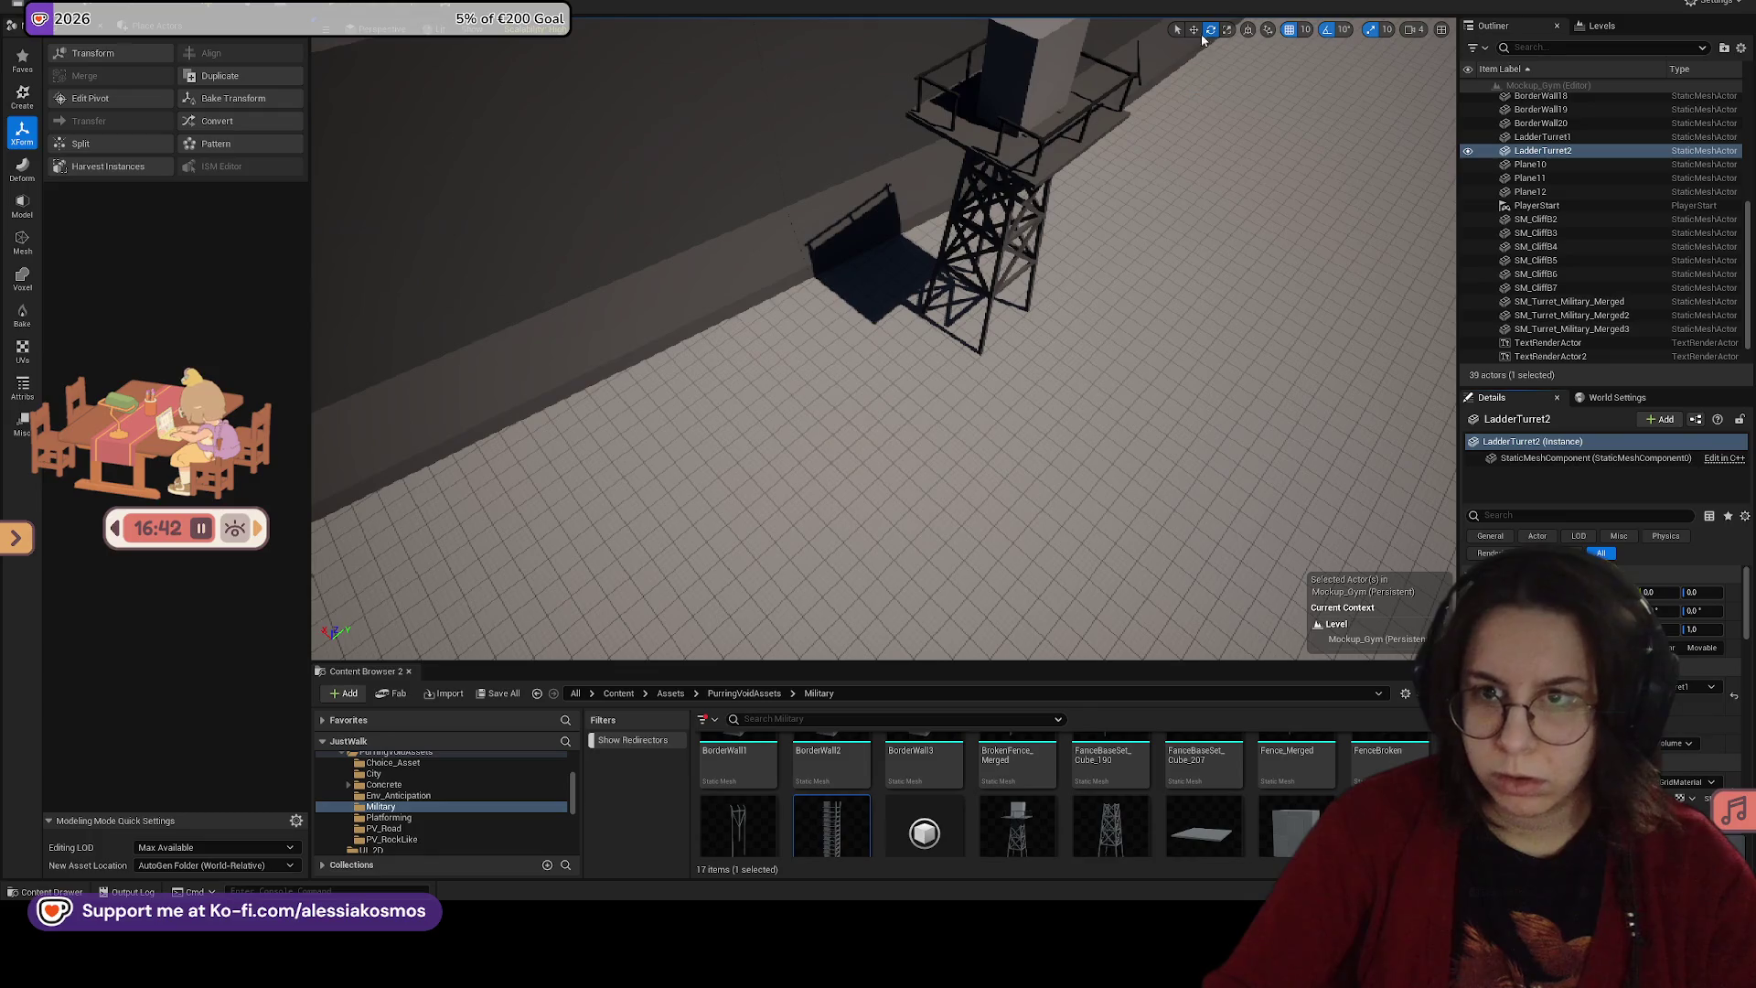
pyautogui.click(1313, 30)
pyautogui.scroll(-5, 883, 338)
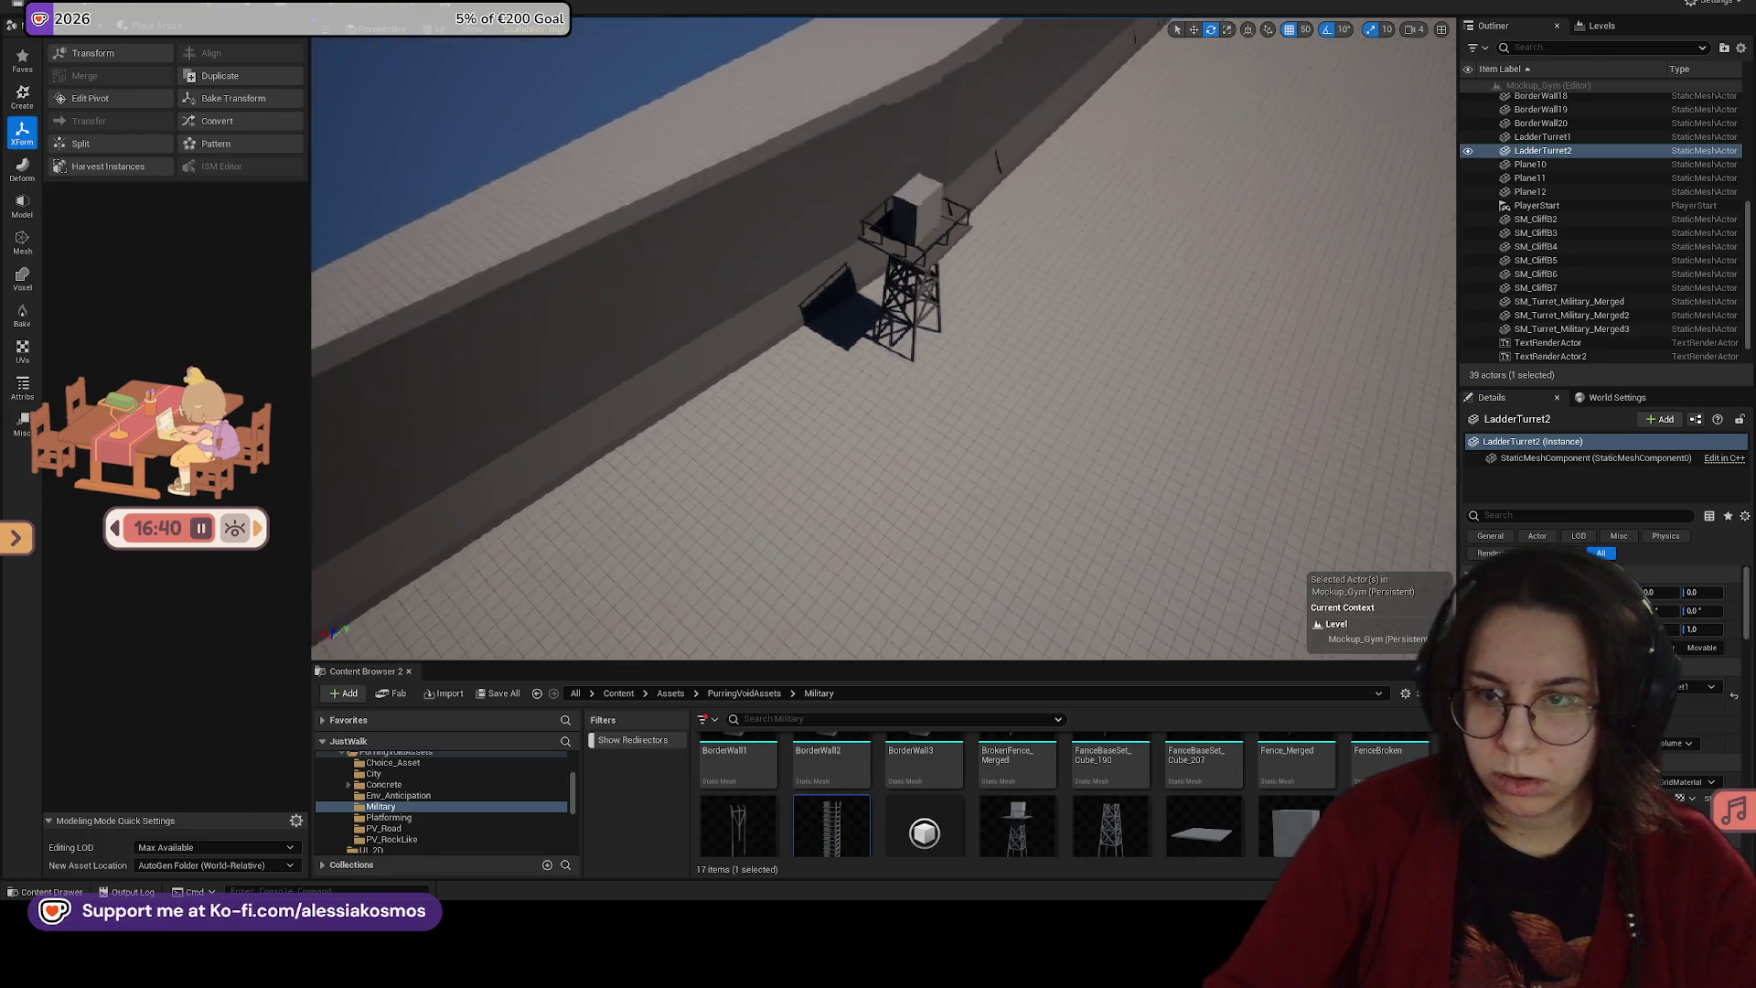
pyautogui.press('Delete')
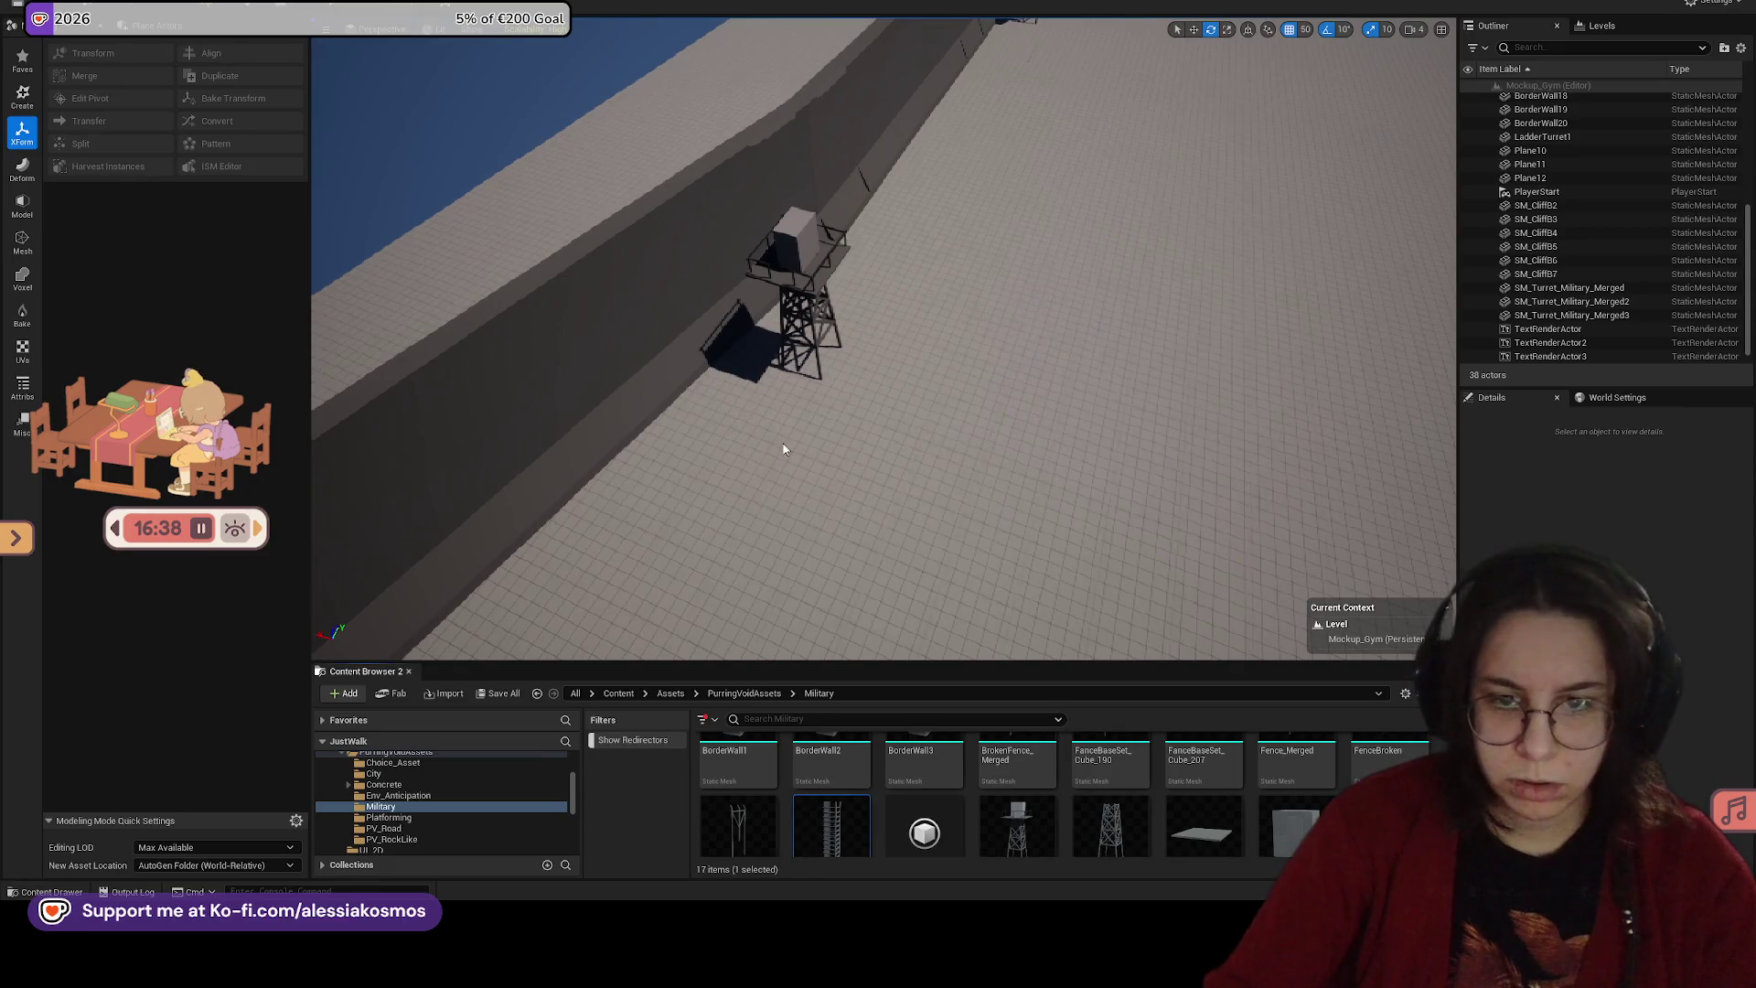
pyautogui.moveTo(831, 826)
pyautogui.mouseDown()
pyautogui.moveTo(787, 695)
pyautogui.moveTo(795, 338)
pyautogui.mouseUp()
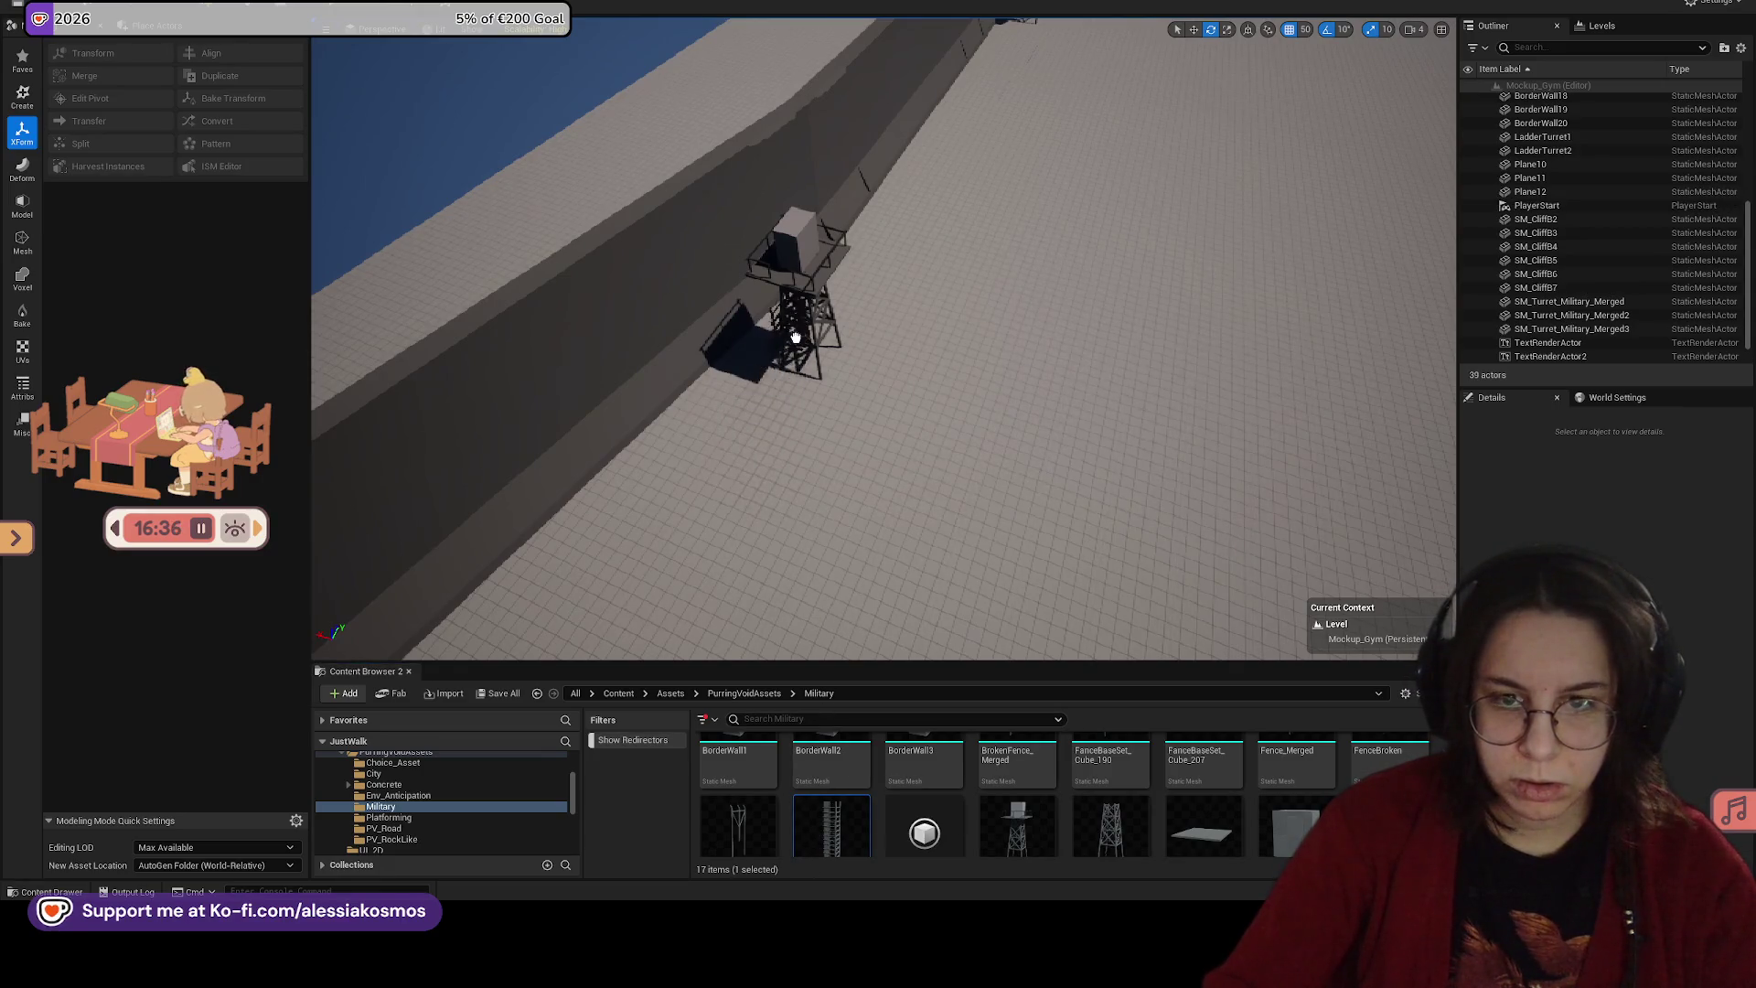
pyautogui.click(789, 281)
pyautogui.press('f')
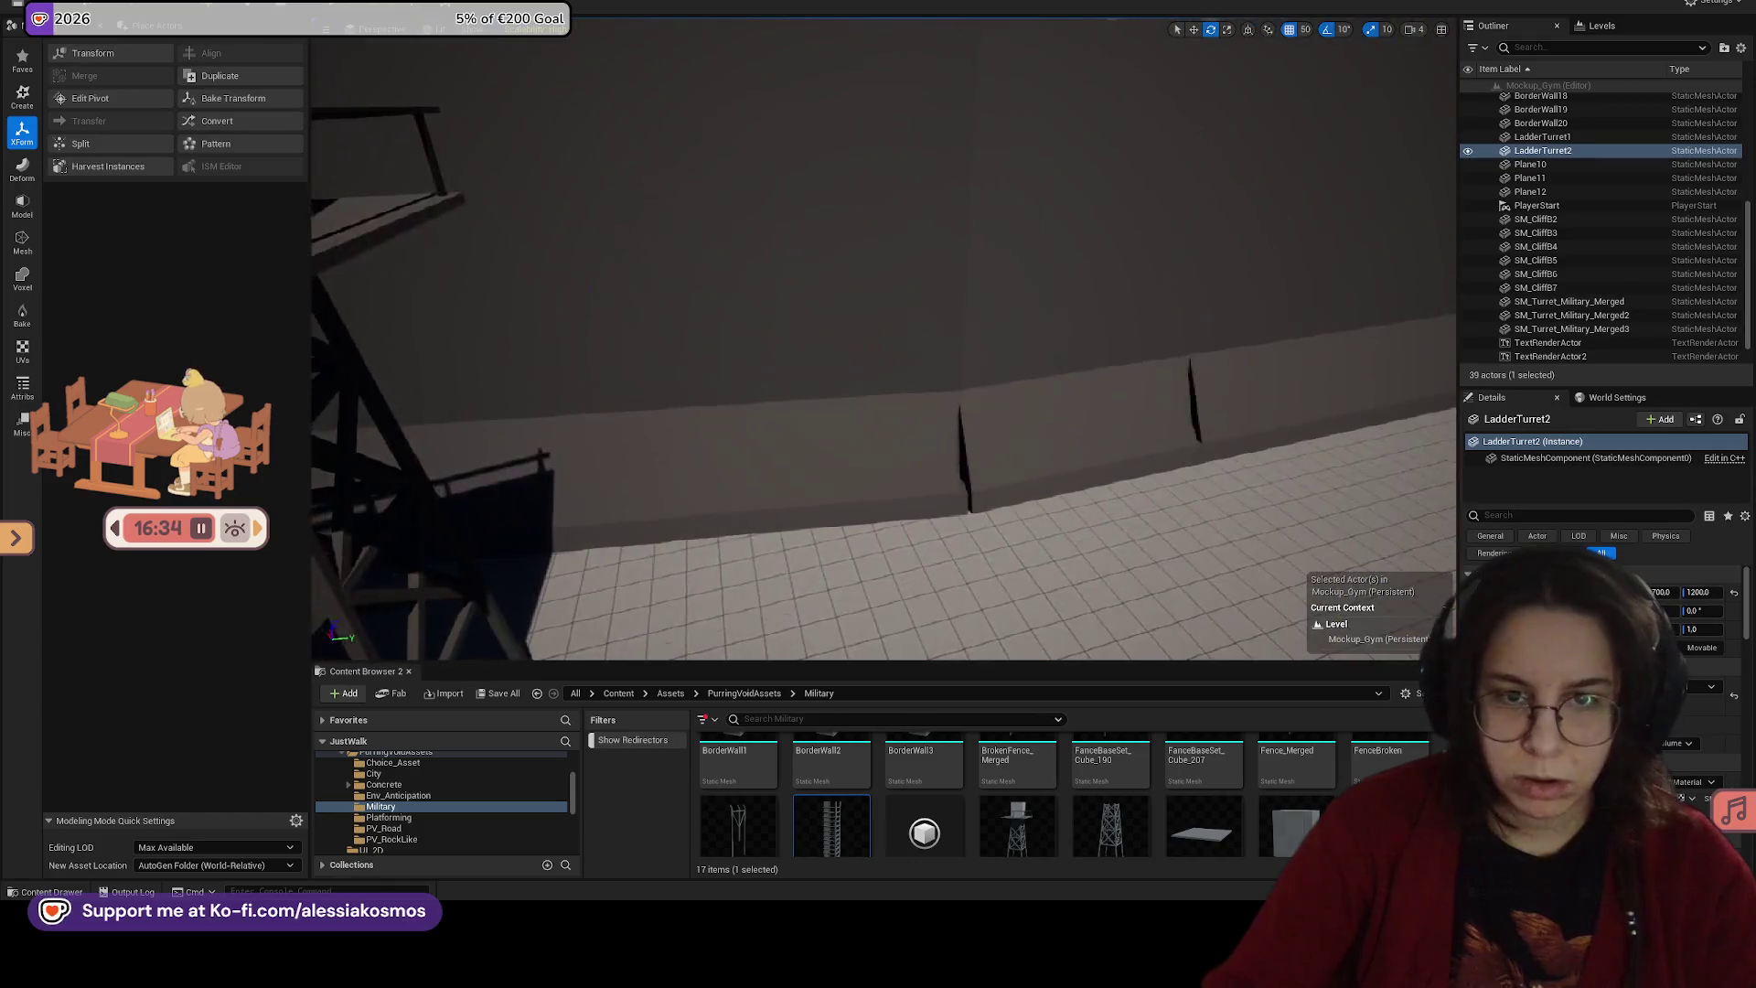
# Step: Turn the ladder 90° about vertical and lean it toward the platform
pyautogui.click(1218, 55)
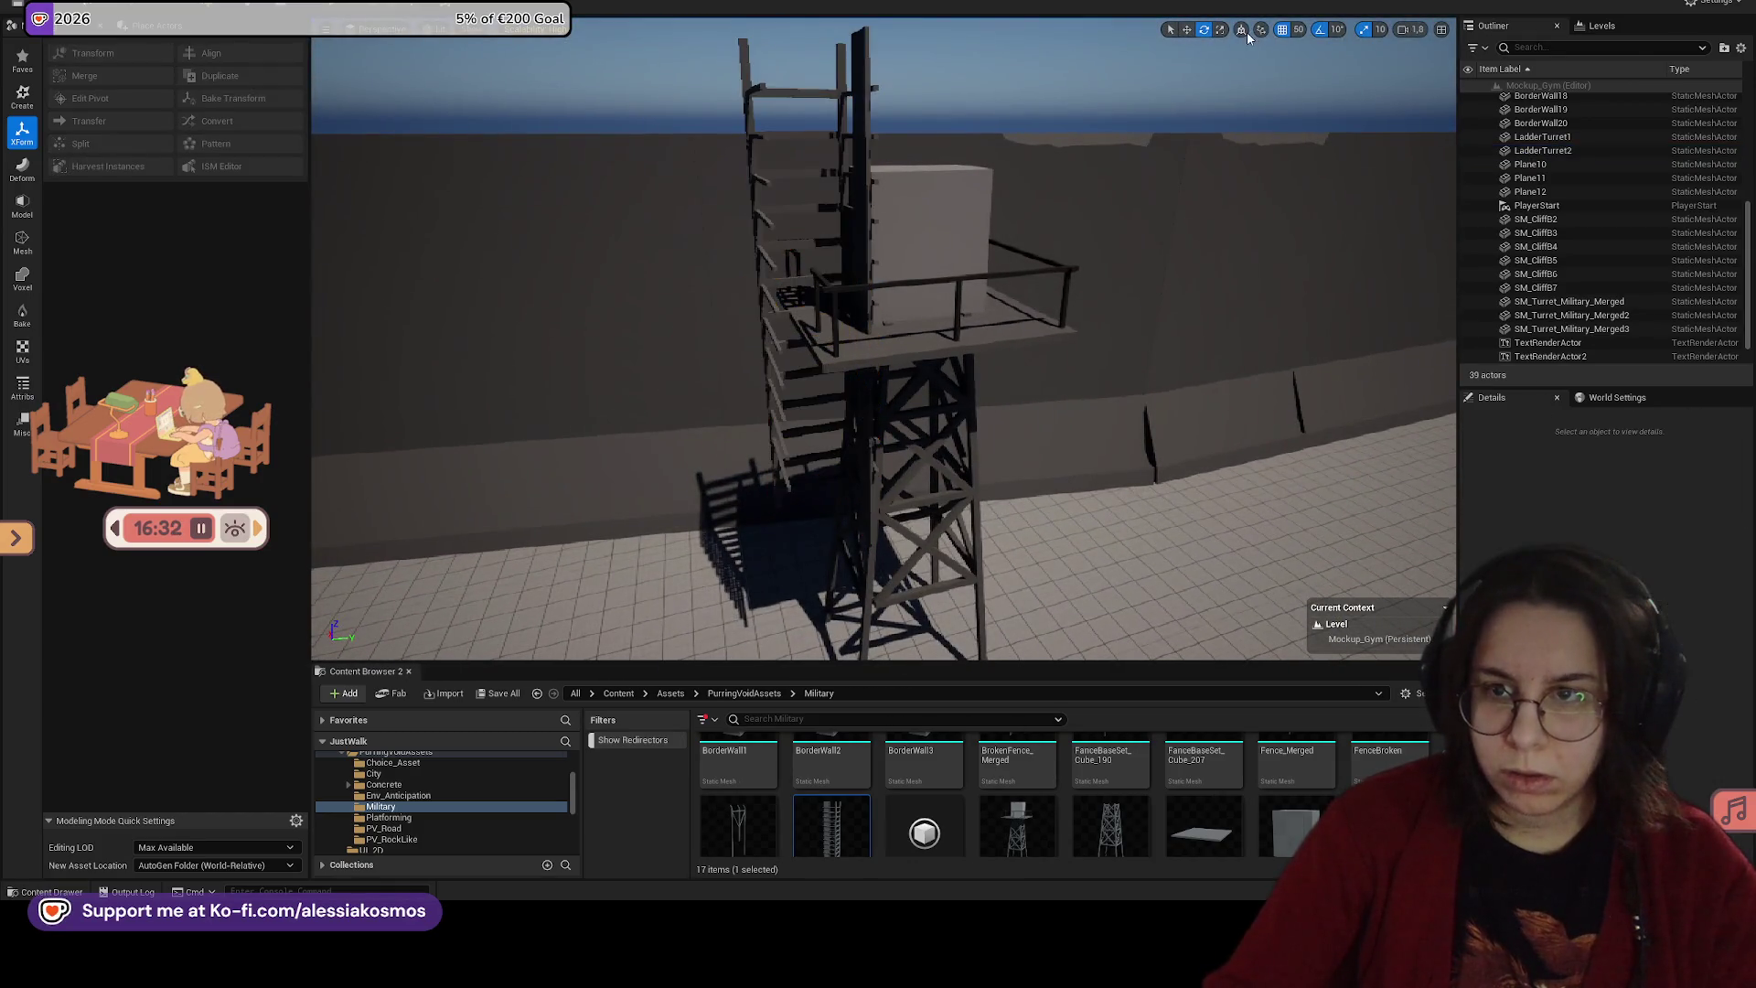
pyautogui.click(832, 174)
pyautogui.moveTo(786, 271); pyautogui.dragTo(855, 245)
pyautogui.press('w')
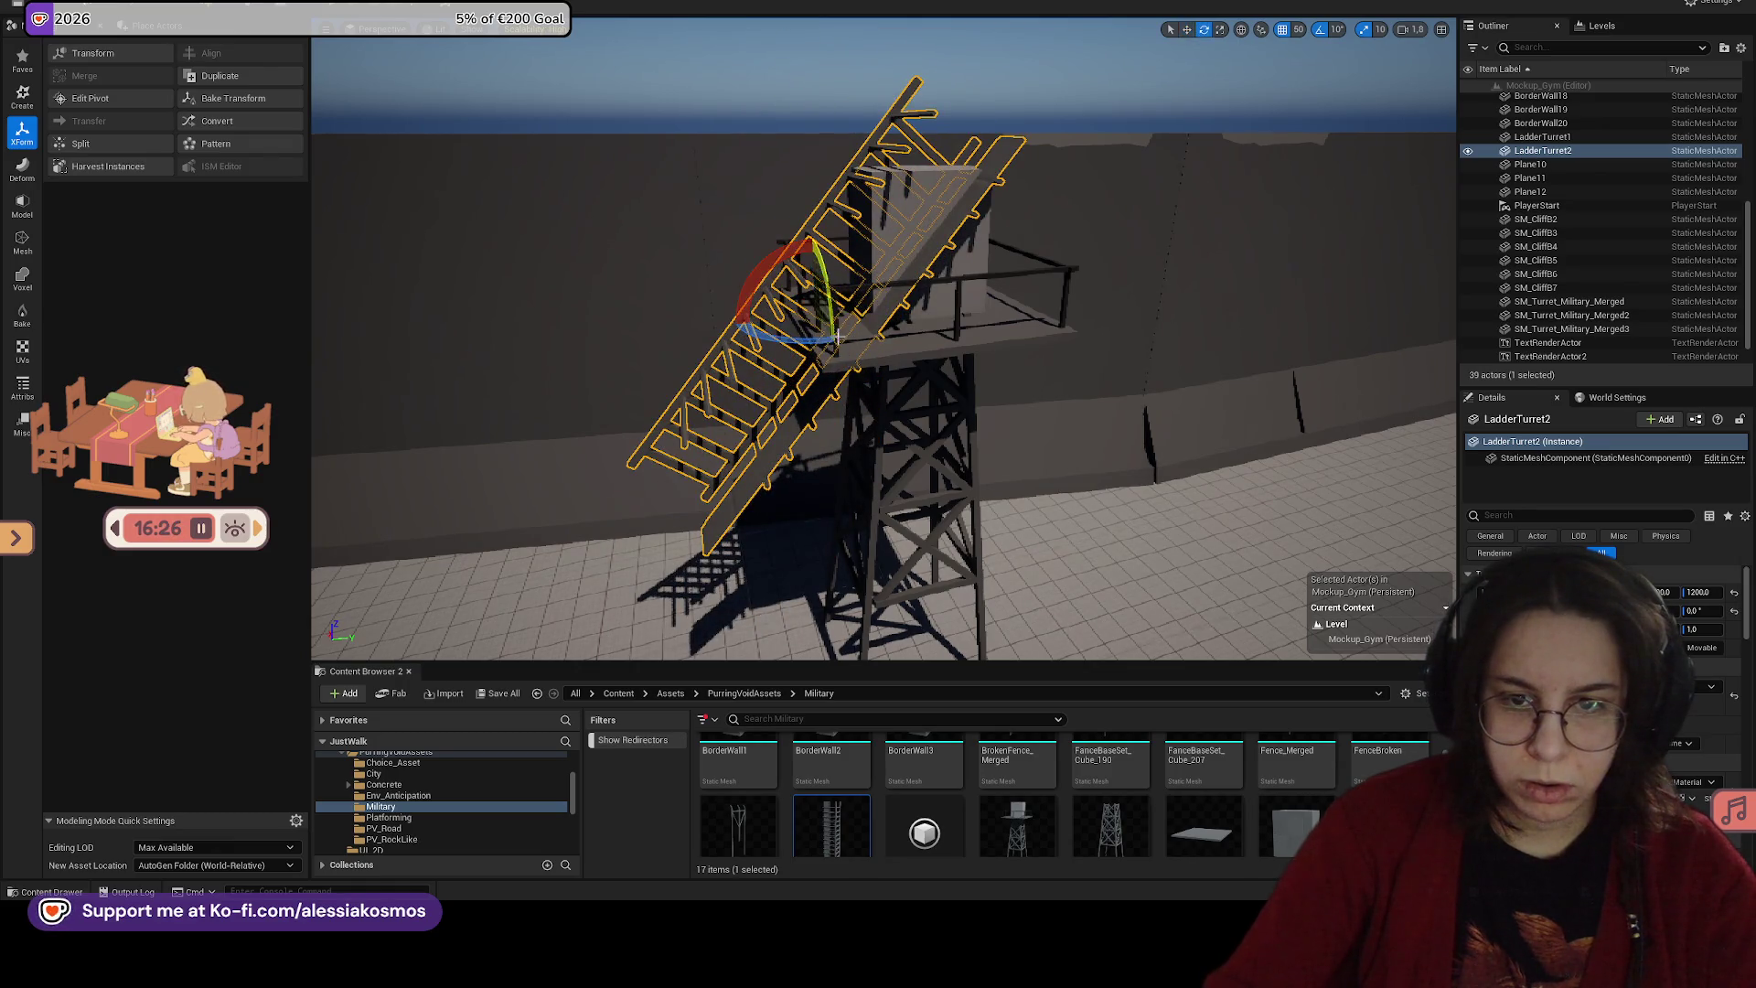
pyautogui.hotkey('ctrl', 'z')
pyautogui.moveTo(819, 338); pyautogui.dragTo(882, 320)
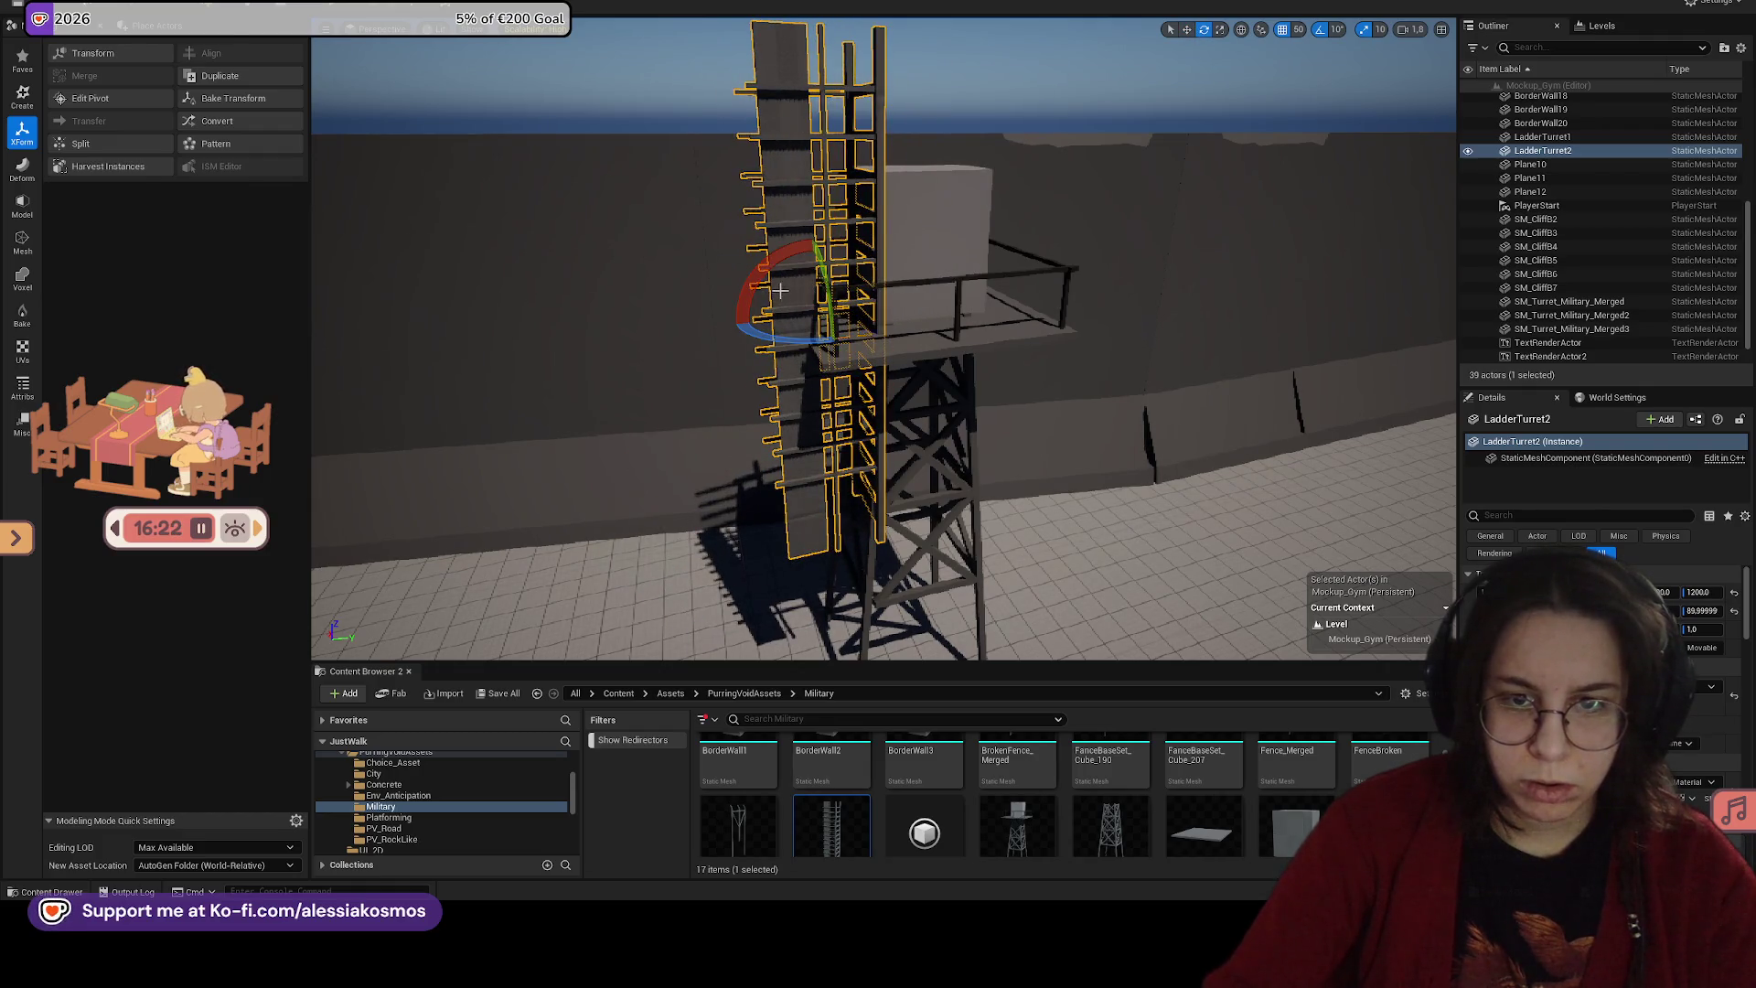
pyautogui.moveTo(780, 292)
pyautogui.mouseDown()
pyautogui.moveTo(781, 274)
pyautogui.moveTo(640, 334)
pyautogui.mouseUp()
# Step: Rotate the ladder -20° and lower it from 850 to 750
pyautogui.press('e')
pyautogui.moveTo(567, 279)
pyautogui.mouseDown()
pyautogui.moveTo(585, 269)
pyautogui.moveTo(617, 448)
pyautogui.mouseUp()
pyautogui.press('w')
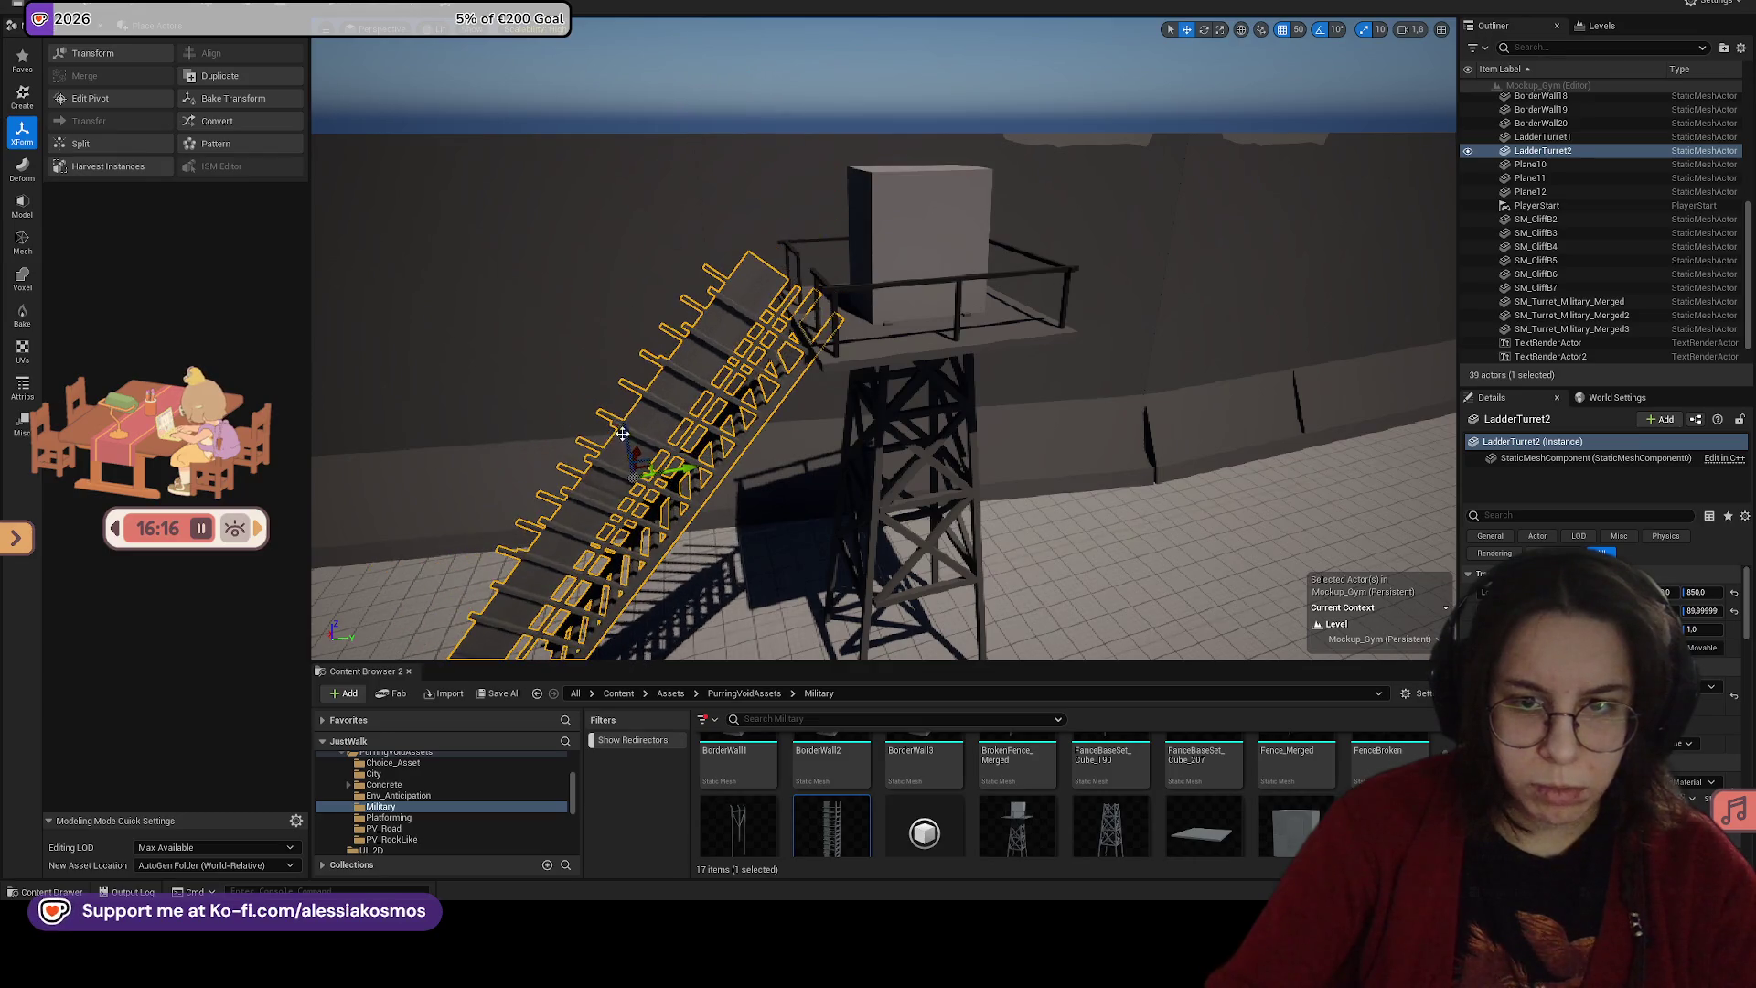
pyautogui.press('f')
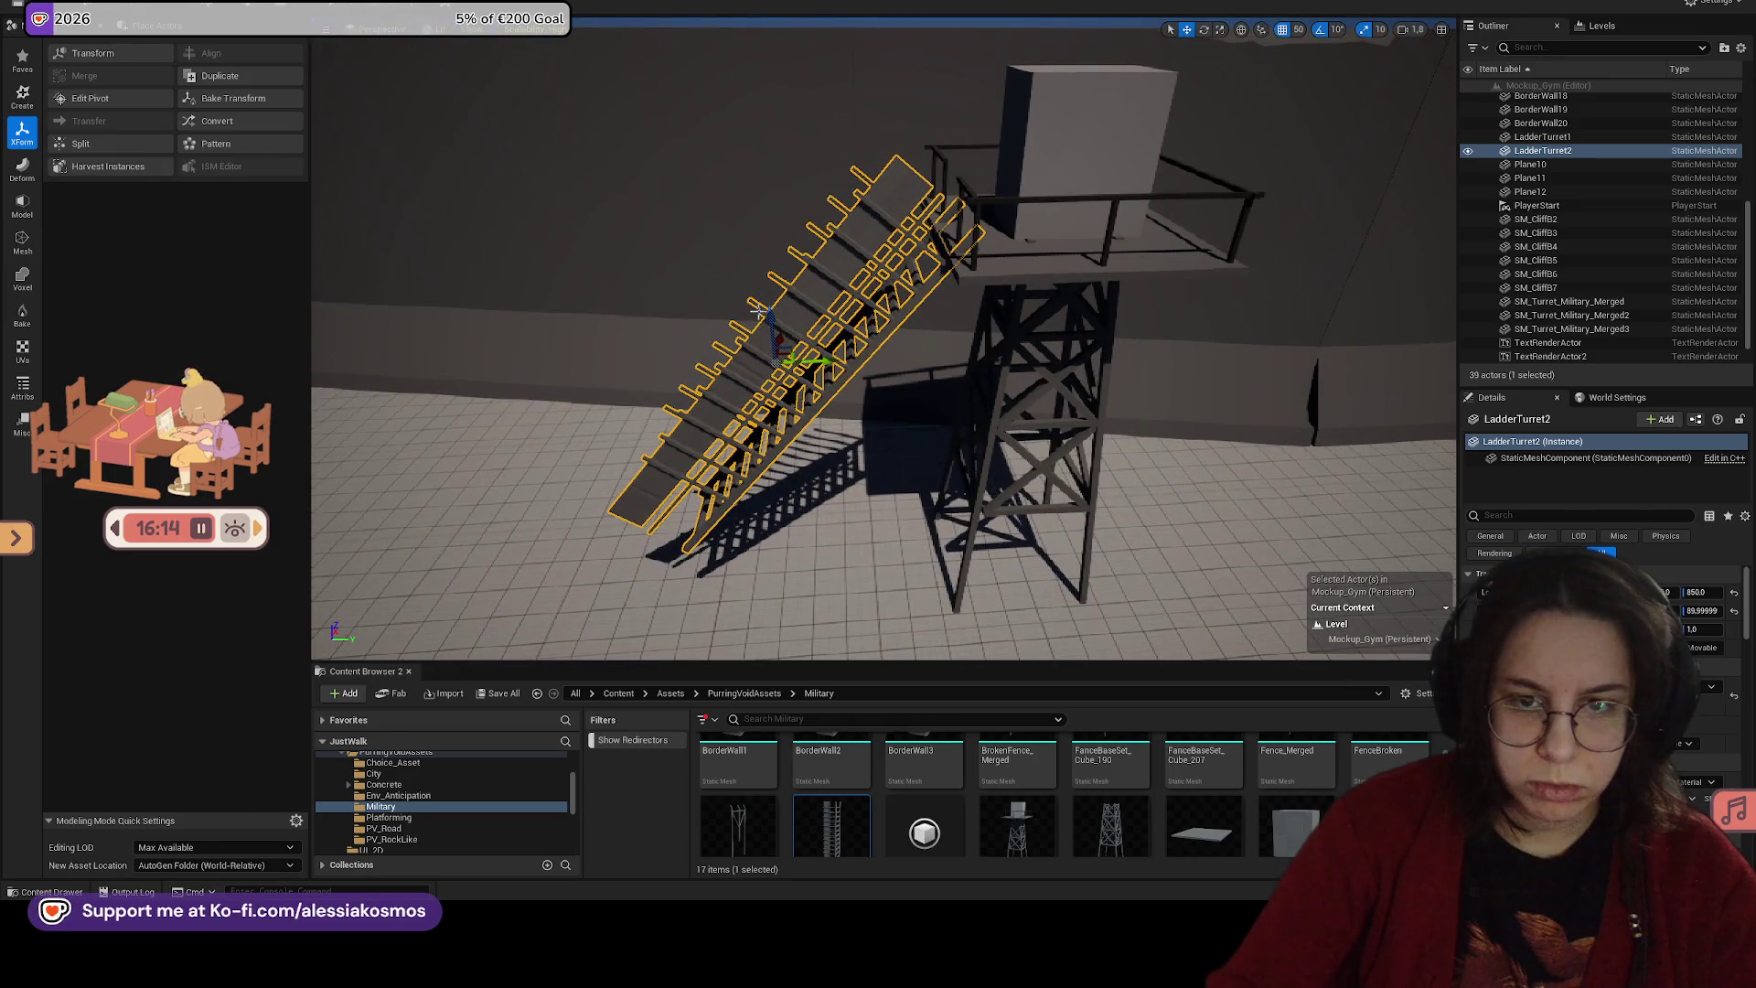
pyautogui.moveTo(764, 306); pyautogui.dragTo(757, 341)
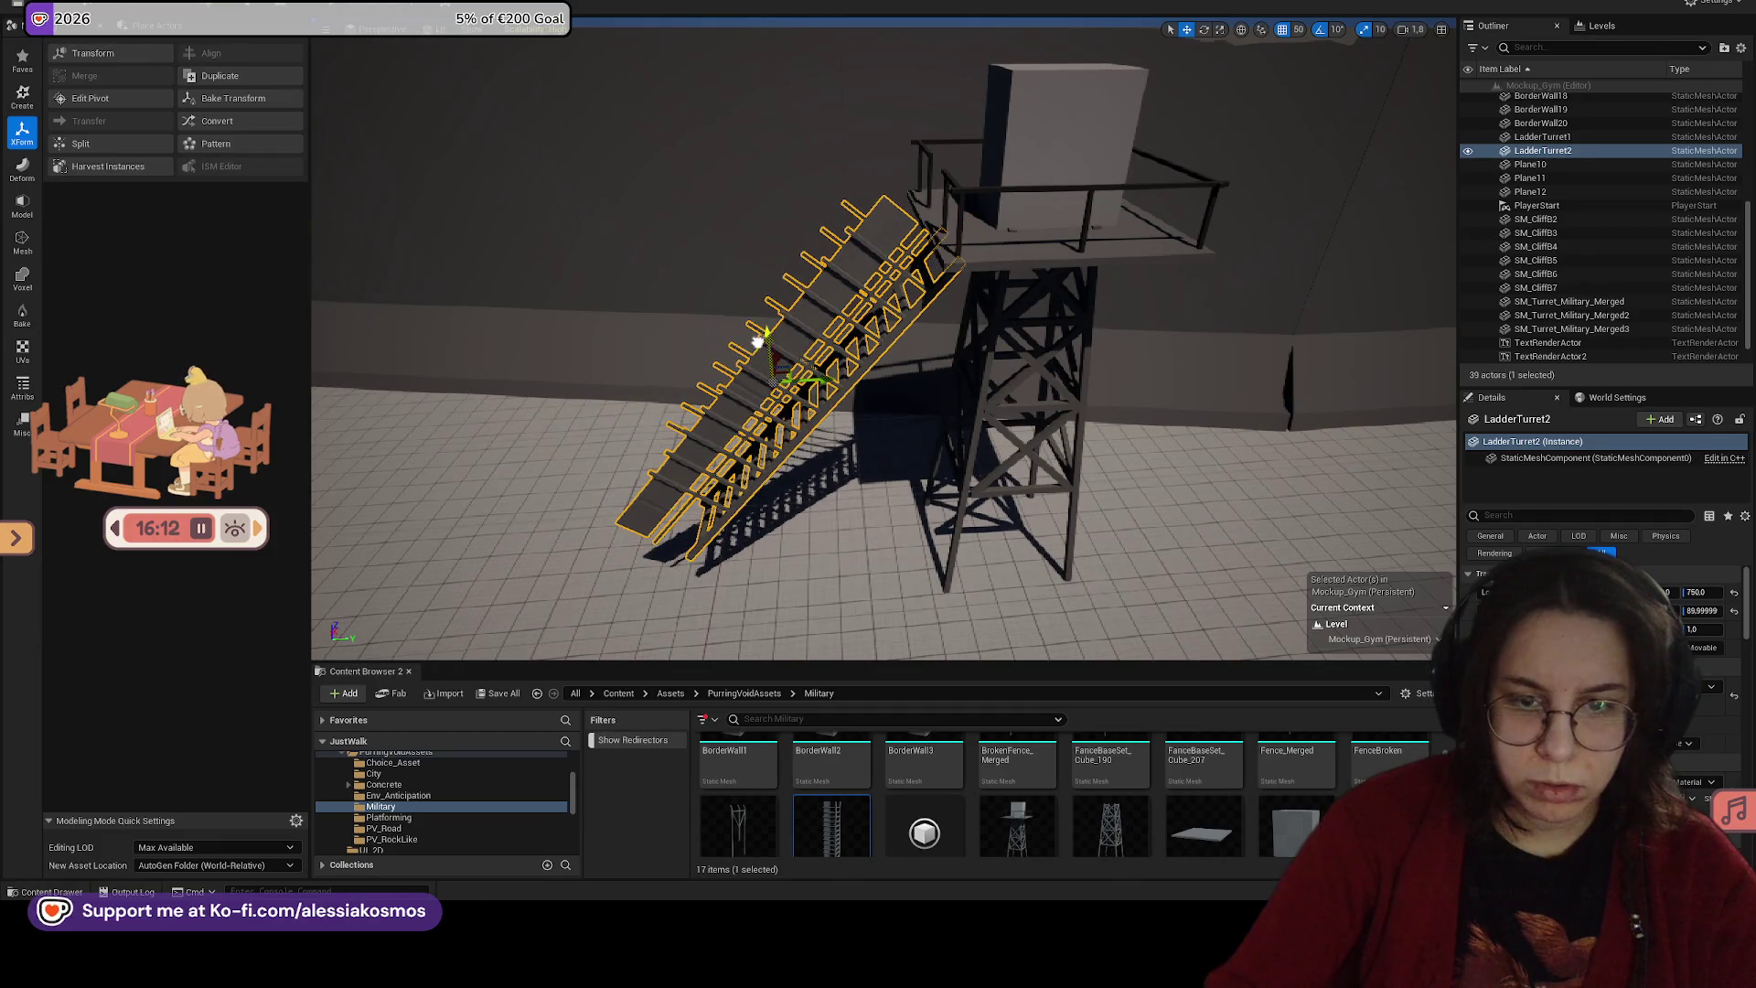
# Step: Adjust the rotation snap, stand the ladder more upright, and lower it to 600
pyautogui.press('e')
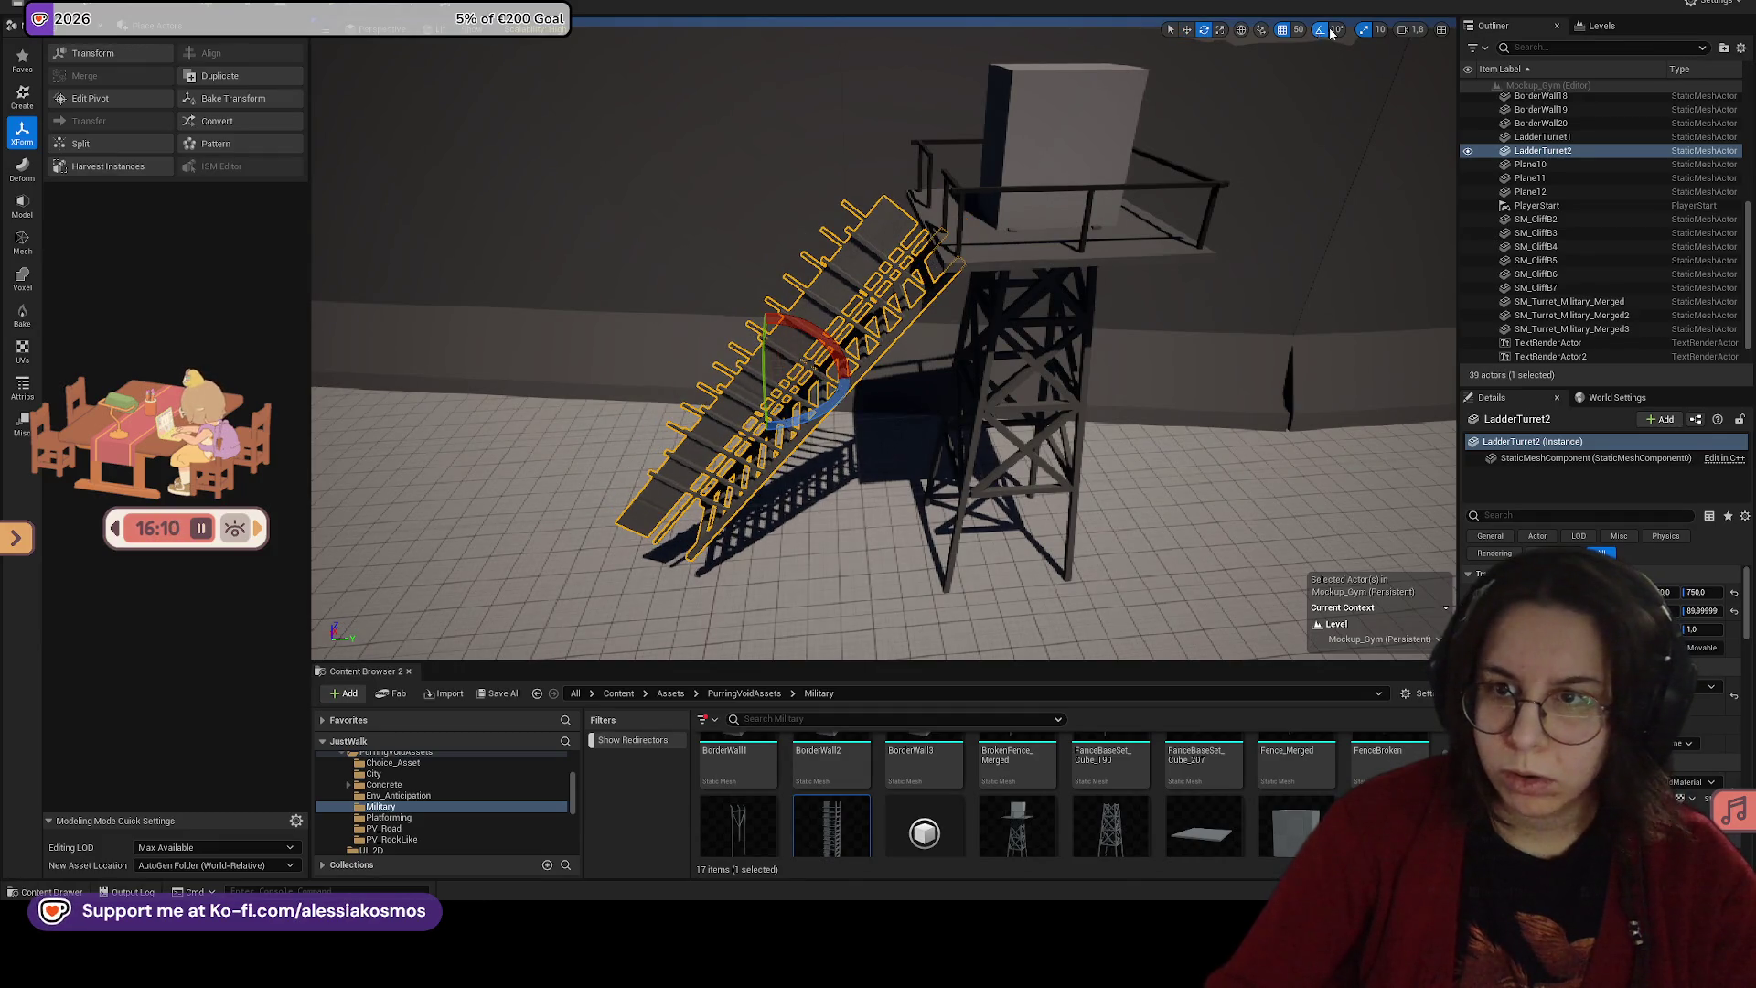
pyautogui.click(1328, 30)
pyautogui.moveTo(837, 349); pyautogui.dragTo(802, 331)
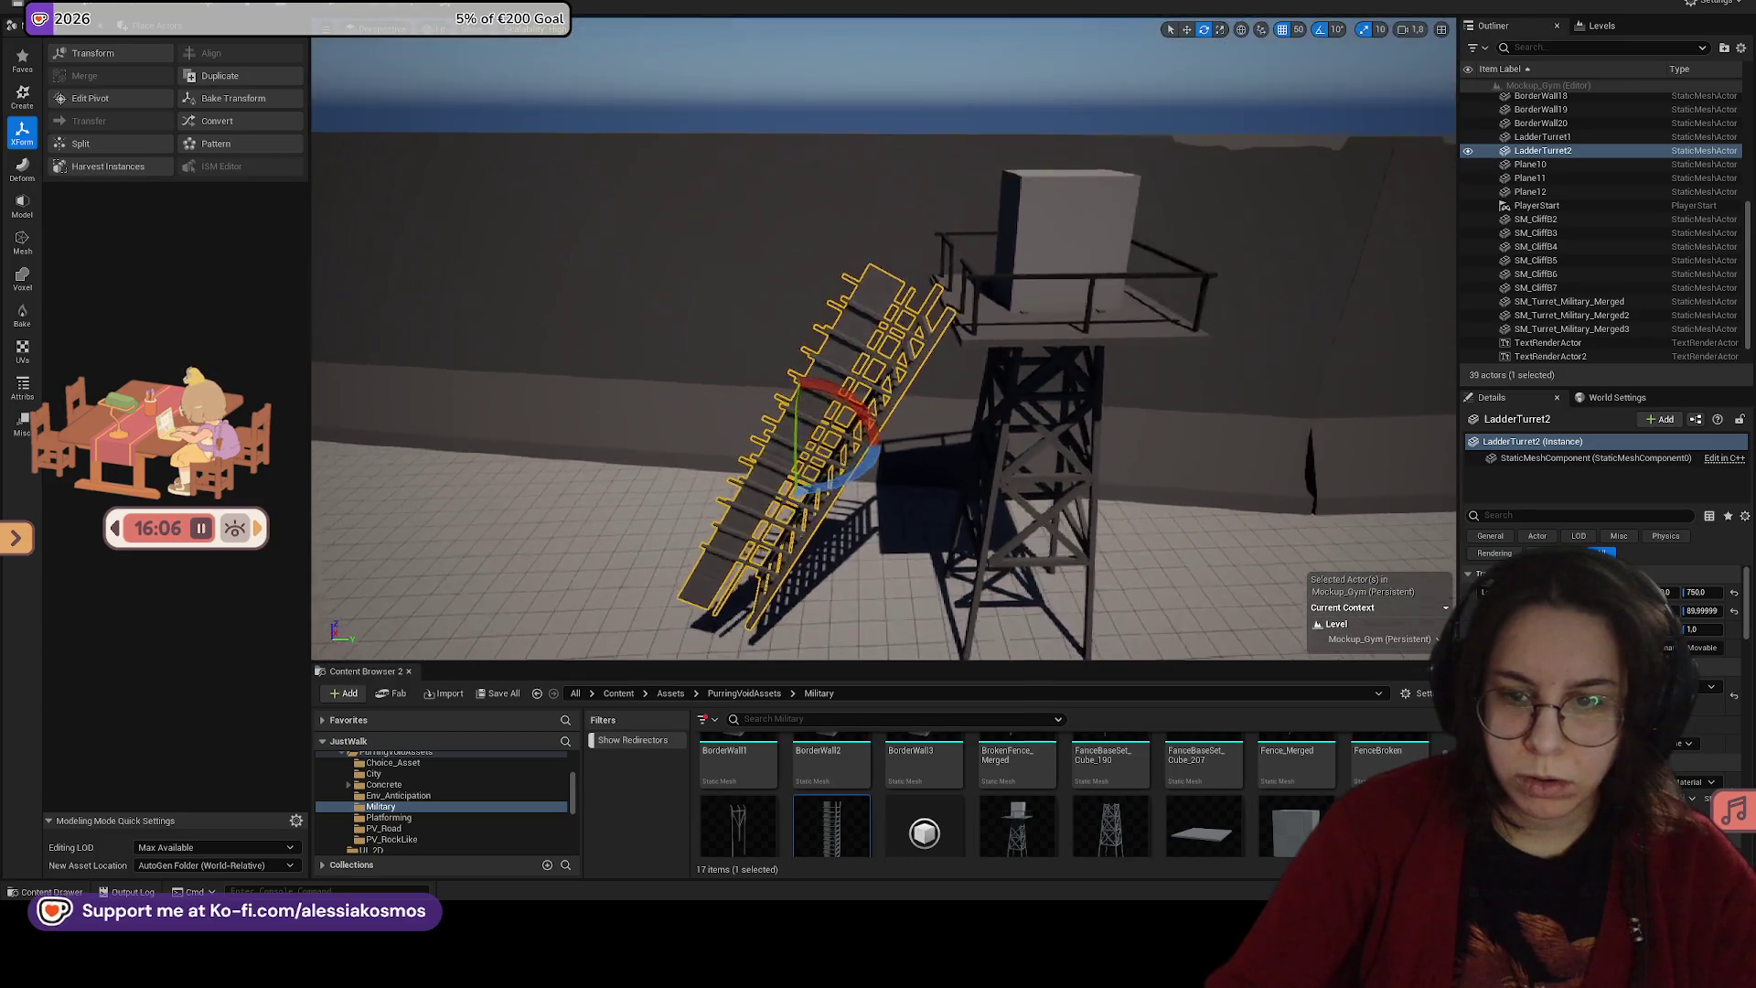
pyautogui.press('f')
pyautogui.press('w')
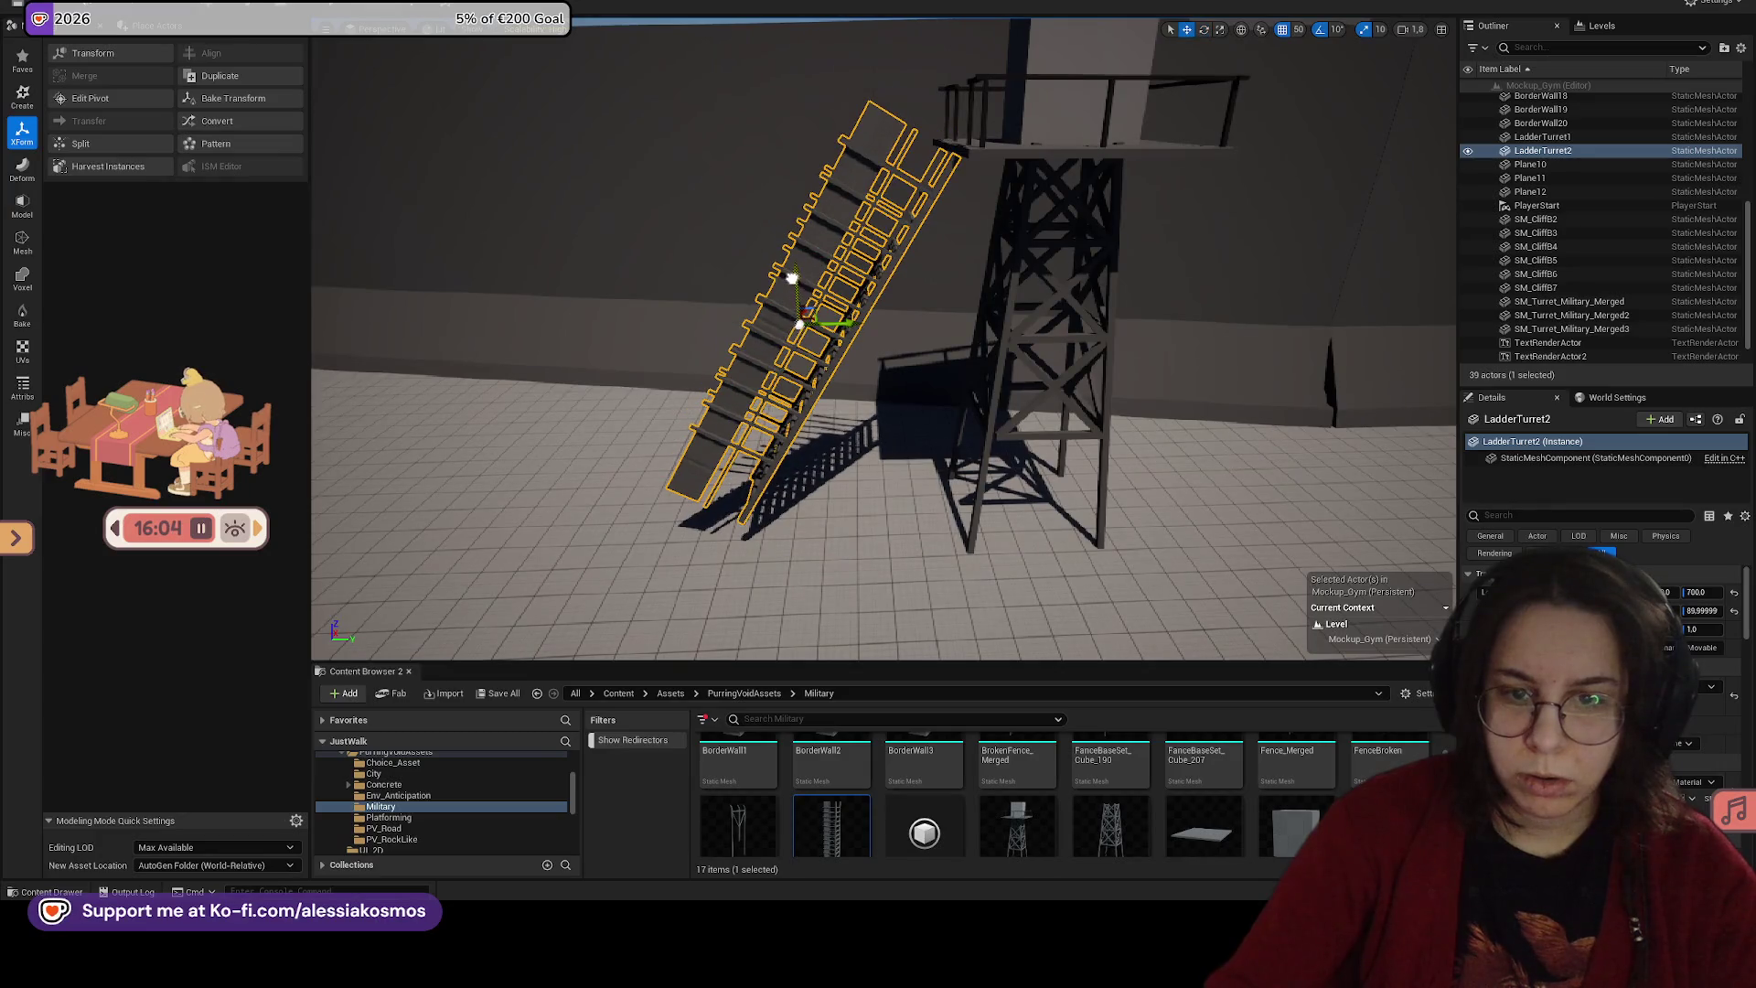
pyautogui.moveTo(792, 278); pyautogui.dragTo(788, 308)
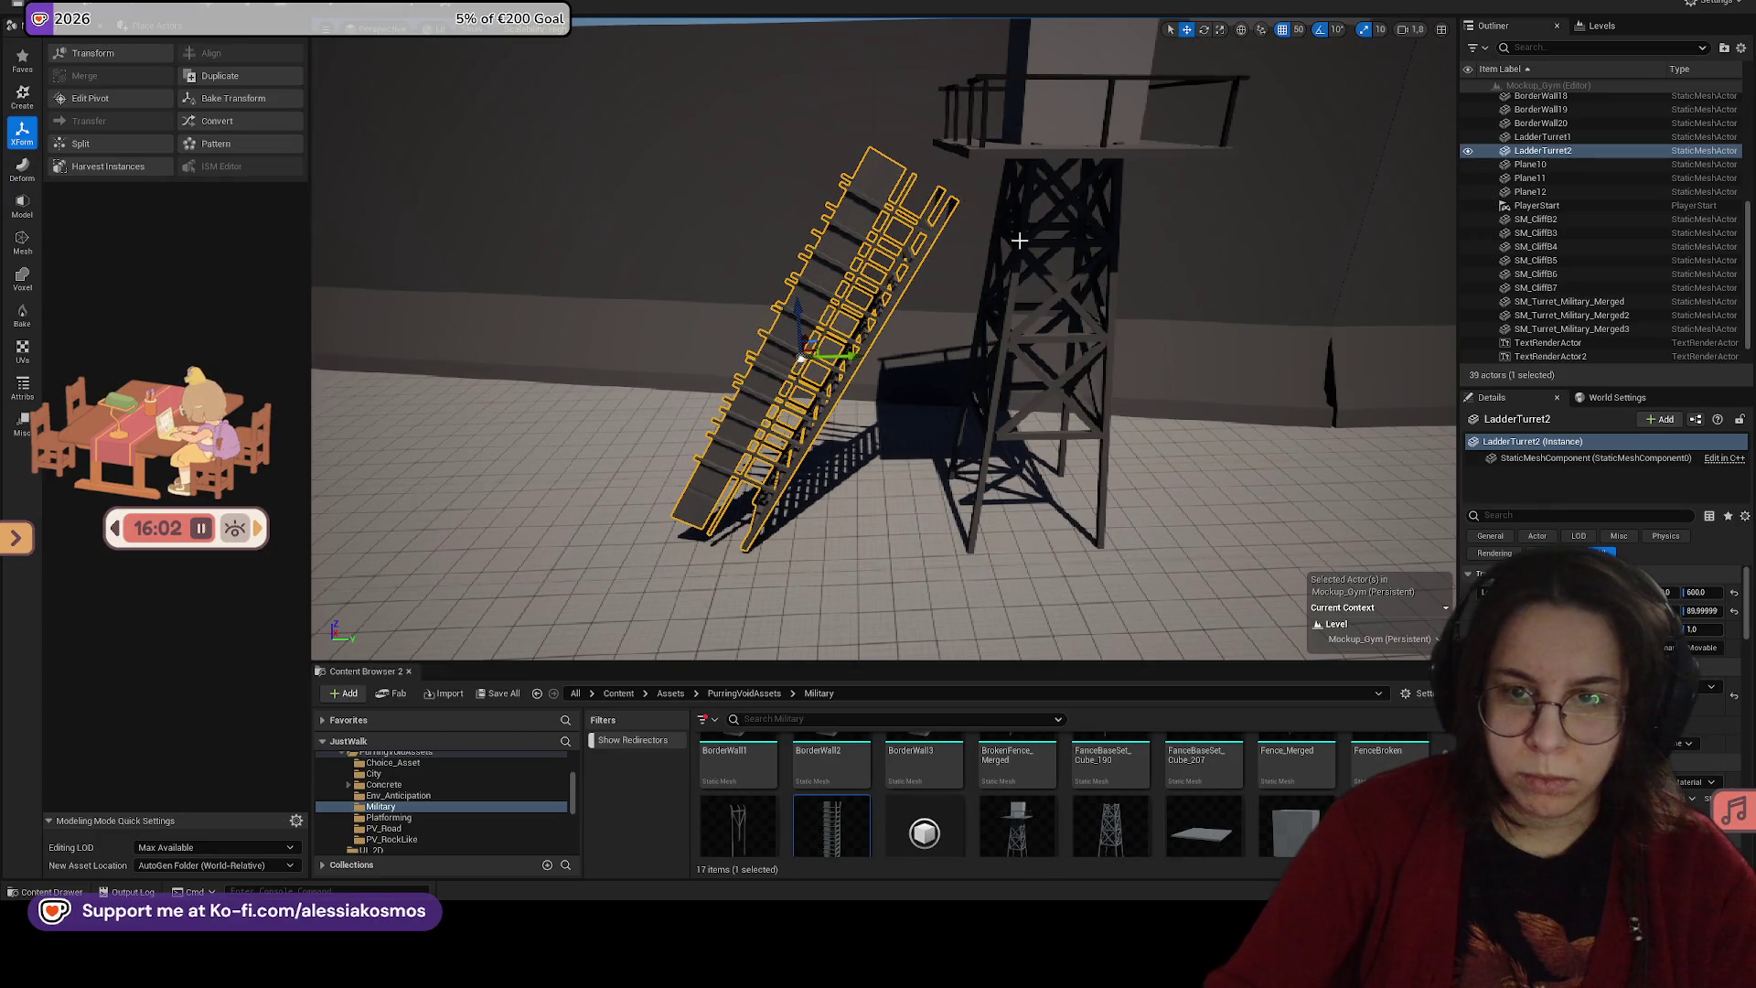
# Step: Lower the watchtower by 100 units and reselect the ladder
pyautogui.click(1047, 166)
pyautogui.moveTo(1026, 454)
pyautogui.mouseDown()
pyautogui.moveTo(1015, 494)
pyautogui.moveTo(1045, 530)
pyautogui.mouseUp()
pyautogui.click(903, 222)
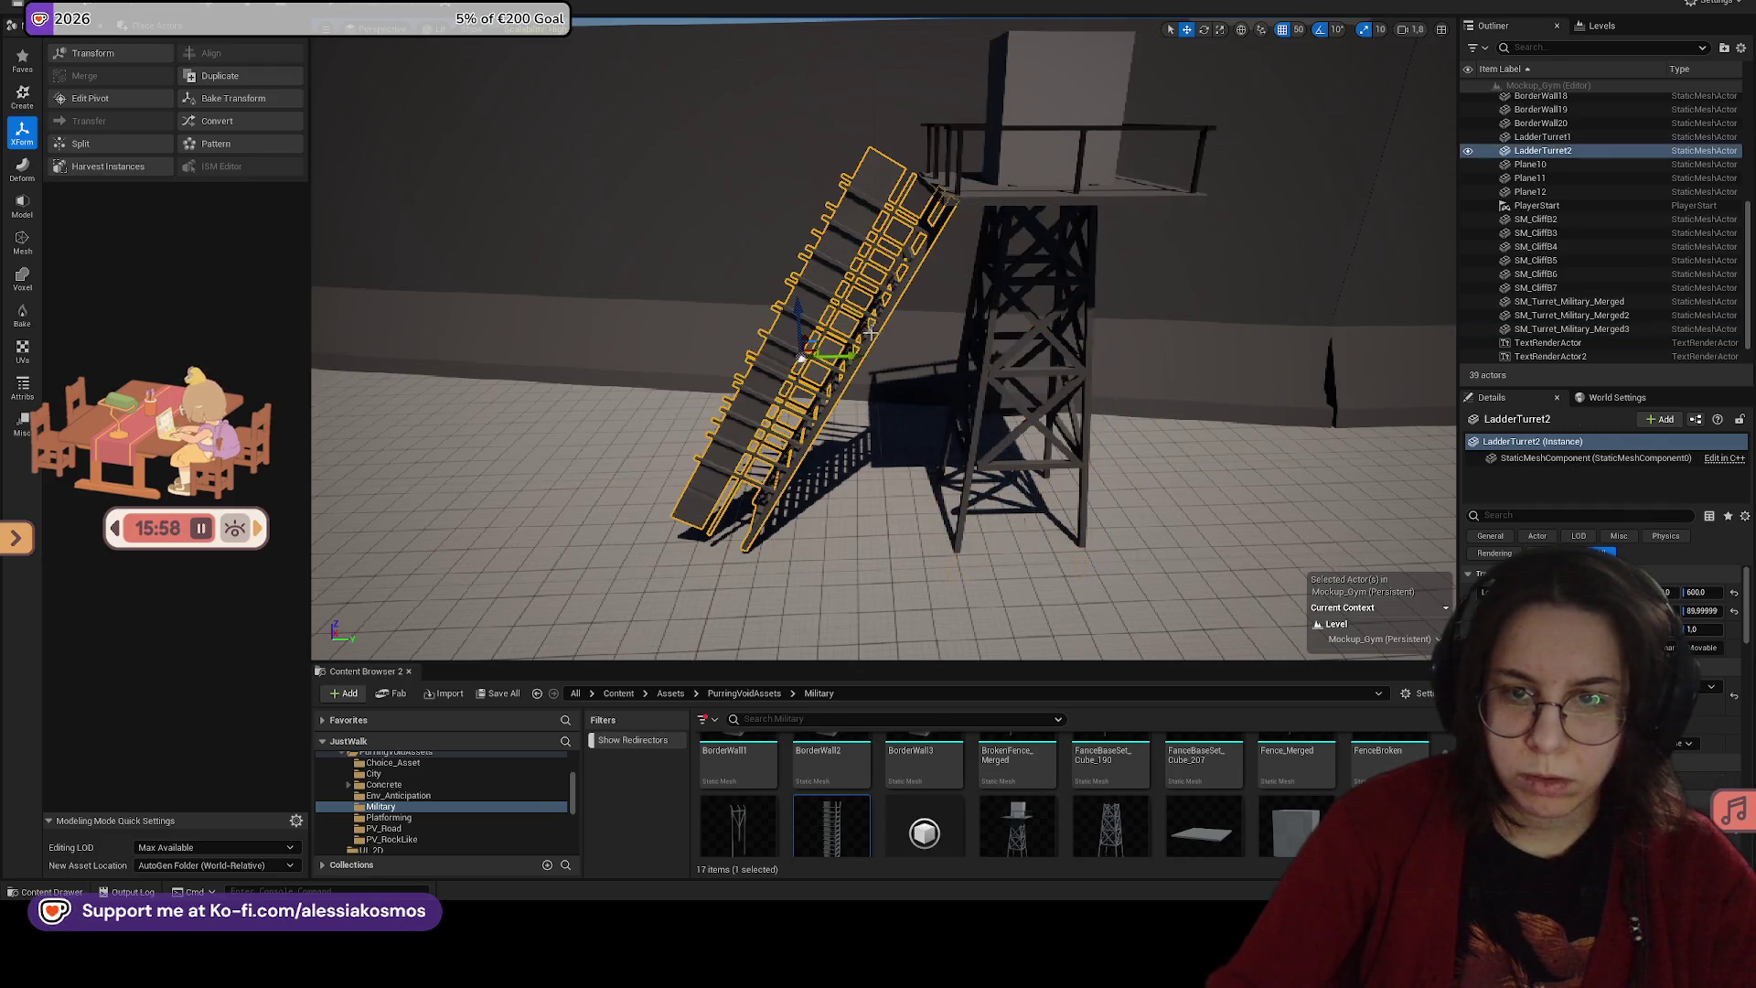
pyautogui.scroll(2, 802, 340)
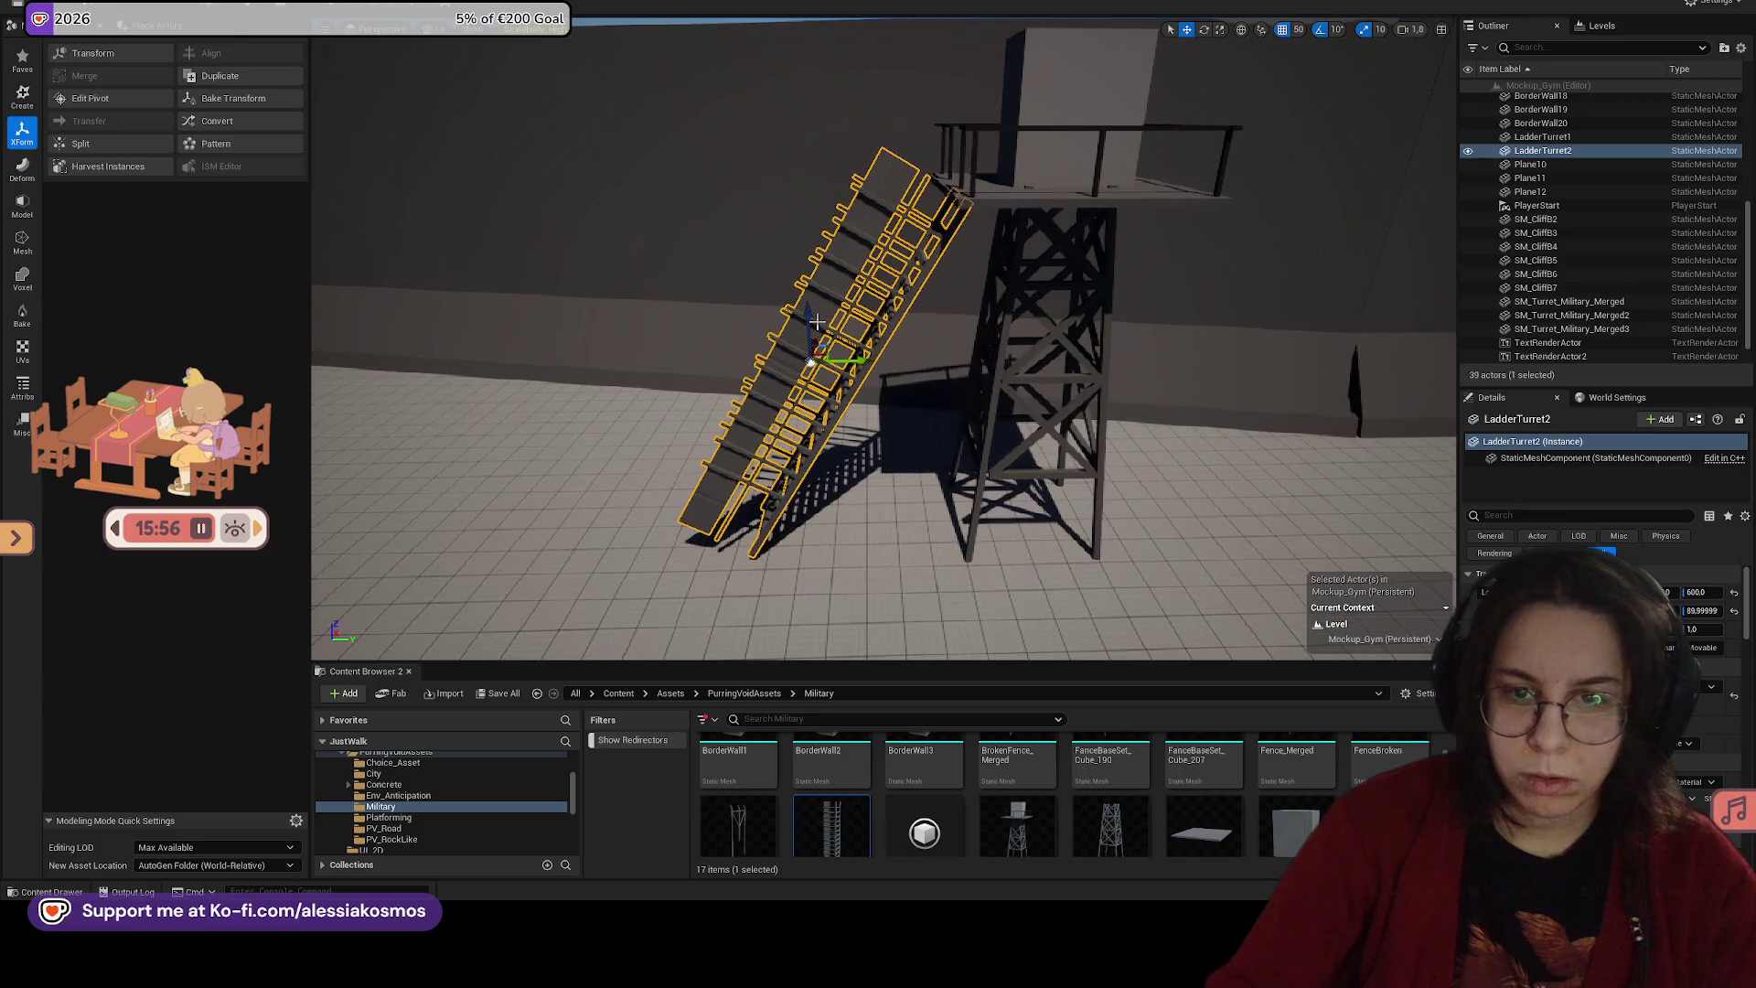
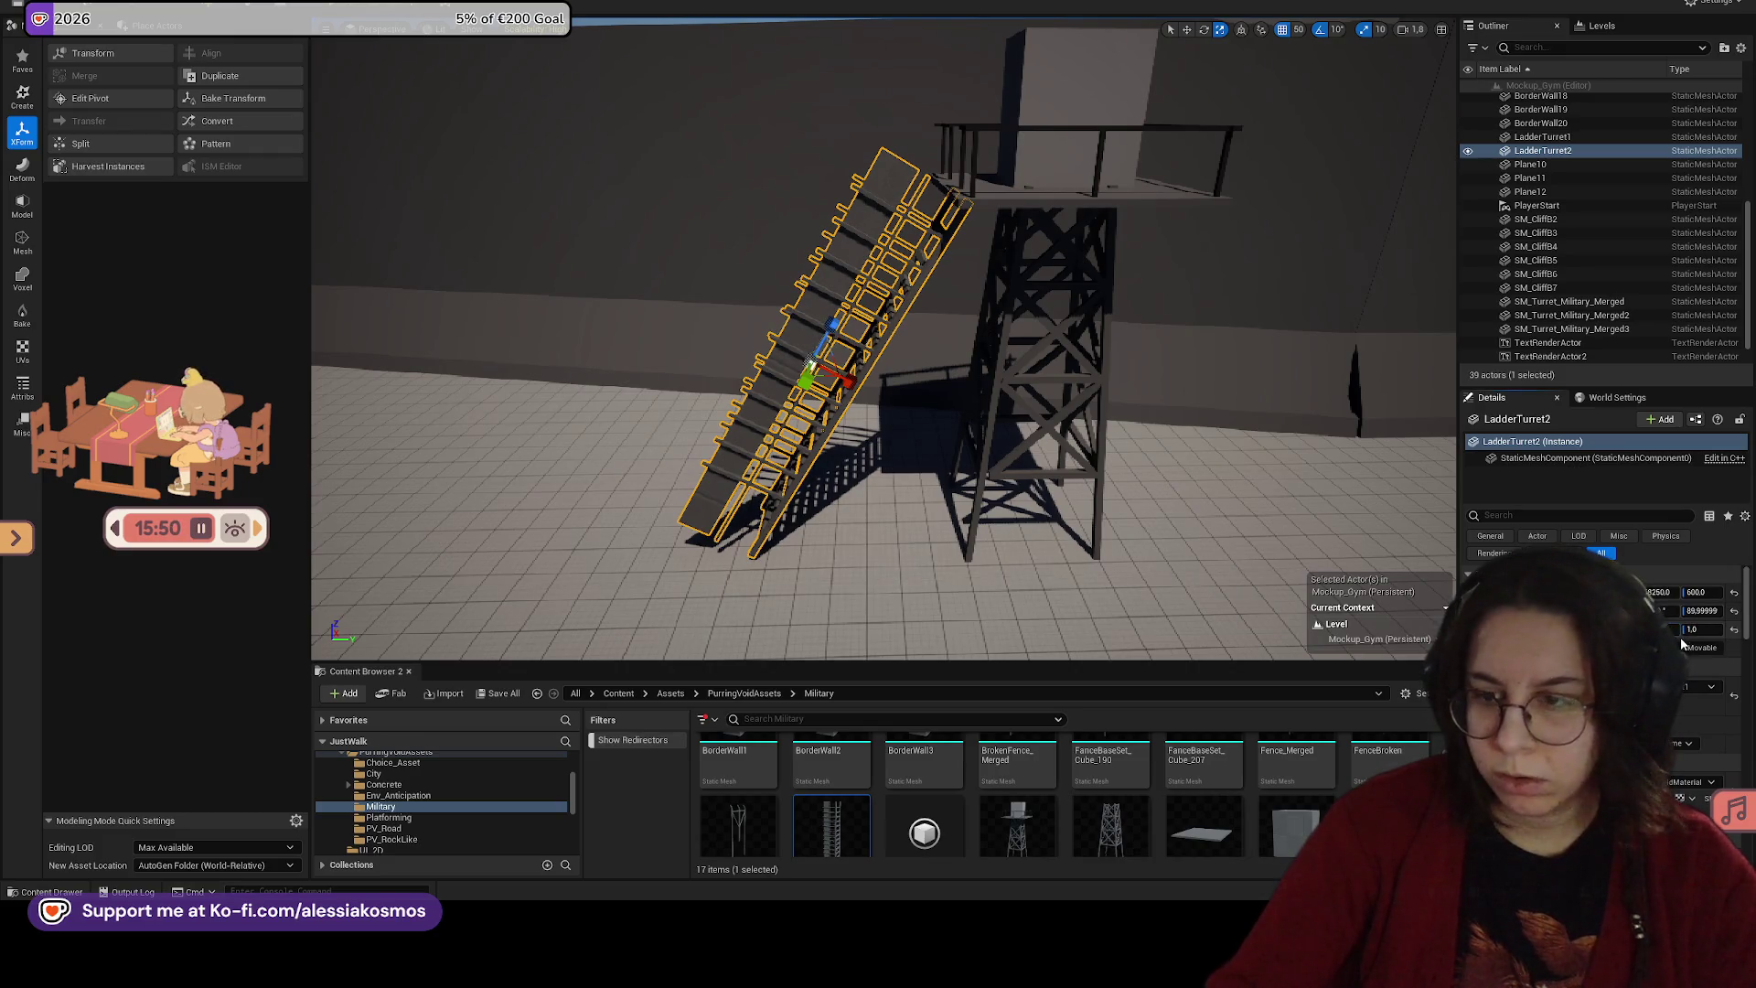
# Step: Set LadderTurret2's scale to 1.1 in the Details panel
pyautogui.moveTo(1692, 629); pyautogui.dragTo(1712, 630)
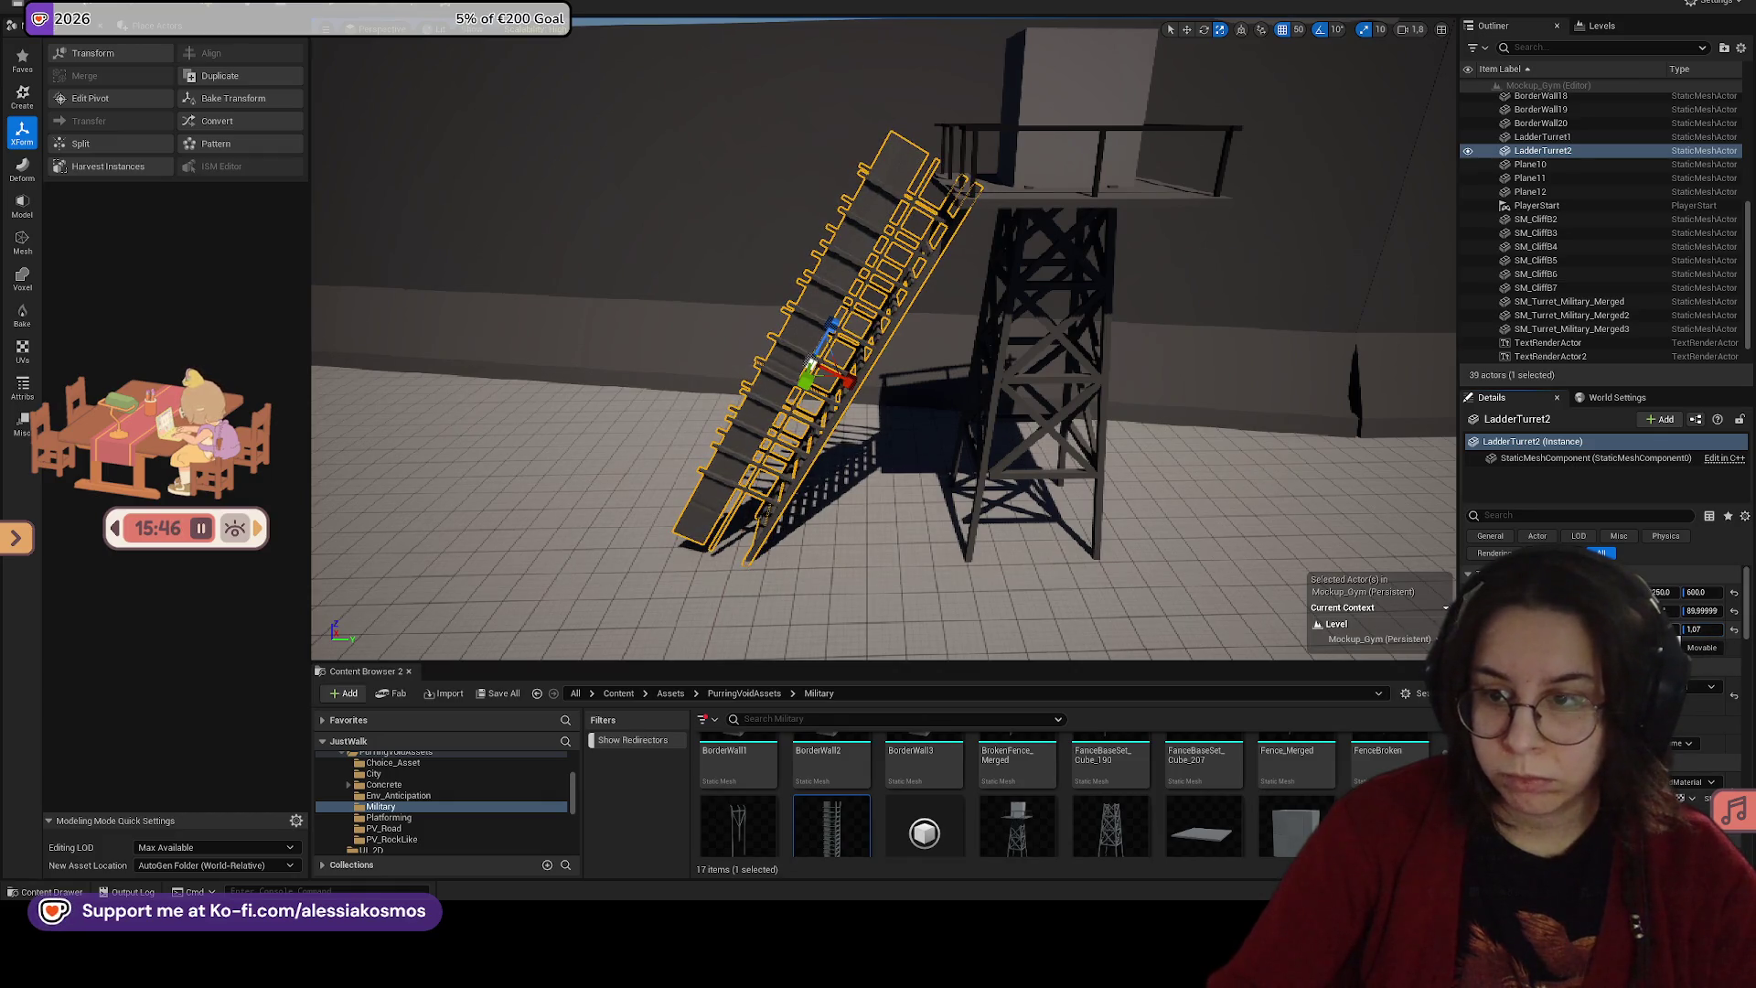
pyautogui.click(1096, 473)
pyautogui.hotkey('ctrl', 'z')
pyautogui.hotkey('ctrl', 'z')
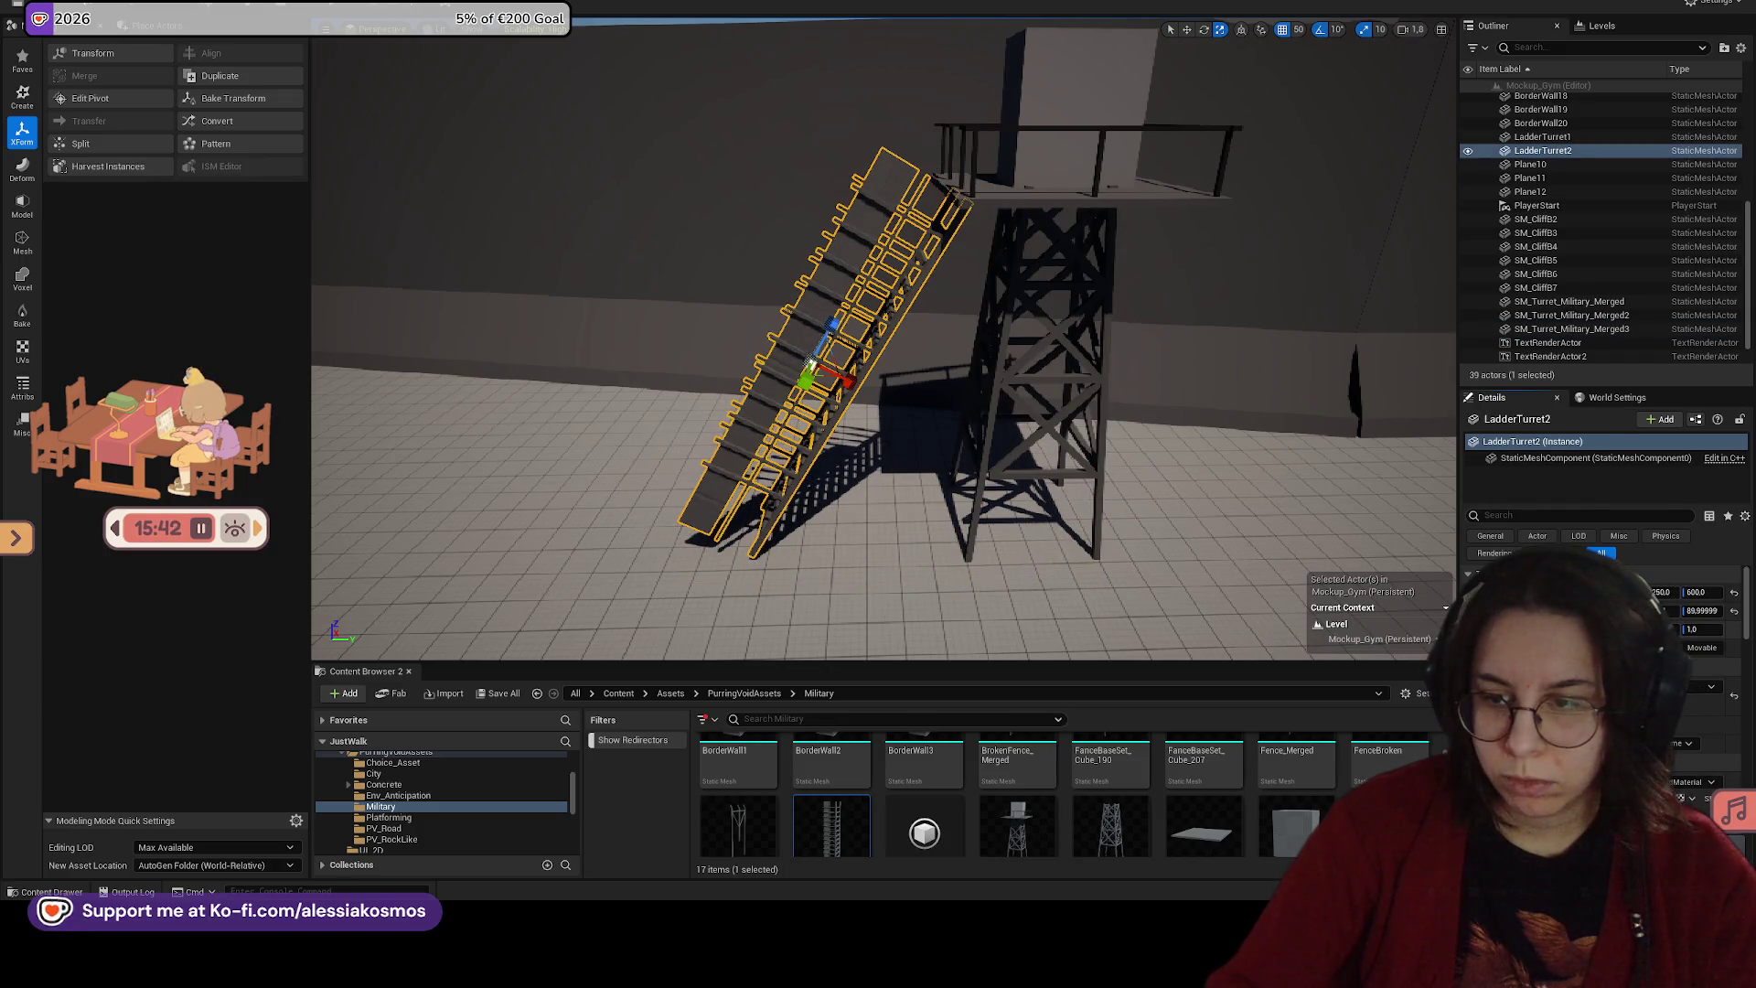
pyautogui.write('1.2')
pyautogui.press('Return')
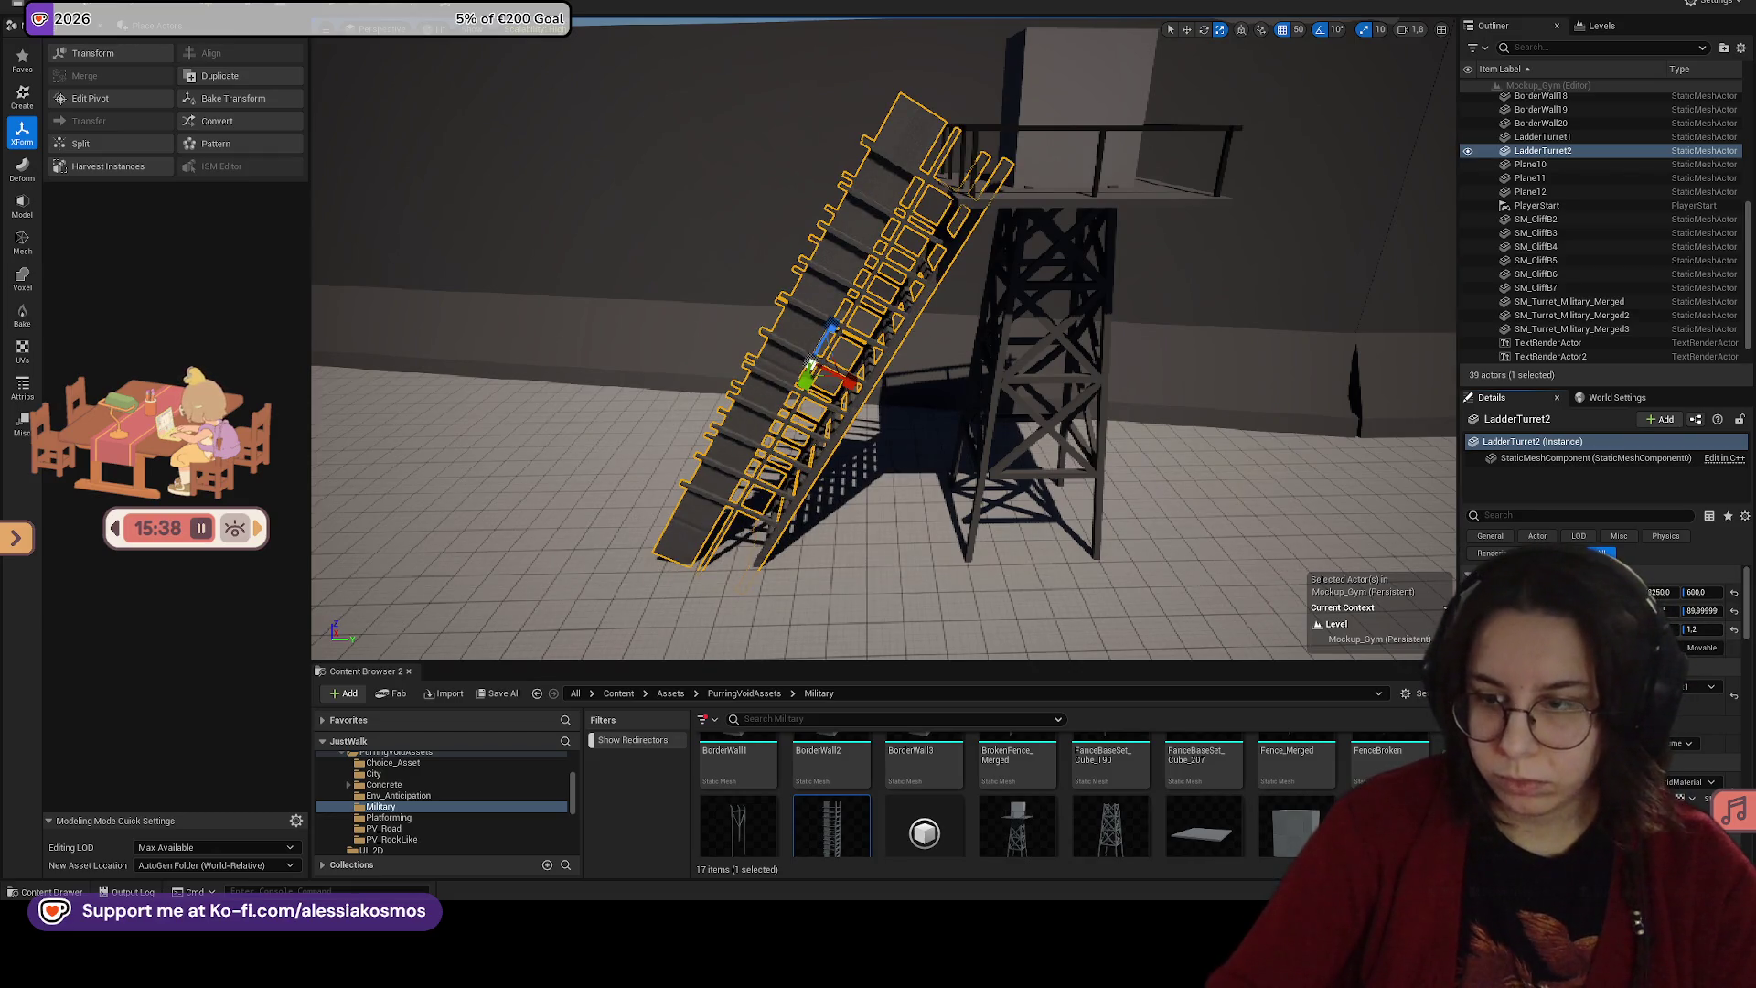
pyautogui.write('1.1')
pyautogui.press('Return')
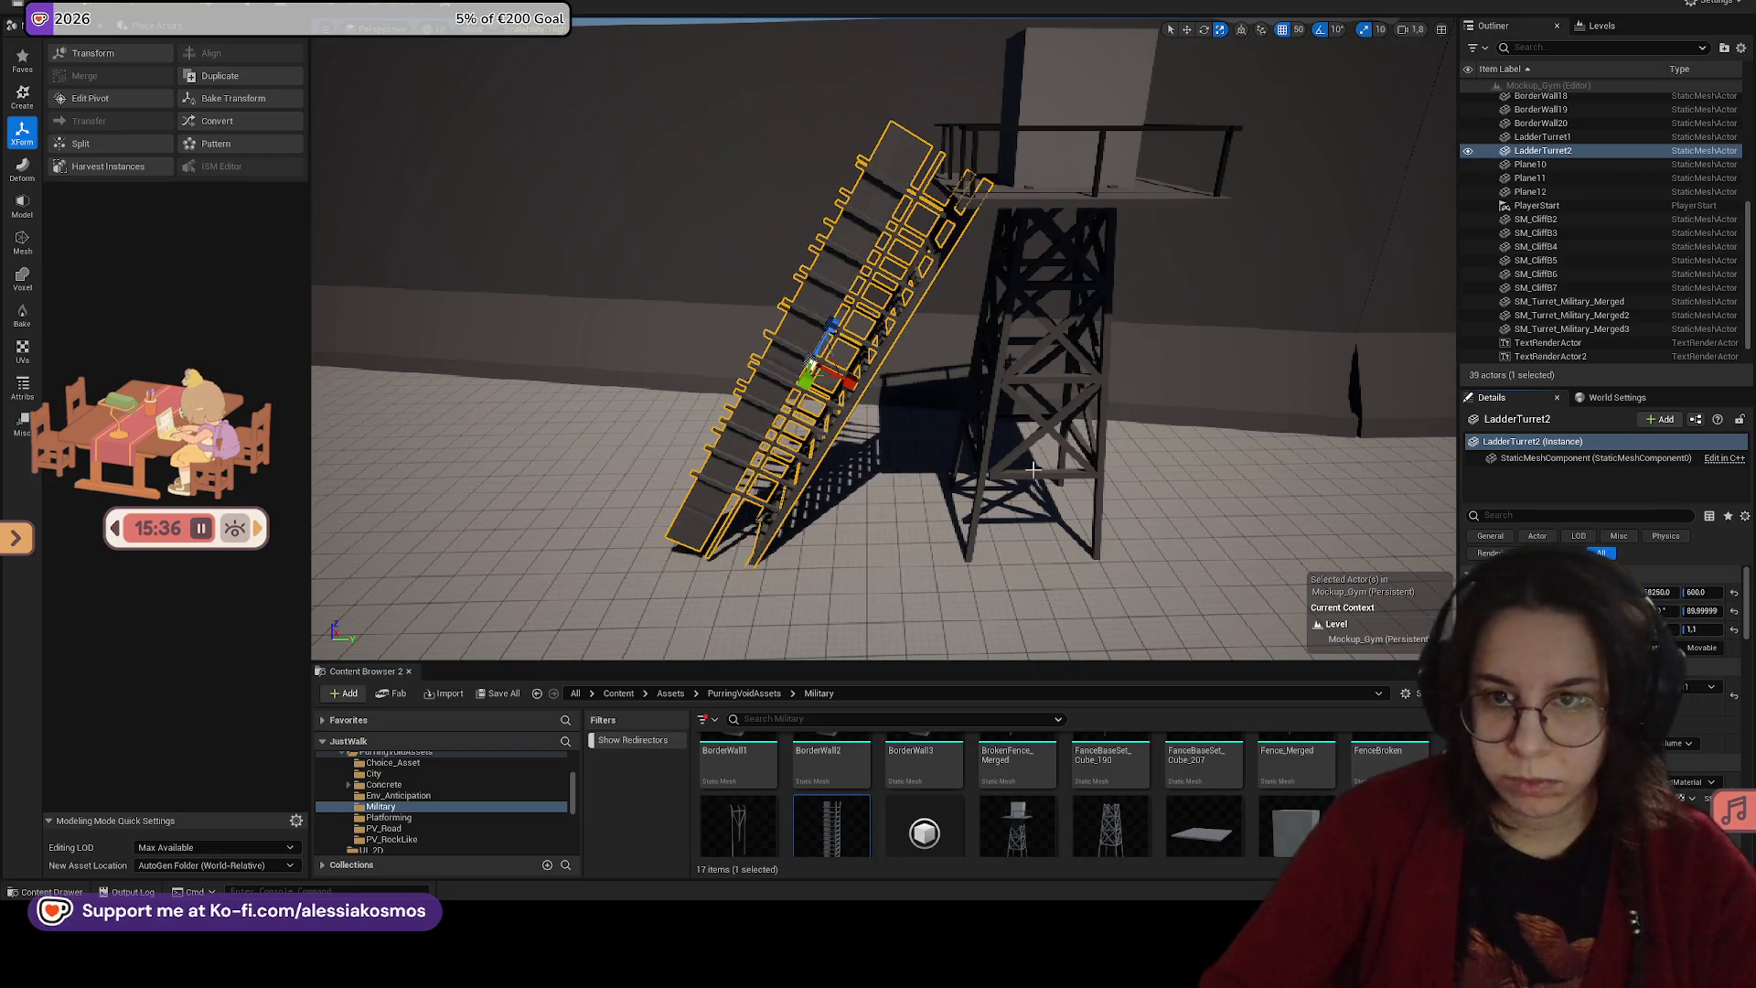
# Step: Move the ladder left and up so it leans against the turret tower's platform
pyautogui.scroll(3, 978, 450)
pyautogui.press('w')
pyautogui.moveTo(883, 447); pyautogui.dragTo(866, 445)
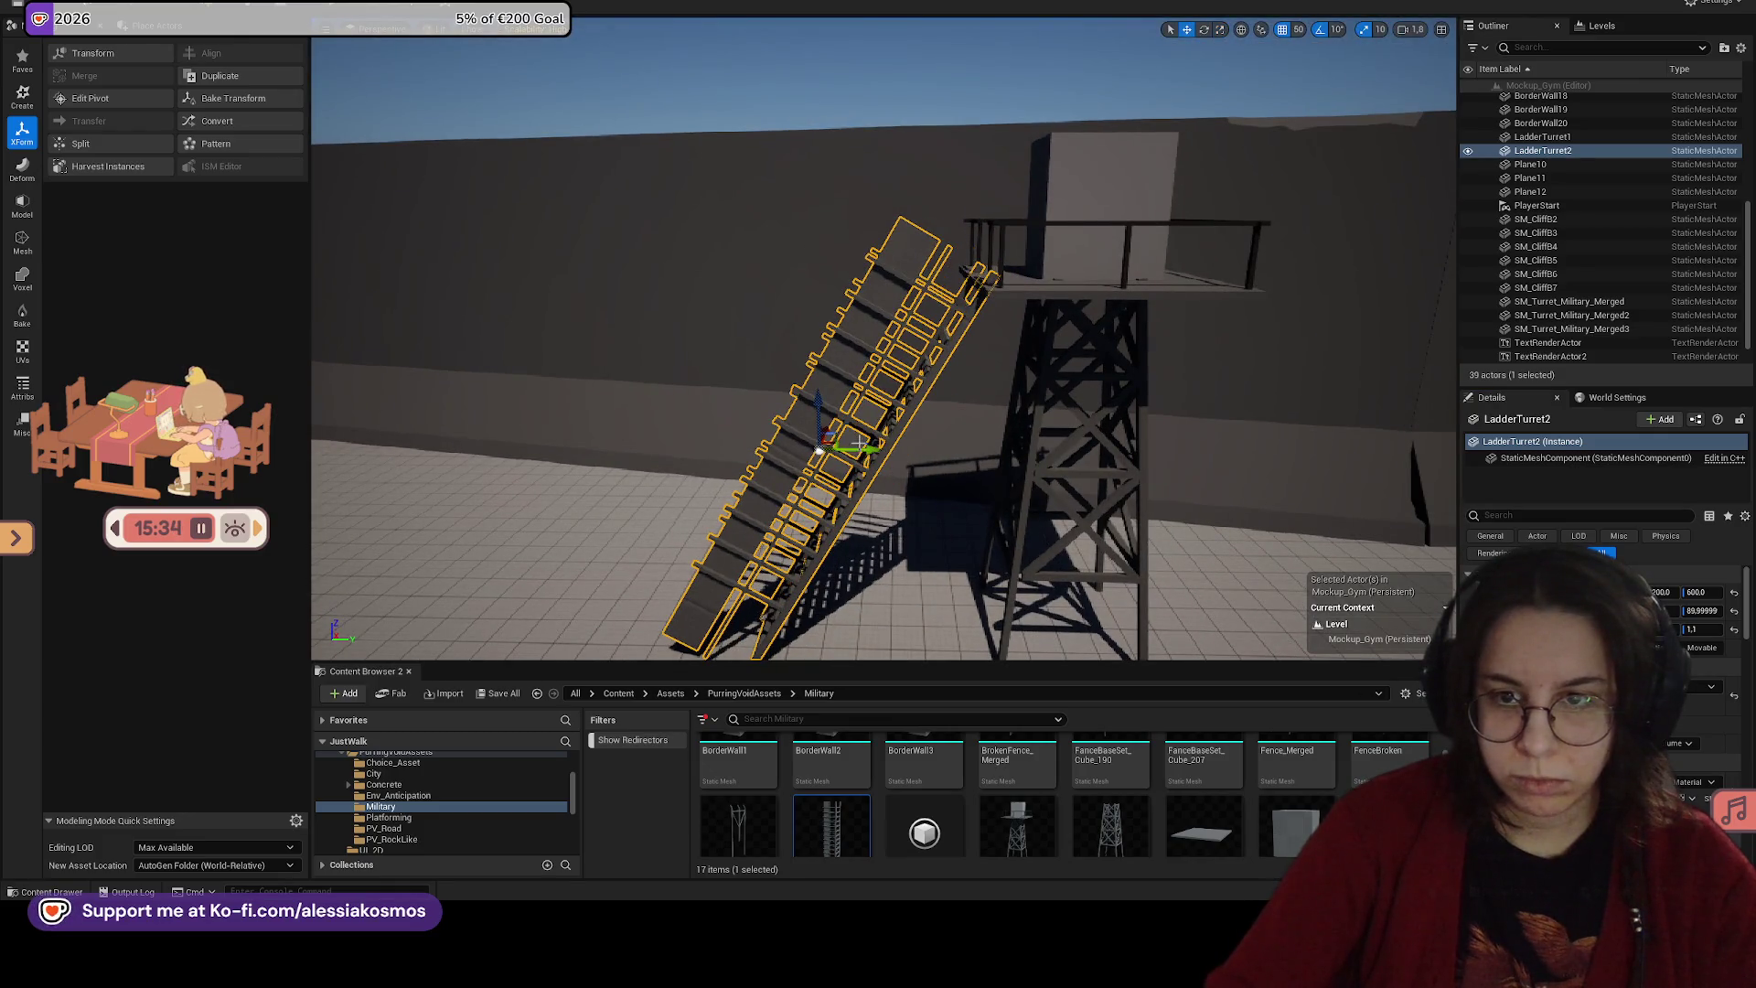
pyautogui.scroll(-2, 833, 420)
pyautogui.moveTo(837, 400); pyautogui.dragTo(838, 386)
pyautogui.scroll(-5, 838, 386)
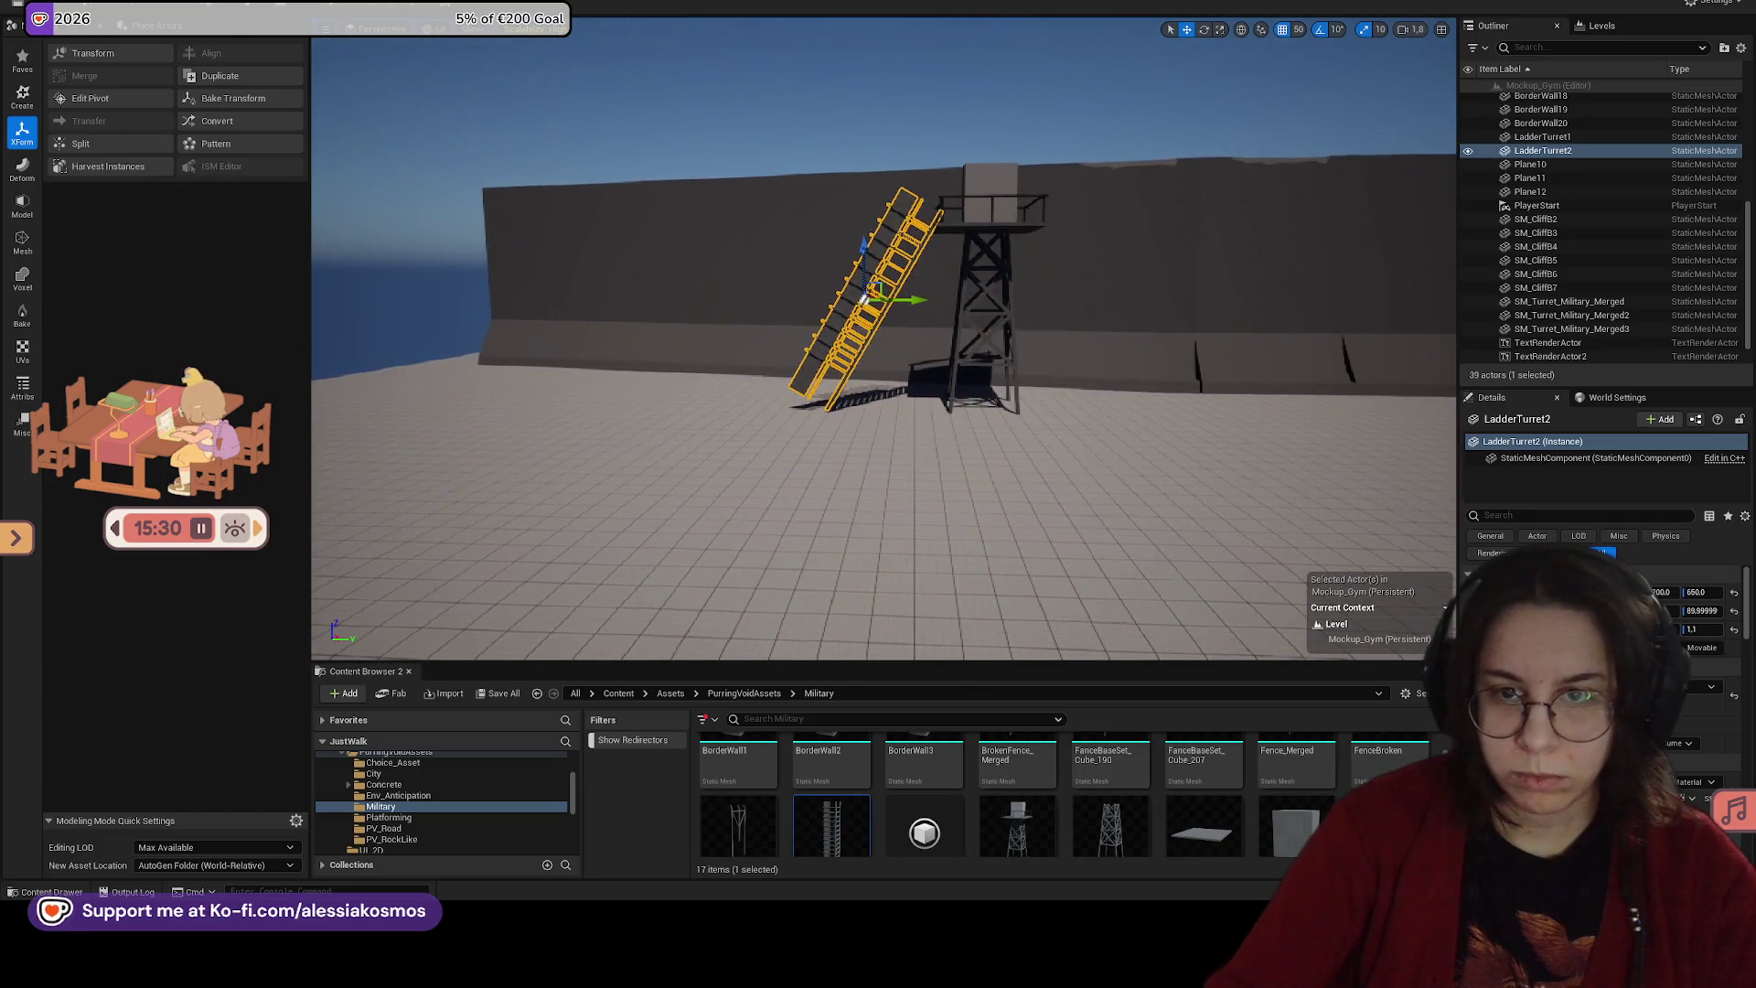
pyautogui.click(837, 457)
pyautogui.scroll(-5, 837, 457)
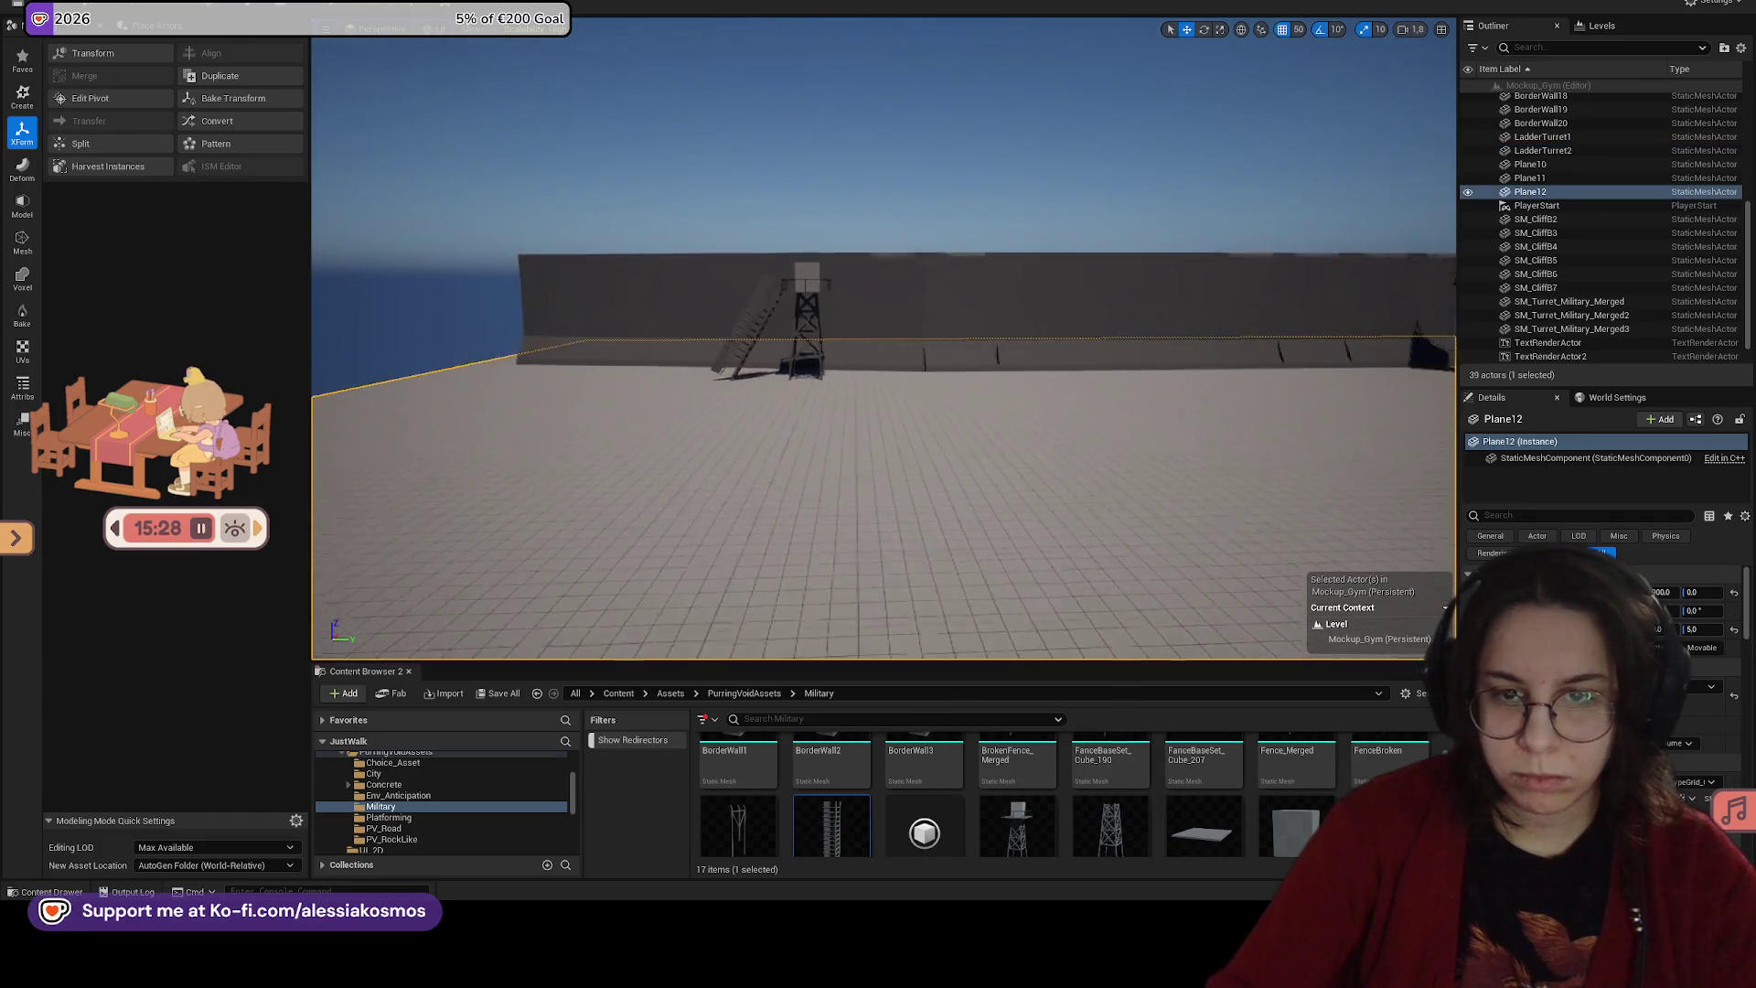
pyautogui.scroll(-5, 731, 284)
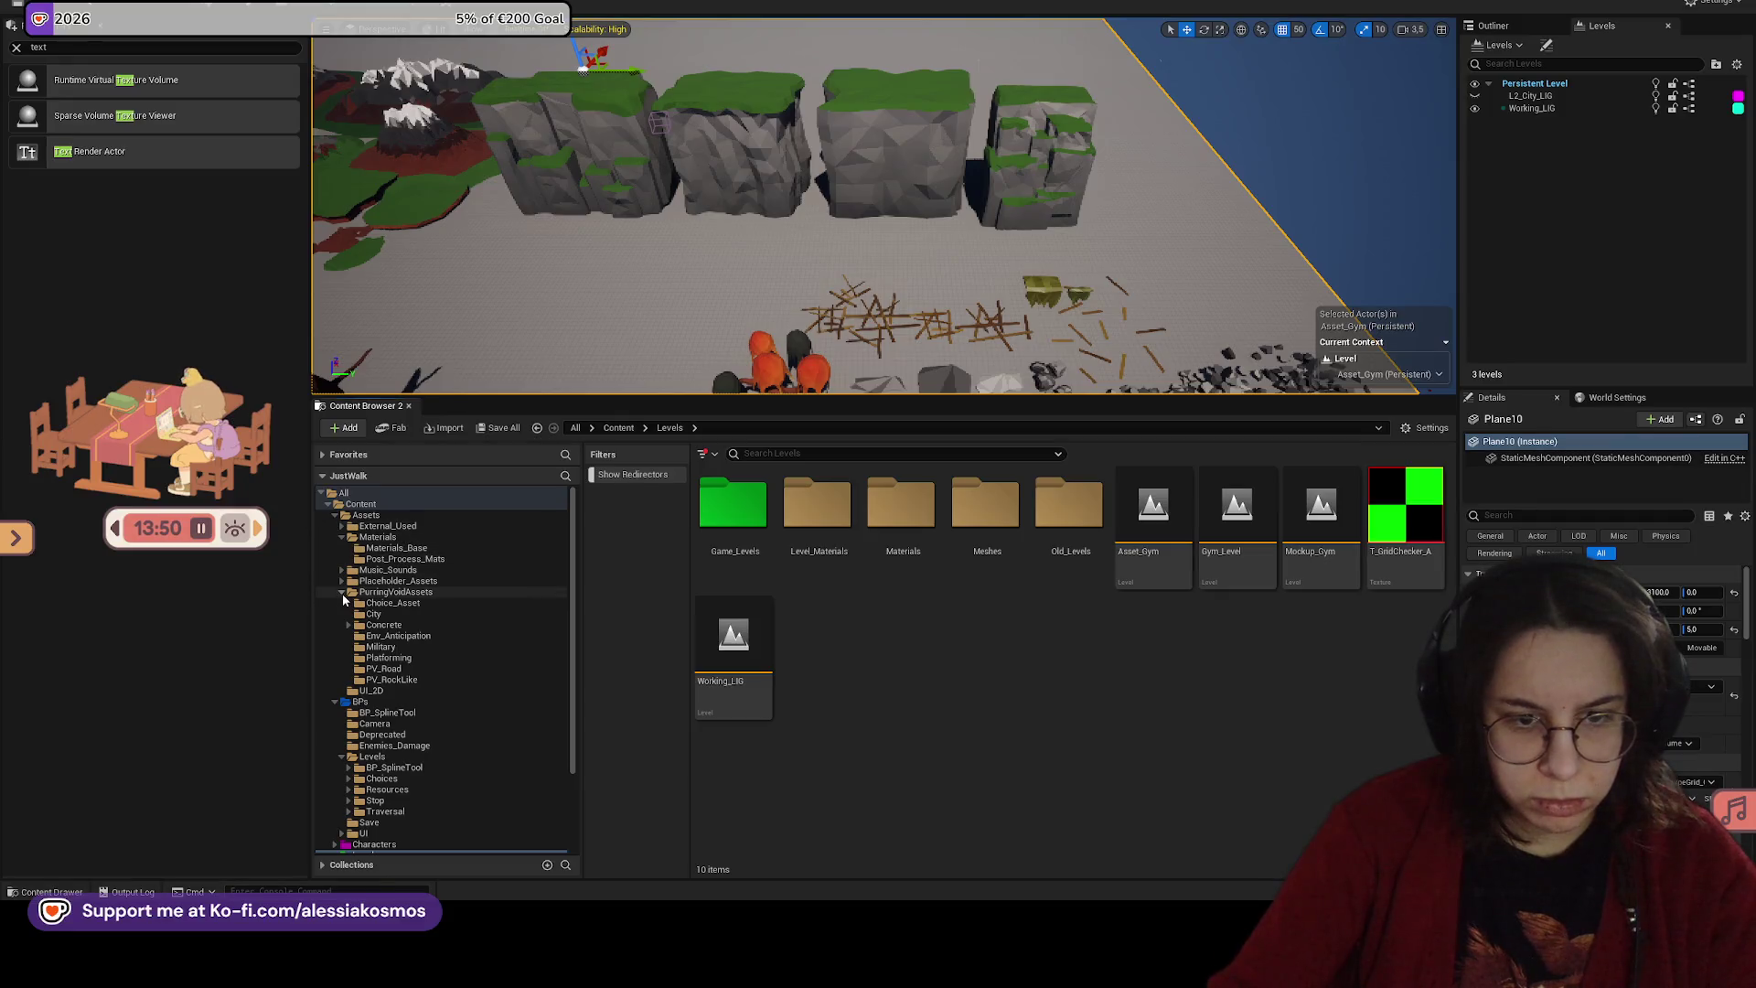
# Step: Move the T_GridChecker_A texture into the Assets/Materials folder
pyautogui.click(341, 592)
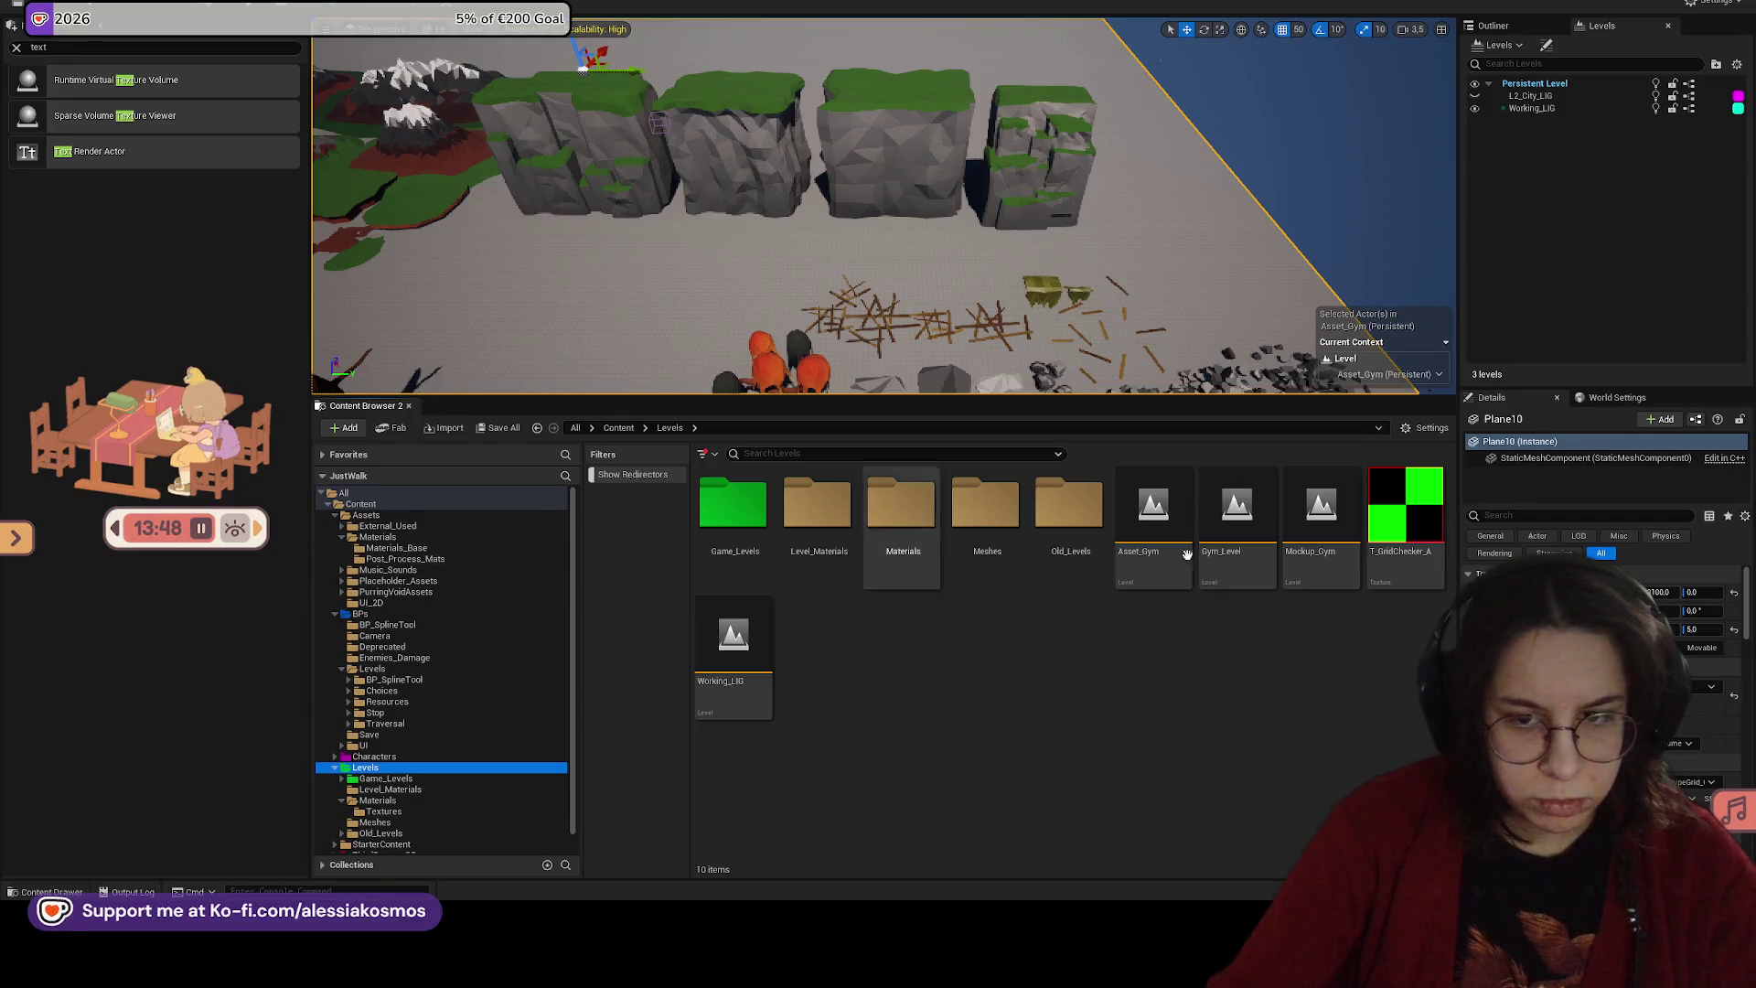
pyautogui.moveTo(1092, 554)
pyautogui.mouseDown()
pyautogui.moveTo(431, 559)
pyautogui.moveTo(382, 538)
pyautogui.mouseUp()
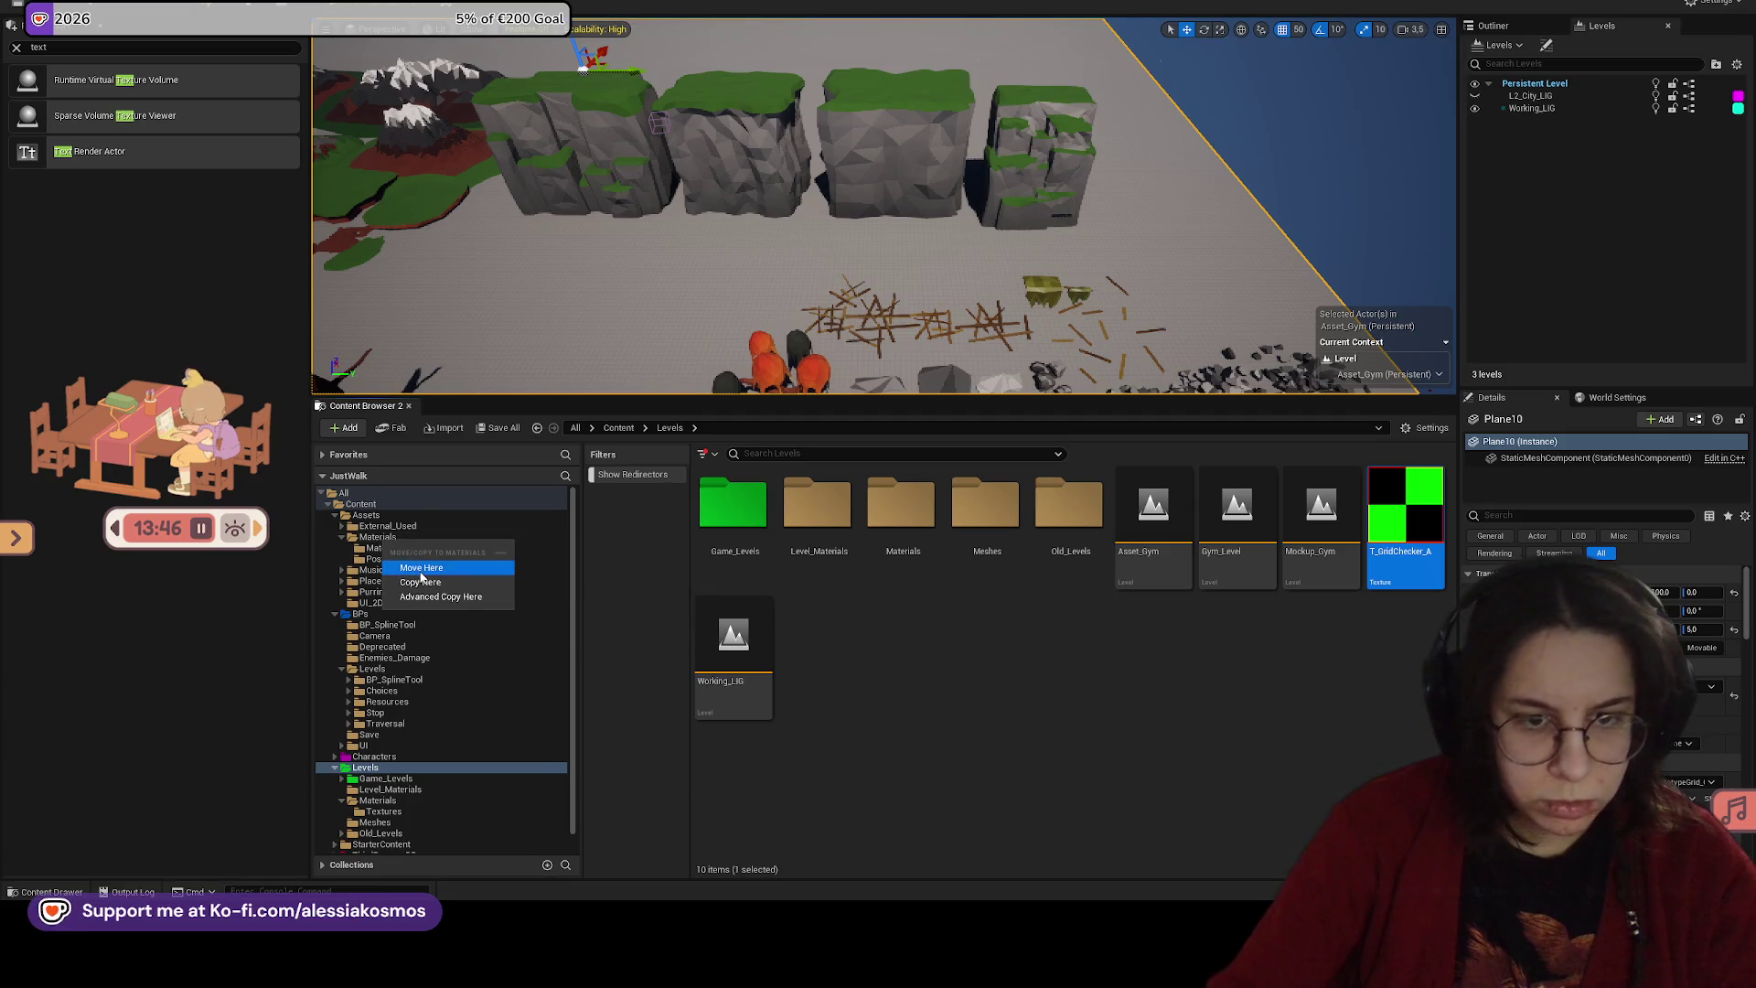
pyautogui.click(421, 576)
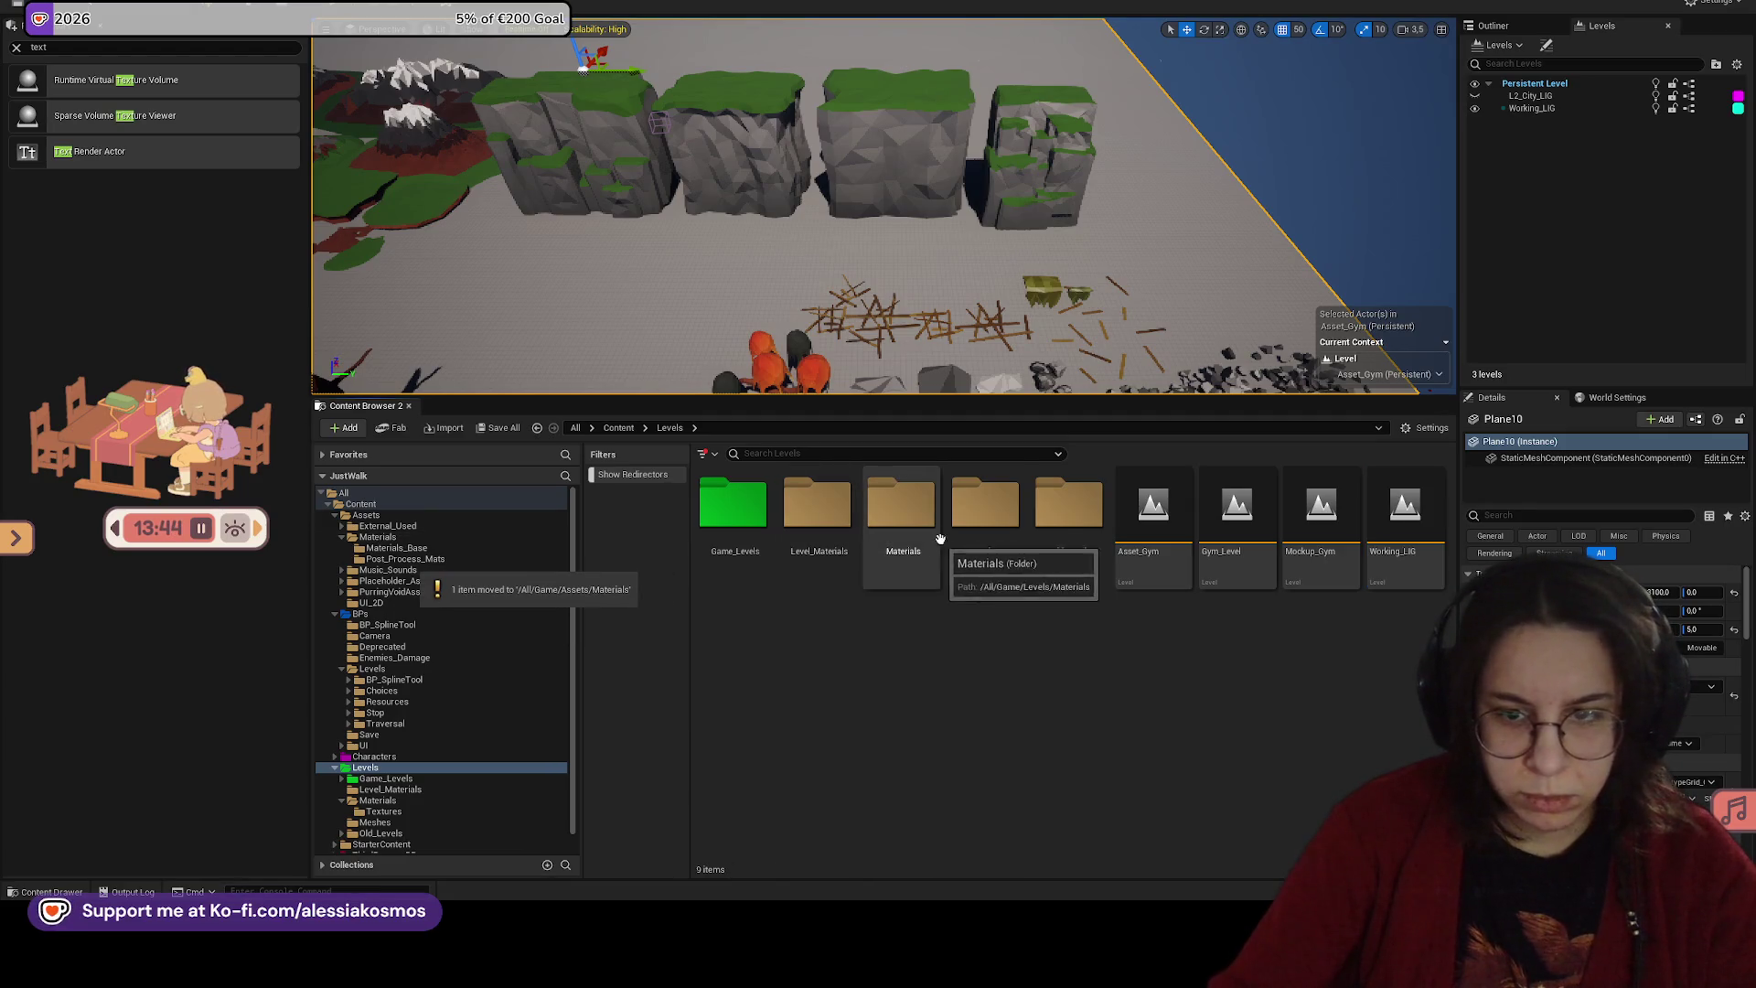
# Step: Delete the Textures subfolder, then the emptied Materials folder, from Levels
pyautogui.doubleClick(905, 526)
pyautogui.doubleClick(732, 505)
pyautogui.click(741, 430)
pyautogui.rightClick(749, 505)
pyautogui.click(815, 720)
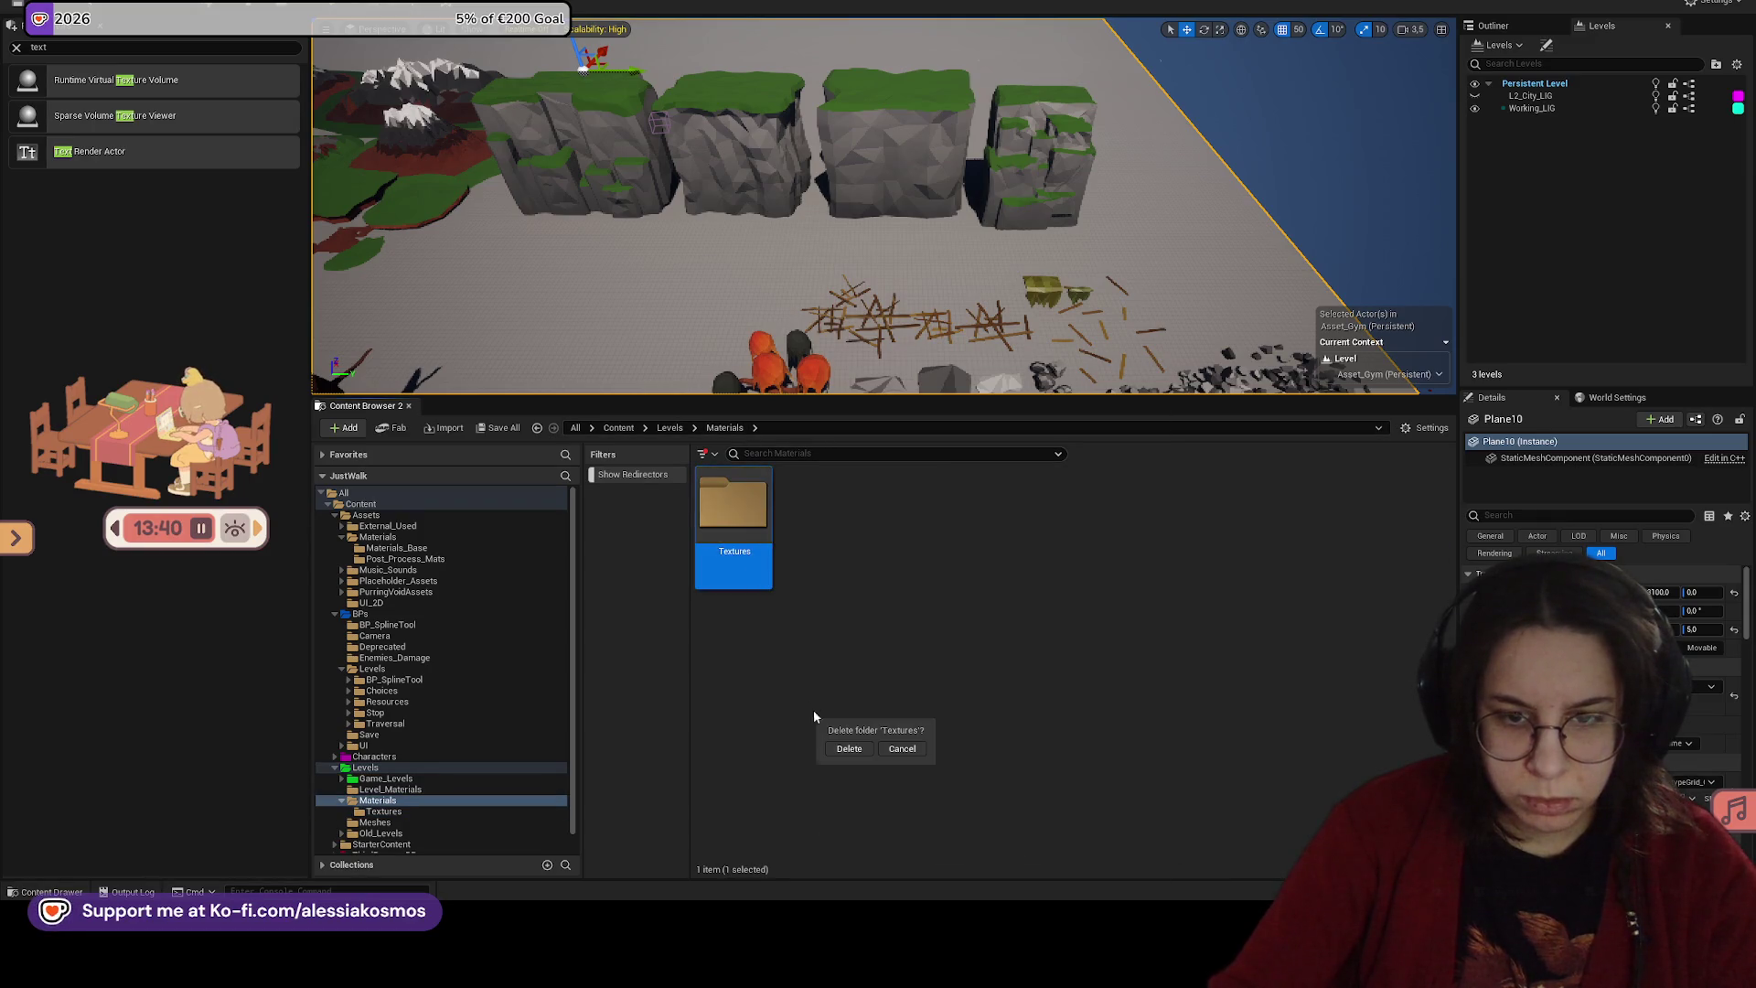
pyautogui.click(848, 748)
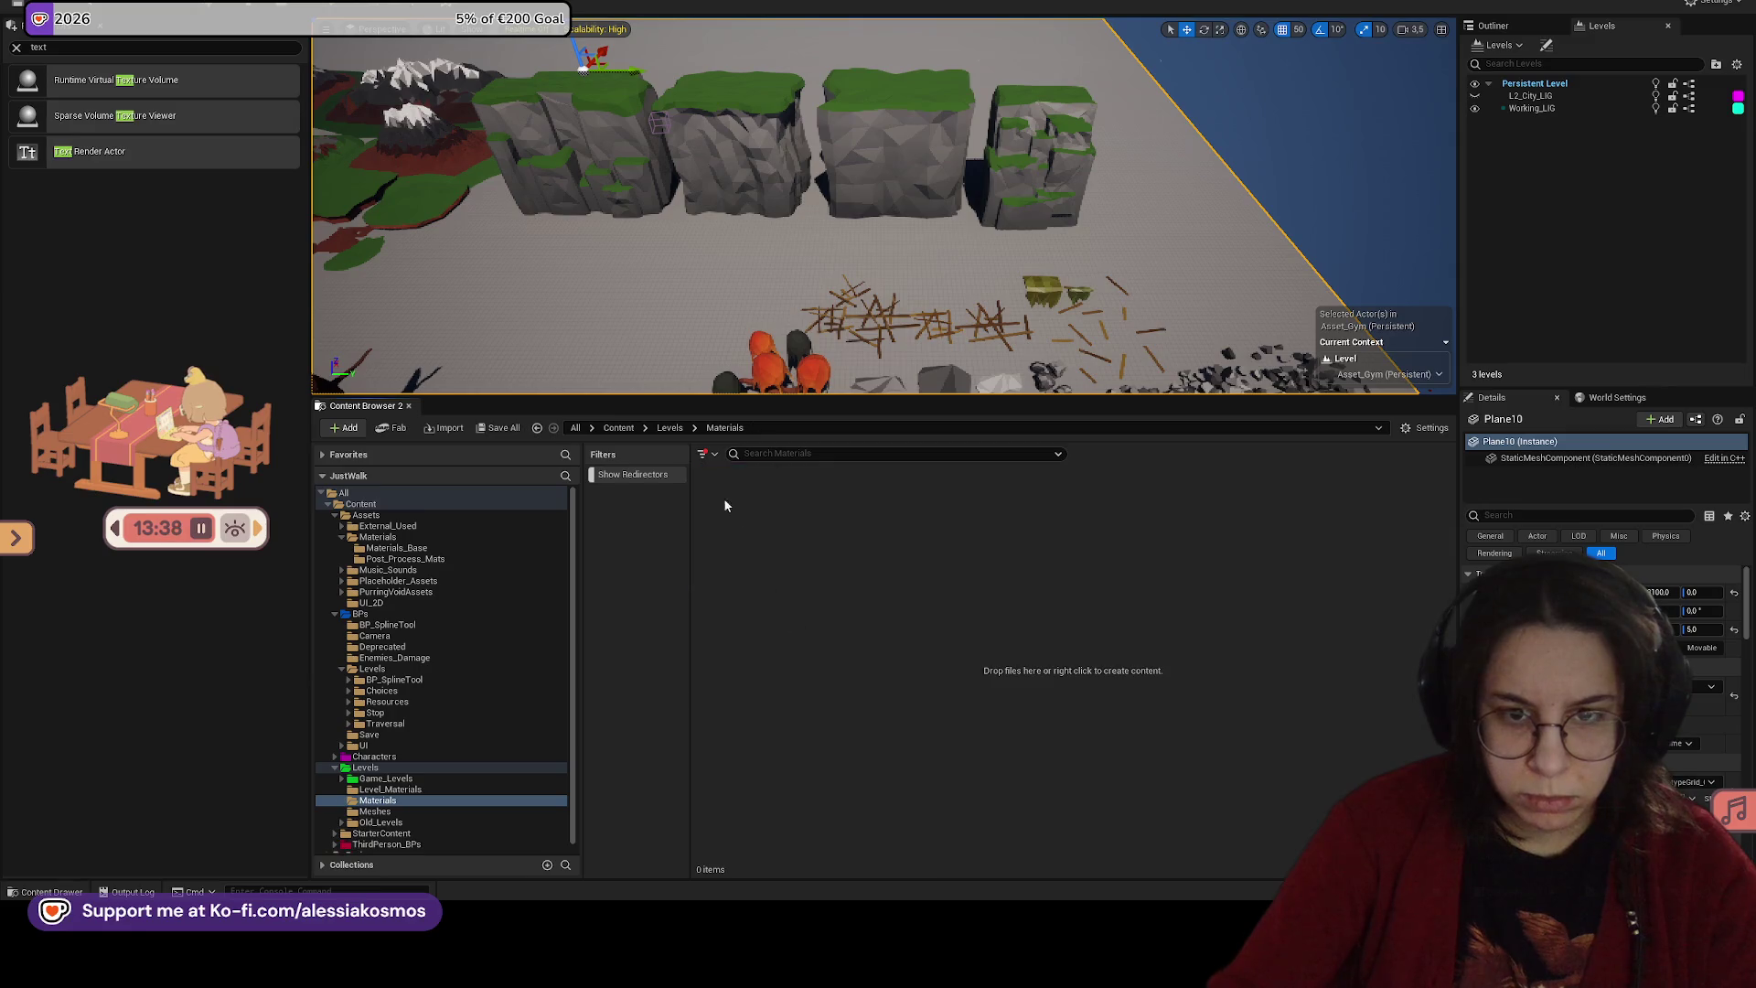
pyautogui.click(669, 428)
pyautogui.rightClick(905, 523)
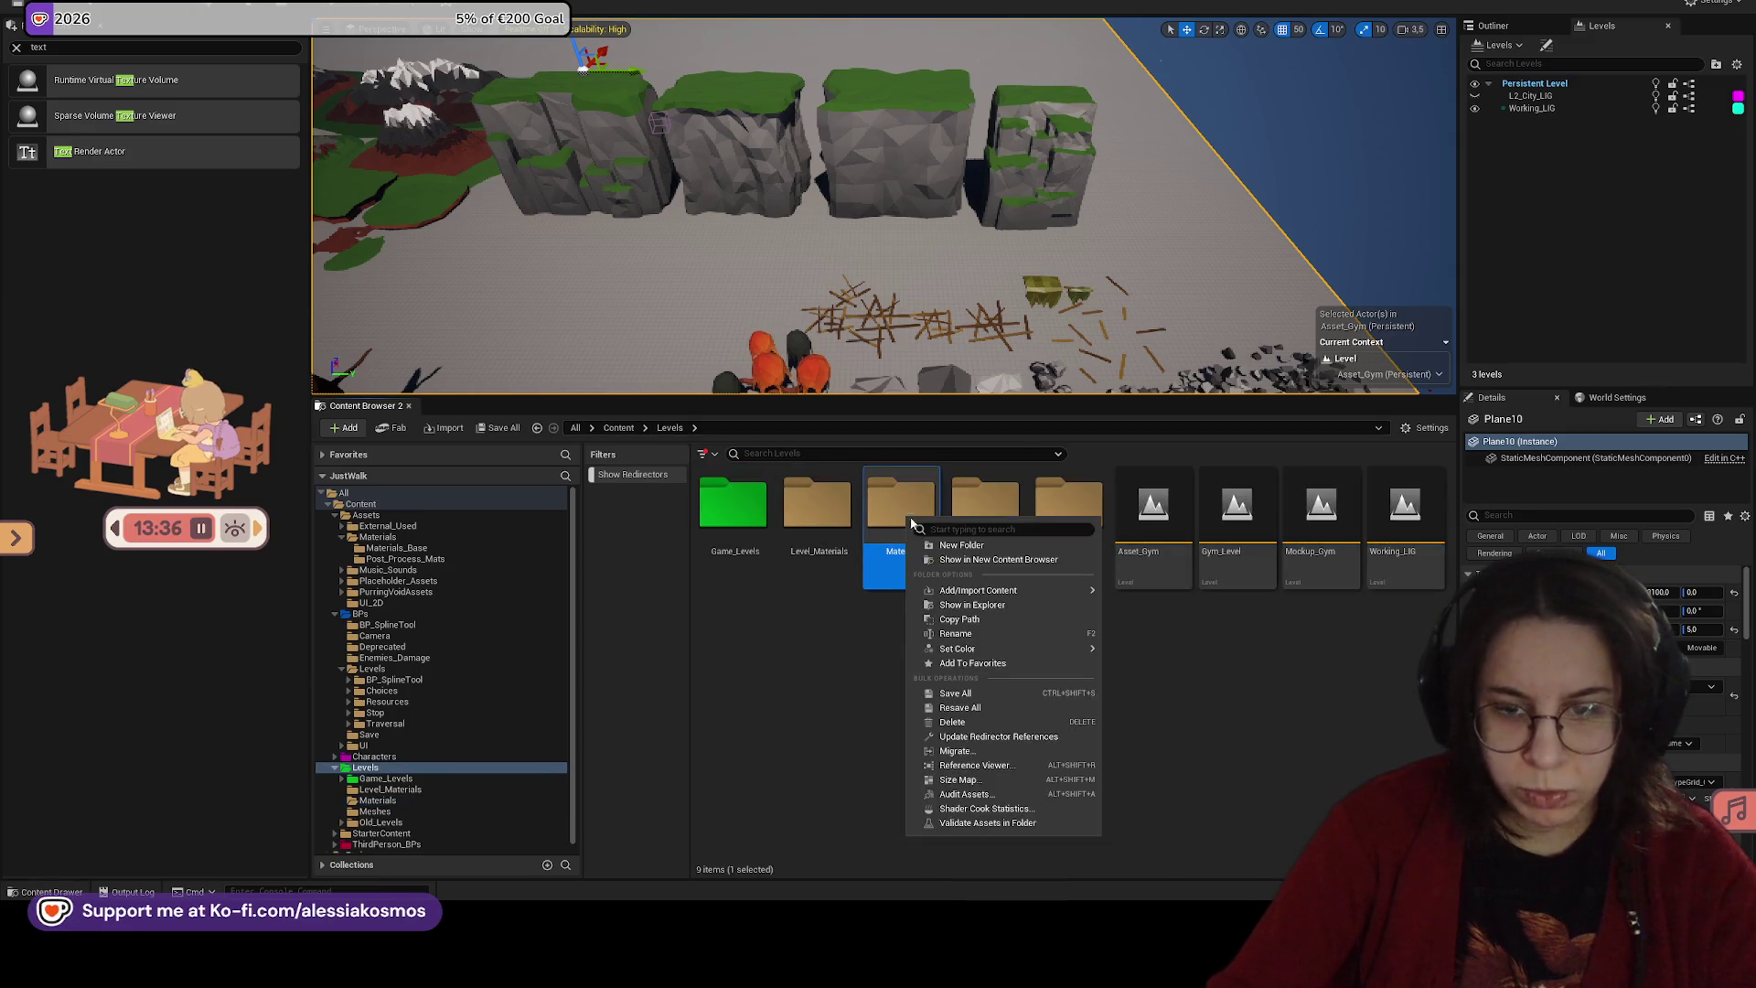
pyautogui.click(977, 721)
pyautogui.click(1012, 748)
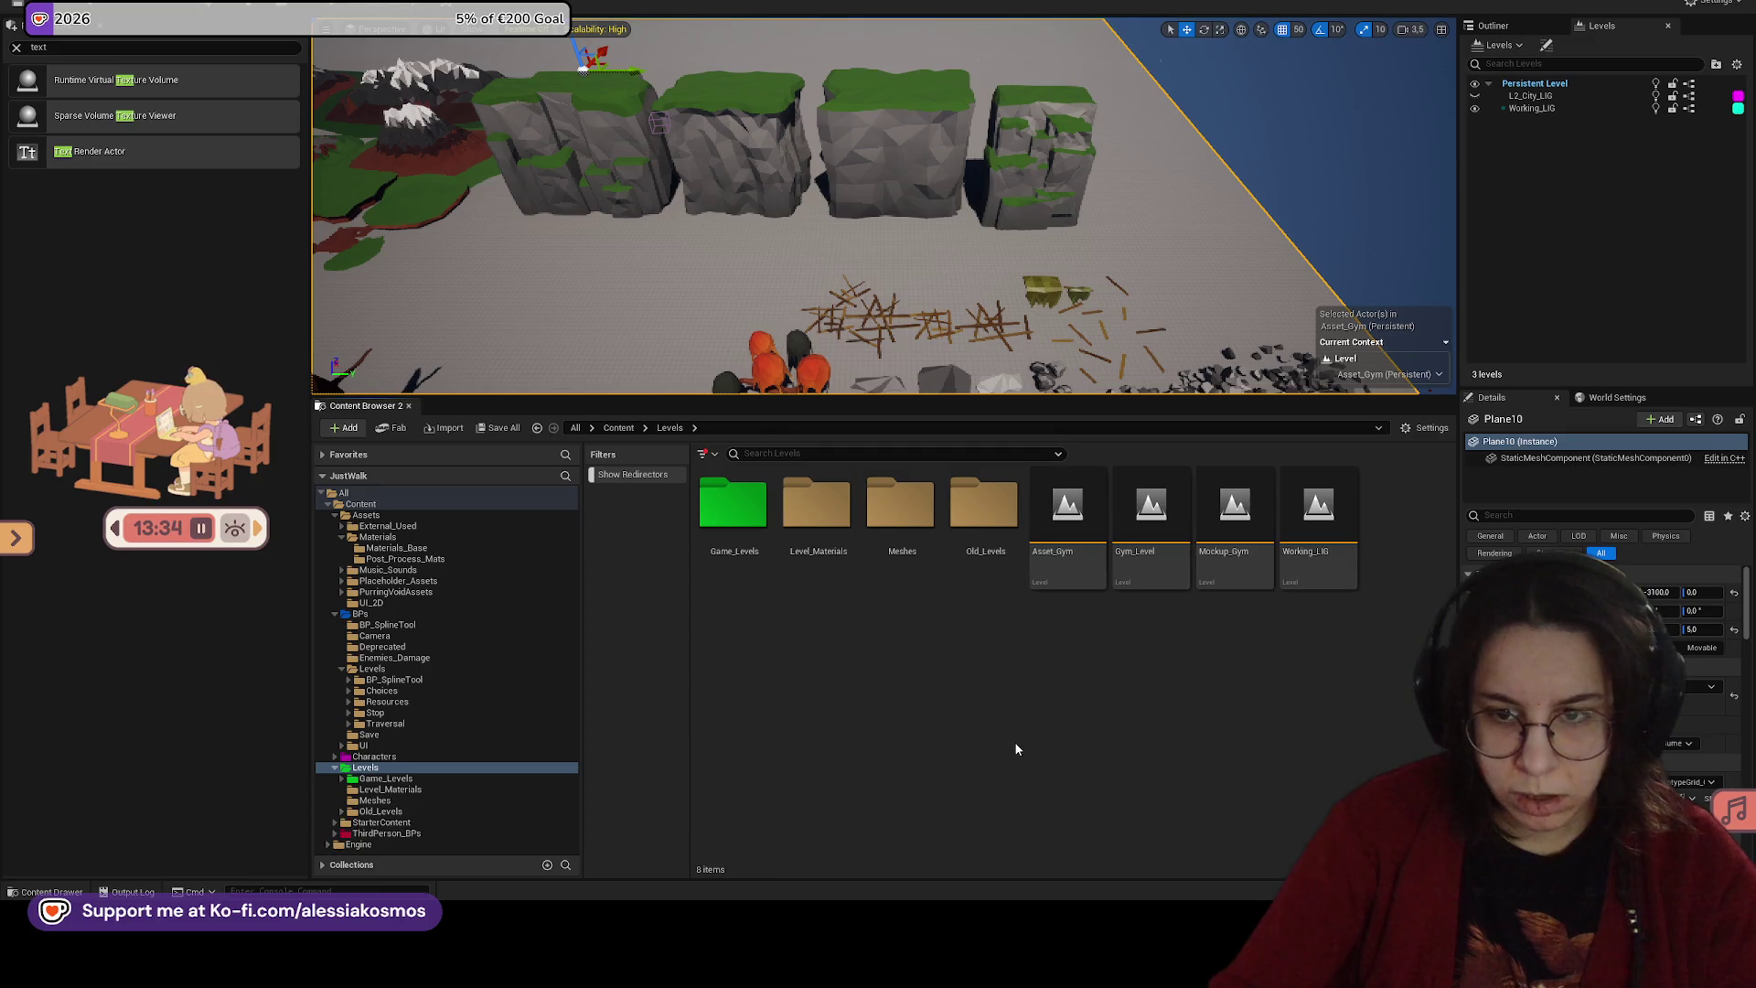
# Step: Create a new folder inside the Levels folder
pyautogui.doubleClick(901, 507)
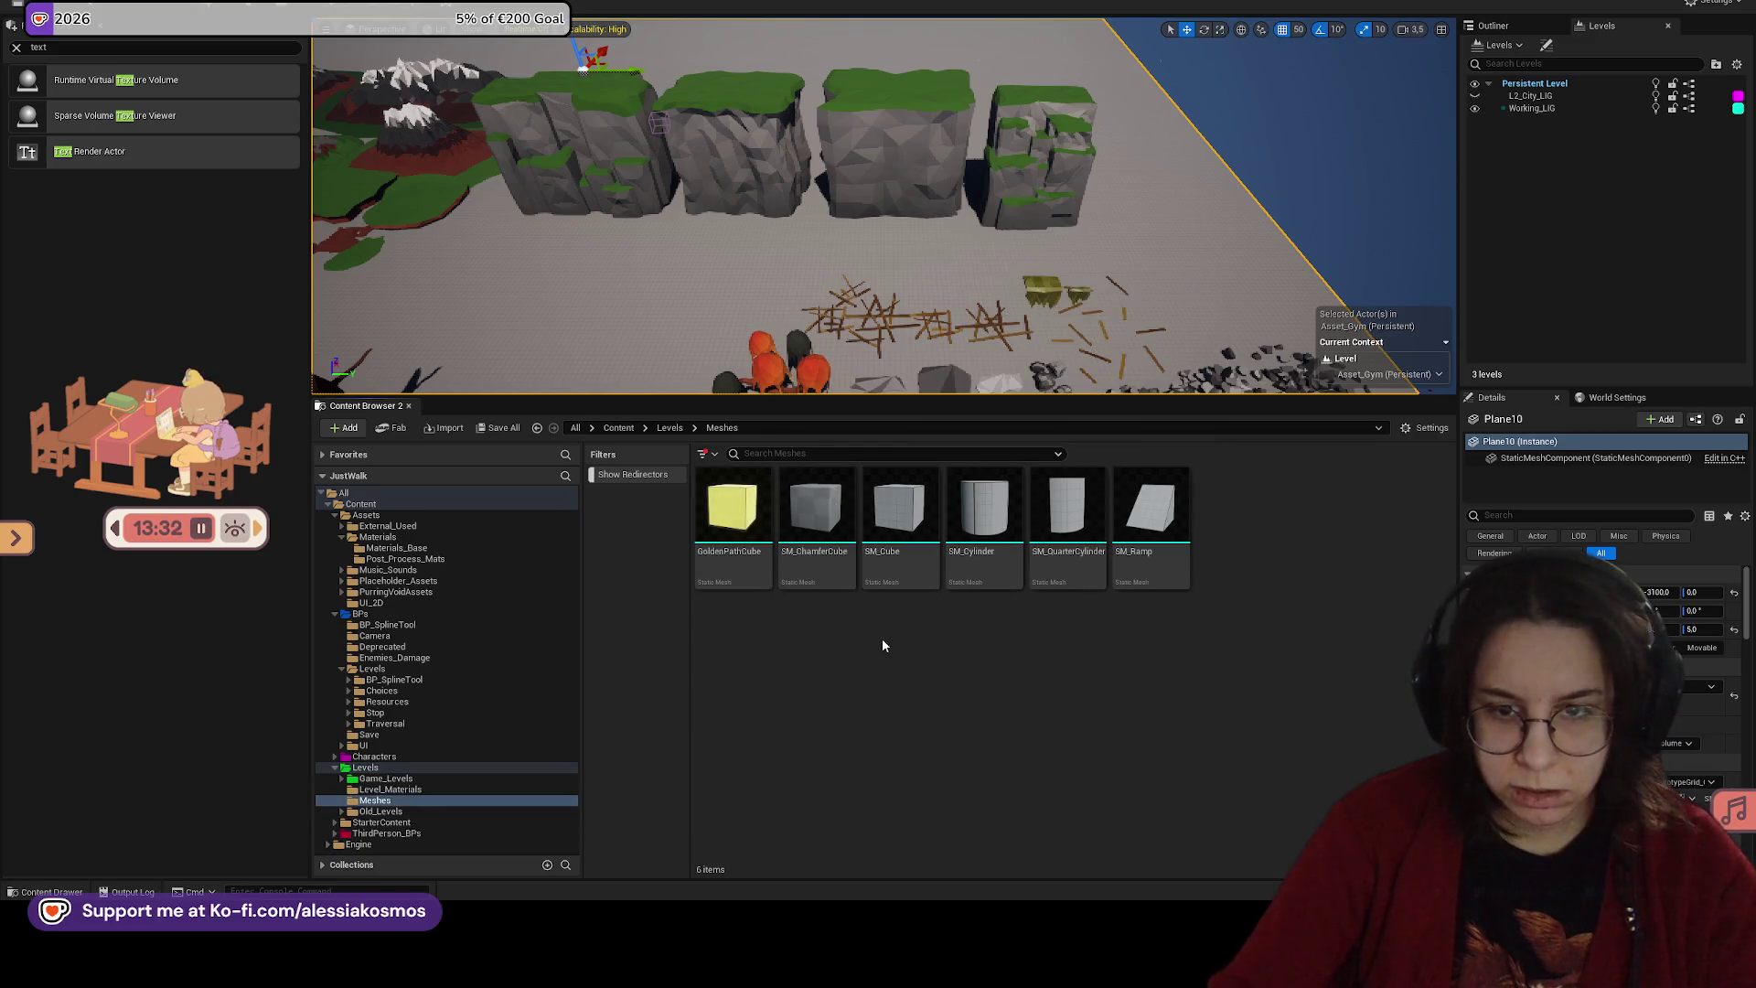
pyautogui.click(669, 427)
pyautogui.rightClick(941, 645)
pyautogui.click(1012, 681)
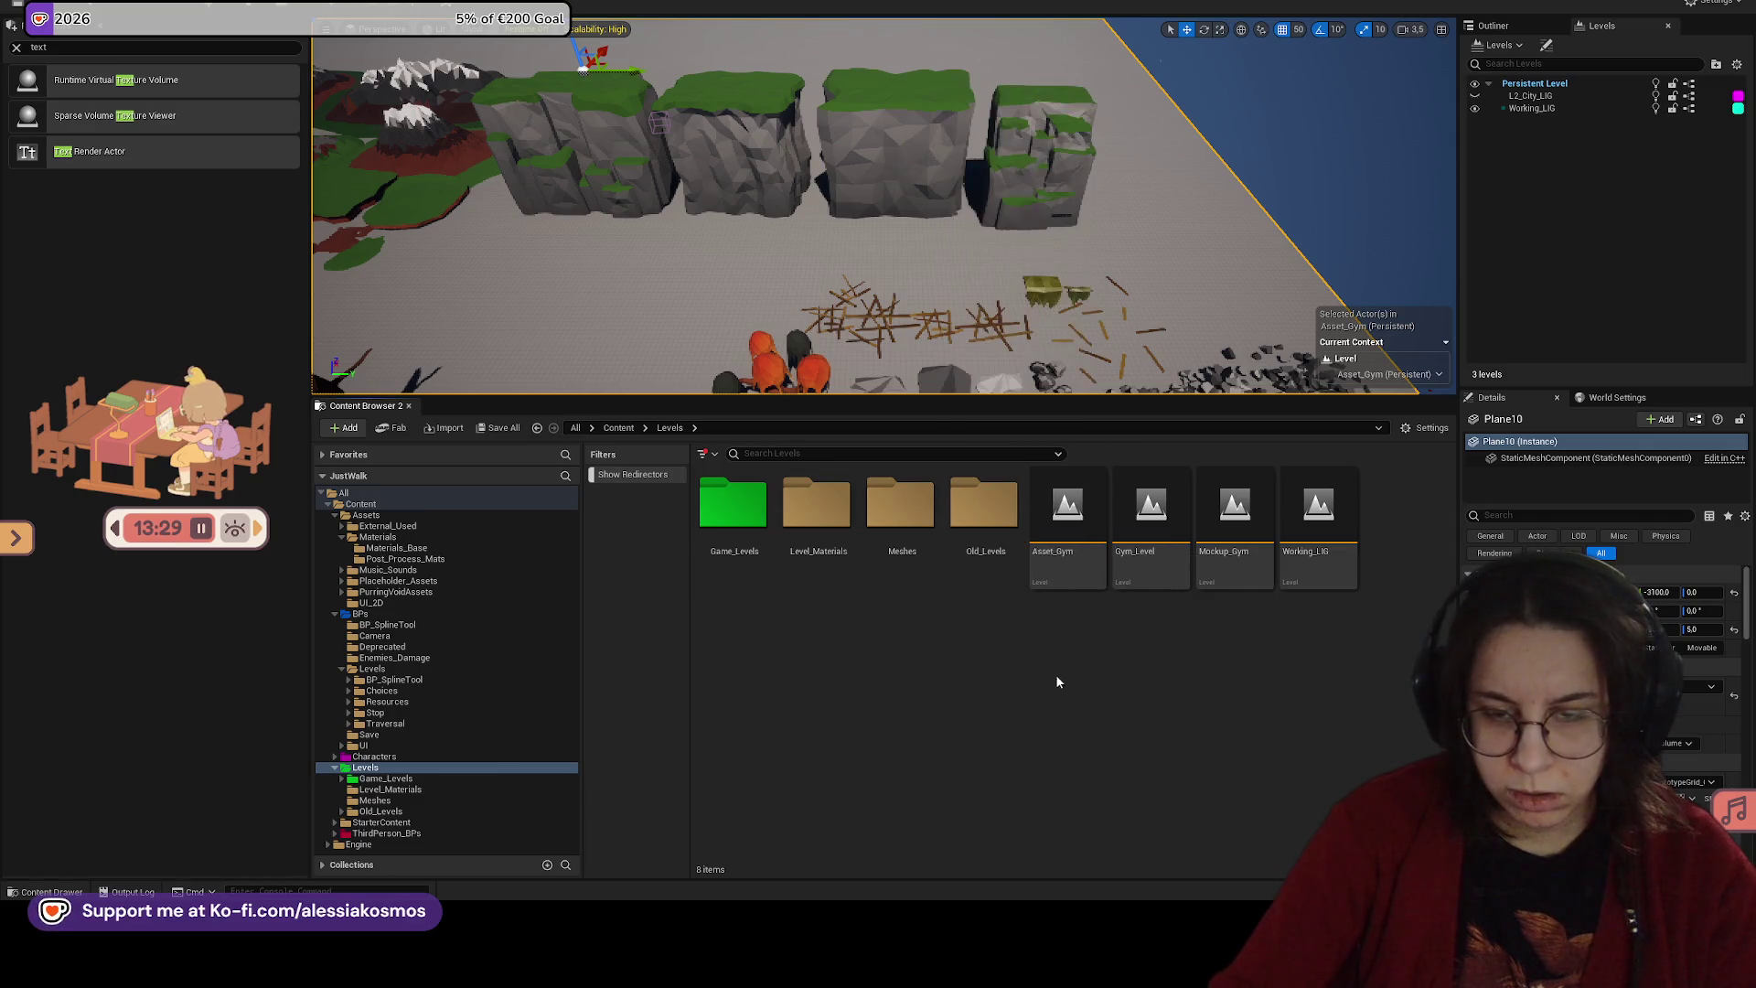
pyautogui.rightClick(1012, 659)
pyautogui.click(1064, 212)
# Step: Name the new folder Mockups_Environments and move Mockup_Gym into it
pyautogui.write('Mockups')
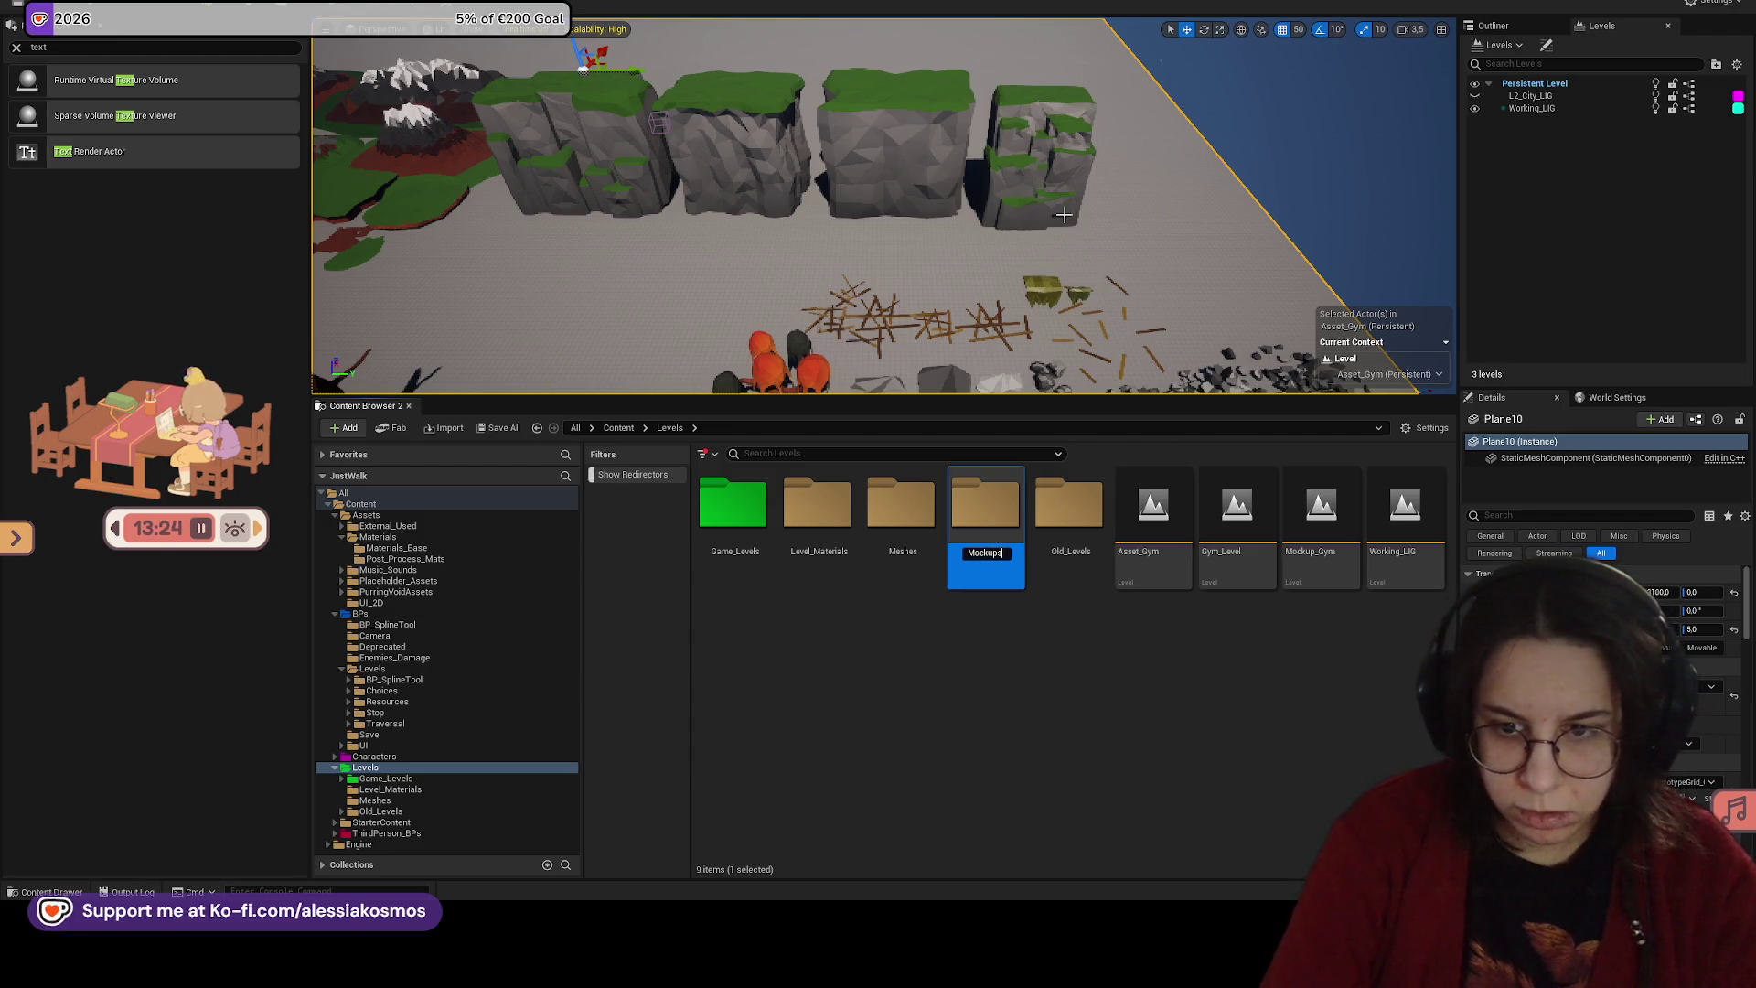
pyautogui.write('nts')
pyautogui.press('Return')
pyautogui.moveTo(1326, 552); pyautogui.dragTo(996, 509)
pyautogui.click(1024, 535)
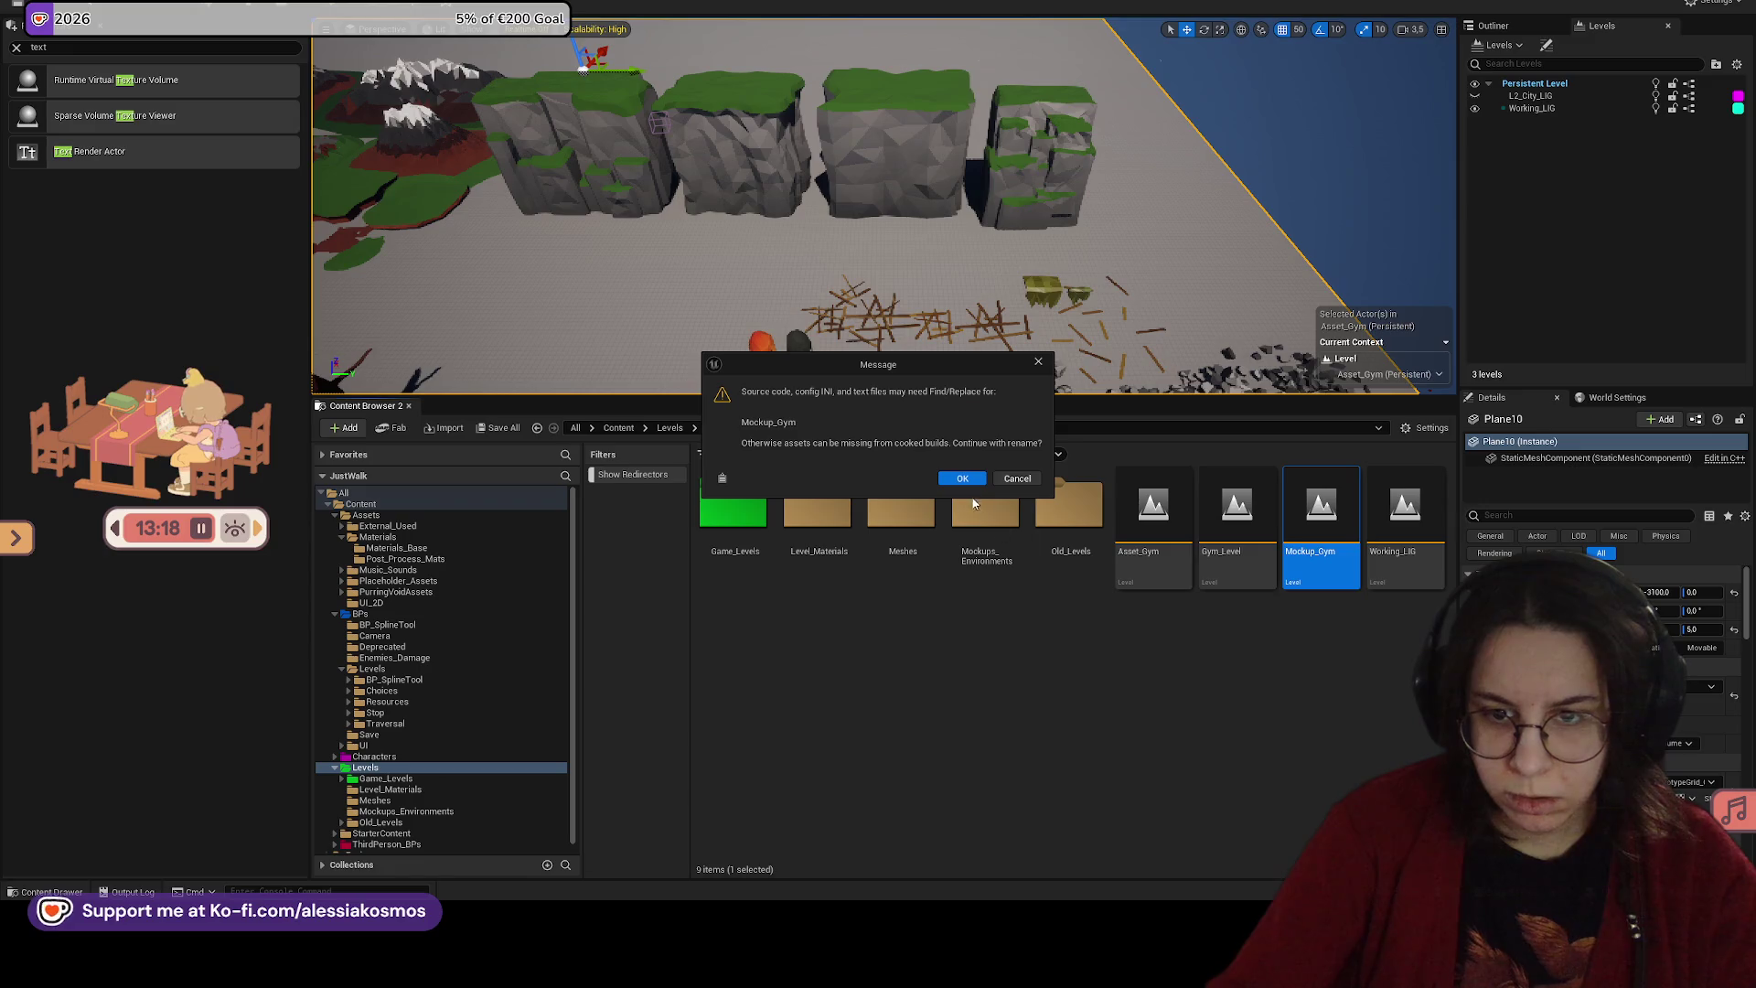
pyautogui.click(962, 480)
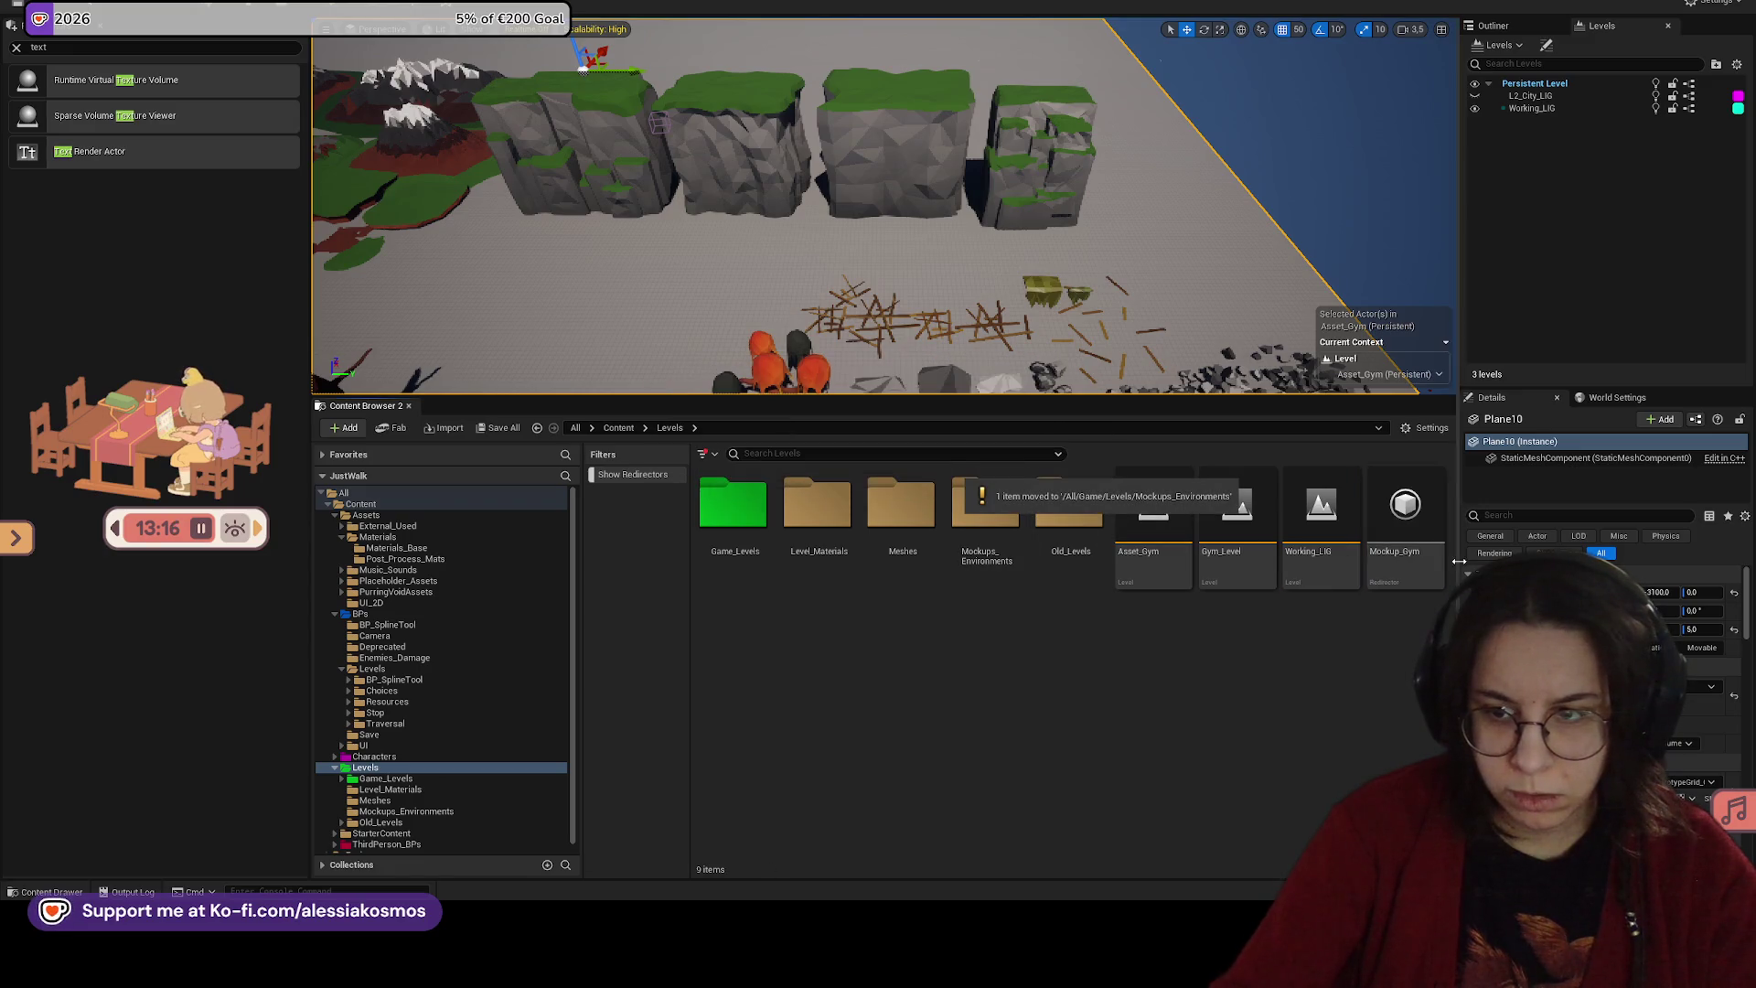
# Step: Create a new empty level named LIG_Mockup01 inside Mockups_Environments
pyautogui.doubleClick(985, 508)
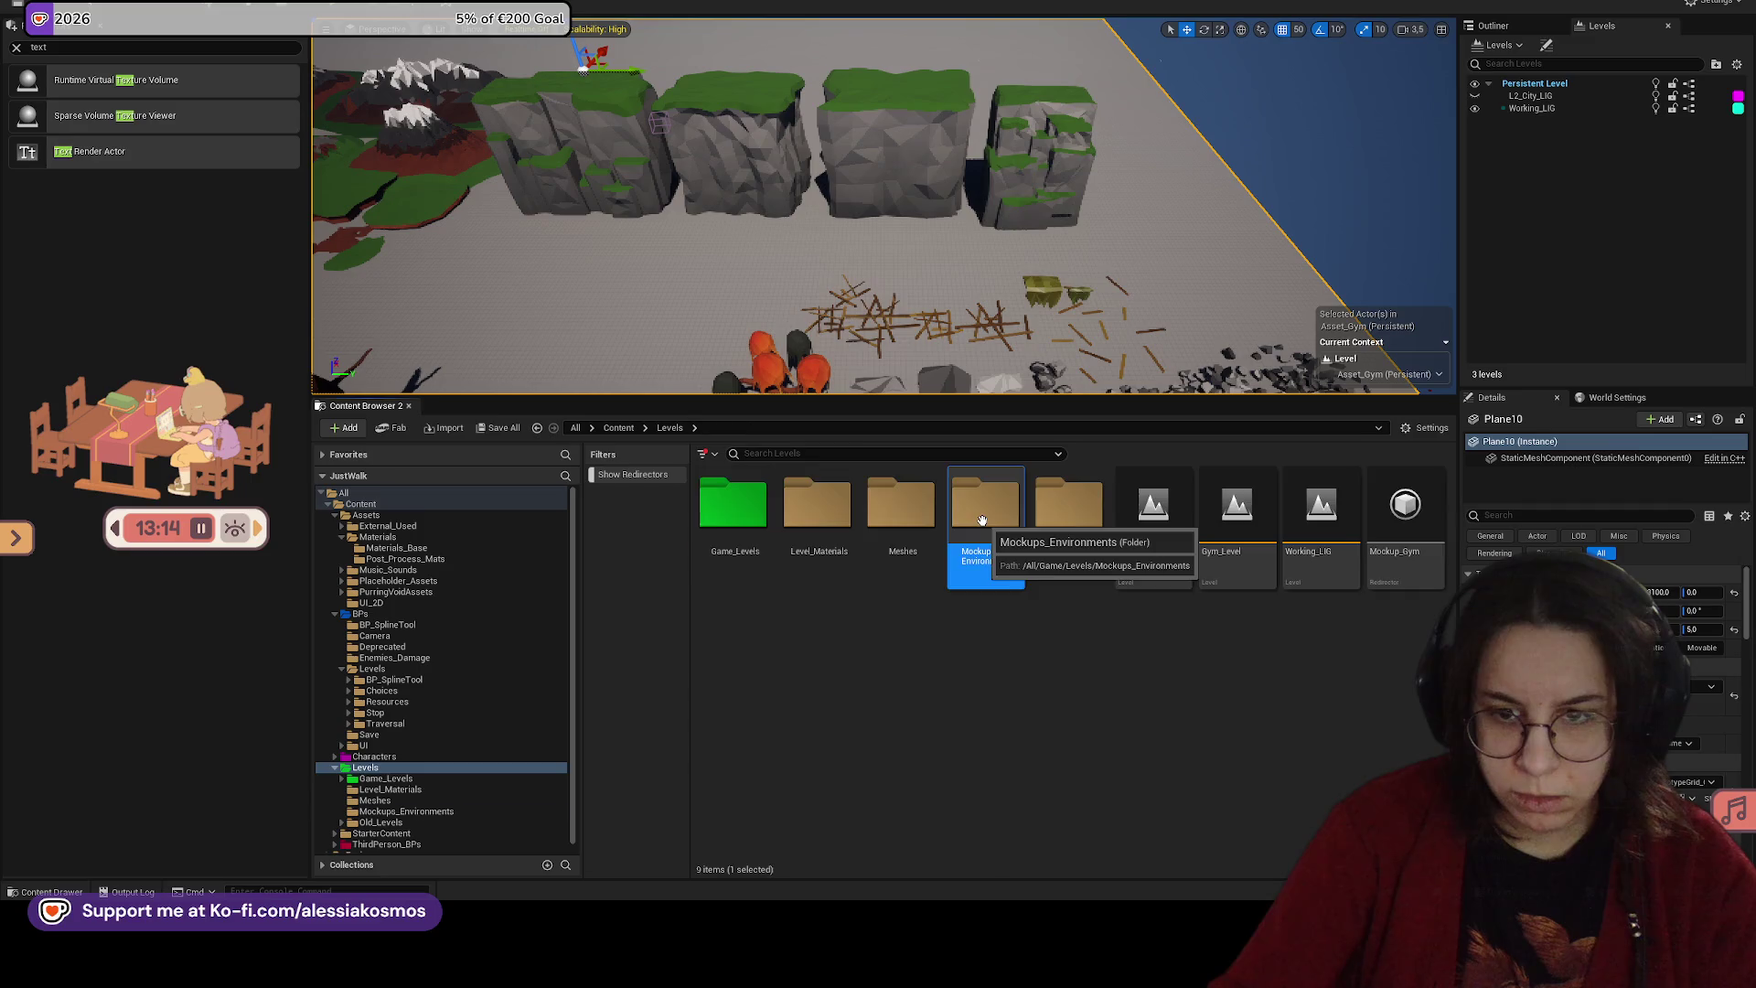
pyautogui.rightClick(908, 562)
pyautogui.click(958, 183)
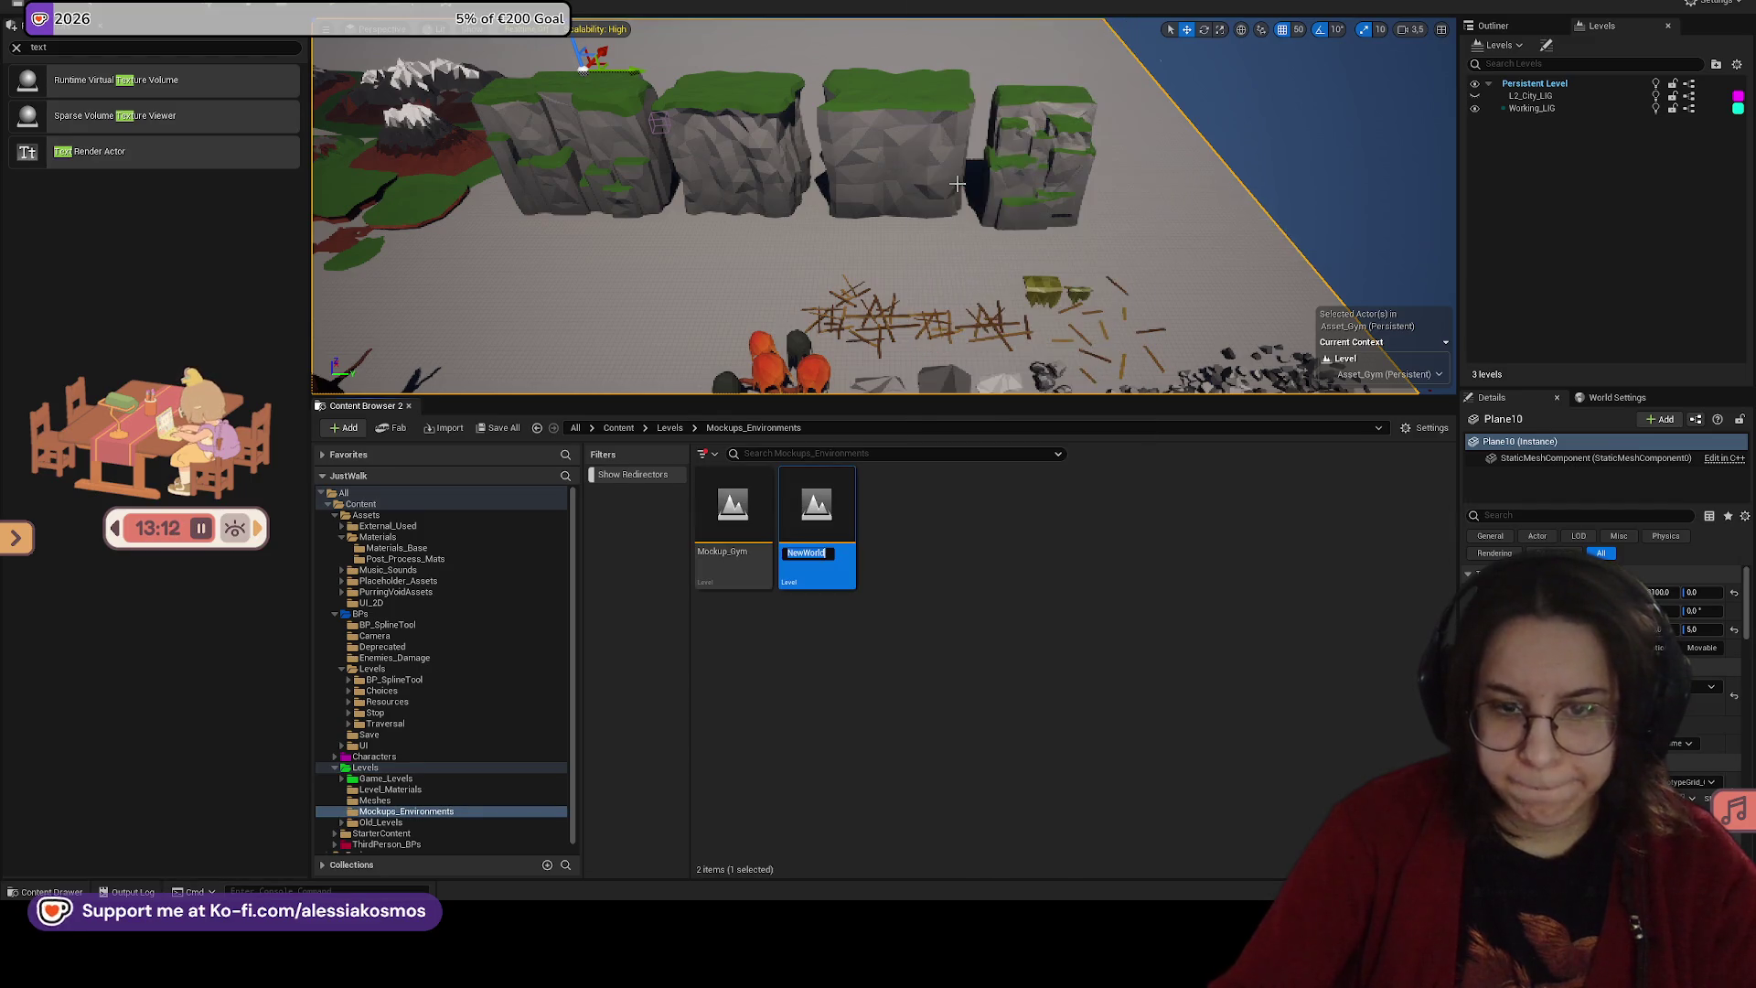
pyautogui.write('ig')
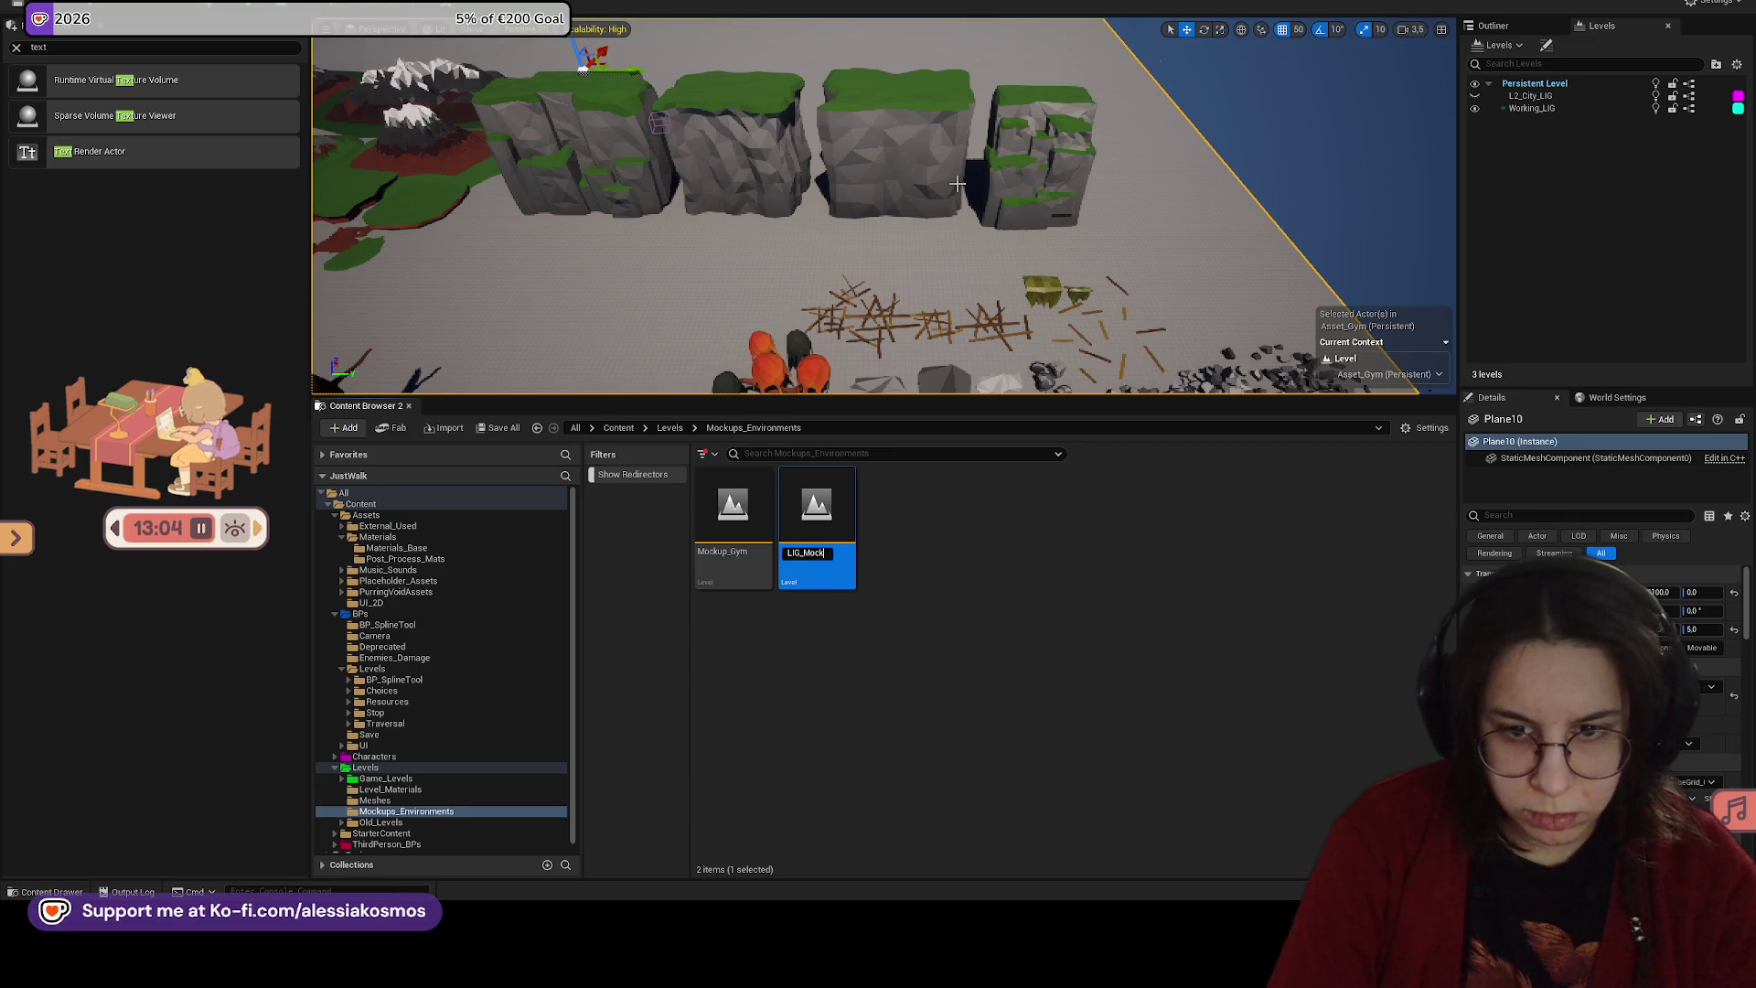
pyautogui.write('01')
pyautogui.press('Return')
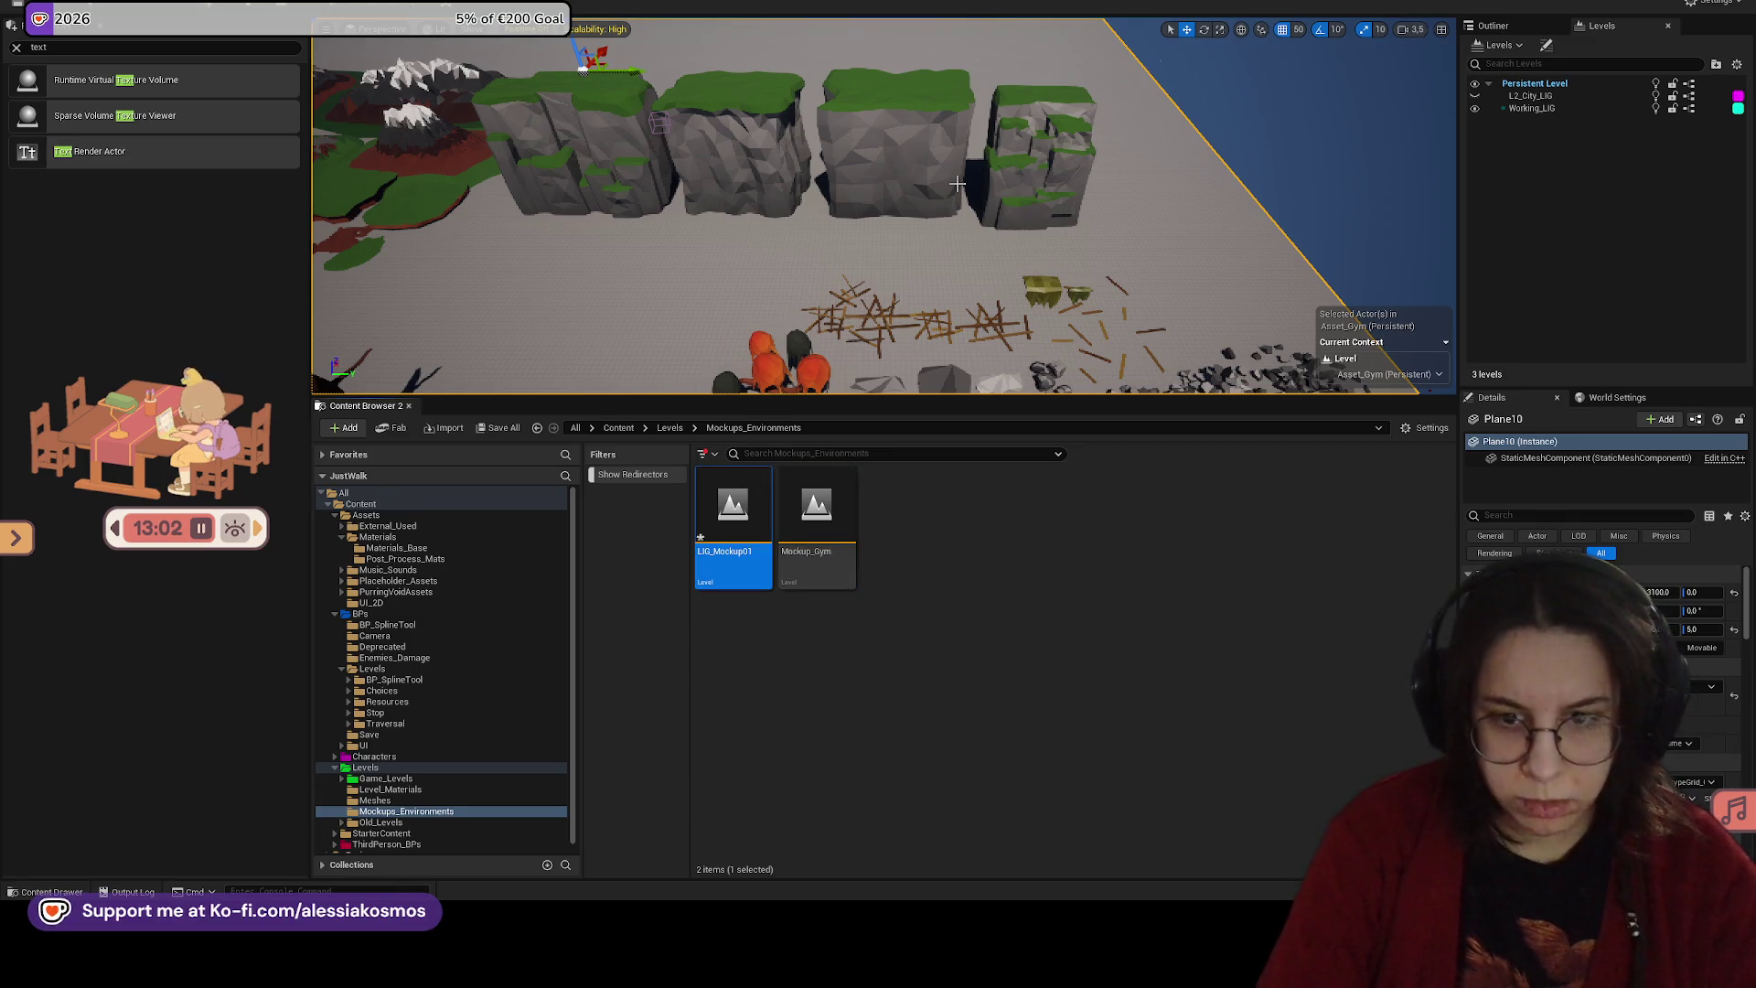
pyautogui.click(872, 631)
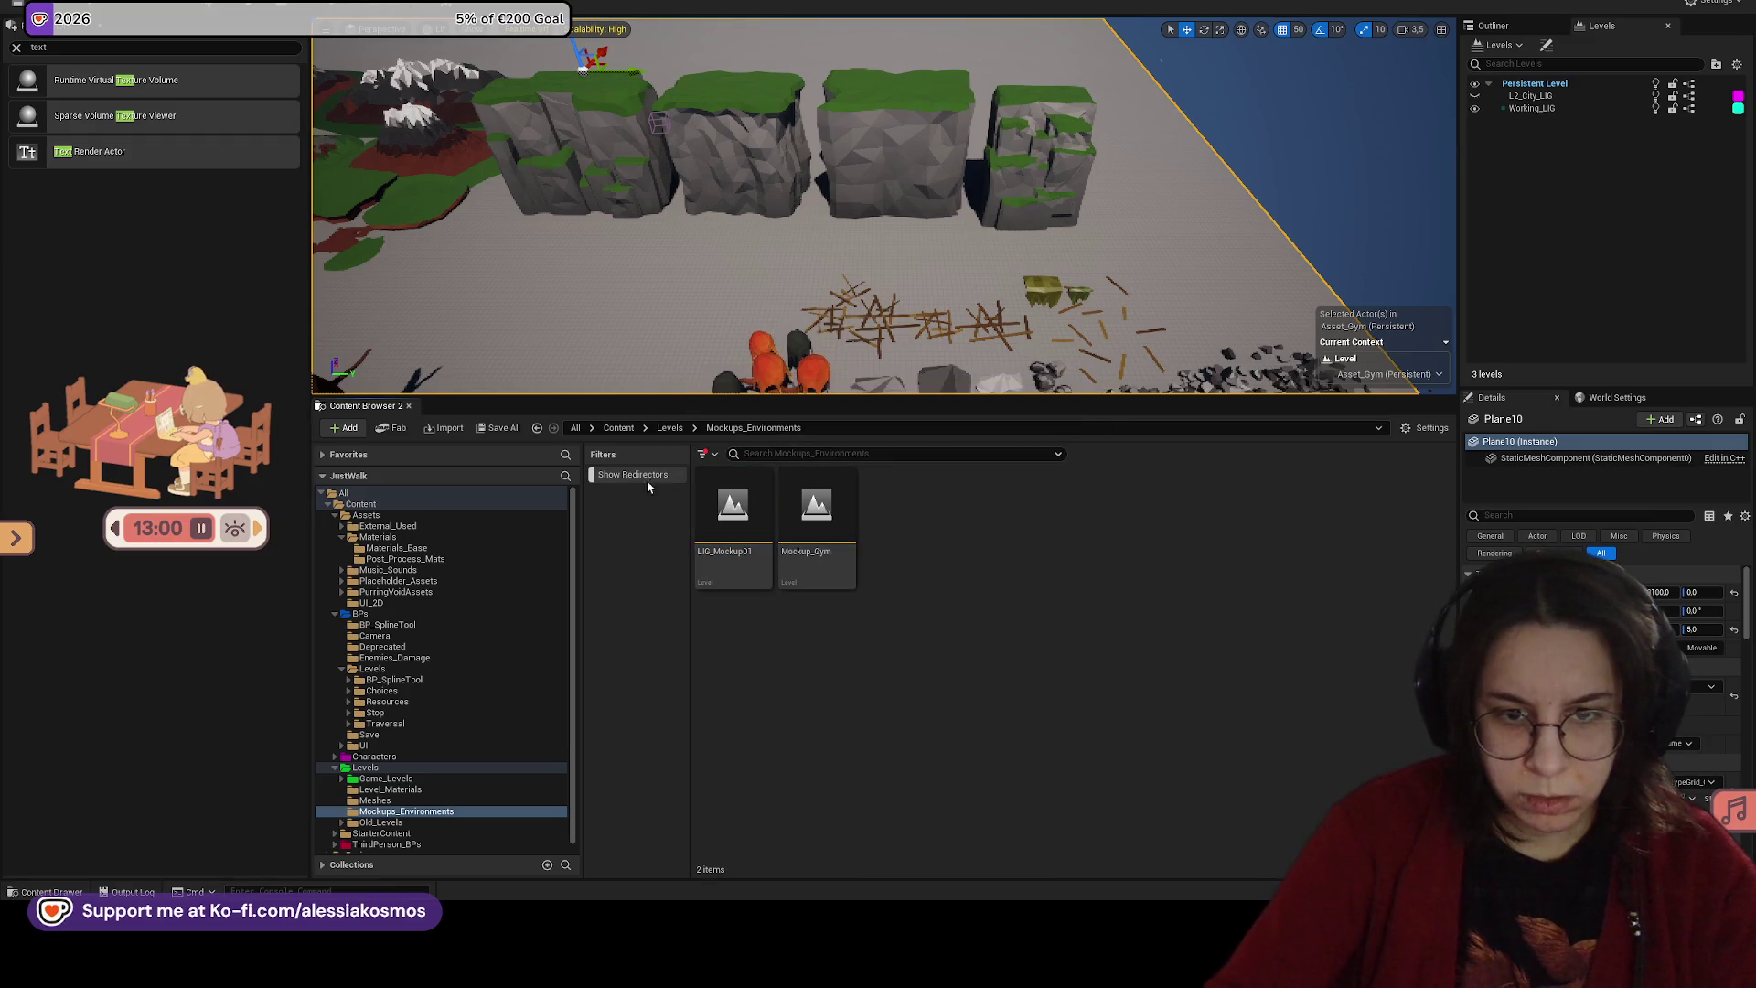
pyautogui.click(678, 429)
# Step: Fix up the references of the leftover Mockup_Gym redirector
pyautogui.rightClick(1345, 535)
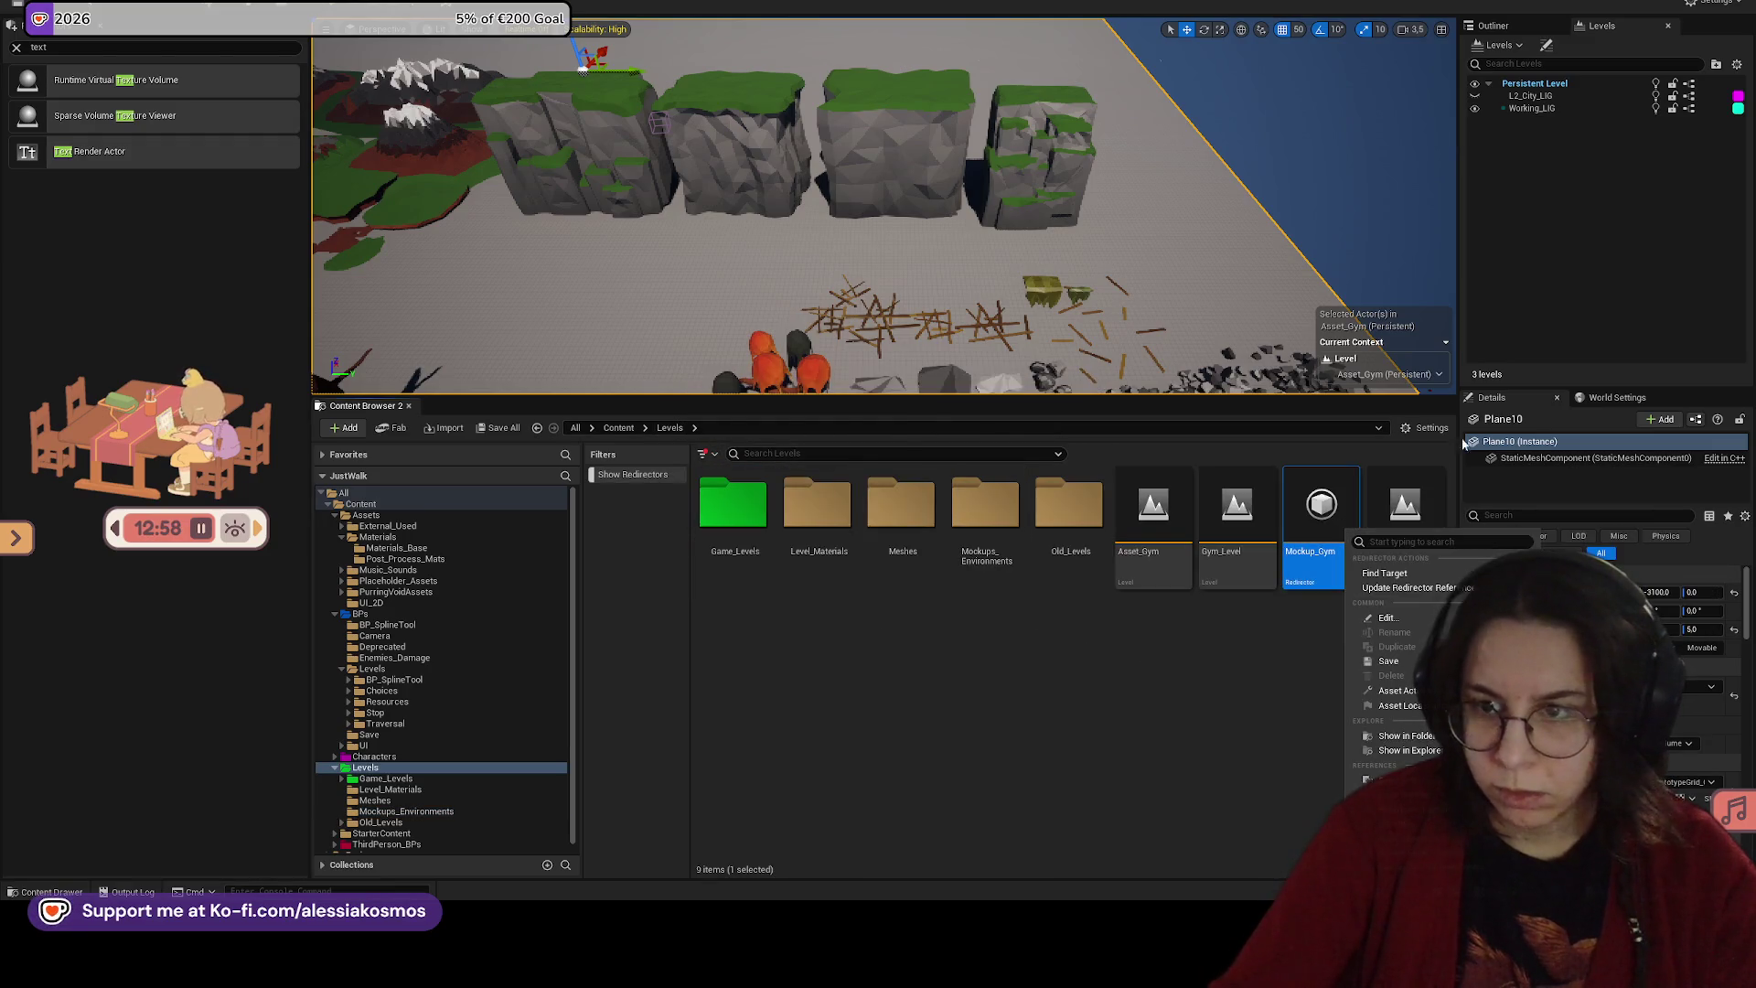
pyautogui.click(1439, 587)
pyautogui.click(856, 689)
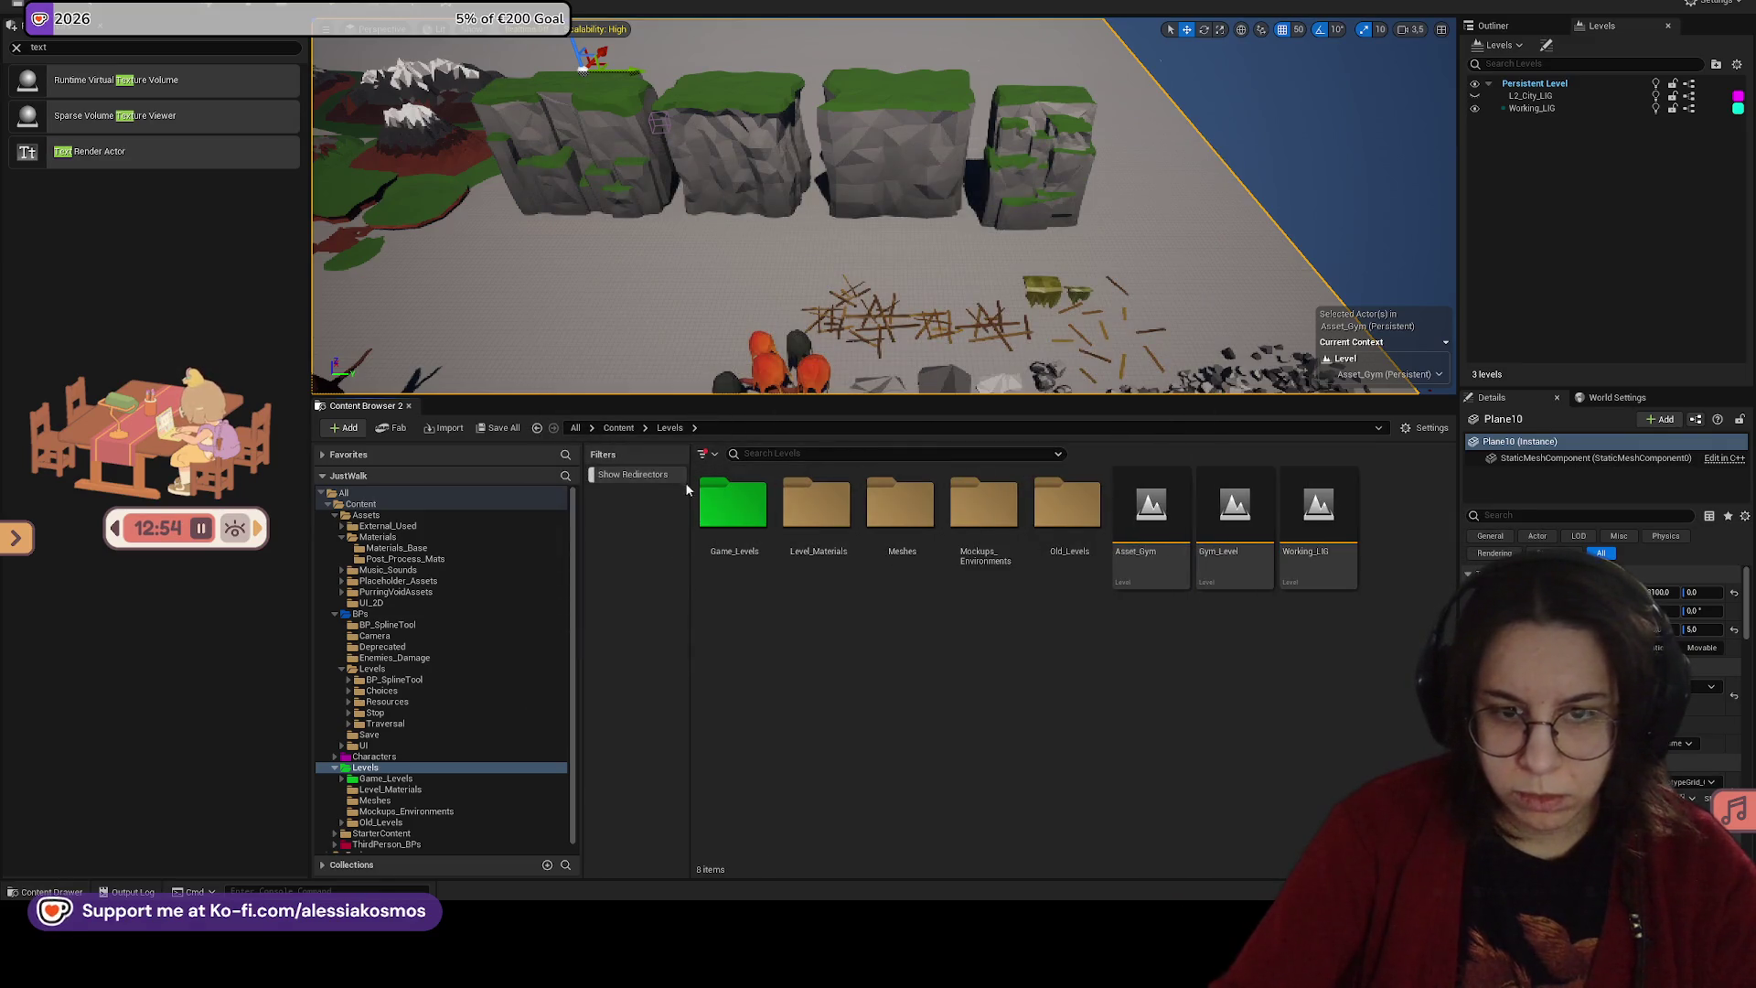
# Step: Update redirector references in PurringVoidAssets and delete unreferenced redirectors
pyautogui.click(619, 428)
pyautogui.doubleClick(731, 503)
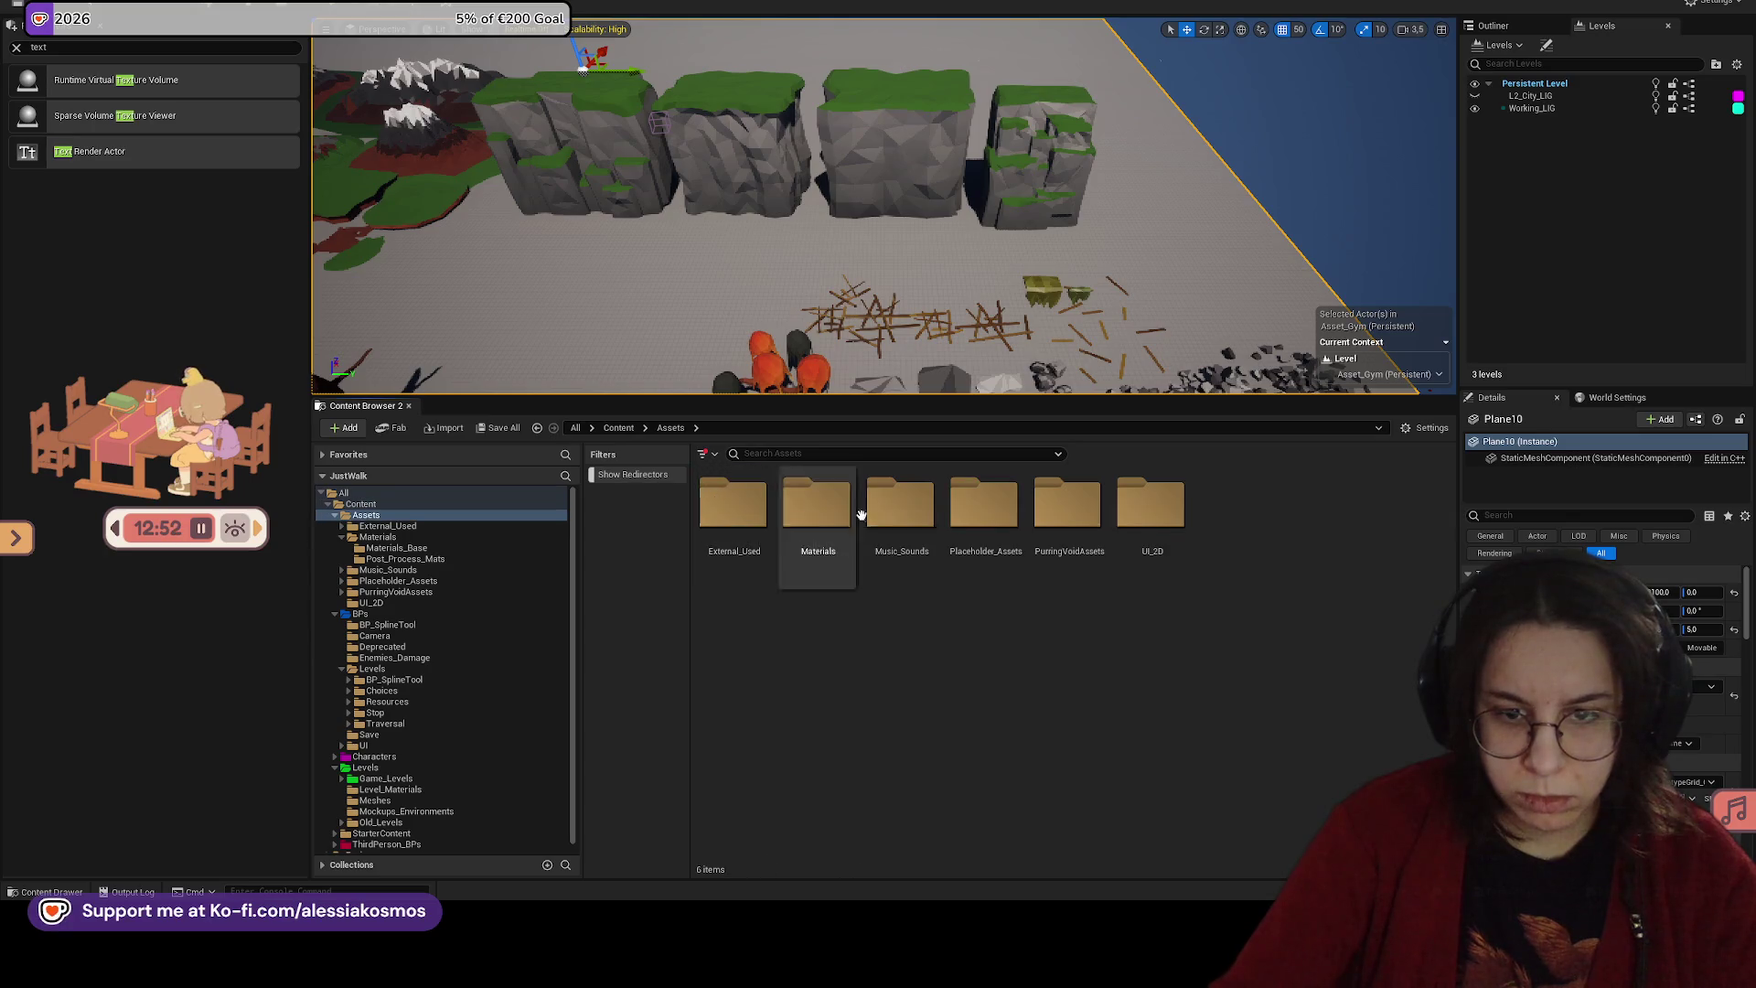
pyautogui.doubleClick(983, 503)
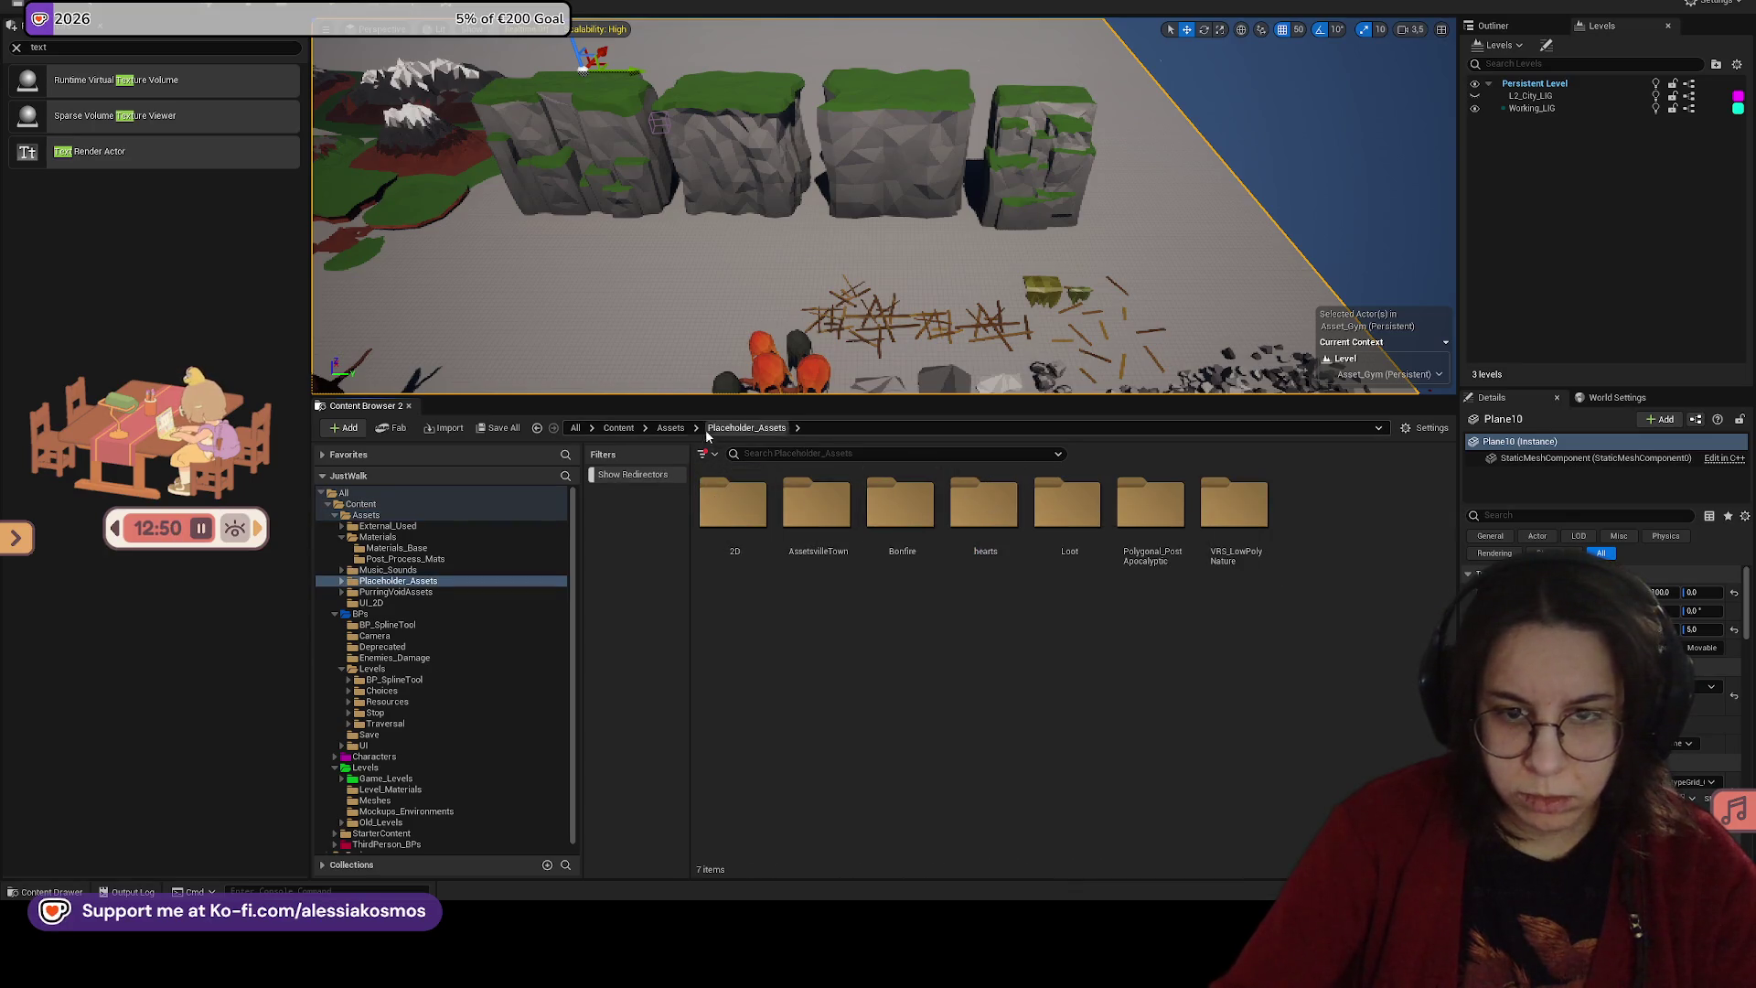
pyautogui.click(671, 428)
pyautogui.doubleClick(1067, 503)
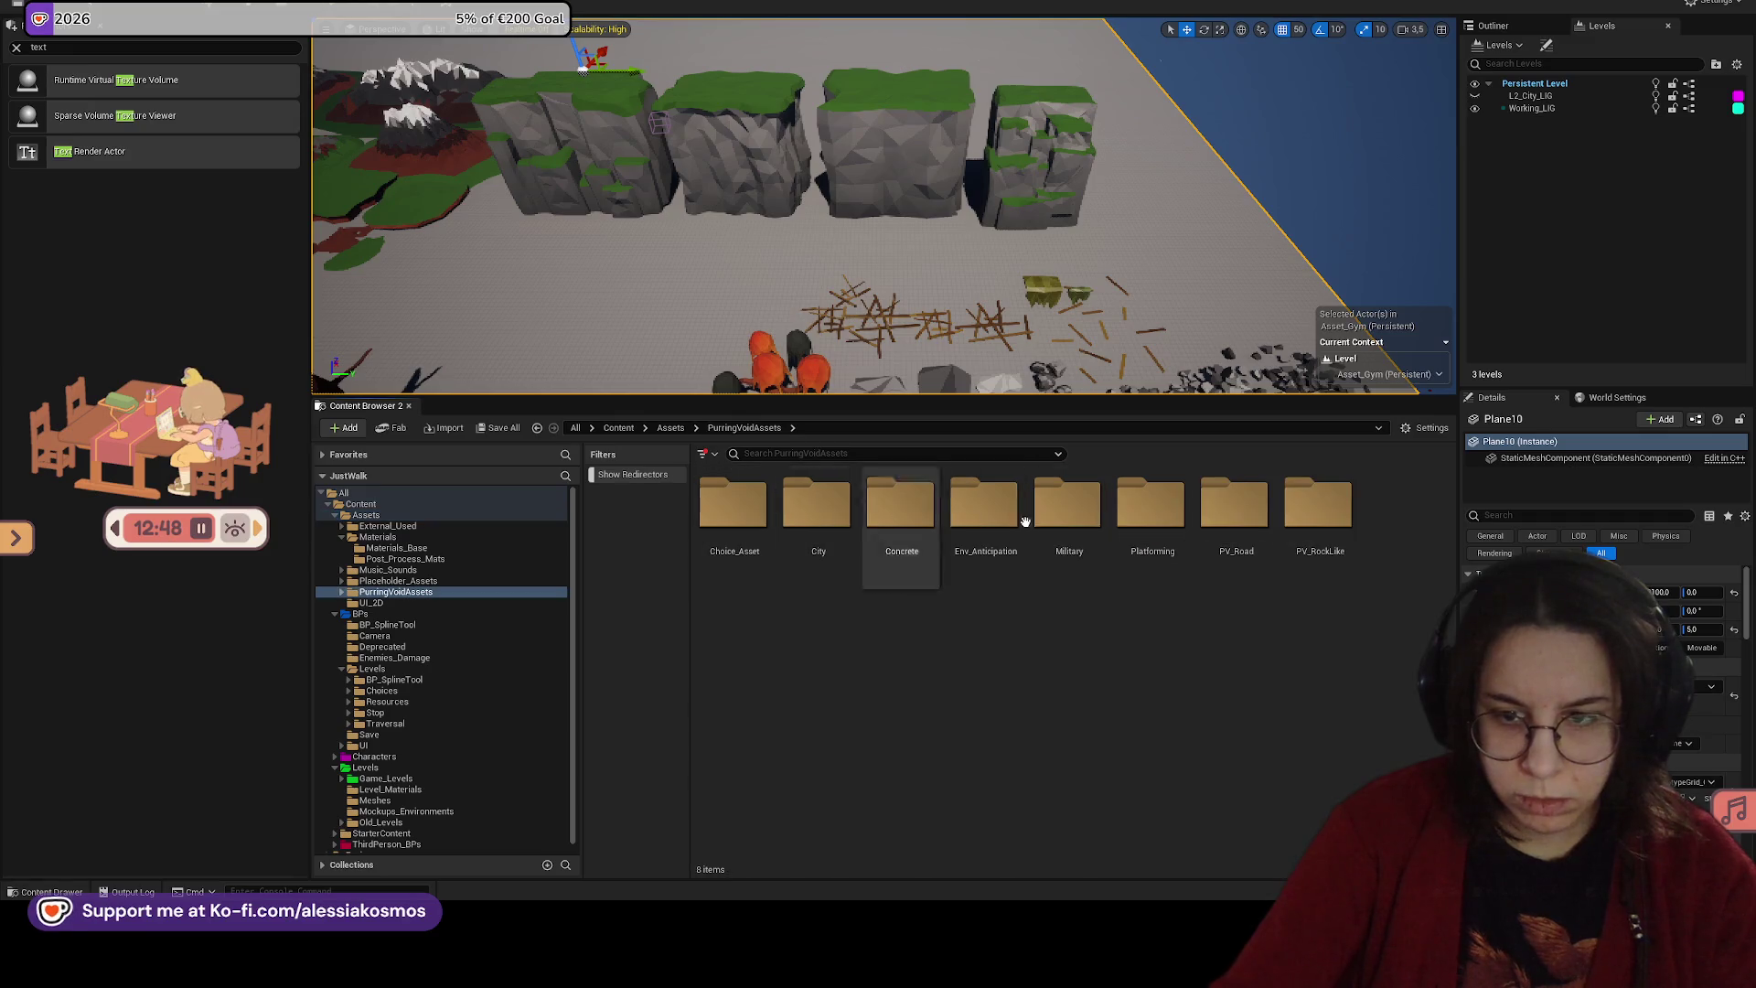
pyautogui.doubleClick(1068, 503)
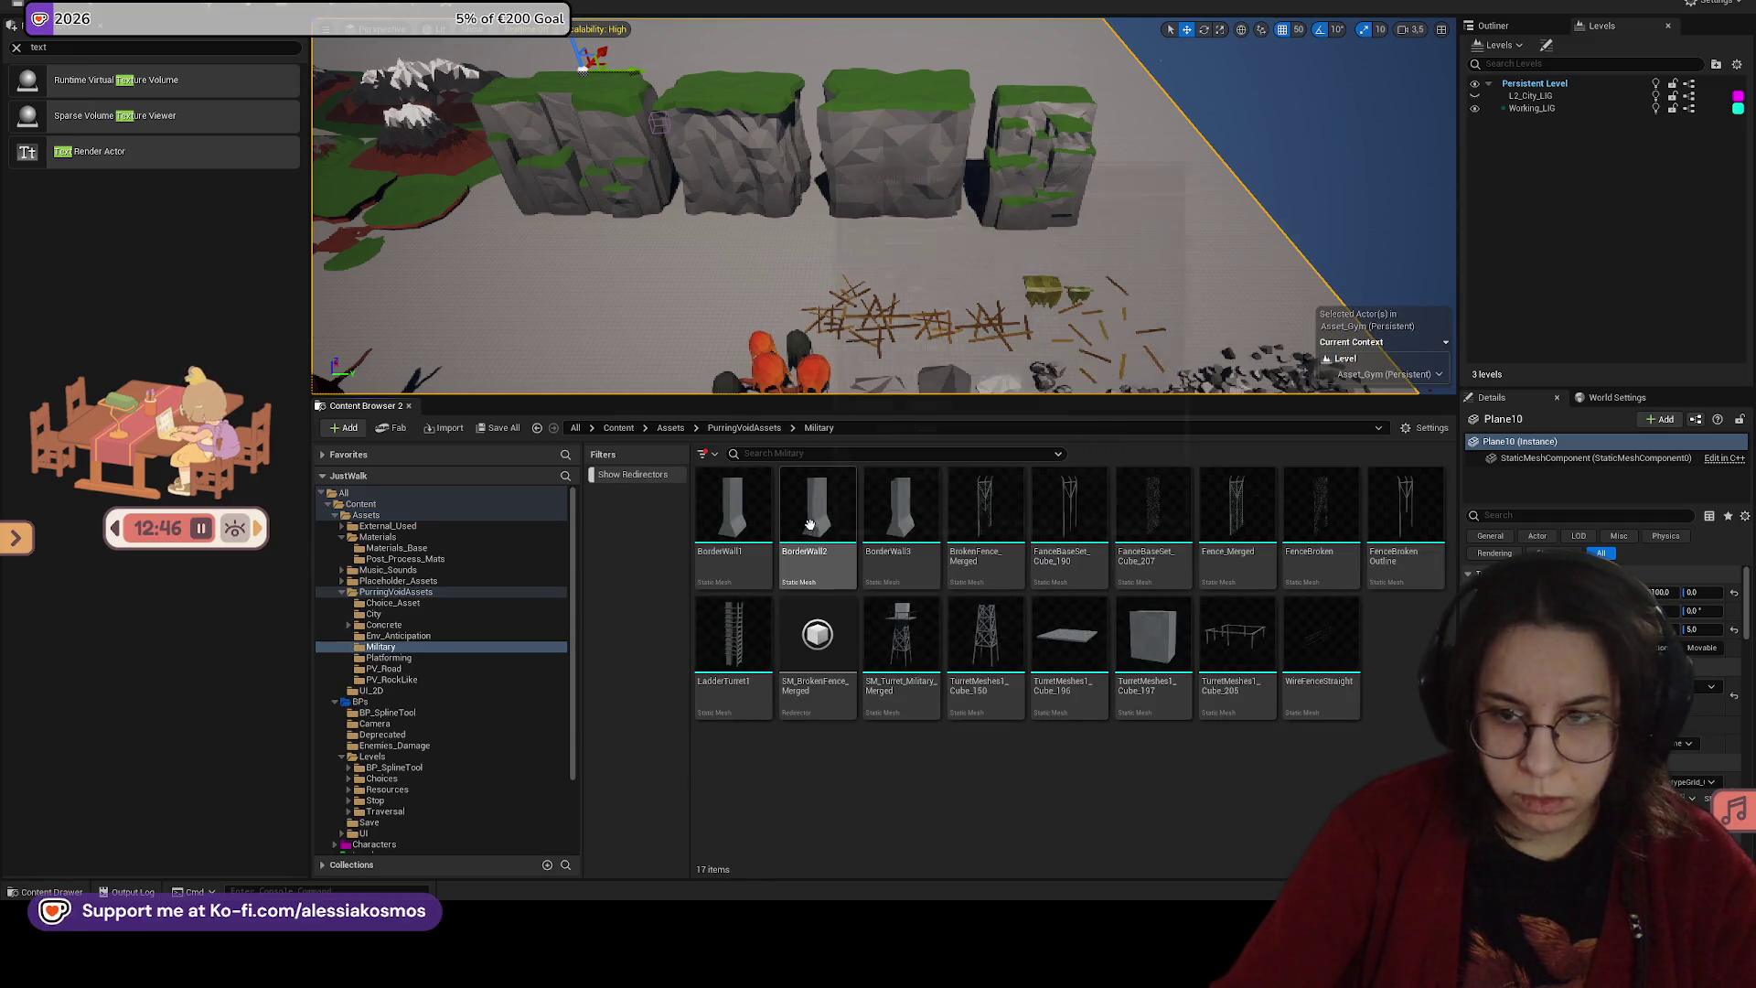
pyautogui.click(620, 428)
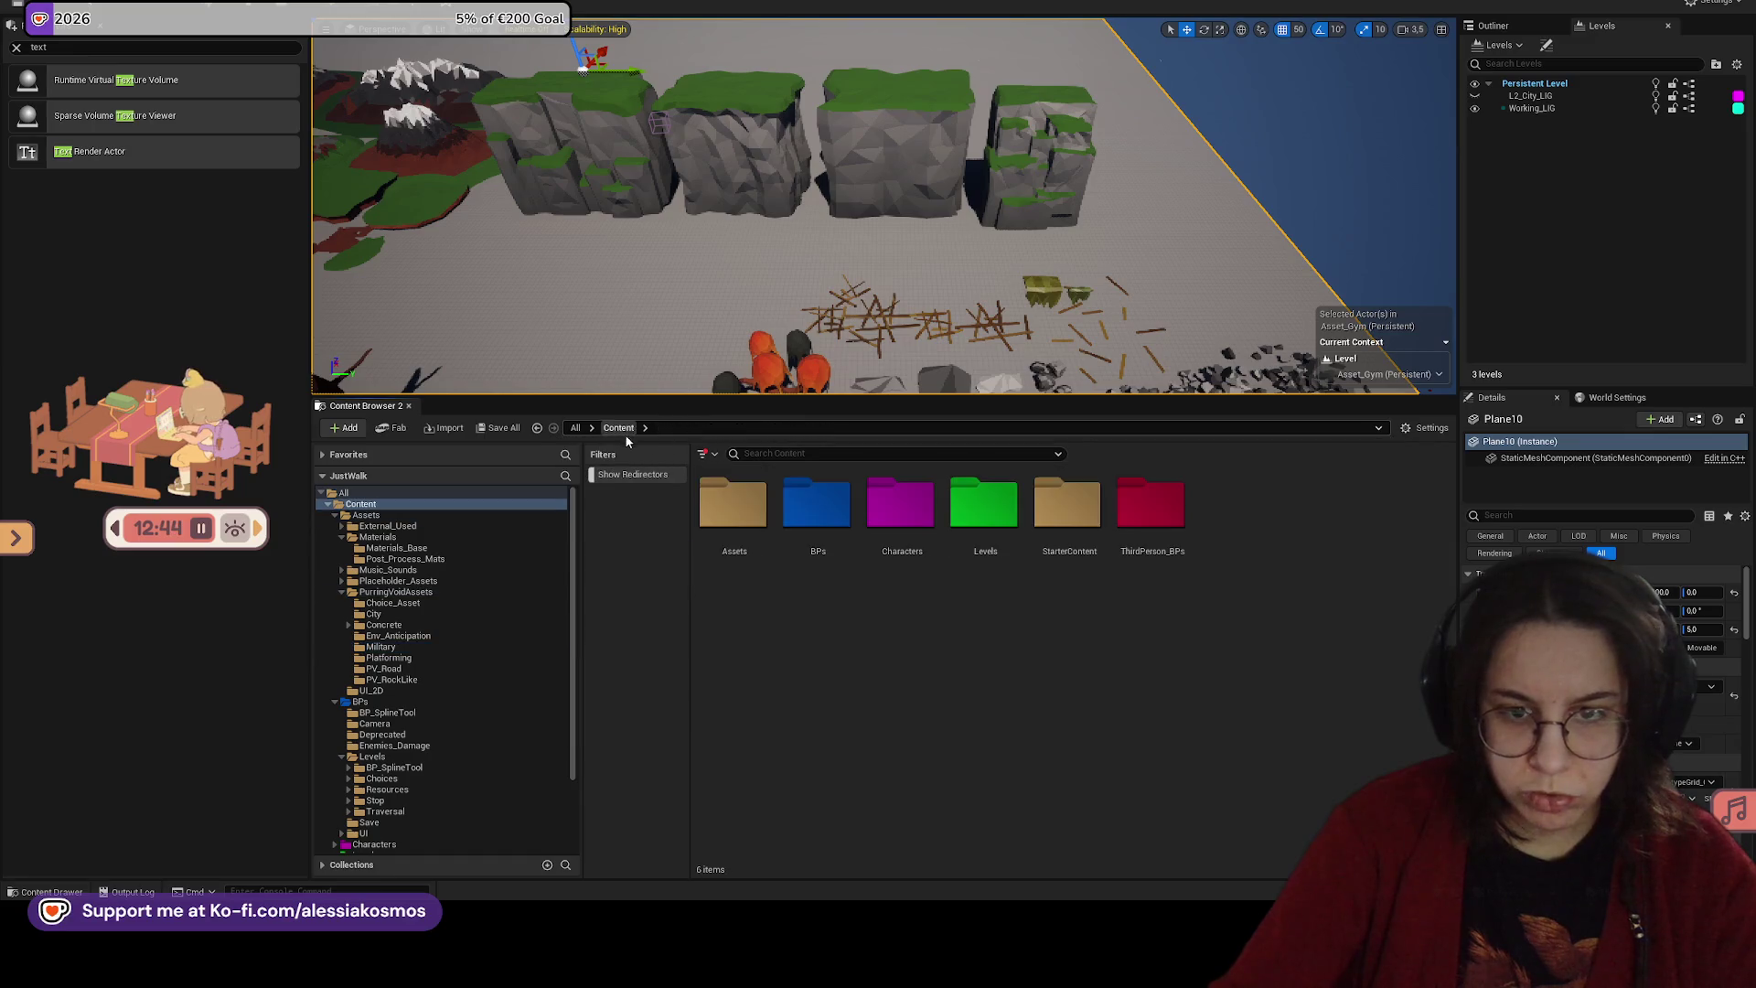
pyautogui.doubleClick(733, 503)
pyautogui.rightClick(1061, 514)
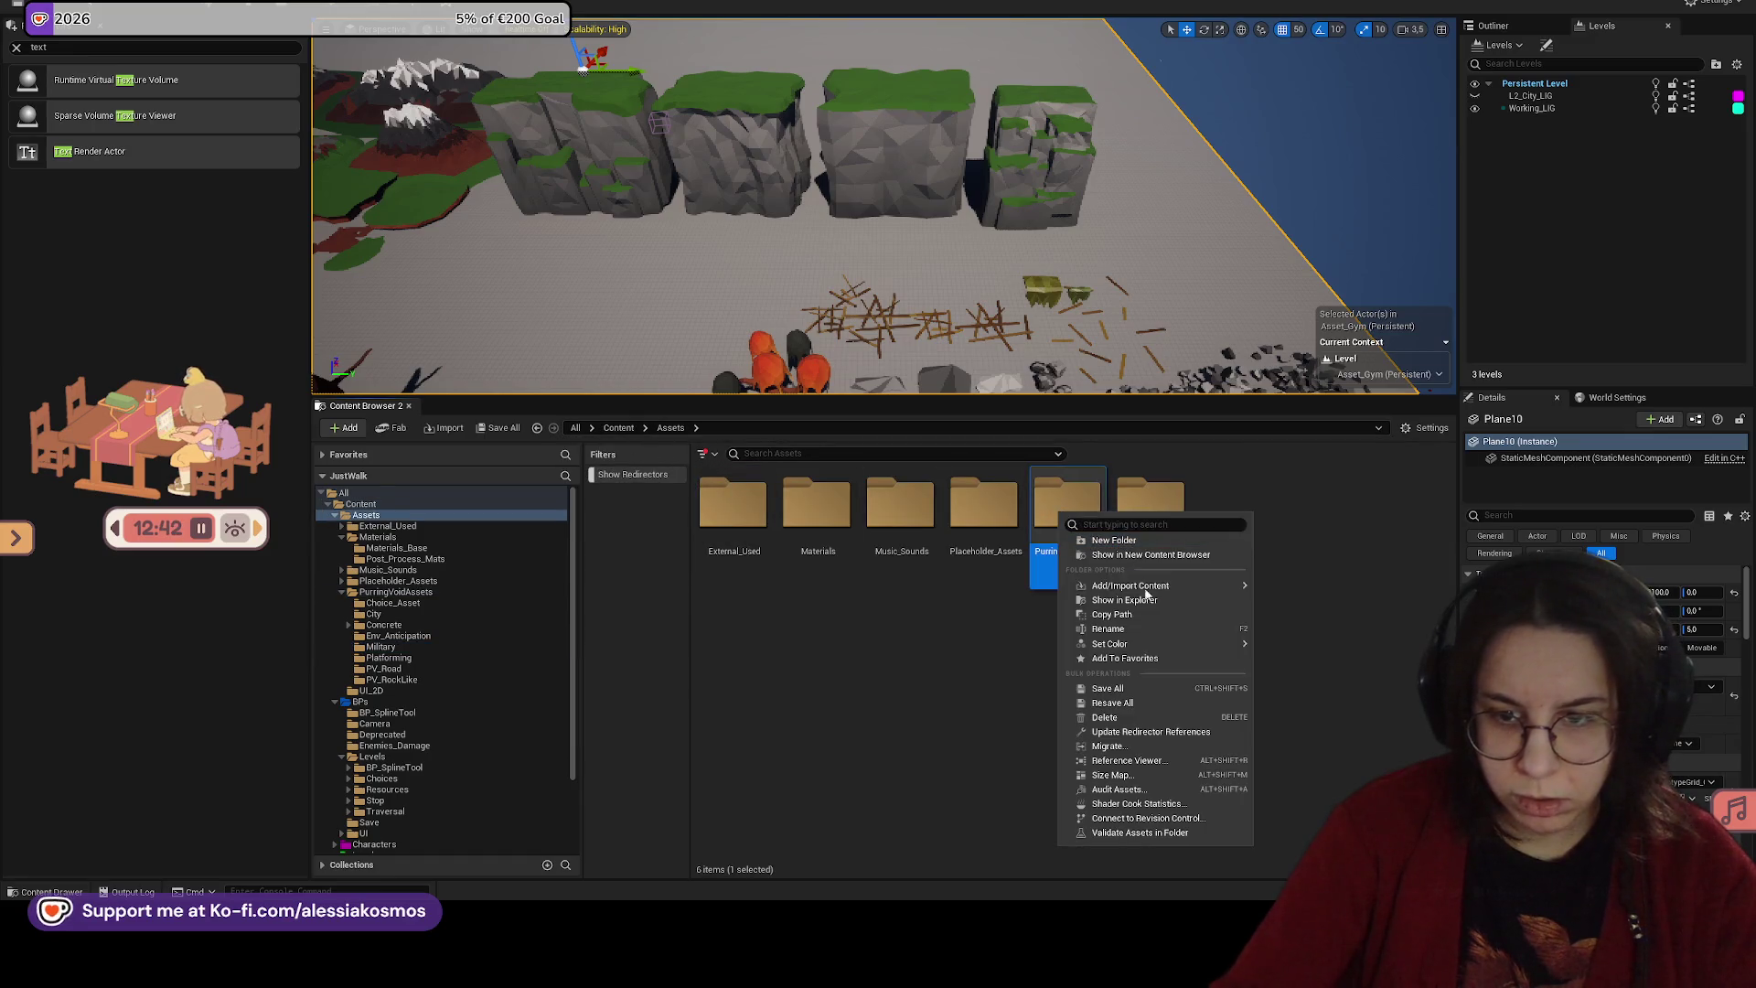
pyautogui.click(1148, 732)
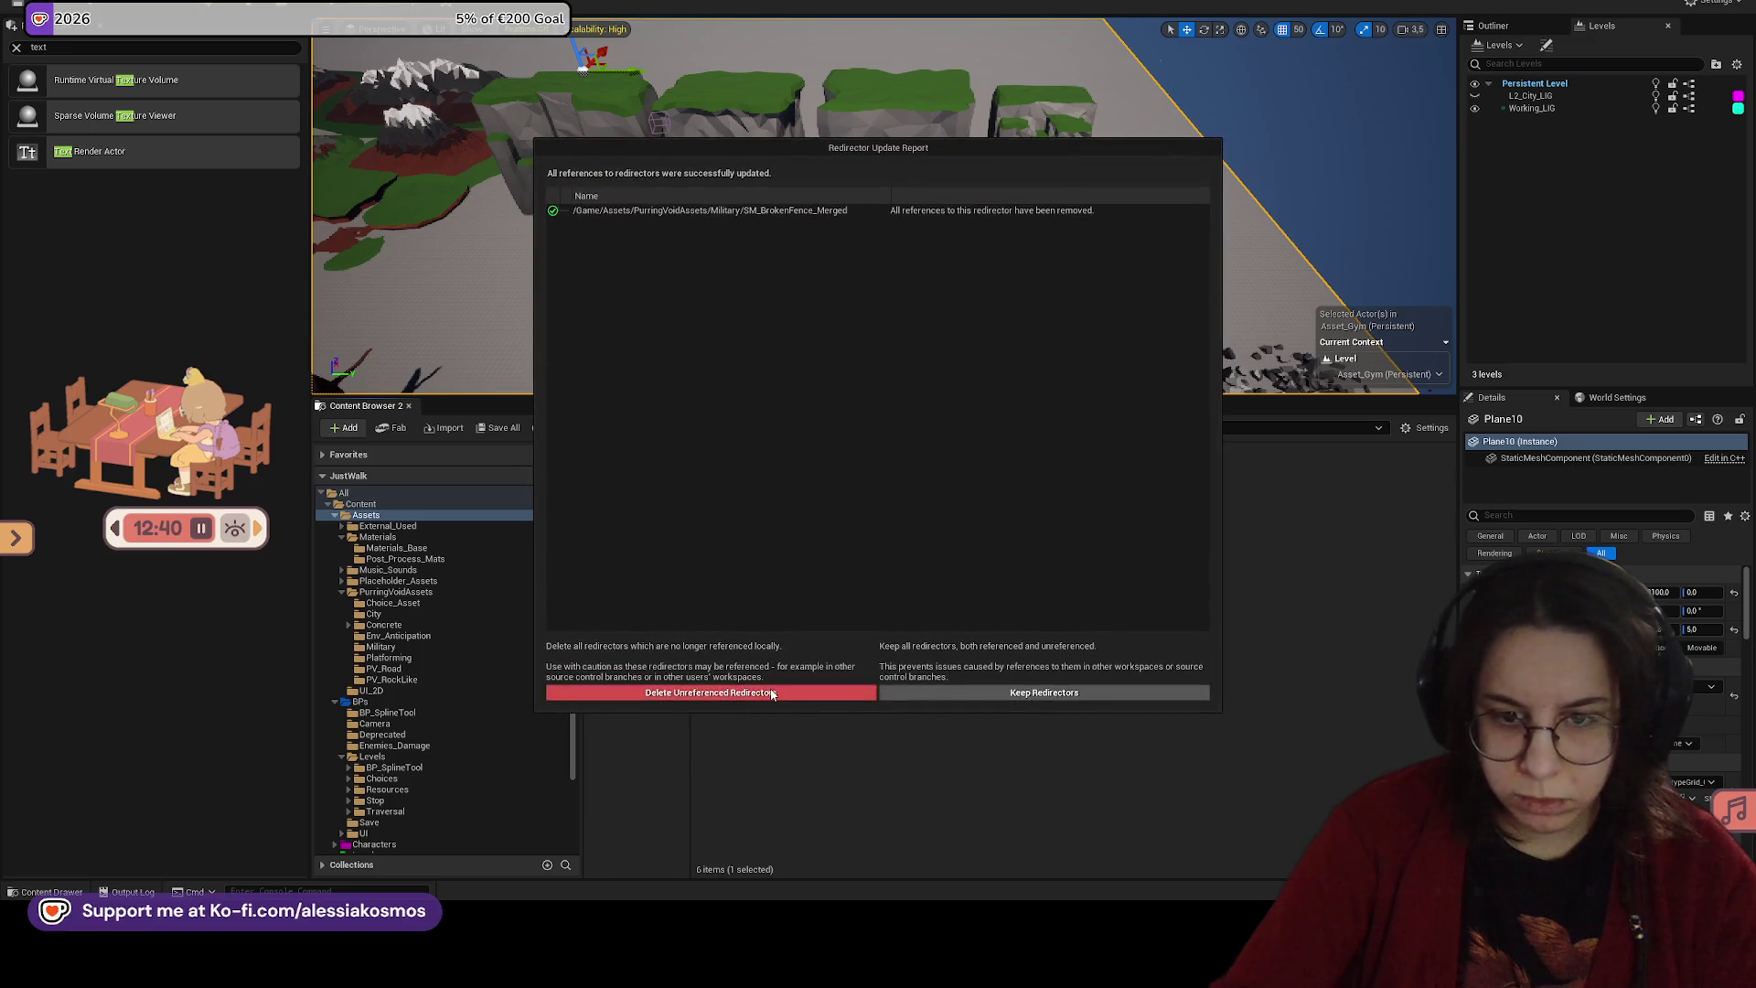
pyautogui.click(772, 692)
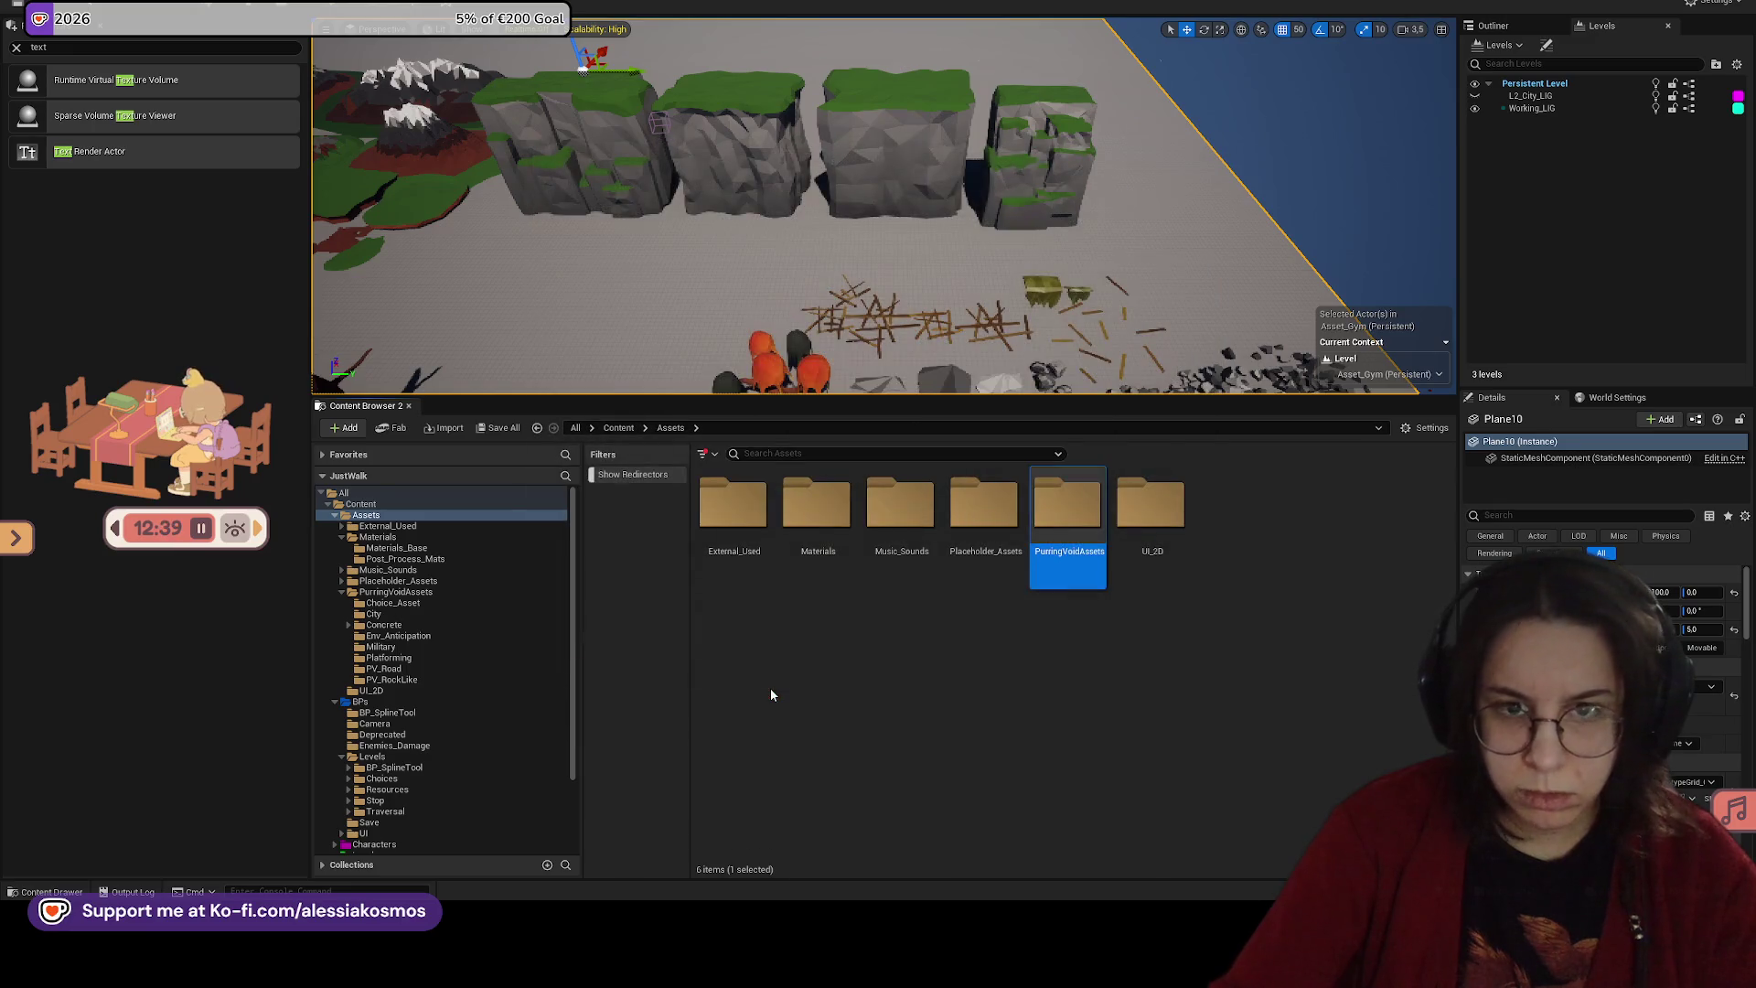
# Step: Open the Mockup_Gym level from Levels/Mockups_Environments
pyautogui.click(617, 428)
pyautogui.doubleClick(979, 502)
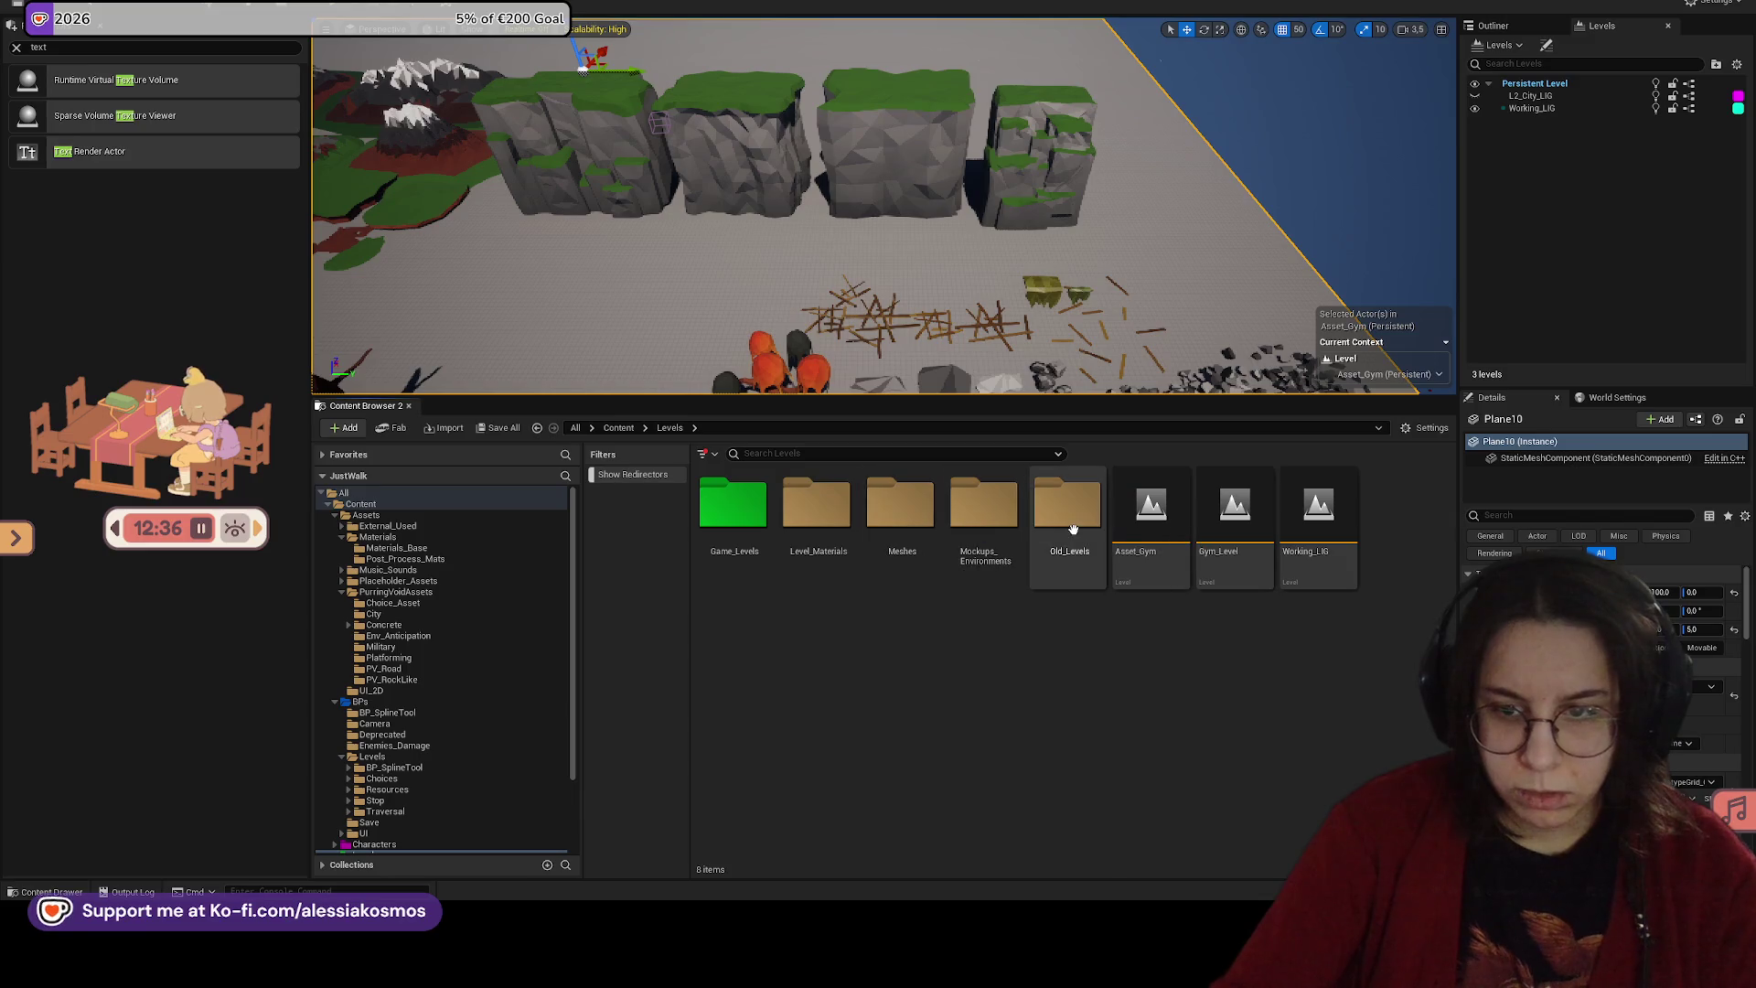
pyautogui.doubleClick(983, 503)
pyautogui.click(736, 503)
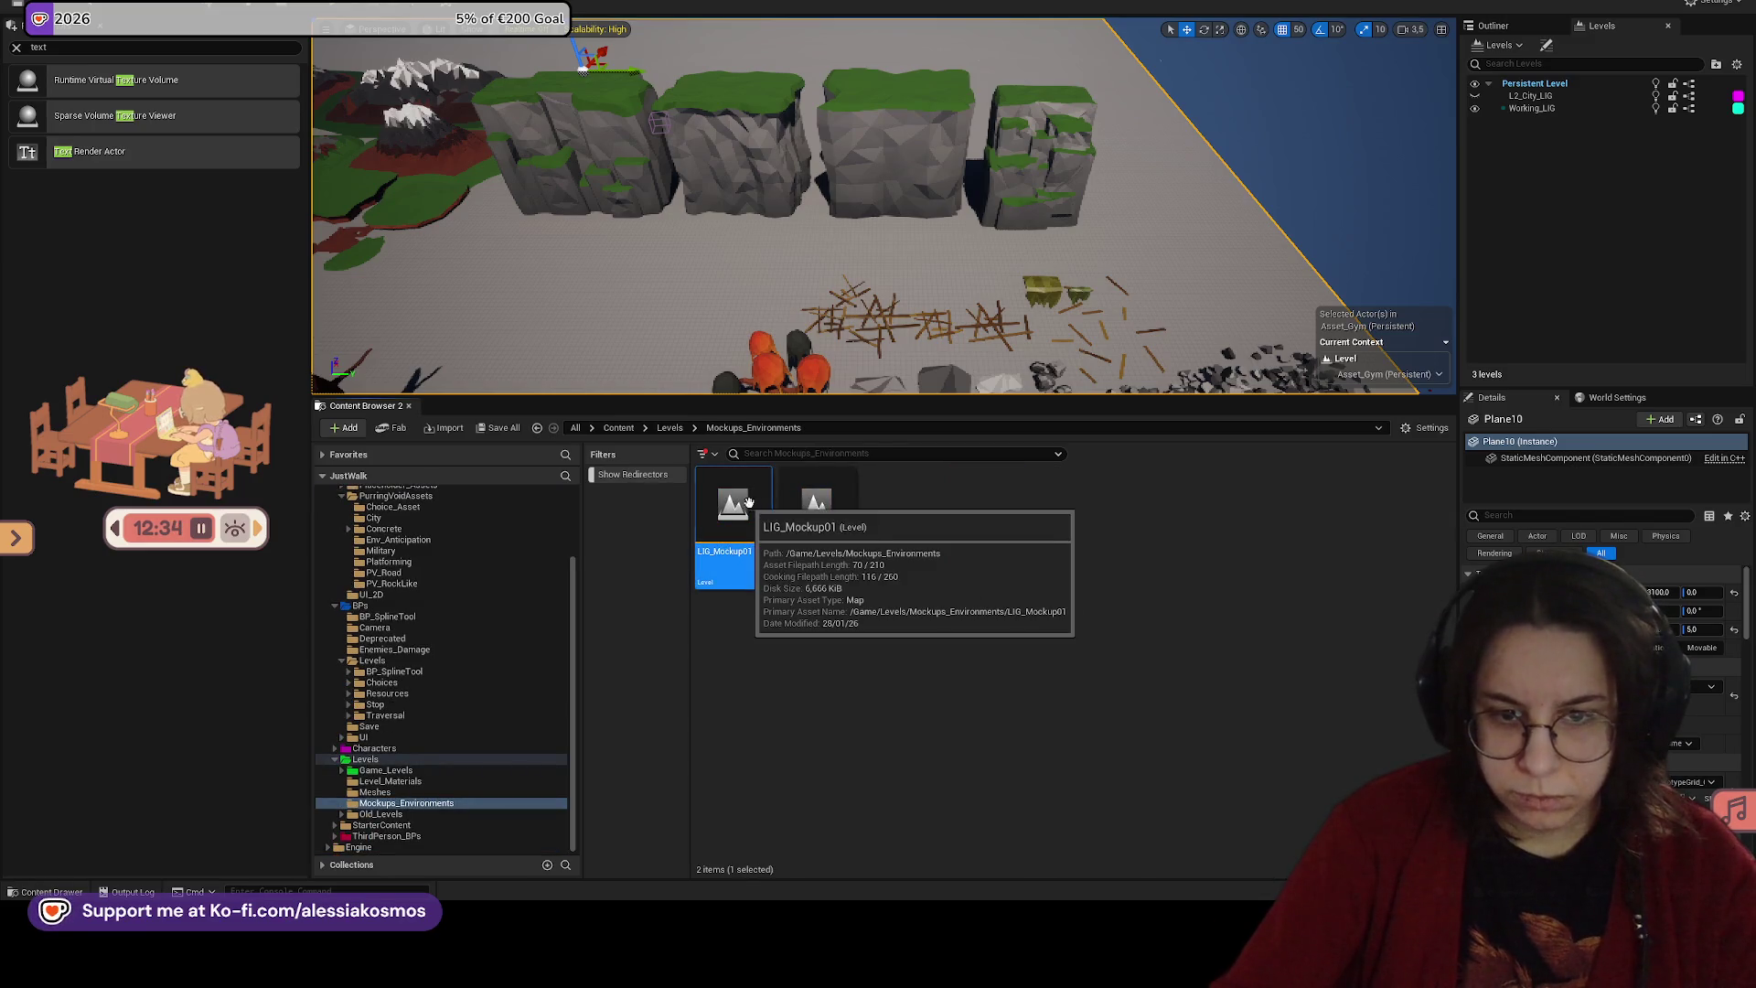
pyautogui.doubleClick(816, 503)
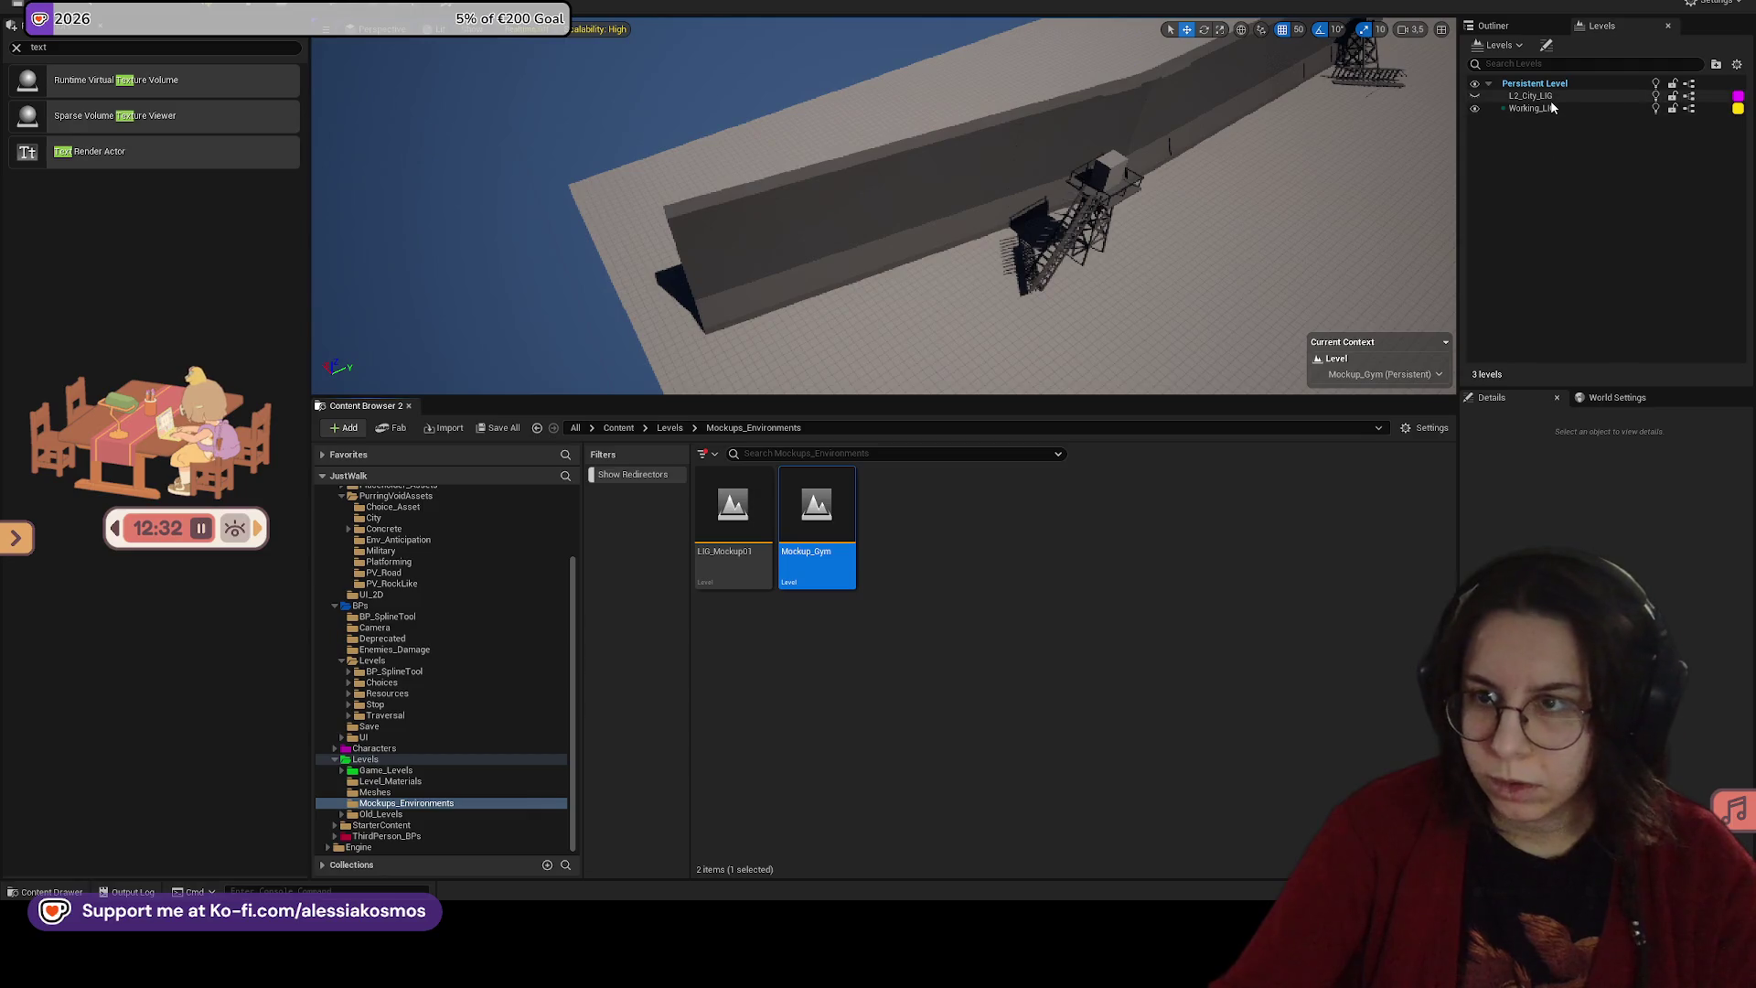
# Step: Add LIG_Mockup01 as a sublevel of Mockup_Gym and make it the current level
pyautogui.moveTo(732, 508); pyautogui.dragTo(1621, 263)
pyautogui.click(1555, 108)
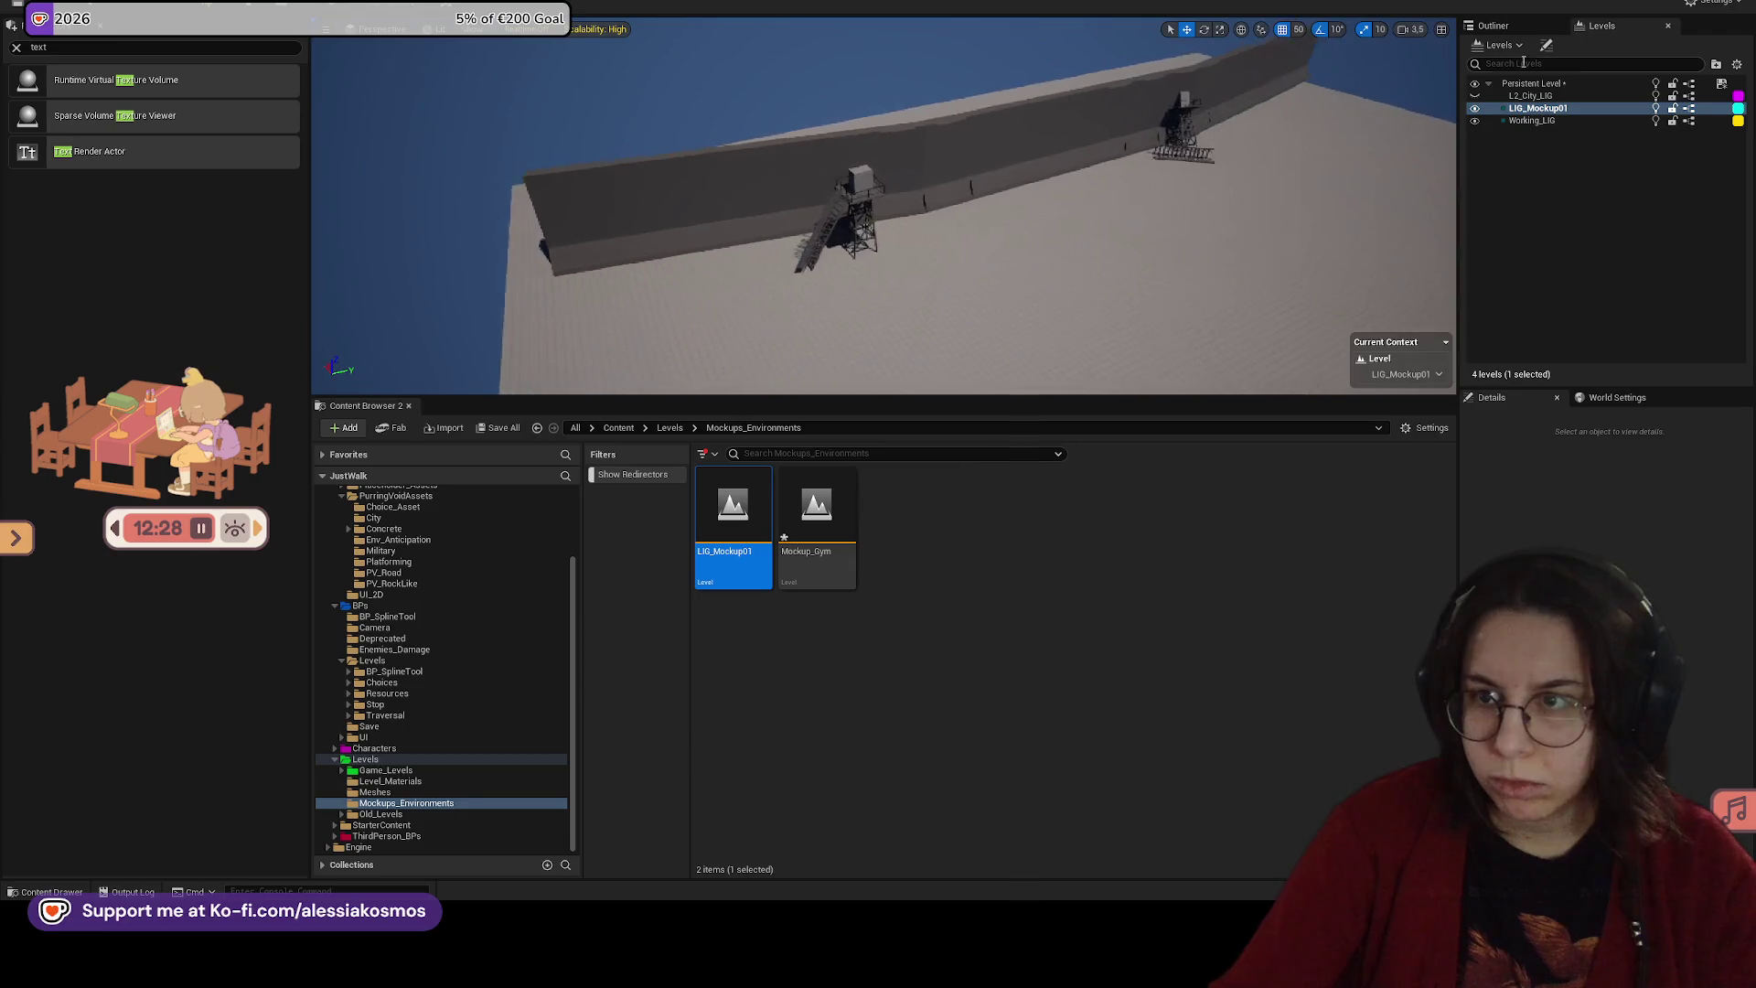
pyautogui.rightClick(1541, 96)
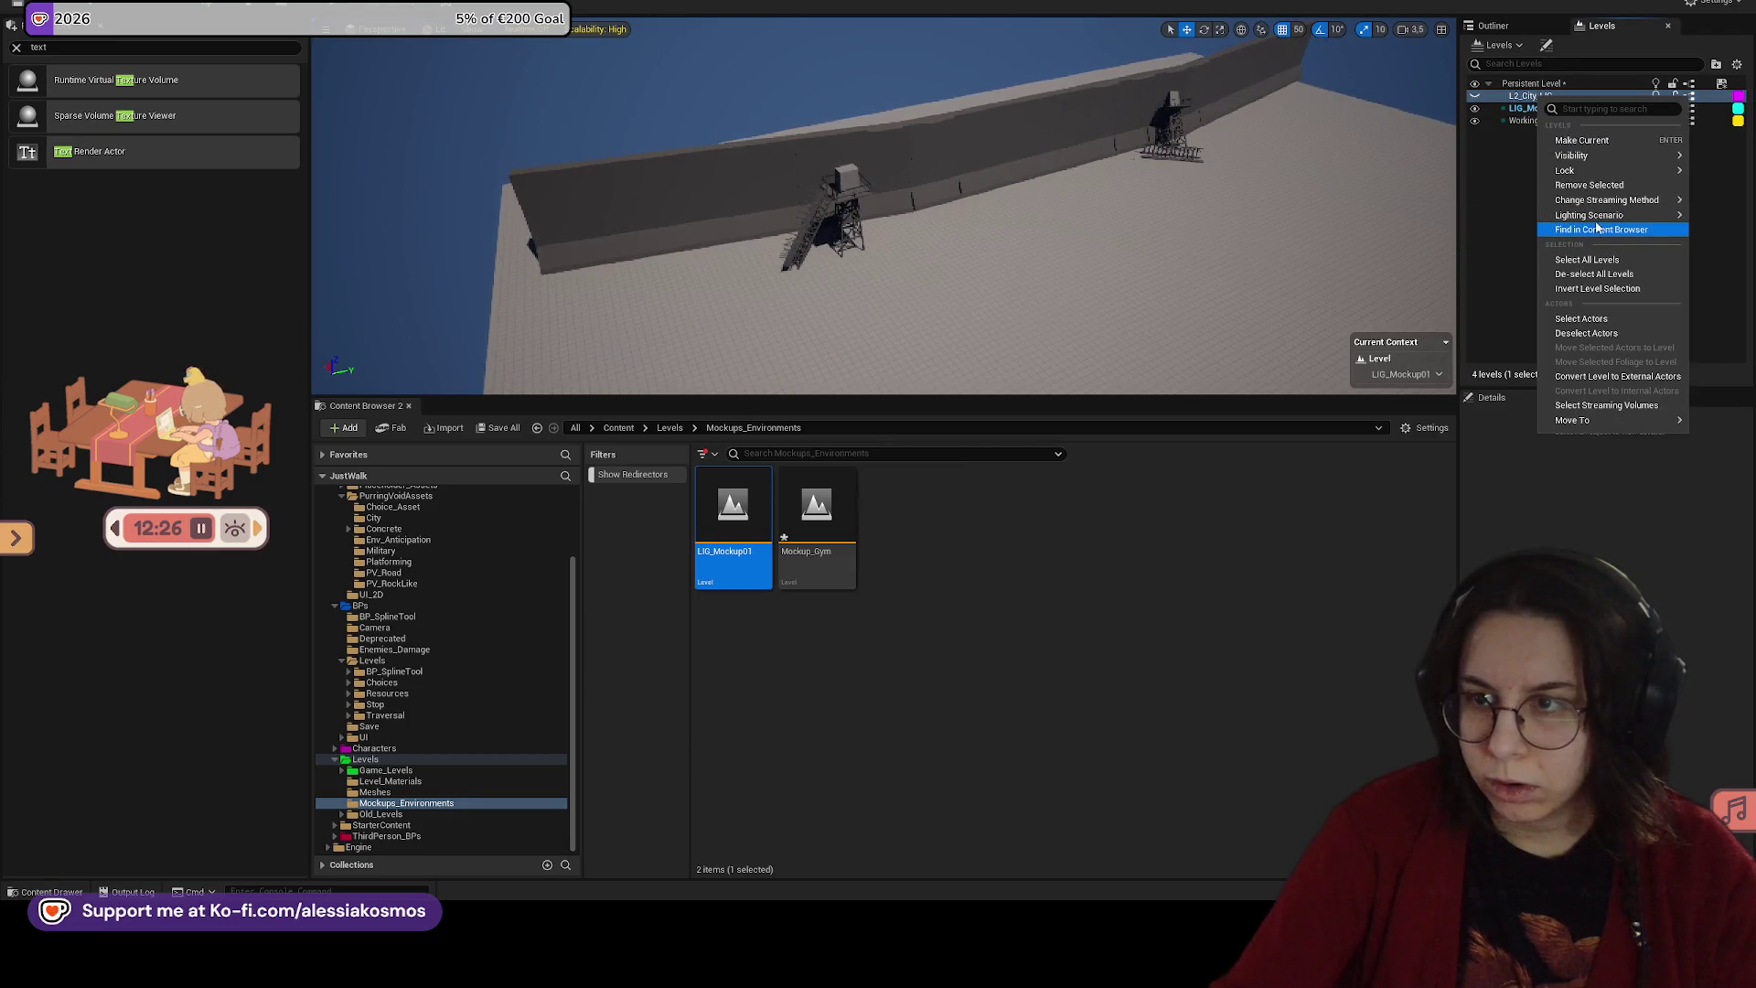
pyautogui.click(1581, 140)
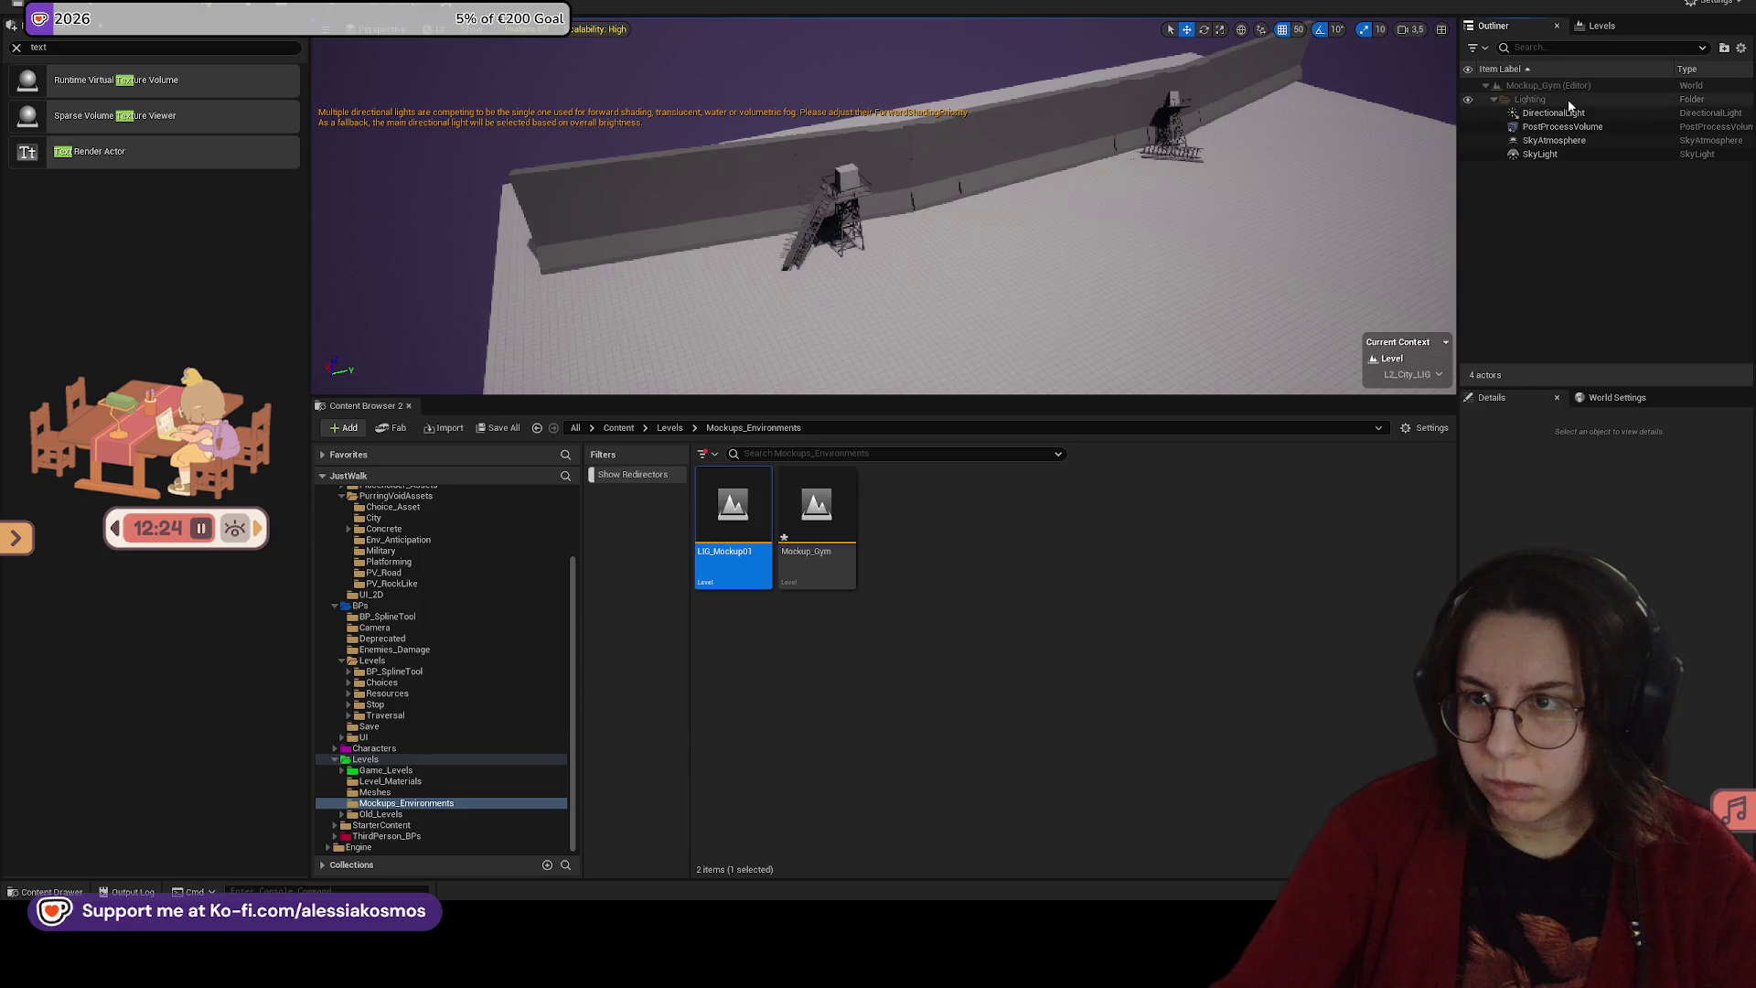
pyautogui.click(1555, 112)
pyautogui.keyDown('shift'); pyautogui.click(1540, 154); pyautogui.keyUp('shift')
pyautogui.click(1601, 25)
pyautogui.doubleClick(1536, 108)
pyautogui.click(1494, 25)
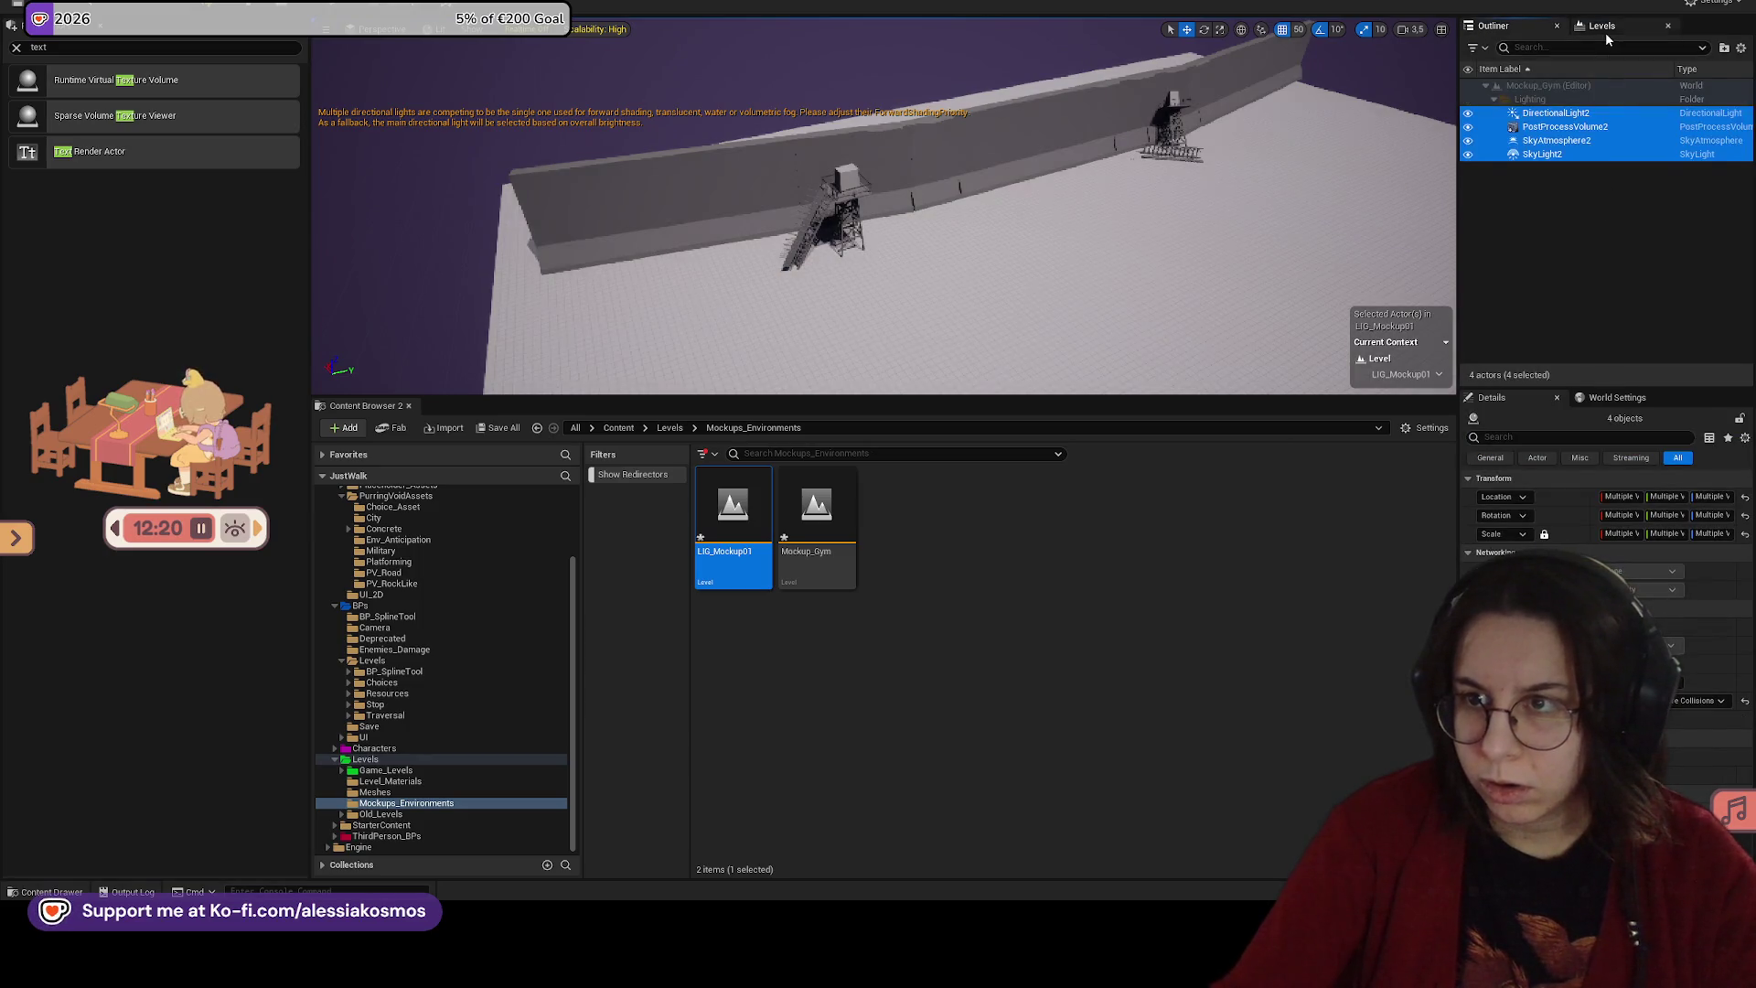
# Step: Remove the L2_City_LIG sublevel from Mockup_Gym
pyautogui.click(1602, 26)
pyautogui.rightClick(1533, 96)
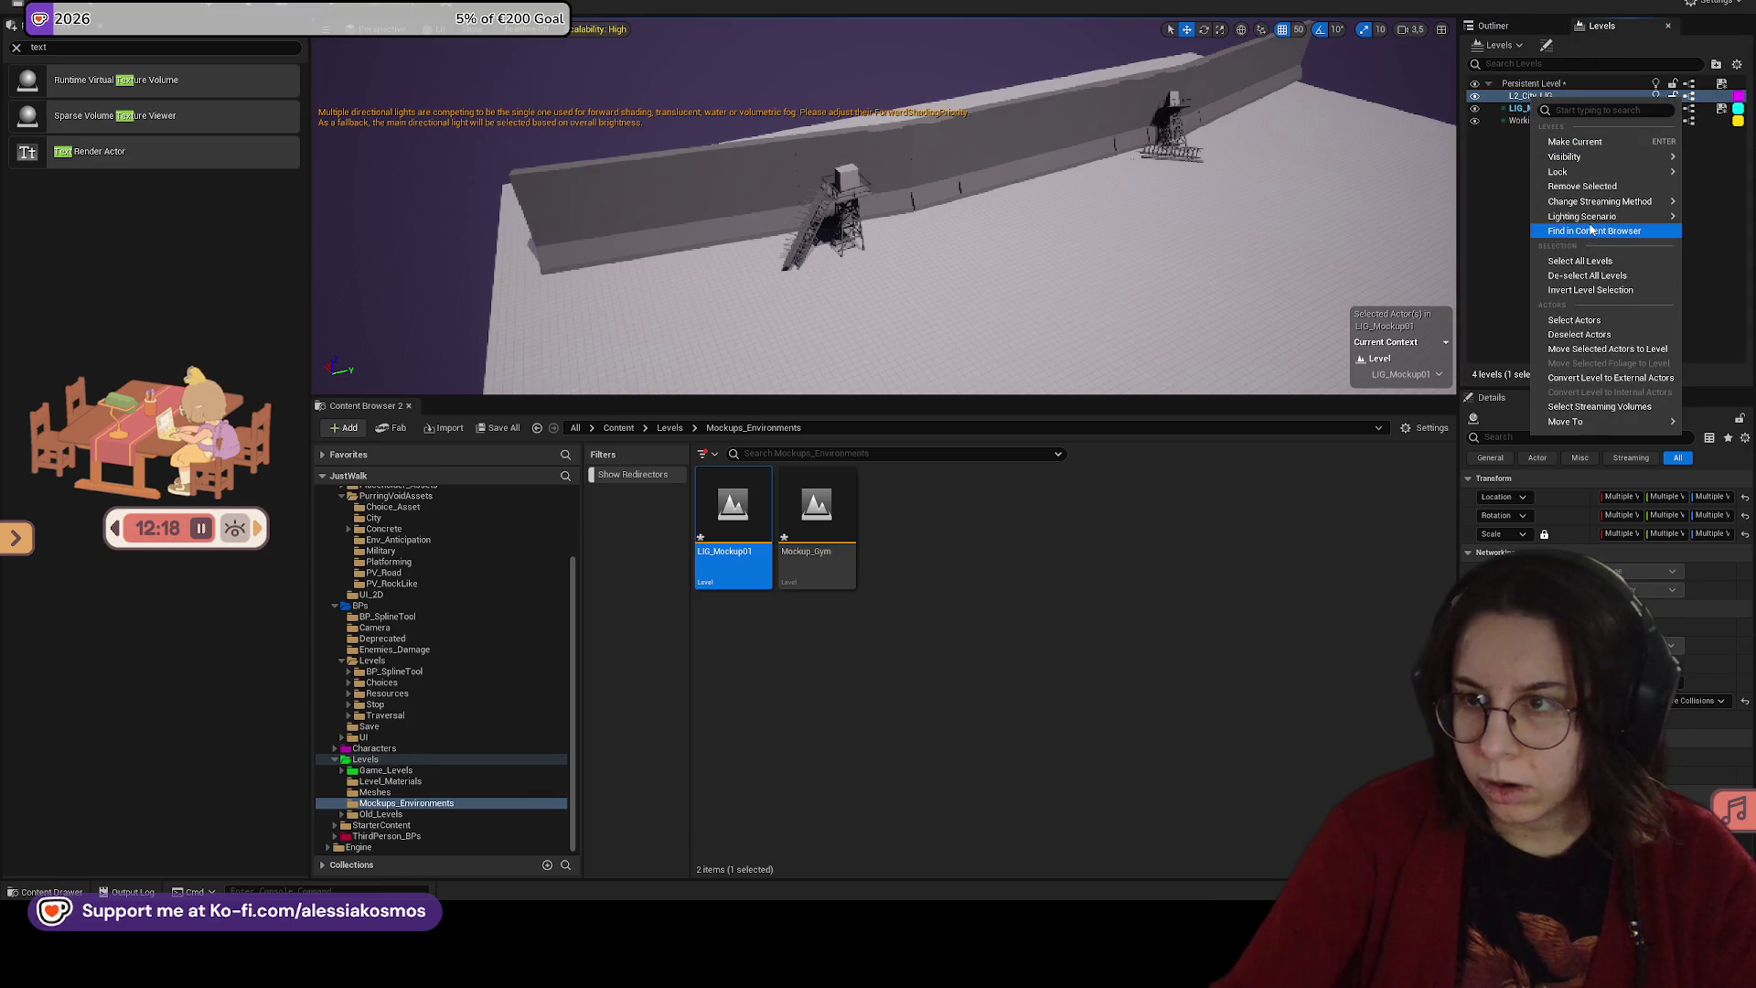
pyautogui.click(1583, 185)
pyautogui.click(926, 459)
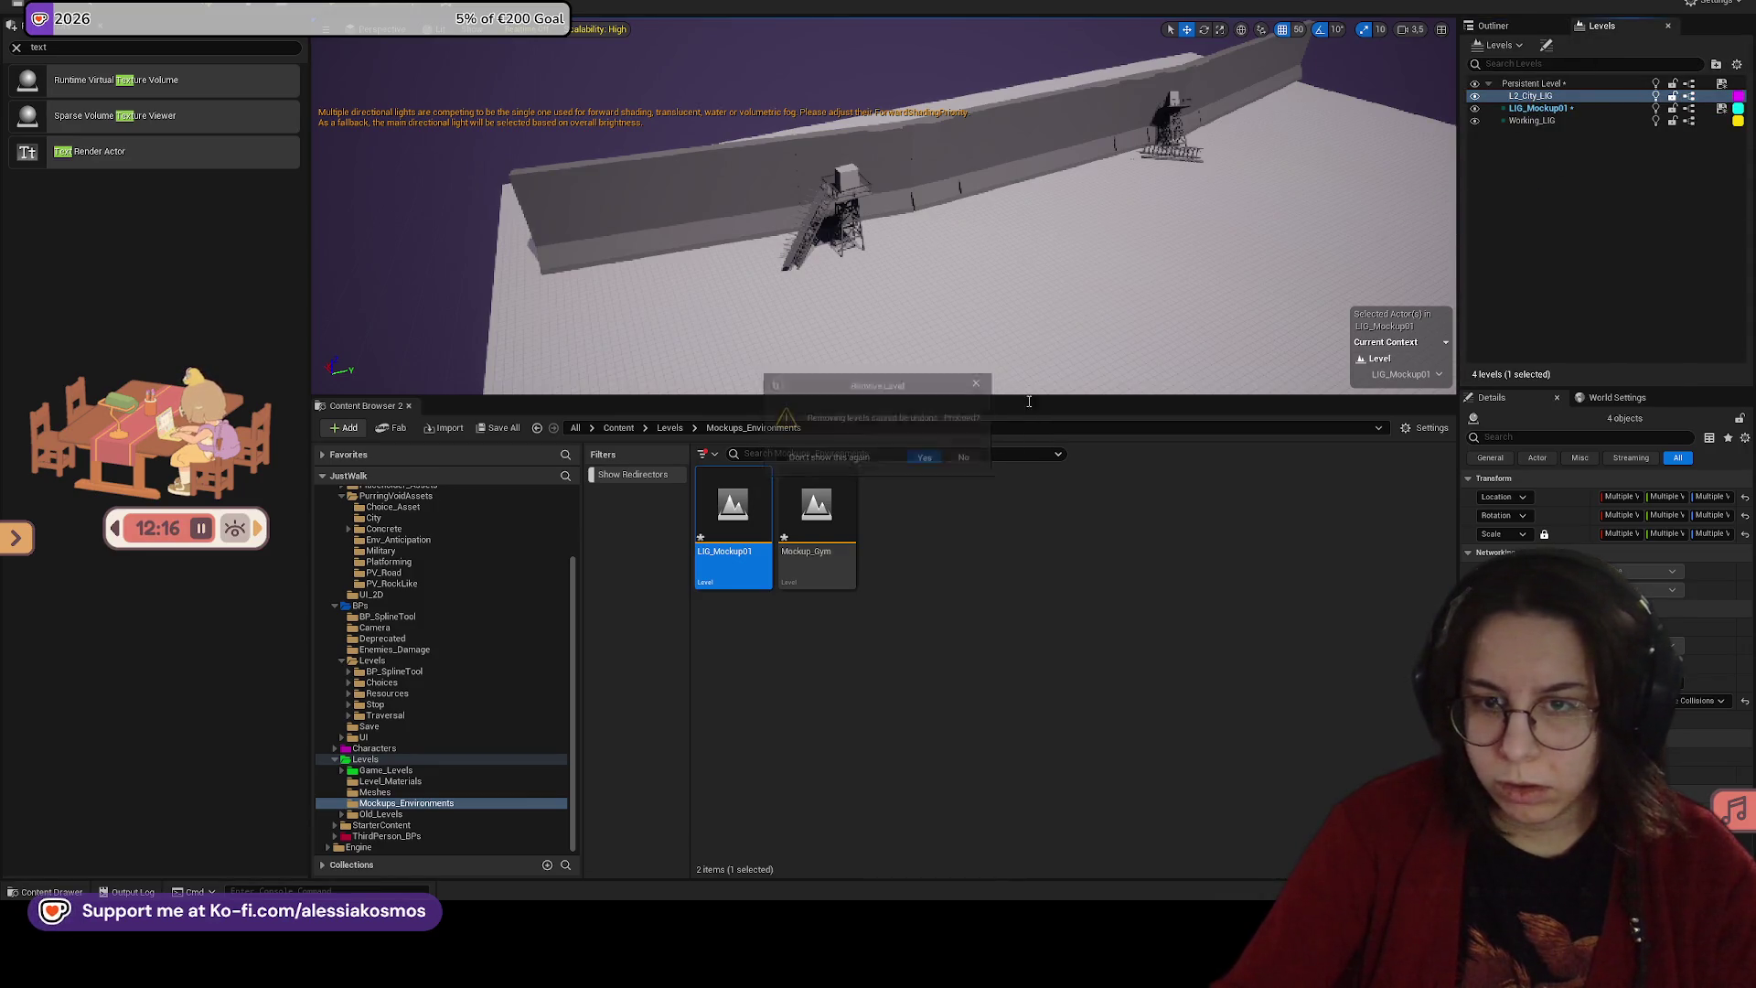
# Step: Save the LIG_Mockup01 level
pyautogui.rightClick(1543, 97)
pyautogui.moveTo(1609, 220)
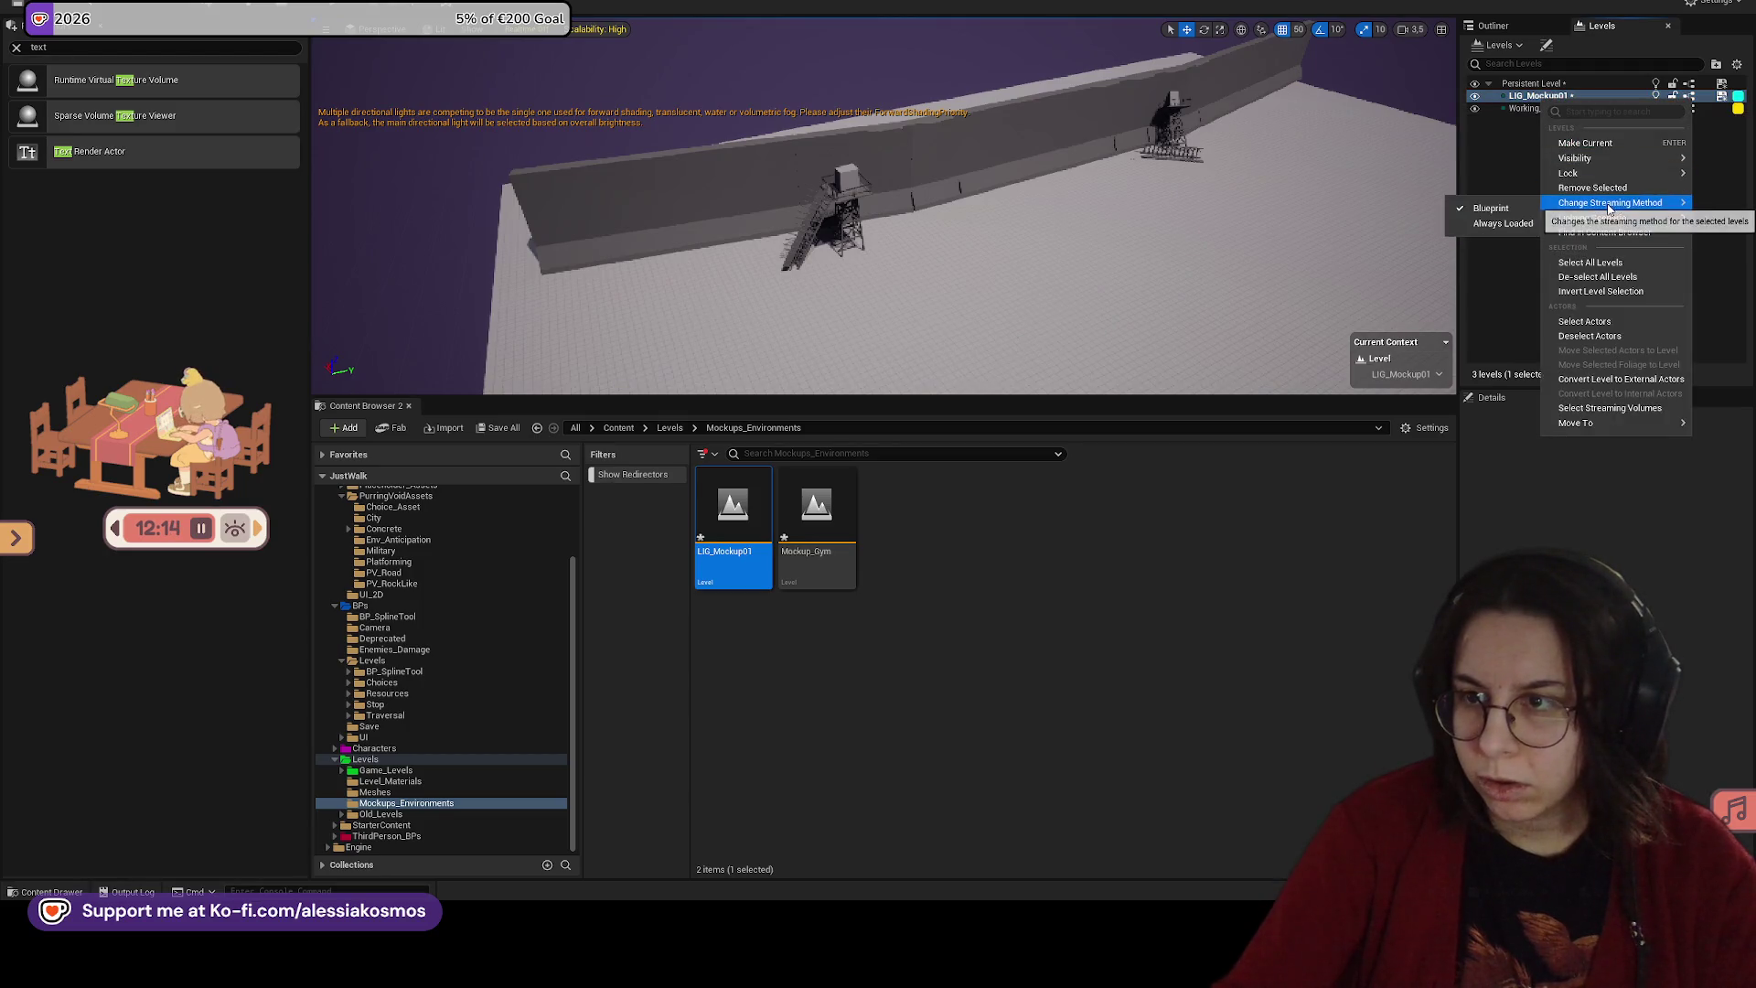
pyautogui.click(1478, 223)
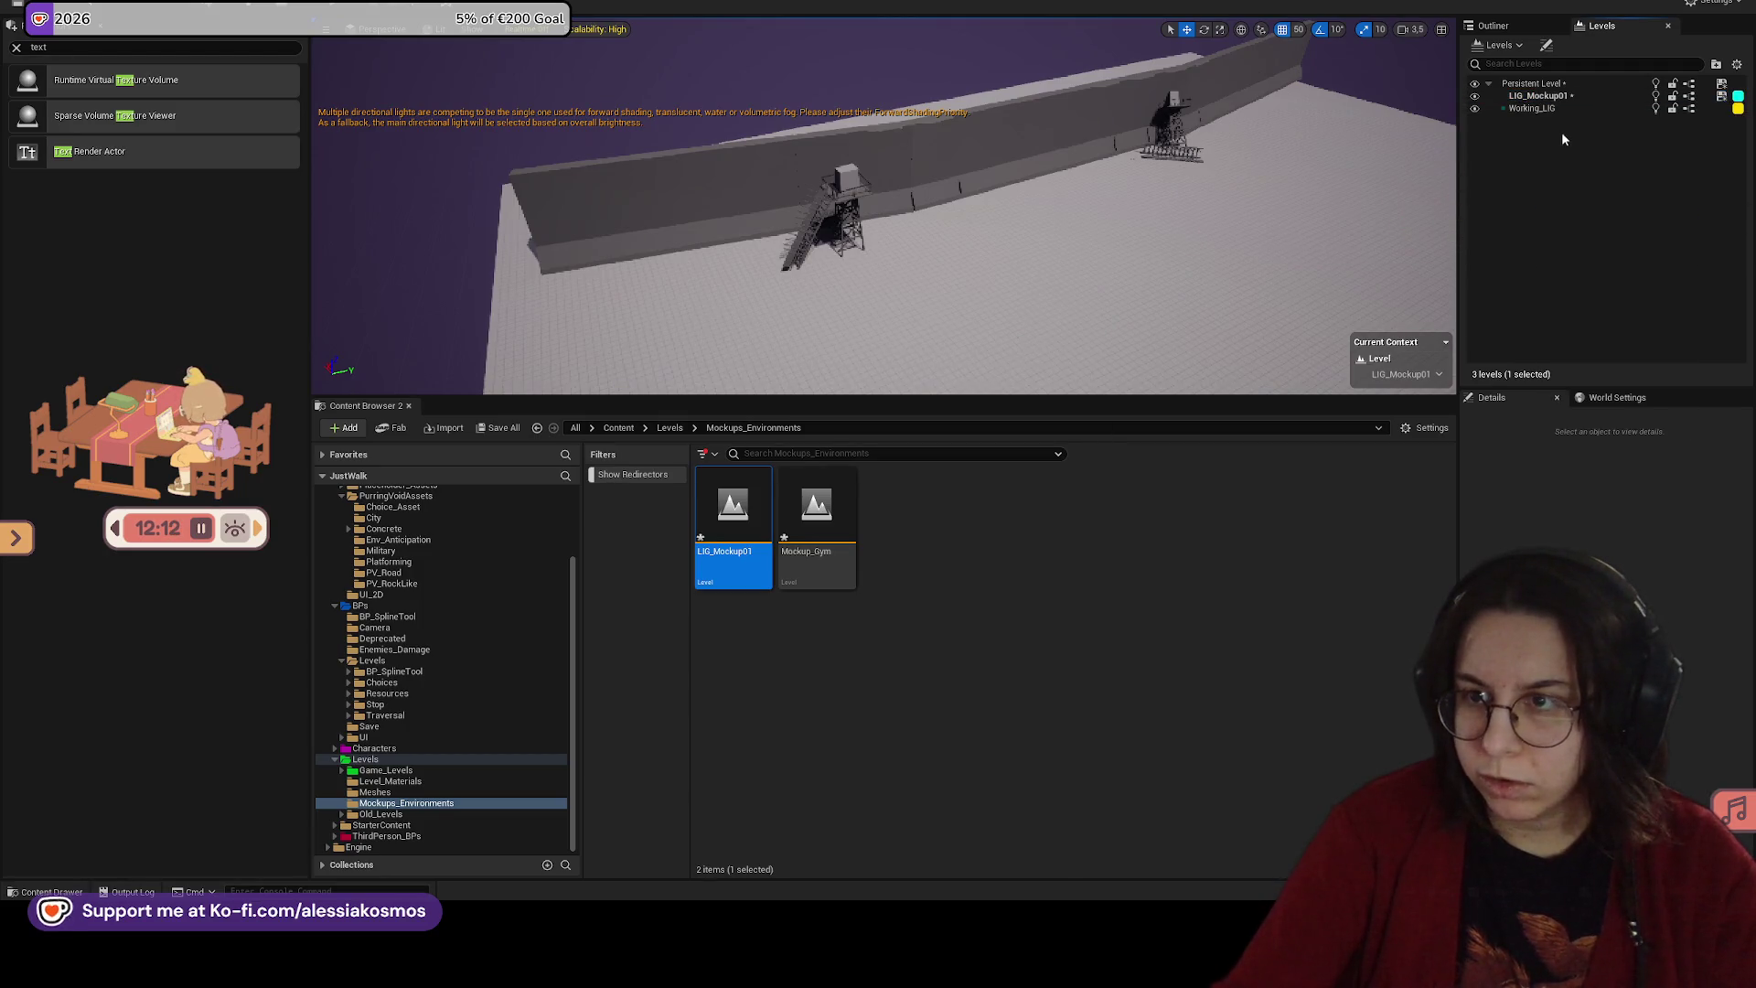
pyautogui.click(1721, 95)
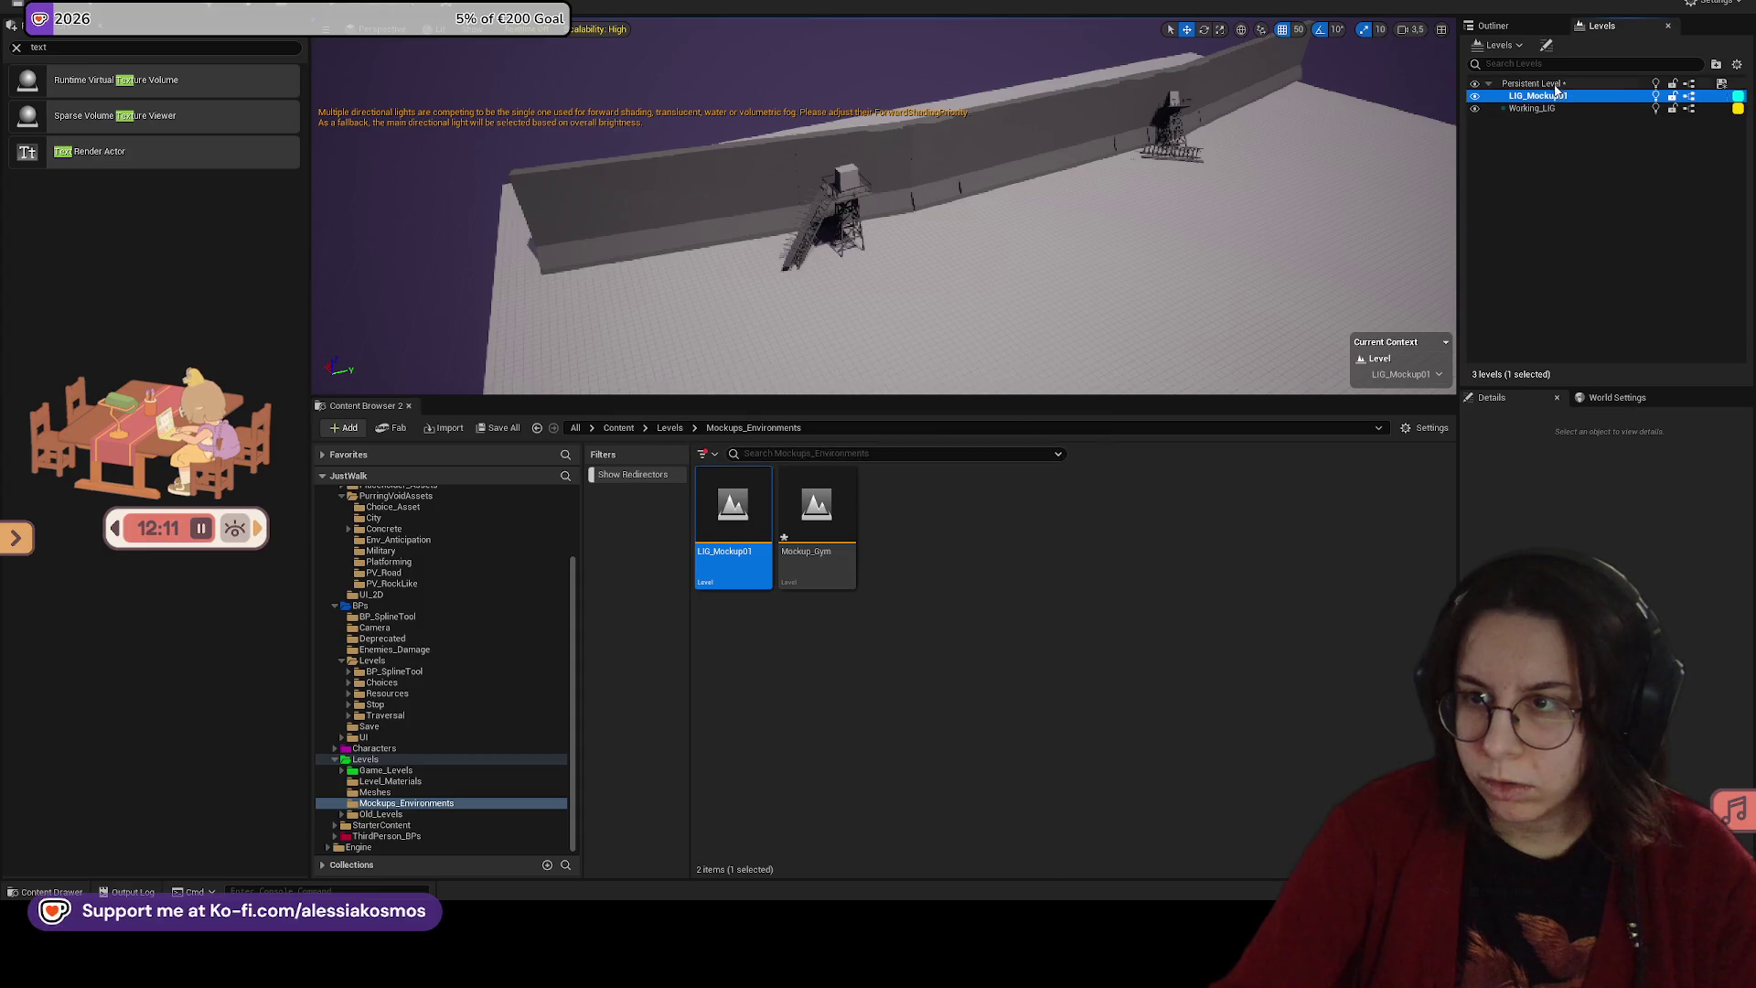
pyautogui.click(1493, 26)
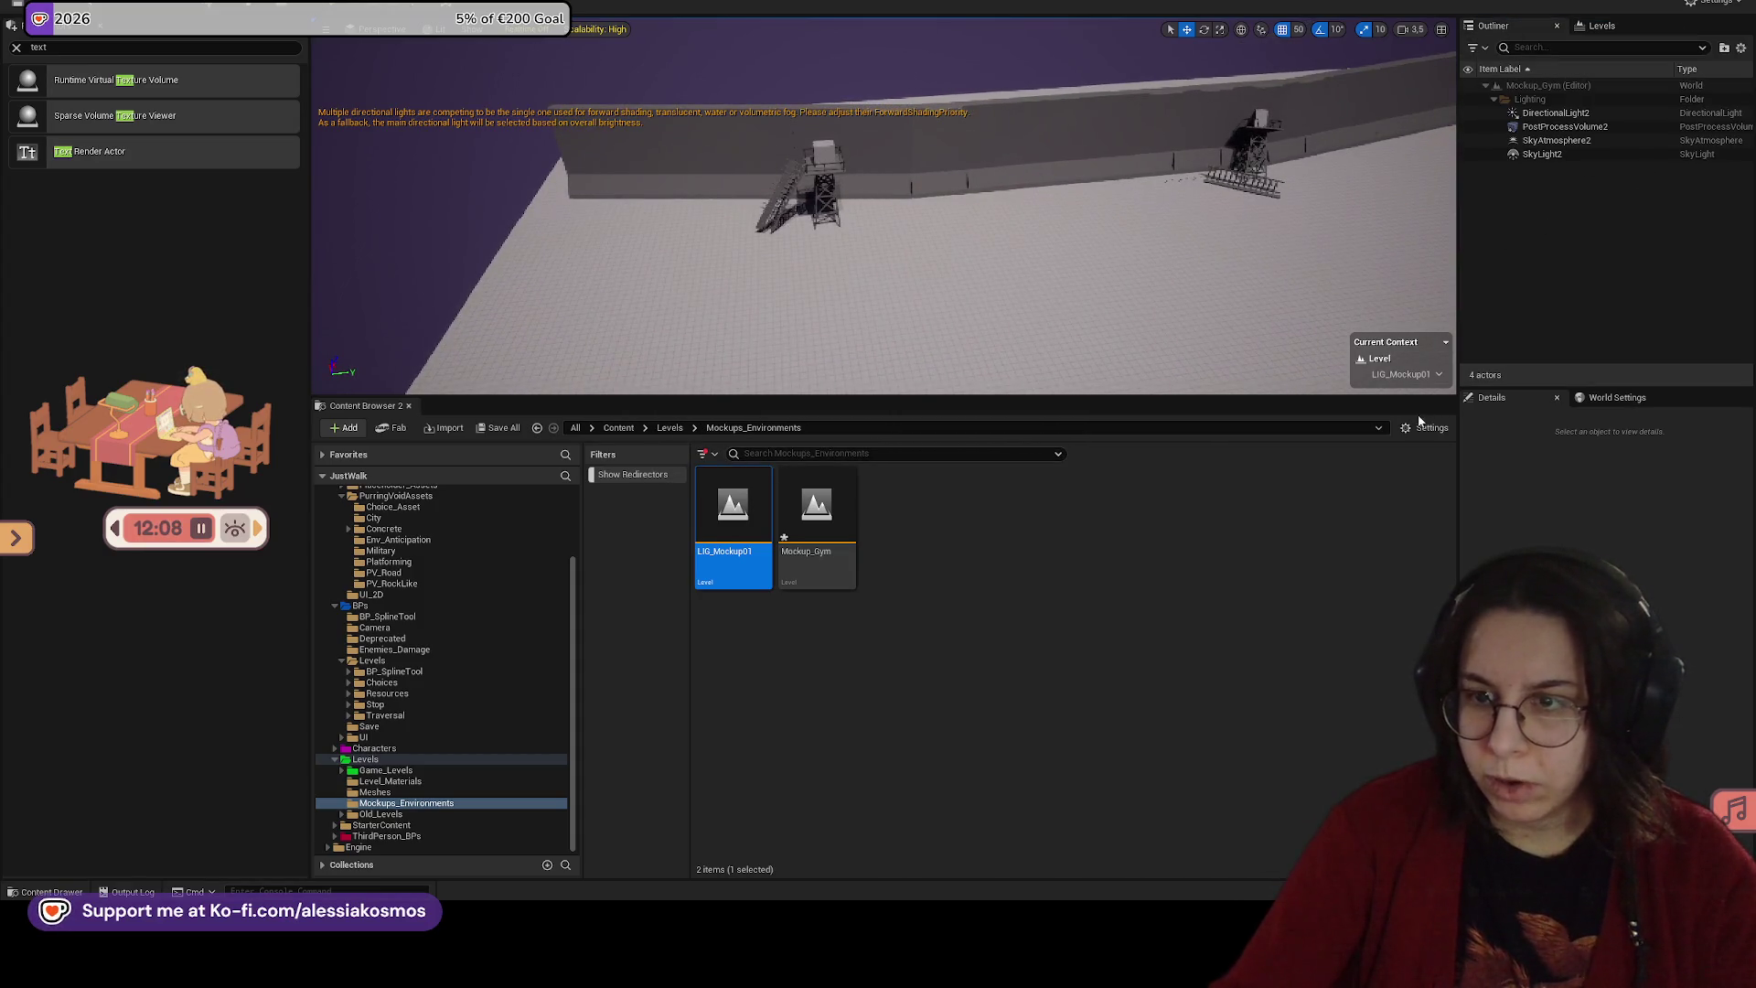
# Step: Enlarge the viewport, select SkyAtmosphere2 and try teal, purple and blue sky tints
pyautogui.moveTo(1422, 398); pyautogui.dragTo(1446, 633)
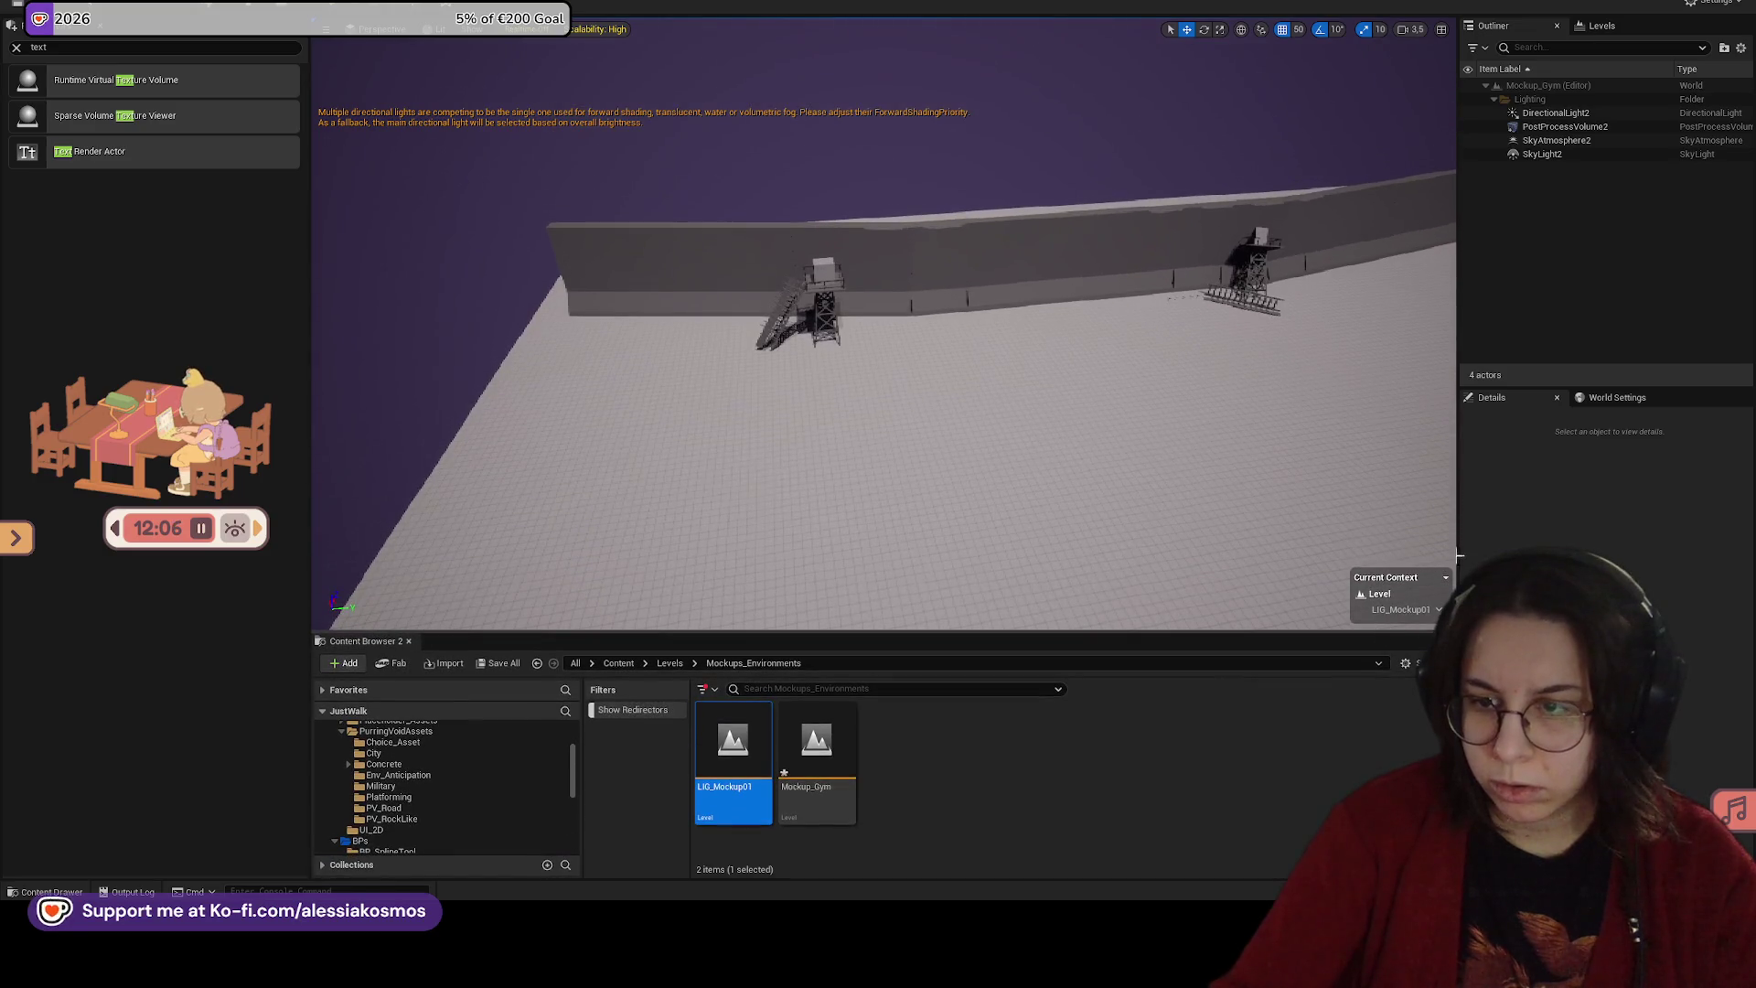
pyautogui.moveTo(1459, 555); pyautogui.dragTo(1473, 366)
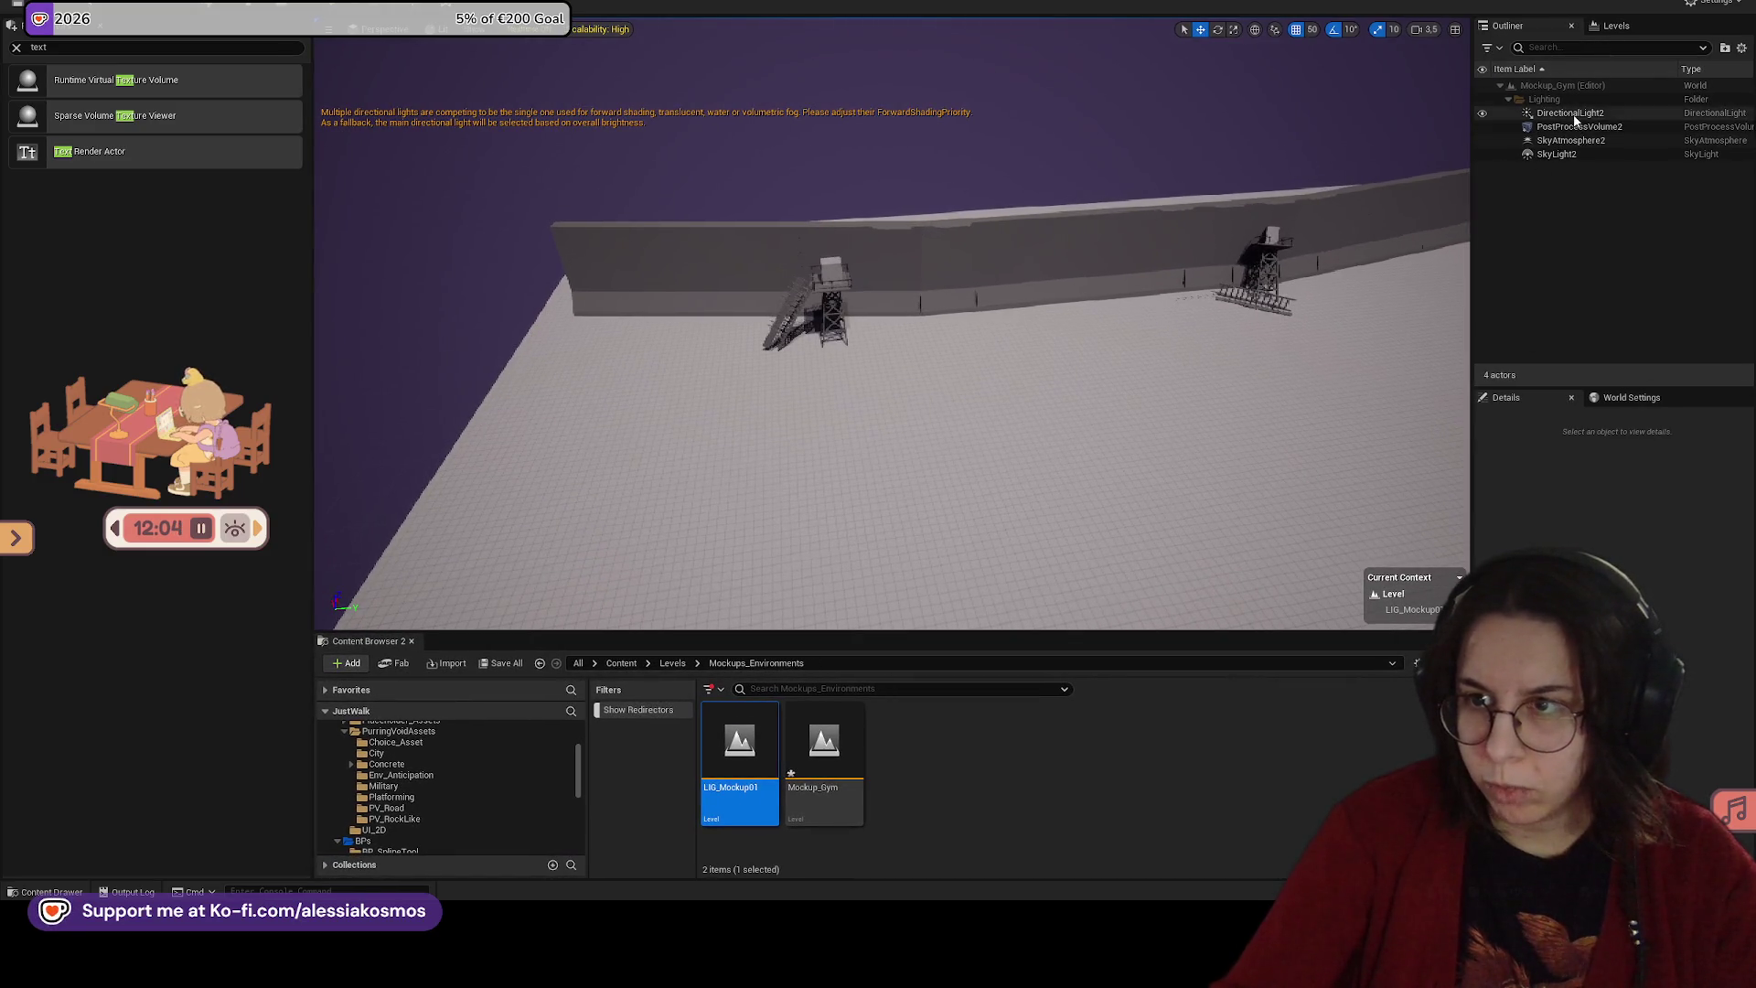
pyautogui.doubleClick(1571, 113)
pyautogui.click(1571, 140)
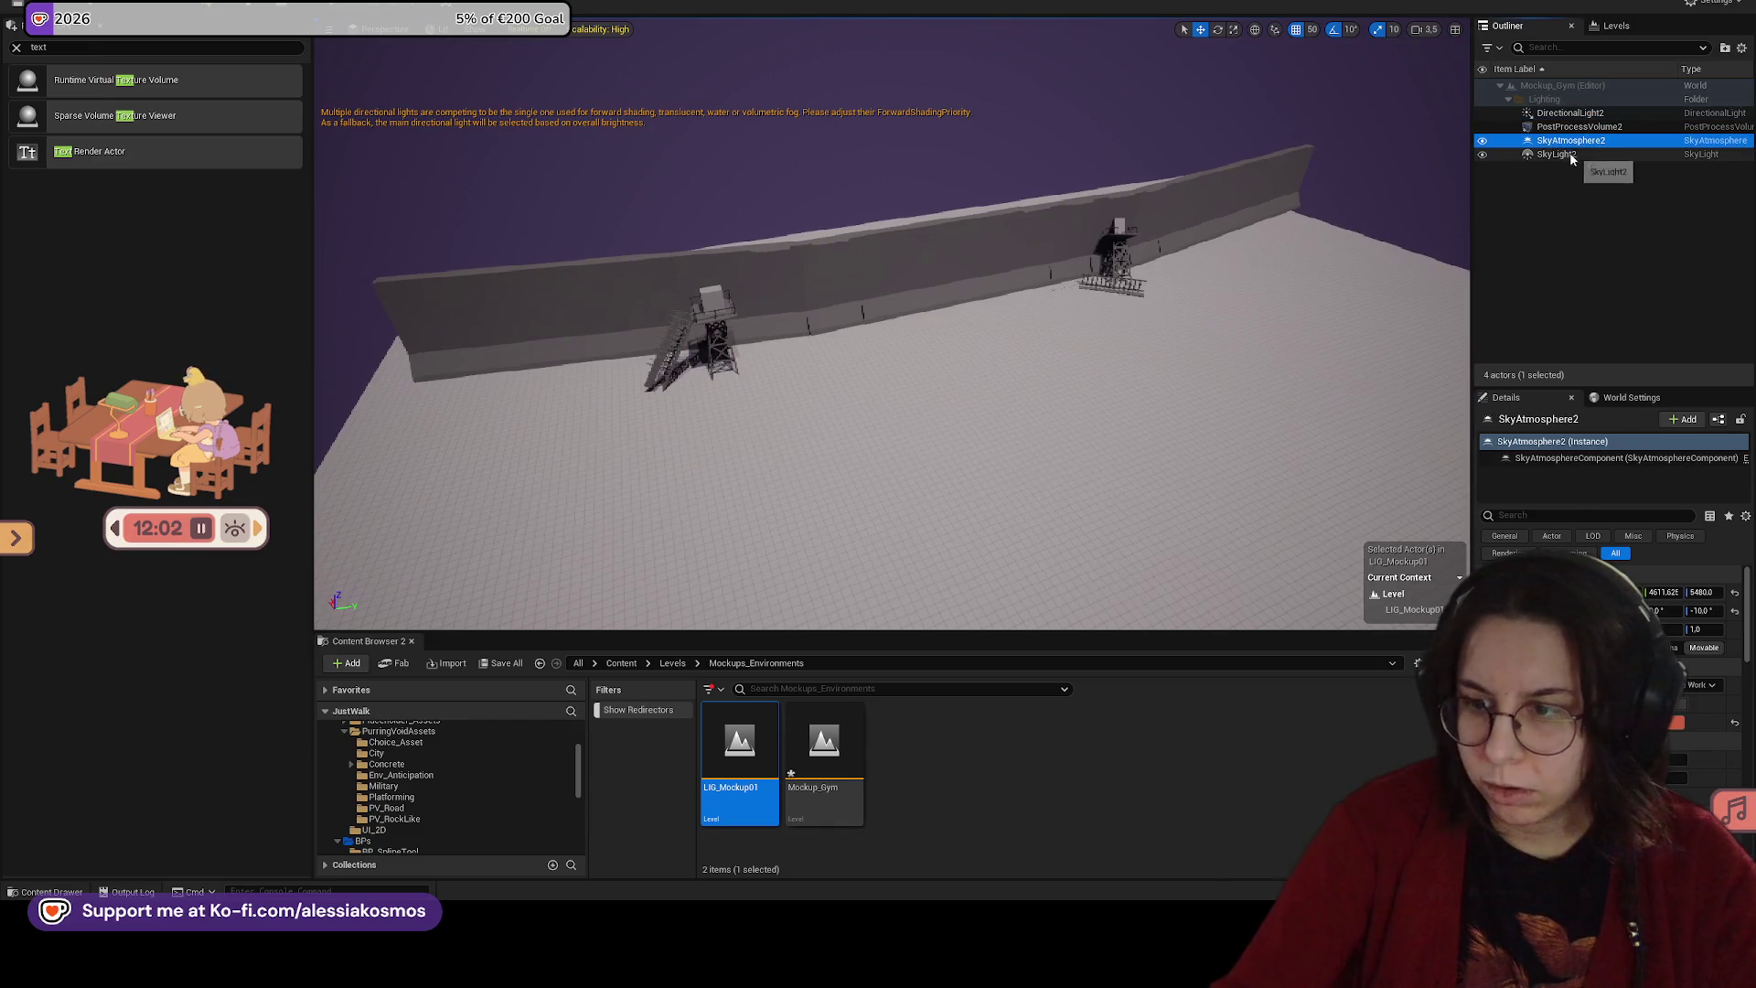
pyautogui.click(1683, 722)
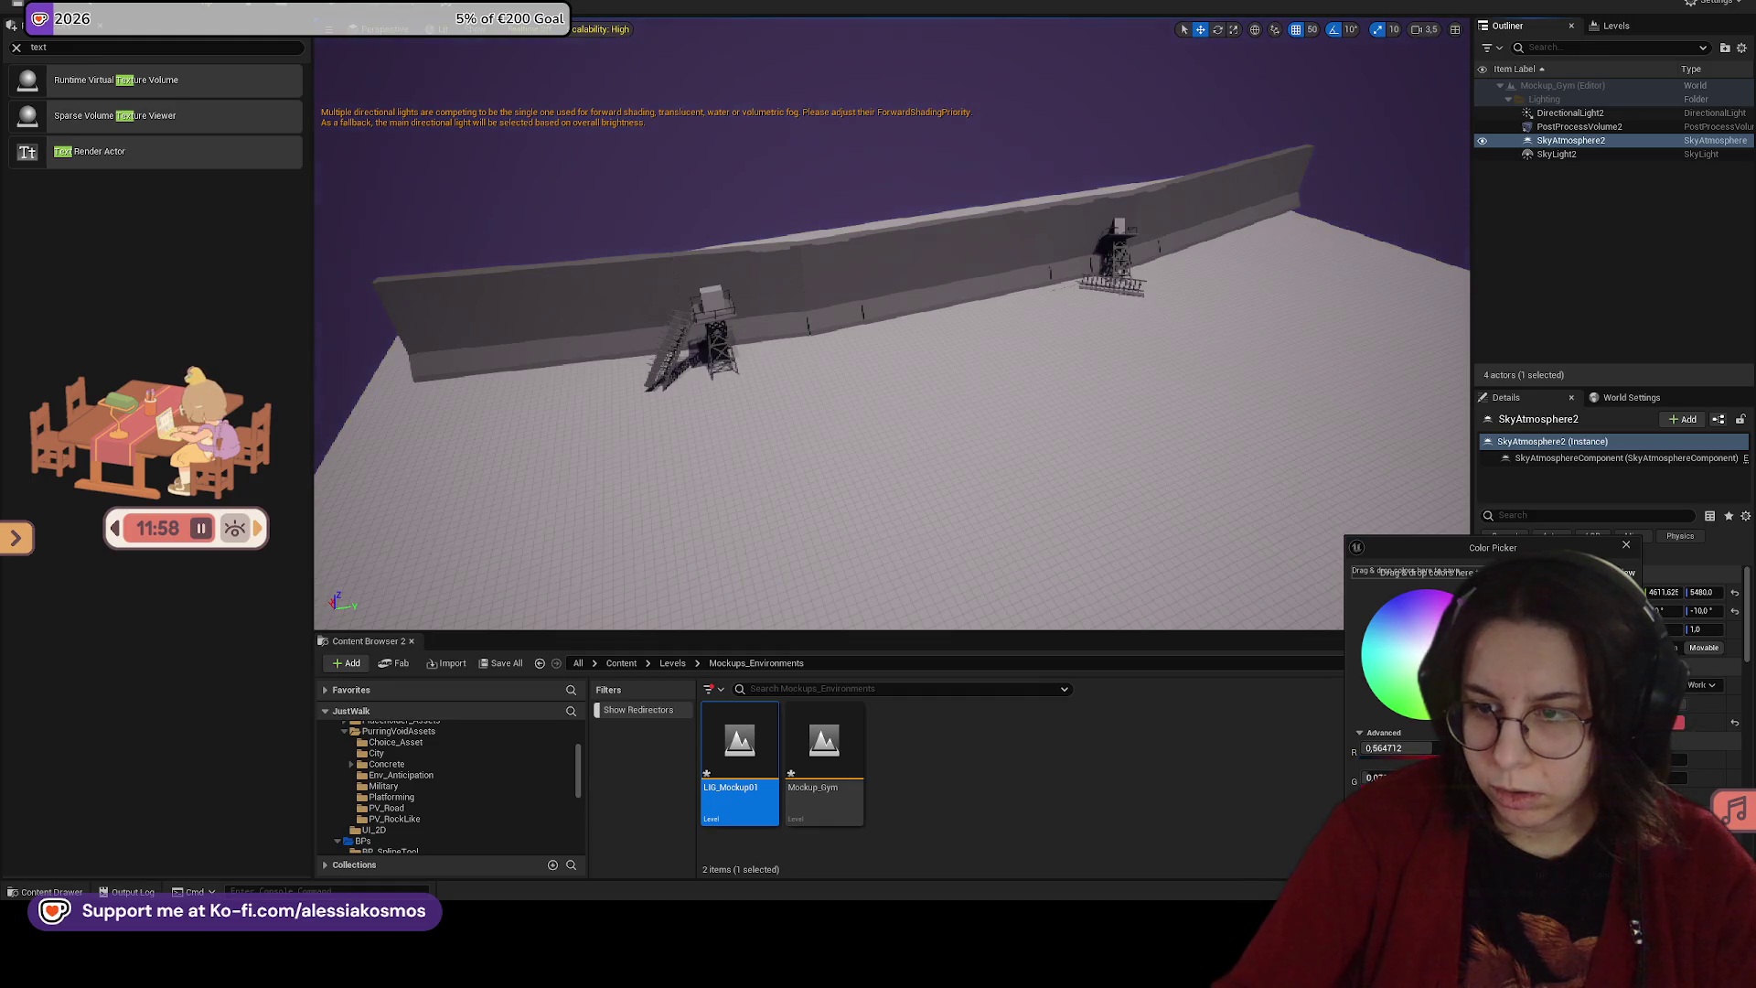
pyautogui.moveTo(1421, 720); pyautogui.dragTo(1418, 732)
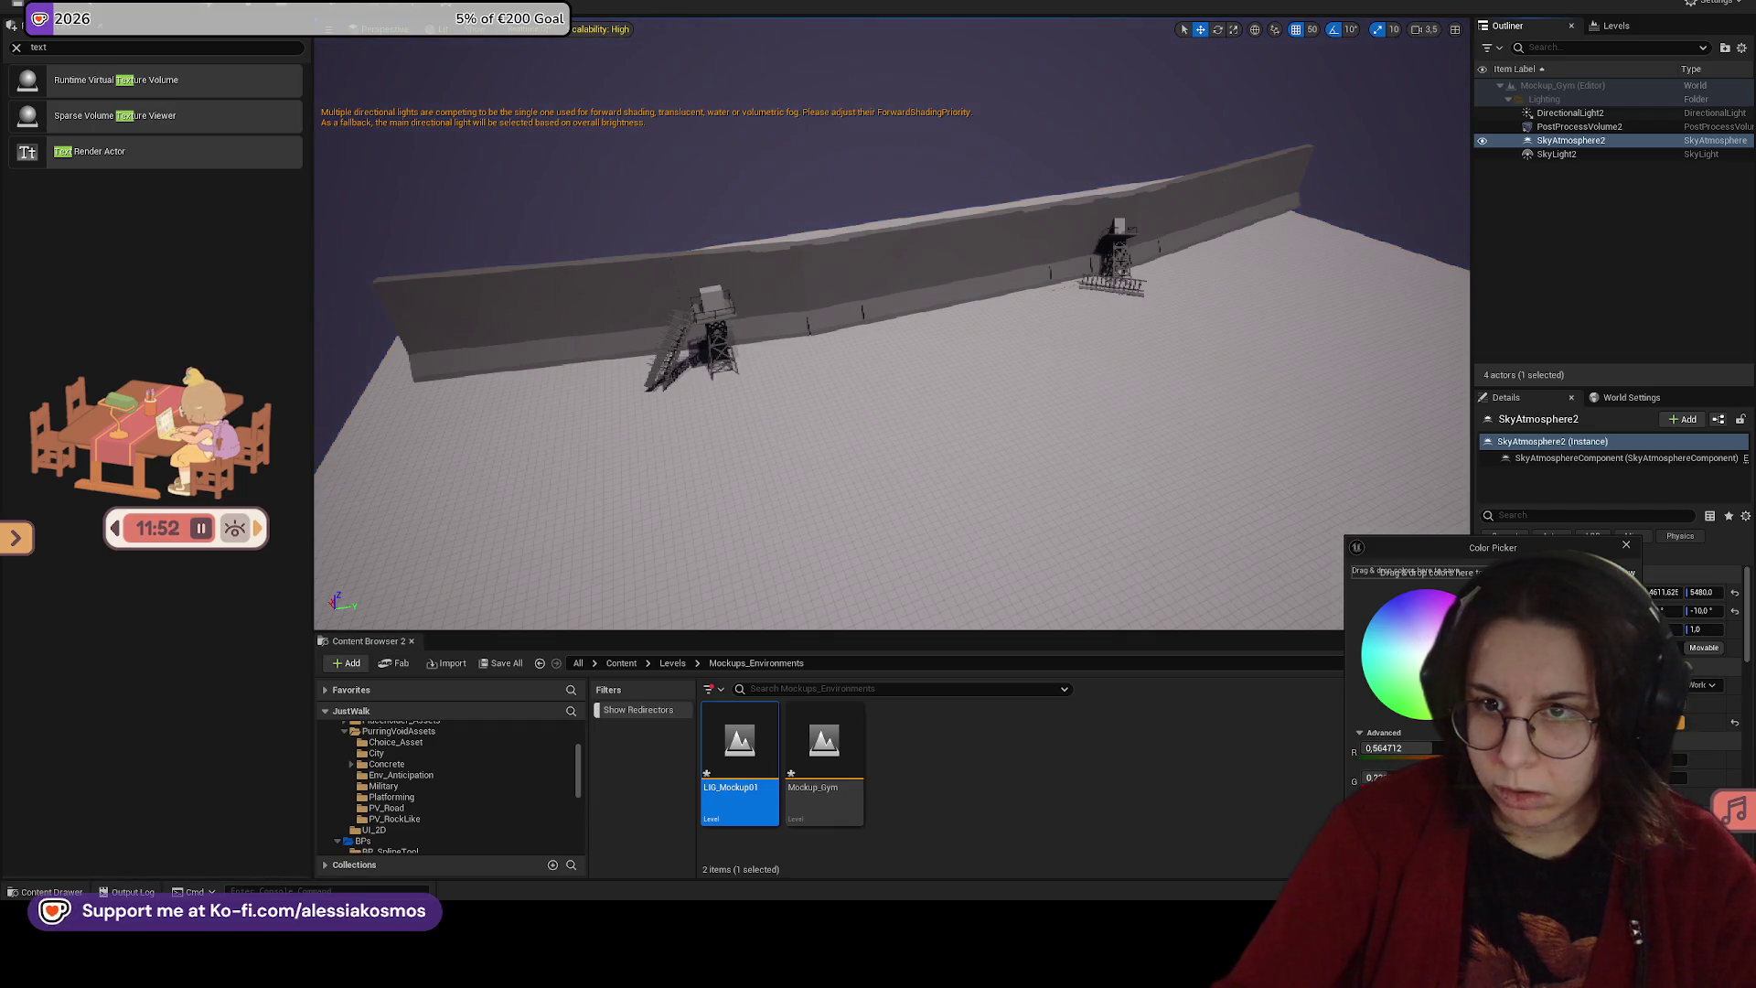
pyautogui.moveTo(1417, 732); pyautogui.dragTo(1440, 699)
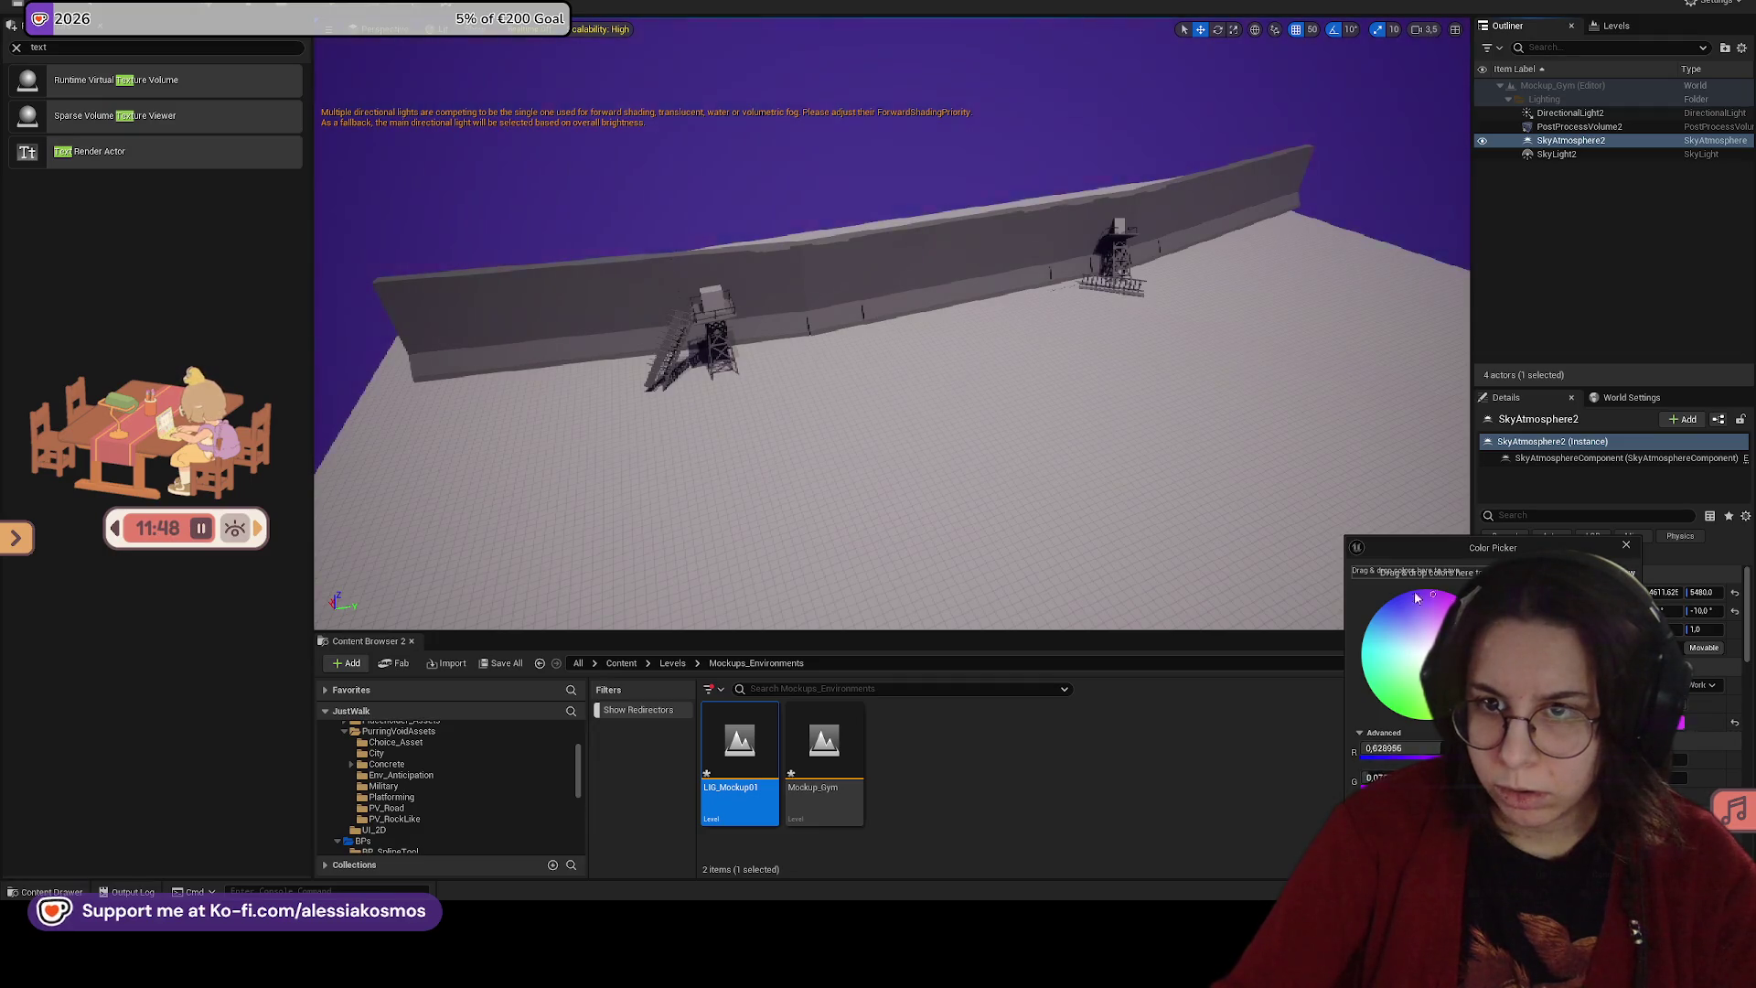
pyautogui.moveTo(1427, 598); pyautogui.dragTo(1365, 672)
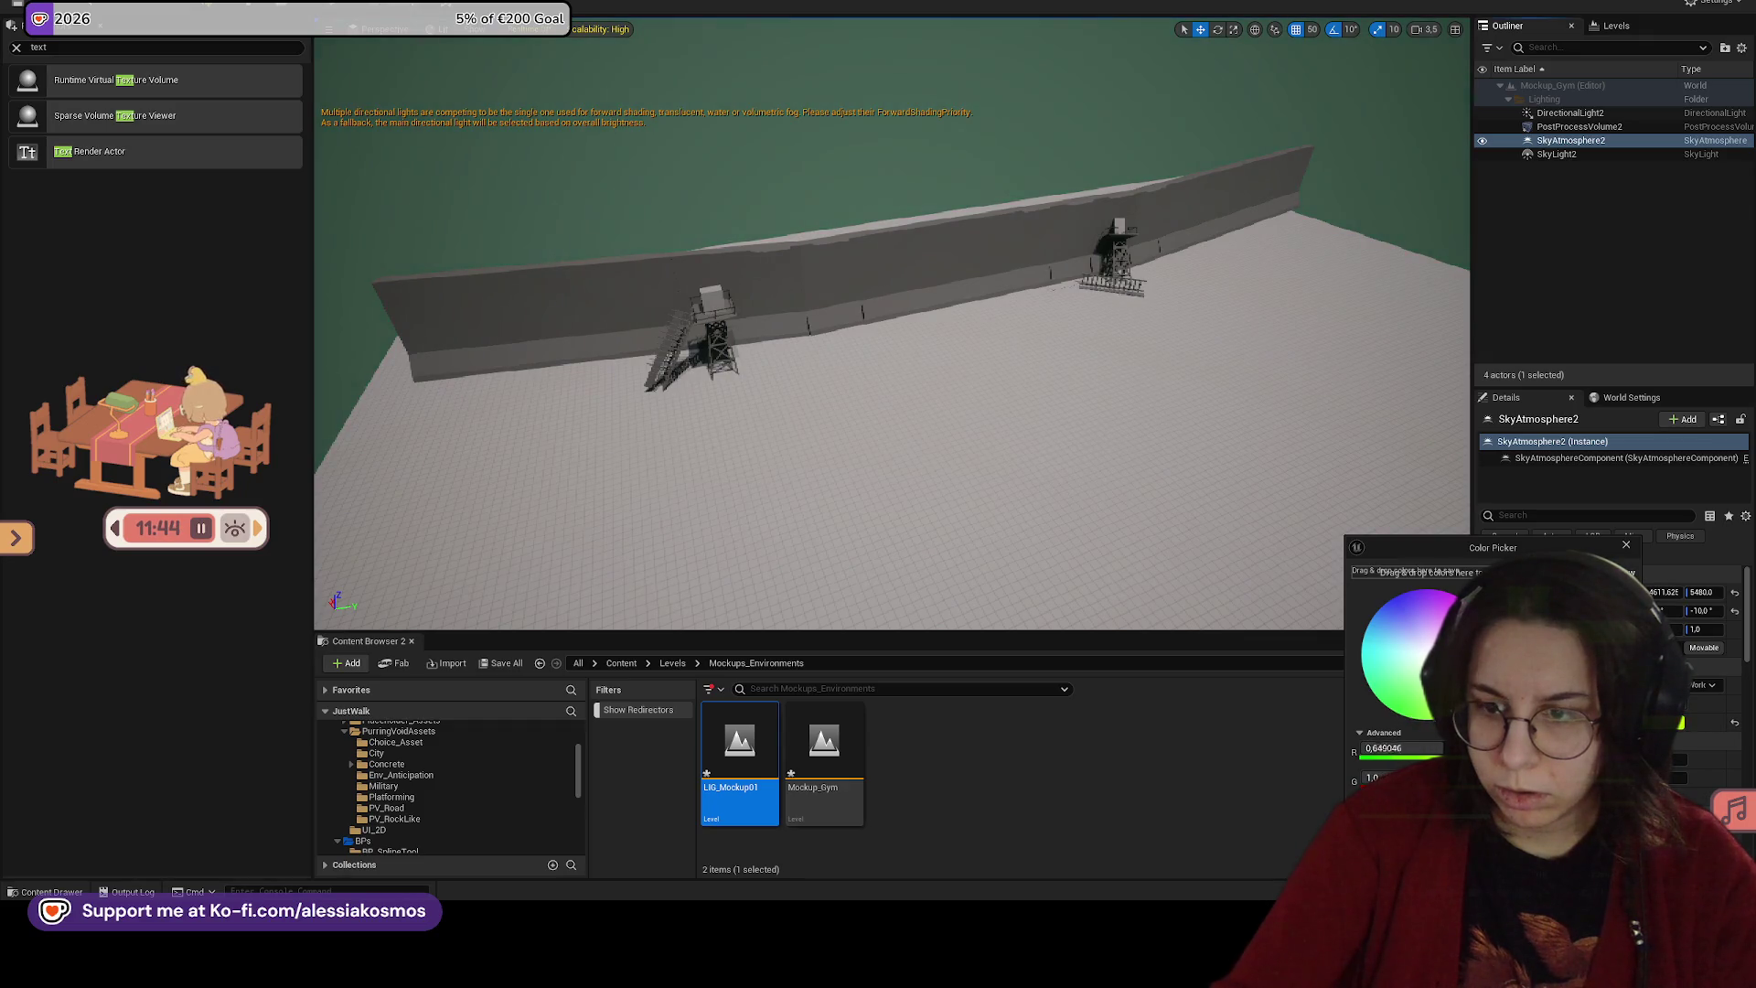
pyautogui.moveTo(1413, 654)
pyautogui.mouseDown()
pyautogui.moveTo(1399, 677)
pyautogui.moveTo(1436, 659)
pyautogui.moveTo(1450, 611)
pyautogui.mouseUp()
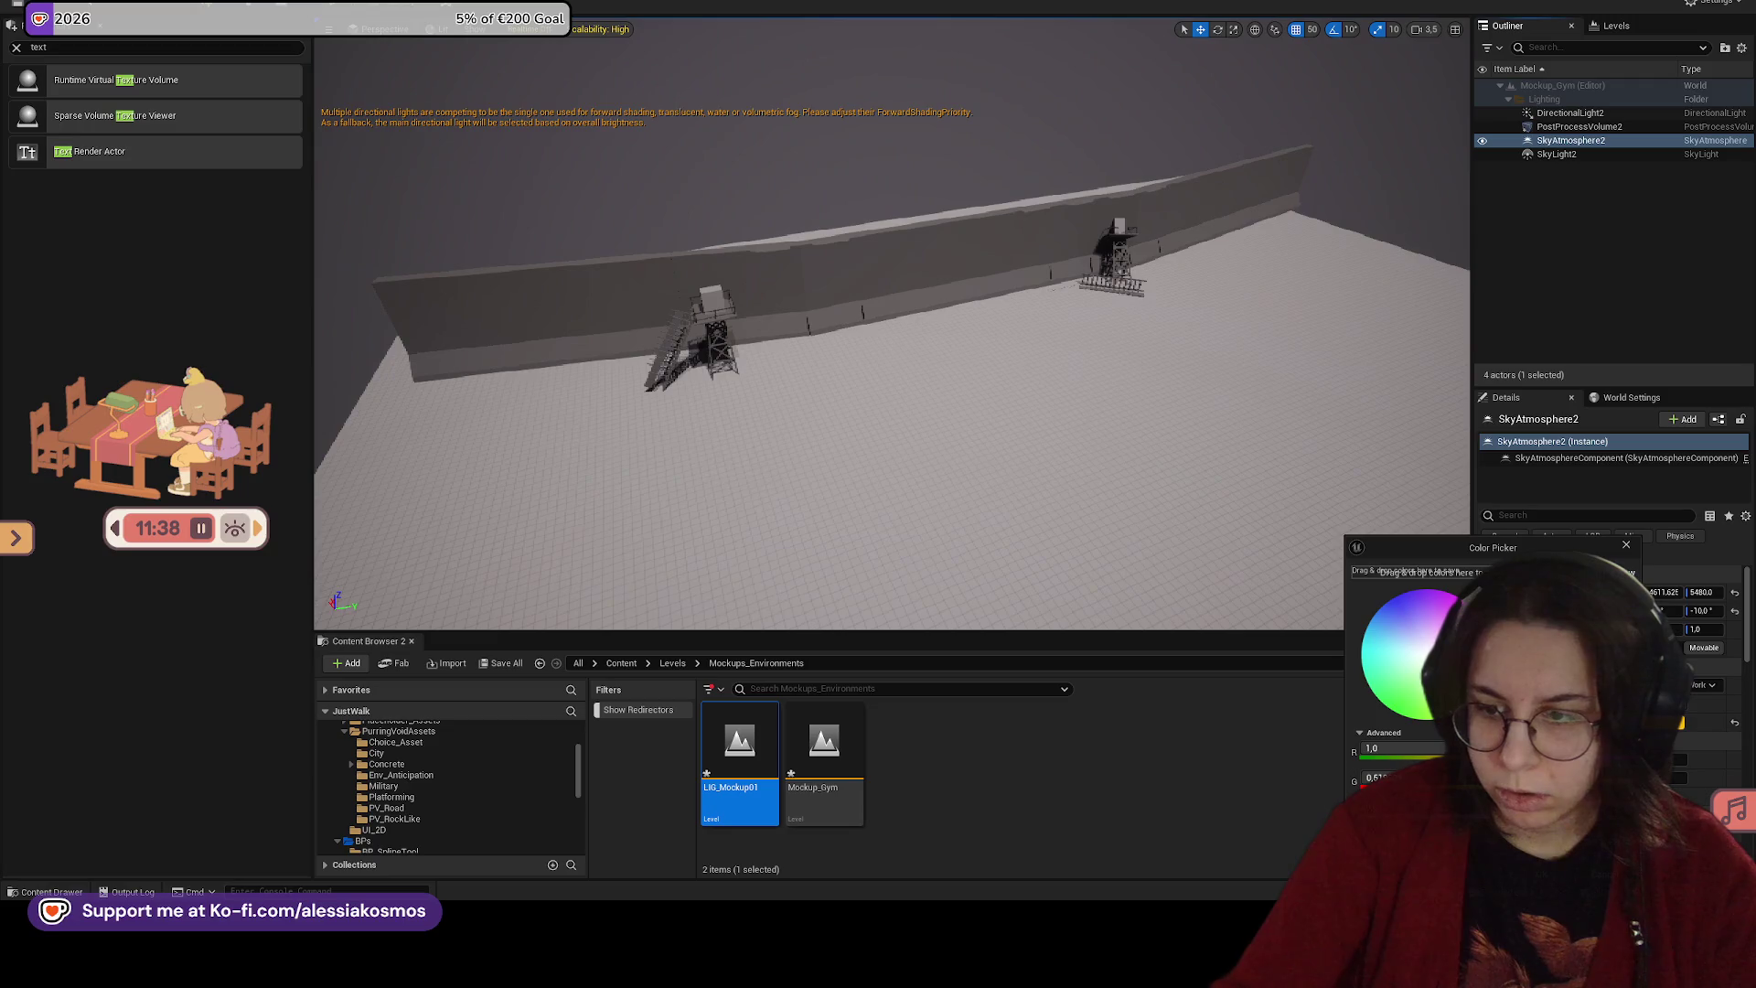
pyautogui.press('Escape')
# Step: Tint SkyAtmosphere2 a warm reddish-orange and confirm the colour
pyautogui.click(1676, 785)
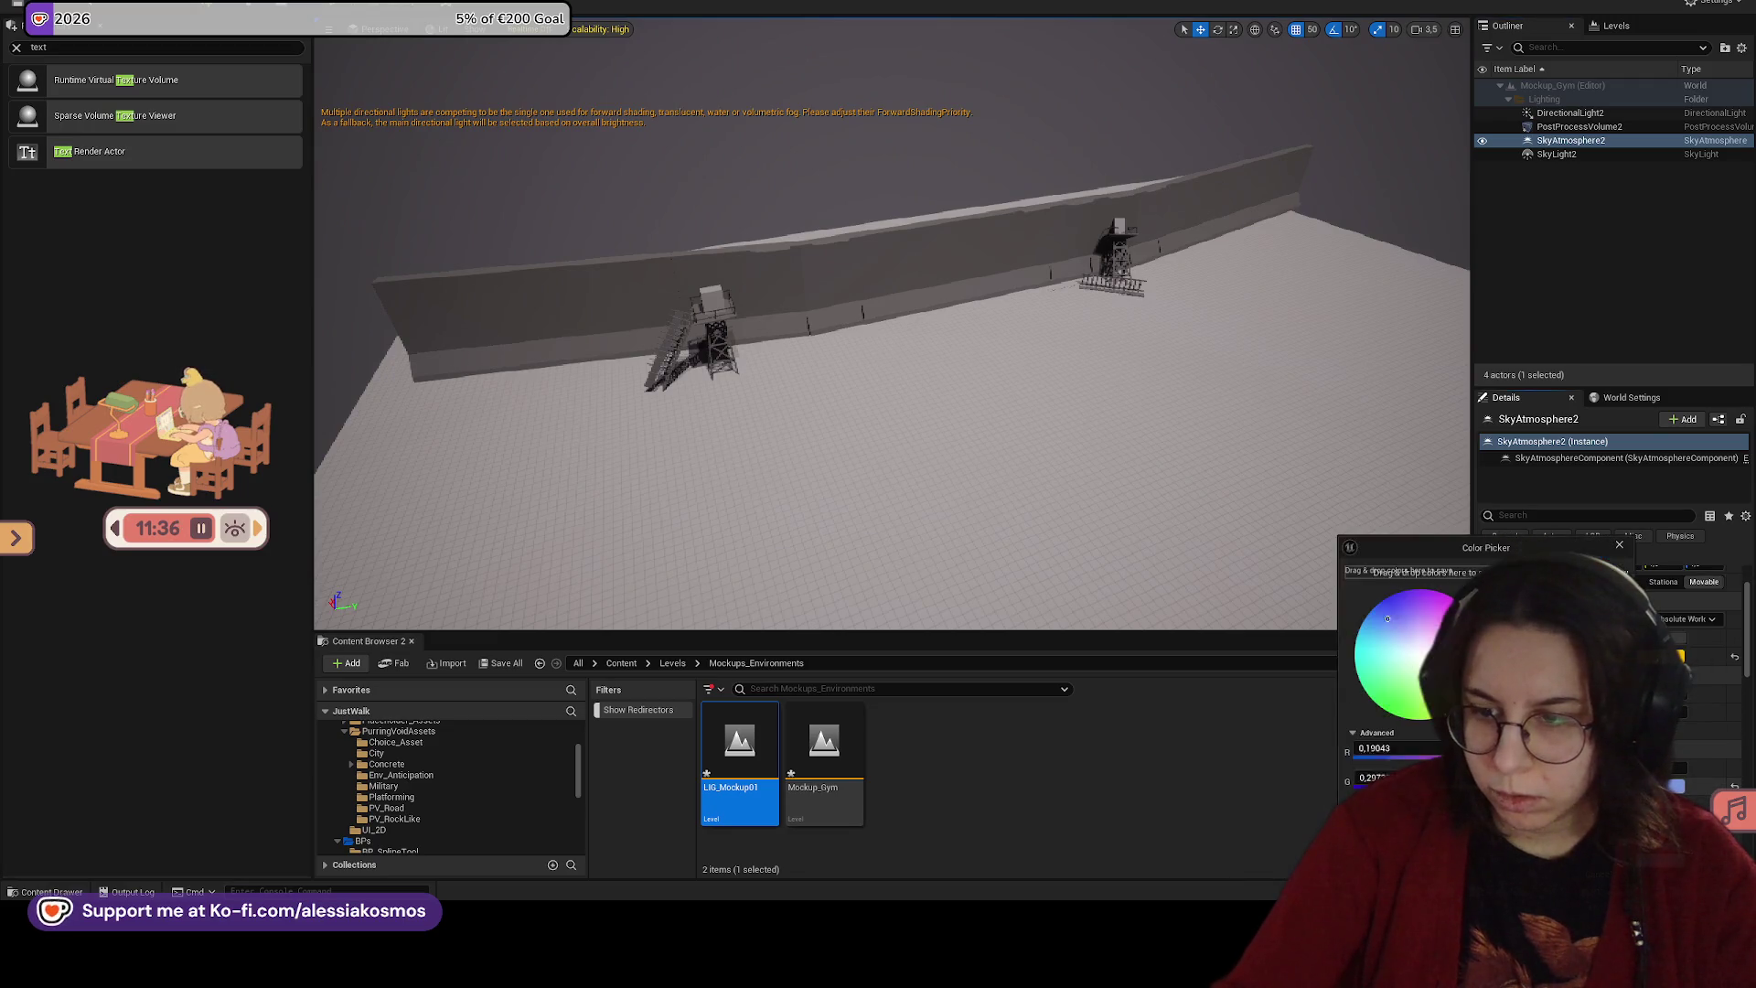
pyautogui.moveTo(1450, 631); pyautogui.dragTo(1464, 654)
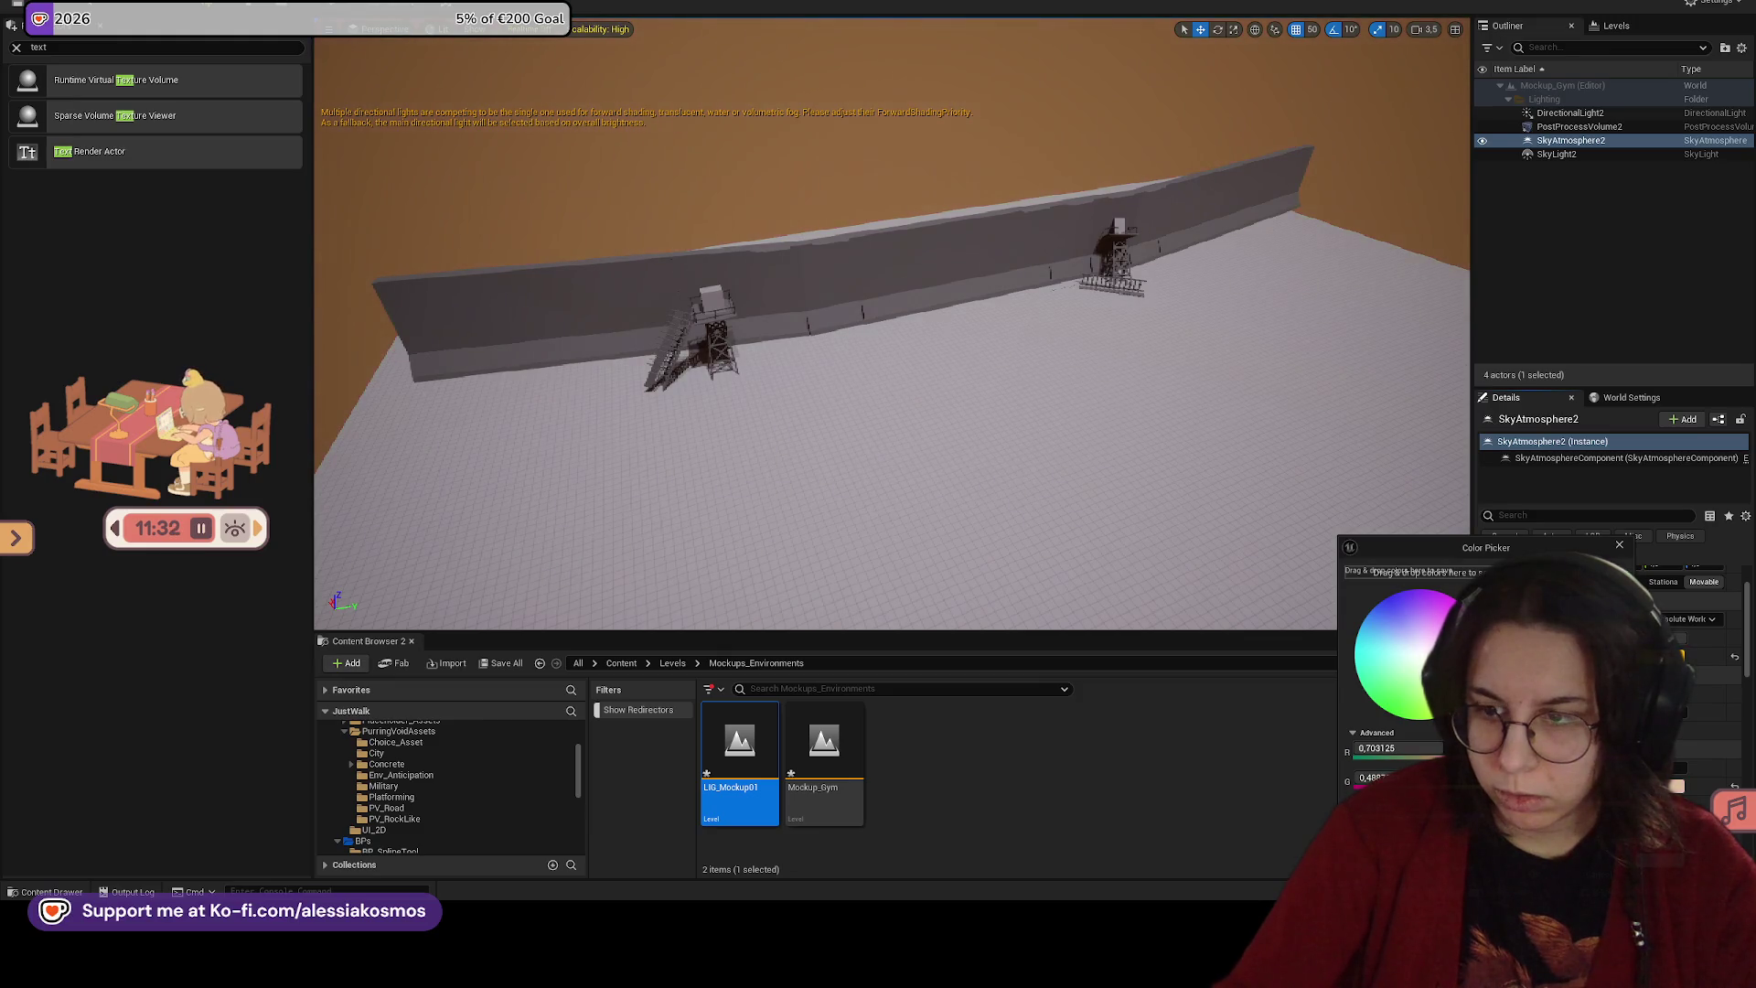
pyautogui.press('f')
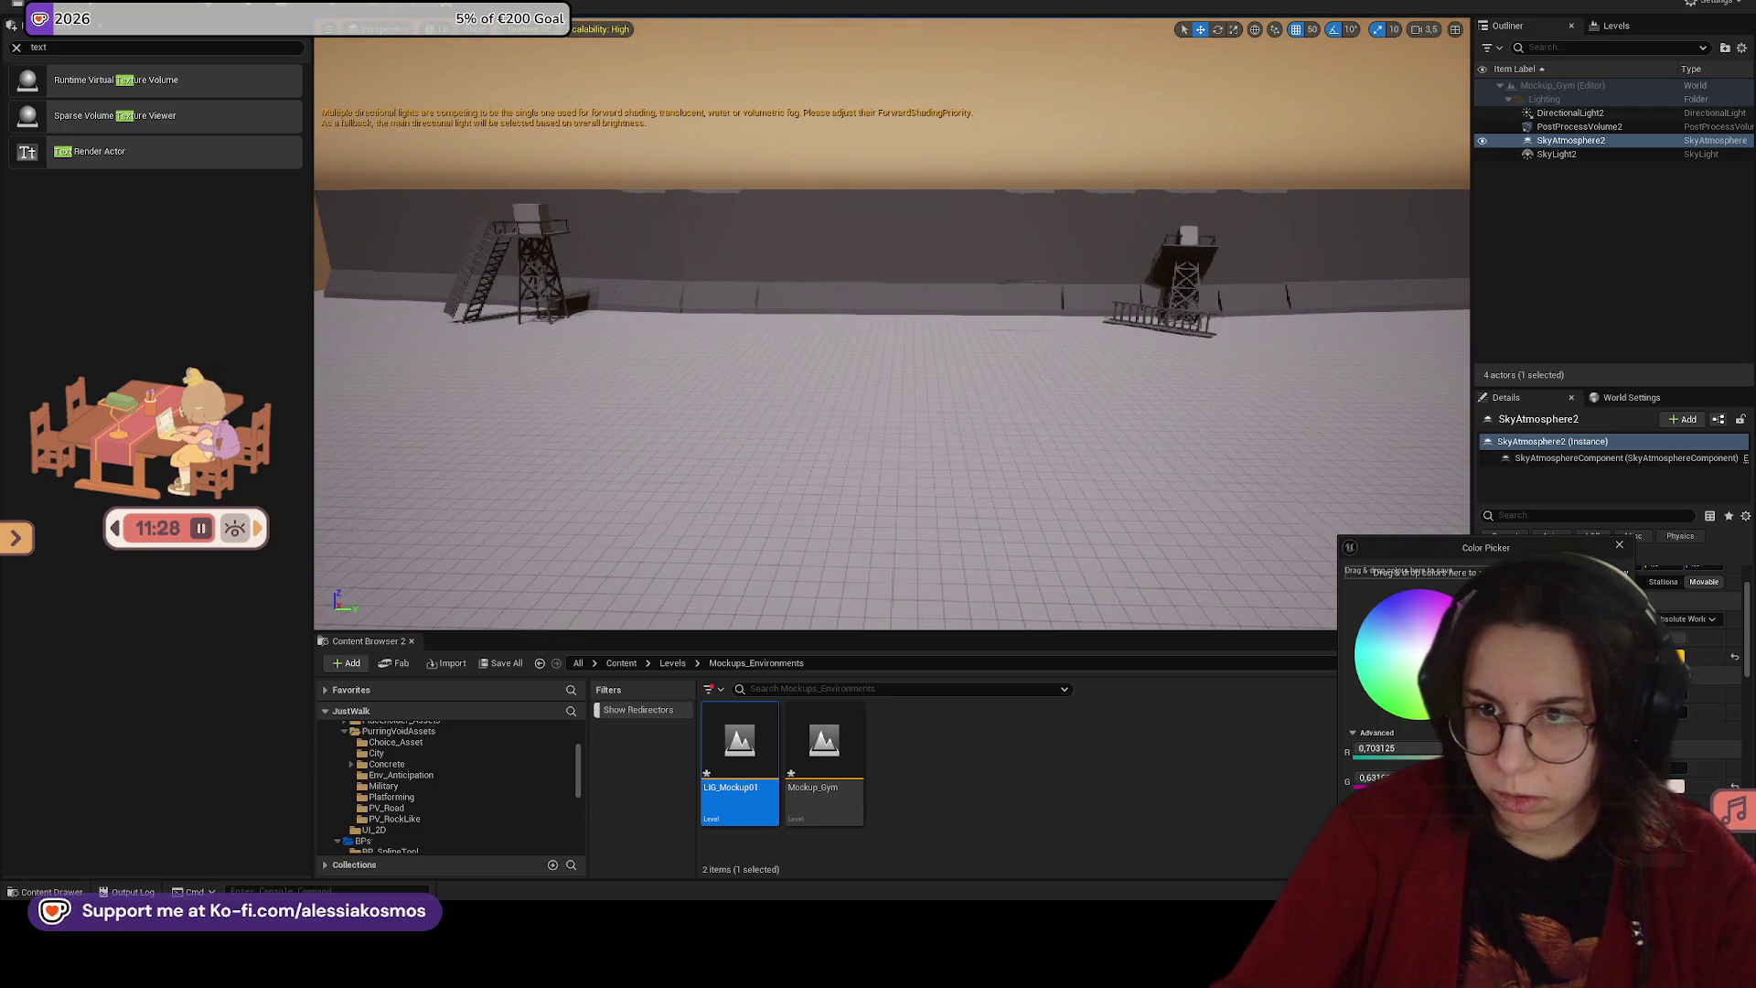
pyautogui.moveTo(1464, 654); pyautogui.dragTo(1462, 661)
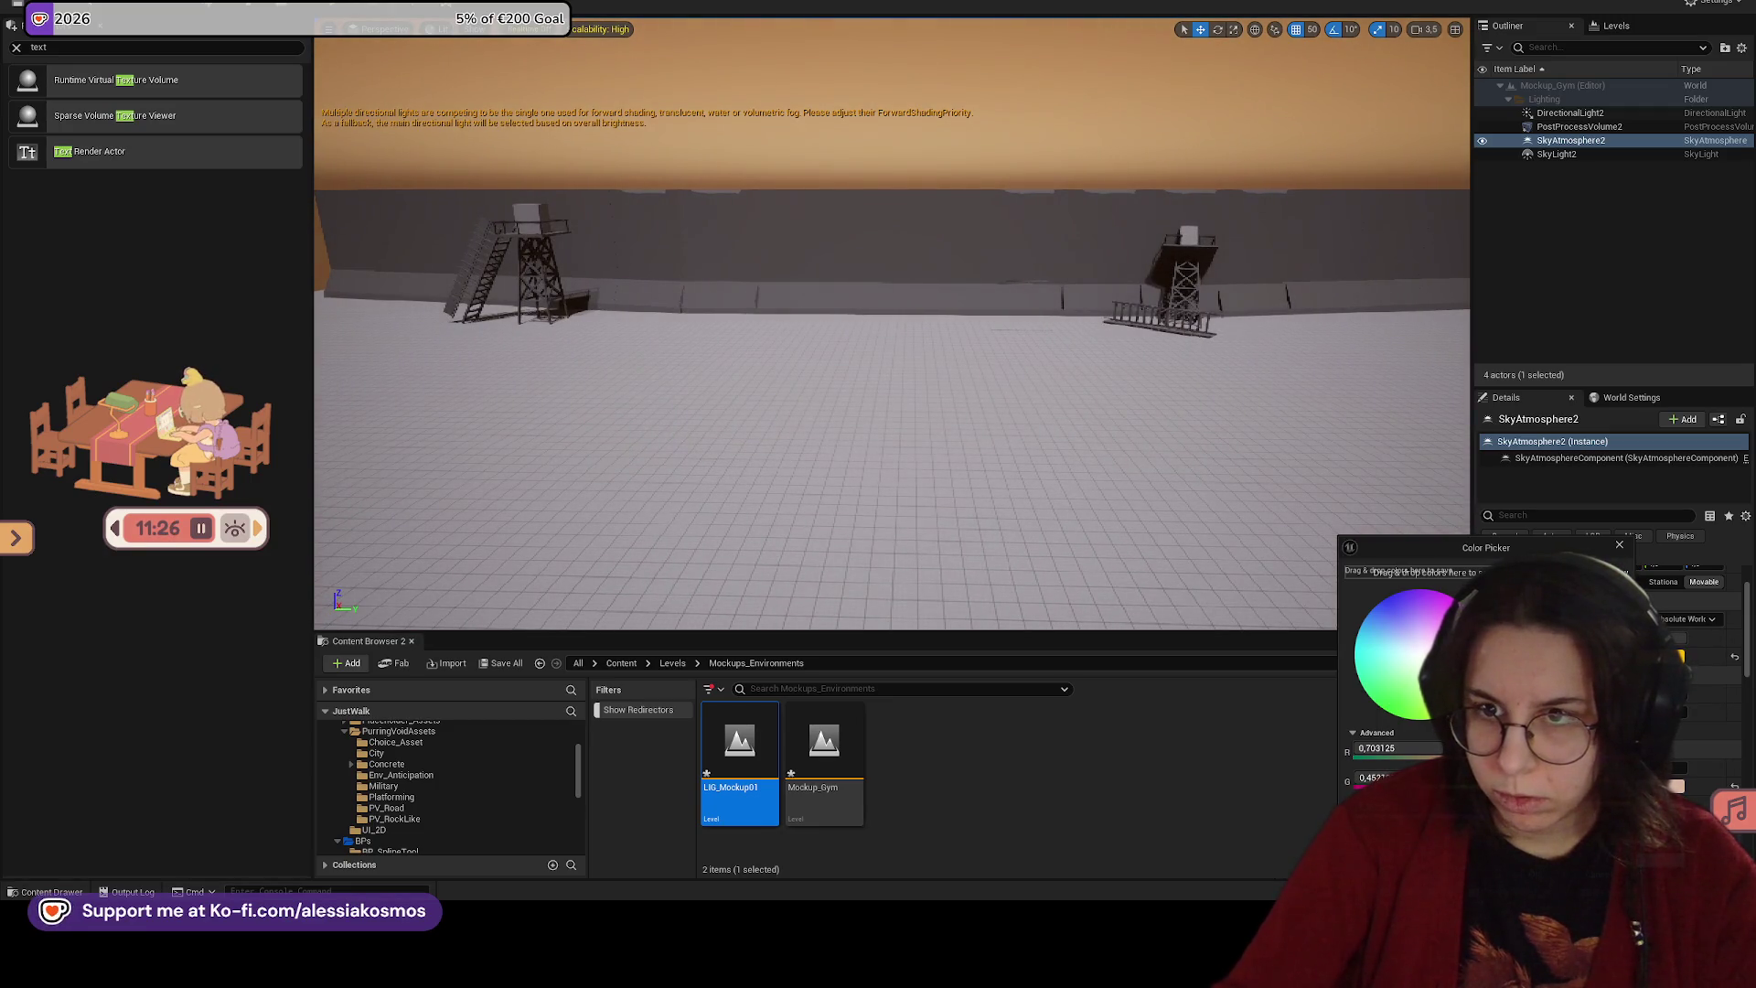
pyautogui.moveTo(1440, 546); pyautogui.dragTo(1037, 465)
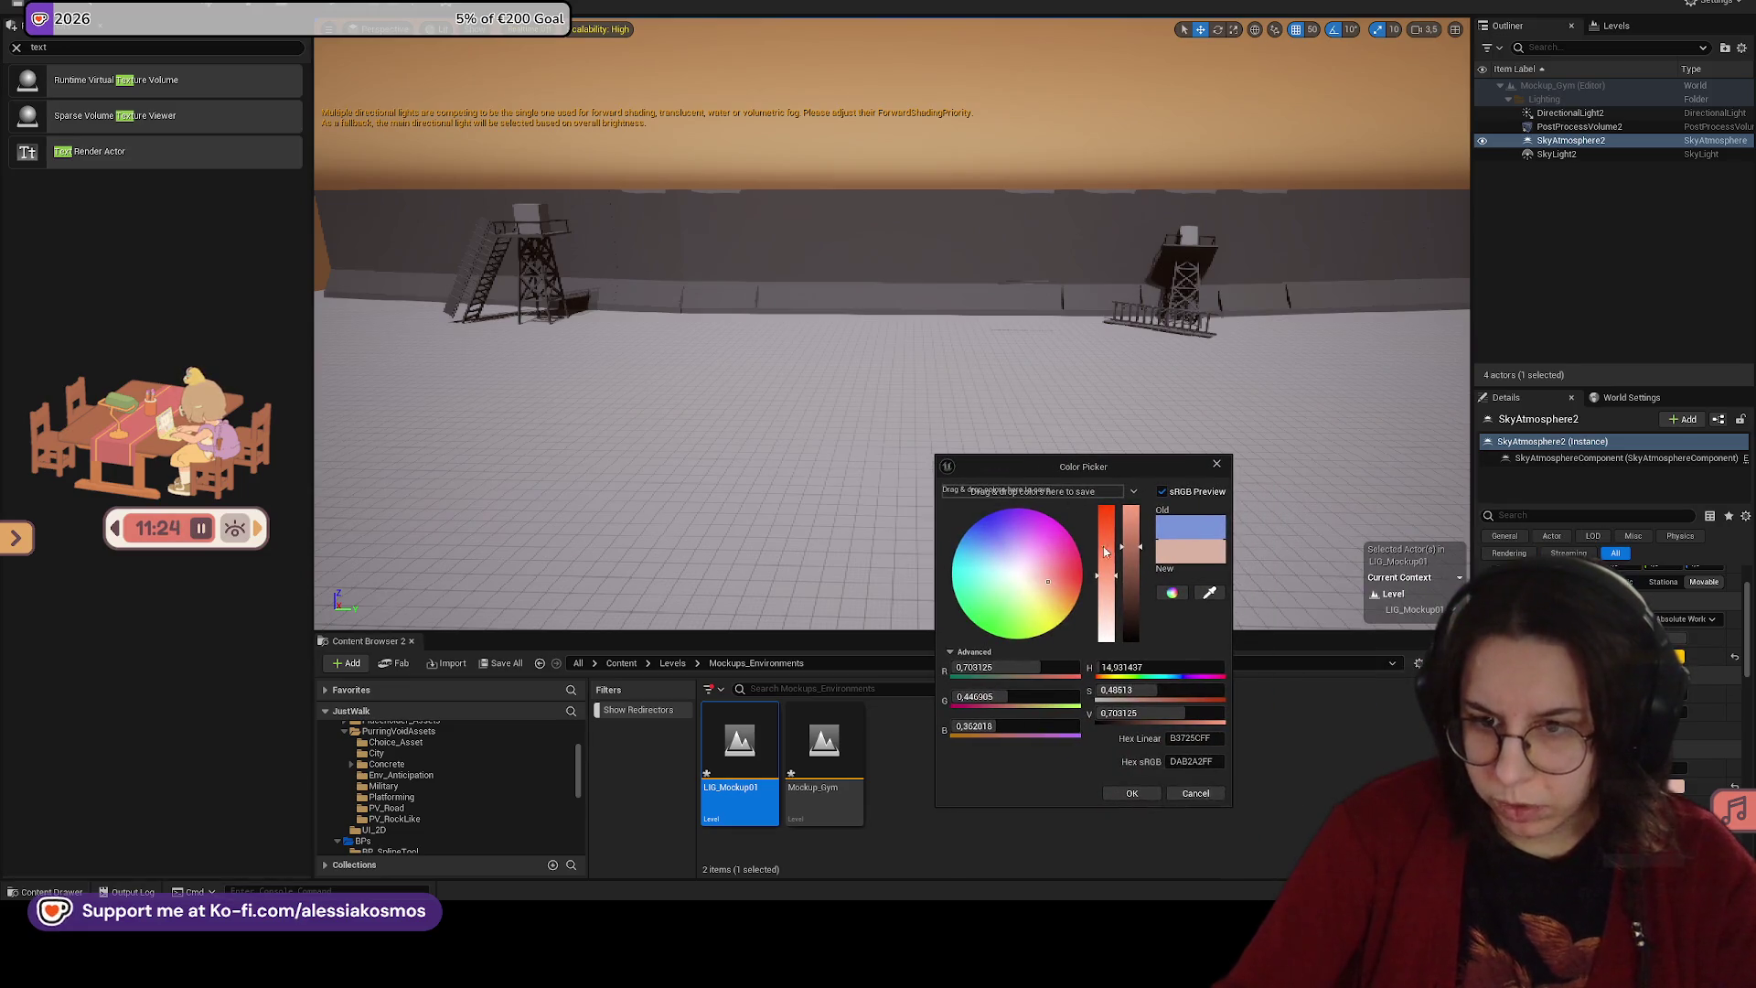
pyautogui.moveTo(1055, 576); pyautogui.dragTo(1042, 576)
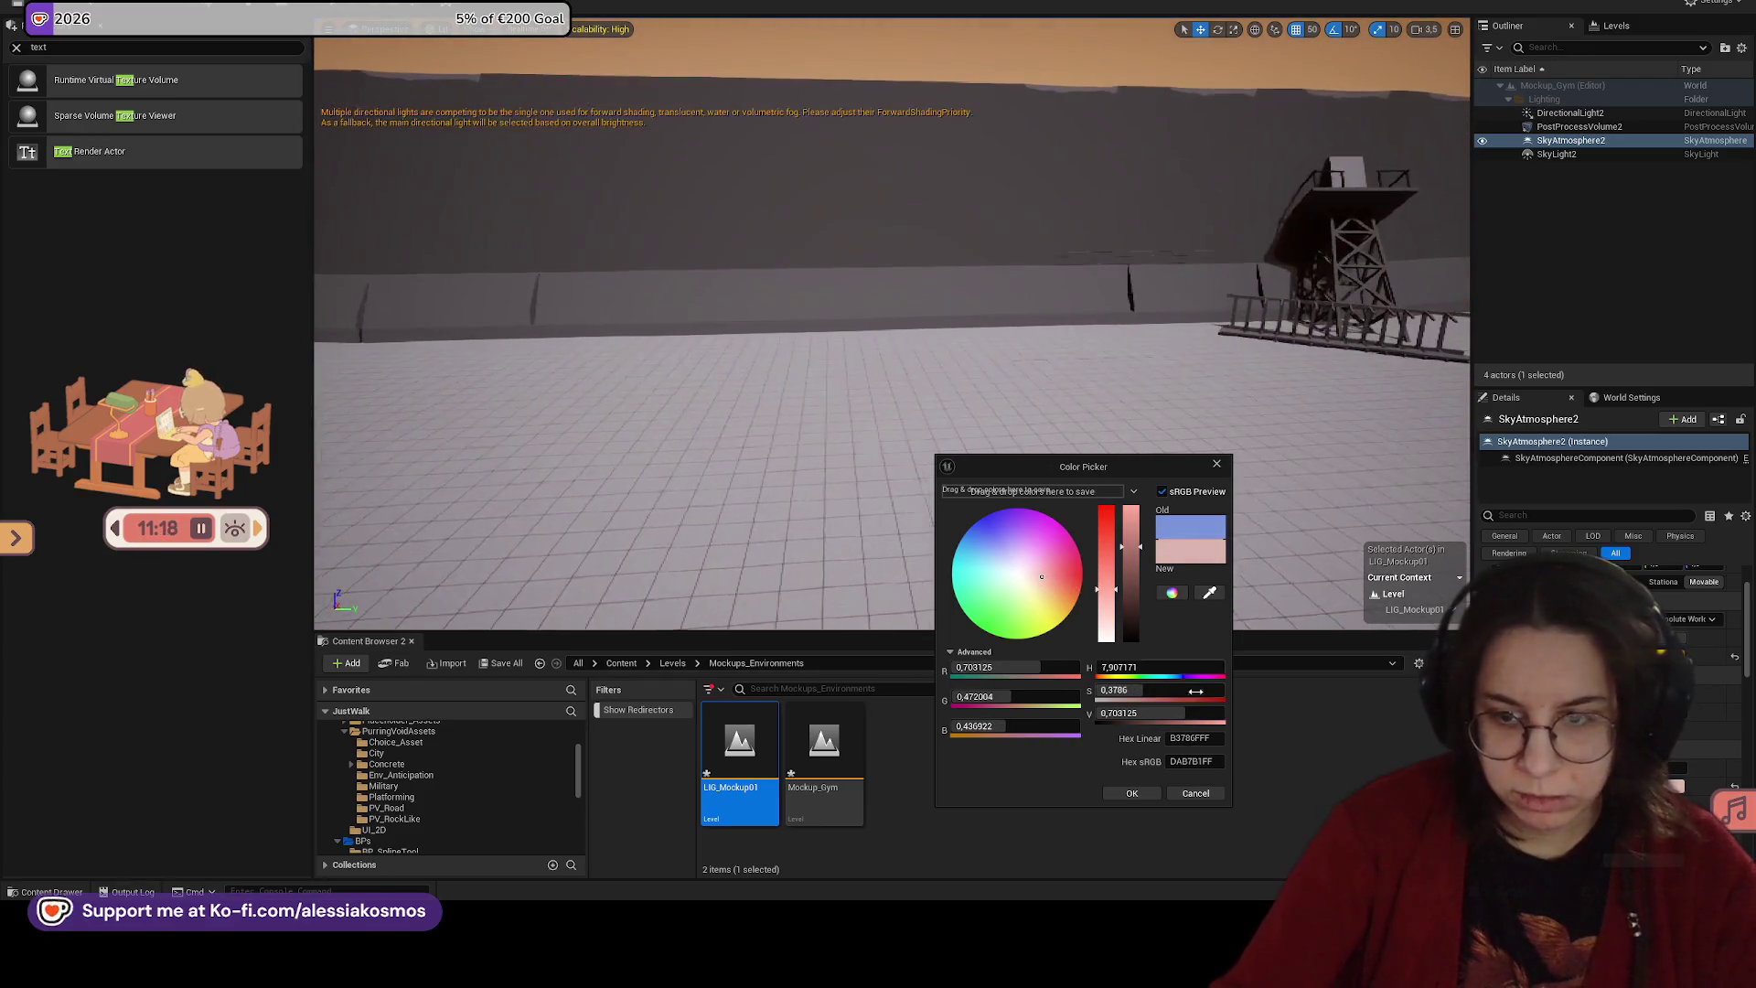
pyautogui.click(1707, 721)
pyautogui.scroll(-2, 1707, 727)
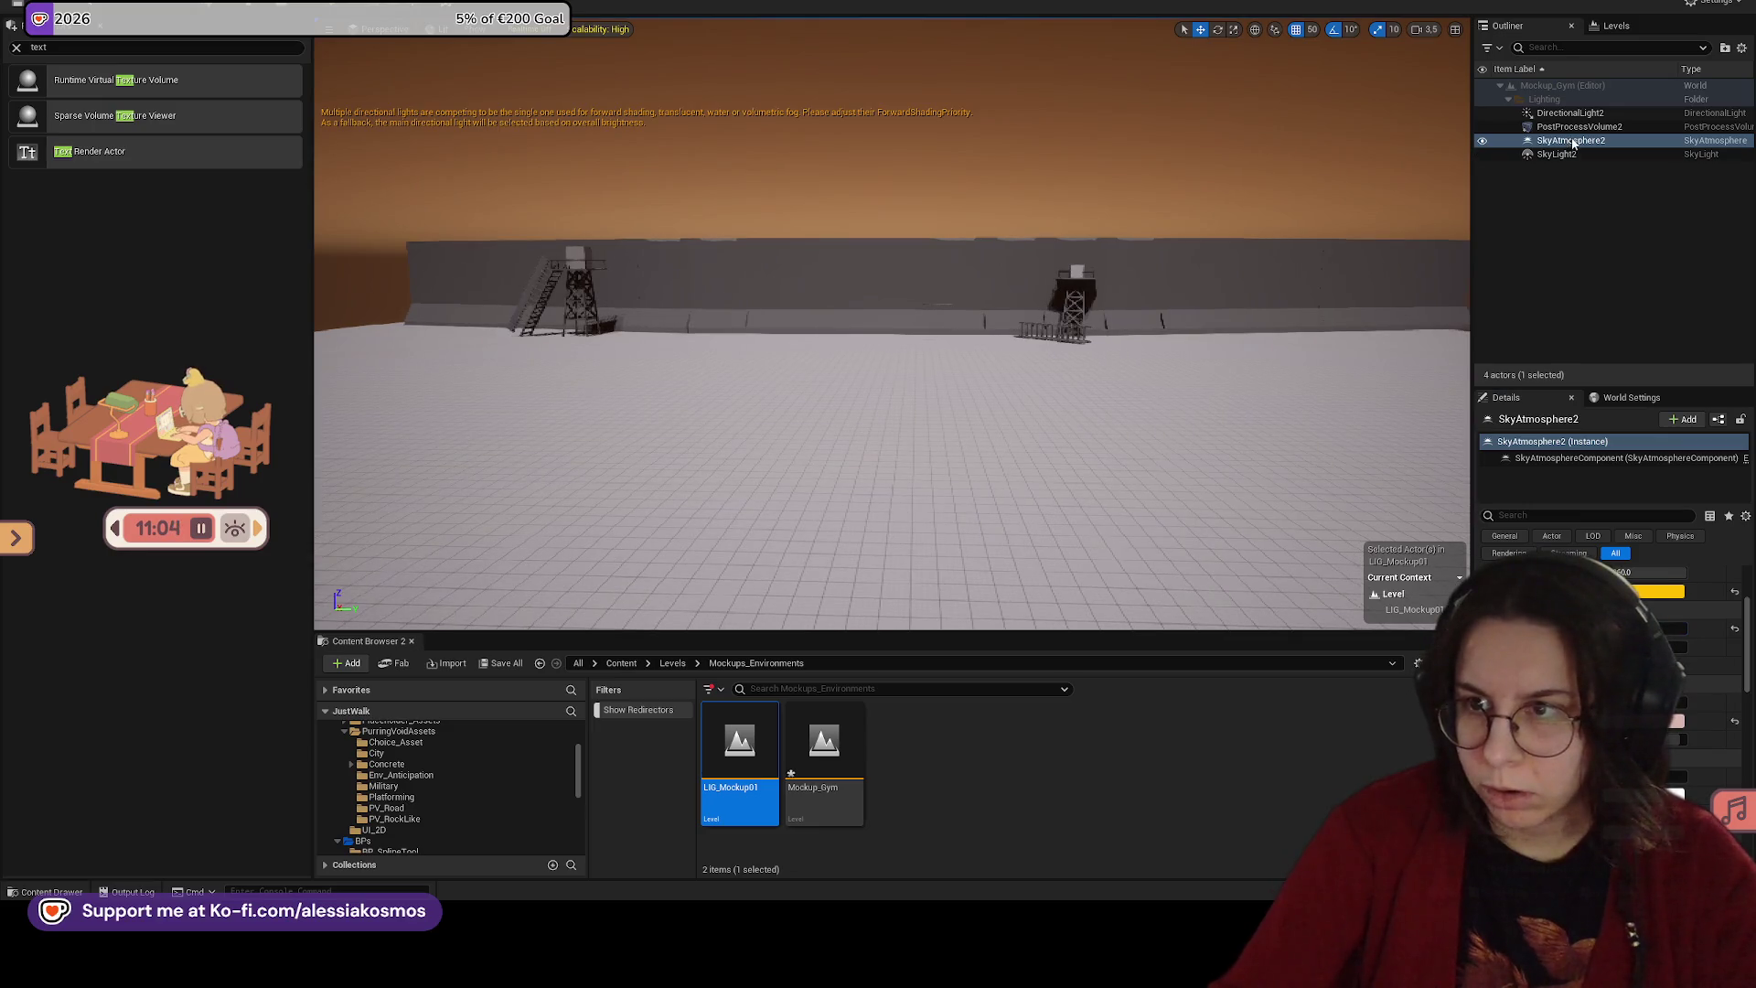
# Step: Set DirectionalLight2's intensity to 3.2 lux, reverting a trial 0.2 value
pyautogui.press('Down')
pyautogui.scroll(-1, 1610, 658)
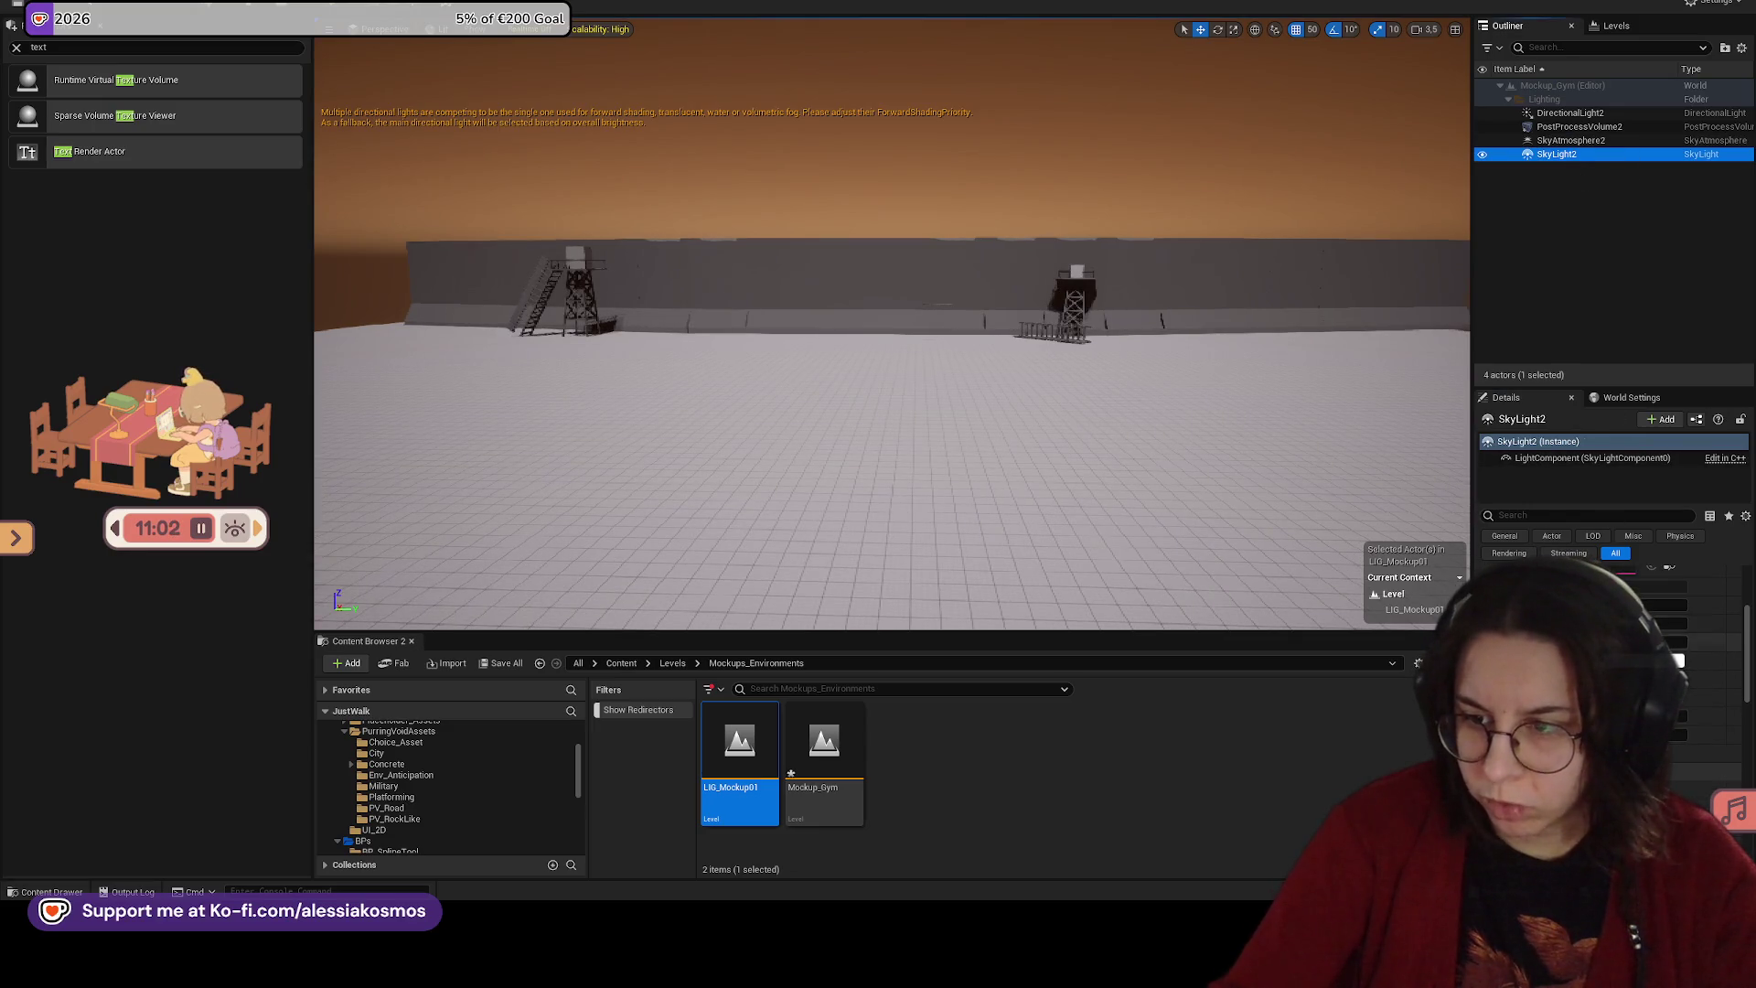
pyautogui.click(1672, 622)
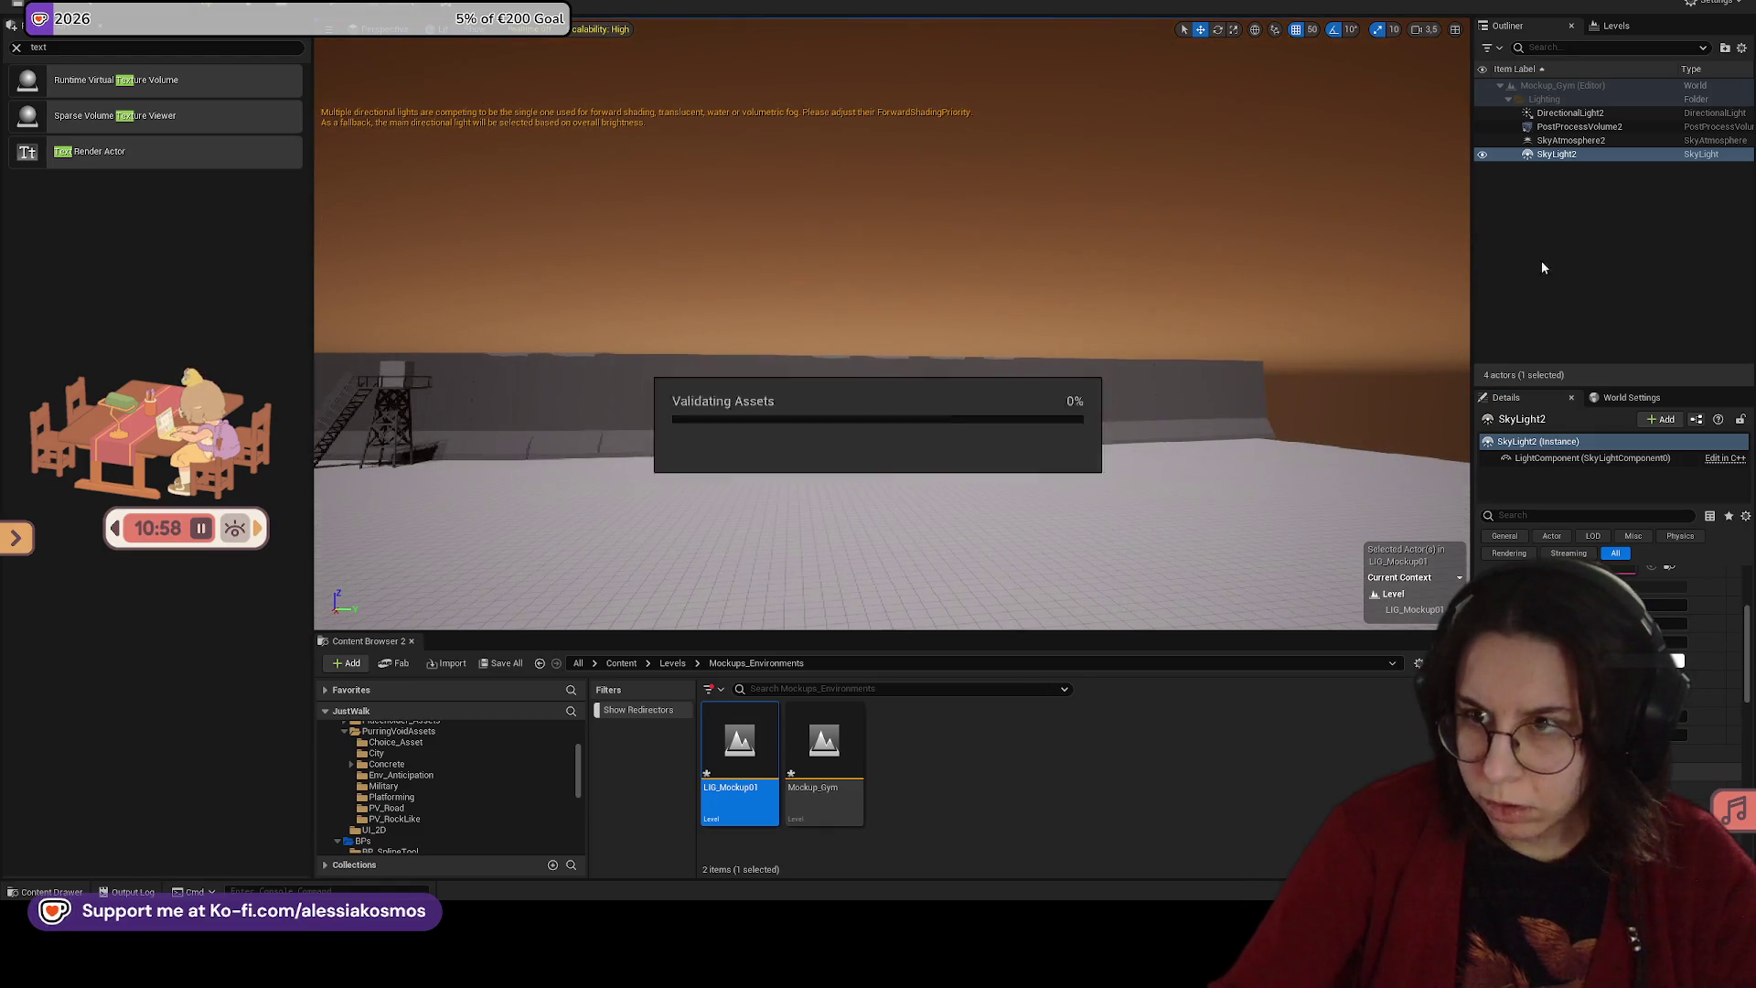
pyautogui.click(1583, 113)
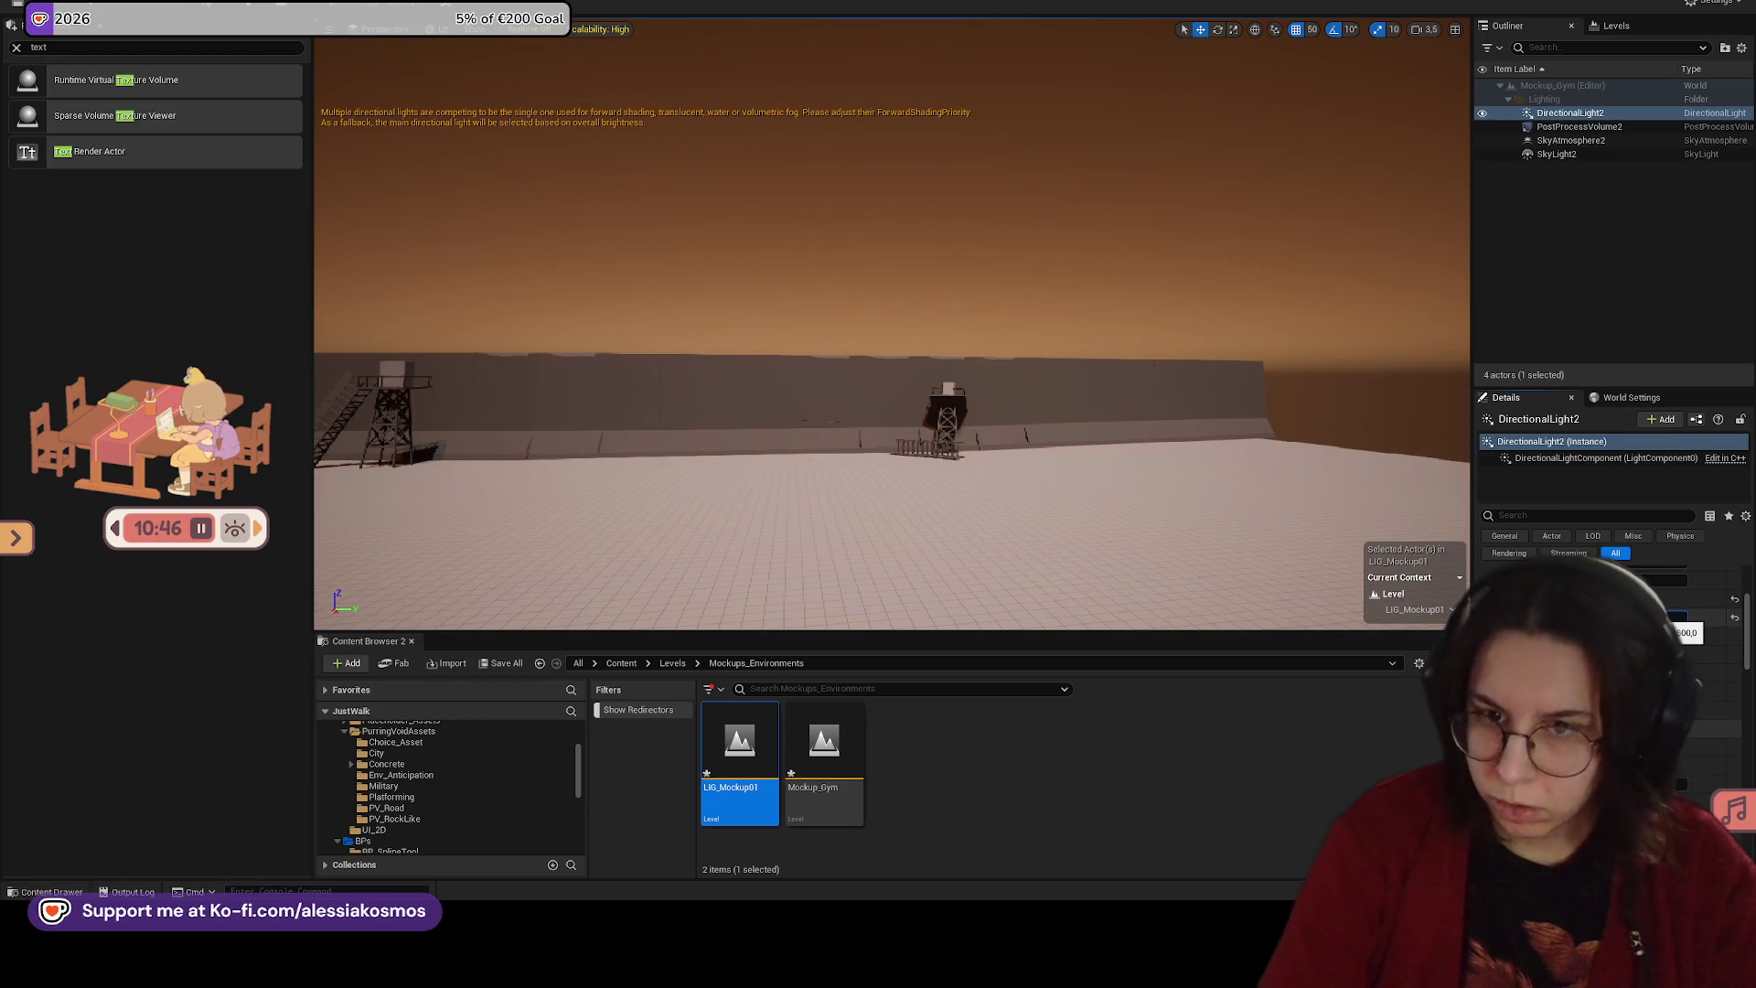
pyautogui.scroll(10, 891, 366)
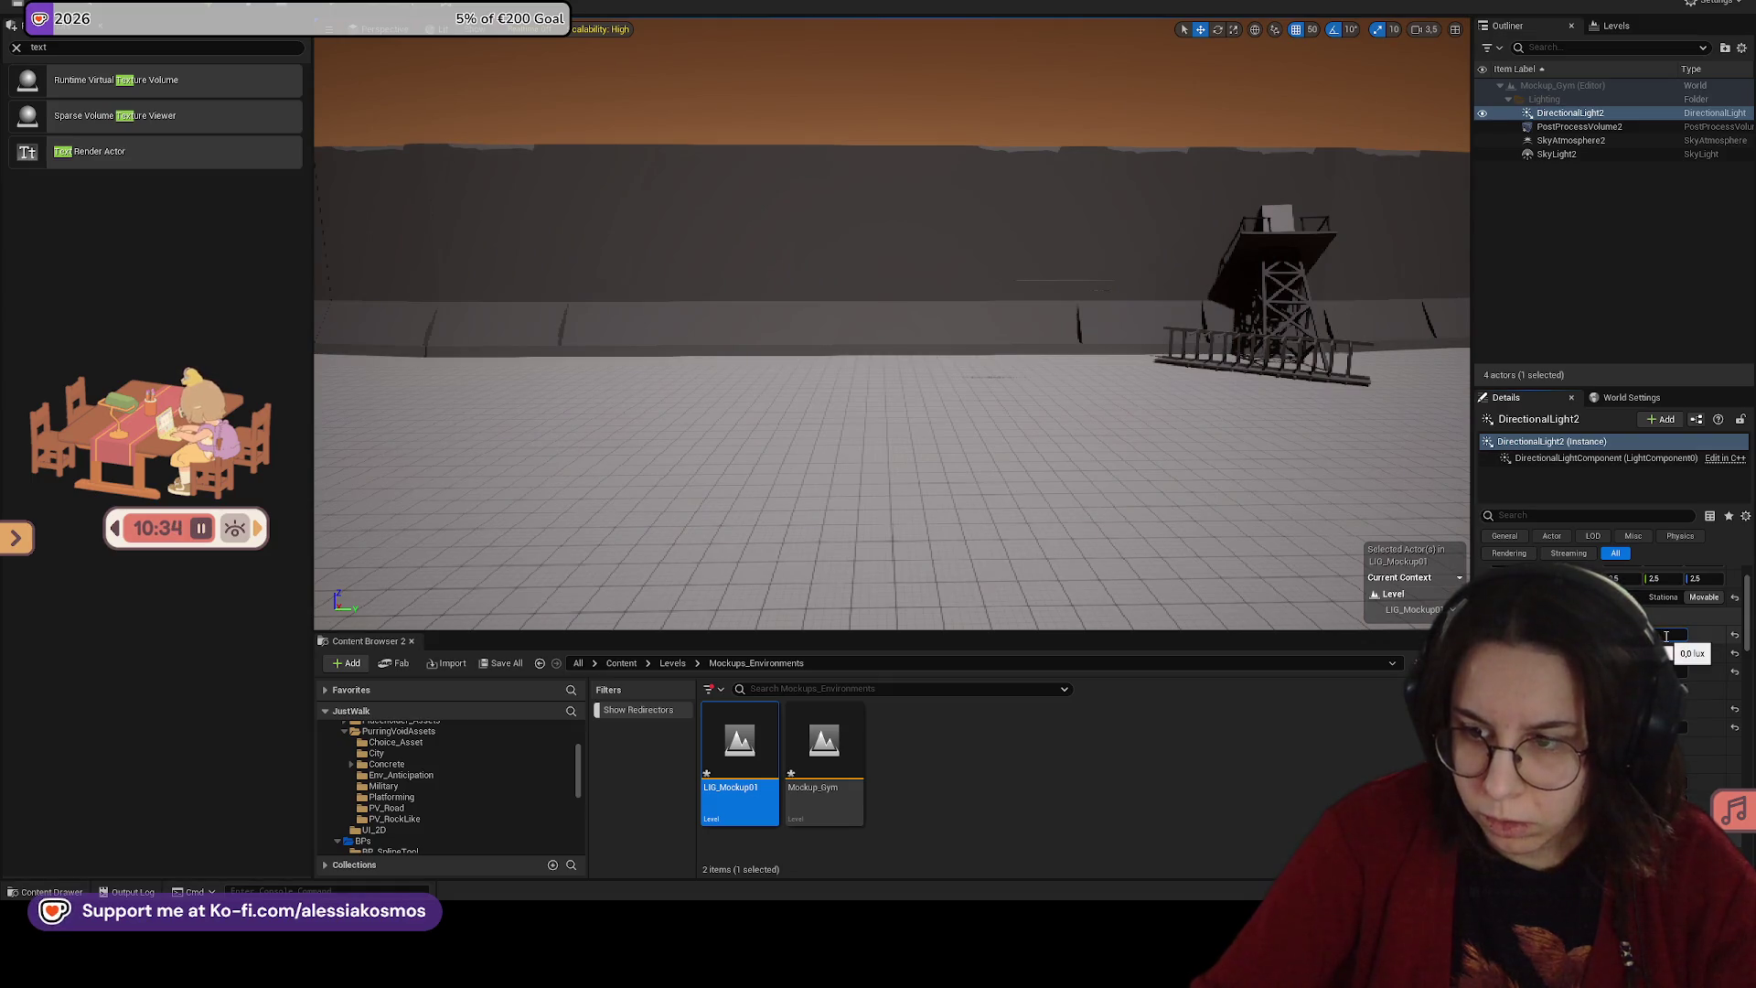
pyautogui.write('3.2')
pyautogui.press('Return')
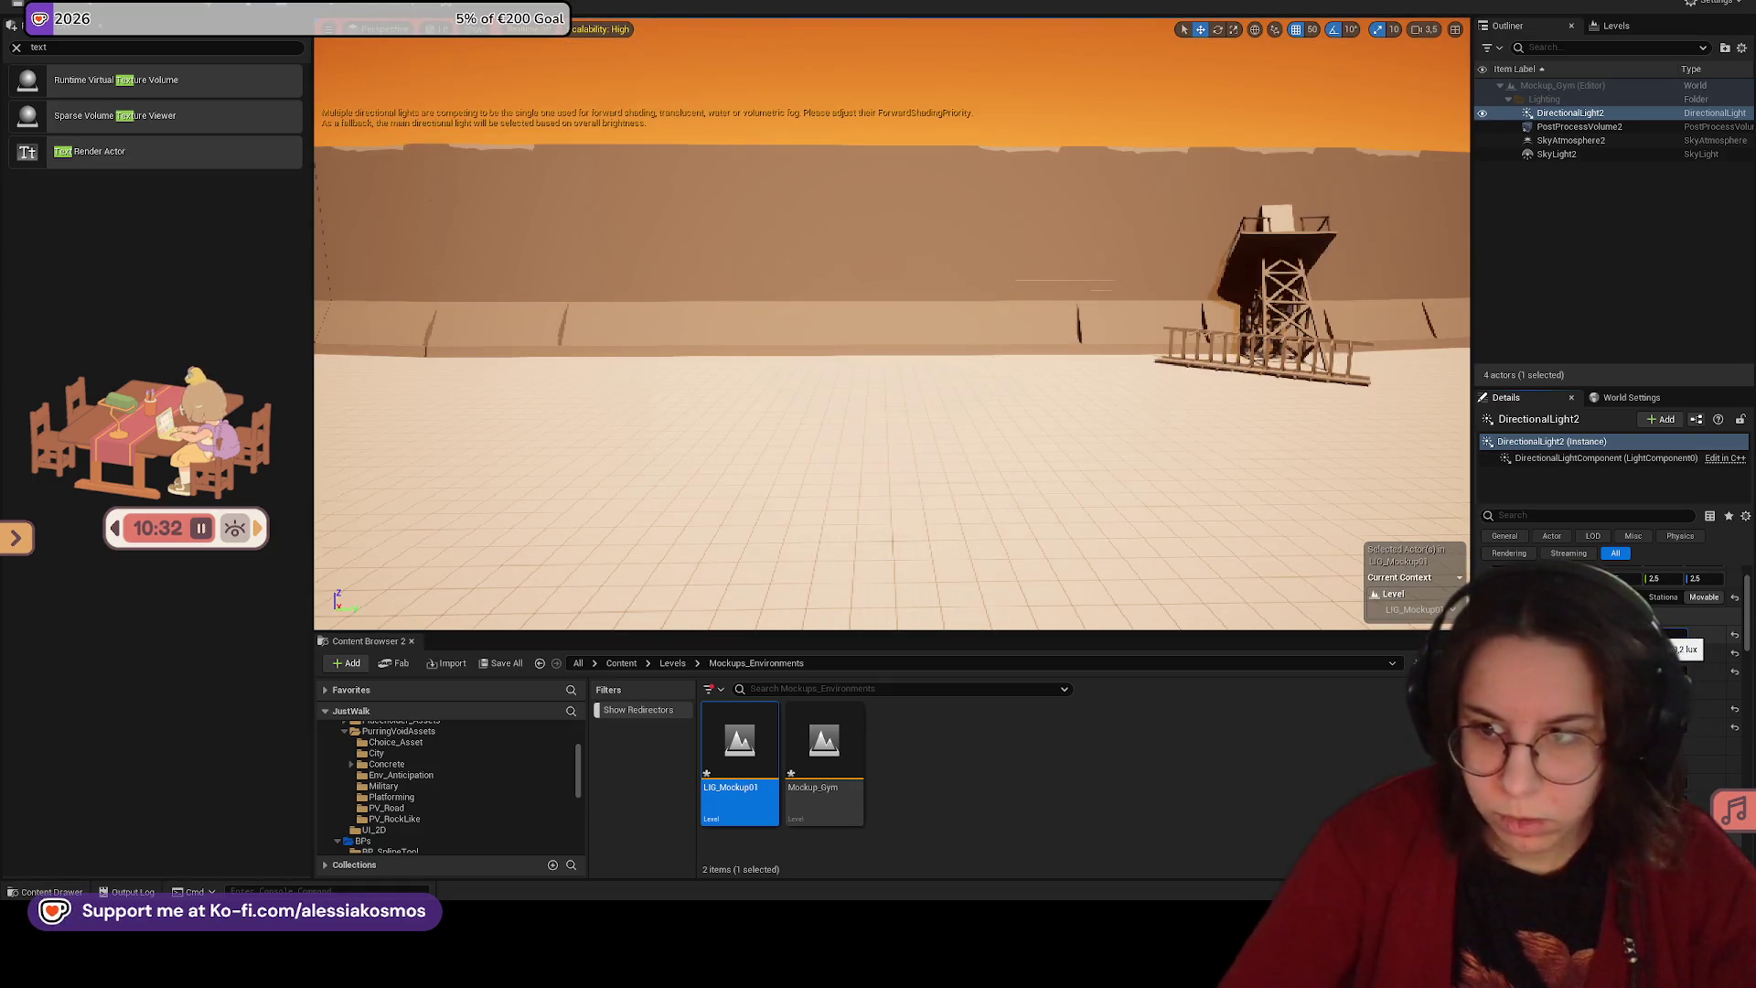
pyautogui.write('0.2')
pyautogui.press('Return')
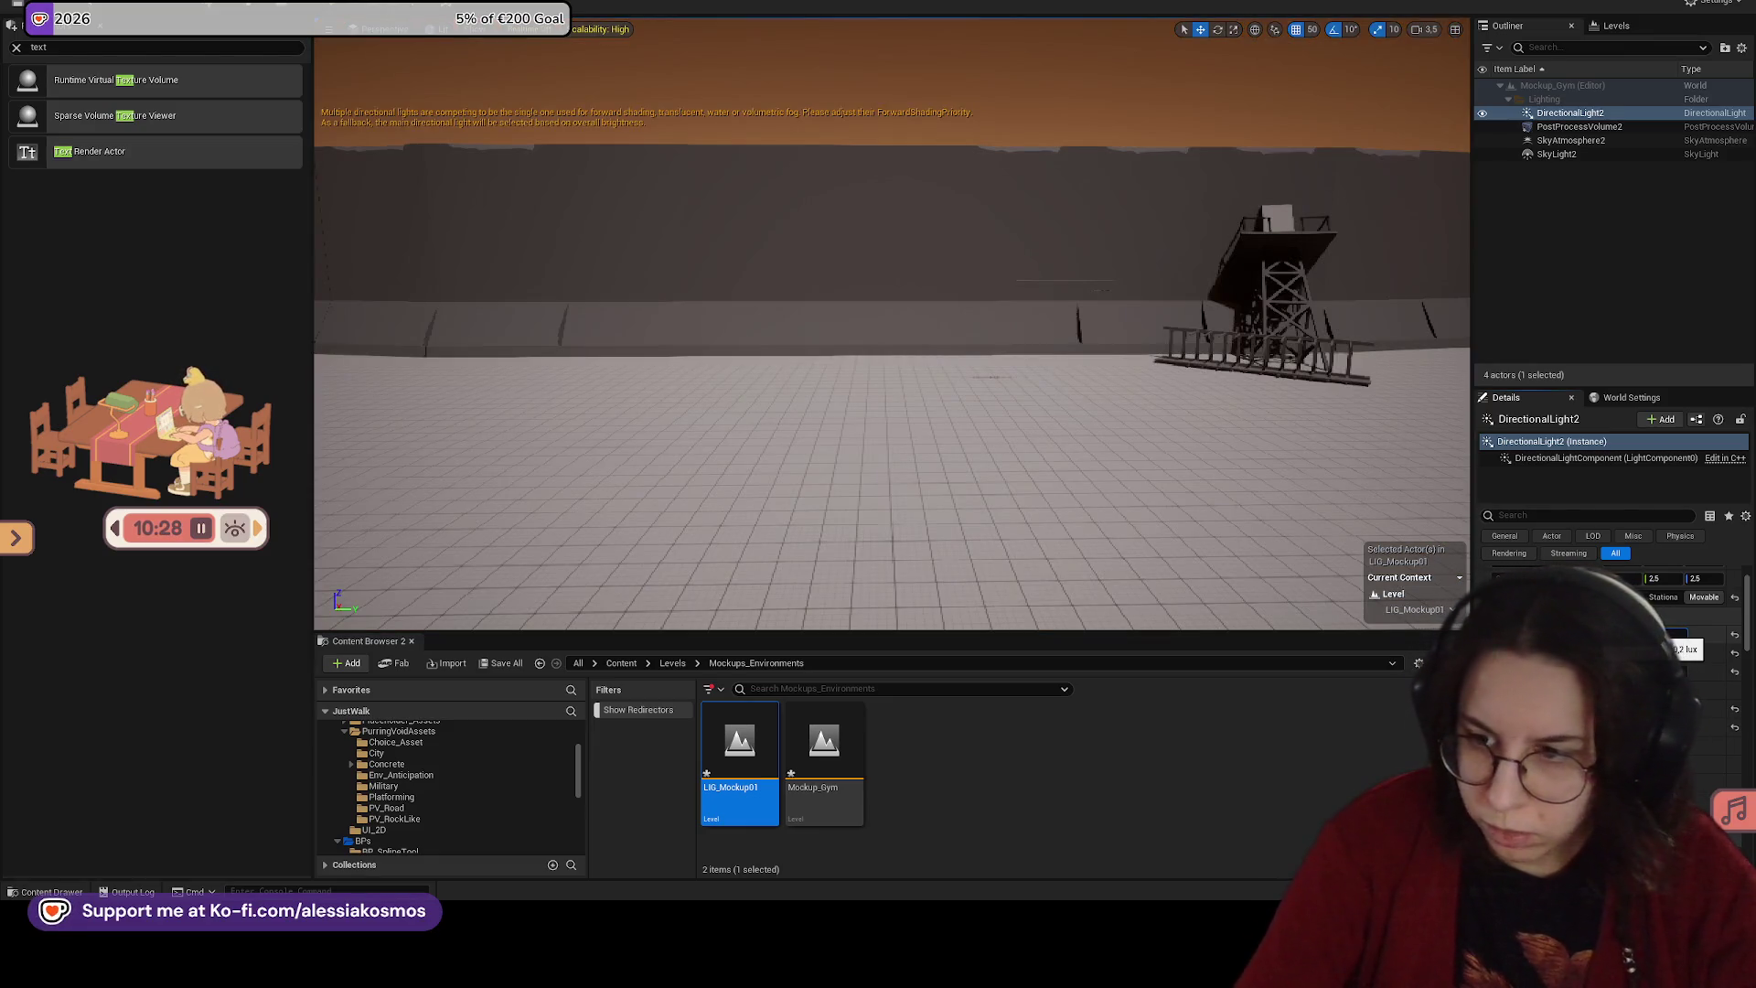
pyautogui.hotkey('ctrl', 'z')
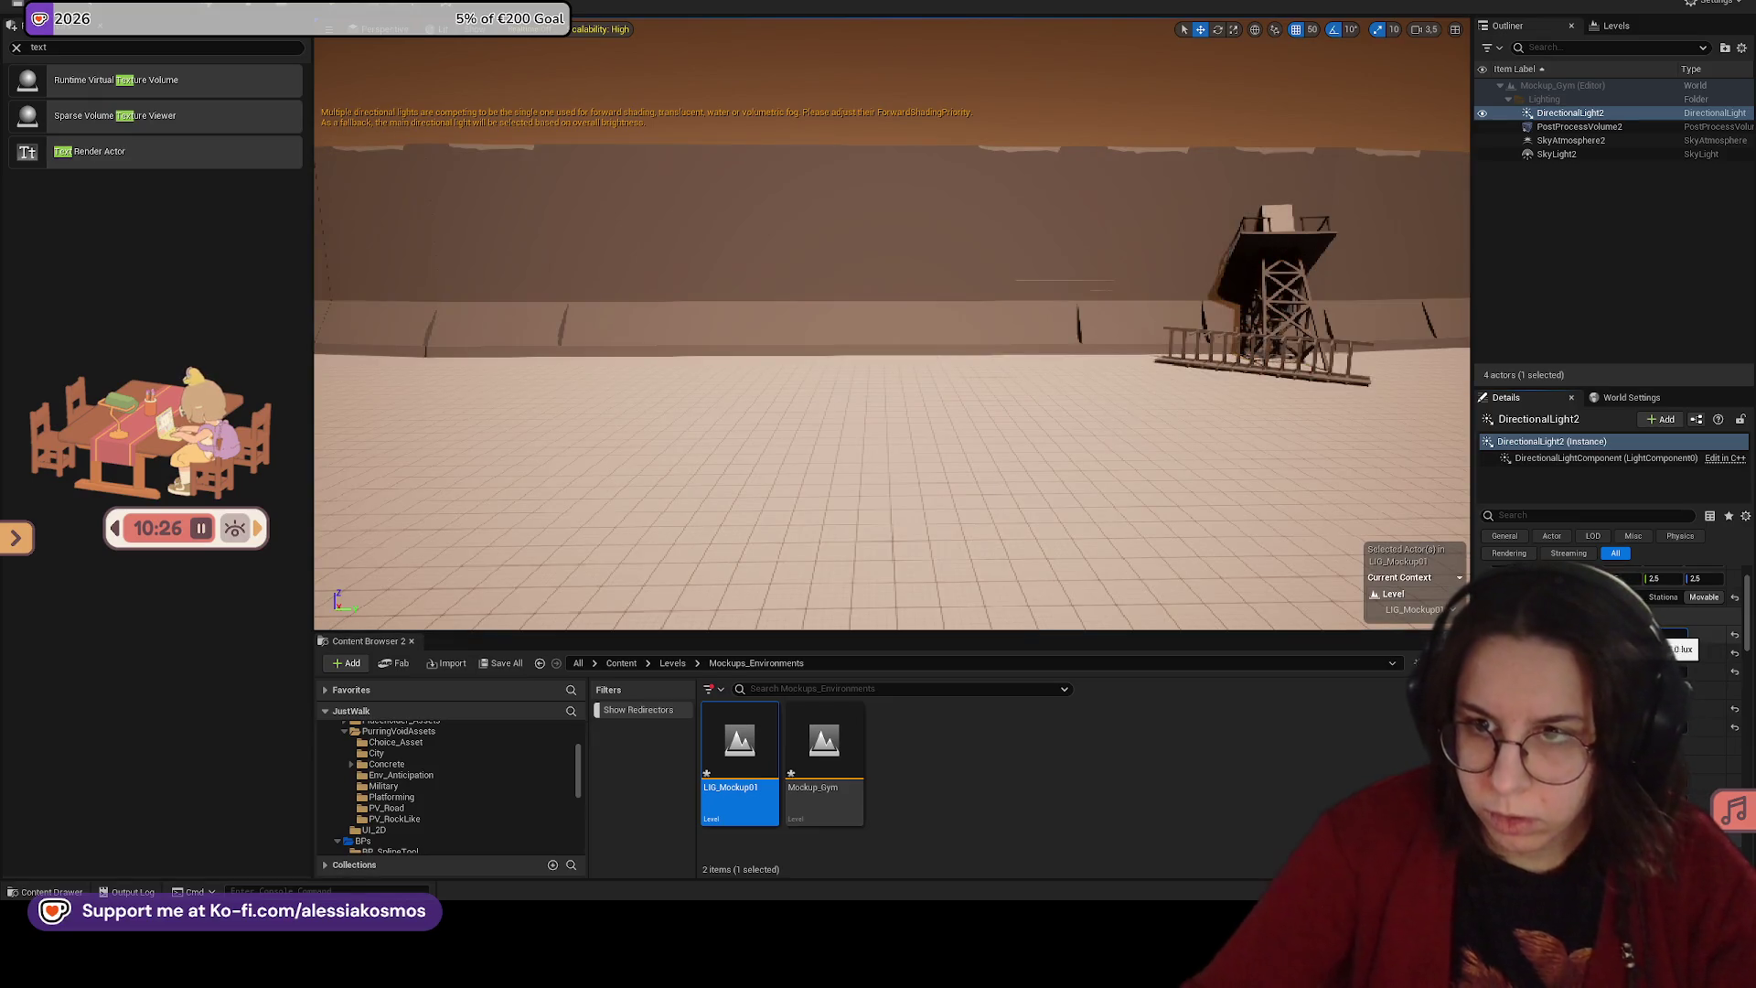
# Step: Adjust further directional light values, then play-test the level under the dusk lighting
pyautogui.scroll(-10, 892, 366)
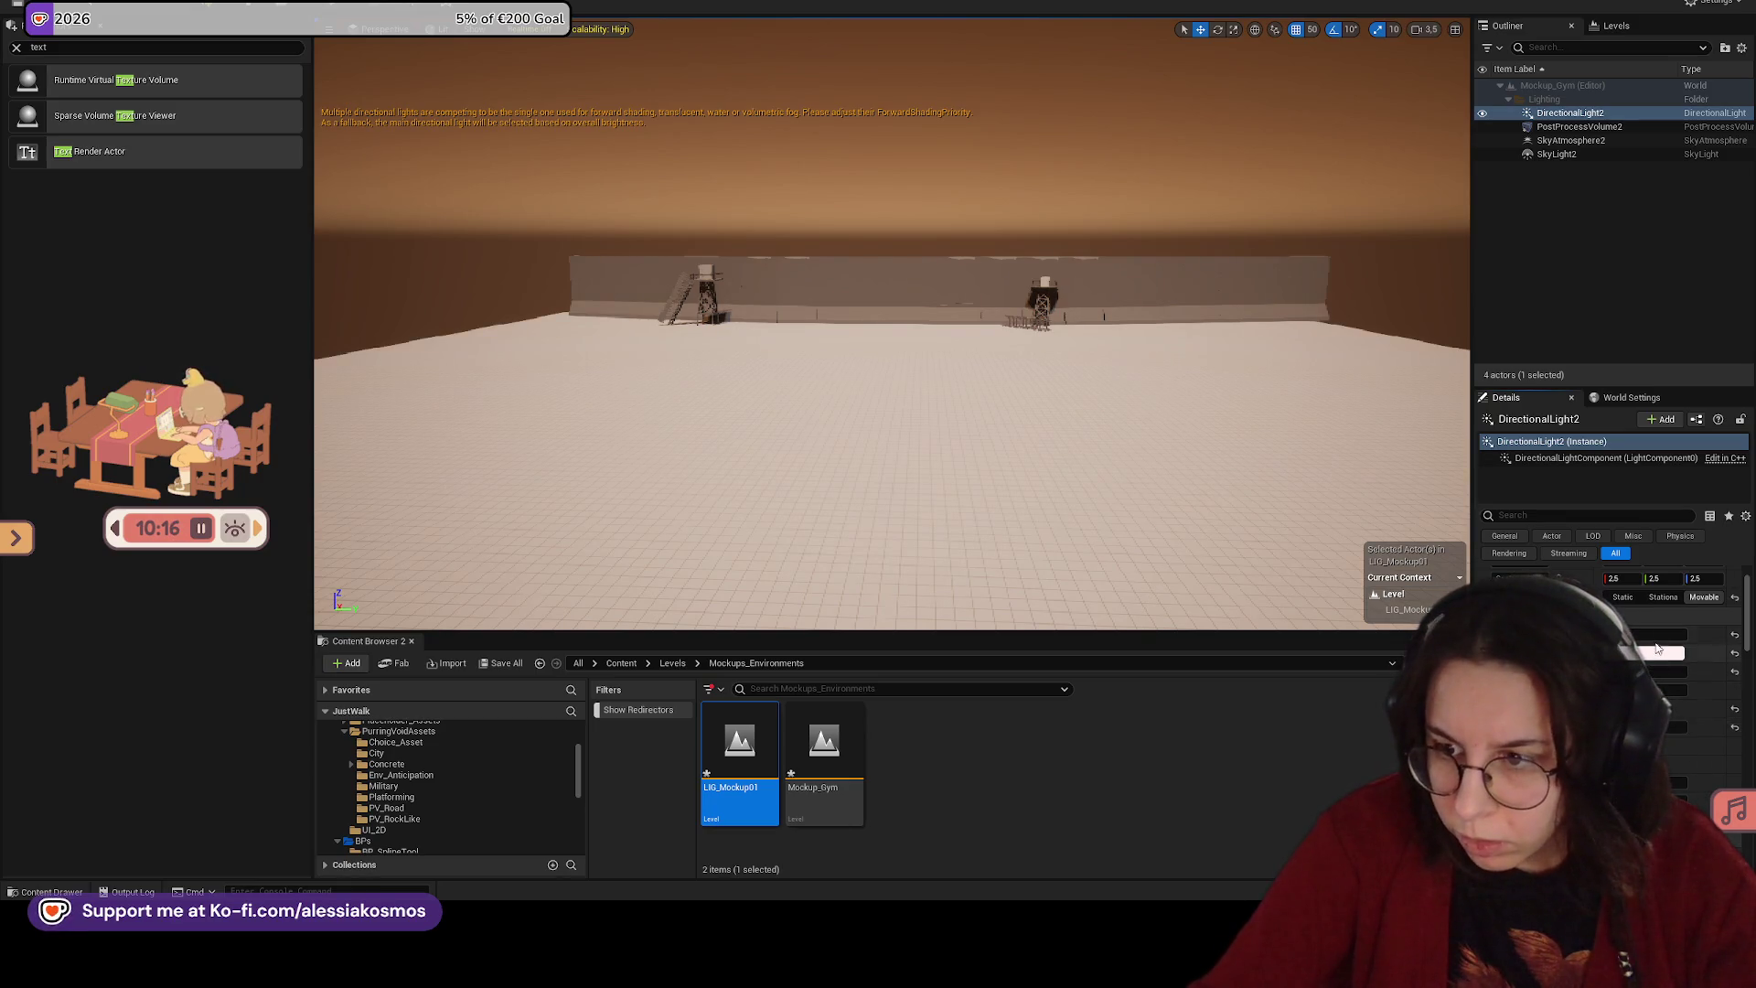
pyautogui.press('Return')
pyautogui.click(1701, 738)
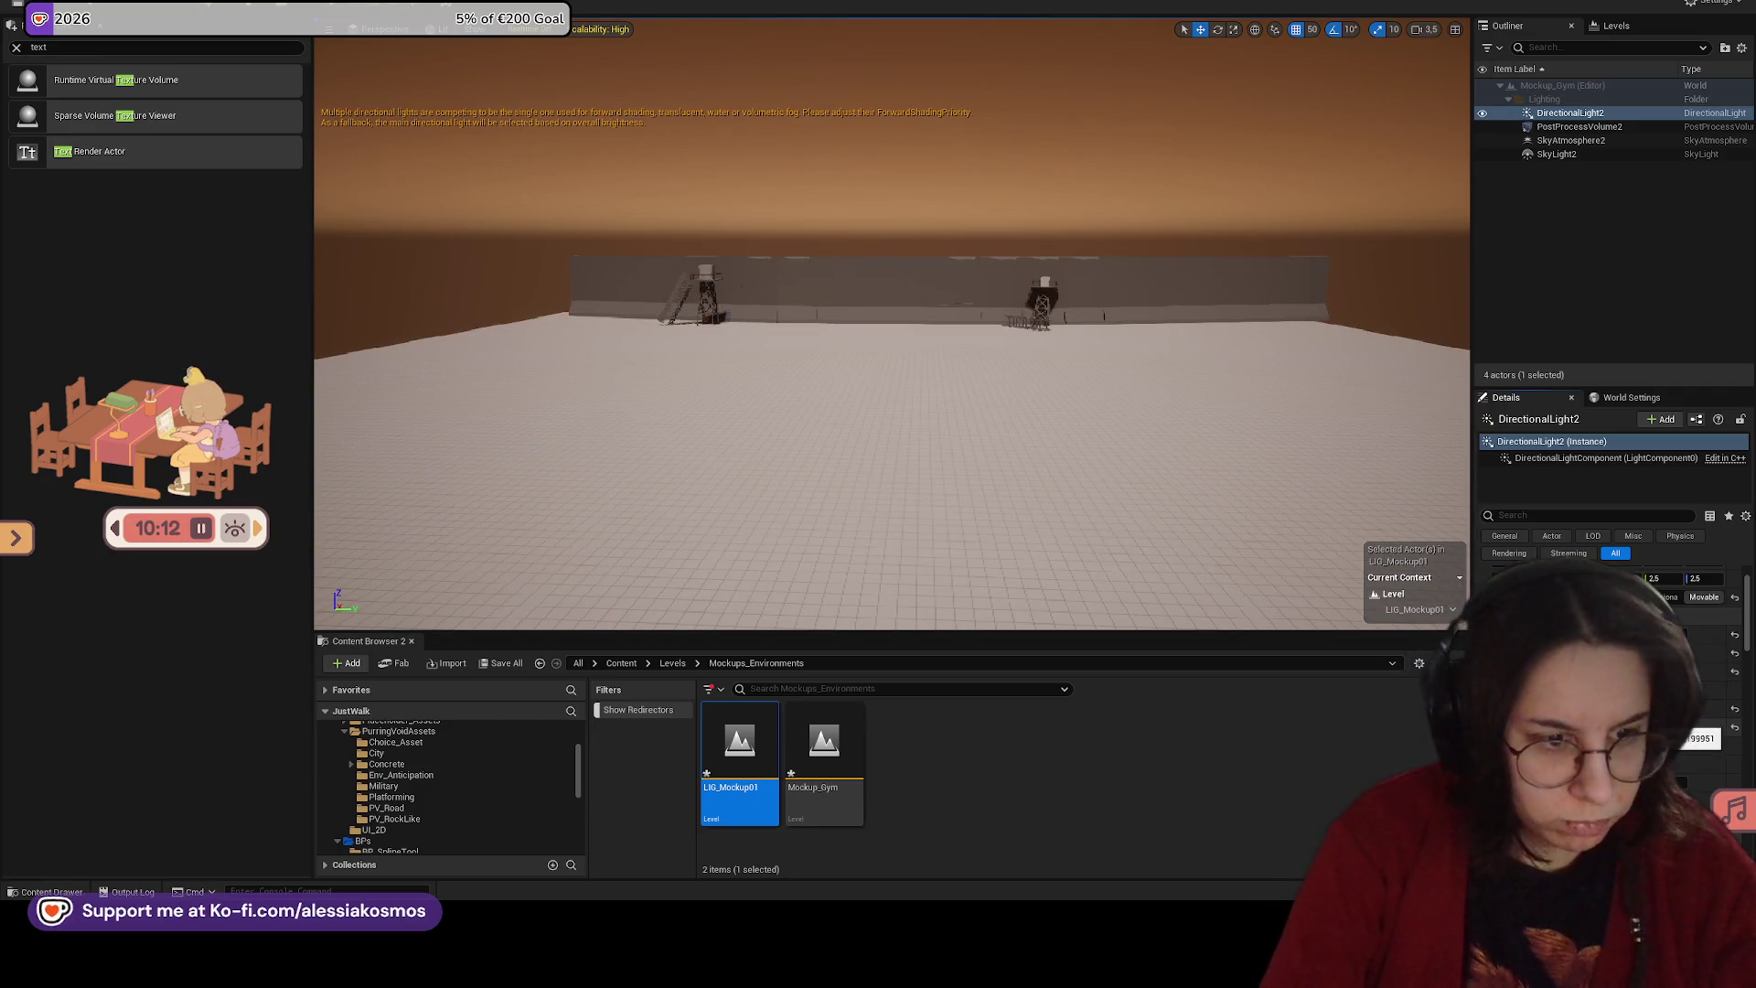
pyautogui.press('Return')
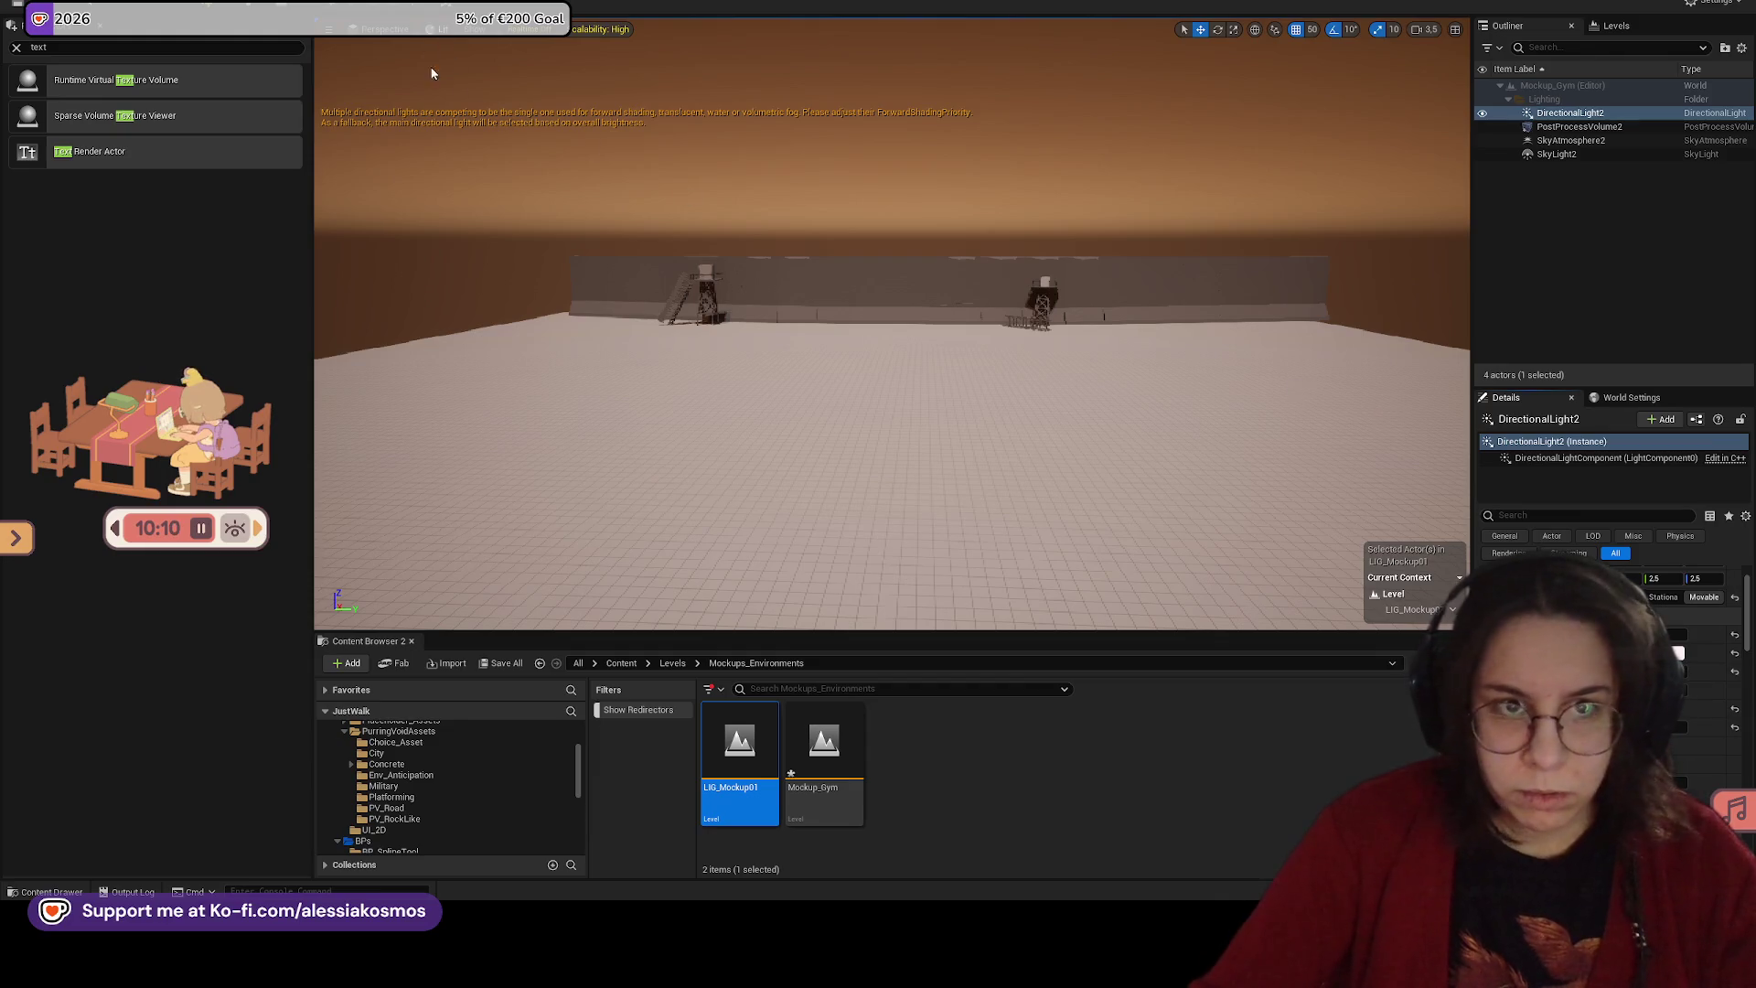
pyautogui.hotkey('alt', 'p')
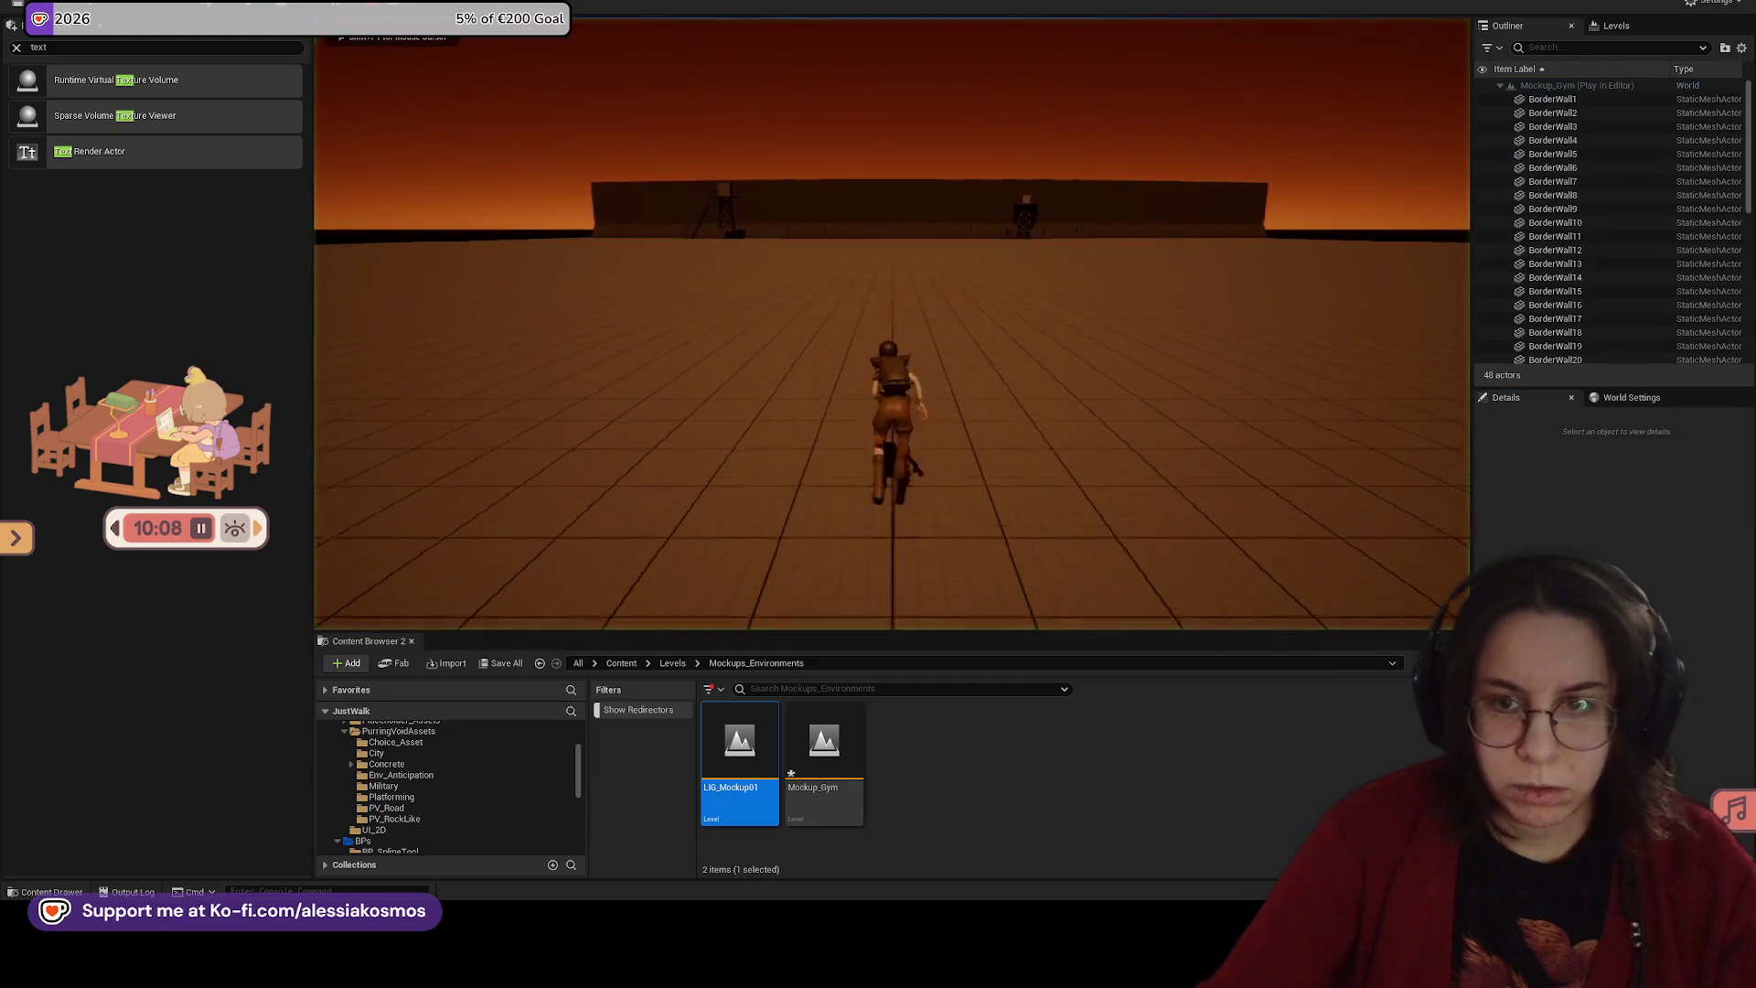
pyautogui.press('Escape')
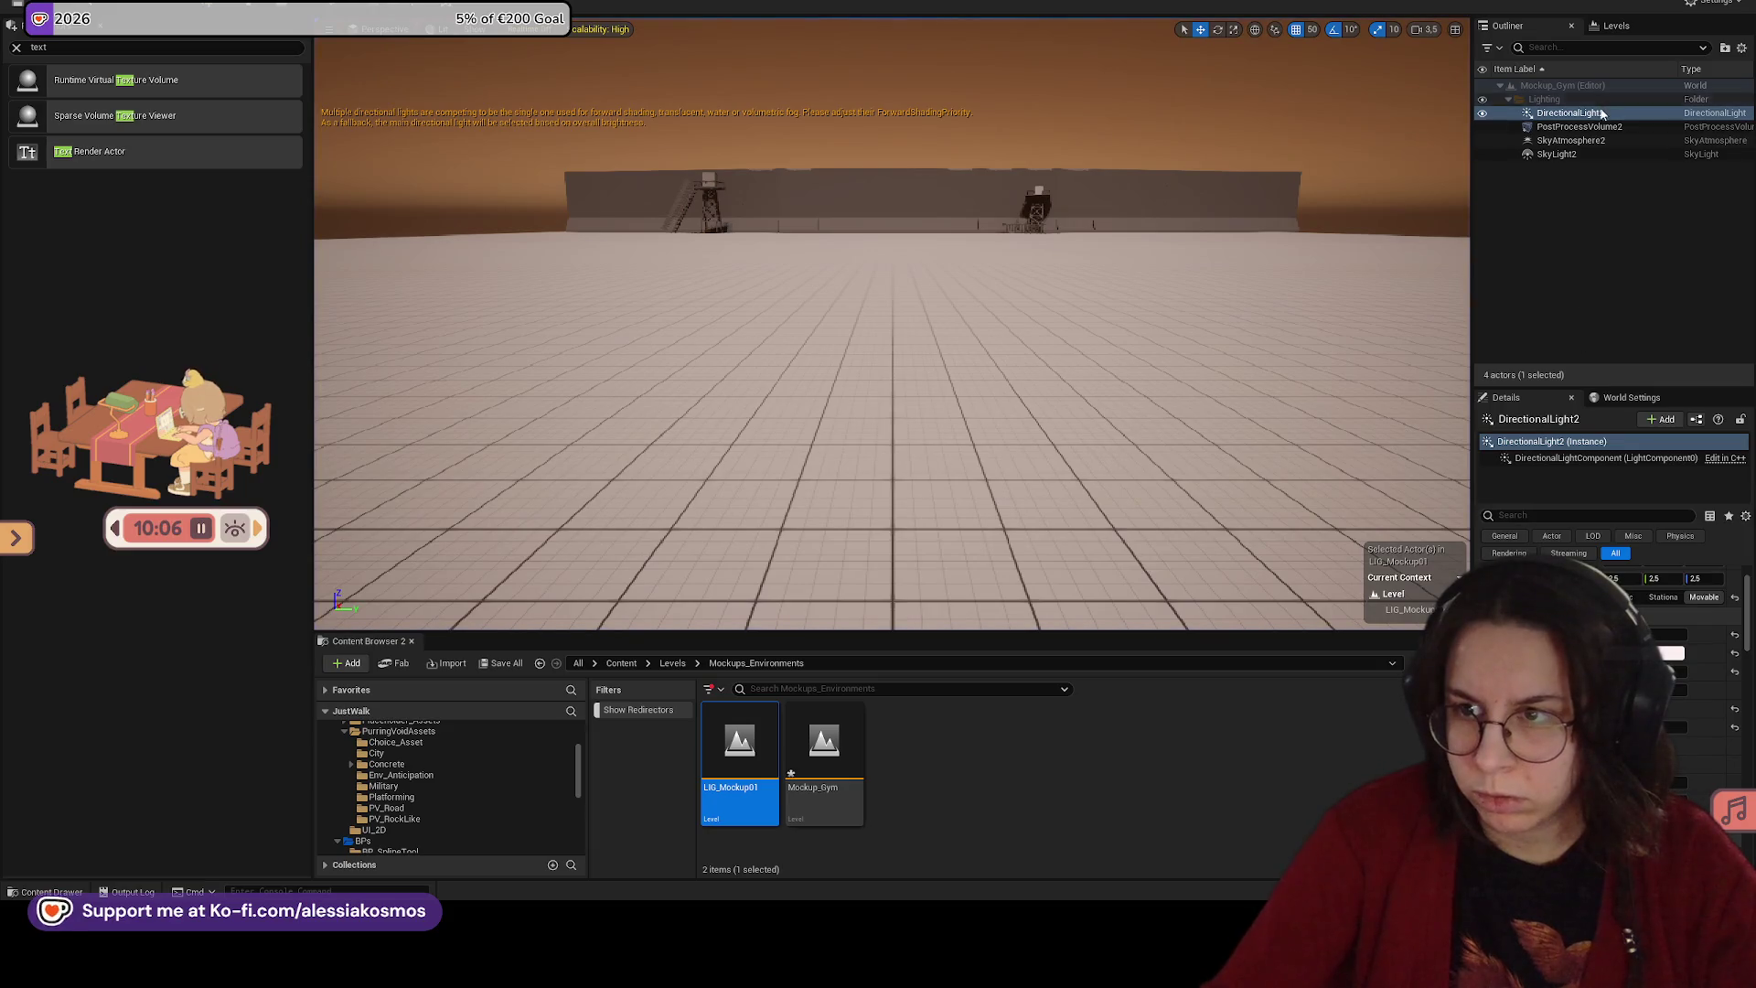
pyautogui.click(1597, 129)
# Step: Try a pink tint on SkyAtmosphere2, then undo it
pyautogui.click(1596, 140)
pyautogui.click(1677, 672)
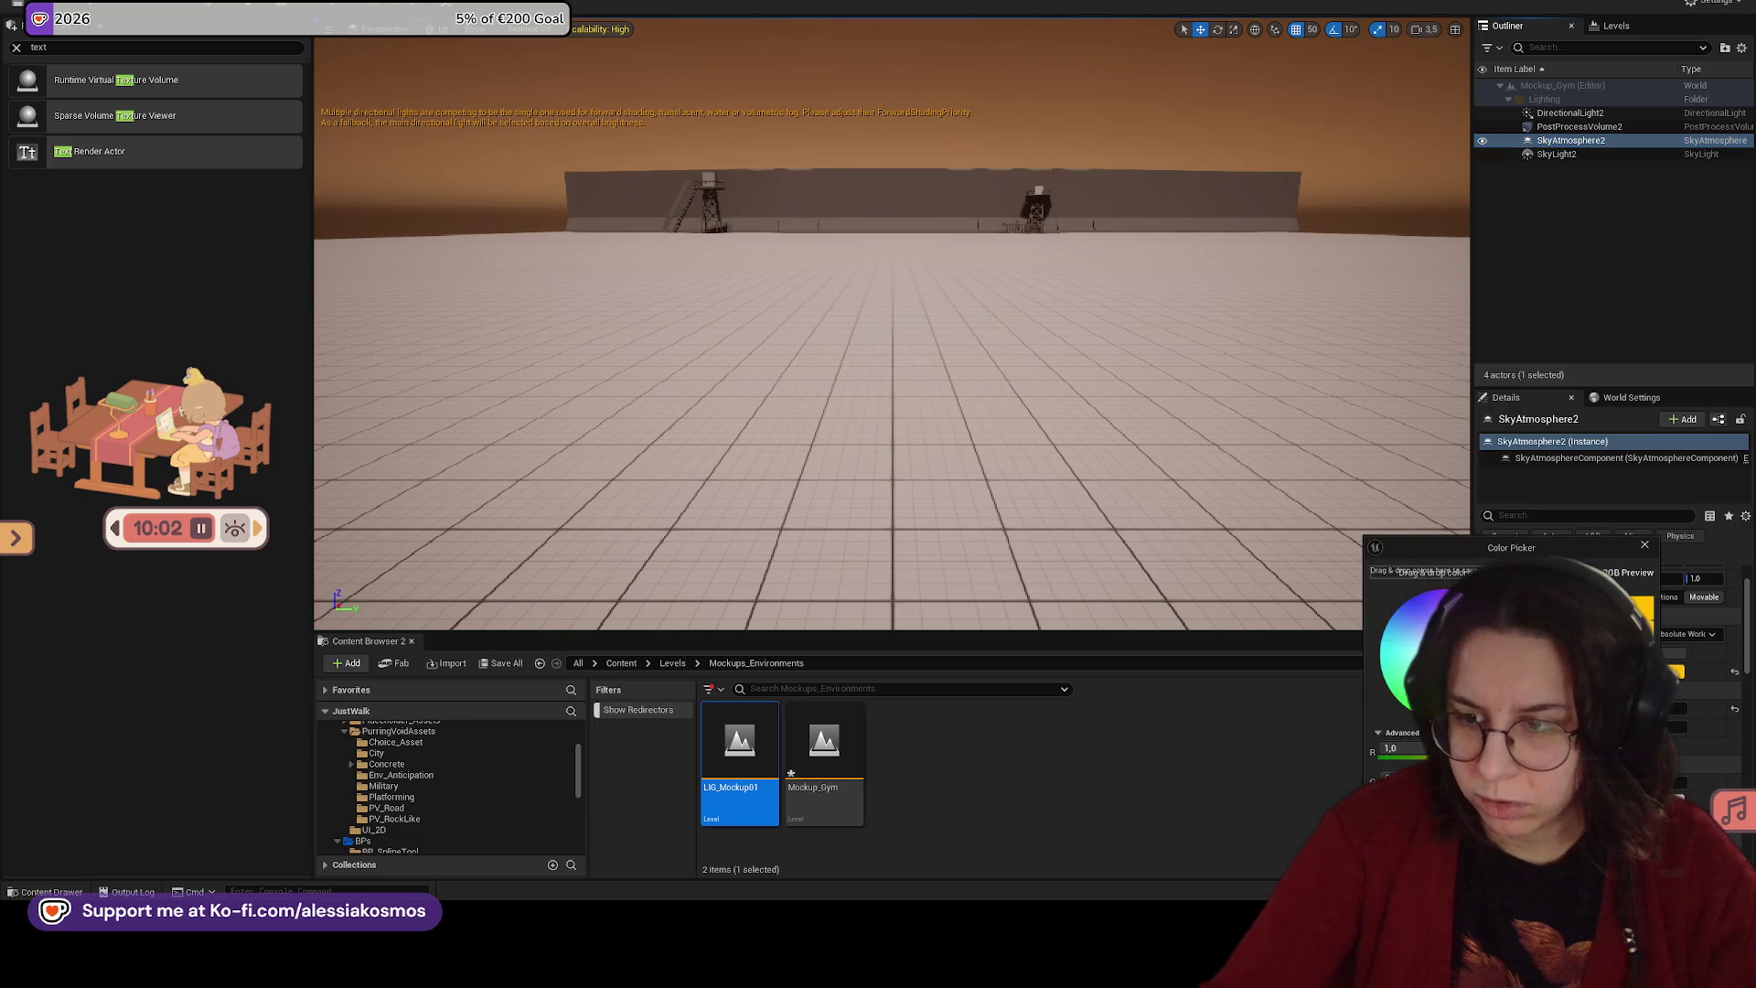
pyautogui.moveTo(1426, 640); pyautogui.dragTo(1440, 663)
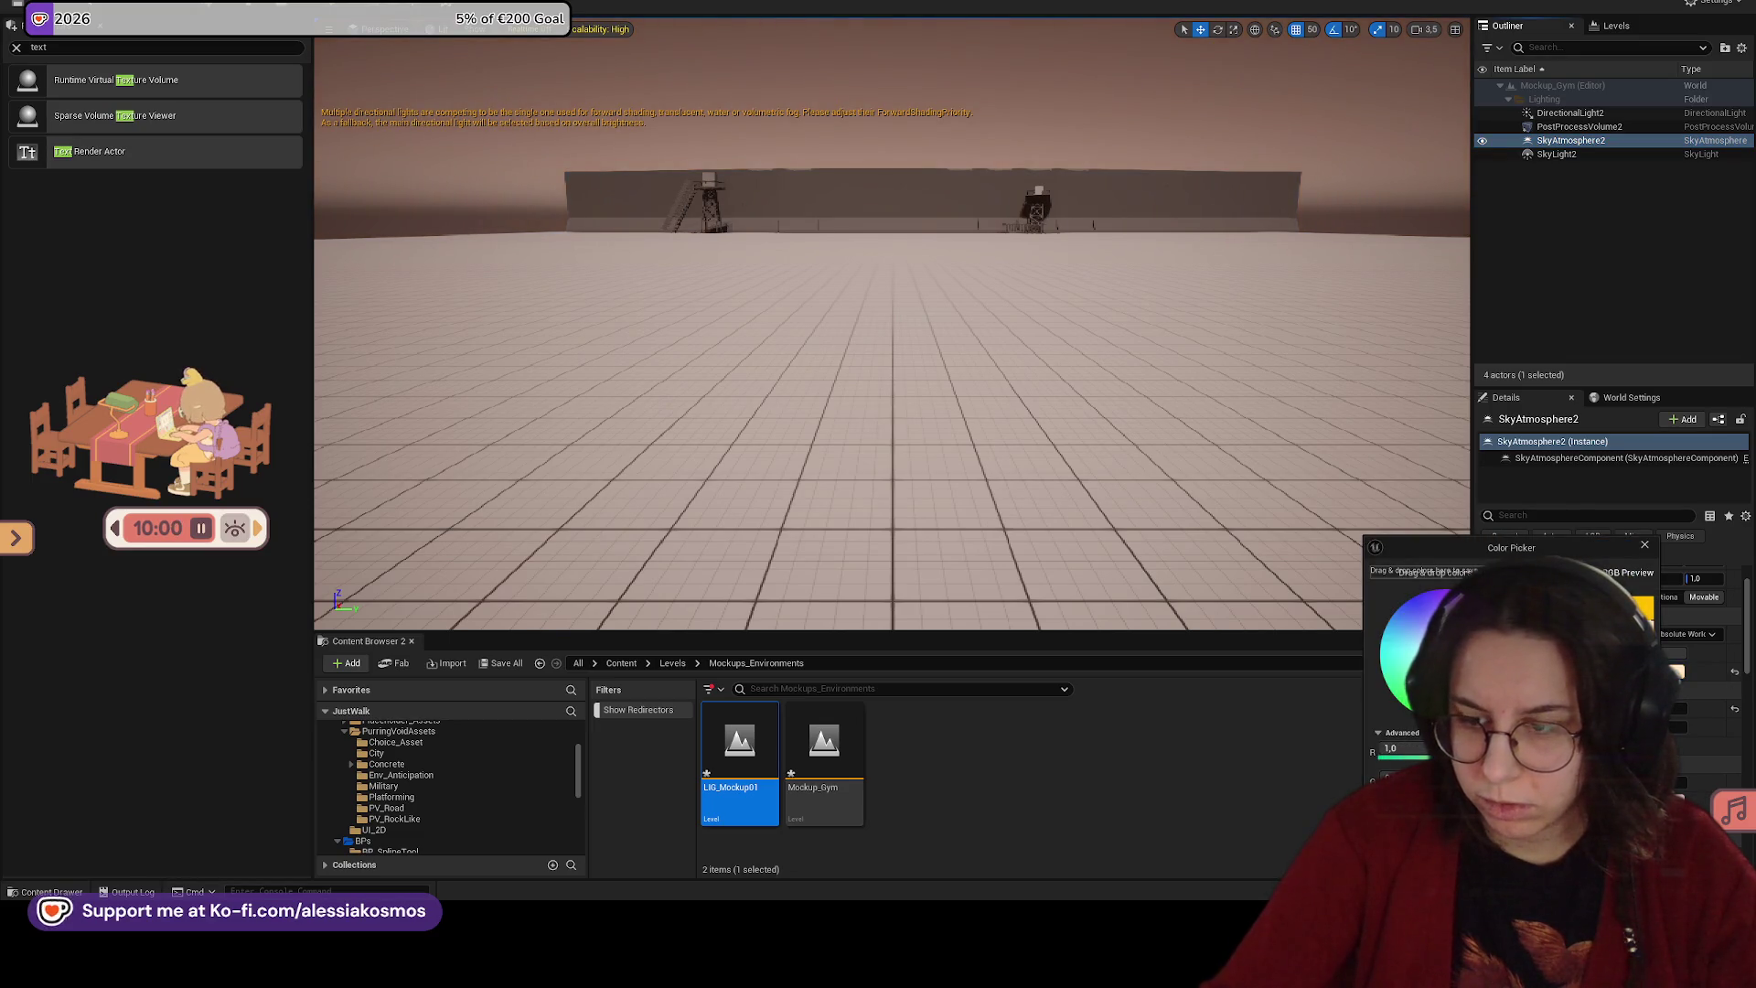
pyautogui.click(1596, 874)
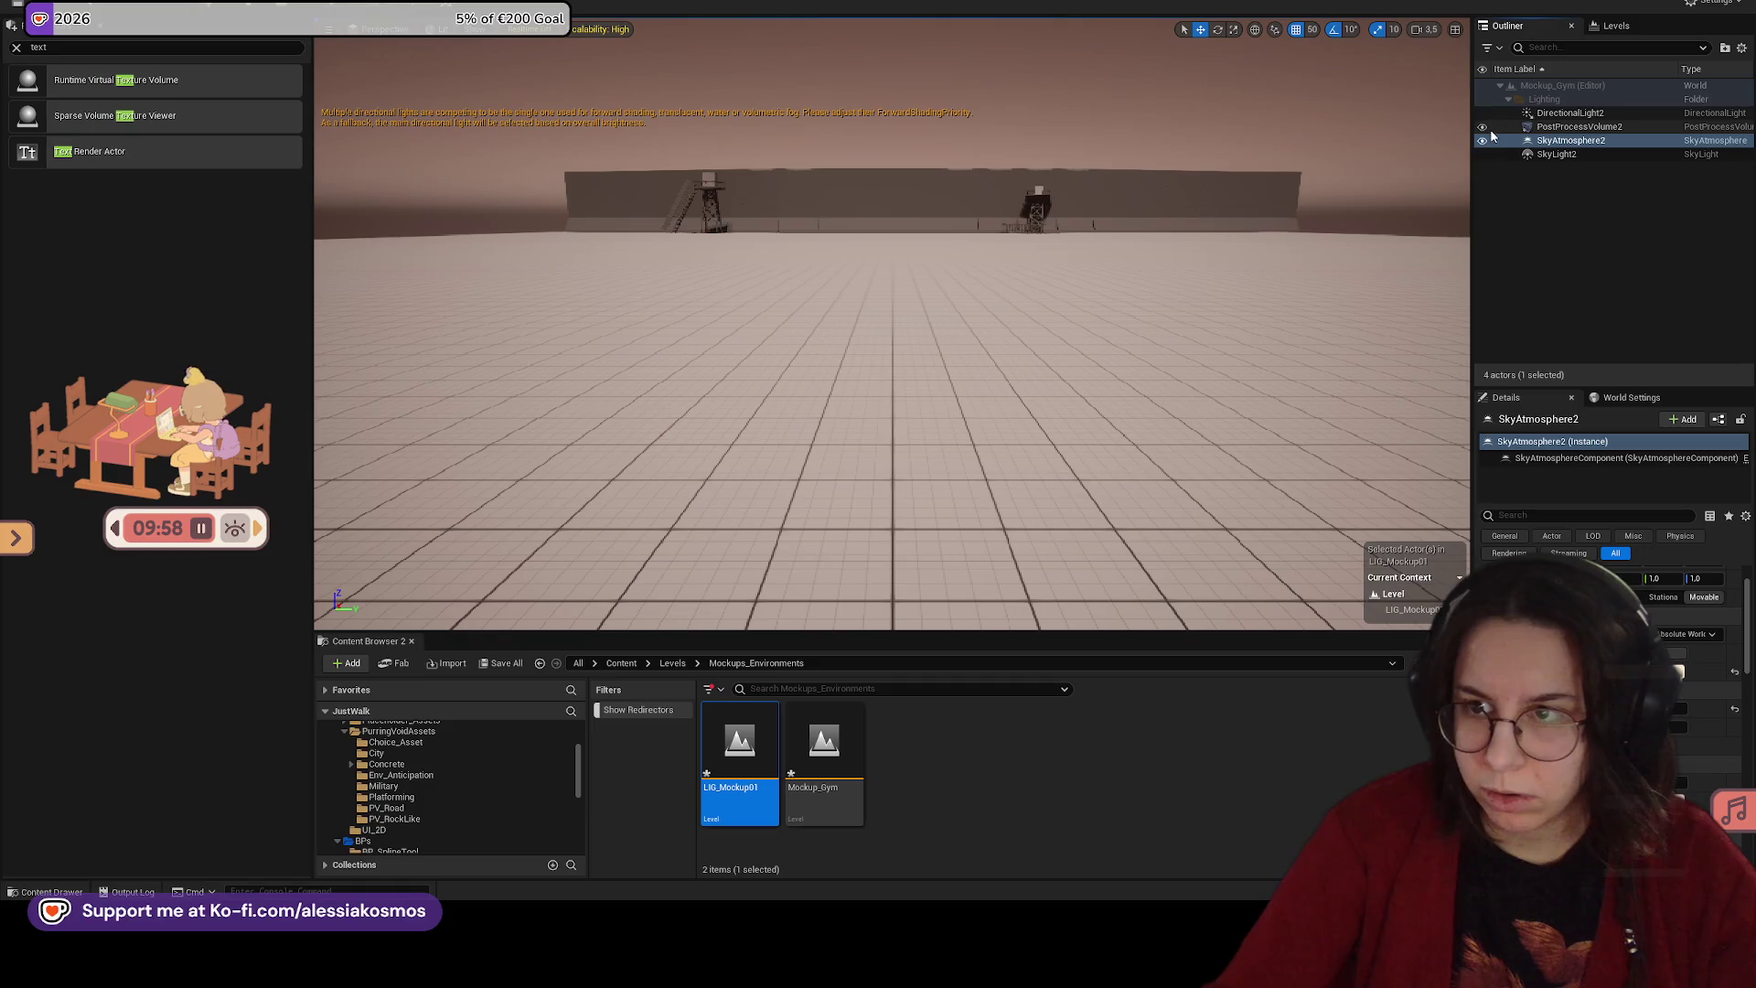
pyautogui.click(1624, 25)
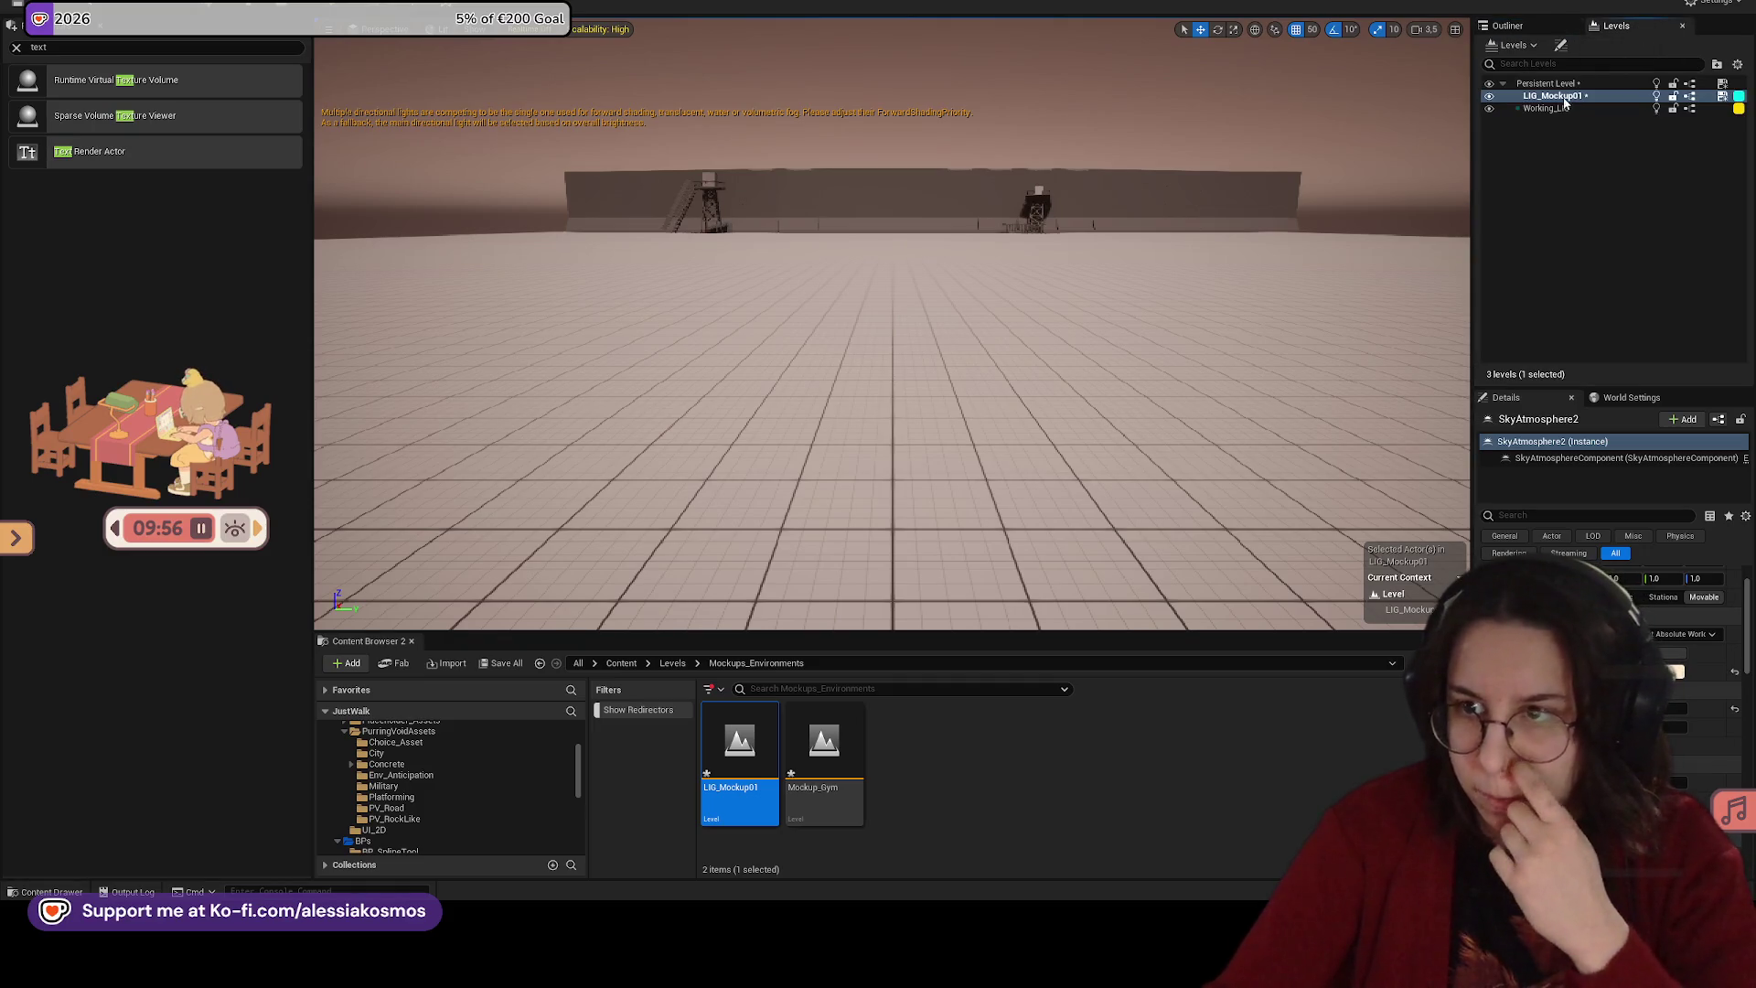
pyautogui.hotkey('ctrl', 'z')
pyautogui.click(1508, 26)
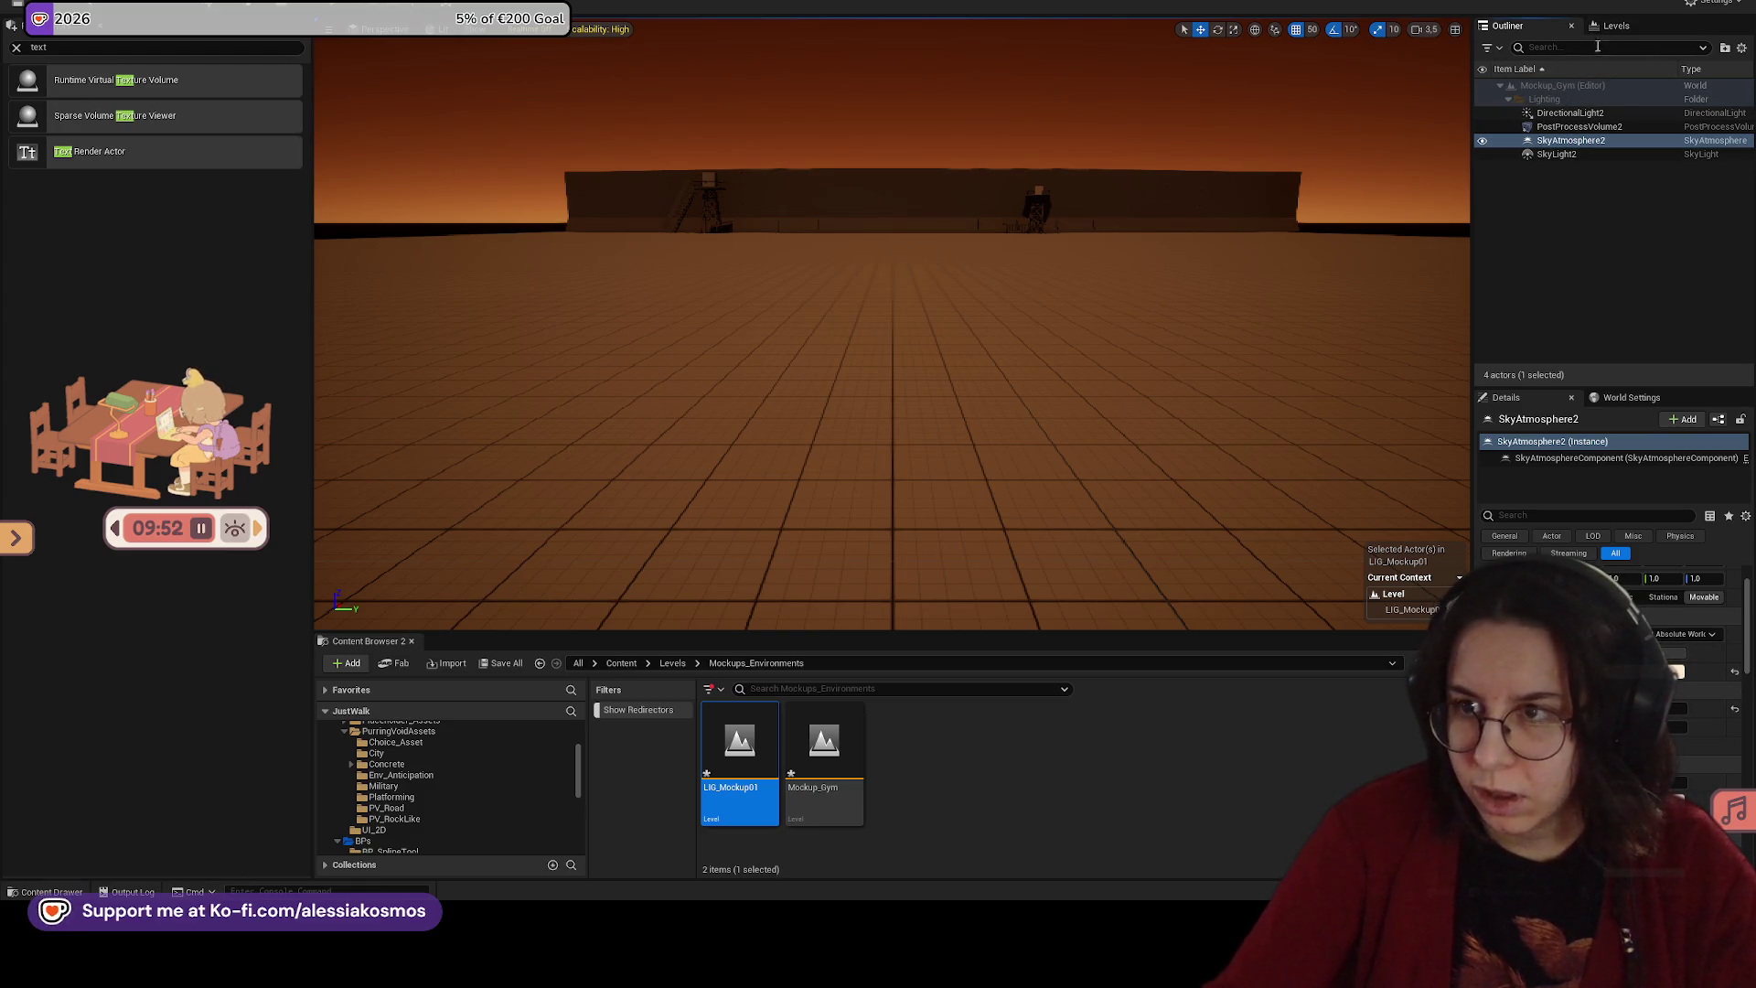
# Step: Darken and desaturate SkyAtmosphere2's colour for a dusky brown sky
pyautogui.click(1568, 153)
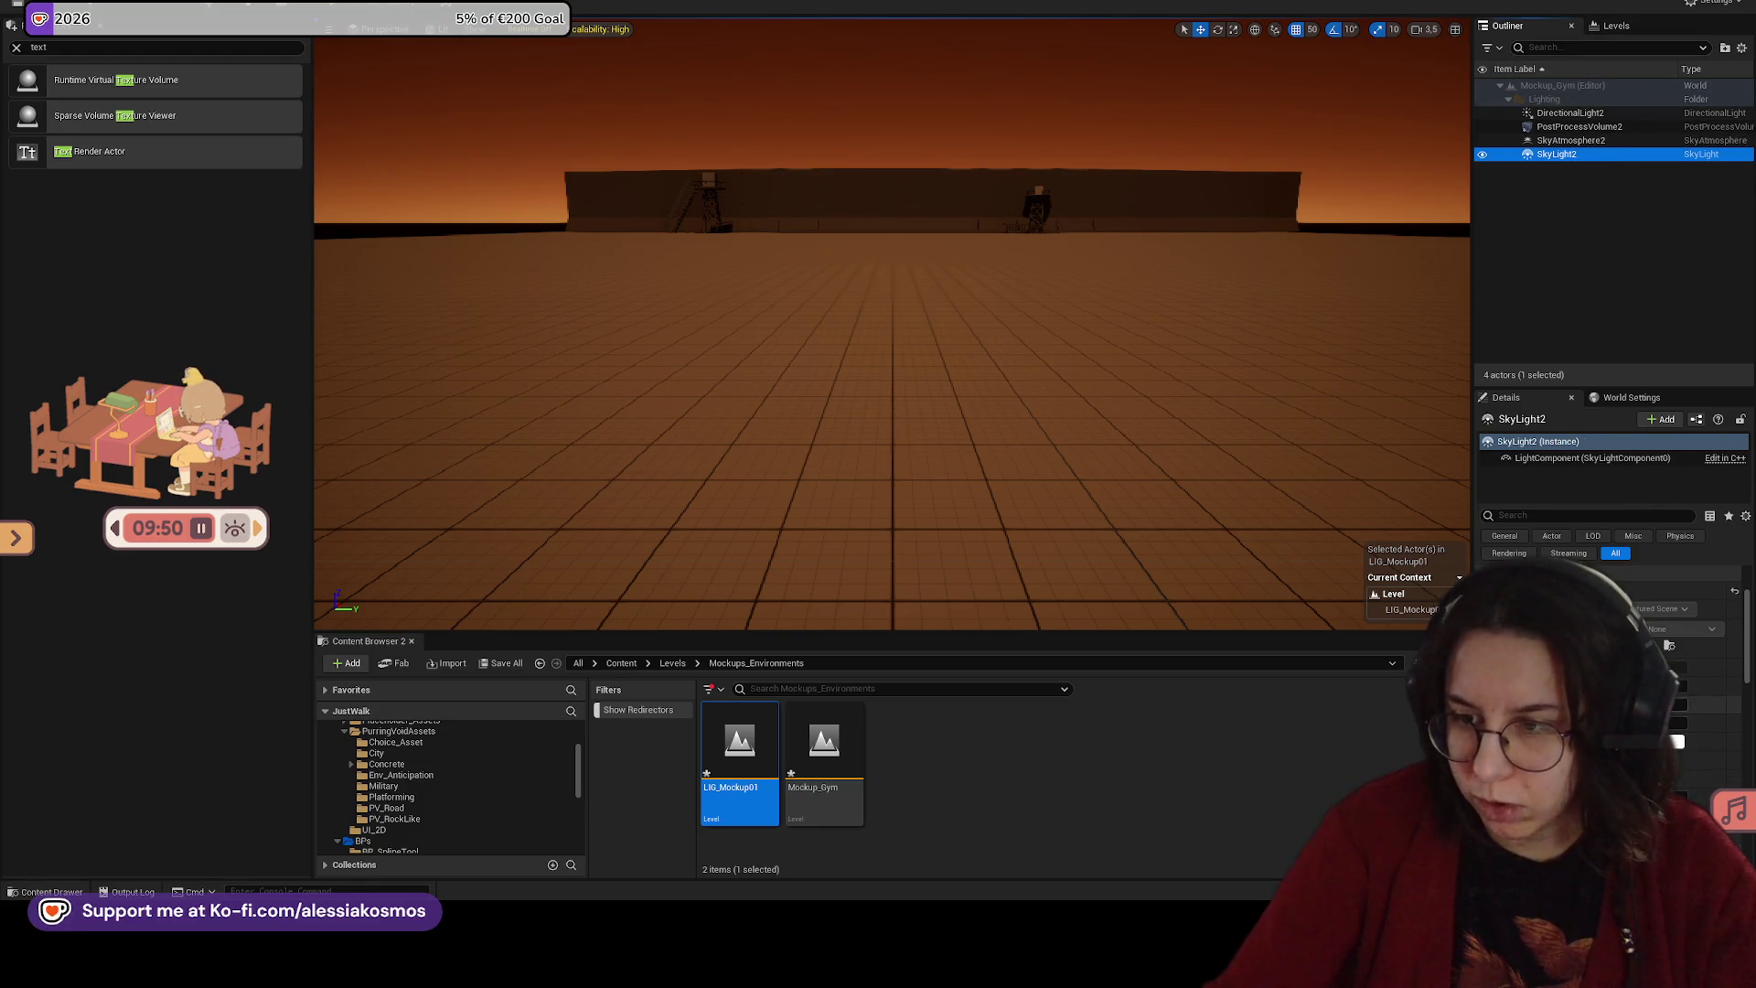
pyautogui.click(1579, 140)
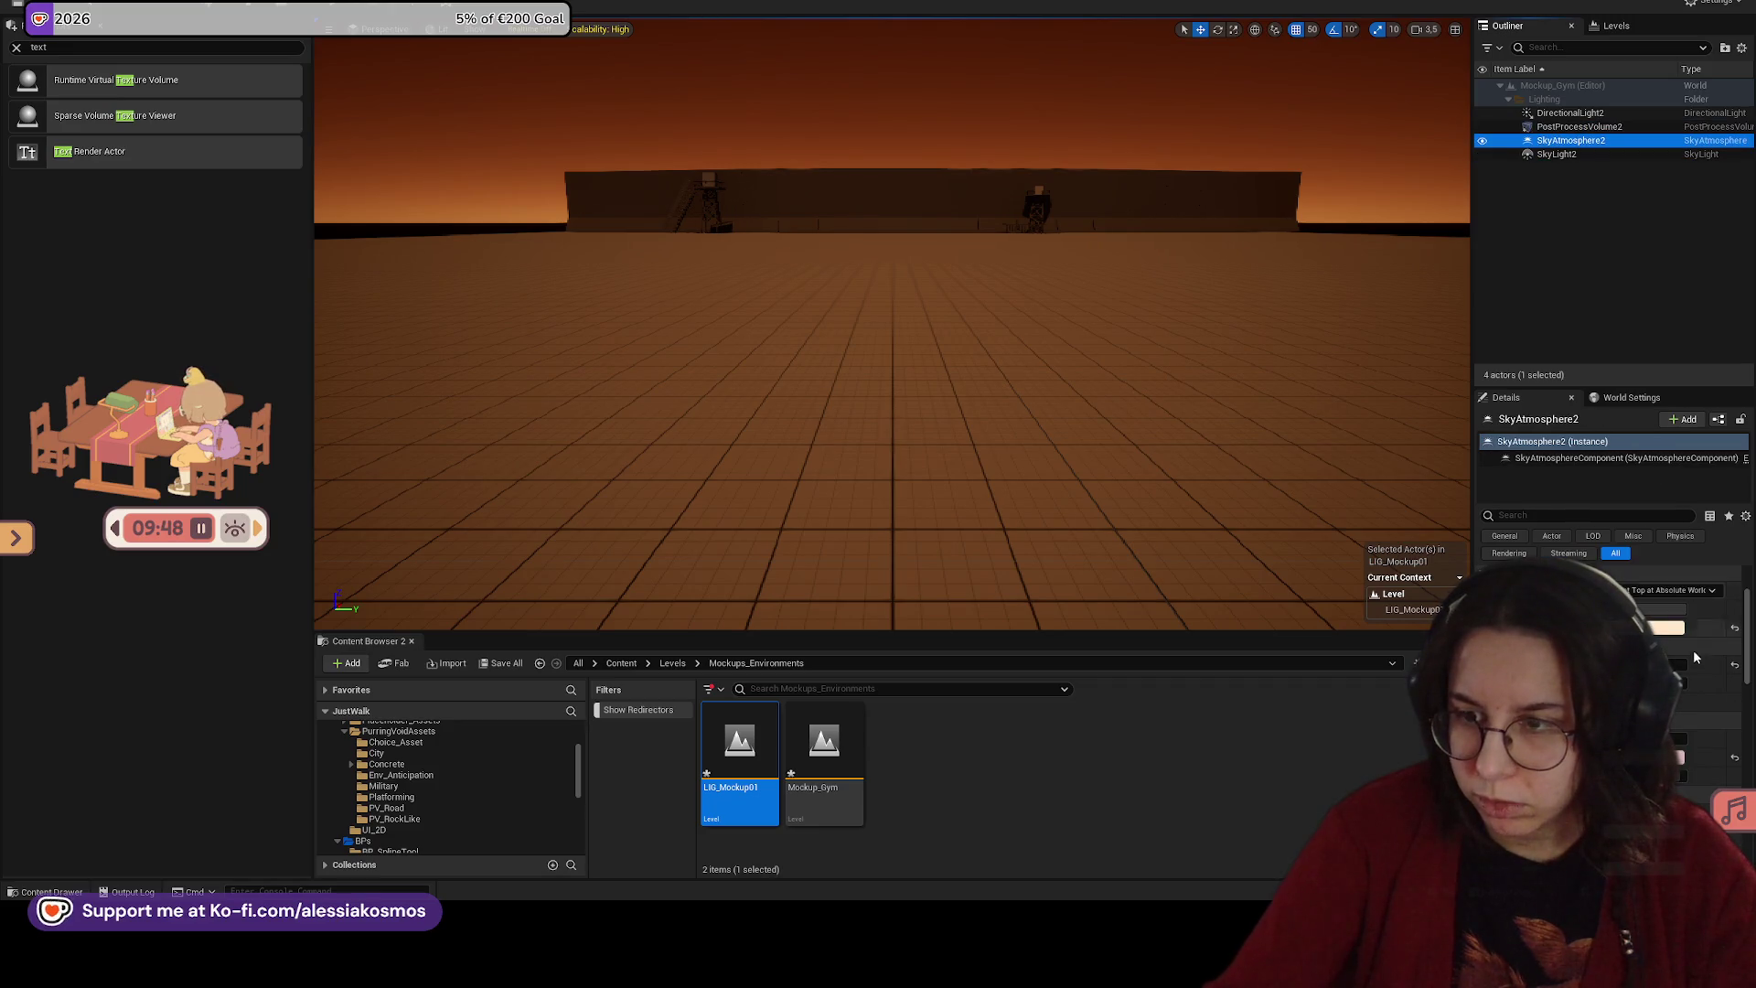
pyautogui.scroll(2, 1628, 659)
pyautogui.click(1677, 722)
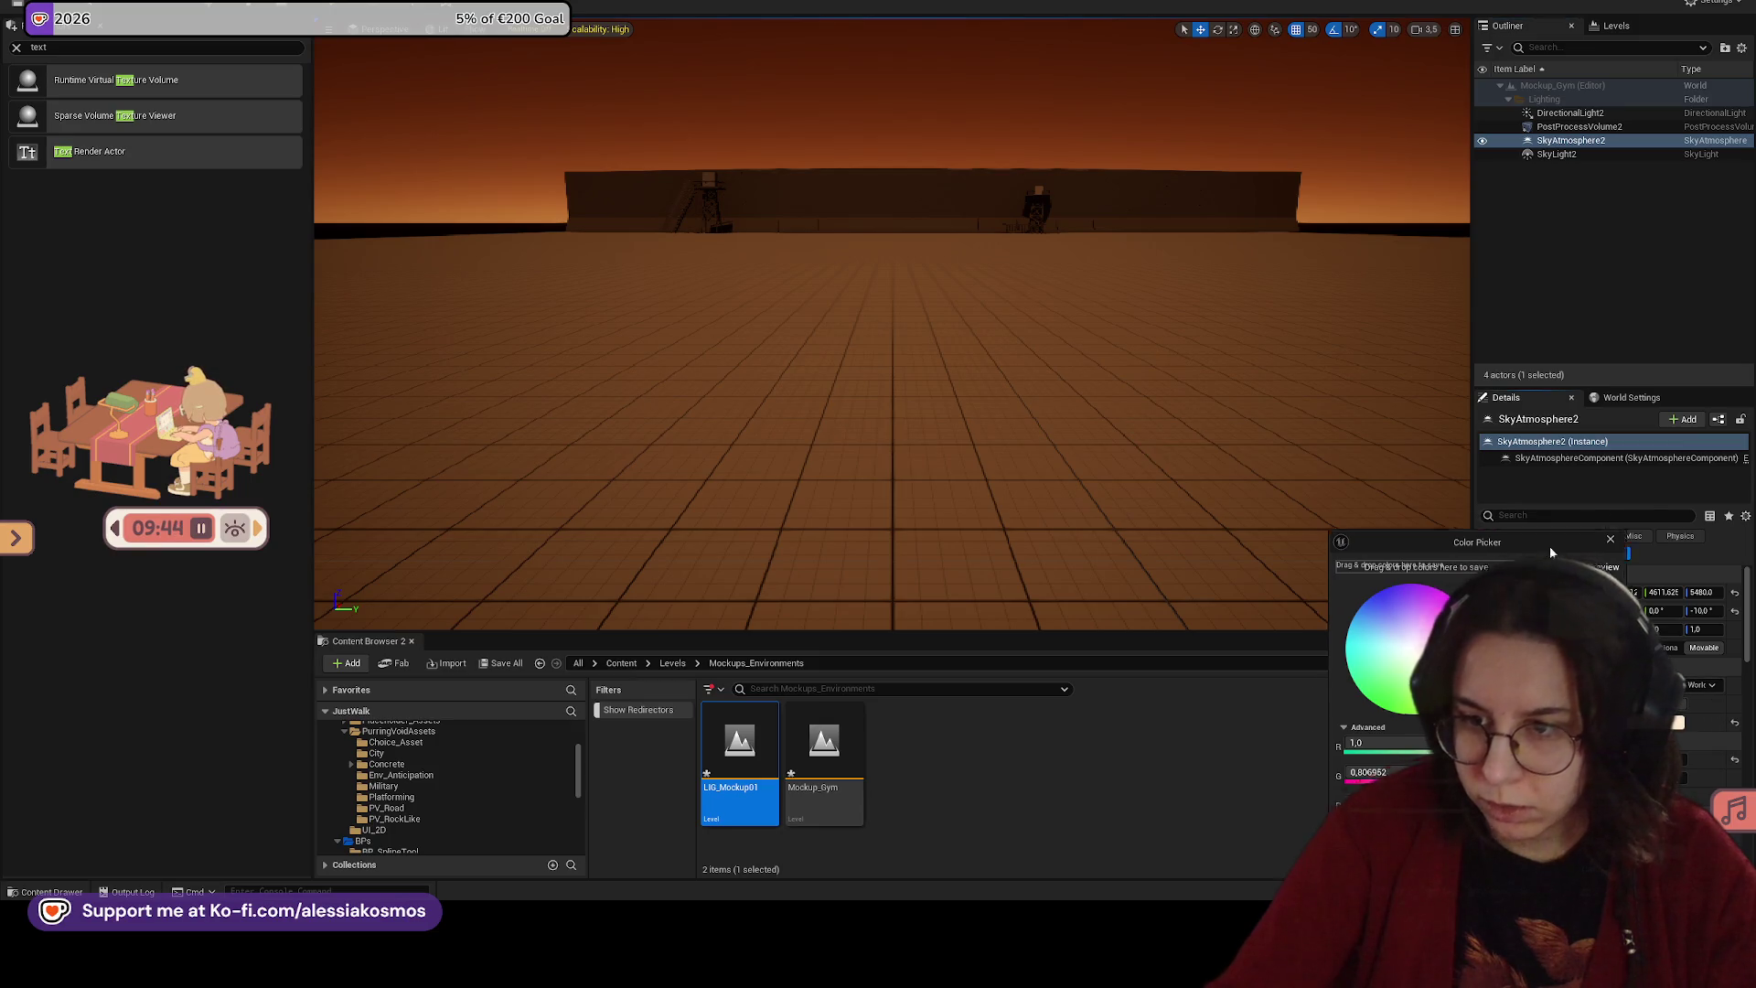
pyautogui.moveTo(1553, 554); pyautogui.dragTo(1426, 456)
pyautogui.moveTo(1397, 545)
pyautogui.mouseDown()
pyautogui.moveTo(1392, 627)
pyautogui.moveTo(1394, 492)
pyautogui.mouseUp()
pyautogui.moveTo(1372, 558)
pyautogui.mouseDown()
pyautogui.moveTo(1369, 631)
pyautogui.moveTo(1369, 572)
pyautogui.mouseUp()
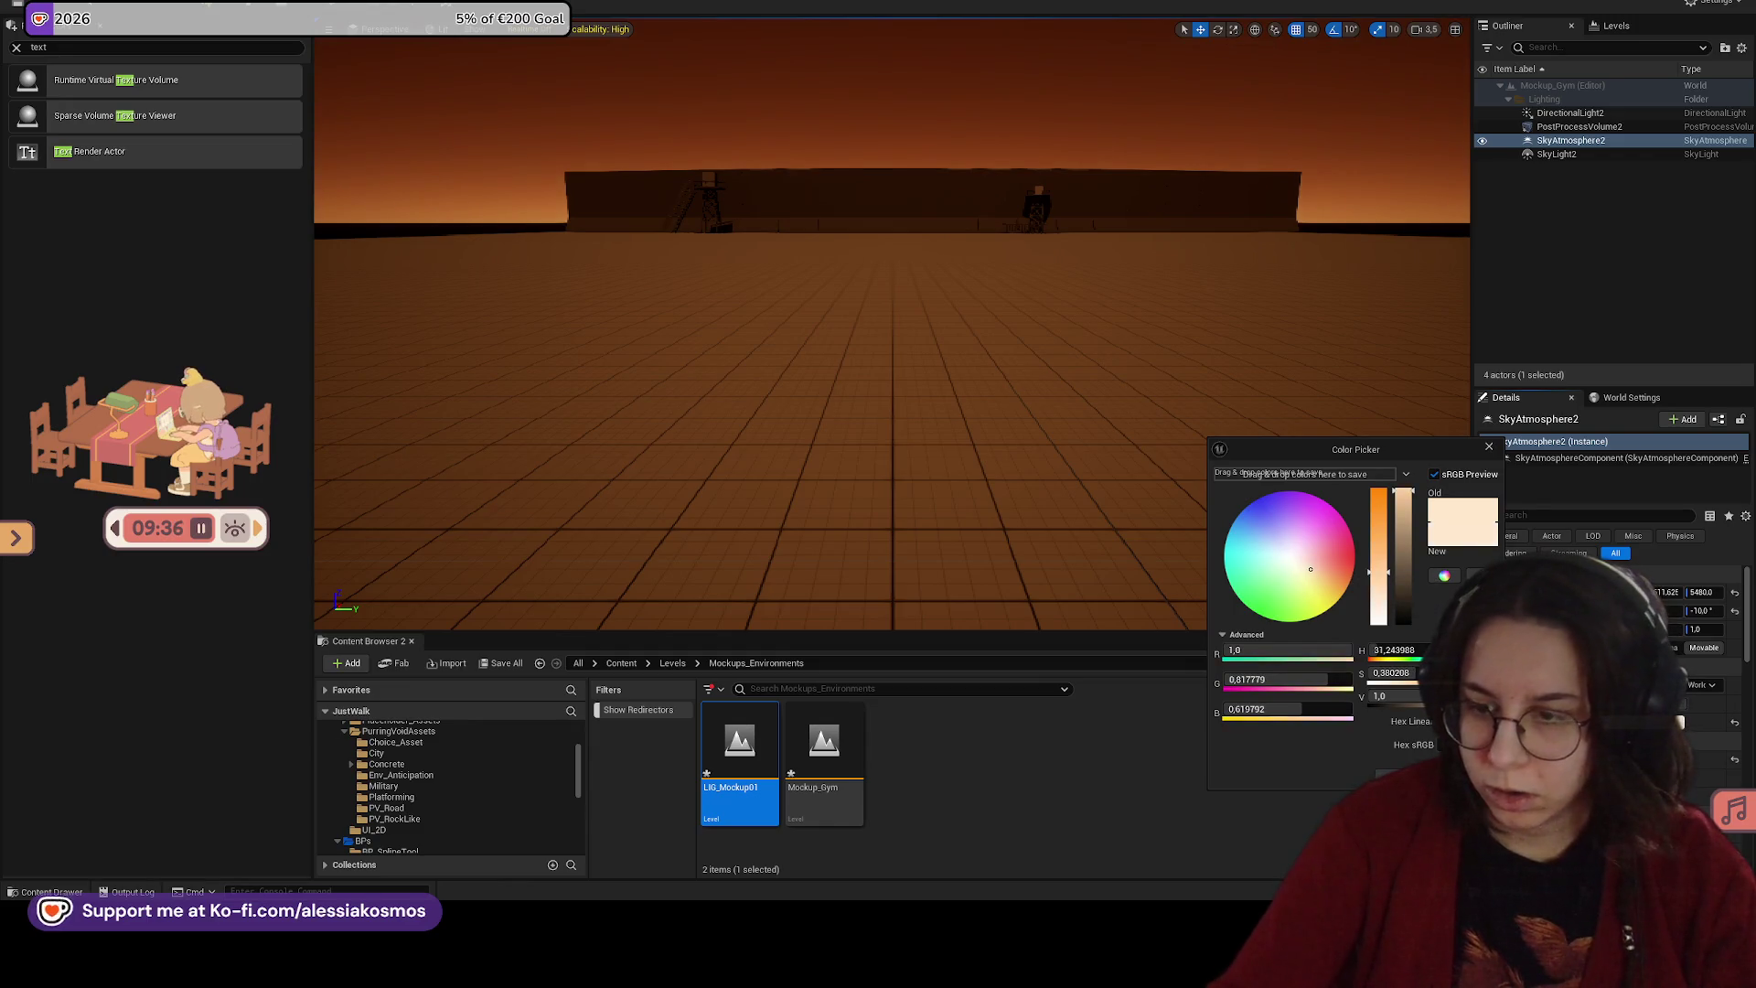
pyautogui.click(1606, 502)
# Step: Reselect DirectionalLight2, save the lighting level and start a play-test
pyautogui.click(1587, 114)
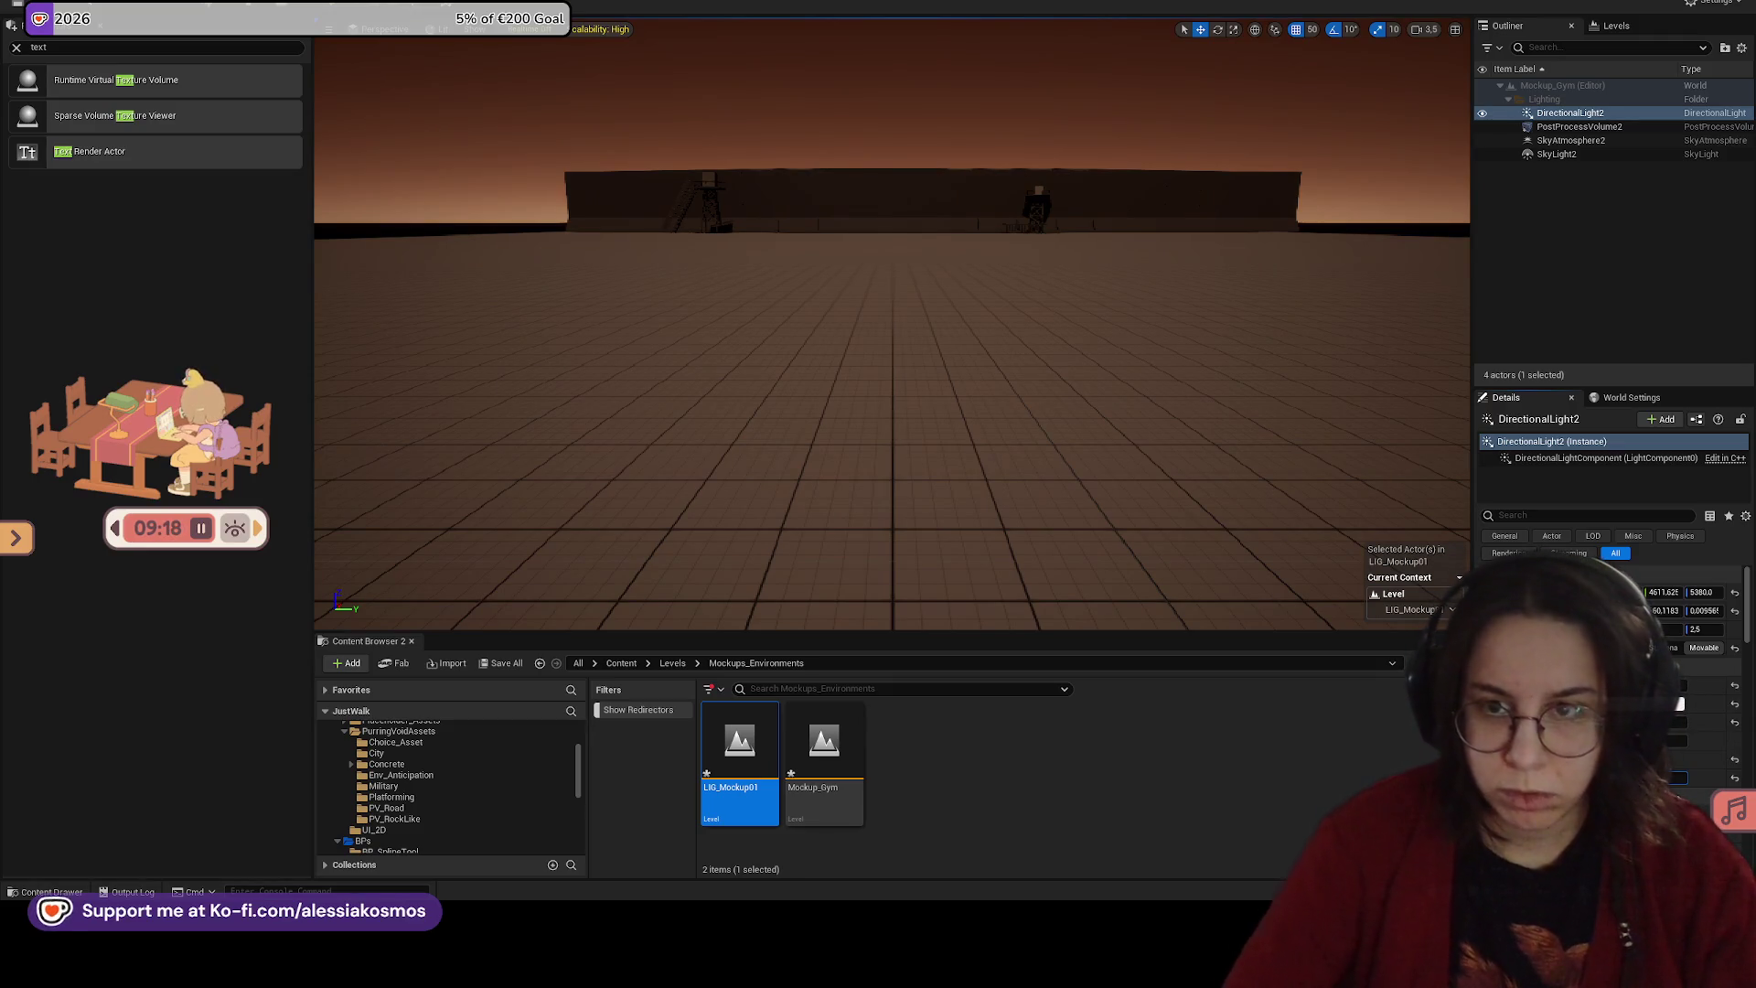
pyautogui.hotkey('ctrl', 's')
pyautogui.hotkey('alt', 'p')
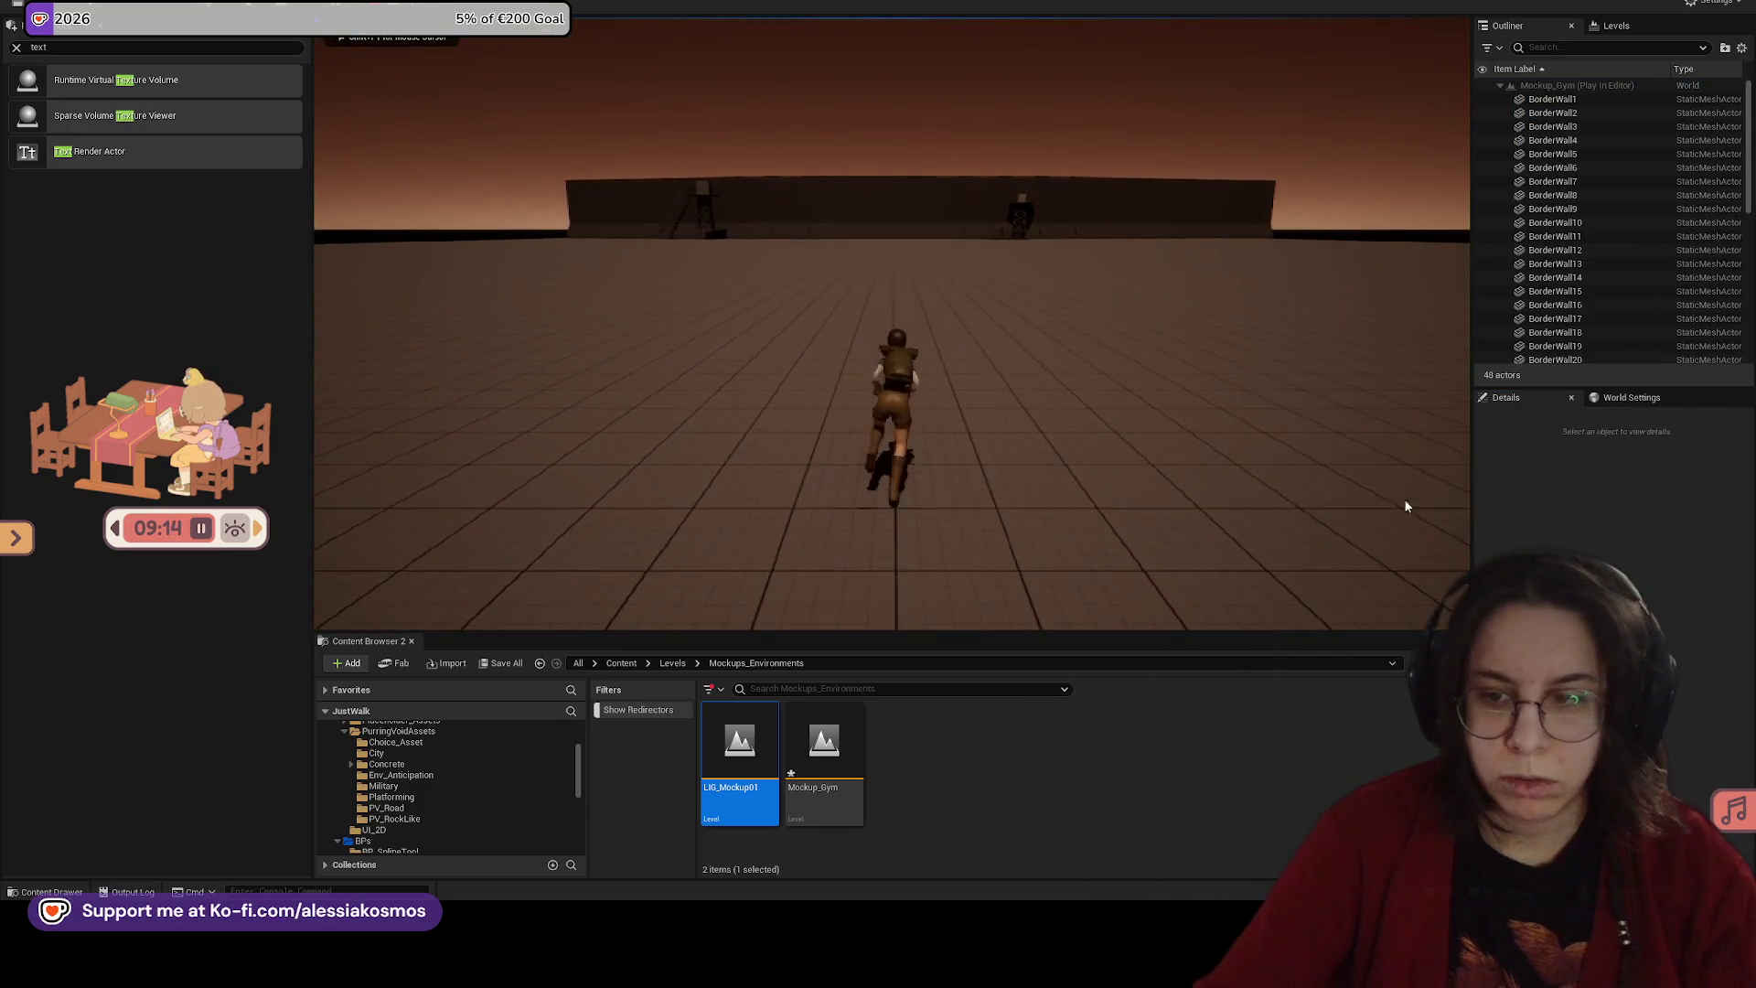
# Step: Stop the play-test, rerun it toward the far wall under the dusk lighting, then list the levels
pyautogui.press('Escape')
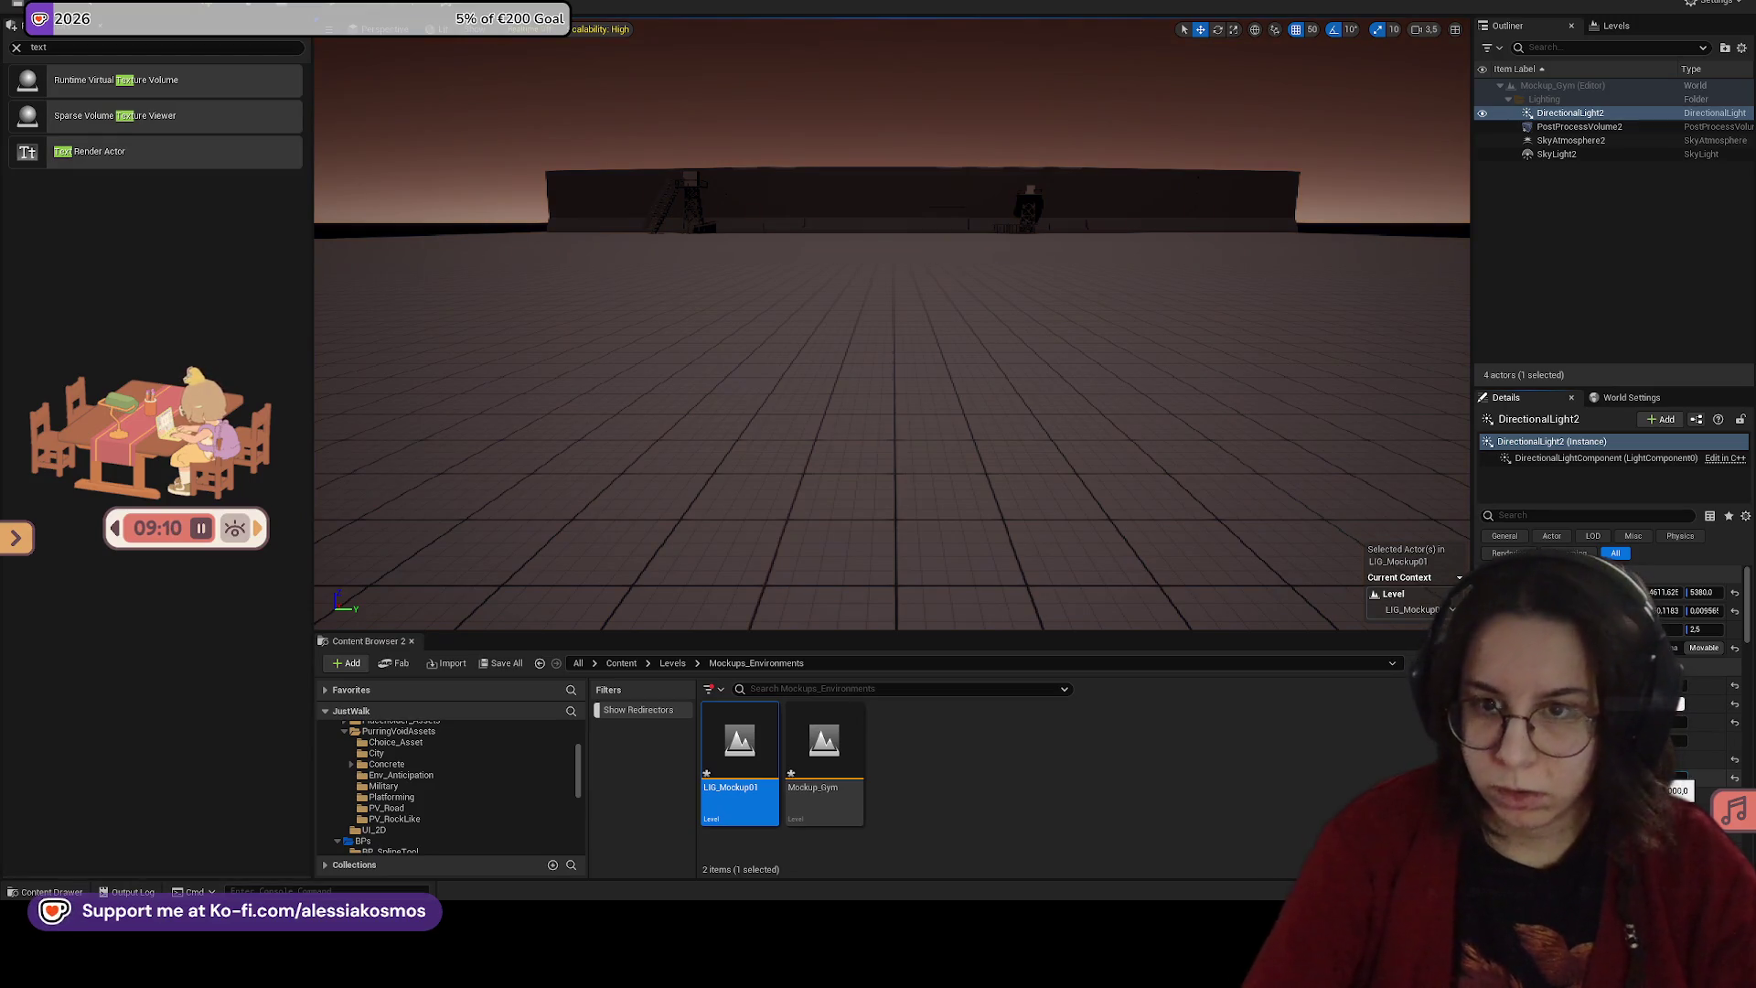
pyautogui.hotkey('alt', 'p')
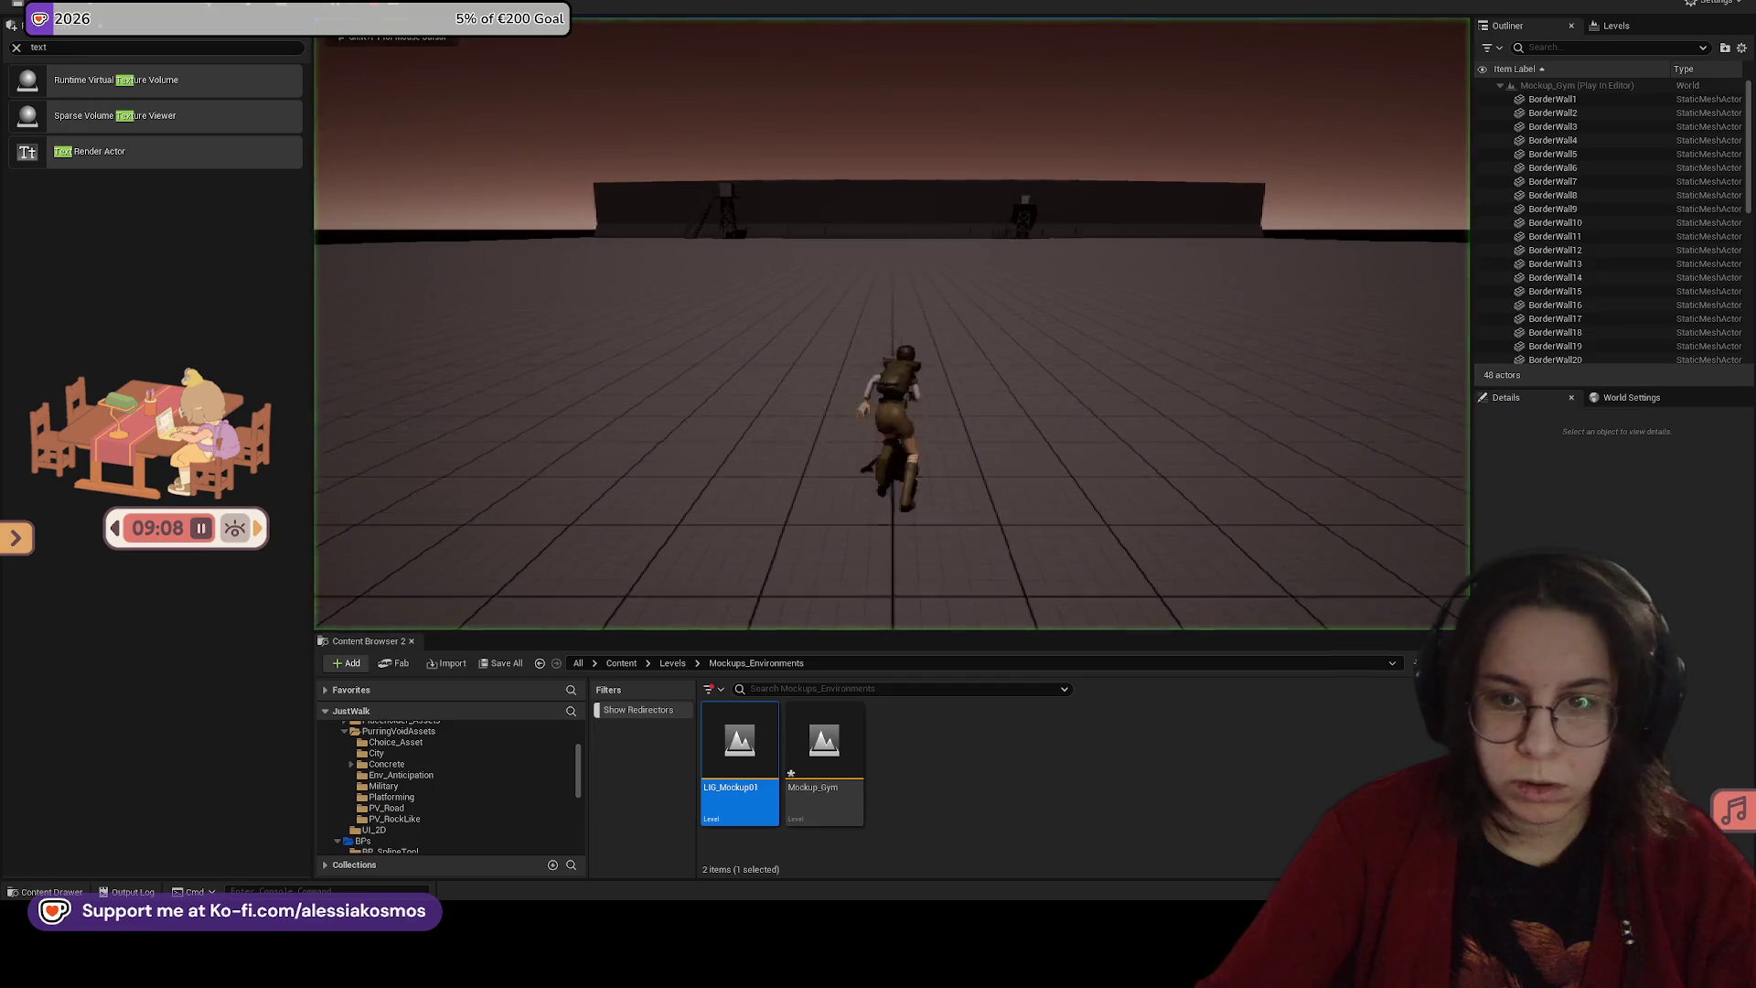
pyautogui.press('w')
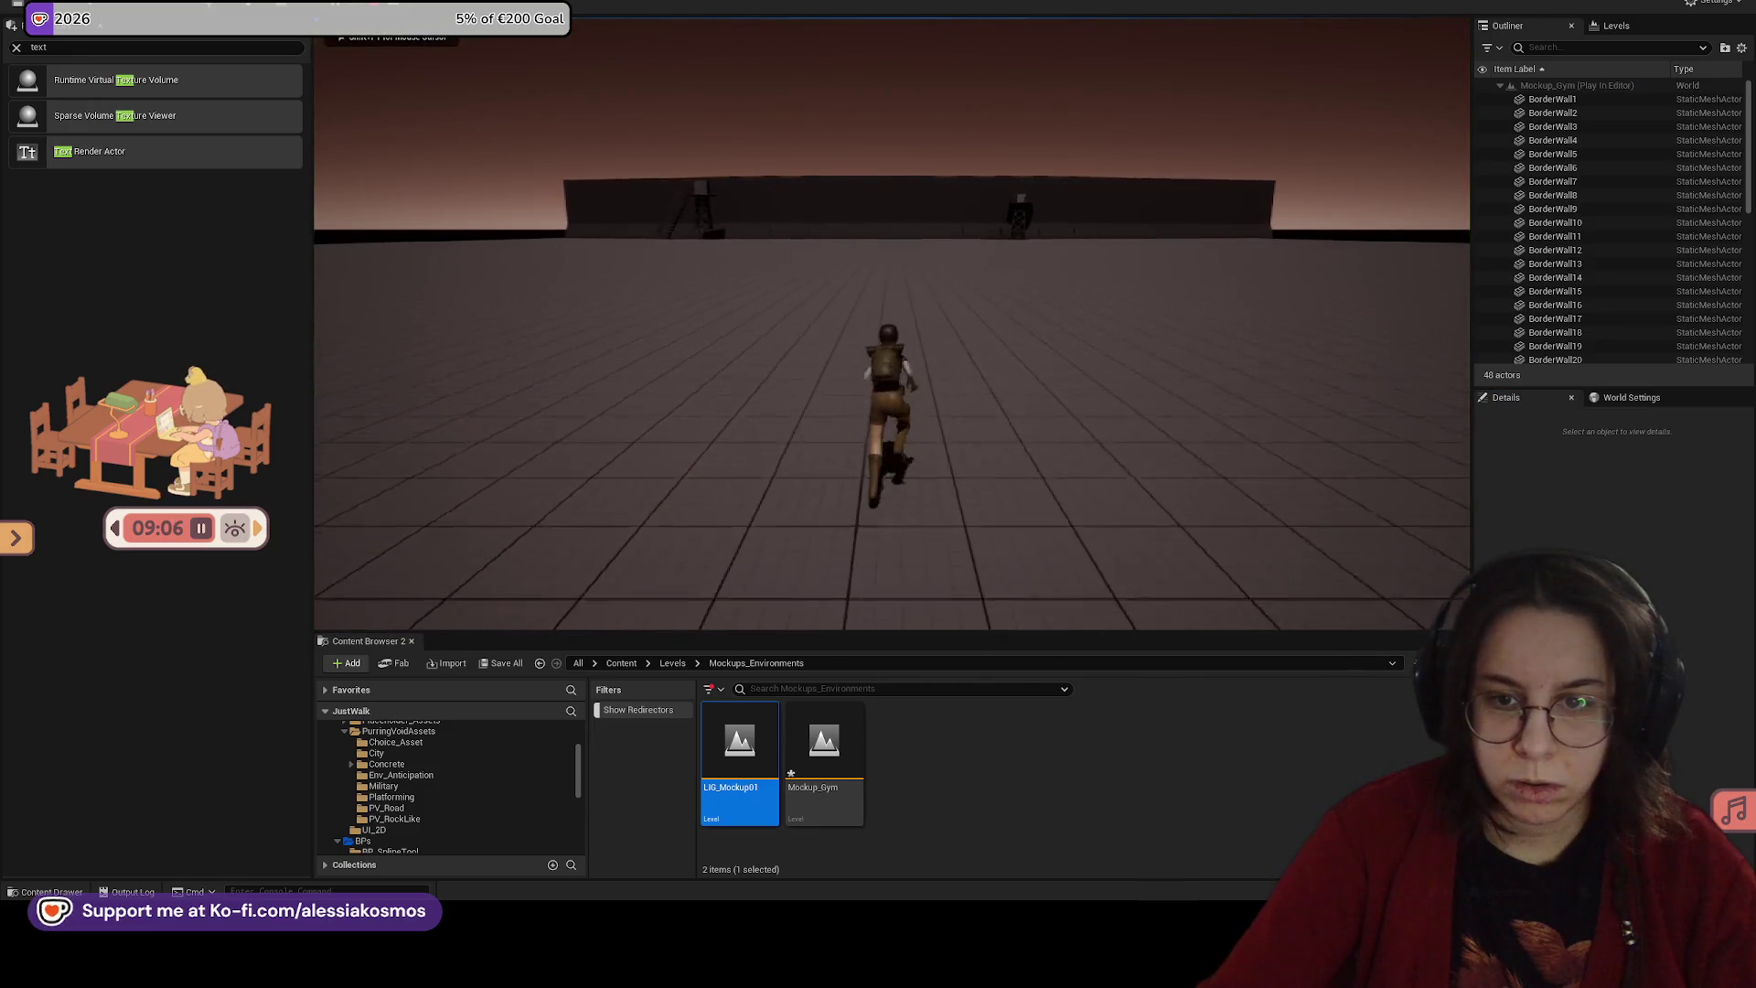
pyautogui.press('Escape')
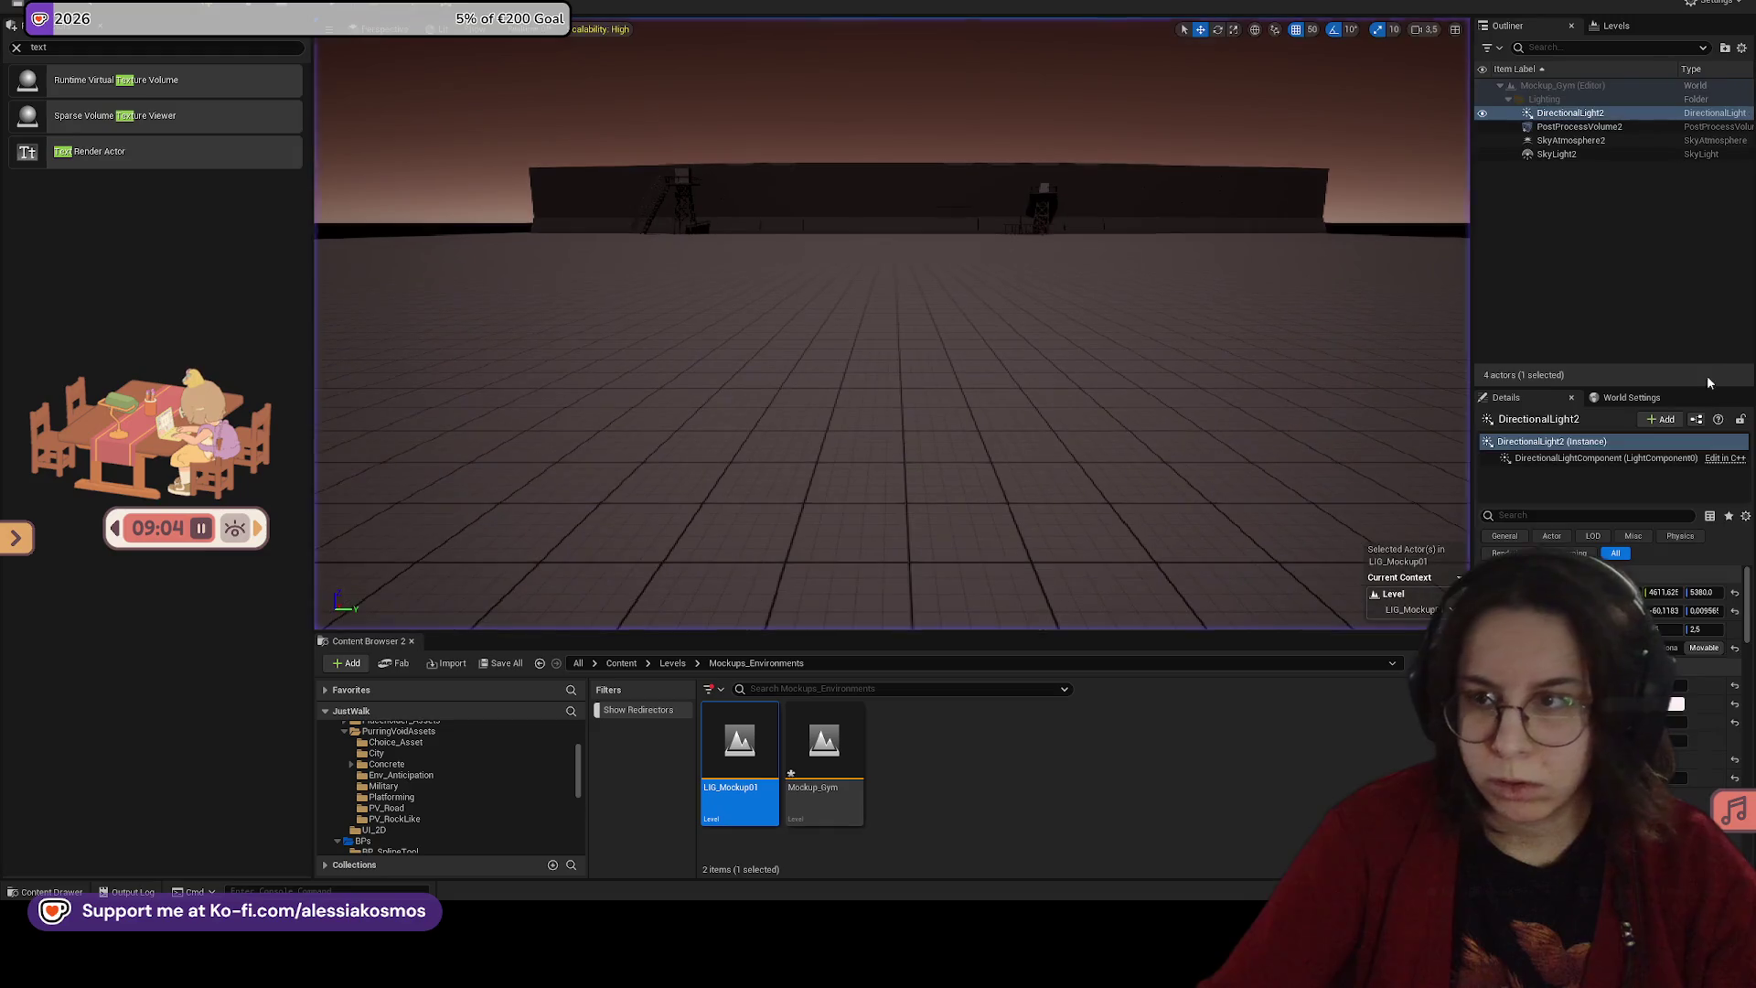
pyautogui.click(1613, 28)
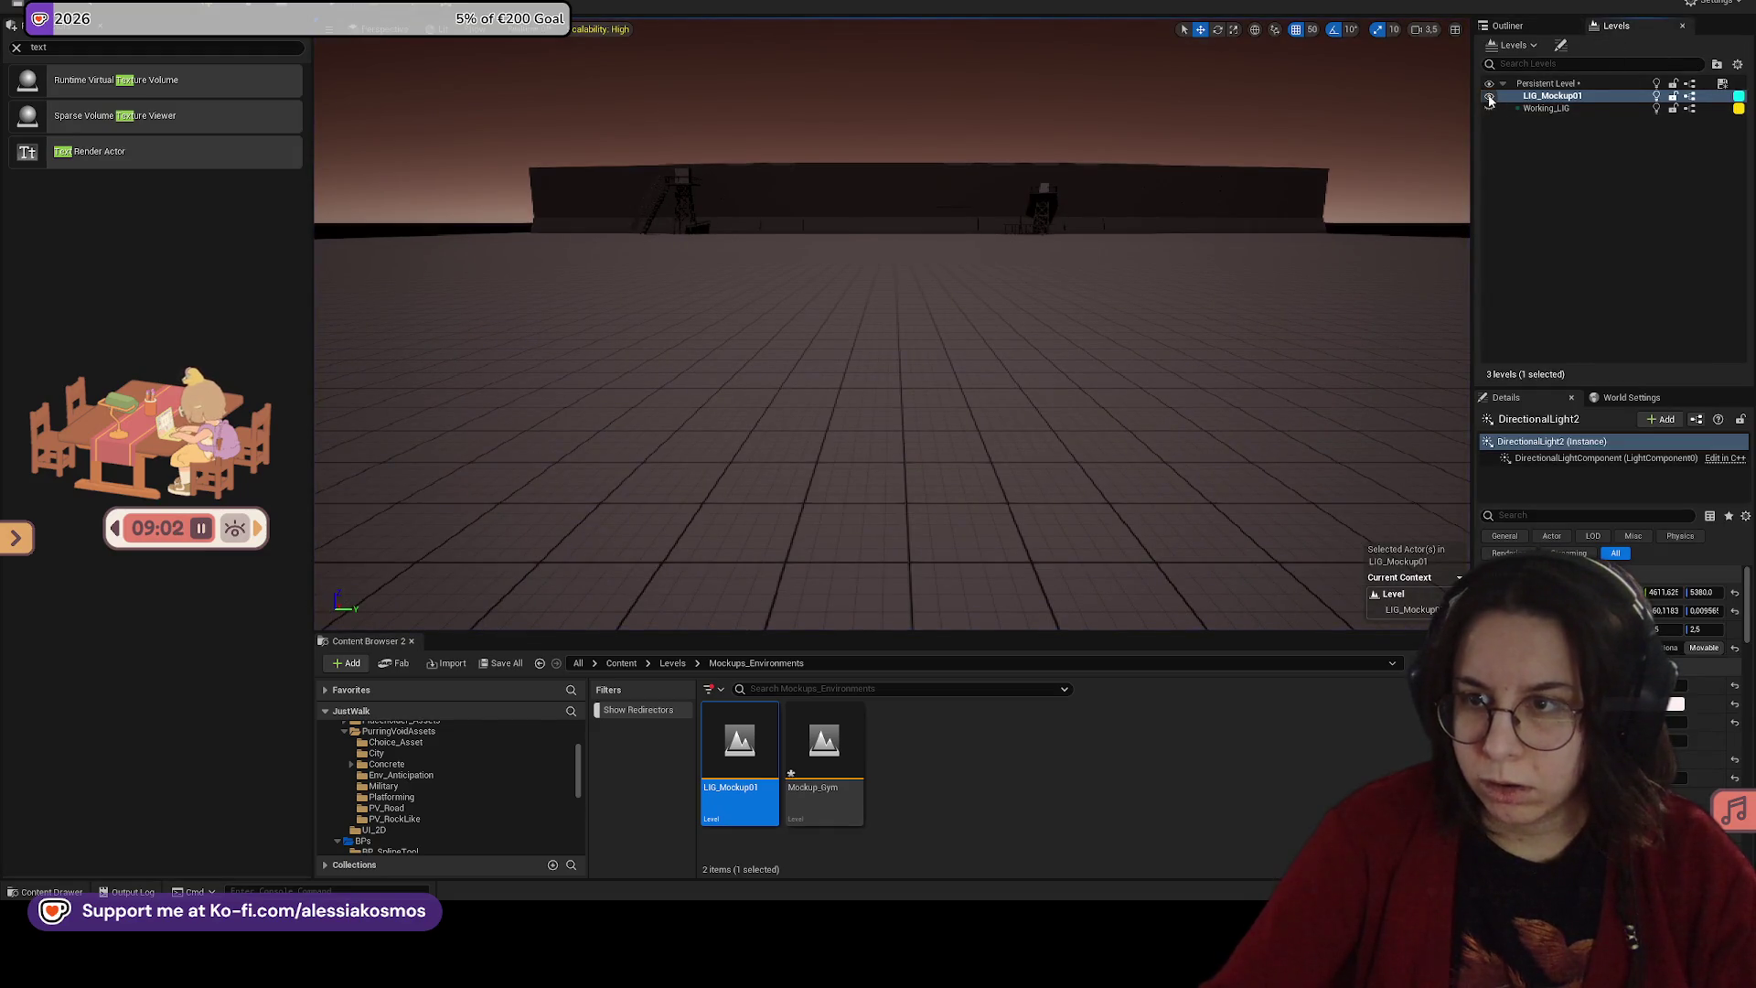
# Step: Hide the LIG_Mockup01 lighting level and play-test briefly without it
pyautogui.click(1489, 96)
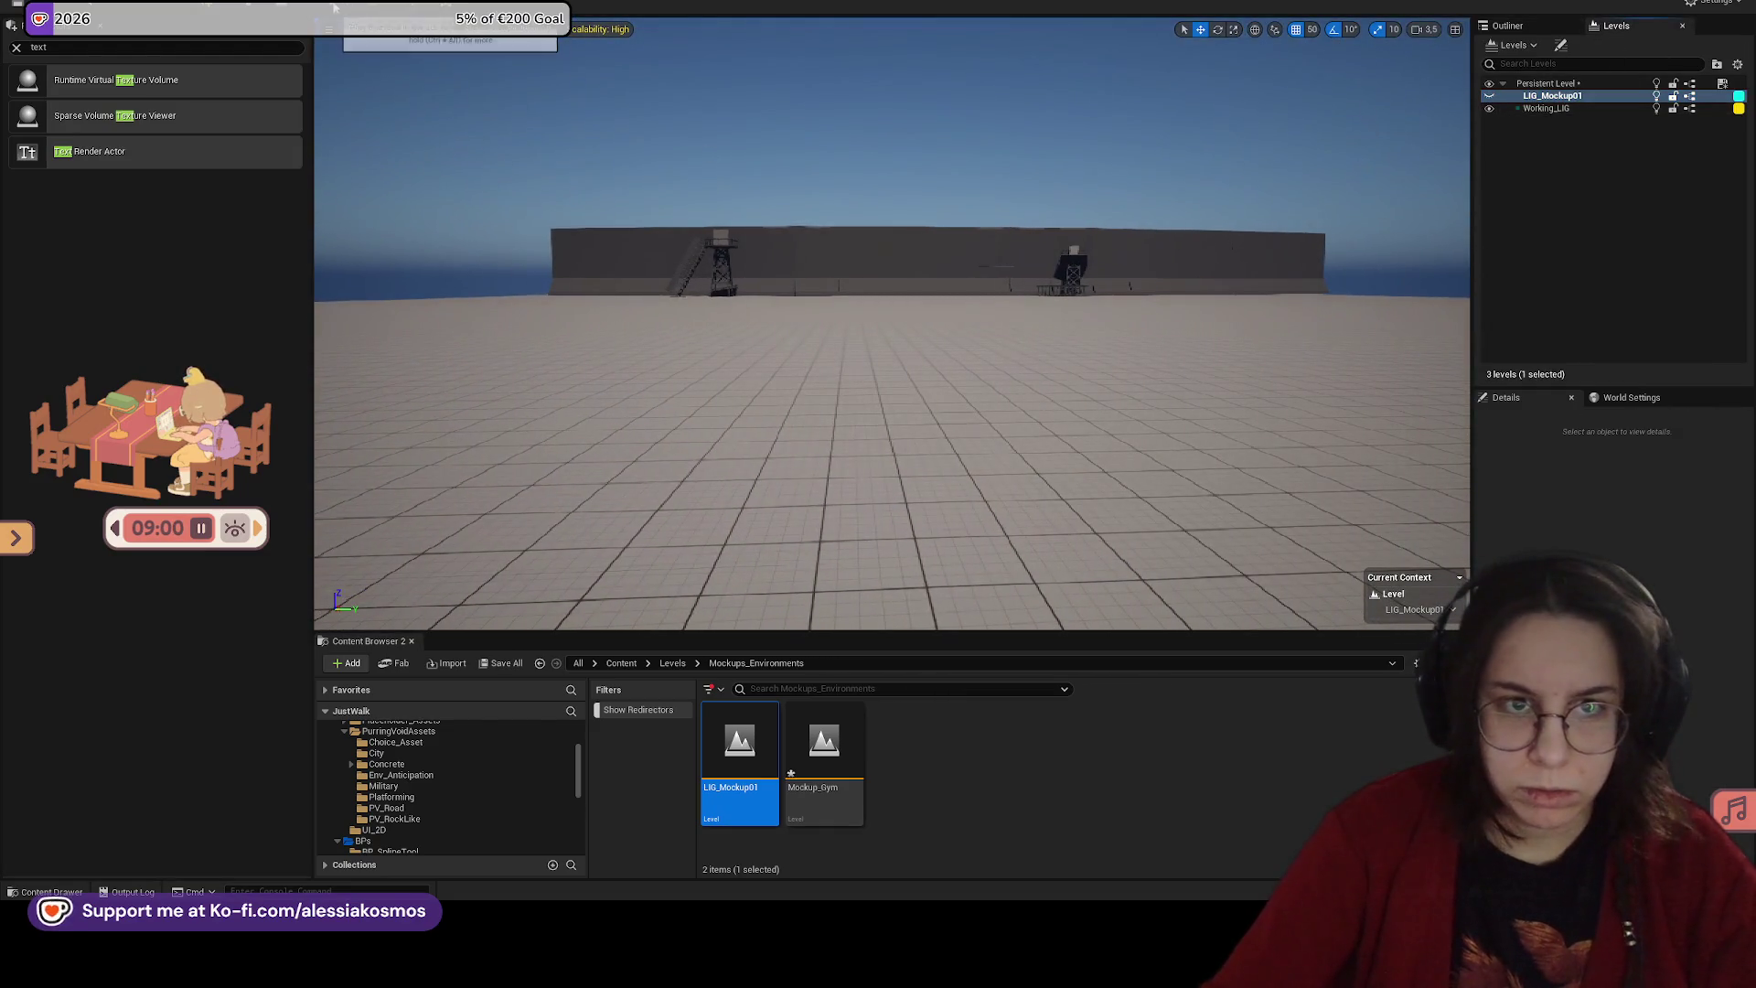
pyautogui.hotkey('alt', 'p')
pyautogui.press('Escape')
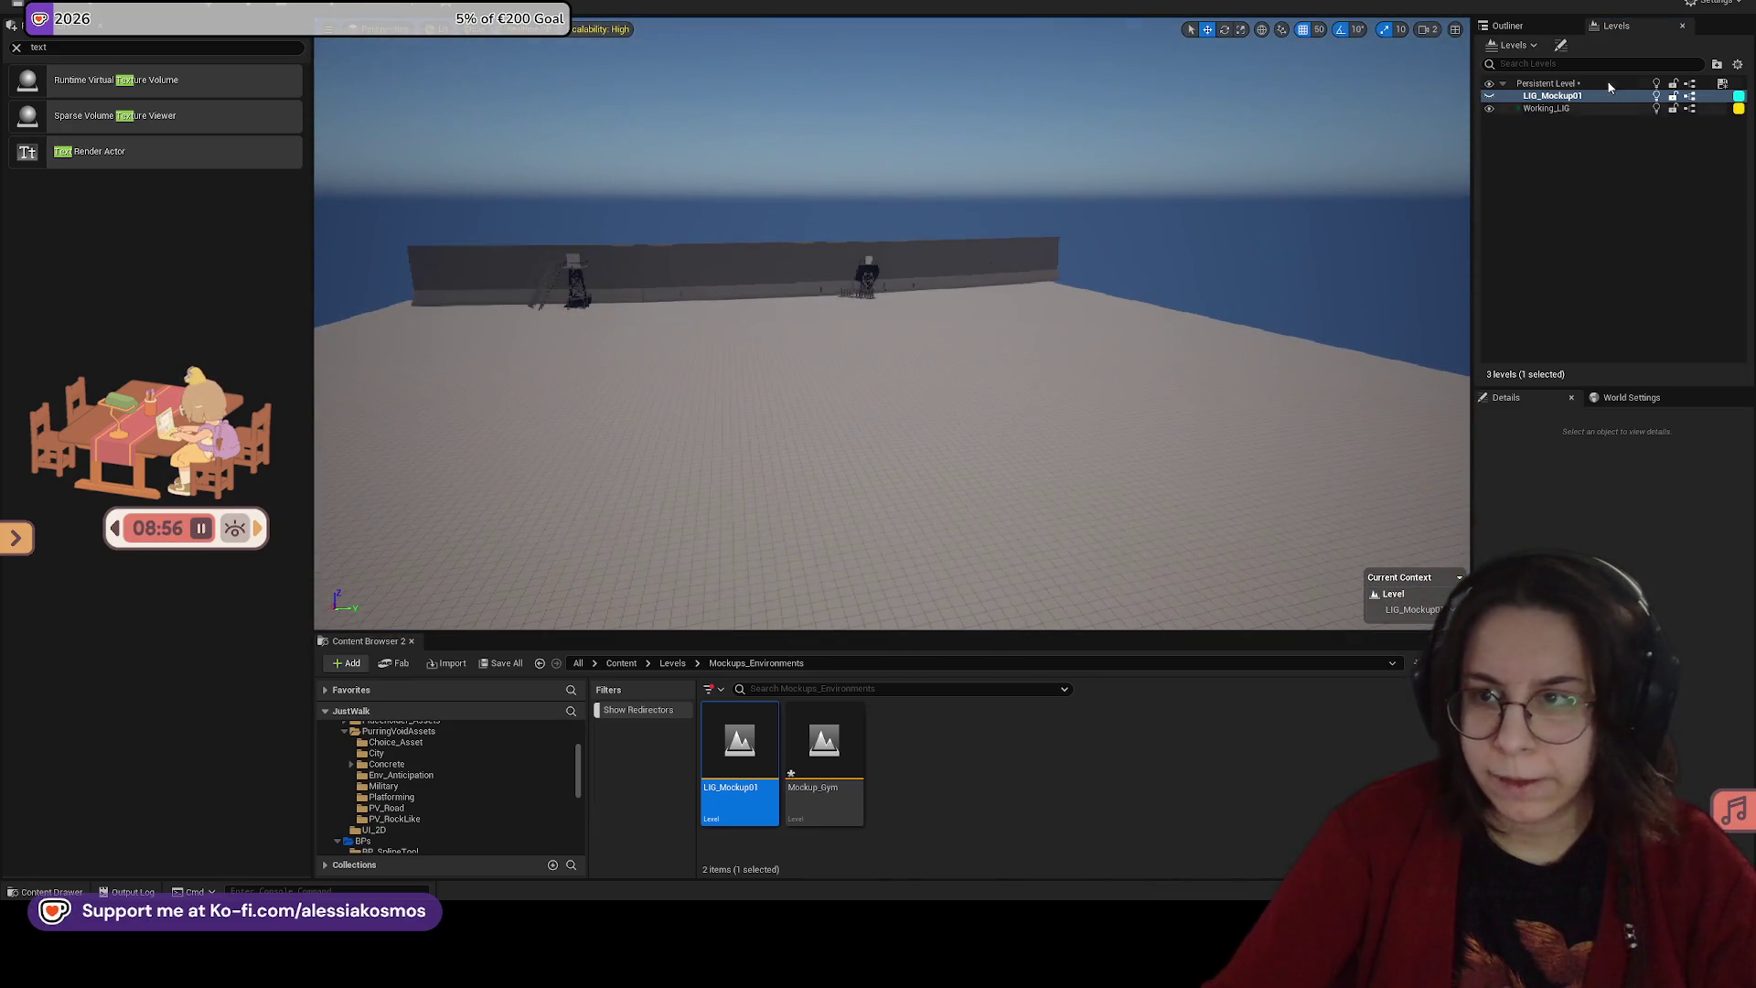
# Step: Set the Working_LIG level's streaming method to Always Loaded
pyautogui.rightClick(1554, 109)
pyautogui.moveTo(1573, 214)
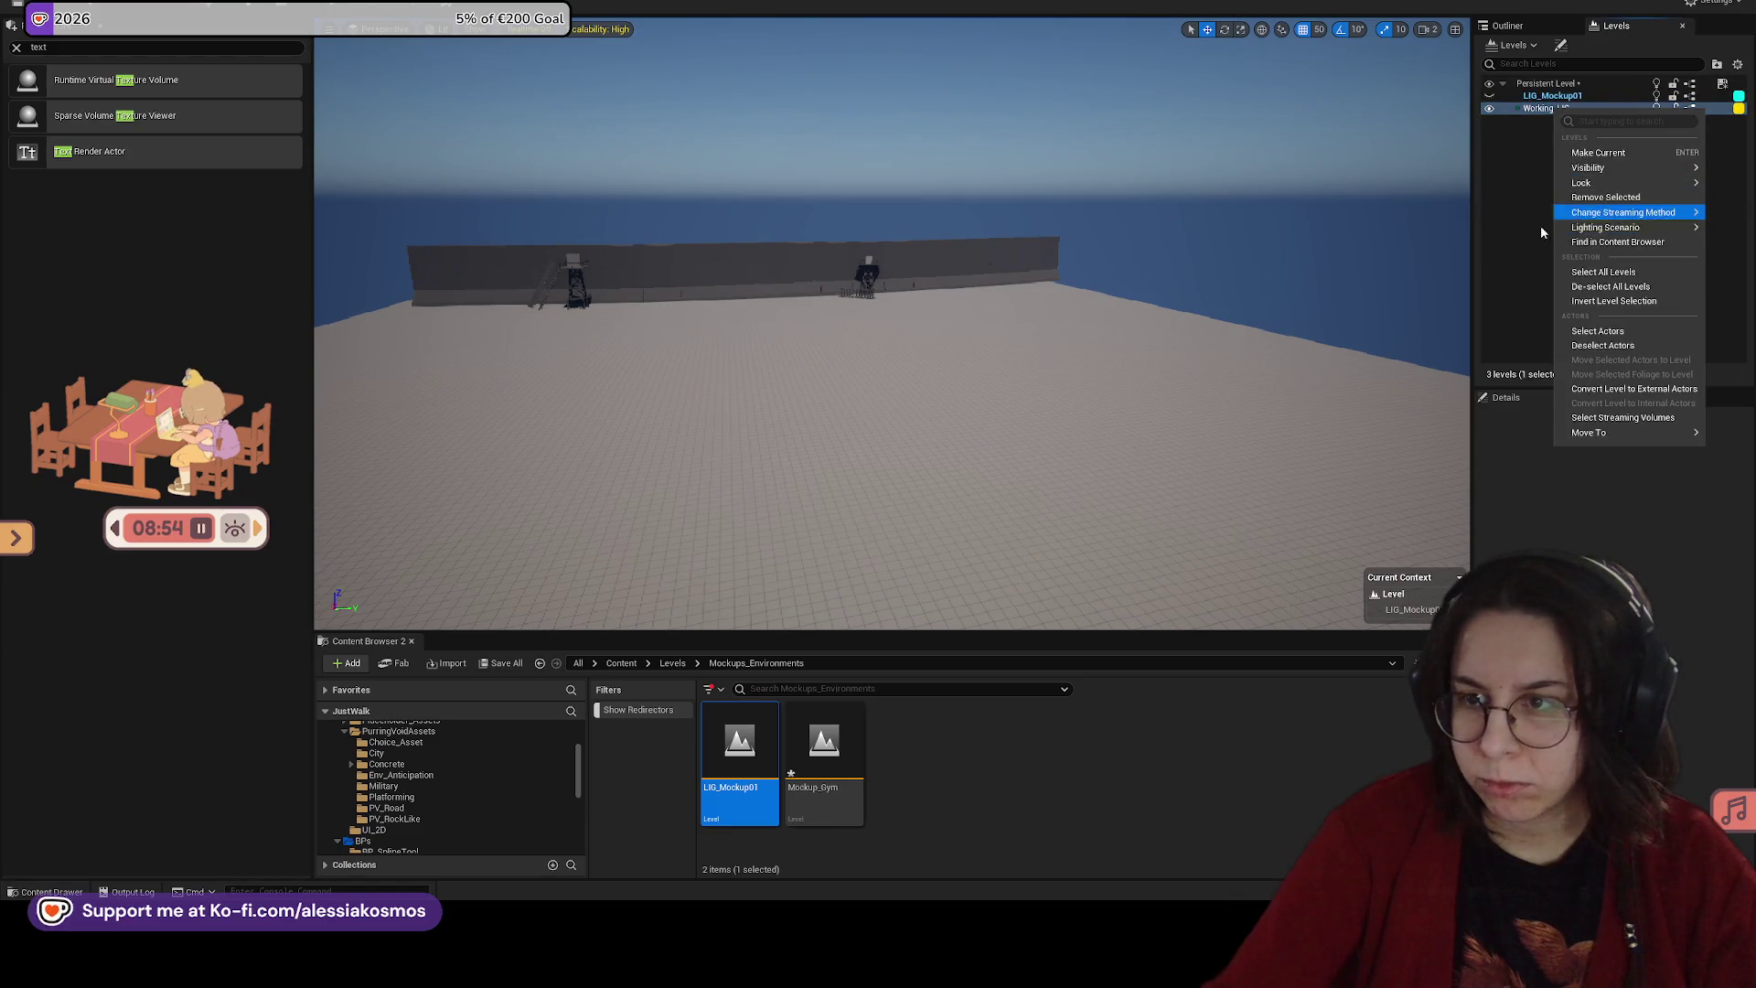
pyautogui.click(1512, 233)
# Step: Try removing LIG_Mockup01 and changing its streaming method, dismissing the resulting warnings
pyautogui.rightClick(1544, 96)
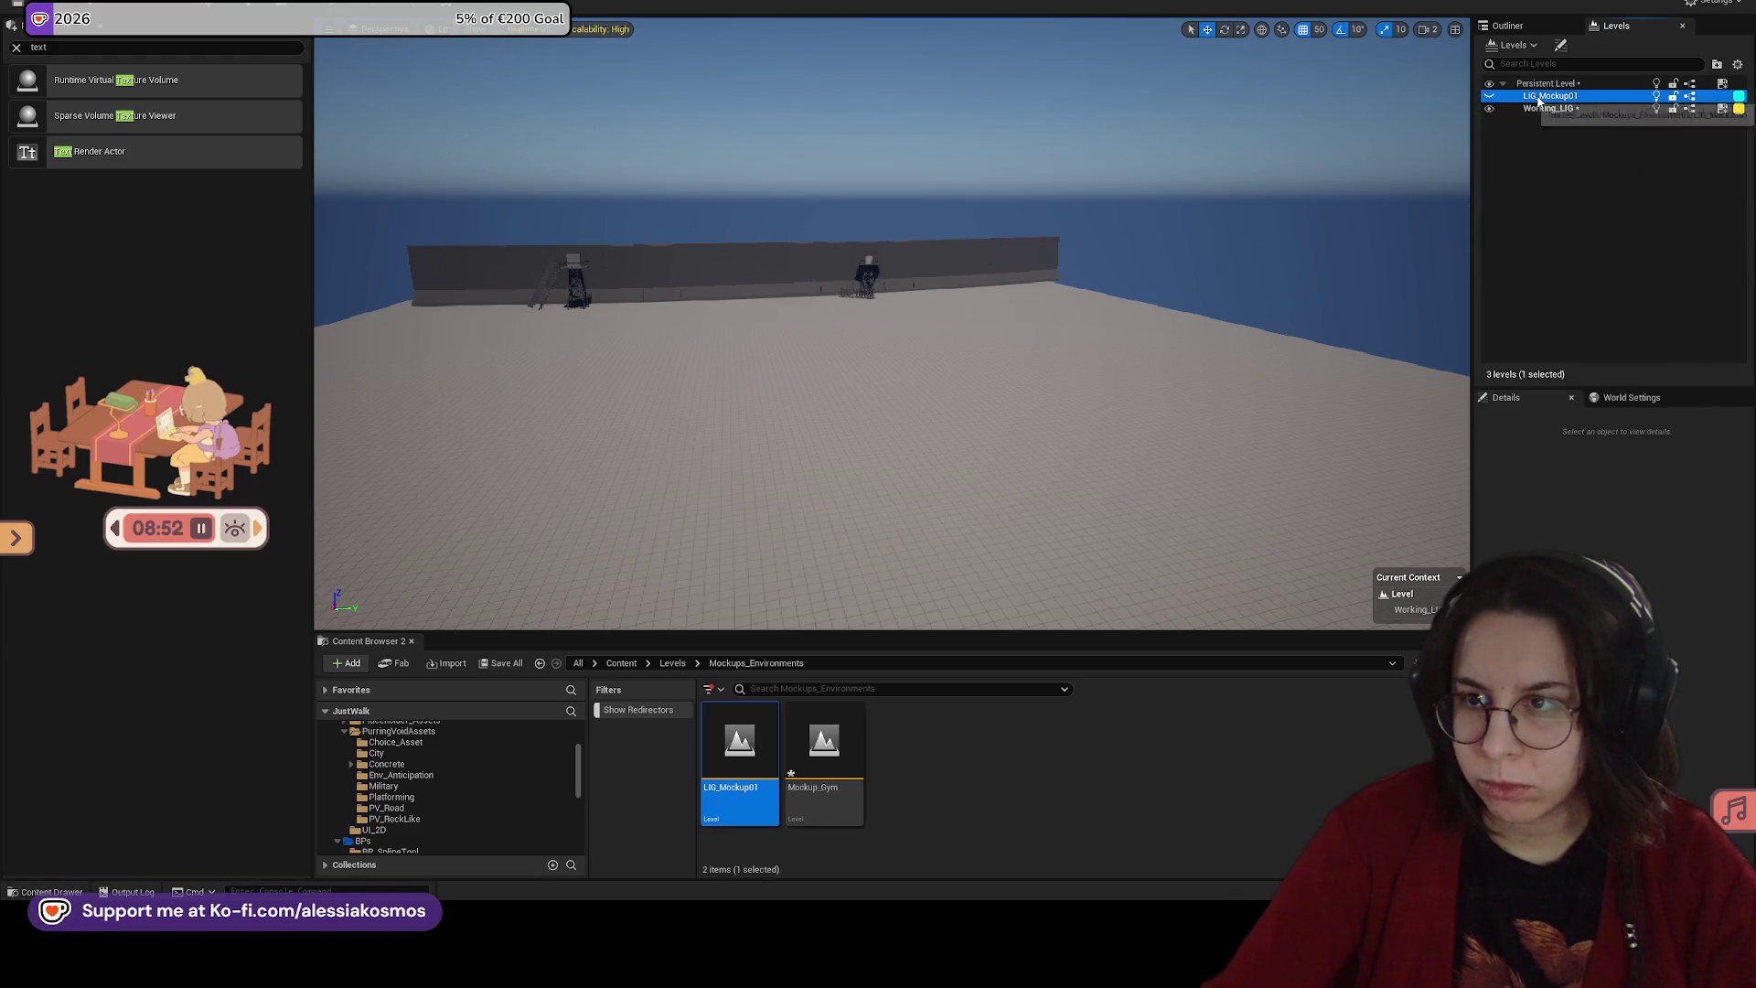
pyautogui.click(1582, 186)
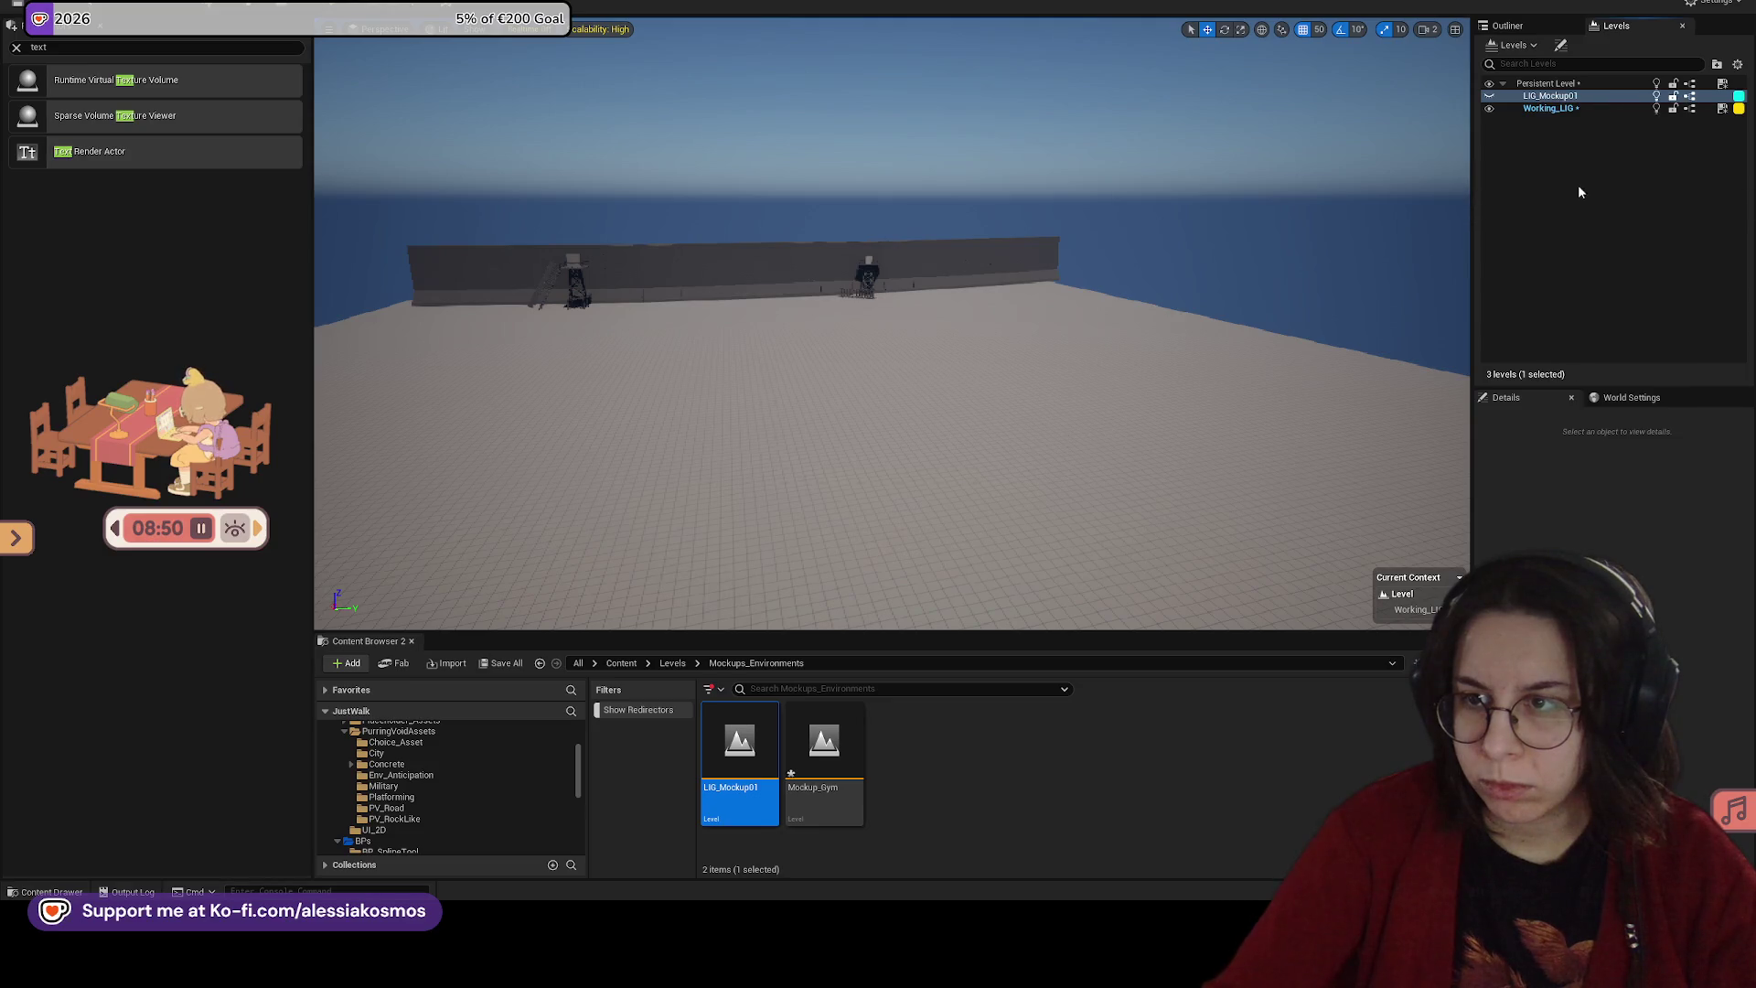
pyautogui.click(981, 383)
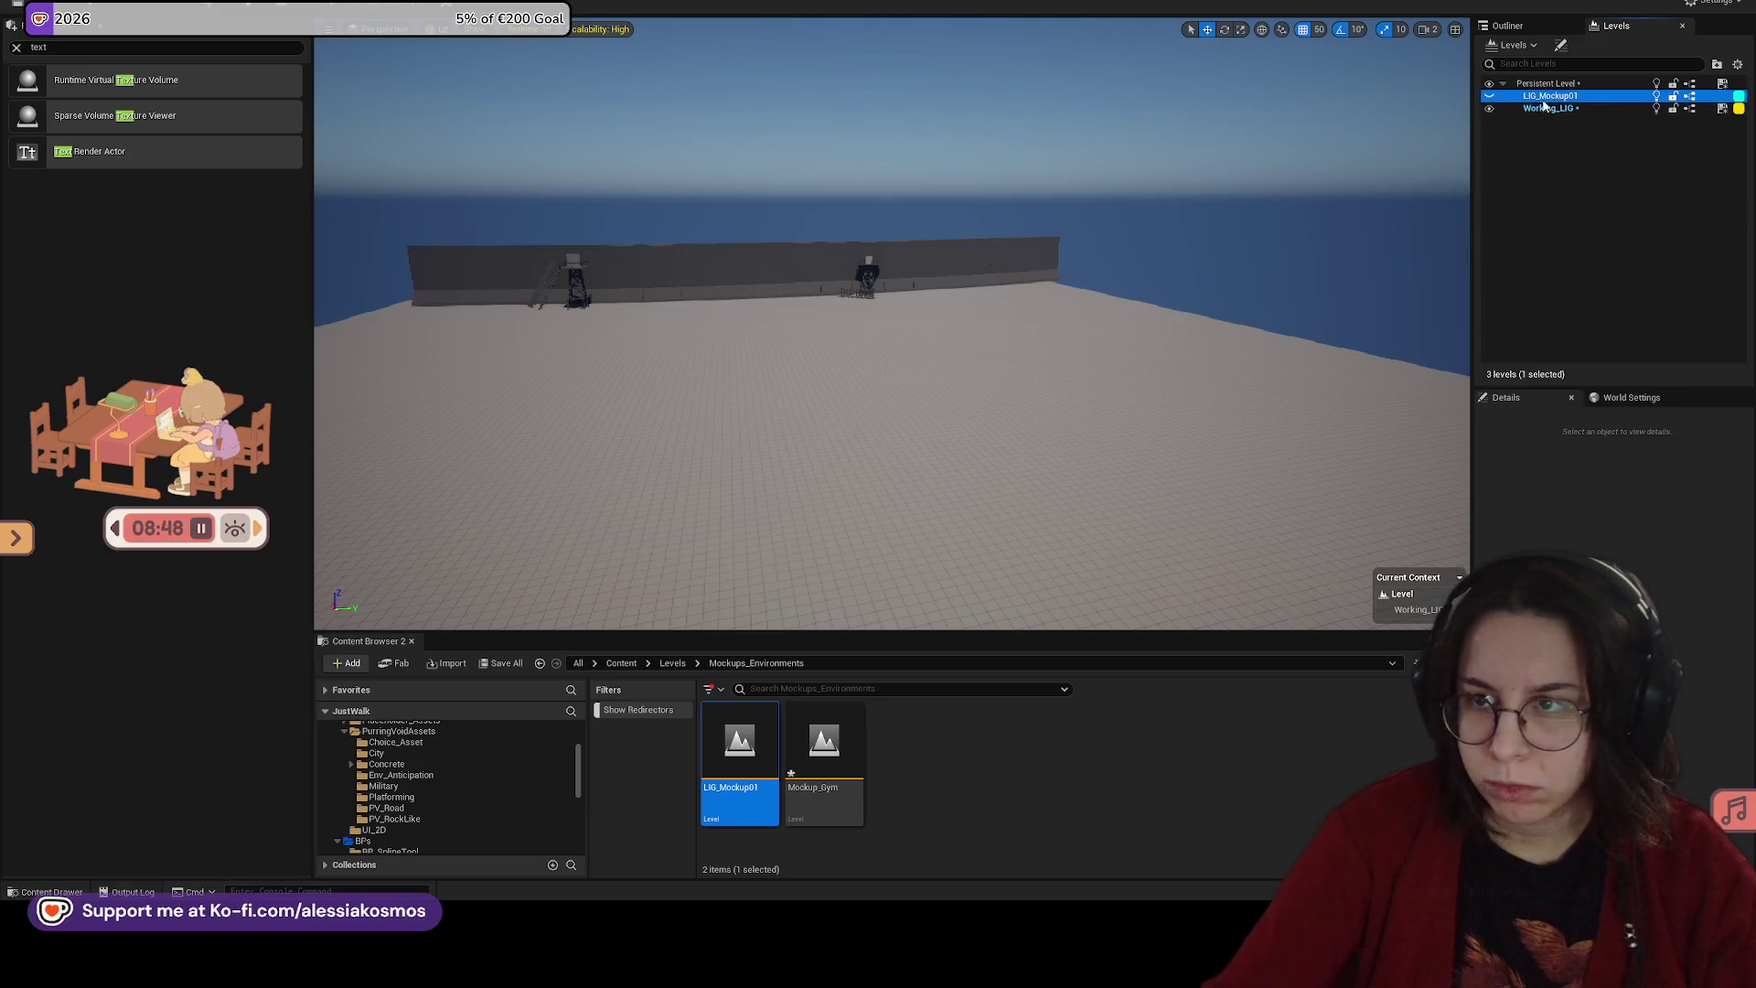
pyautogui.rightClick(1555, 96)
pyautogui.moveTo(1610, 194)
pyautogui.click(1522, 201)
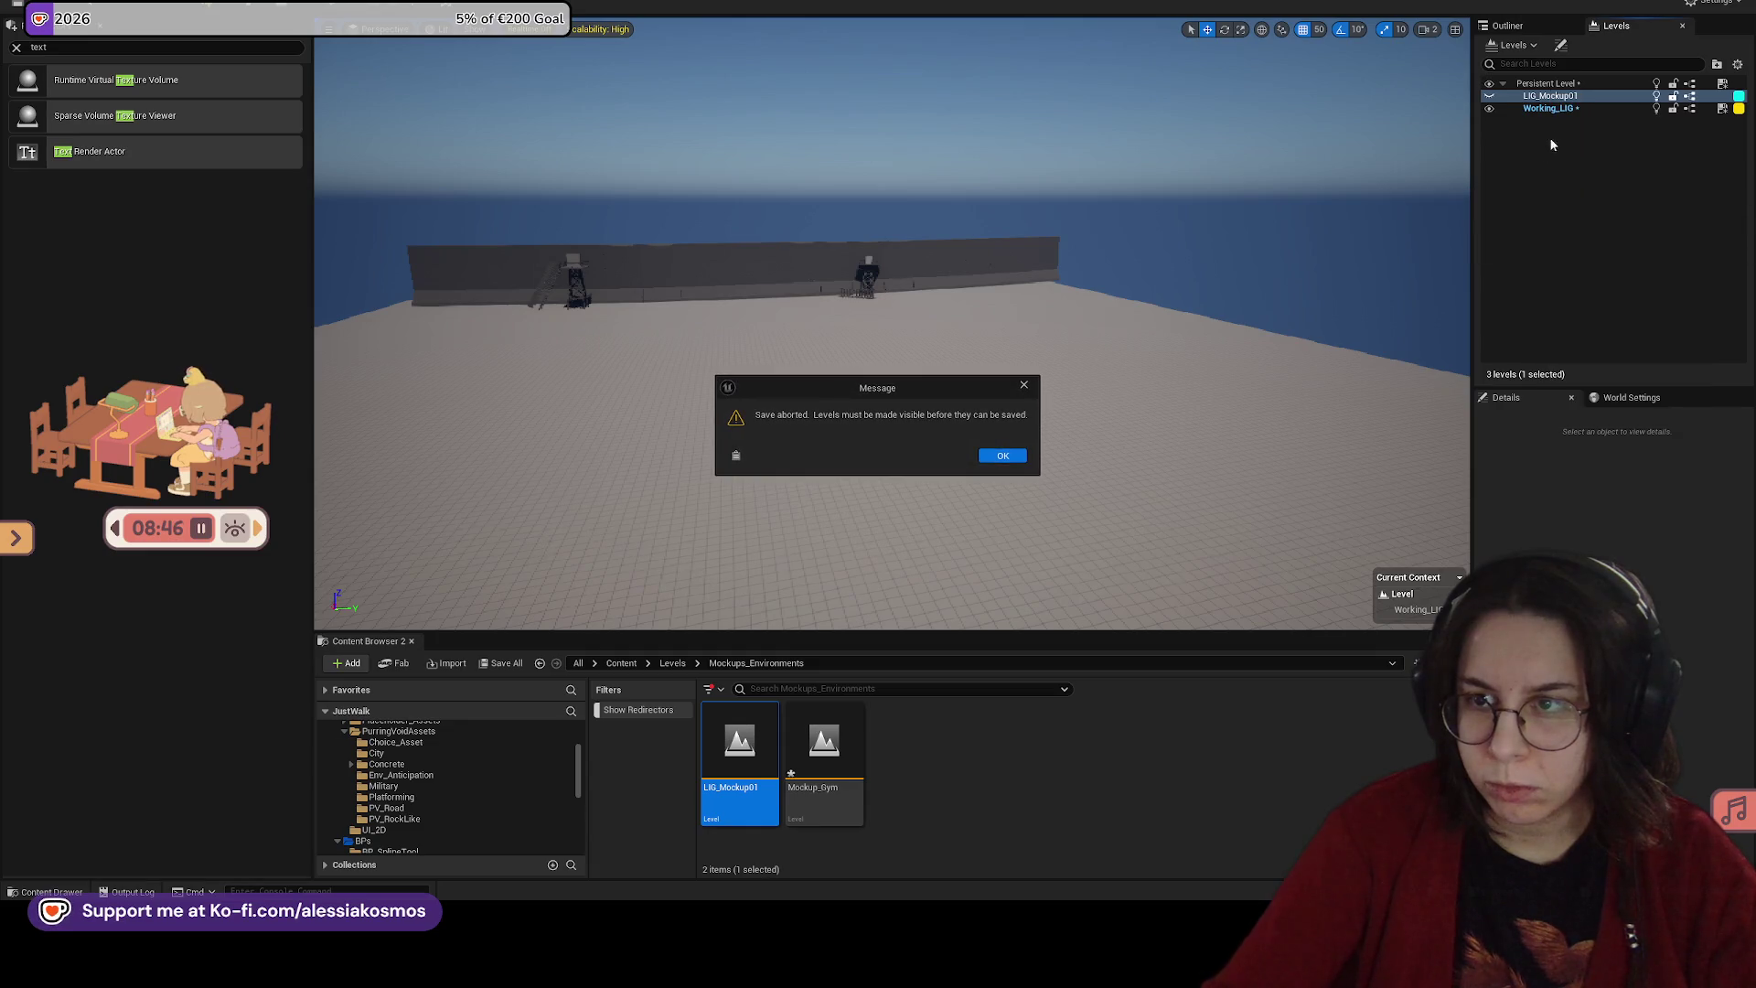
pyautogui.click(1000, 456)
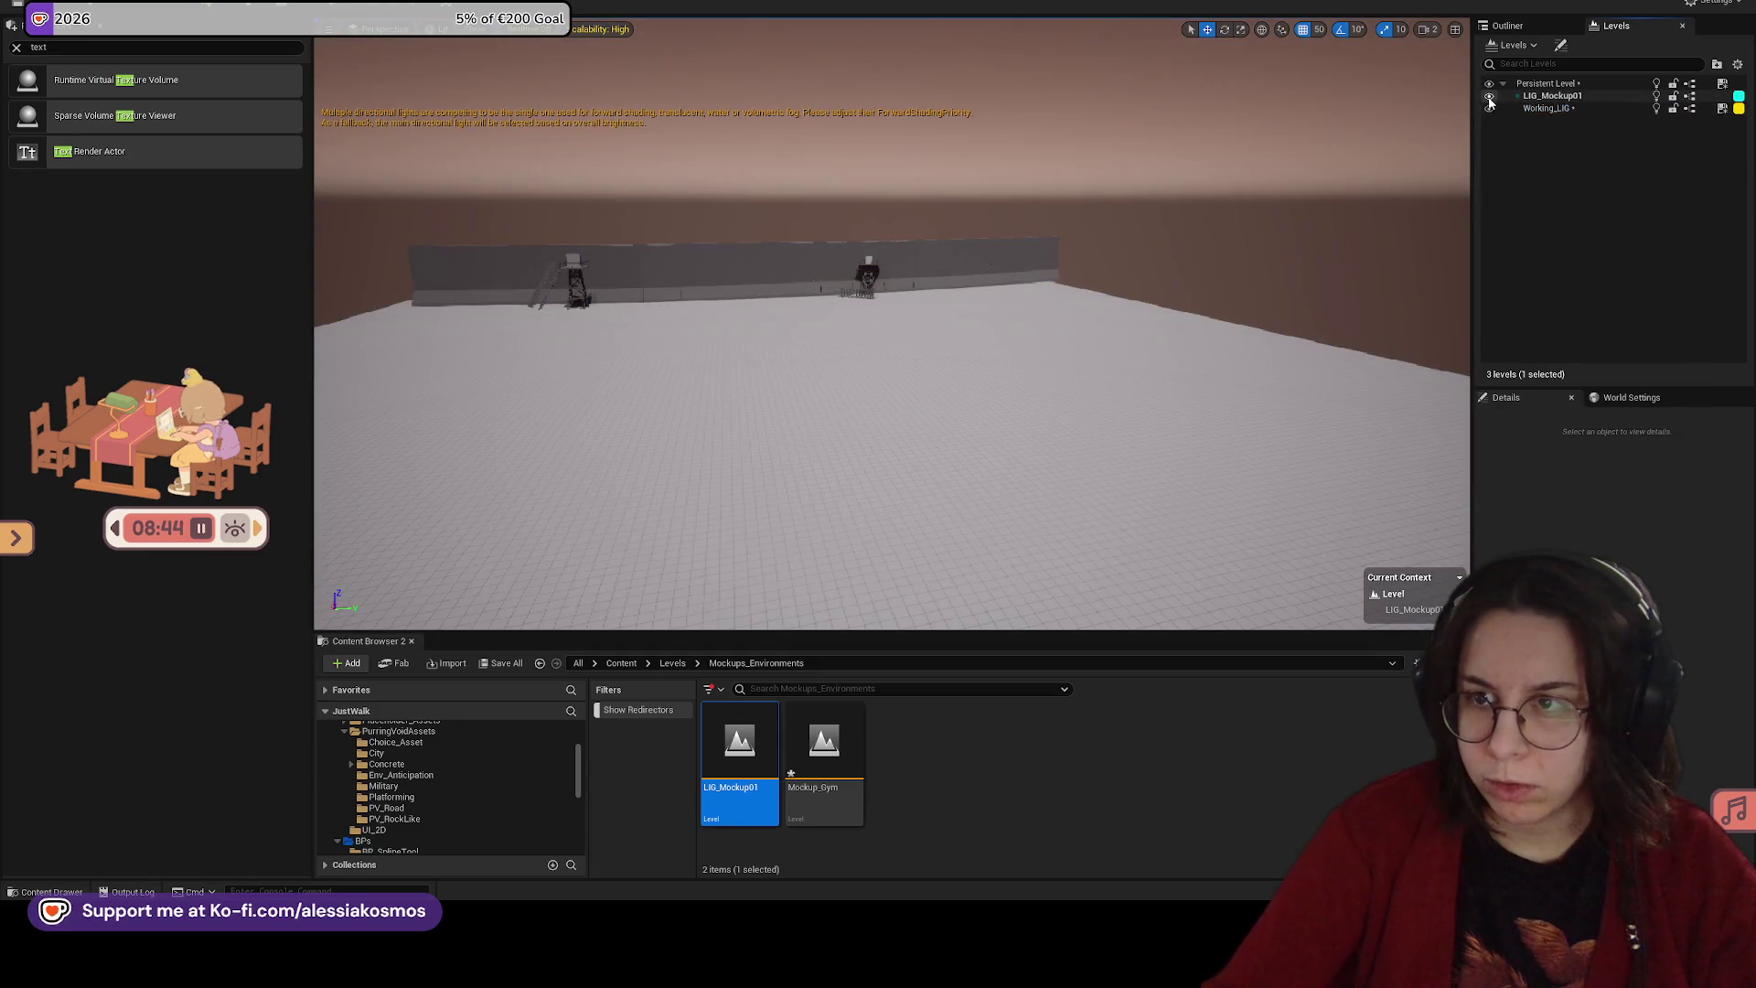
pyautogui.scroll(2, 1272, 202)
# Step: Make Working_LIG the current level and play-test, running toward the wall
pyautogui.doubleClick(1555, 108)
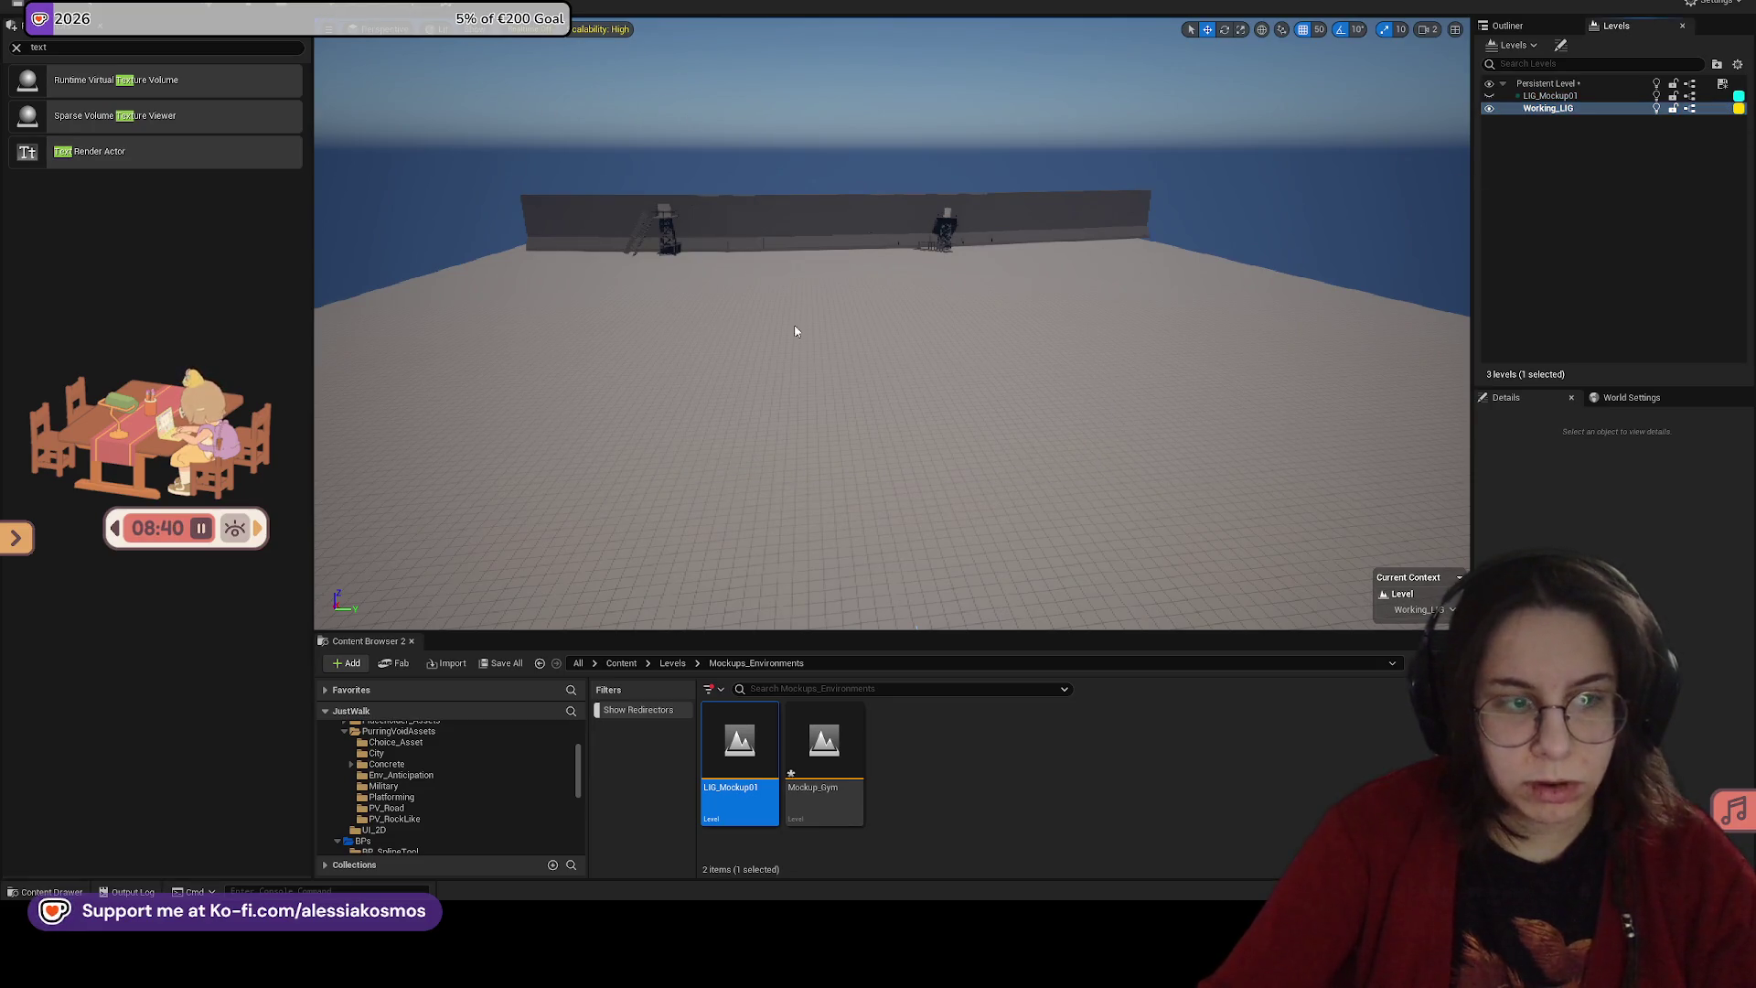
pyautogui.hotkey('alt', 'p')
pyautogui.press('w')
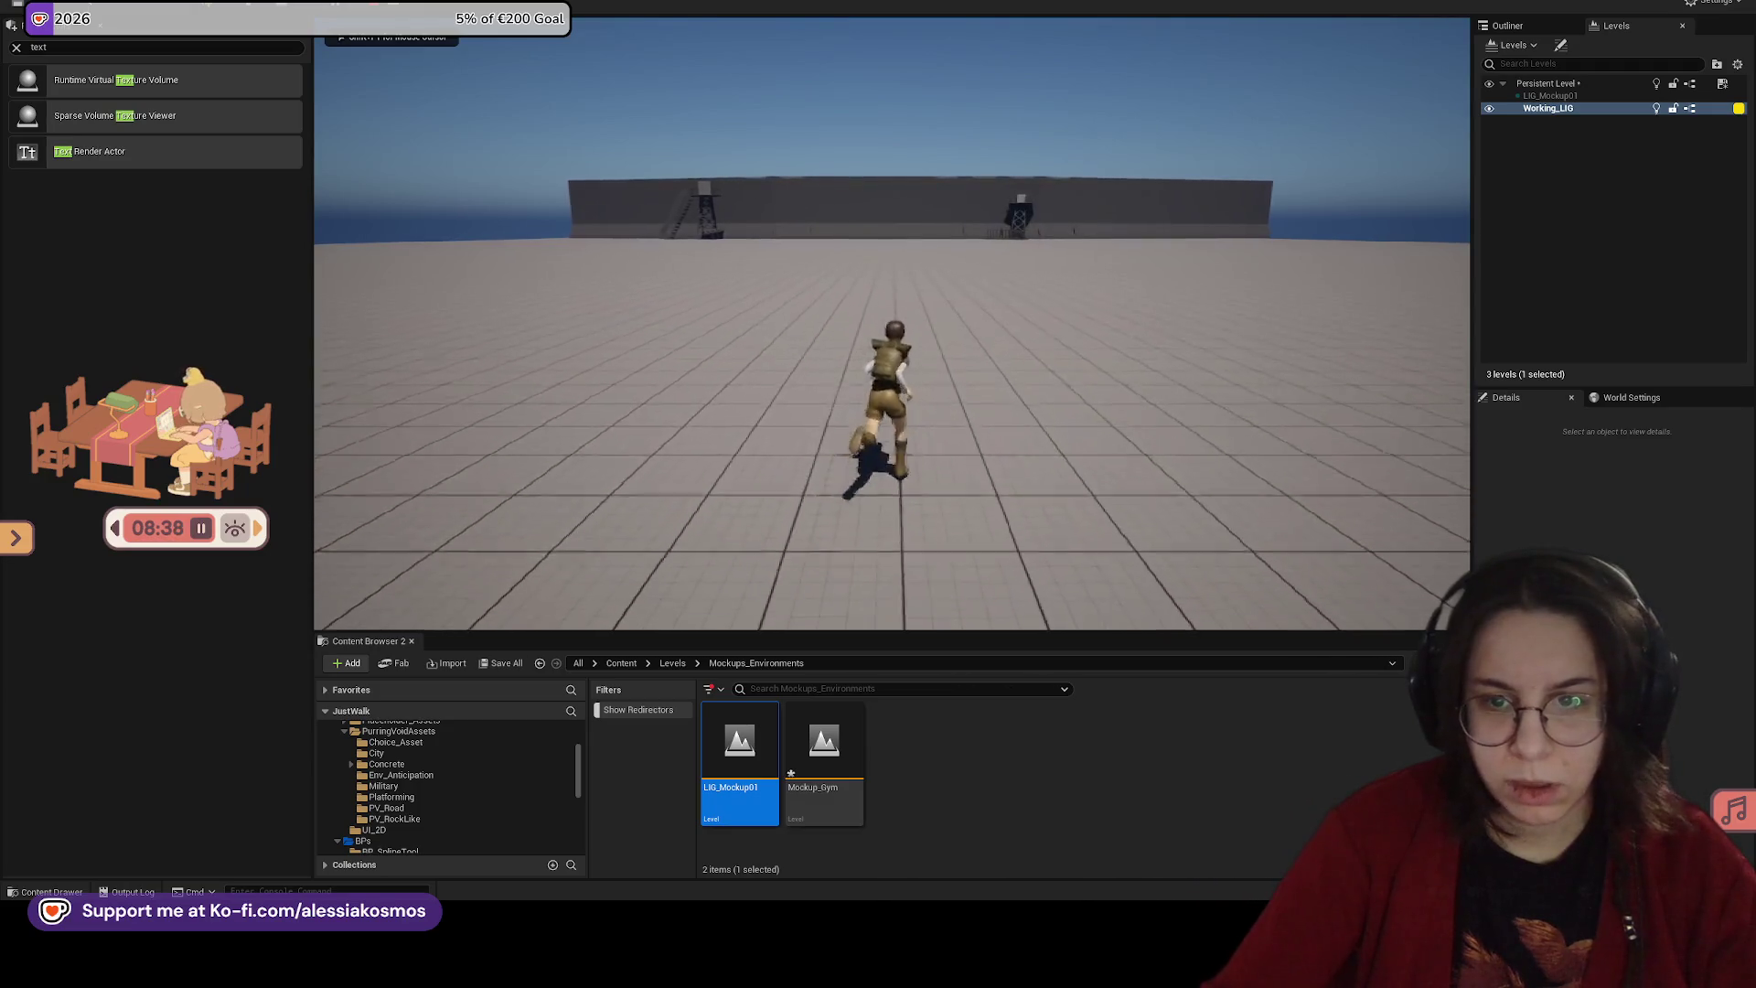
# Step: Stop the play-test and duplicate the border wall's left end segment
pyautogui.press('Escape')
pyautogui.moveTo(979, 255)
pyautogui.mouseDown()
pyautogui.moveTo(851, 273)
pyautogui.moveTo(855, 371)
pyautogui.mouseUp()
pyautogui.click(855, 372)
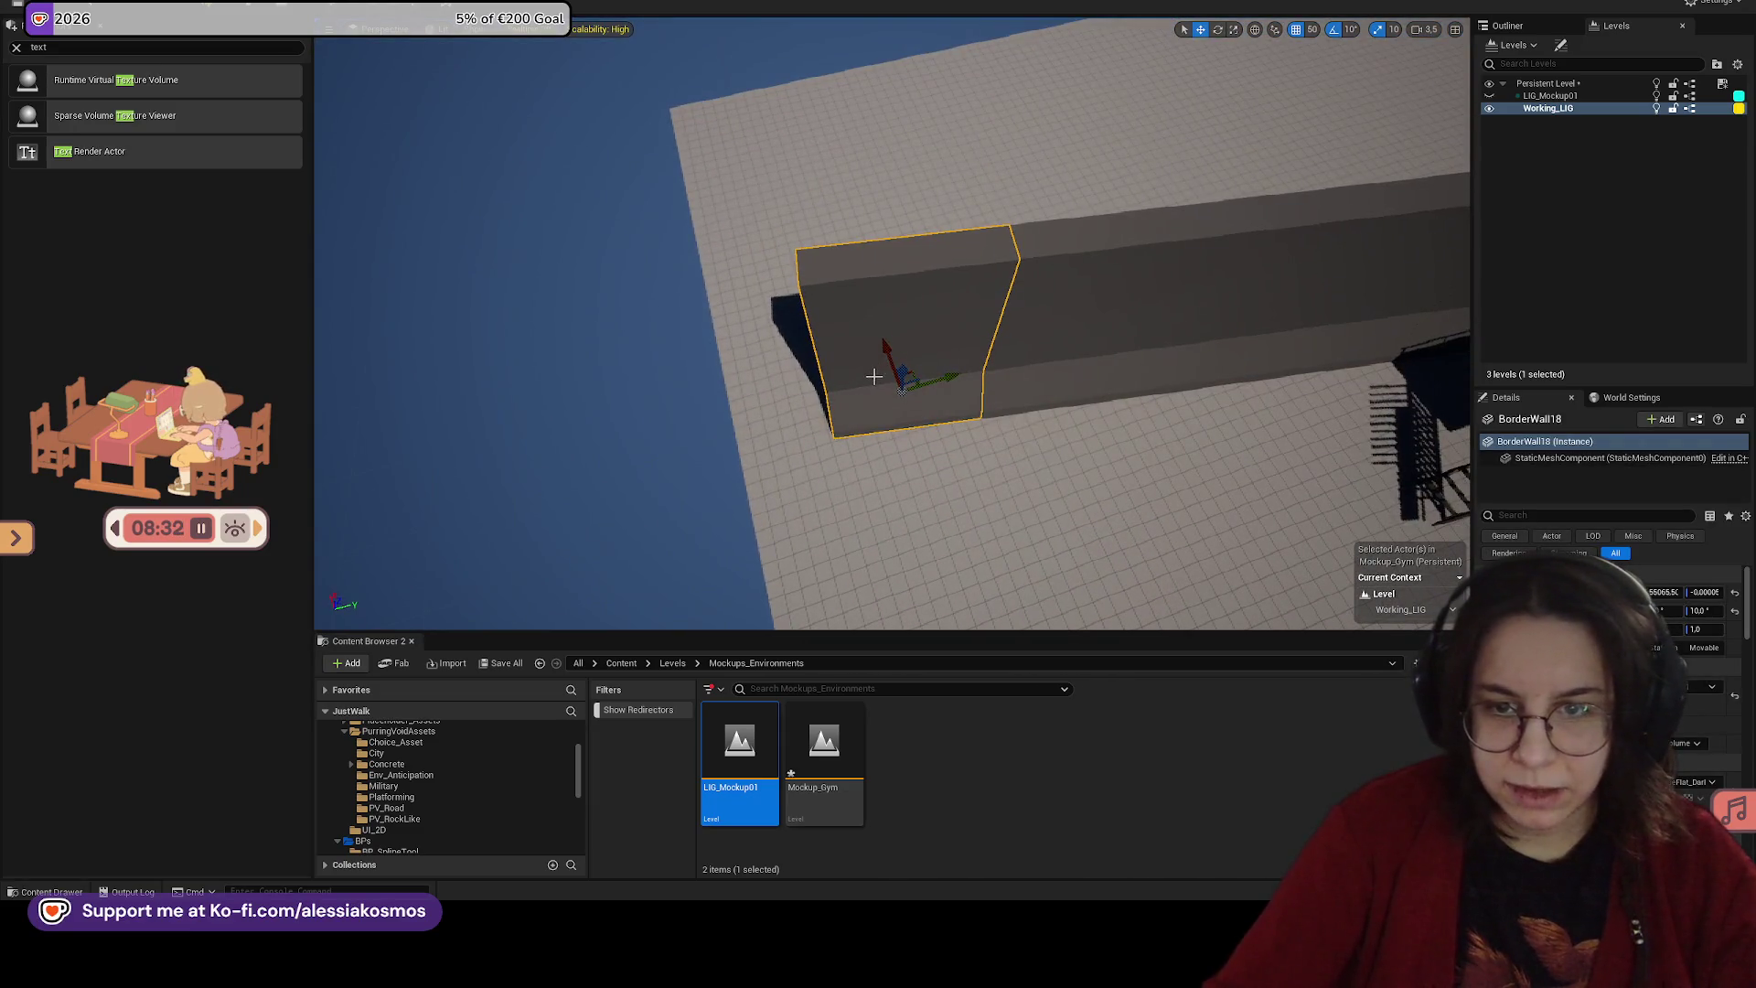
pyautogui.hotkey('ctrl', 'd')
pyautogui.scroll(5, 975, 359)
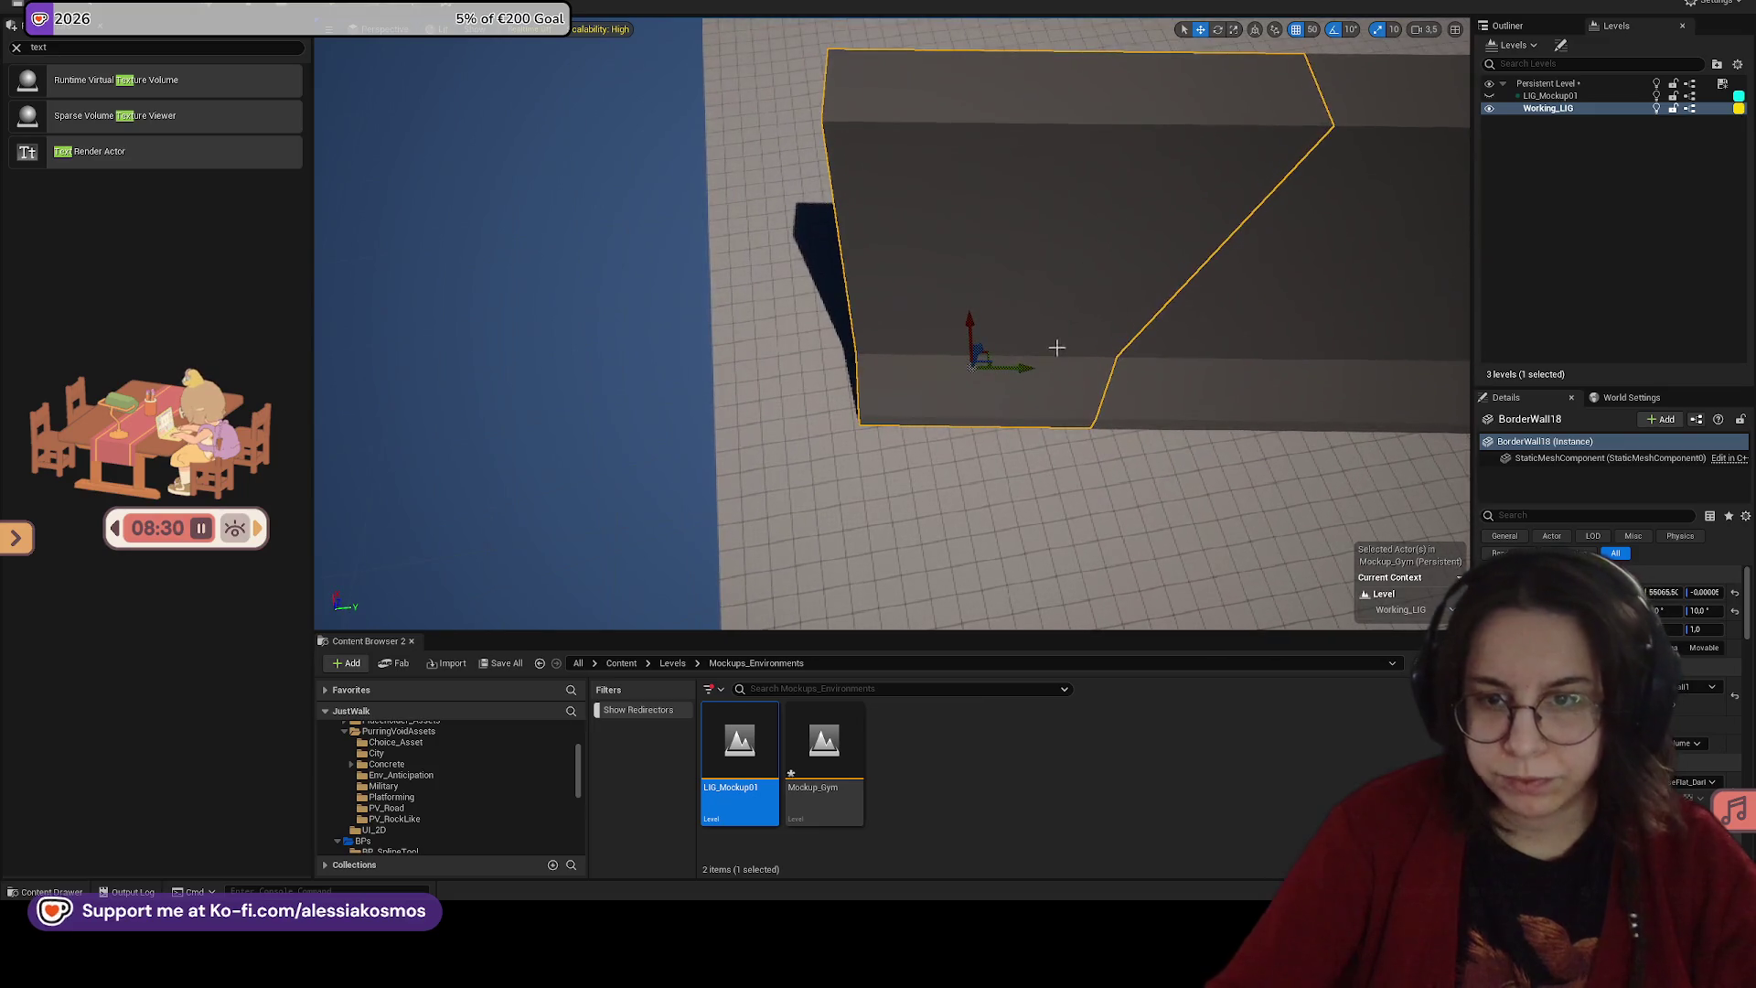
pyautogui.moveTo(975, 359)
pyautogui.mouseDown()
pyautogui.moveTo(756, 309)
pyautogui.moveTo(805, 329)
pyautogui.moveTo(1066, 299)
pyautogui.mouseUp()
# Step: Slide the duplicate left along the wall and place another block past the right end
pyautogui.hotkey('ctrl', 'End')
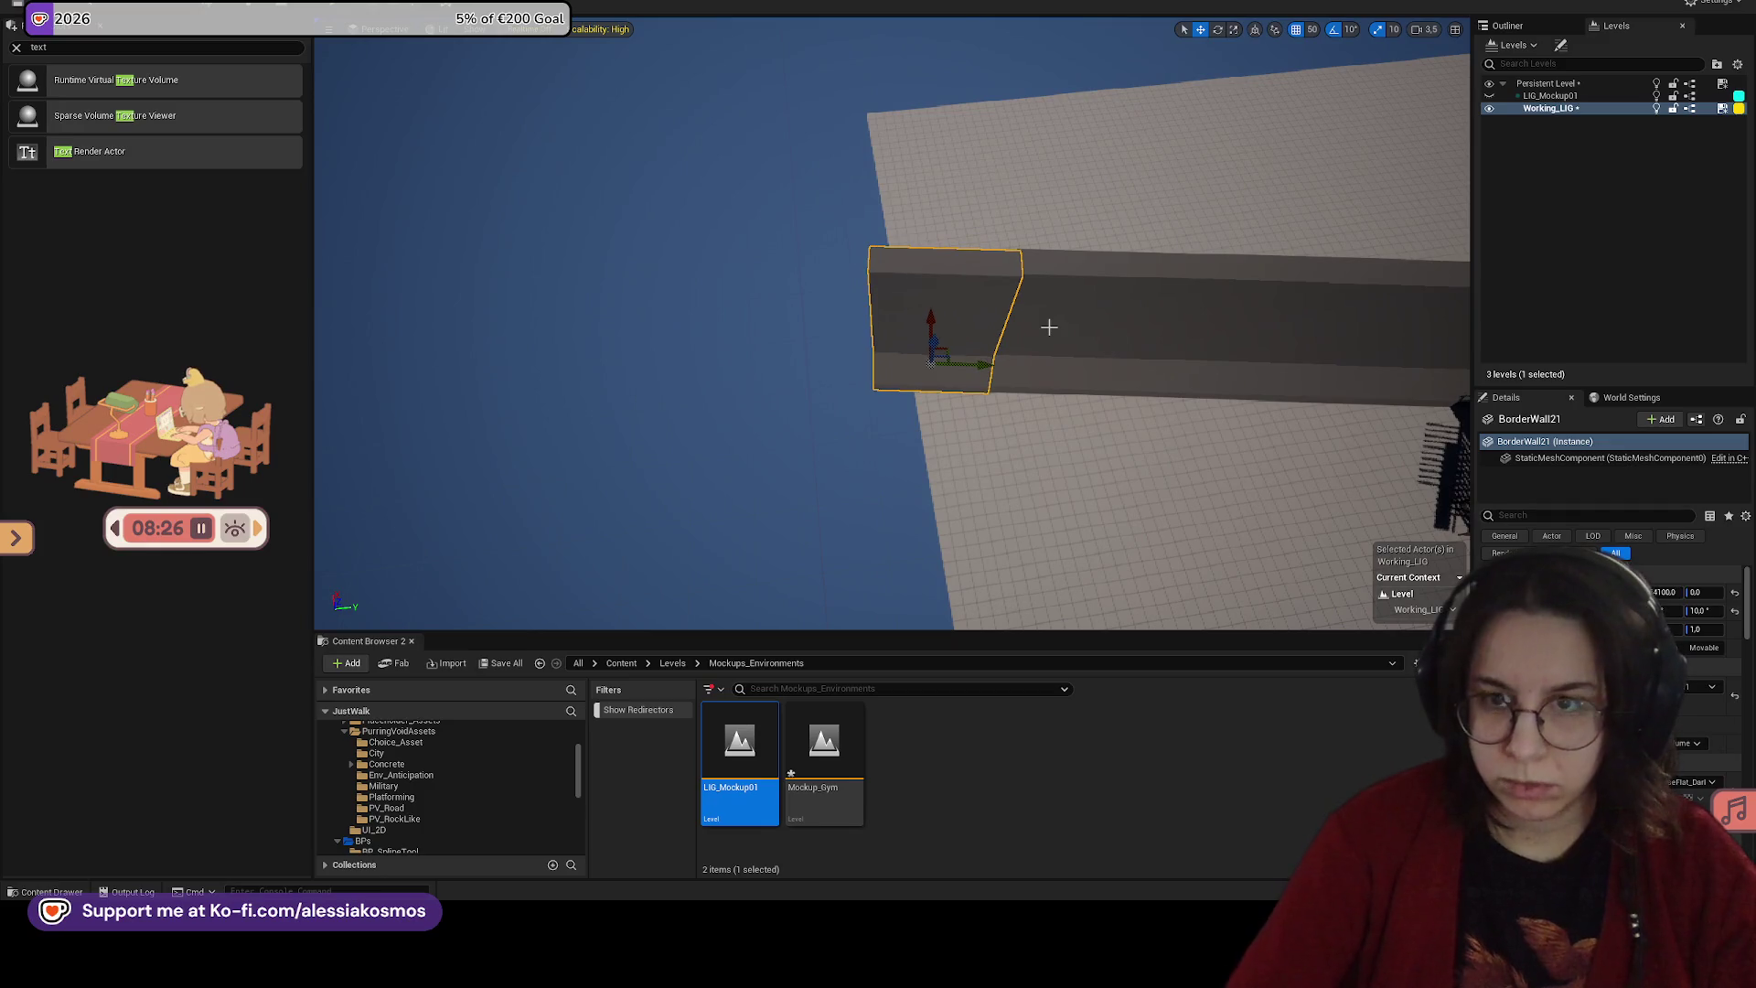
pyautogui.hotkey('ctrl', 'z')
pyautogui.moveTo(971, 360)
pyautogui.mouseDown()
pyautogui.moveTo(731, 348)
pyautogui.moveTo(759, 349)
pyautogui.mouseUp()
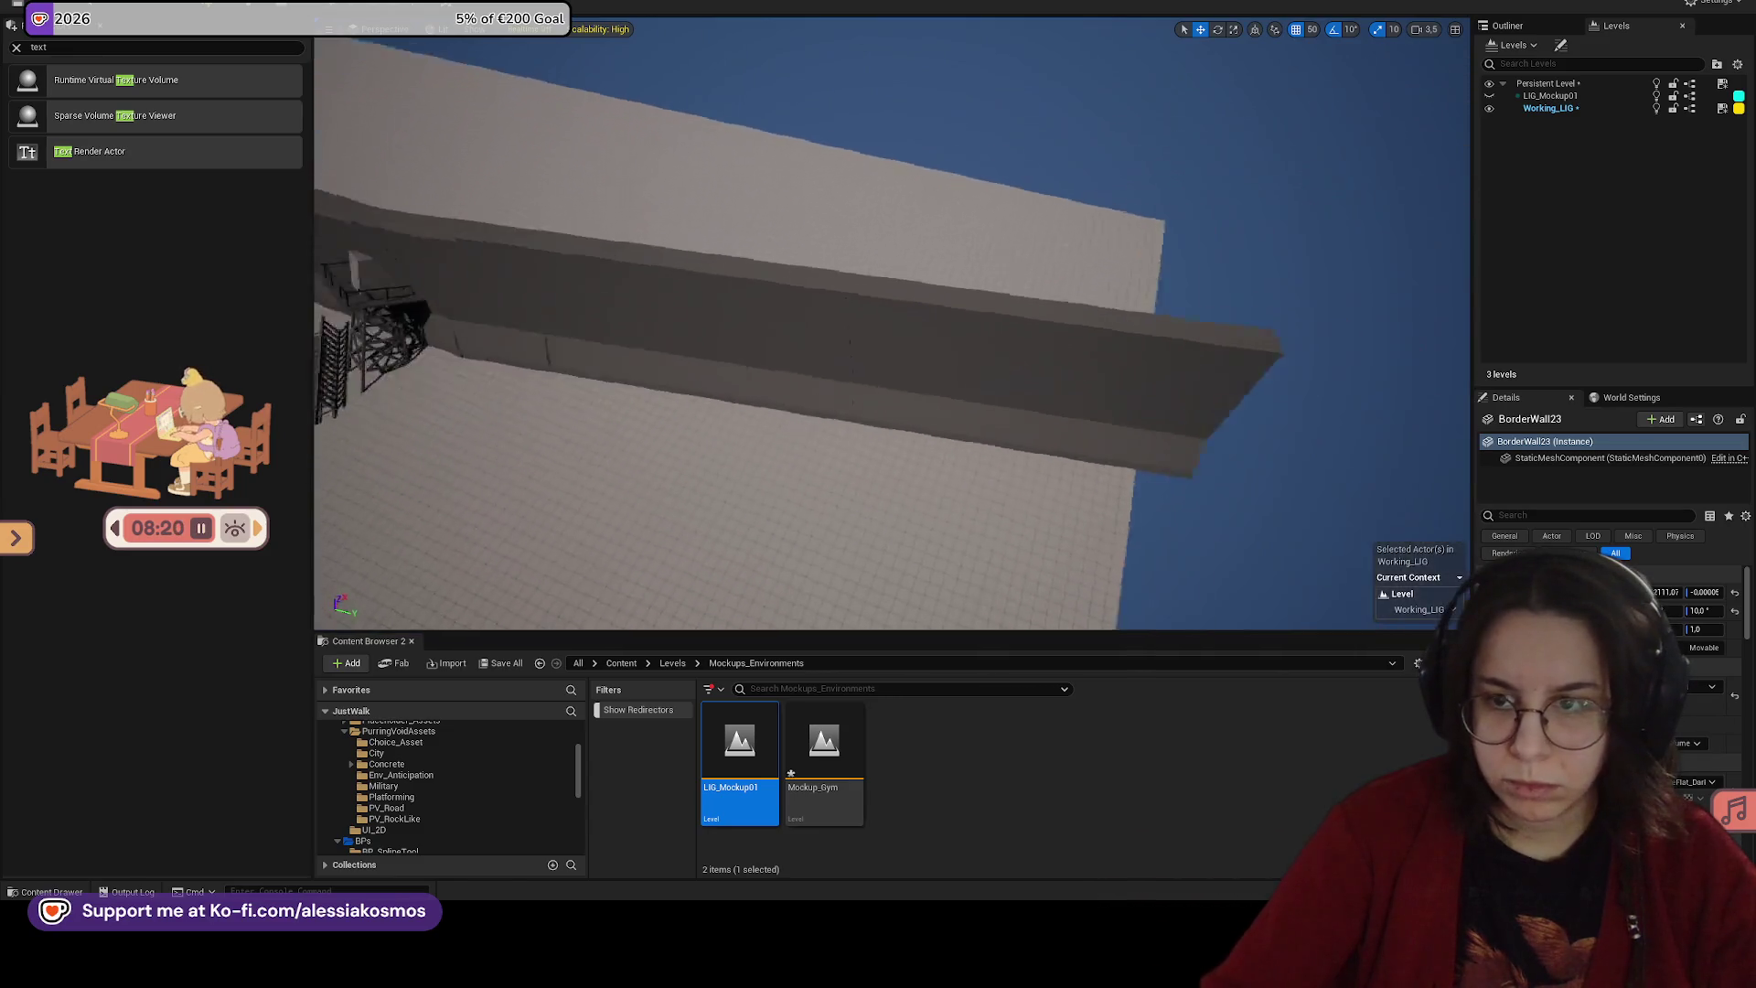
pyautogui.moveTo(881, 419)
pyautogui.mouseDown()
pyautogui.moveTo(1101, 427)
pyautogui.moveTo(803, 424)
pyautogui.moveTo(1039, 436)
pyautogui.moveTo(981, 430)
pyautogui.mouseUp()
pyautogui.click(980, 430)
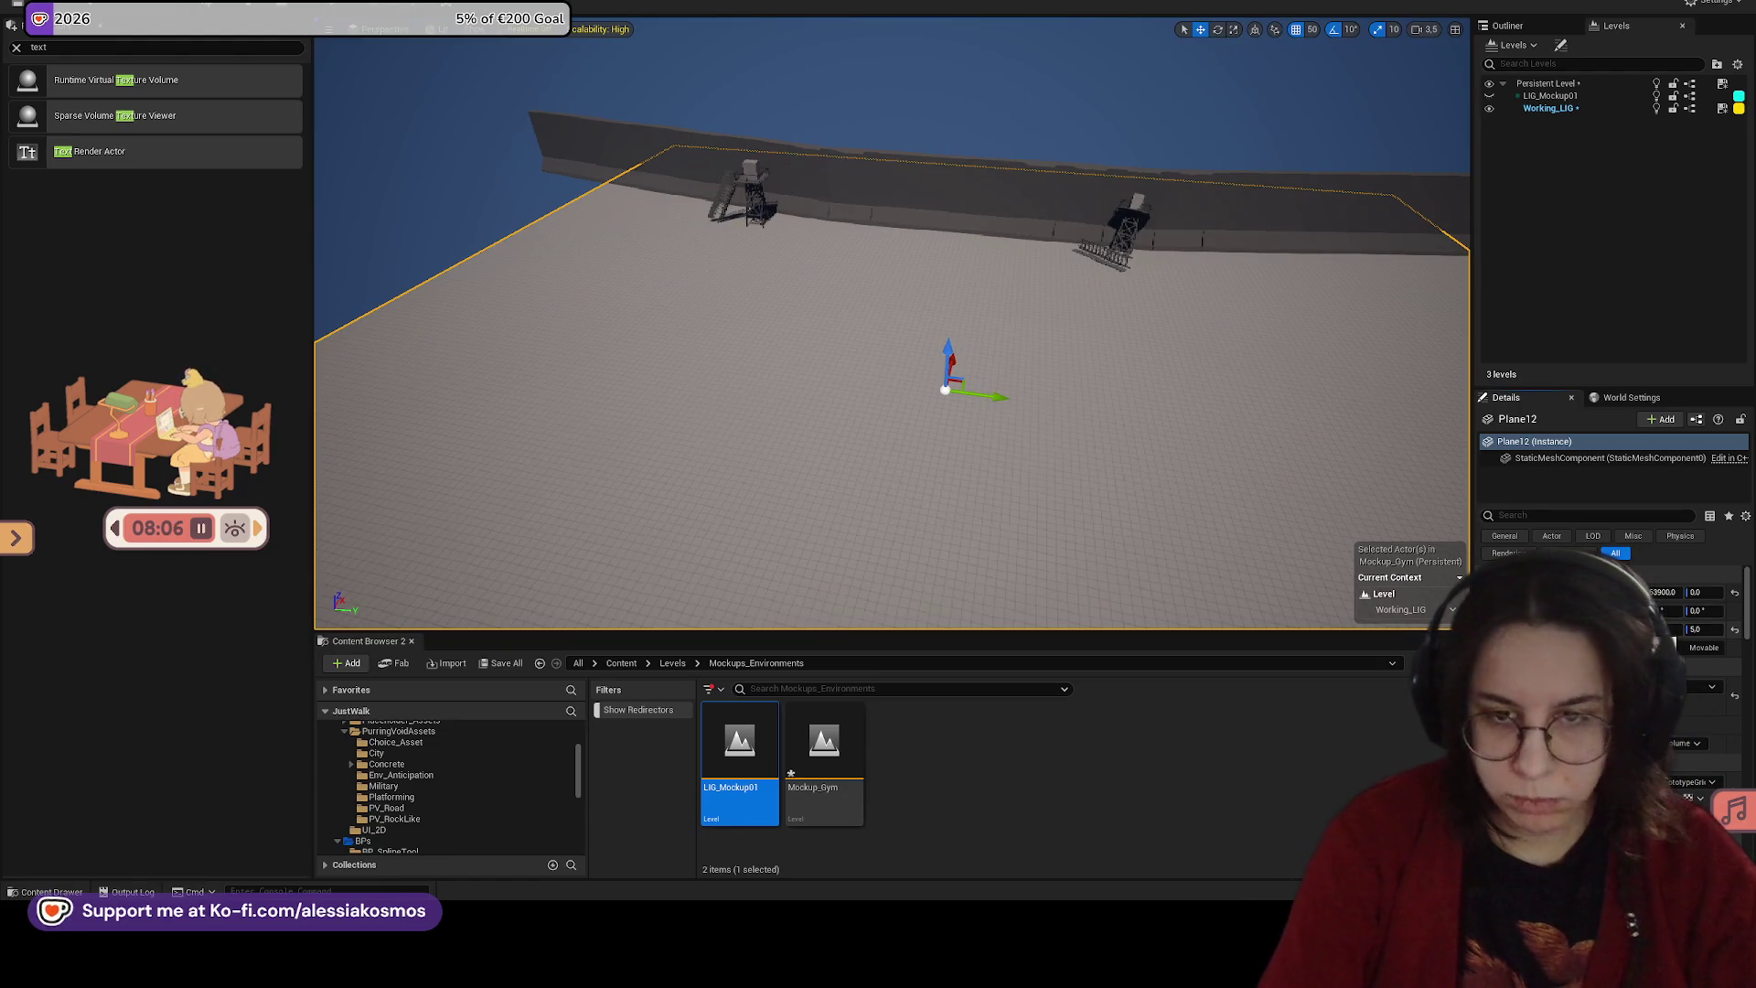
# Step: Scale the floor plane to 10 so it spreads past the border wall
pyautogui.write('10')
pyautogui.press('Return')
pyautogui.scroll(-5, 891, 366)
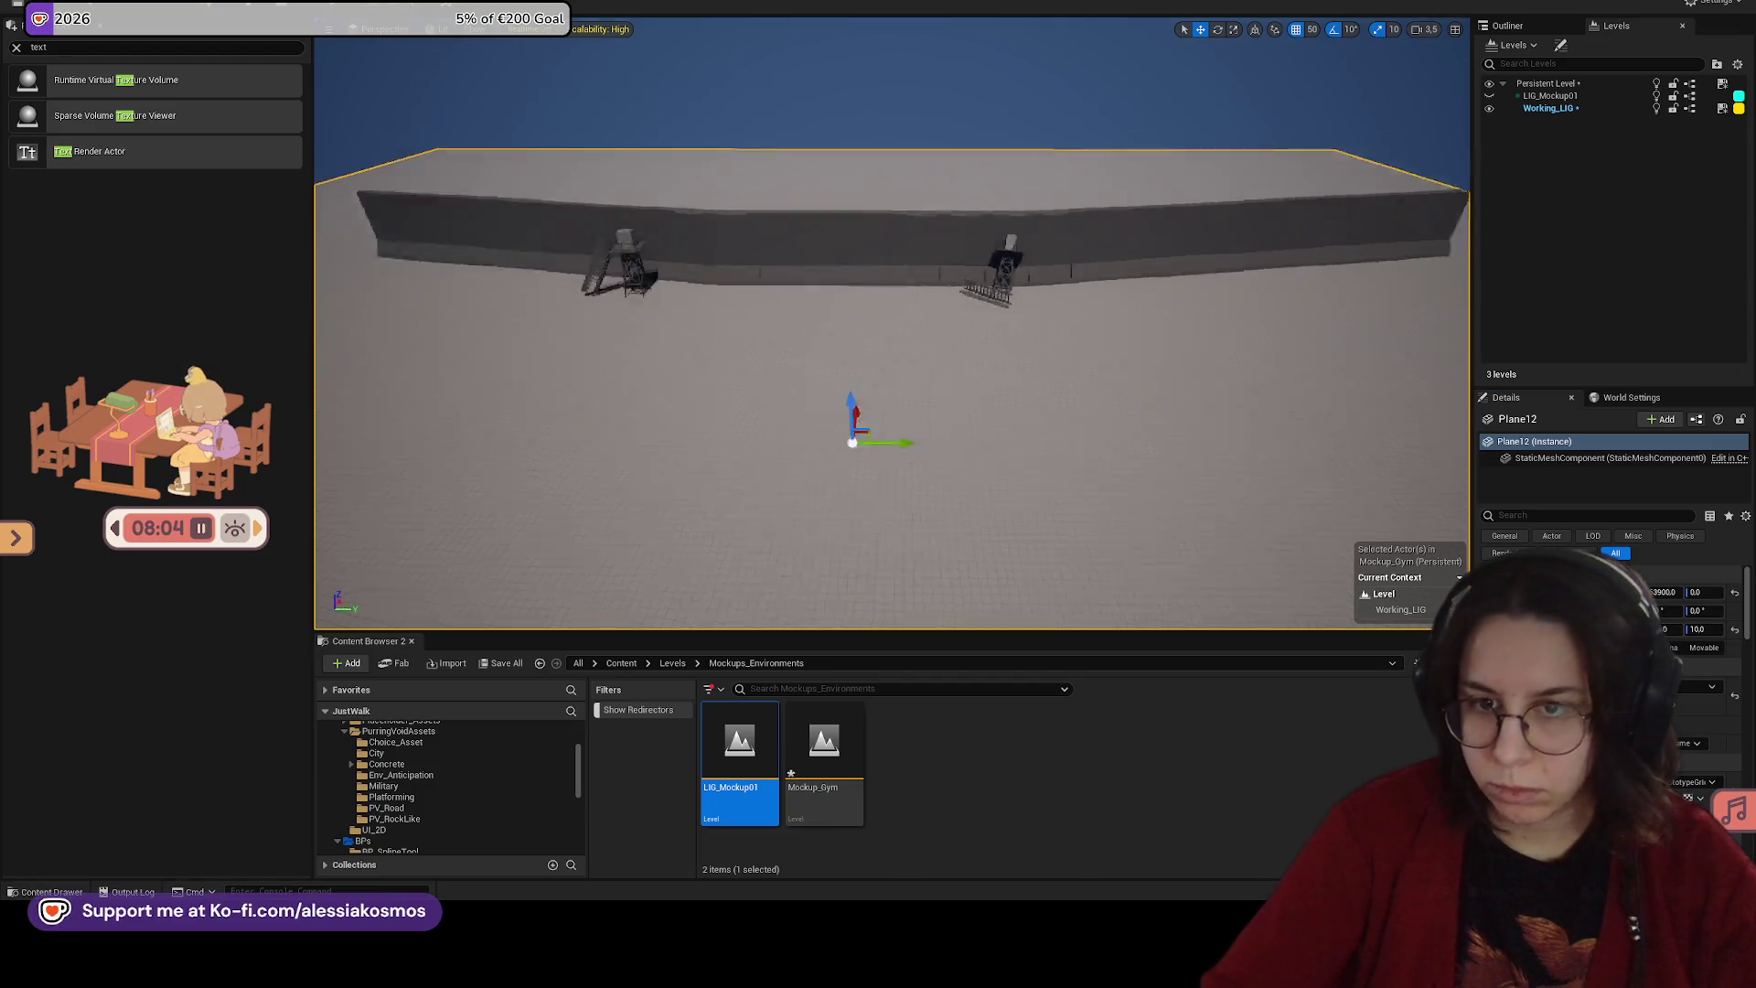
pyautogui.moveTo(1709, 629); pyautogui.dragTo(1683, 629)
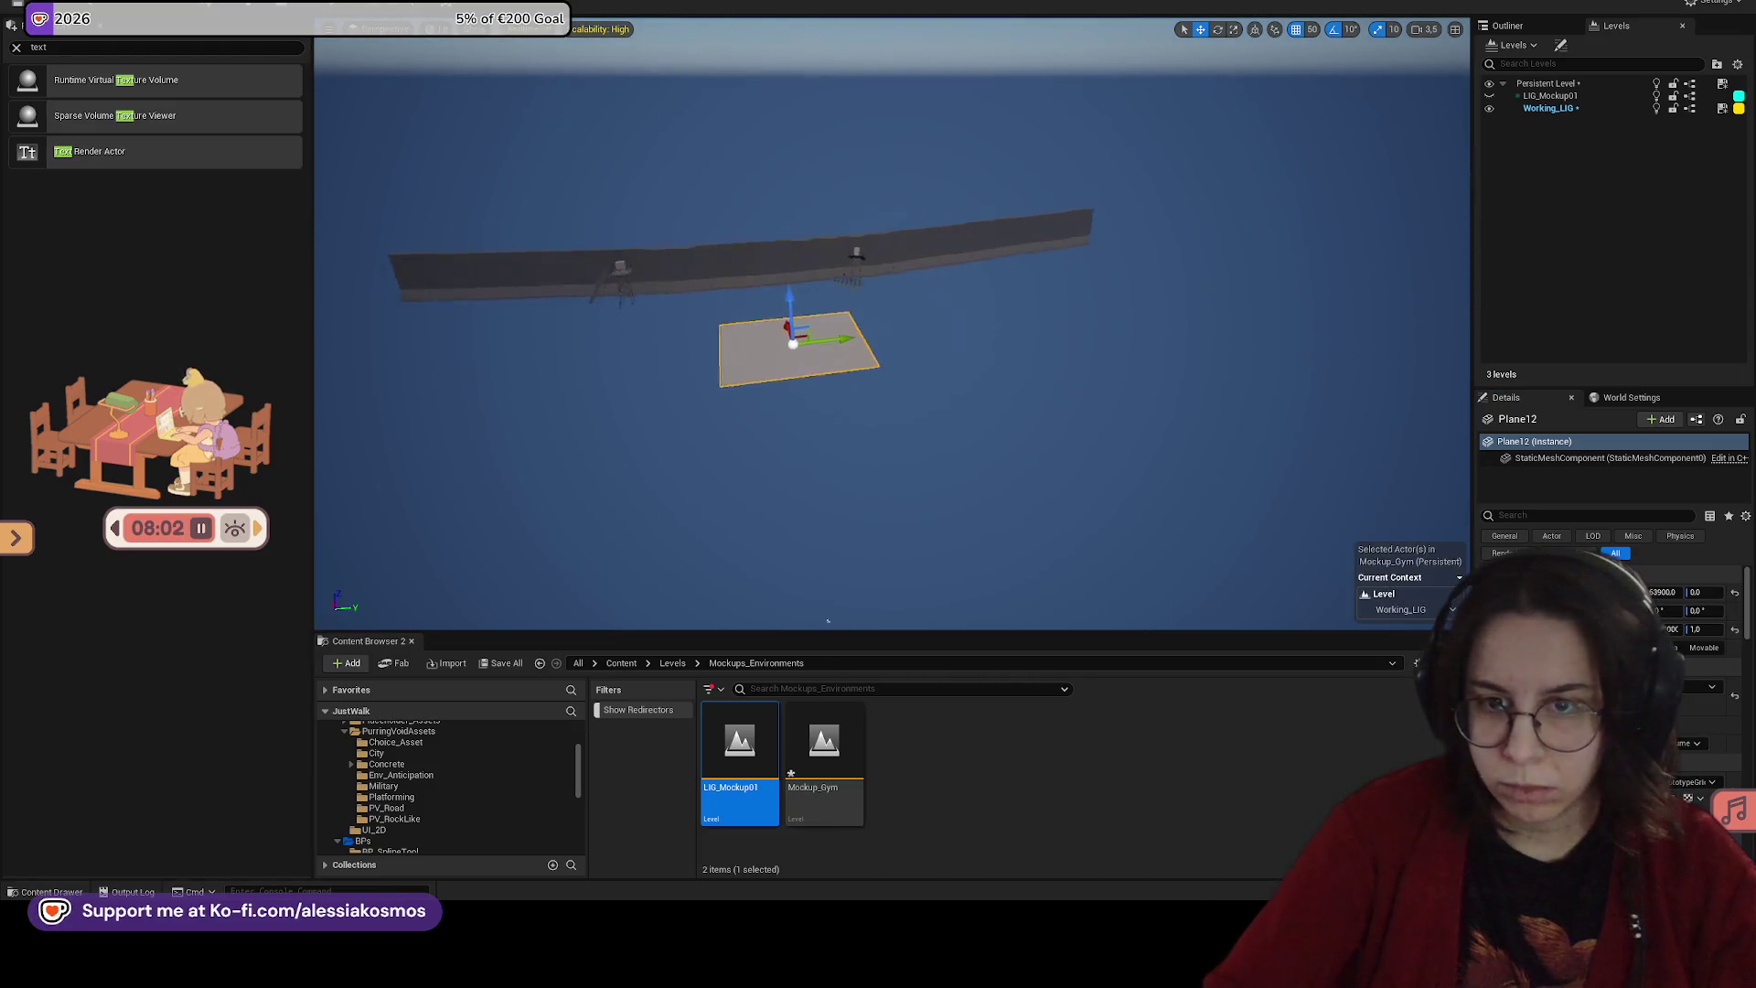
pyautogui.hotkey('ctrl', 'z')
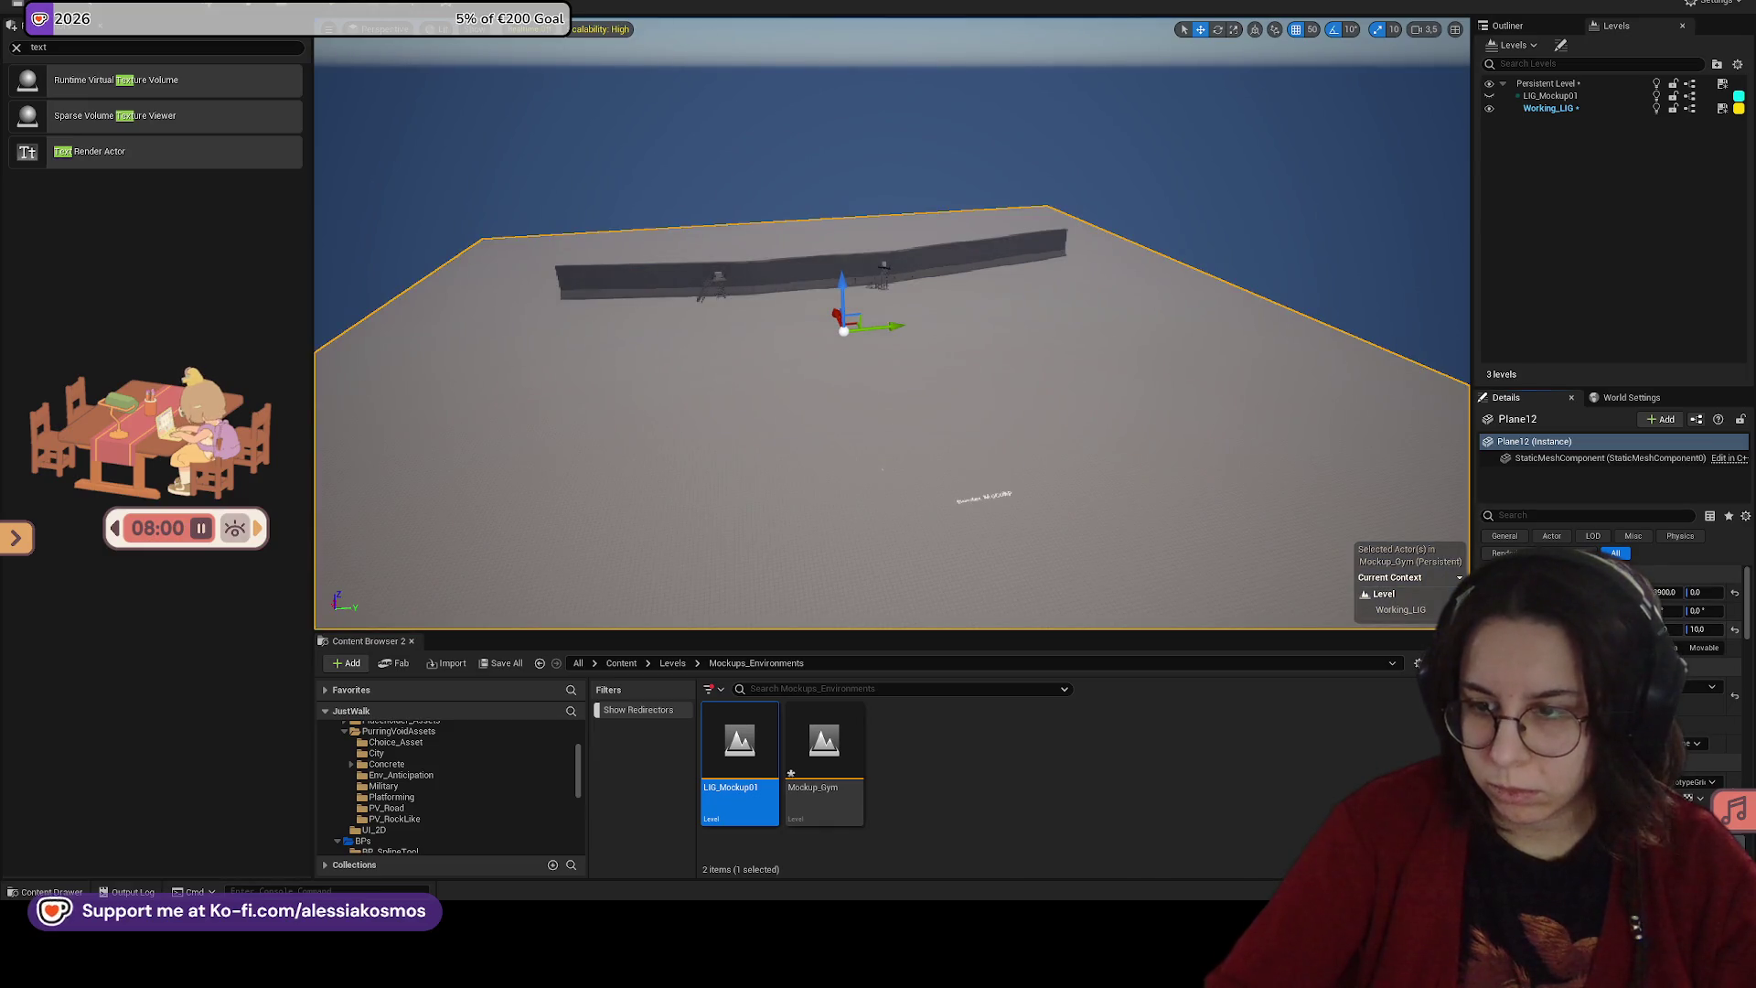
pyautogui.moveTo(1708, 633); pyautogui.dragTo(1683, 631)
# Step: Fly toward the wall and play-test the enlarged floor, running at the wall
pyautogui.press('w')
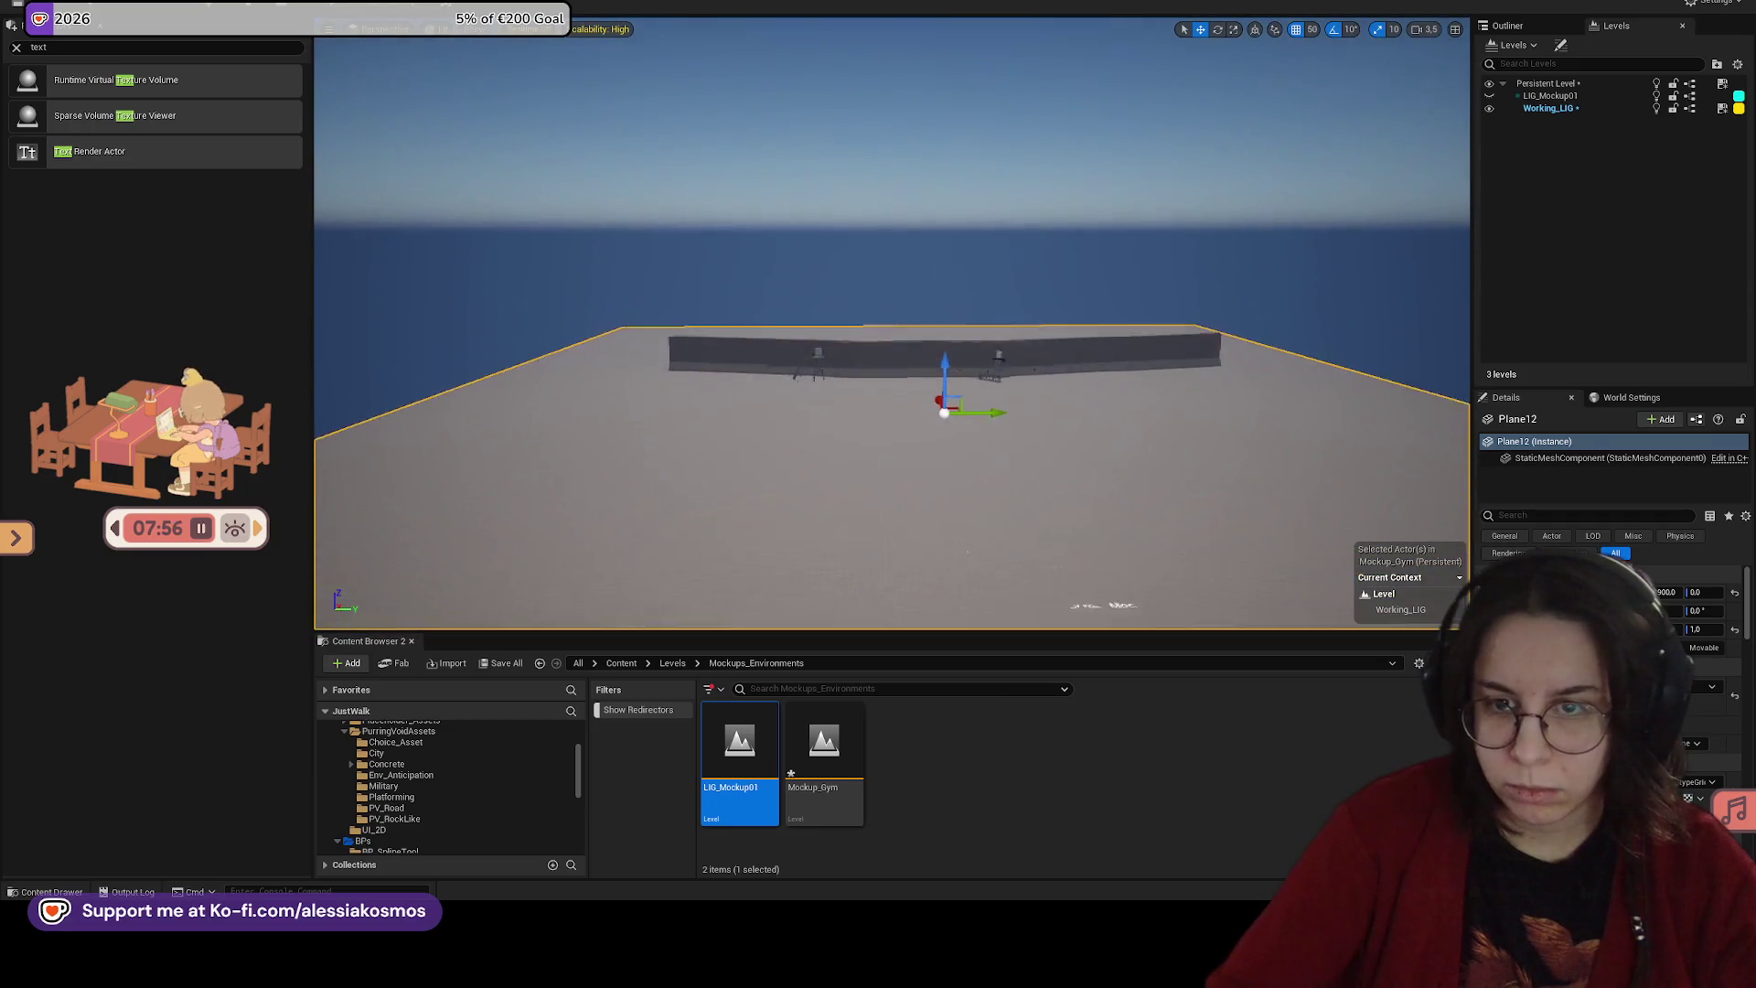
pyautogui.press('w')
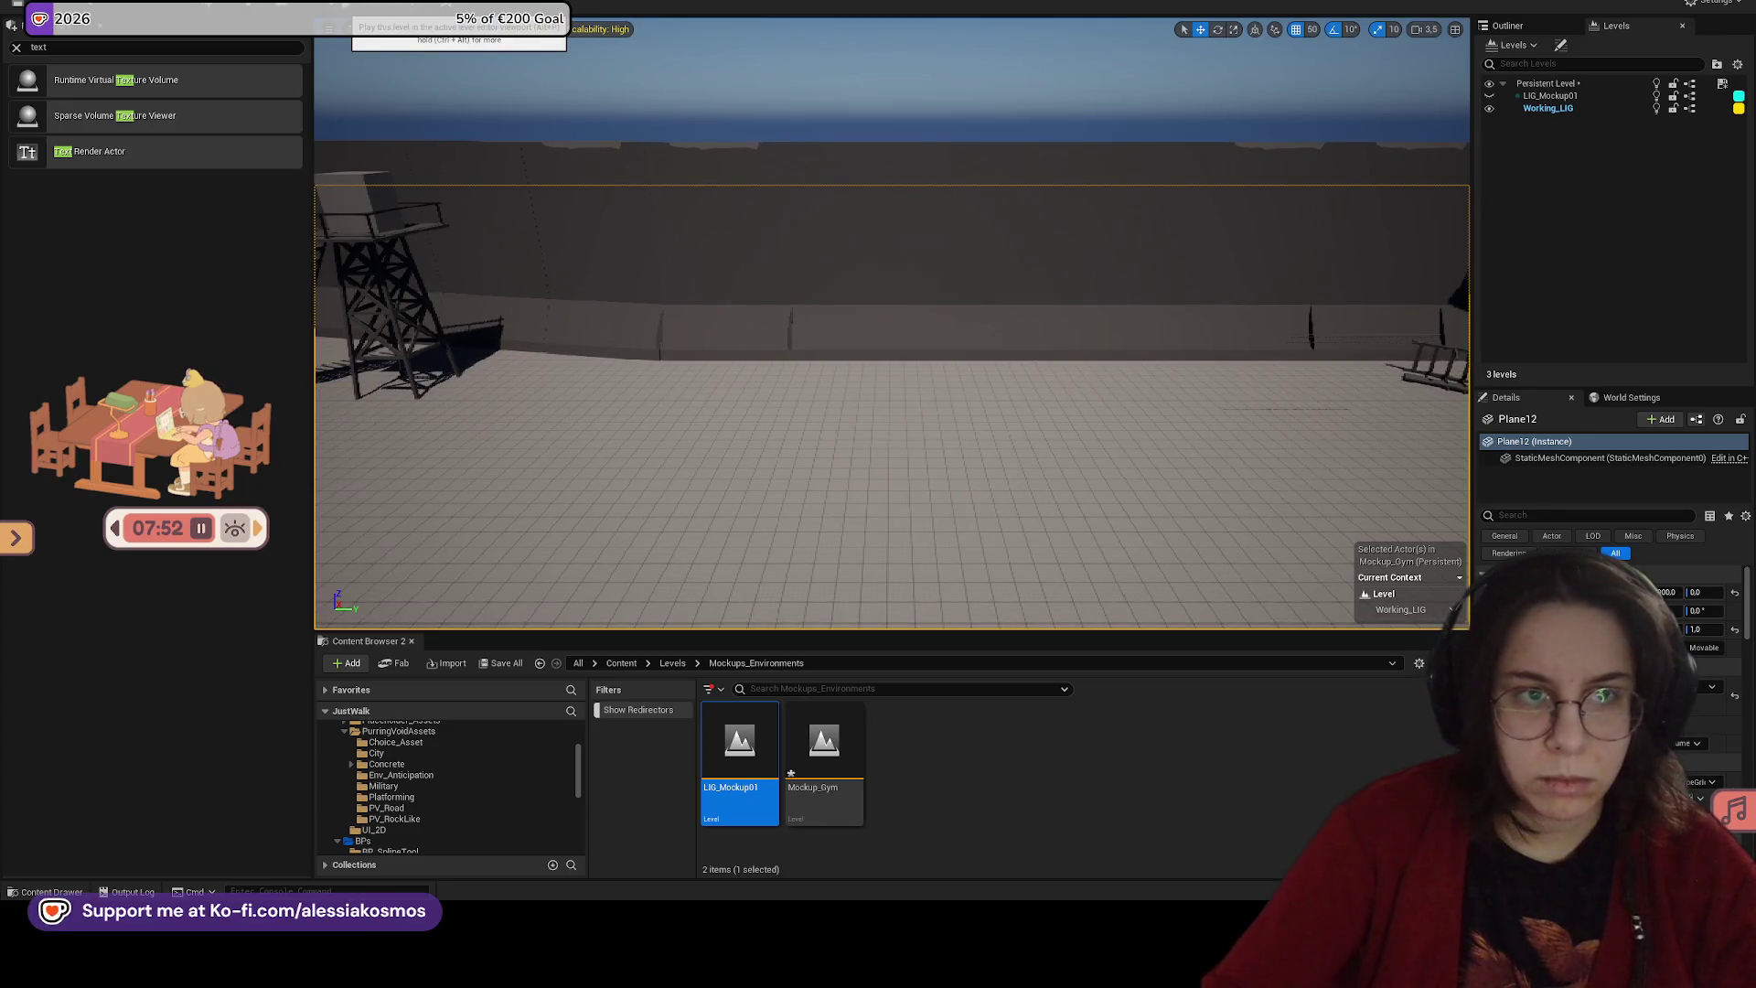
pyautogui.hotkey('alt', 'p')
pyautogui.press('w')
pyautogui.press('Escape')
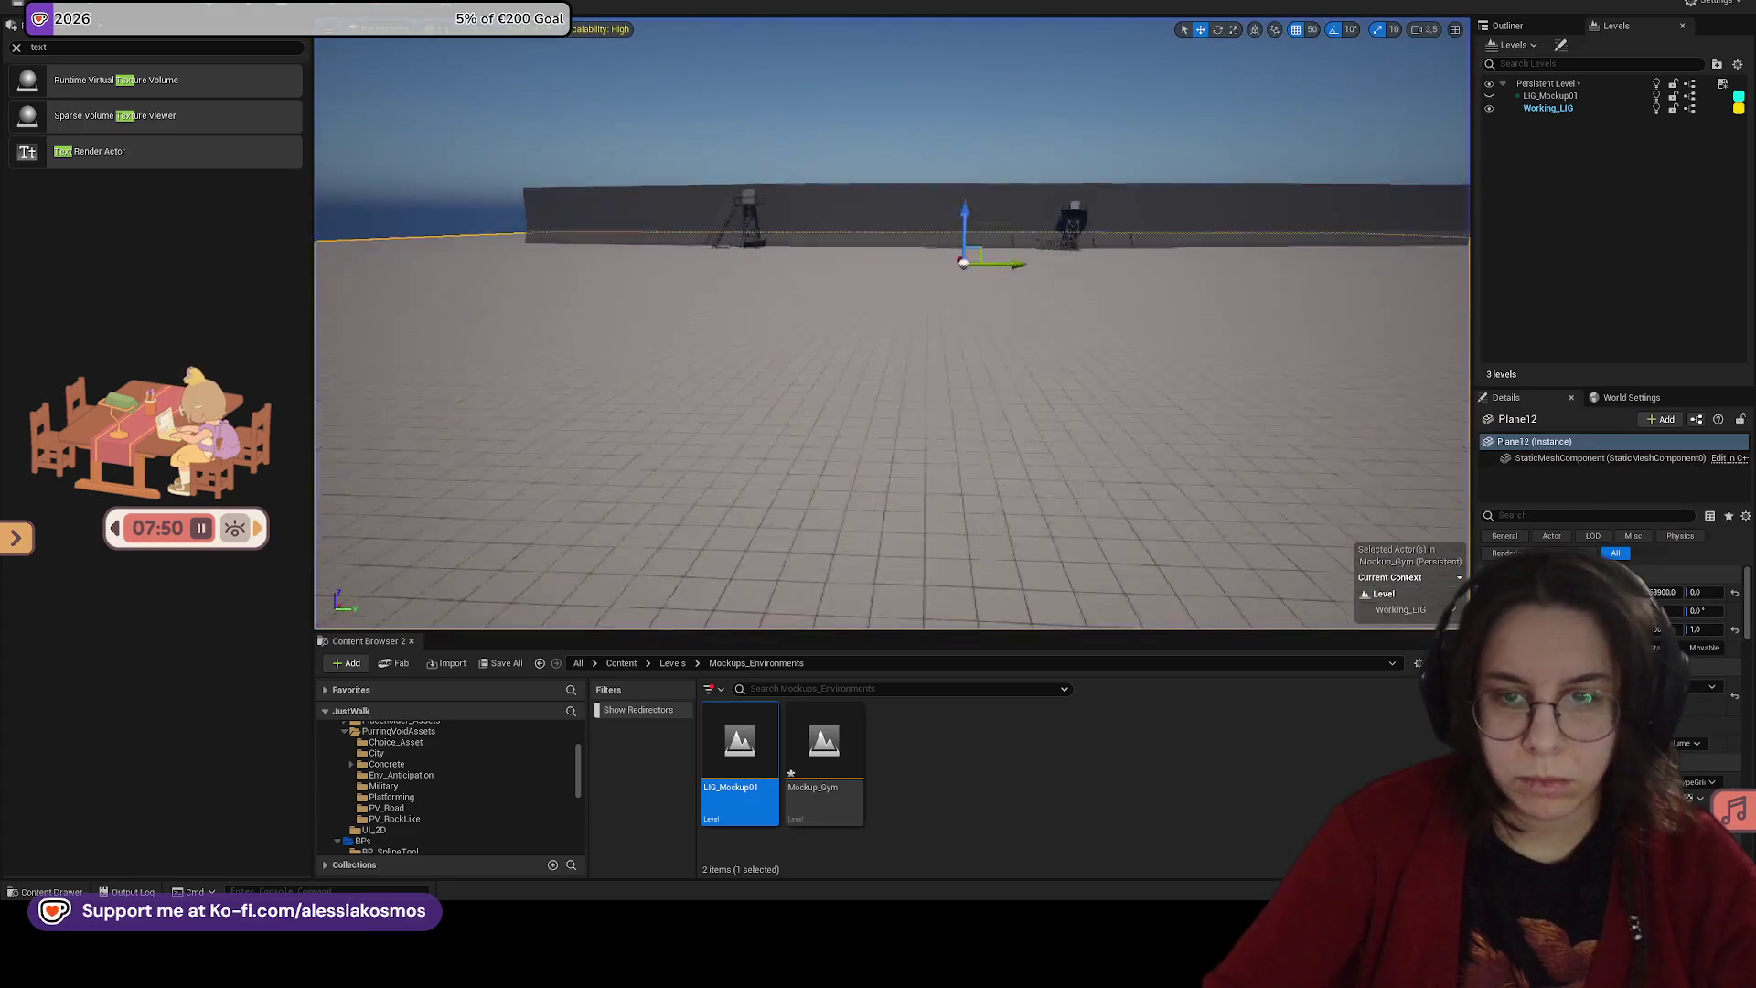
pyautogui.click(915, 393)
# Step: Duplicate the wall's end segment and add two copies extending the wall leftward
pyautogui.press('f')
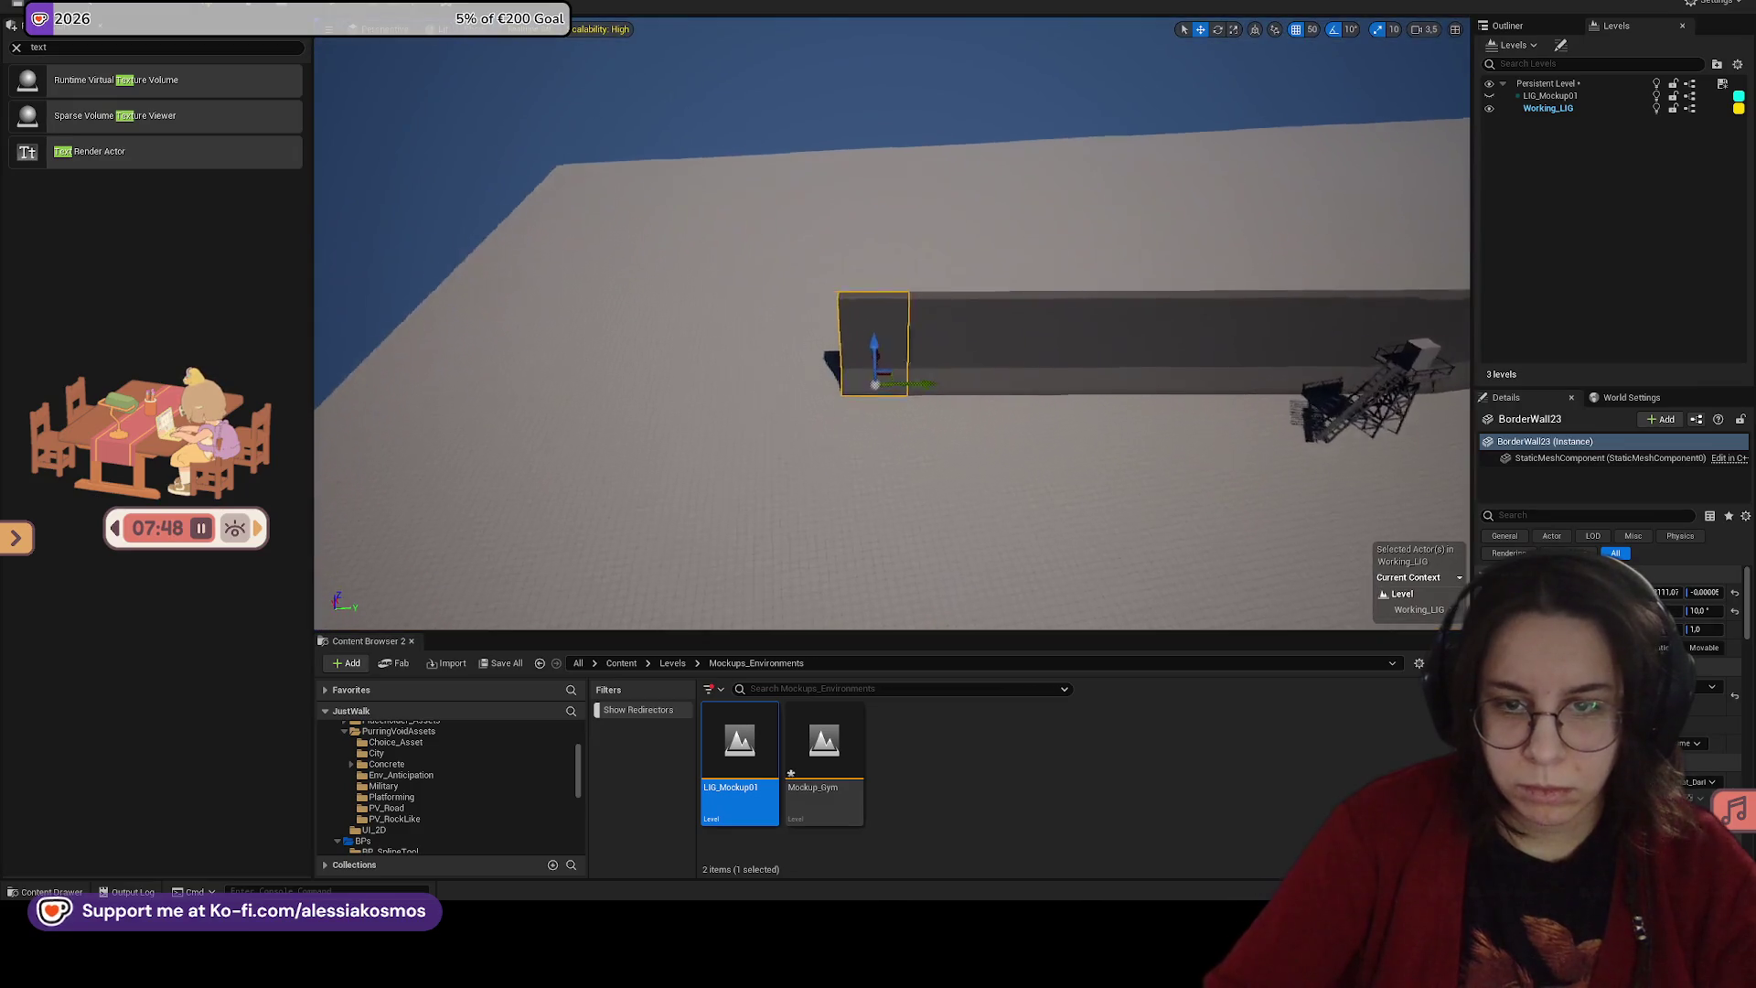
pyautogui.moveTo(869, 403); pyautogui.dragTo(646, 392)
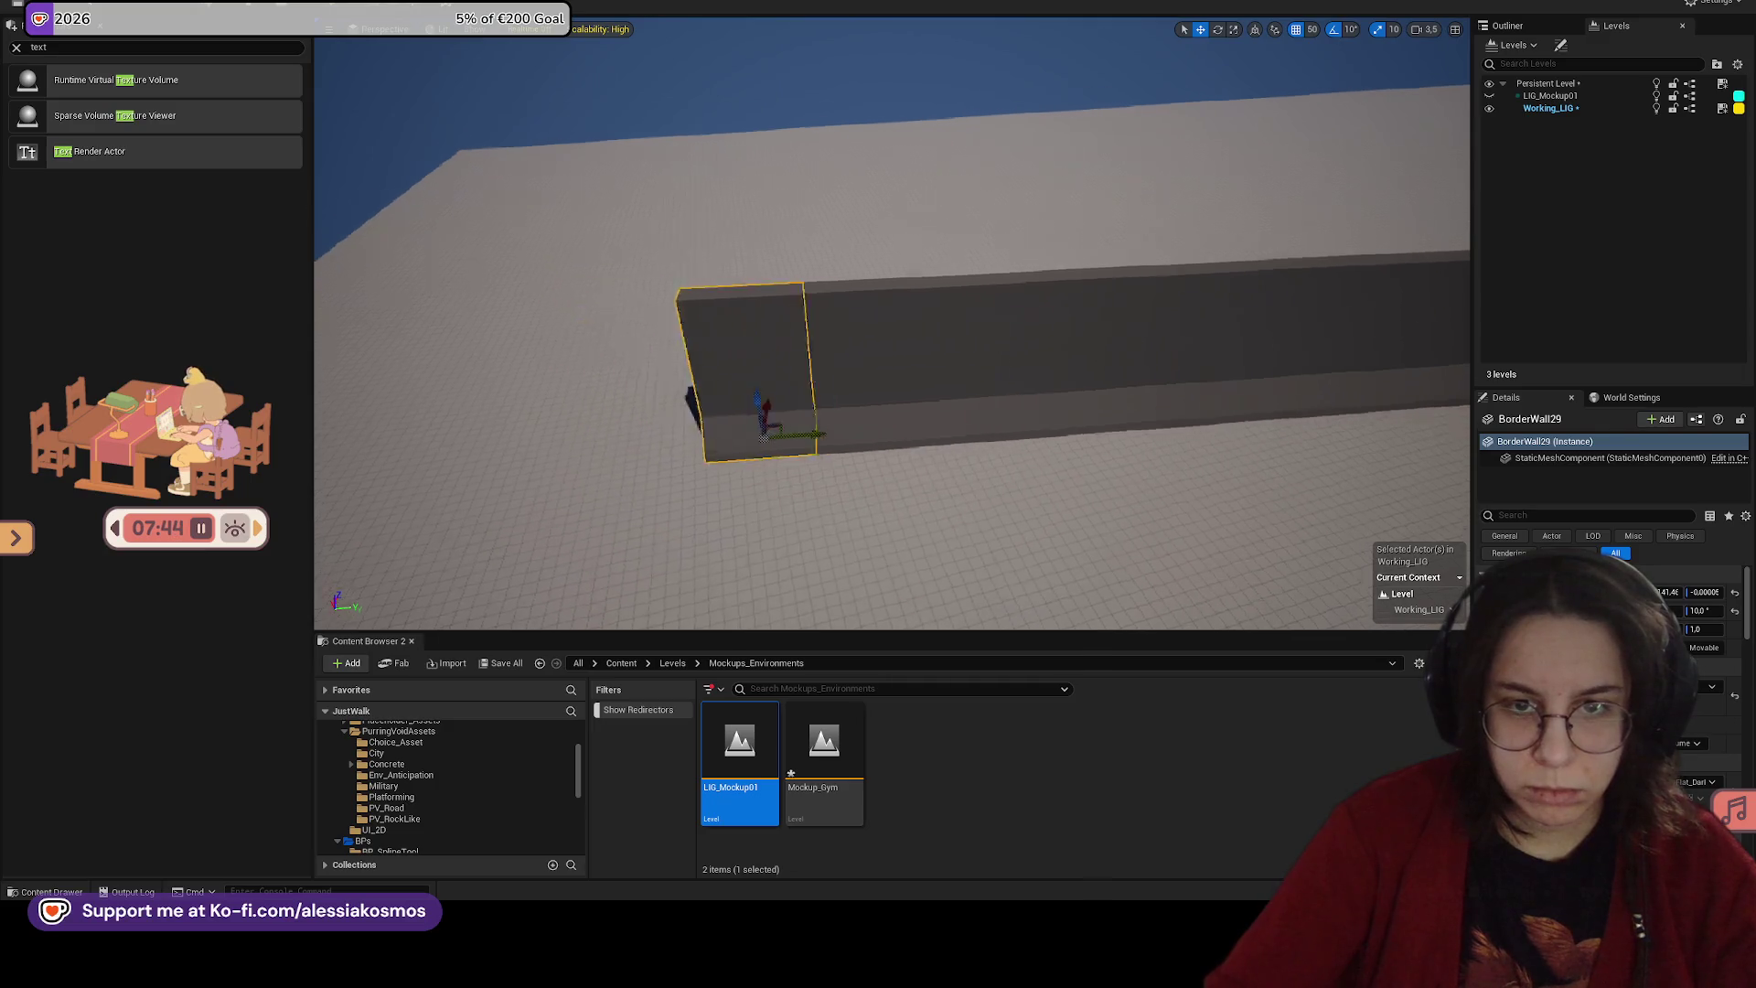
pyautogui.moveTo(1189, 417)
pyautogui.mouseDown()
pyautogui.moveTo(1051, 408)
pyautogui.moveTo(1074, 411)
pyautogui.moveTo(726, 443)
pyautogui.moveTo(760, 463)
pyautogui.moveTo(482, 458)
pyautogui.moveTo(535, 530)
pyautogui.moveTo(549, 475)
pyautogui.mouseUp()
pyautogui.click(1007, 412)
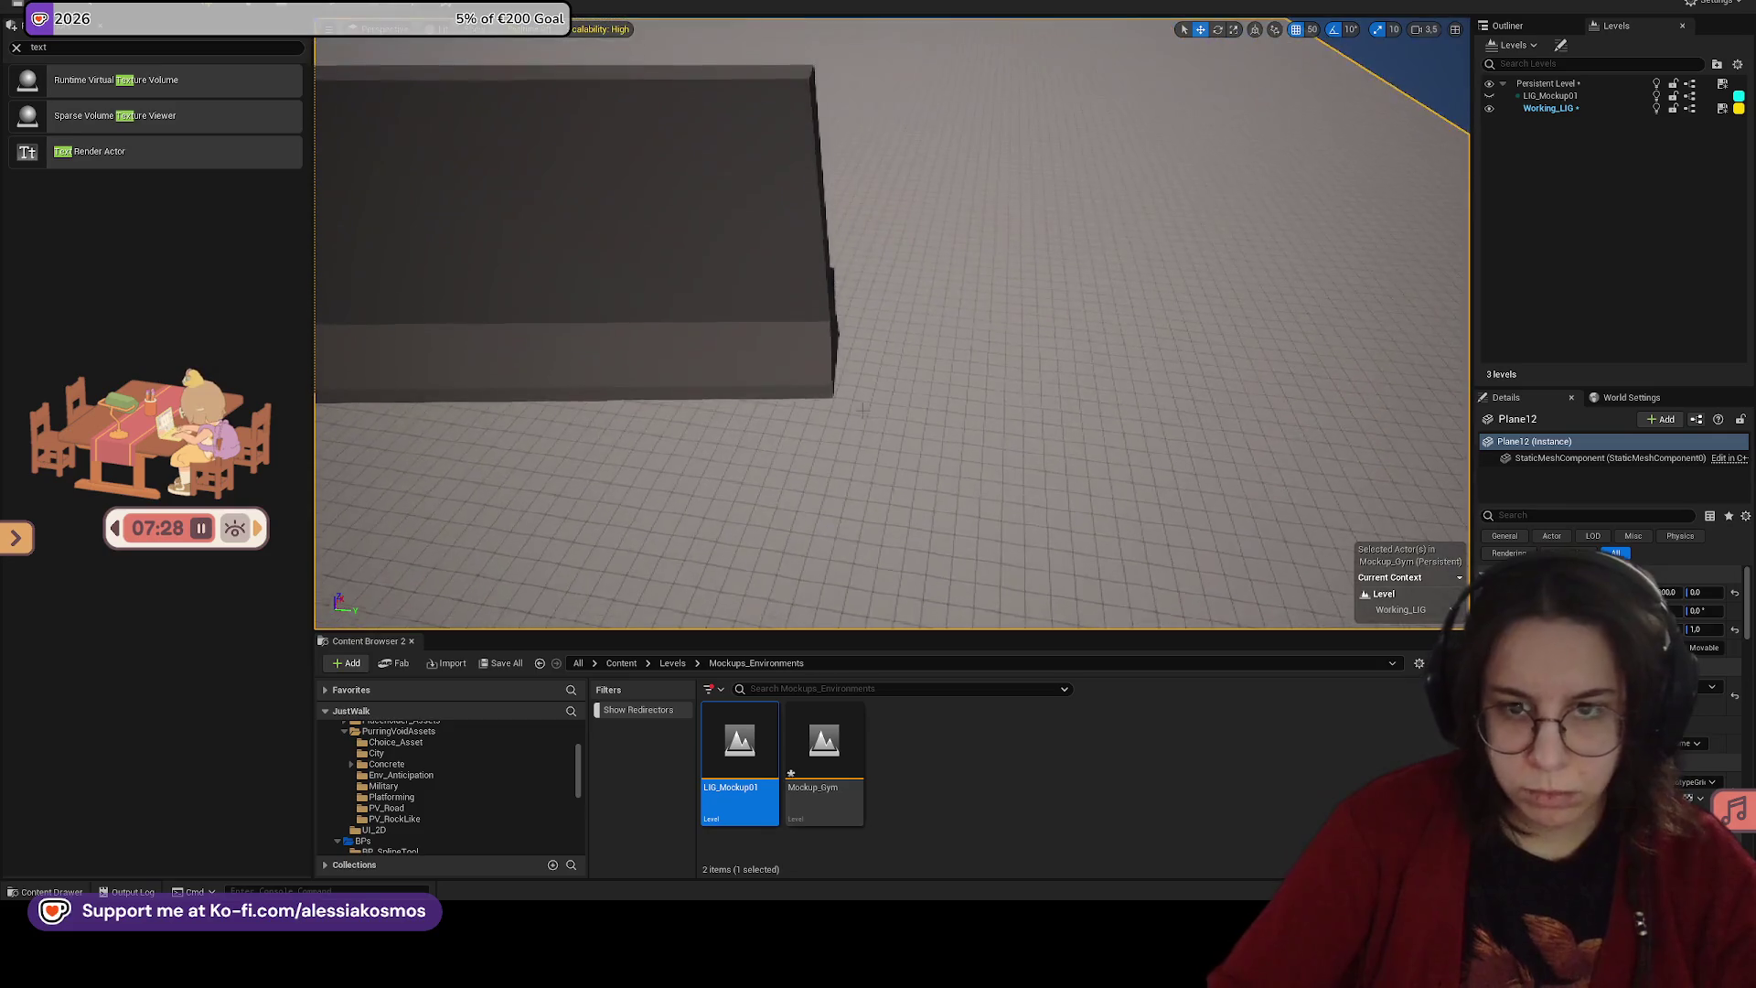
# Step: Add wall segments flush past the right end, then start a play-test
pyautogui.click(732, 302)
pyautogui.moveTo(837, 375)
pyautogui.mouseDown()
pyautogui.moveTo(1188, 361)
pyautogui.moveTo(1149, 357)
pyautogui.mouseUp()
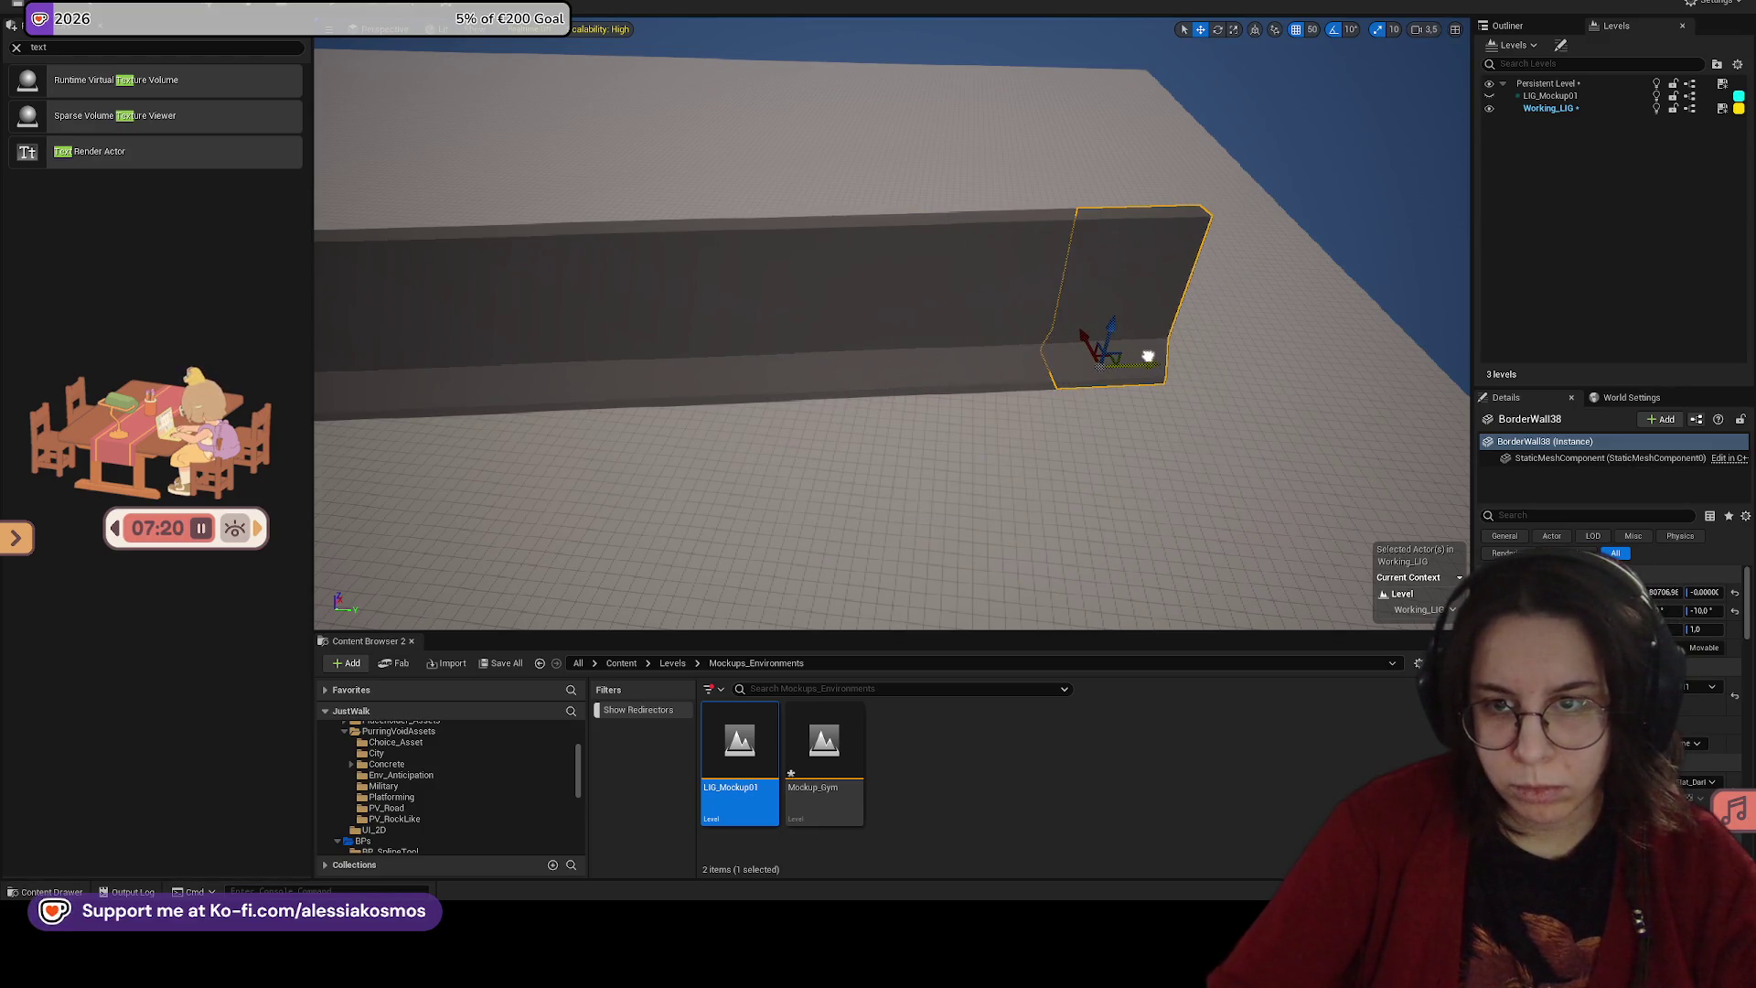
pyautogui.moveTo(758, 373); pyautogui.dragTo(959, 368)
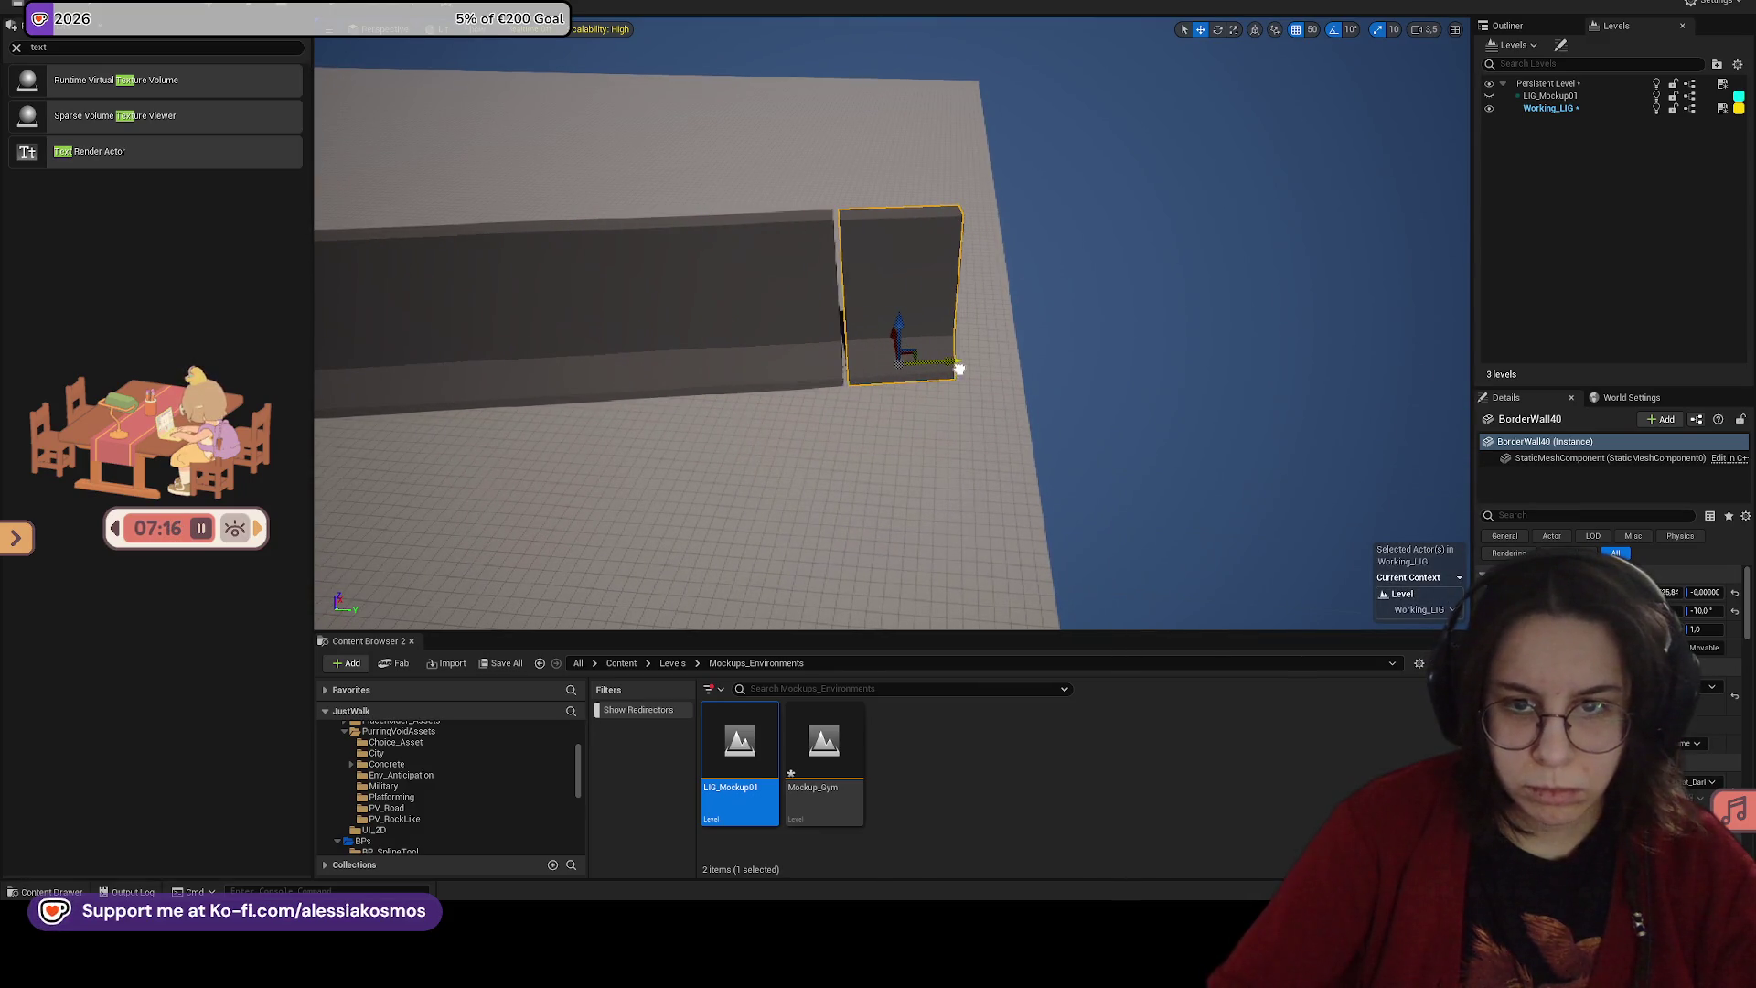
pyautogui.moveTo(842, 381)
pyautogui.mouseDown()
pyautogui.moveTo(1008, 393)
pyautogui.moveTo(577, 34)
pyautogui.mouseUp()
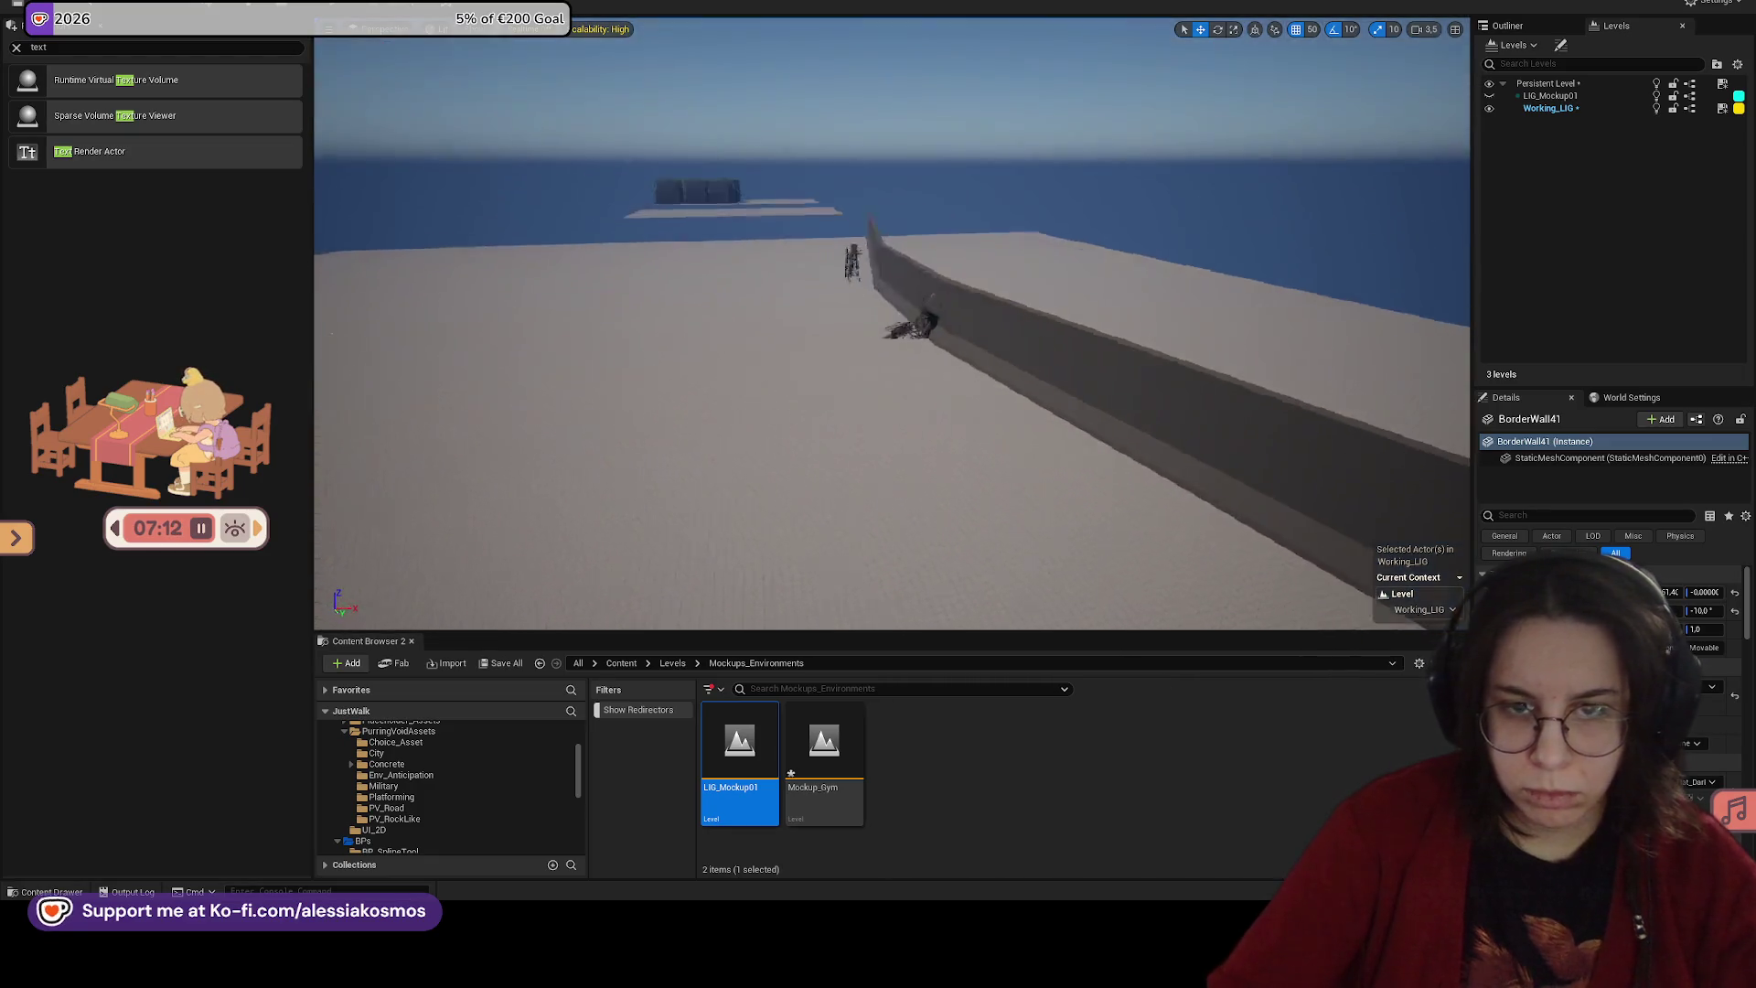
pyautogui.click(336, 7)
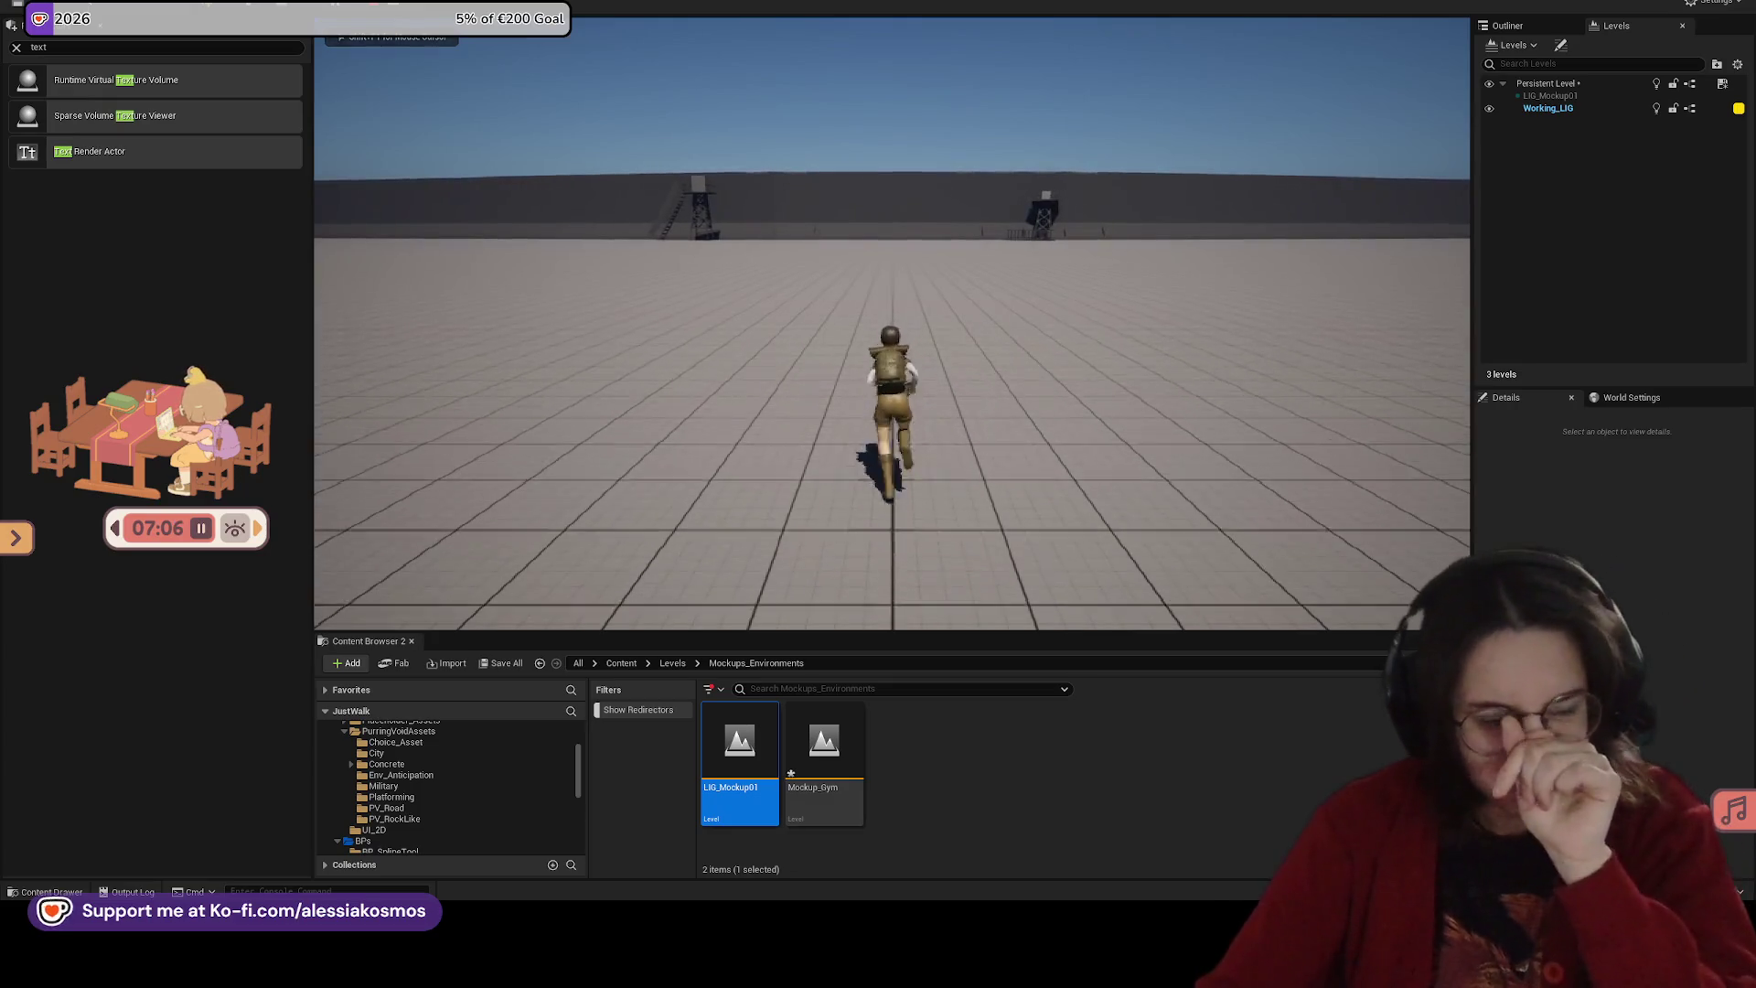
# Step: Stop the play-test, place a text label on the floor, and frame the player start
pyautogui.press('Escape')
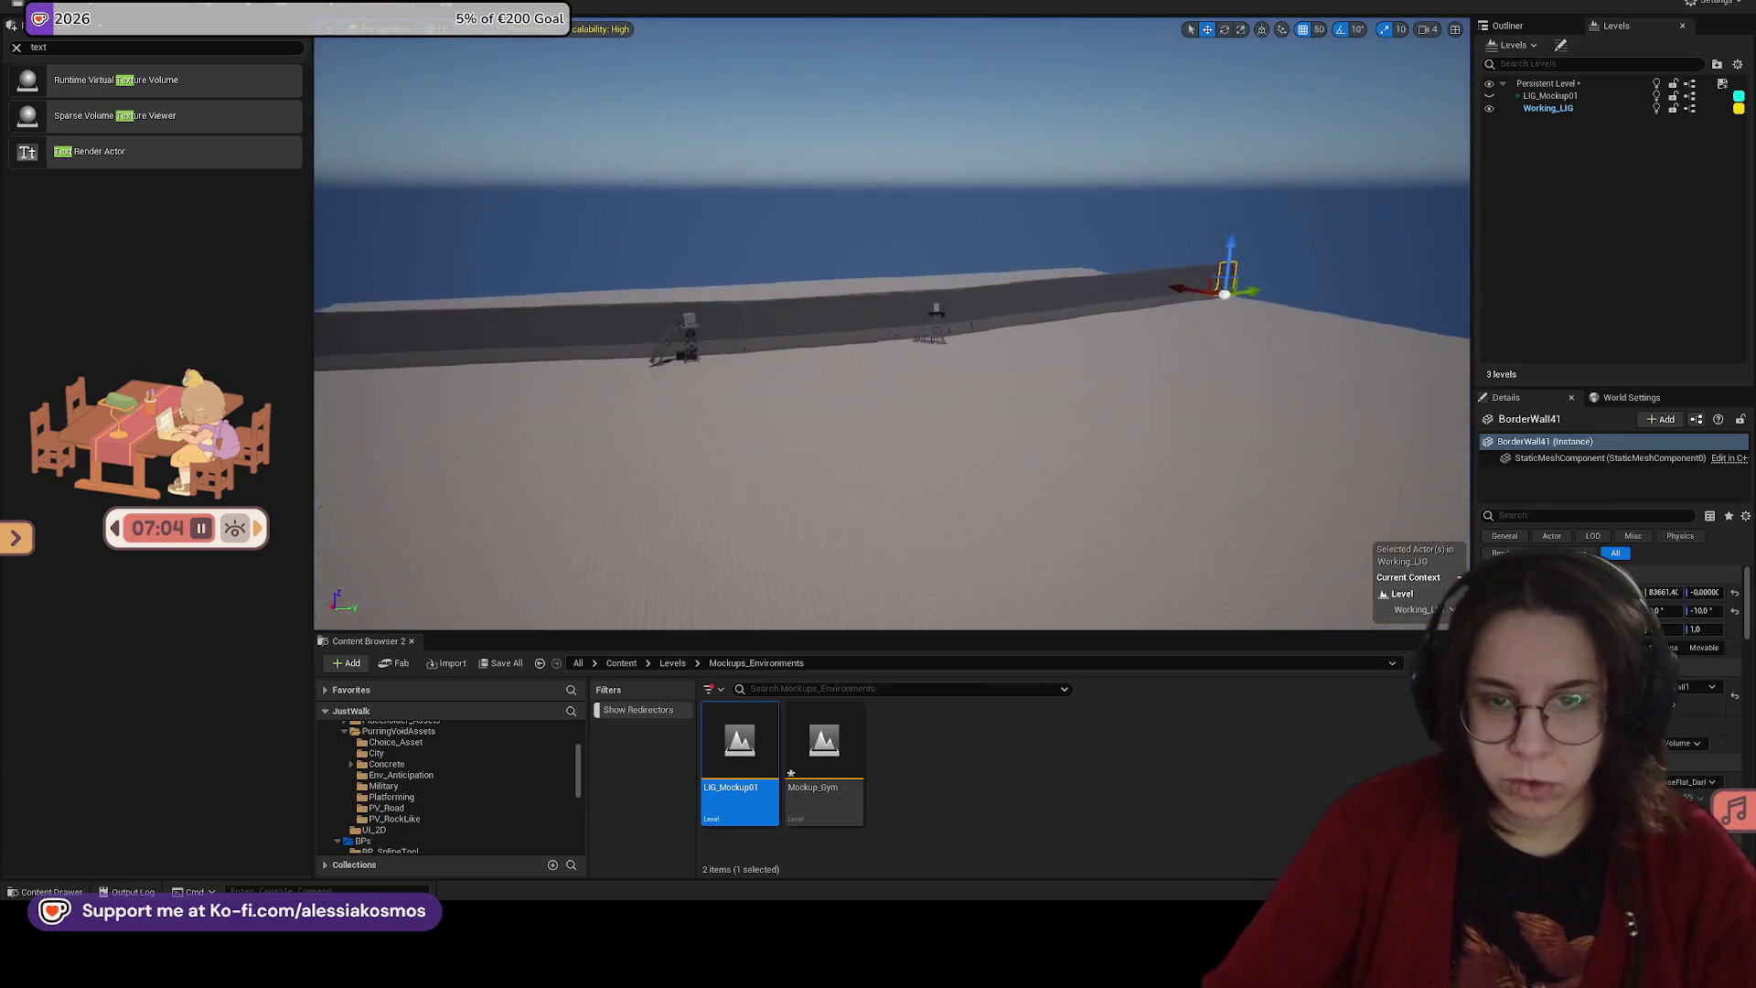
pyautogui.press('w')
pyautogui.press('w')
pyautogui.moveTo(861, 308); pyautogui.dragTo(841, 302)
pyautogui.press('w')
pyautogui.press('w')
pyautogui.press('w')
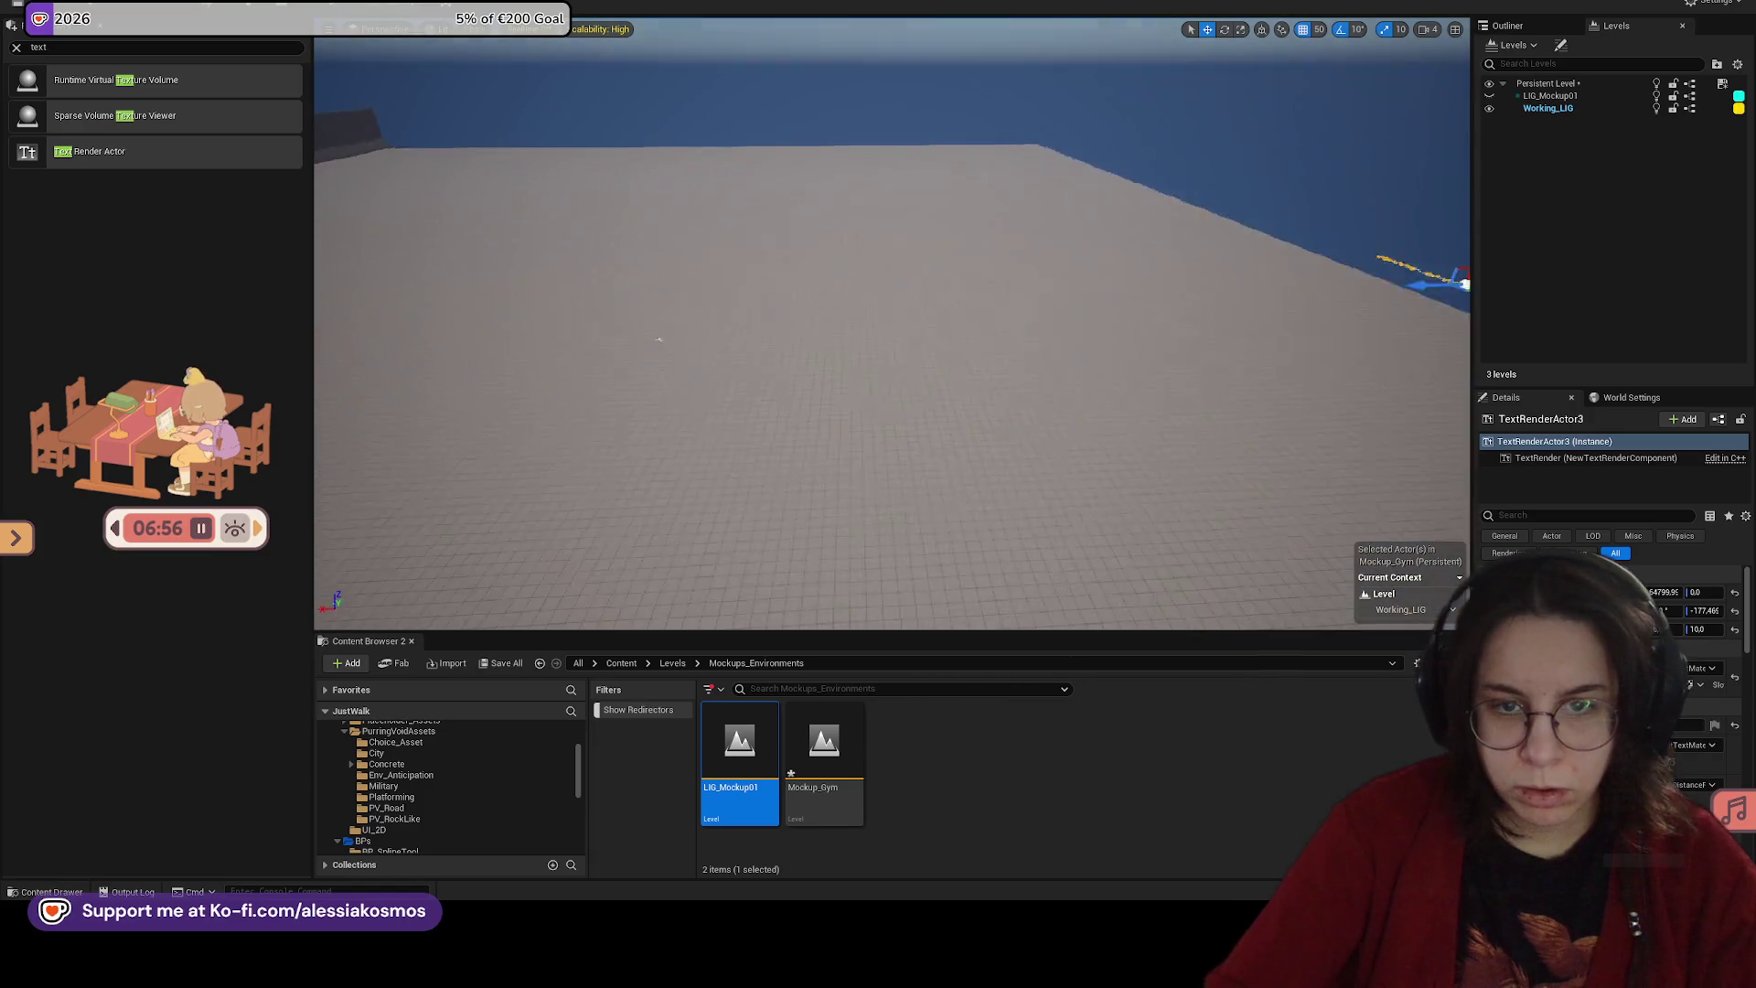
pyautogui.click(655, 340)
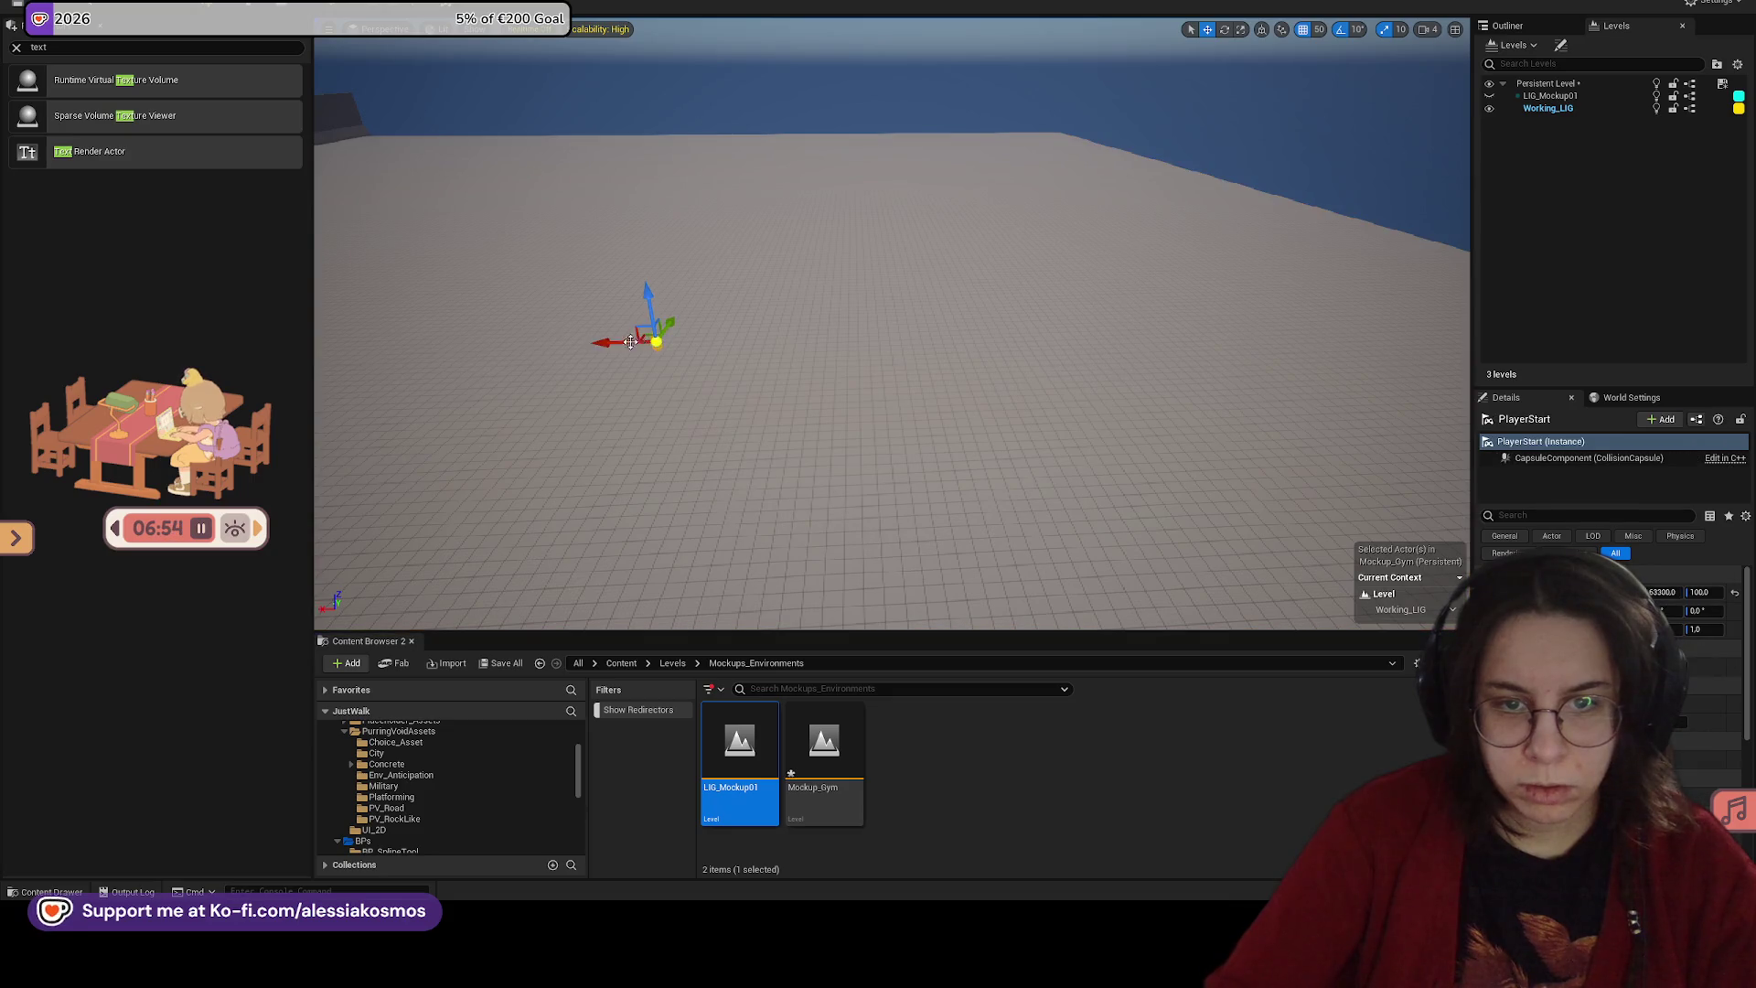
pyautogui.press('f')
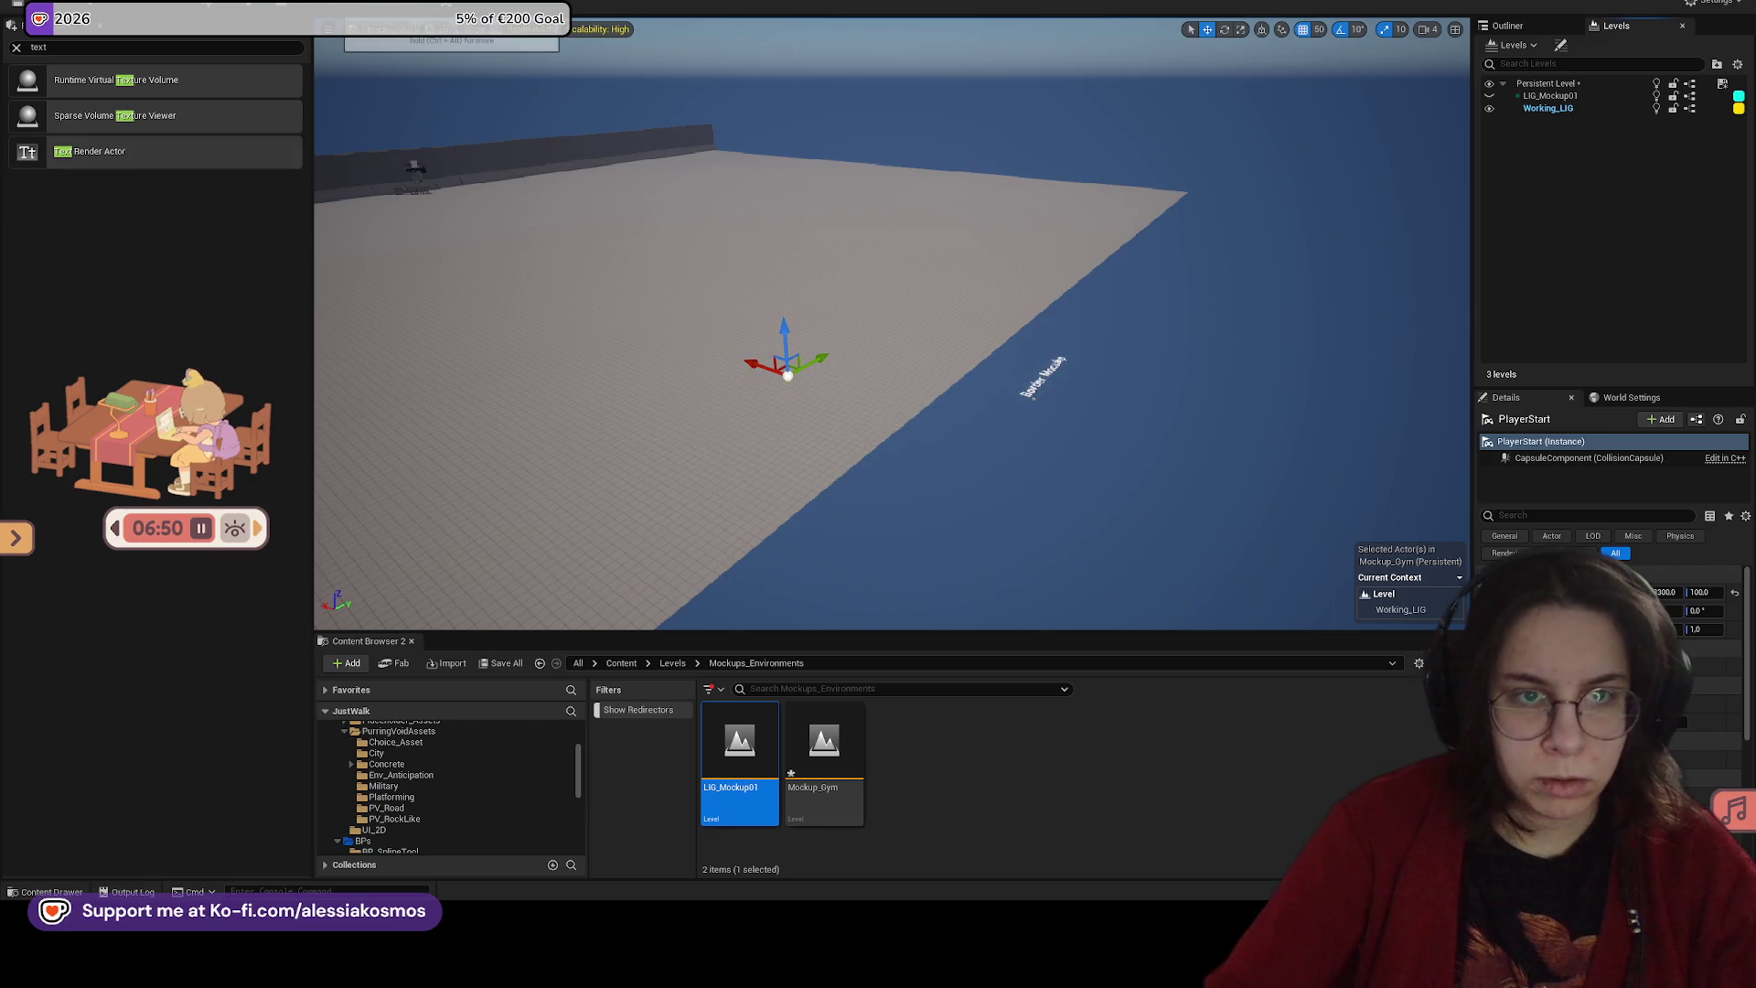
# Step: Play-test from the player start toward the far wall, then clear the selection
pyautogui.hotkey('alt', 'p')
pyautogui.press('w')
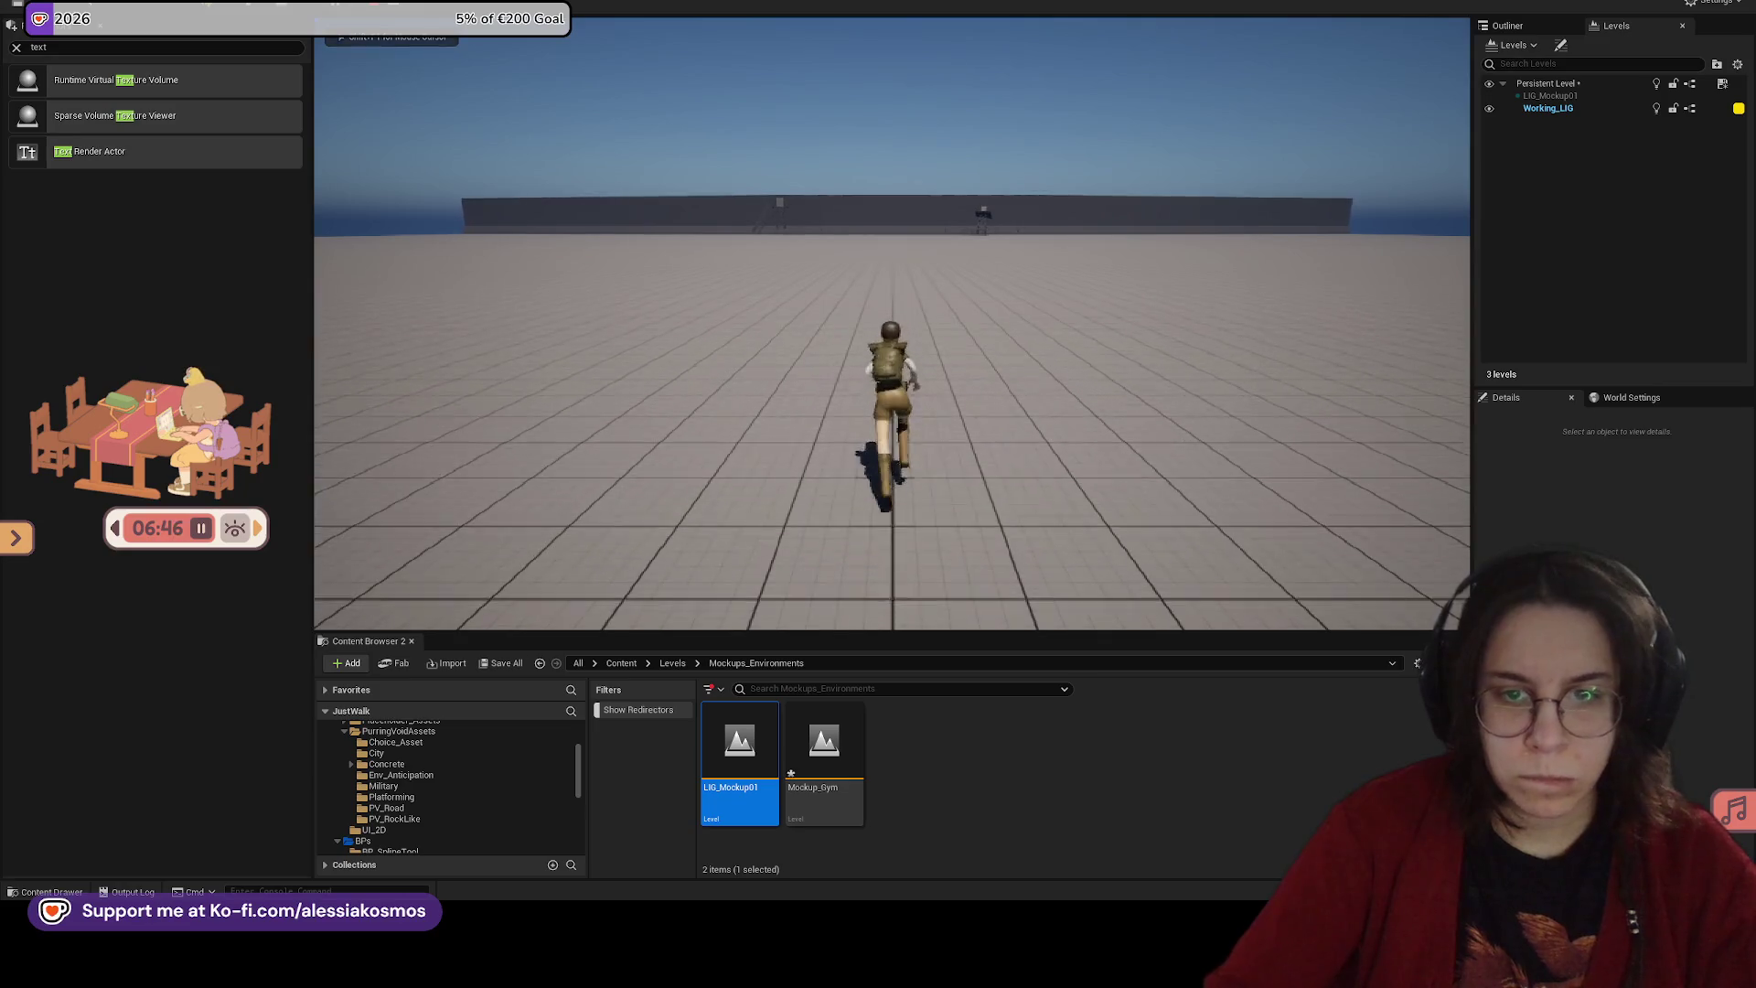
pyautogui.press('Escape')
pyautogui.click(1074, 327)
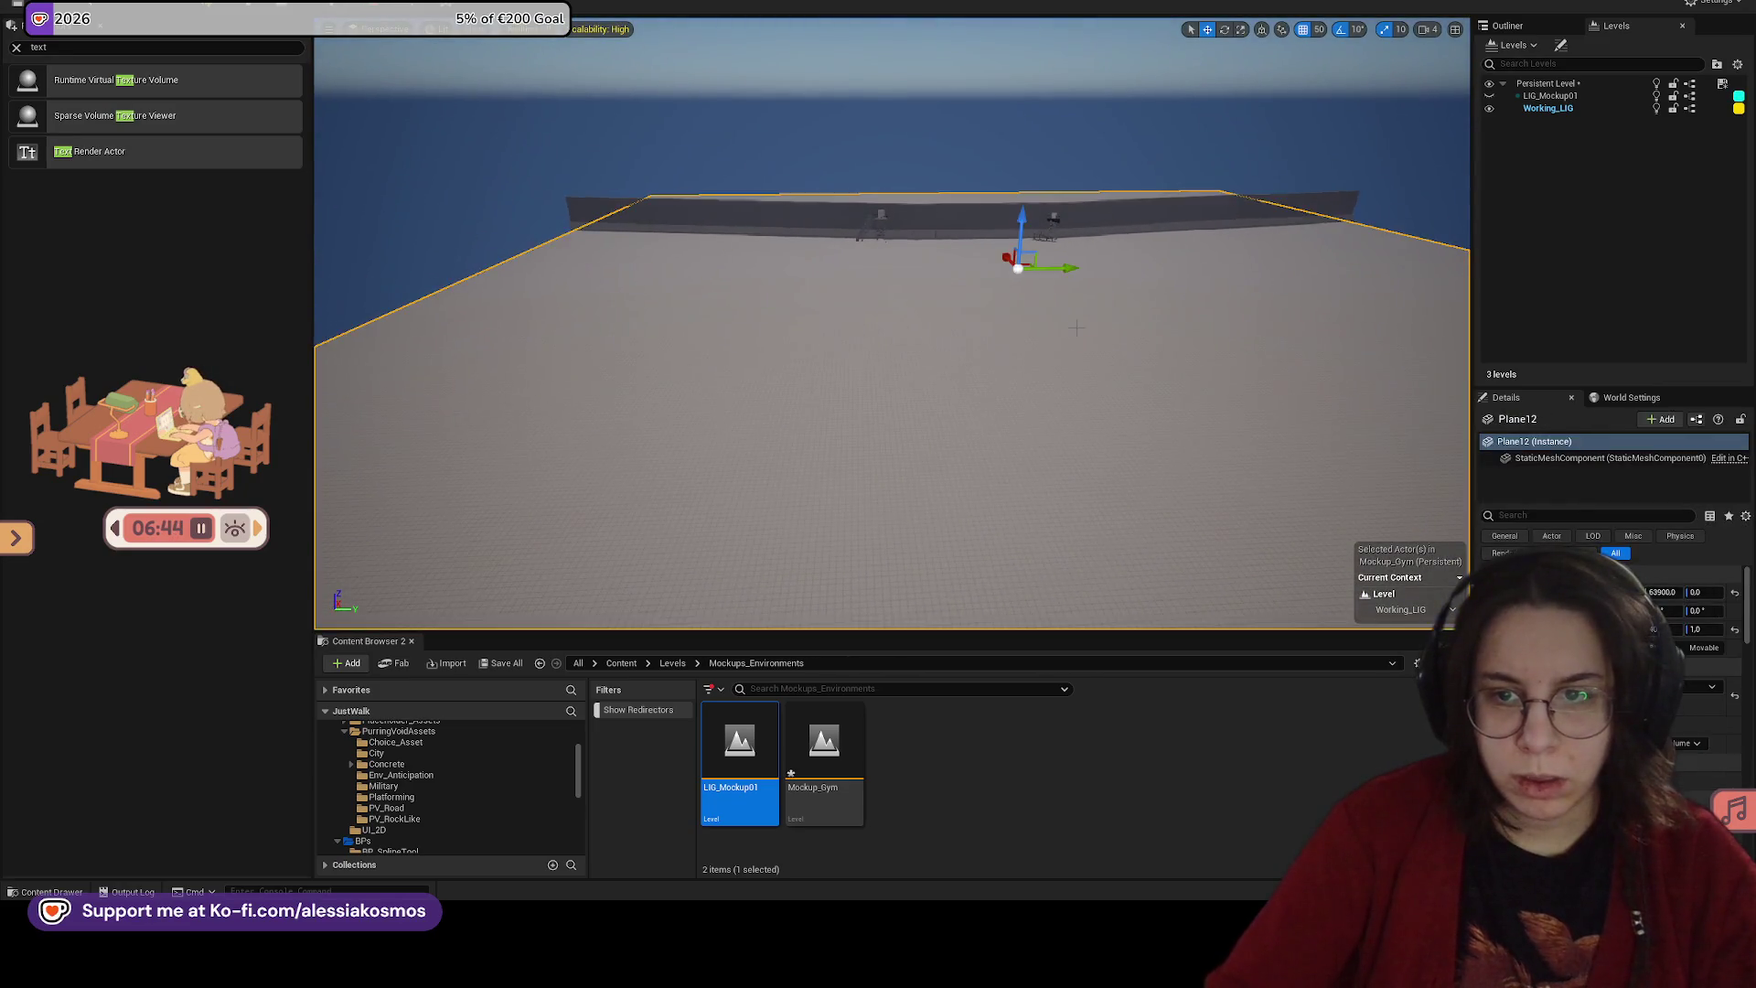
pyautogui.click(823, 745)
pyautogui.click(883, 714)
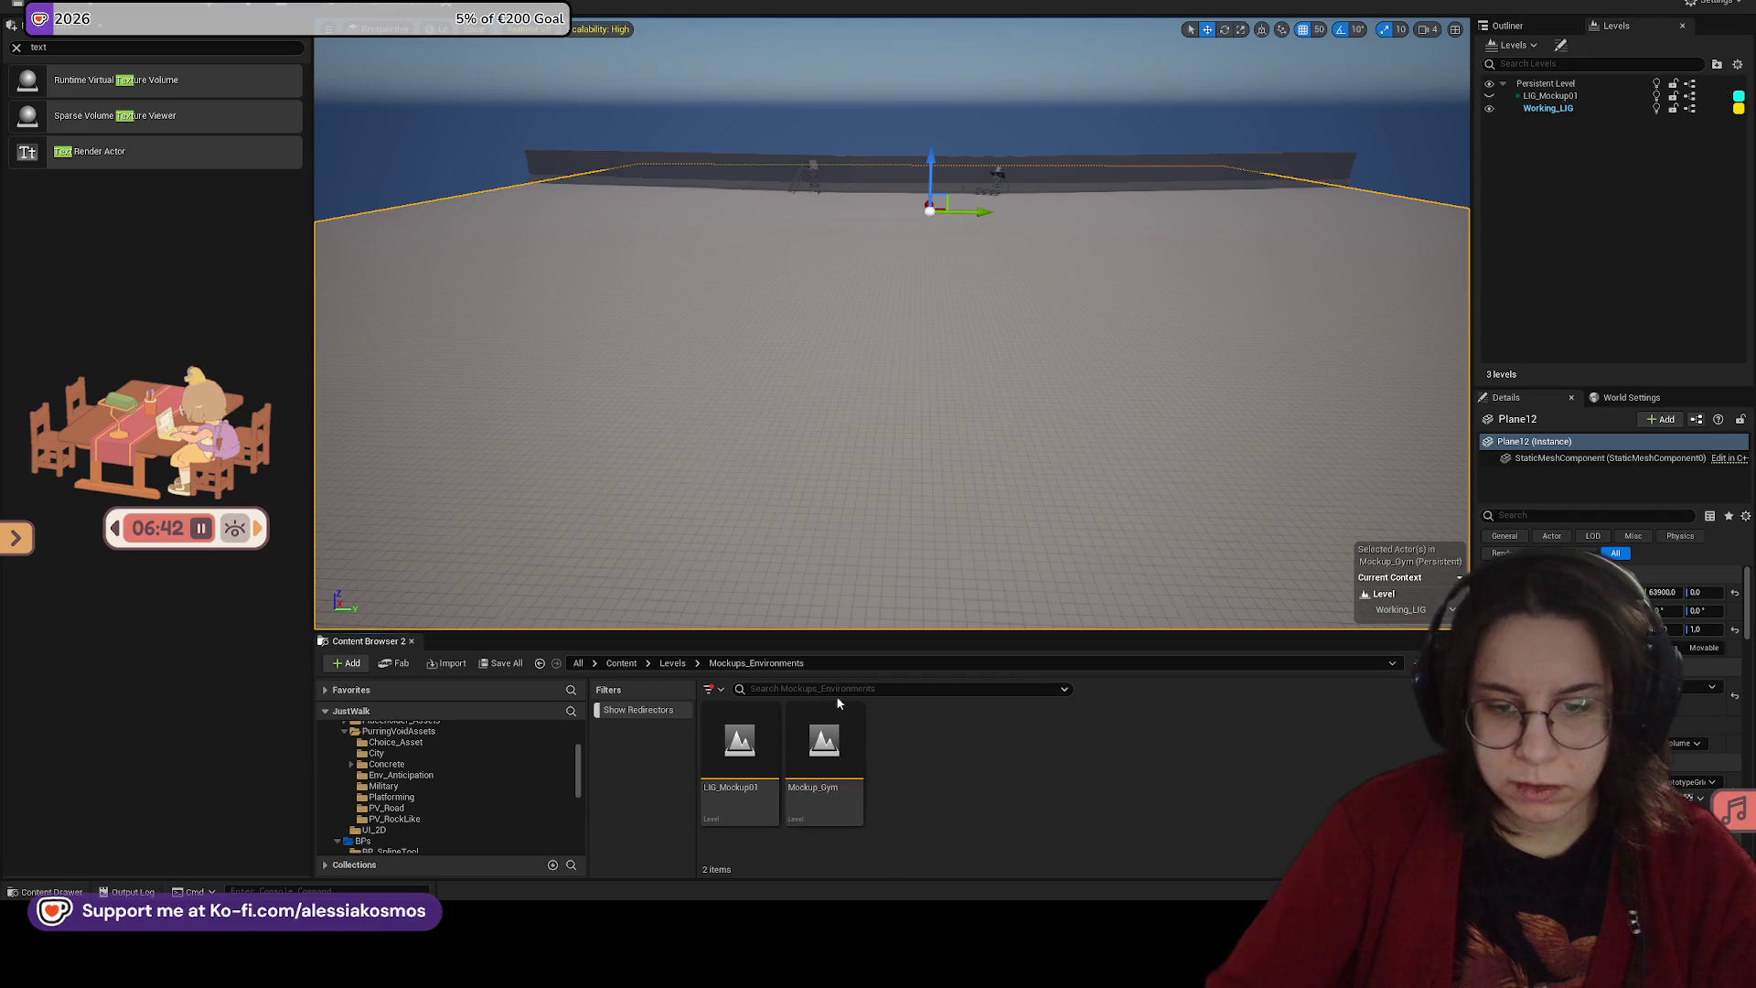
# Step: In the Outliner, select BorderWall21 through BorderWall41 together
pyautogui.click(1518, 26)
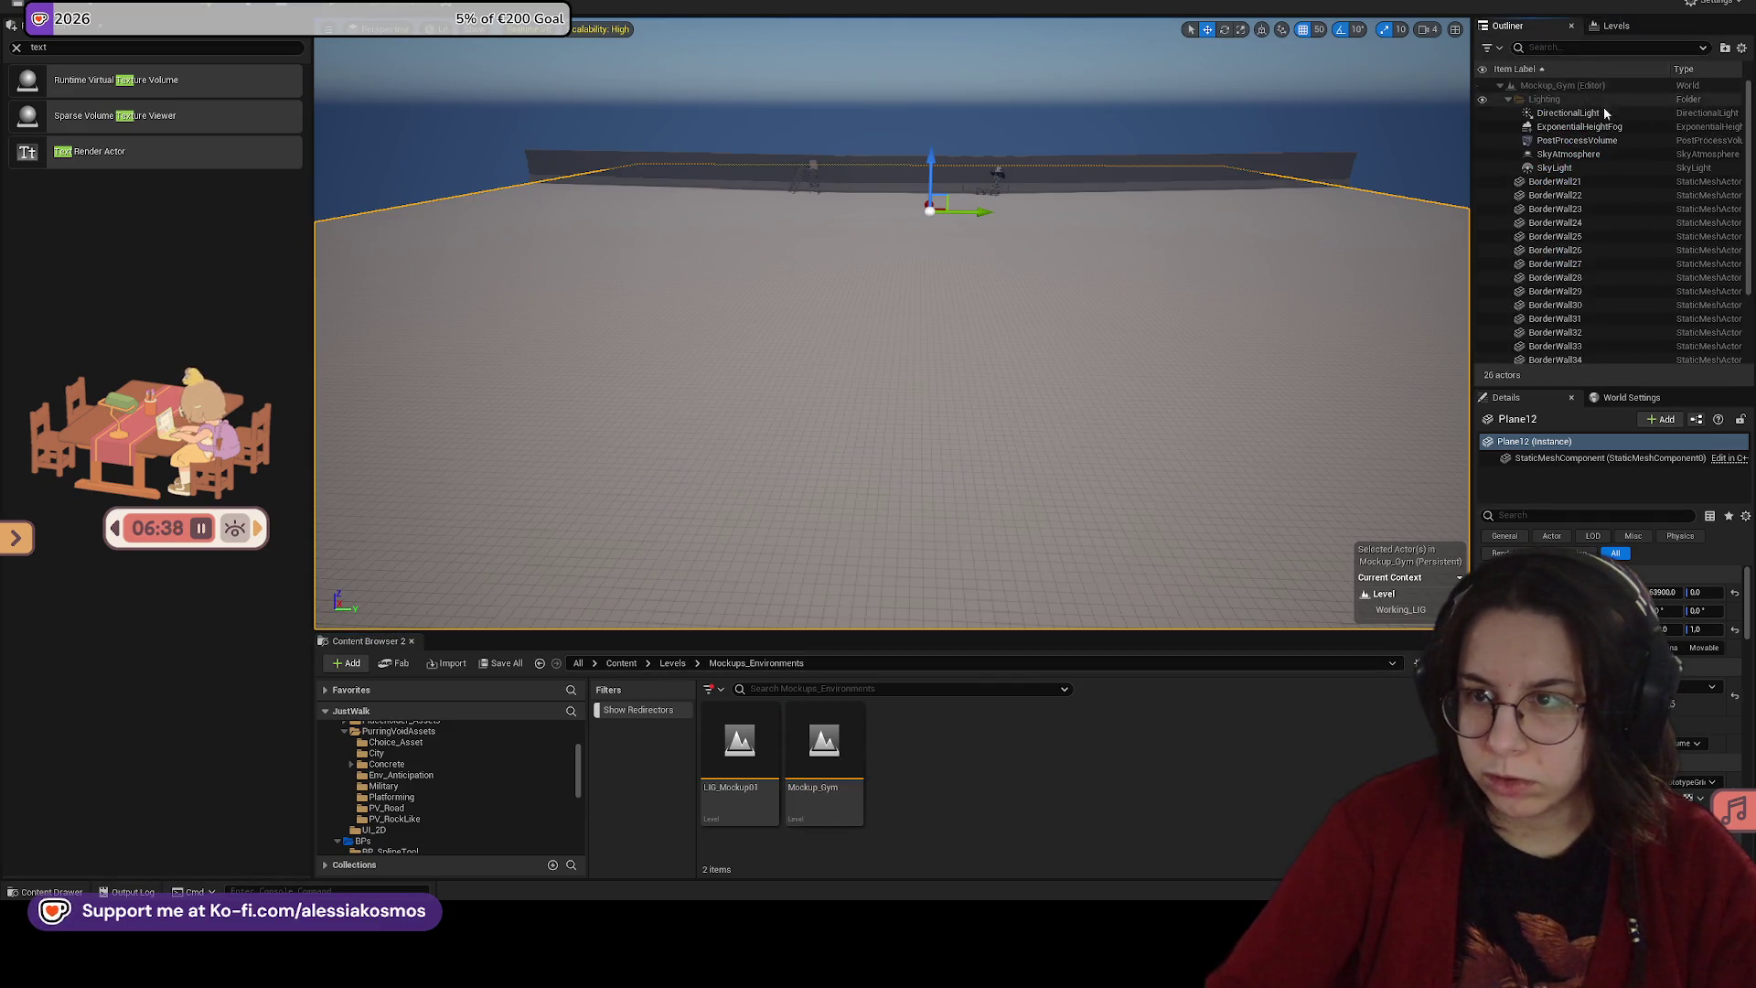
pyautogui.click(1588, 181)
pyautogui.scroll(-3, 1612, 357)
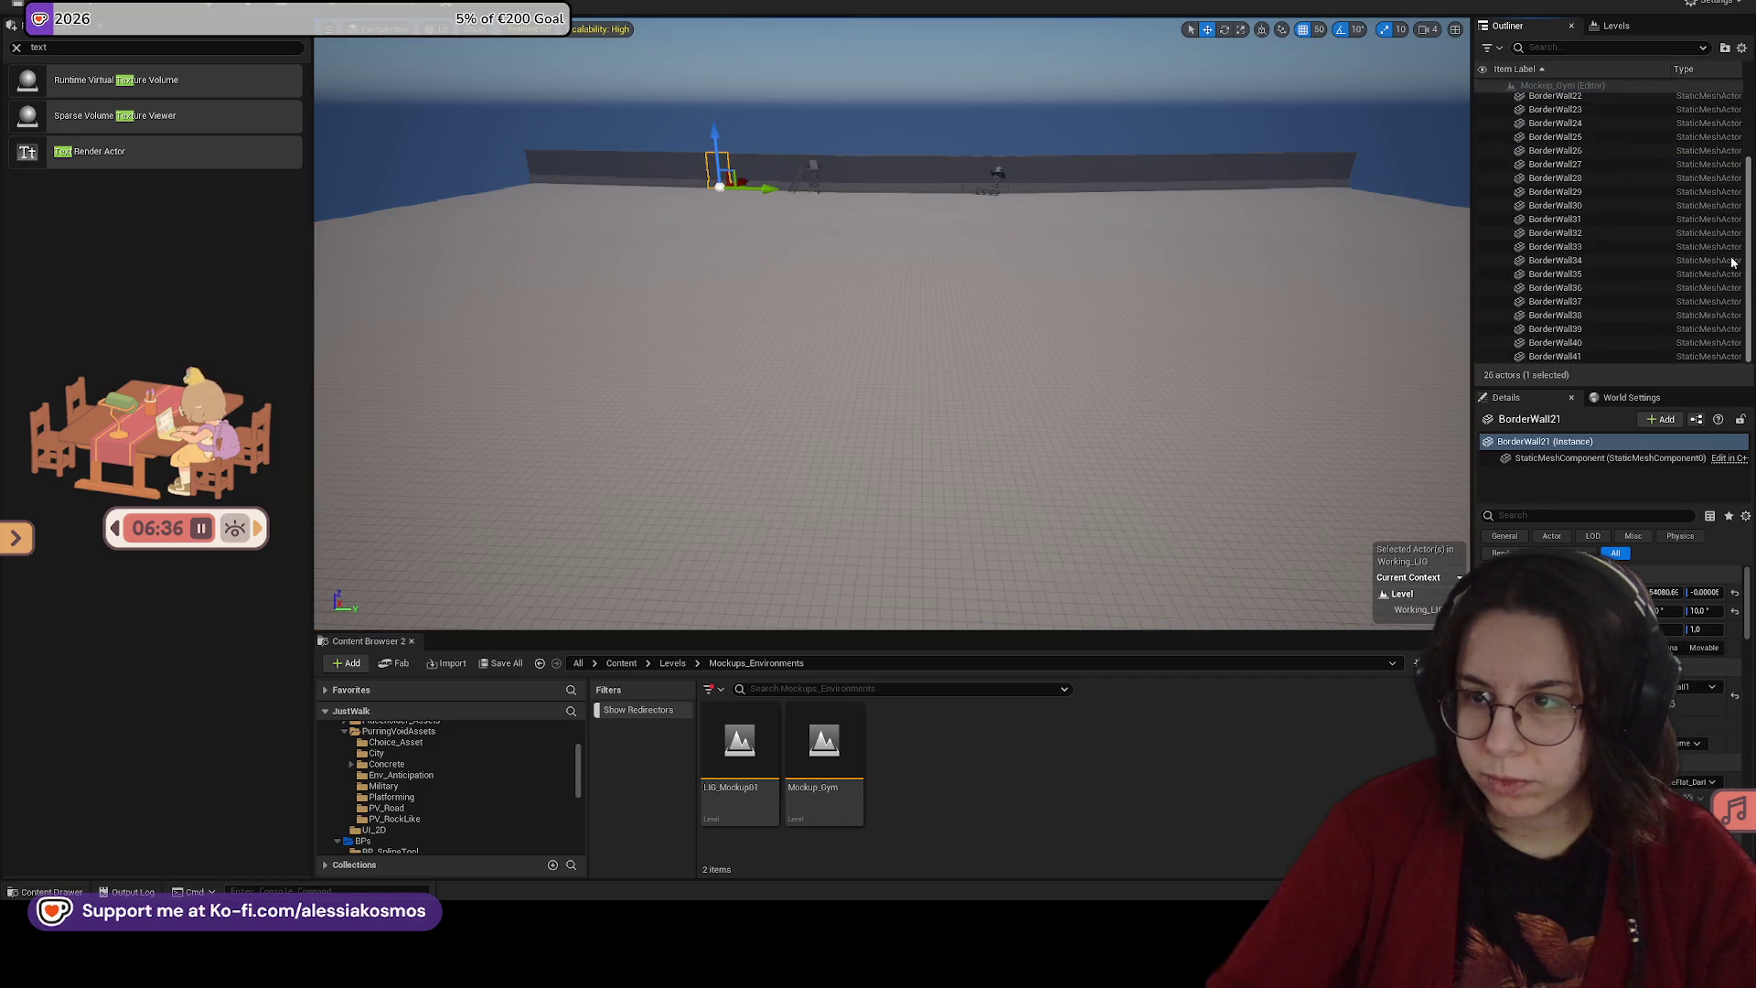
pyautogui.keyDown('shift'); pyautogui.click(1613, 357); pyautogui.keyUp('shift')
pyautogui.click(1615, 28)
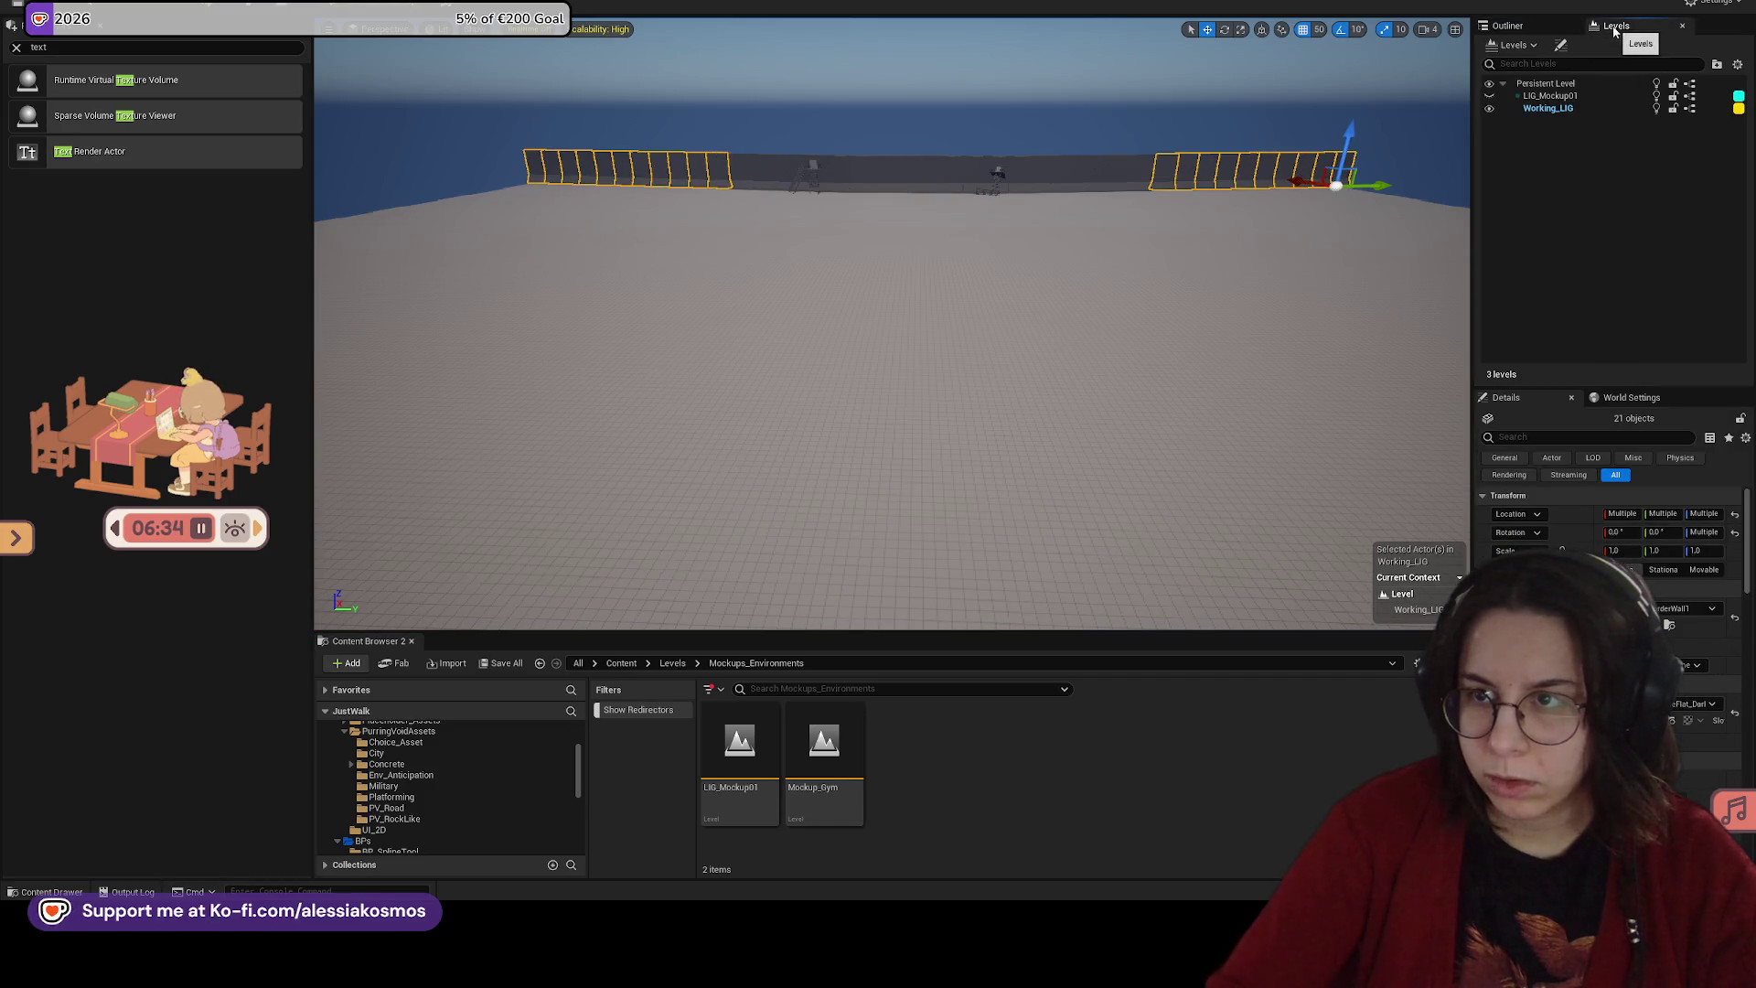
# Step: Make Persistent Level current and set the Border Mockup text's size to 30
pyautogui.click(1547, 85)
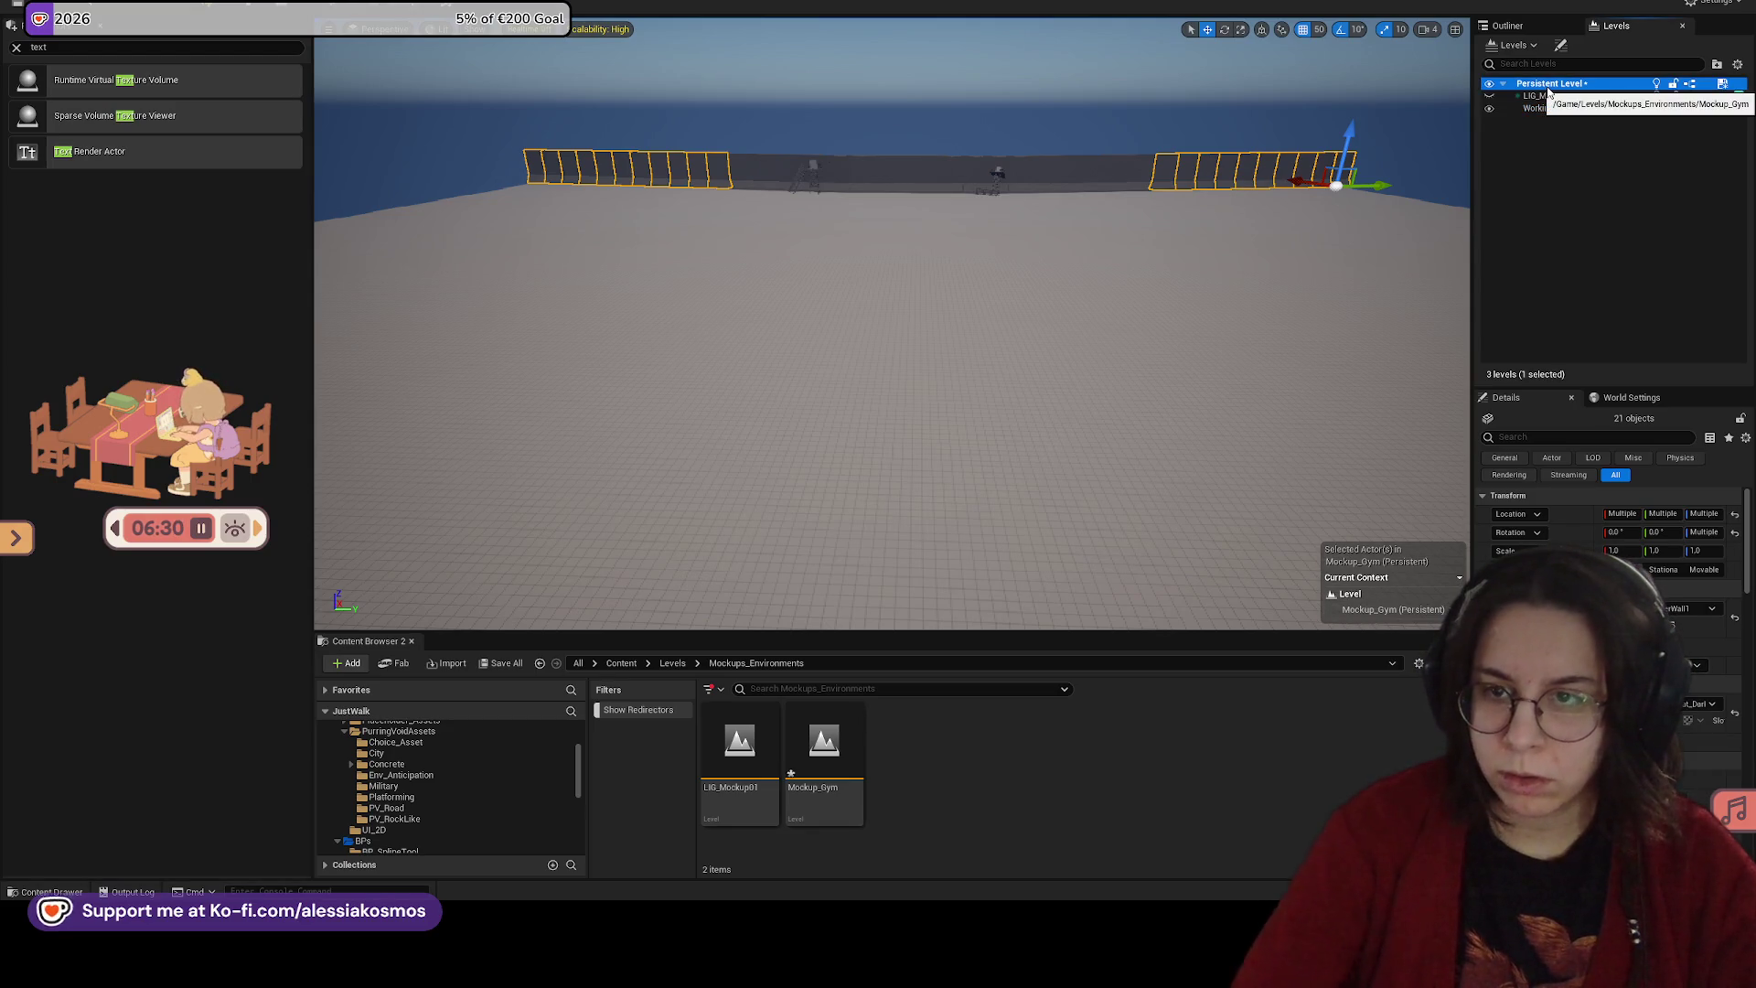
pyautogui.moveTo(1049, 220); pyautogui.dragTo(1072, 317)
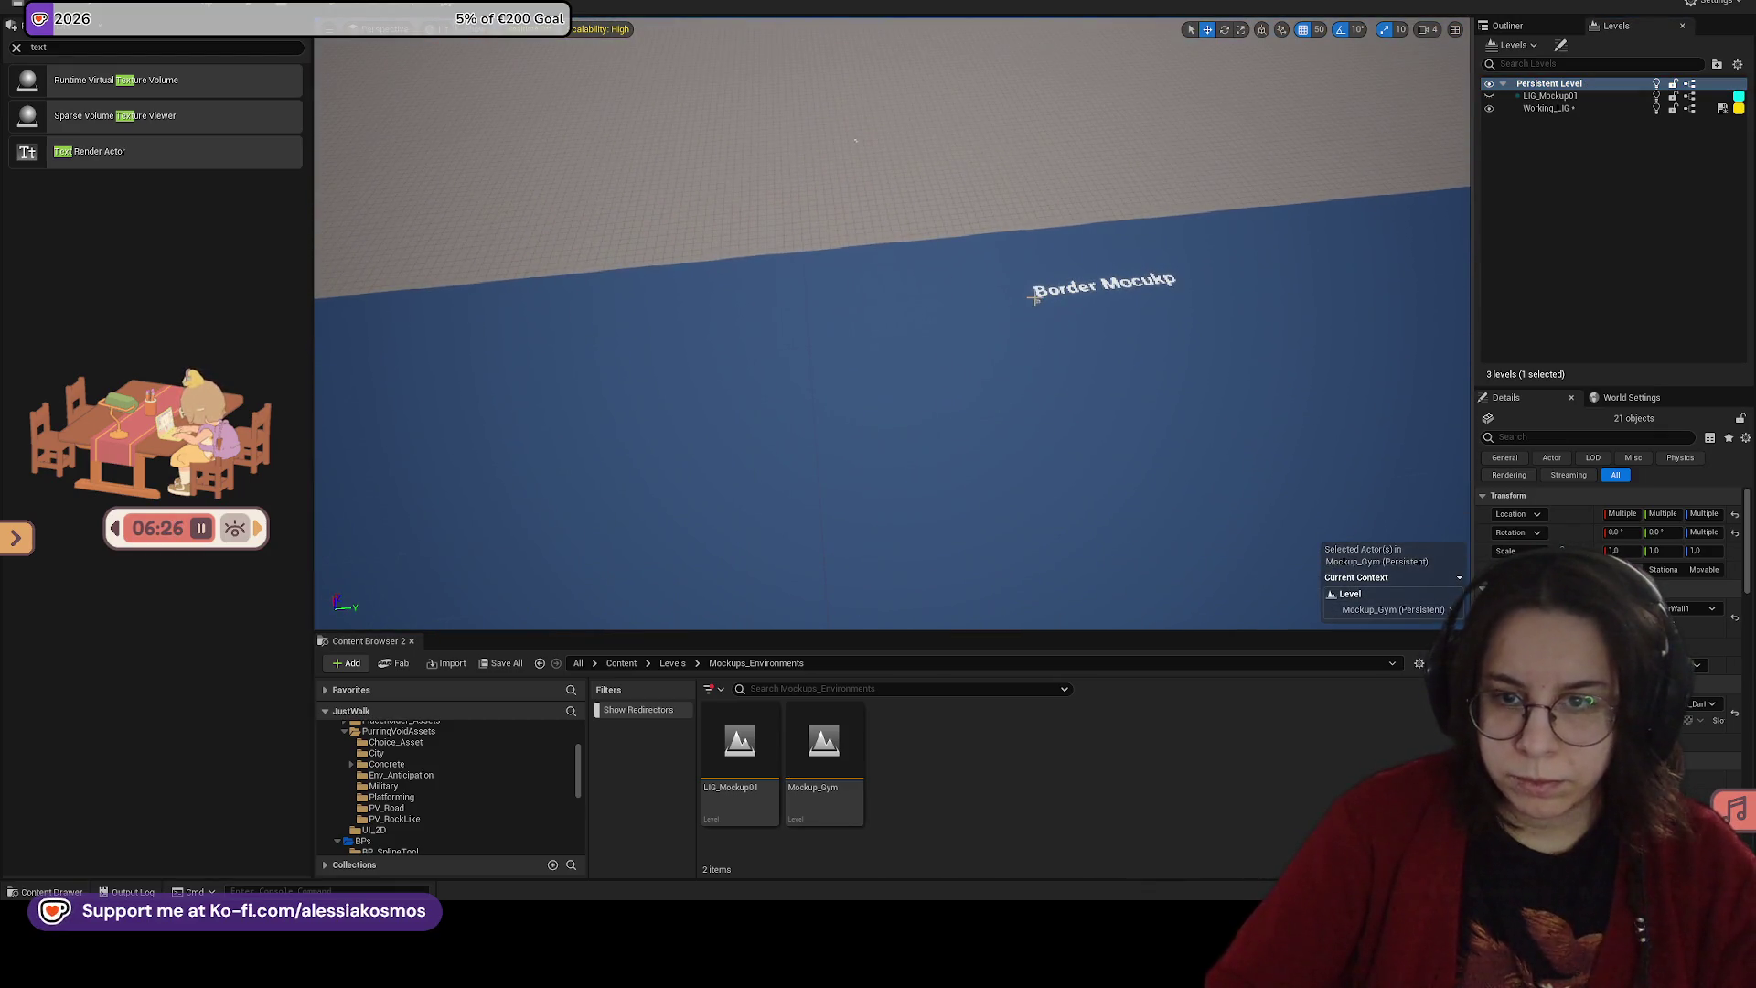
pyautogui.click(1035, 294)
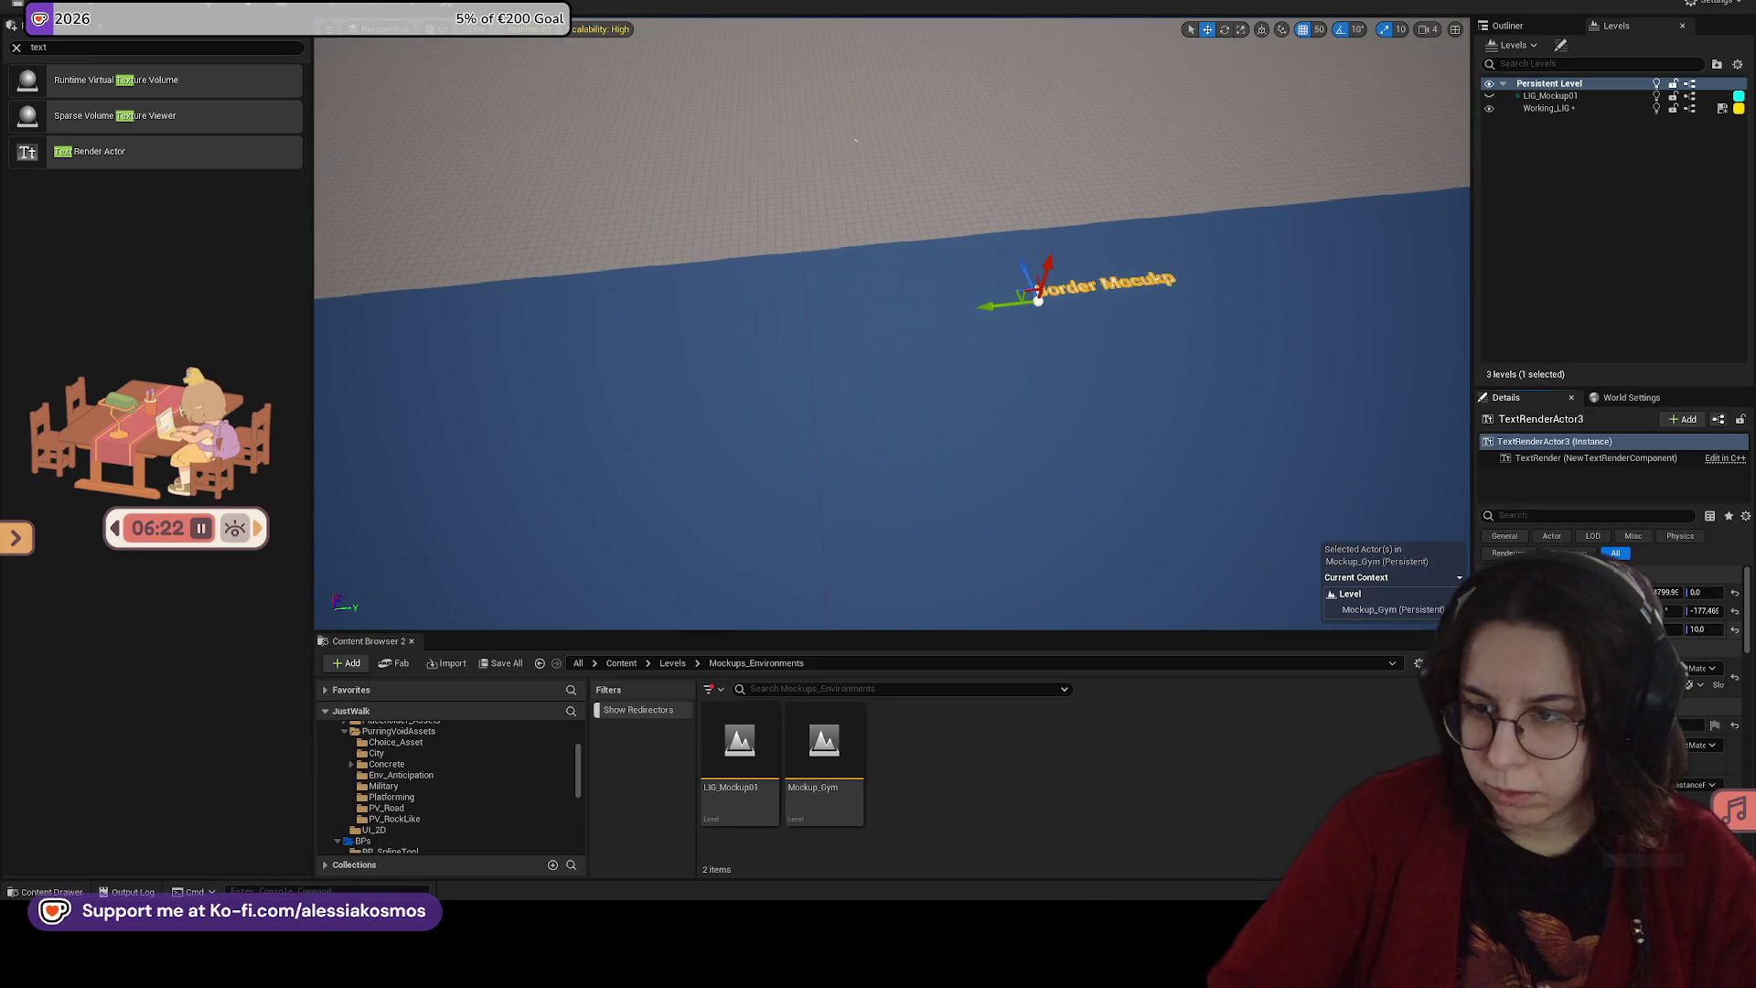
pyautogui.write('30')
pyautogui.press('Return')
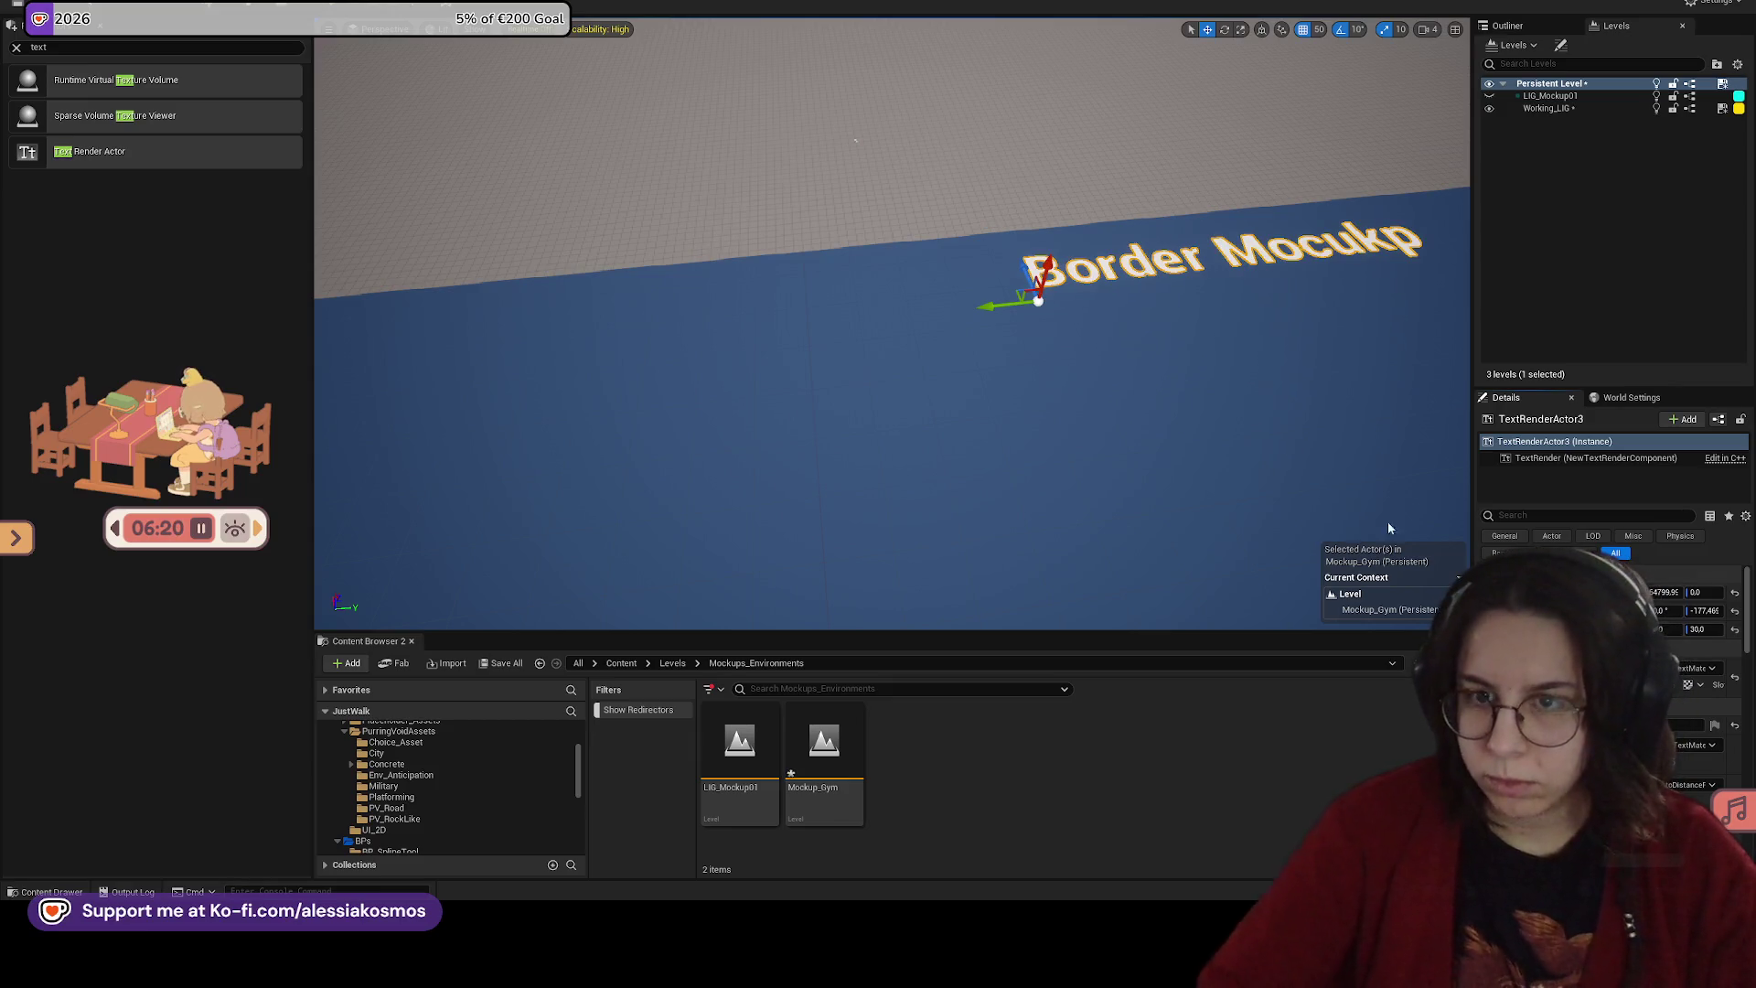
# Step: Set grid snapping to 100, enlarge the text to about 50, and move it left
pyautogui.click(1321, 30)
pyautogui.click(1343, 123)
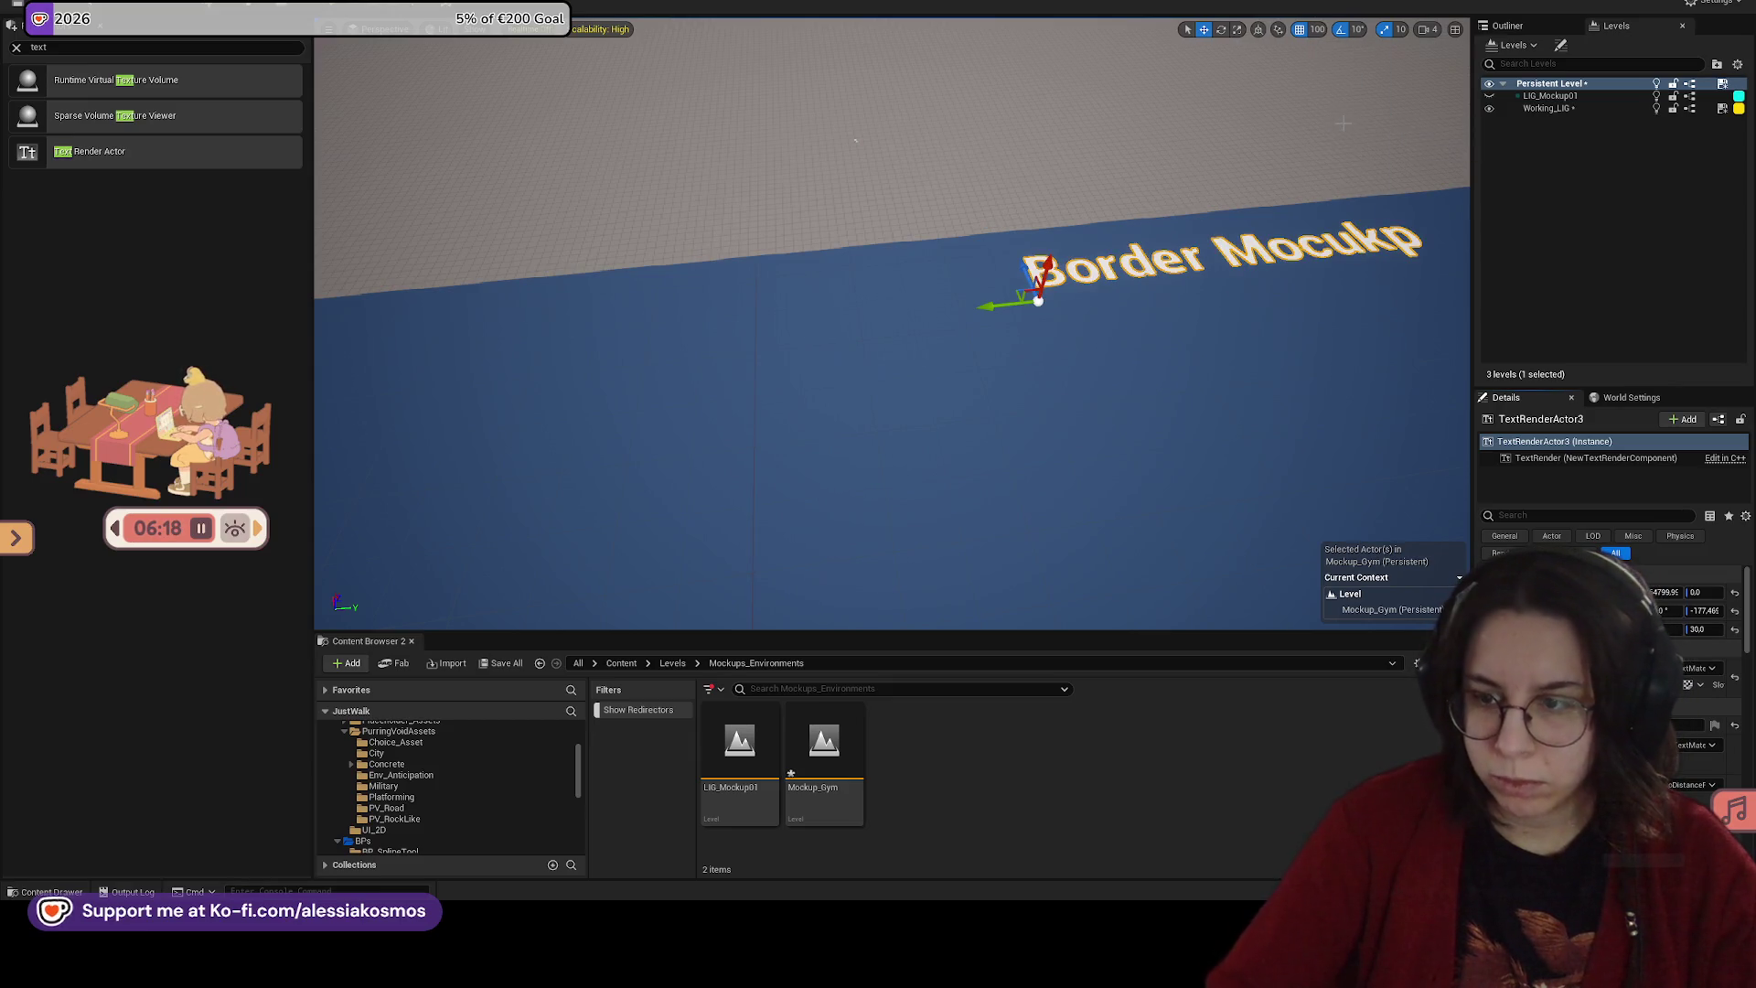
pyautogui.moveTo(856, 140); pyautogui.dragTo(1068, 147)
pyautogui.moveTo(1091, 434)
pyautogui.mouseDown()
pyautogui.moveTo(1091, 475)
pyautogui.moveTo(1061, 485)
pyautogui.moveTo(1091, 433)
pyautogui.mouseUp()
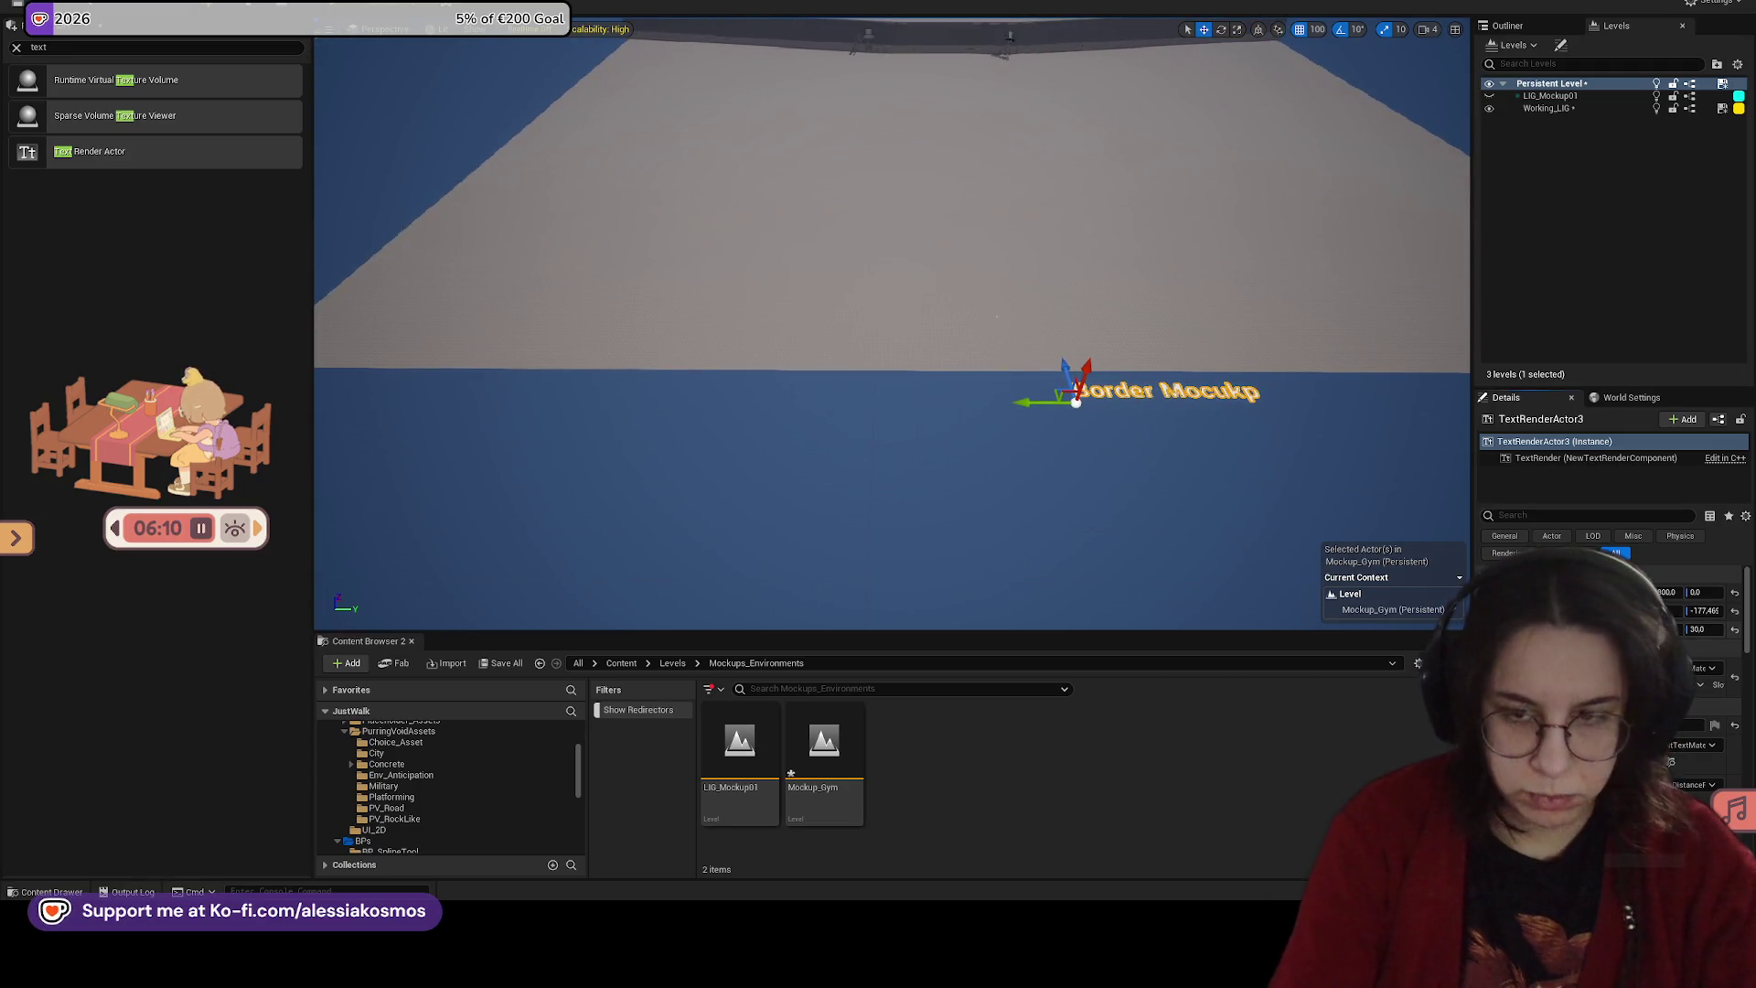
pyautogui.moveTo(1701, 629); pyautogui.dragTo(1738, 629)
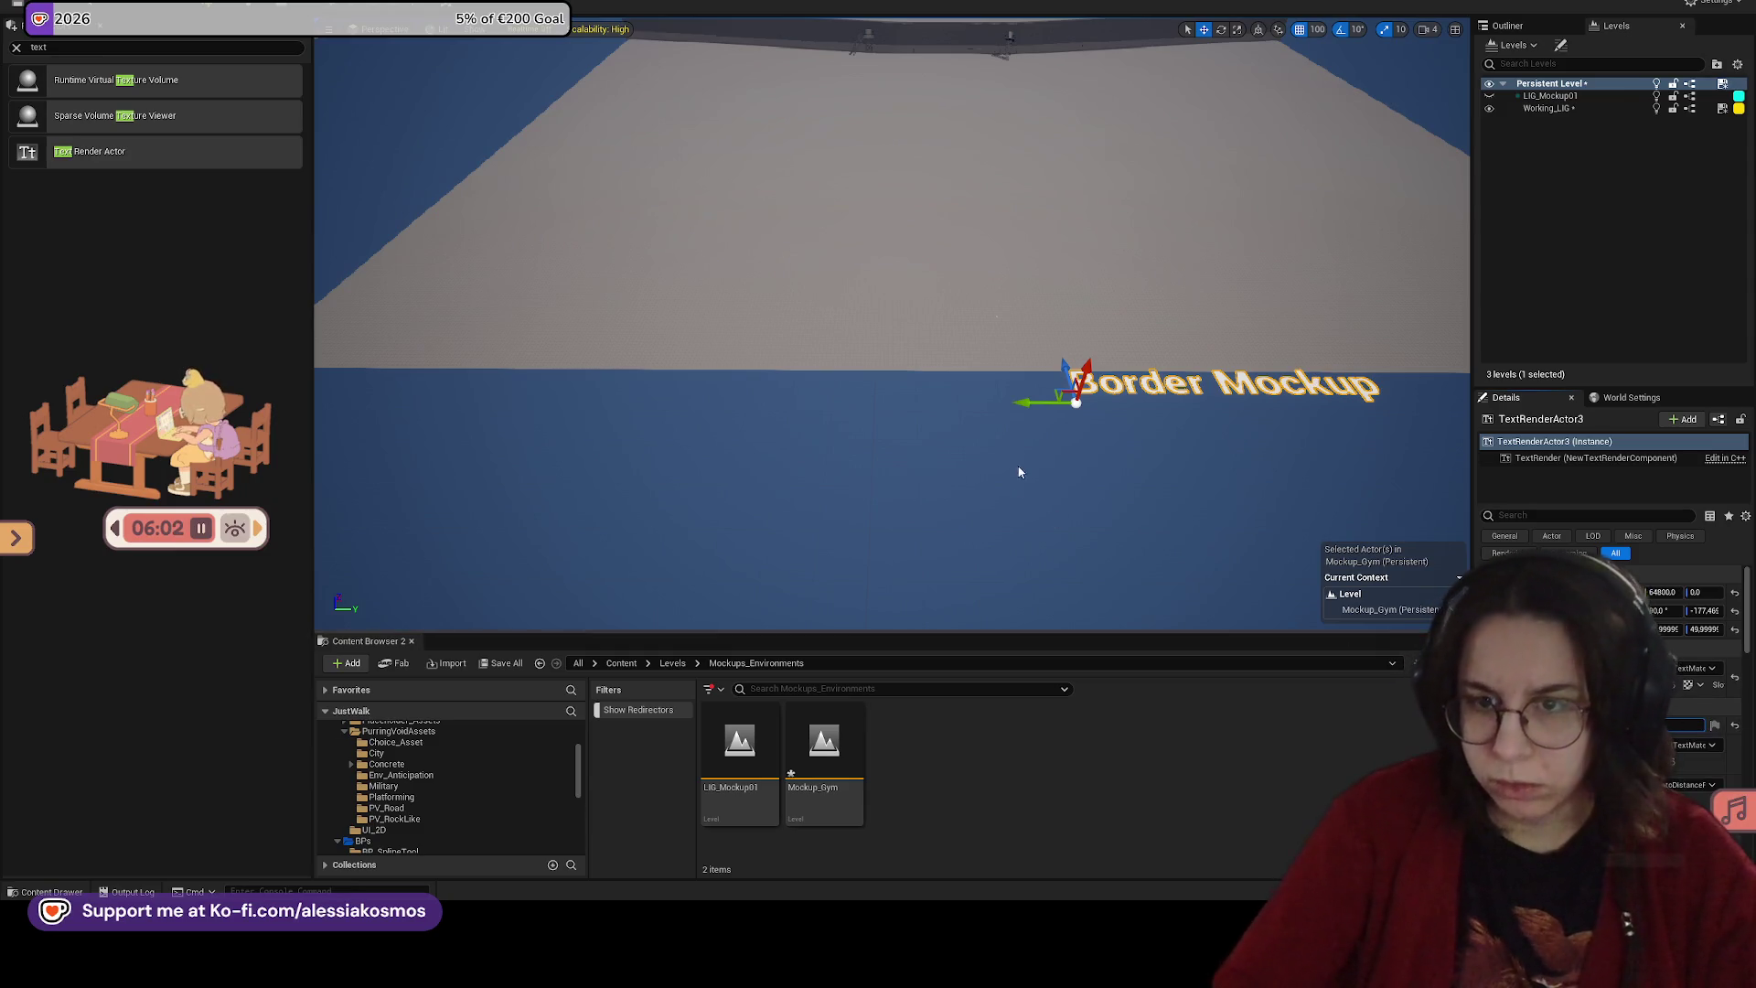
pyautogui.moveTo(1025, 399)
pyautogui.mouseDown()
pyautogui.moveTo(824, 400)
pyautogui.moveTo(648, 111)
pyautogui.mouseUp()
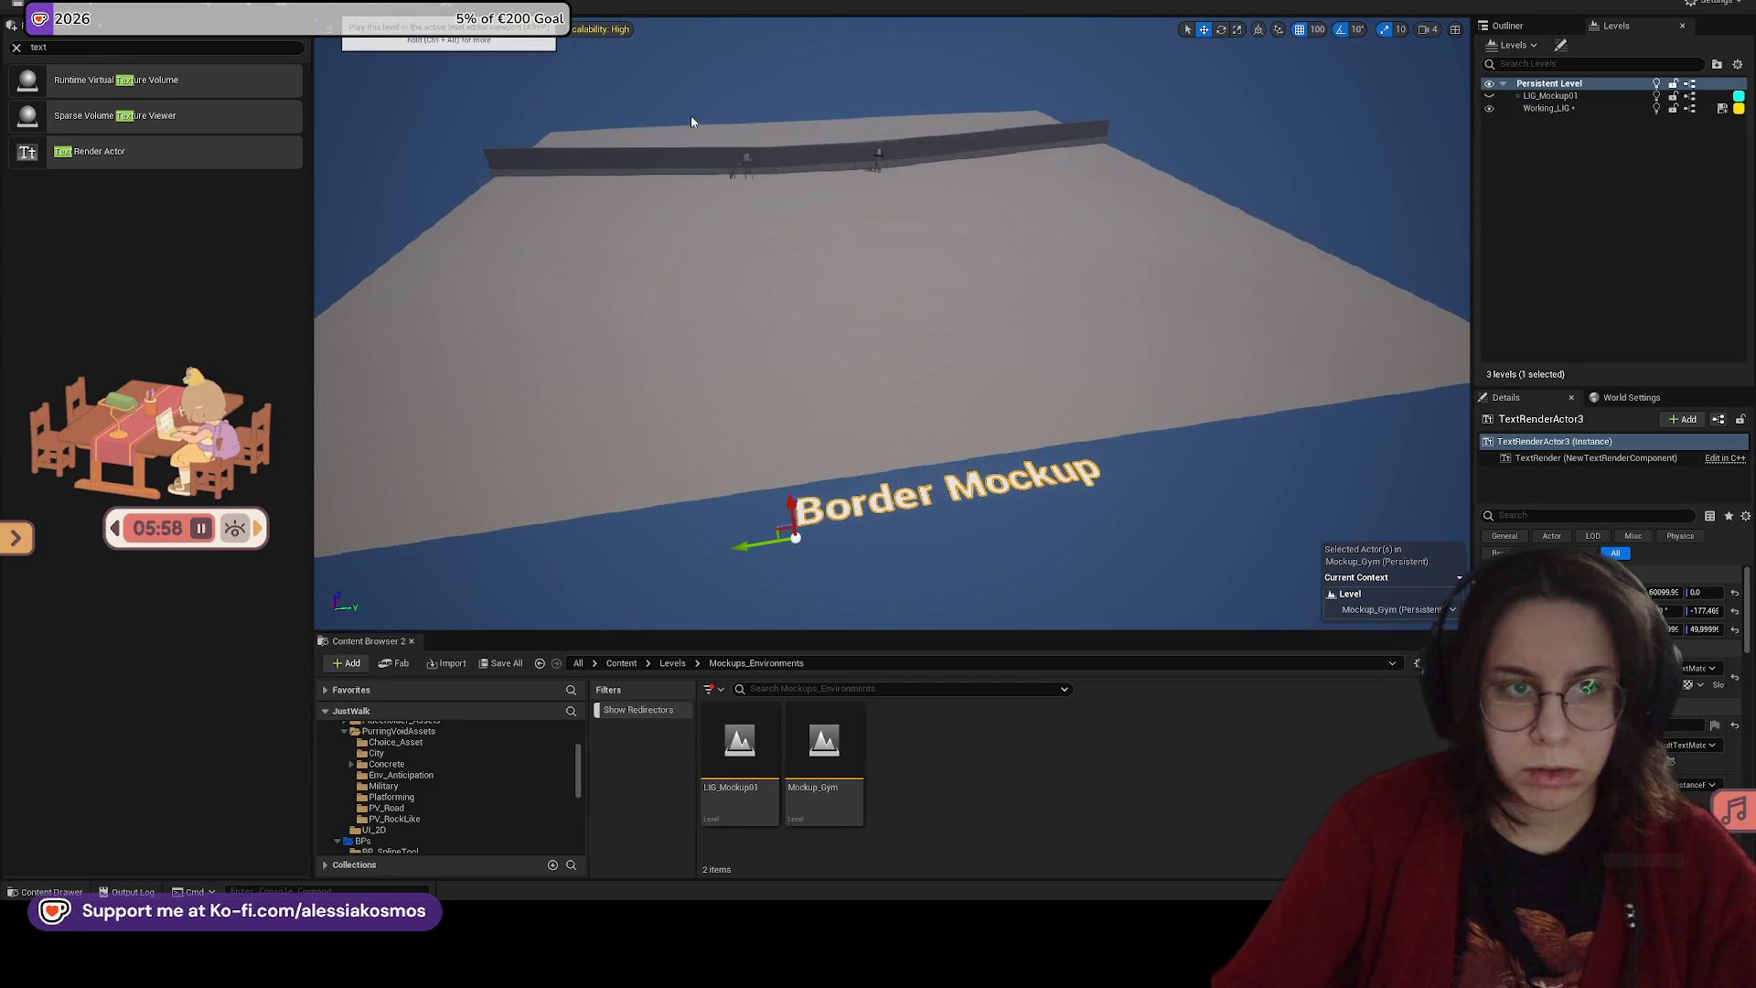
pyautogui.hotkey('alt', 'p')
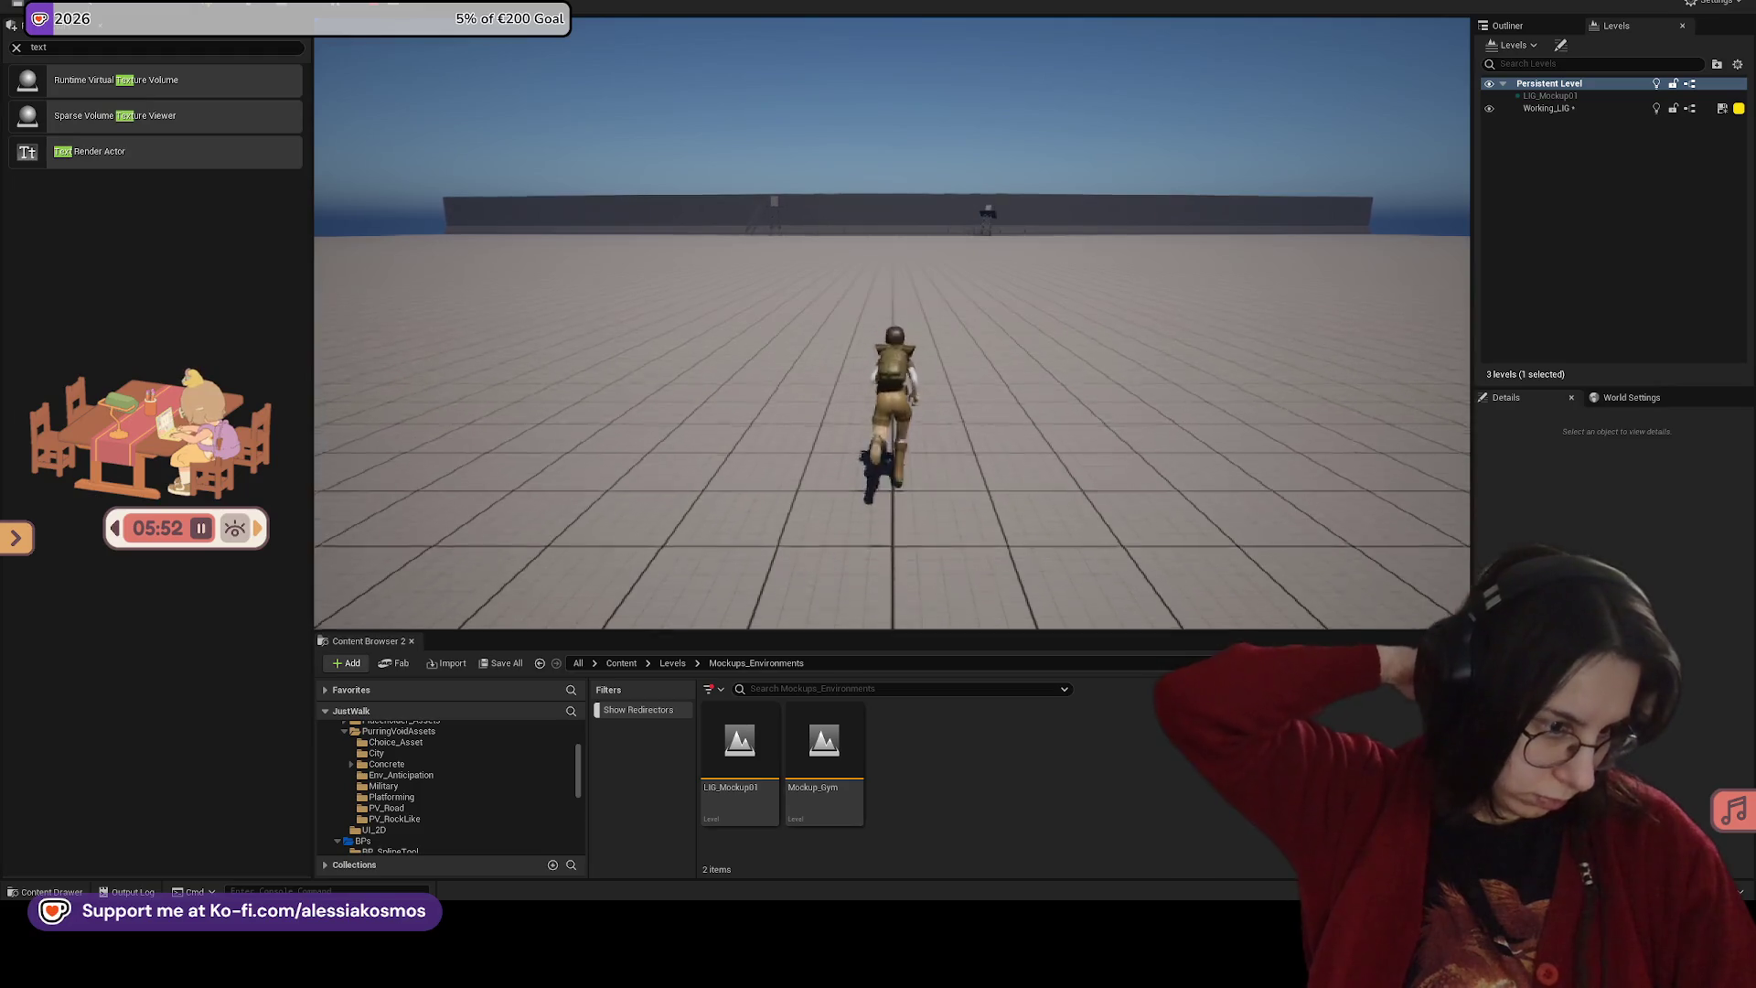
pyautogui.press('Escape')
pyautogui.moveTo(791, 171); pyautogui.dragTo(727, 130)
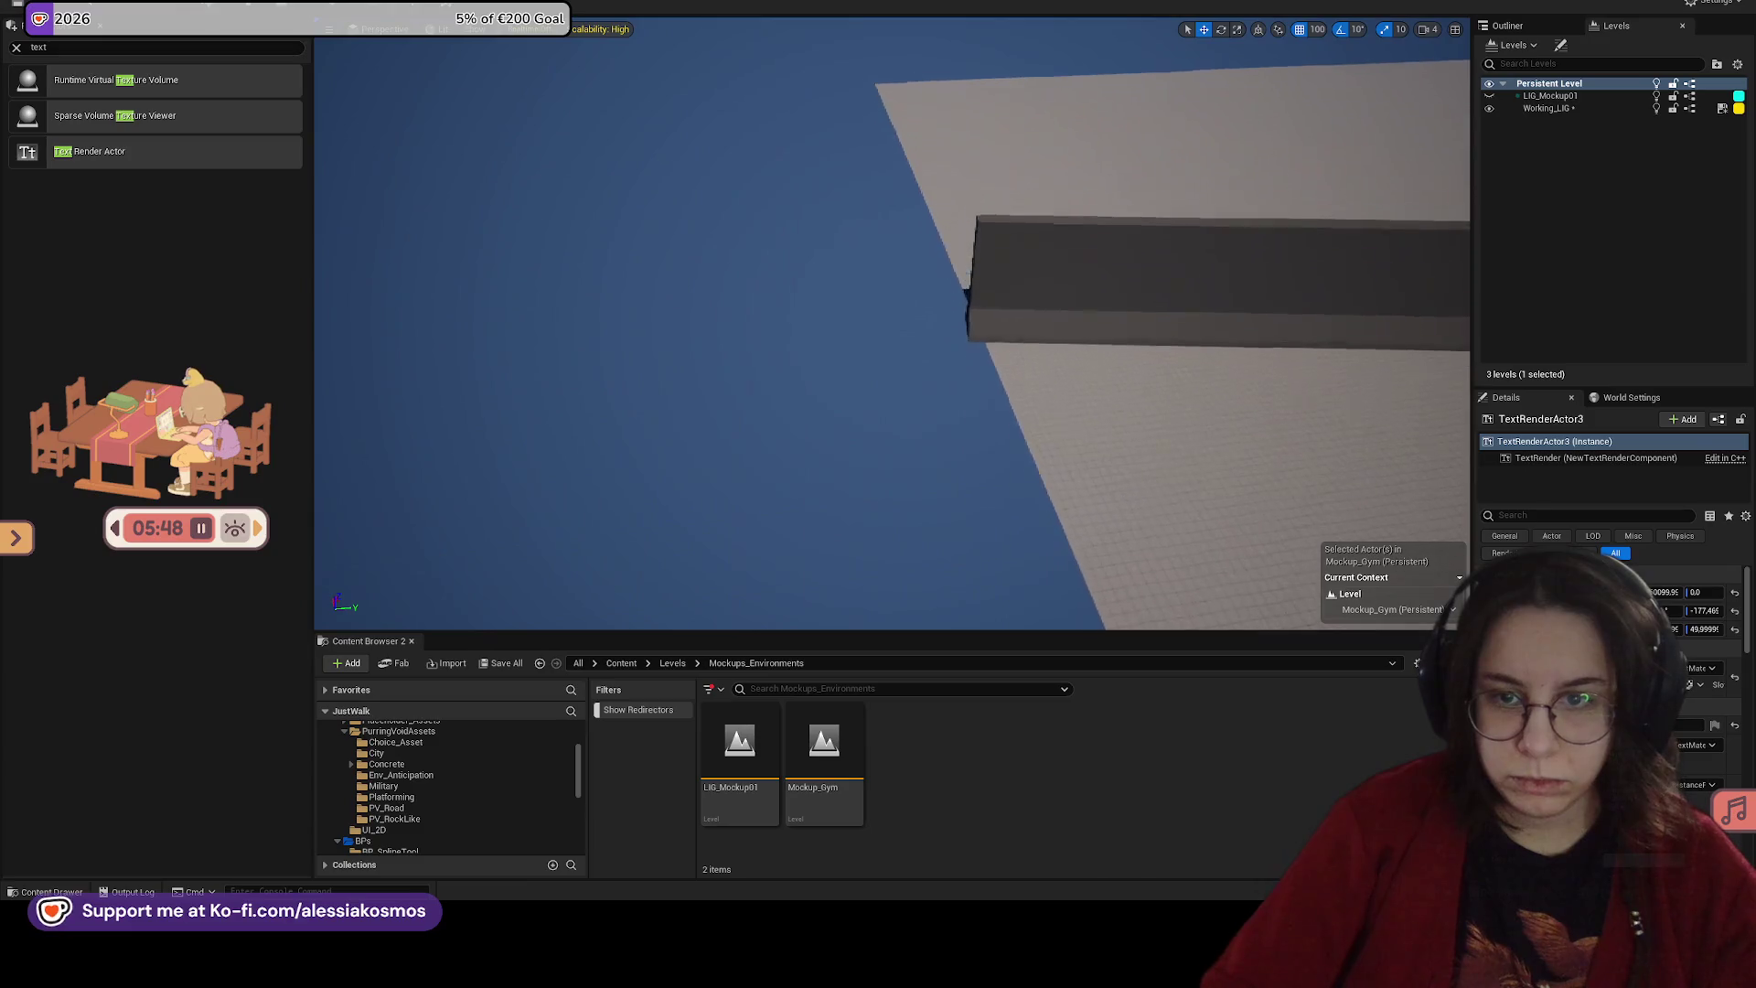
pyautogui.click(1006, 366)
pyautogui.moveTo(1006, 366)
pyautogui.mouseDown()
pyautogui.moveTo(960, 375)
pyautogui.moveTo(943, 457)
pyautogui.moveTo(914, 480)
pyautogui.mouseUp()
pyautogui.click(1107, 379)
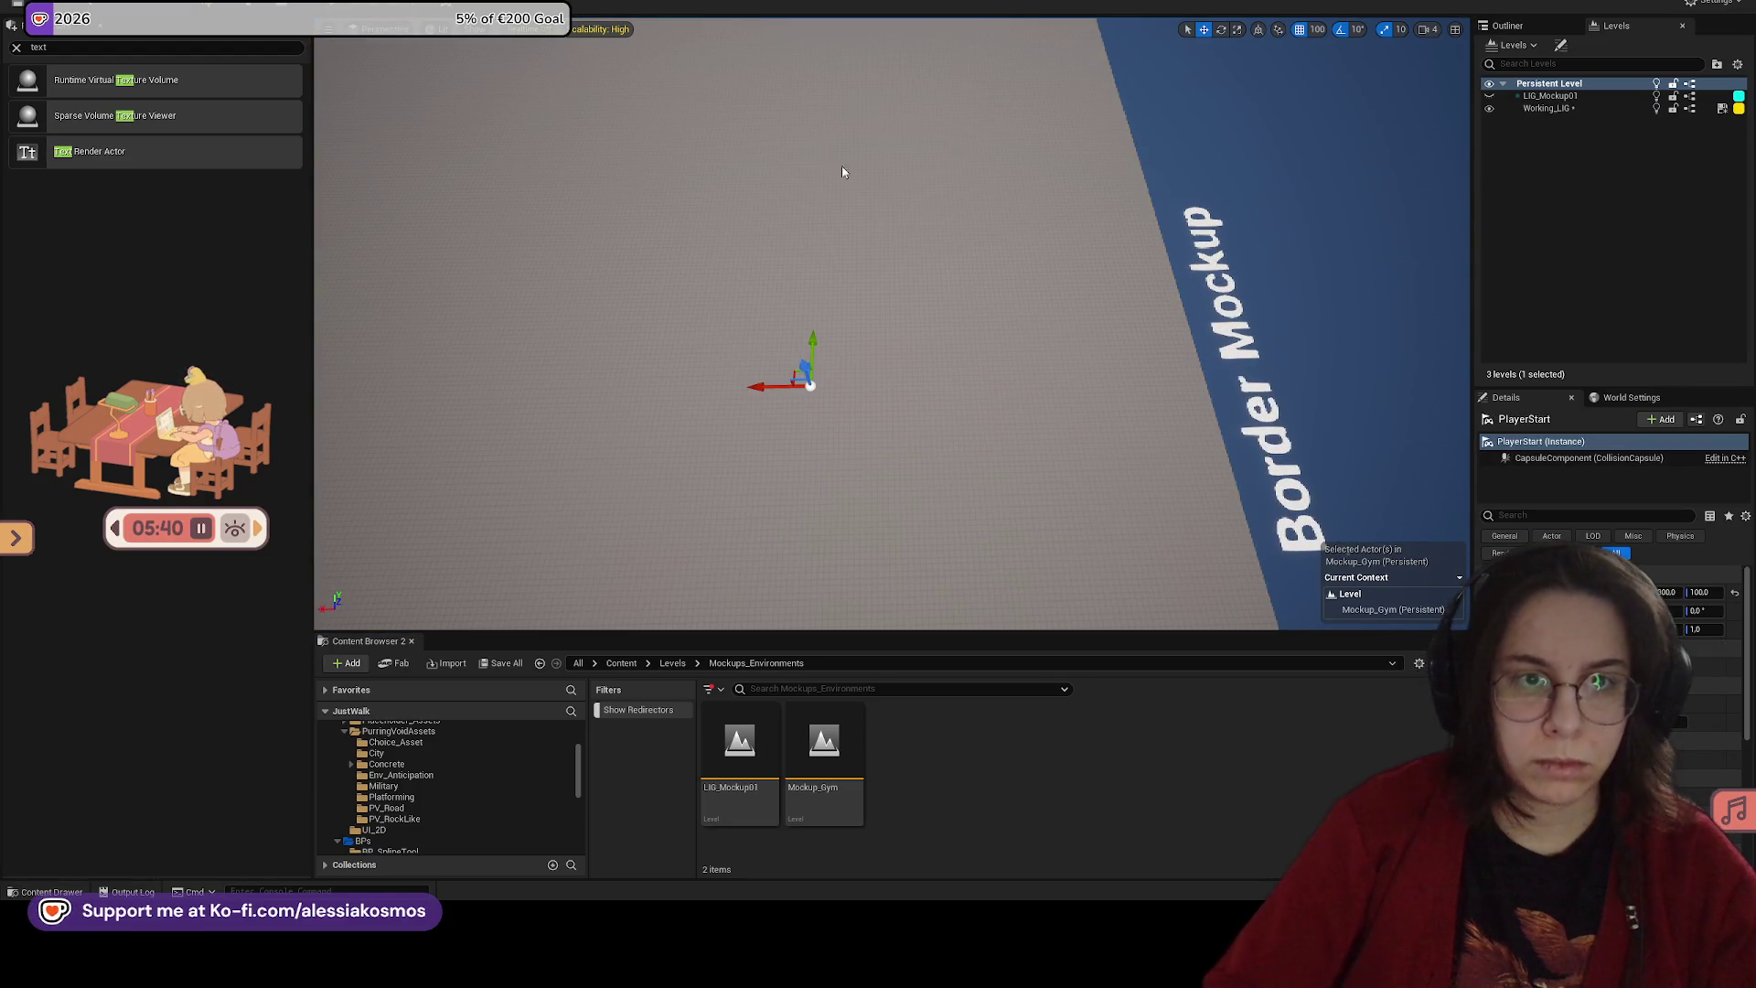
pyautogui.hotkey('alt', 'p')
pyautogui.press('w')
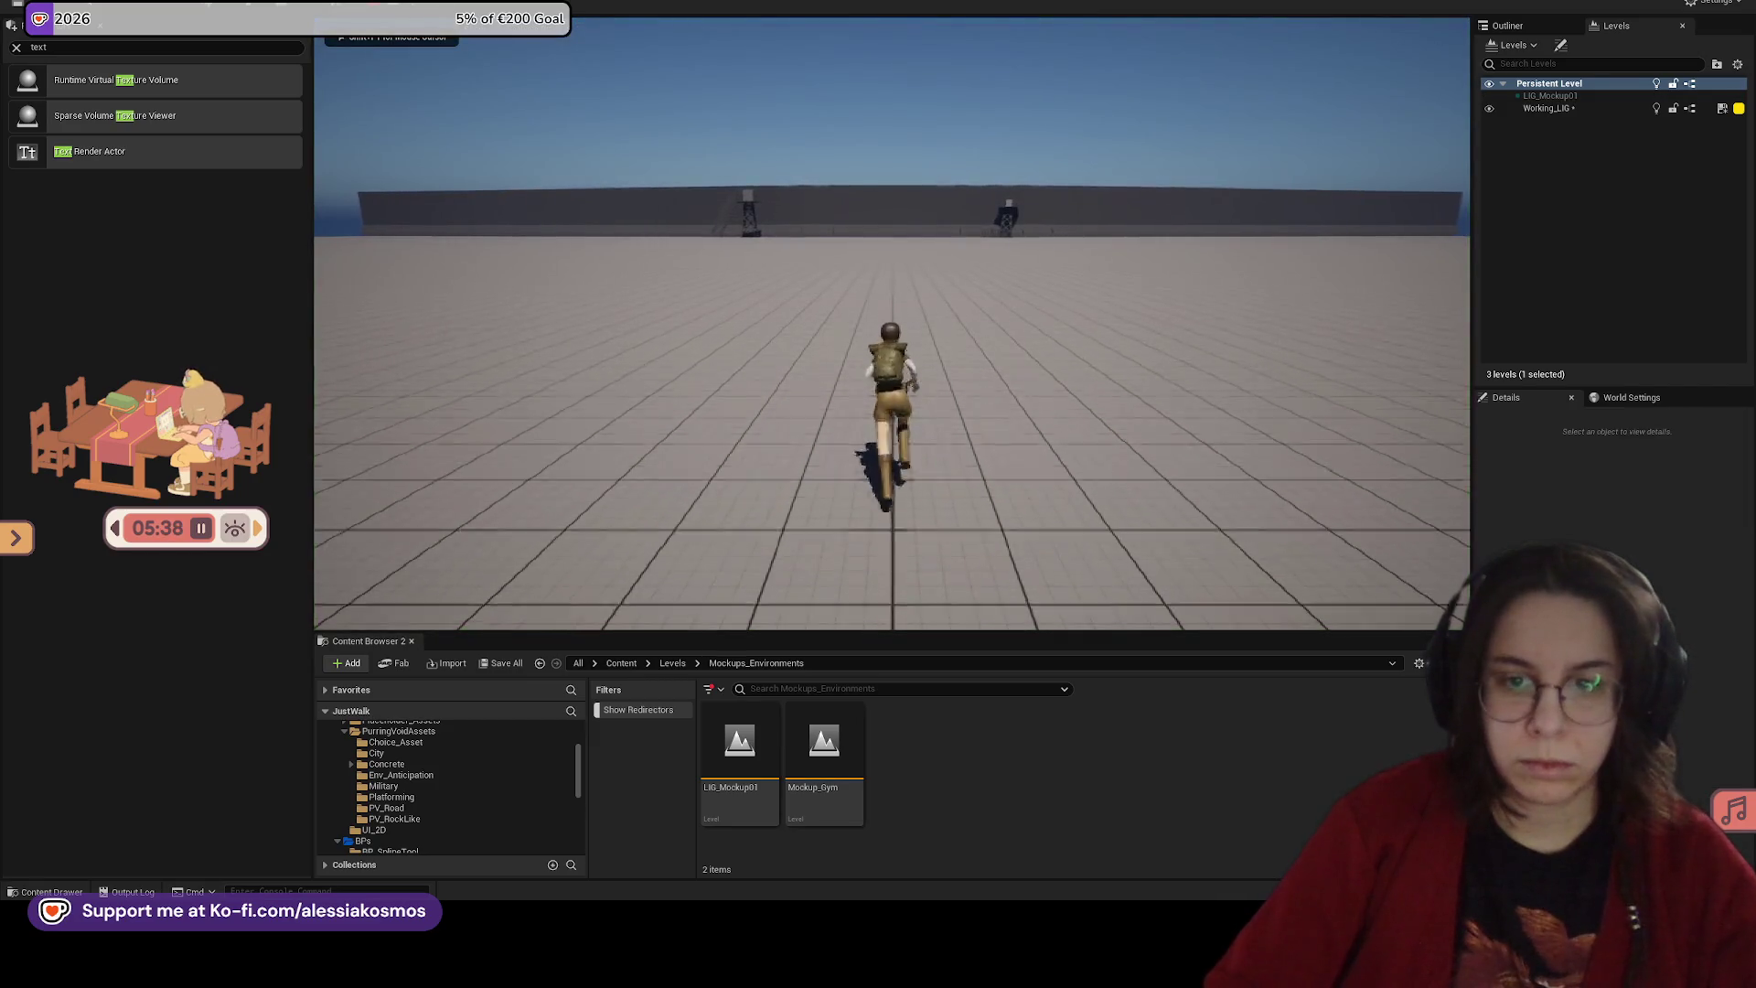
pyautogui.press('Escape')
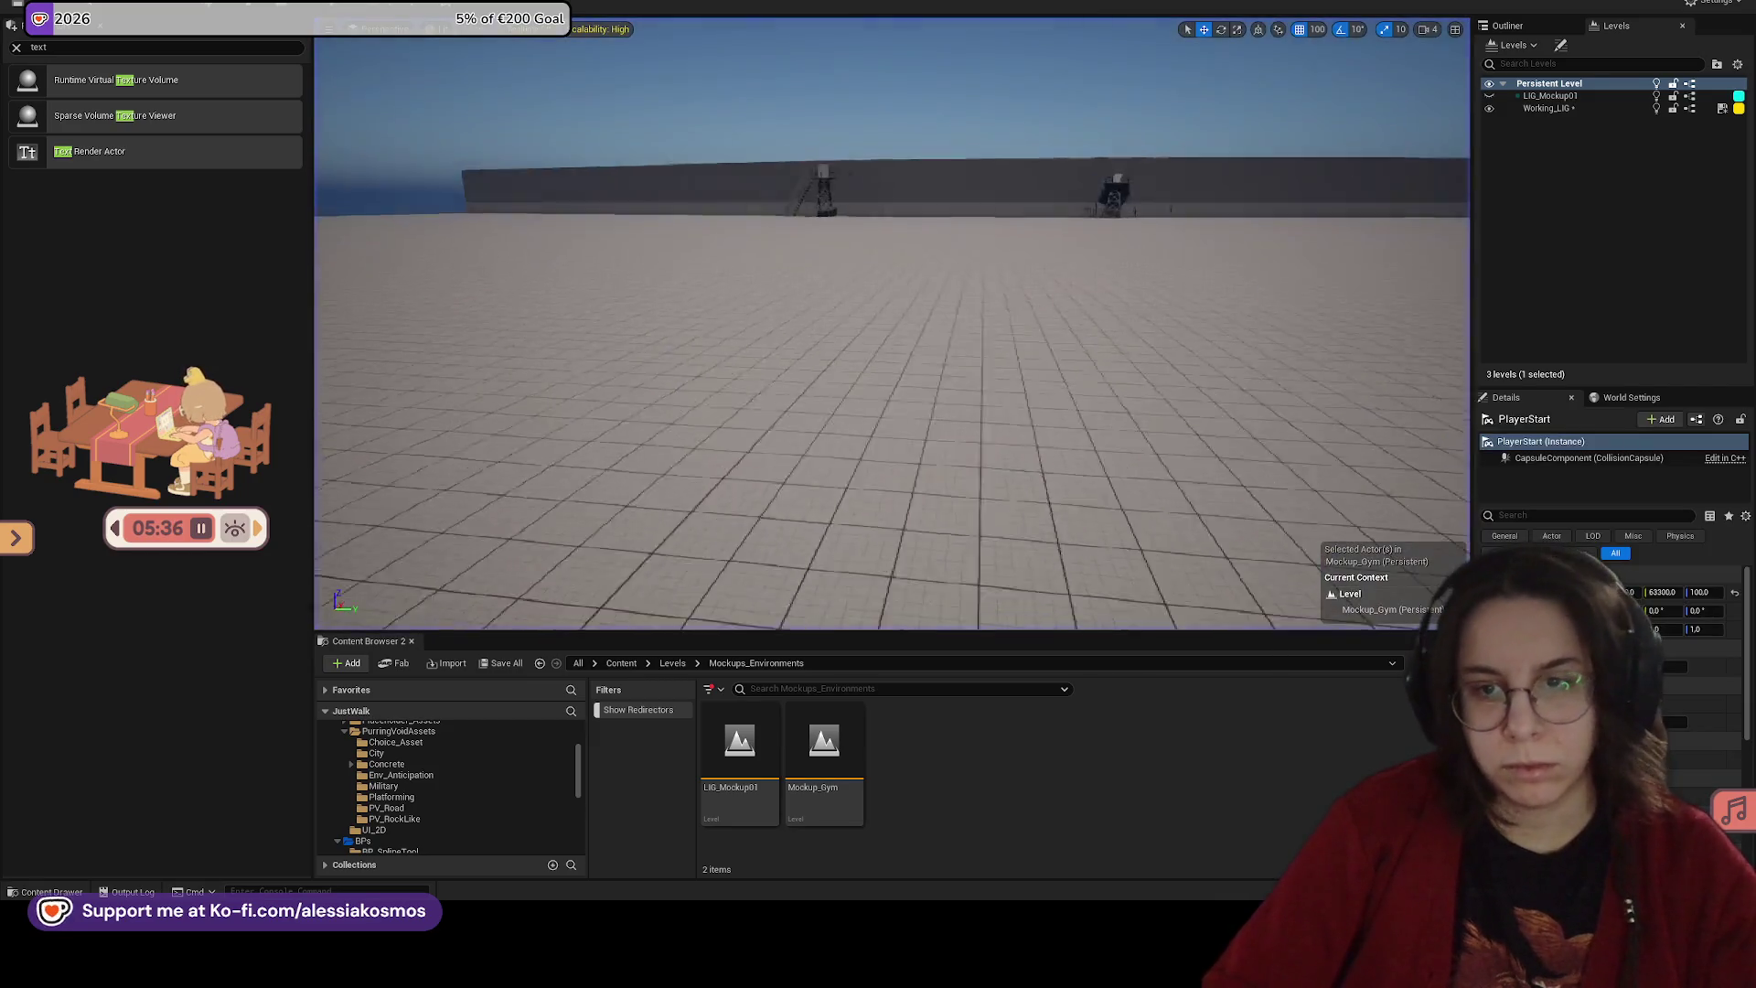
pyautogui.press('f')
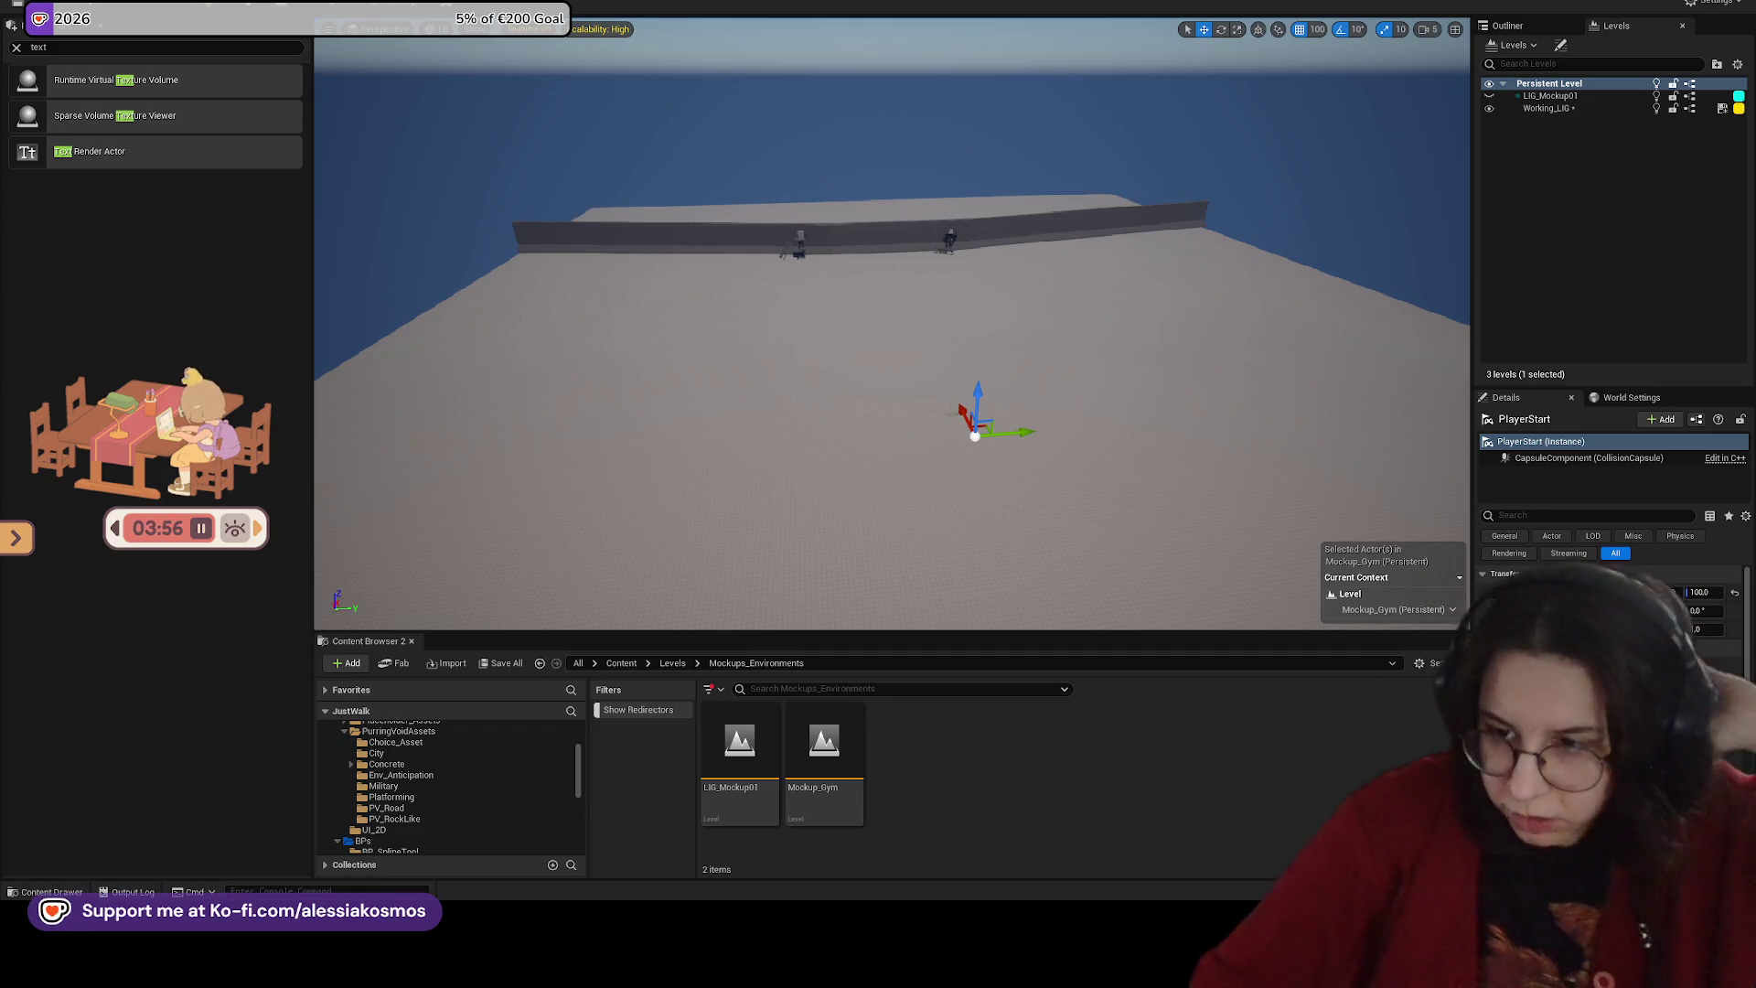
# Step: Browse to Content > Assets, briefly search for 'terra', and open Placeholder_Assets
pyautogui.moveTo(892, 348)
pyautogui.mouseDown()
pyautogui.moveTo(860, 329)
pyautogui.moveTo(892, 311)
pyautogui.moveTo(878, 302)
pyautogui.moveTo(896, 275)
pyautogui.mouseUp()
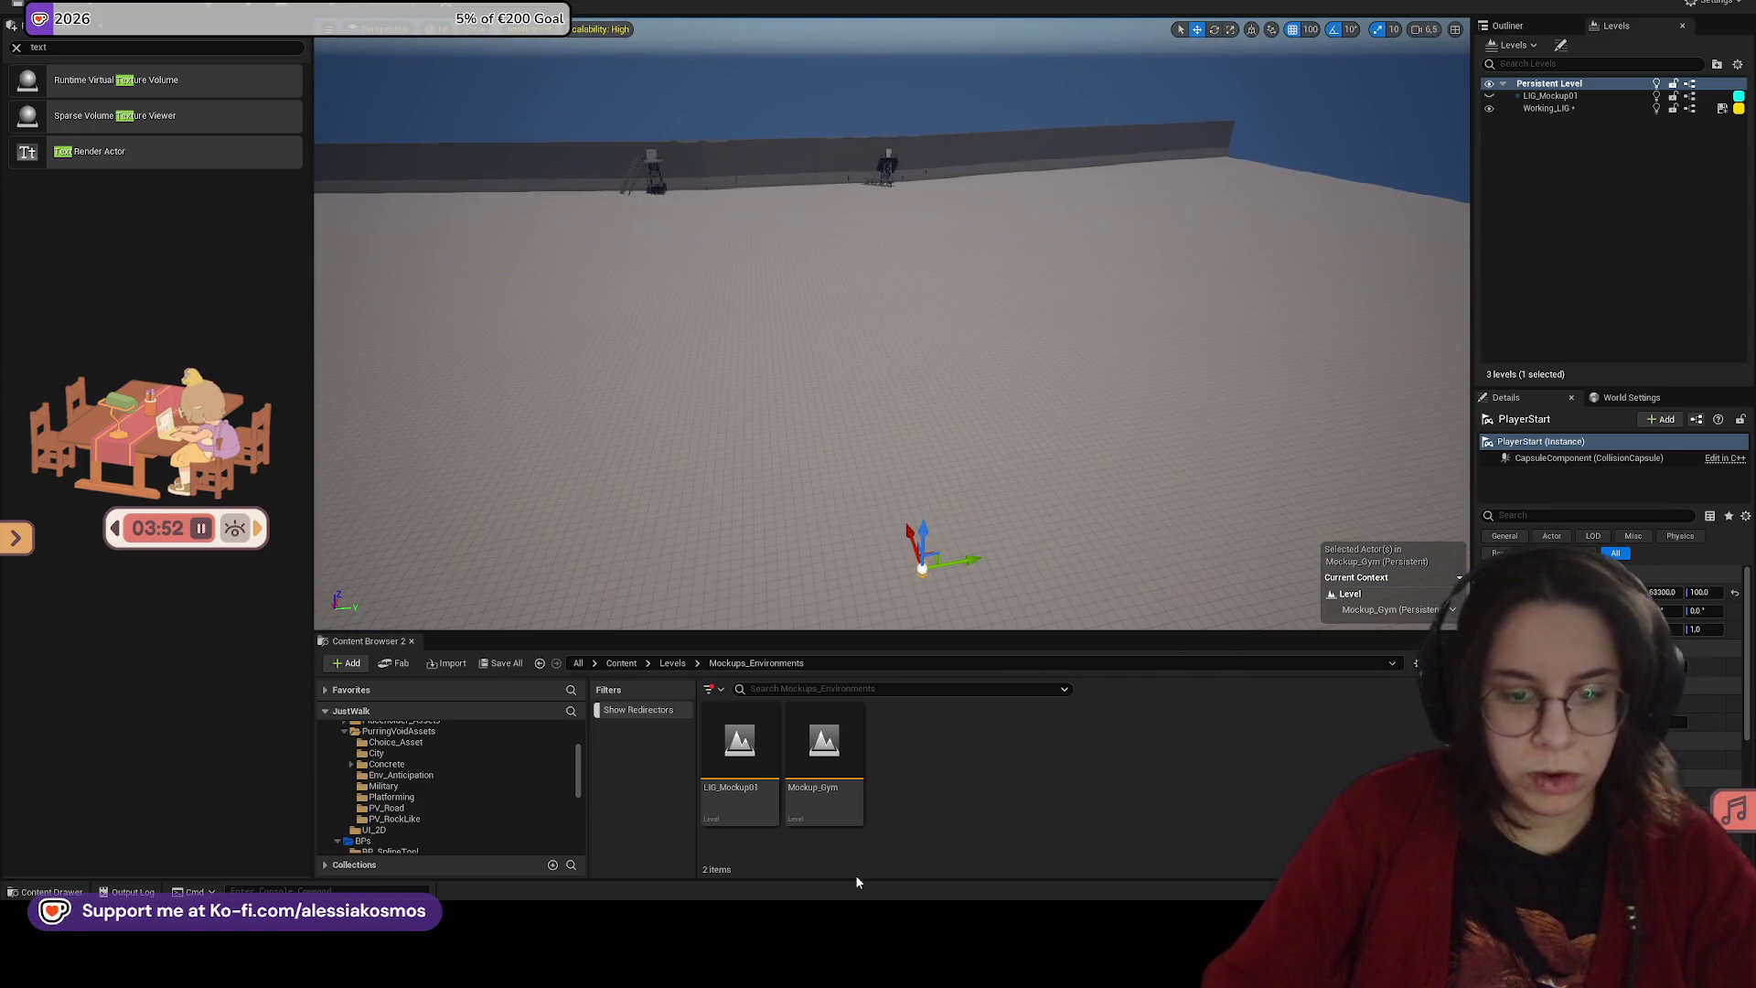
pyautogui.click(624, 663)
pyautogui.doubleClick(754, 741)
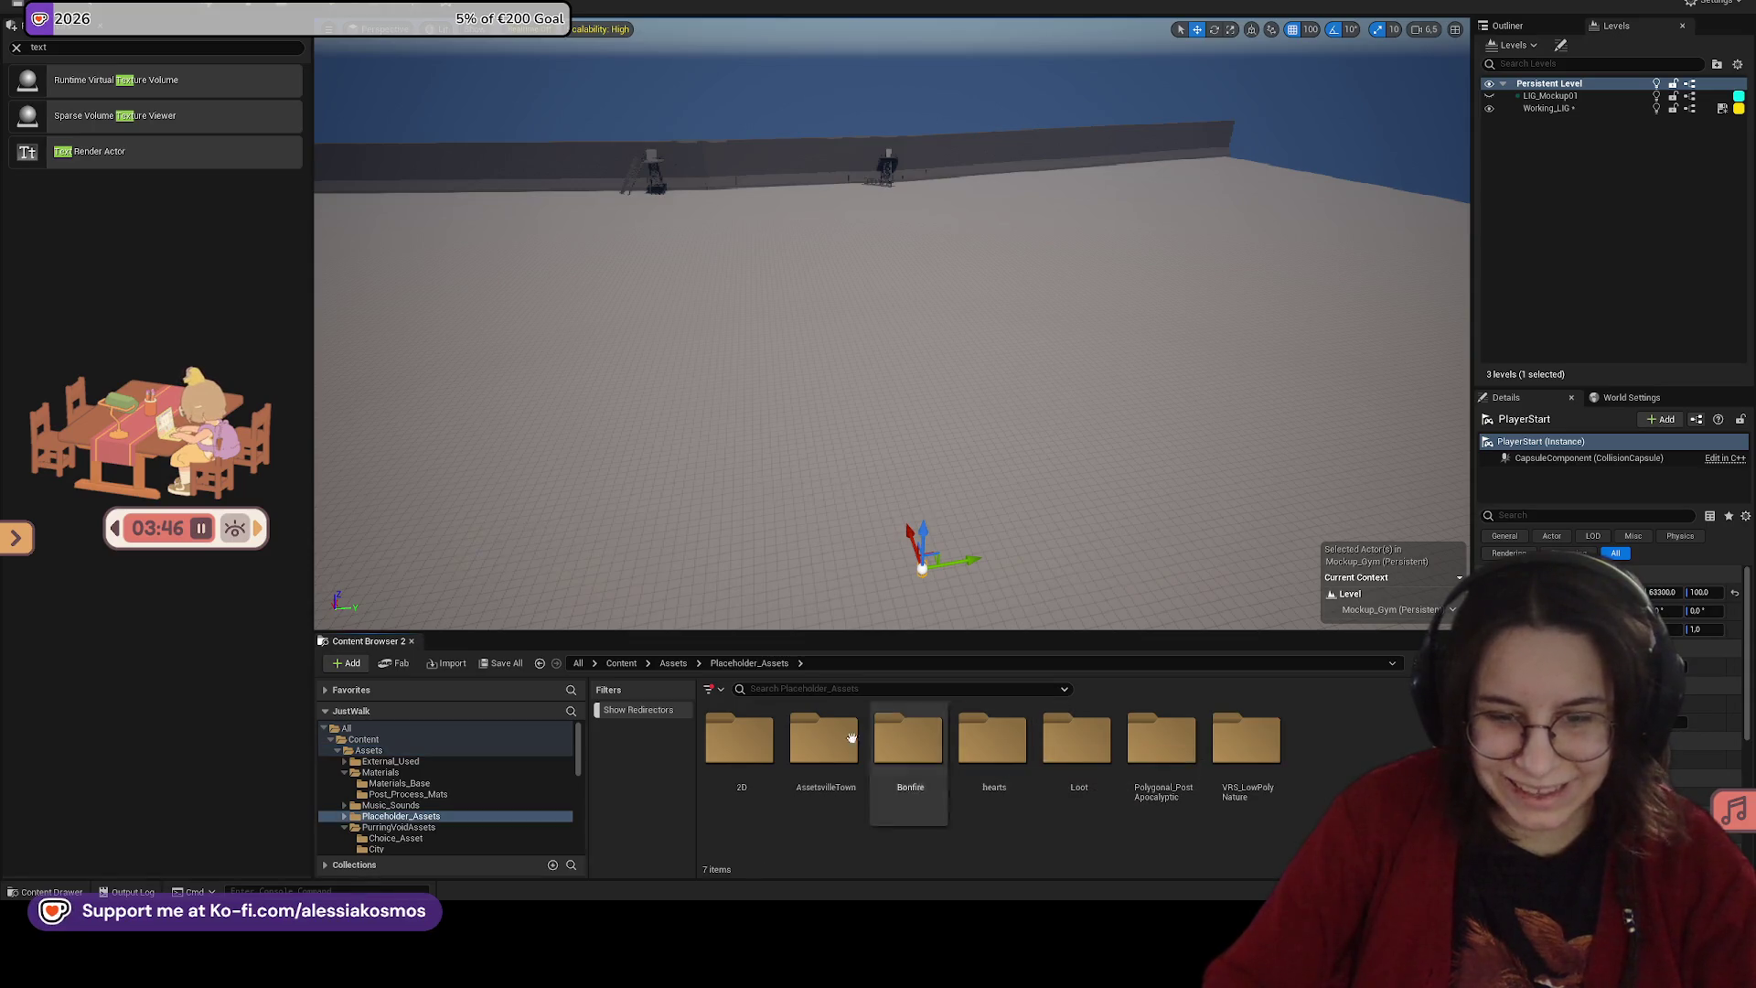
pyautogui.click(812, 688)
pyautogui.write('terra')
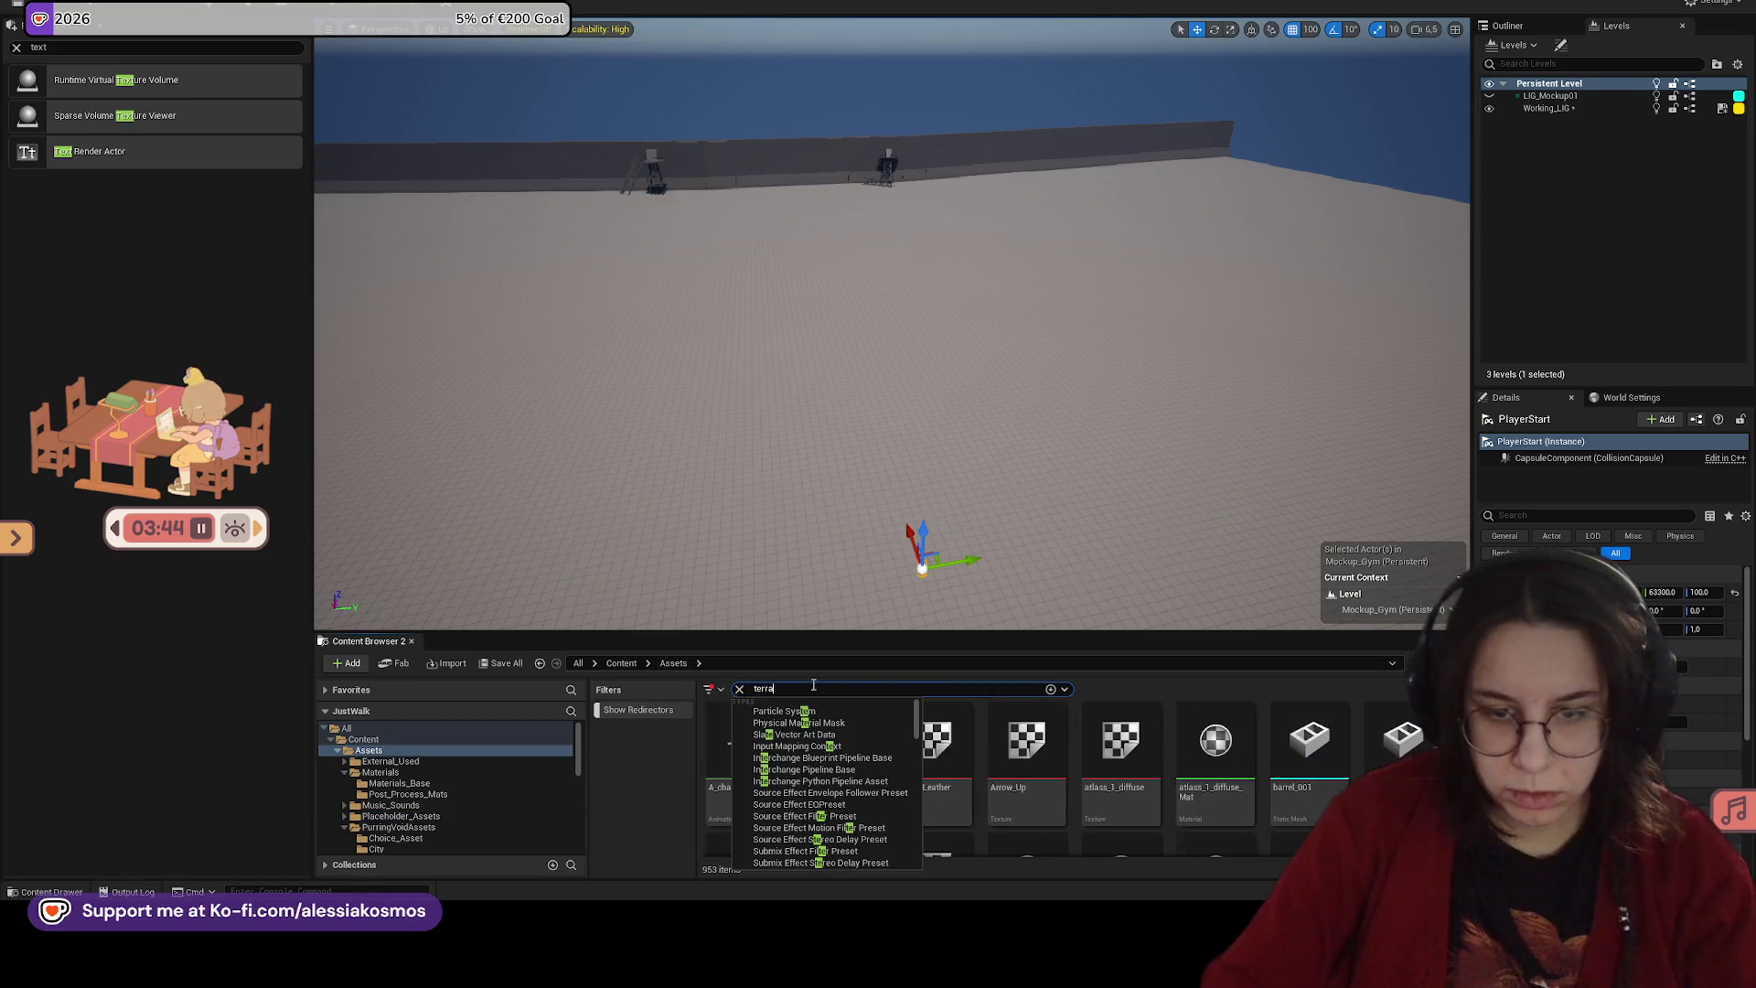
pyautogui.click(739, 689)
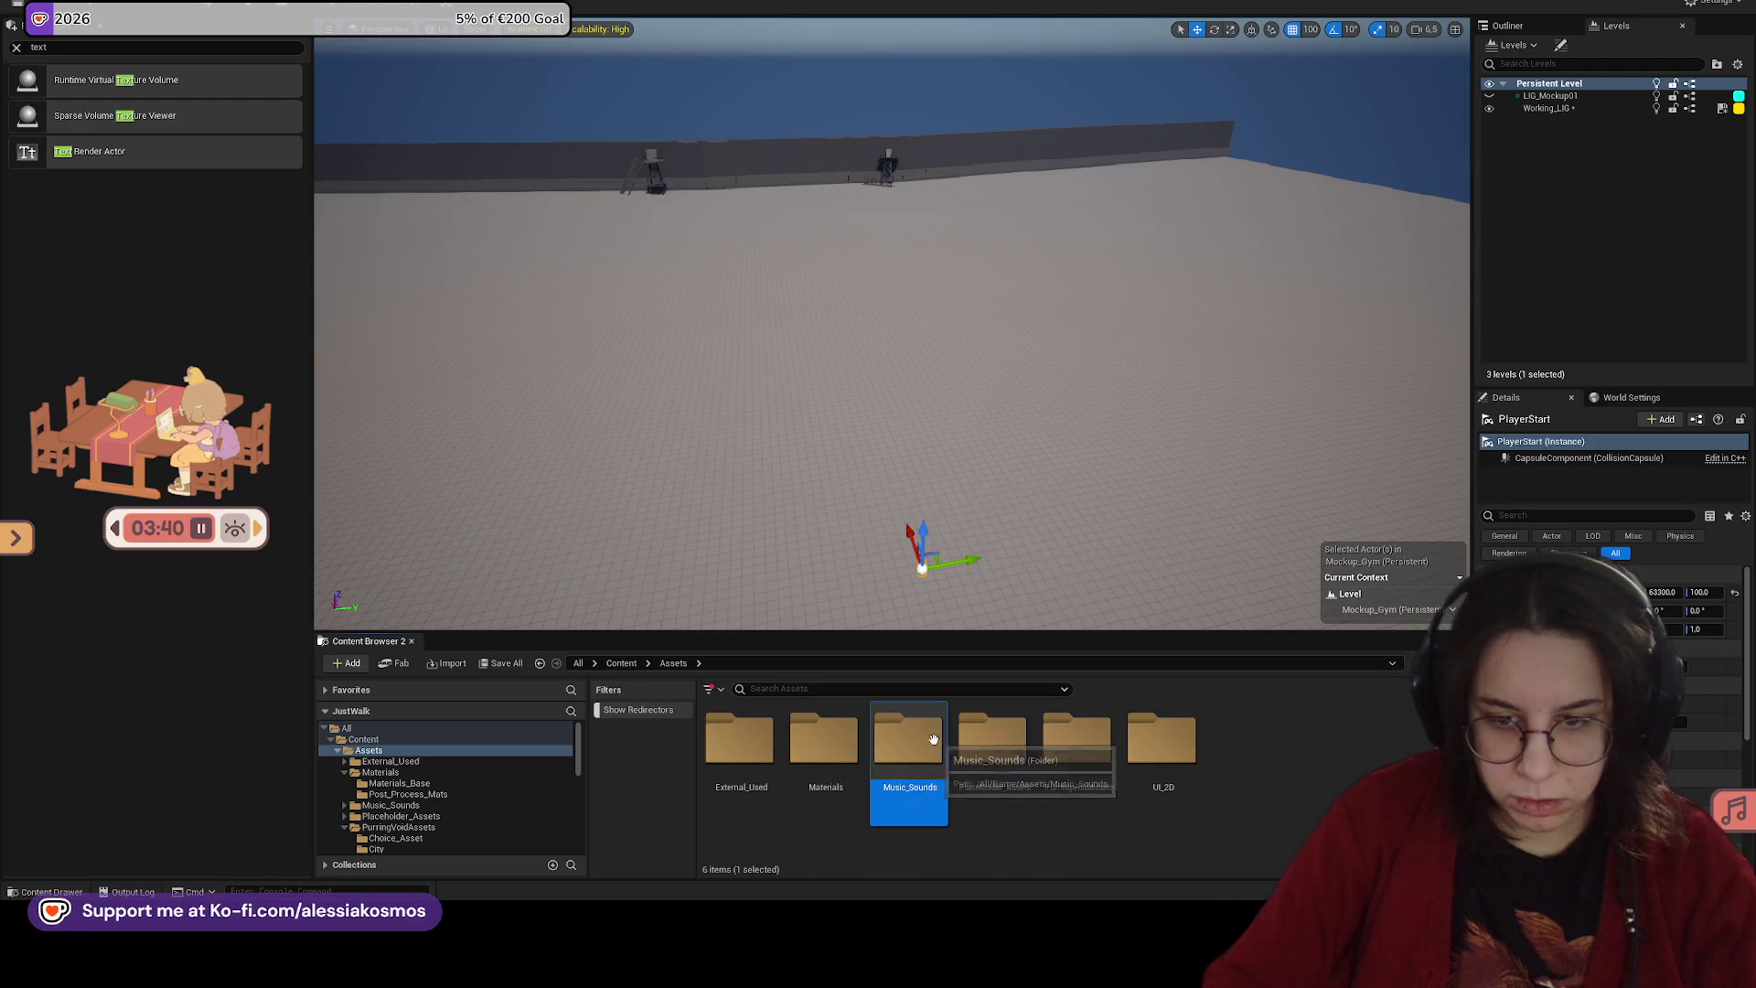
pyautogui.doubleClick(983, 737)
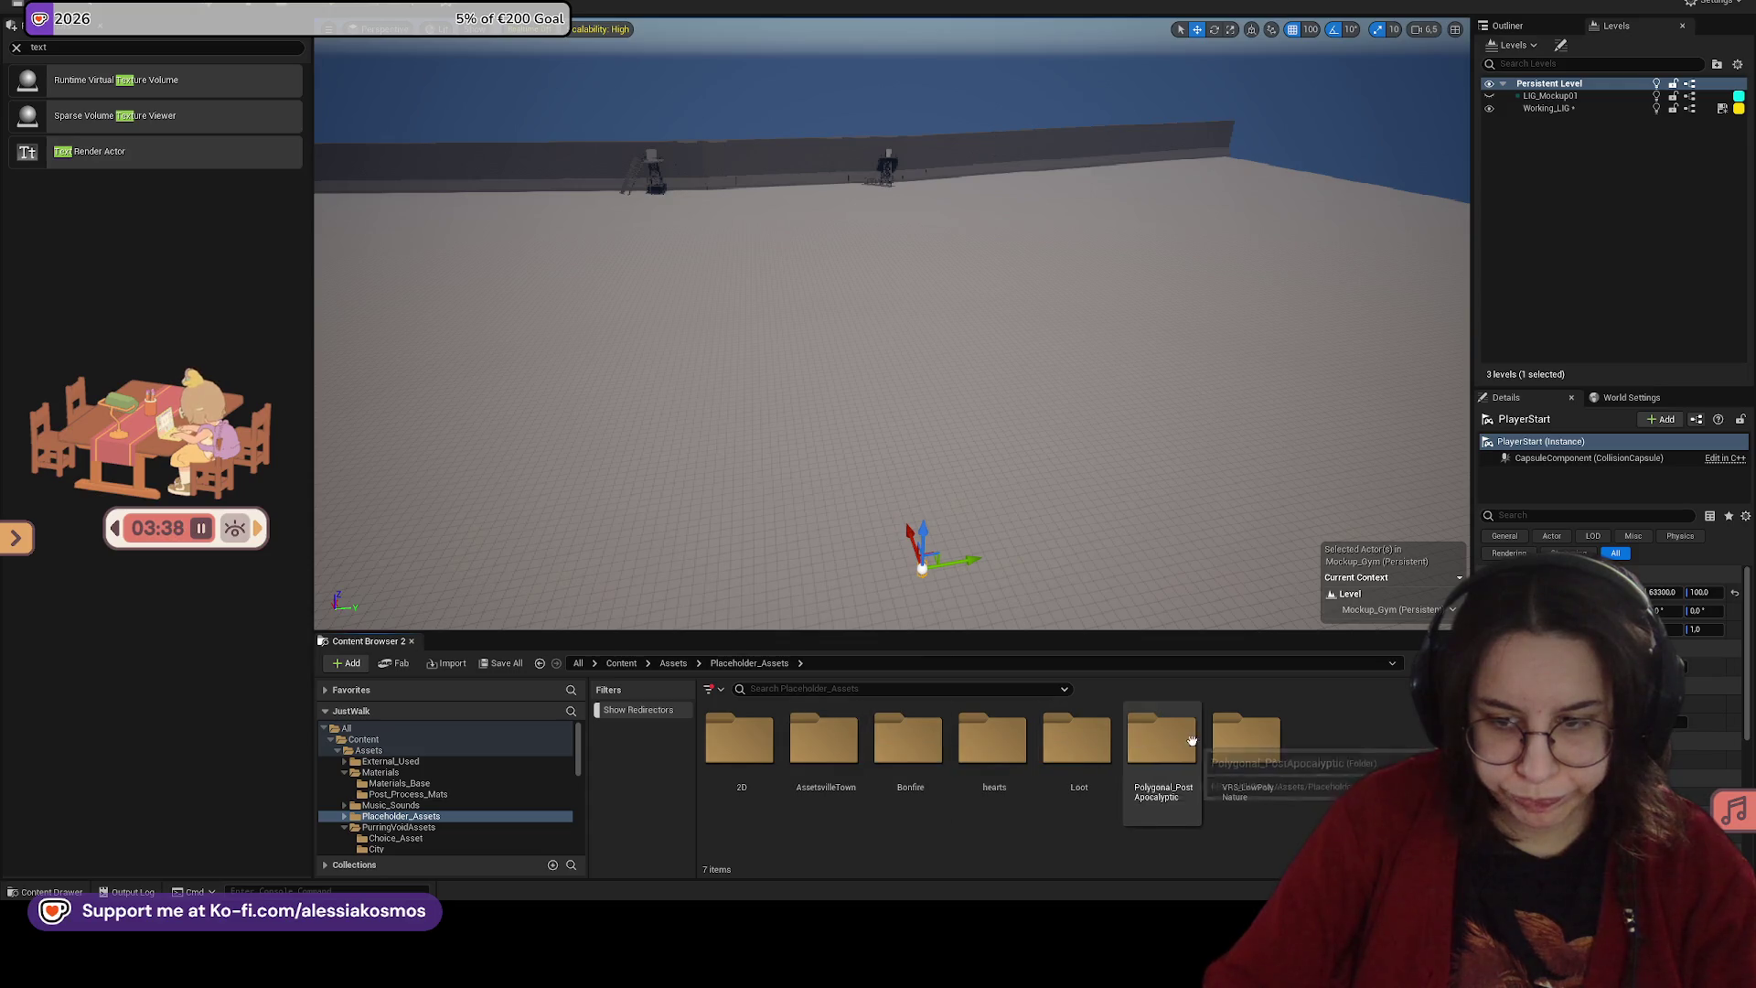
# Step: Drill into VRS_LowPolyNature > Meshes > Env > Ground > Mounds to view the dirt mound meshes
pyautogui.doubleClick(1246, 736)
pyautogui.doubleClick(908, 739)
pyautogui.click(821, 737)
pyautogui.doubleClick(820, 738)
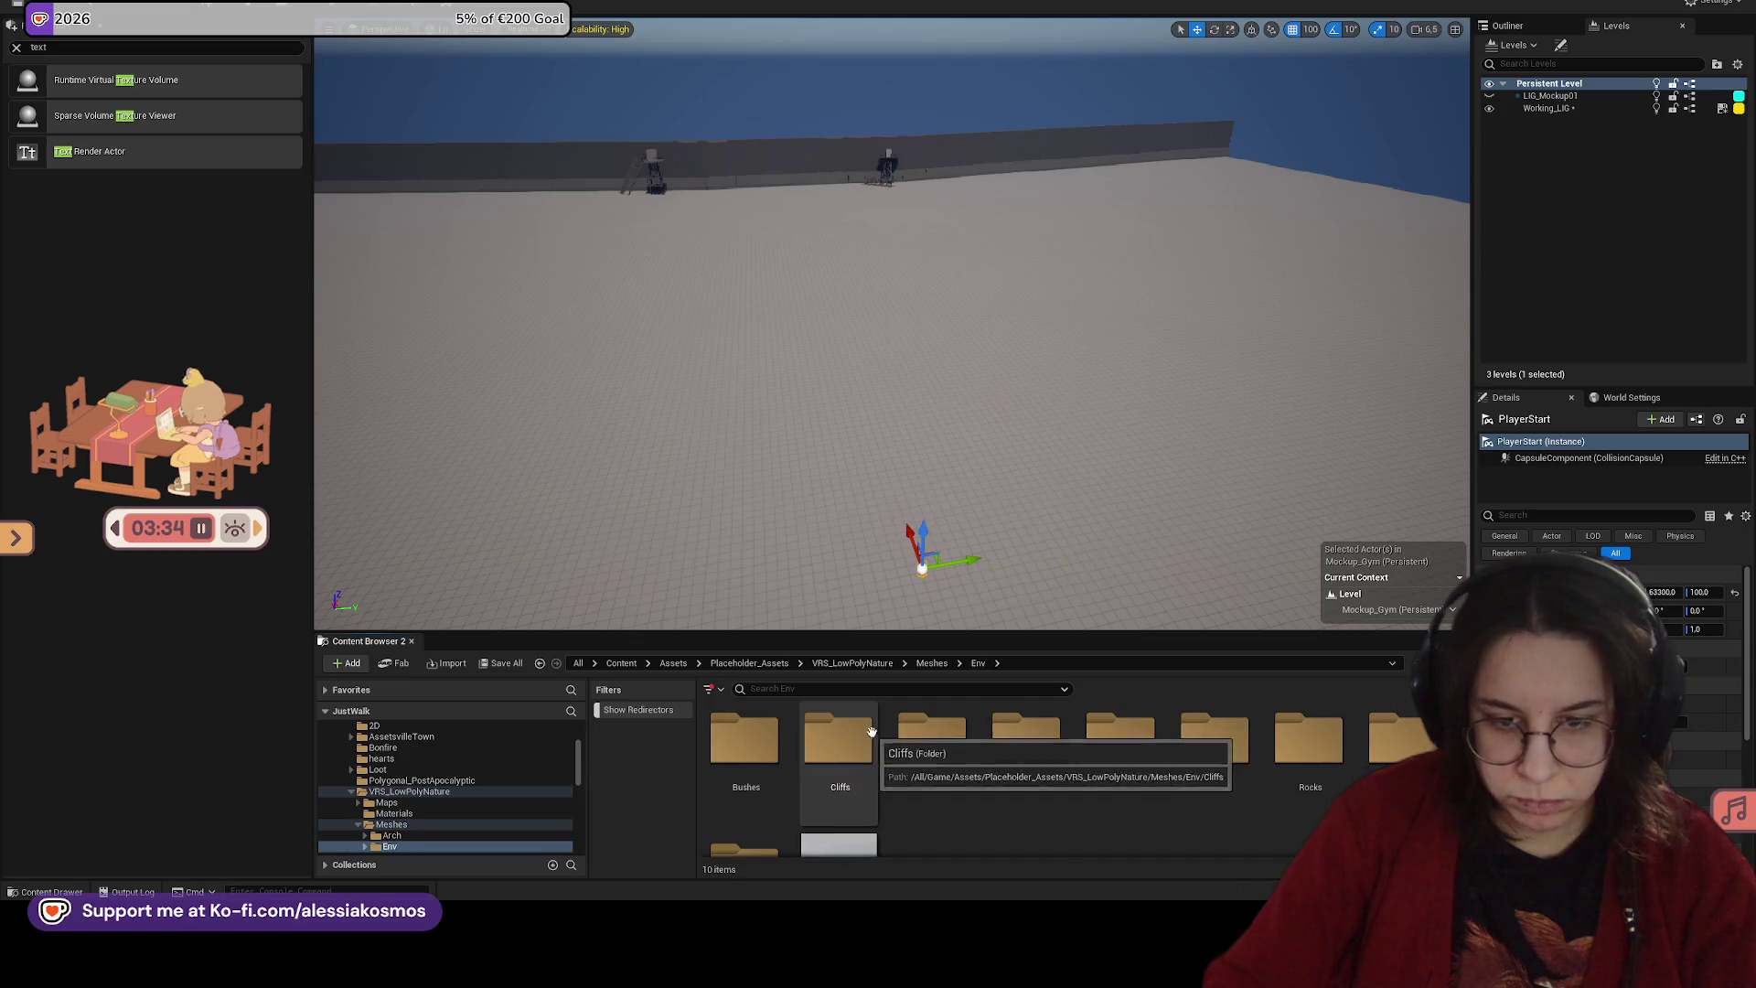
pyautogui.scroll(-1, 1113, 777)
pyautogui.click(1026, 736)
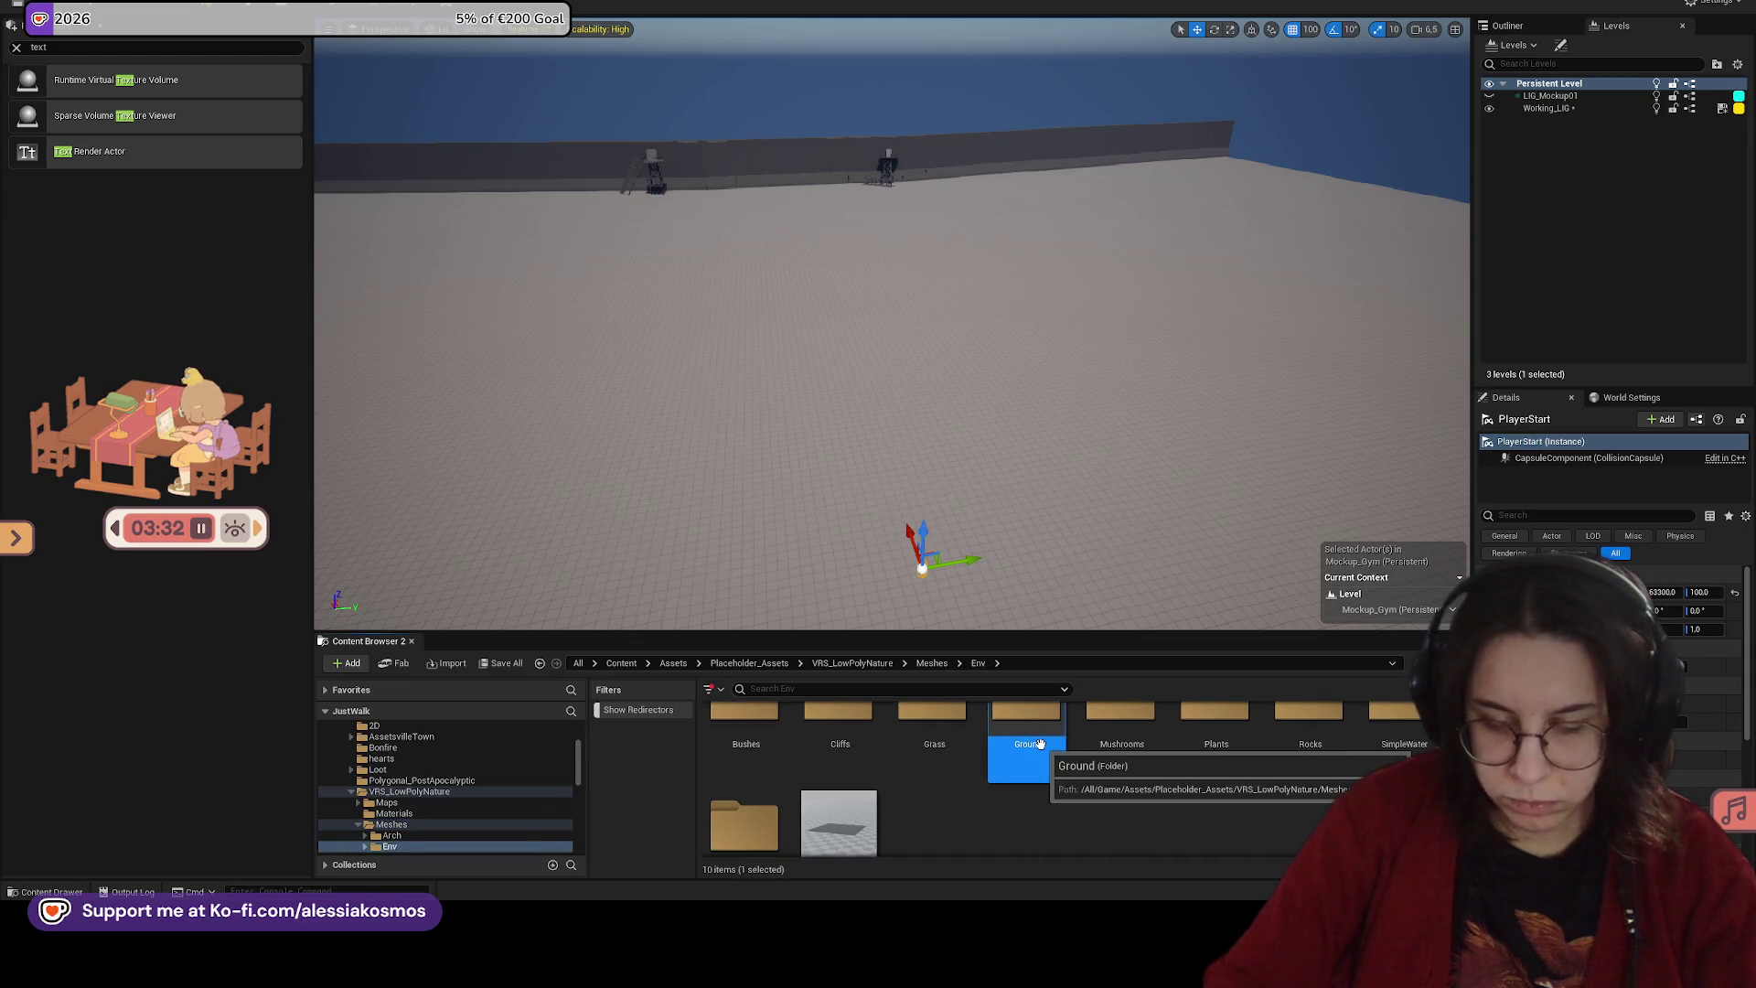
pyautogui.doubleClick(1026, 736)
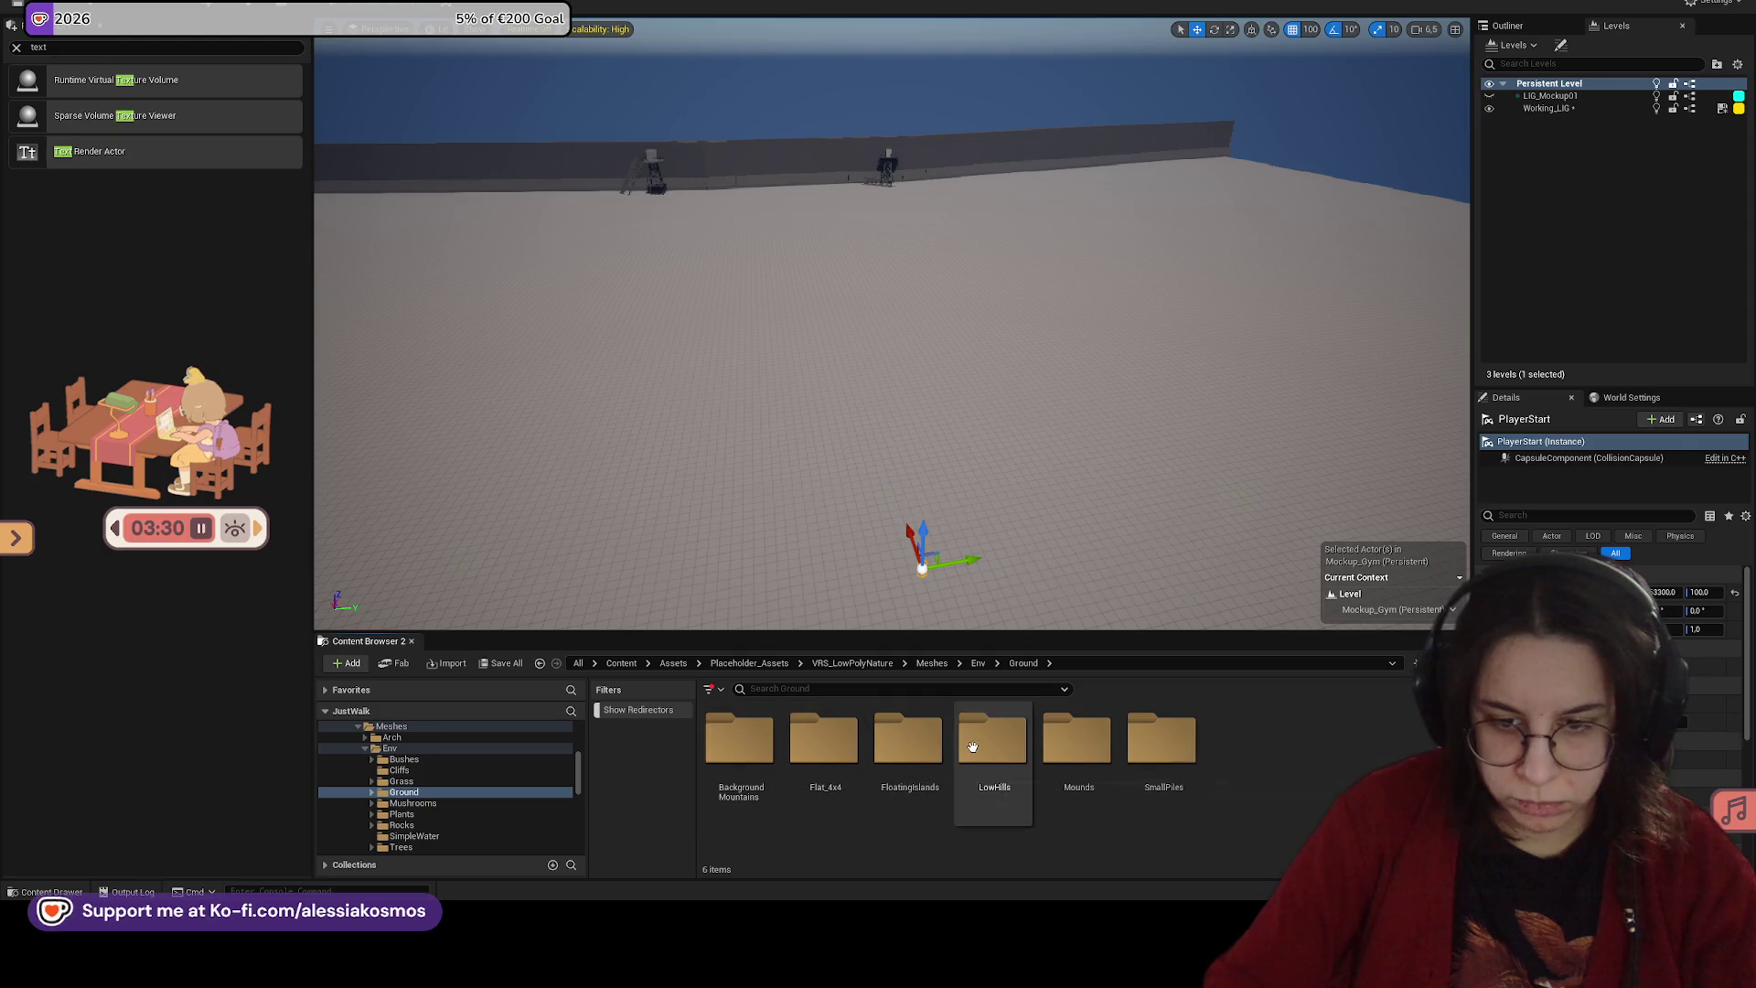
pyautogui.click(1078, 739)
pyautogui.doubleClick(1077, 739)
# Step: Return to the Placeholder_Assets folder and start a new asset search
pyautogui.scroll(-2, 1006, 759)
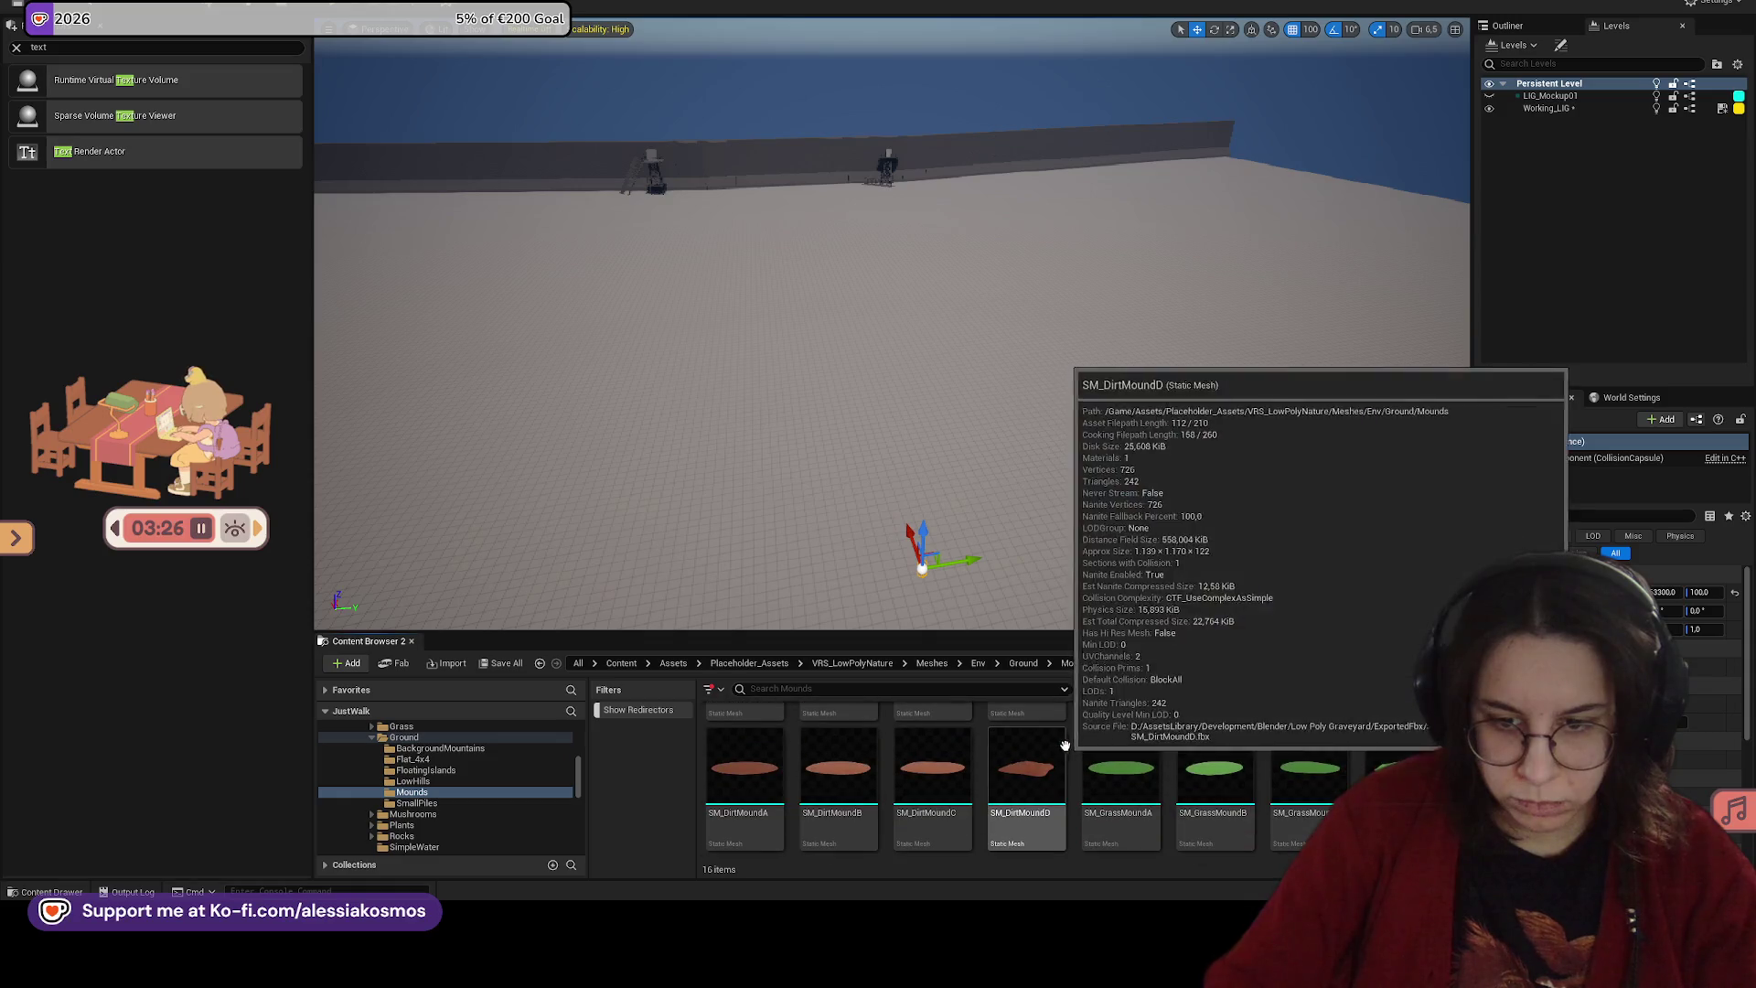
pyautogui.click(749, 663)
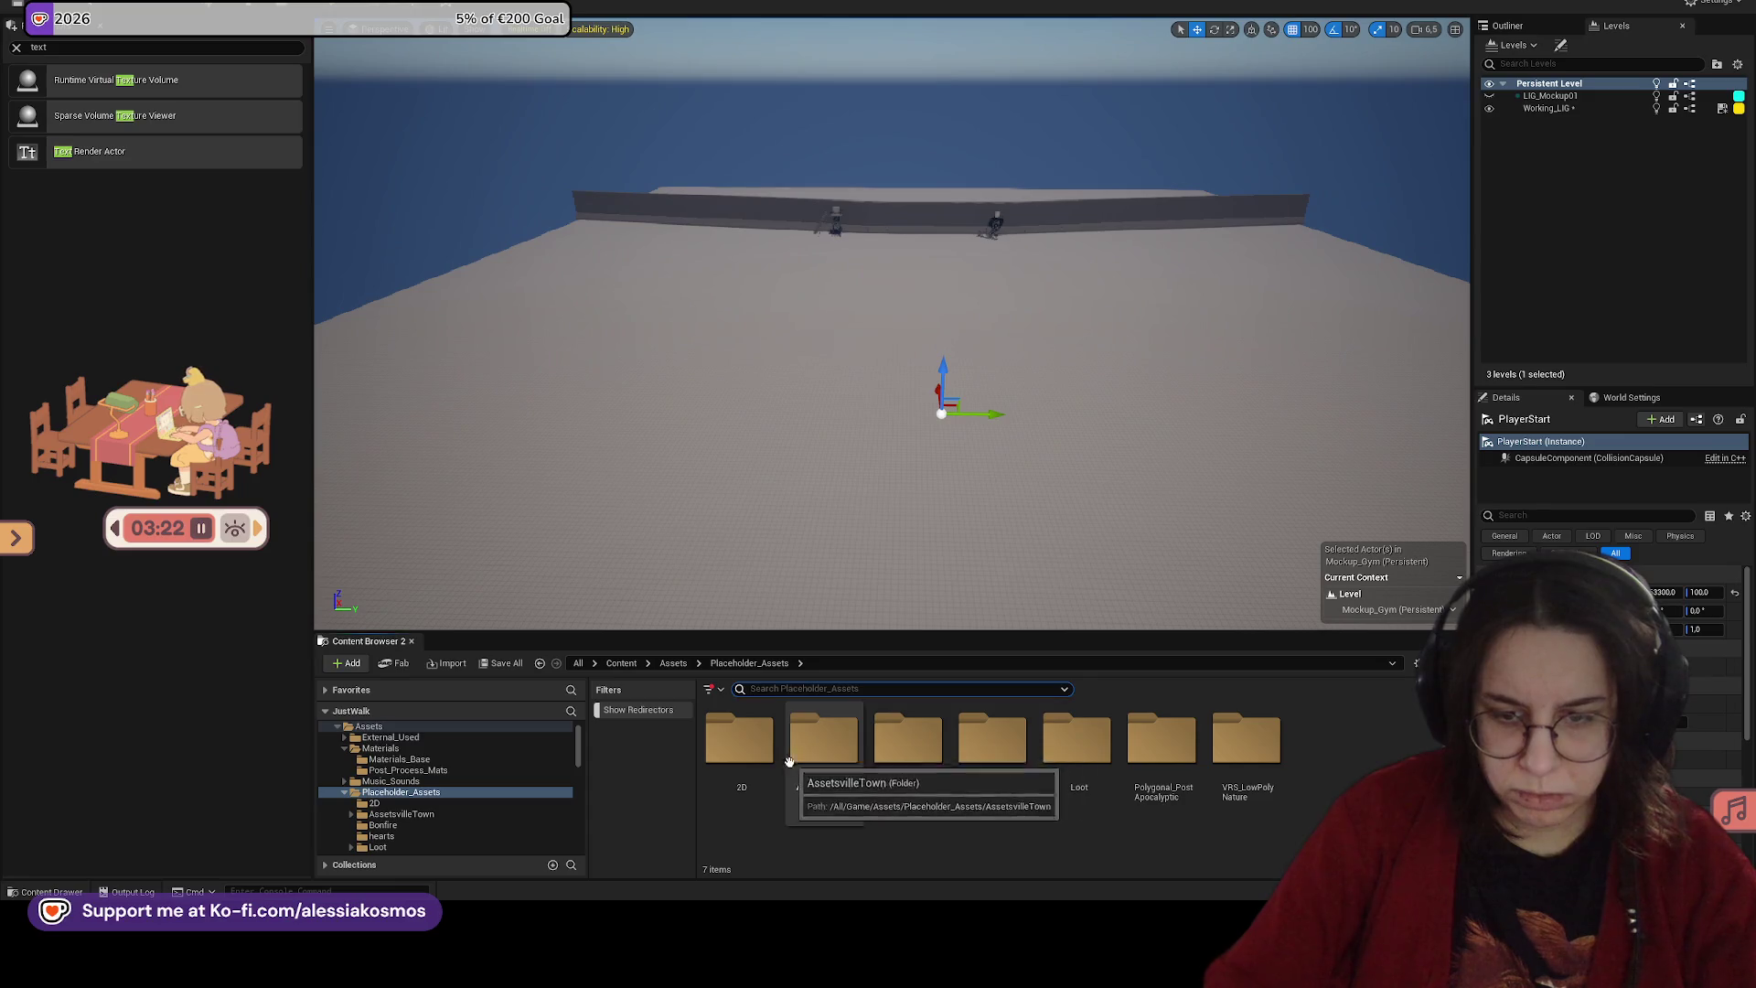
pyautogui.click(803, 691)
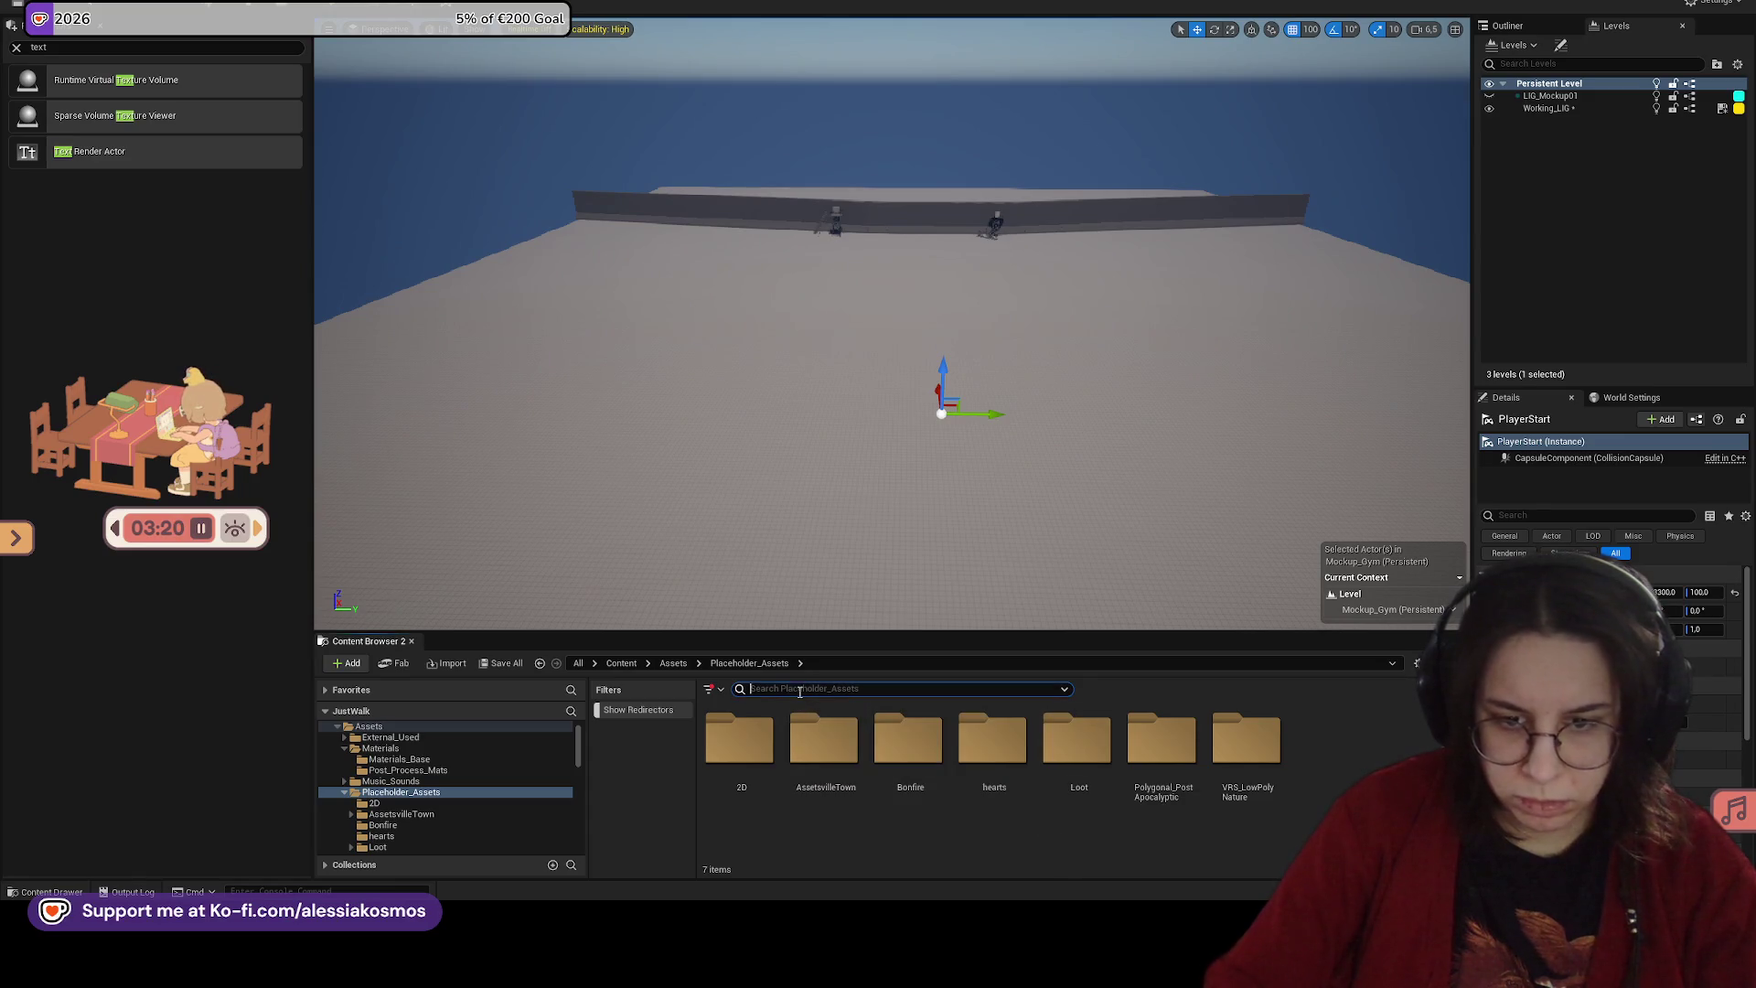
# Step: Search for 'ground' and place SM_DarkGrassyLowHillA on the floor
pyautogui.write('grou')
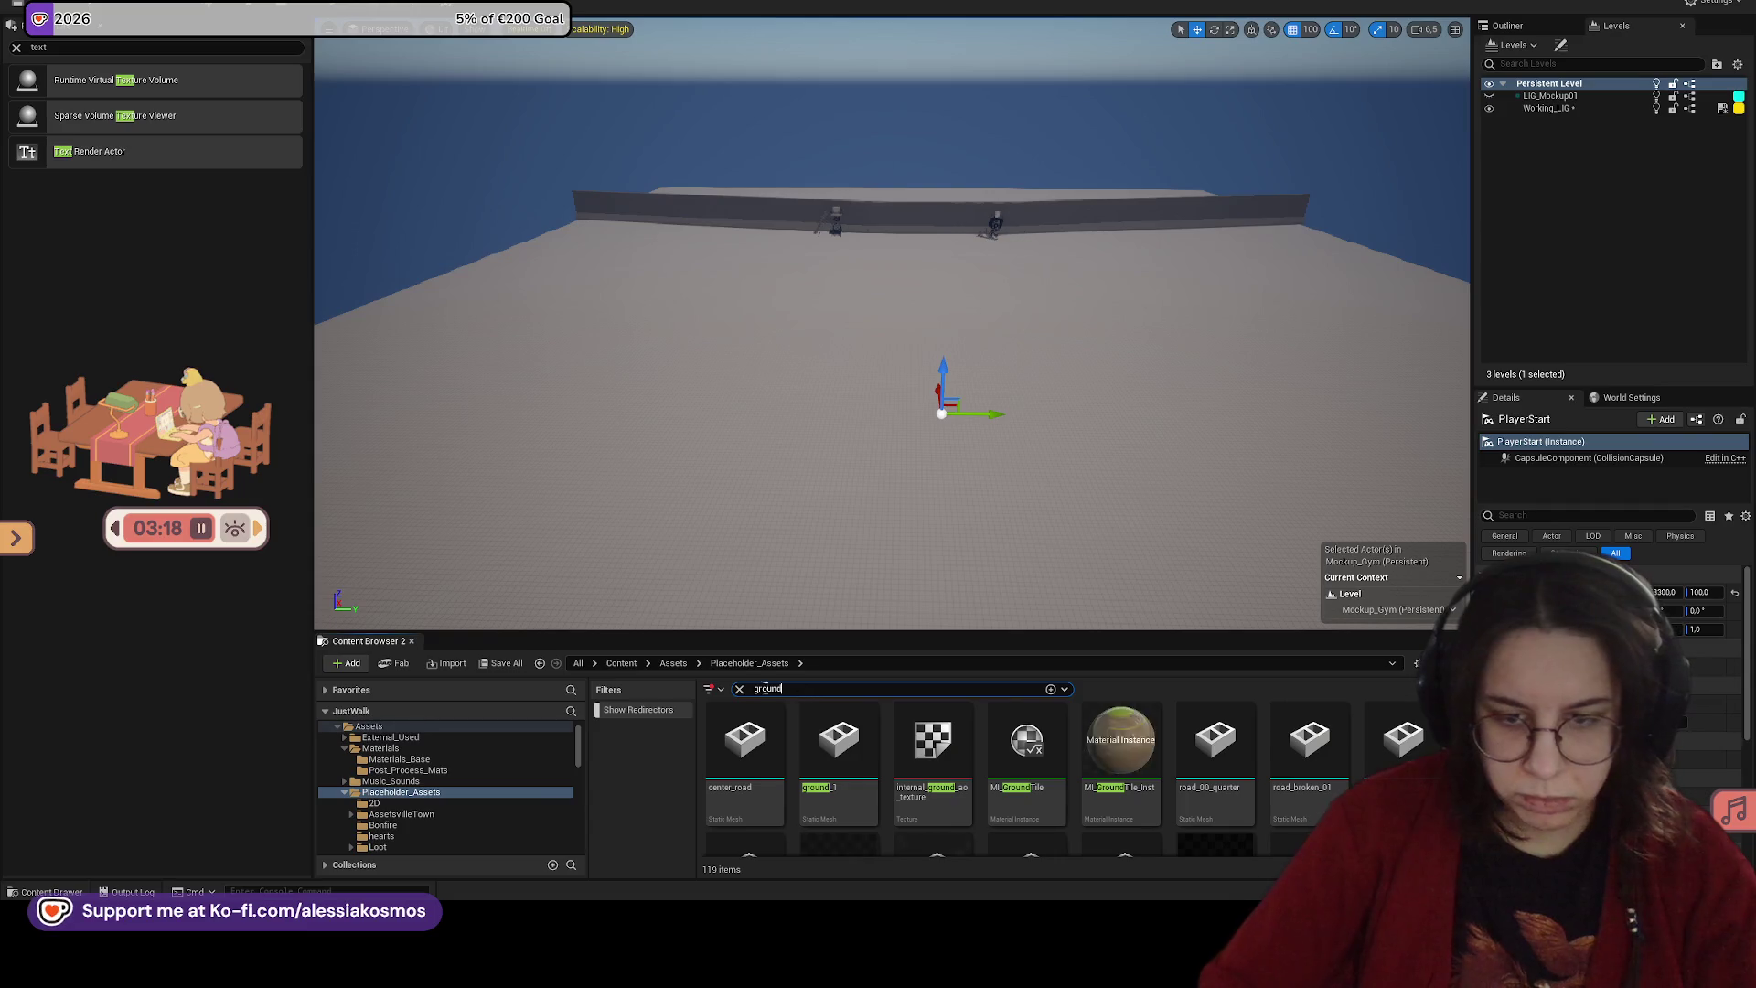
pyautogui.write('nd')
pyautogui.scroll(-5, 851, 732)
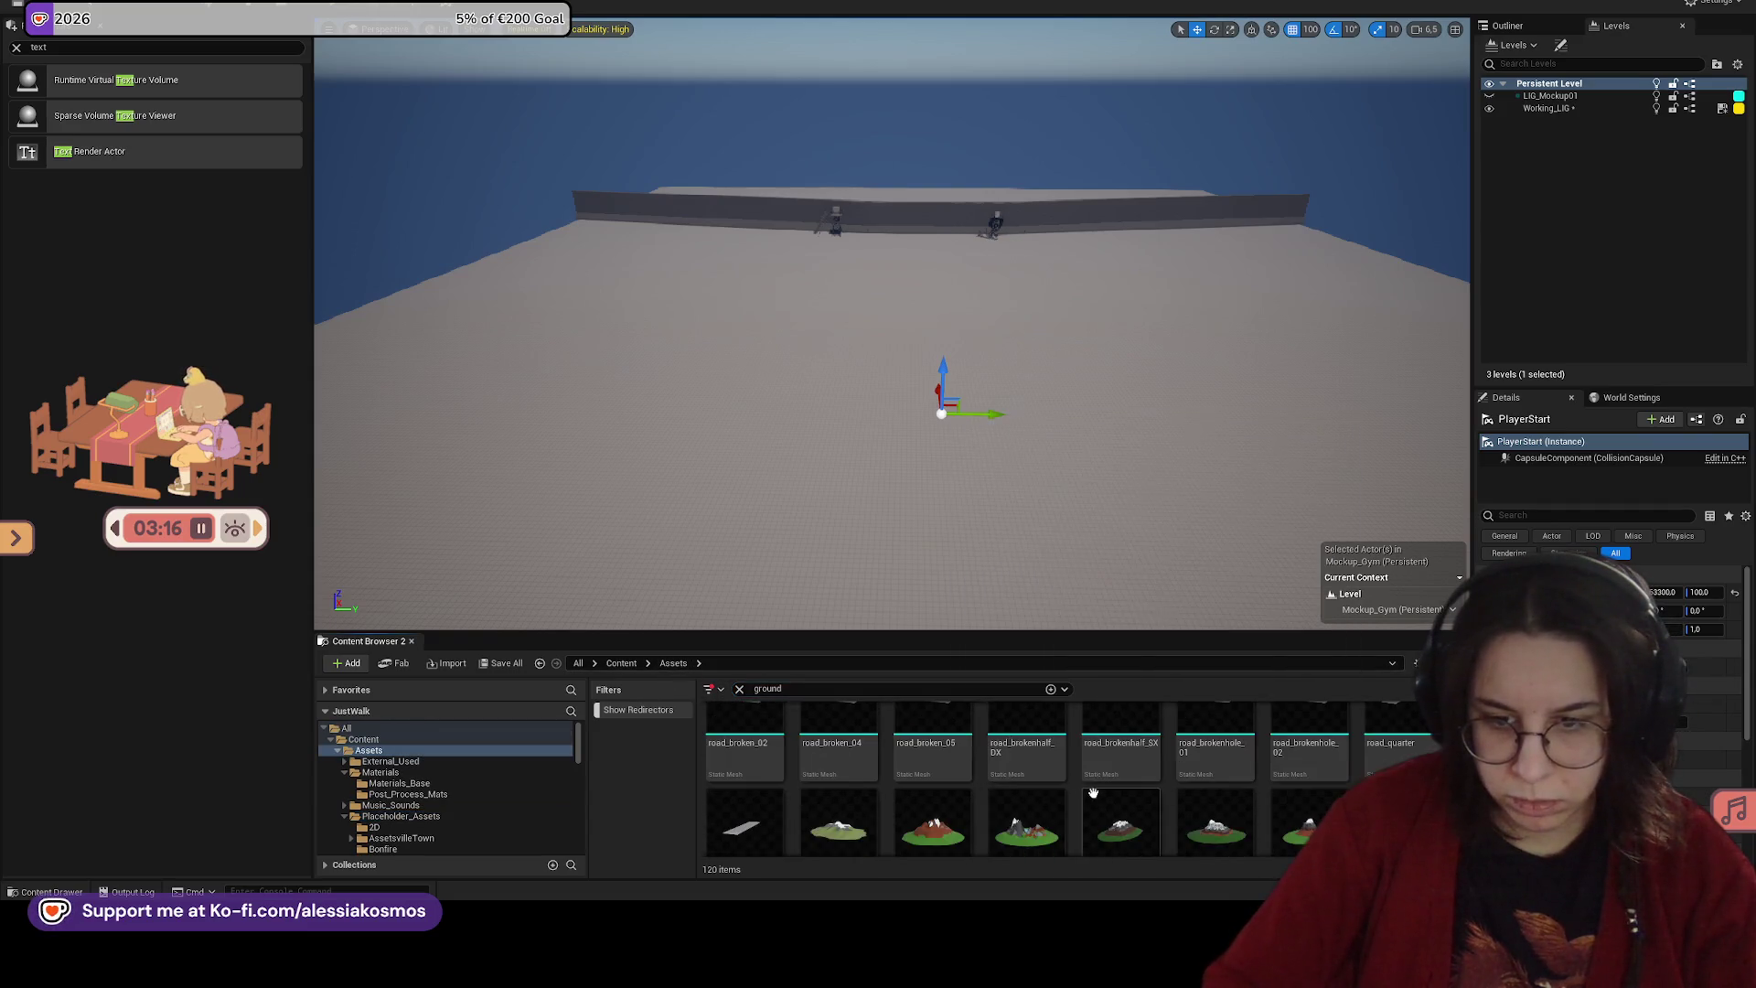
pyautogui.scroll(-1, 1120, 803)
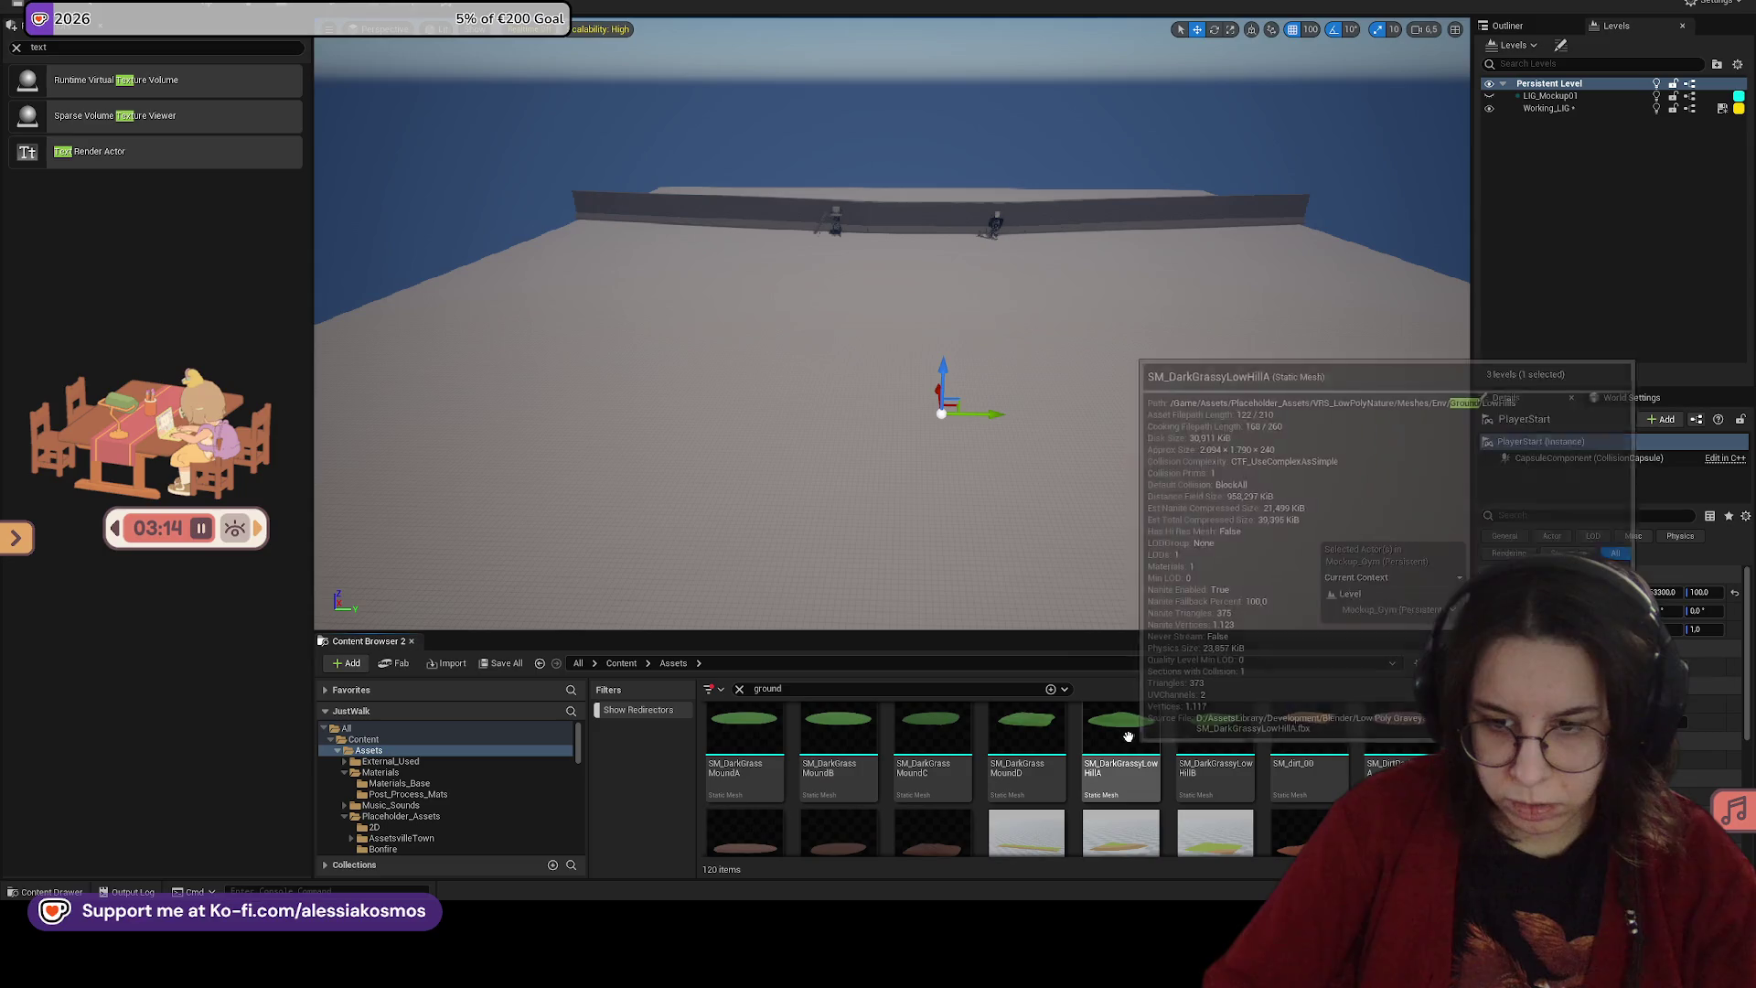
pyautogui.moveTo(1120, 759); pyautogui.dragTo(1045, 434)
pyautogui.press('f')
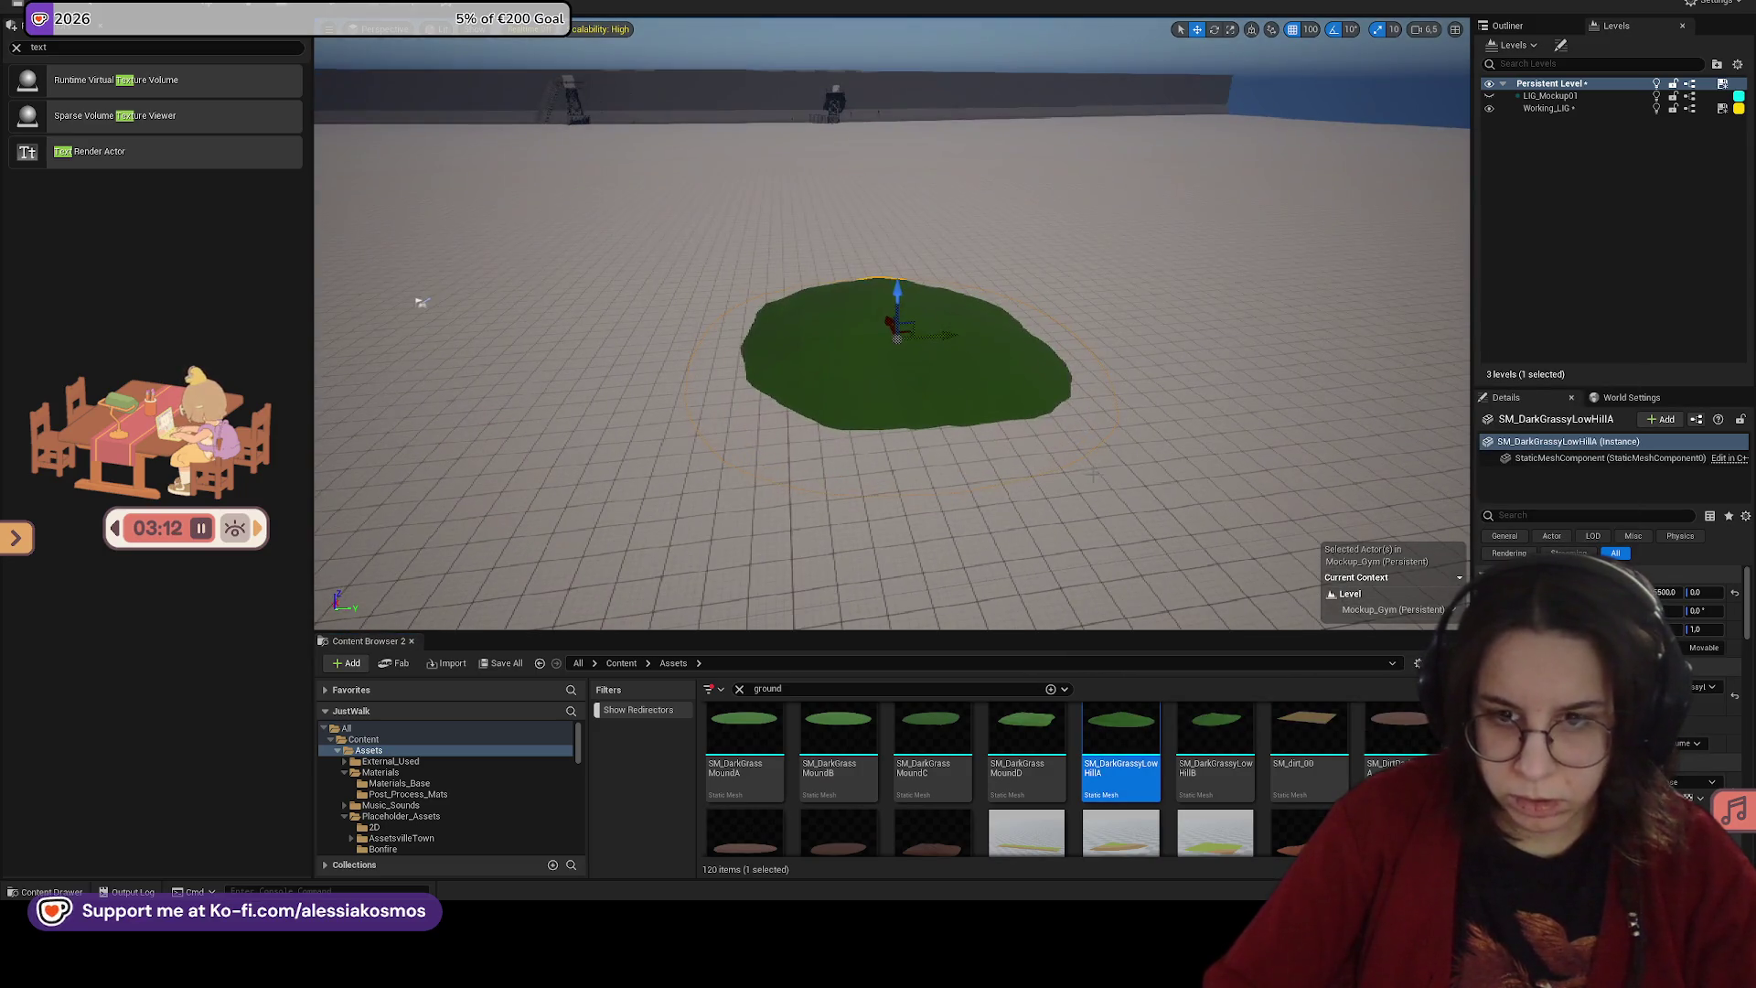
pyautogui.scroll(-3, 704, 319)
pyautogui.scroll(3, 703, 320)
pyautogui.scroll(-3, 416, 314)
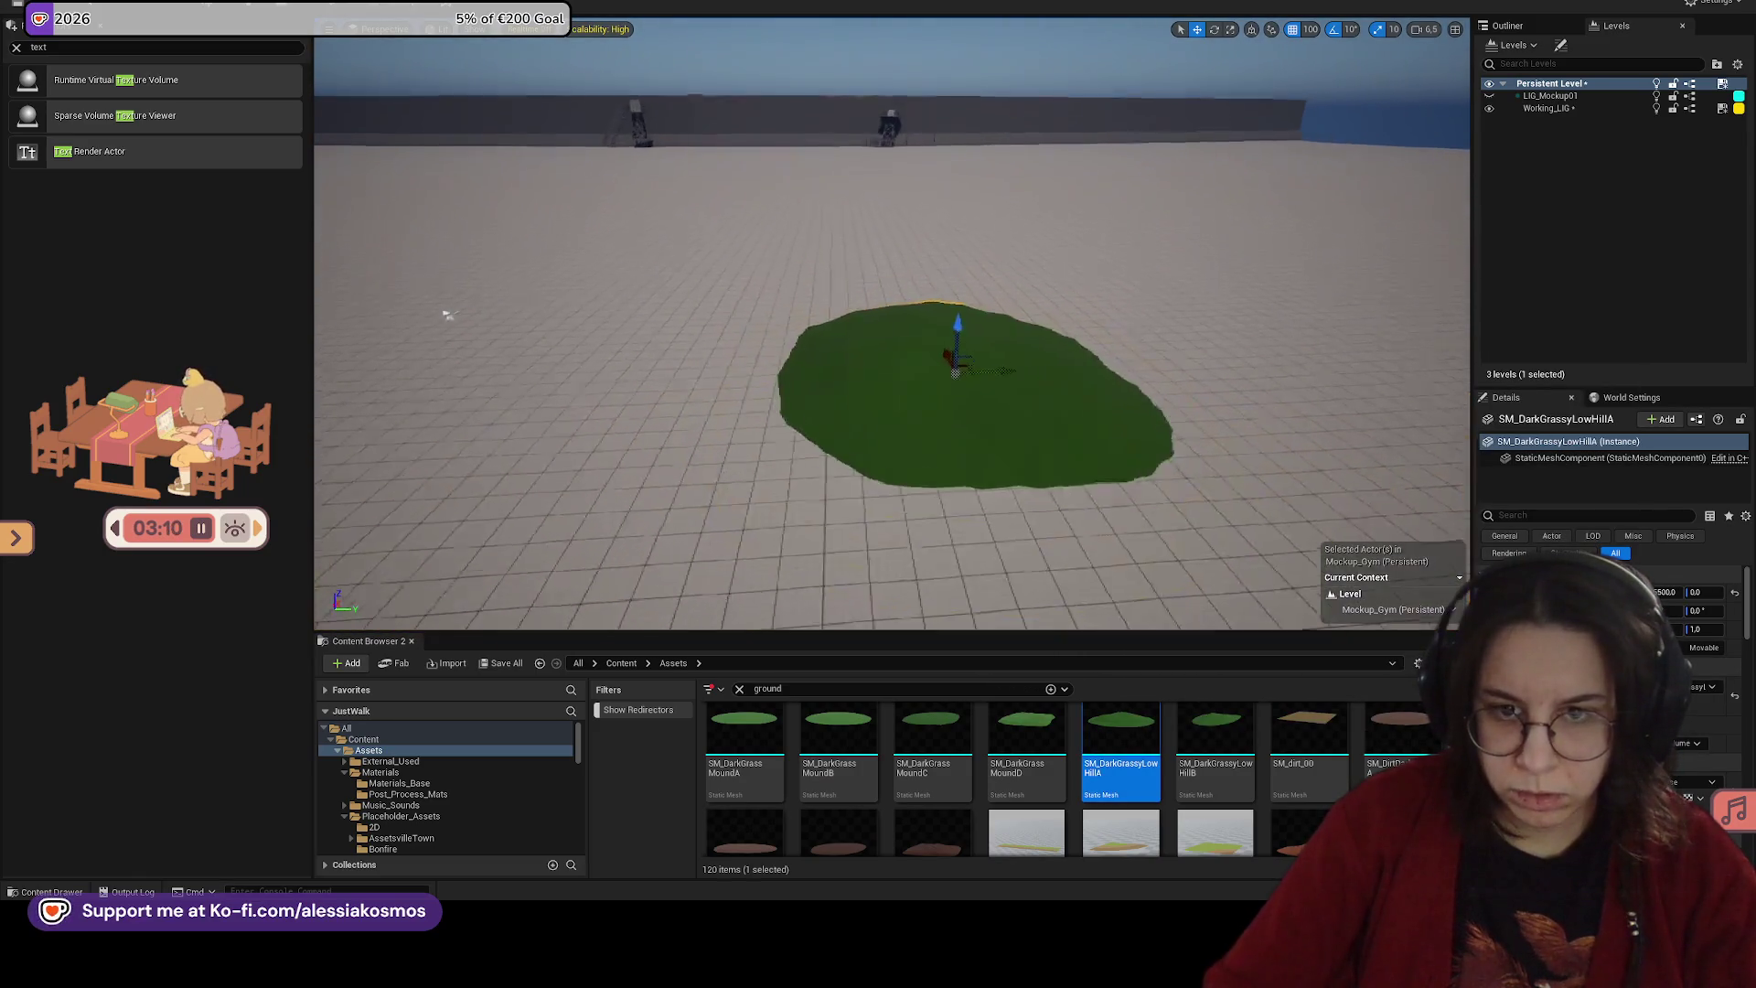
# Step: Place the red SM_DirtLowHillA hill after undoing a stray dirt plane
pyautogui.moveTo(1293, 739)
pyautogui.mouseDown()
pyautogui.moveTo(1160, 548)
pyautogui.moveTo(1088, 496)
pyautogui.mouseUp()
pyautogui.hotkey('ctrl', 'z')
pyautogui.scroll(-1, 1116, 760)
pyautogui.moveTo(1309, 763)
pyautogui.mouseDown()
pyautogui.moveTo(1189, 641)
pyautogui.moveTo(856, 460)
pyautogui.mouseUp()
# Step: Place the SM_DirtDarkMoundD dark mound, enlarge it, and move it toward the upper left
pyautogui.scroll(-5, 522, 323)
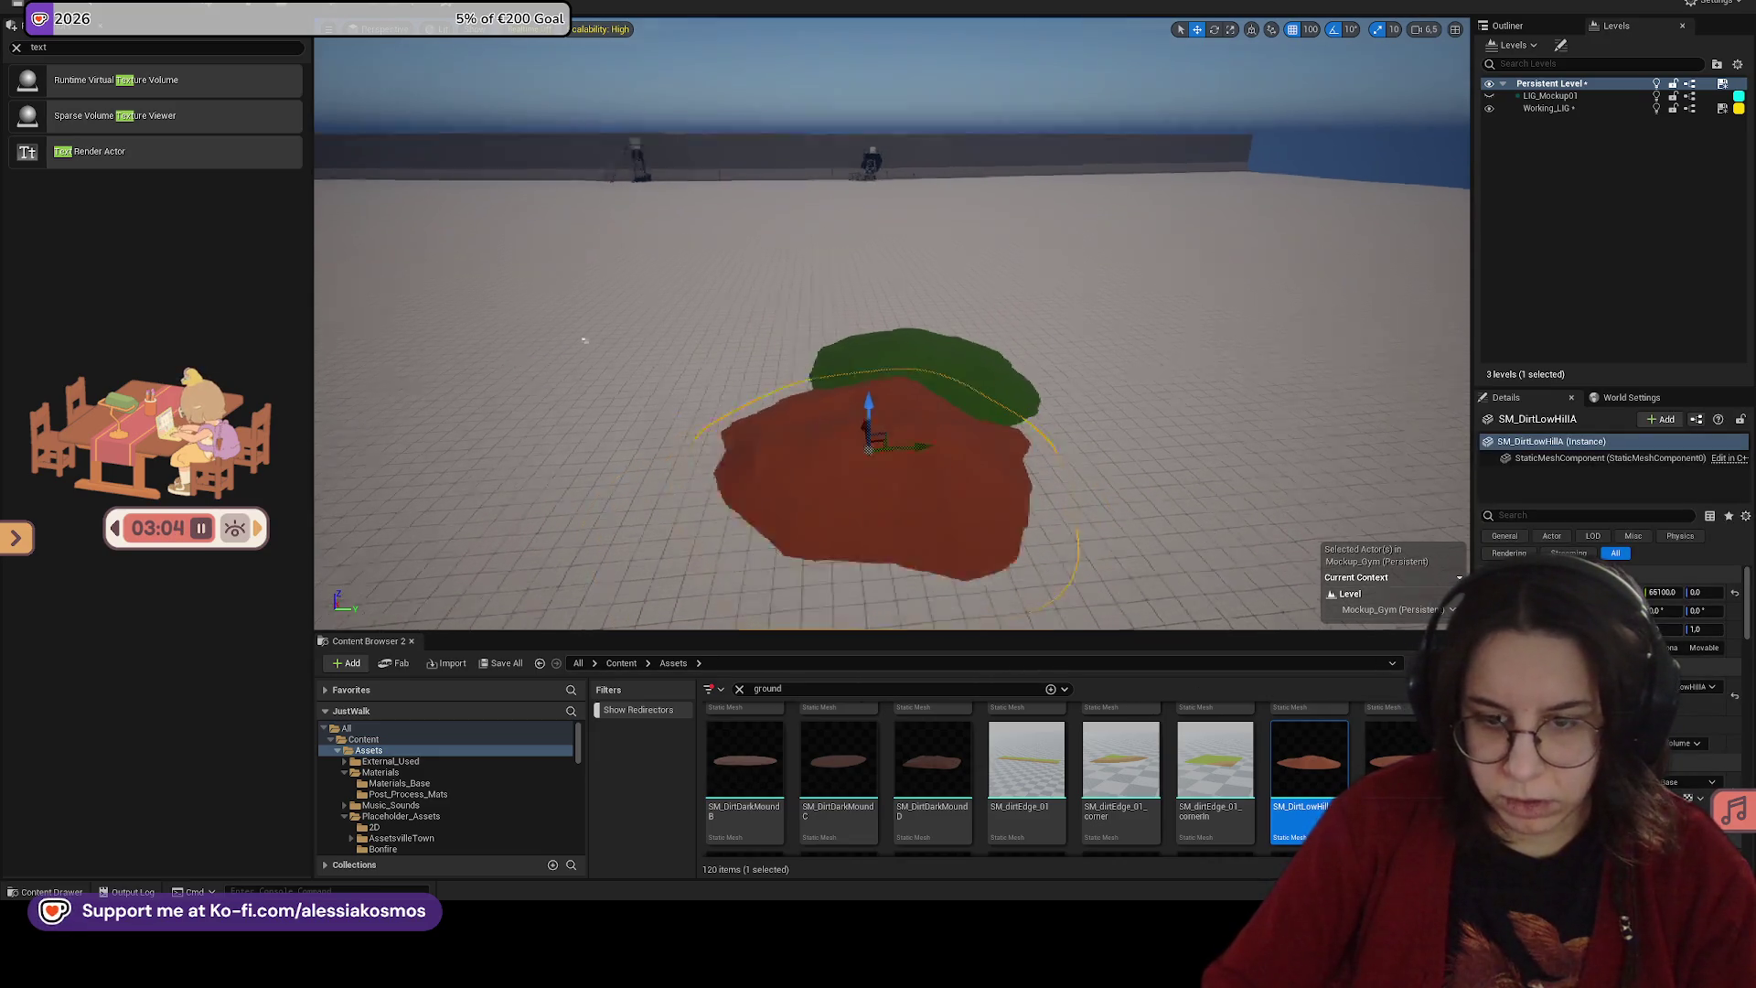
pyautogui.moveTo(932, 759)
pyautogui.mouseDown()
pyautogui.moveTo(902, 471)
pyautogui.moveTo(851, 393)
pyautogui.mouseUp()
pyautogui.press('f')
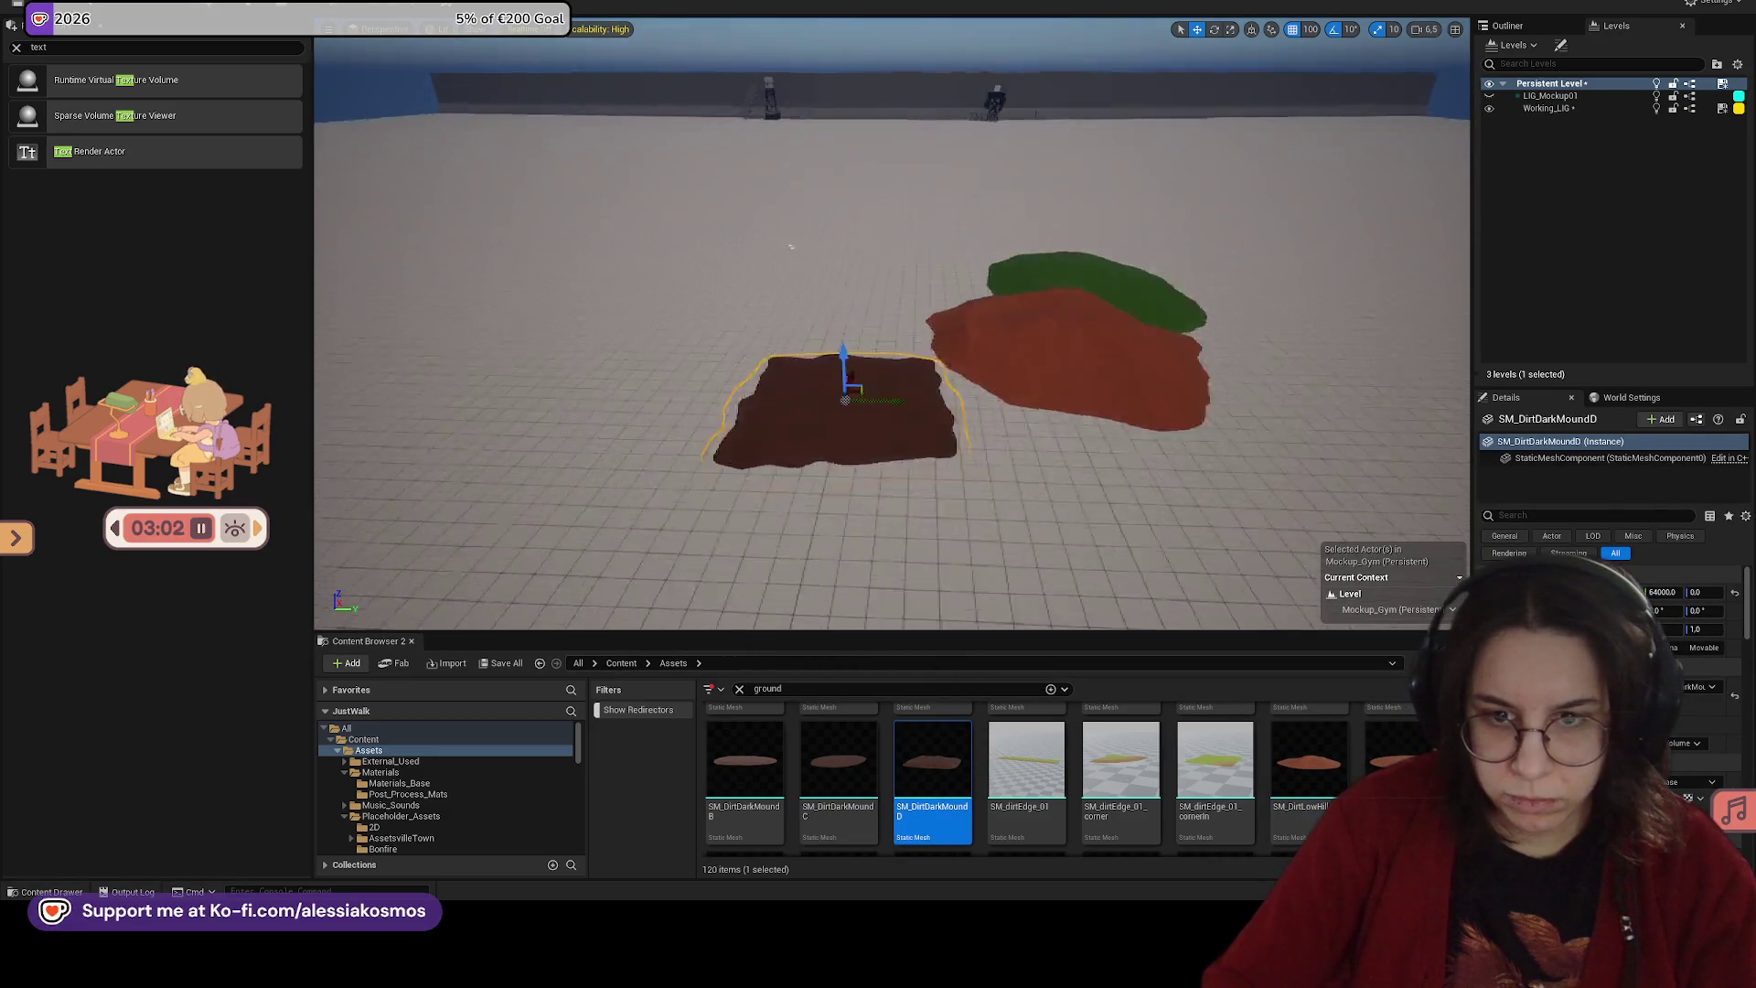
pyautogui.scroll(-5, 860, 77)
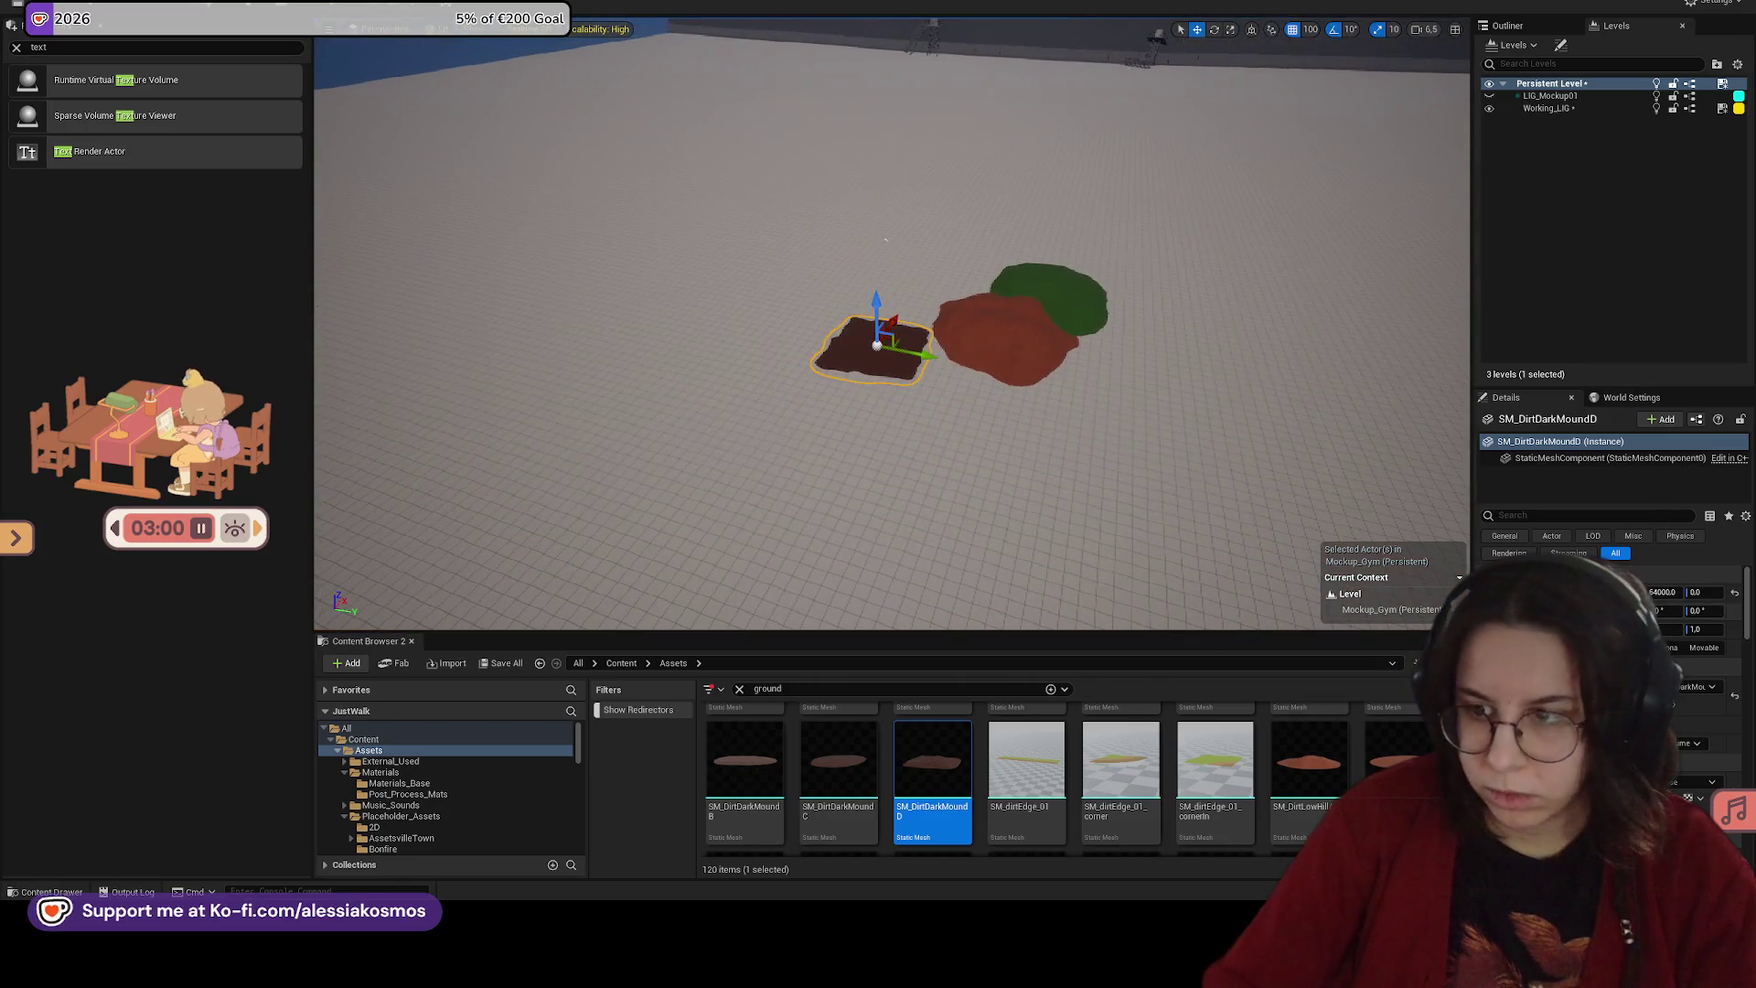
pyautogui.moveTo(1700, 630); pyautogui.dragTo(975, 420)
pyautogui.moveTo(921, 356)
pyautogui.mouseDown()
pyautogui.moveTo(549, 265)
pyautogui.moveTo(705, 174)
pyautogui.moveTo(884, 217)
pyautogui.mouseUp()
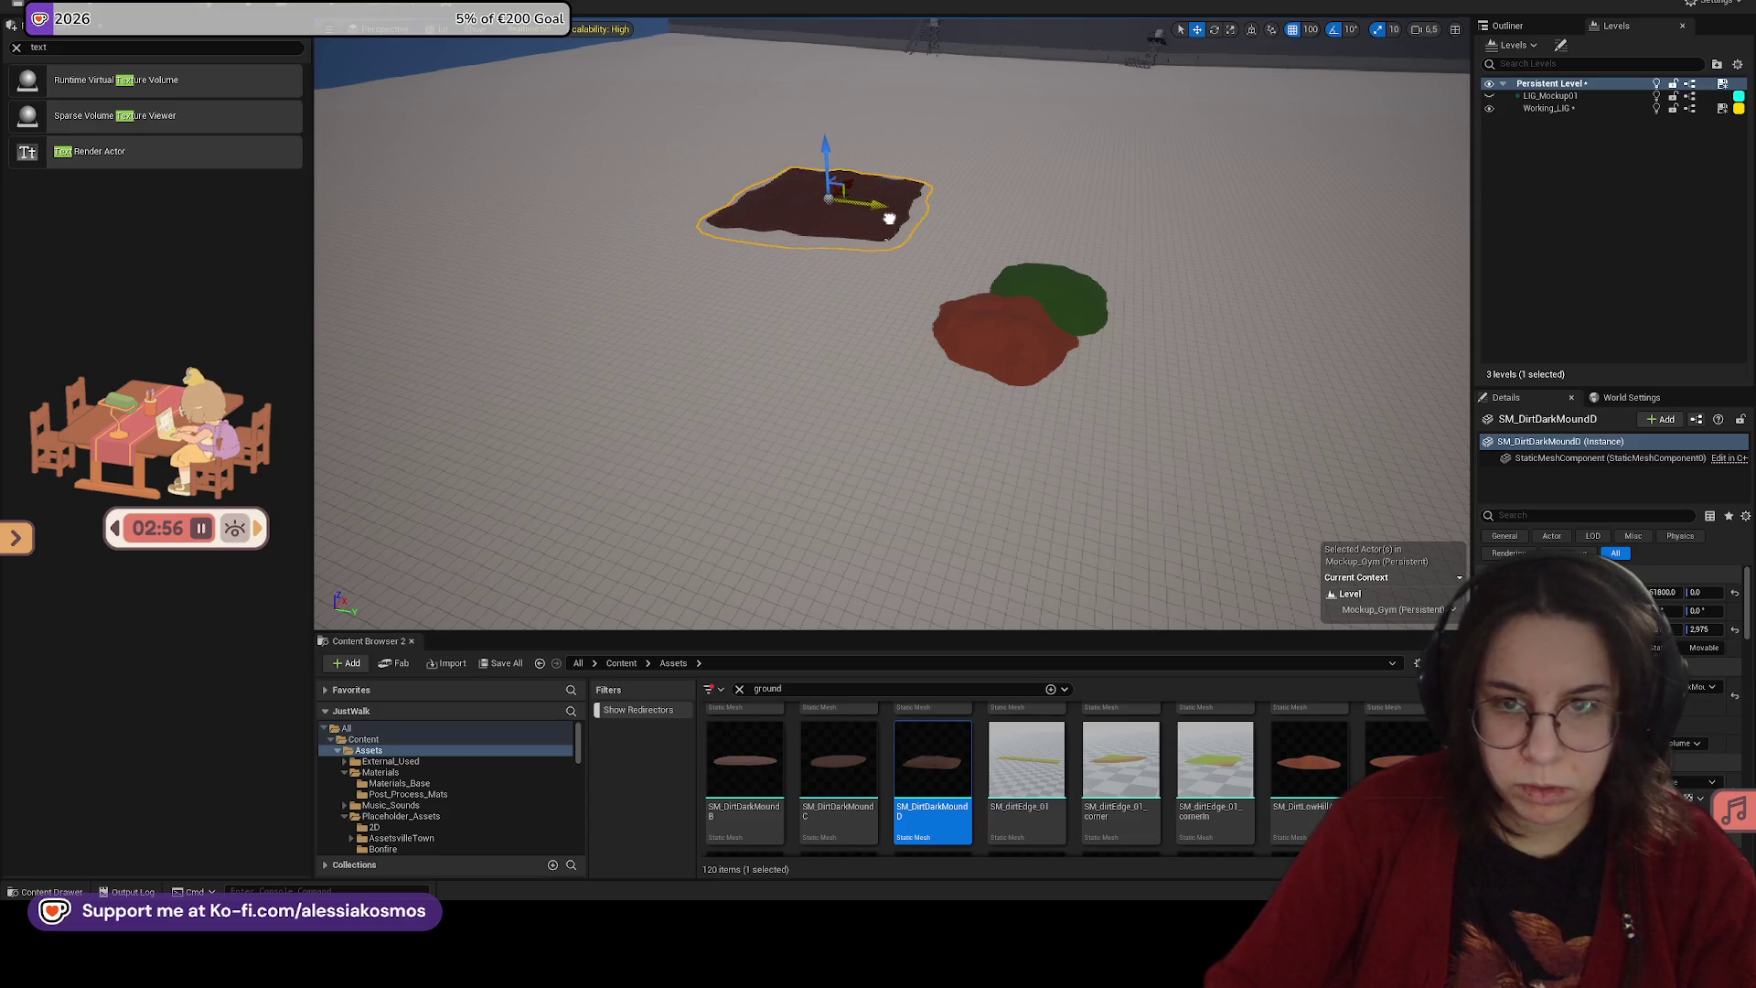
# Step: Try placing another dark mound and the SM_dirt_00 plane, deleting both
pyautogui.click(1019, 314)
pyautogui.press('f')
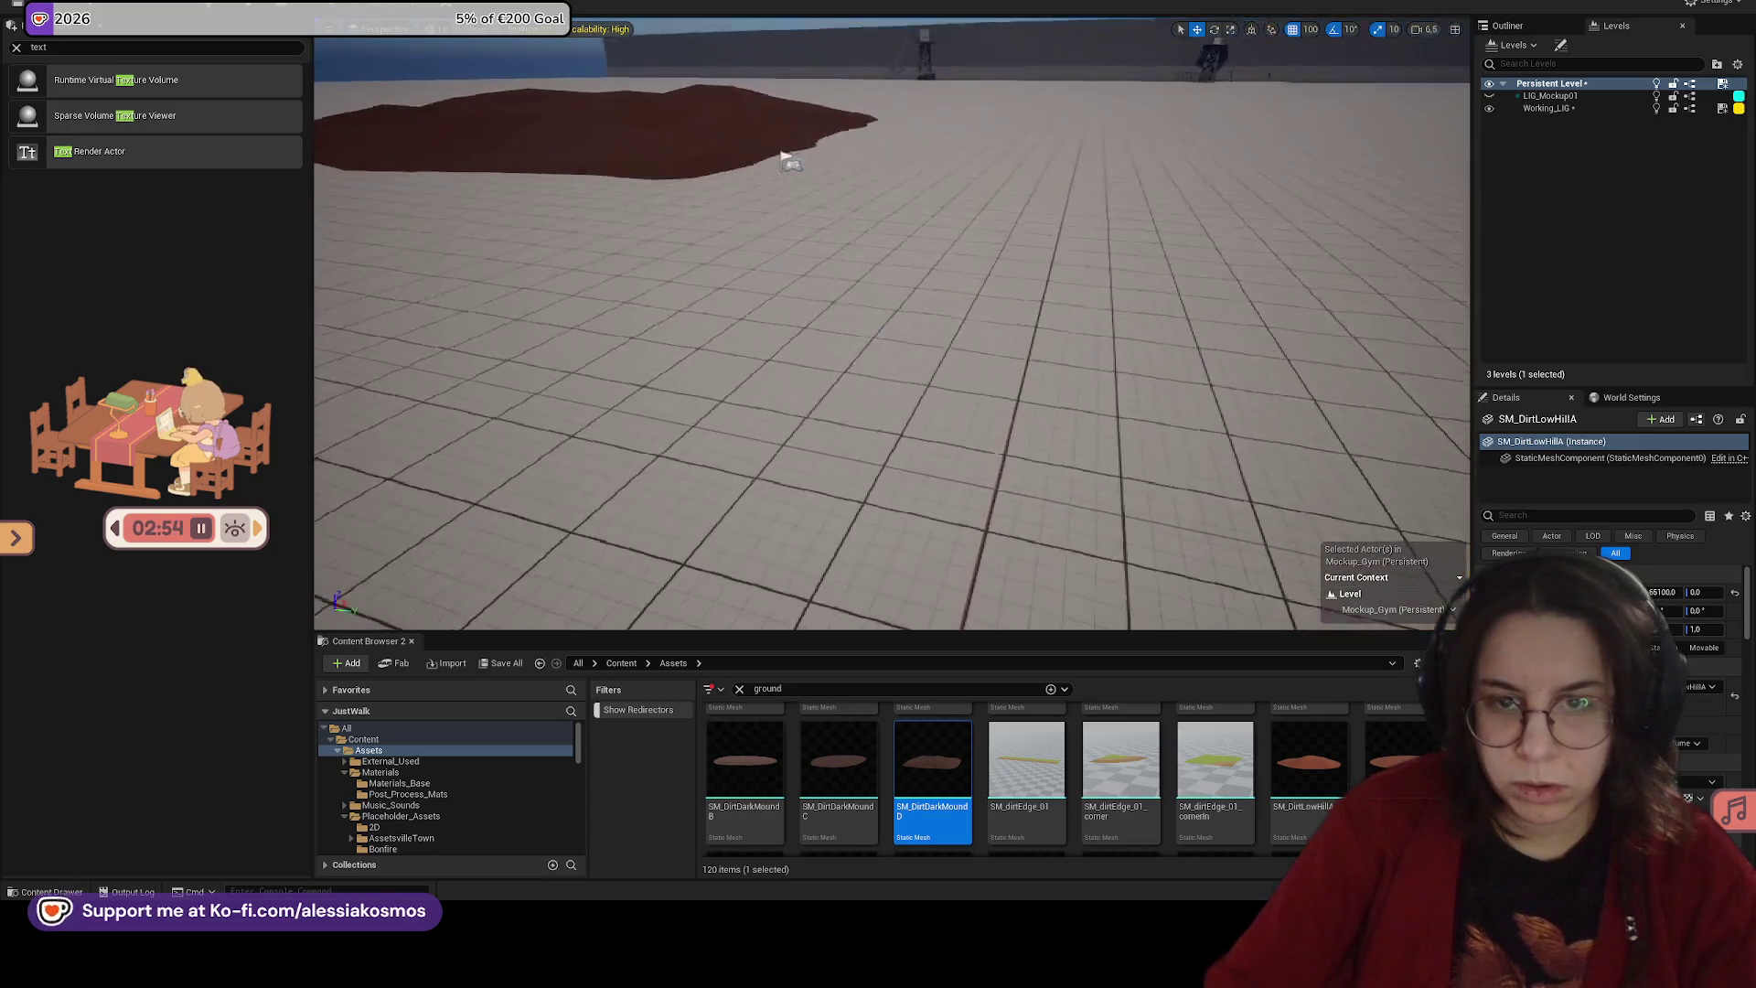
pyautogui.moveTo(773, 791); pyautogui.dragTo(911, 499)
pyautogui.press('Delete')
pyautogui.scroll(2, 1256, 788)
pyautogui.scroll(1, 1256, 789)
pyautogui.click(1308, 787)
pyautogui.moveTo(1308, 787)
pyautogui.mouseDown()
pyautogui.moveTo(901, 561)
pyautogui.moveTo(1005, 637)
pyautogui.moveTo(974, 576)
pyautogui.moveTo(987, 547)
pyautogui.mouseUp()
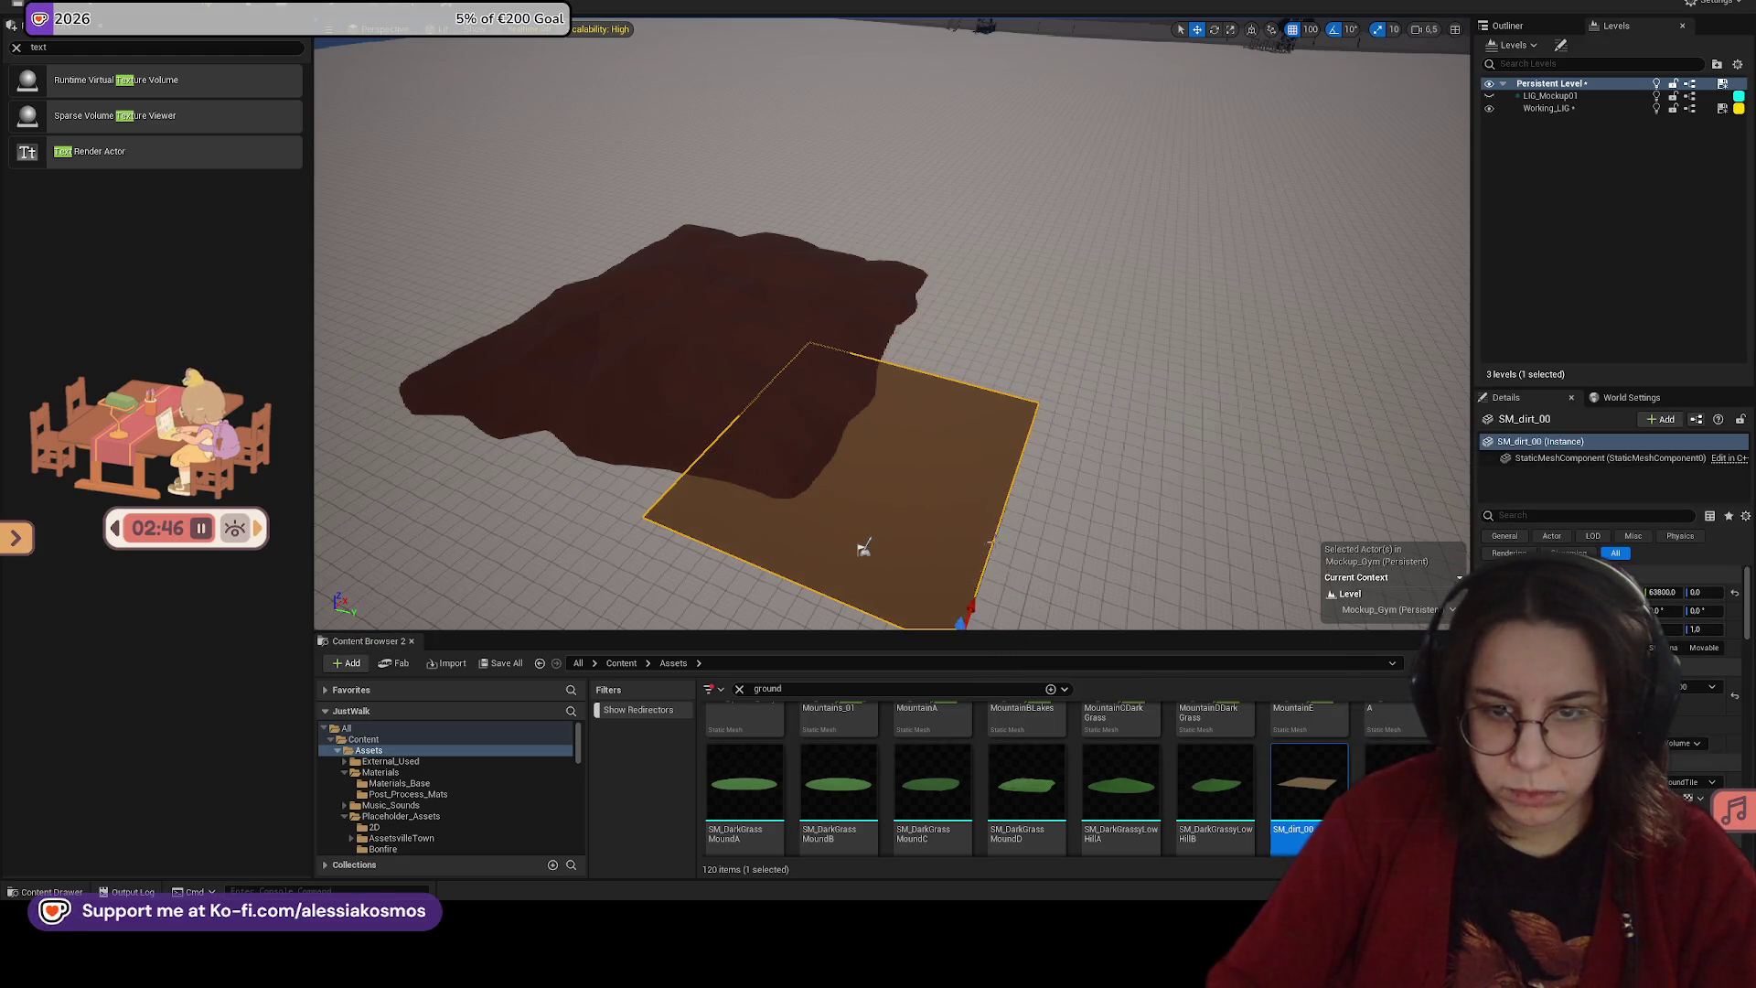
pyautogui.press('Delete')
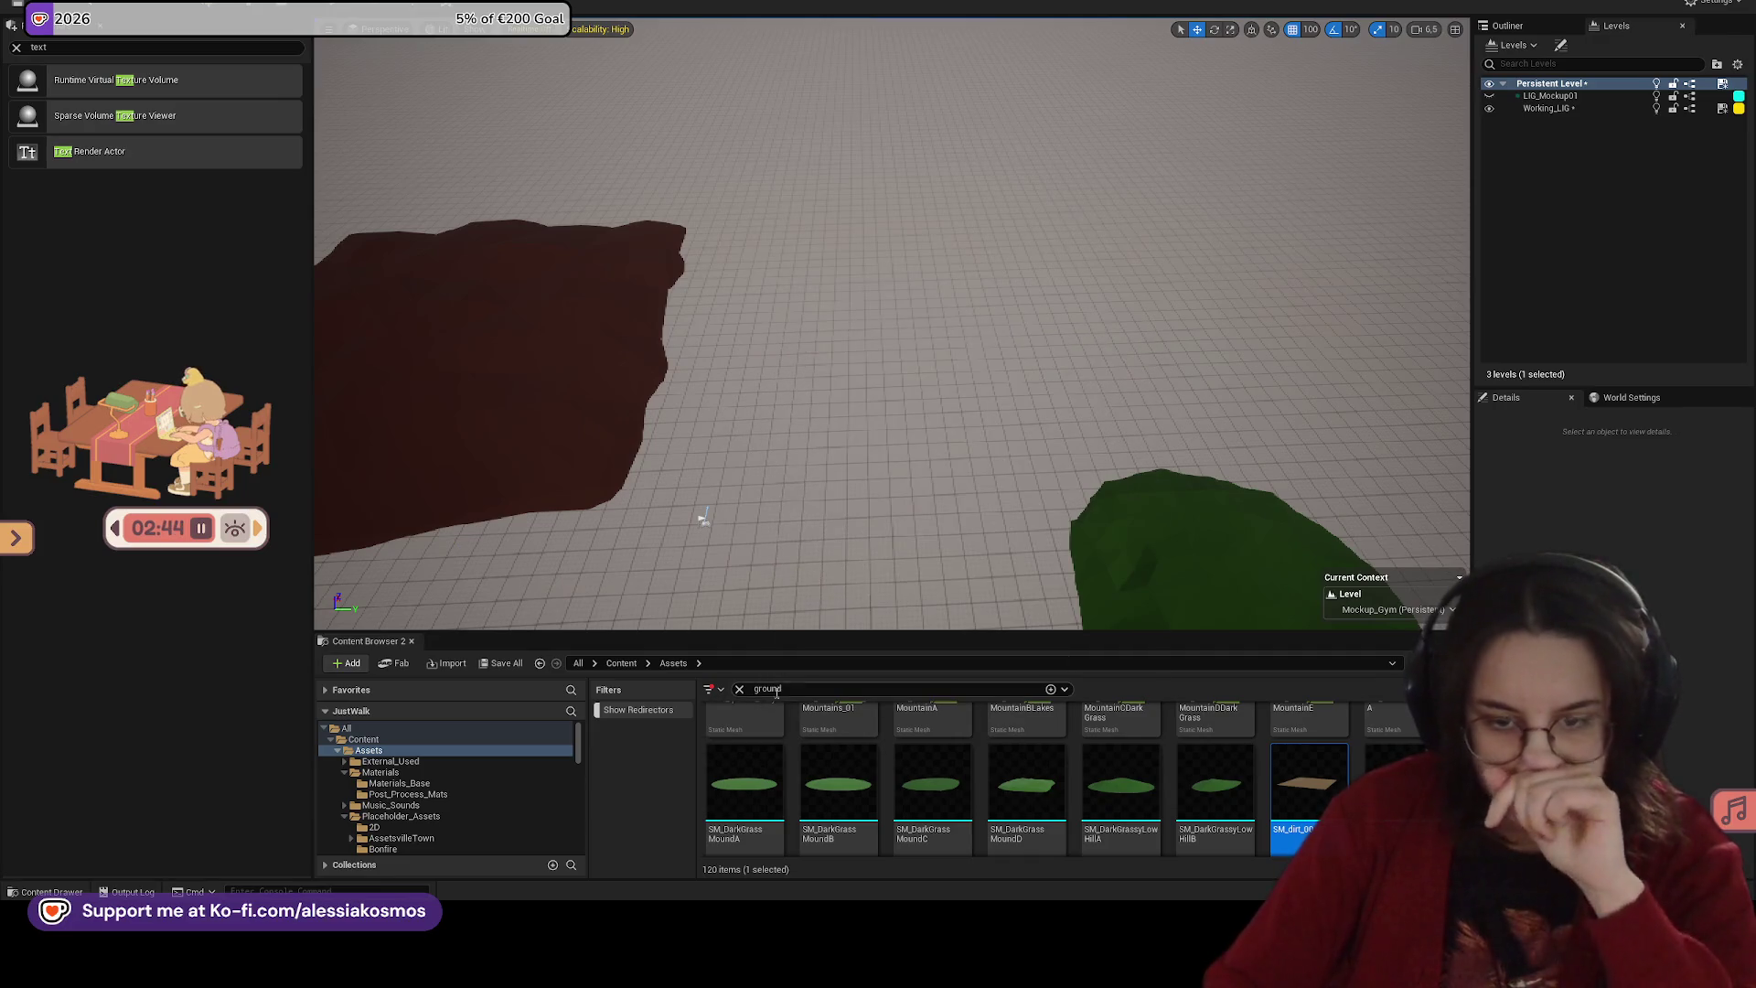
# Step: Alt-drag a copy of the dark mound and rotate the copy by -20°
pyautogui.click(548, 365)
pyautogui.press('f')
pyautogui.moveTo(951, 309)
pyautogui.mouseDown()
pyautogui.moveTo(986, 261)
pyautogui.moveTo(935, 240)
pyautogui.mouseUp()
pyautogui.press('e')
pyautogui.press('w')
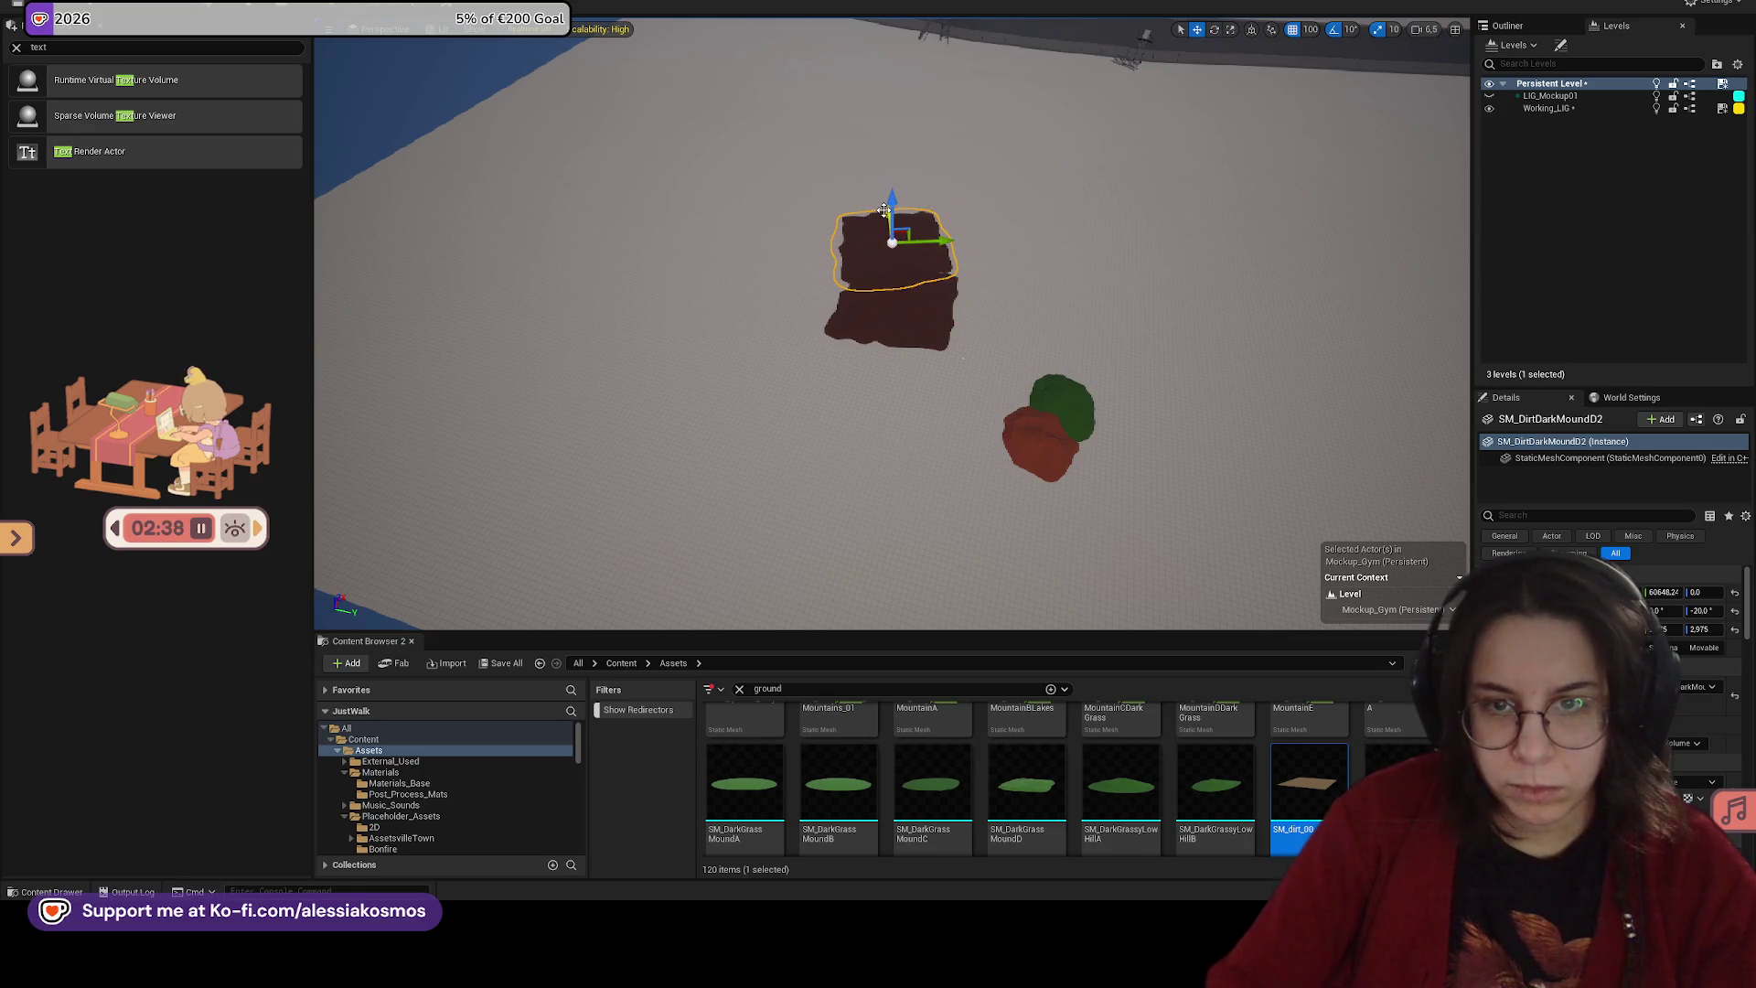
# Step: Shift the copied mound back and left, then play-test the level briefly
pyautogui.press('f')
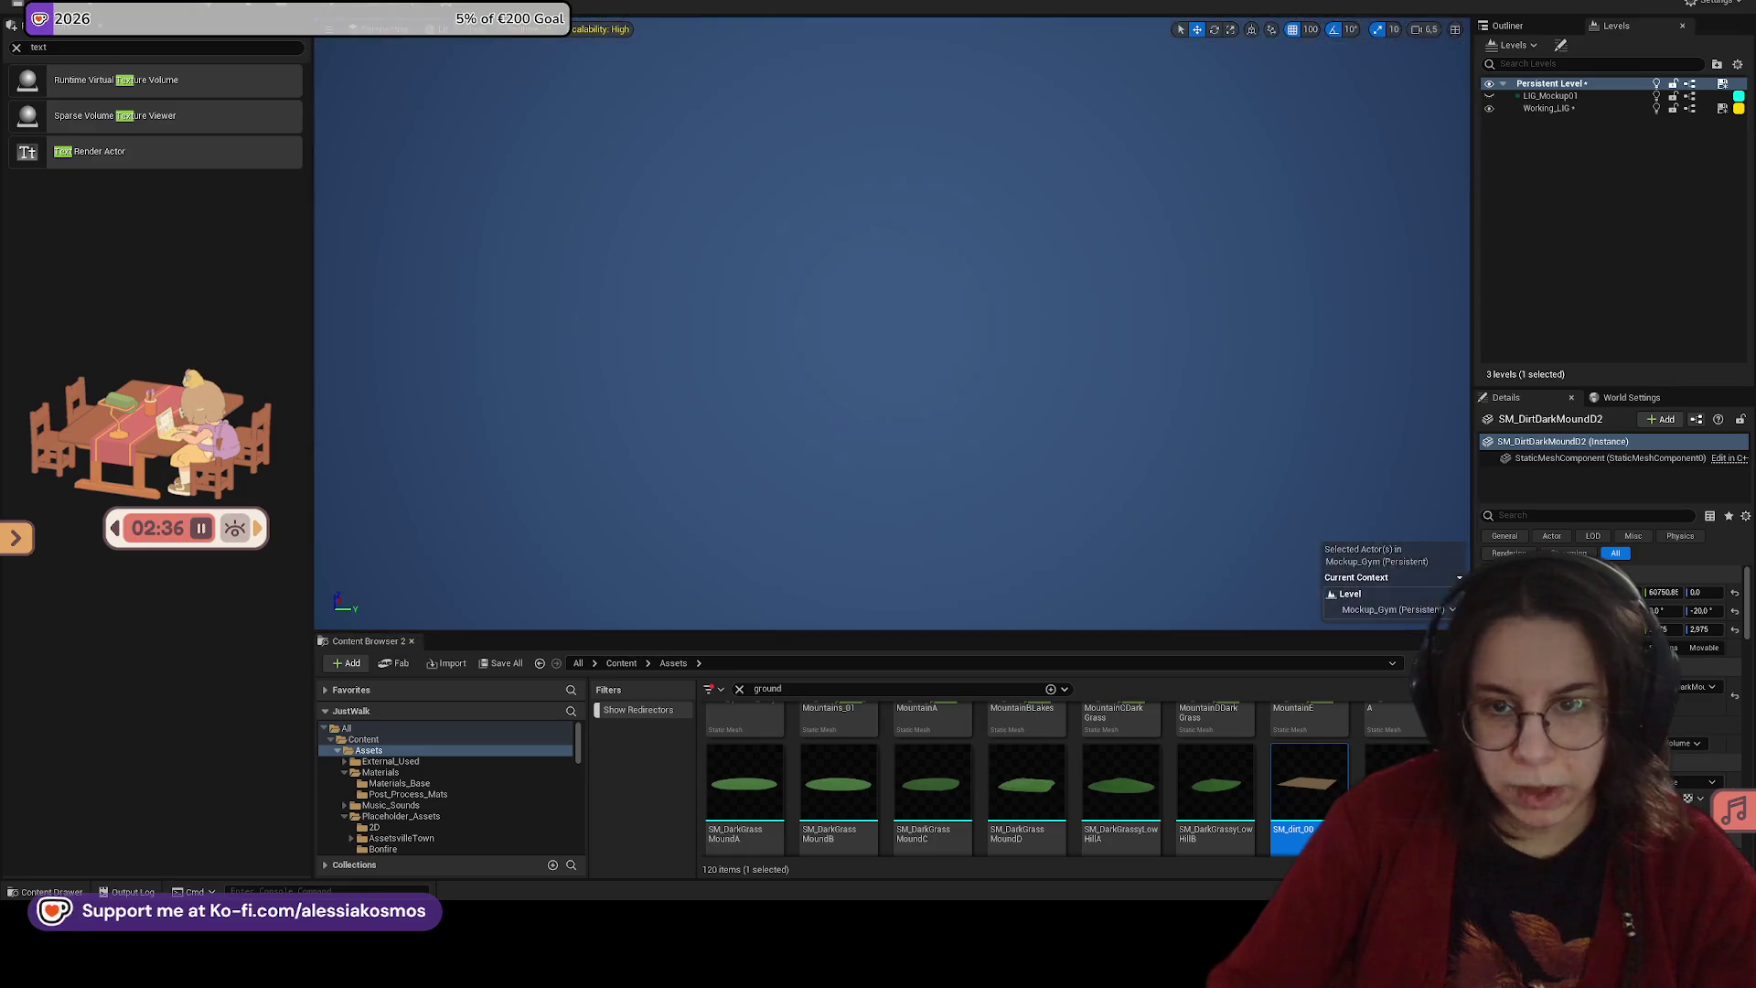
pyautogui.moveTo(833, 203); pyautogui.dragTo(775, 149)
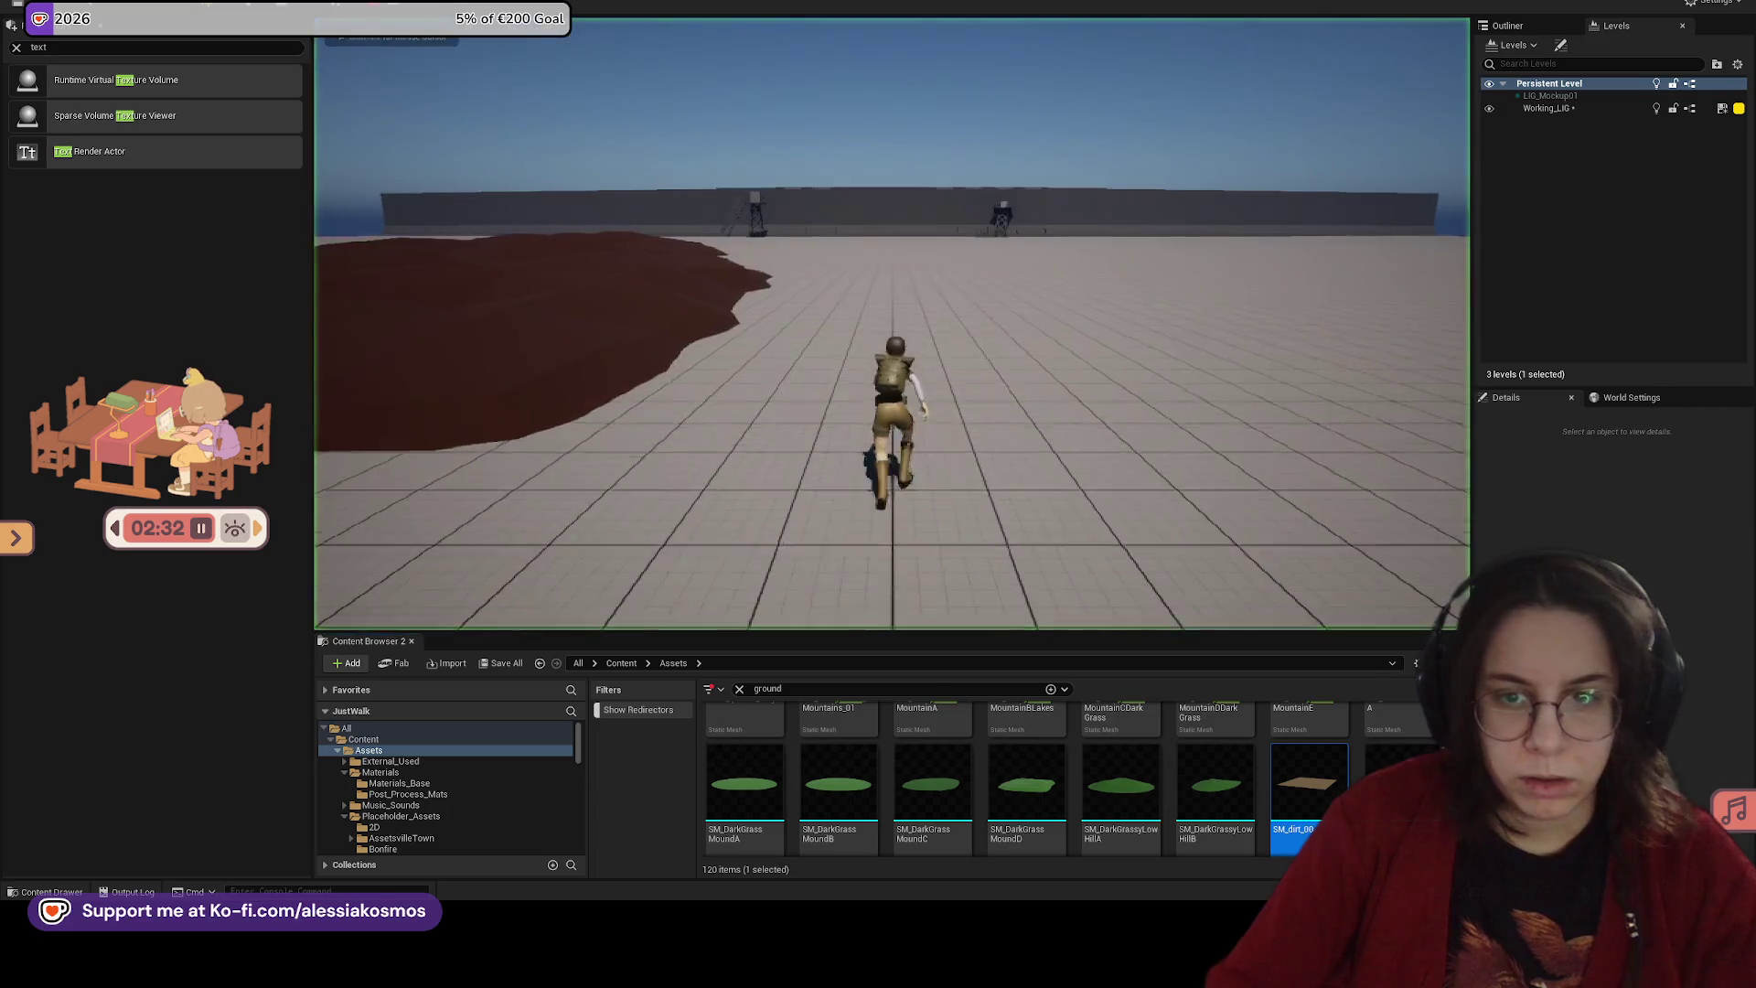
pyautogui.hotkey('alt', 'p')
pyautogui.press('w')
pyautogui.press('Escape')
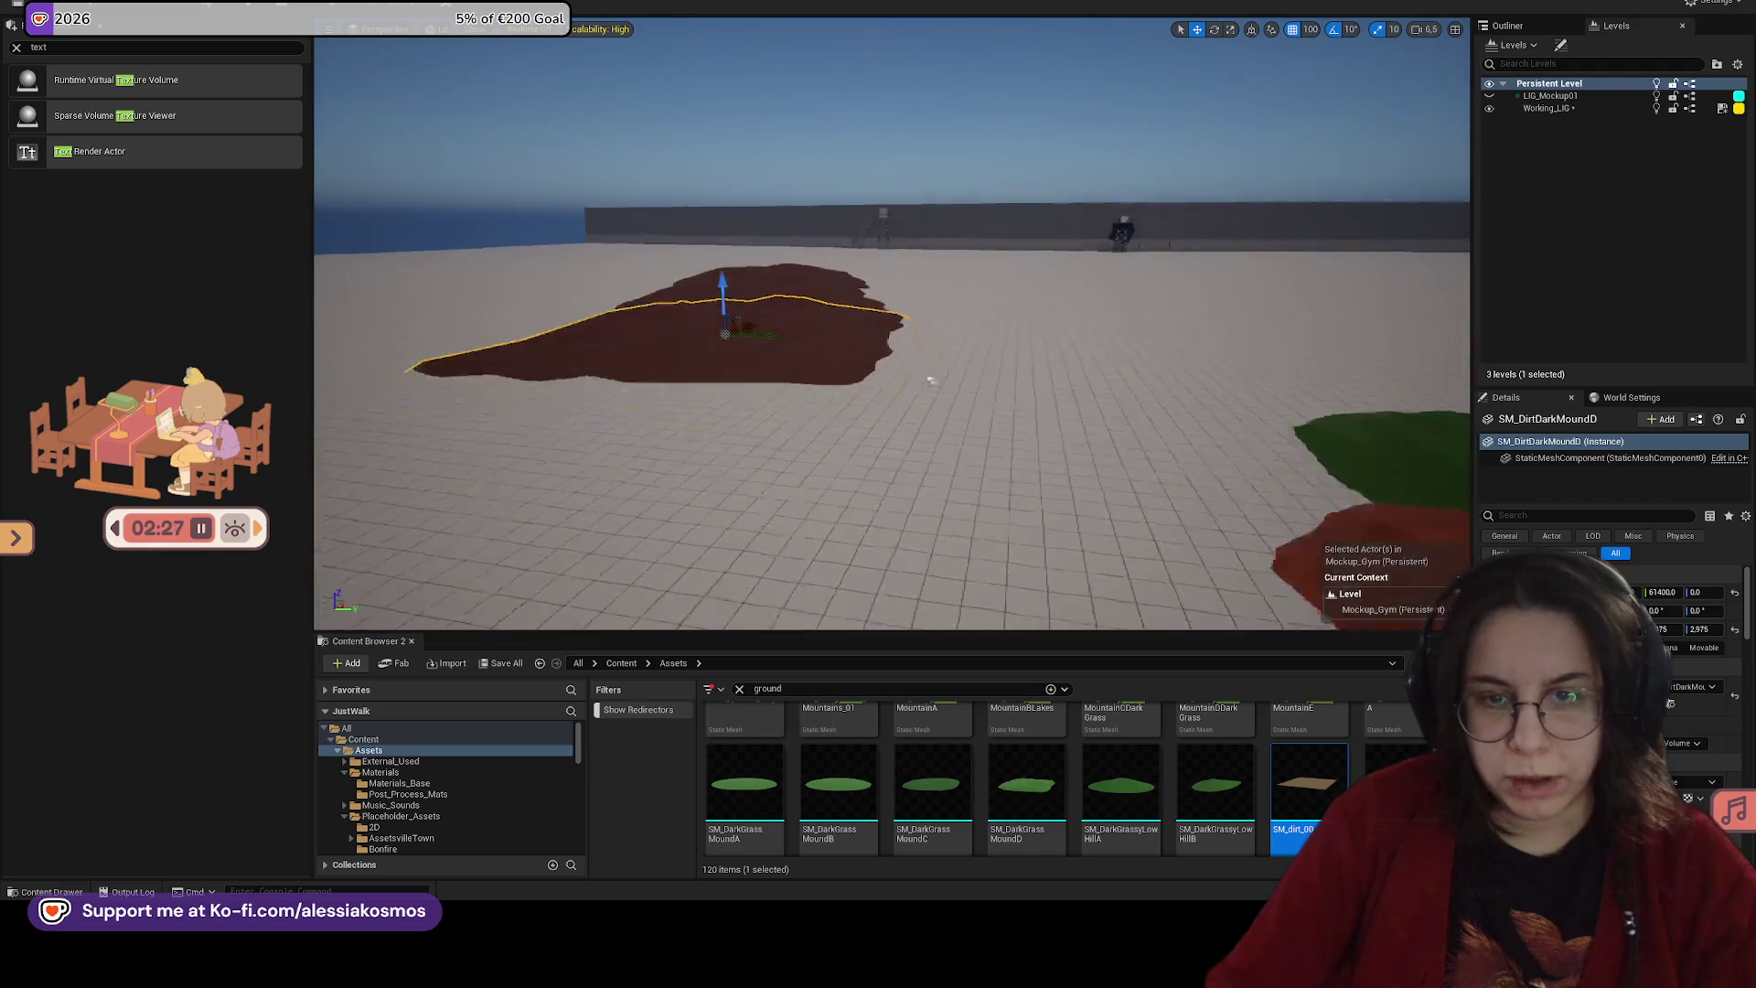
# Step: Pan across the dirt patches and select a dark mound on the strip for rotating
pyautogui.click(830, 293)
pyautogui.keyDown('ctrl'); pyautogui.click(830, 292); pyautogui.keyUp('ctrl')
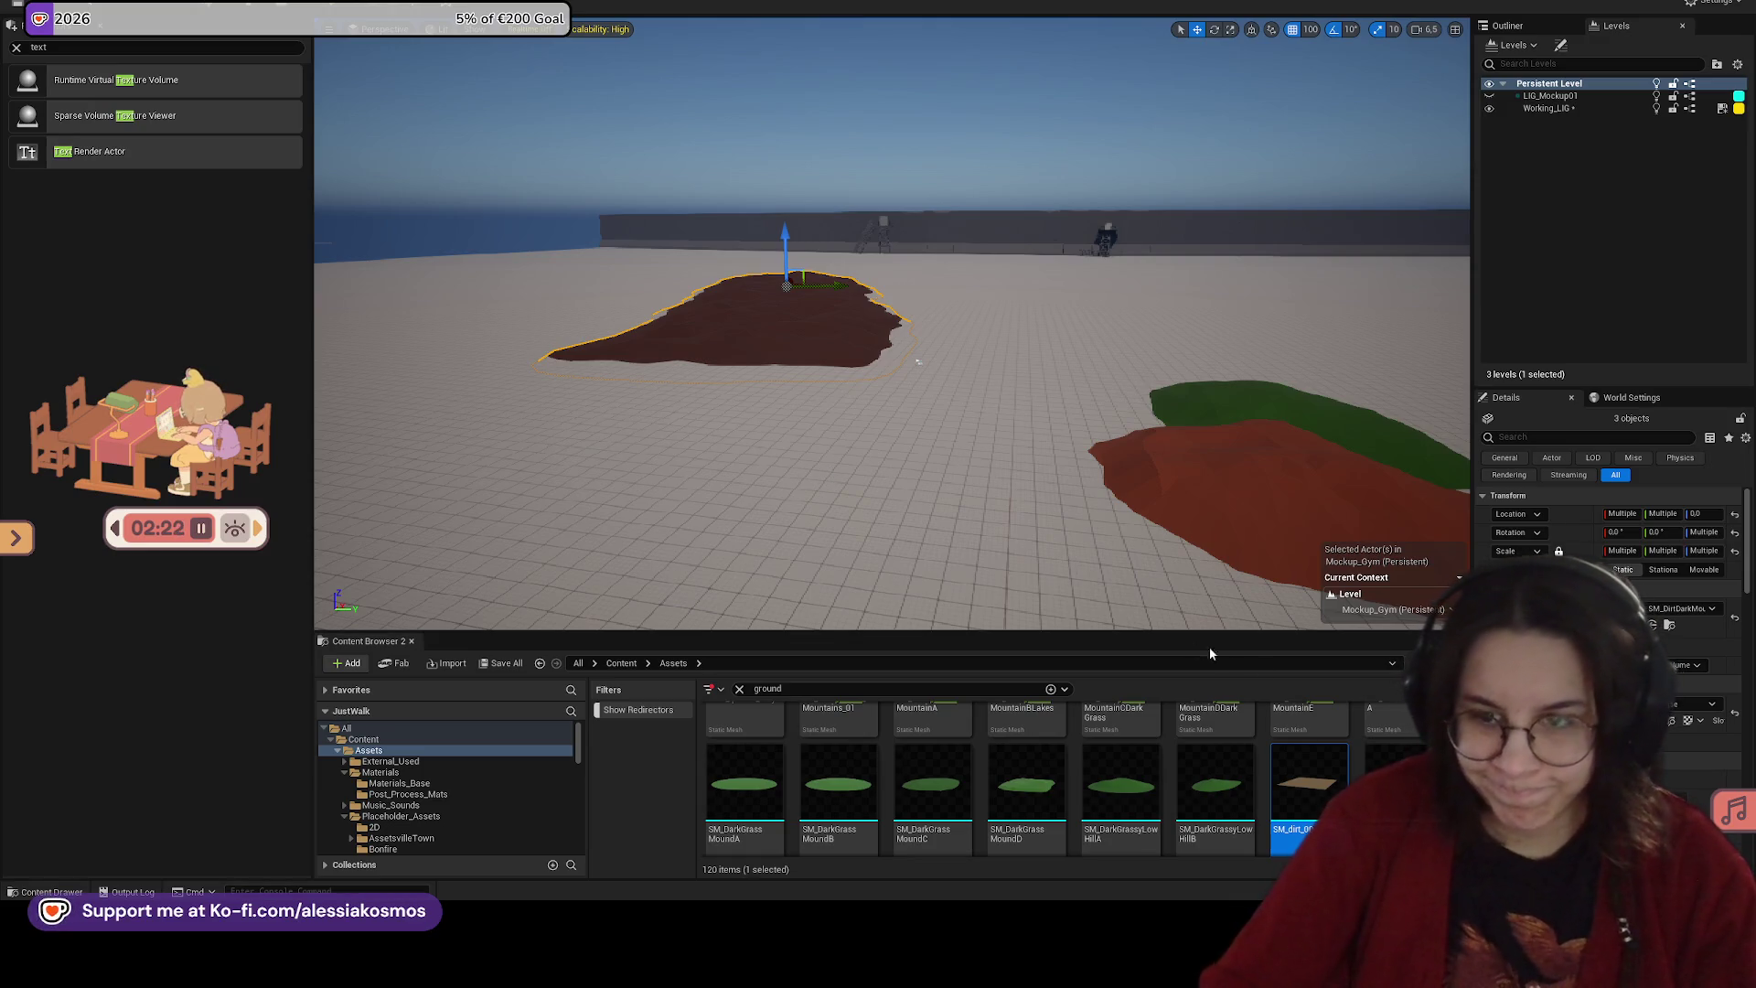
pyautogui.click(1204, 495)
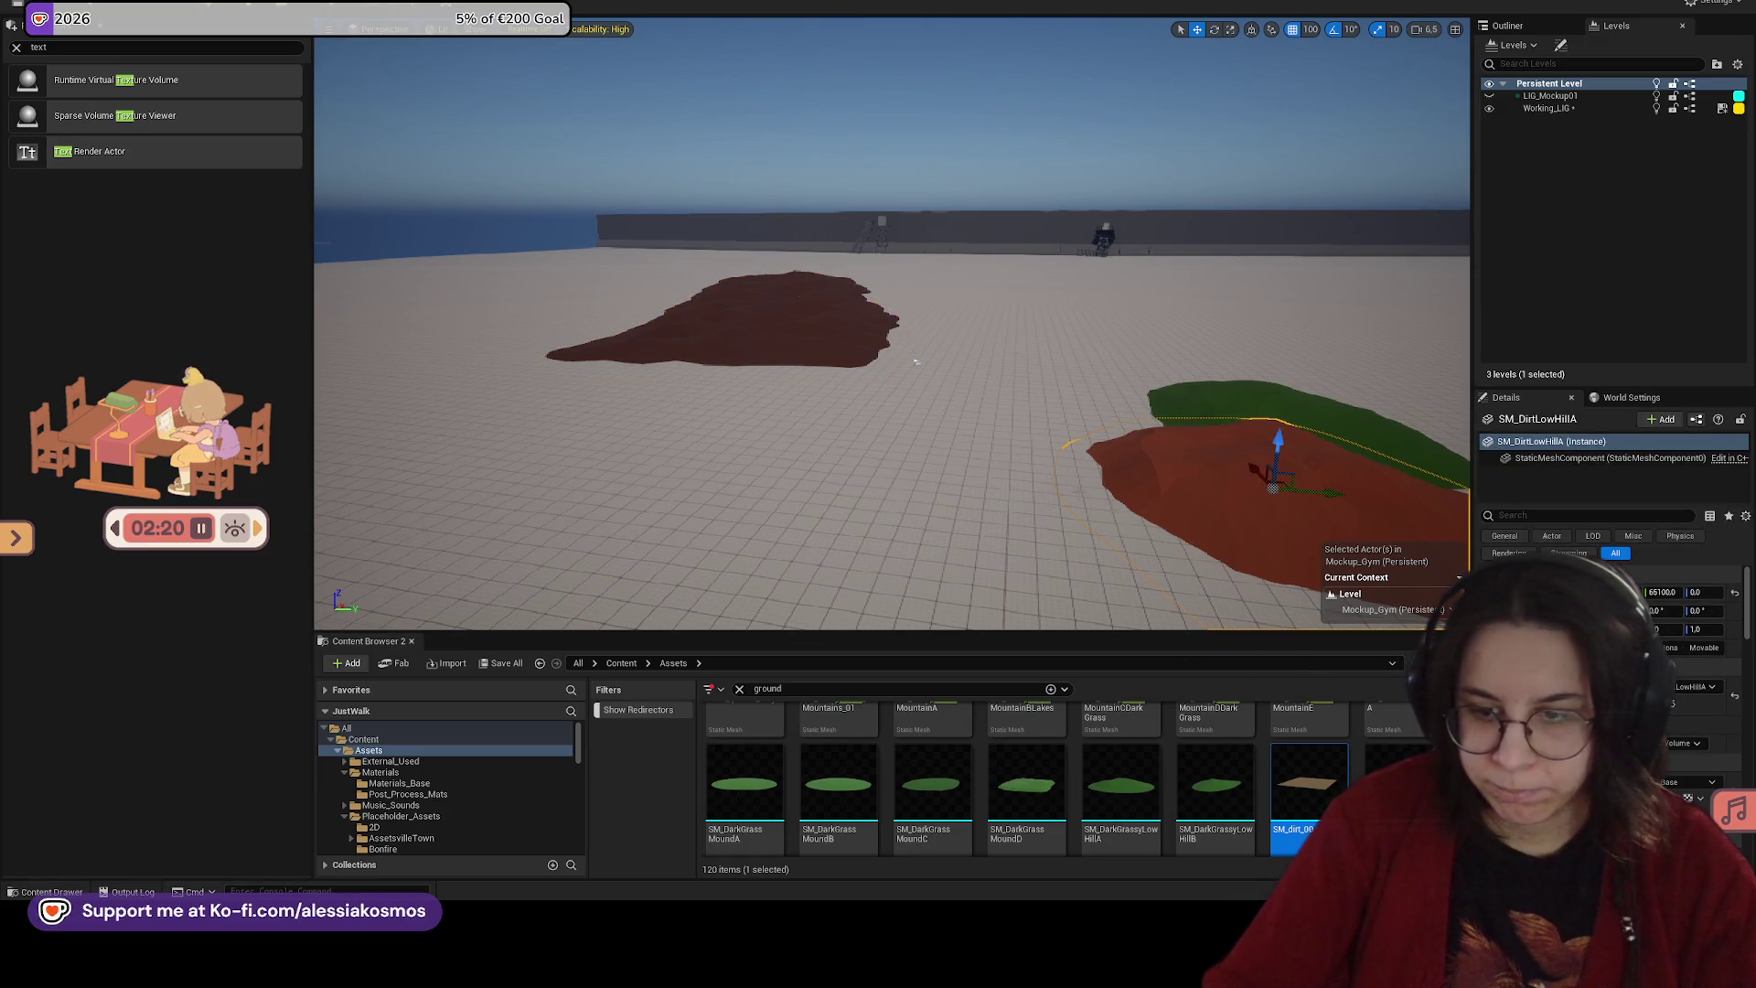
pyautogui.scroll(-3, 916, 362)
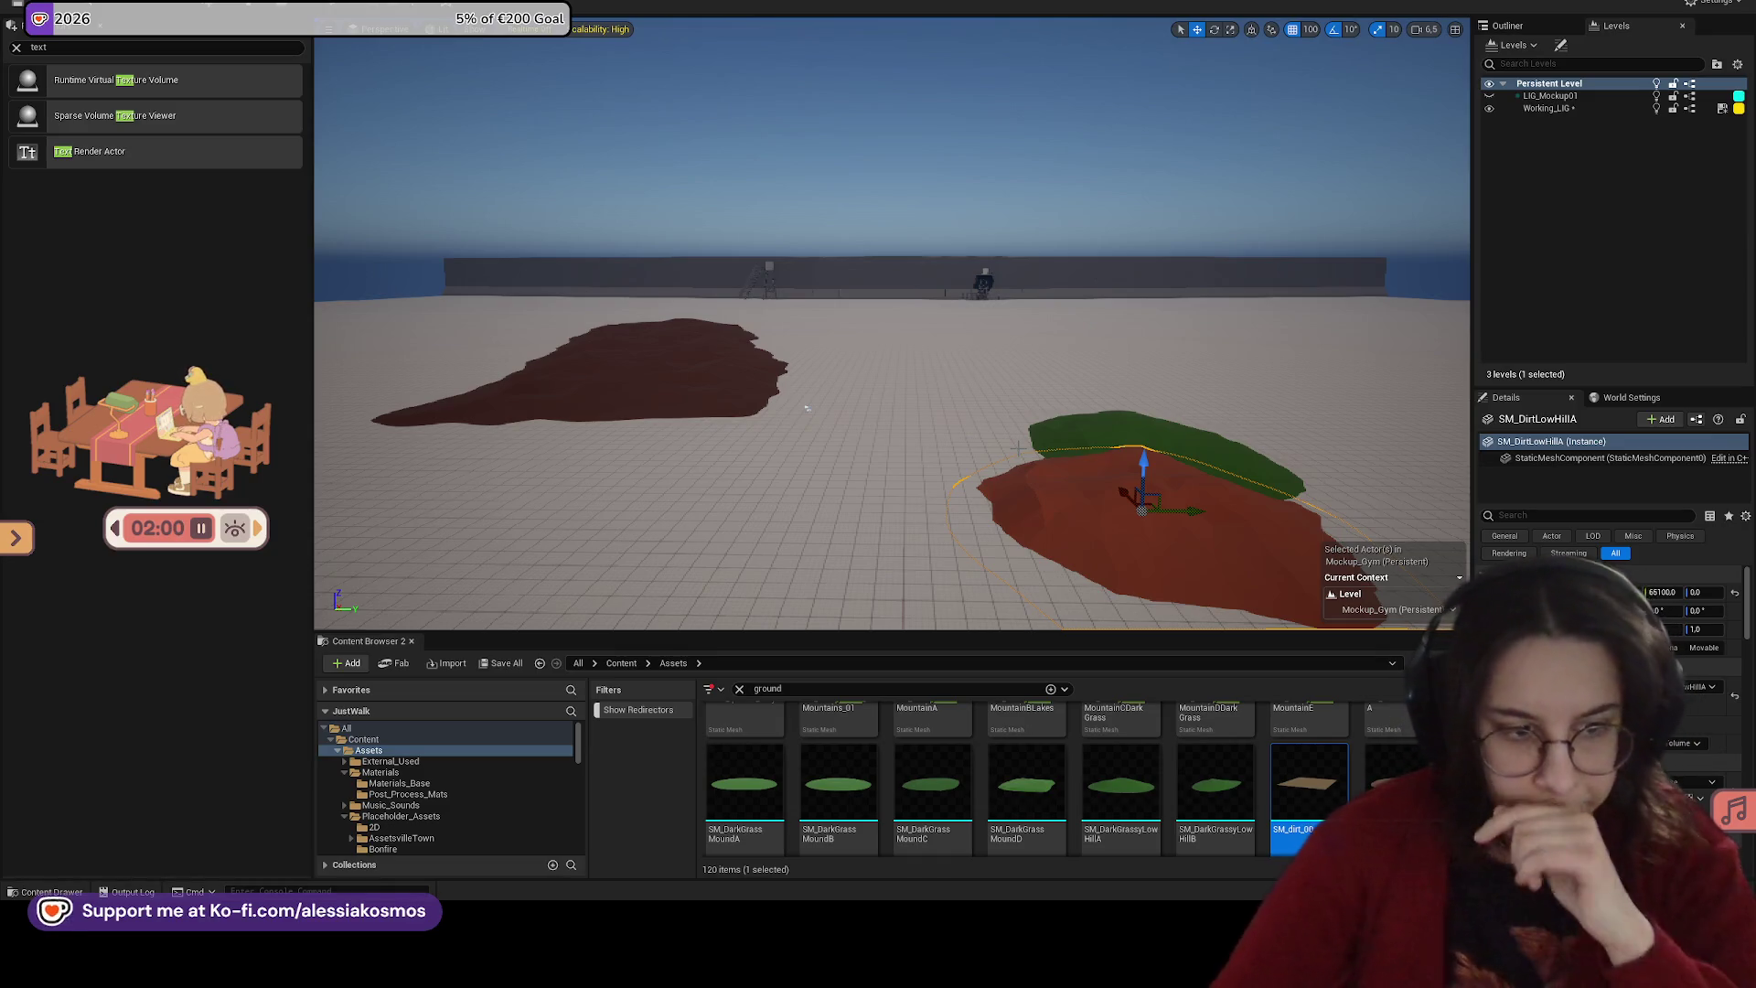
pyautogui.moveTo(806, 409)
pyautogui.mouseDown()
pyautogui.moveTo(942, 378)
pyautogui.moveTo(926, 313)
pyautogui.moveTo(835, 341)
pyautogui.moveTo(843, 311)
pyautogui.moveTo(814, 279)
pyautogui.moveTo(665, 277)
pyautogui.mouseUp()
pyautogui.click(926, 314)
pyautogui.press('e')
# Step: Move the copied mound toward the camera and enlarge it to scale 4.88
pyautogui.press('w')
pyautogui.moveTo(772, 282); pyautogui.dragTo(746, 346)
pyautogui.moveTo(872, 387); pyautogui.dragTo(872, 387)
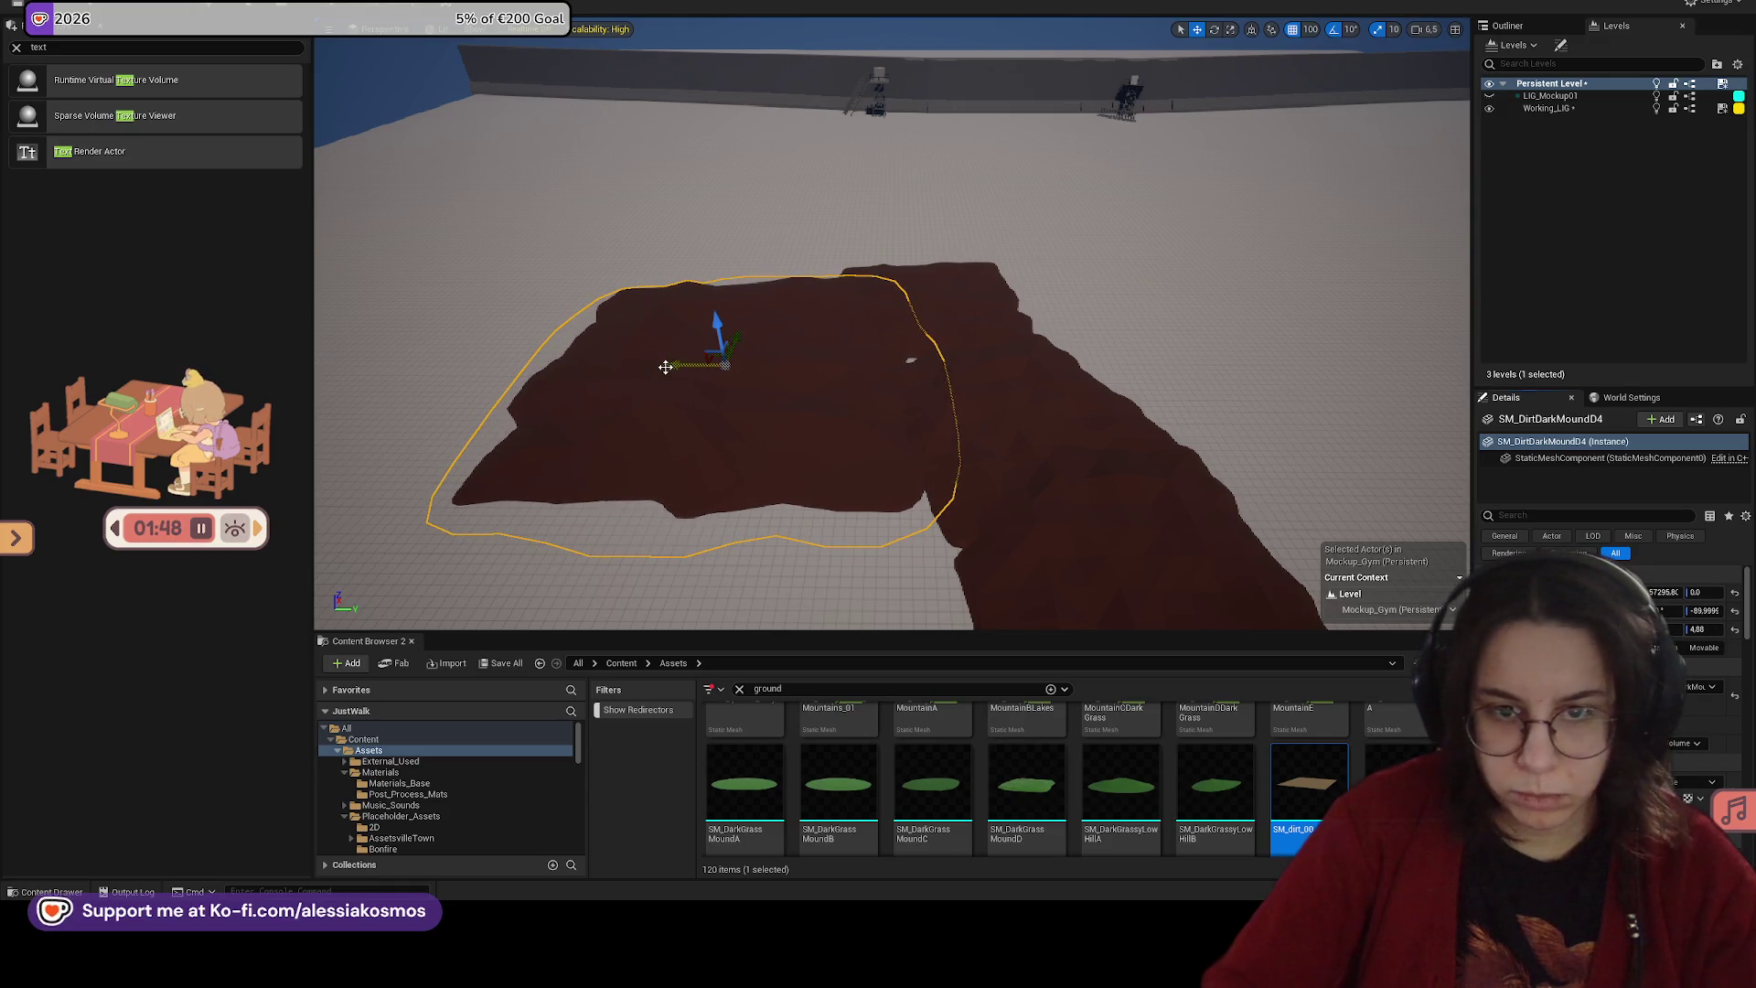
pyautogui.moveTo(665, 367); pyautogui.dragTo(690, 367)
# Step: Move a dirt mound back near the wall by the tower, with grid snap set to 50
pyautogui.moveTo(748, 364)
pyautogui.mouseDown()
pyautogui.moveTo(793, 116)
pyautogui.moveTo(796, 152)
pyautogui.mouseUp()
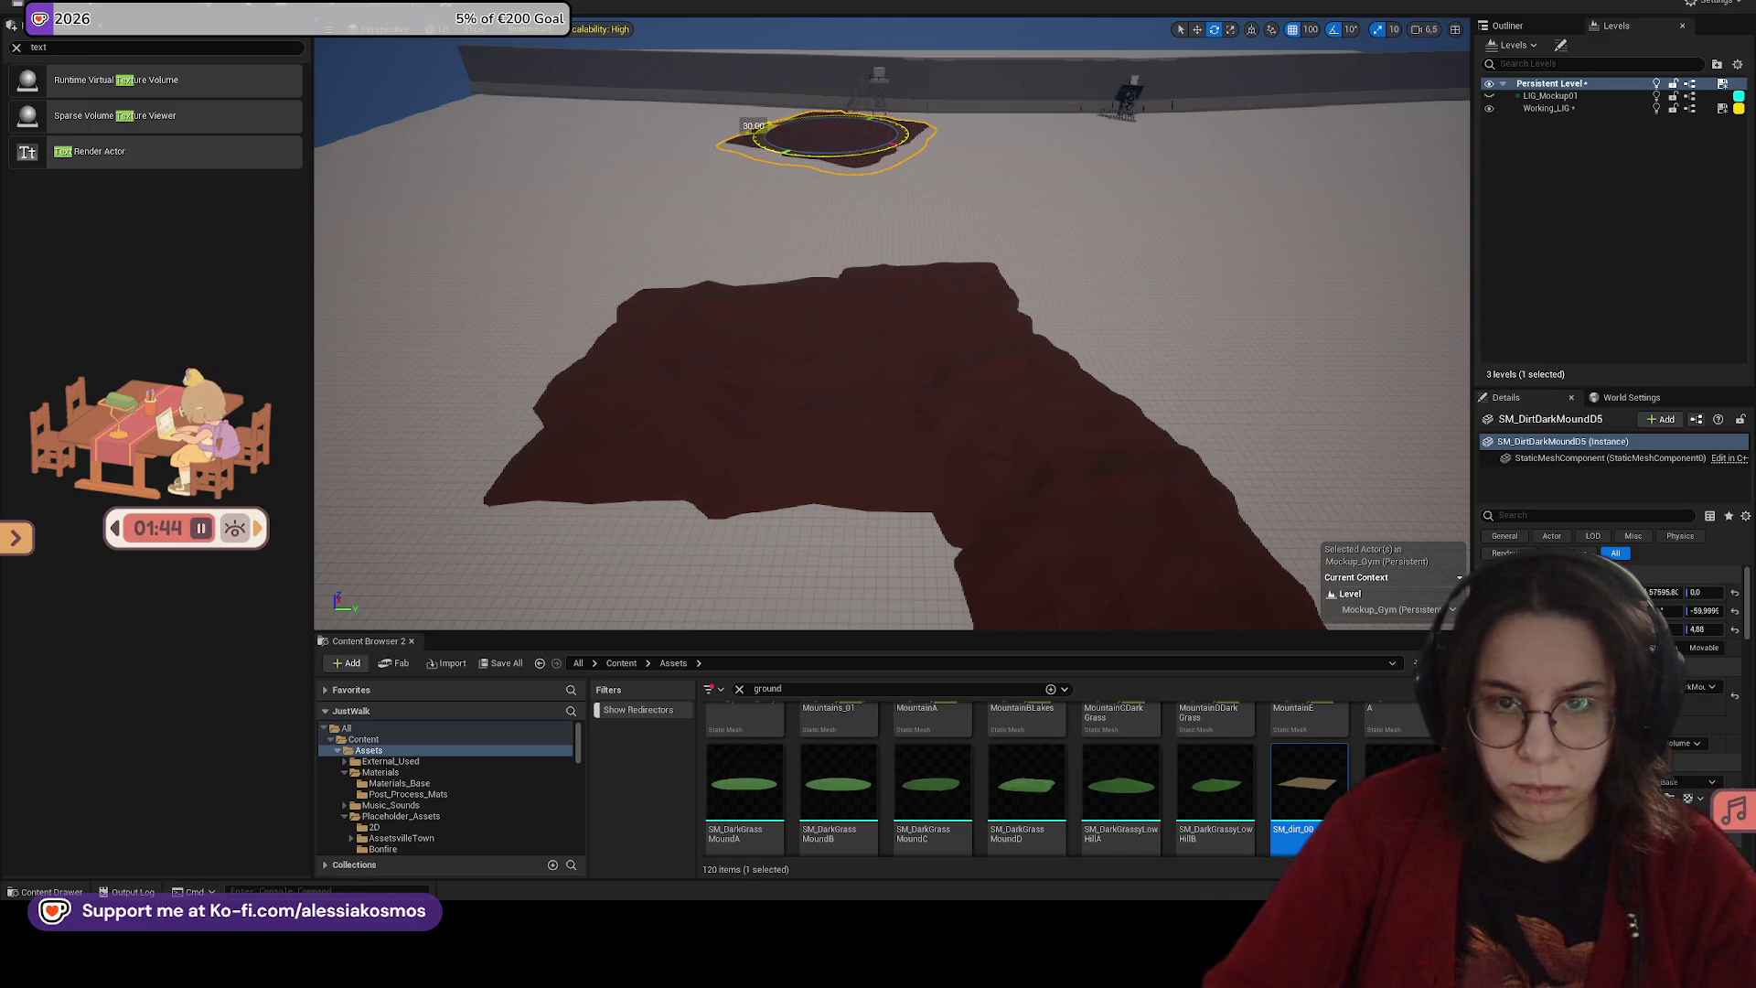
pyautogui.press('f')
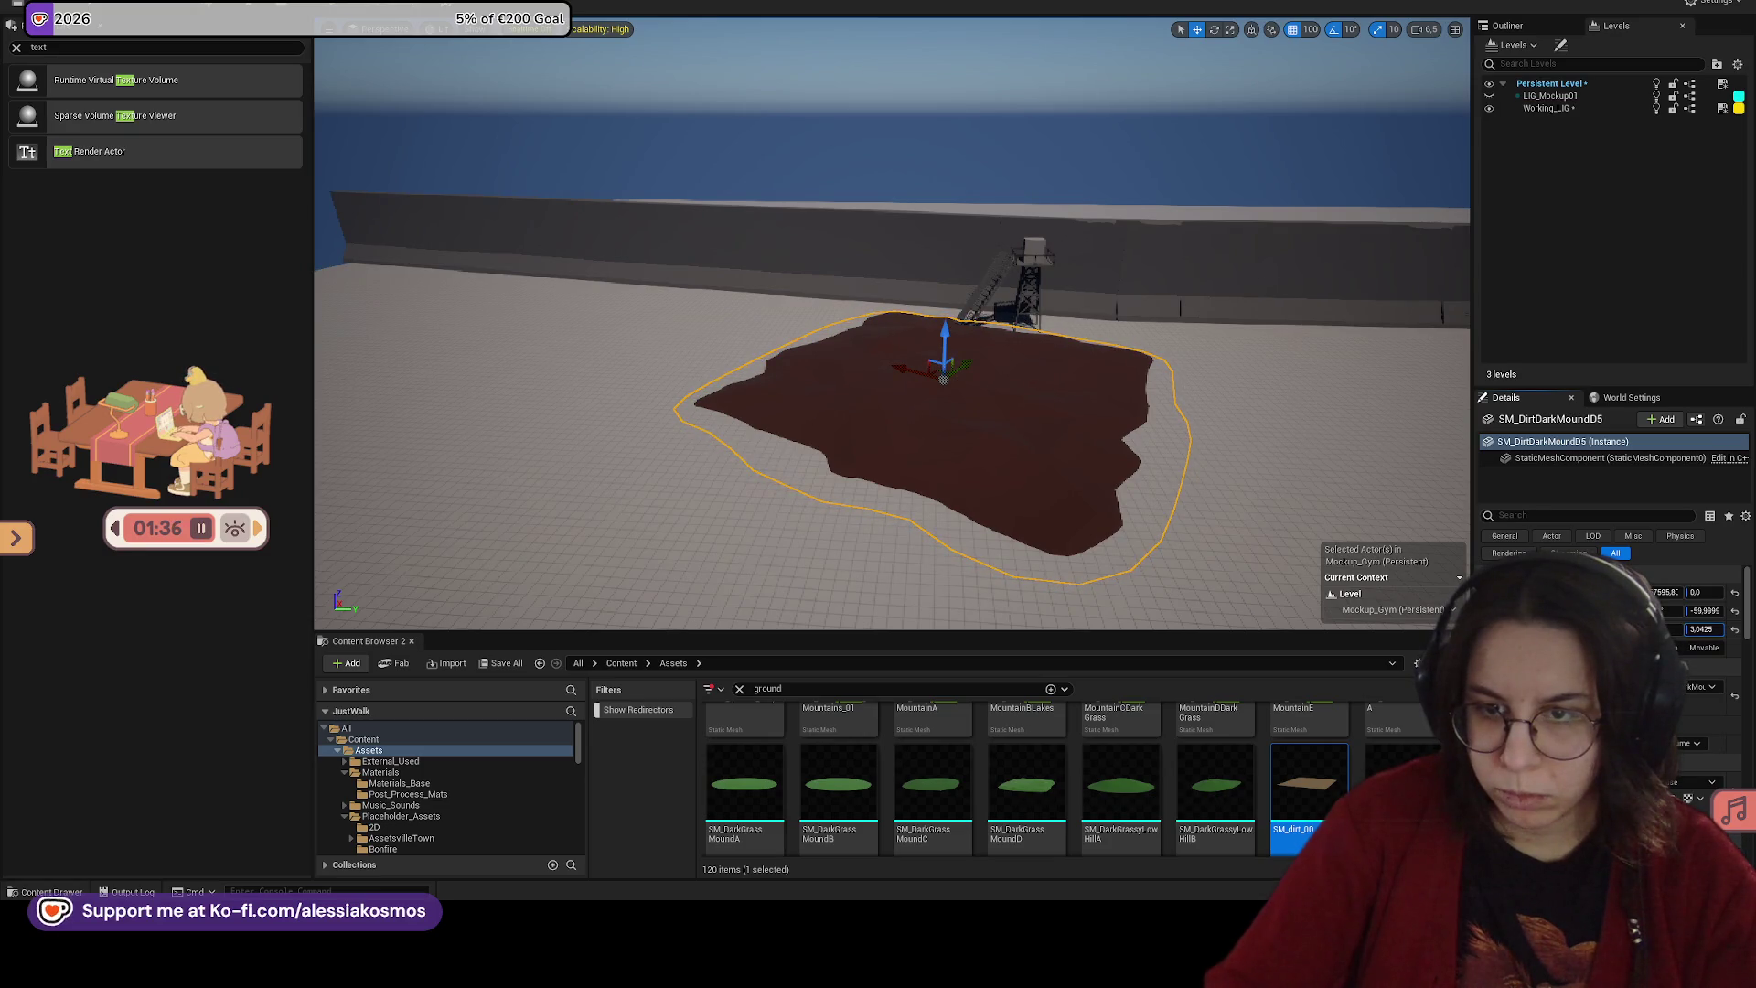
pyautogui.moveTo(1027, 410); pyautogui.dragTo(1020, 404)
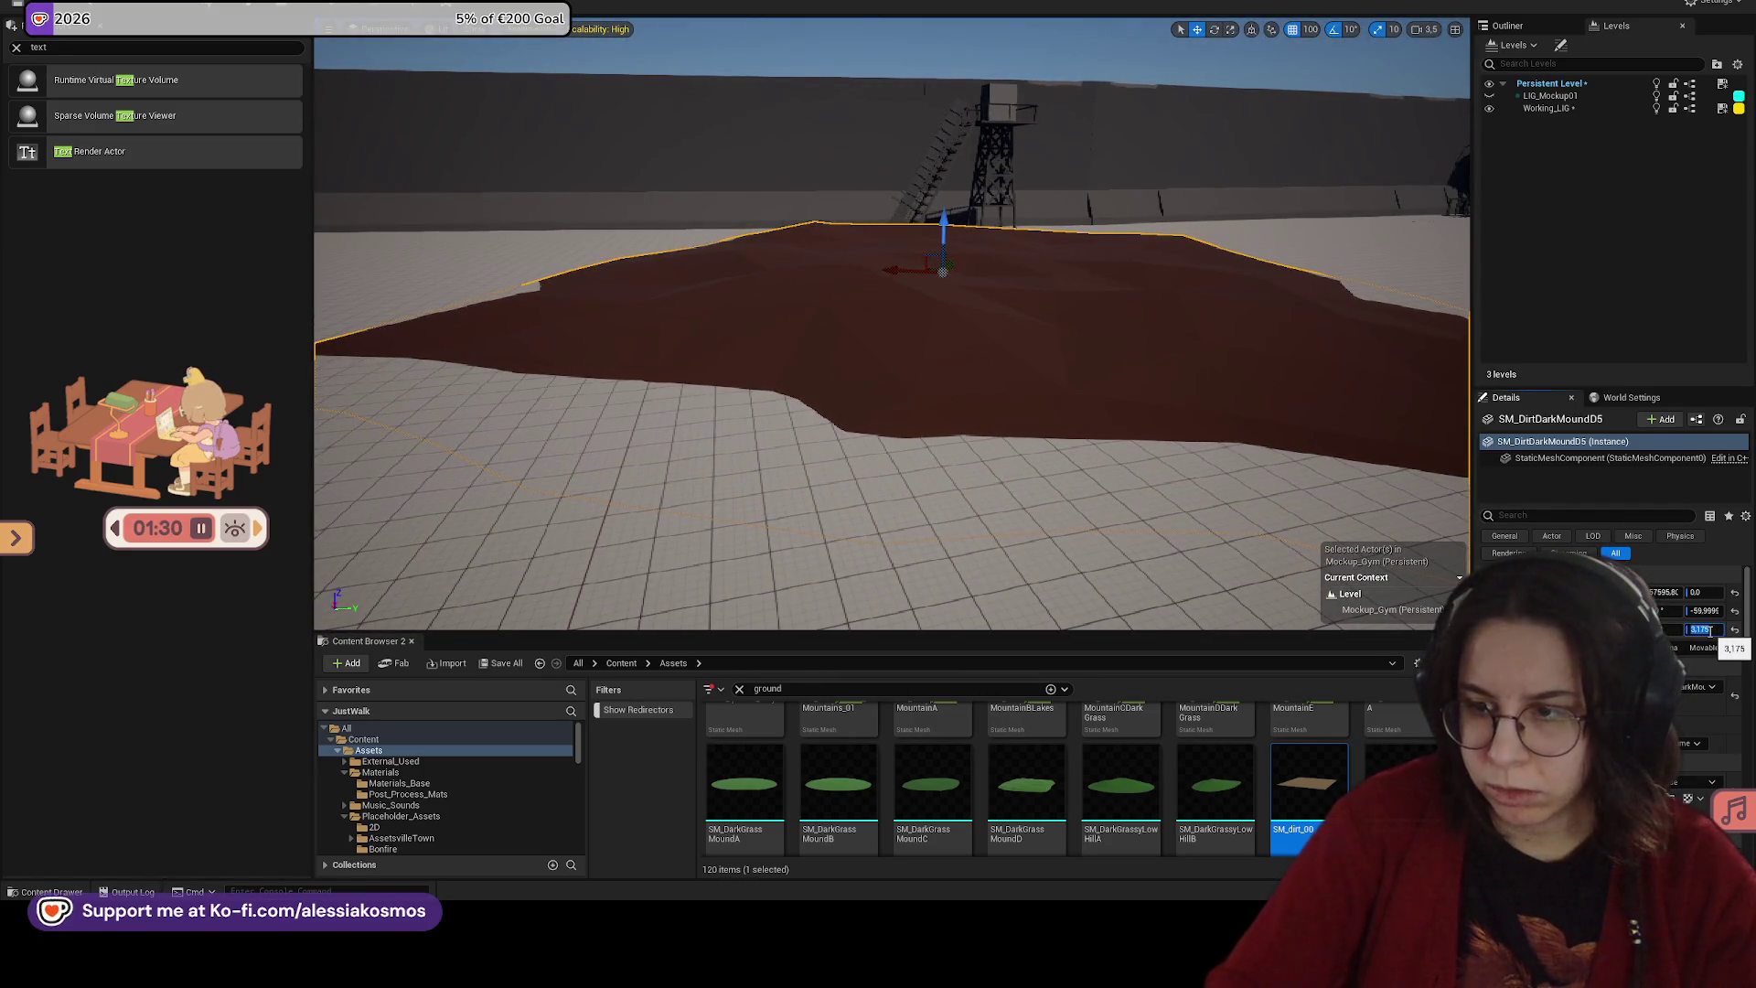
pyautogui.scroll(-10, 1225, 413)
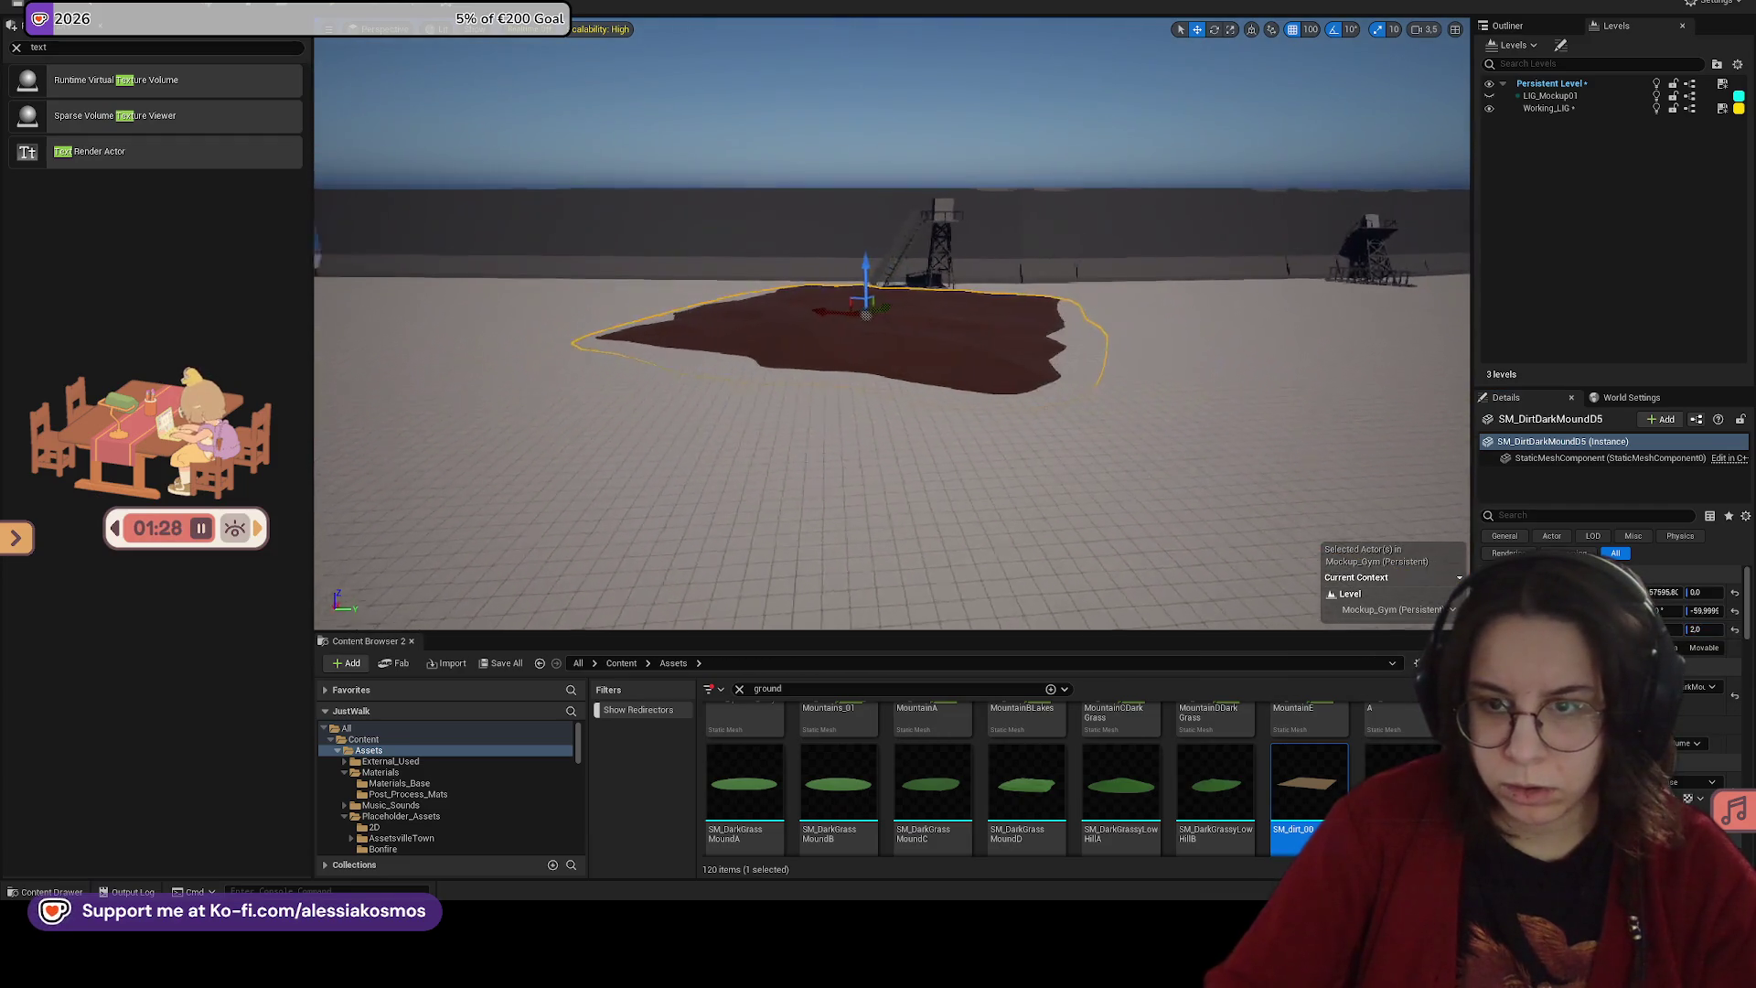
pyautogui.moveTo(857, 269); pyautogui.dragTo(978, 298)
pyautogui.click(1311, 29)
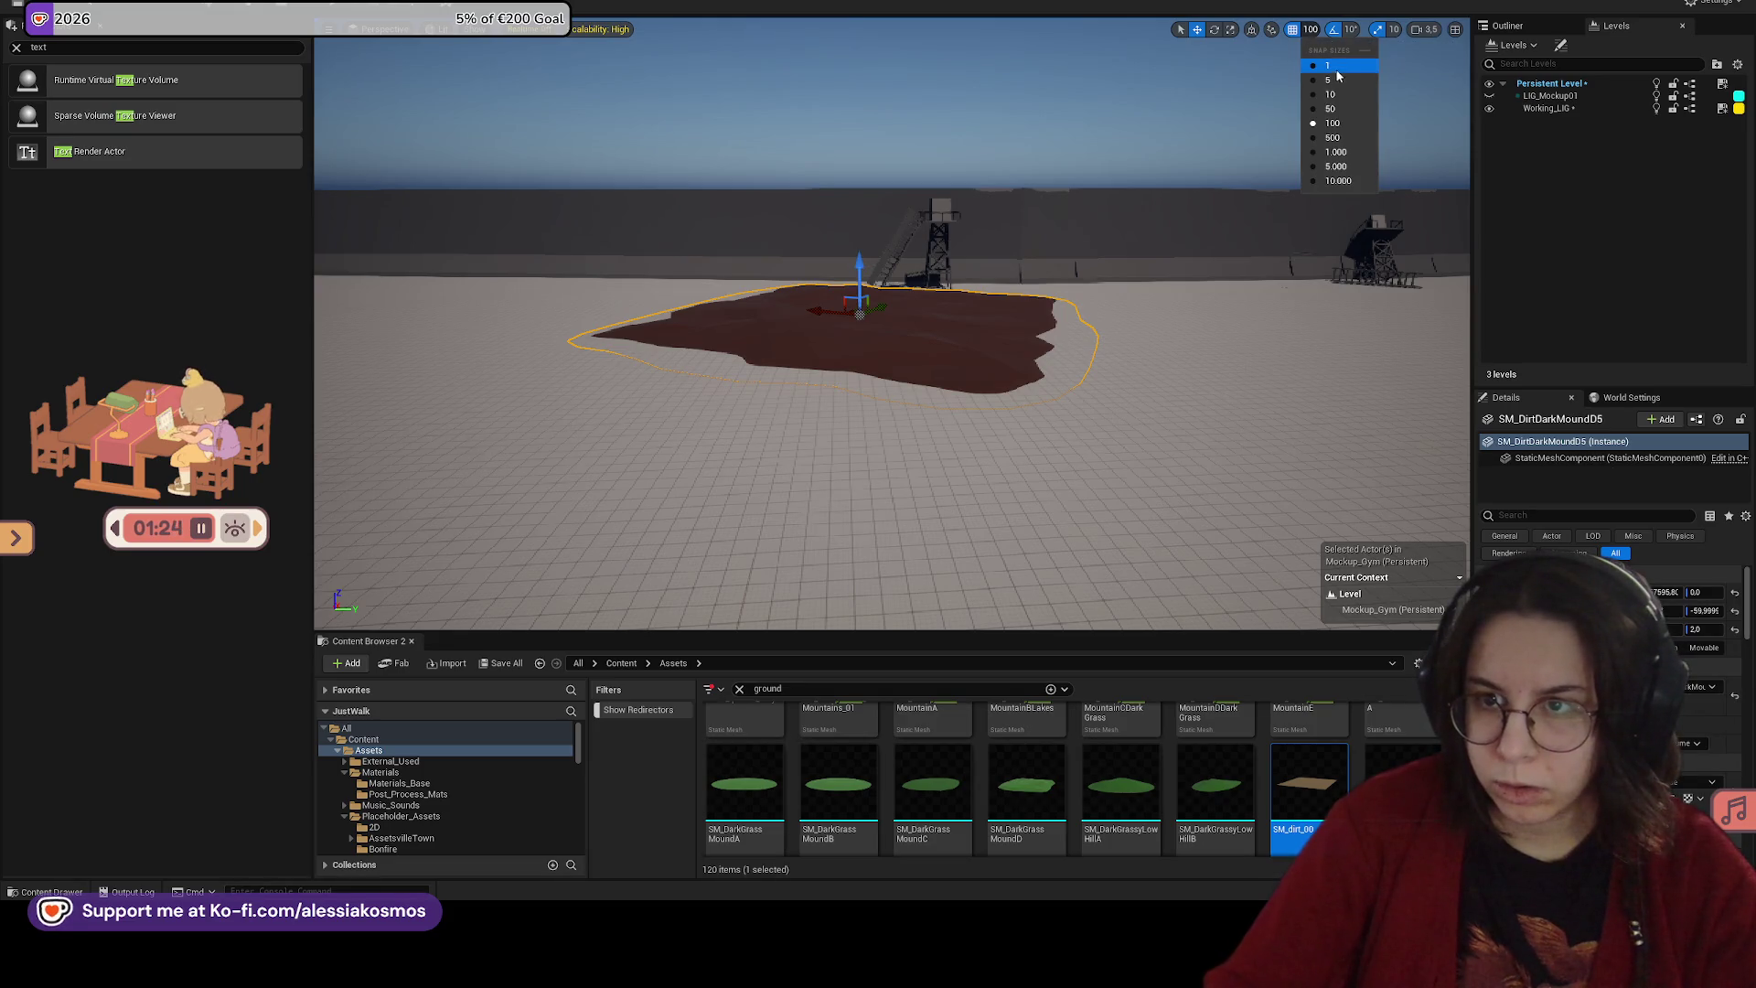
pyautogui.click(1331, 109)
pyautogui.moveTo(857, 273)
pyautogui.mouseDown()
pyautogui.moveTo(901, 265)
pyautogui.moveTo(892, 282)
pyautogui.moveTo(802, 260)
pyautogui.mouseUp()
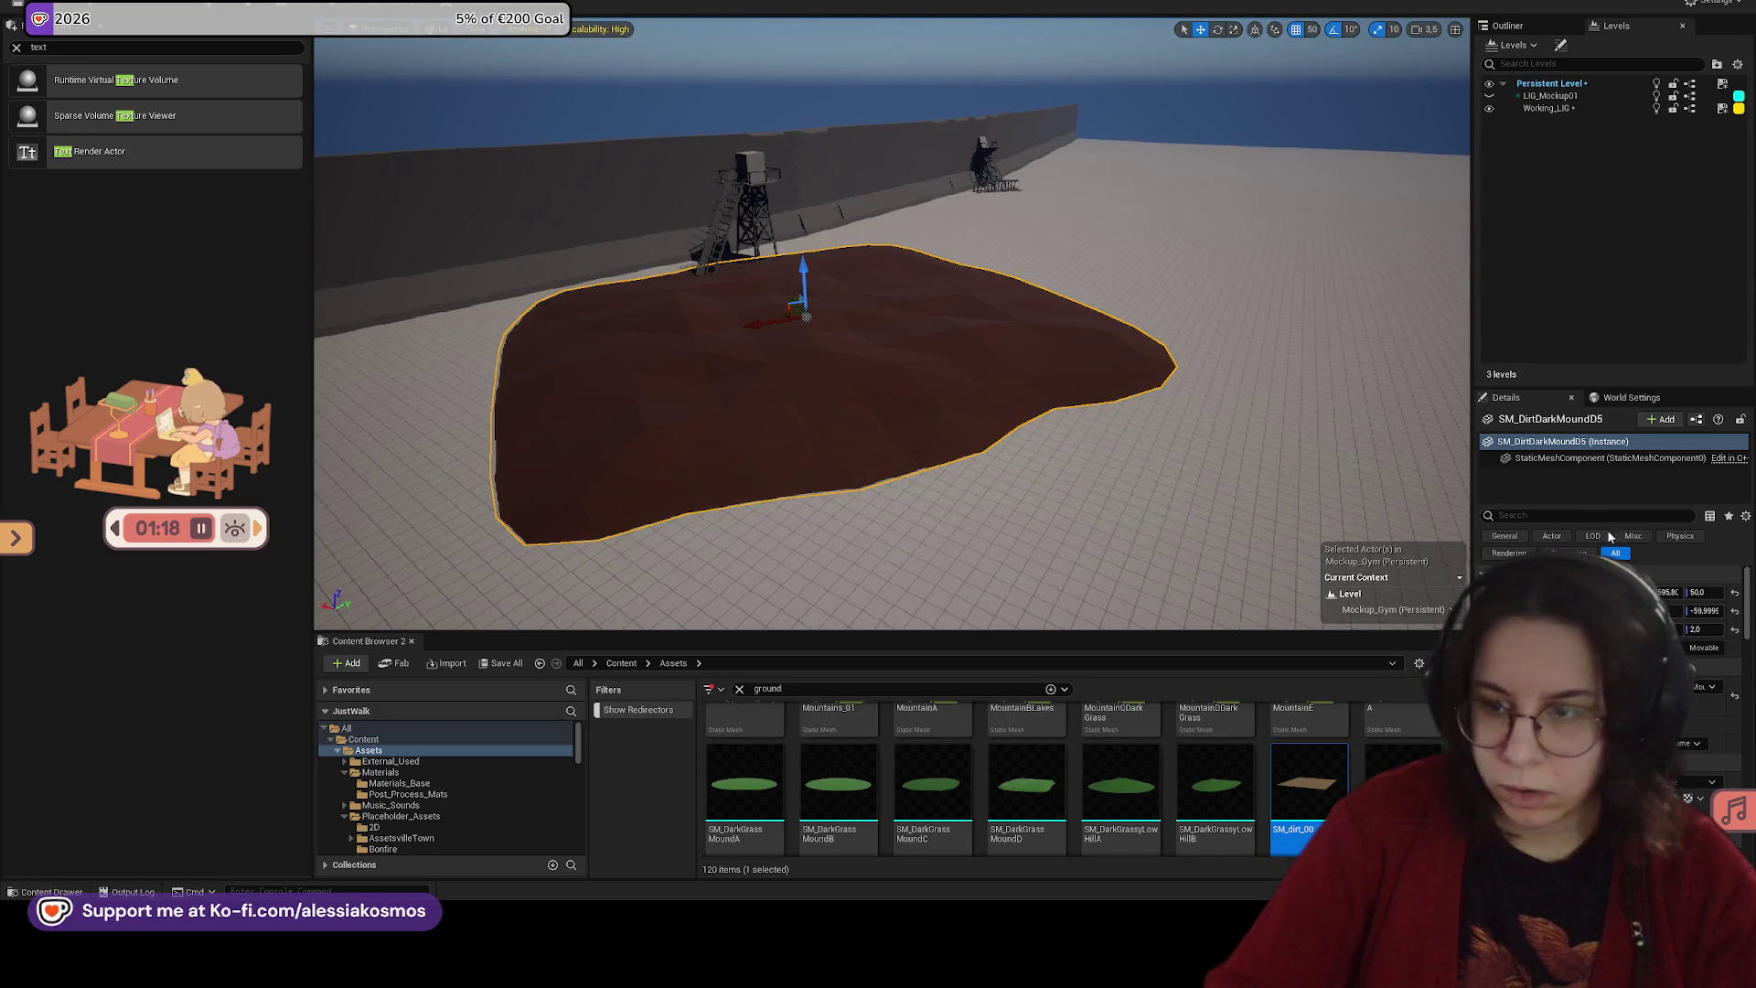
pyautogui.press('Return')
# Step: Set the mound's Location Z to 20
pyautogui.moveTo(1133, 348); pyautogui.dragTo(1098, 375)
pyautogui.moveTo(960, 322); pyautogui.dragTo(960, 313)
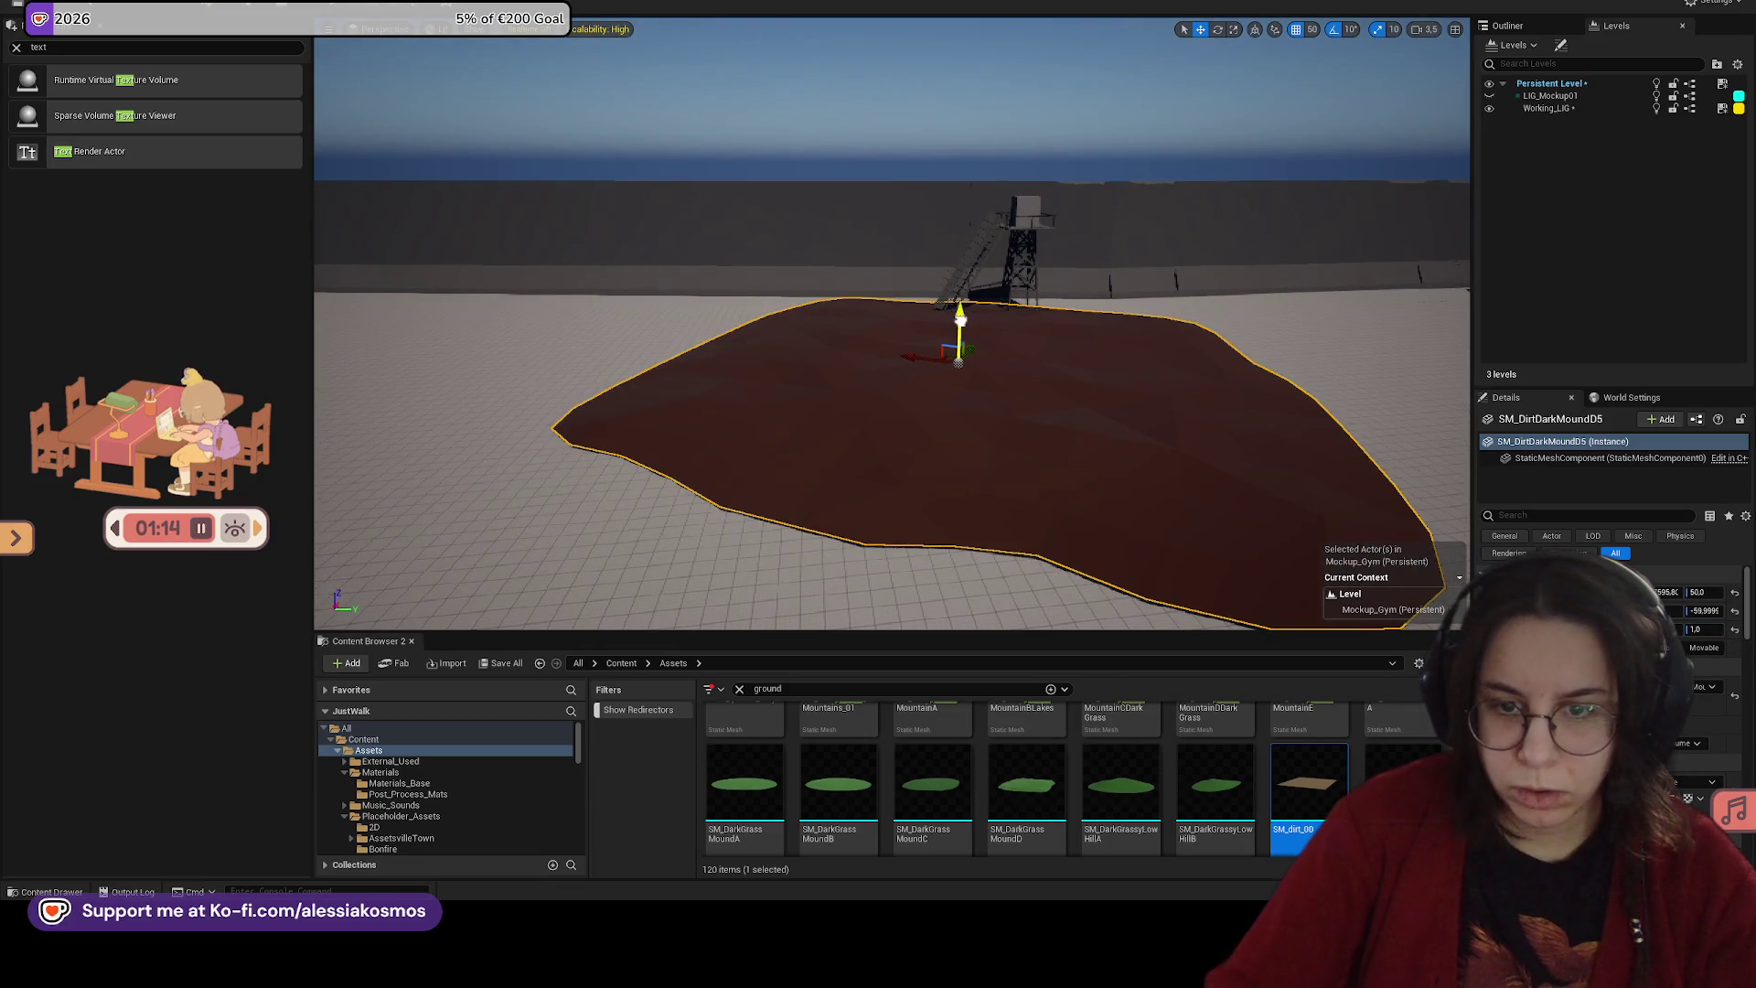
pyautogui.scroll(-4, 923, 347)
pyautogui.scroll(-2, 924, 347)
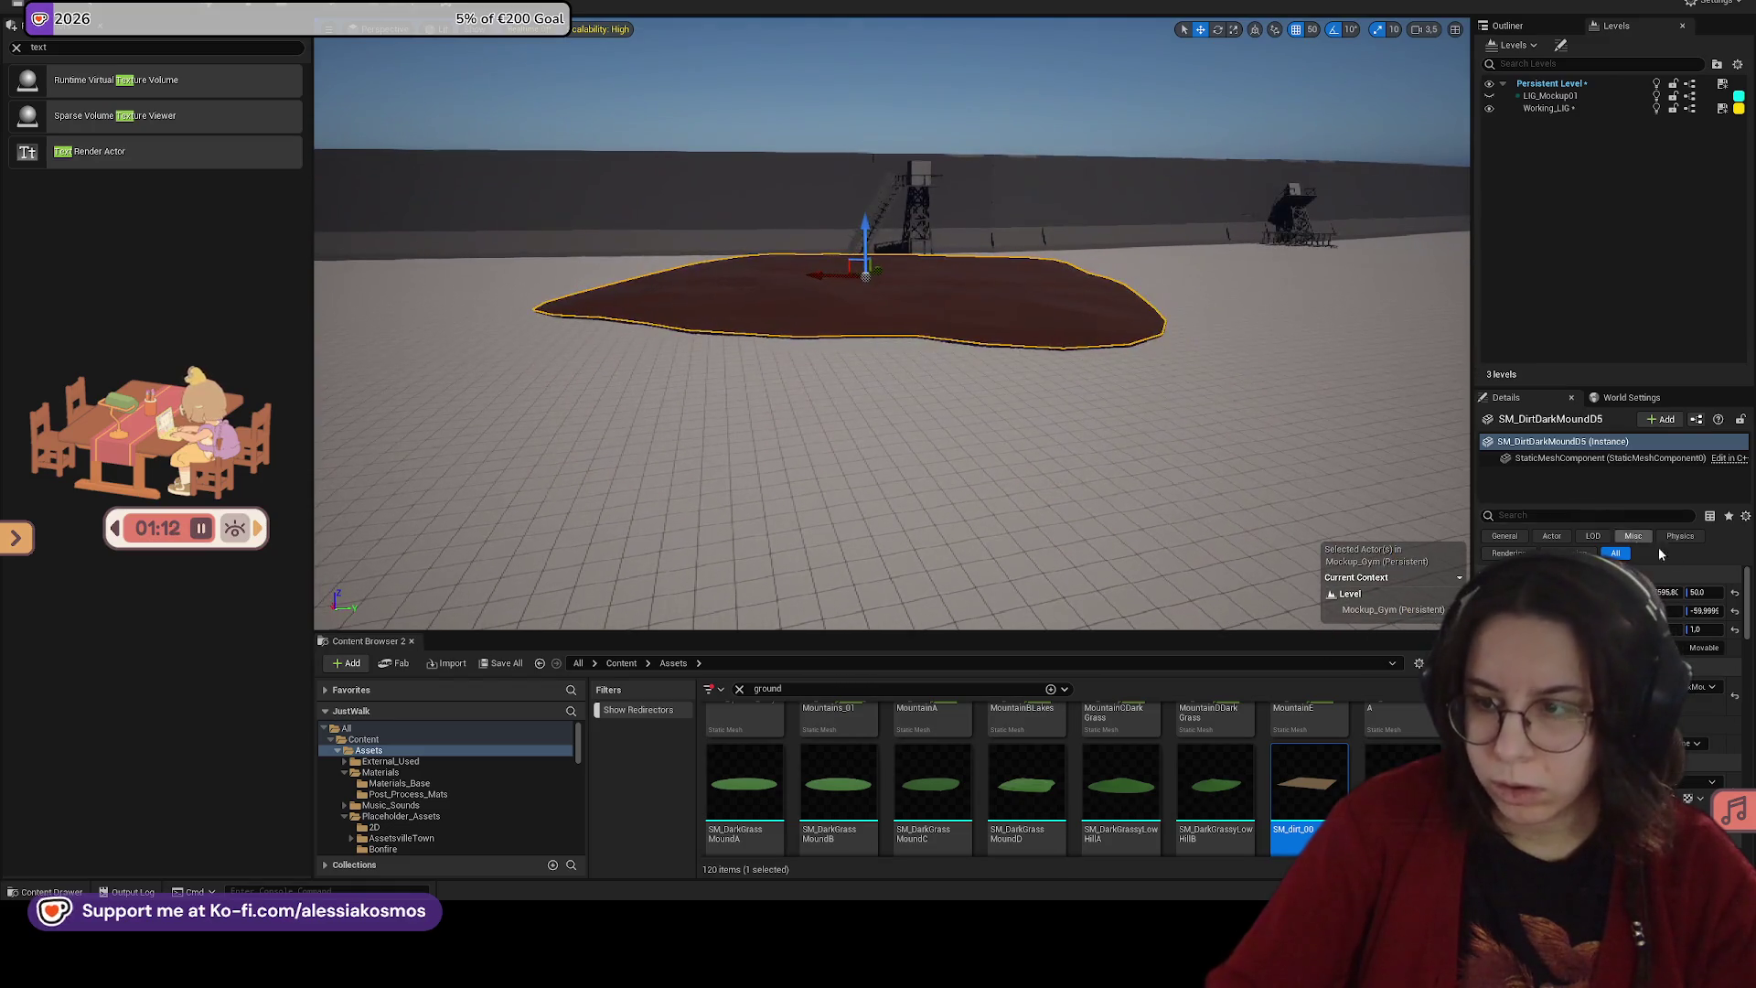
pyautogui.click(1699, 592)
pyautogui.write('1')
pyautogui.press('Return')
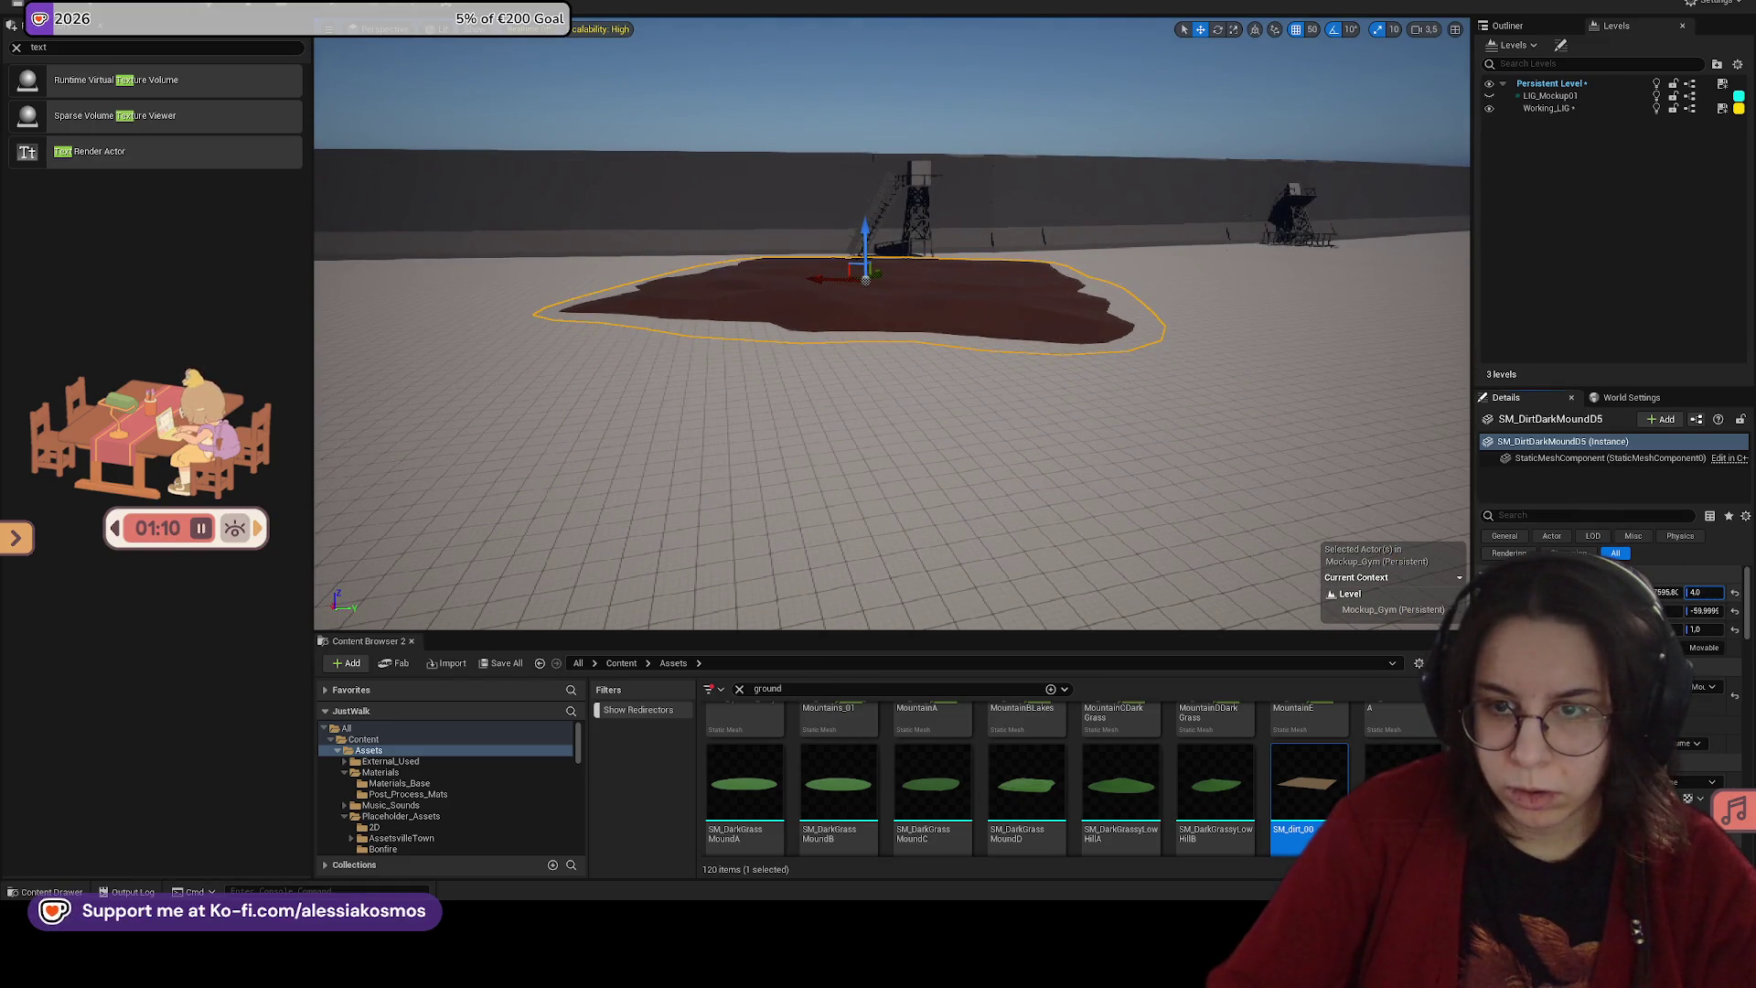
pyautogui.write('20')
pyautogui.press('Return')
pyautogui.moveTo(1012, 384)
pyautogui.mouseDown()
pyautogui.moveTo(1012, 265)
pyautogui.moveTo(1006, 293)
pyautogui.mouseUp()
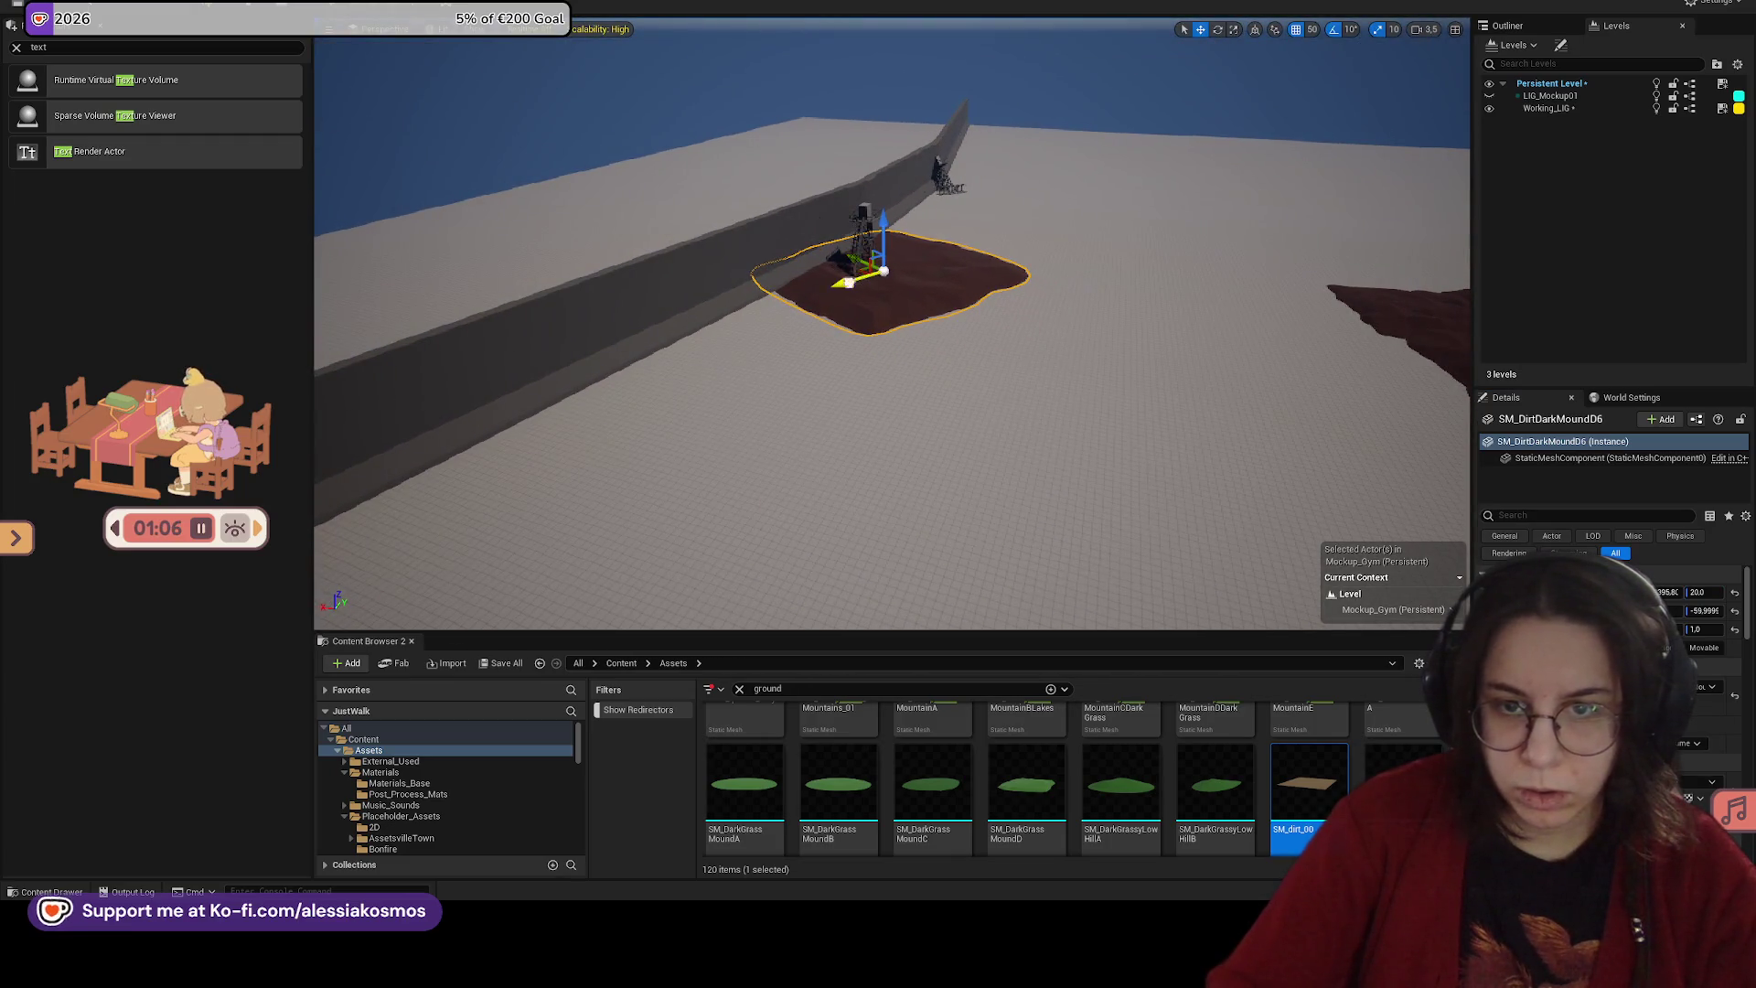
# Step: Rotate the mound -50° and add rotated copies, the last turned -40°, along the path
pyautogui.press('e')
pyautogui.moveTo(714, 322)
pyautogui.mouseDown()
pyautogui.moveTo(782, 329)
pyautogui.moveTo(748, 373)
pyautogui.moveTo(972, 331)
pyautogui.mouseUp()
pyautogui.press('f')
pyautogui.press('e')
pyautogui.moveTo(845, 348)
pyautogui.mouseDown()
pyautogui.moveTo(869, 360)
pyautogui.moveTo(913, 316)
pyautogui.moveTo(824, 355)
pyautogui.moveTo(1030, 307)
pyautogui.moveTo(1075, 309)
pyautogui.moveTo(1056, 320)
pyautogui.moveTo(1068, 331)
pyautogui.mouseUp()
pyautogui.press('f')
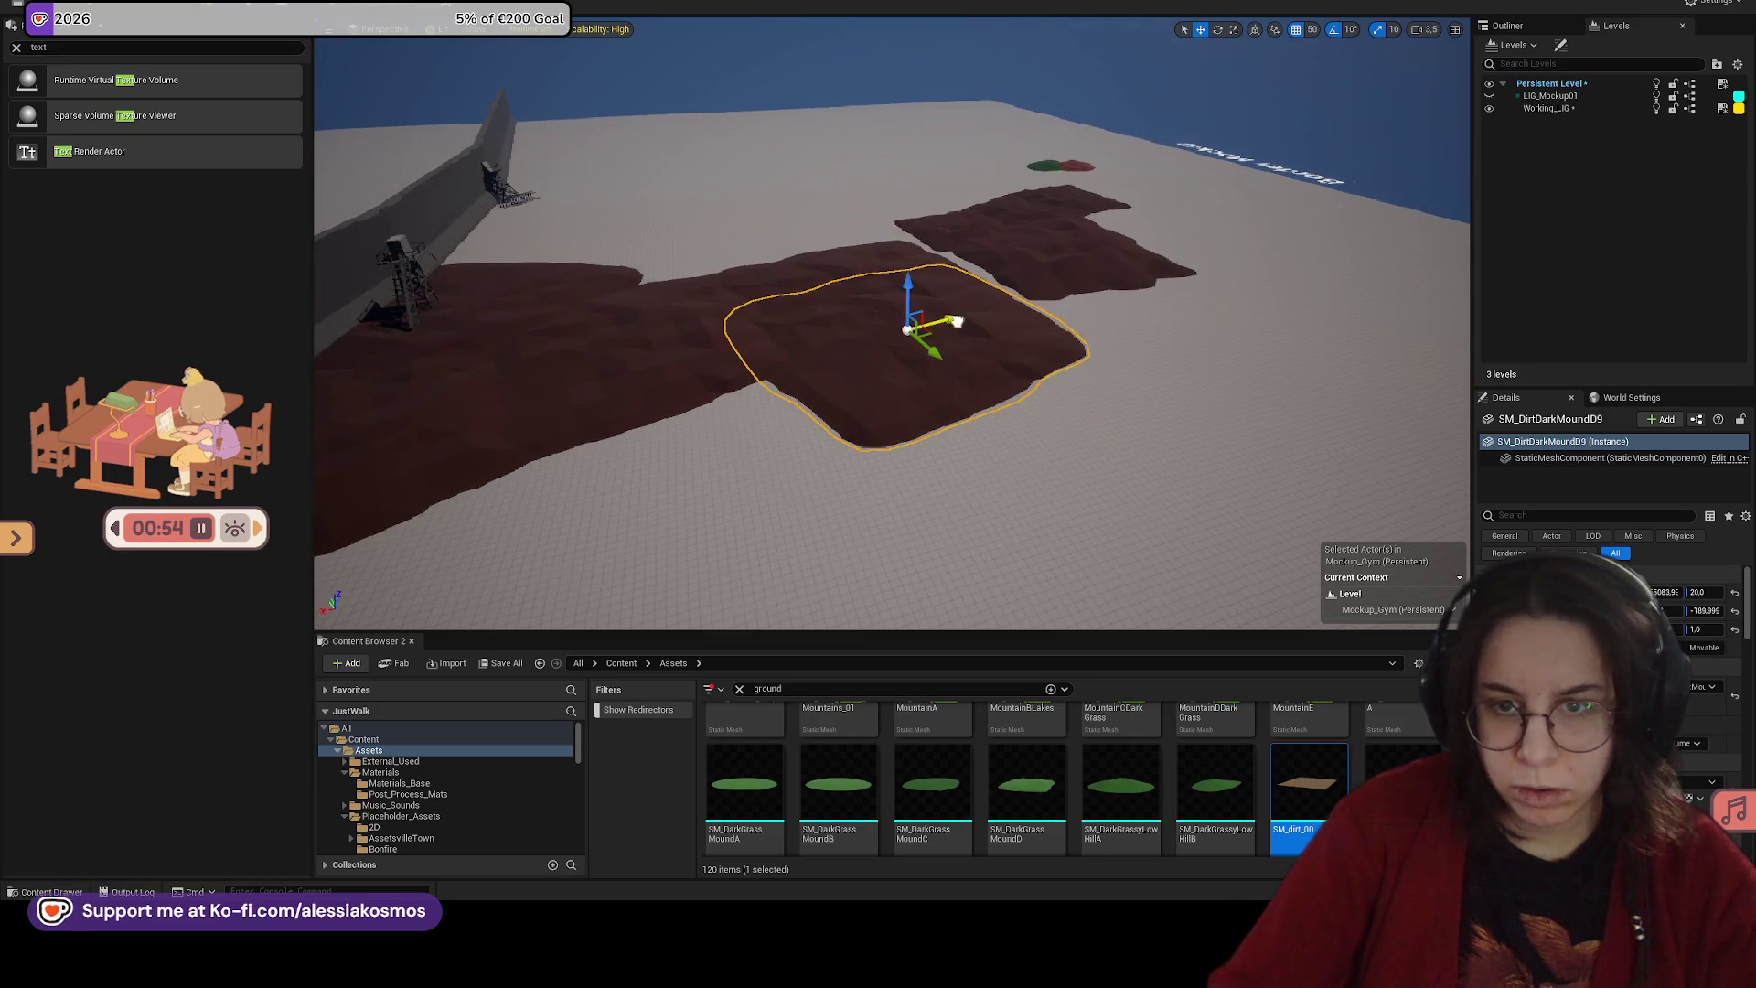
pyautogui.moveTo(956, 322); pyautogui.dragTo(1033, 260)
pyautogui.moveTo(1000, 337); pyautogui.dragTo(1105, 310)
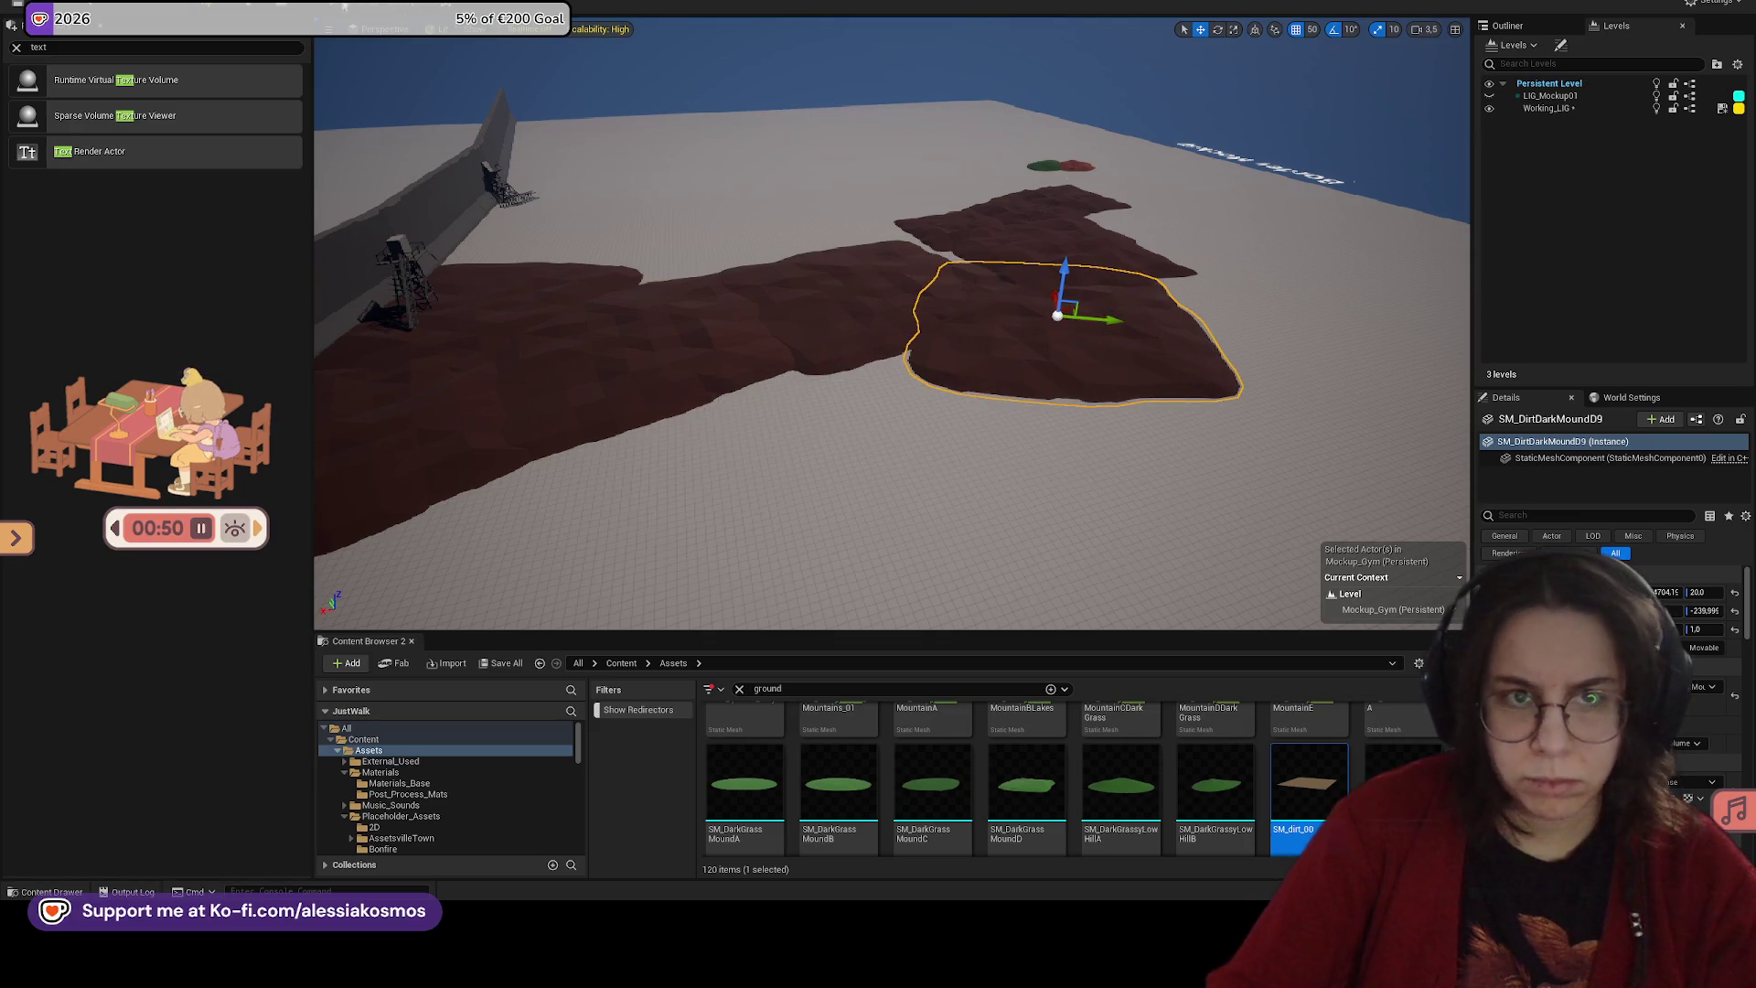
# Step: Play-test the level by running the character forward across the floor
pyautogui.hotkey('alt', 'p')
pyautogui.press('w')
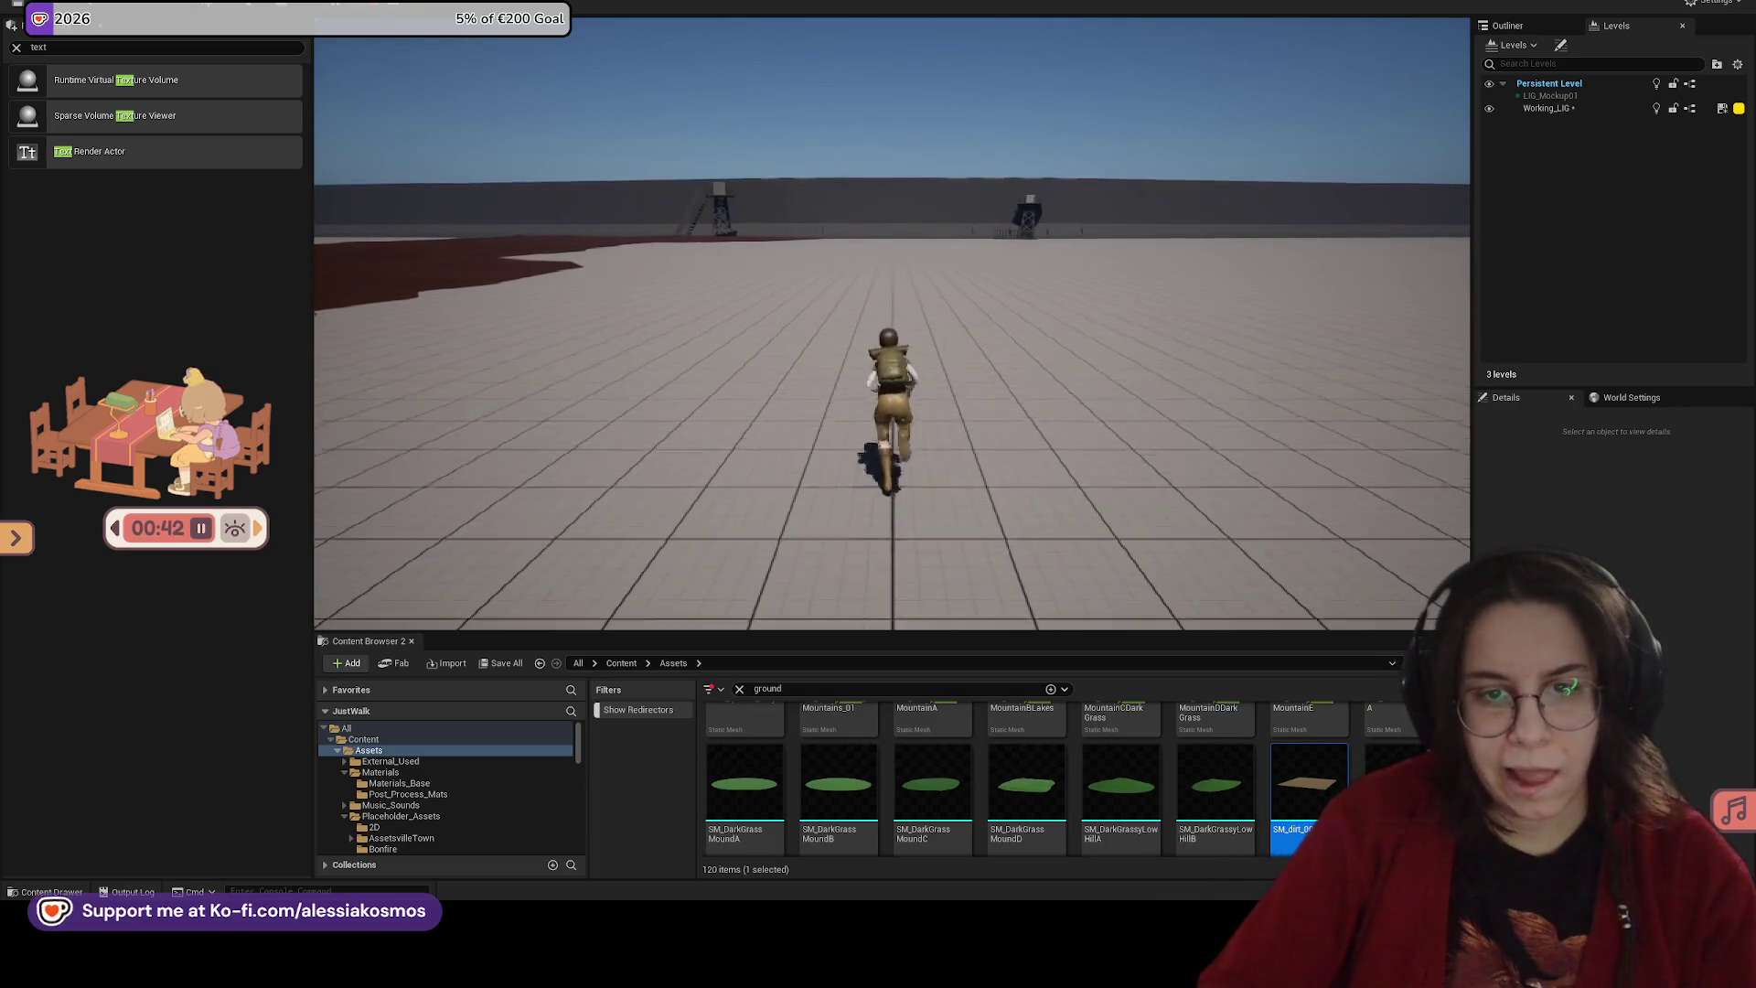
pyautogui.press('Escape')
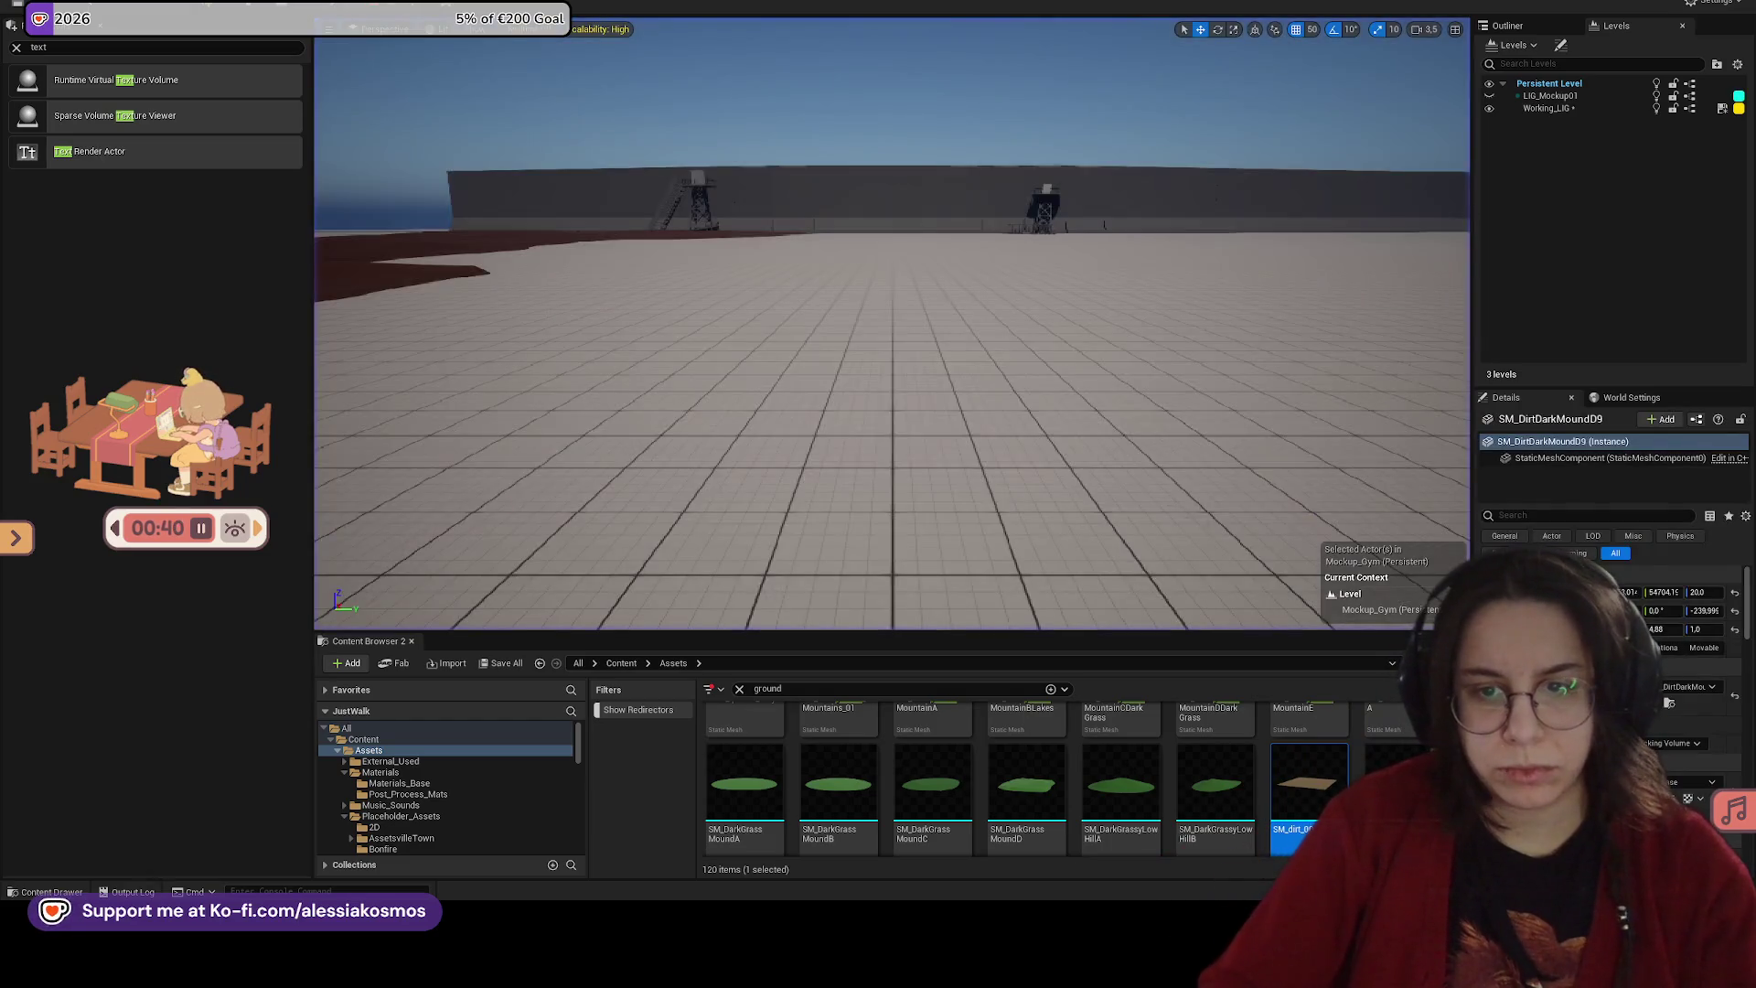
# Step: Duplicate SM_DirtDarkMound8, rotate the copy and slide it left to join the path
pyautogui.press('f')
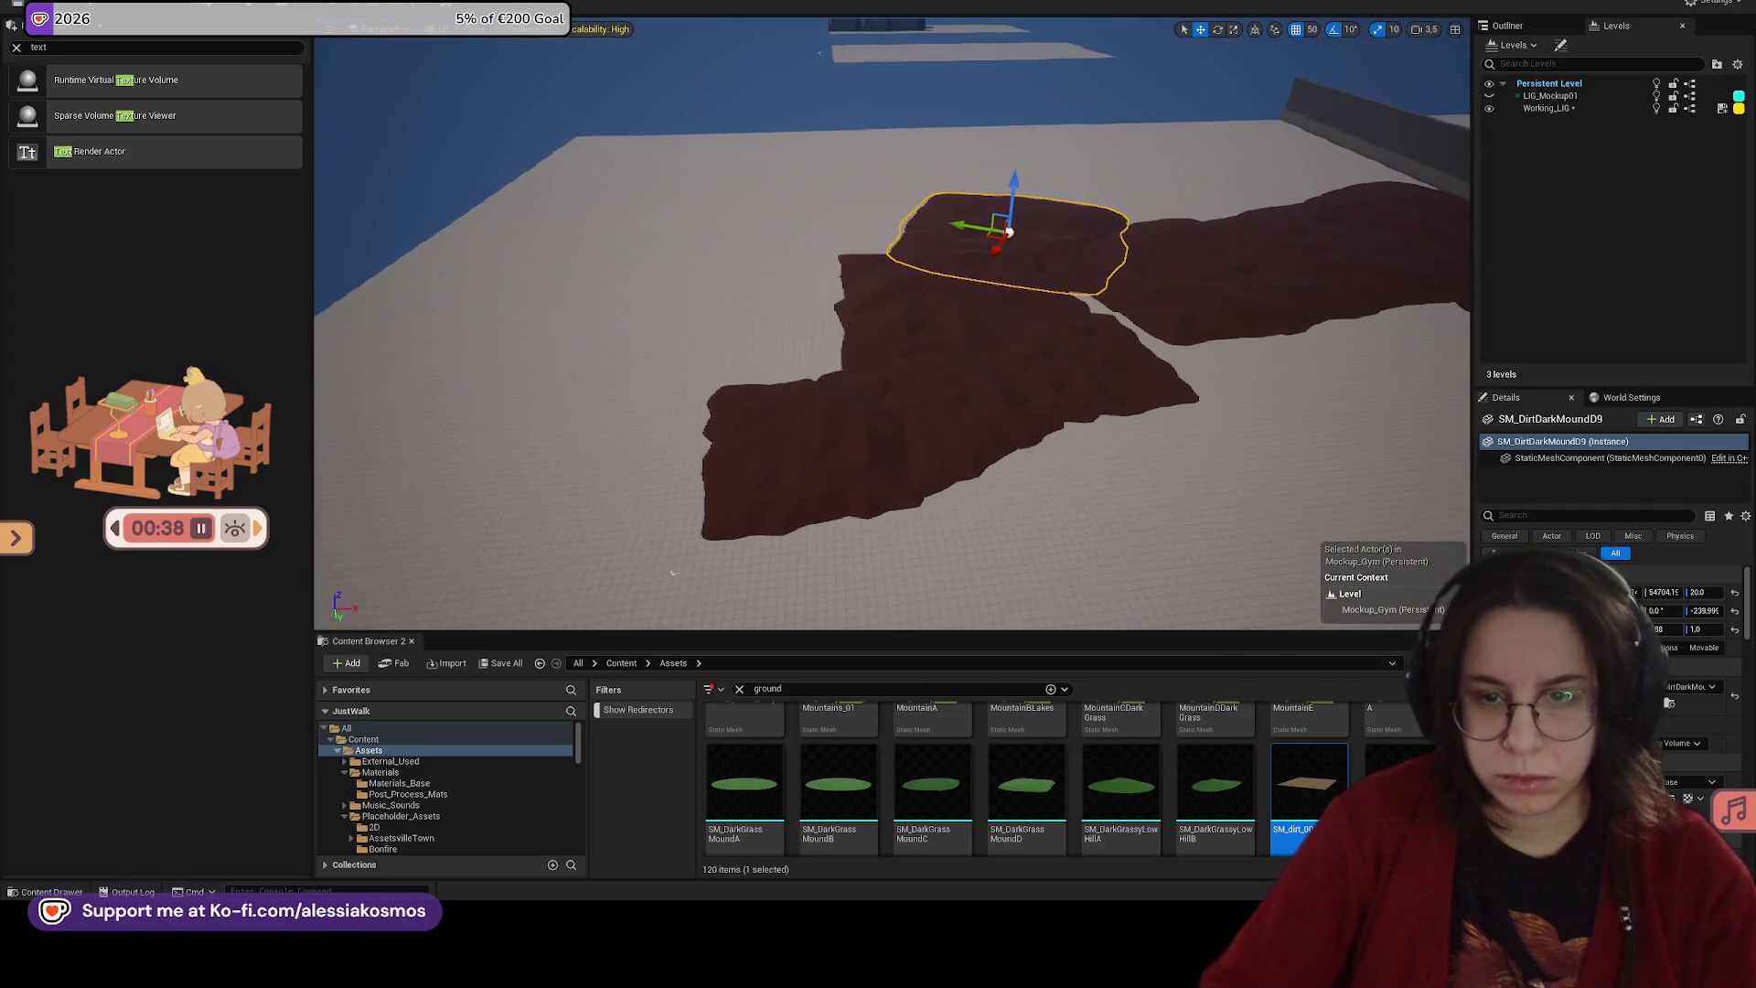
pyautogui.click(830, 416)
pyautogui.click(969, 327)
pyautogui.press('f')
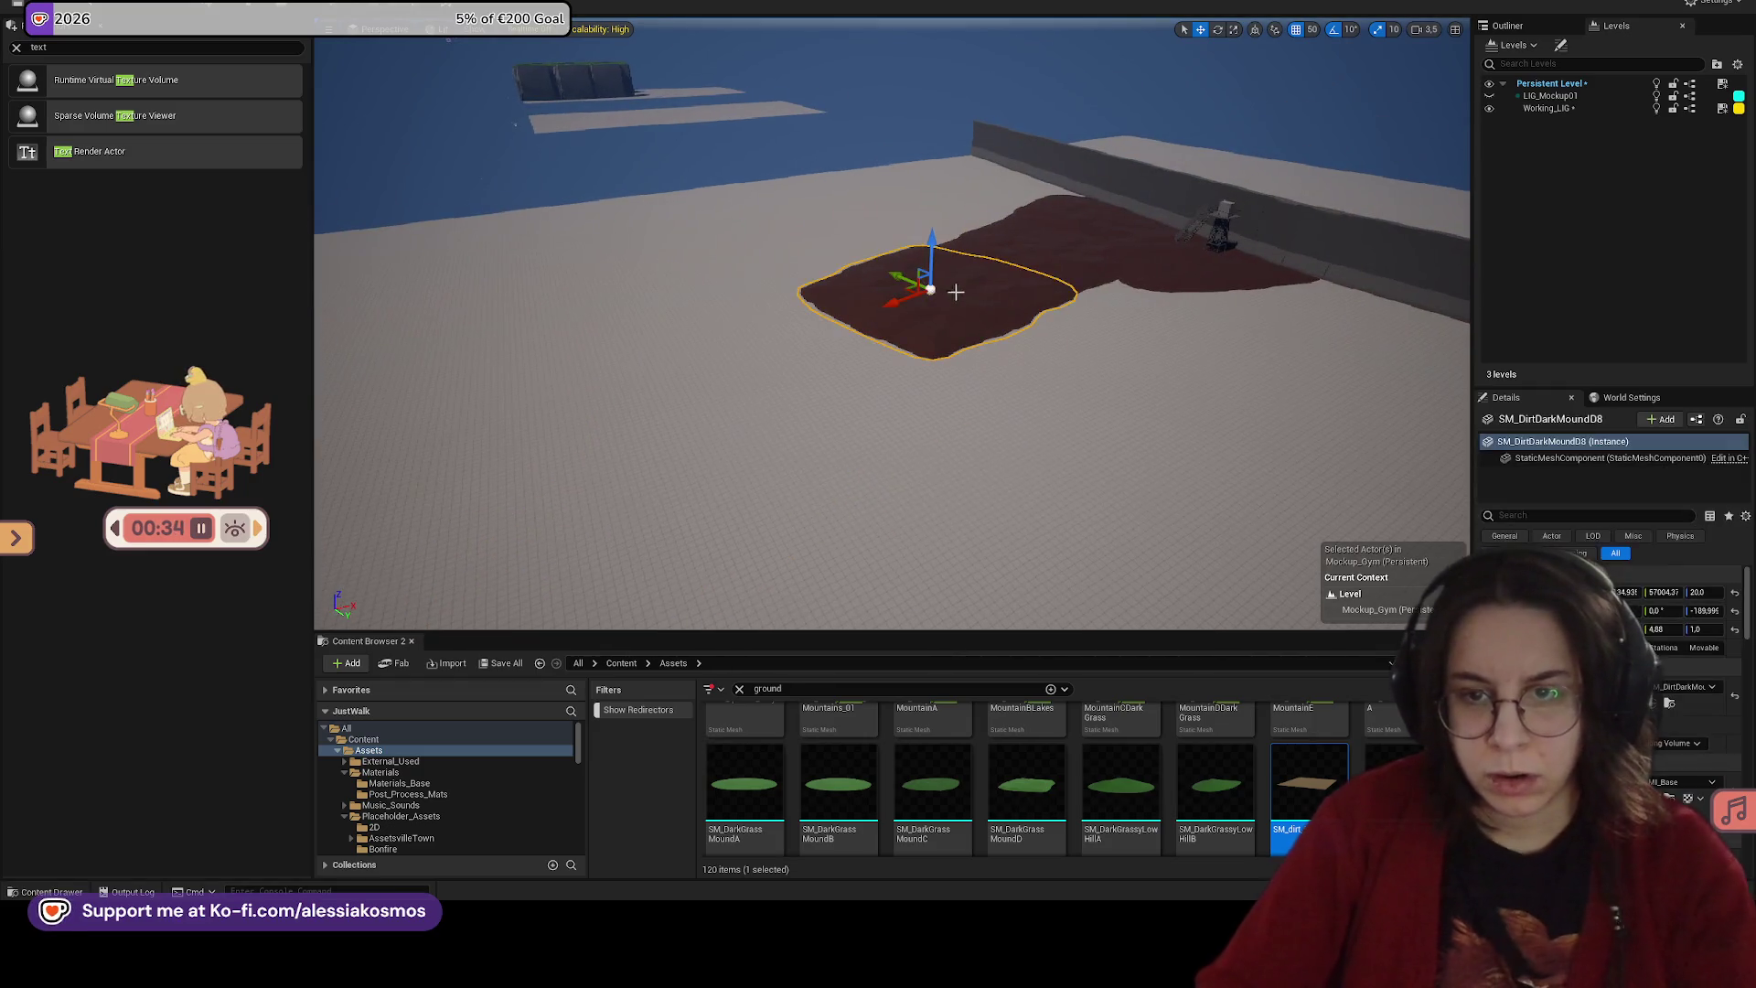
pyautogui.moveTo(903, 306)
pyautogui.mouseDown()
pyautogui.moveTo(741, 333)
pyautogui.moveTo(739, 374)
pyautogui.moveTo(491, 404)
pyautogui.mouseUp()
pyautogui.moveTo(589, 454)
pyautogui.mouseDown()
pyautogui.moveTo(512, 430)
pyautogui.moveTo(548, 458)
pyautogui.mouseUp()
pyautogui.press('f')
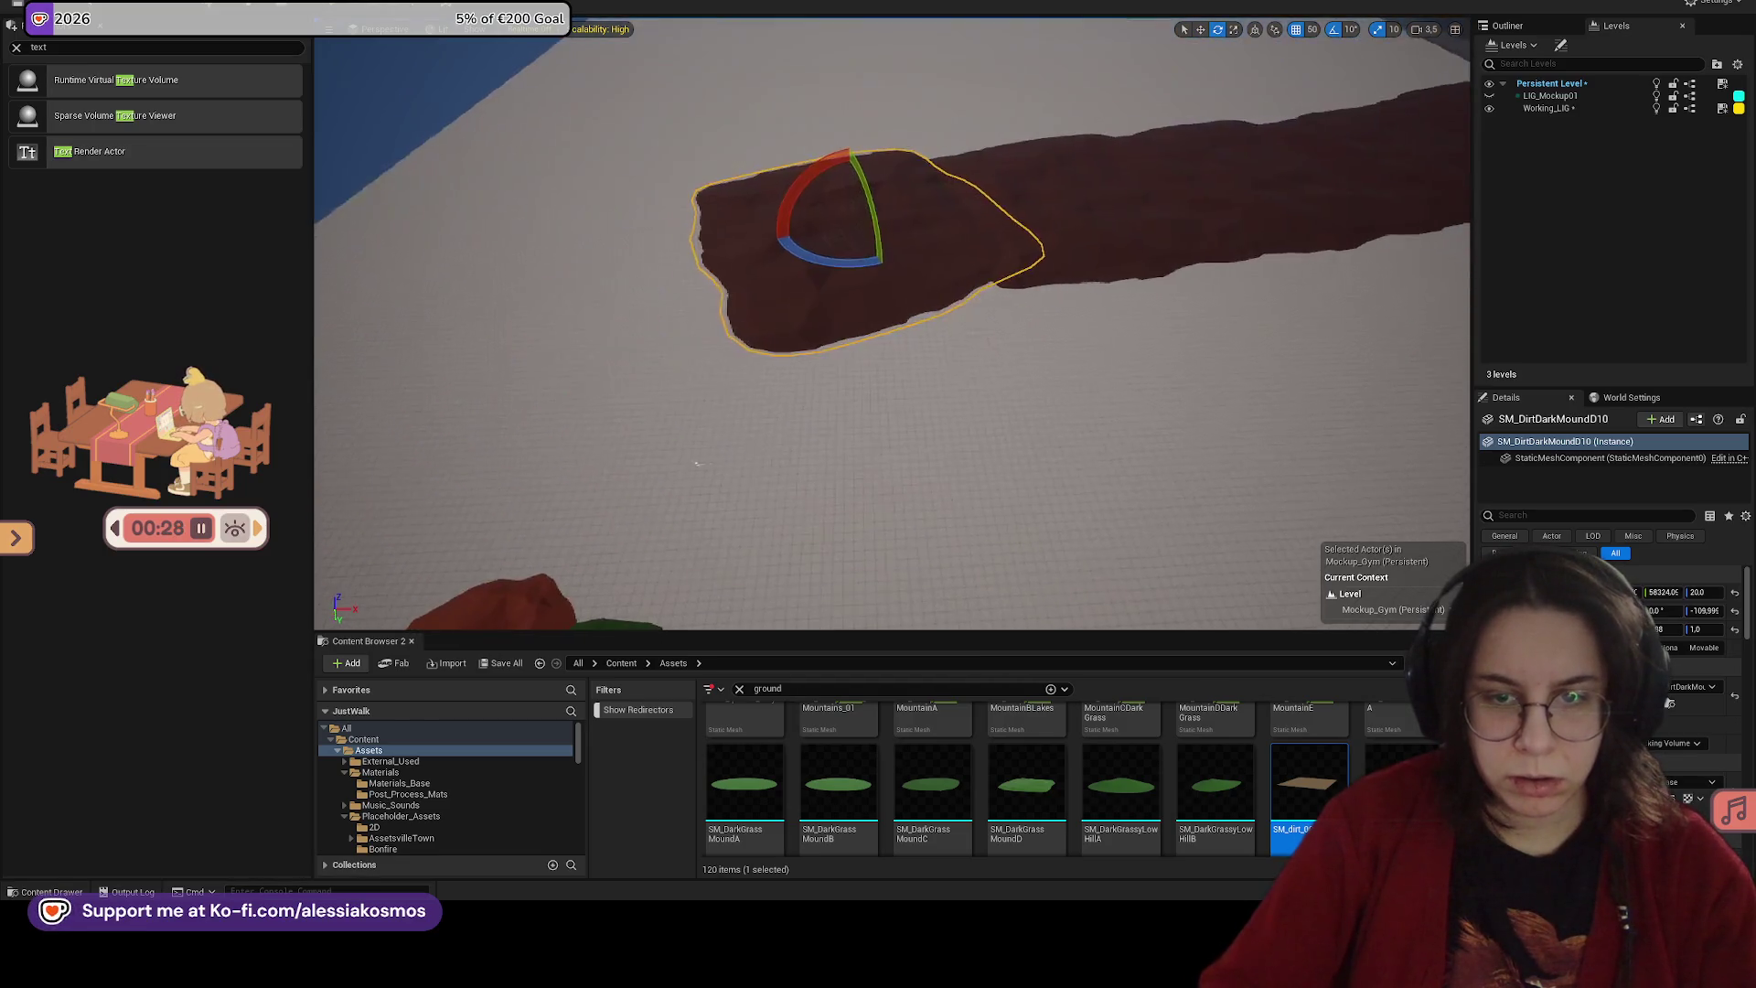
pyautogui.moveTo(942, 255)
pyautogui.mouseDown()
pyautogui.moveTo(778, 273)
pyautogui.moveTo(672, 321)
pyautogui.mouseUp()
# Step: Delete the SM_DirtLowHillA mound and the green mound above it
pyautogui.click(900, 375)
pyautogui.press('Delete')
pyautogui.click(912, 364)
pyautogui.press('Delete')
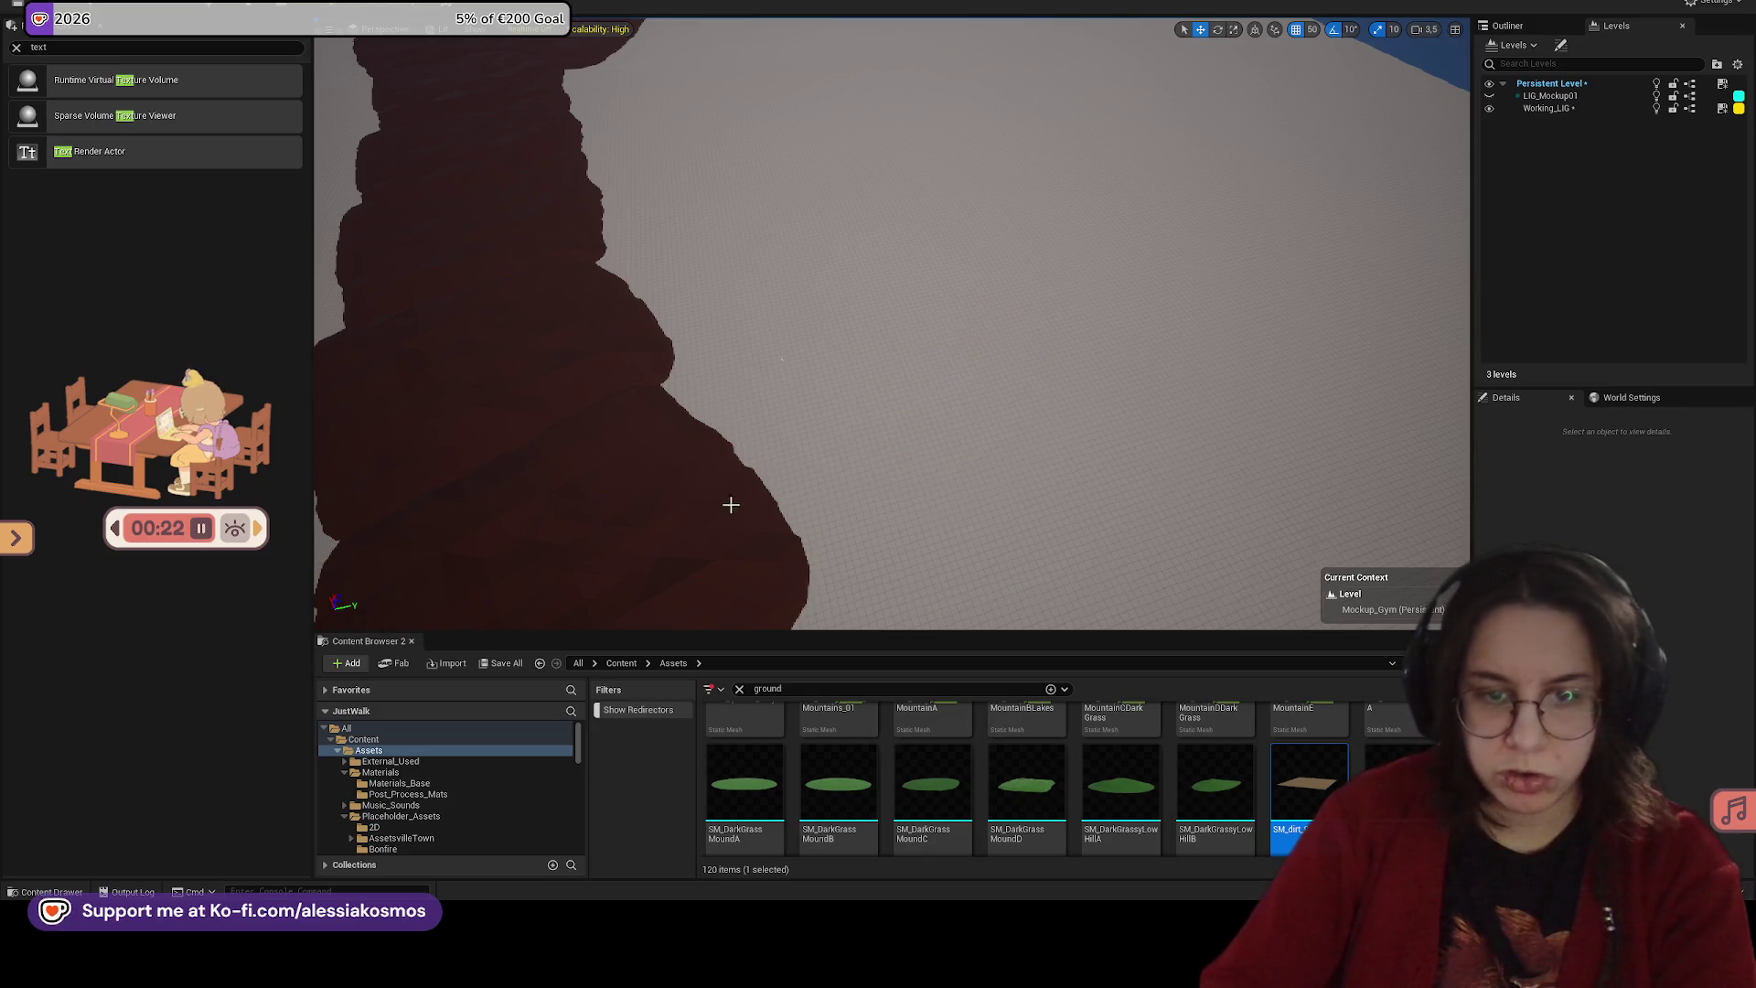
# Step: Browse the Content Browser to Assets > Materials > Materials_Base
pyautogui.click(740, 689)
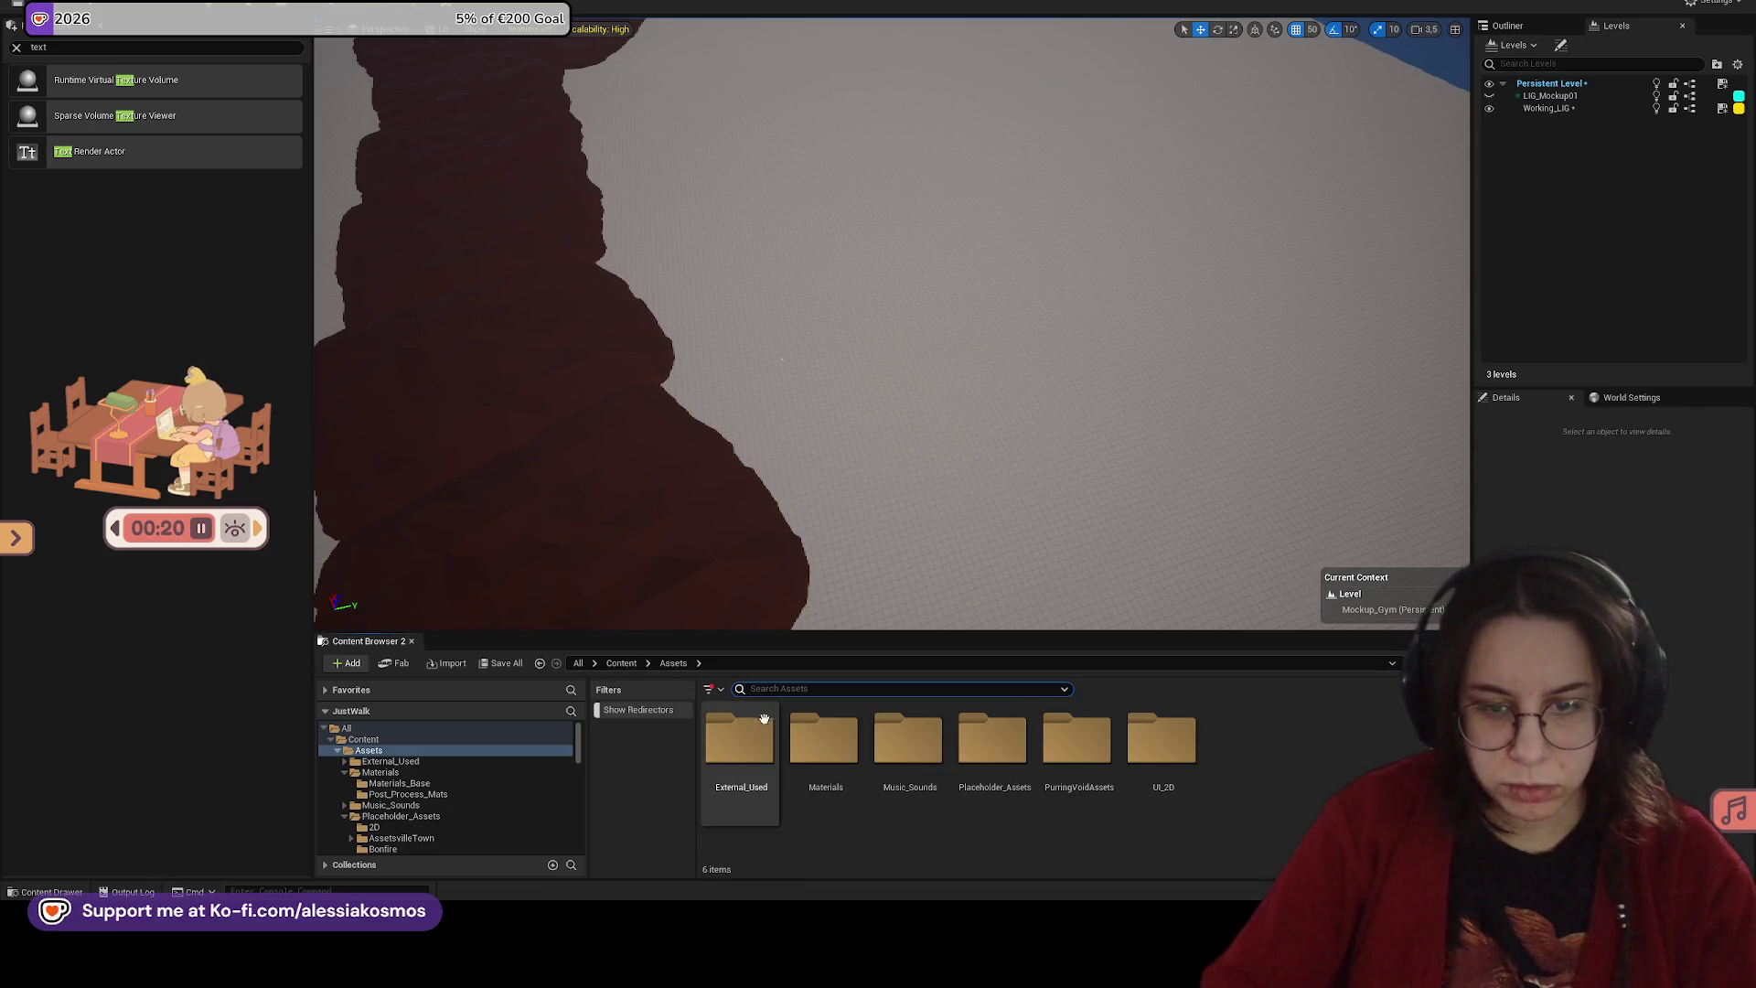
pyautogui.click(741, 745)
pyautogui.click(629, 657)
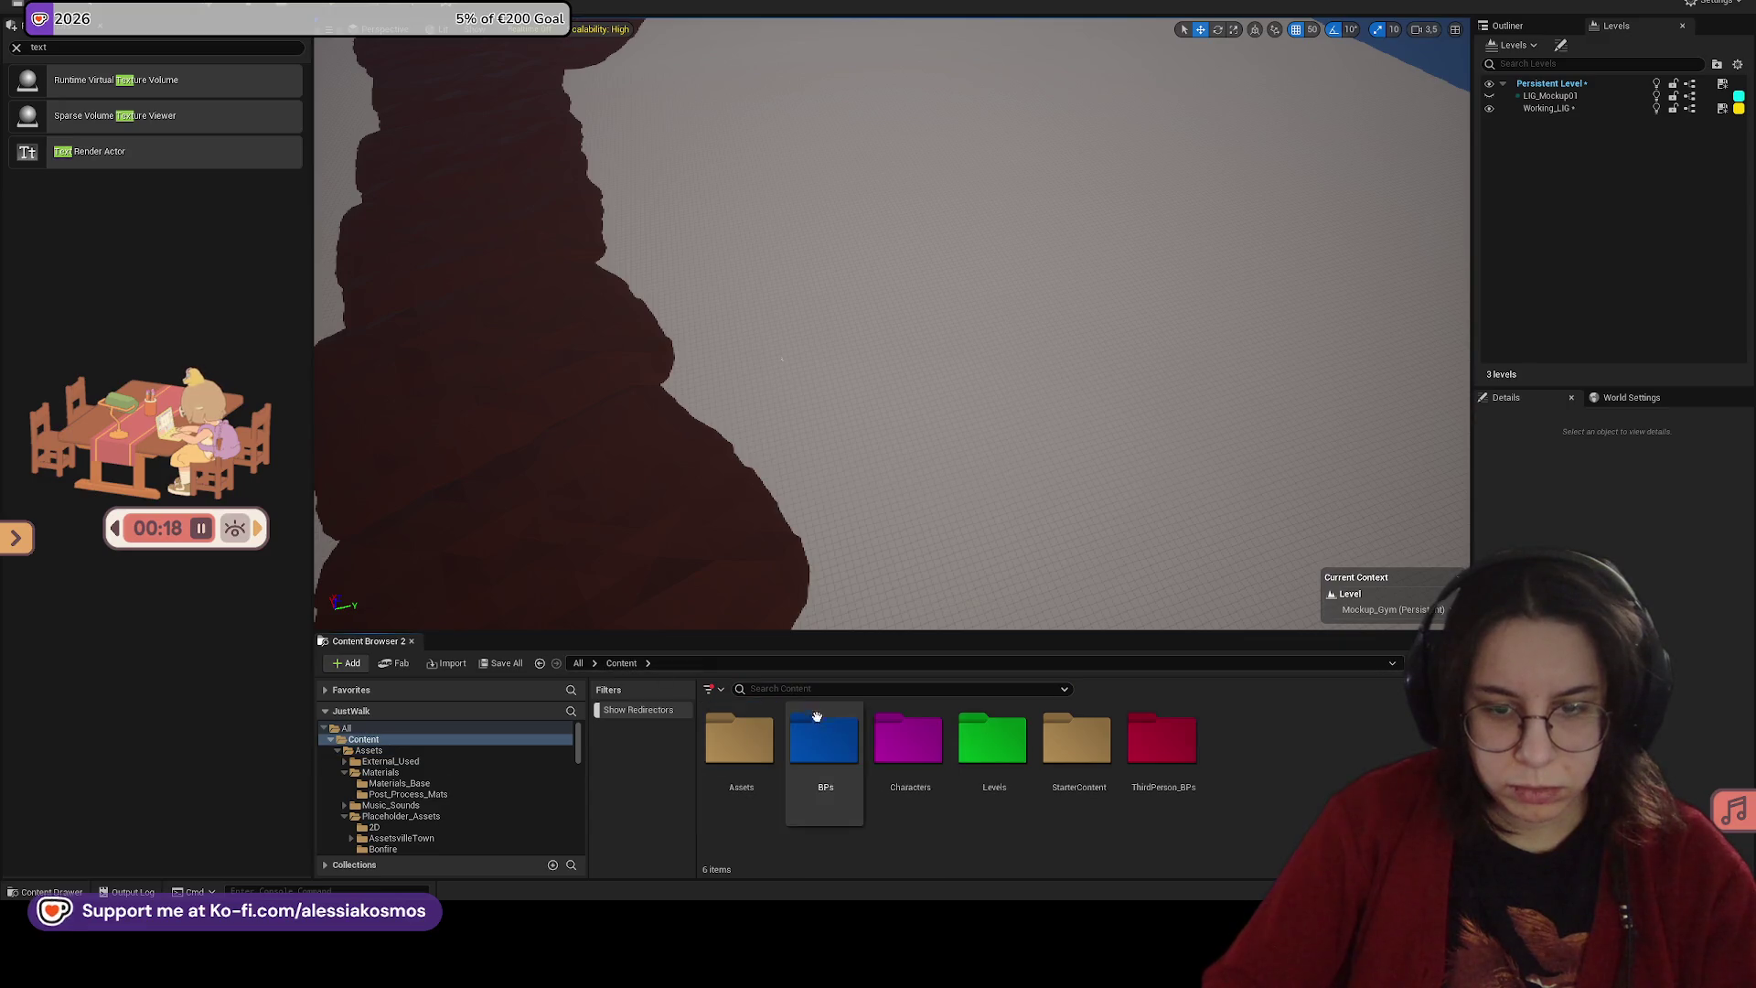
pyautogui.doubleClick(729, 741)
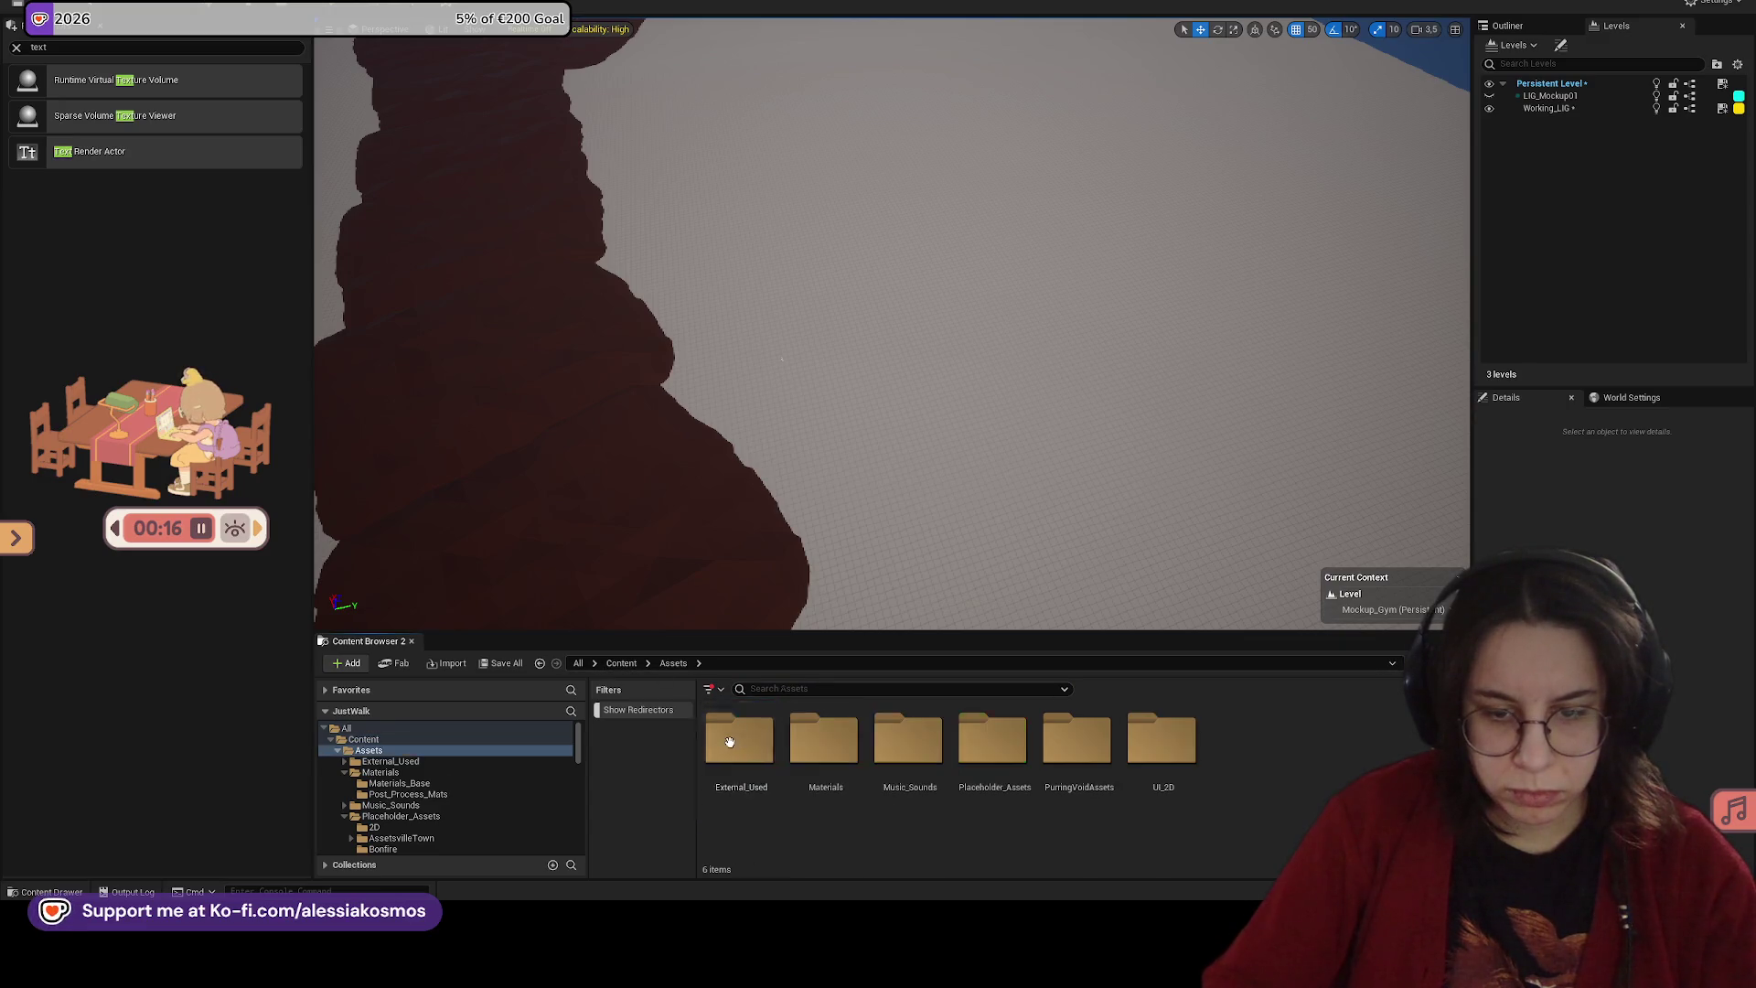
pyautogui.doubleClick(819, 741)
pyautogui.doubleClick(766, 739)
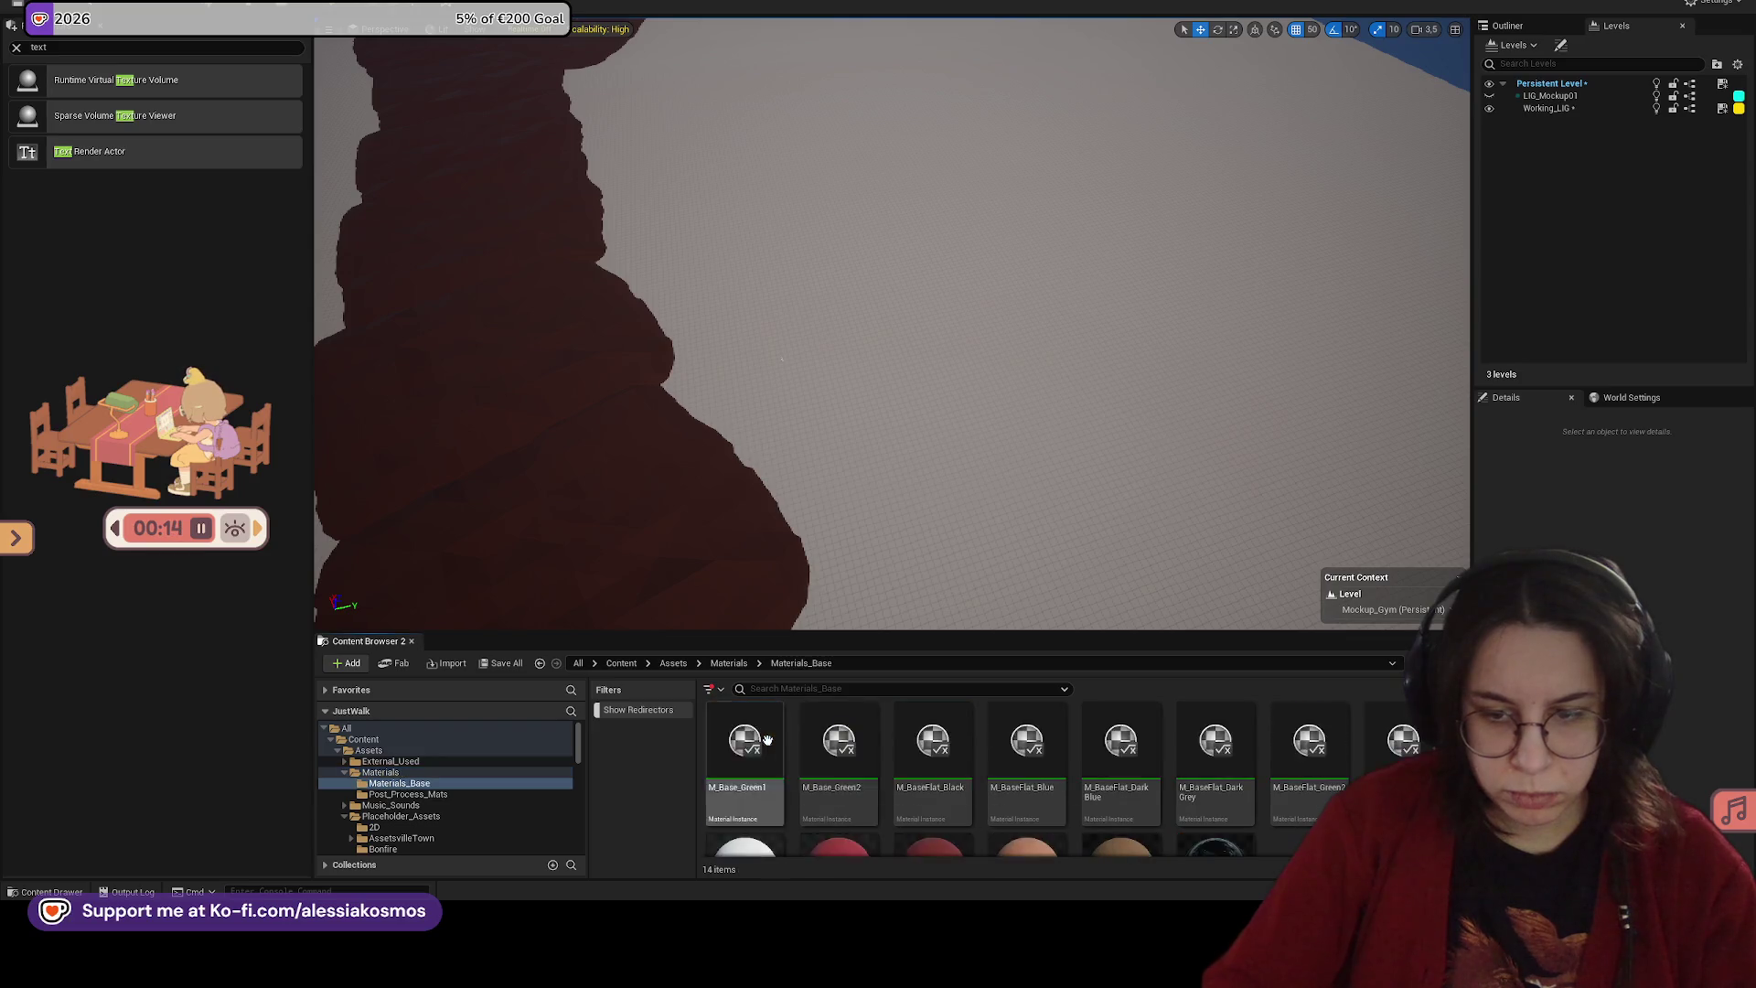
# Step: Try the red material on SM_DirtDarkMound11, then undo it and save the level
pyautogui.moveTo(689, 529); pyautogui.dragTo(1155, 421)
pyautogui.click(850, 310)
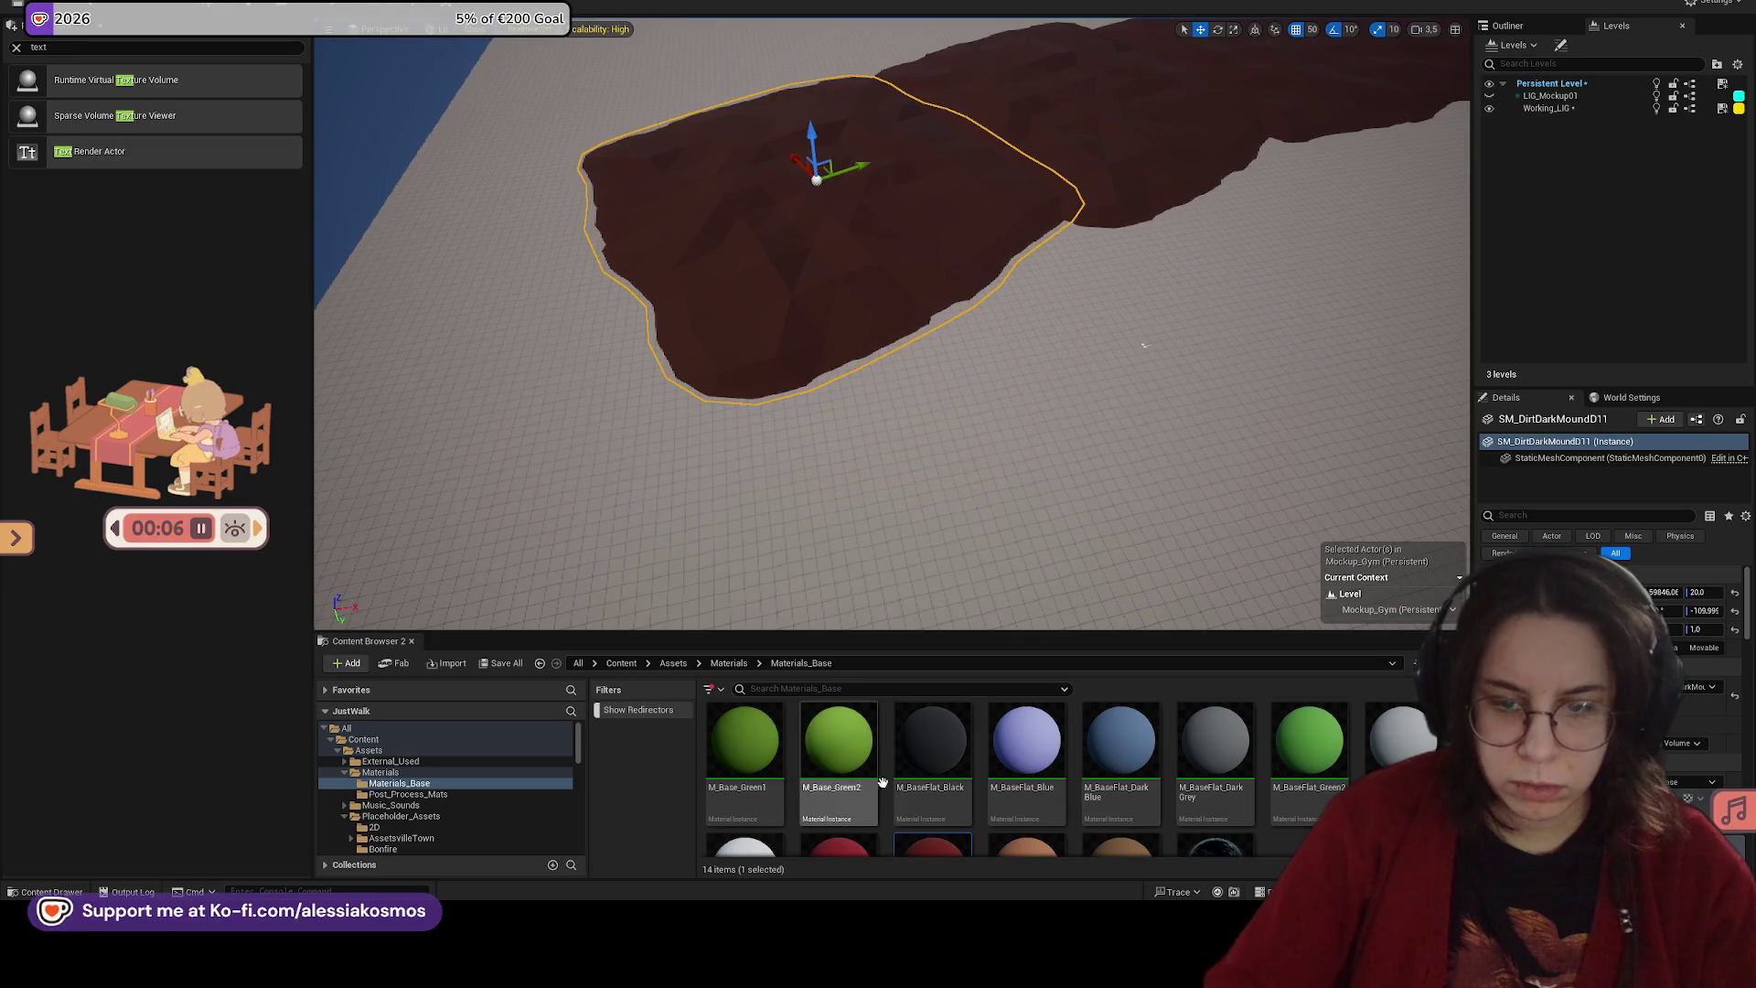
pyautogui.moveTo(933, 843)
pyautogui.mouseDown()
pyautogui.moveTo(808, 297)
pyautogui.moveTo(974, 298)
pyautogui.mouseUp()
pyautogui.hotkey('ctrl', 's')
pyautogui.hotkey('ctrl', 'z')
pyautogui.scroll(-1, 947, 784)
pyautogui.hotkey('ctrl', 's')
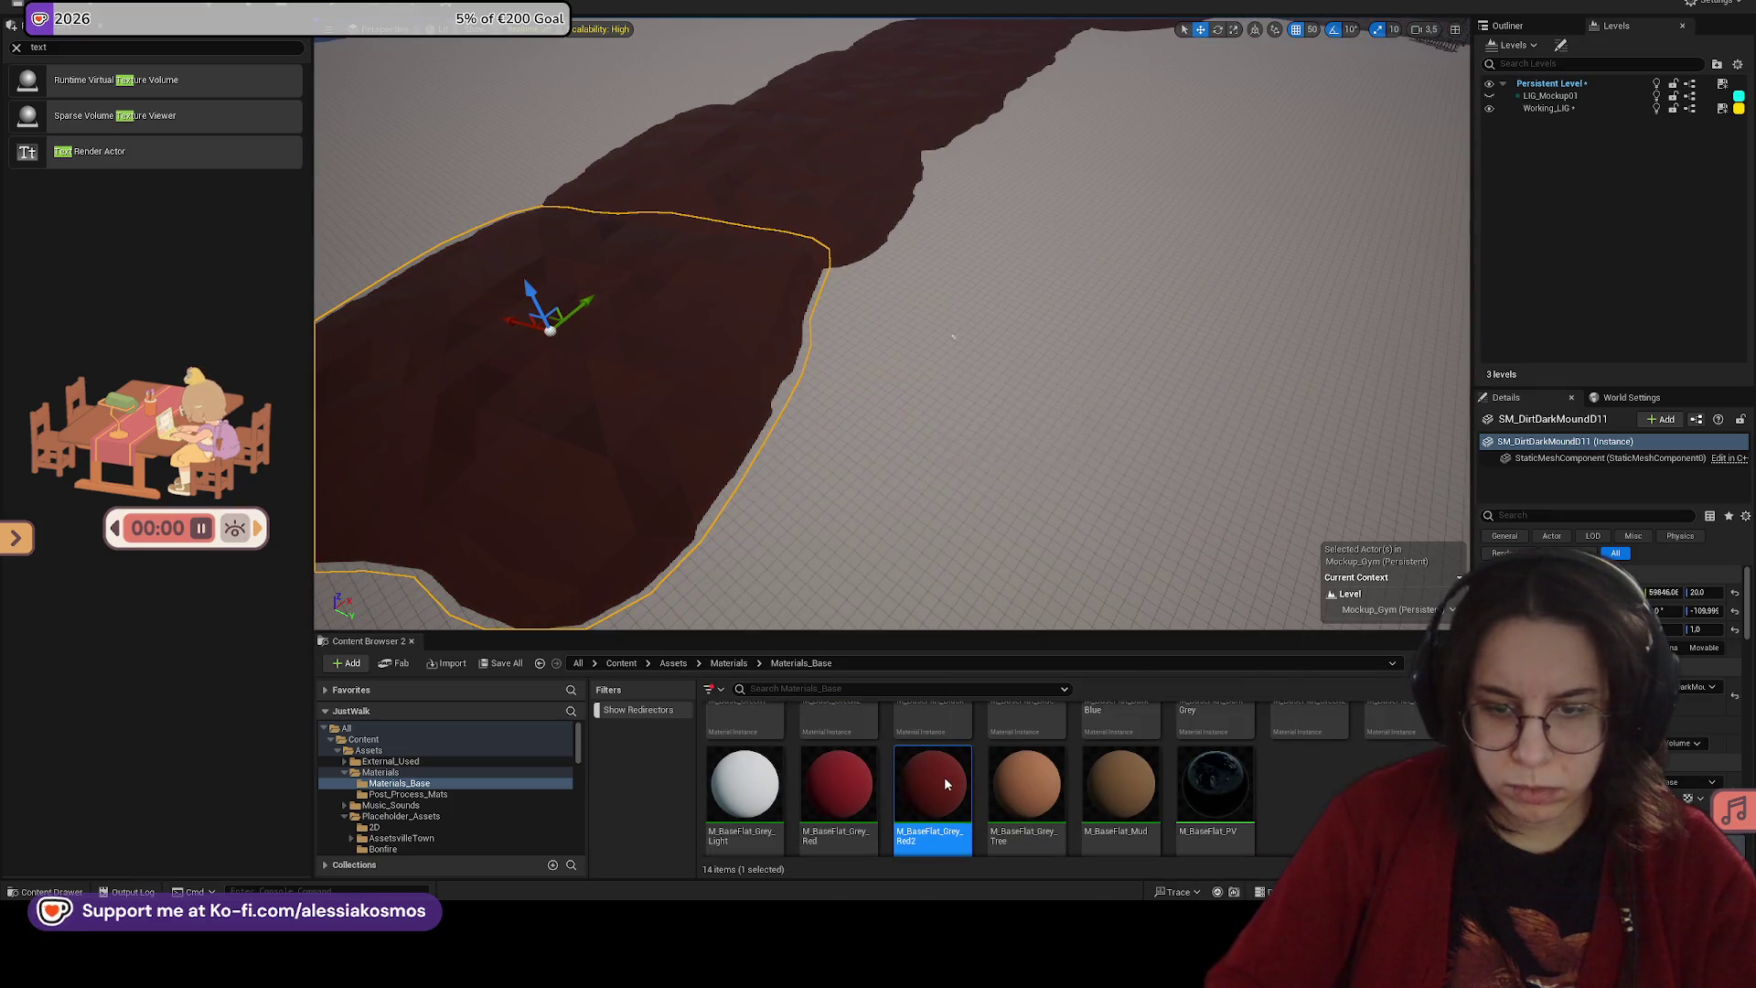
# Step: Duplicate M_BaseFlat_Grey_Red2 and name the copy M_BaseFlat_Grey_RedTerrain
pyautogui.rightClick(946, 783)
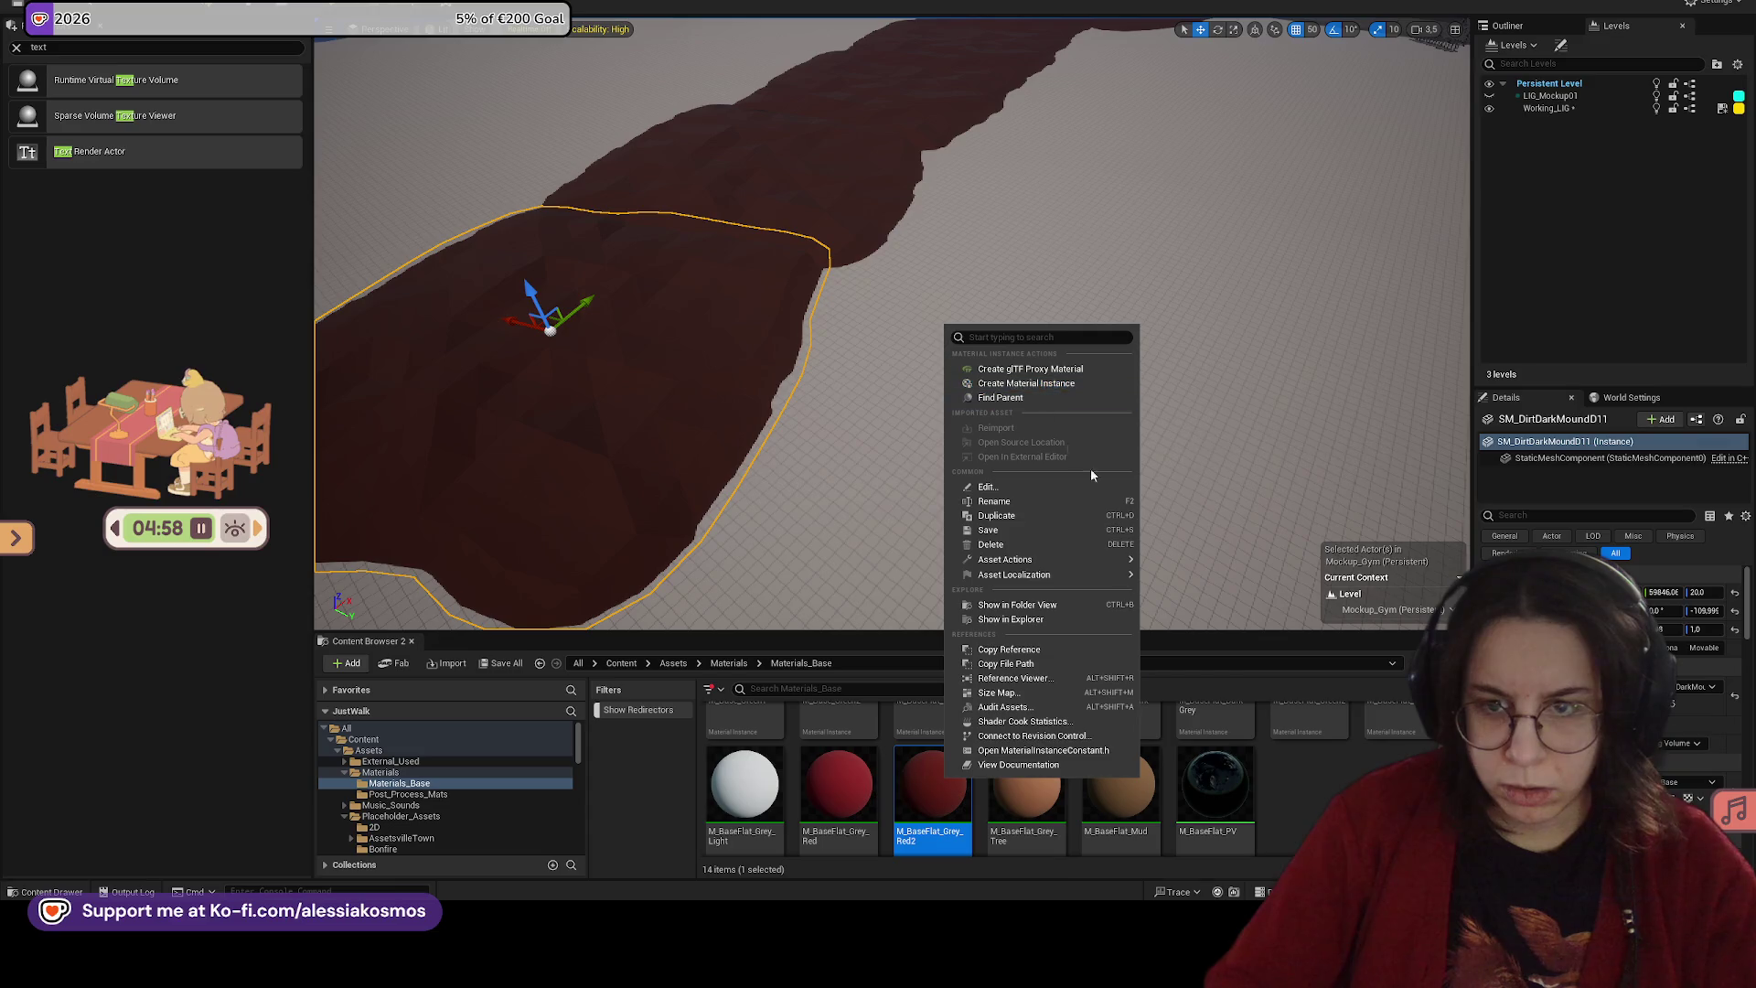
pyautogui.click(997, 515)
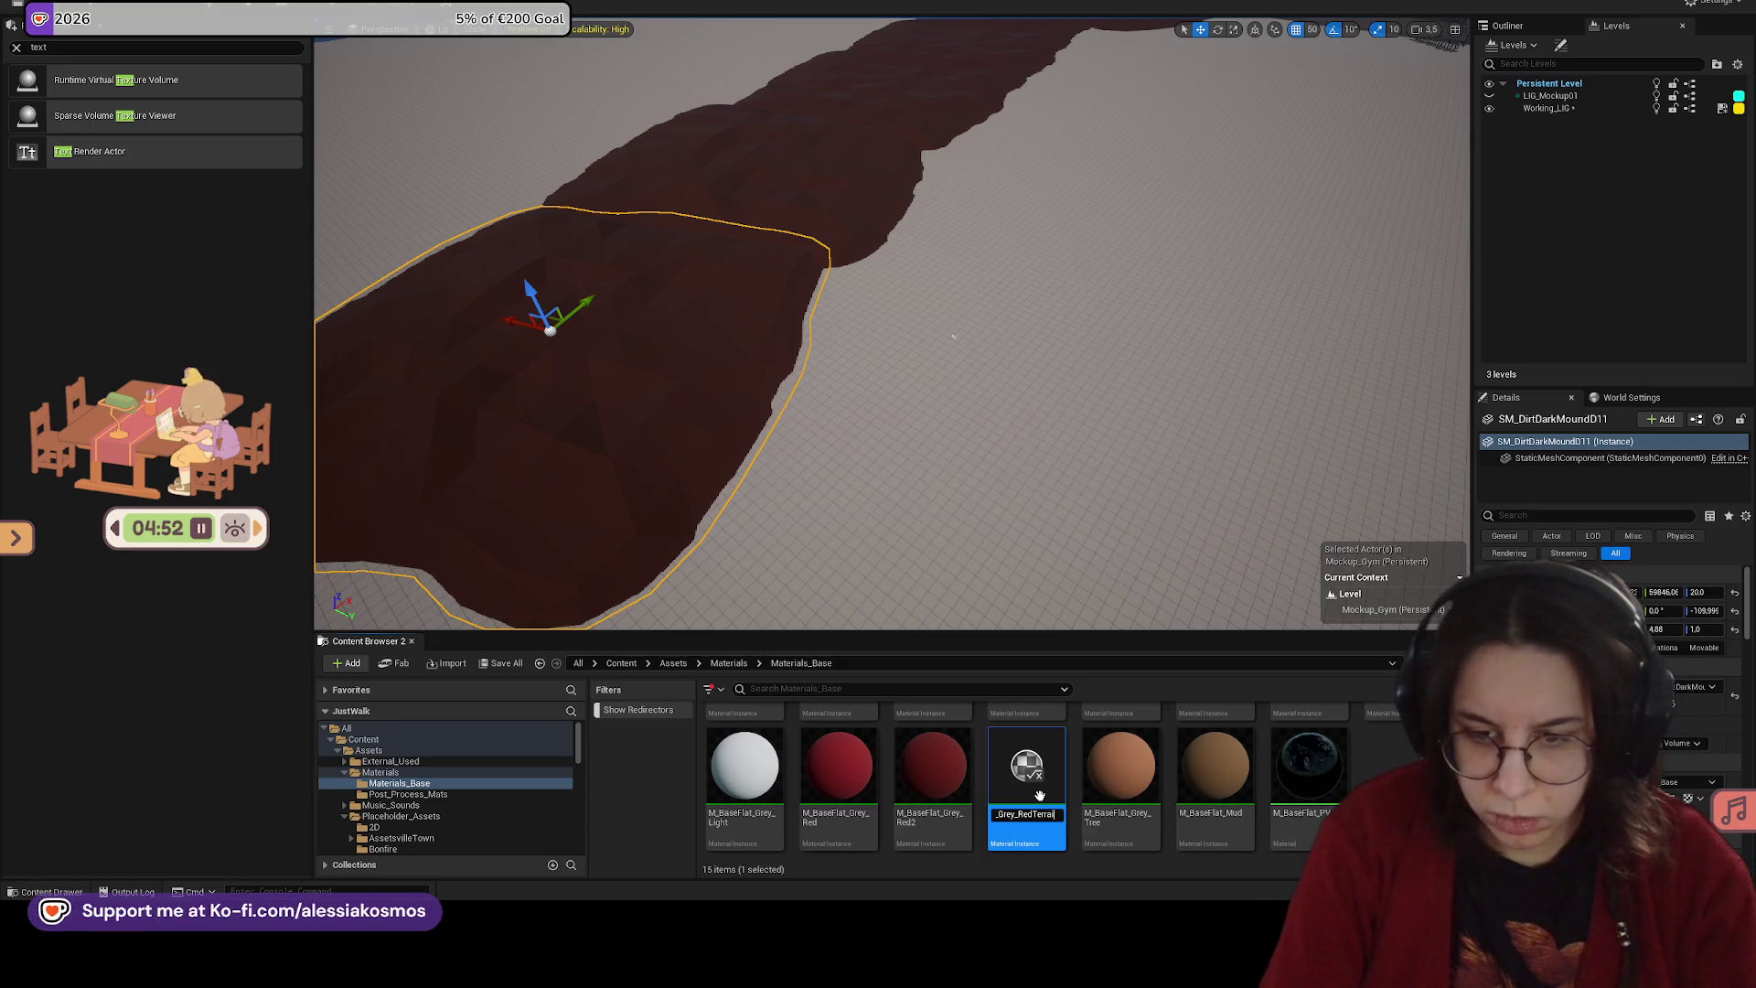
pyautogui.write('in')
pyautogui.press('Return')
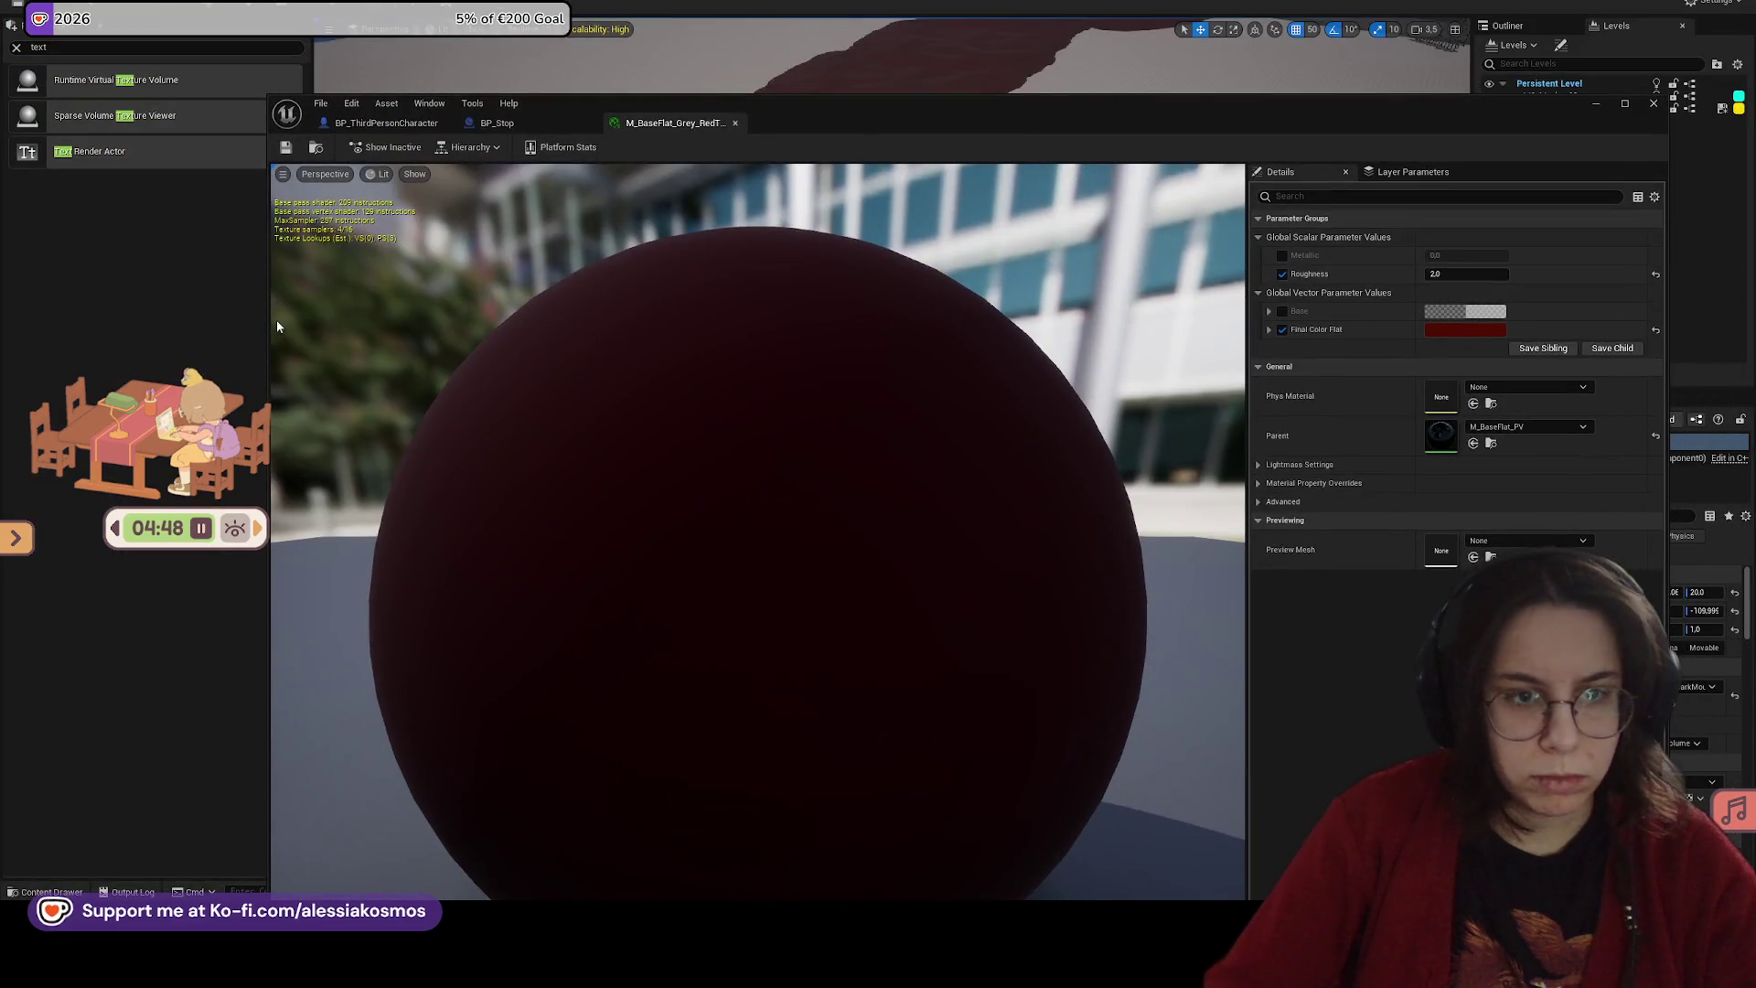
# Step: Change RedTerrain's Final Color Flat to a muted red and save the material
pyautogui.moveTo(269, 324); pyautogui.dragTo(744, 311)
pyautogui.moveTo(1184, 96)
pyautogui.mouseDown()
pyautogui.moveTo(1264, 0)
pyautogui.moveTo(1300, 0)
pyautogui.mouseUp()
pyautogui.click(1637, 220)
pyautogui.moveTo(1483, 334); pyautogui.dragTo(1483, 344)
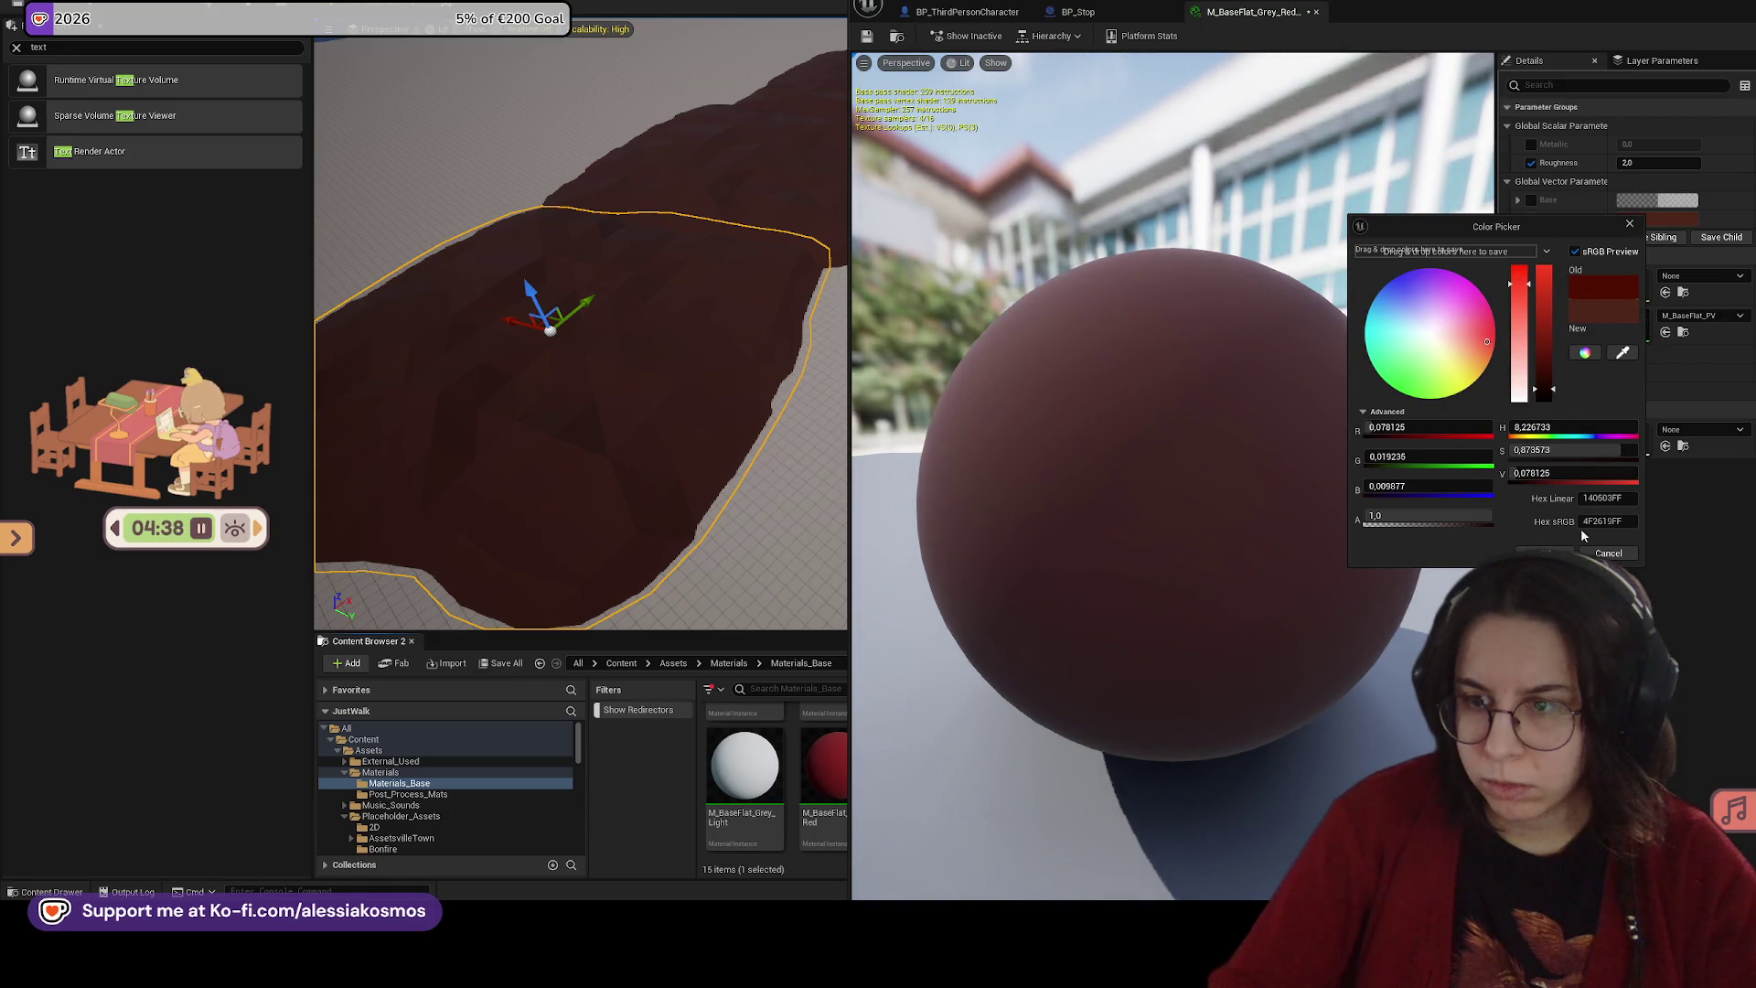
pyautogui.click(1561, 552)
pyautogui.click(1633, 220)
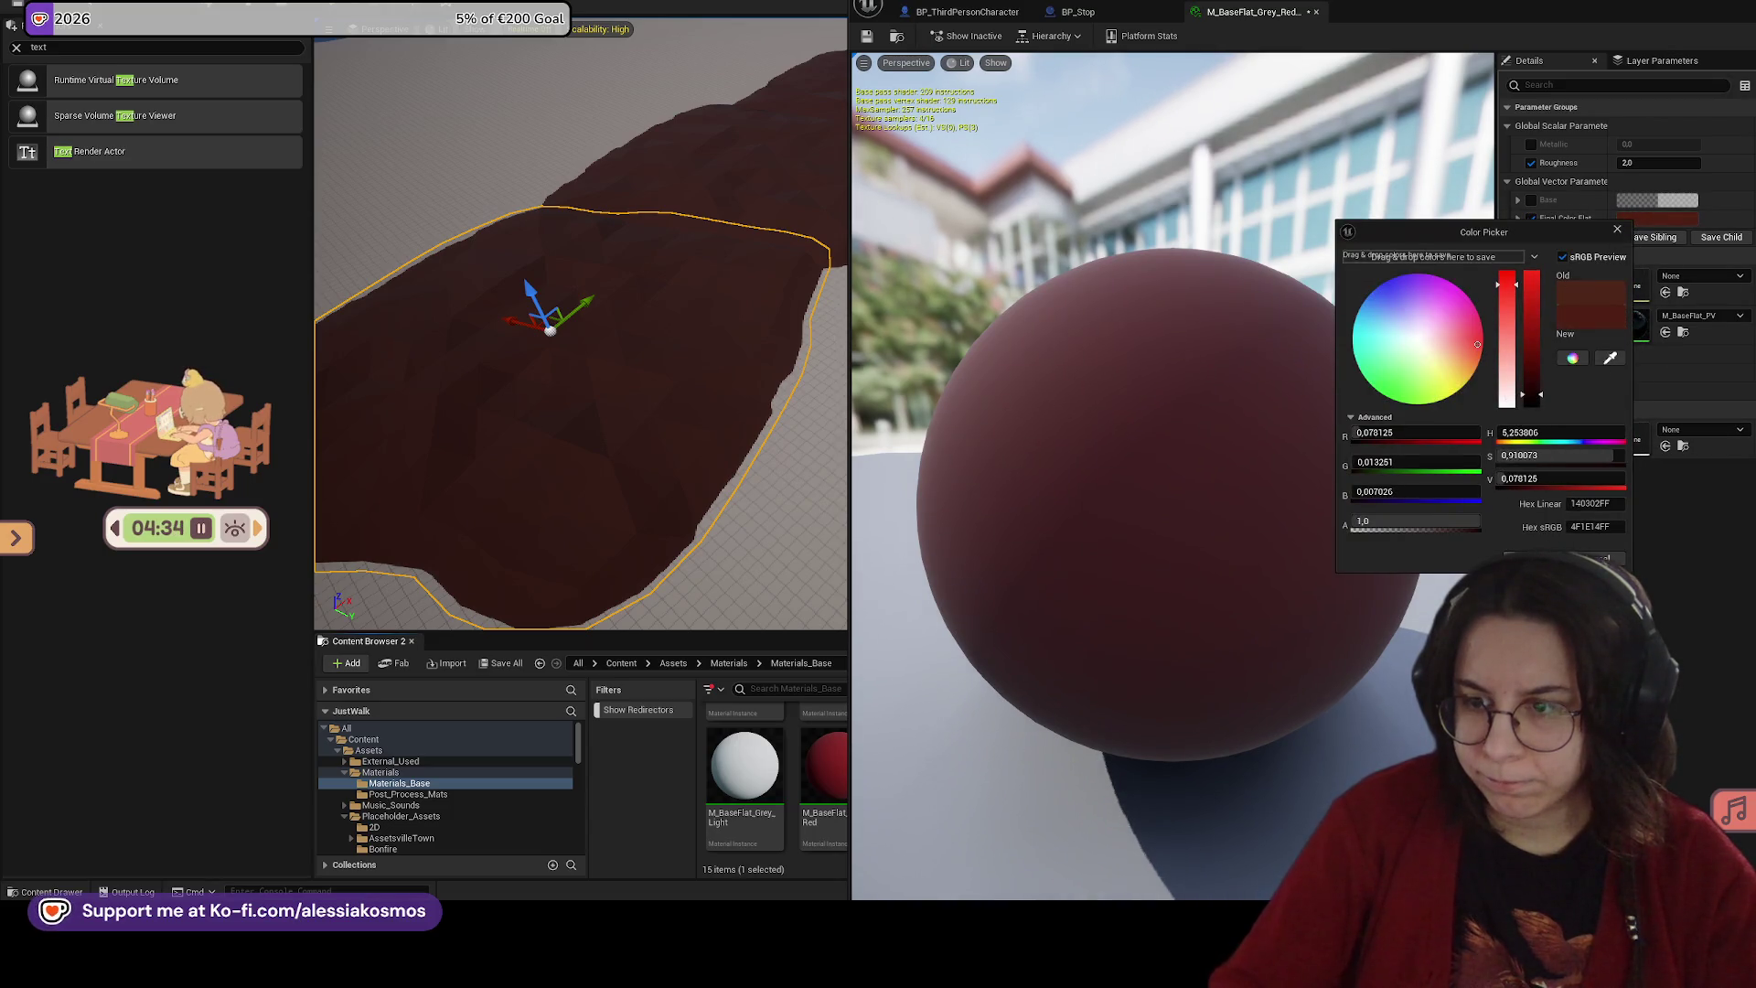
pyautogui.click(1560, 556)
pyautogui.click(867, 39)
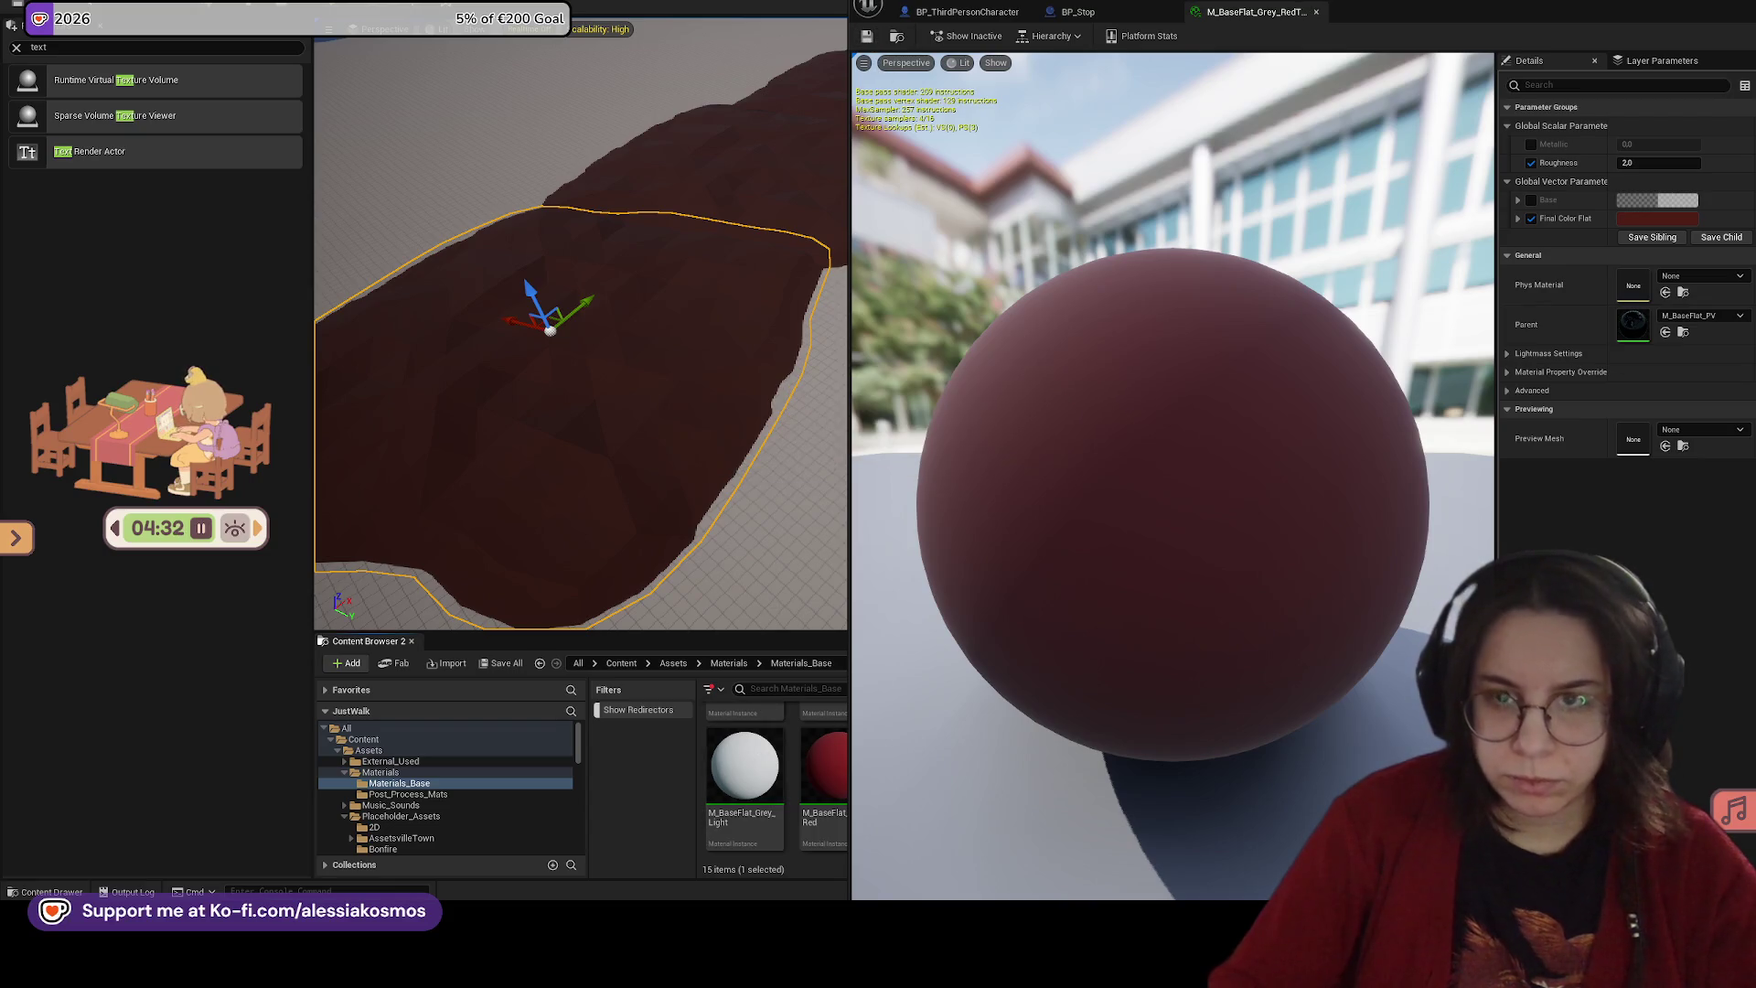
# Step: Apply RedTerrain to the dirt-path mounds and close the material editor
pyautogui.moveTo(1383, 6)
pyautogui.mouseDown()
pyautogui.moveTo(698, 140)
pyautogui.moveTo(611, 103)
pyautogui.mouseUp()
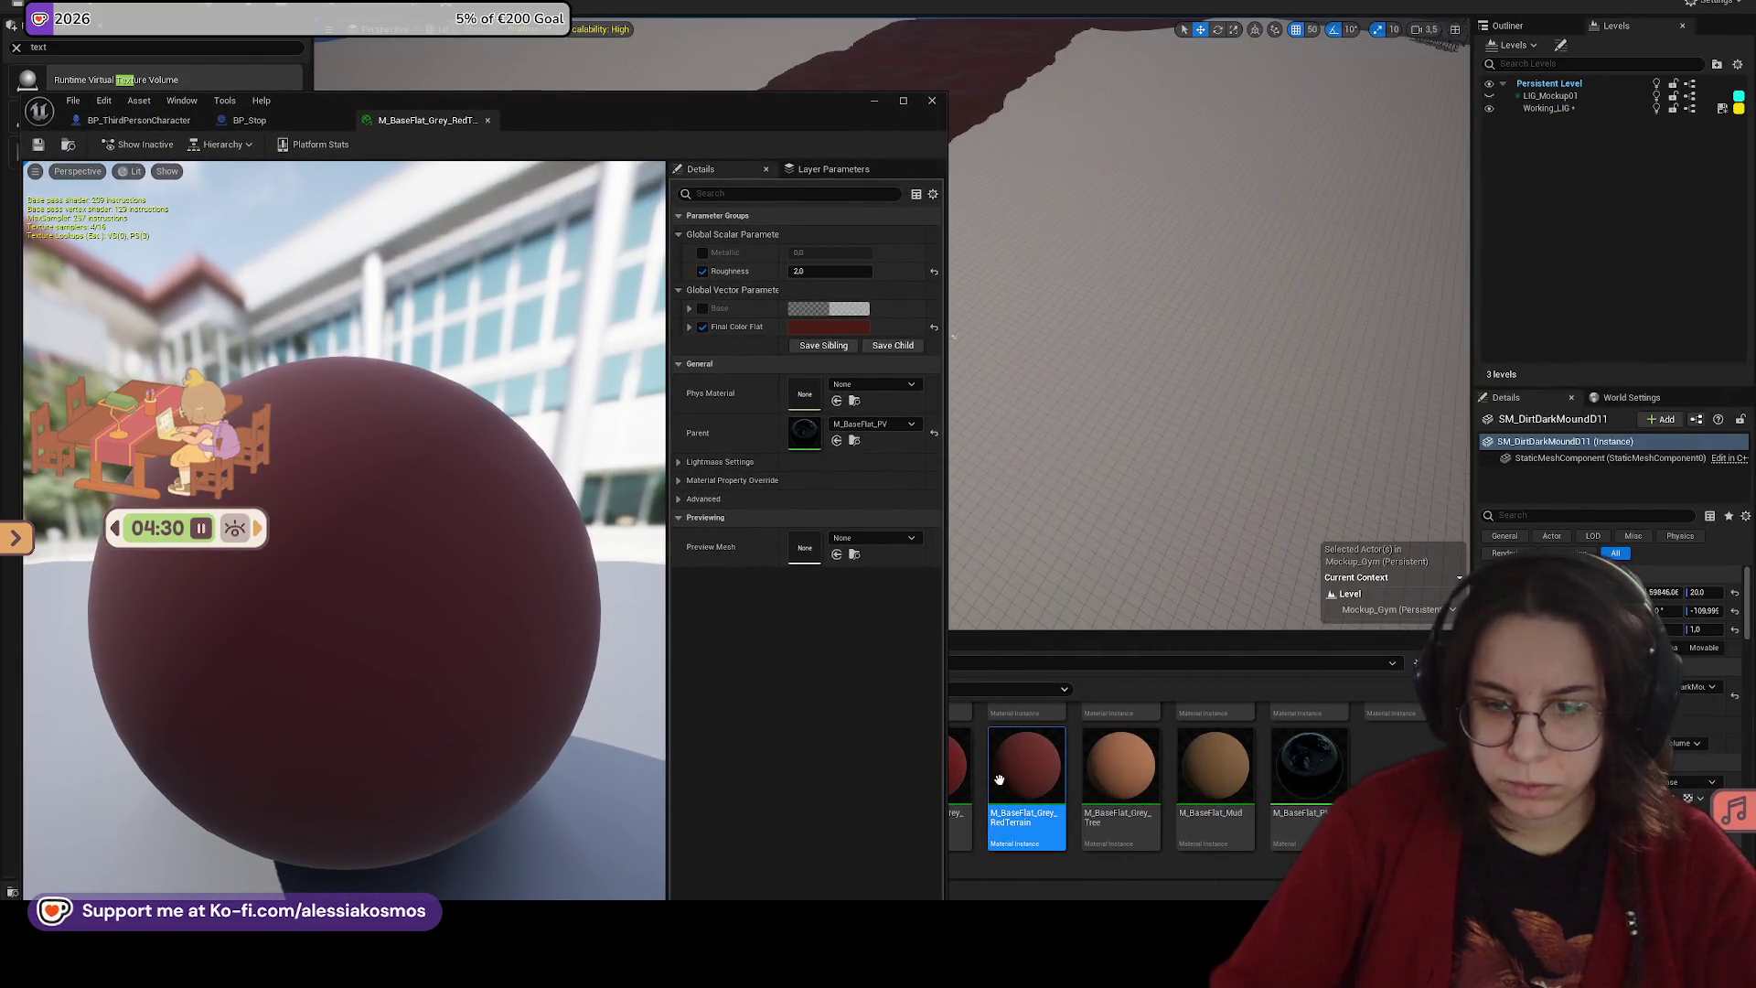
pyautogui.moveTo(996, 779); pyautogui.dragTo(965, 68)
pyautogui.press('f')
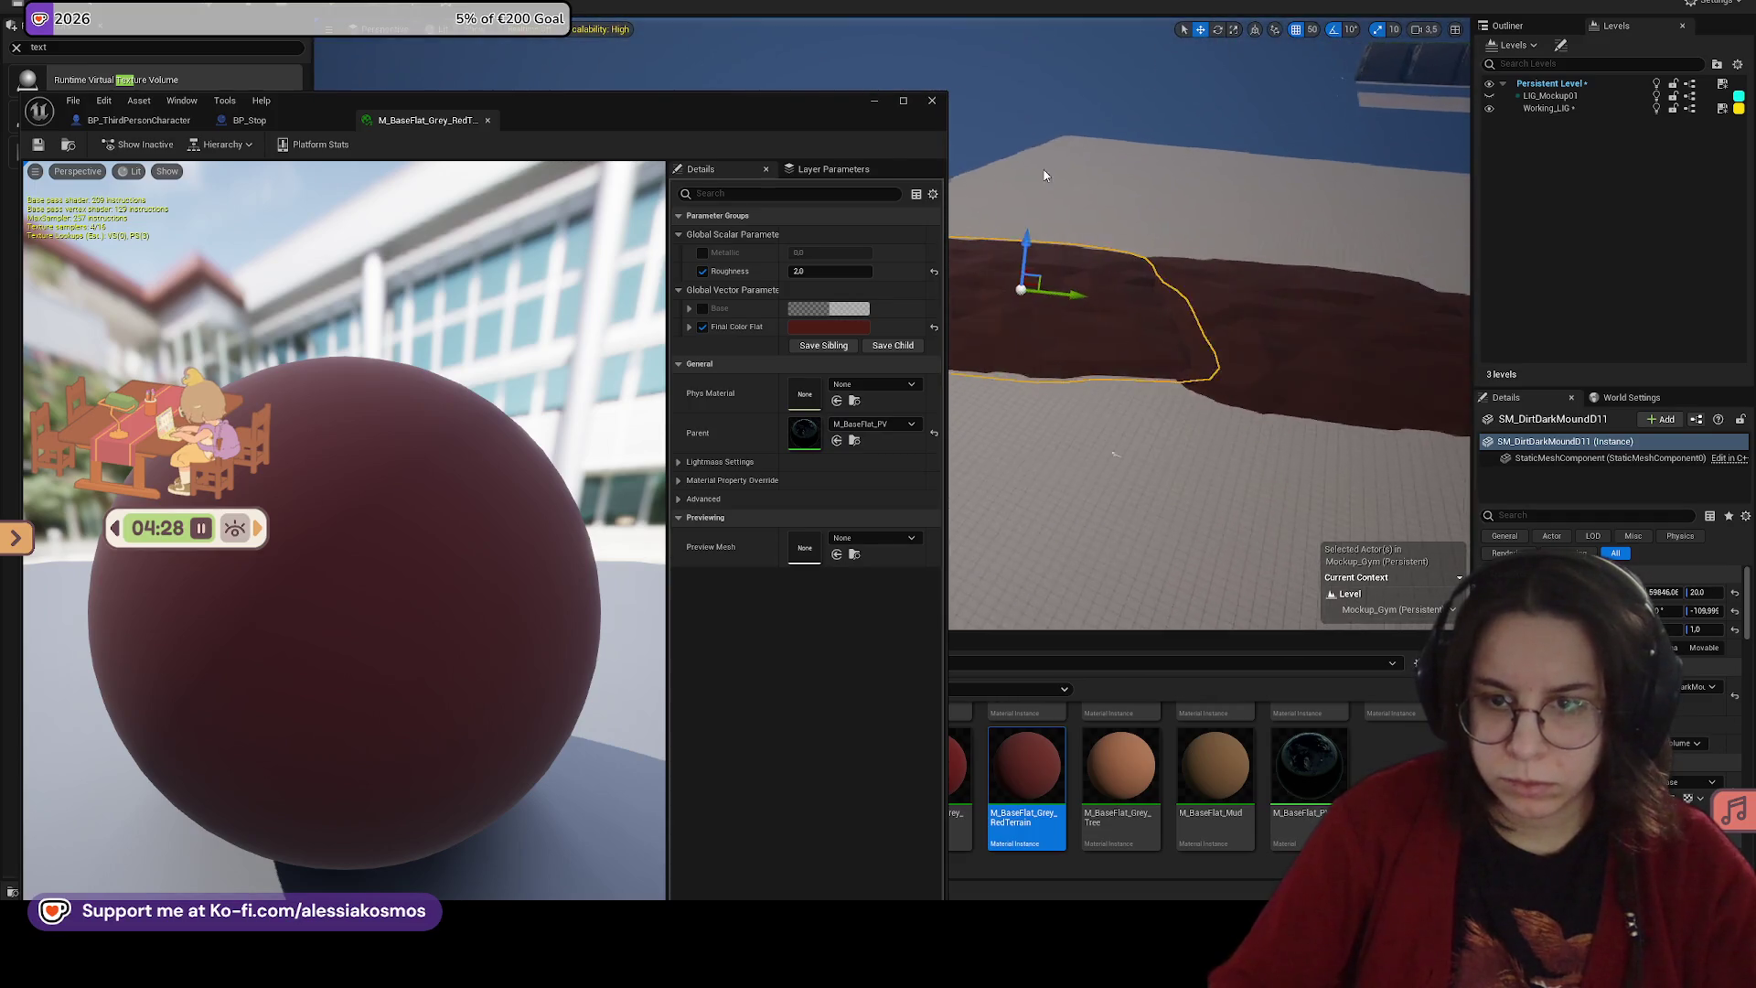
pyautogui.moveTo(1026, 768)
pyautogui.mouseDown()
pyautogui.moveTo(1165, 360)
pyautogui.moveTo(1157, 439)
pyautogui.mouseUp()
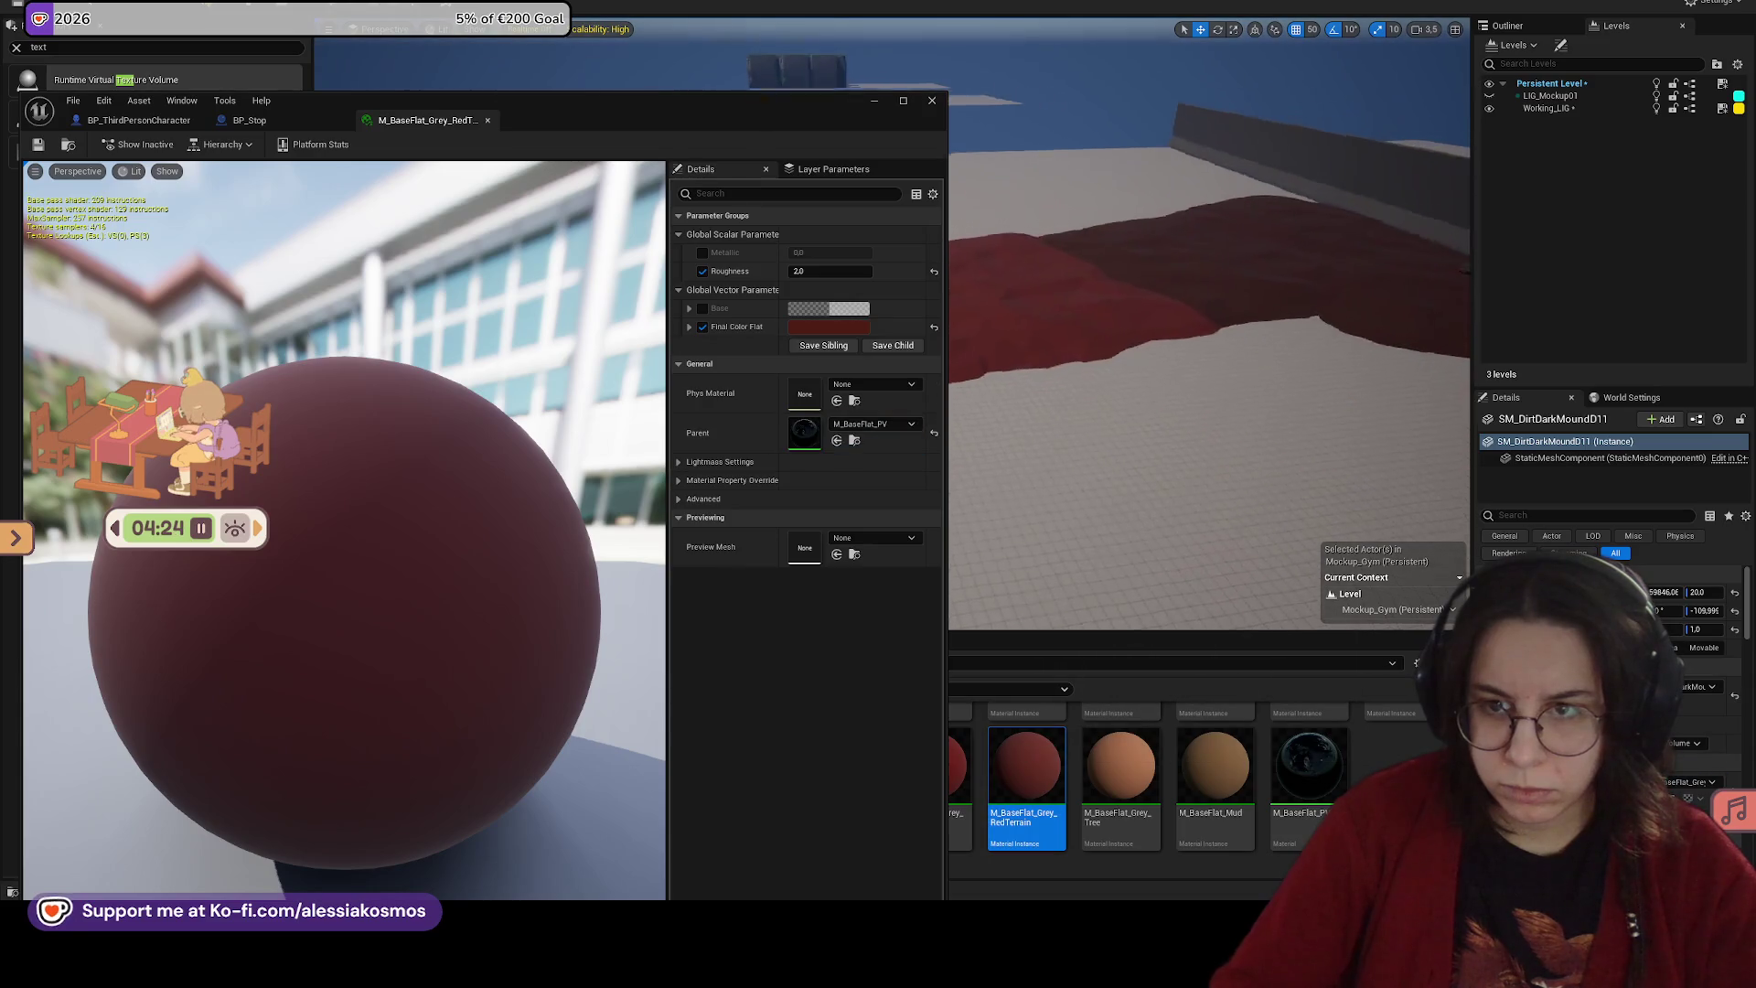
pyautogui.moveTo(1026, 768); pyautogui.dragTo(1125, 359)
pyautogui.moveTo(1025, 764); pyautogui.dragTo(1134, 507)
pyautogui.scroll(-10, 1438, 332)
pyautogui.moveTo(1437, 332); pyautogui.dragTo(1033, 391)
pyautogui.click(930, 101)
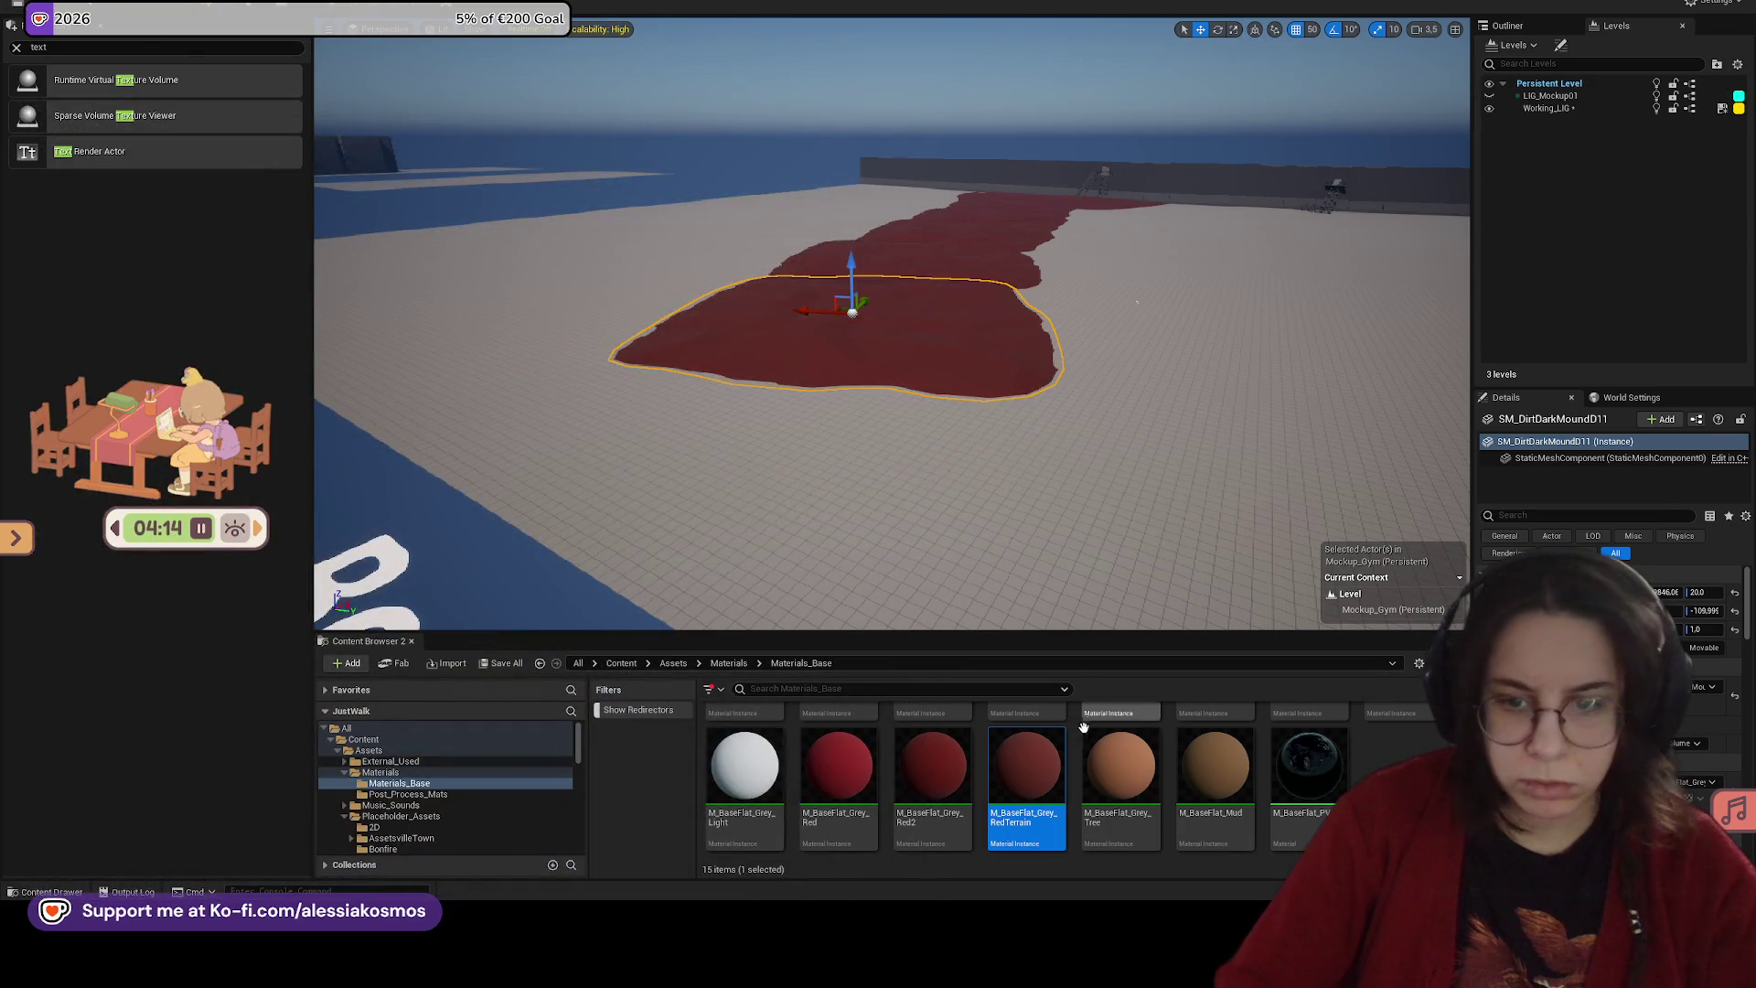
# Step: Play-test the level, walking the character forward along the red path
pyautogui.moveTo(1033, 392); pyautogui.dragTo(455, 66)
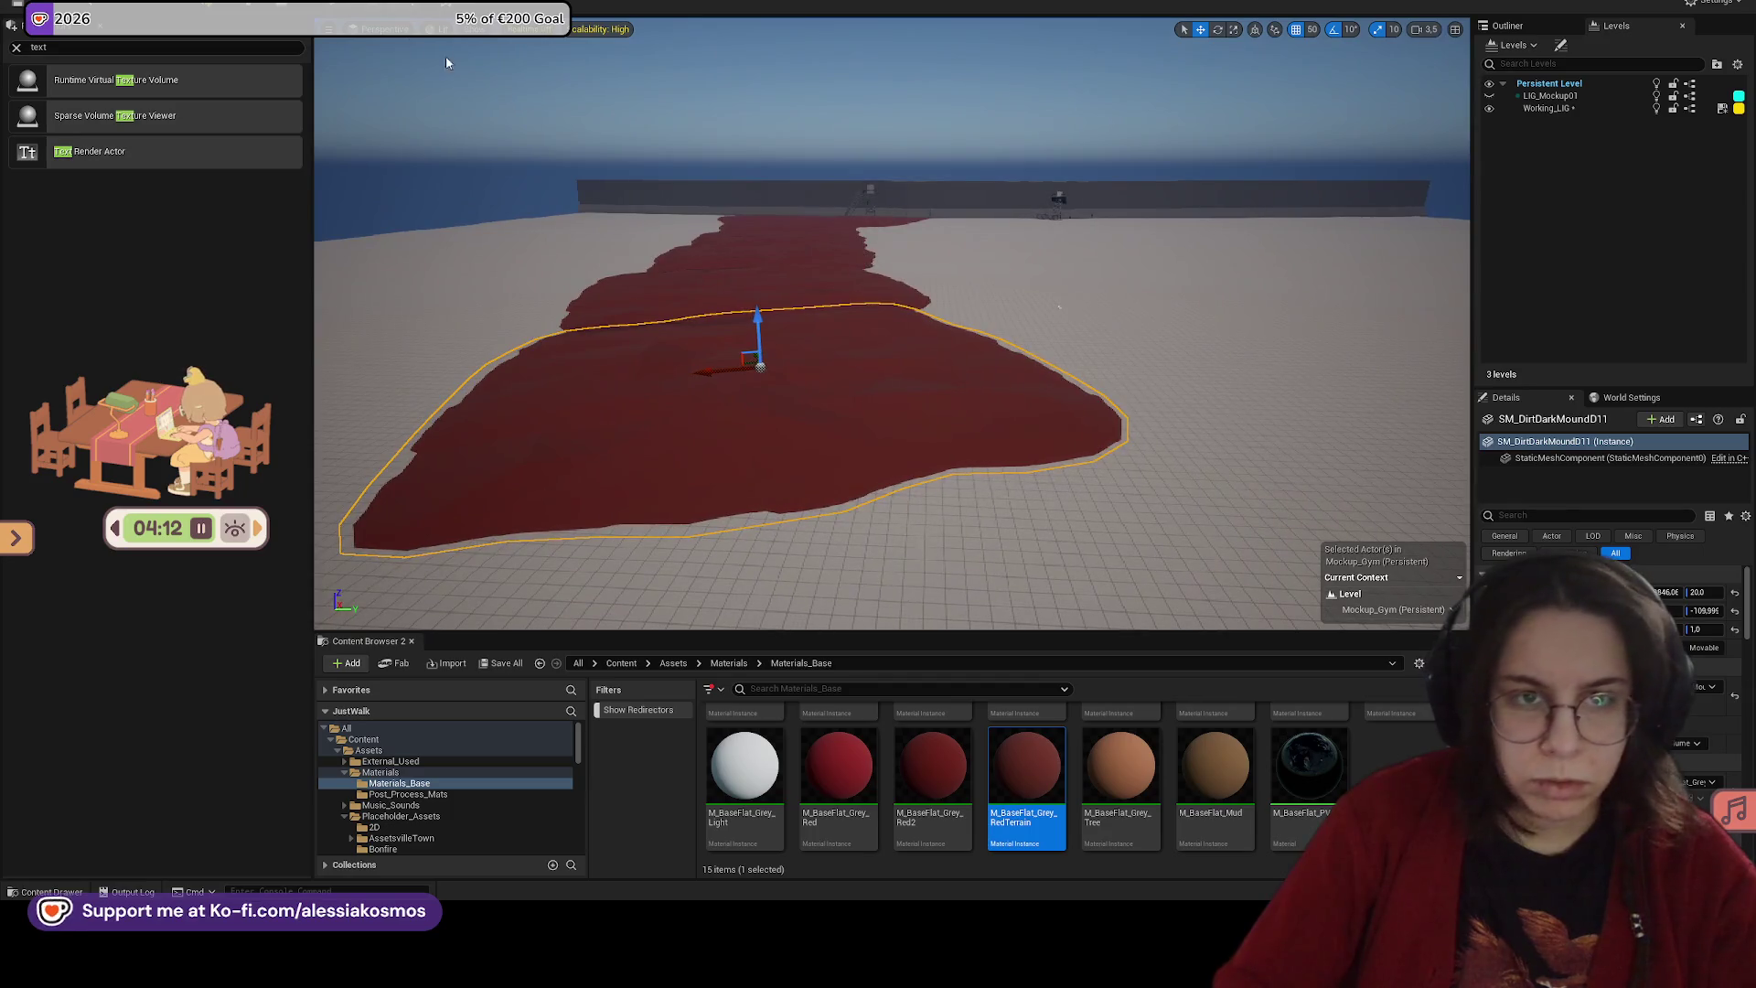
pyautogui.hotkey('alt', 'p')
pyautogui.press('w')
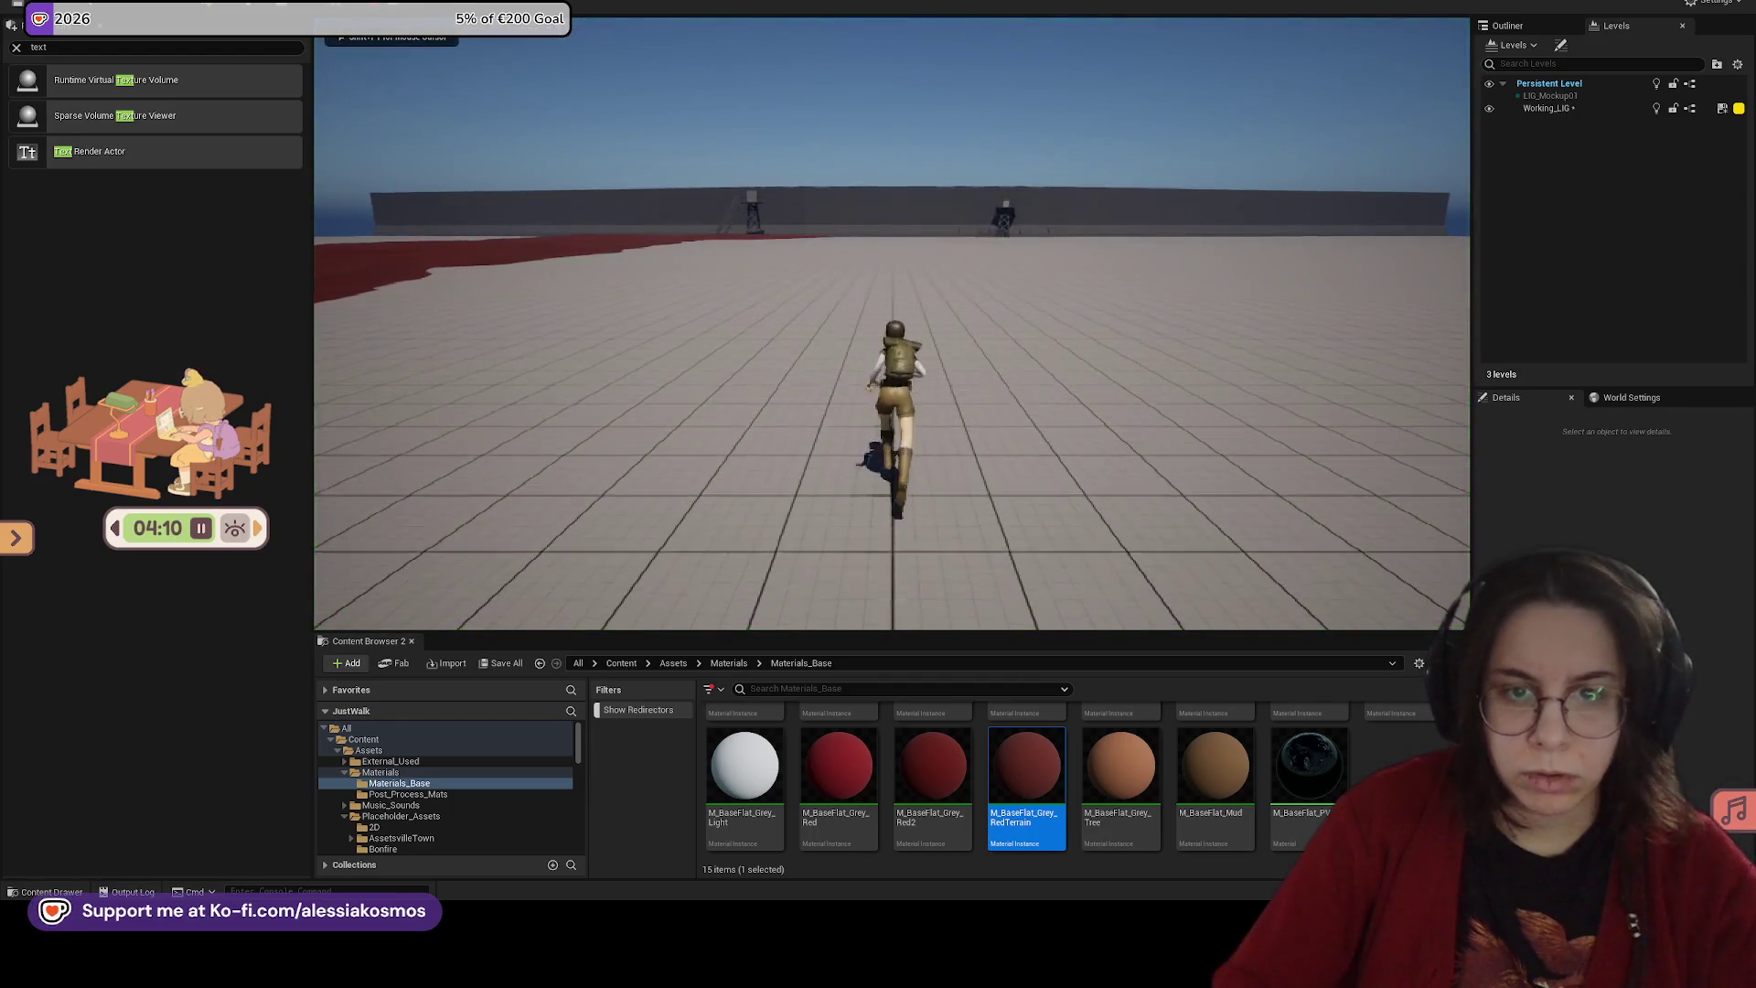
# Step: Duplicate SM_DirtDarkMound10, rotate it and move the copy farther back along the path
pyautogui.click(567, 476)
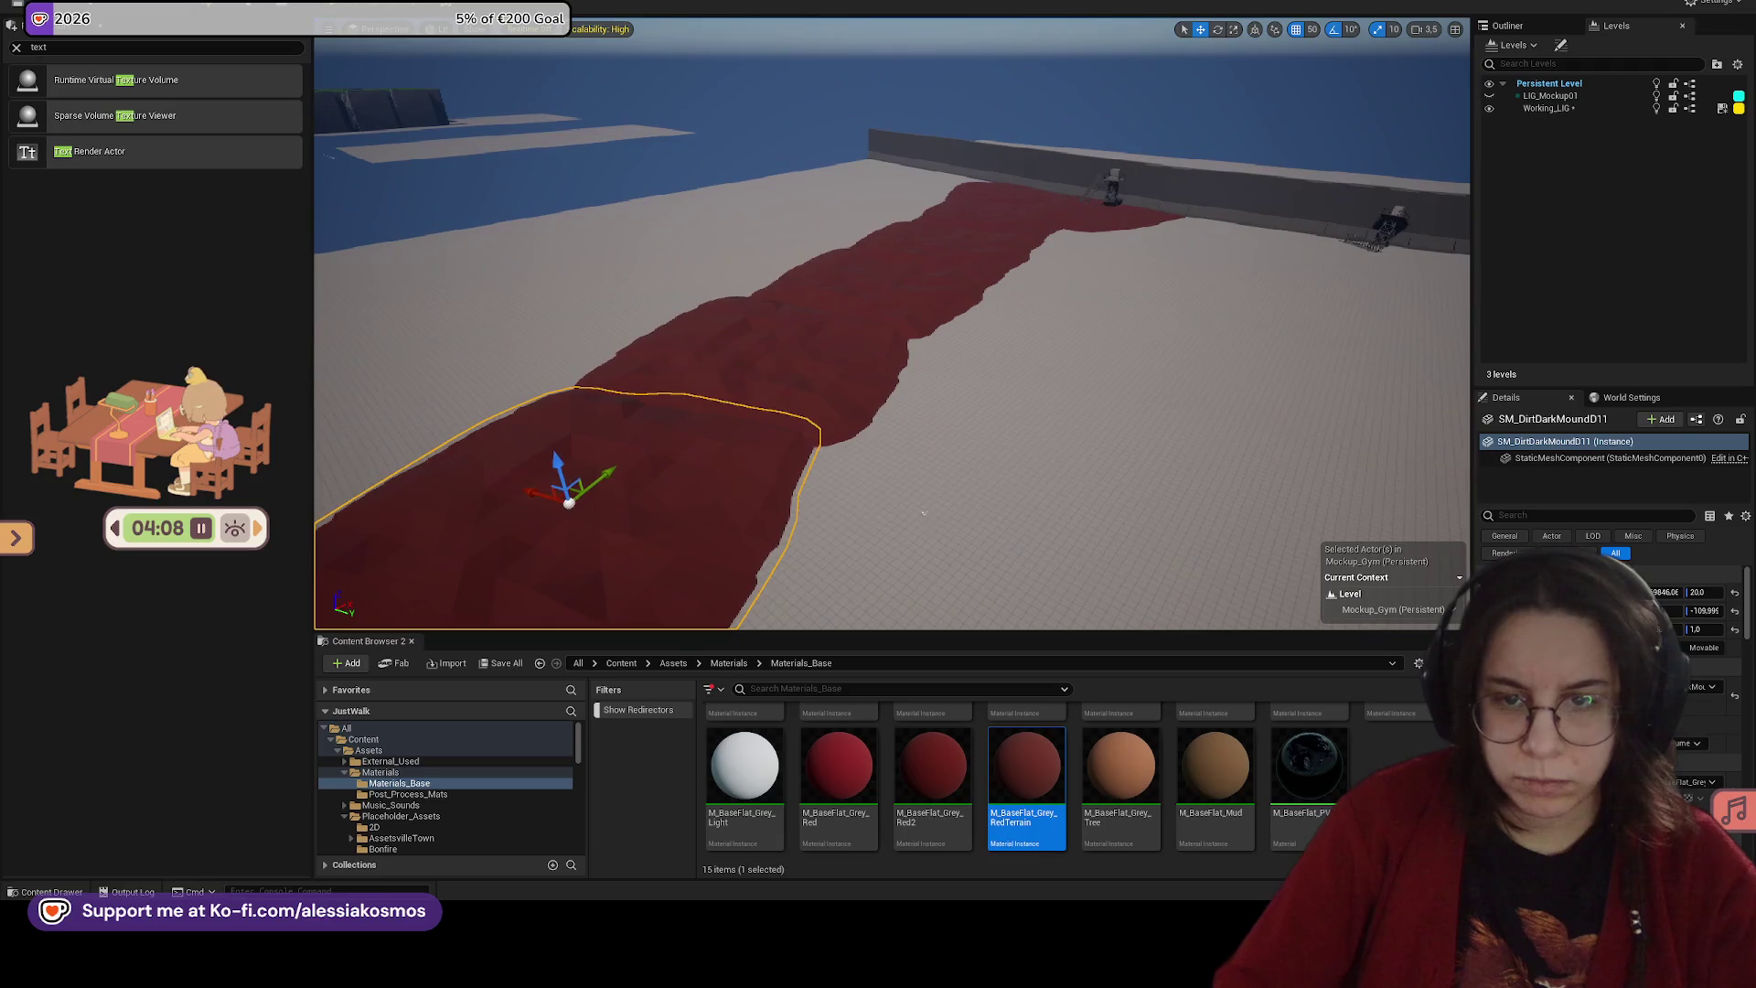
pyautogui.moveTo(815, 359); pyautogui.dragTo(778, 359)
pyautogui.moveTo(623, 320)
pyautogui.mouseDown()
pyautogui.moveTo(792, 316)
pyautogui.moveTo(773, 309)
pyautogui.mouseUp()
pyautogui.press('e')
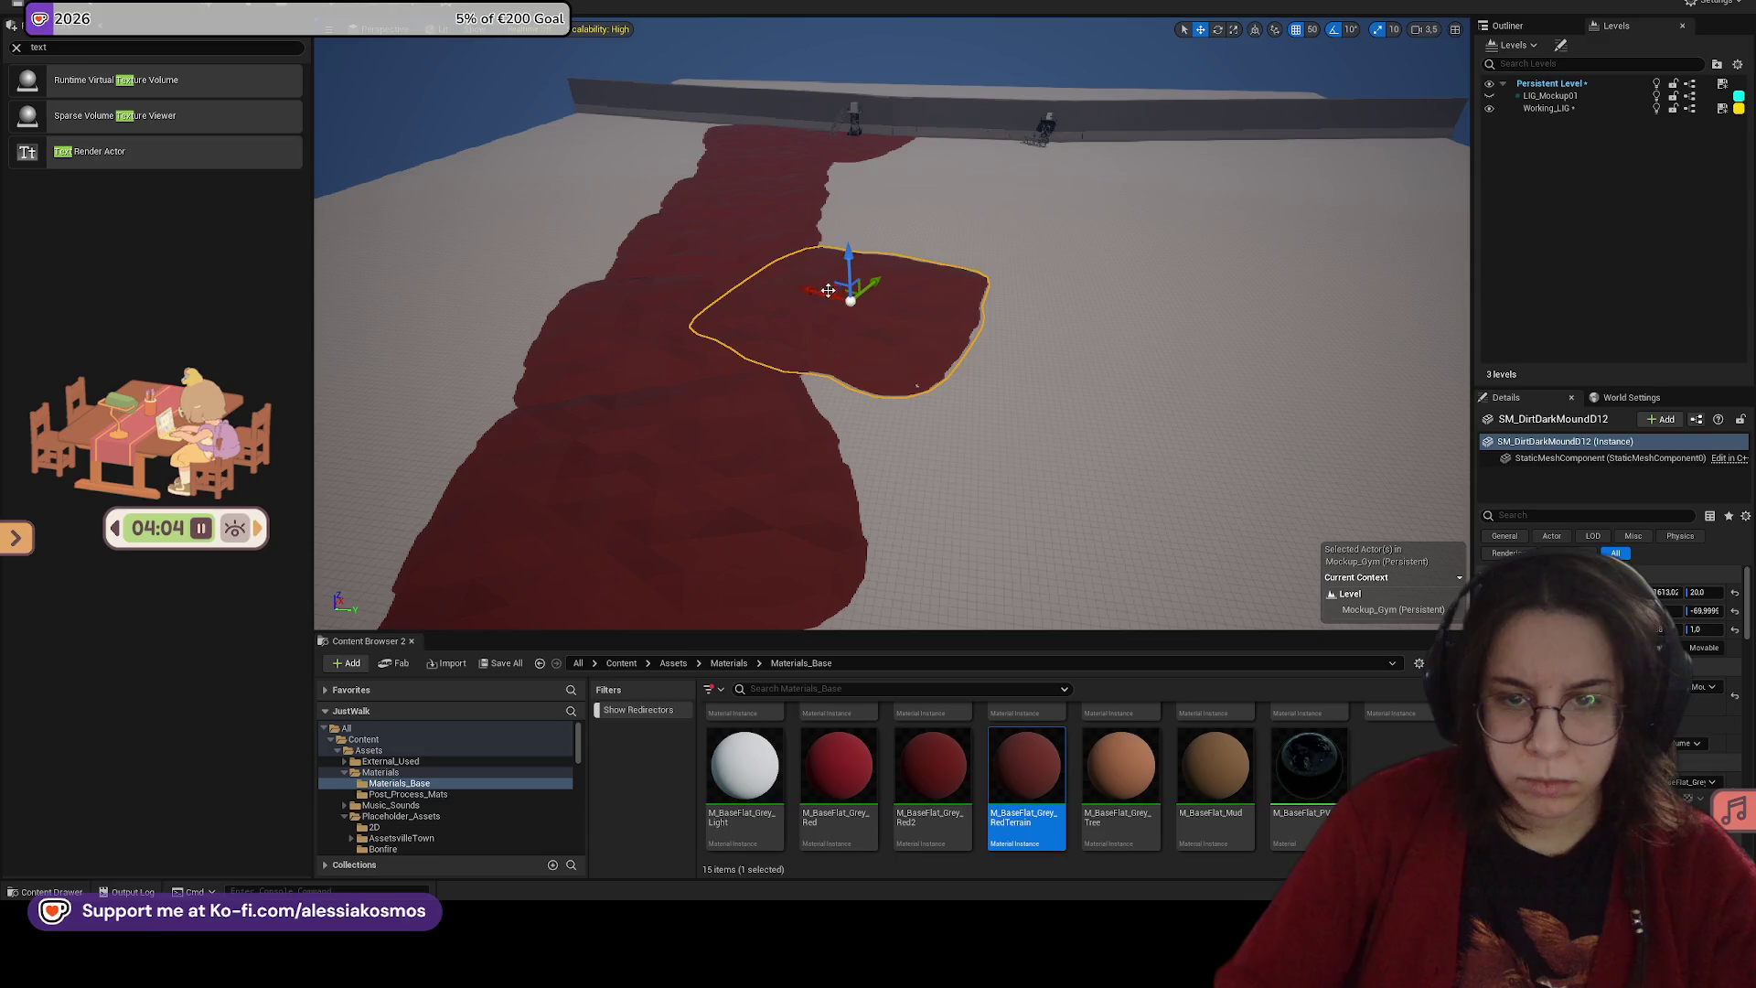
pyautogui.moveTo(877, 276)
pyautogui.mouseDown()
pyautogui.moveTo(894, 210)
pyautogui.moveTo(851, 214)
pyautogui.moveTo(944, 188)
pyautogui.moveTo(839, 173)
pyautogui.mouseUp()
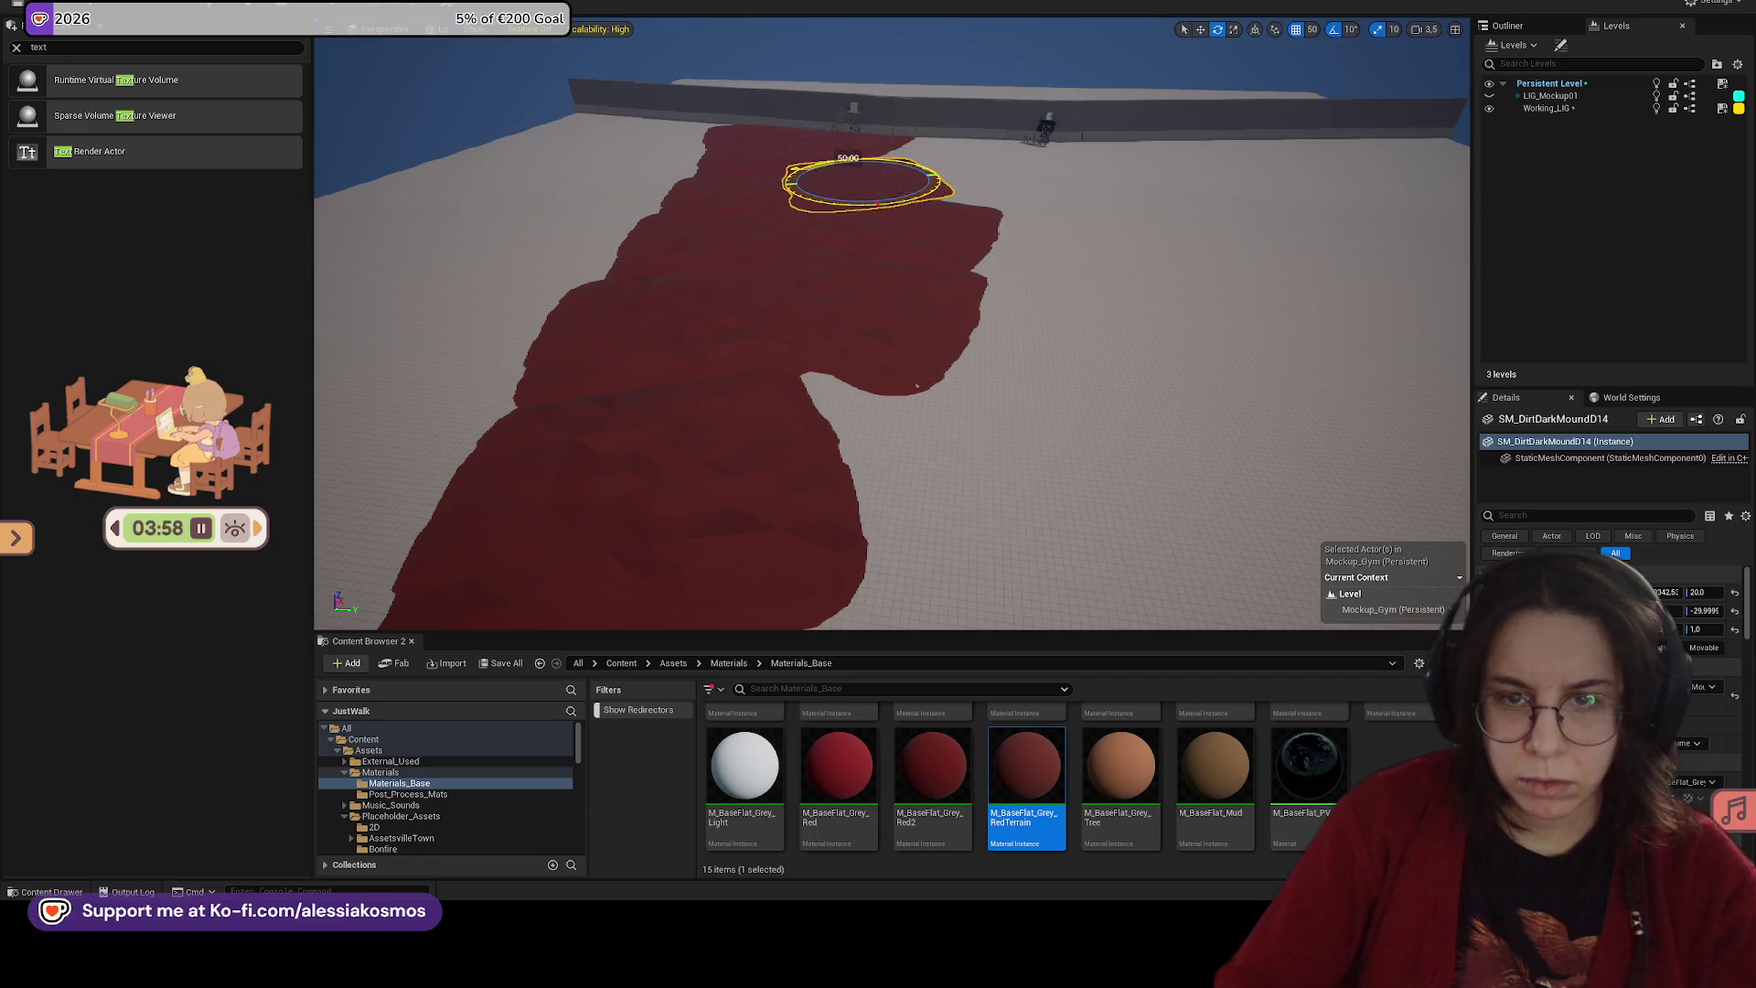
pyautogui.click(967, 247)
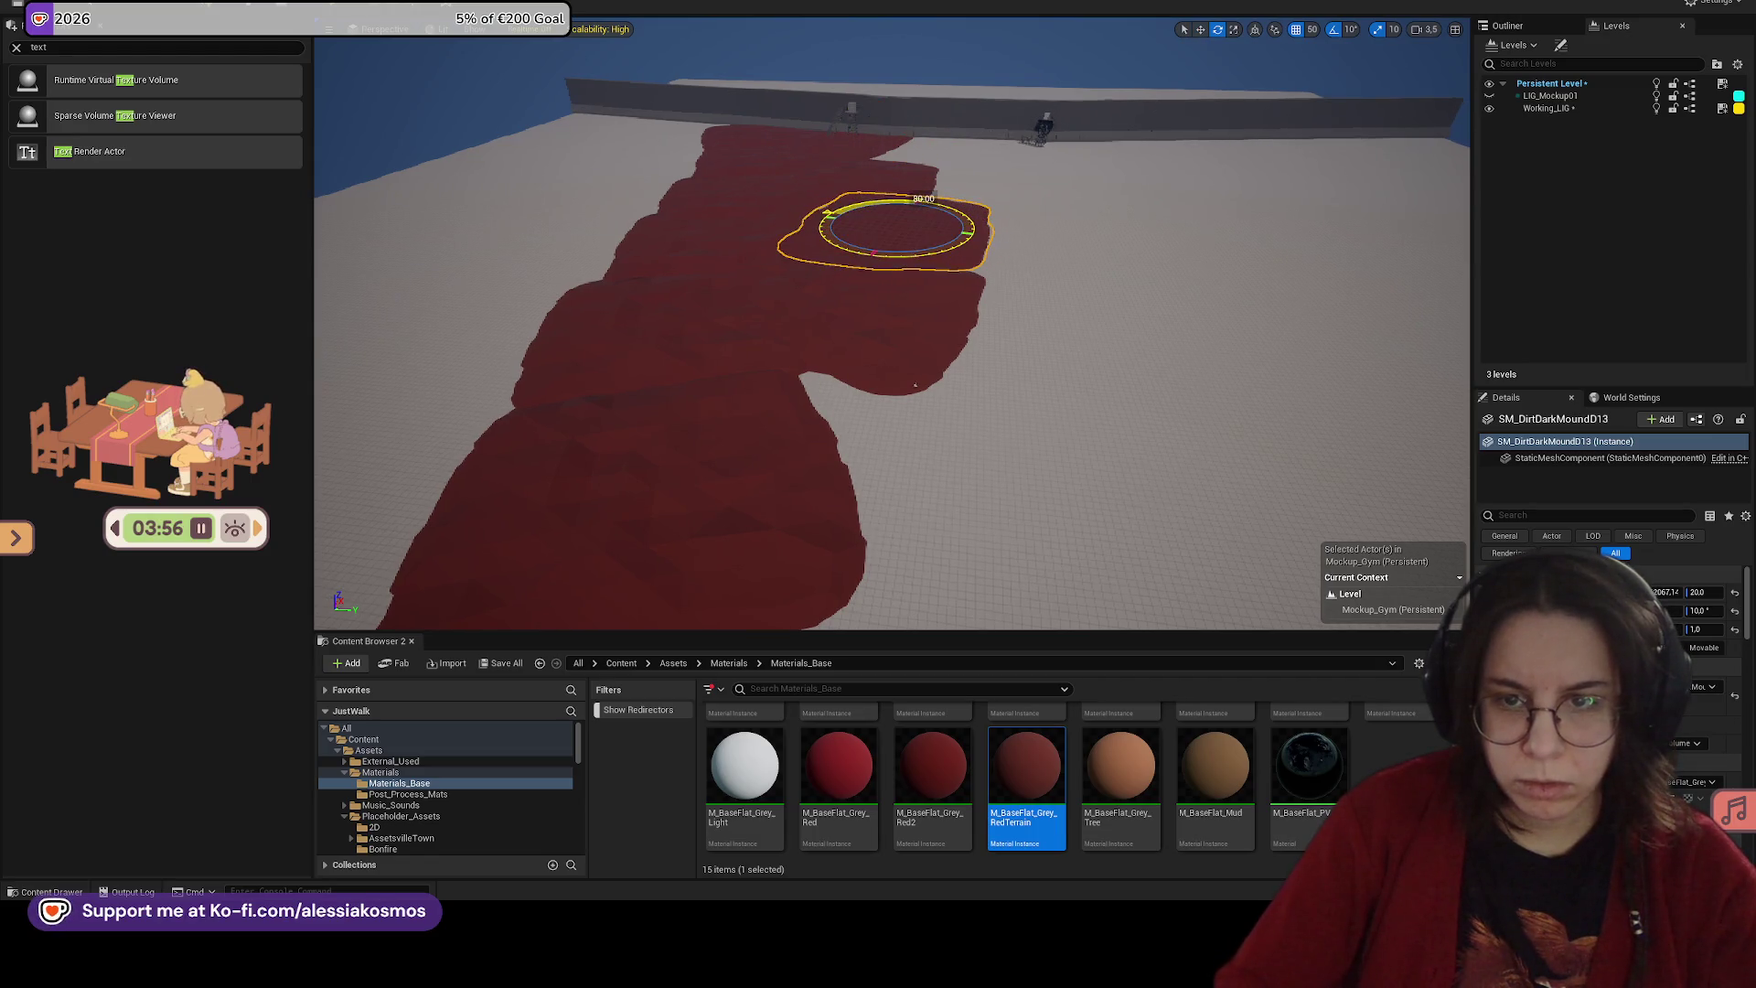